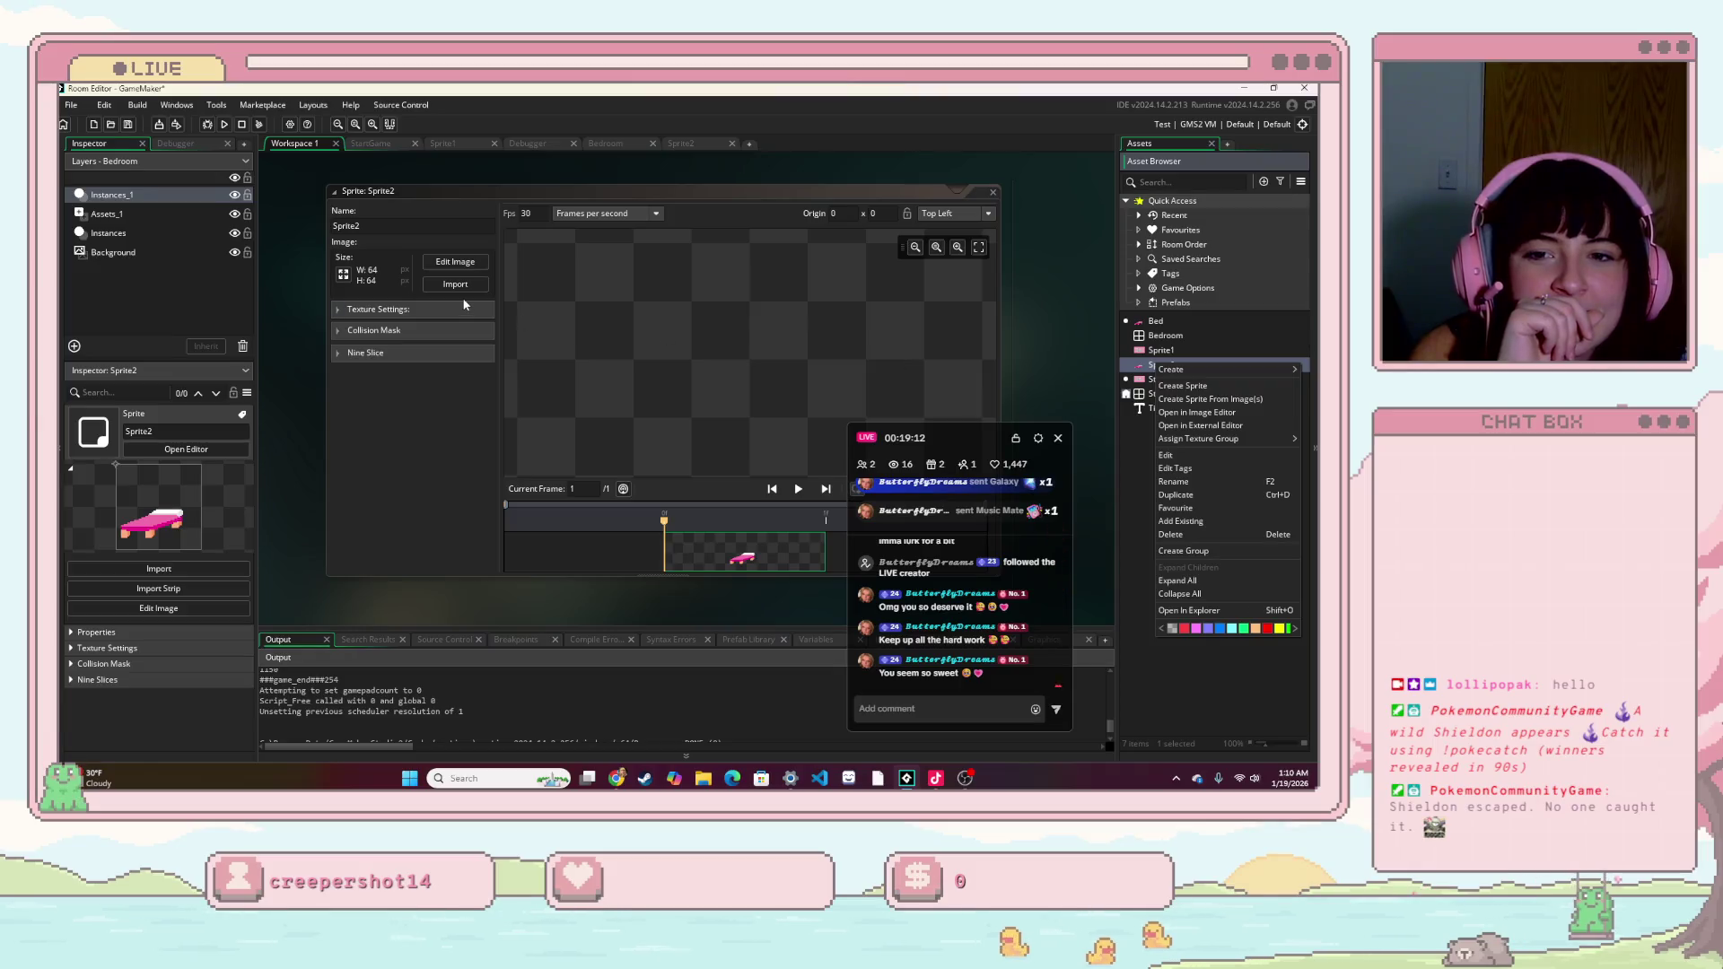
- Open Sprite2's editor and expand its collision mask settings
{"action": "left_click", "coordinate": [463, 267]}
{"action": "double_click", "coordinate": [1217, 365]}
{"action": "left_click", "coordinate": [437, 318]}
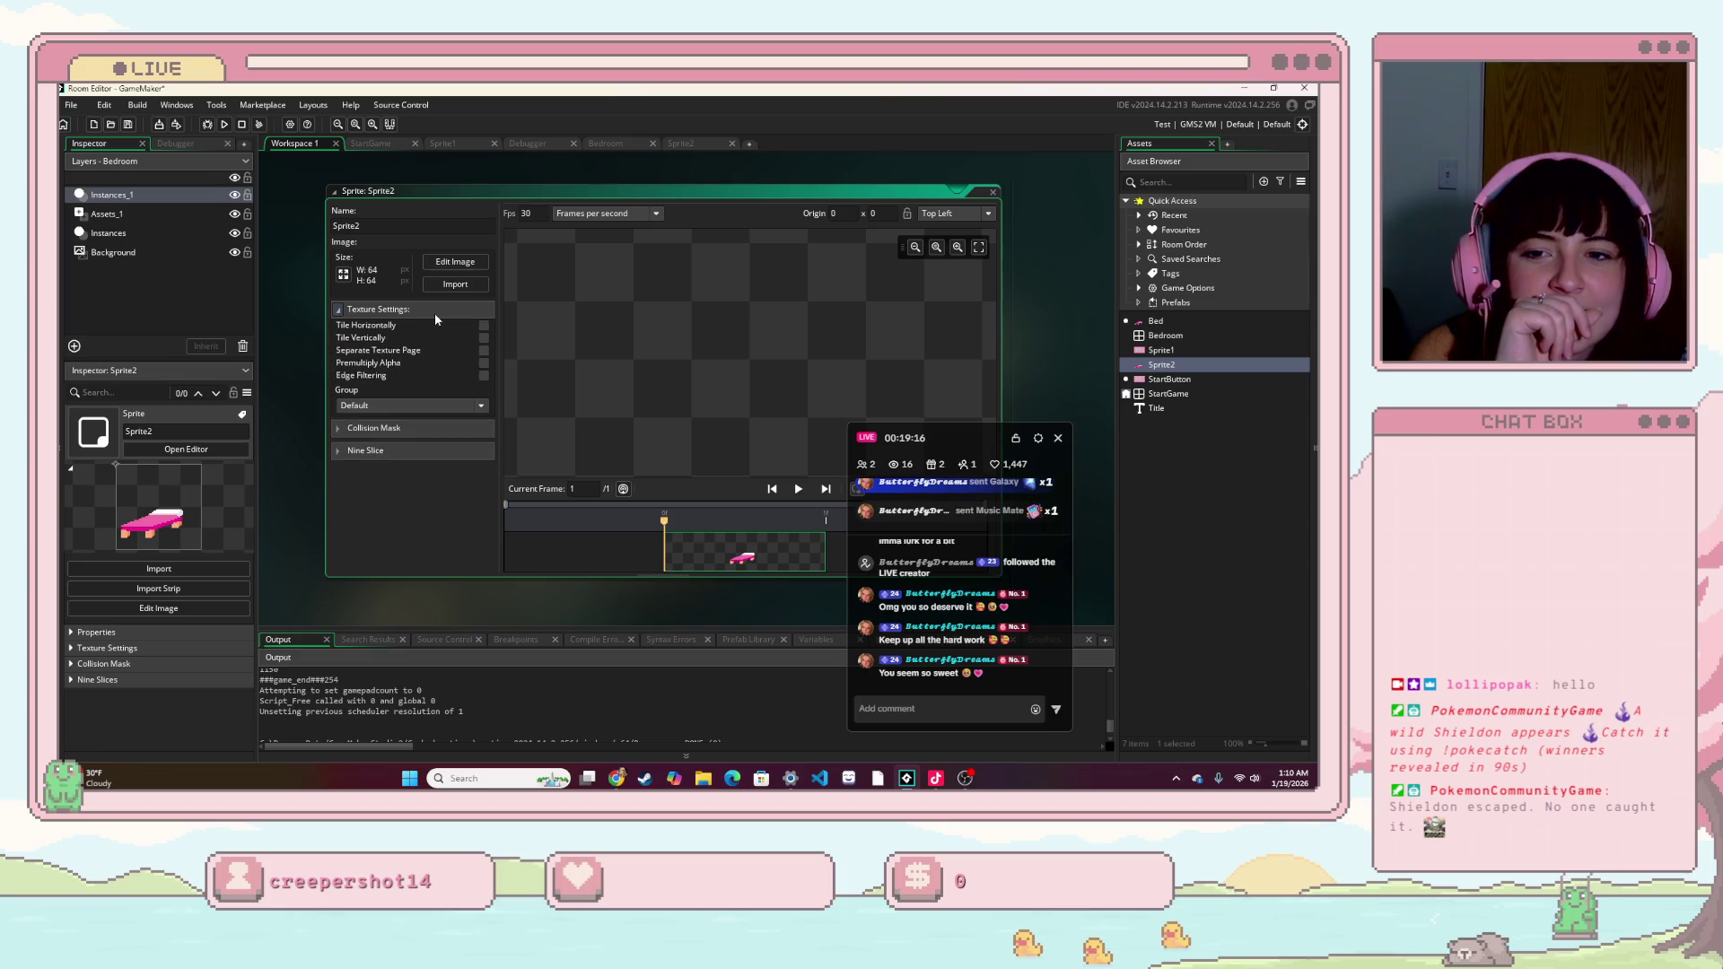
{"action": "left_click", "coordinate": [414, 427]}
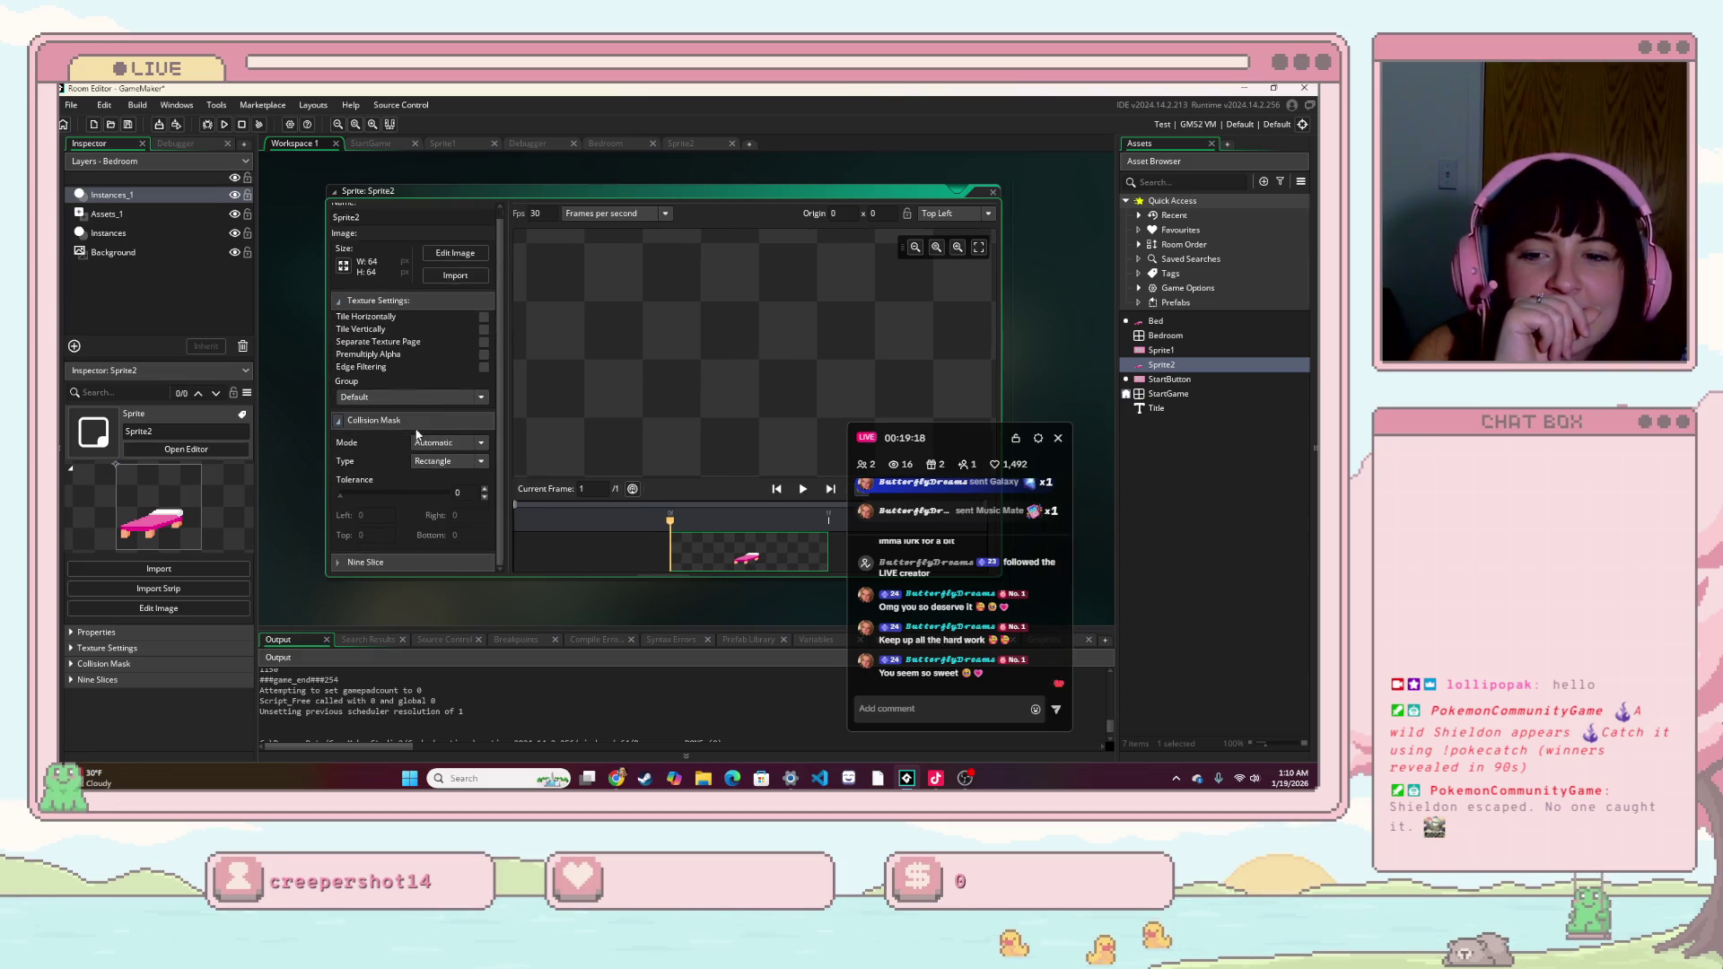
{"action": "scroll", "coordinate": [712, 390], "scroll_direction": "up", "scroll_amount": 3}
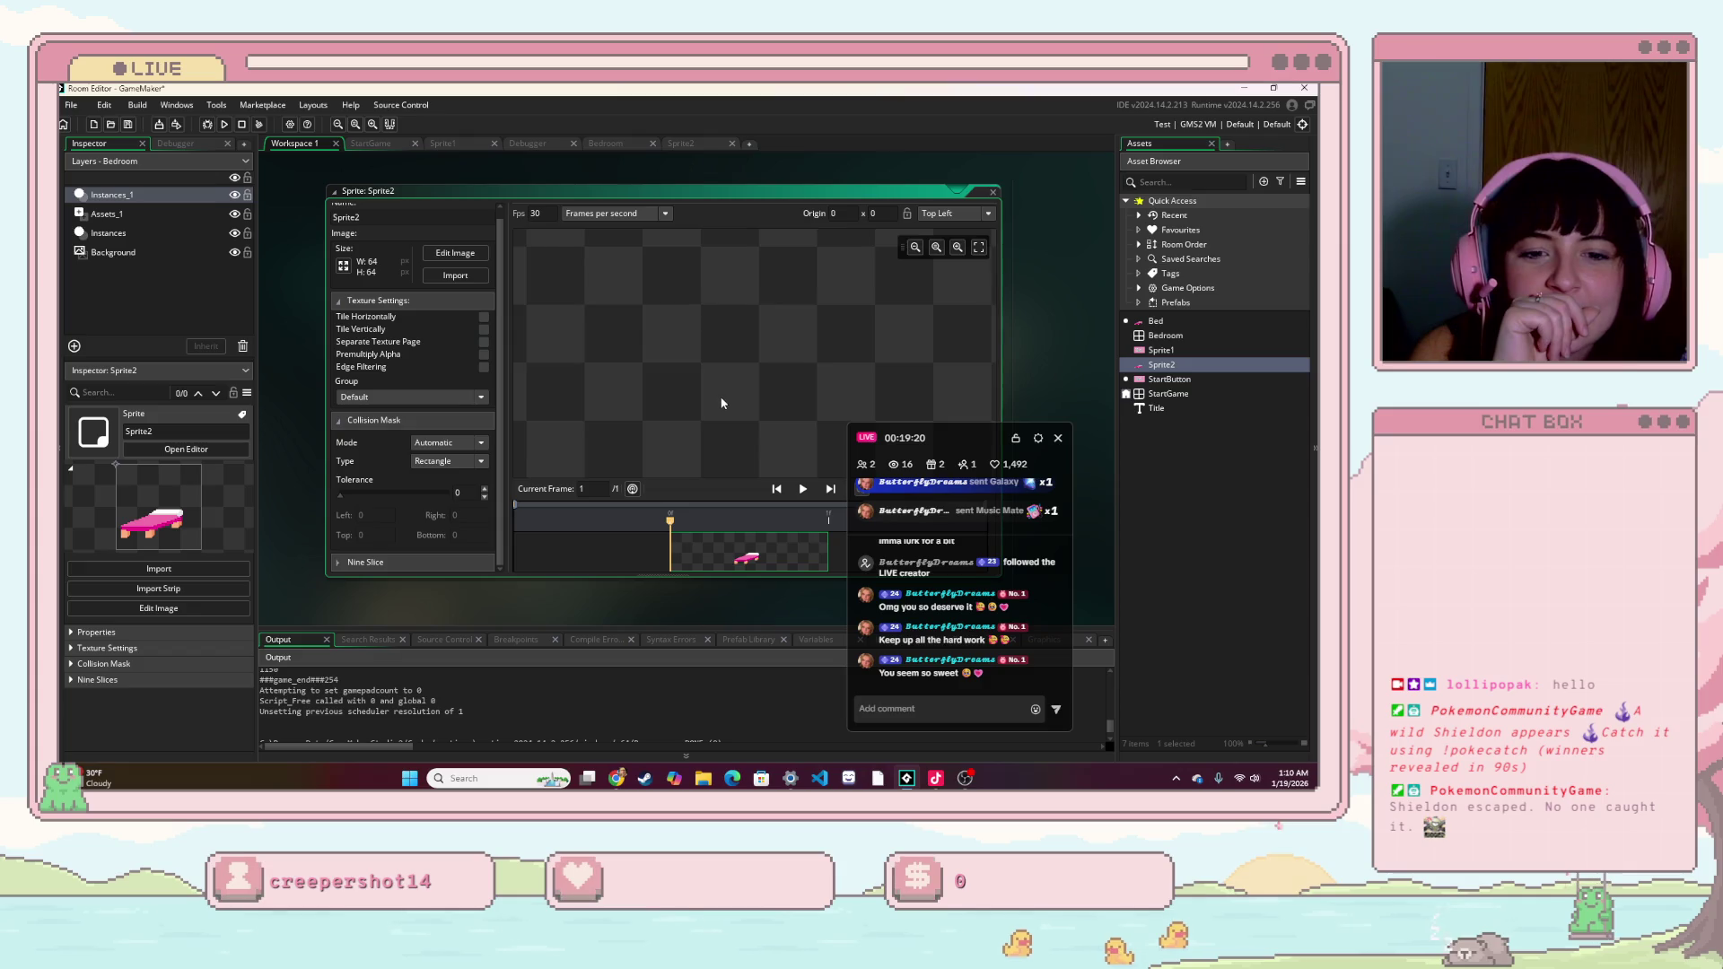
{"action": "scroll", "coordinate": [718, 401], "scroll_direction": "down", "scroll_amount": 3}
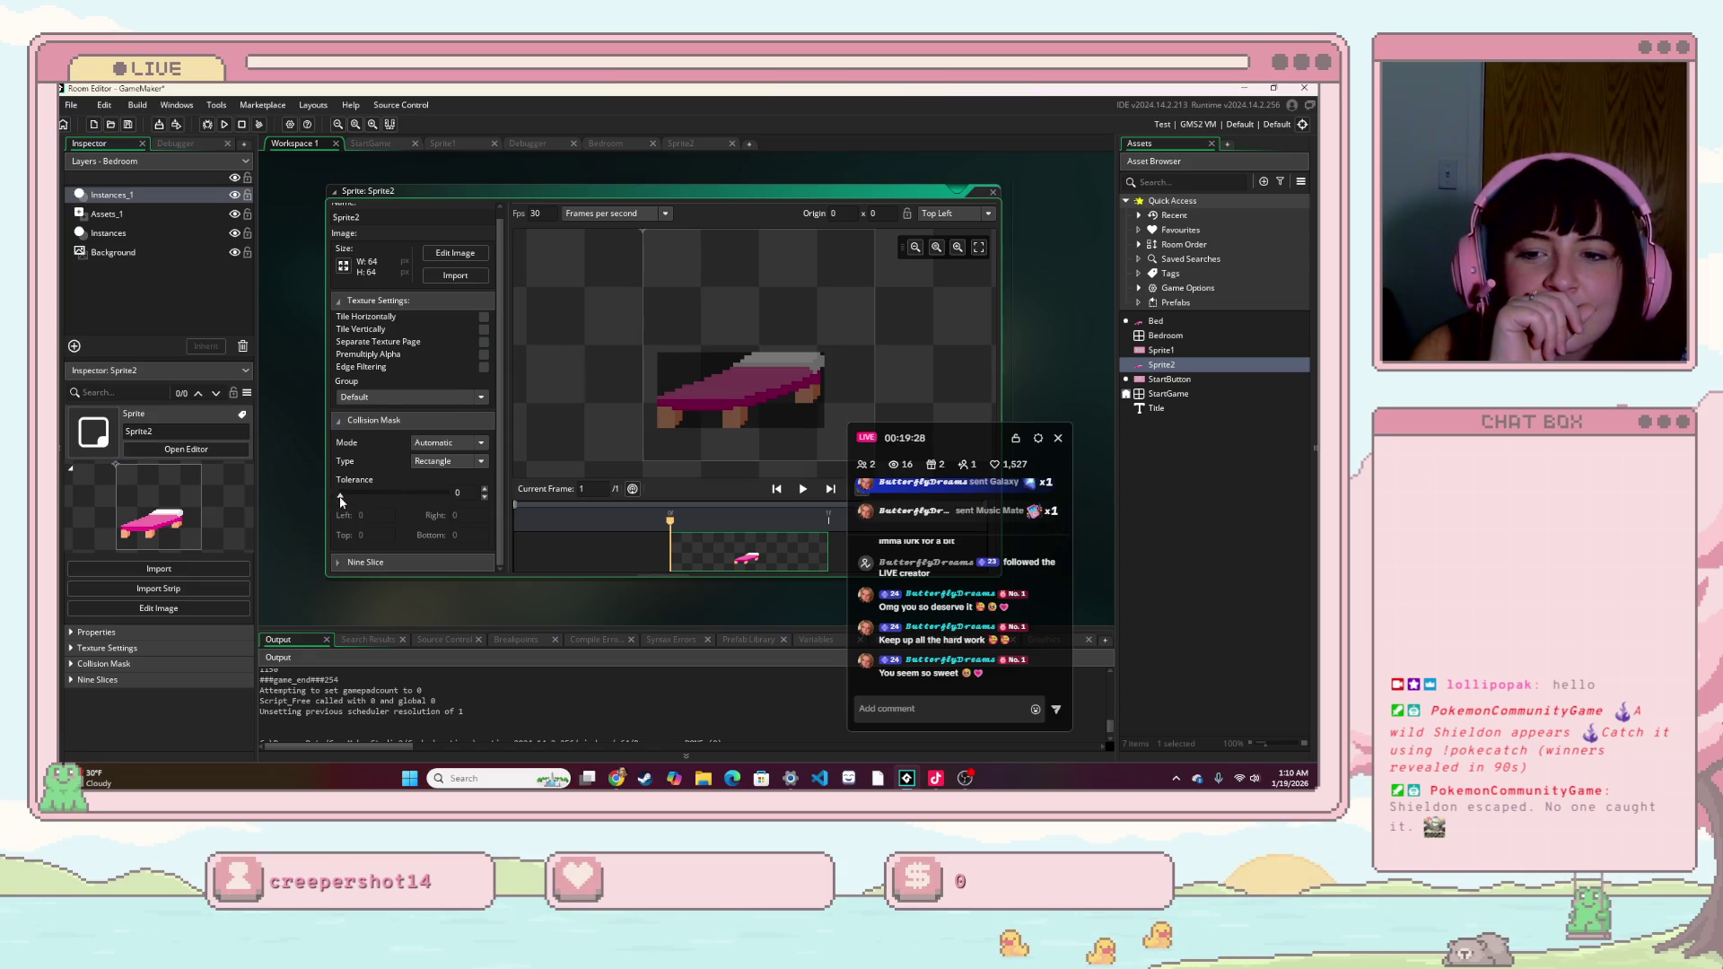
- Raise the collision tolerance to 110, set the mask mode to Full Image, and run the game
{"action": "left_click_drag", "start_coordinate": [379, 496], "coordinate": [387, 497]}
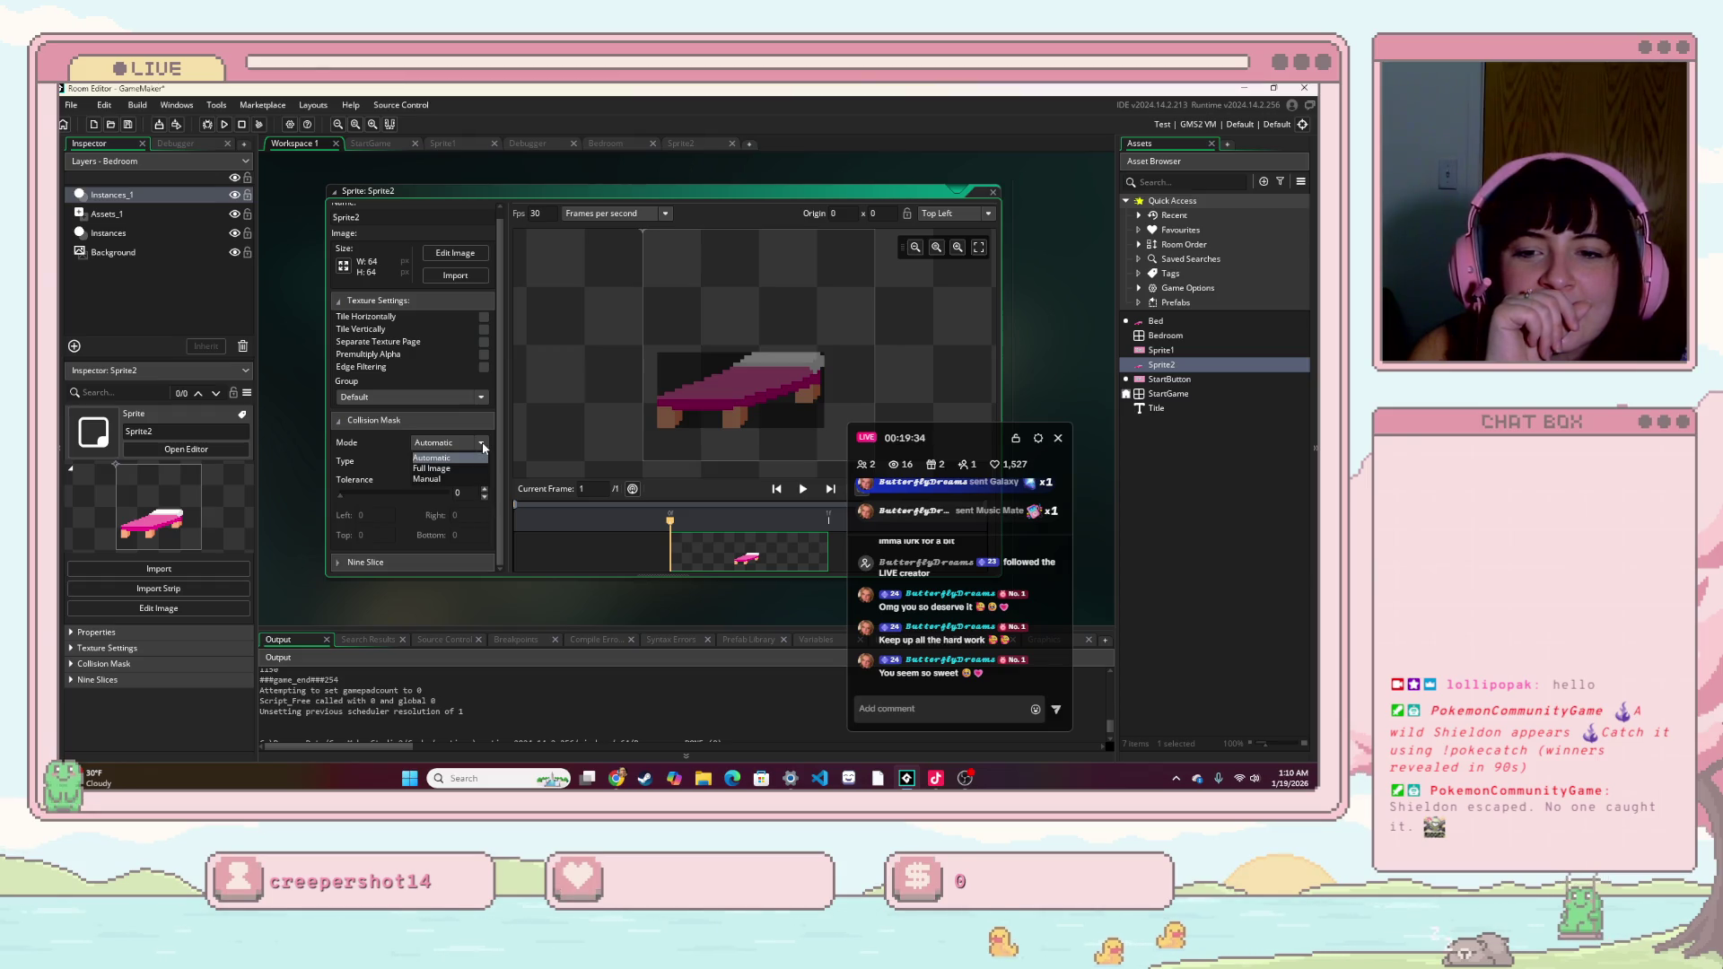
{"action": "left_click", "coordinate": [477, 463]}
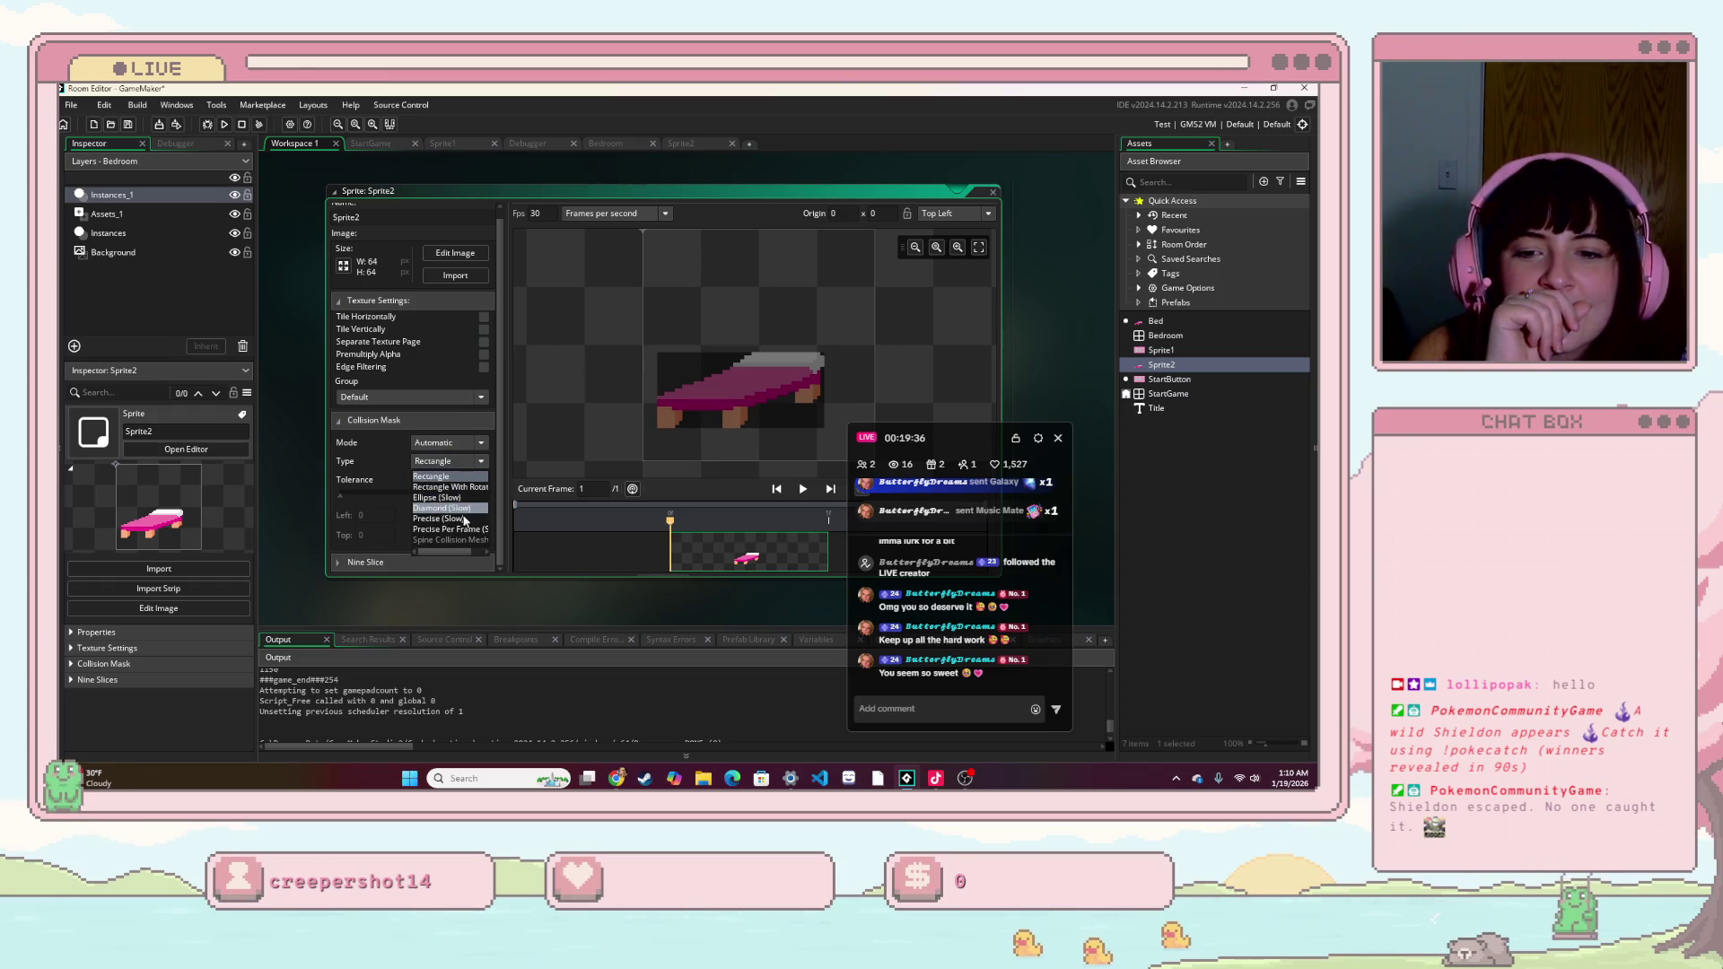
{"action": "left_click", "coordinate": [477, 445]}
{"action": "left_click", "coordinate": [467, 468]}
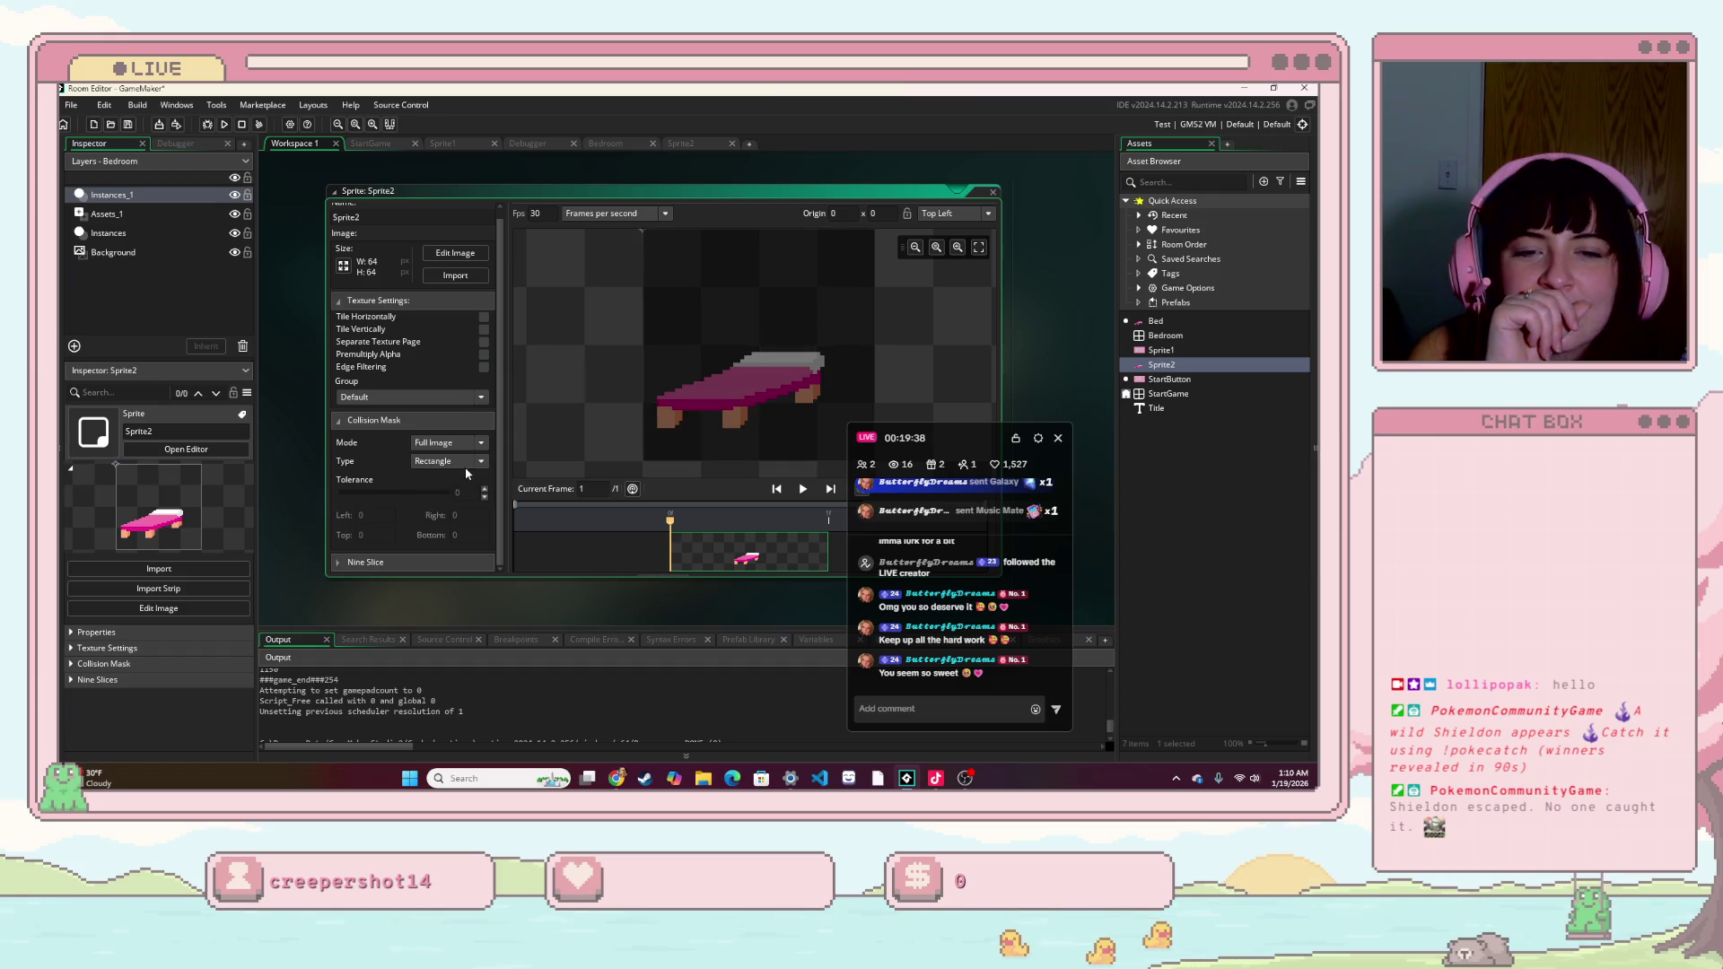
{"action": "key", "text": "F5"}
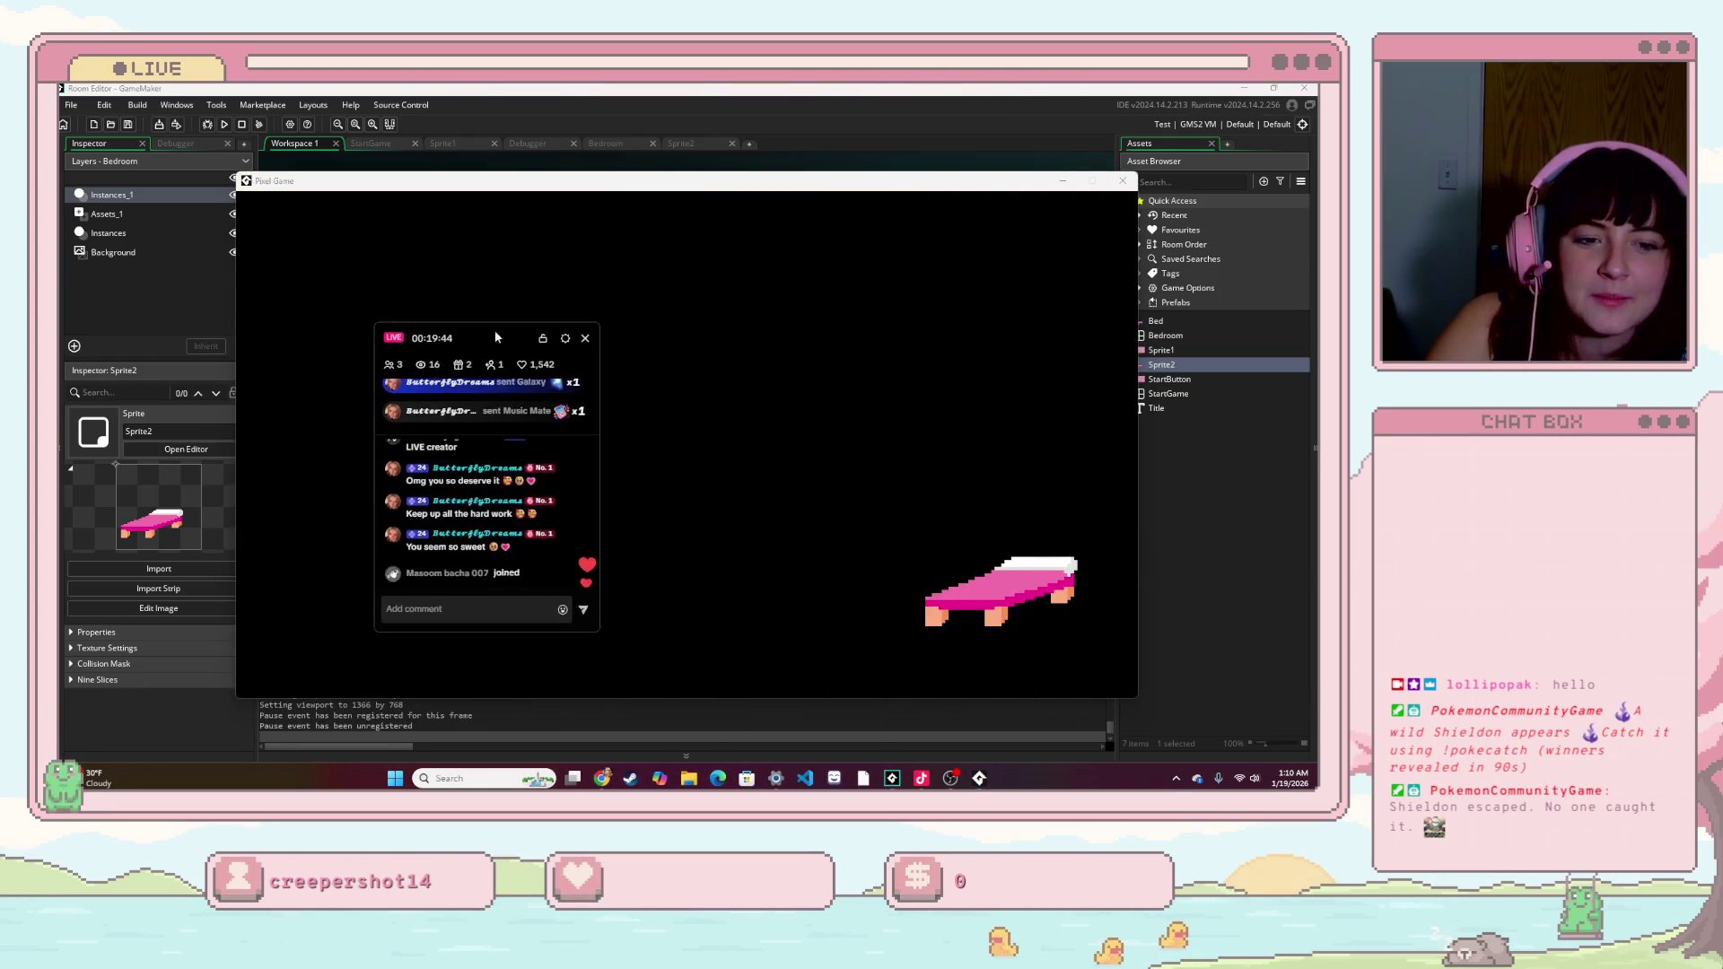
{"action": "left_click_drag", "start_coordinate": [861, 538], "coordinate": [388, 439]}
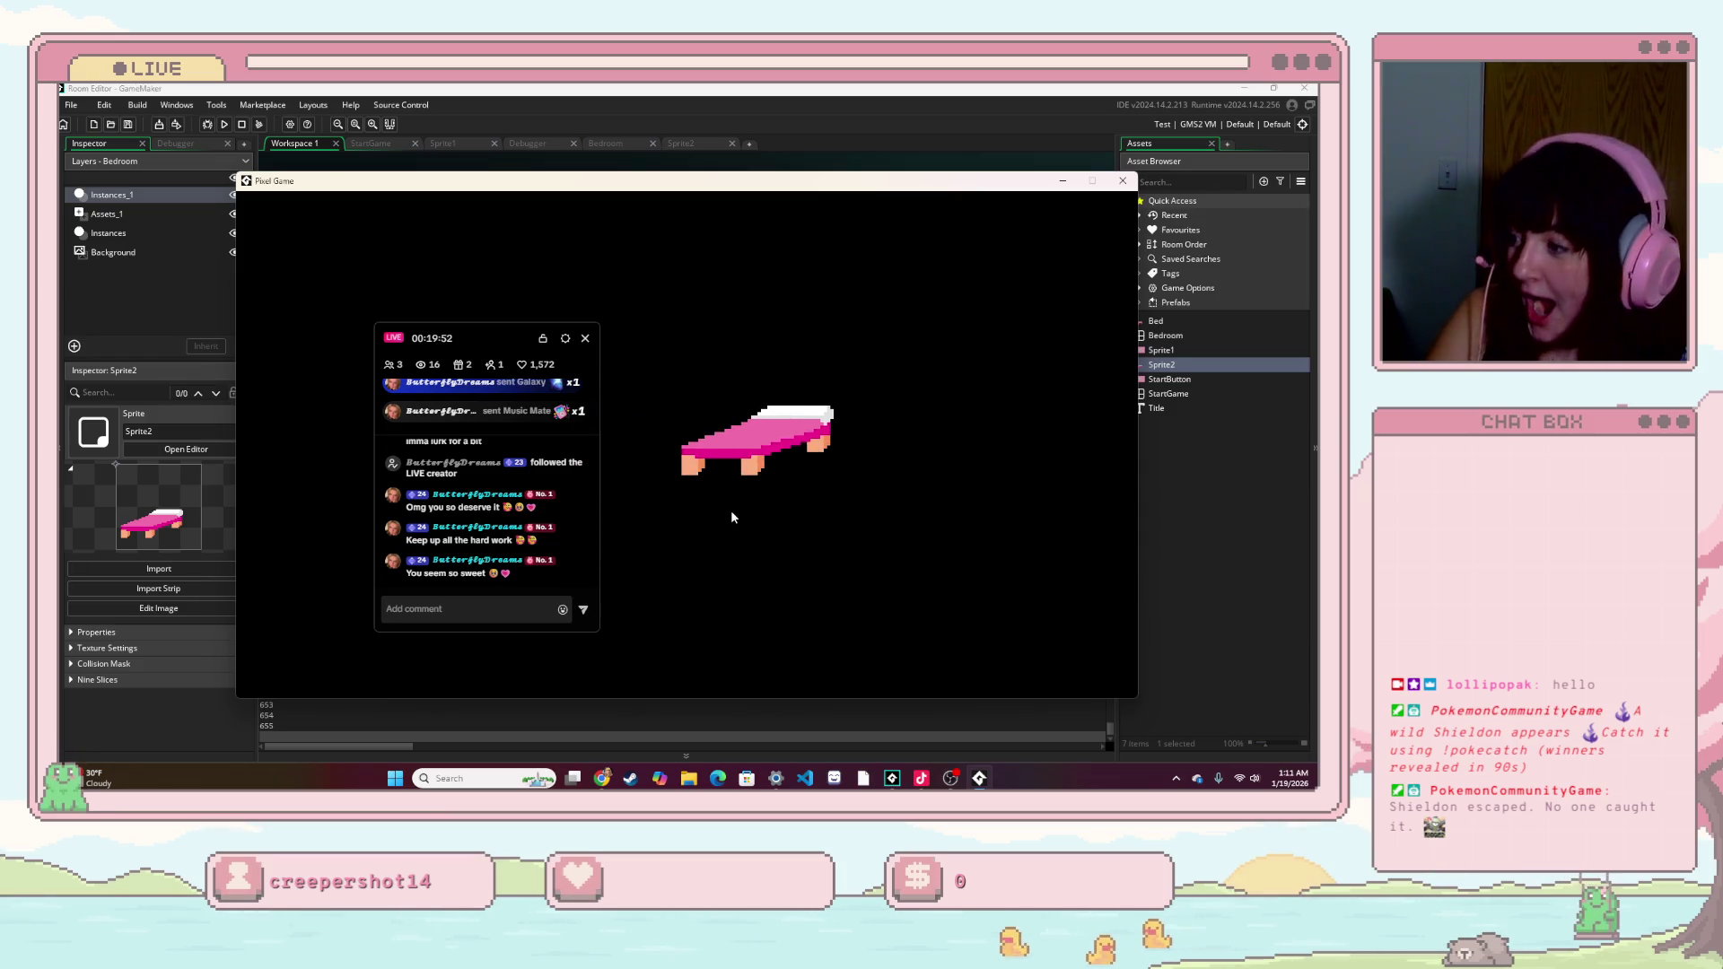
{"action": "key", "text": "Escape"}
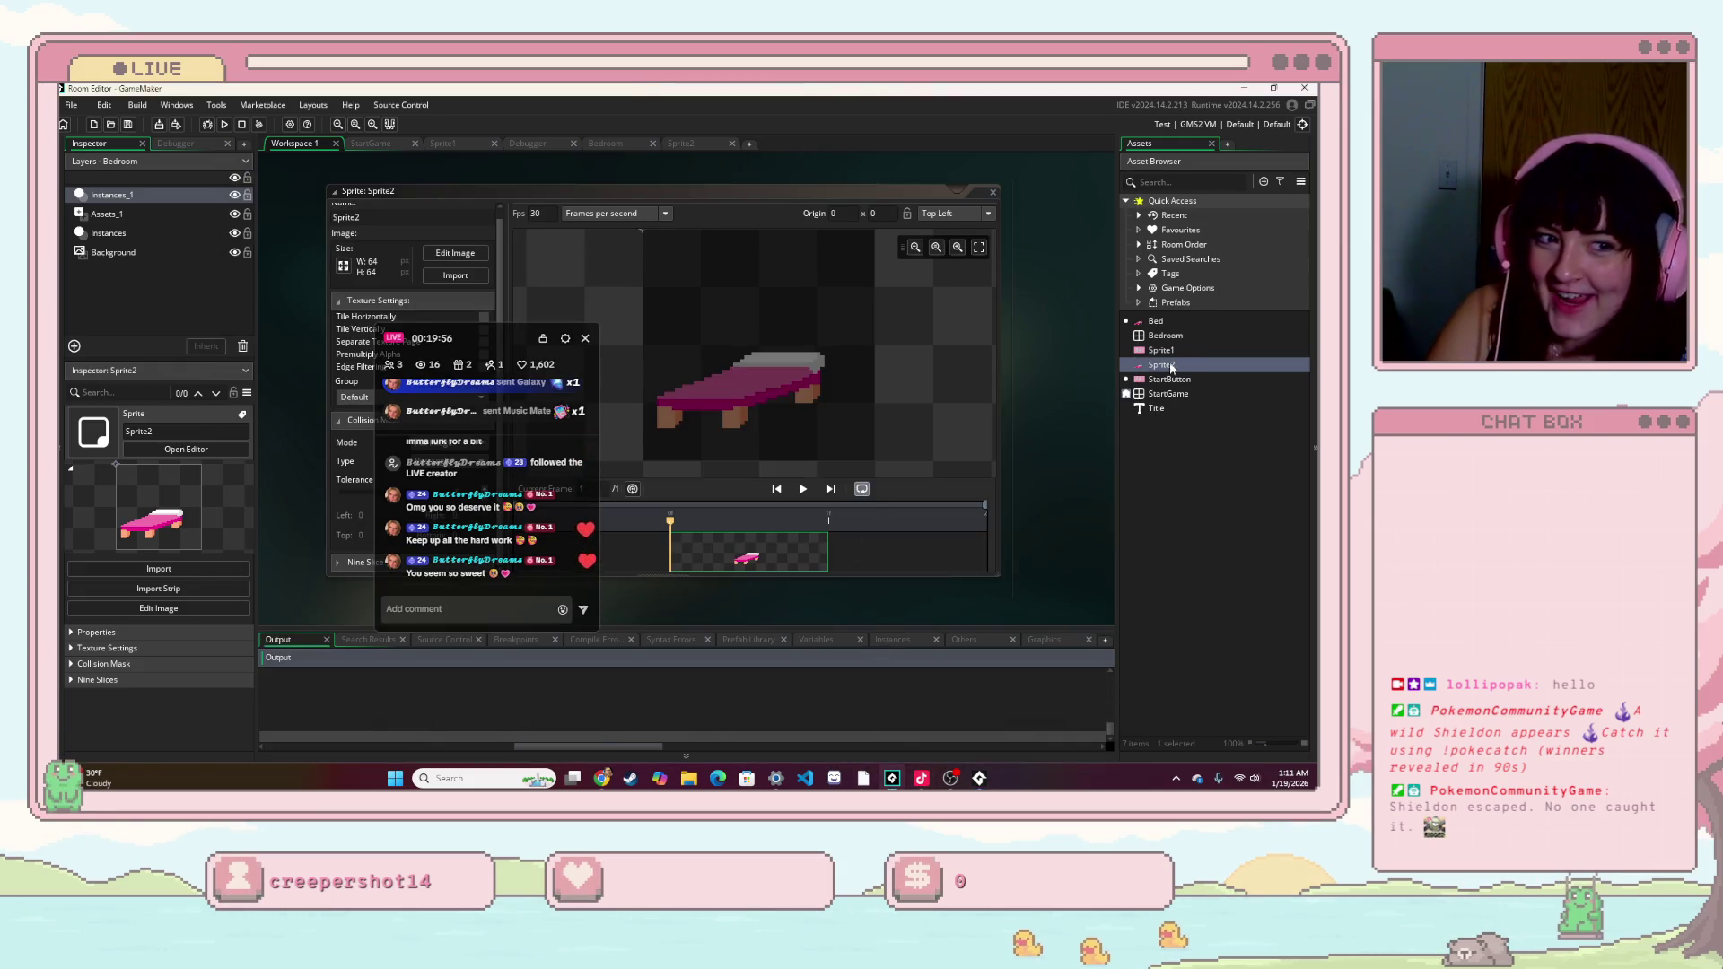
- Edit the offsets in the Bed's Left Down code and test-run the game by clicking the bed
{"action": "double_click", "coordinate": [1167, 321]}
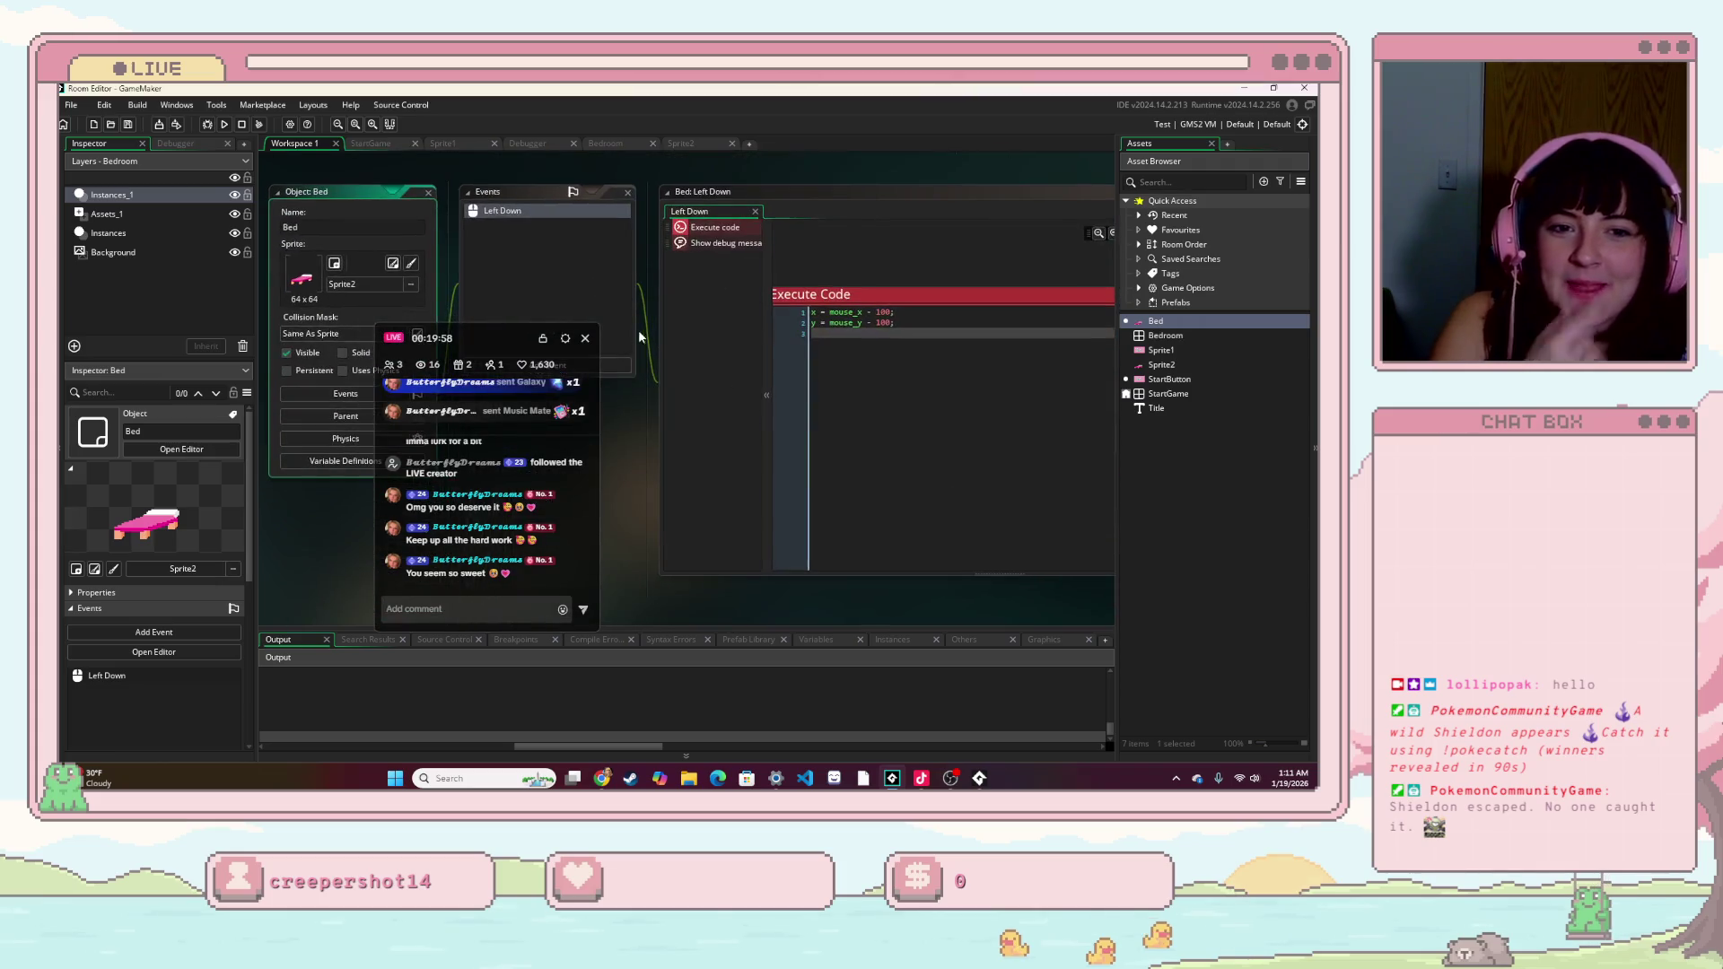
{"action": "left_click_drag", "start_coordinate": [911, 322], "coordinate": [861, 317]}
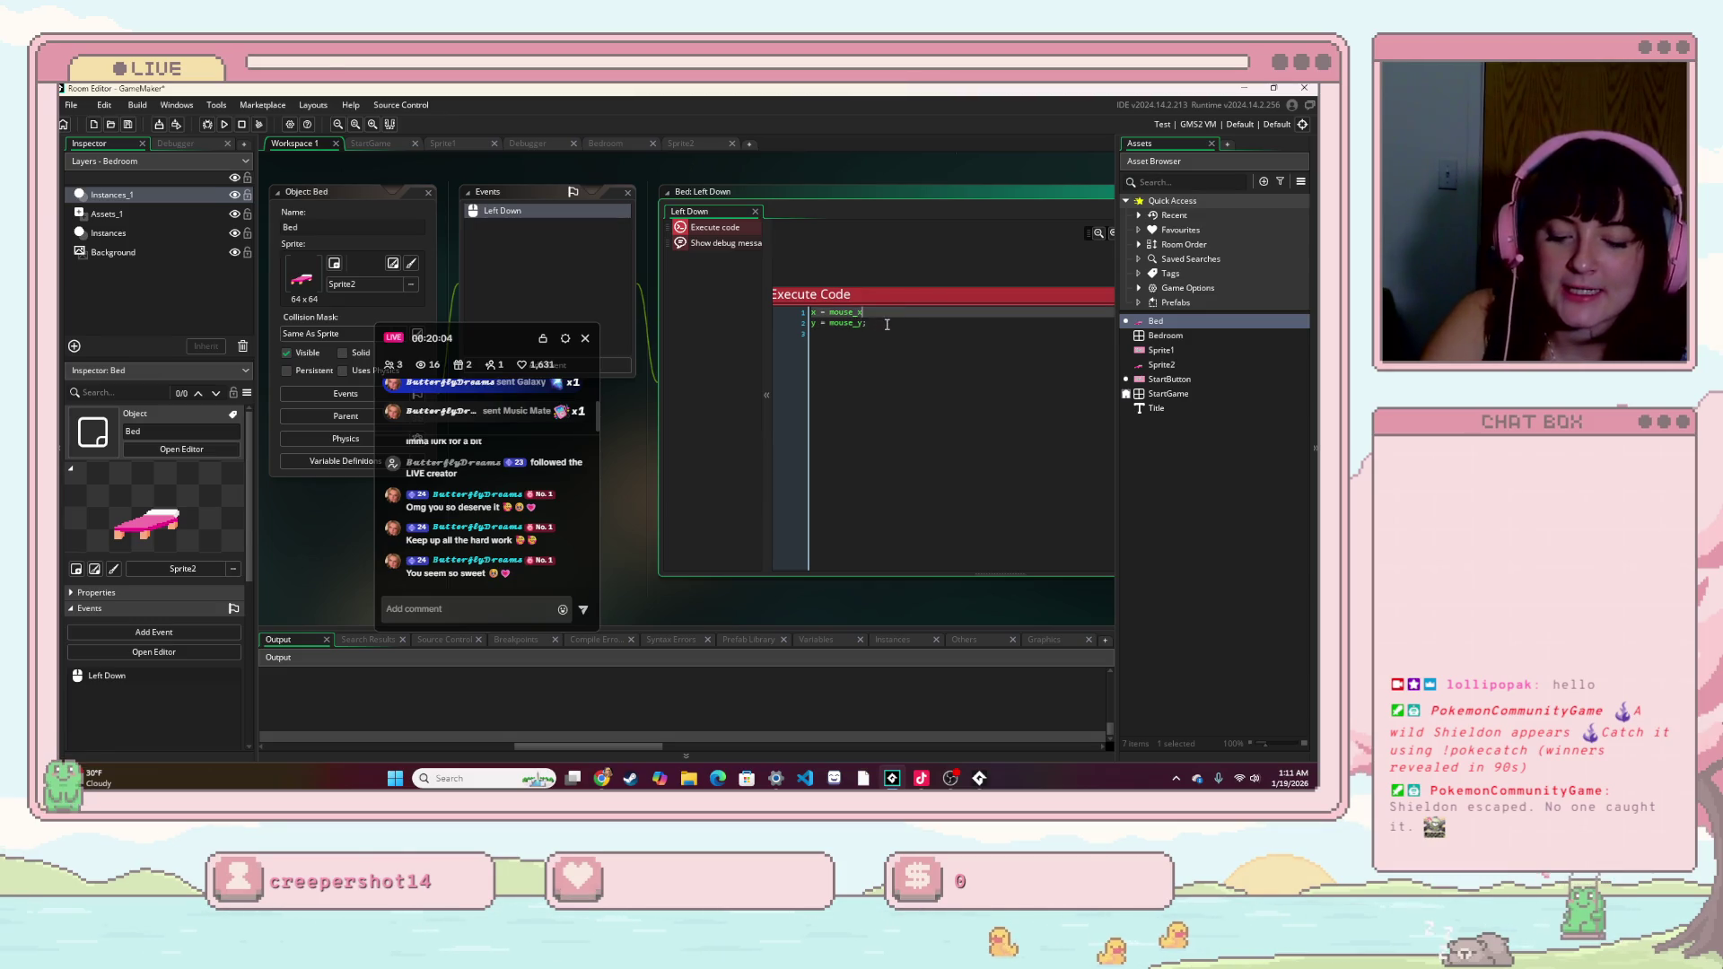
{"action": "type", "text": ";"}
{"action": "left_click", "coordinate": [922, 373]}
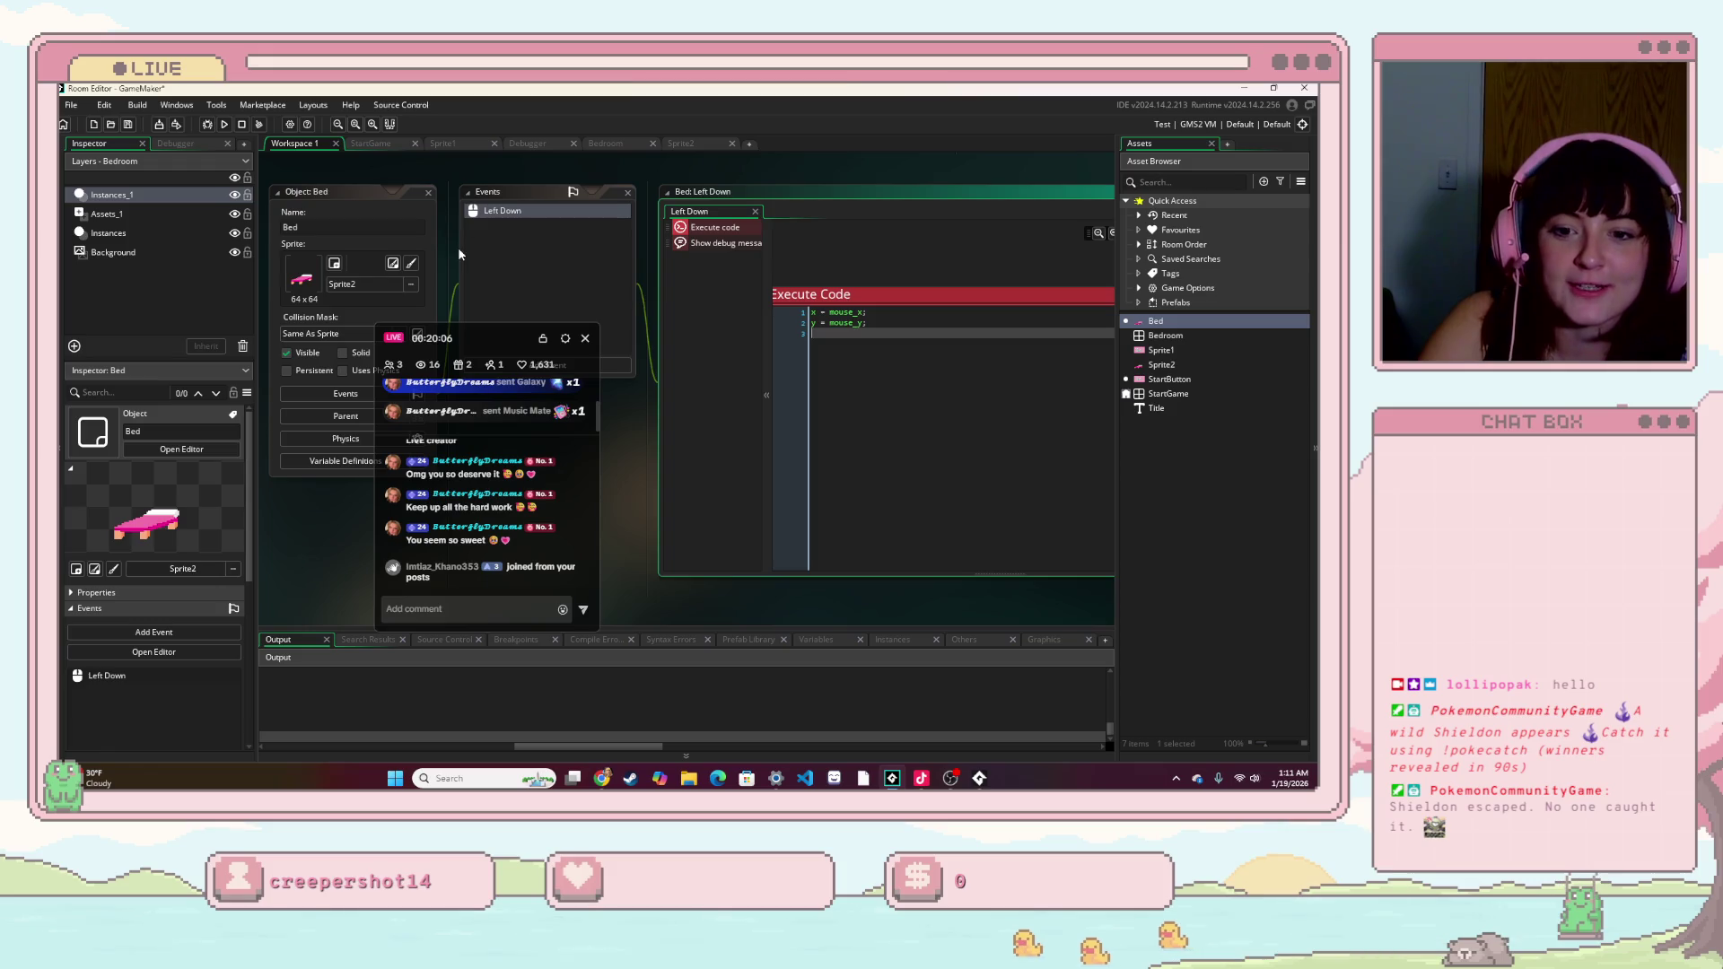
{"action": "left_click", "coordinate": [226, 125]}
{"action": "left_click", "coordinate": [722, 453]}
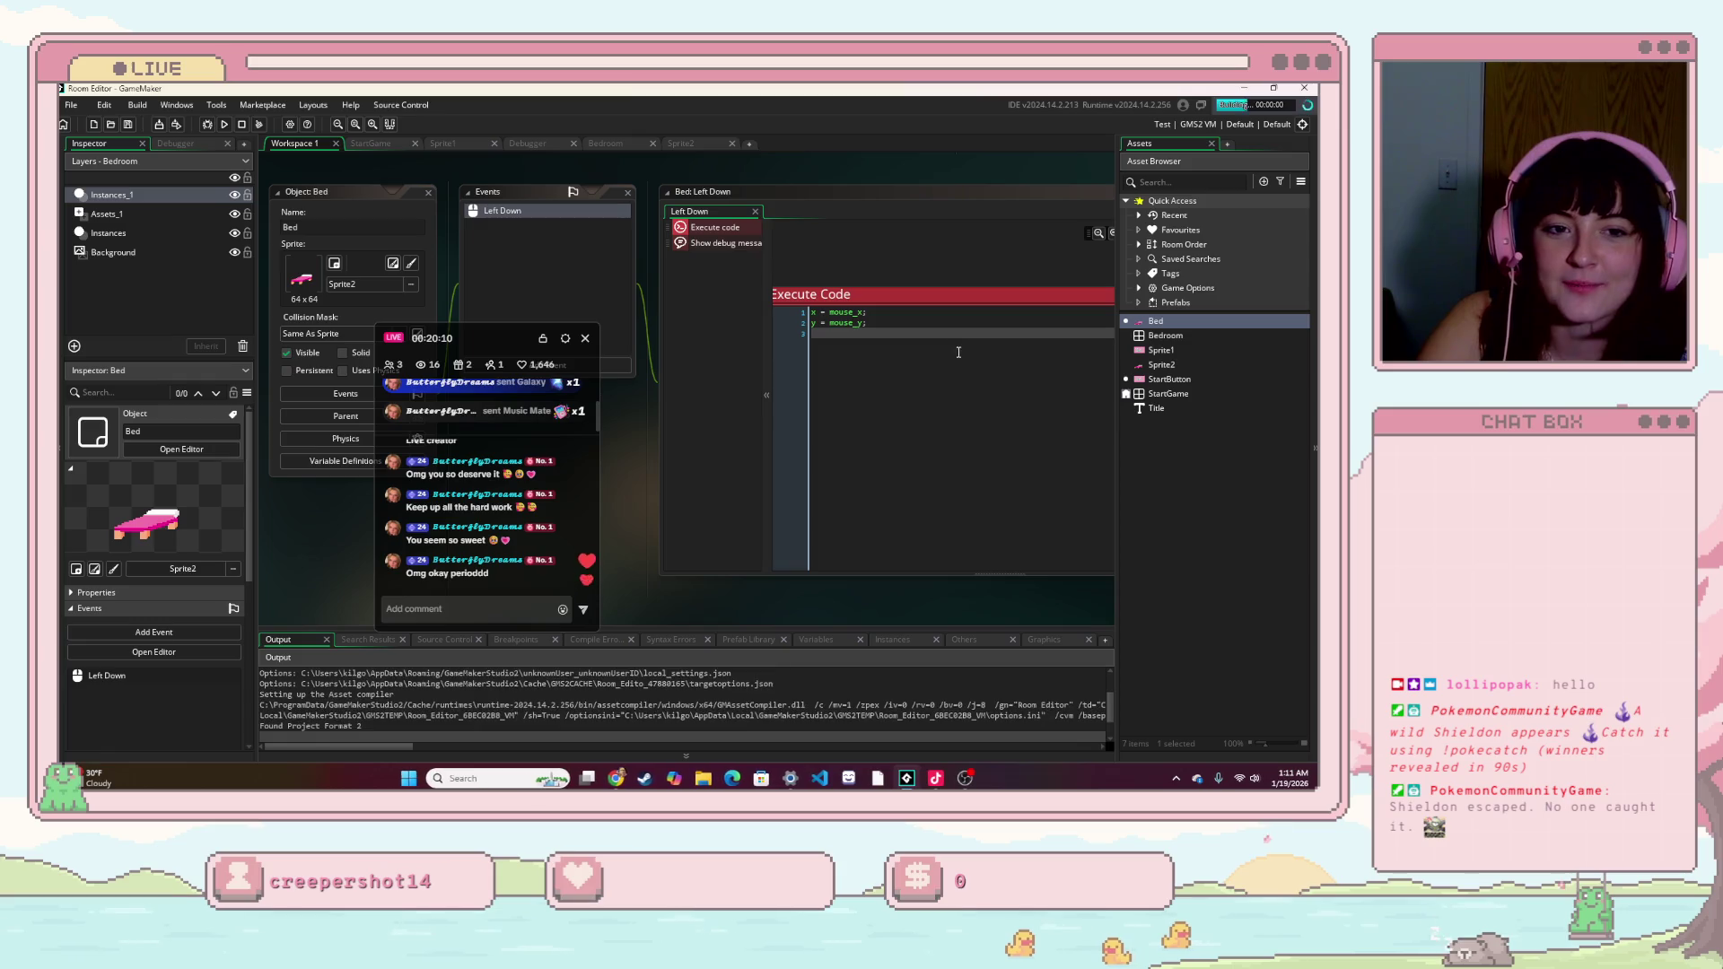
{"action": "left_click", "coordinate": [962, 570]}
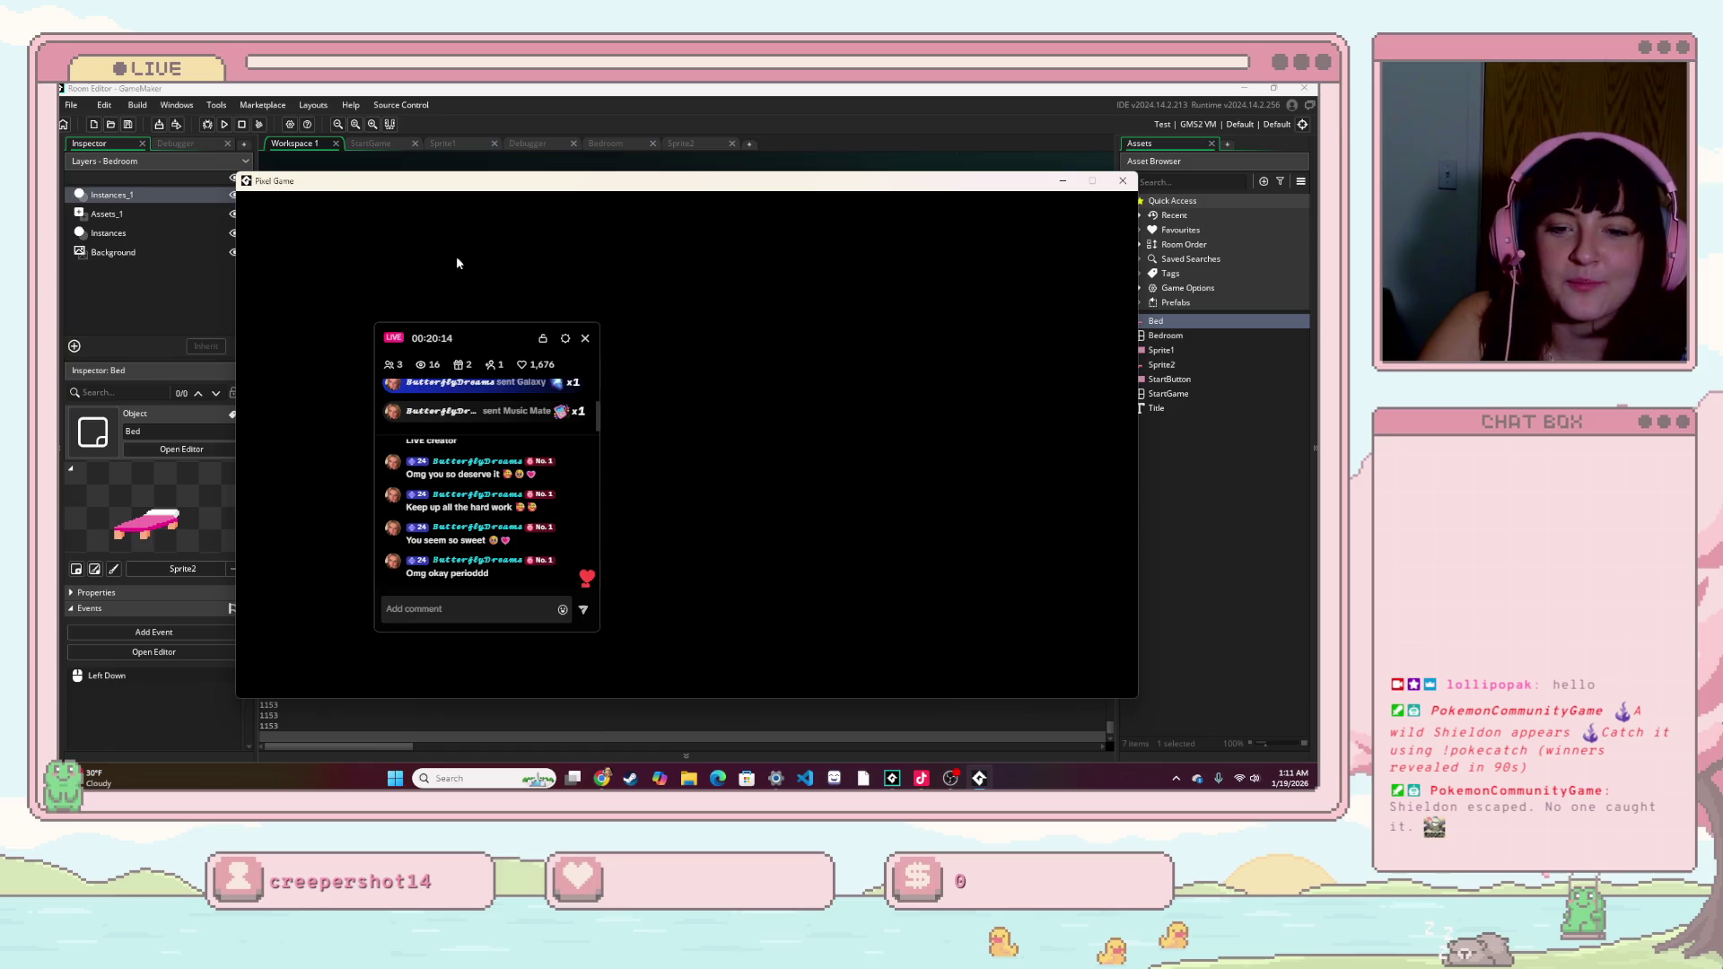
{"action": "left_click", "coordinate": [1122, 181]}
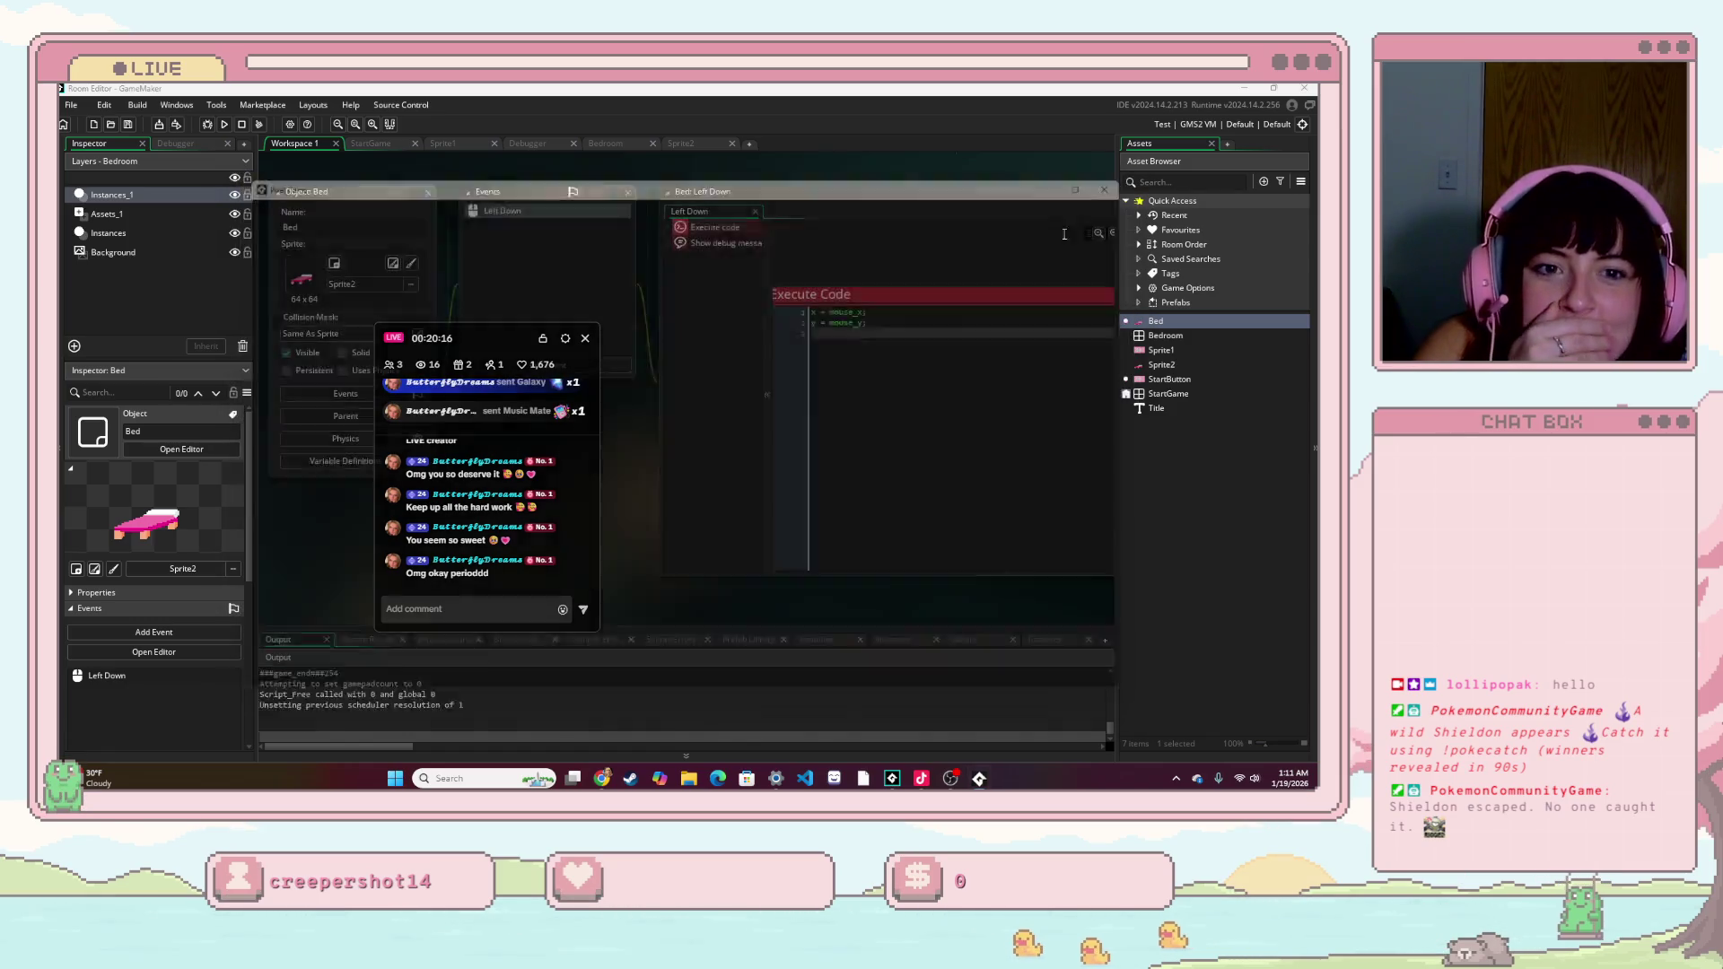
- Change the offsets to 150 and rerun the game, moving the bed to the room centre
{"action": "type", "text": "150"}
{"action": "left_click", "coordinate": [871, 321]}
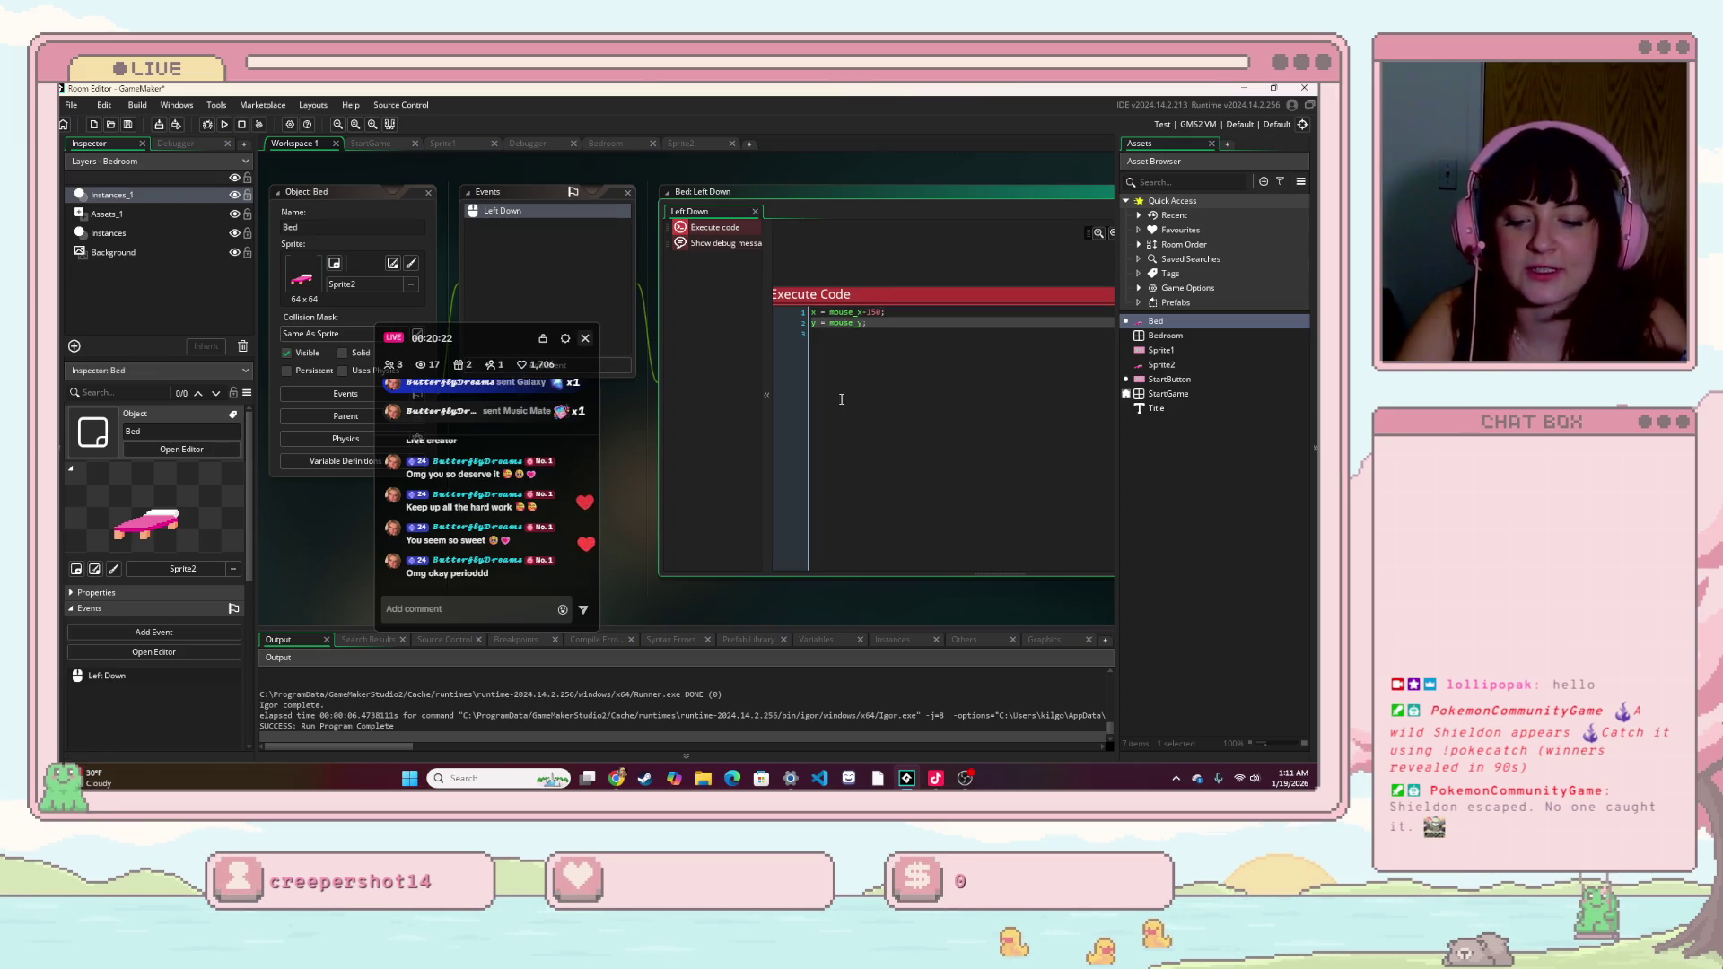
{"action": "left_click", "coordinate": [224, 125]}
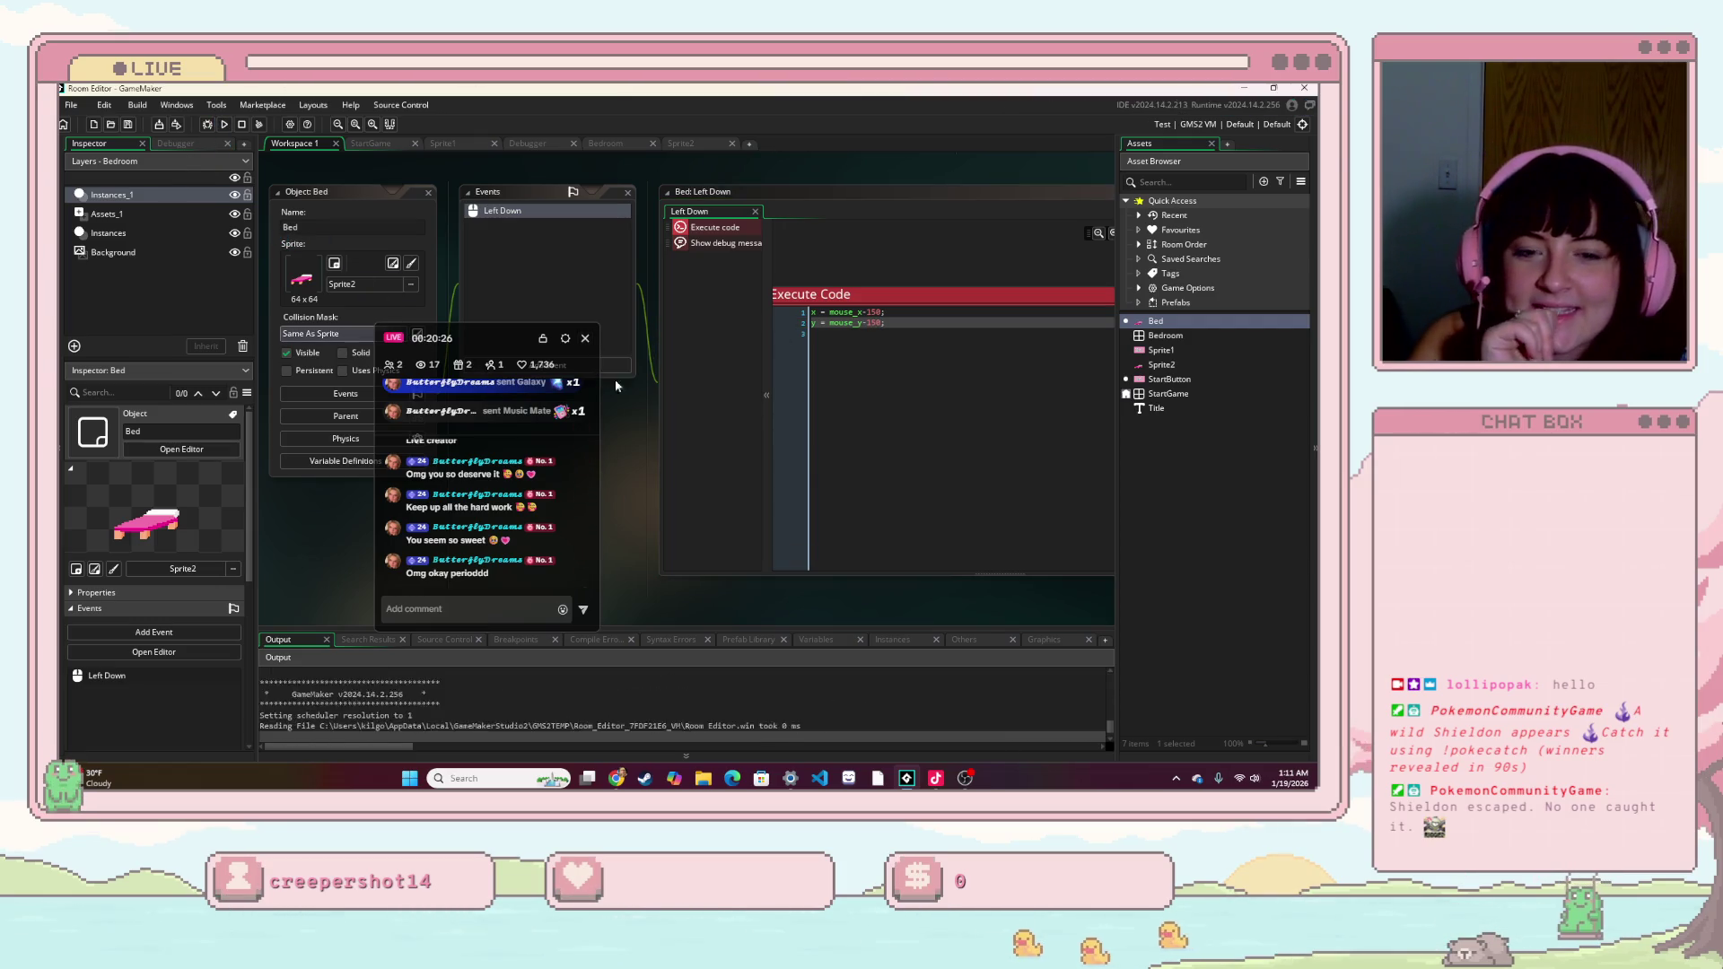
{"action": "left_click", "coordinate": [794, 489]}
{"action": "mouse_move", "coordinate": [1005, 594]}
{"action": "left_mouse_down"}
{"action": "mouse_move", "coordinate": [687, 339]}
{"action": "mouse_move", "coordinate": [786, 428]}
{"action": "mouse_move", "coordinate": [771, 359]}
{"action": "mouse_move", "coordinate": [822, 335]}
{"action": "left_mouse_up"}
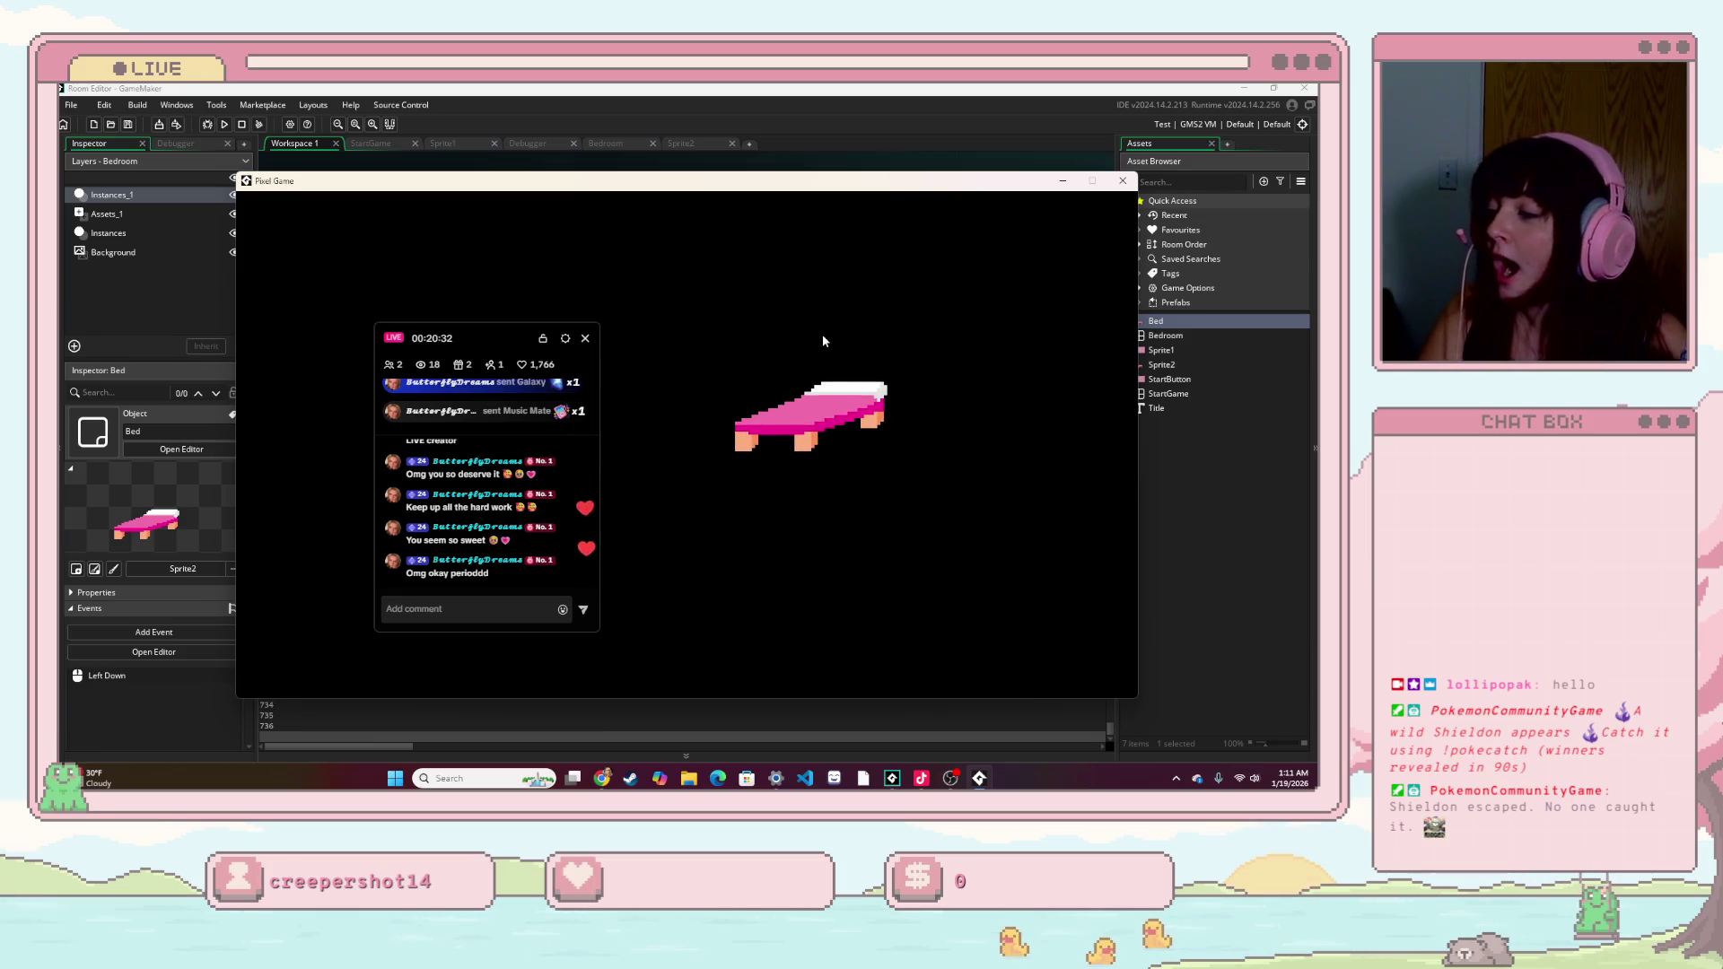
{"action": "mouse_move", "coordinate": [822, 340]}
{"action": "left_mouse_down"}
{"action": "mouse_move", "coordinate": [709, 453]}
{"action": "mouse_move", "coordinate": [654, 349]}
{"action": "mouse_move", "coordinate": [727, 294]}
{"action": "mouse_move", "coordinate": [807, 329]}
{"action": "mouse_move", "coordinate": [873, 400]}
{"action": "mouse_move", "coordinate": [893, 457]}
{"action": "mouse_move", "coordinate": [864, 476]}
{"action": "mouse_move", "coordinate": [896, 463]}
{"action": "mouse_move", "coordinate": [790, 466]}
{"action": "mouse_move", "coordinate": [888, 484]}
{"action": "mouse_move", "coordinate": [908, 554]}
{"action": "mouse_move", "coordinate": [888, 453]}
{"action": "mouse_move", "coordinate": [938, 520]}
{"action": "mouse_move", "coordinate": [796, 435]}
{"action": "mouse_move", "coordinate": [540, 361]}
{"action": "mouse_move", "coordinate": [897, 538]}
{"action": "mouse_move", "coordinate": [911, 489]}
{"action": "left_mouse_up"}
{"action": "mouse_move", "coordinate": [448, 337]}
{"action": "left_mouse_down"}
{"action": "mouse_move", "coordinate": [391, 370]}
{"action": "mouse_move", "coordinate": [141, 165]}
{"action": "left_mouse_up"}
{"action": "mouse_move", "coordinate": [857, 539]}
{"action": "left_mouse_down"}
{"action": "mouse_move", "coordinate": [861, 457]}
{"action": "mouse_move", "coordinate": [808, 467]}
{"action": "mouse_move", "coordinate": [885, 435]}
{"action": "mouse_move", "coordinate": [747, 500]}
{"action": "mouse_move", "coordinate": [889, 516]}
{"action": "mouse_move", "coordinate": [853, 530]}
{"action": "mouse_move", "coordinate": [826, 592]}
{"action": "mouse_move", "coordinate": [653, 477]}
{"action": "mouse_move", "coordinate": [742, 488]}
{"action": "mouse_move", "coordinate": [1089, 201]}
{"action": "left_mouse_up"}
{"action": "left_click", "coordinate": [1123, 186]}
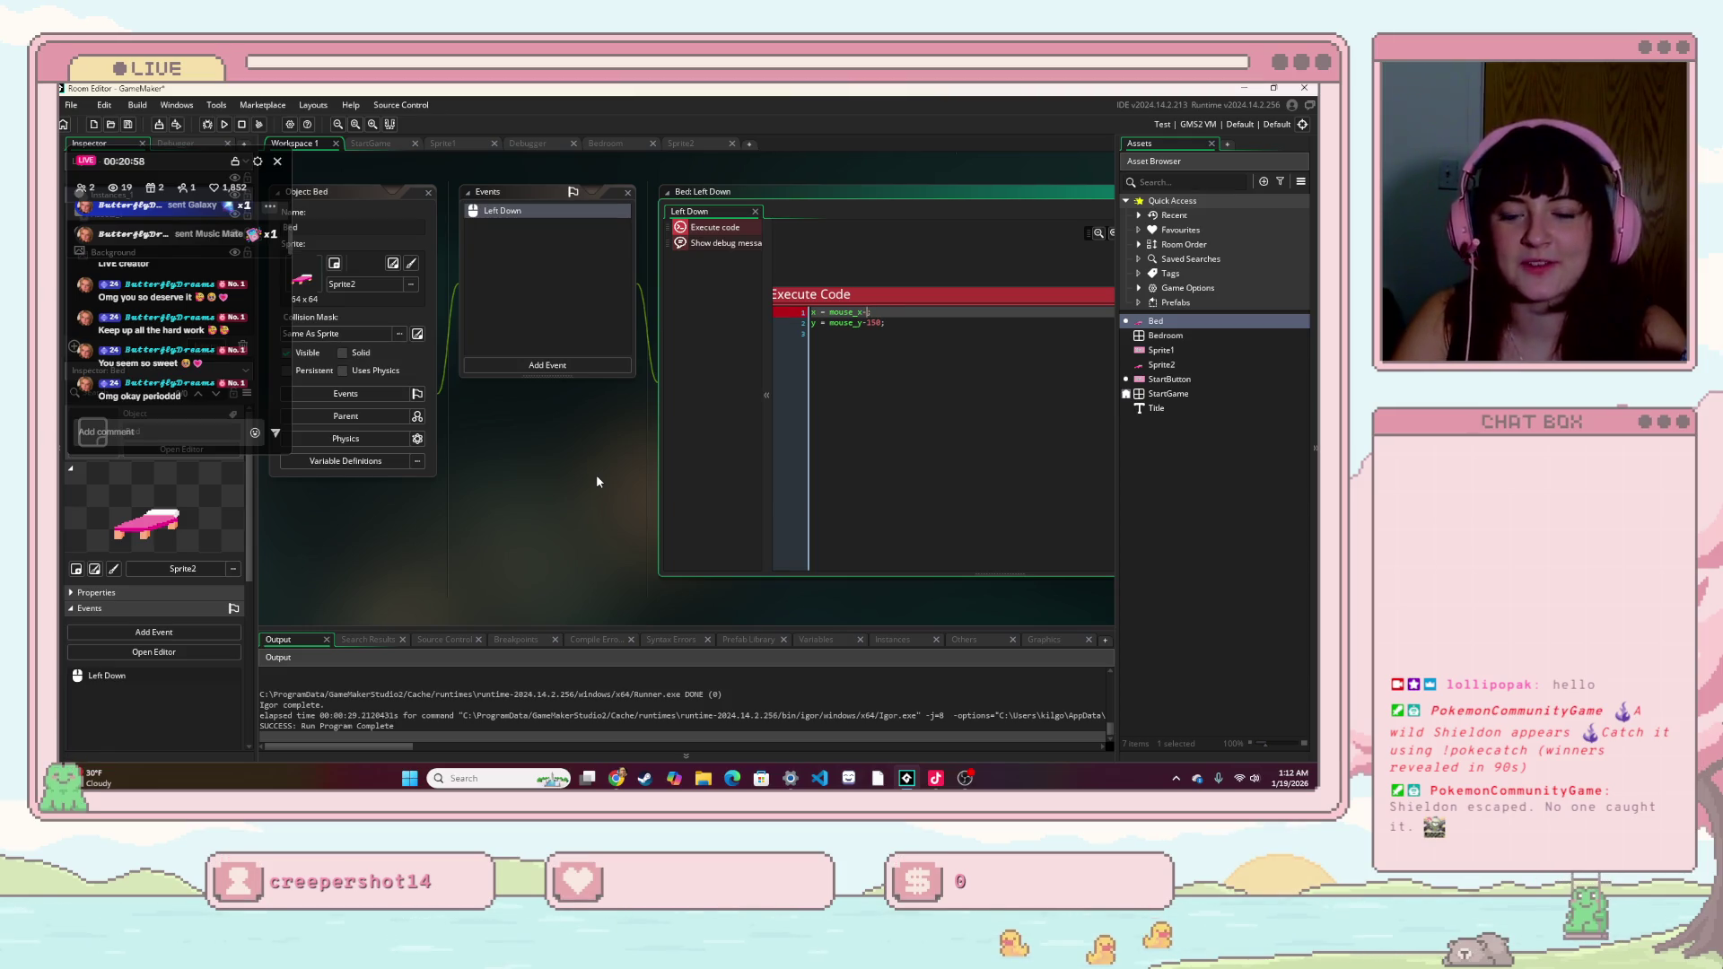
- Rewrite the x and y offsets with a bracketed 64, then run the game and click the bed
{"action": "type", "text": "5"}
{"action": "type", "text": "(6"}
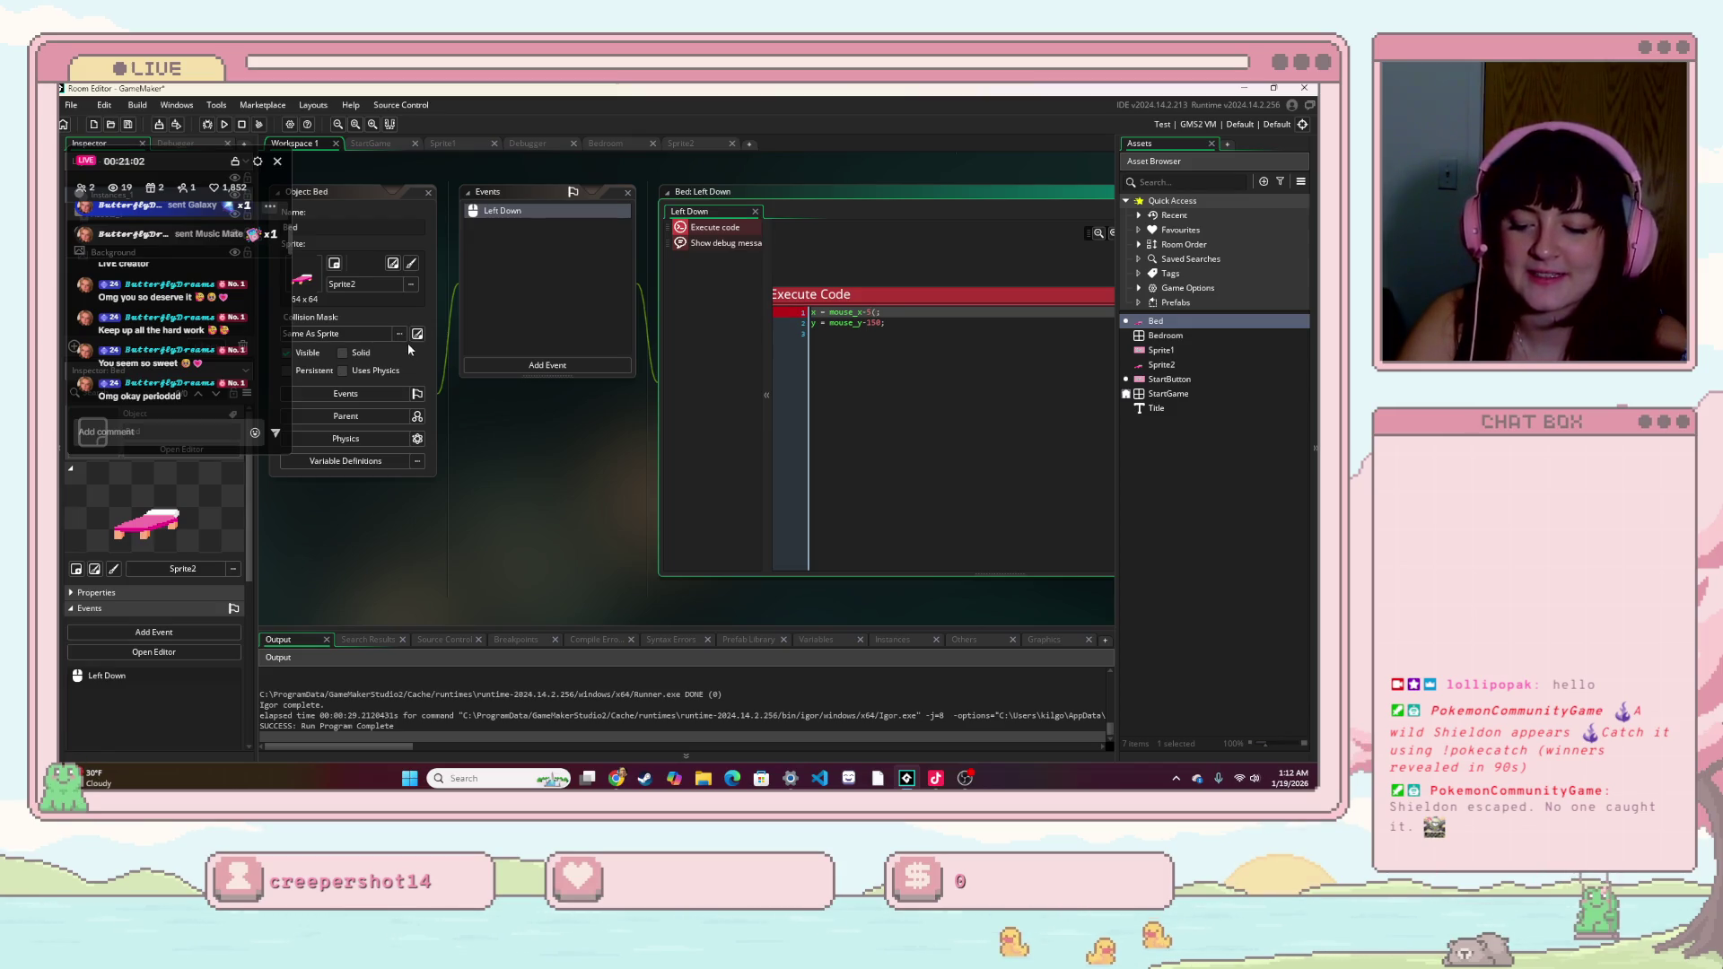
{"action": "type", "text": "4);"}
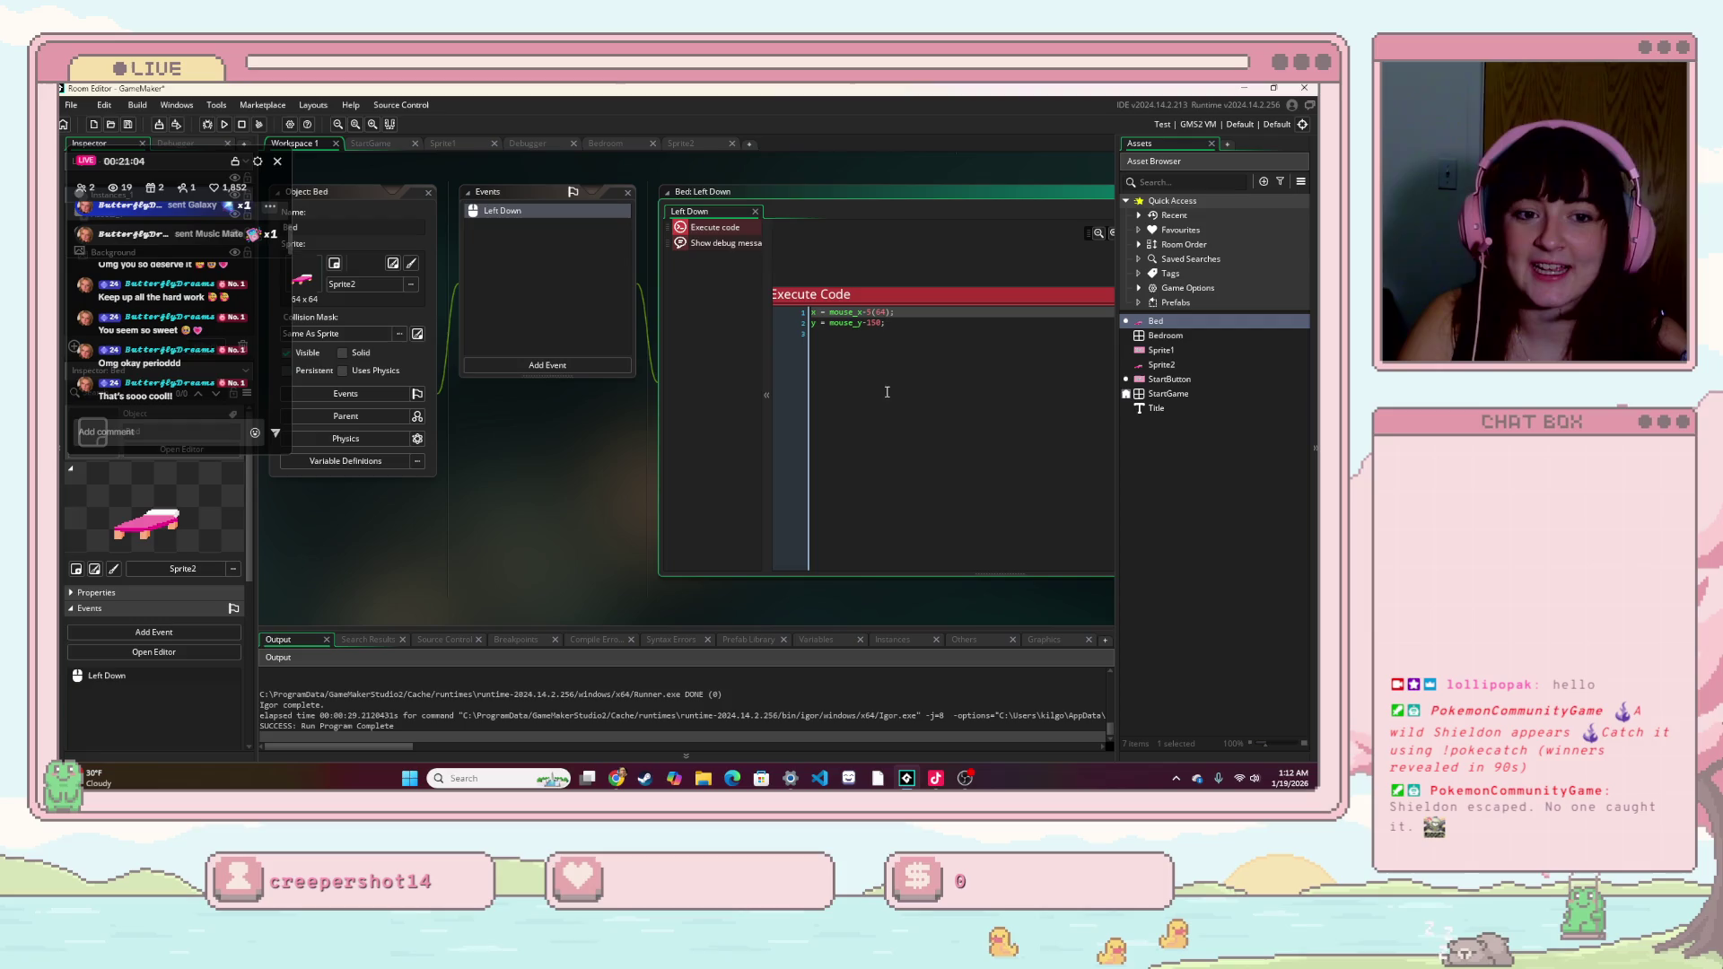
{"action": "left_click", "coordinate": [878, 323]}
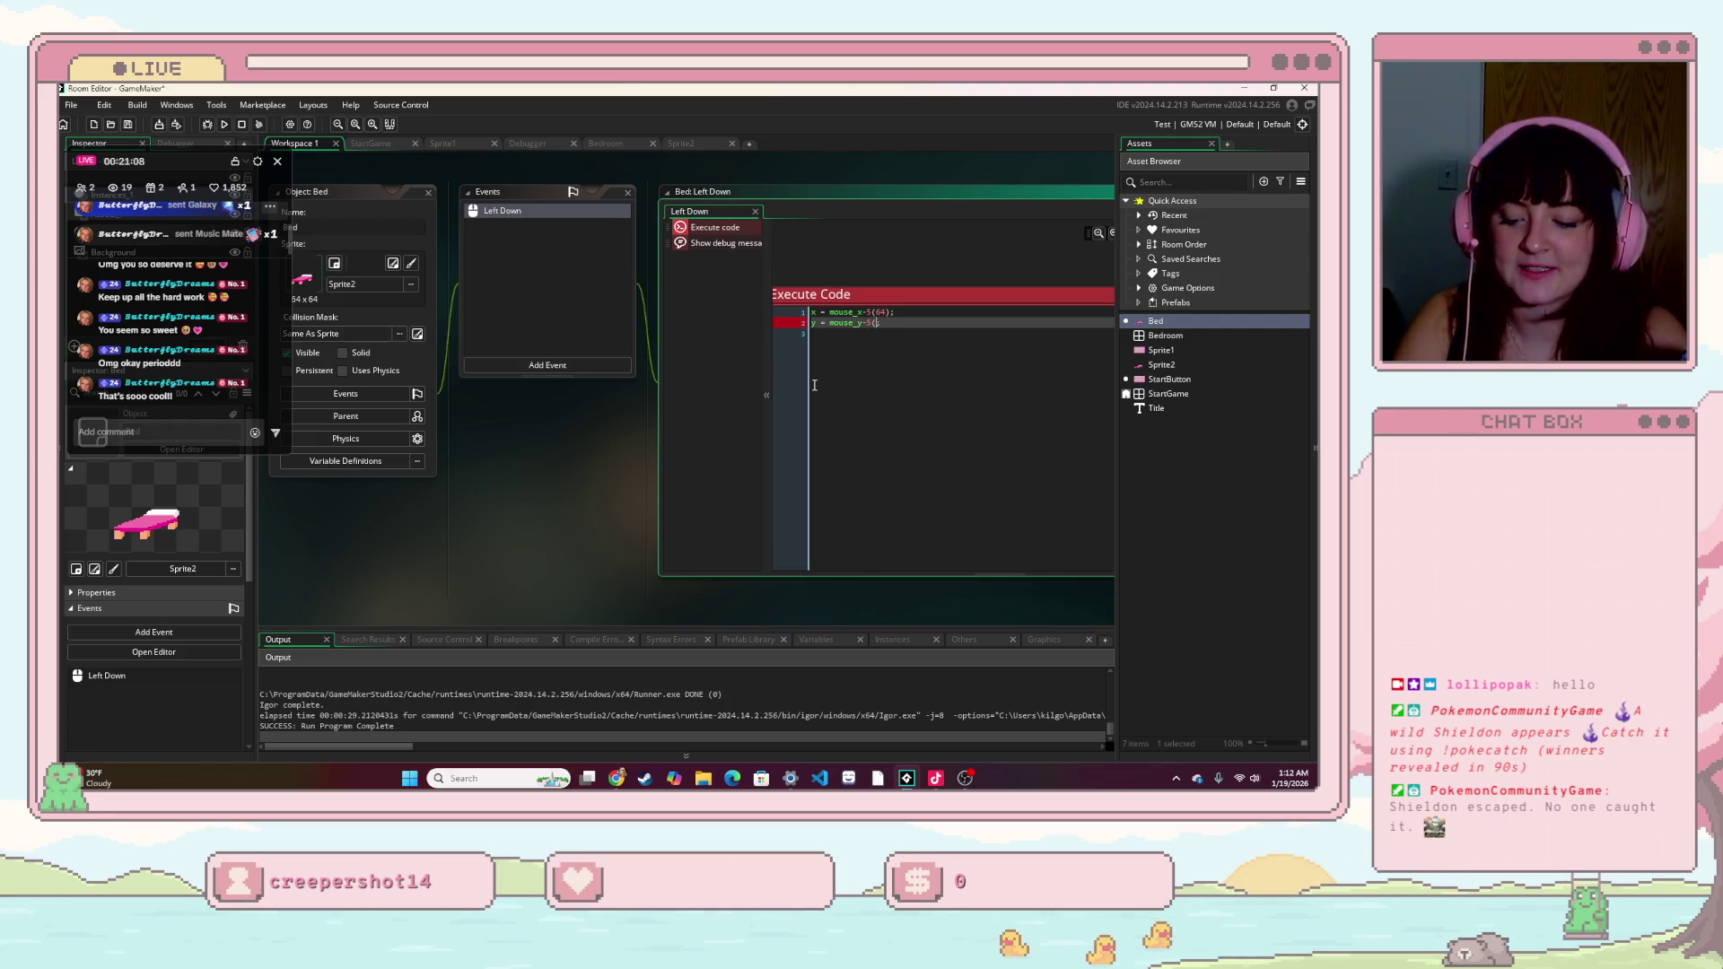
{"action": "type", "text": "64);"}
{"action": "key", "text": "F5"}
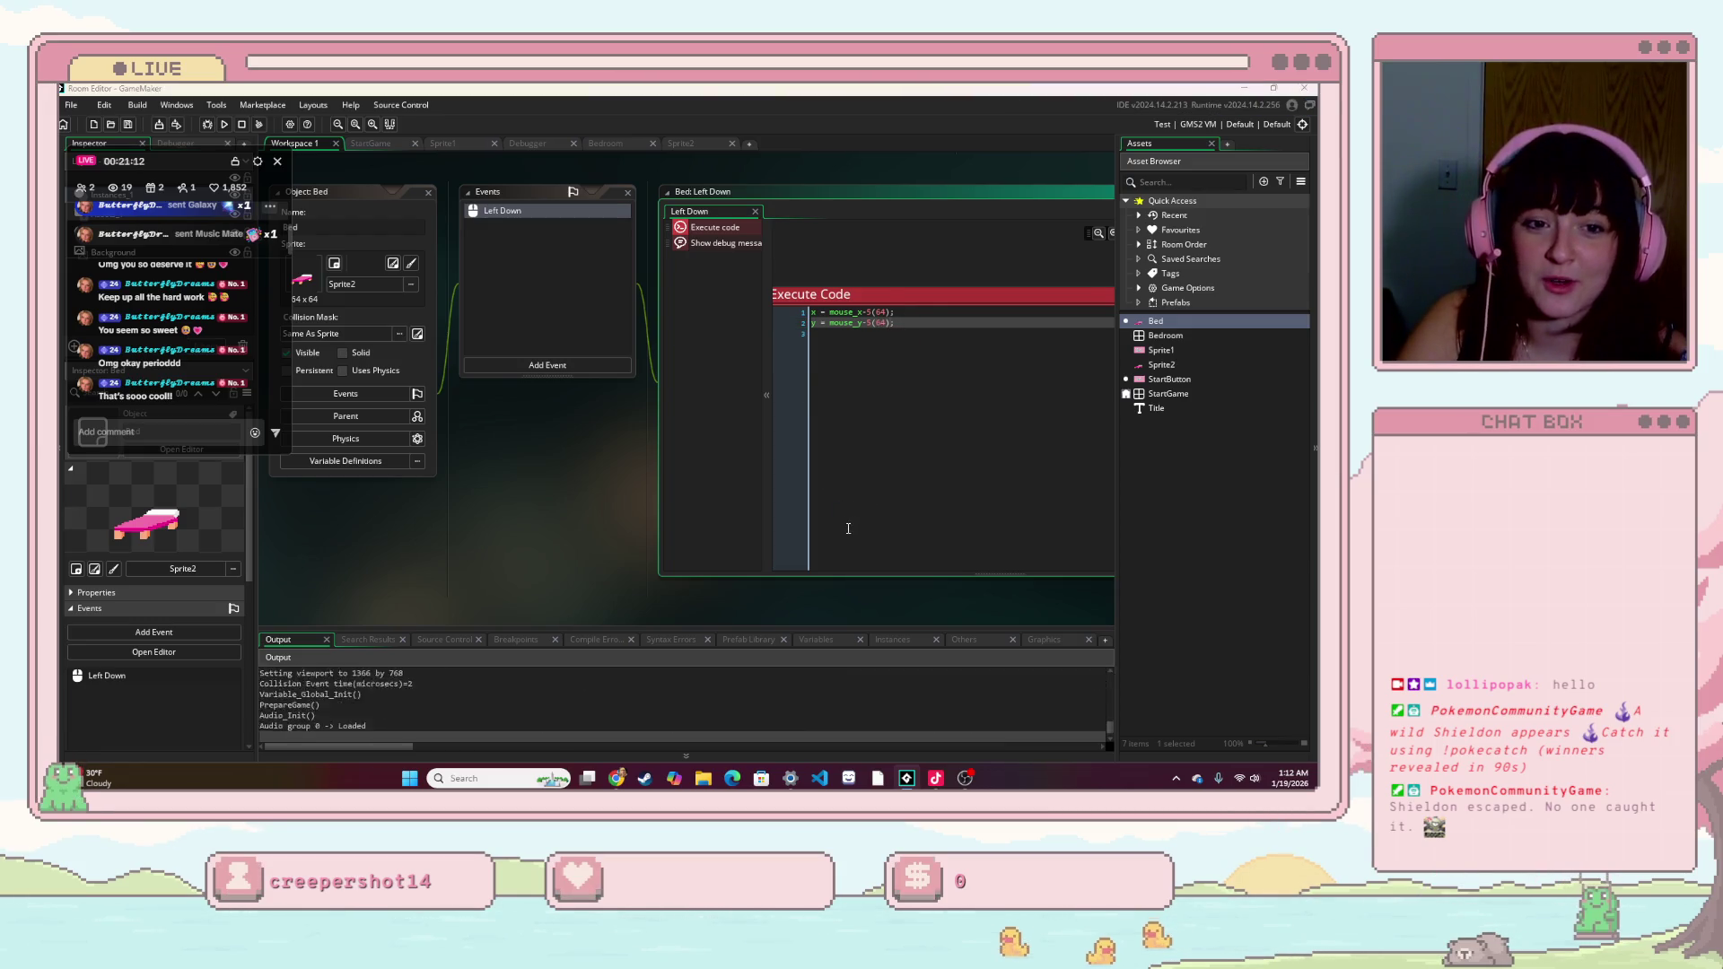
{"action": "left_click", "coordinate": [761, 473]}
{"action": "left_click", "coordinate": [999, 600]}
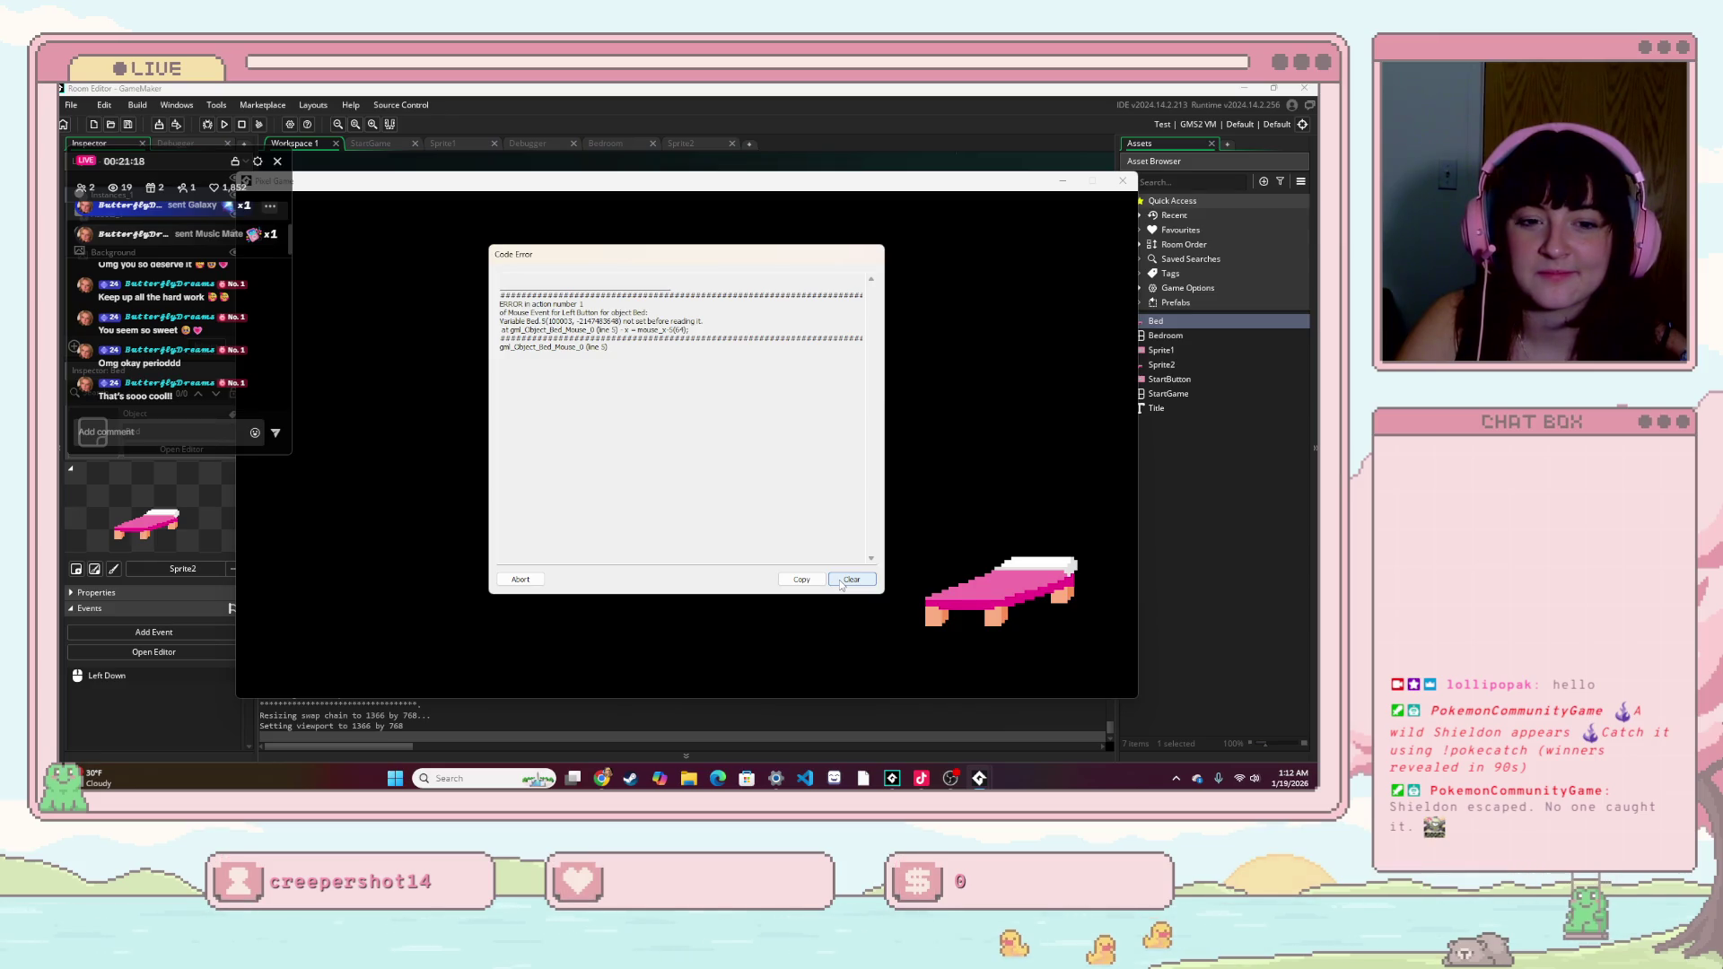
- Clear the Code Error report text and abort the crashed game
{"action": "left_click_drag", "start_coordinate": [611, 349], "coordinate": [501, 304]}
{"action": "left_click", "coordinate": [764, 392]}
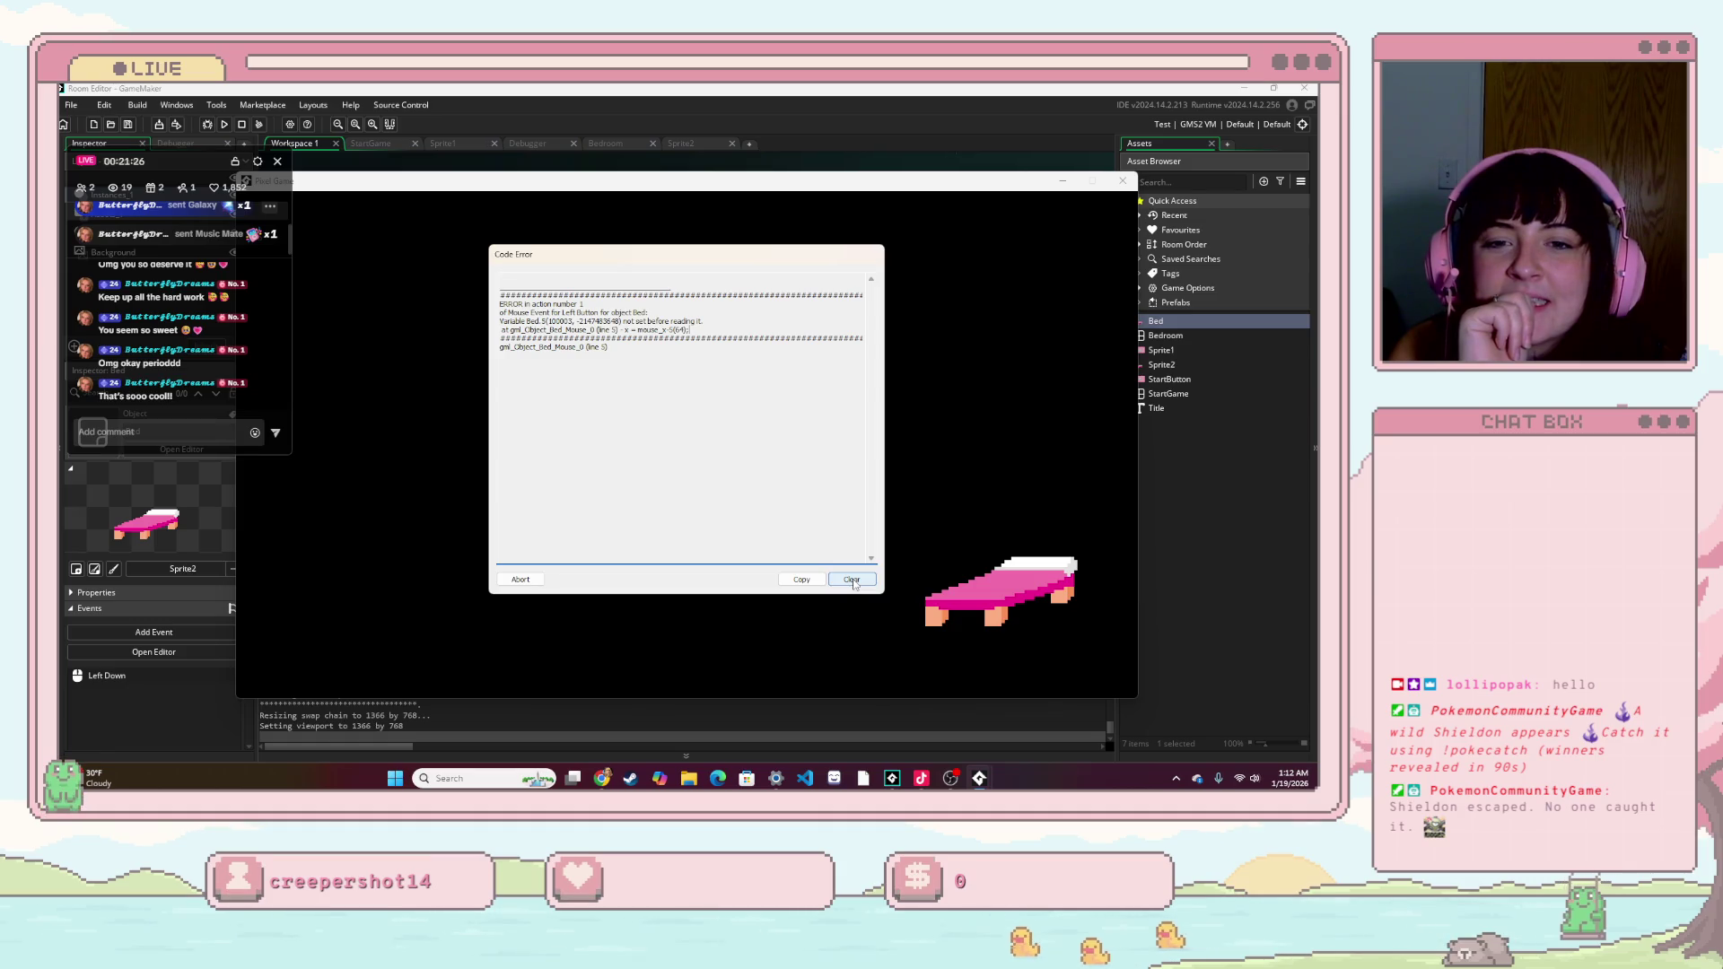
{"action": "left_click", "coordinate": [851, 580]}
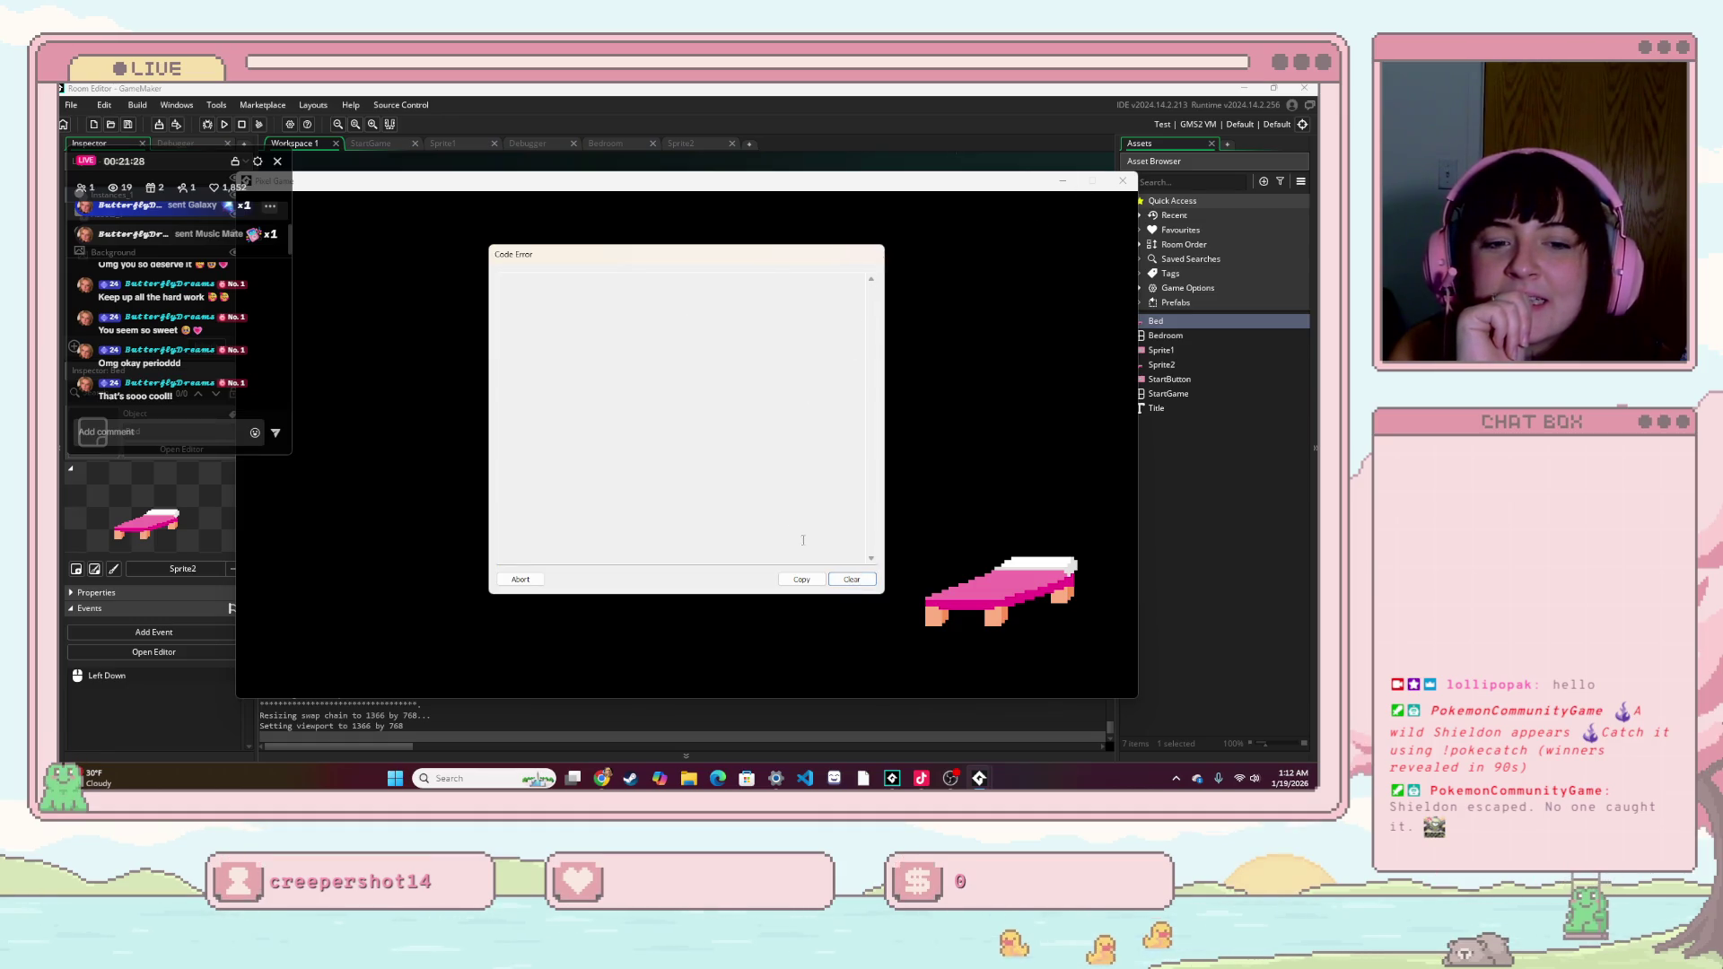
{"action": "left_click", "coordinate": [520, 578]}
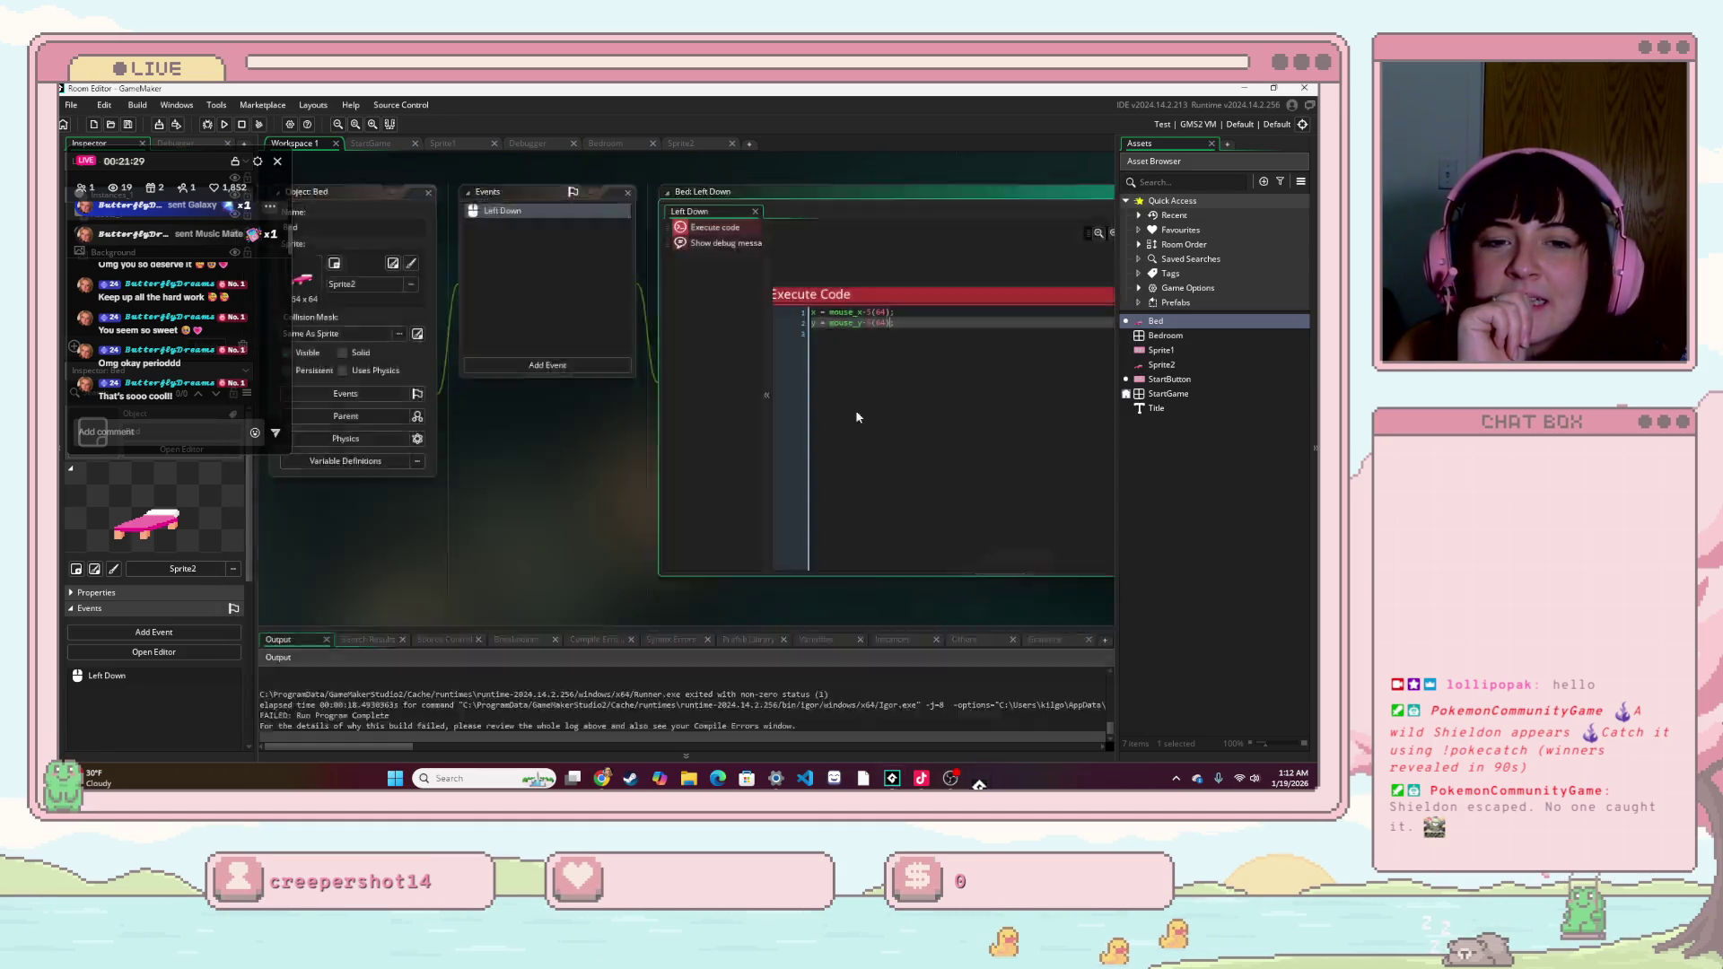
- Place the caret on the offset lines of the Left Down code, then switch to the browser
{"action": "left_click", "coordinate": [862, 322]}
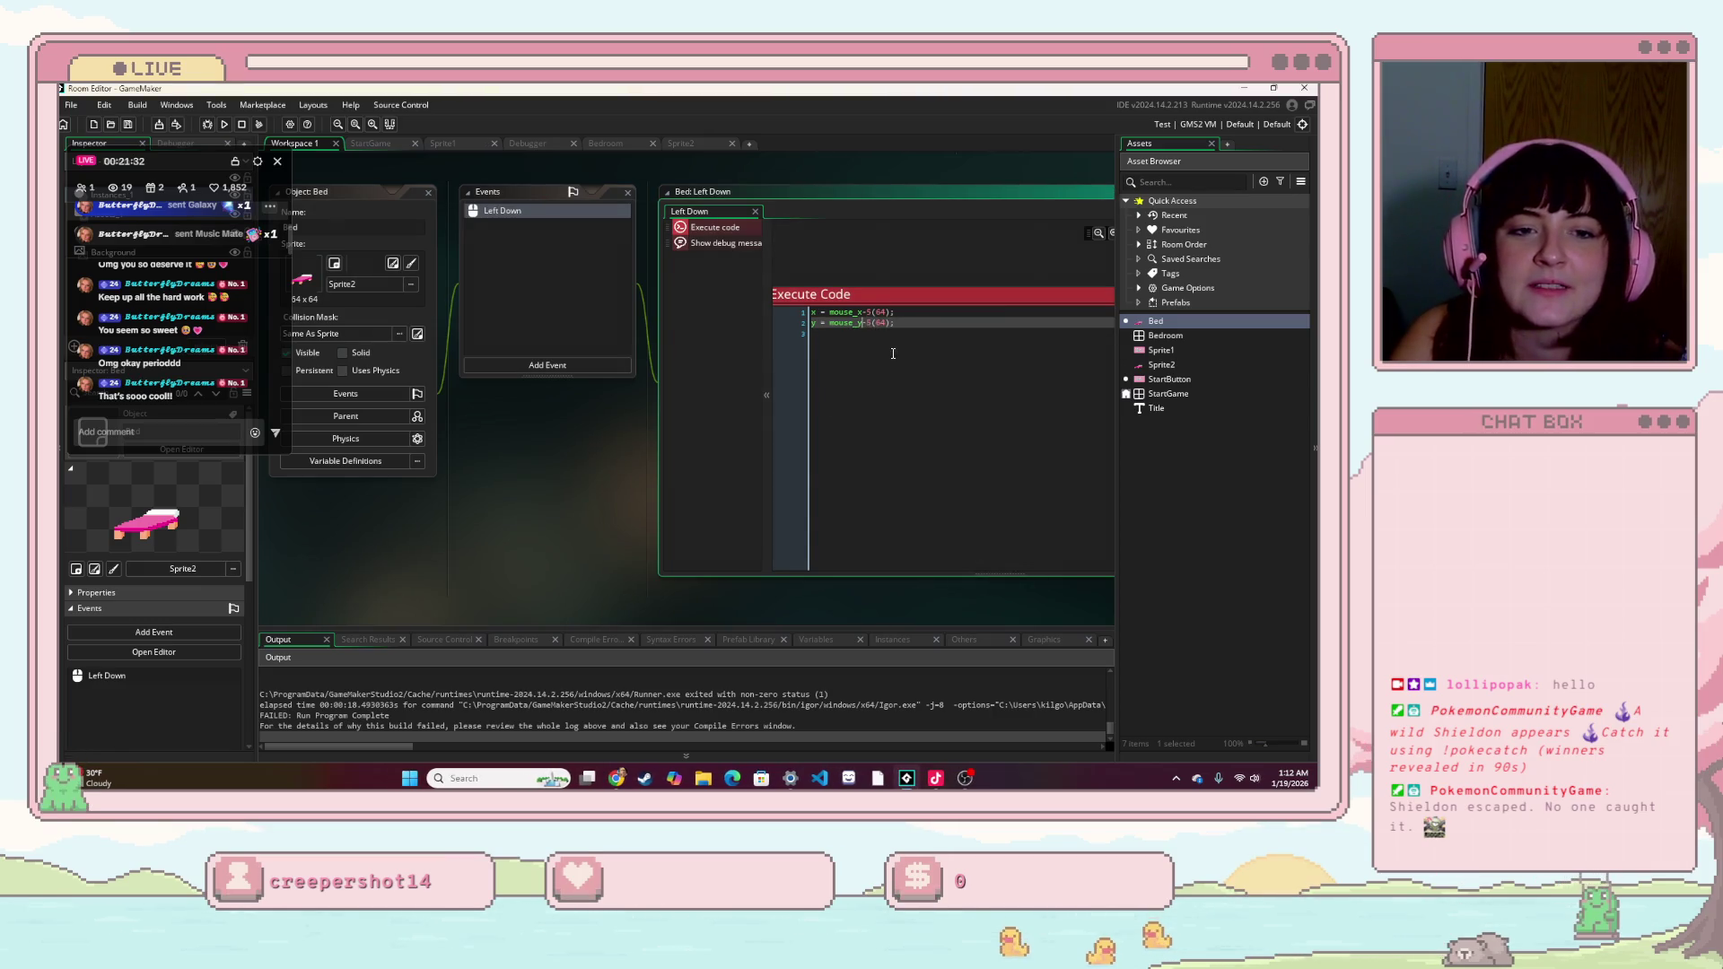
{"action": "left_click", "coordinate": [870, 313]}
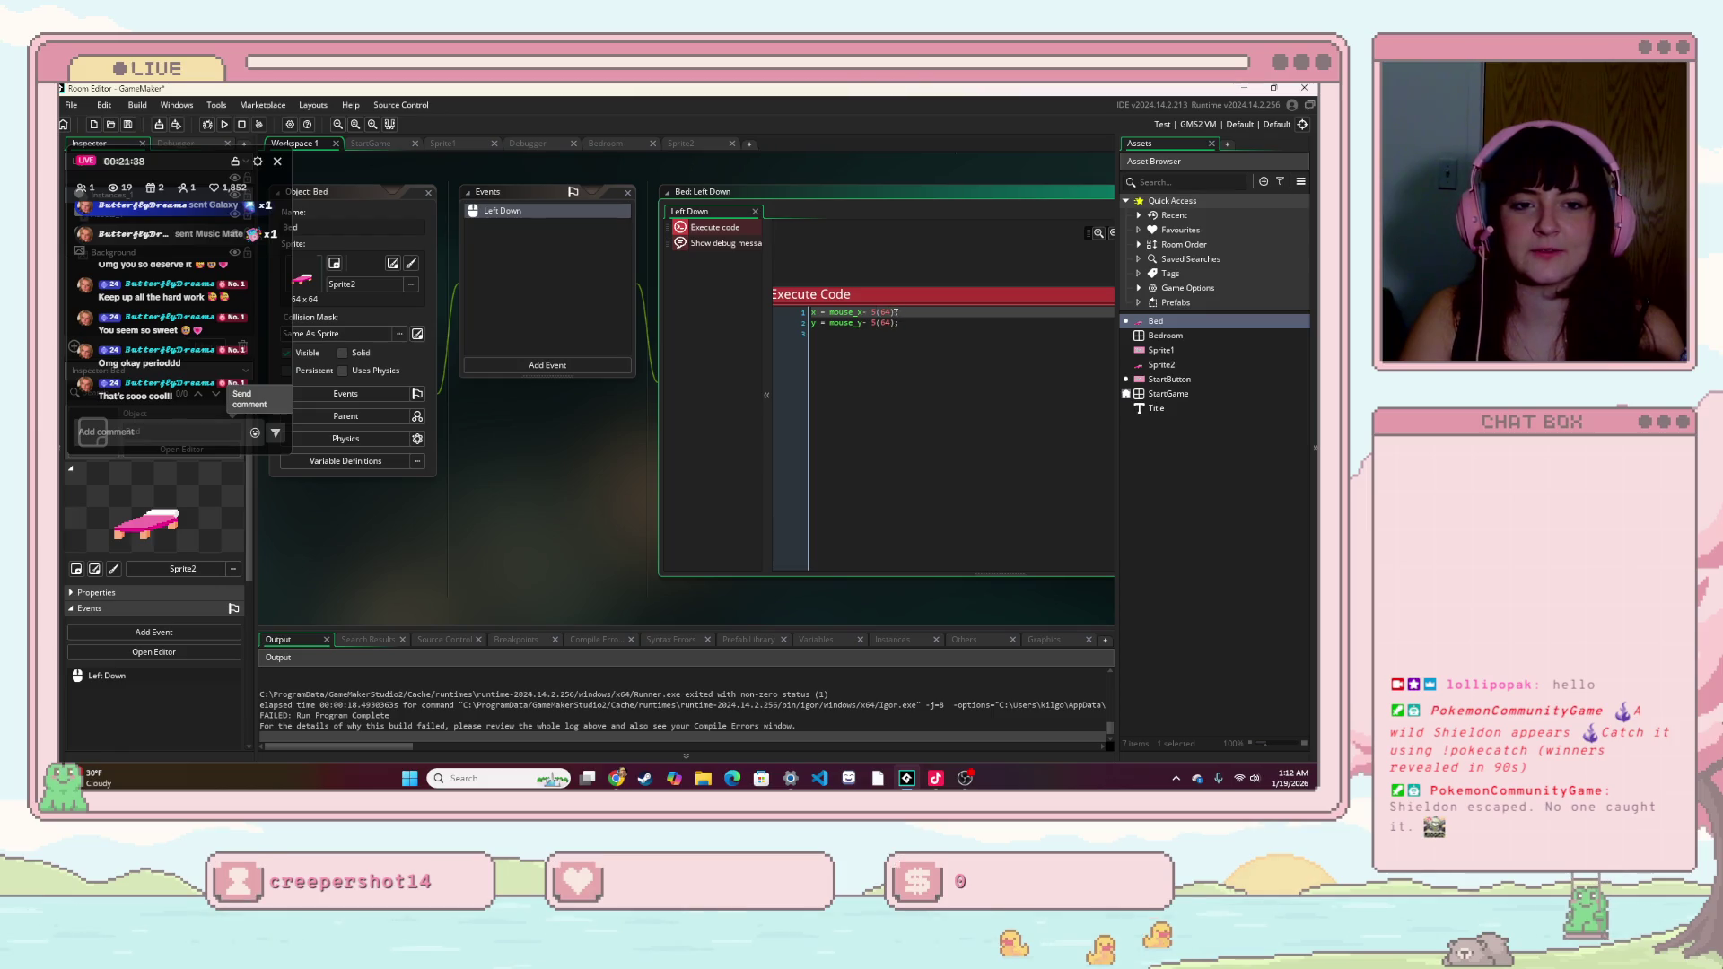
{"action": "left_click", "coordinate": [617, 778]}
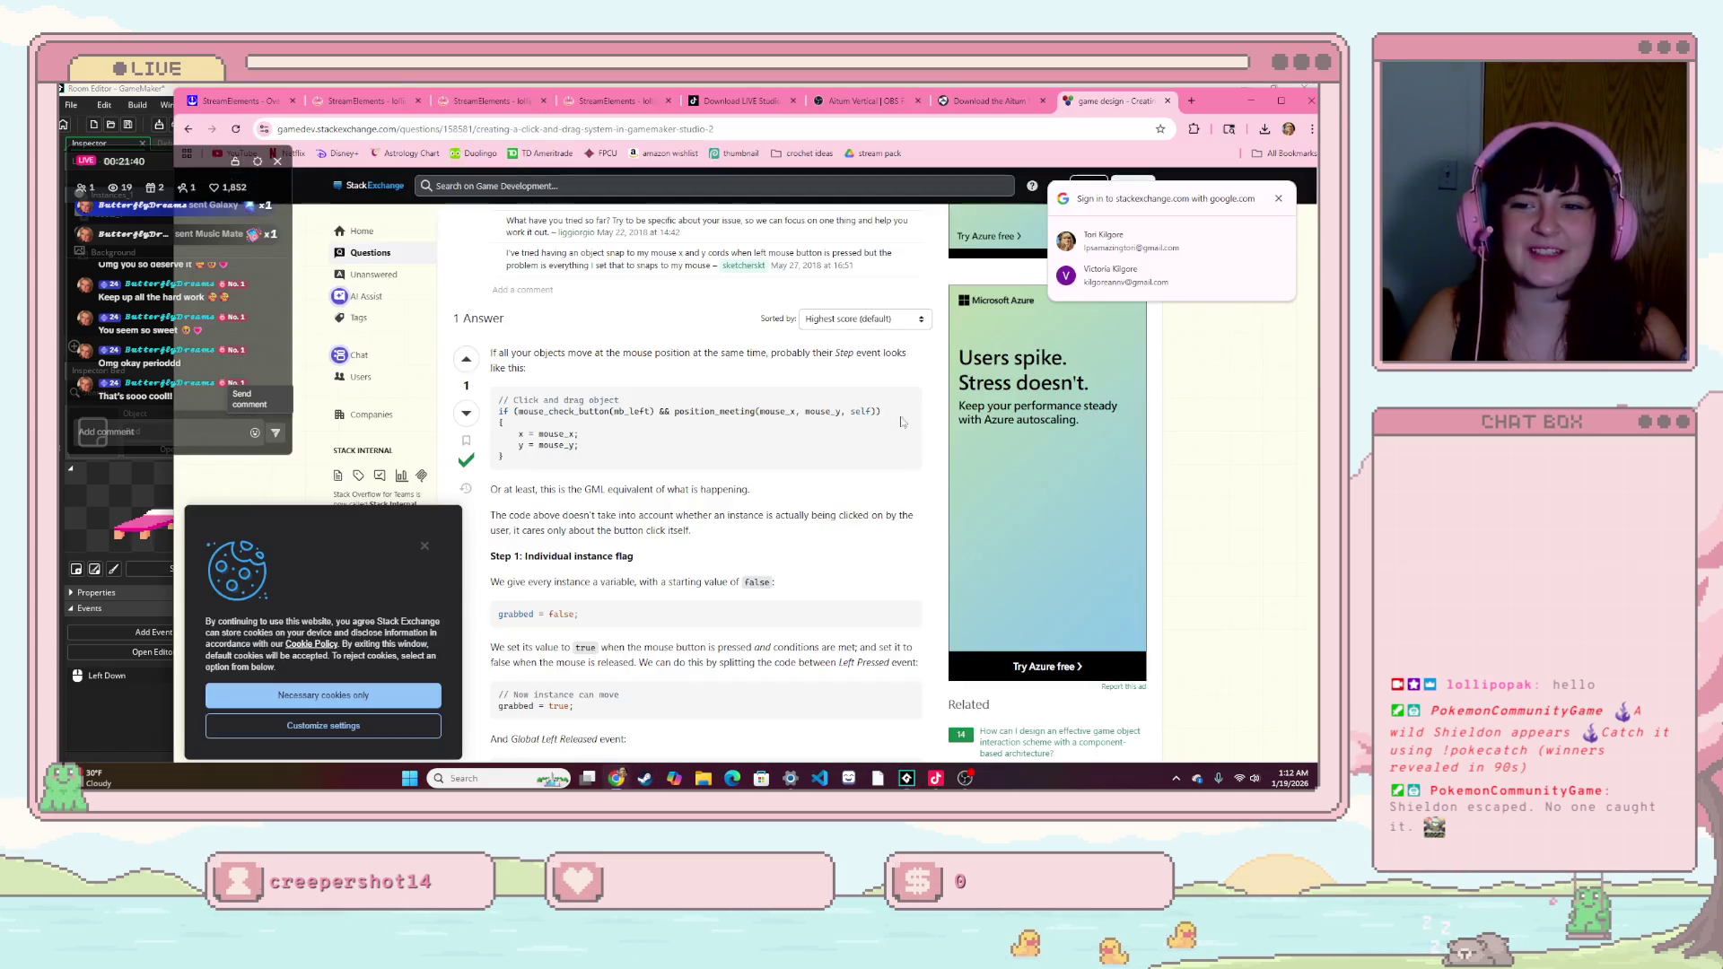
- Calculate 5*64 = 320 with a Google search in a new tab, then return to GameMaker
{"action": "left_click", "coordinate": [1191, 101]}
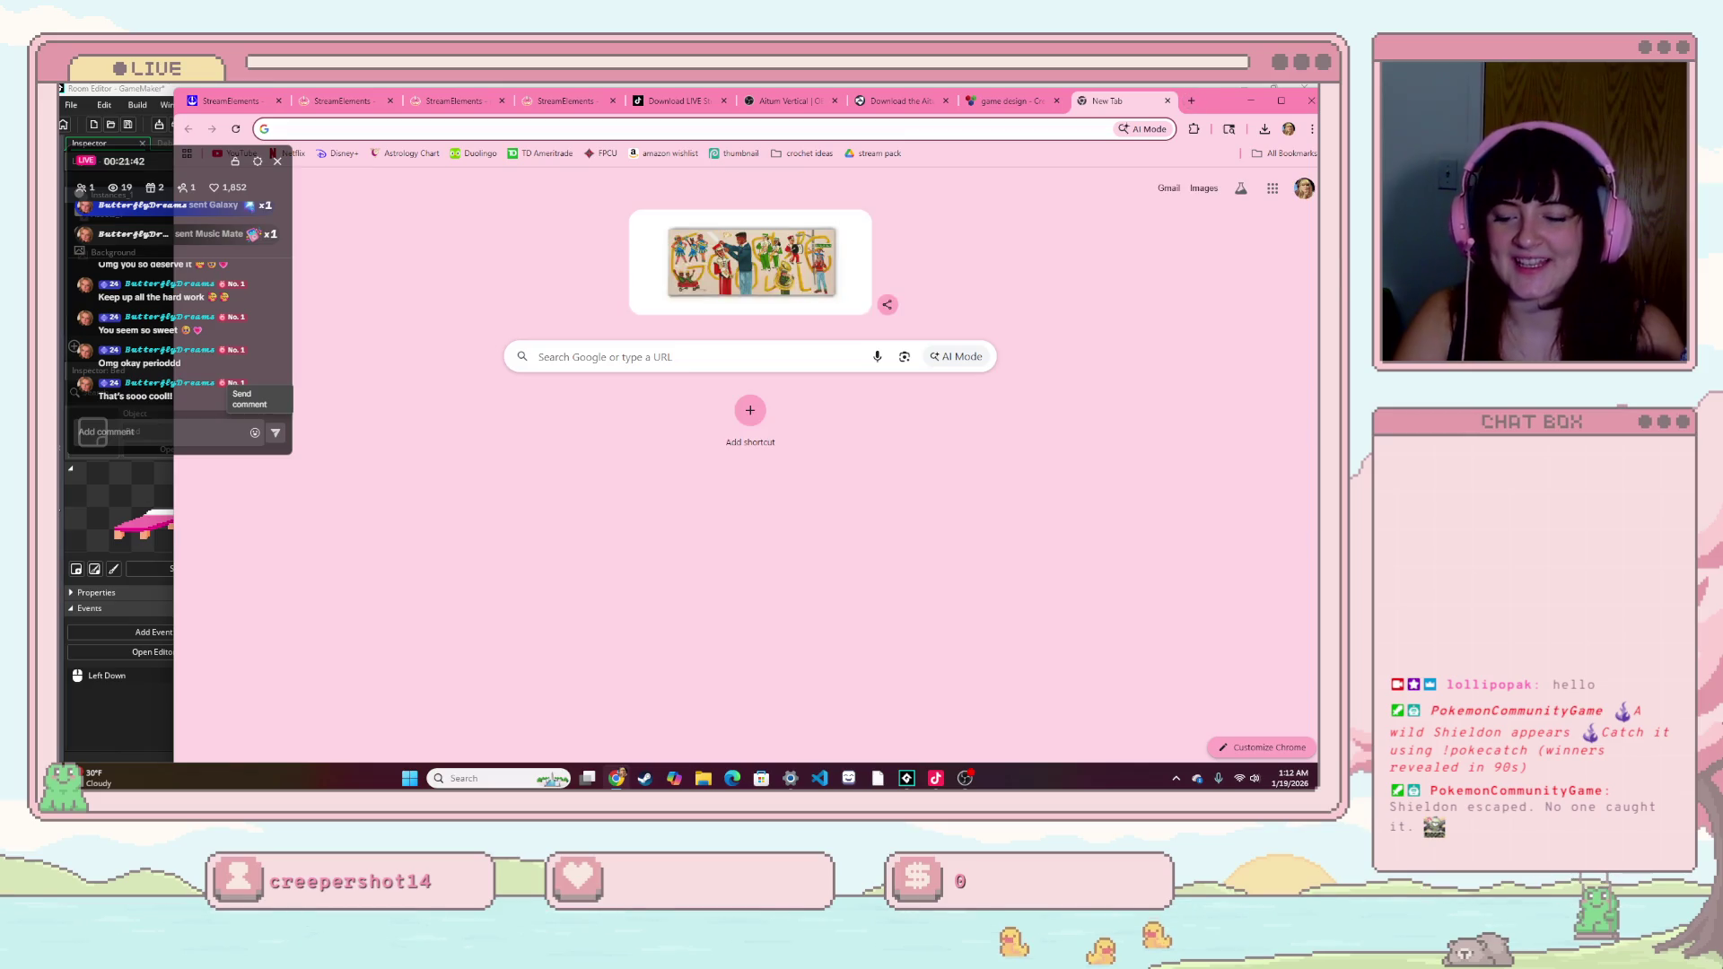
{"action": "type", "text": "s*64"}
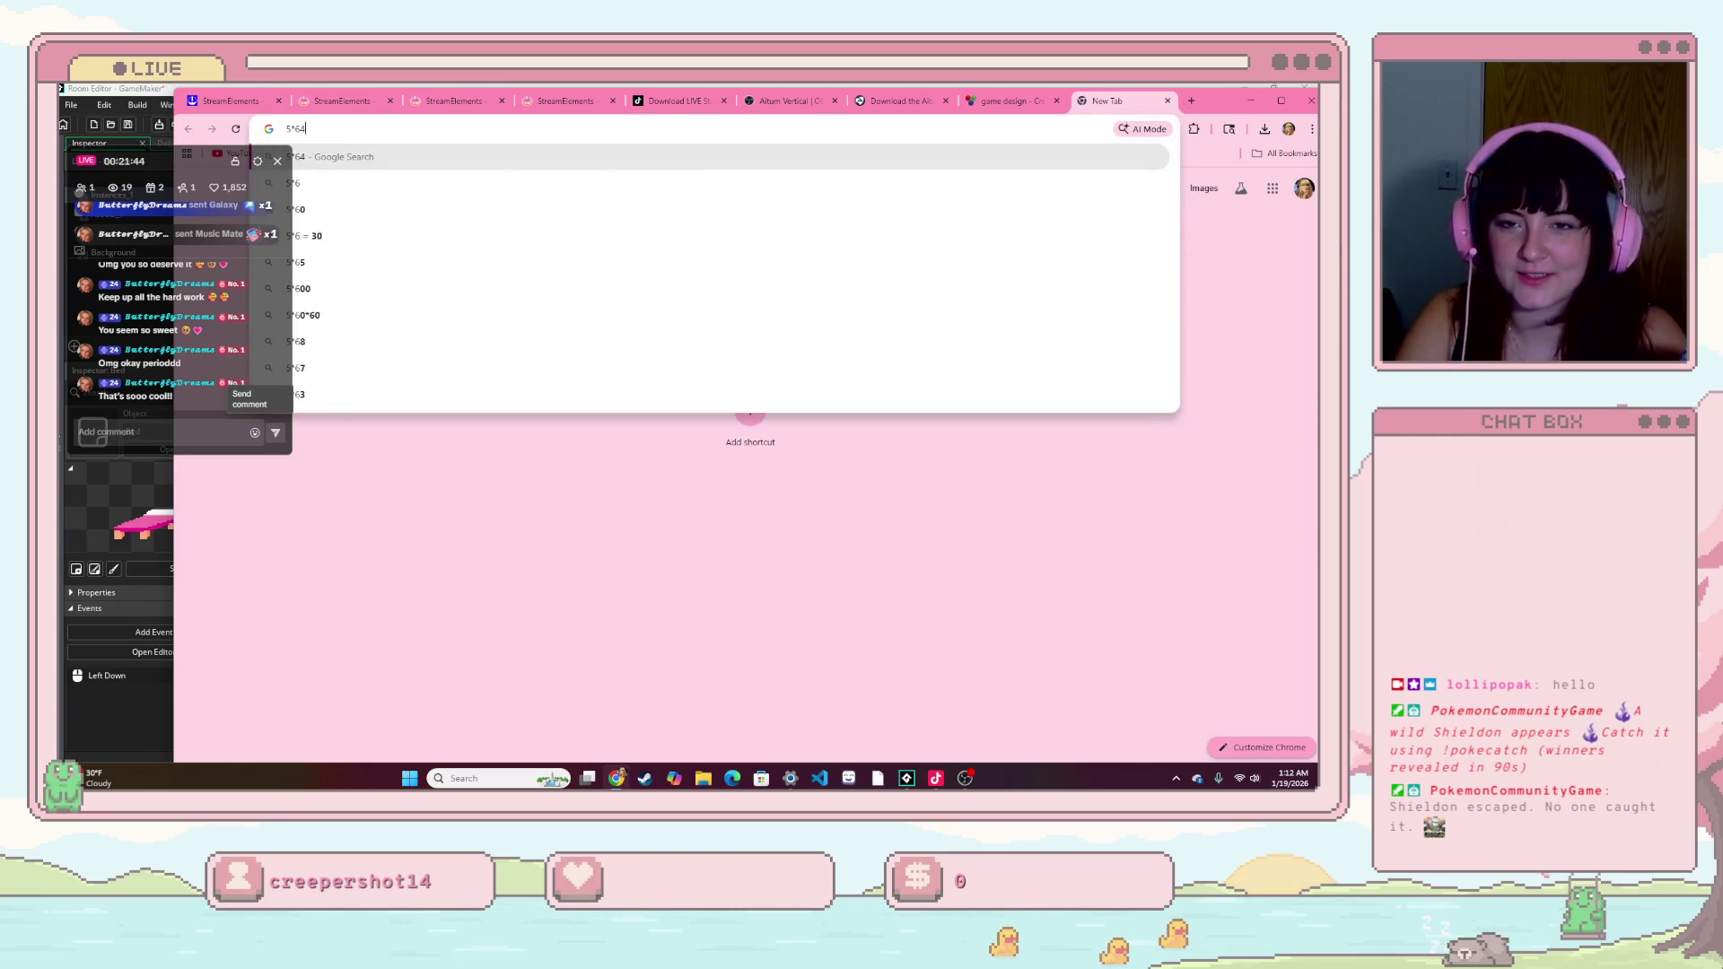
{"action": "key", "text": "Return"}
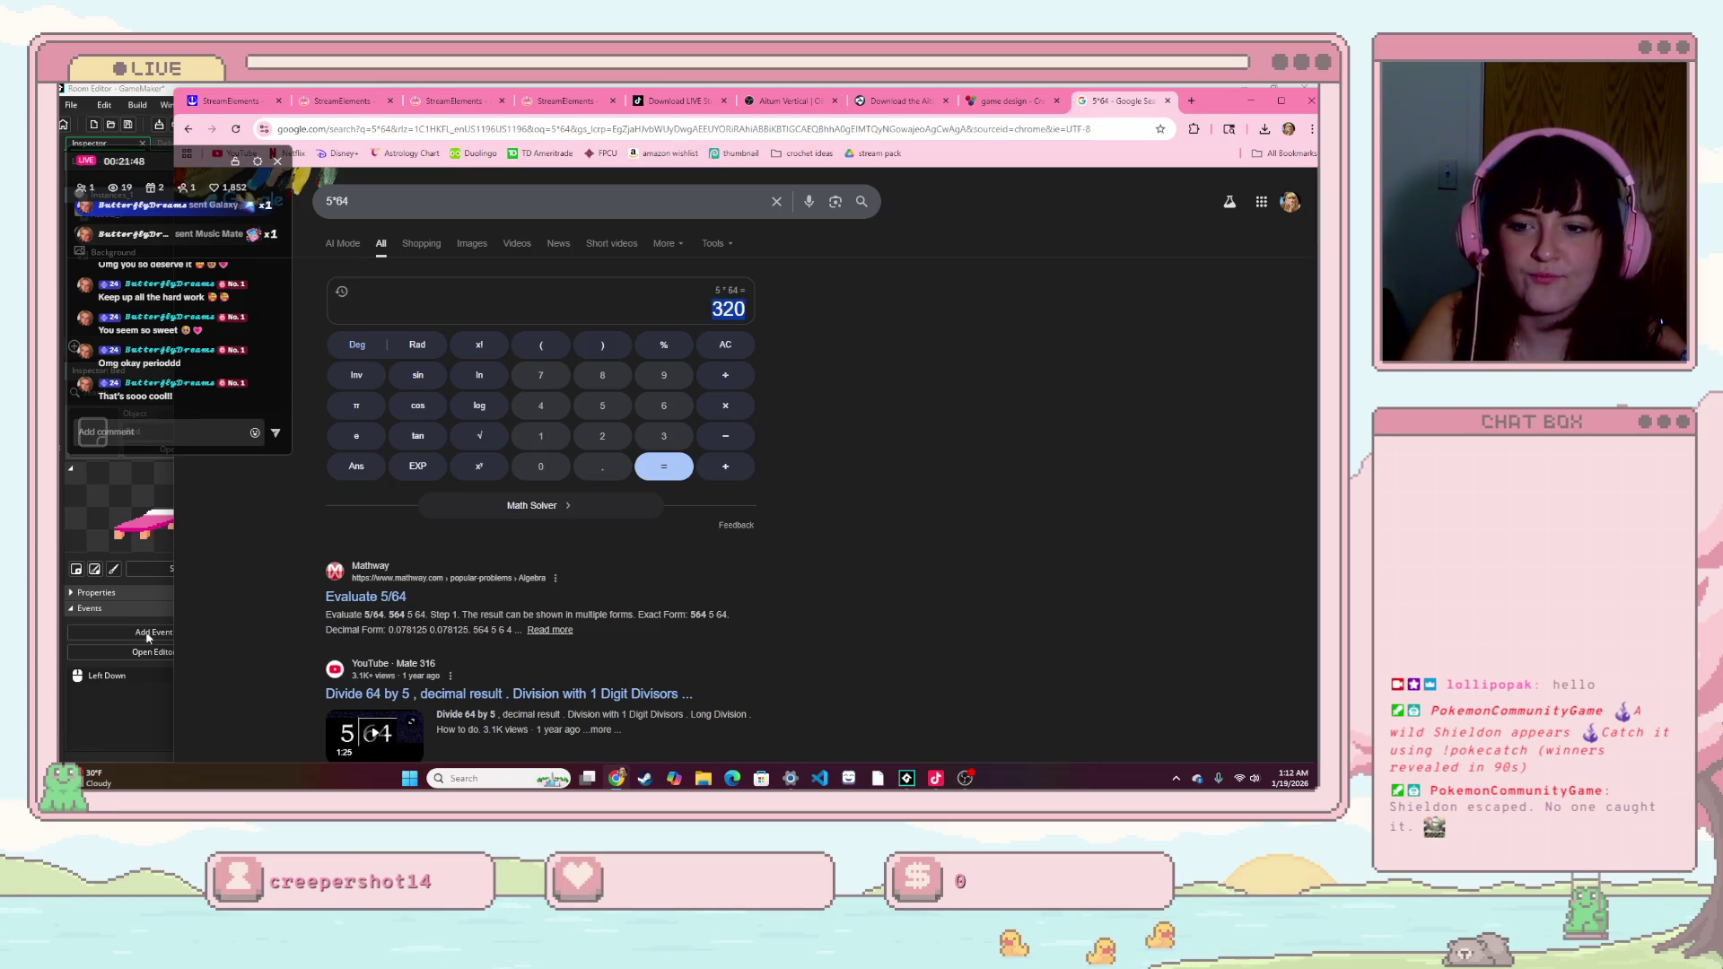
{"action": "key", "text": "alt+Tab"}
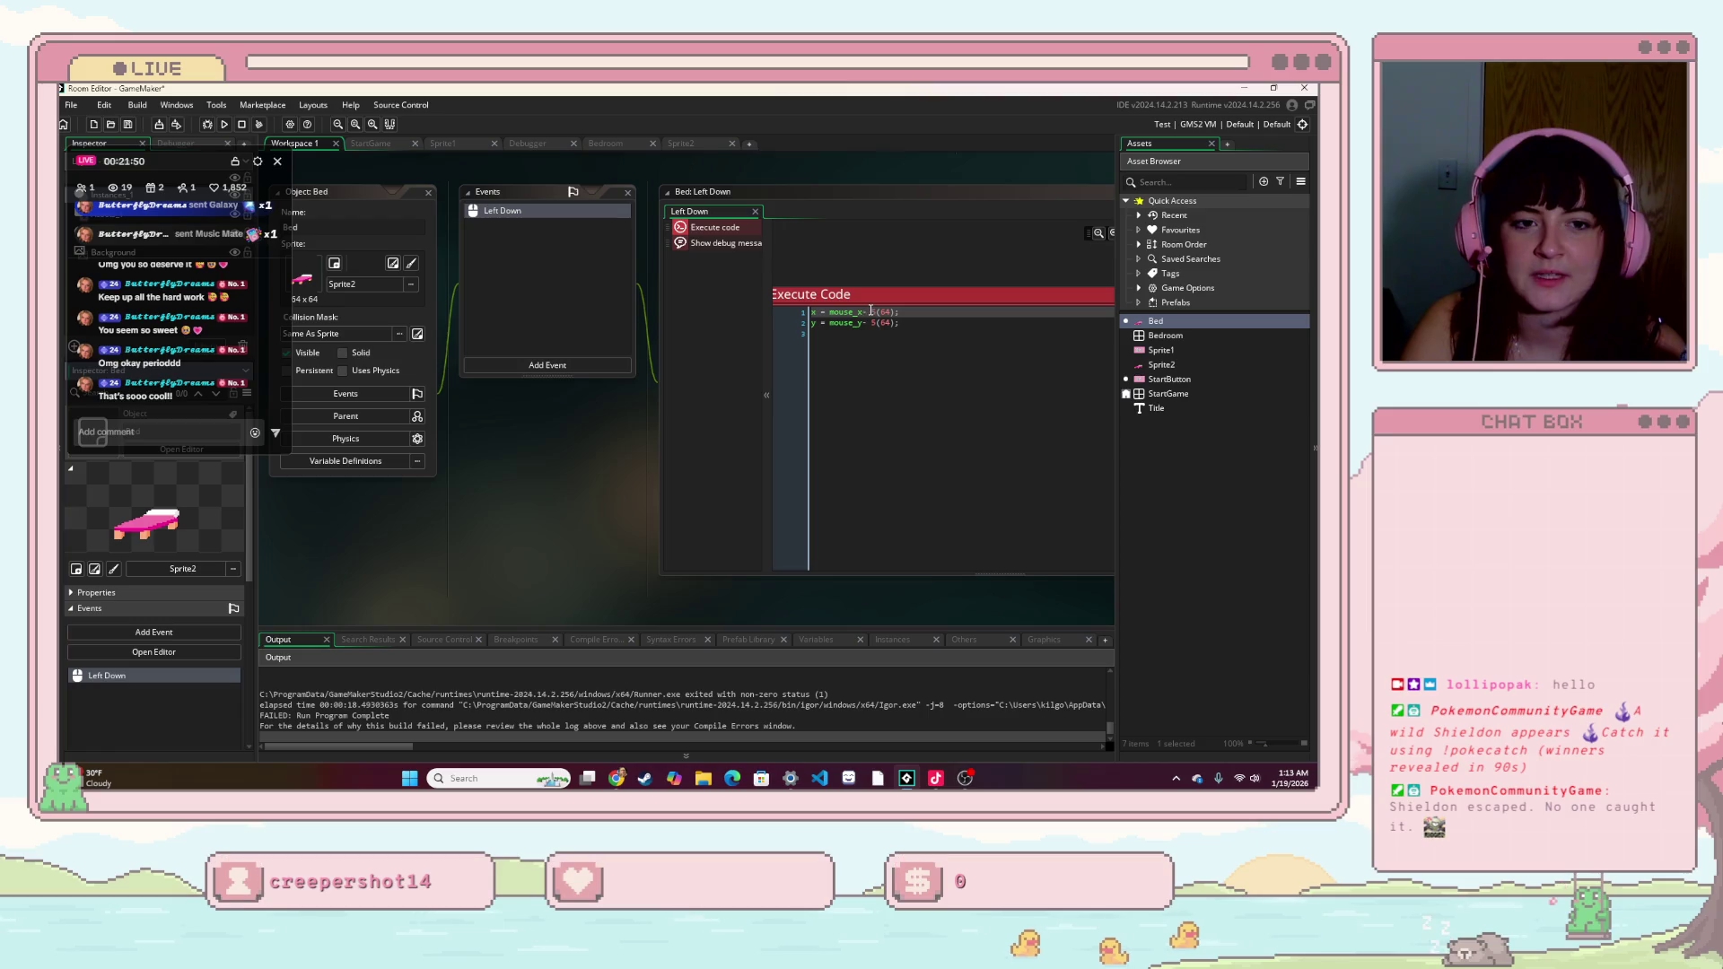
- Replace both 5(64) offsets with 320 and test-run the game
{"action": "double_click", "coordinate": [880, 312]}
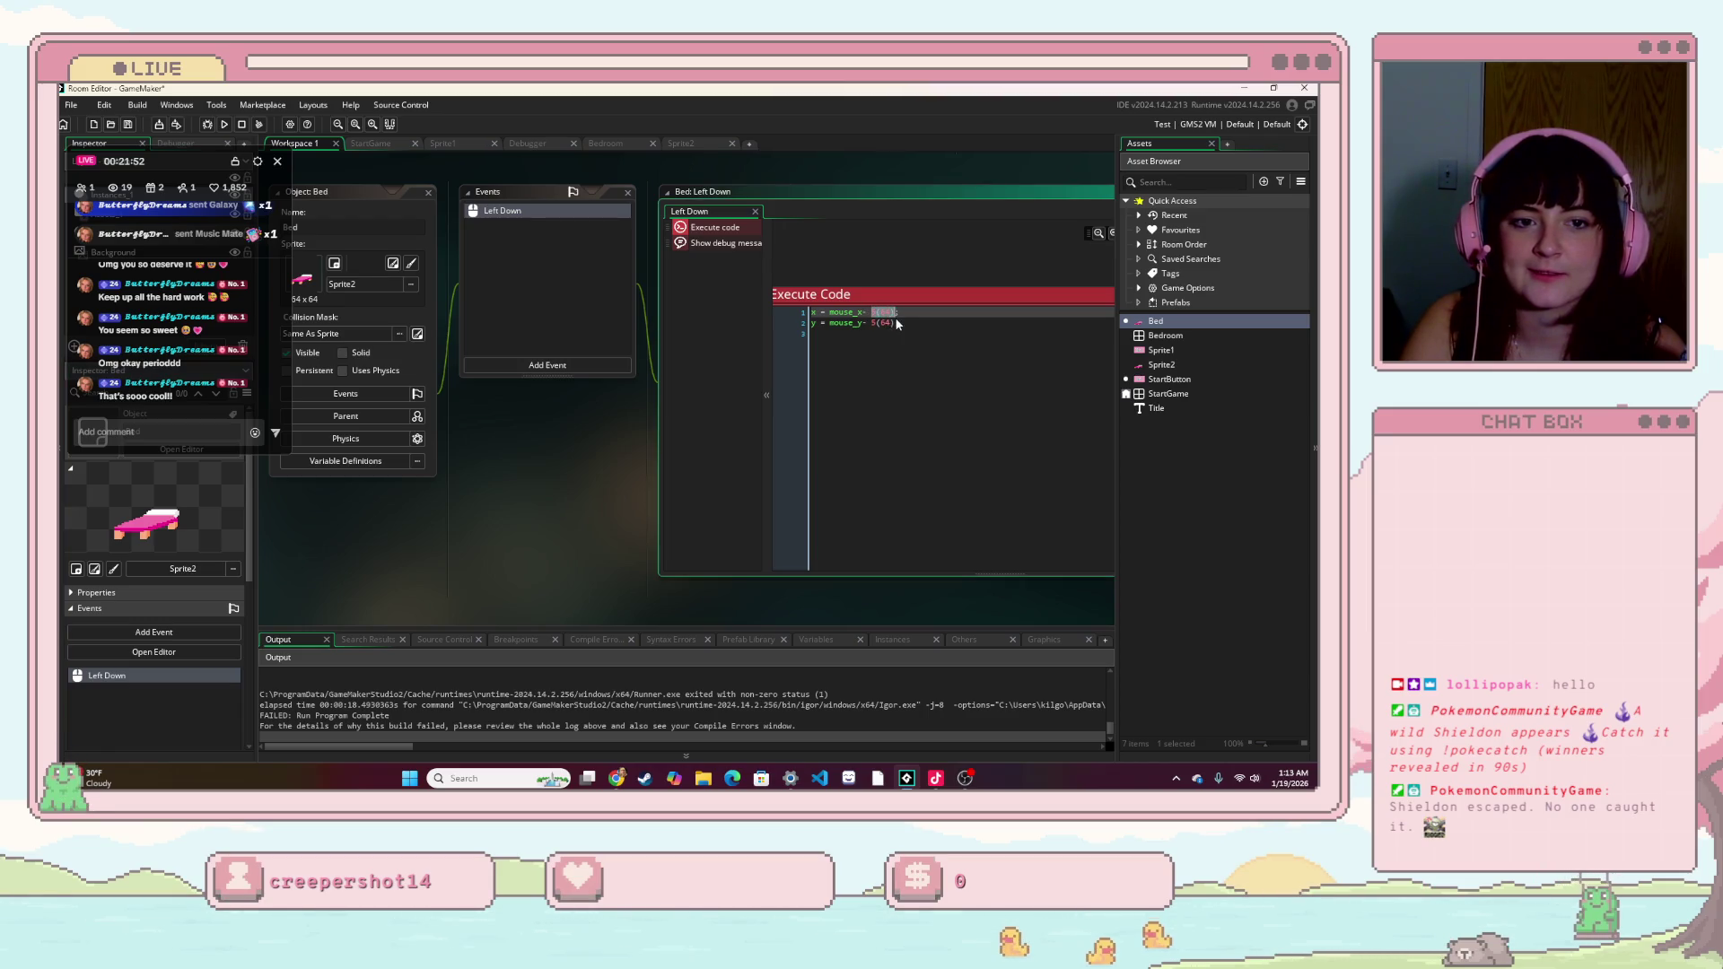
{"action": "type", "text": "320"}
{"action": "double_click", "coordinate": [875, 322]}
{"action": "type", "text": "320"}
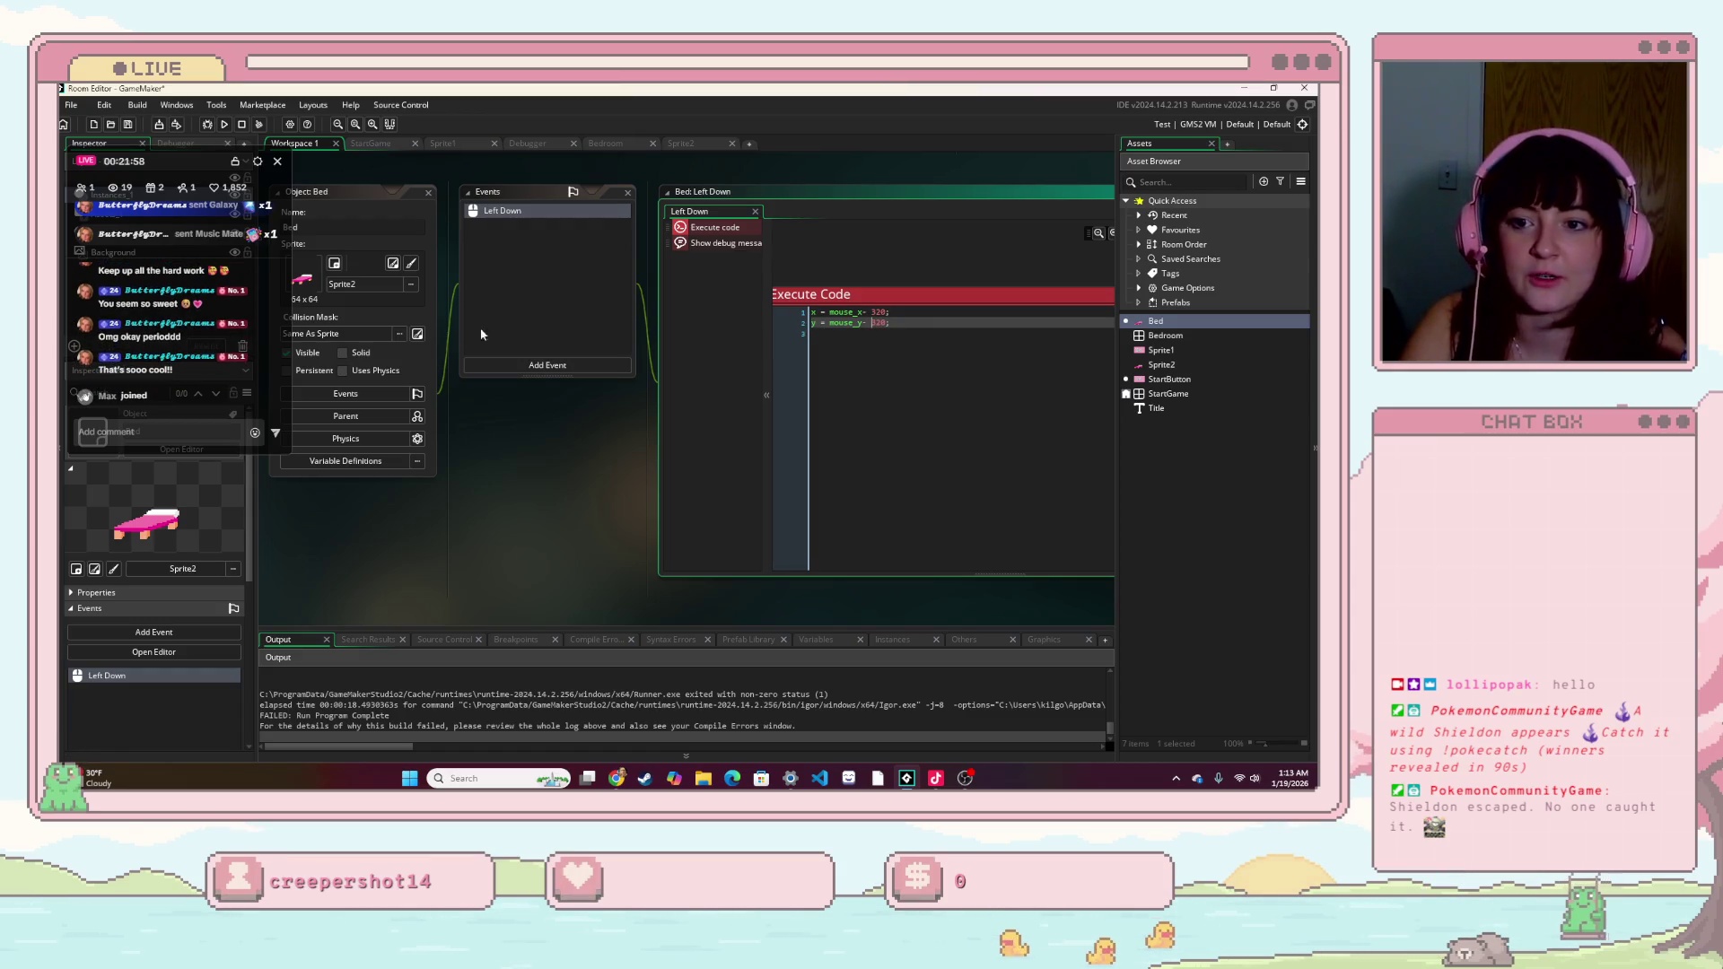
{"action": "key", "text": "F5"}
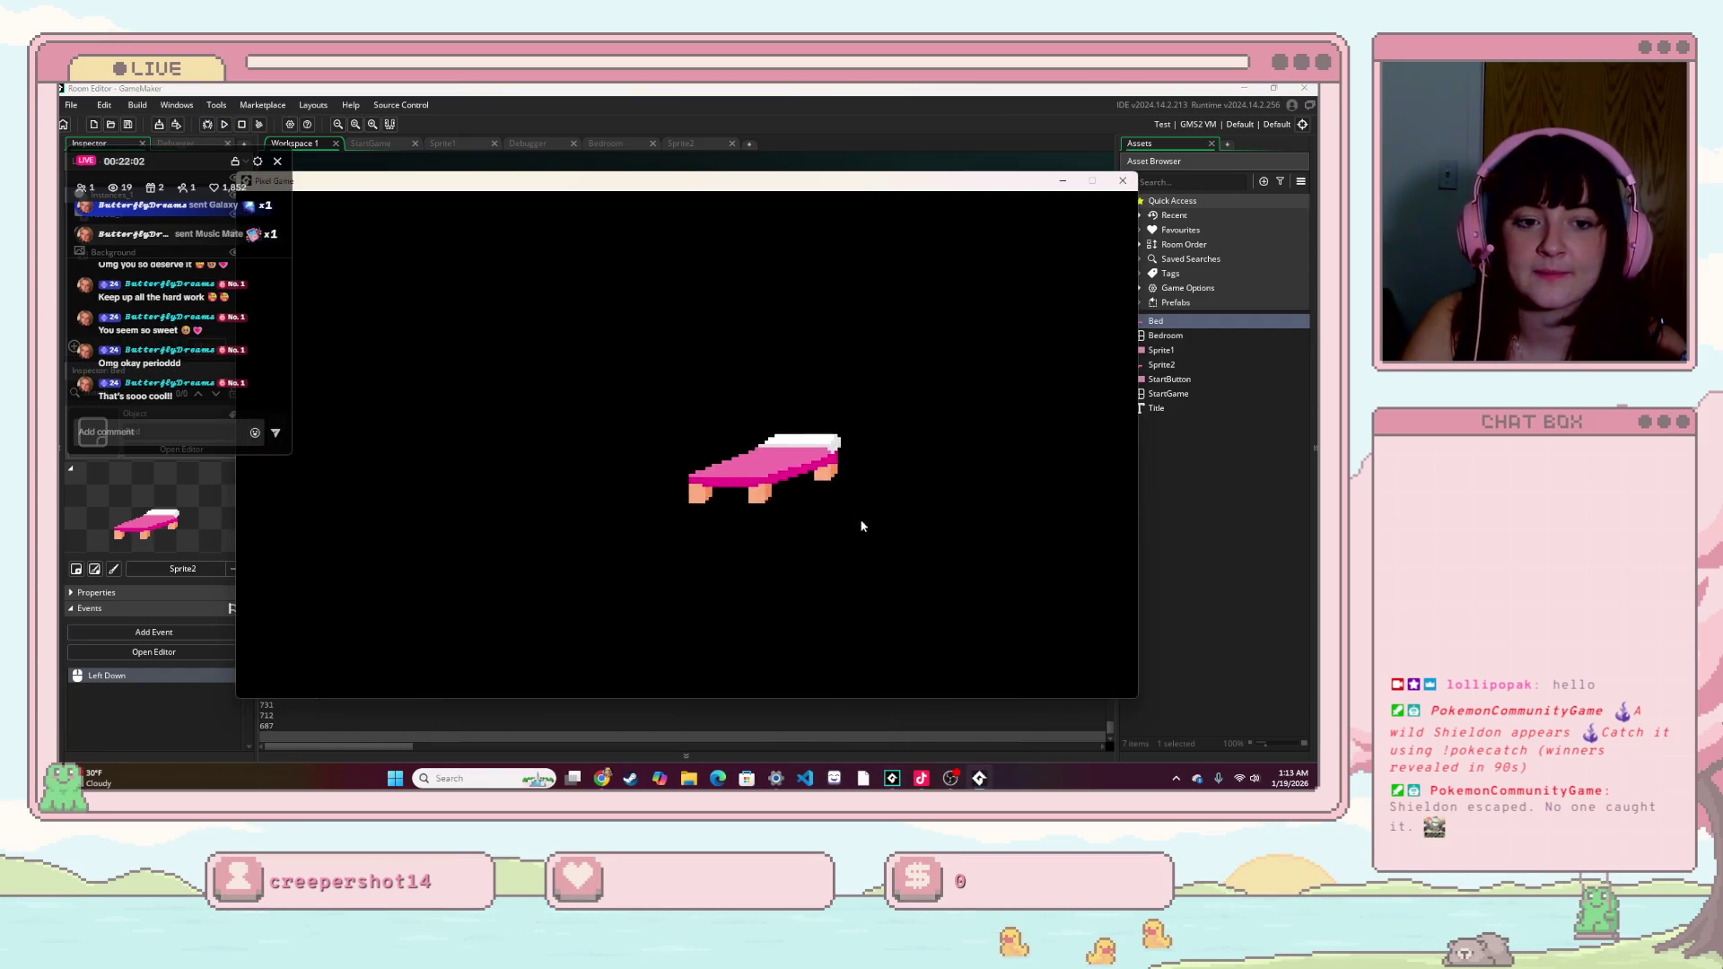
{"action": "left_click", "coordinate": [696, 442]}
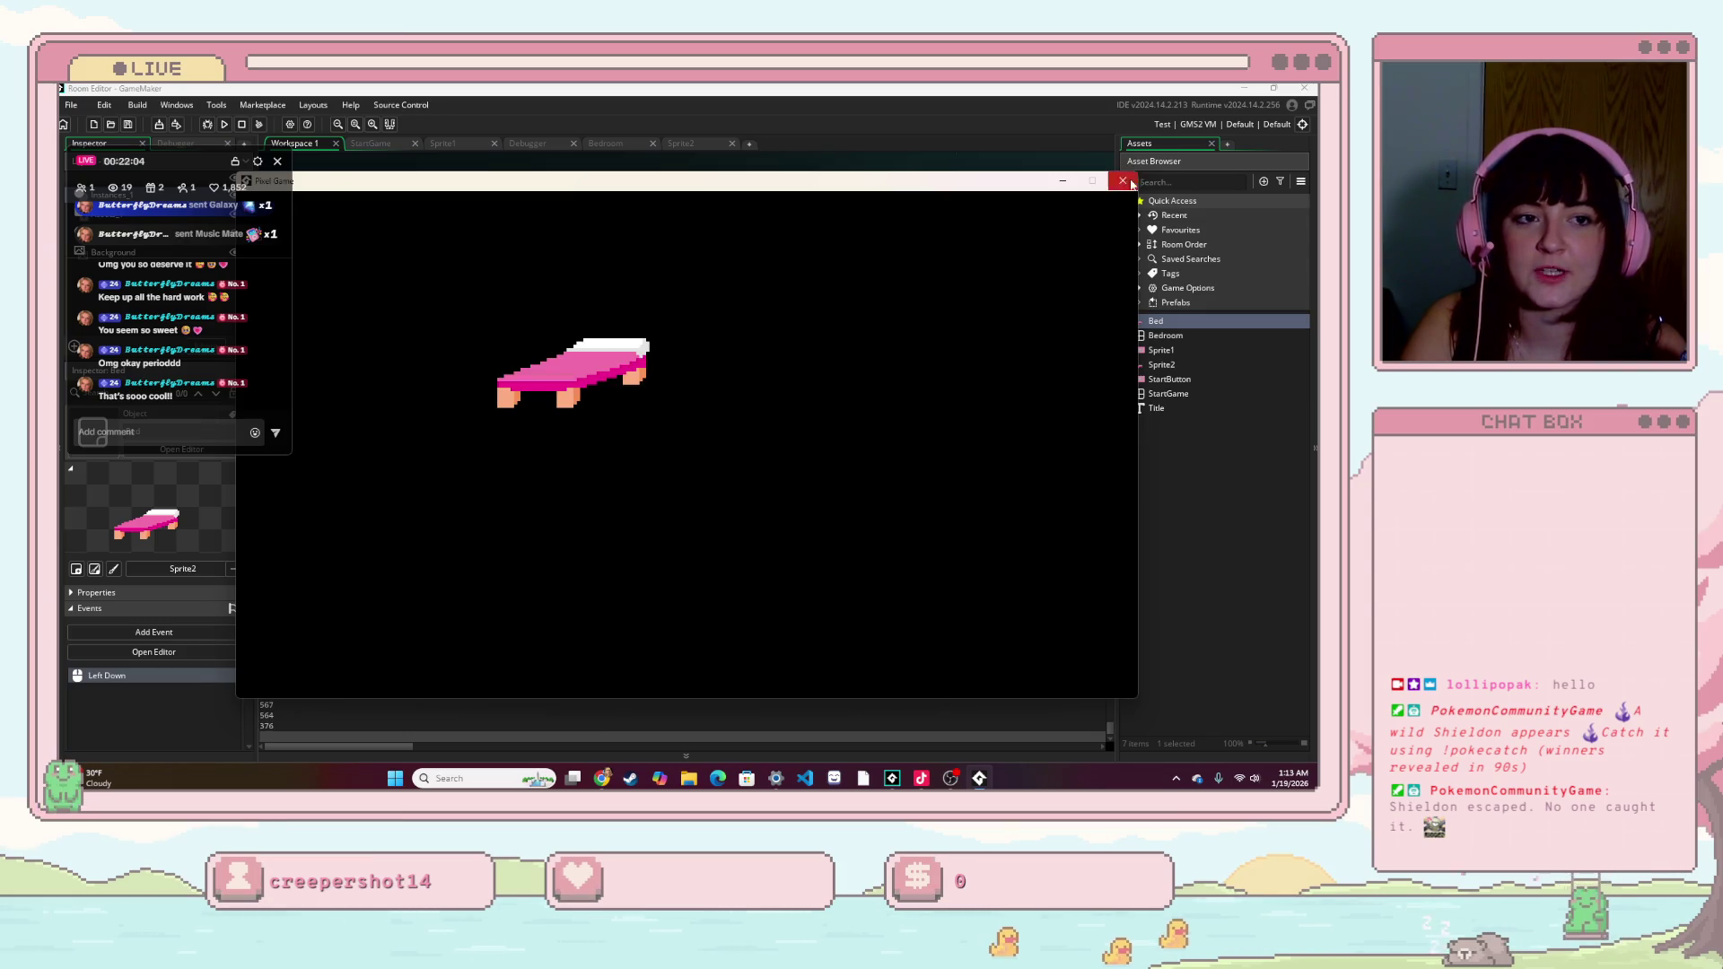
{"action": "left_click", "coordinate": [1122, 181]}
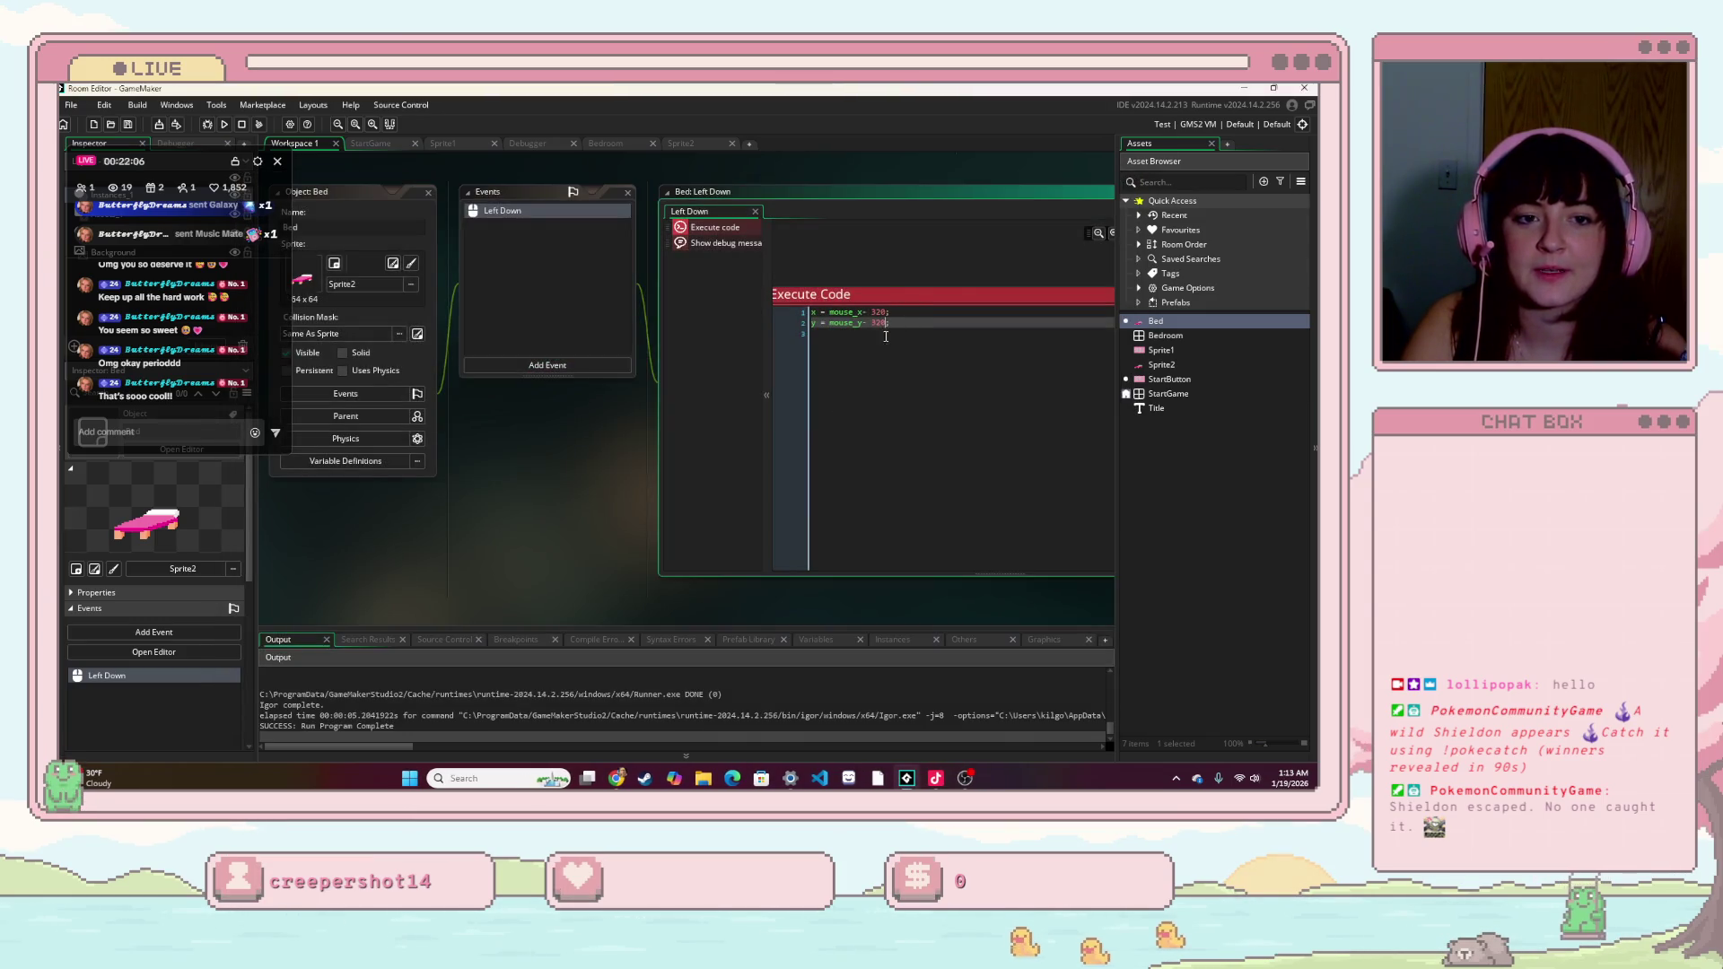
- Divide 320 on the browser calculator, then change the x offset on line 1 to 160
{"action": "key", "text": "alt+Tab"}
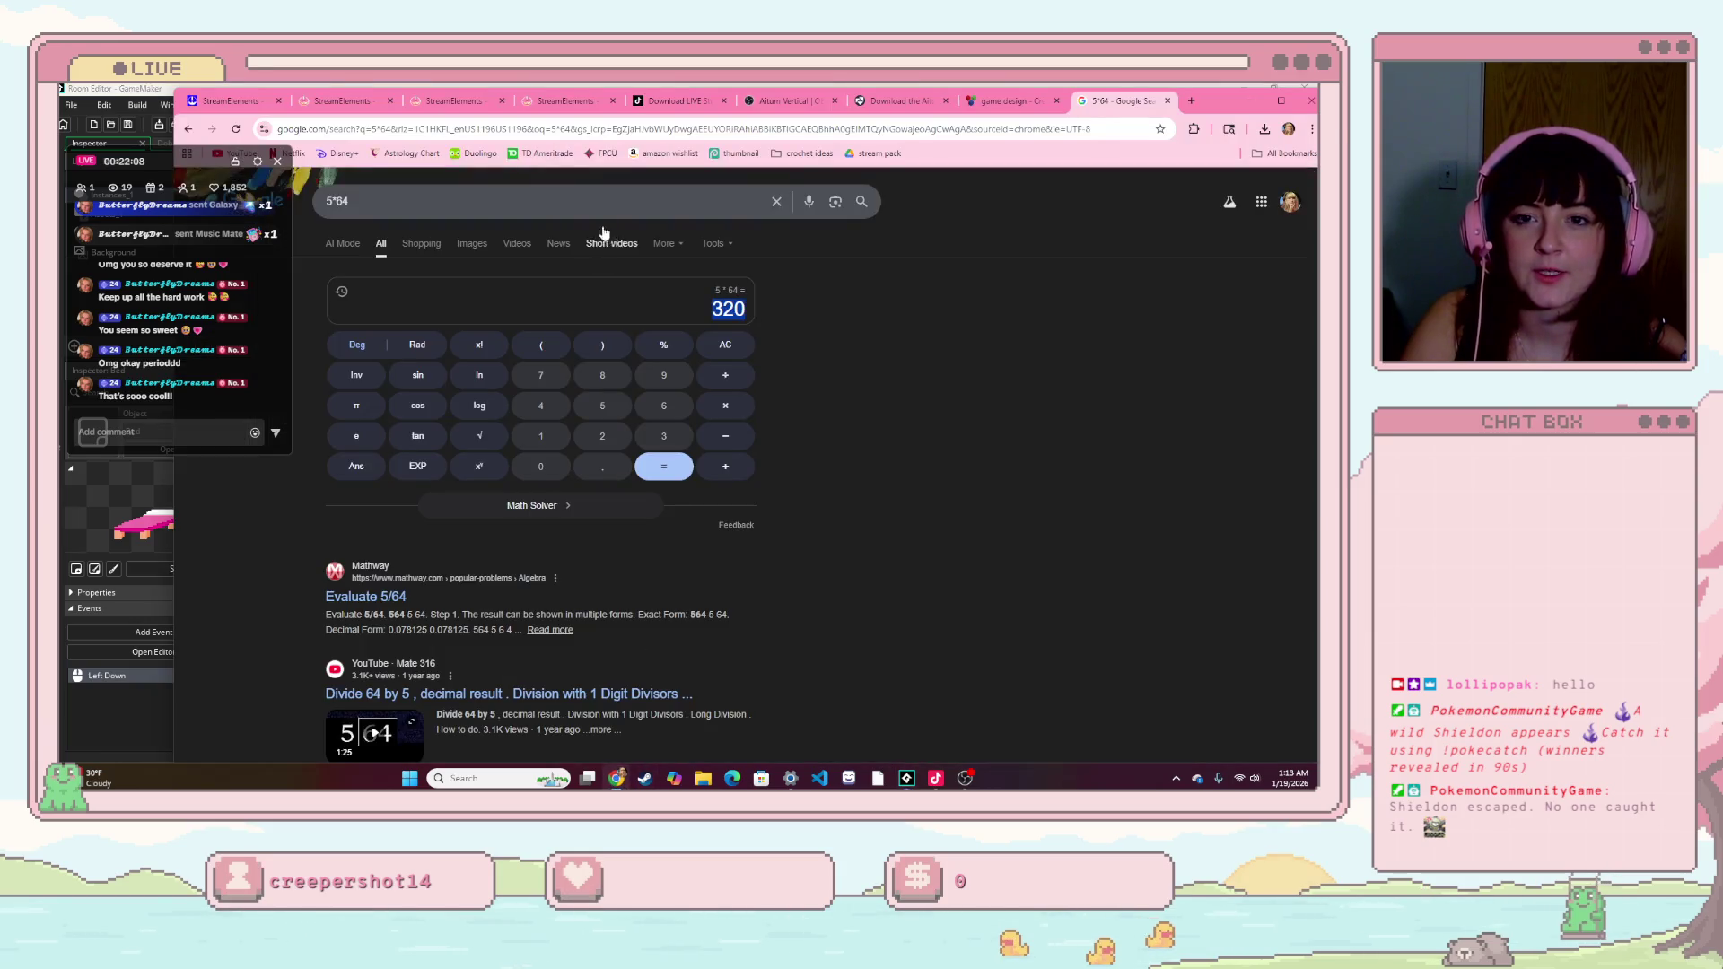
{"action": "left_click", "coordinate": [738, 383]}
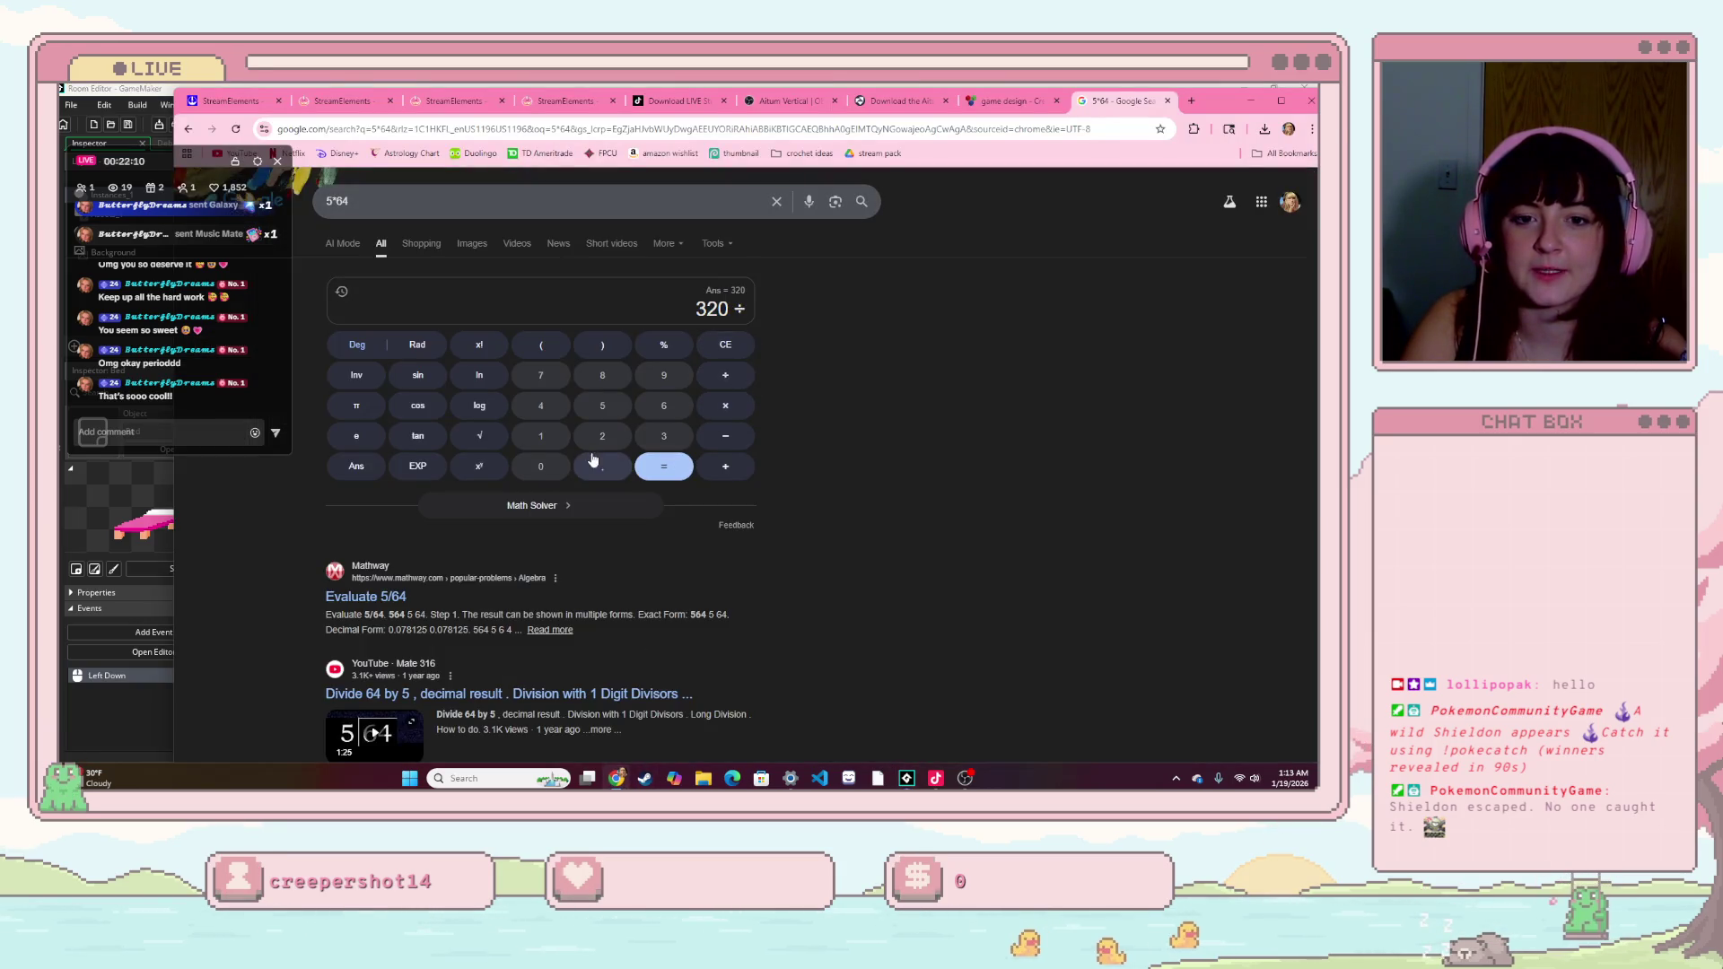
{"action": "left_click", "coordinate": [151, 715]}
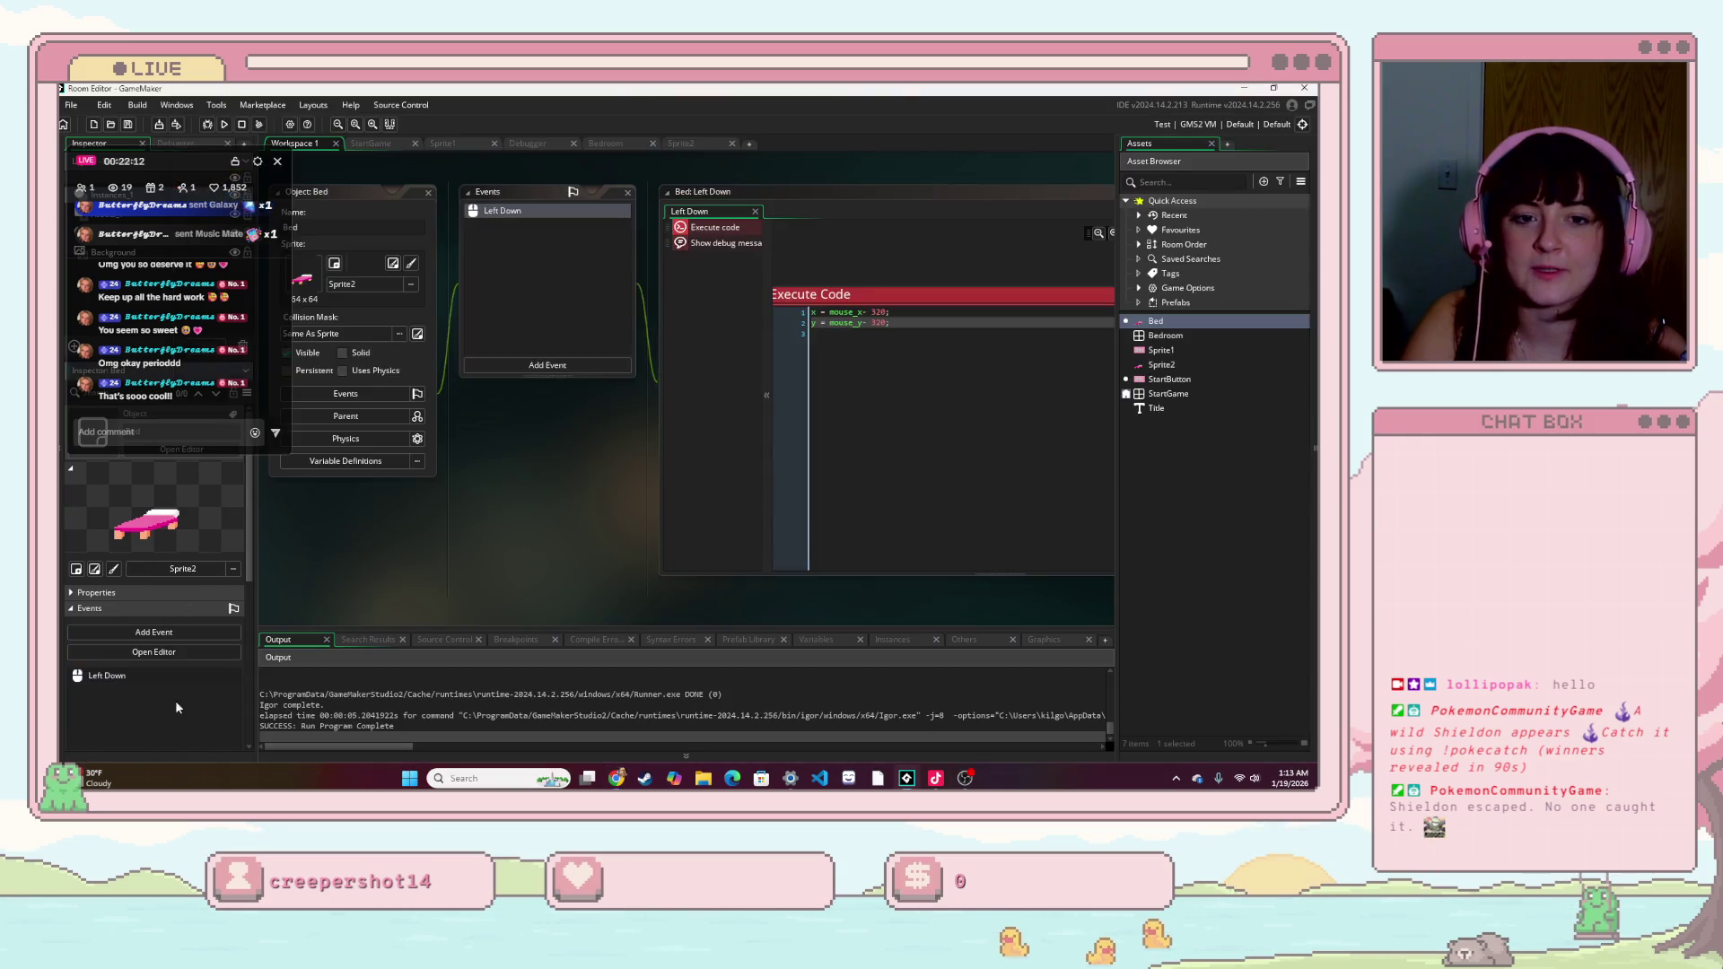
{"action": "left_click", "coordinate": [873, 310]}
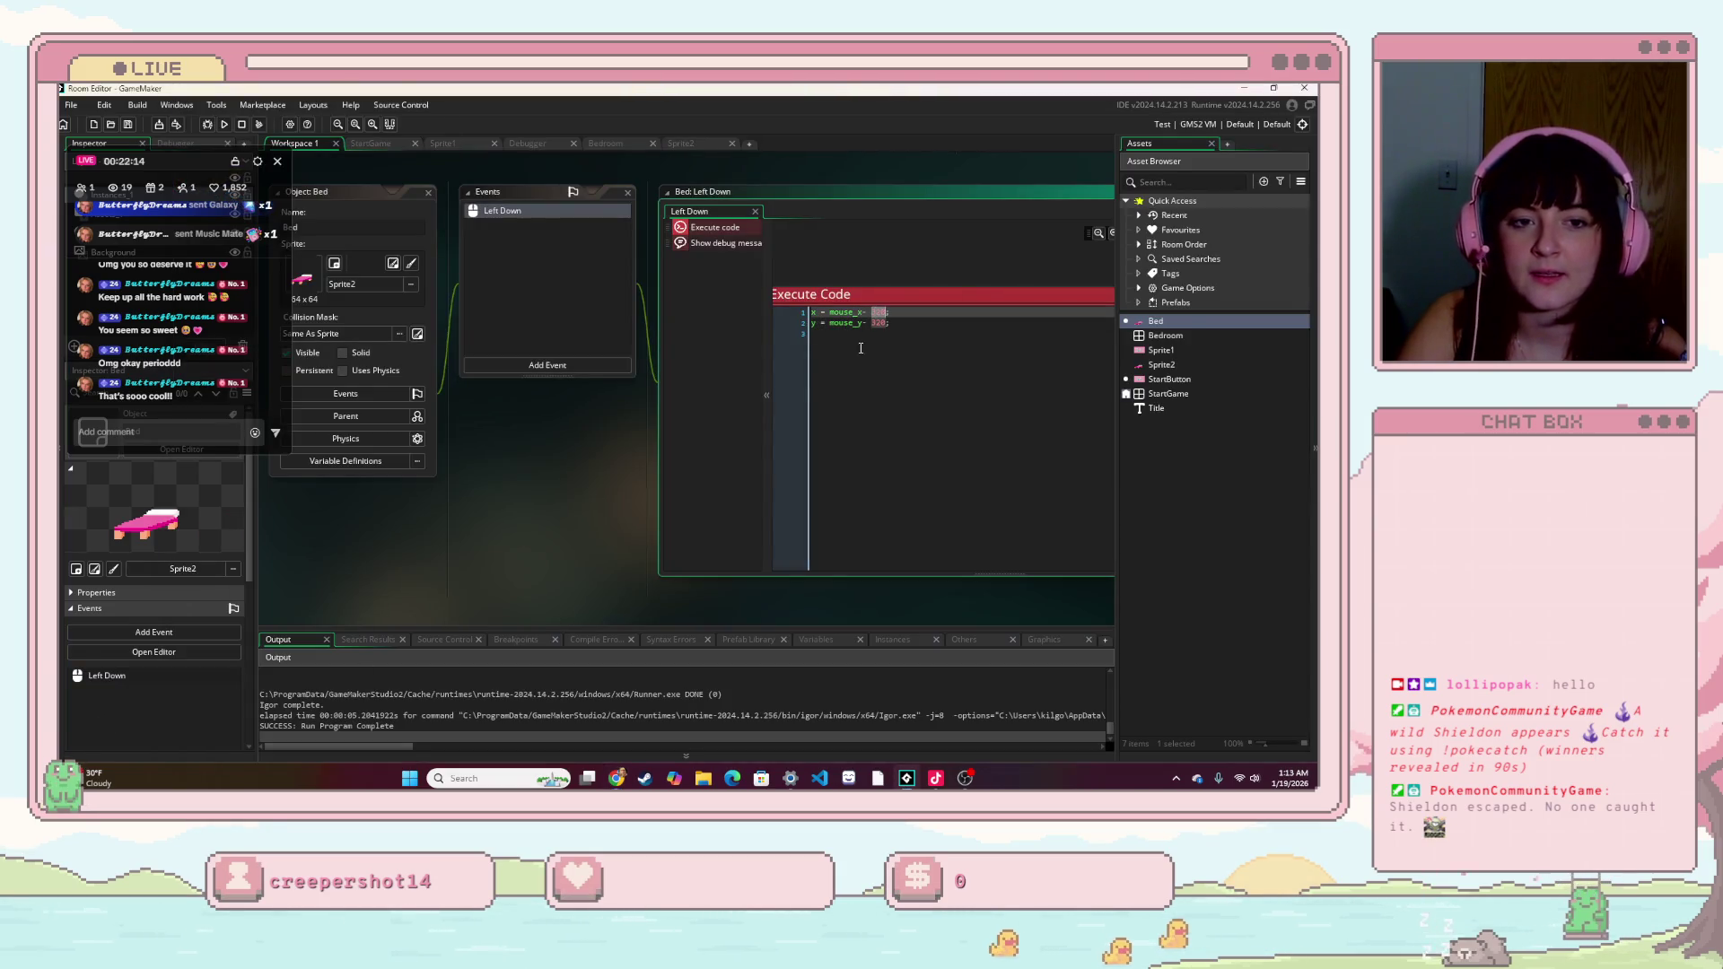
{"action": "type", "text": "16"}
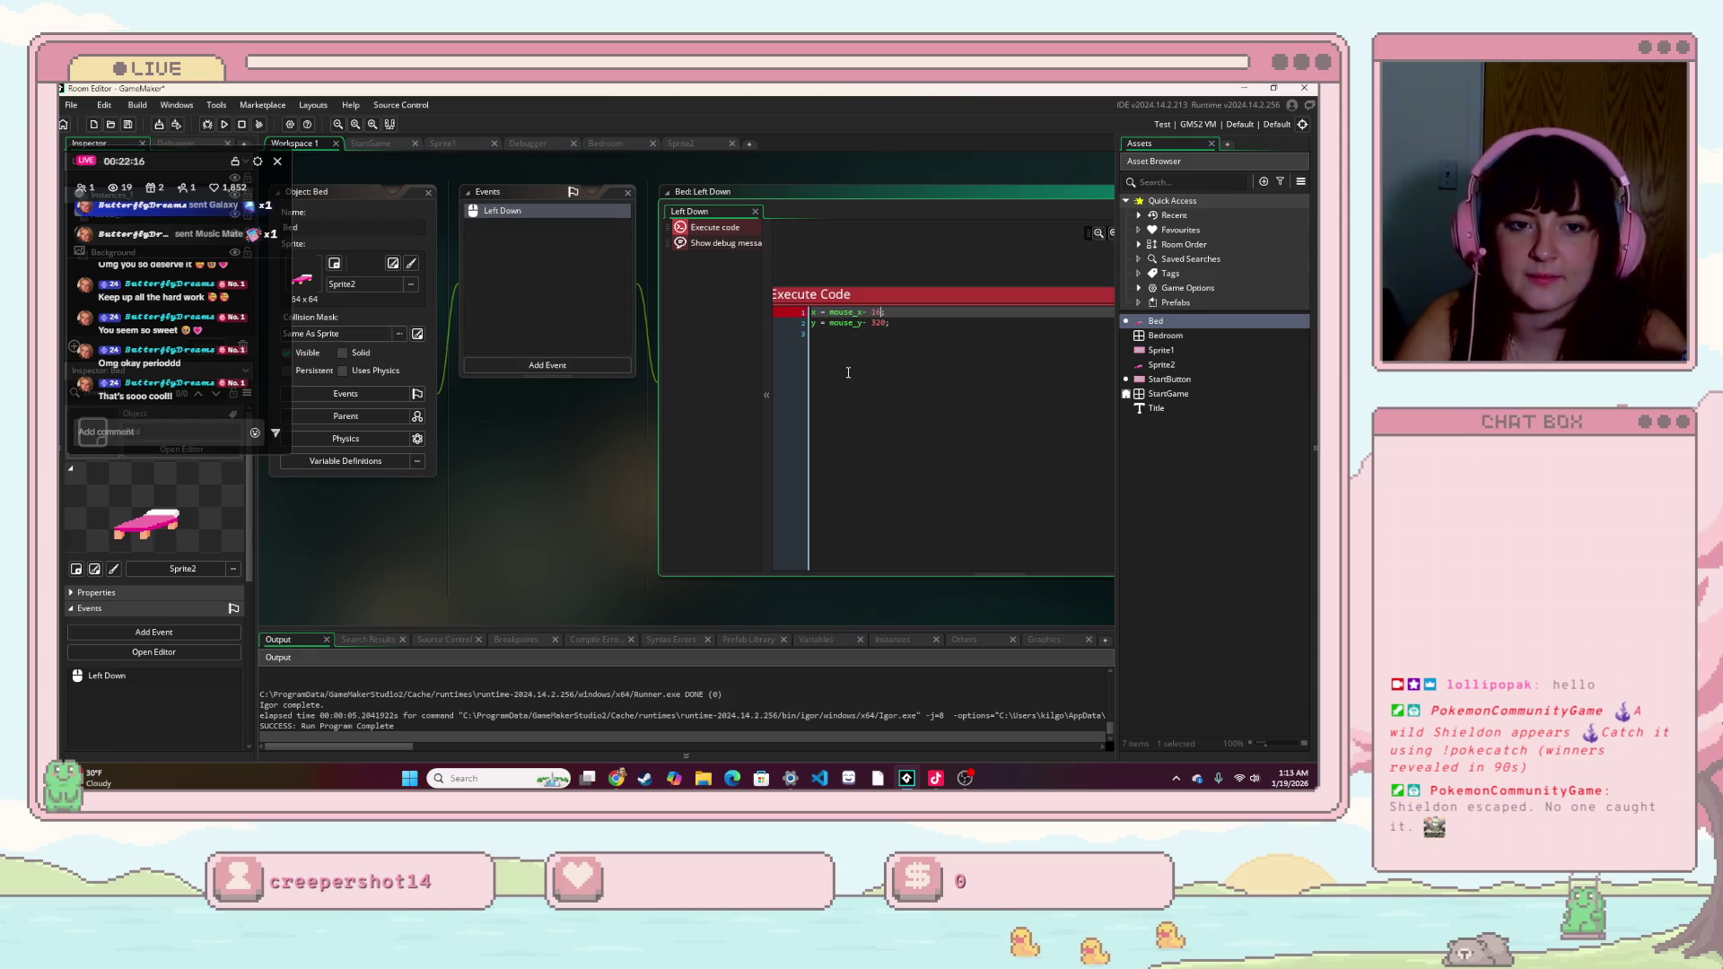
{"action": "key", "text": "Down"}
- Set the y offset to 160, drag the bed around the running game, then close it
{"action": "type", "text": "60"}
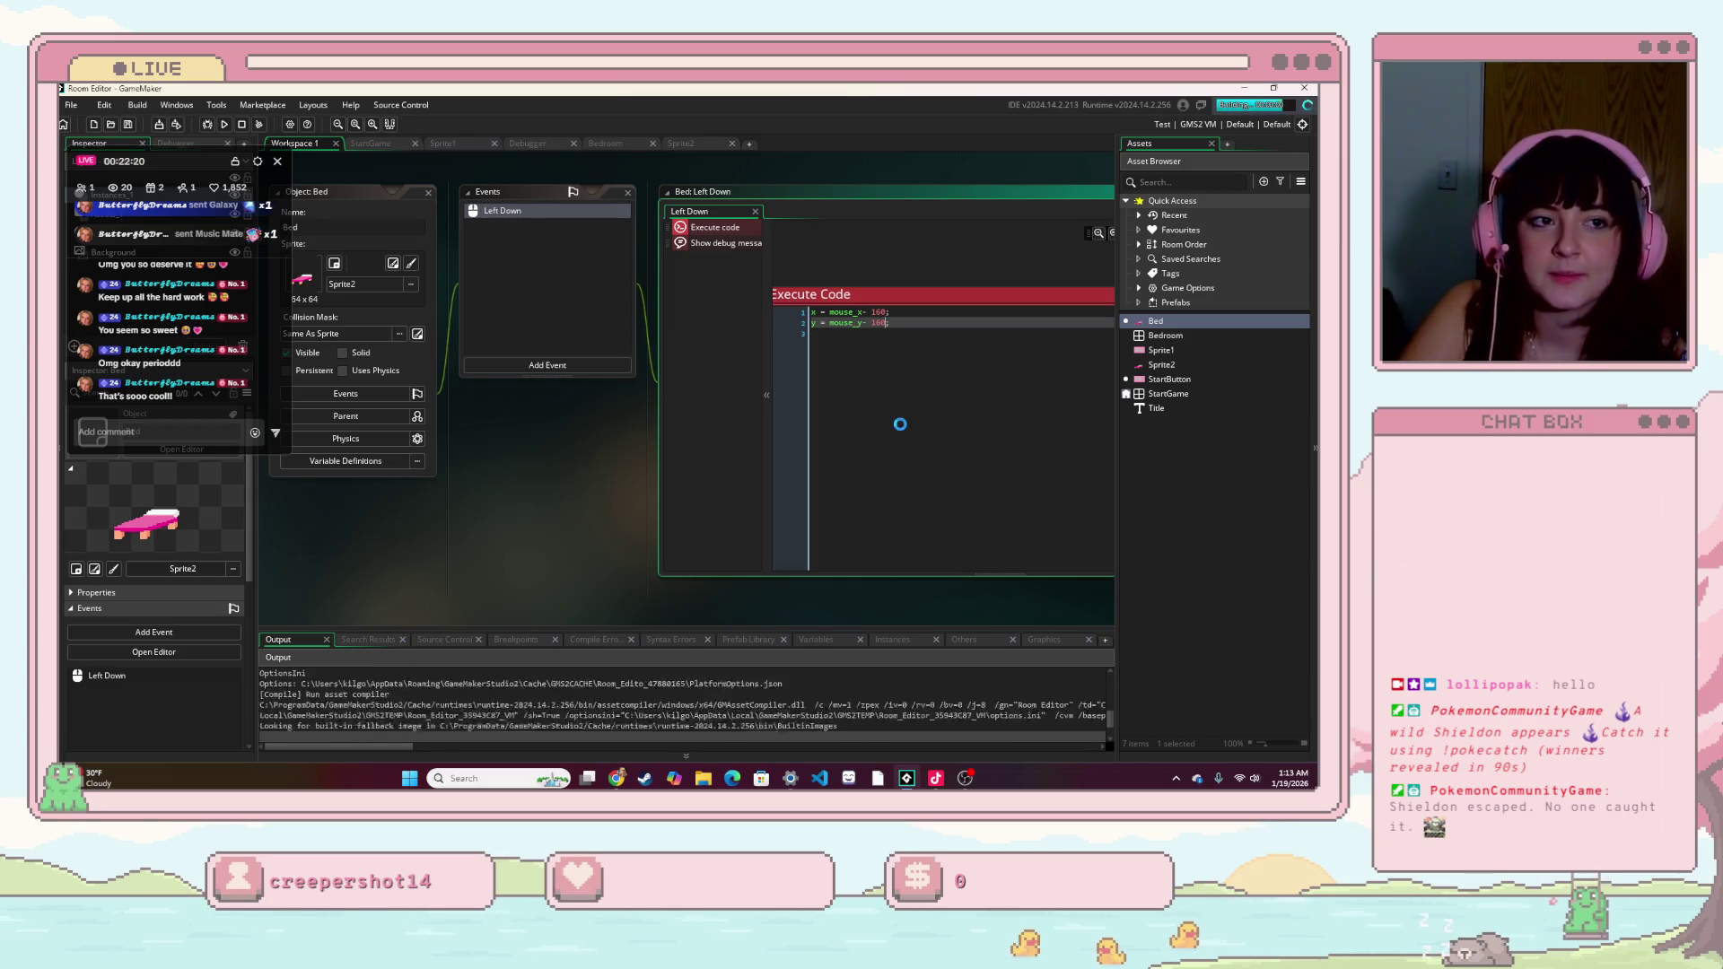
{"action": "mouse_move", "coordinate": [726, 449]}
{"action": "left_mouse_down"}
{"action": "mouse_move", "coordinate": [1032, 552]}
{"action": "mouse_move", "coordinate": [769, 432]}
{"action": "mouse_move", "coordinate": [712, 344]}
{"action": "mouse_move", "coordinate": [602, 449]}
{"action": "mouse_move", "coordinate": [729, 328]}
{"action": "mouse_move", "coordinate": [719, 476]}
{"action": "mouse_move", "coordinate": [1022, 551]}
{"action": "mouse_move", "coordinate": [1019, 588]}
{"action": "mouse_move", "coordinate": [1030, 579]}
{"action": "mouse_move", "coordinate": [888, 442]}
{"action": "mouse_move", "coordinate": [972, 487]}
{"action": "mouse_move", "coordinate": [935, 465]}
{"action": "mouse_move", "coordinate": [754, 573]}
{"action": "mouse_move", "coordinate": [482, 548]}
{"action": "mouse_move", "coordinate": [978, 546]}
{"action": "mouse_move", "coordinate": [418, 422]}
{"action": "left_mouse_up"}
{"action": "mouse_move", "coordinate": [795, 403]}
{"action": "left_mouse_down"}
{"action": "mouse_move", "coordinate": [951, 400]}
{"action": "mouse_move", "coordinate": [493, 510]}
{"action": "left_mouse_up"}
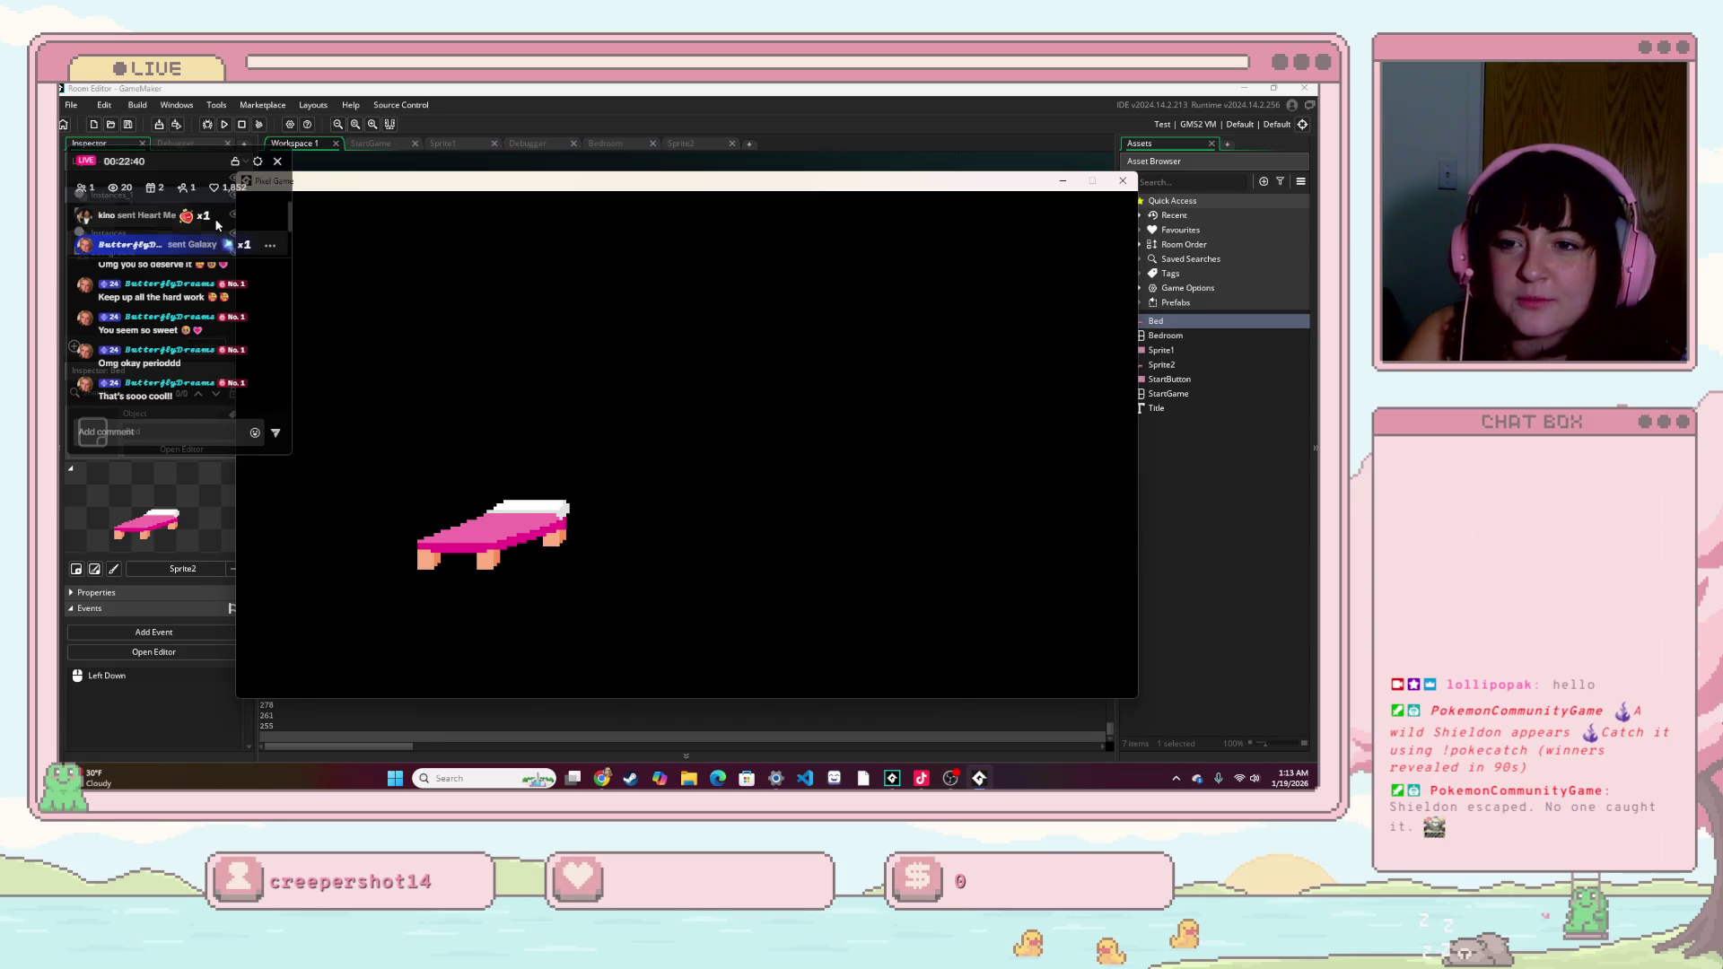
{"action": "mouse_move", "coordinate": [528, 518]}
{"action": "left_mouse_down"}
{"action": "mouse_move", "coordinate": [513, 539]}
{"action": "mouse_move", "coordinate": [901, 529]}
{"action": "mouse_move", "coordinate": [1011, 593]}
{"action": "mouse_move", "coordinate": [1011, 624]}
{"action": "mouse_move", "coordinate": [1013, 525]}
{"action": "mouse_move", "coordinate": [1019, 538]}
{"action": "left_mouse_up"}
{"action": "left_click", "coordinate": [1122, 180]}
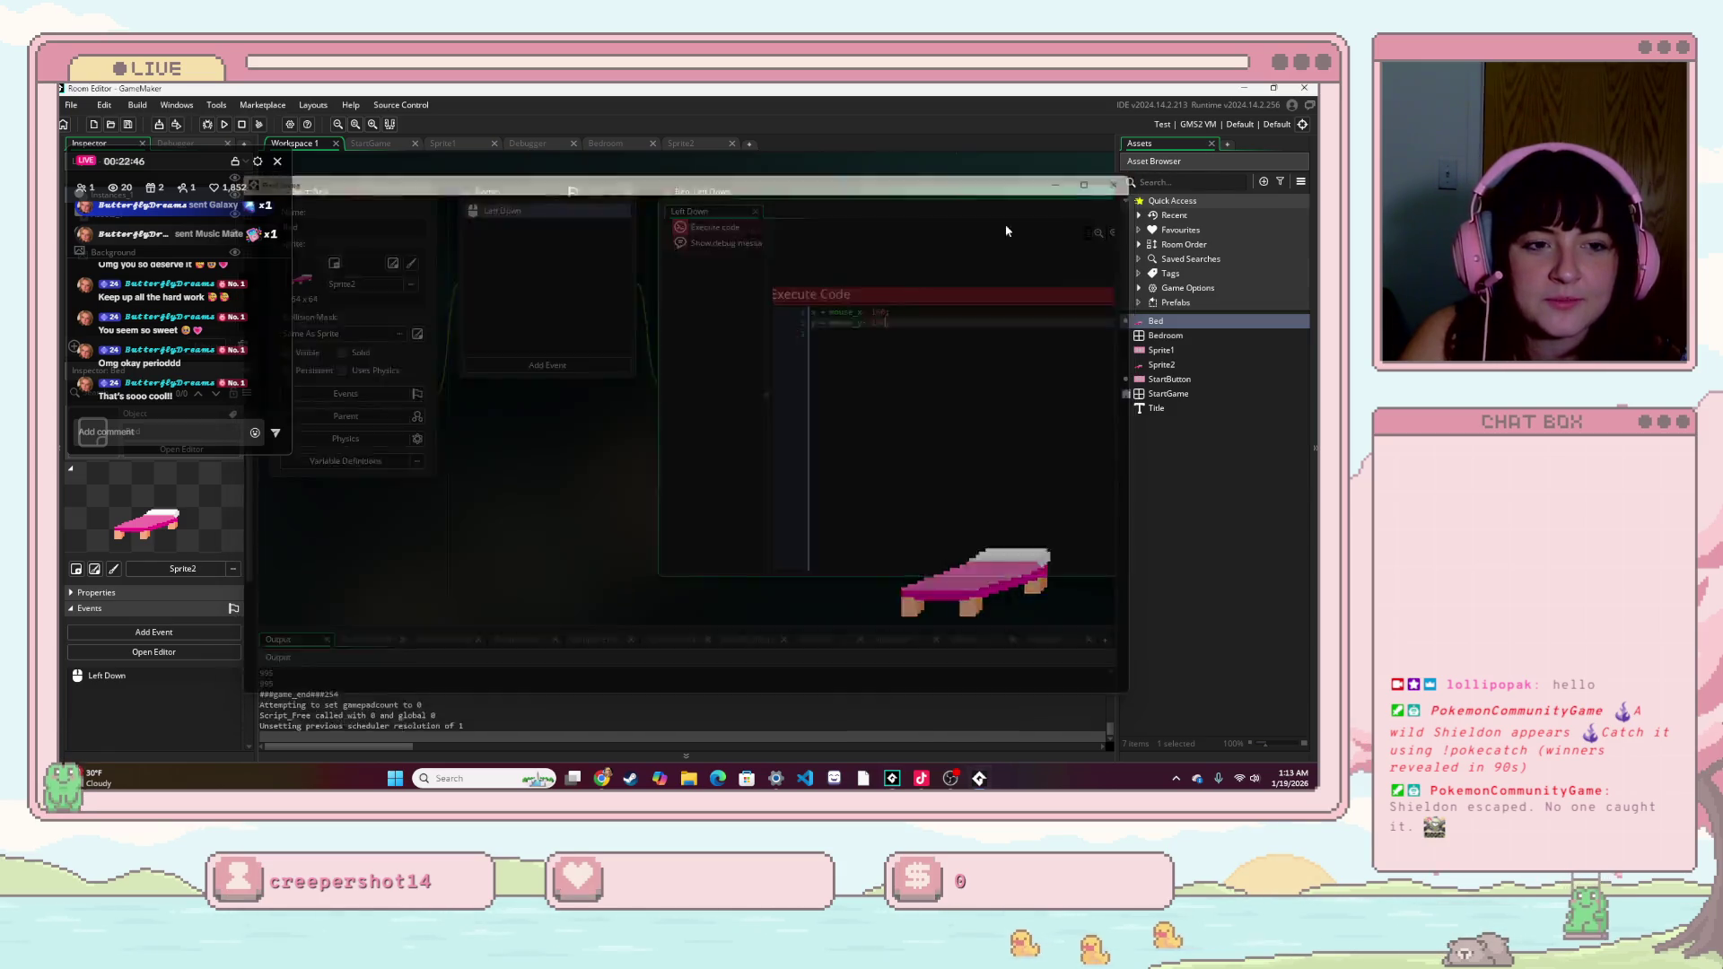
- Bring up the Asset Browser's creation menu, then dismiss it without creating anything
{"action": "left_click", "coordinate": [816, 377]}
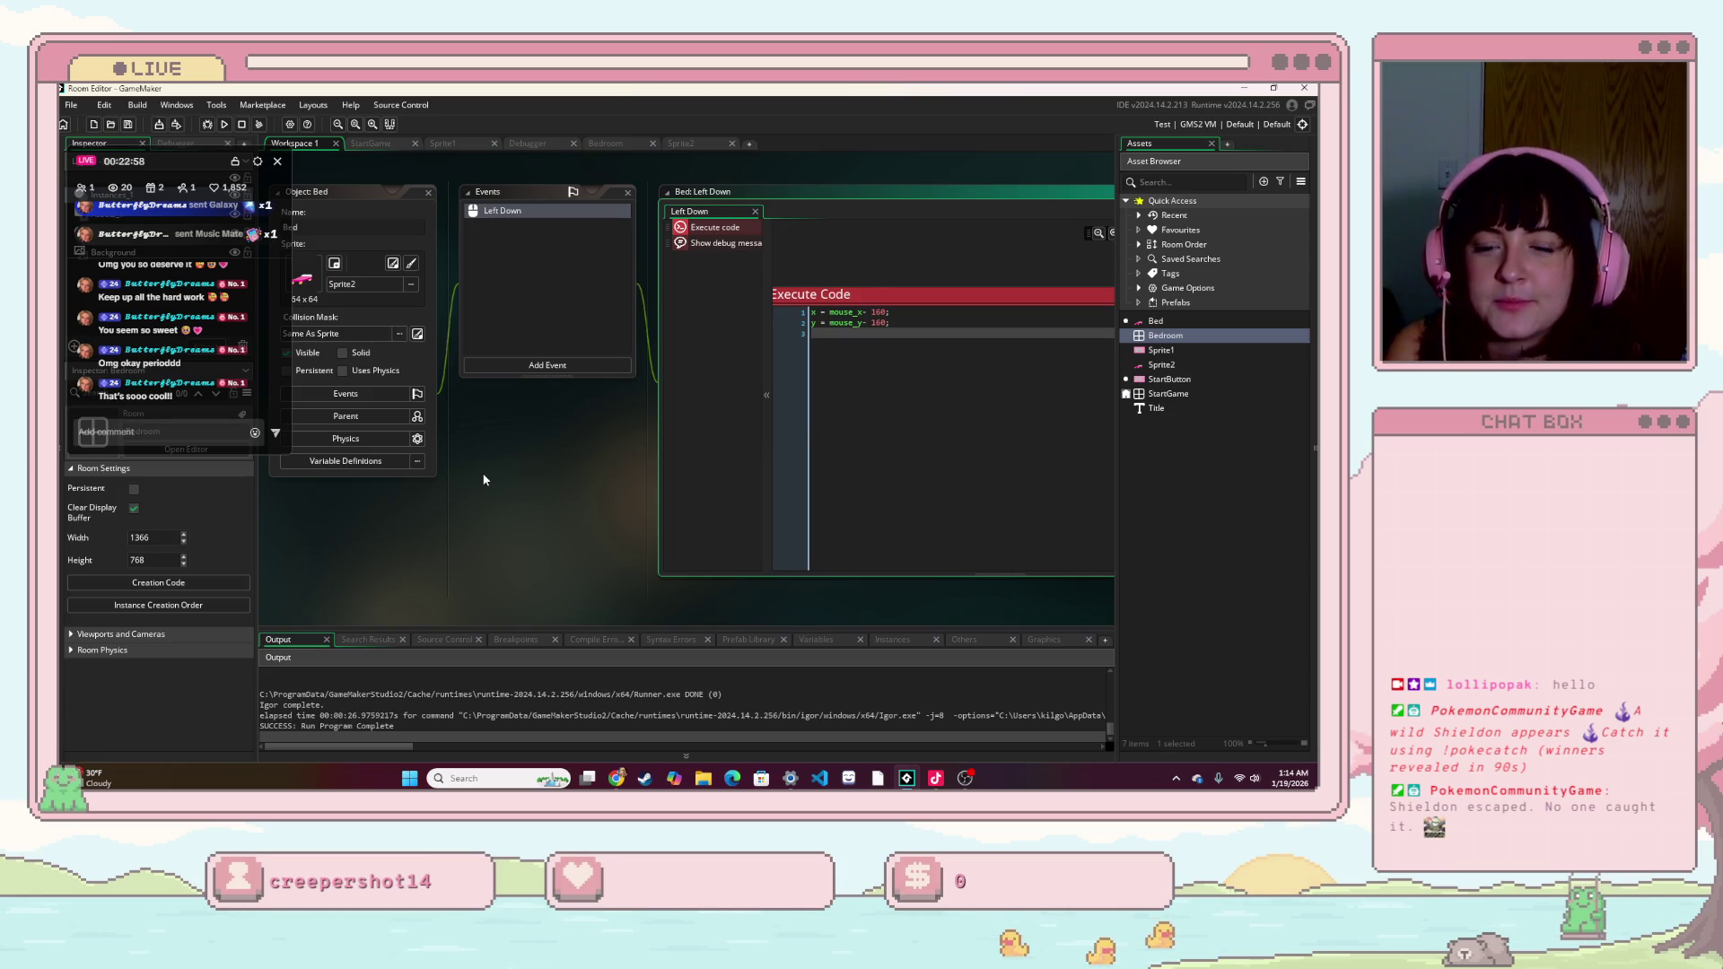
{"action": "left_click", "coordinate": [1201, 460]}
{"action": "right_click", "coordinate": [1200, 459]}
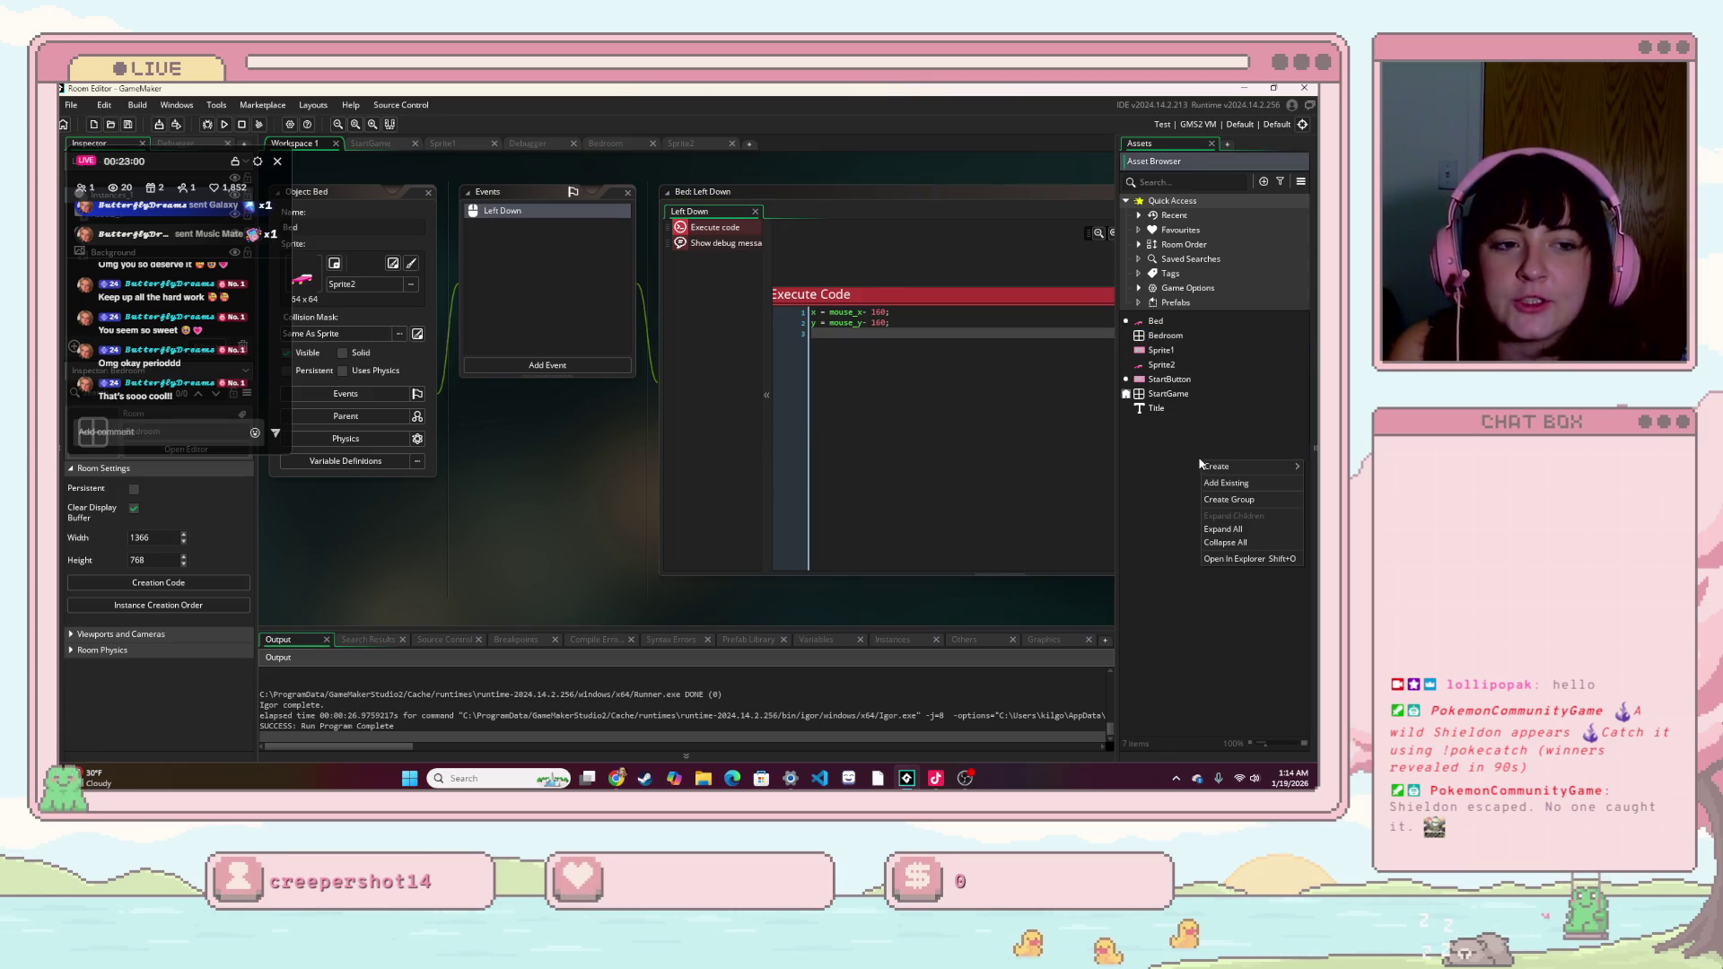
{"action": "mouse_move", "coordinate": [1232, 468]}
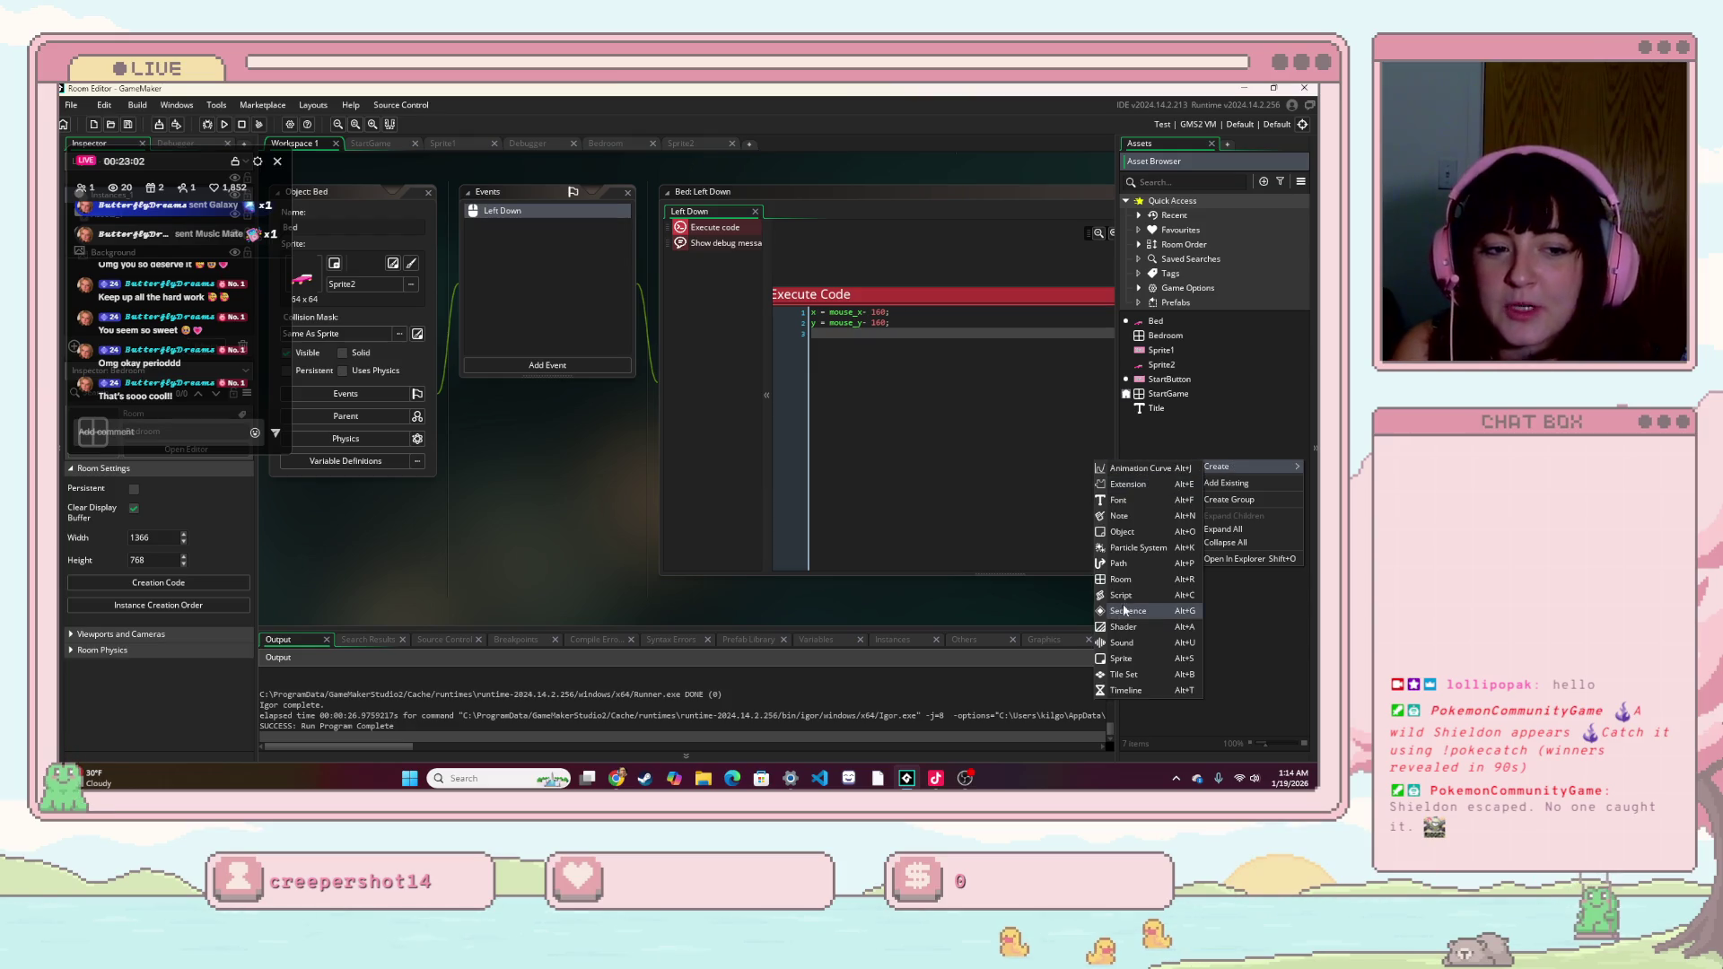
{"action": "left_click", "coordinate": [1180, 433]}
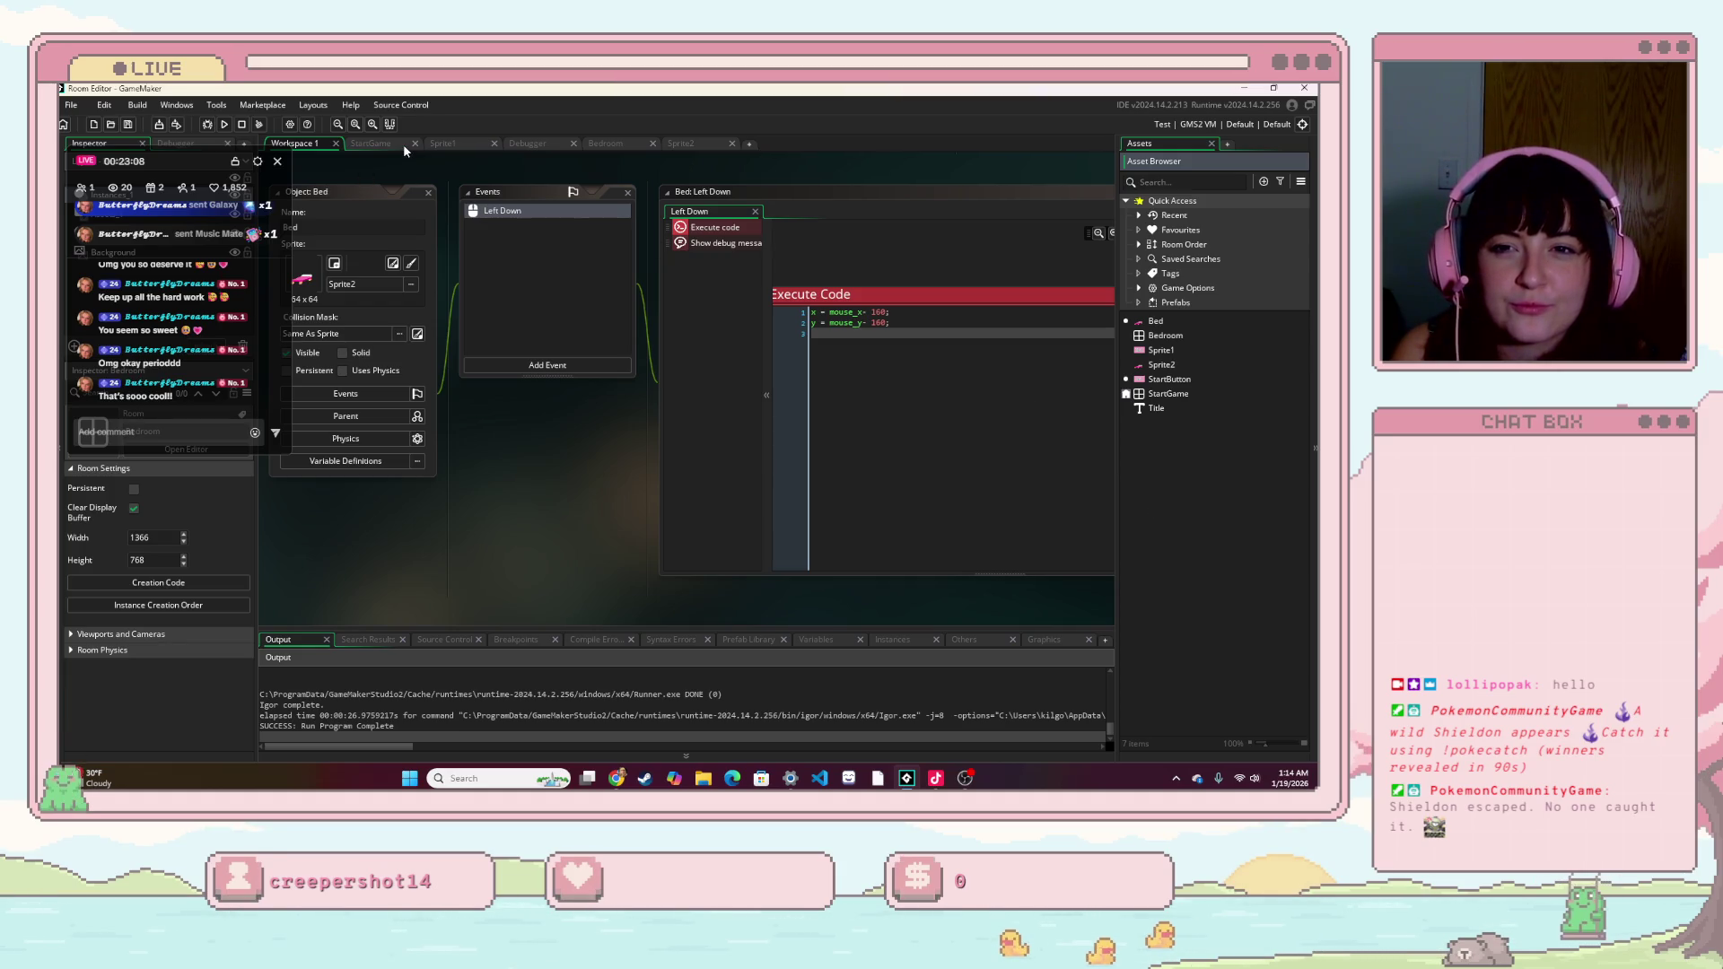
- Create a new object named Frame and close its editor panels
{"action": "right_click", "coordinate": [1182, 470]}
{"action": "mouse_move", "coordinate": [1198, 477]}
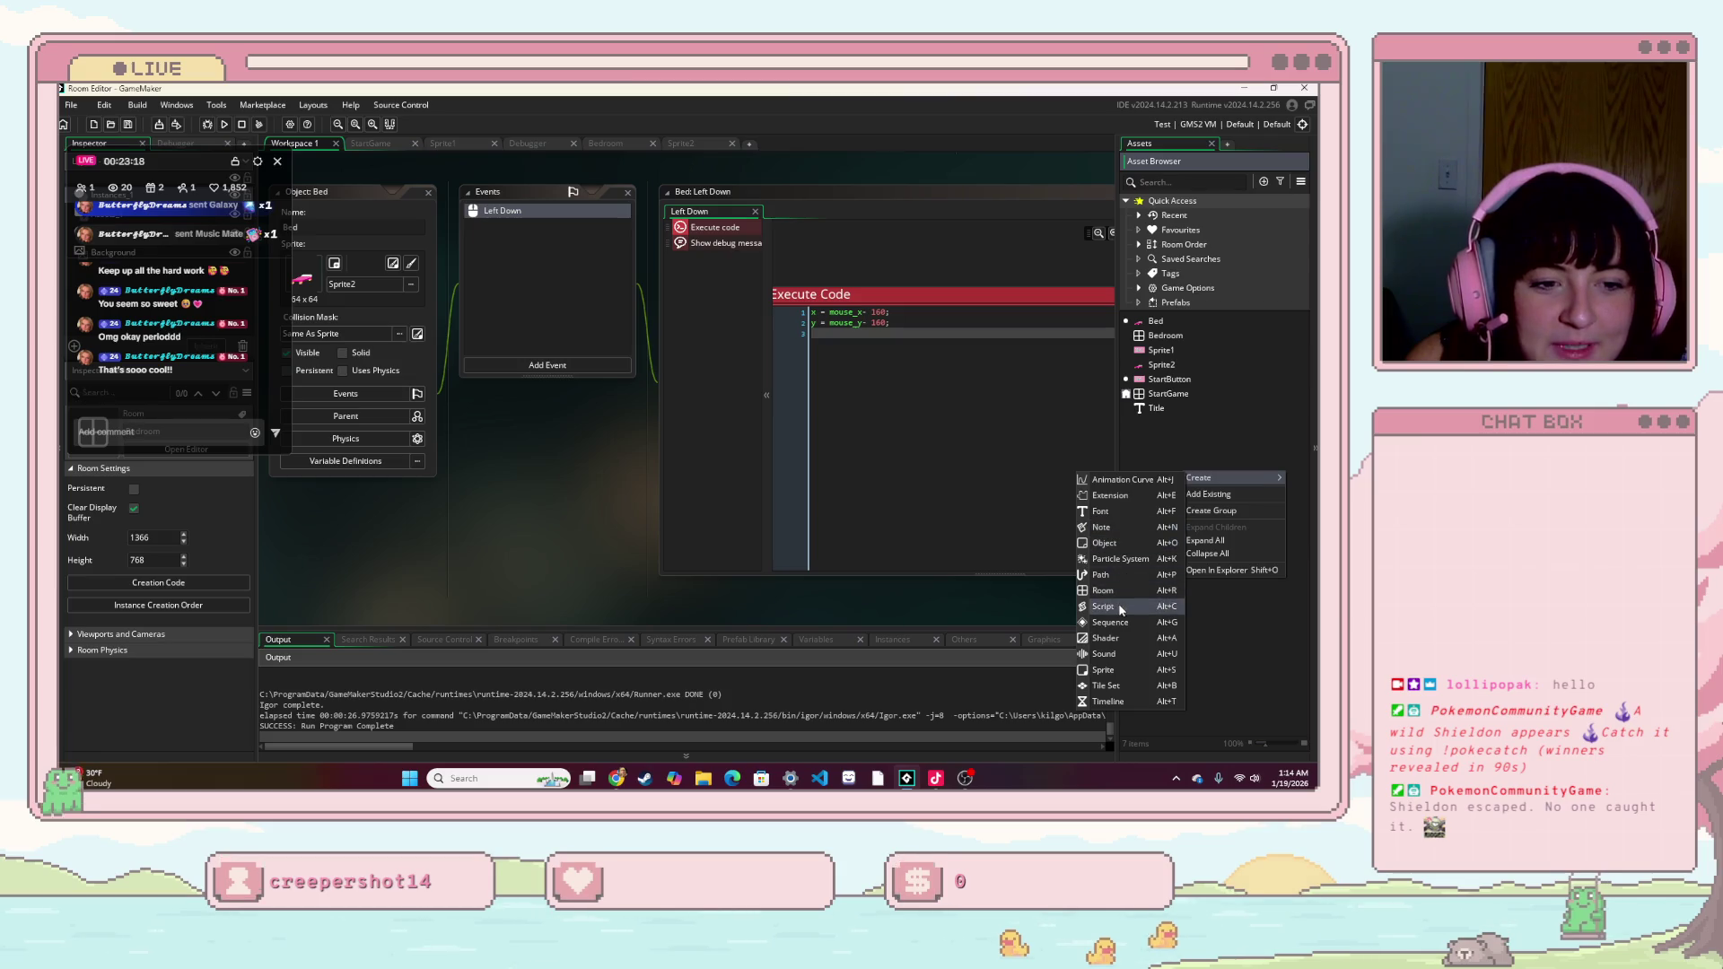
{"action": "left_click", "coordinate": [1119, 545]}
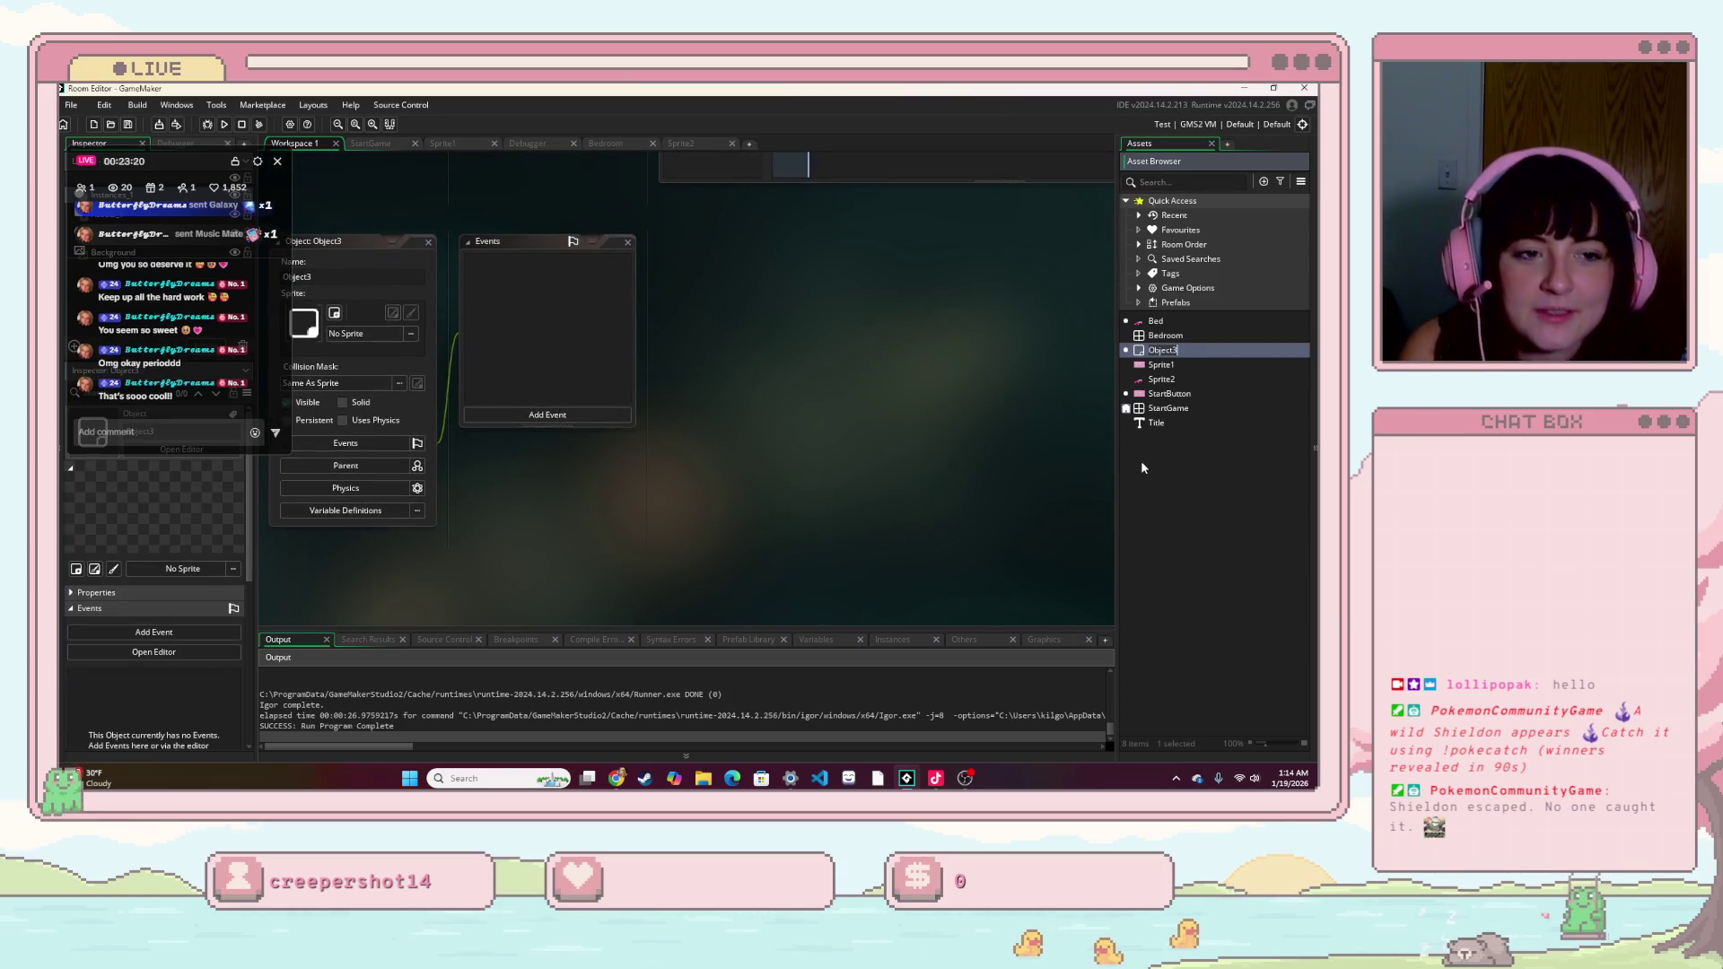
{"action": "type", "text": "Frame"}
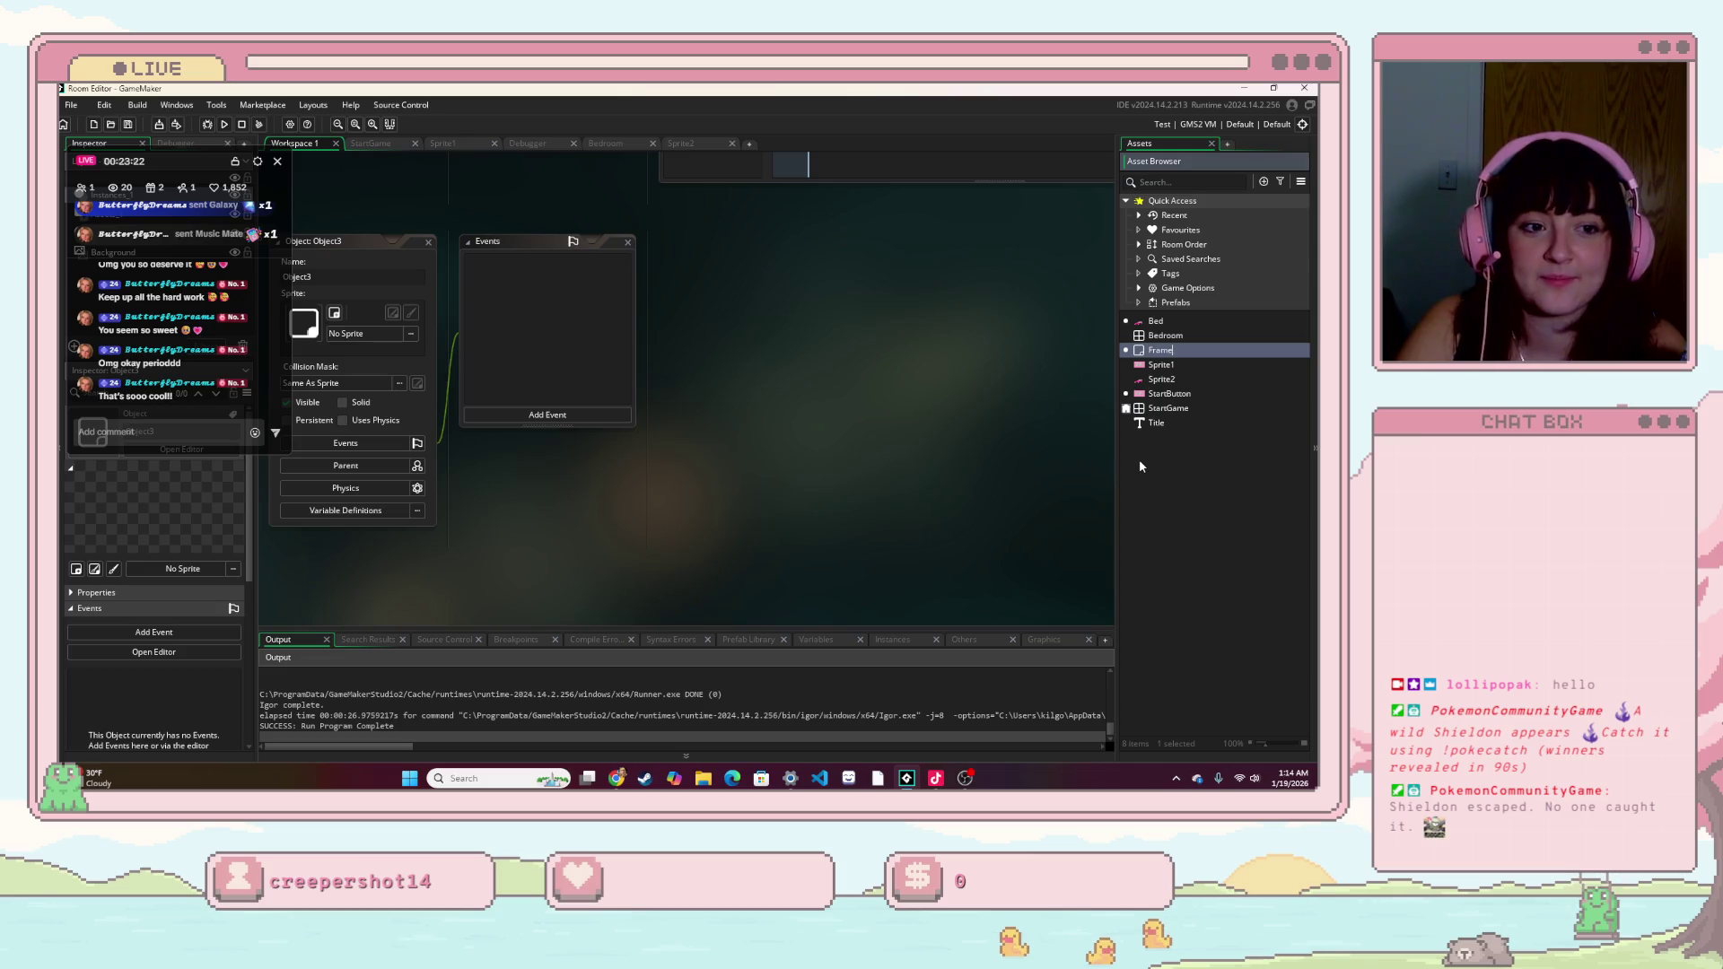
{"action": "key", "text": "Return"}
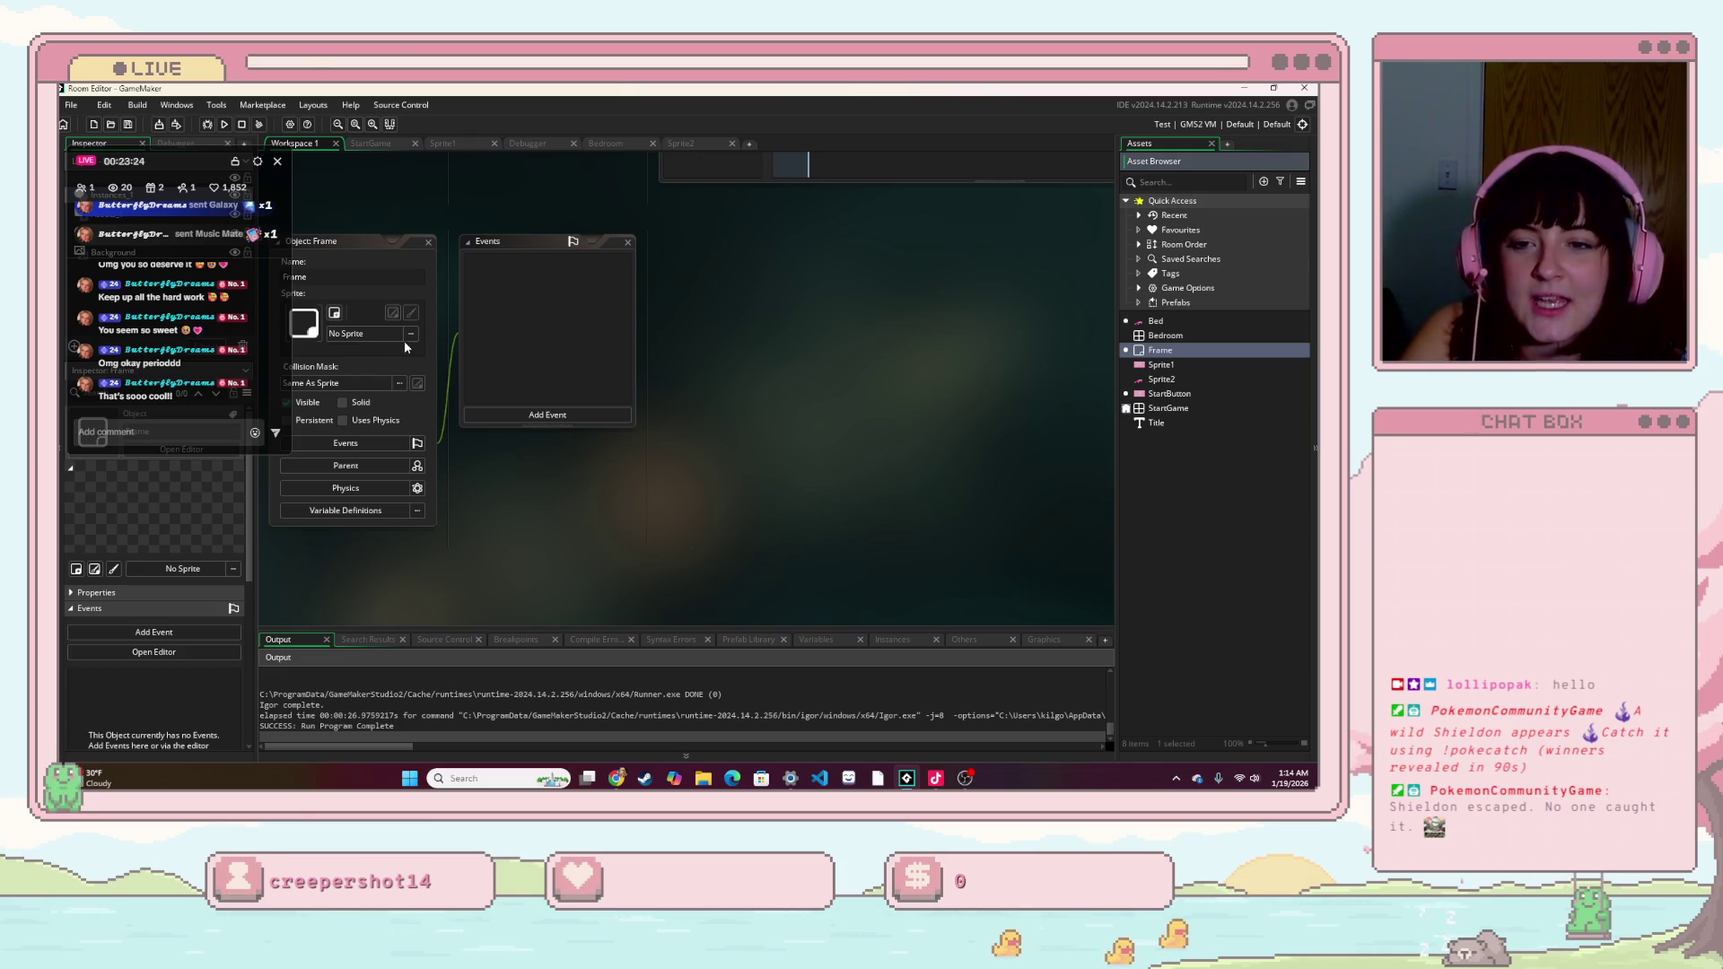
{"action": "left_click", "coordinate": [468, 241]}
{"action": "left_click", "coordinate": [428, 243]}
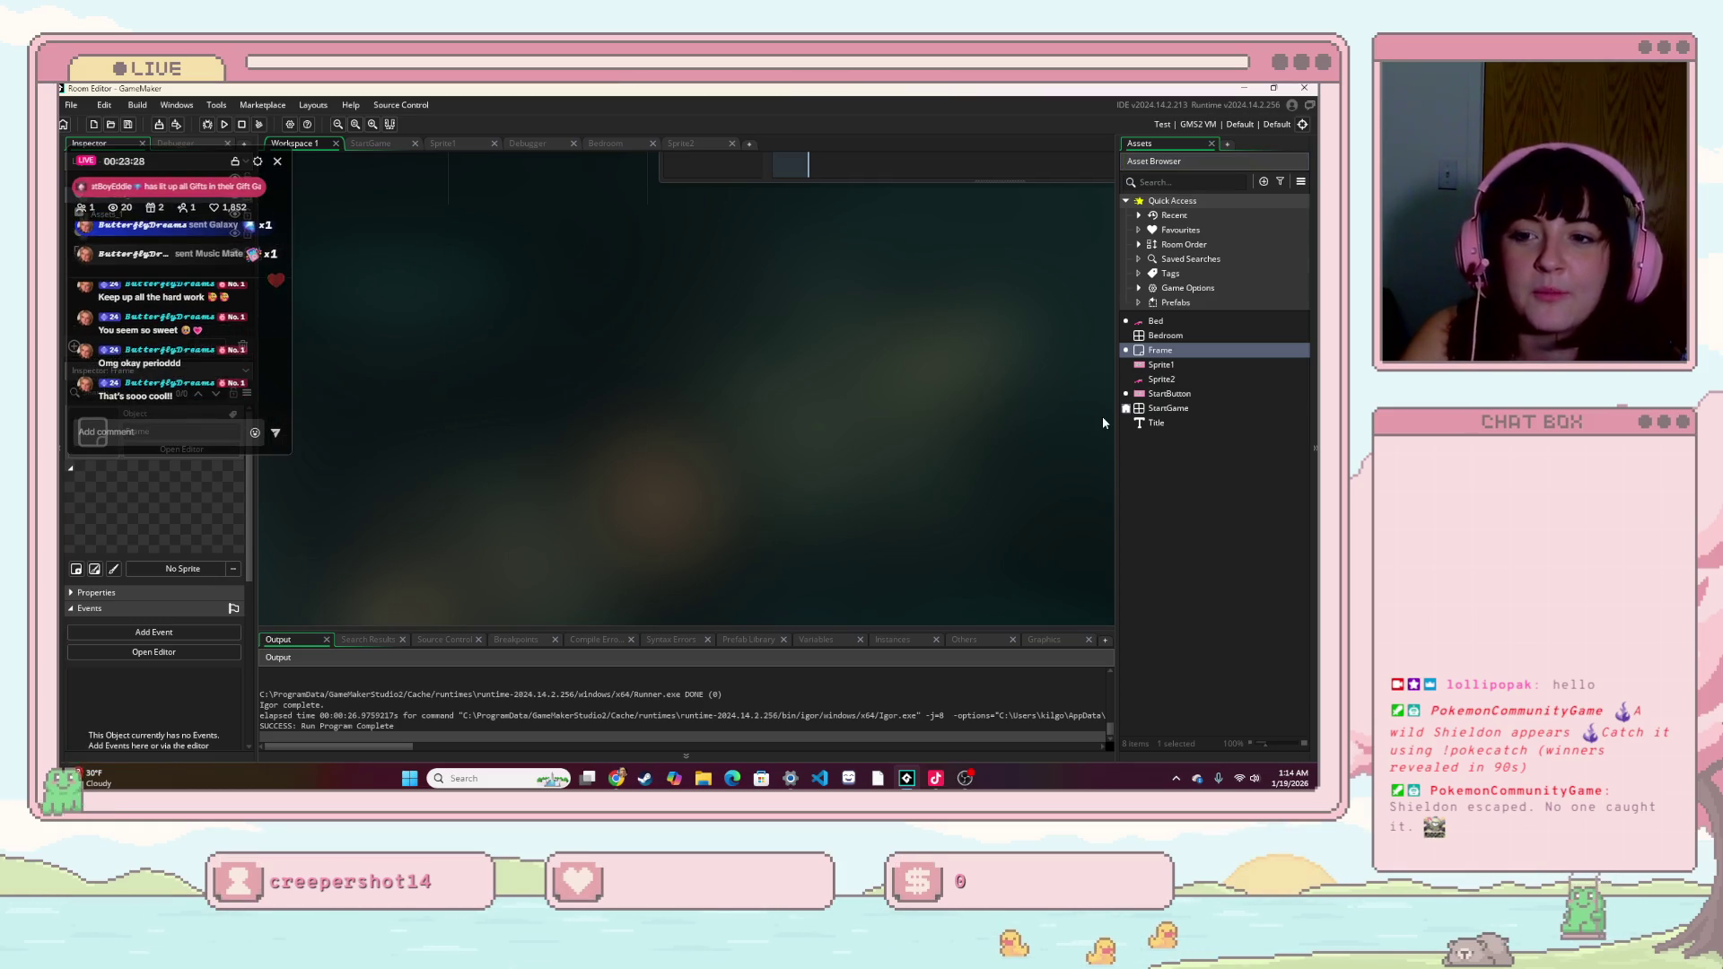
- Open the Bed object and add a Key Press - Right event
{"action": "scroll", "coordinate": [886, 371], "scroll_direction": "up", "scroll_amount": 6}
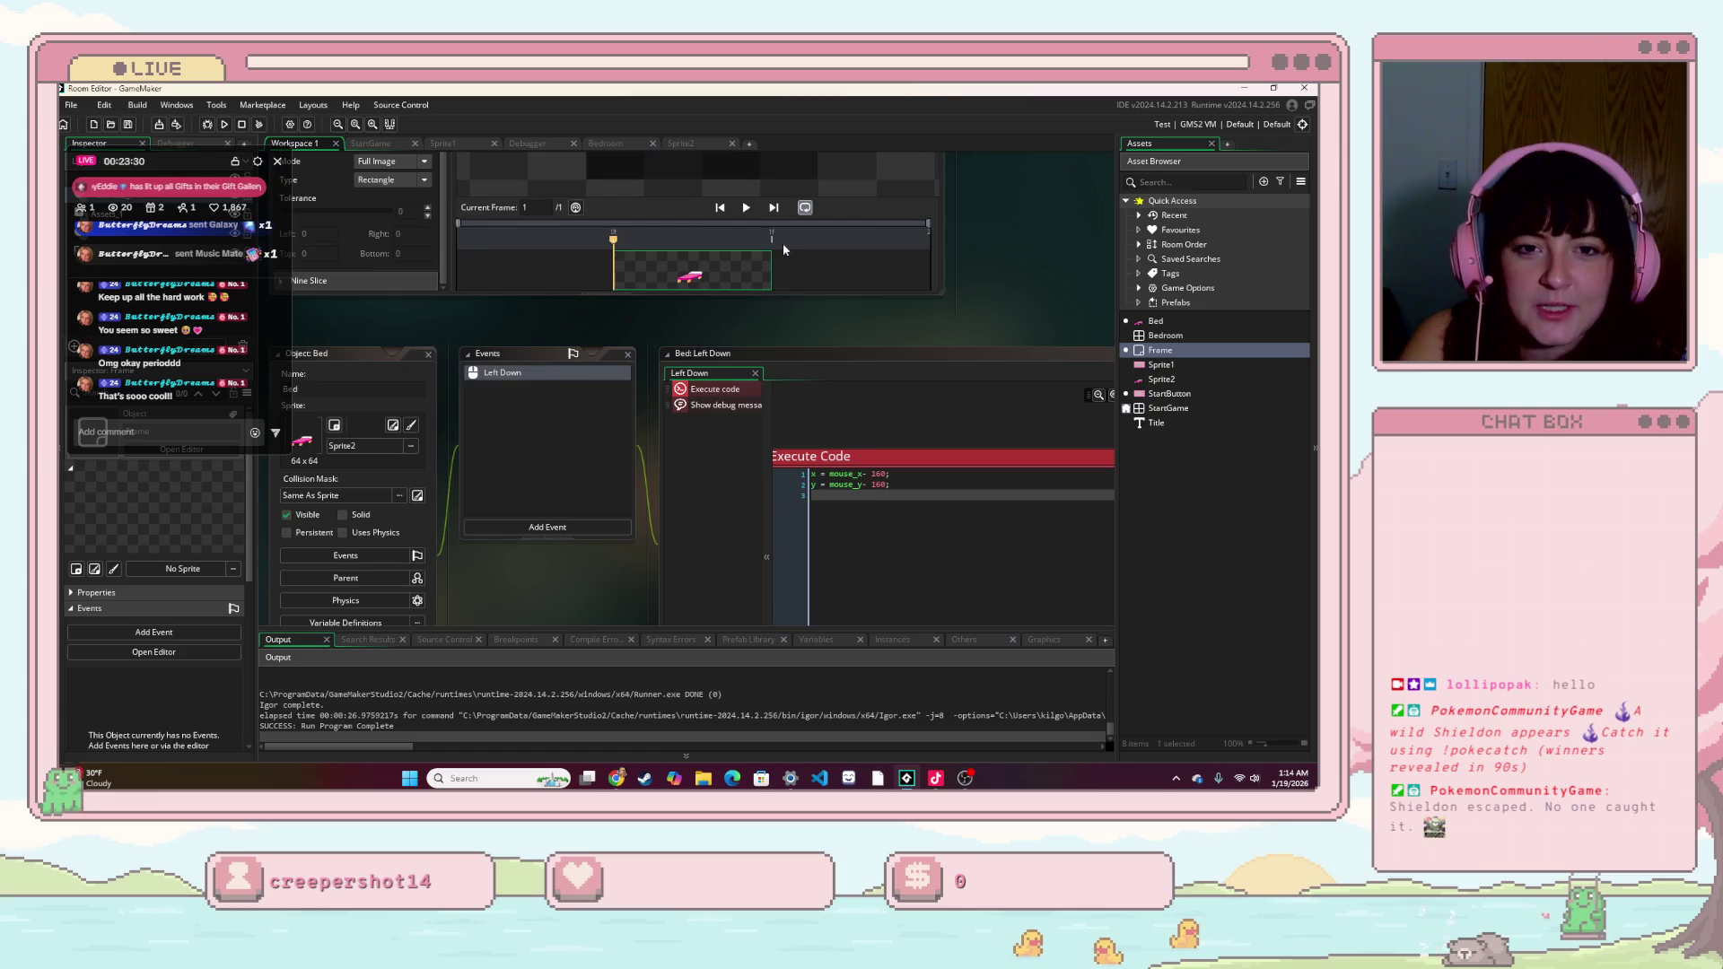
{"action": "double_click", "coordinate": [1155, 321]}
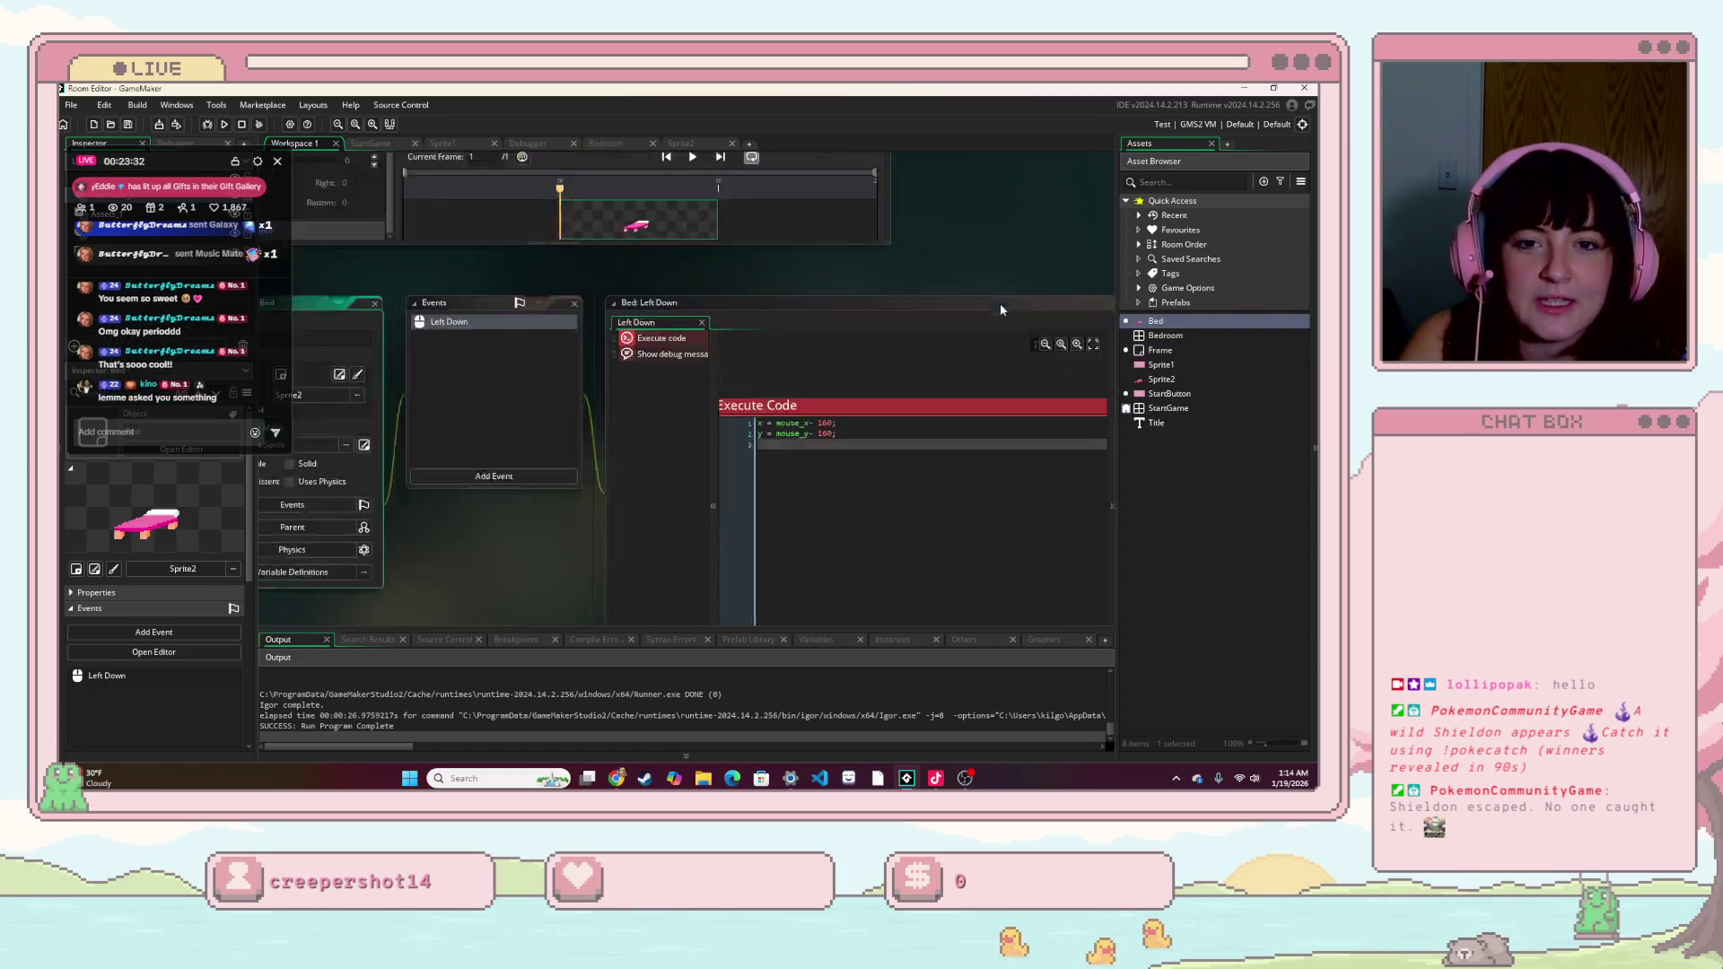
{"action": "left_click", "coordinate": [694, 307]}
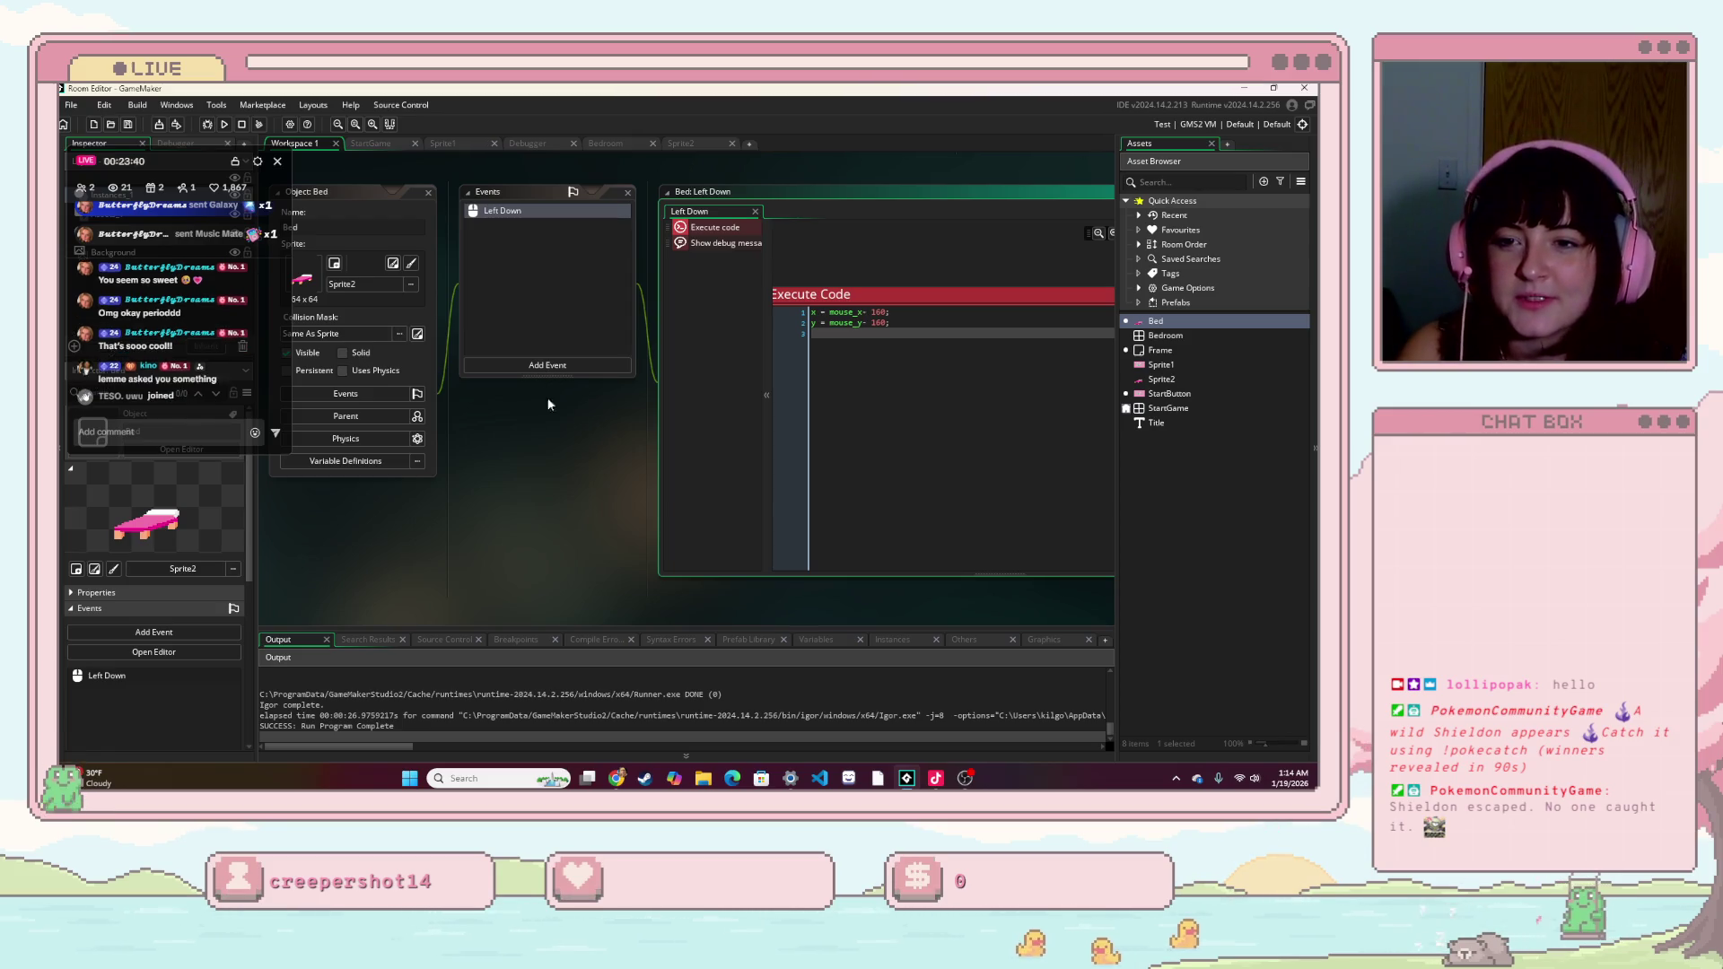
{"action": "left_click", "coordinate": [533, 368]}
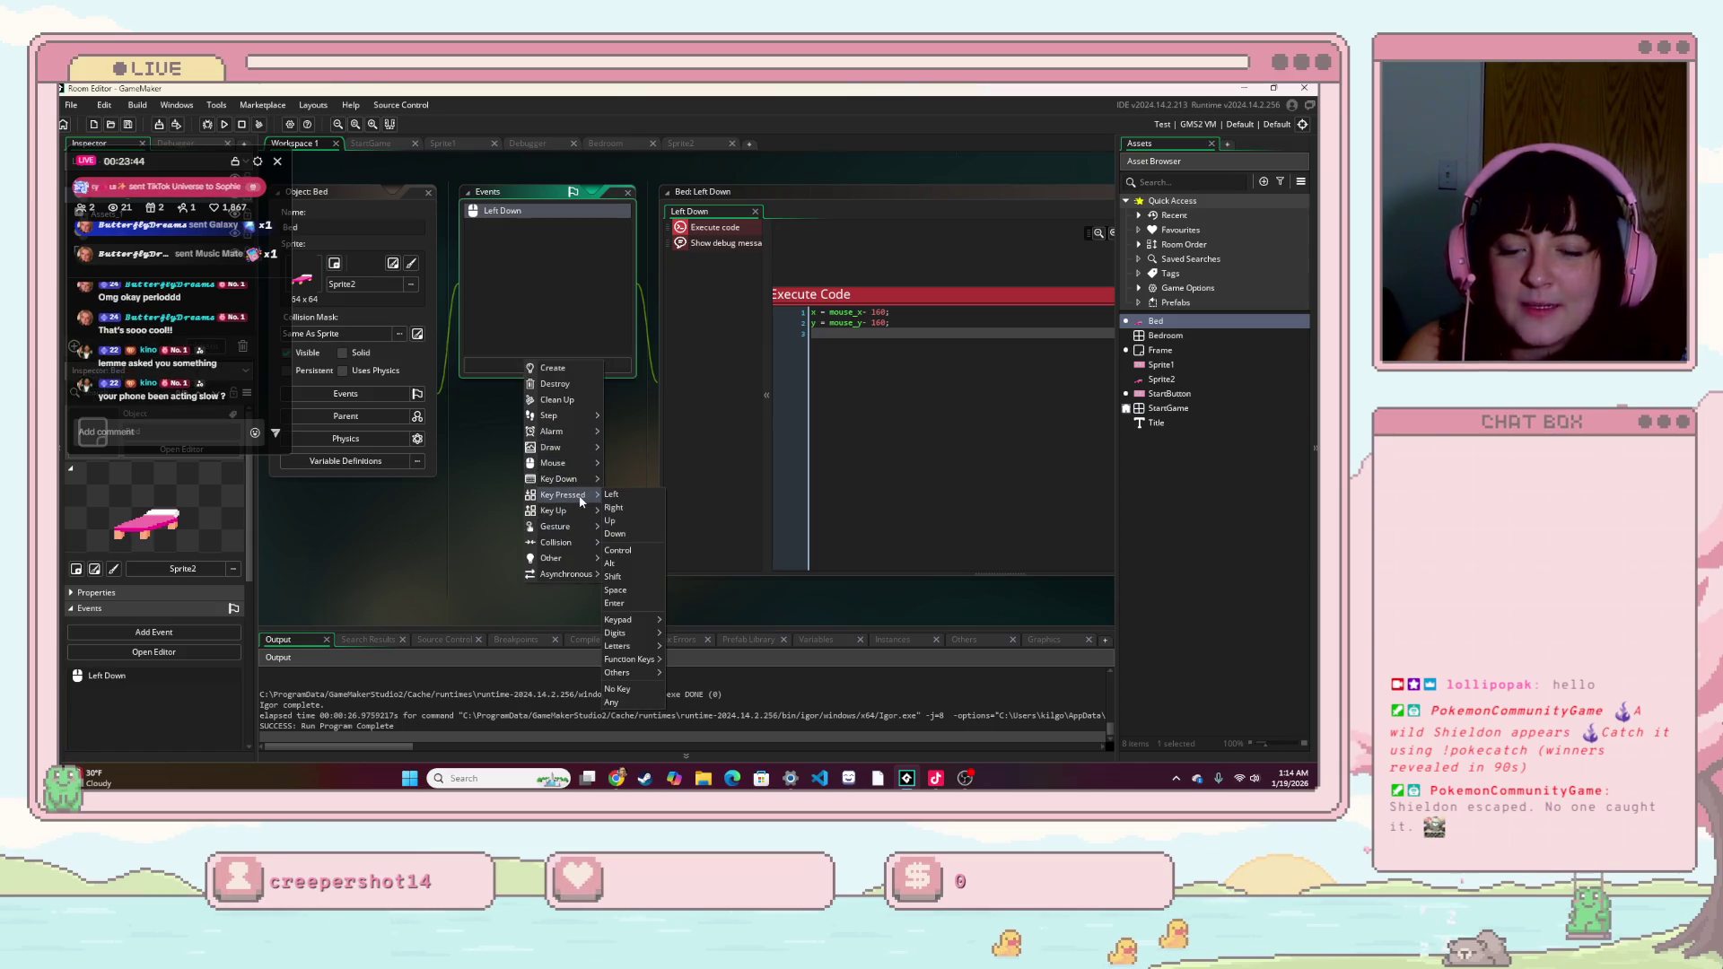
{"action": "mouse_move", "coordinate": [575, 495]}
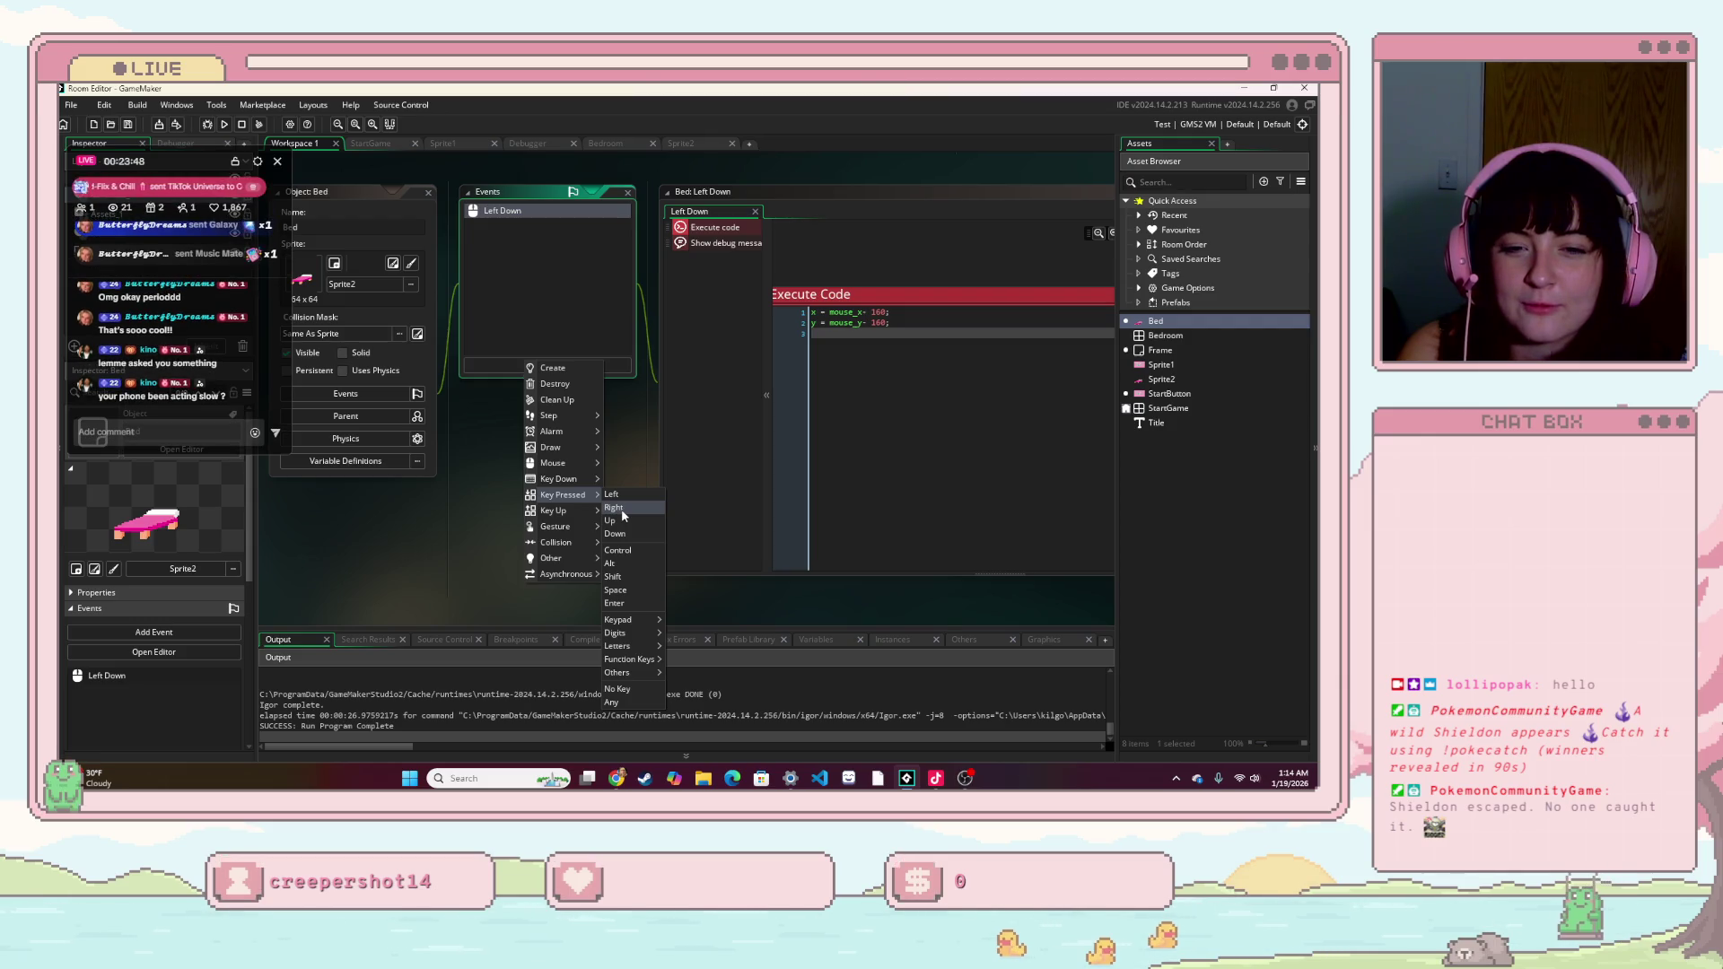
{"action": "left_click", "coordinate": [623, 512]}
- Bring the Bed: Events window and Toolbox into view for the new event
{"action": "right_click", "coordinate": [833, 318]}
{"action": "left_click", "coordinate": [805, 299]}
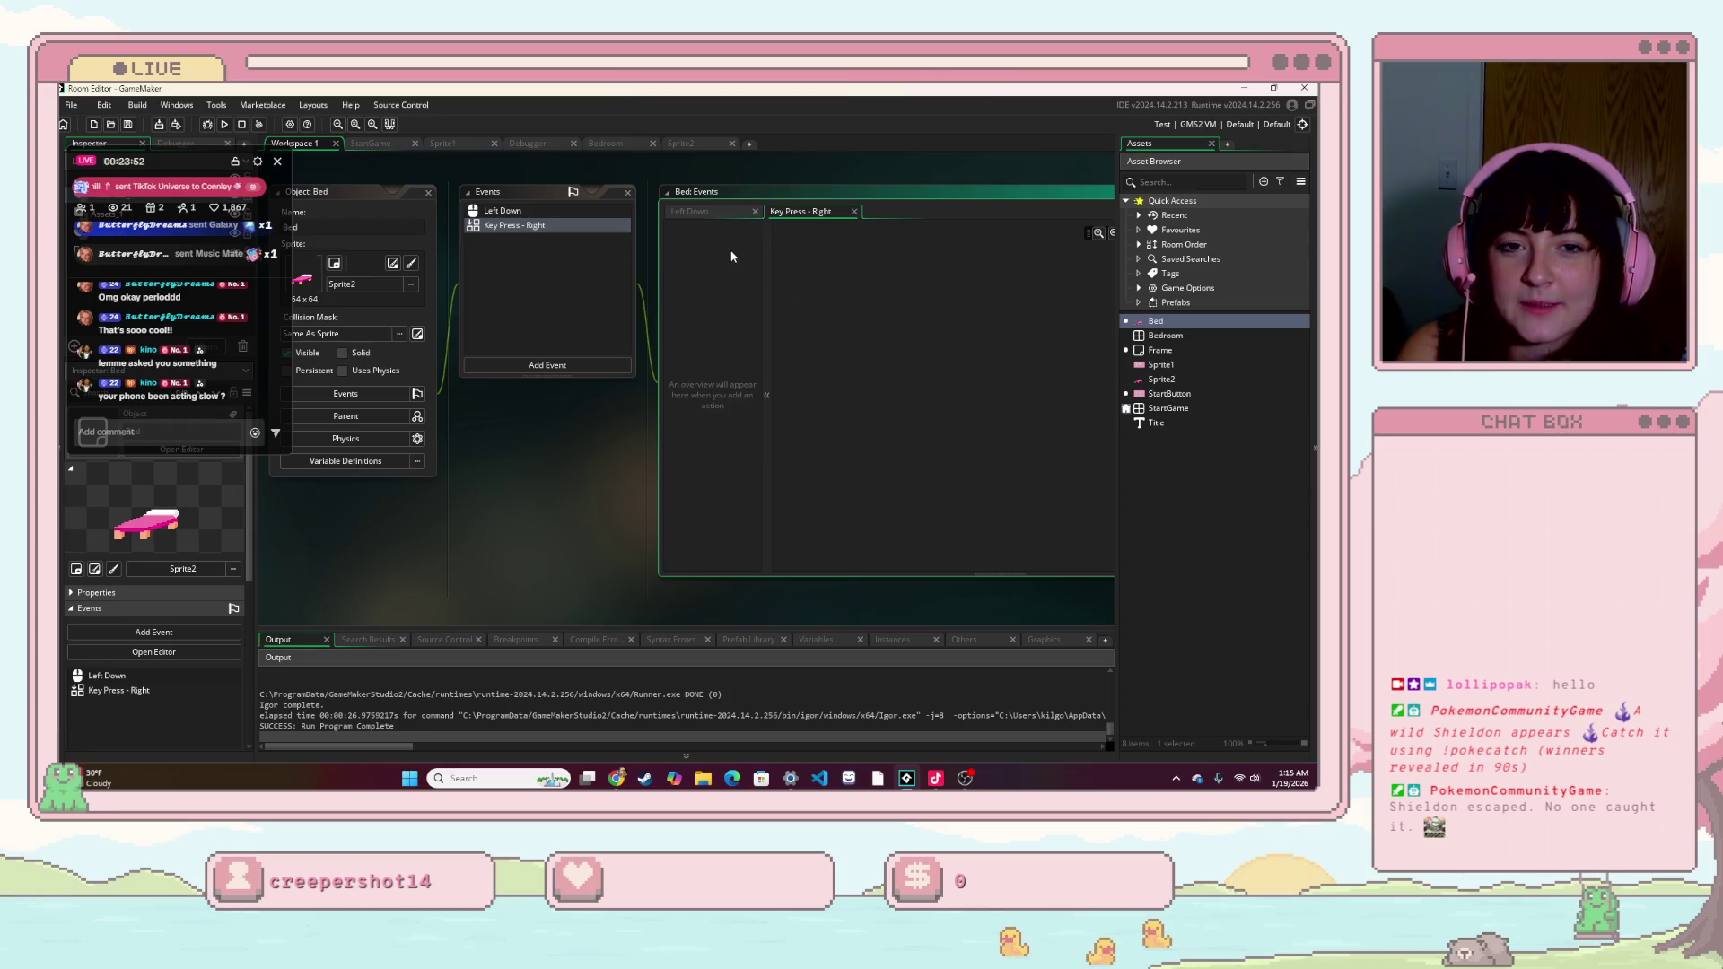
{"action": "left_click", "coordinate": [776, 269]}
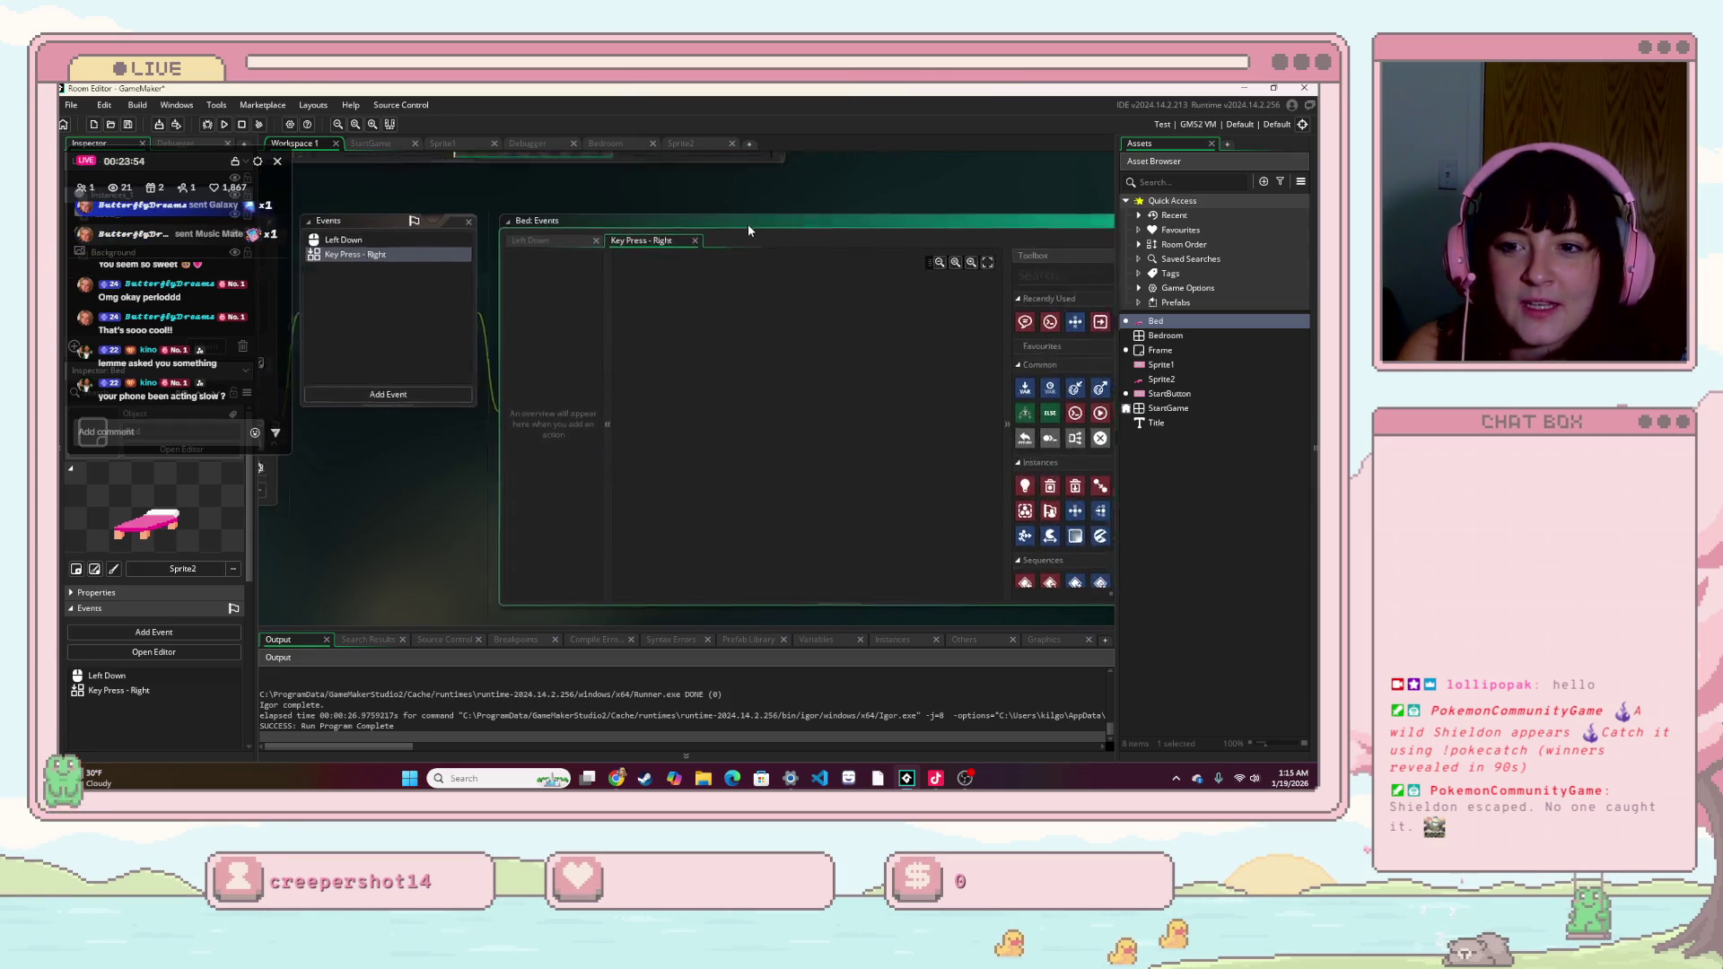
{"action": "mouse_move", "coordinate": [686, 204]}
{"action": "left_mouse_down"}
{"action": "mouse_move", "coordinate": [636, 190]}
{"action": "mouse_move", "coordinate": [659, 165]}
{"action": "left_mouse_up"}
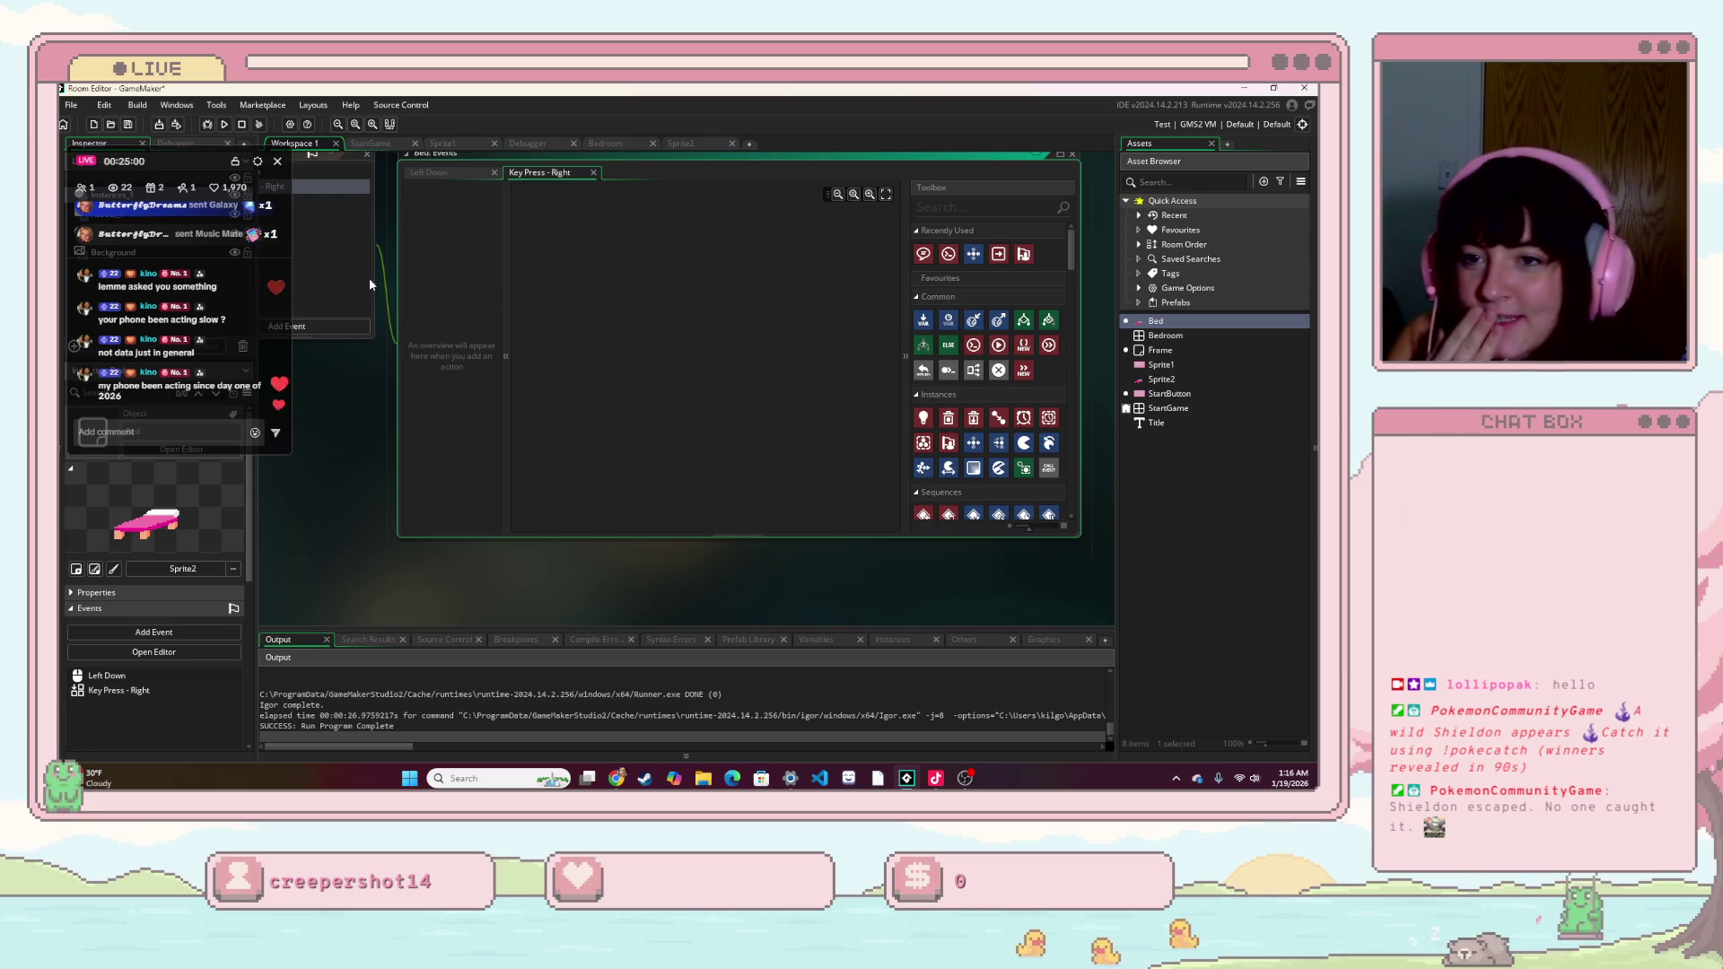
- Filter the action toolbox with the search term 'spri'
{"action": "left_click", "coordinate": [96, 188]}
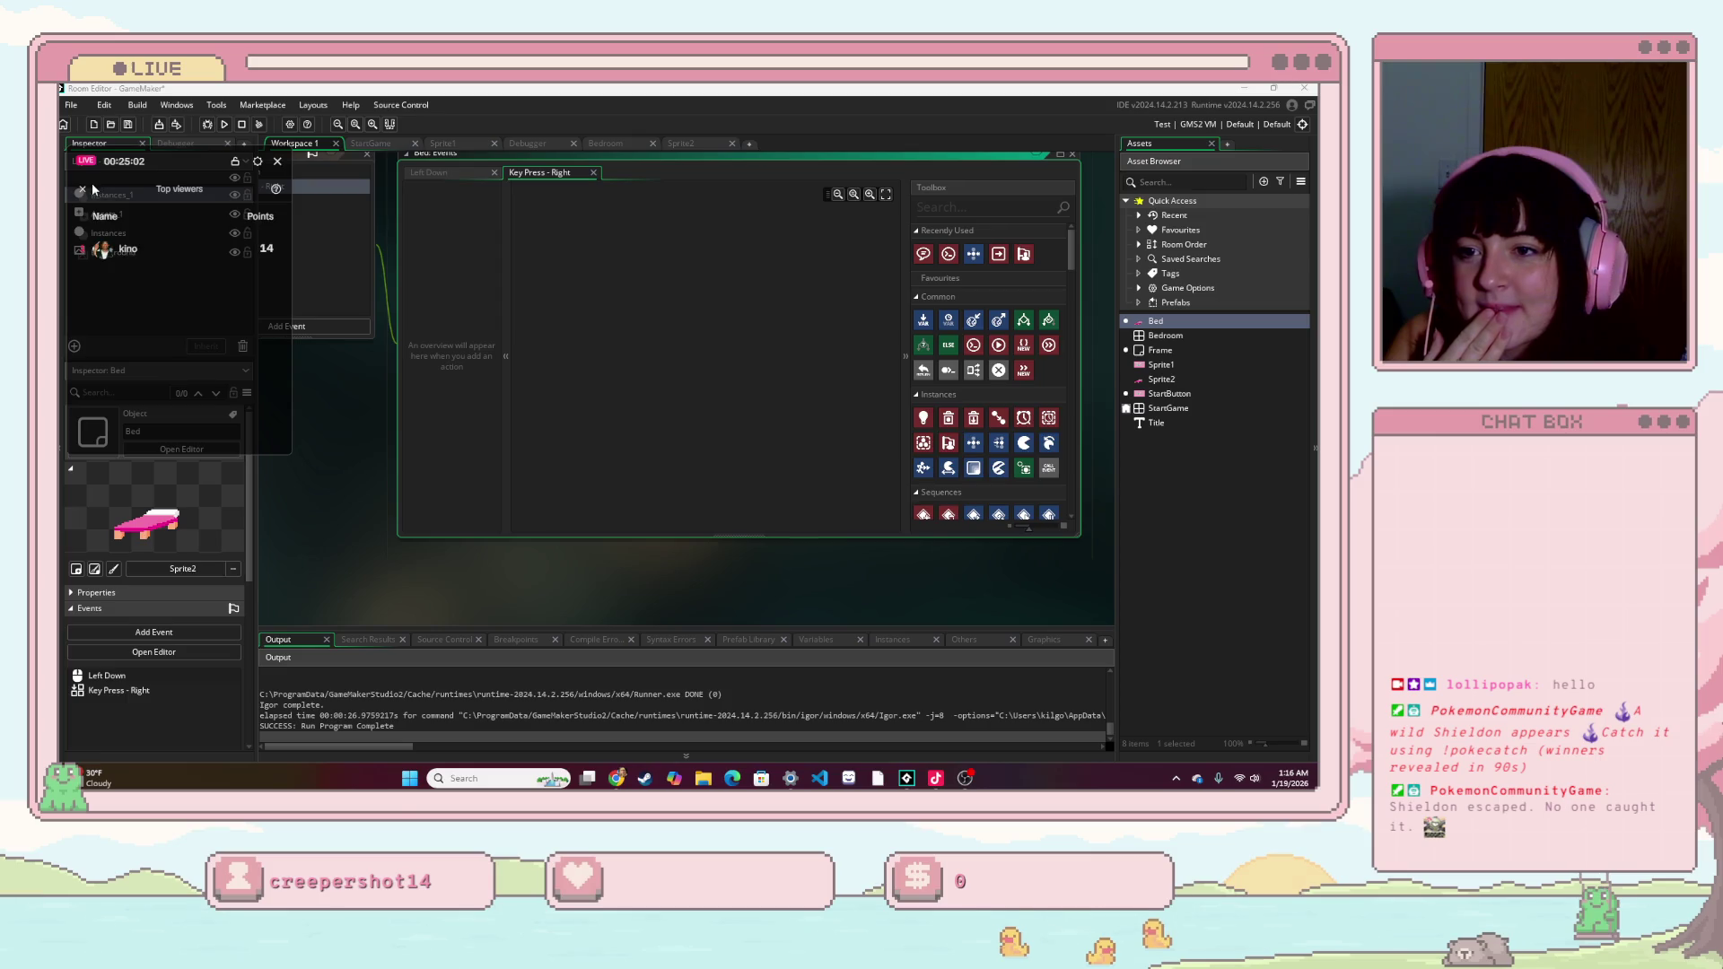
{"action": "left_click", "coordinate": [82, 192]}
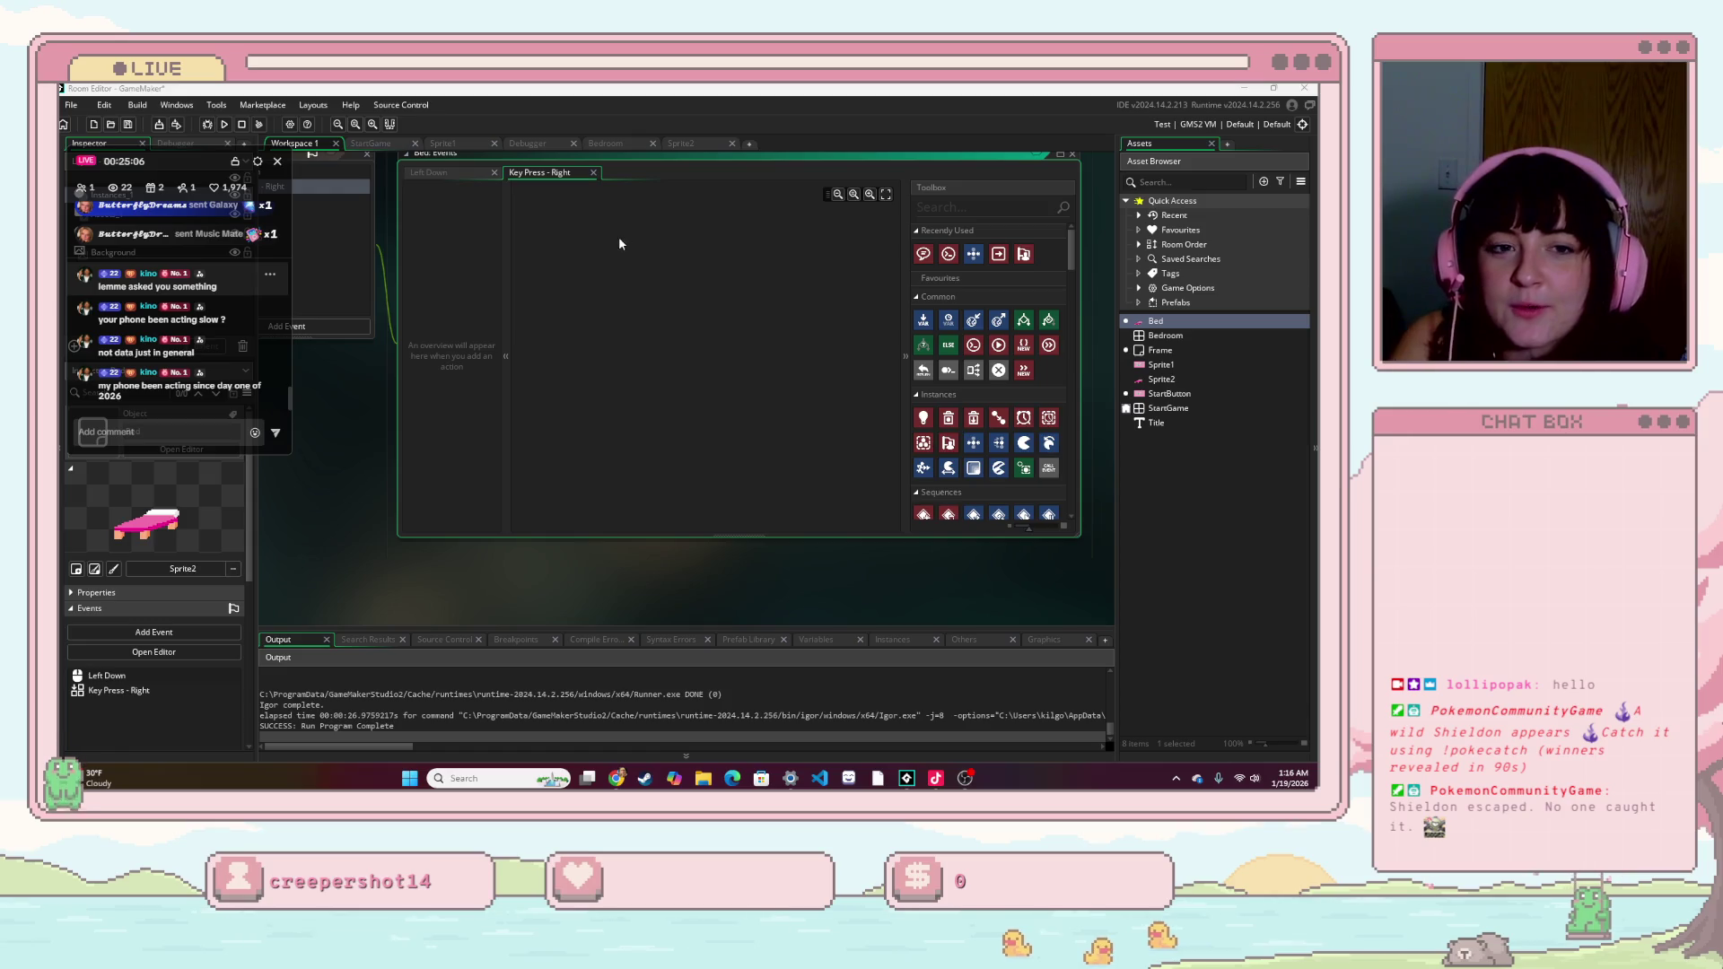
{"action": "left_click", "coordinate": [995, 207]}
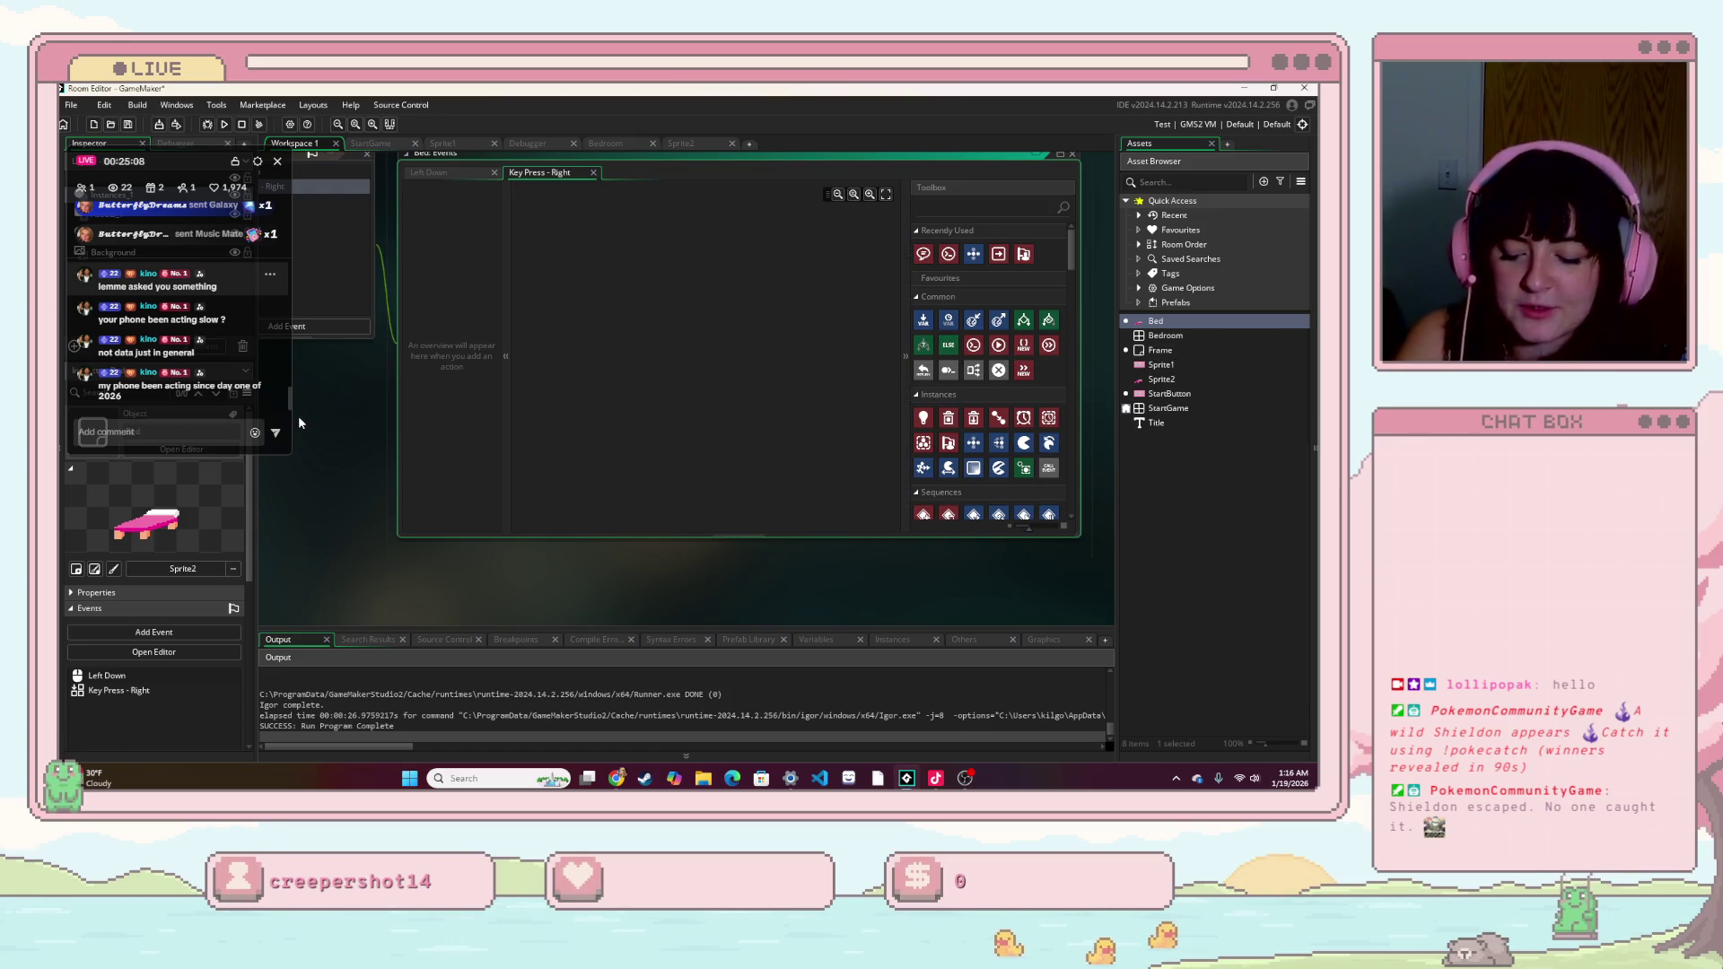
{"action": "type", "text": "hu"}
{"action": "key", "text": "BackSpace"}
{"action": "key", "text": "BackSpace"}
{"action": "type", "text": "spri"}
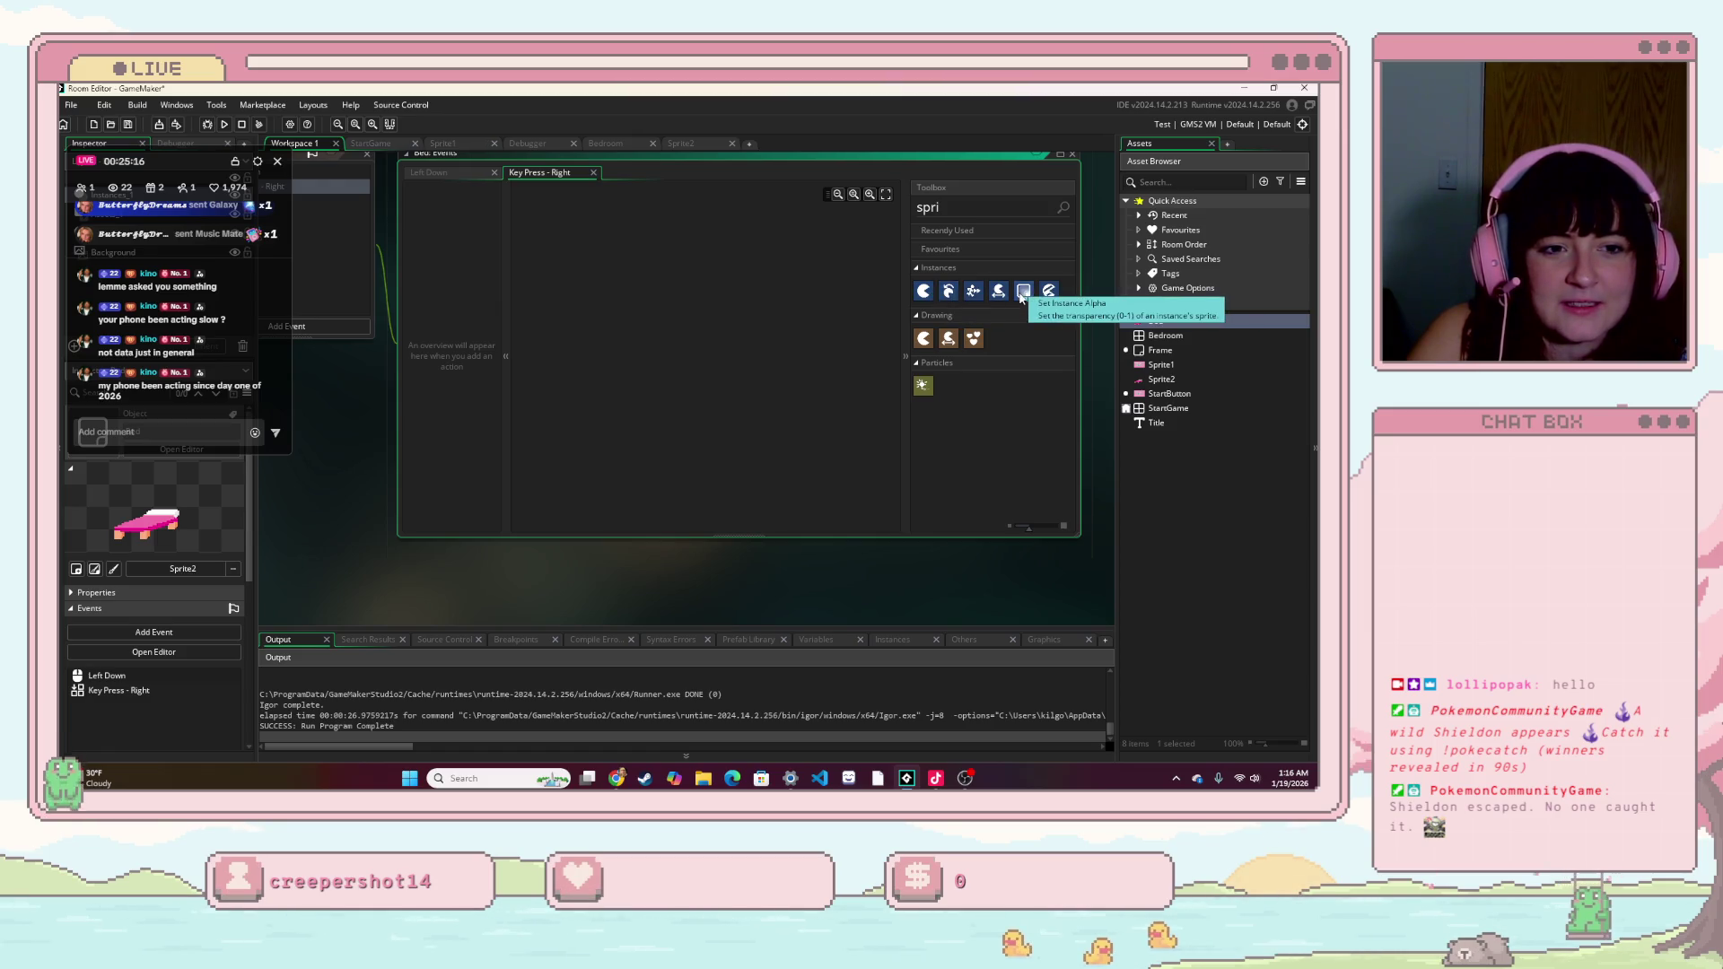
- Add a Set Instance Colour action to Key Press - Right and set it to cyan ($FFFFFF00)
{"action": "mouse_move", "coordinate": [1023, 292]}
{"action": "left_mouse_down"}
{"action": "mouse_move", "coordinate": [564, 333]}
{"action": "mouse_move", "coordinate": [626, 295]}
{"action": "left_mouse_up"}
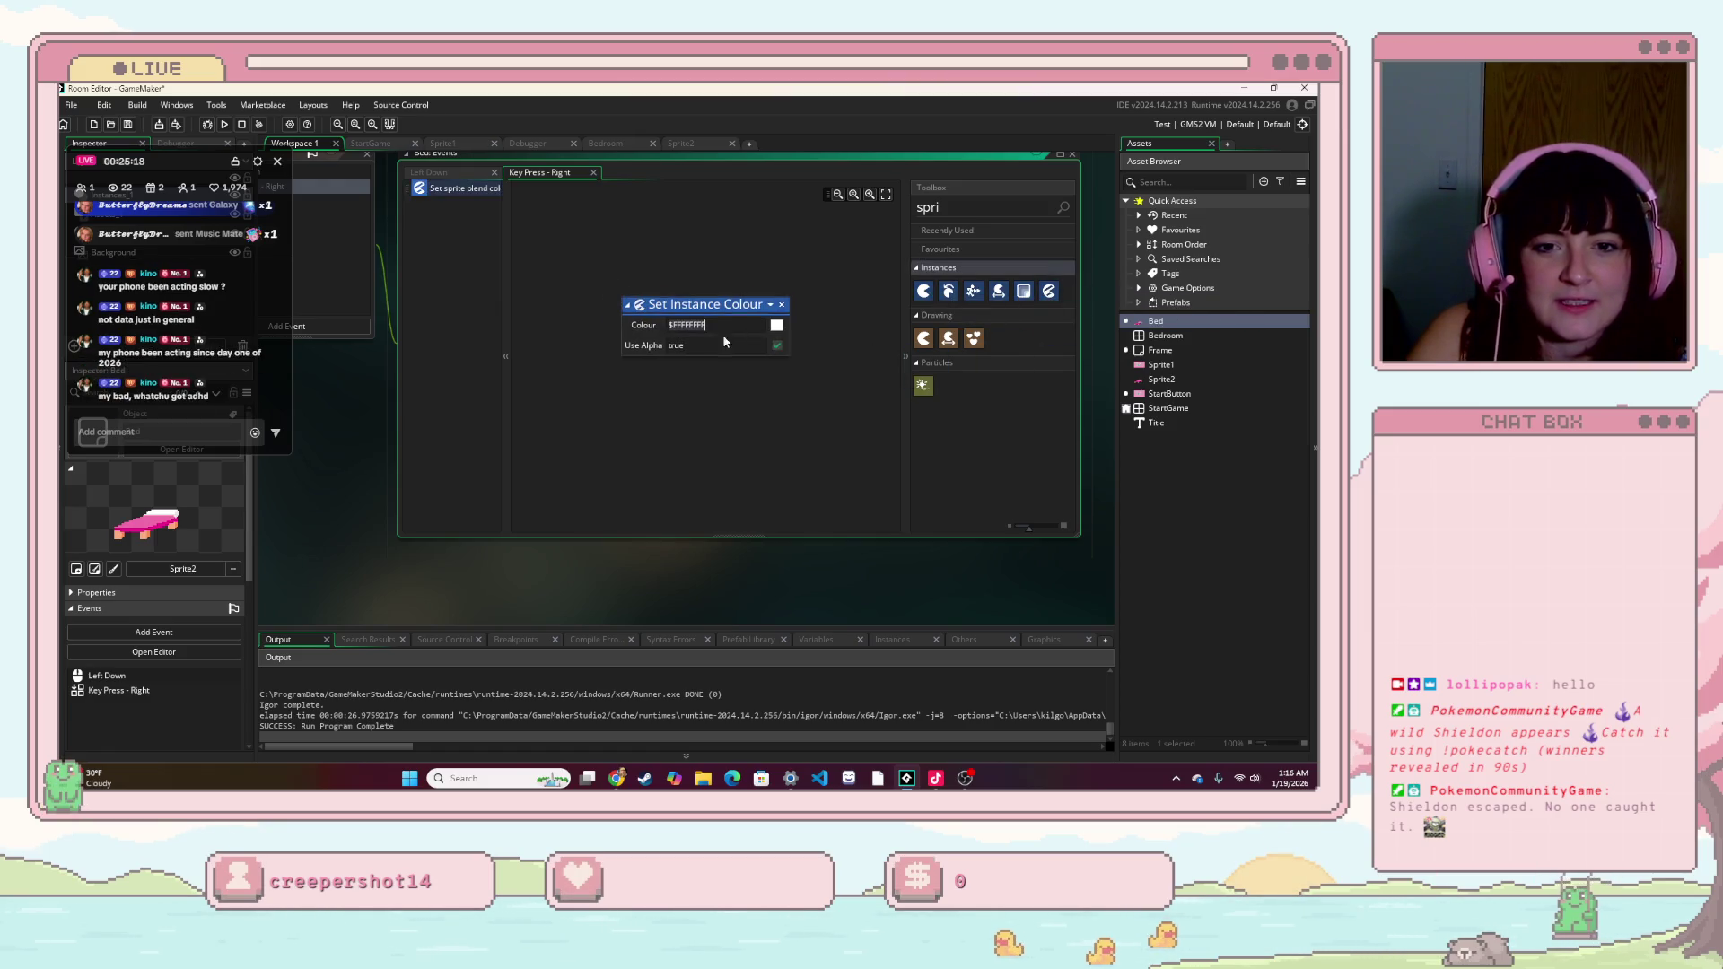
{"action": "left_click", "coordinate": [776, 325]}
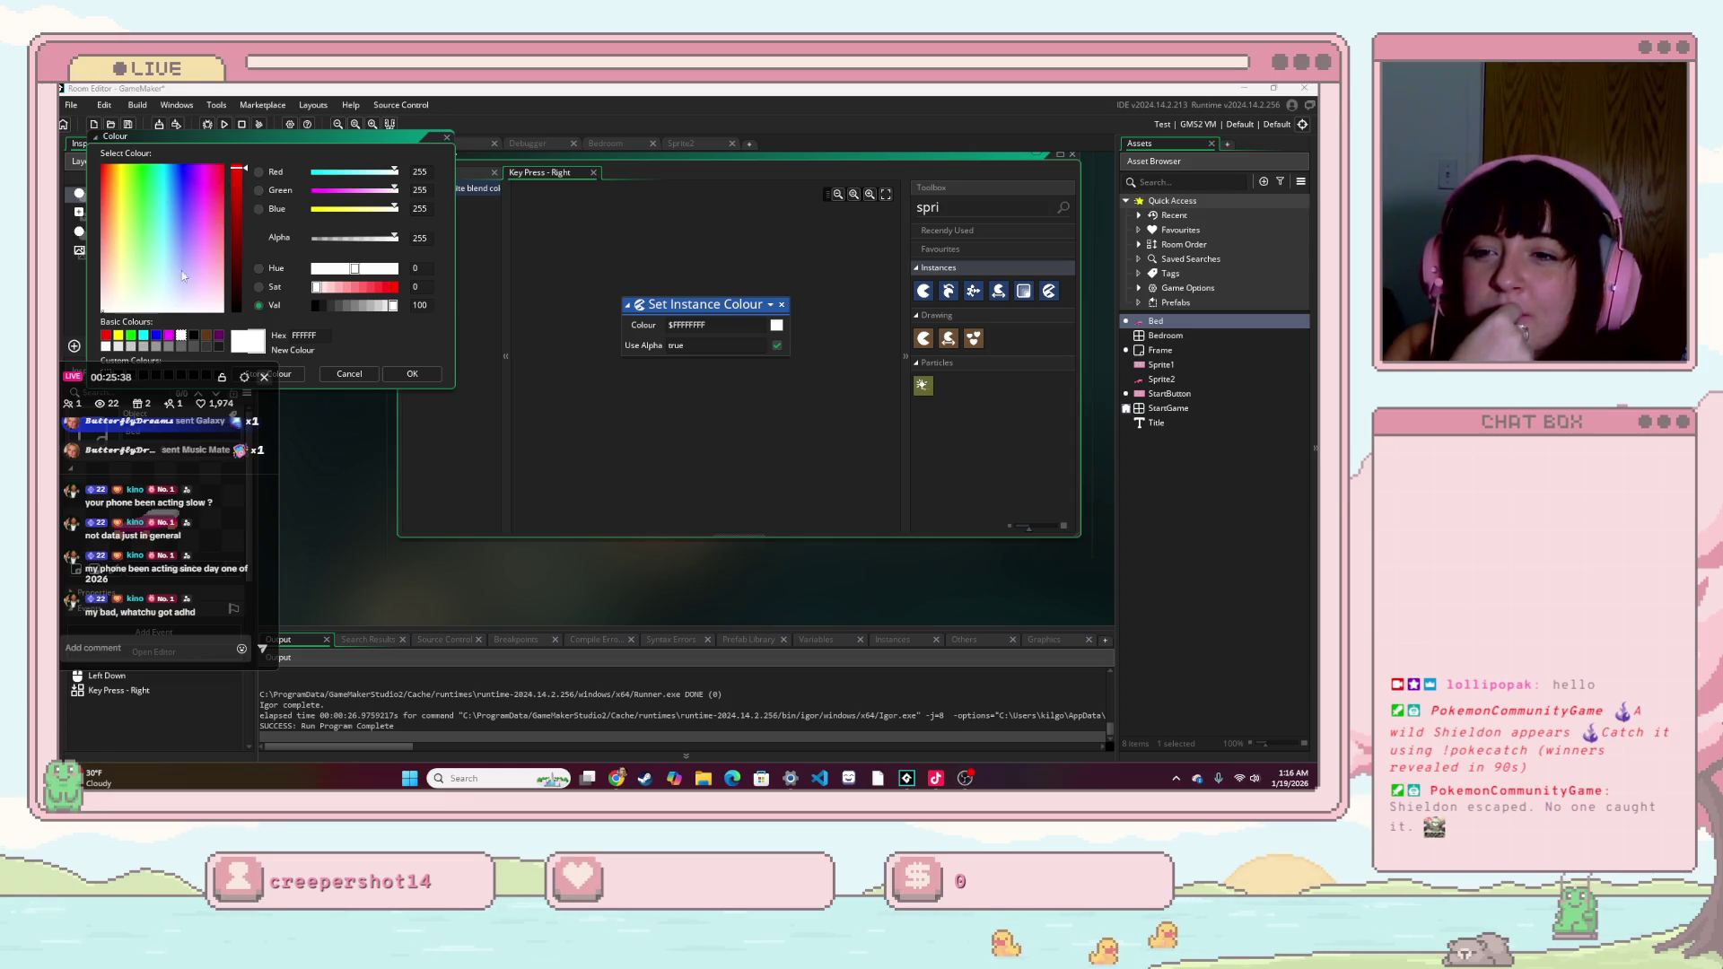
{"action": "left_click", "coordinate": [142, 336]}
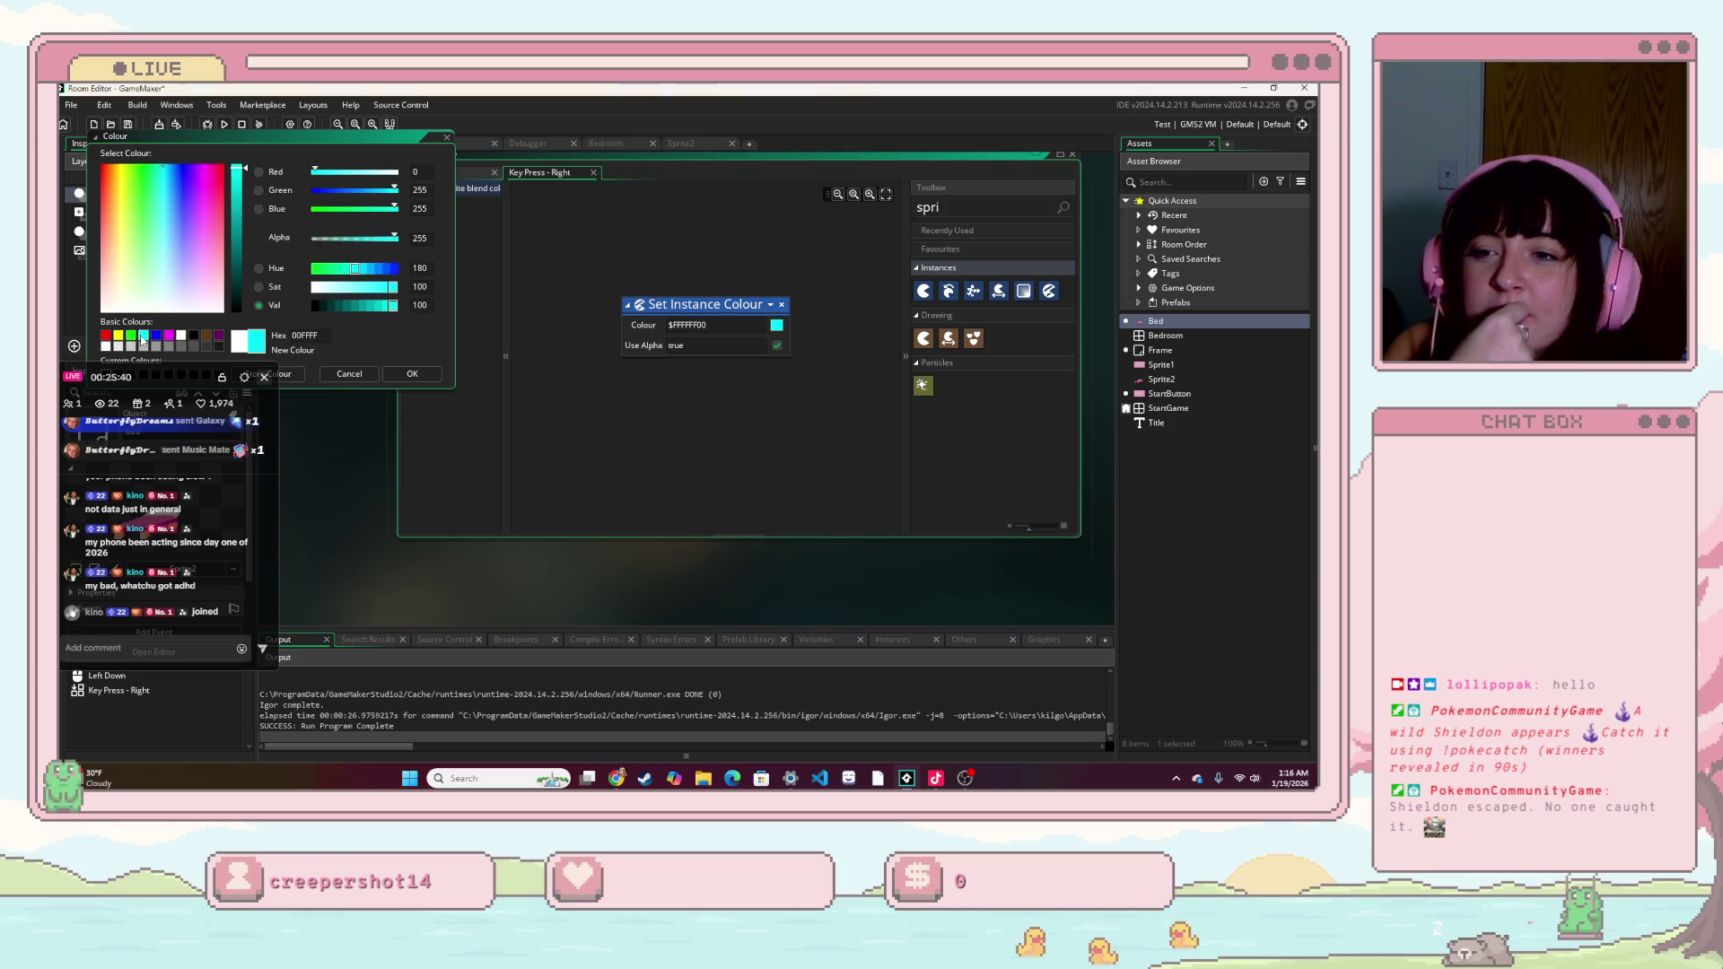
{"action": "left_click", "coordinate": [426, 376]}
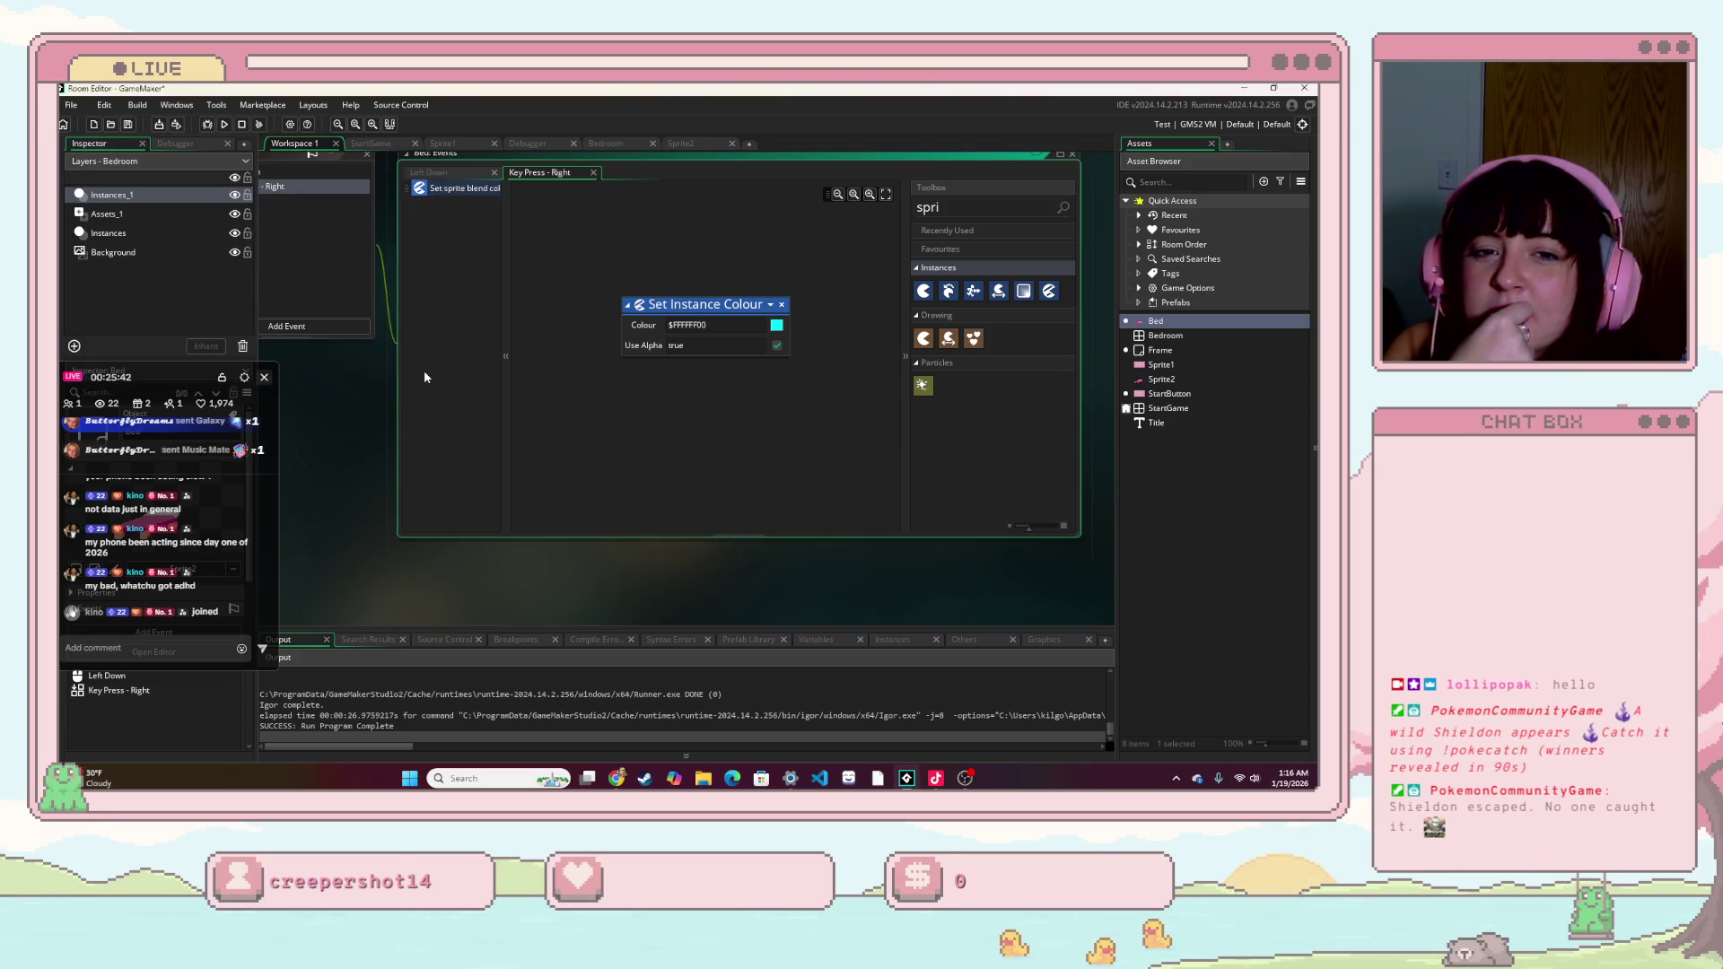
{"action": "left_click", "coordinate": [225, 125]}
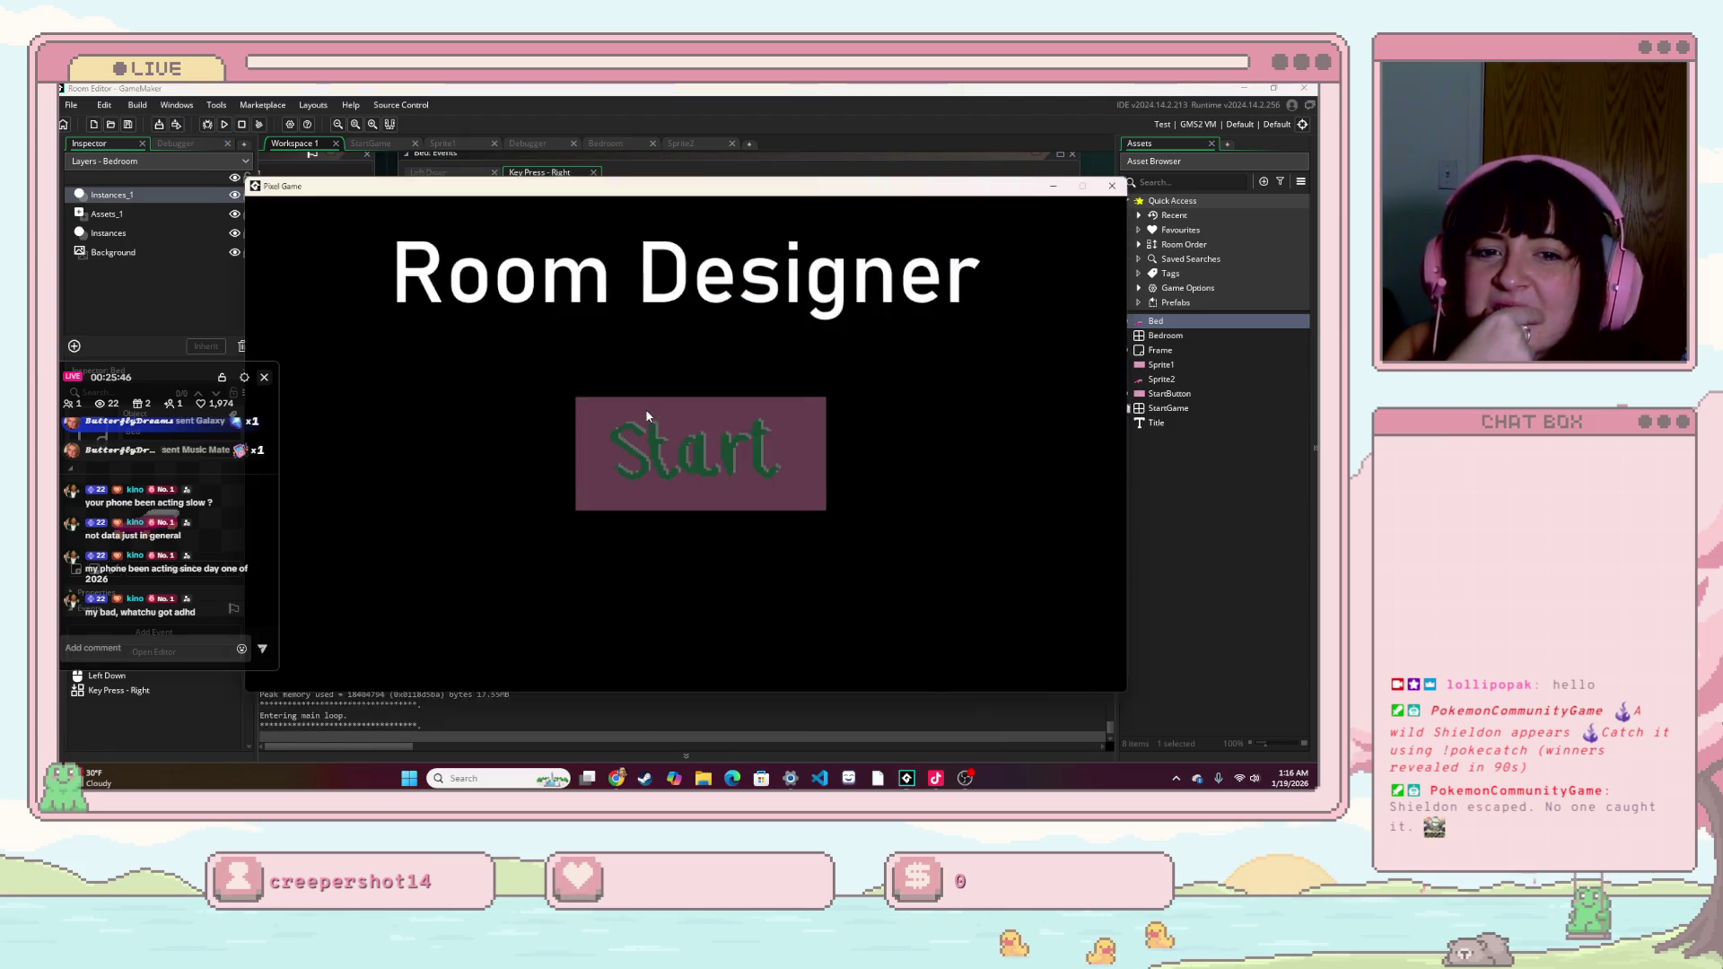
{"action": "left_click", "coordinate": [723, 468]}
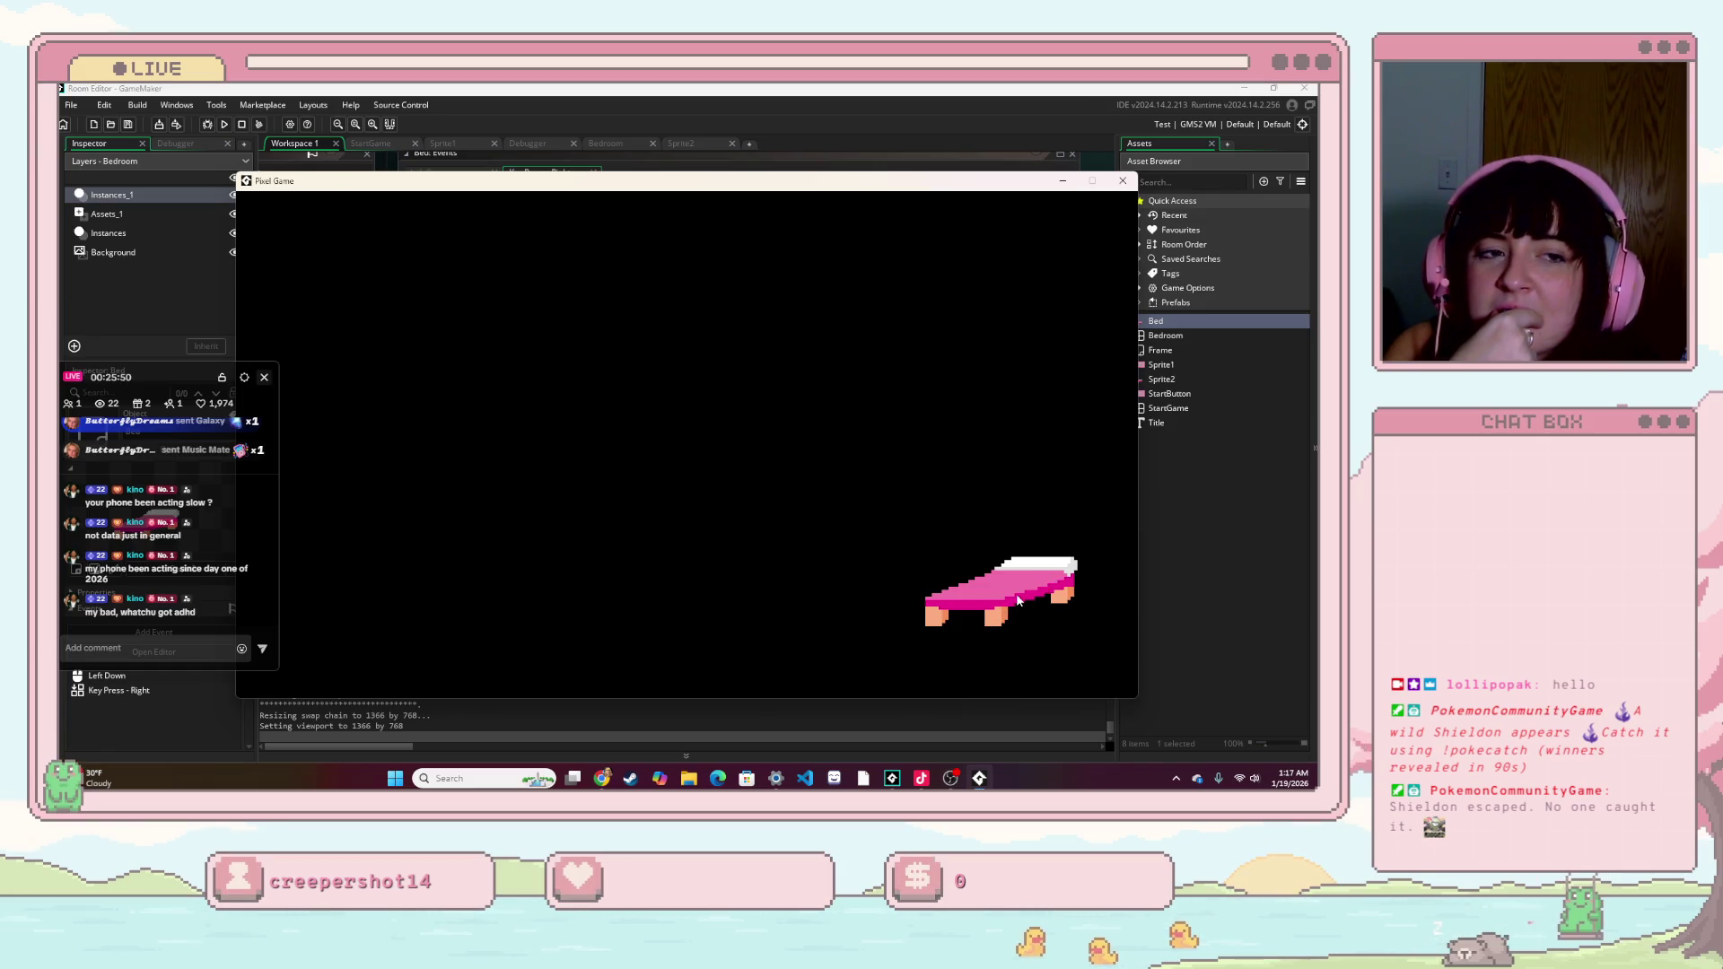
{"action": "left_click_drag", "start_coordinate": [1041, 622], "coordinate": [996, 604]}
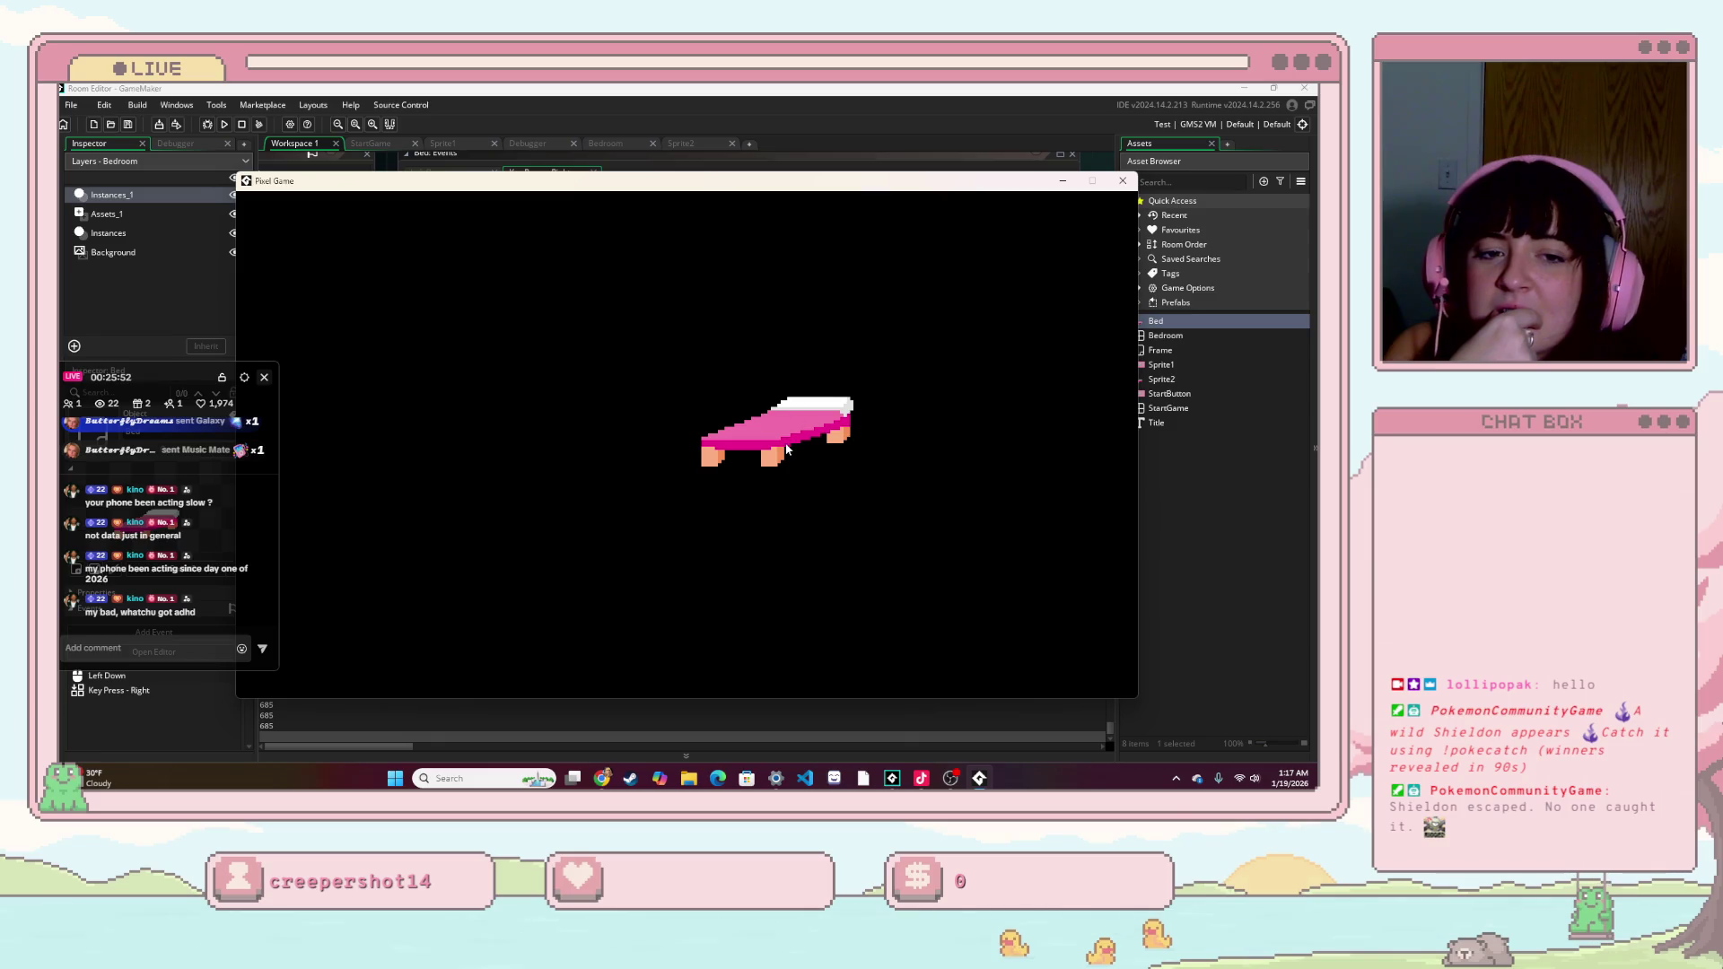
{"action": "left_click", "coordinate": [1122, 181]}
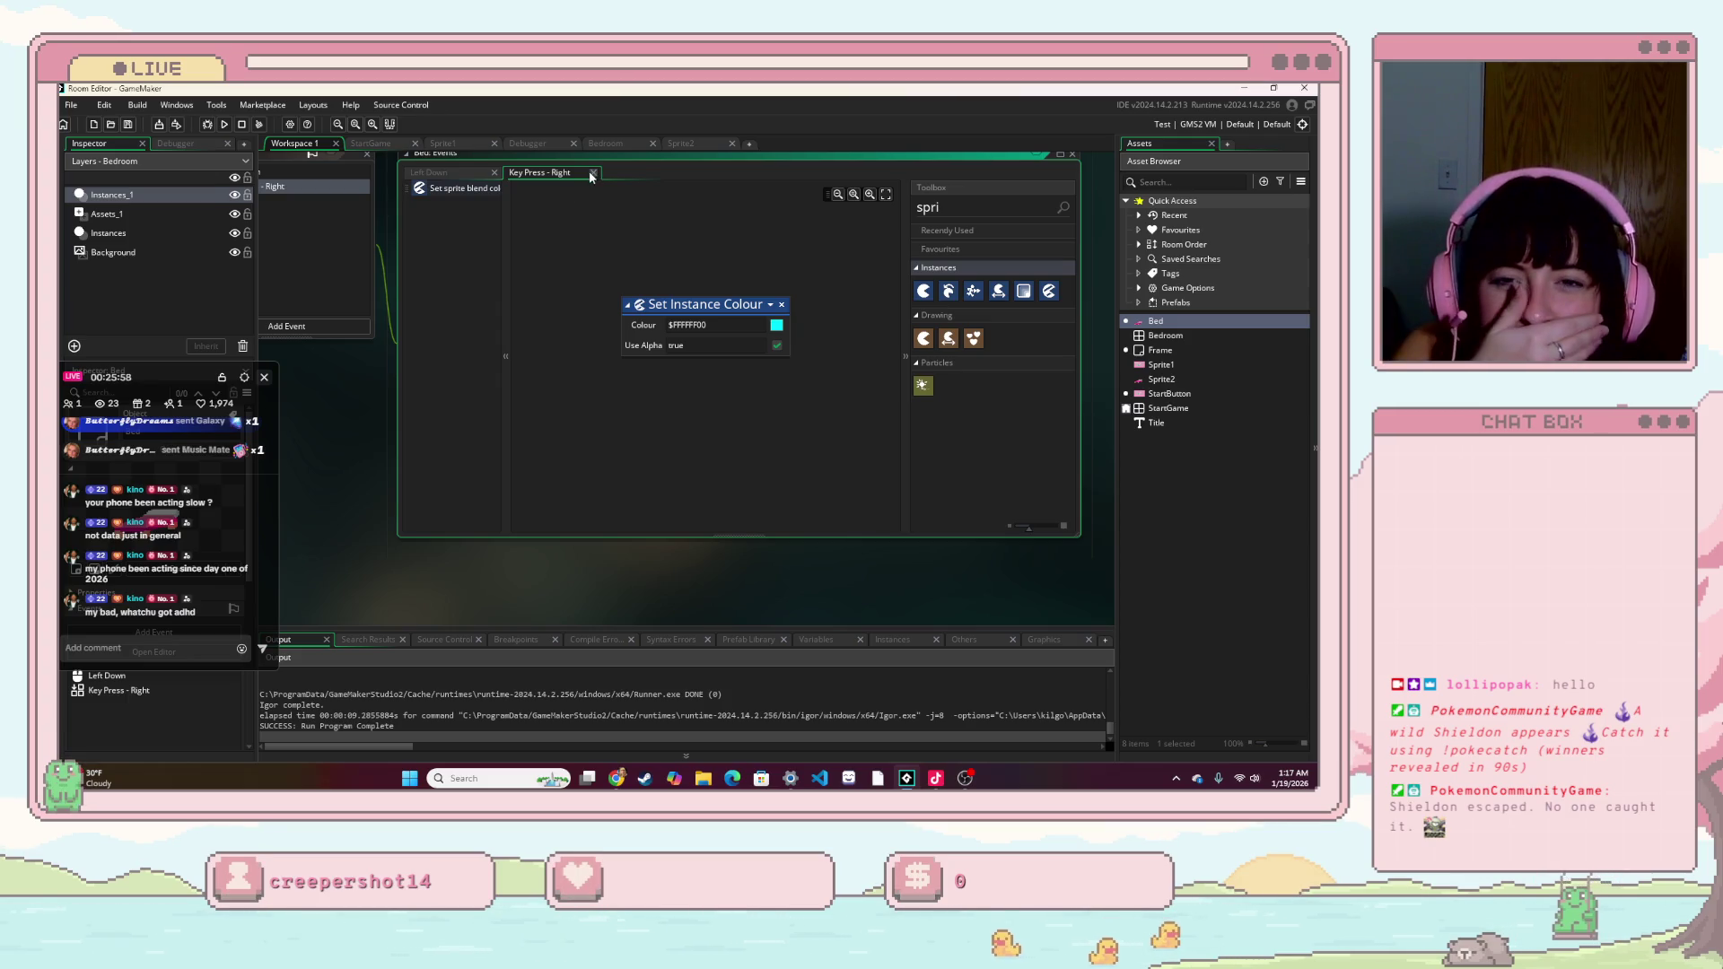
- Add a Mouse > Right Pressed event to the Bed object
{"action": "left_click_drag", "start_coordinate": [481, 309], "coordinate": [627, 355]}
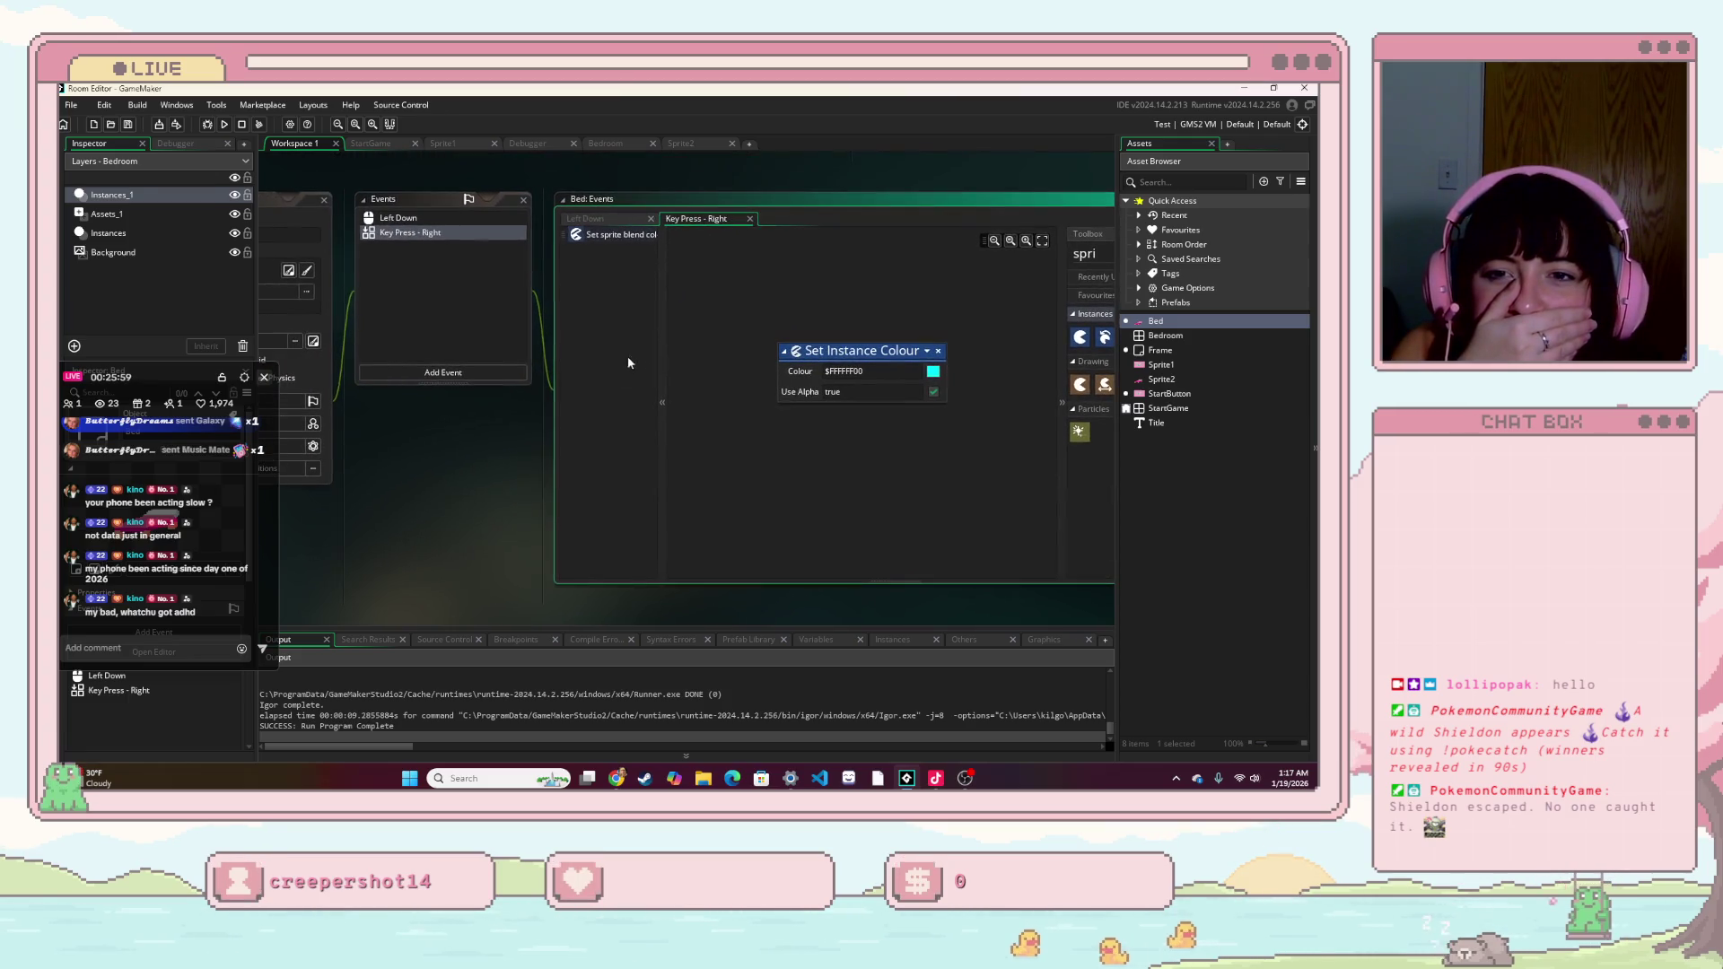
{"action": "left_click", "coordinate": [482, 373]}
{"action": "mouse_move", "coordinate": [530, 476]}
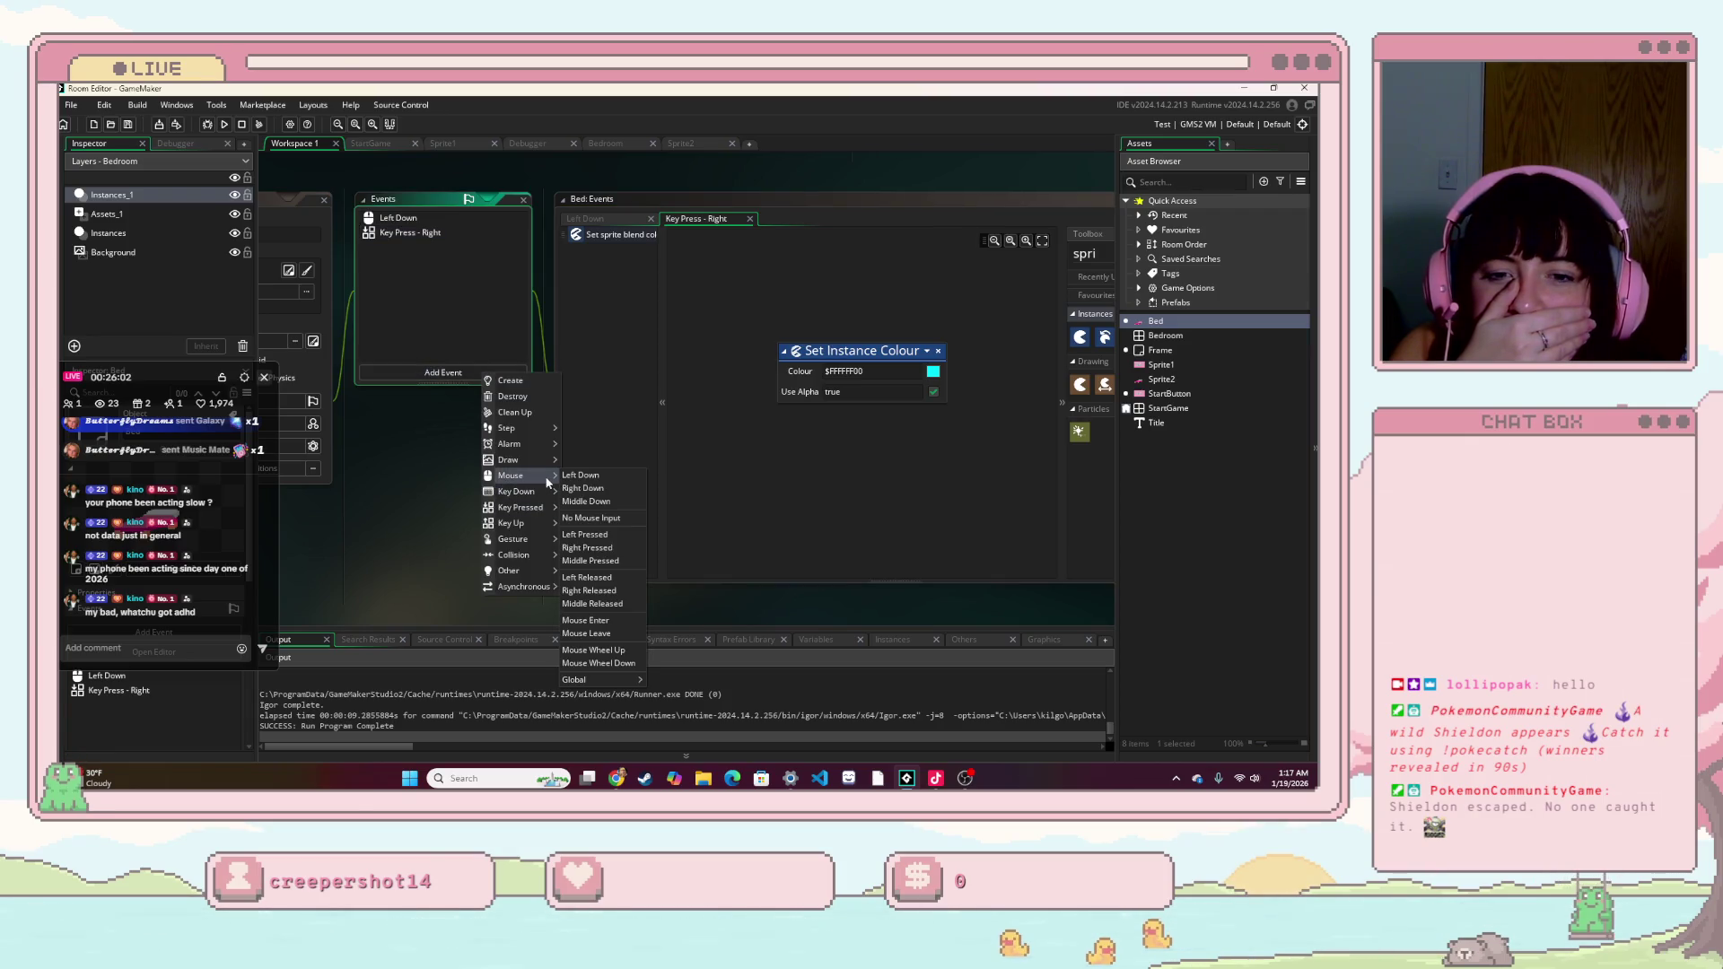
{"action": "left_click", "coordinate": [592, 548]}
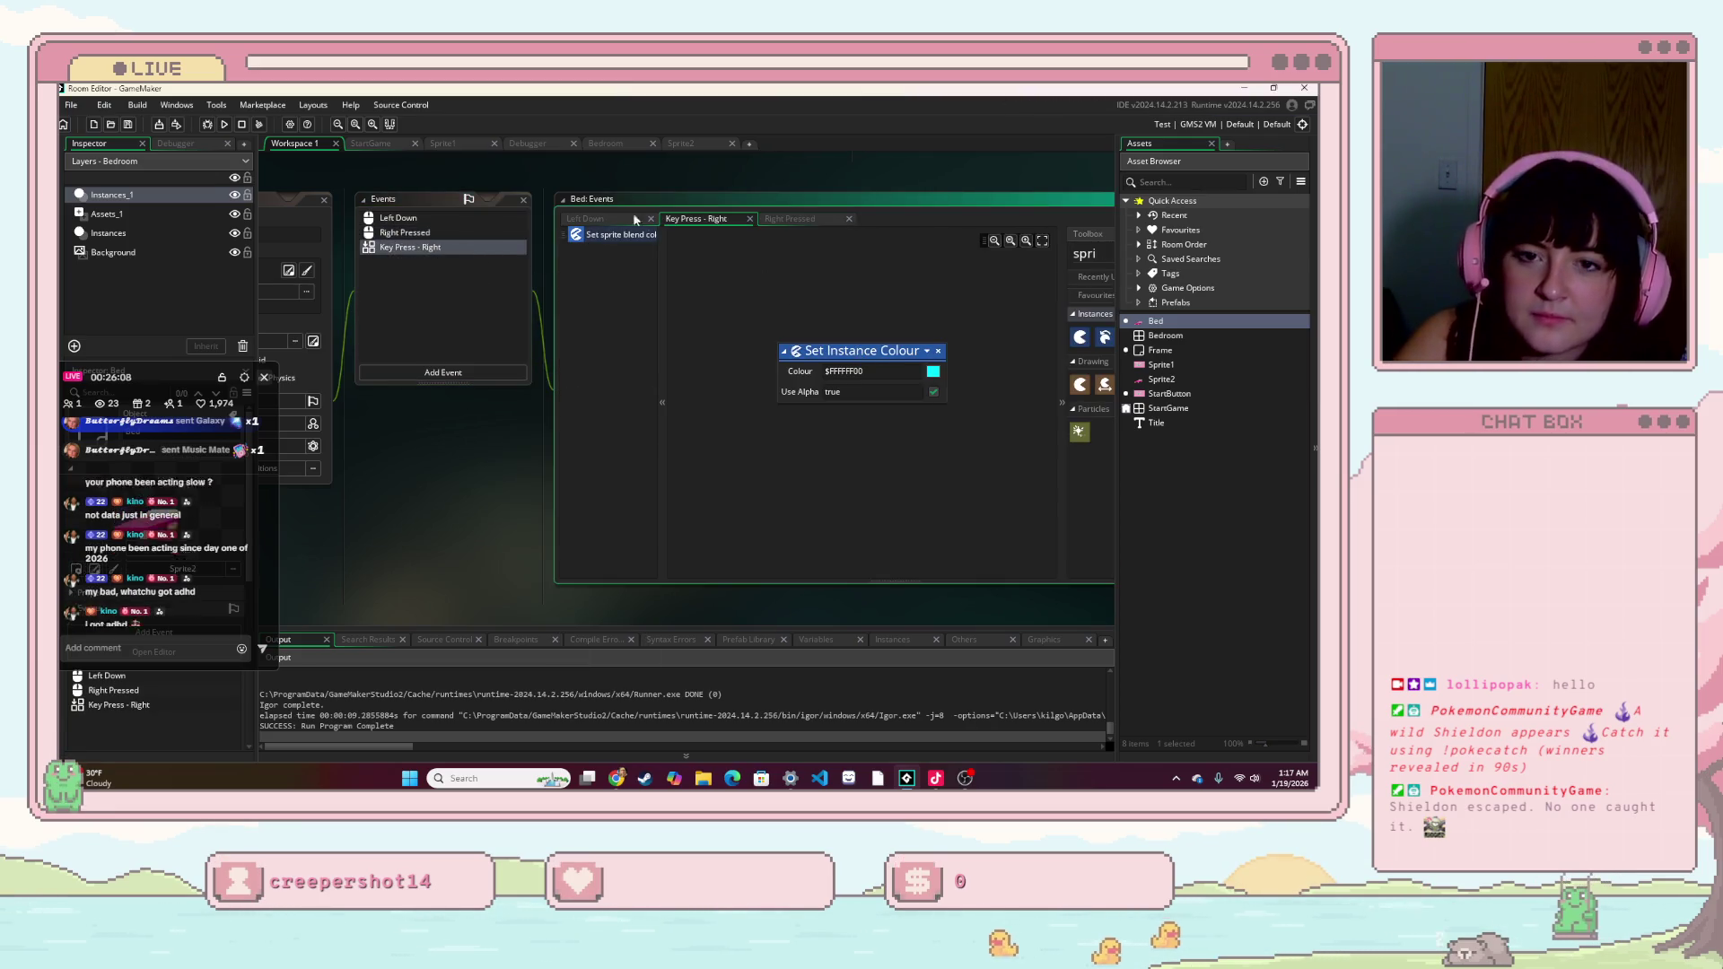
- Paste the cyan Set Instance Colour action into Right Pressed and run the game
{"action": "left_click", "coordinate": [441, 229]}
{"action": "left_click", "coordinate": [765, 222]}
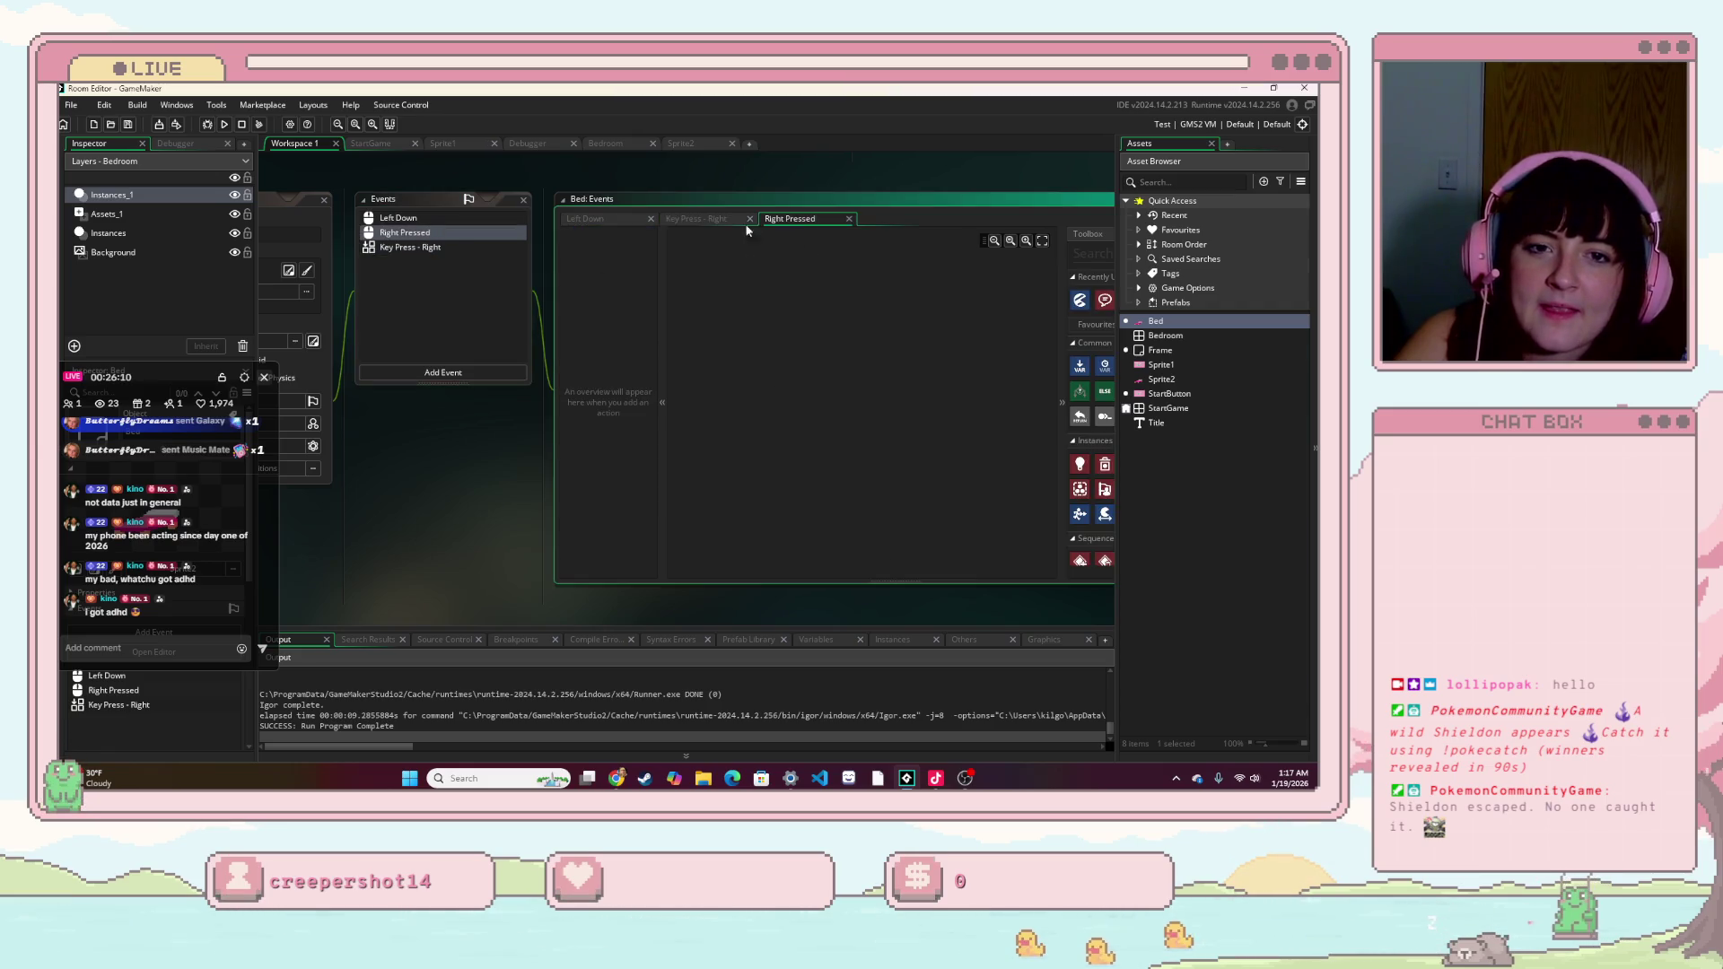
{"action": "key", "text": "ctrl+v"}
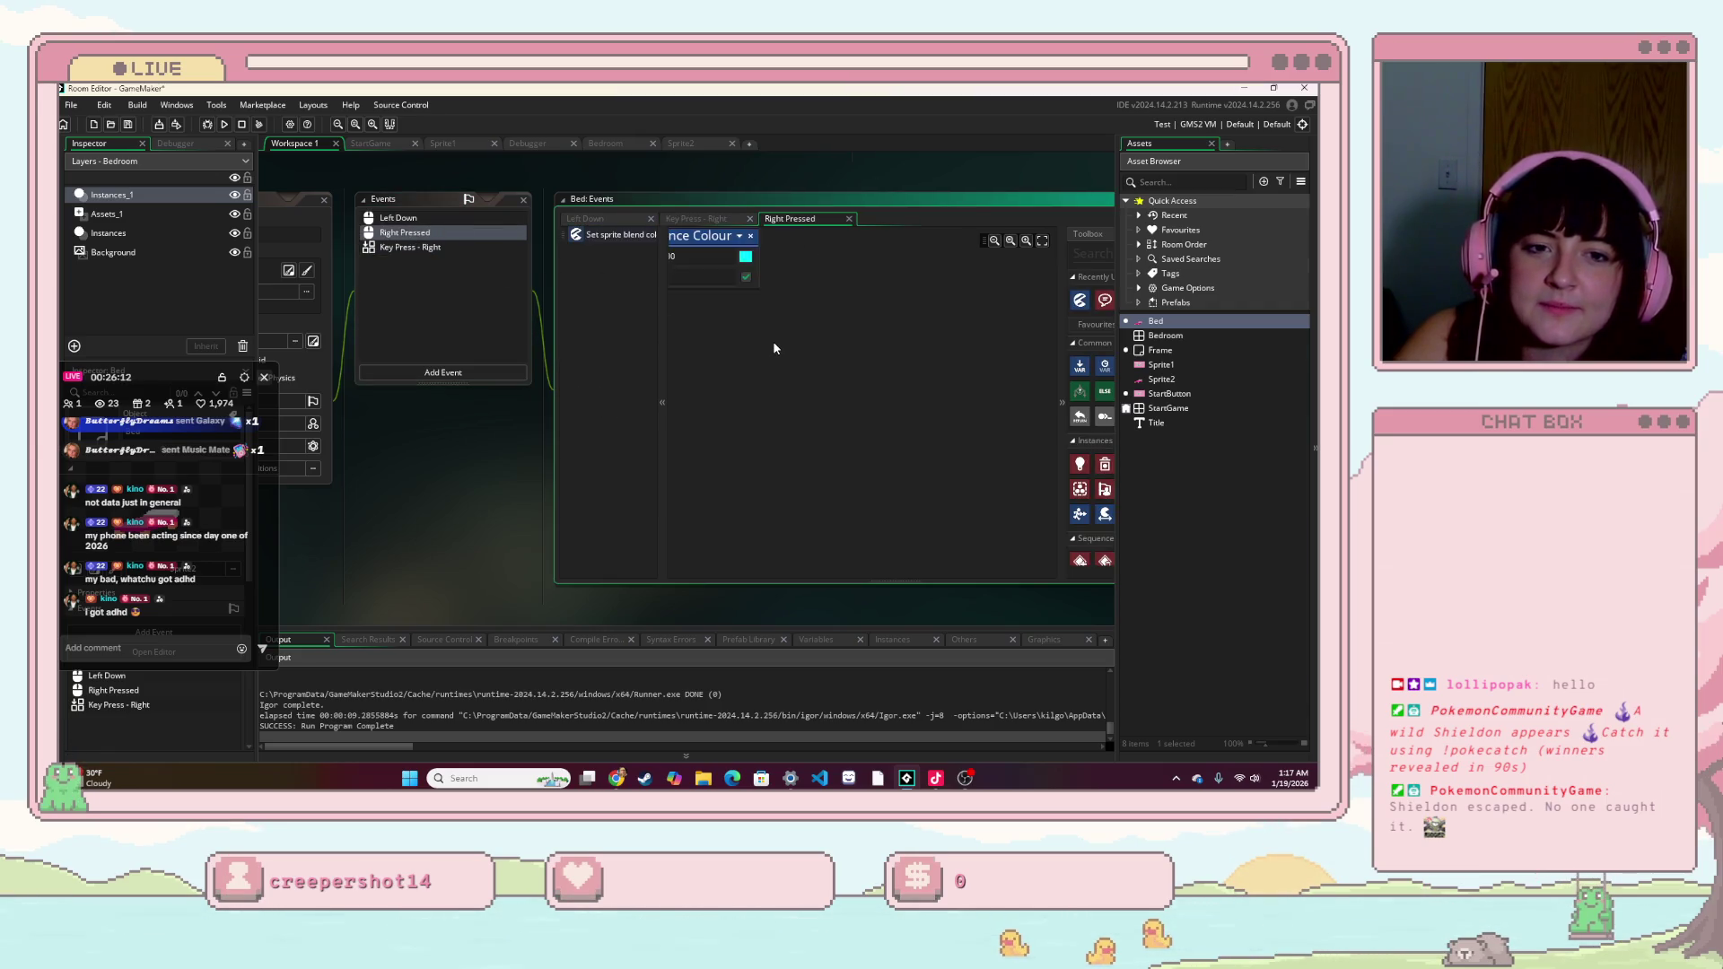
{"action": "left_click", "coordinate": [224, 125]}
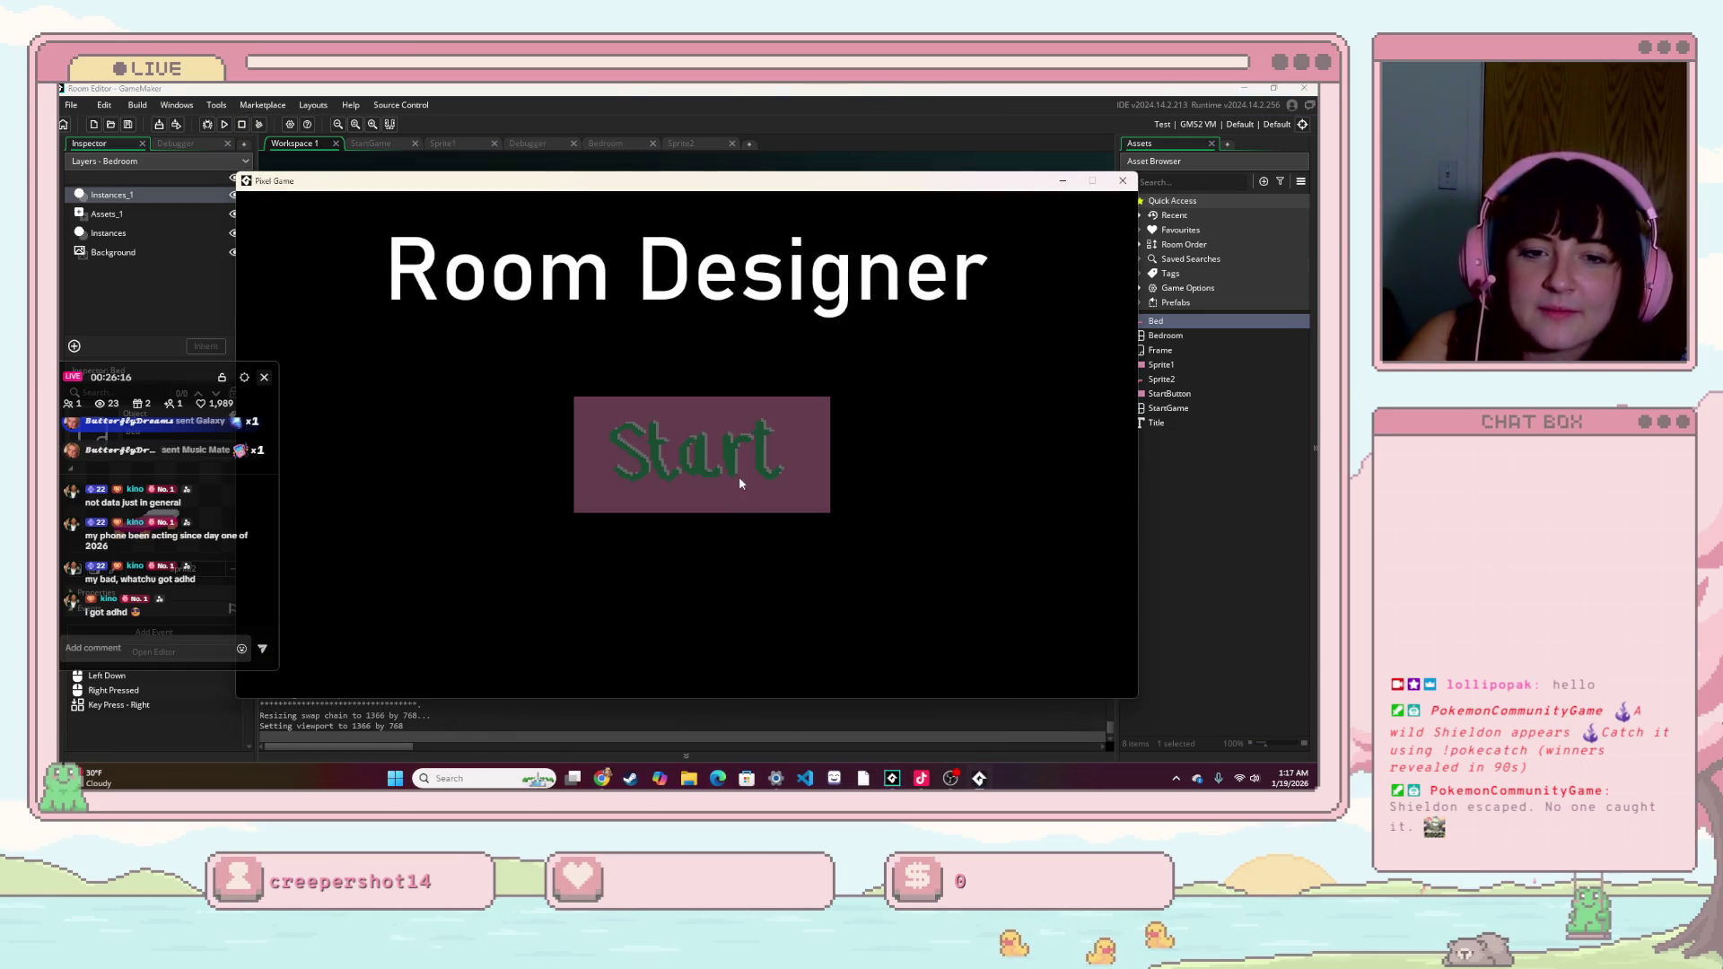
- Start the game, right-click the bed to turn it cyan, then close the game window
{"action": "left_click", "coordinate": [655, 507]}
{"action": "right_click", "coordinate": [987, 580]}
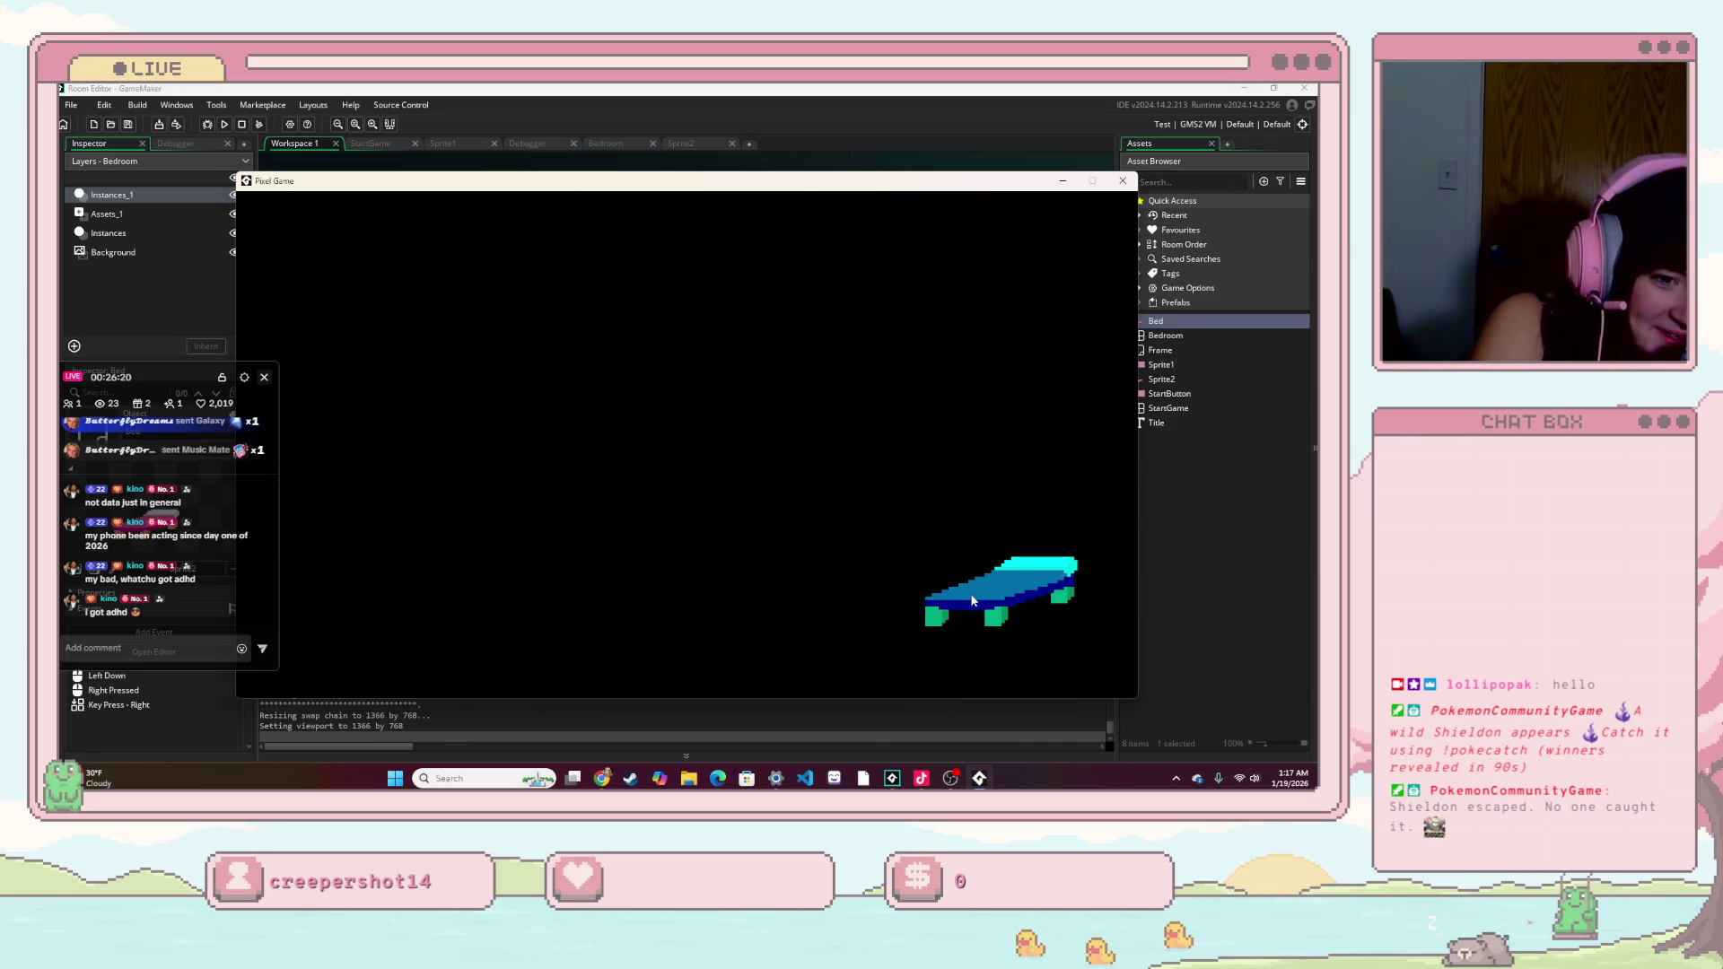
{"action": "mouse_move", "coordinate": [978, 607]}
{"action": "left_mouse_down"}
{"action": "mouse_move", "coordinate": [947, 641]}
{"action": "mouse_move", "coordinate": [422, 179]}
{"action": "mouse_move", "coordinate": [718, 409]}
{"action": "mouse_move", "coordinate": [853, 448]}
{"action": "mouse_move", "coordinate": [982, 558]}
{"action": "left_mouse_up"}
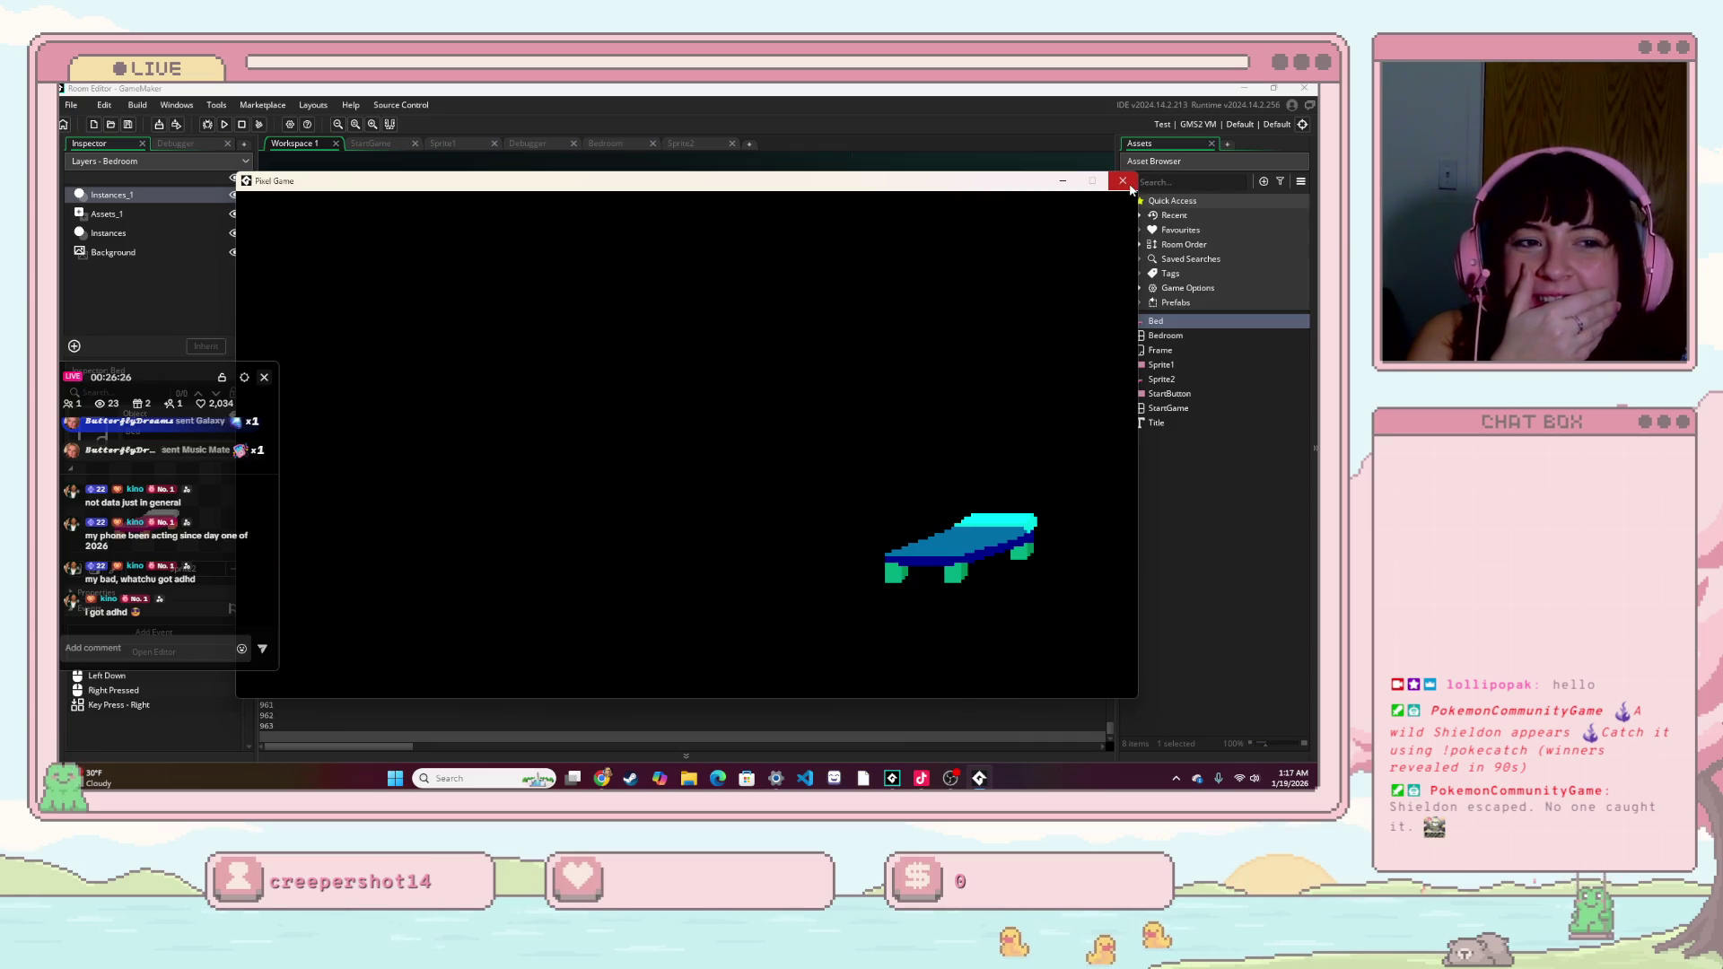
{"action": "left_click", "coordinate": [1122, 180]}
{"action": "mouse_move", "coordinate": [853, 355]}
{"action": "left_mouse_down"}
{"action": "mouse_move", "coordinate": [739, 359]}
{"action": "mouse_move", "coordinate": [747, 331]}
{"action": "mouse_move", "coordinate": [861, 307]}
{"action": "left_mouse_up"}
{"action": "mouse_move", "coordinate": [871, 223]}
{"action": "left_mouse_down"}
{"action": "mouse_move", "coordinate": [796, 237]}
{"action": "mouse_move", "coordinate": [691, 194]}
{"action": "left_mouse_up"}
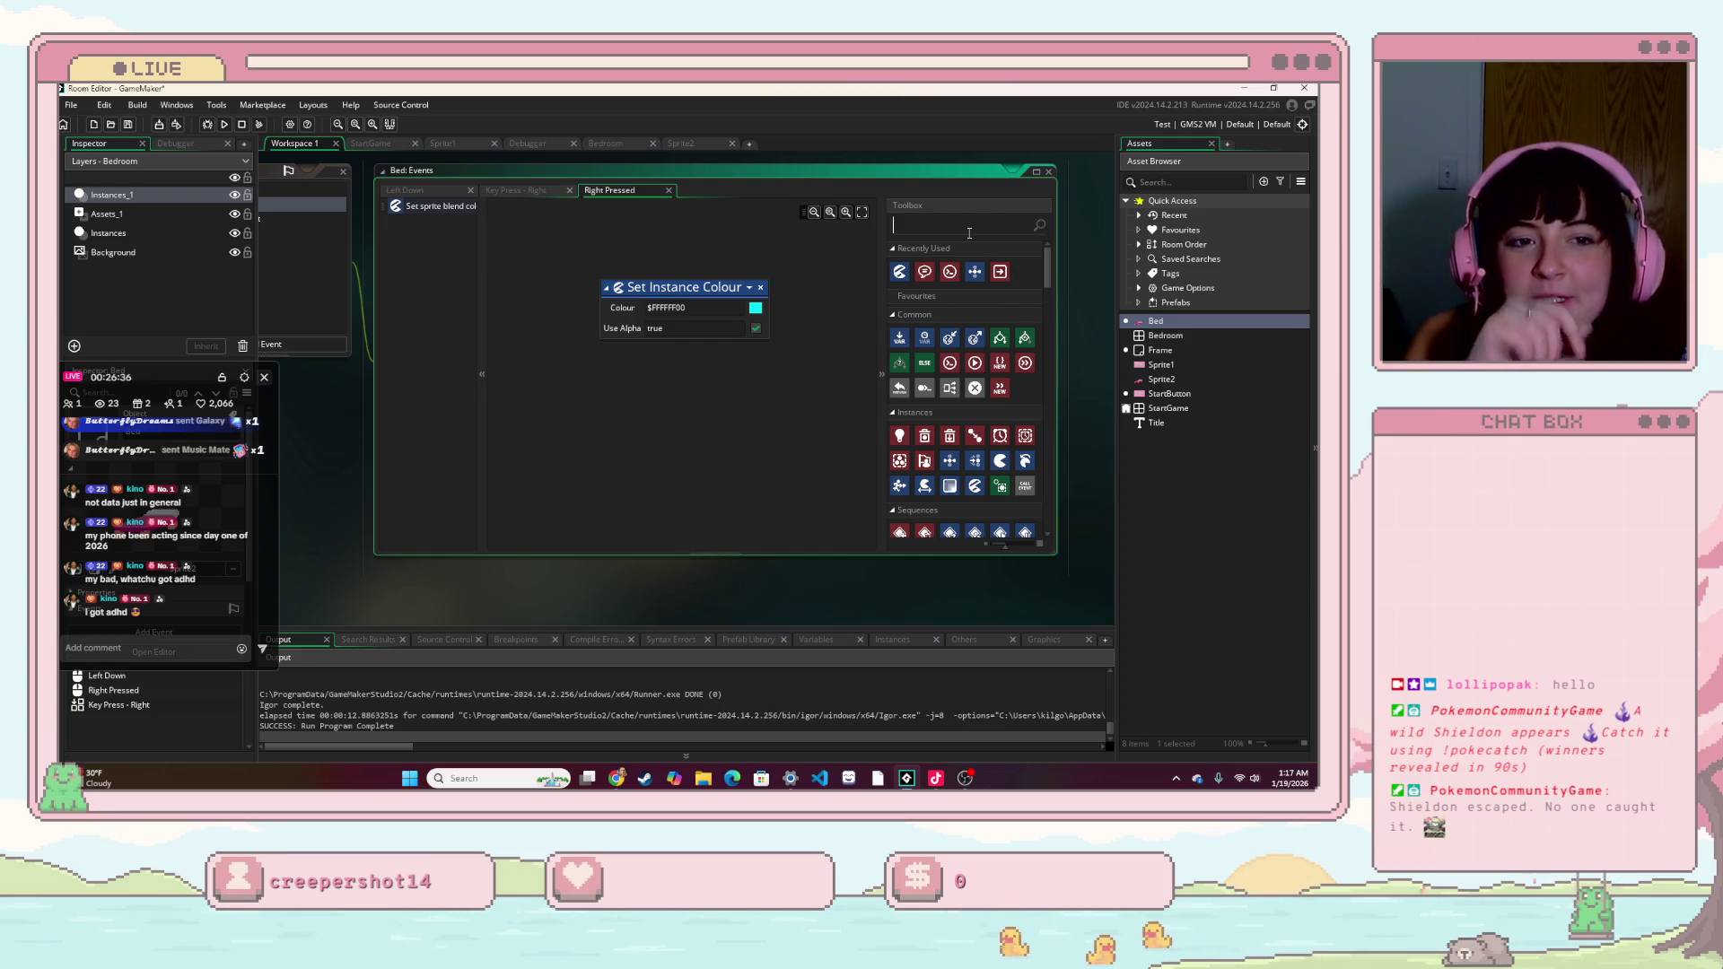
- Clear the toolbox search and cancel deleting the Set Instance Colour action
{"action": "type", "text": "a"}
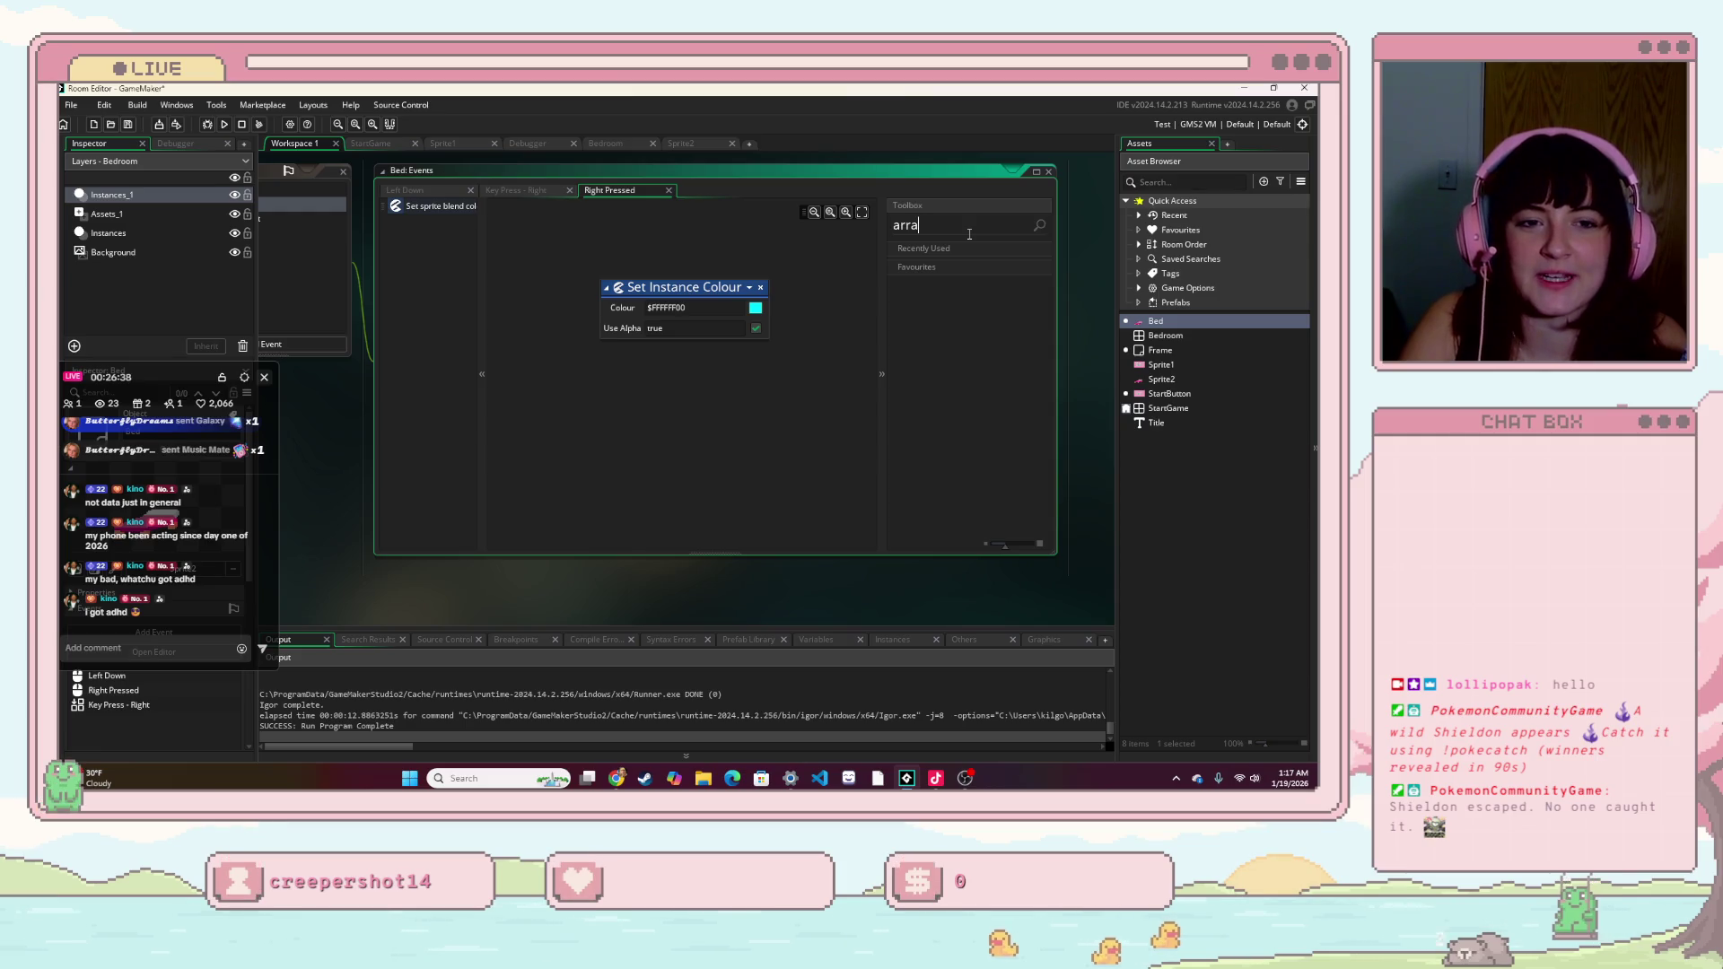
{"action": "key", "text": "BackSpace"}
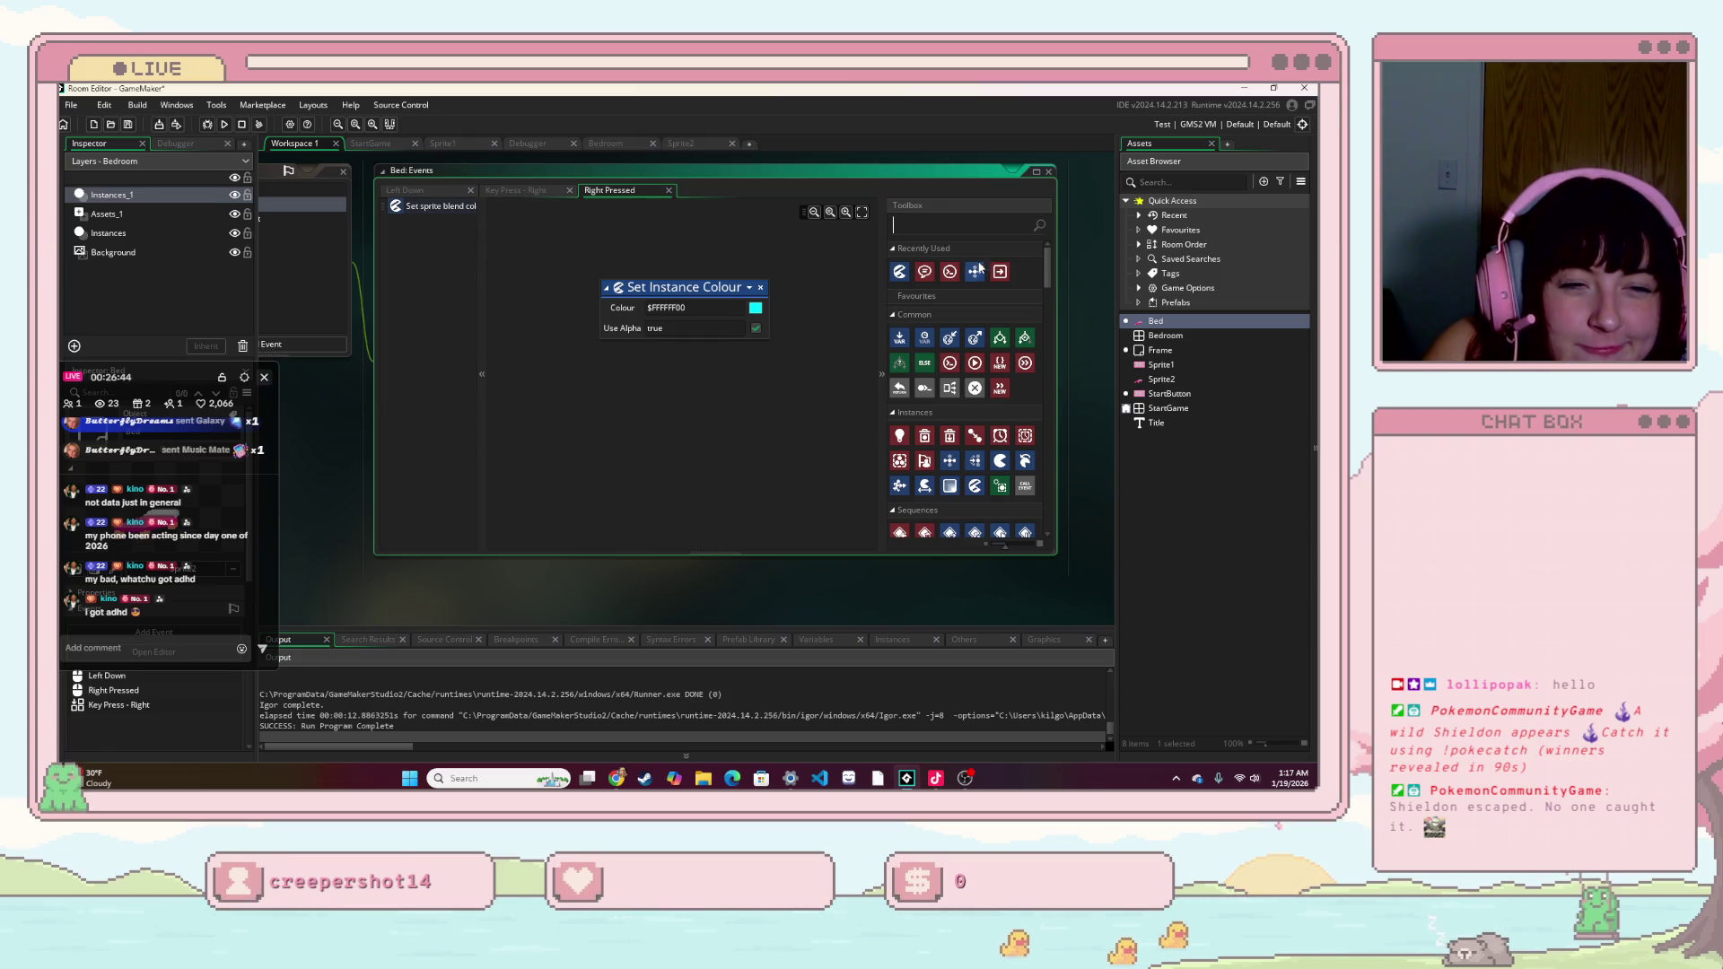
{"action": "left_click", "coordinate": [761, 289]}
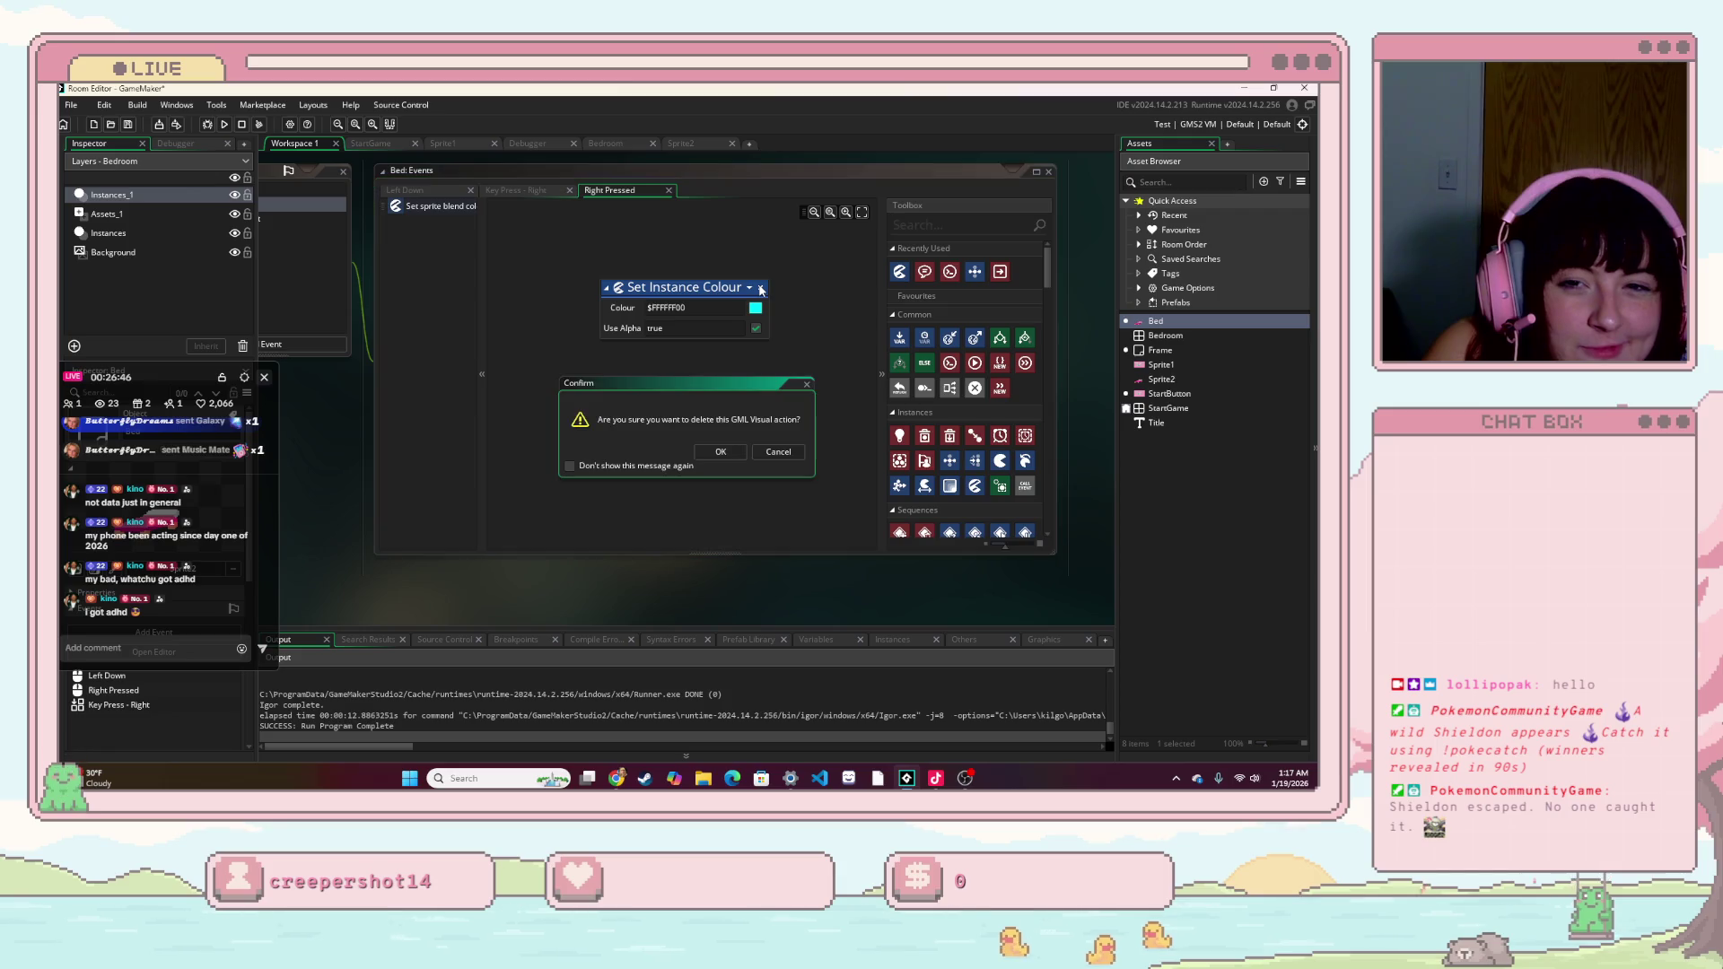
{"action": "left_click", "coordinate": [777, 452]}
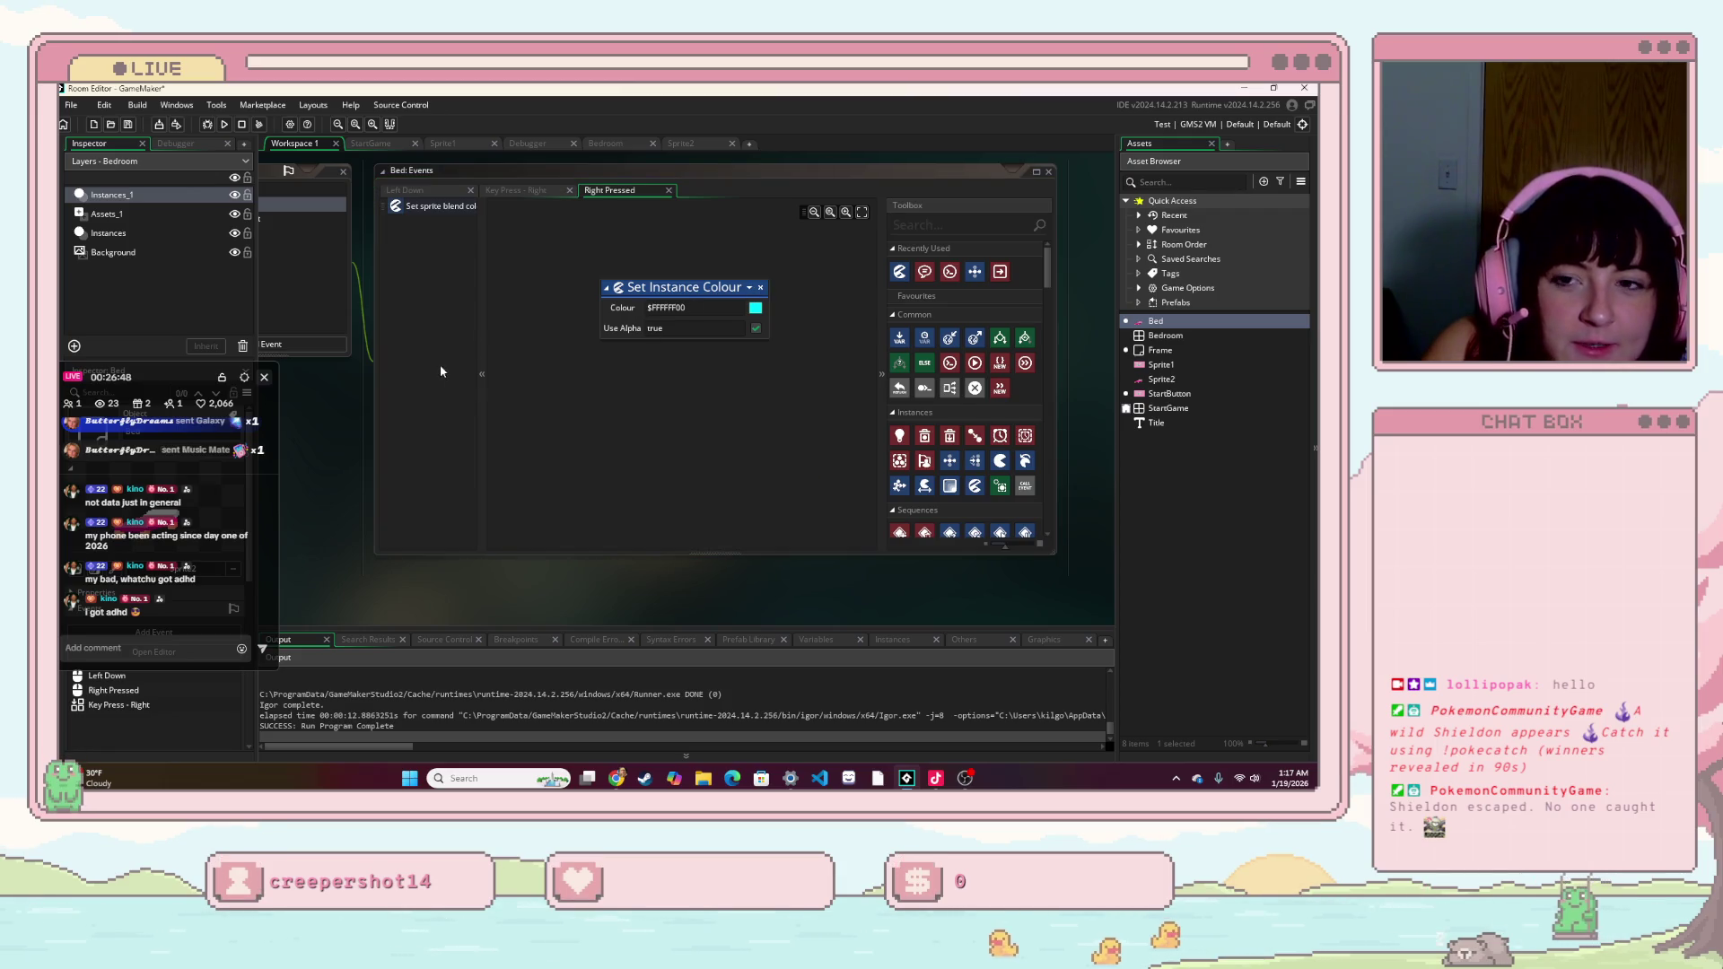
- Add a Create event to Bed and filter the Toolbox by 'exe'
{"action": "left_click_drag", "start_coordinate": [439, 365], "coordinate": [721, 386]}
{"action": "left_click", "coordinate": [539, 368]}
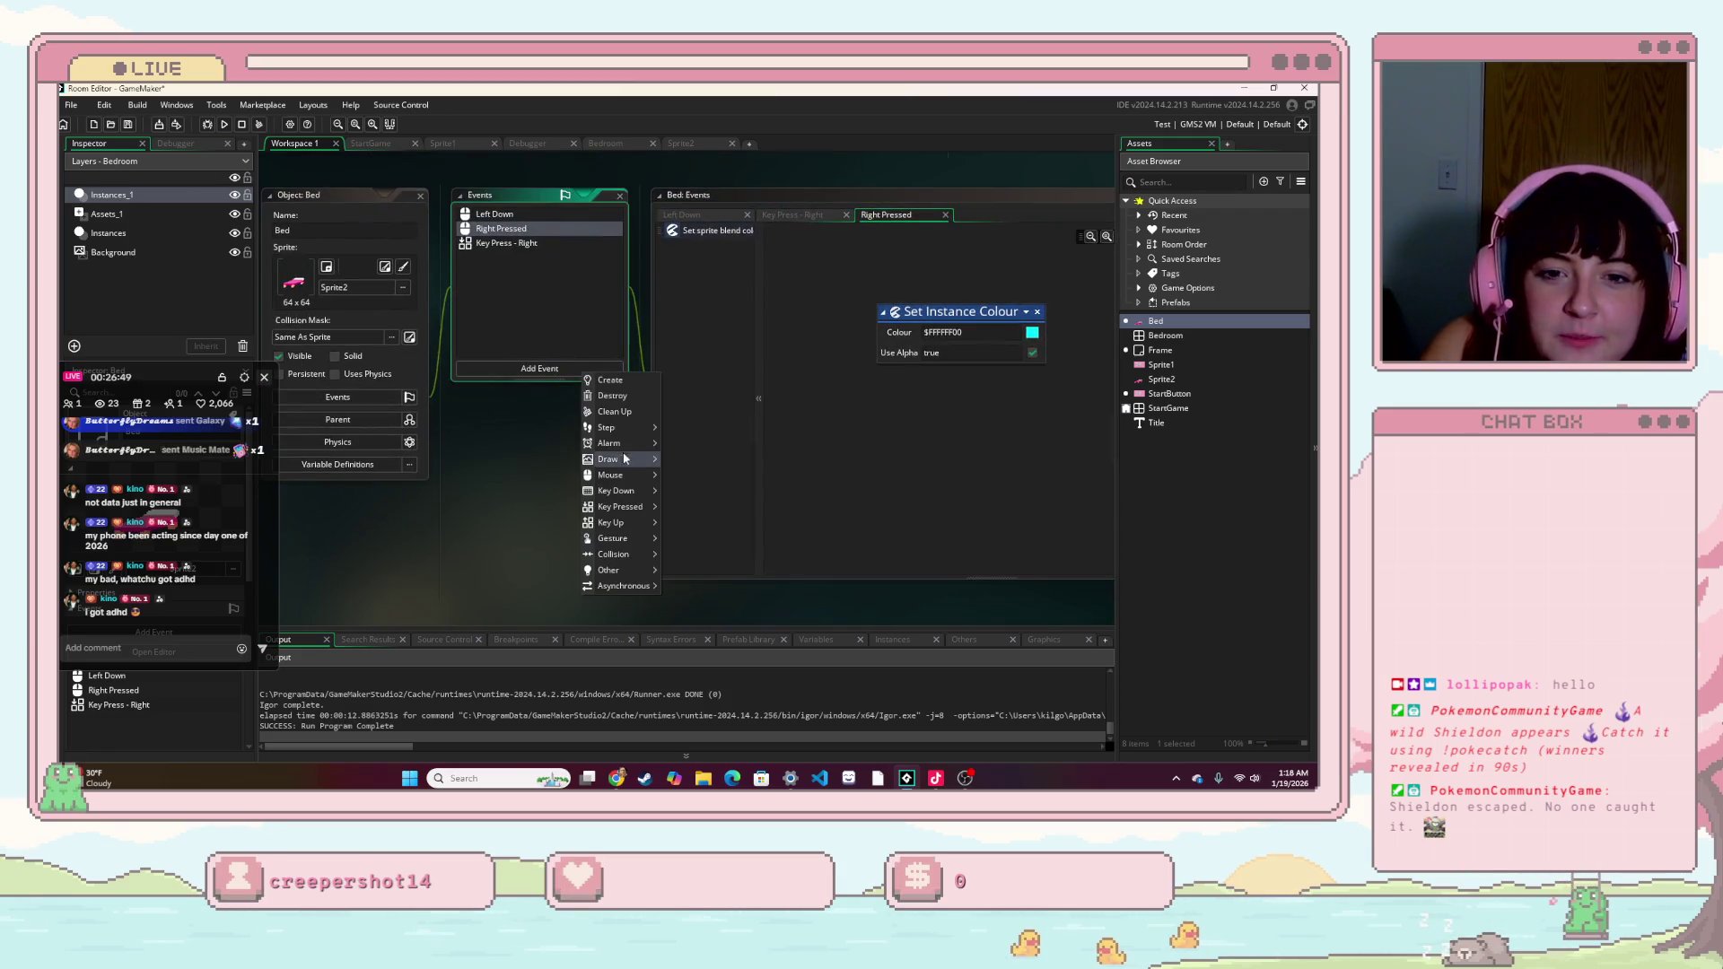
{"action": "left_click", "coordinate": [610, 379]}
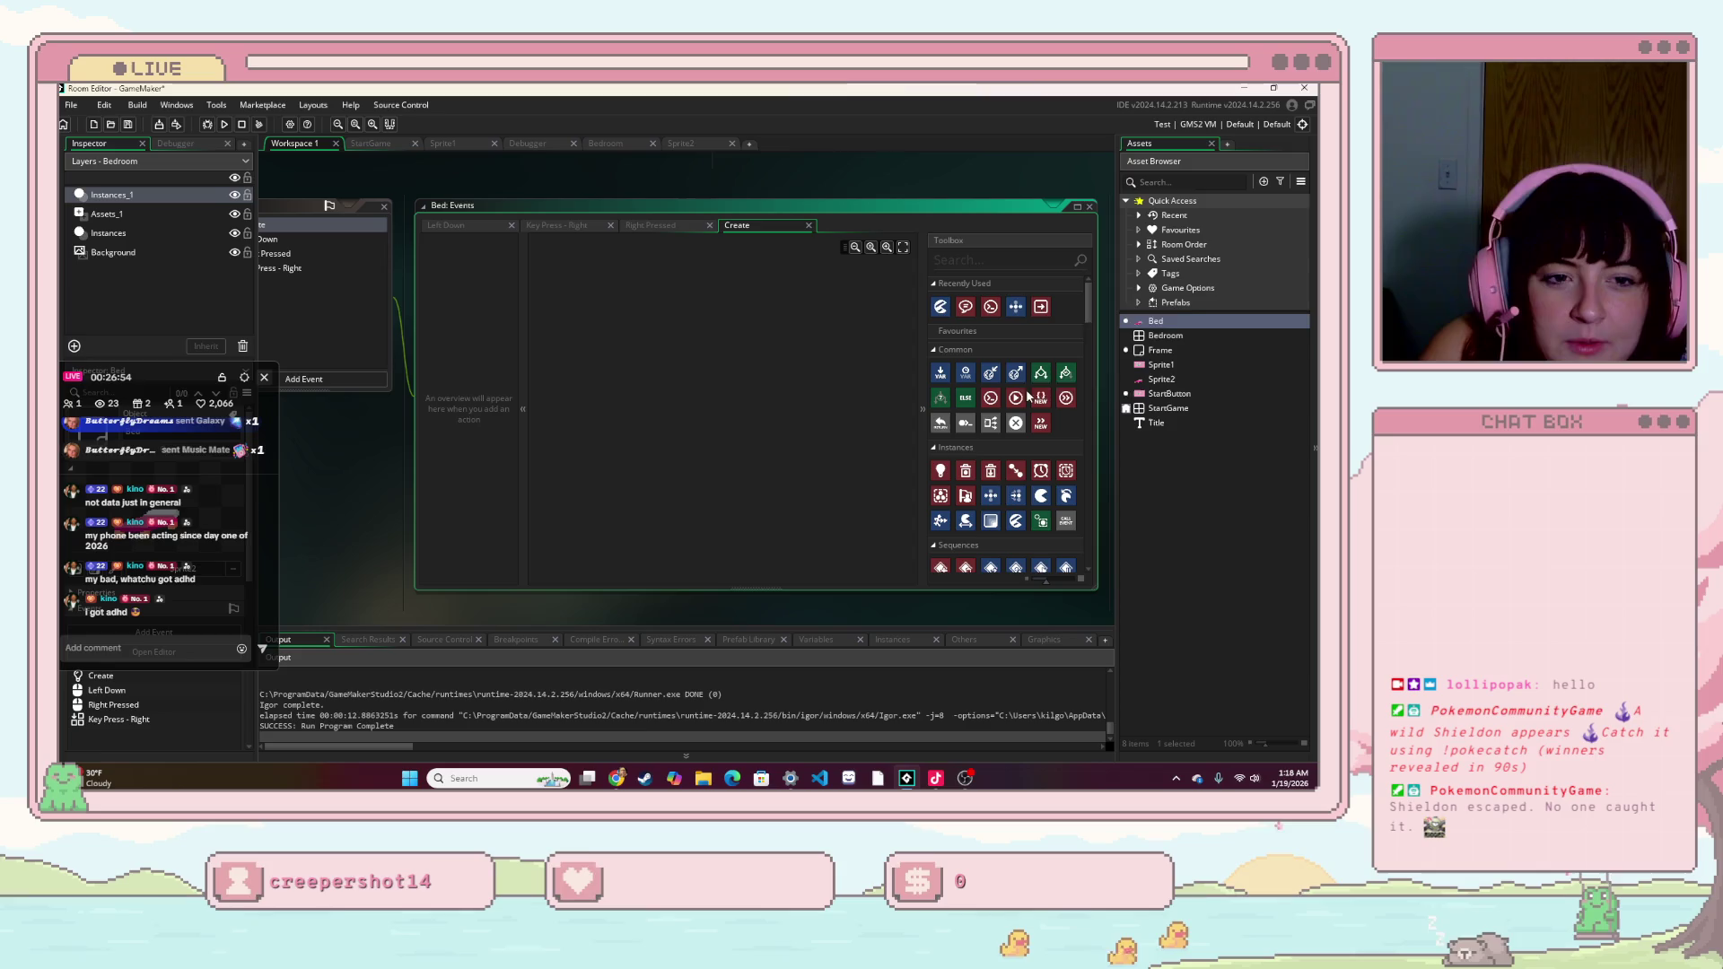
{"action": "left_click", "coordinate": [1007, 259]}
{"action": "type", "text": "e"}
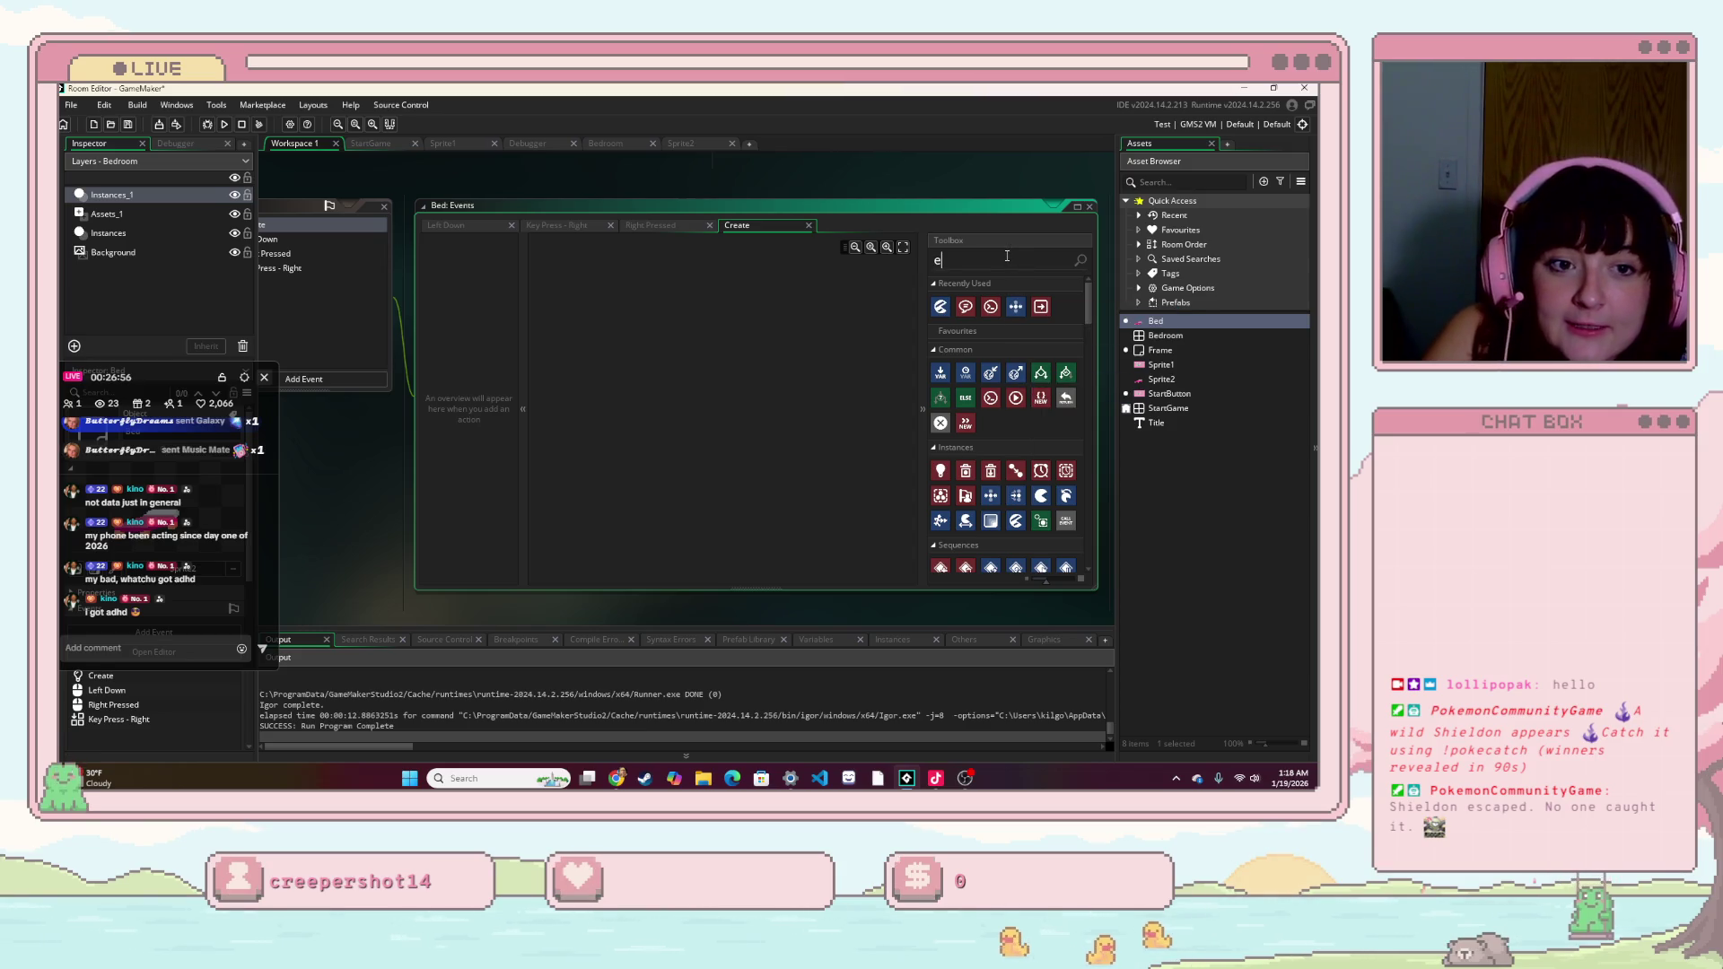
{"action": "type", "text": "xe"}
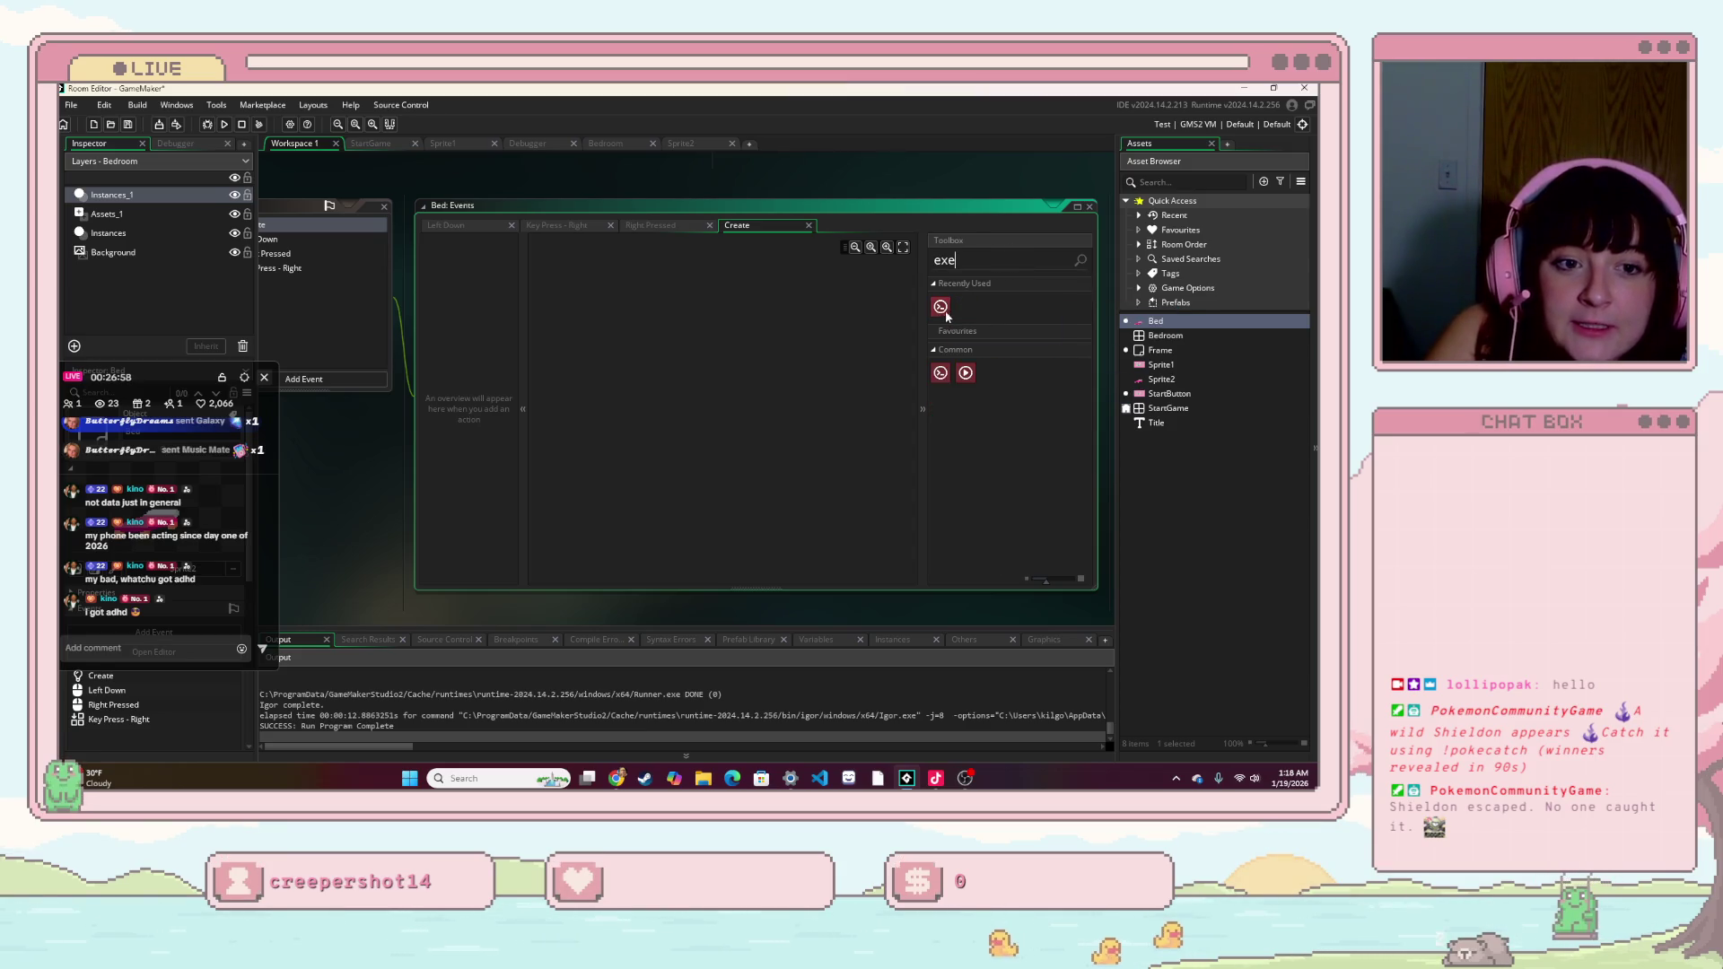
{"action": "left_click_drag", "start_coordinate": [941, 306], "coordinate": [953, 329]}
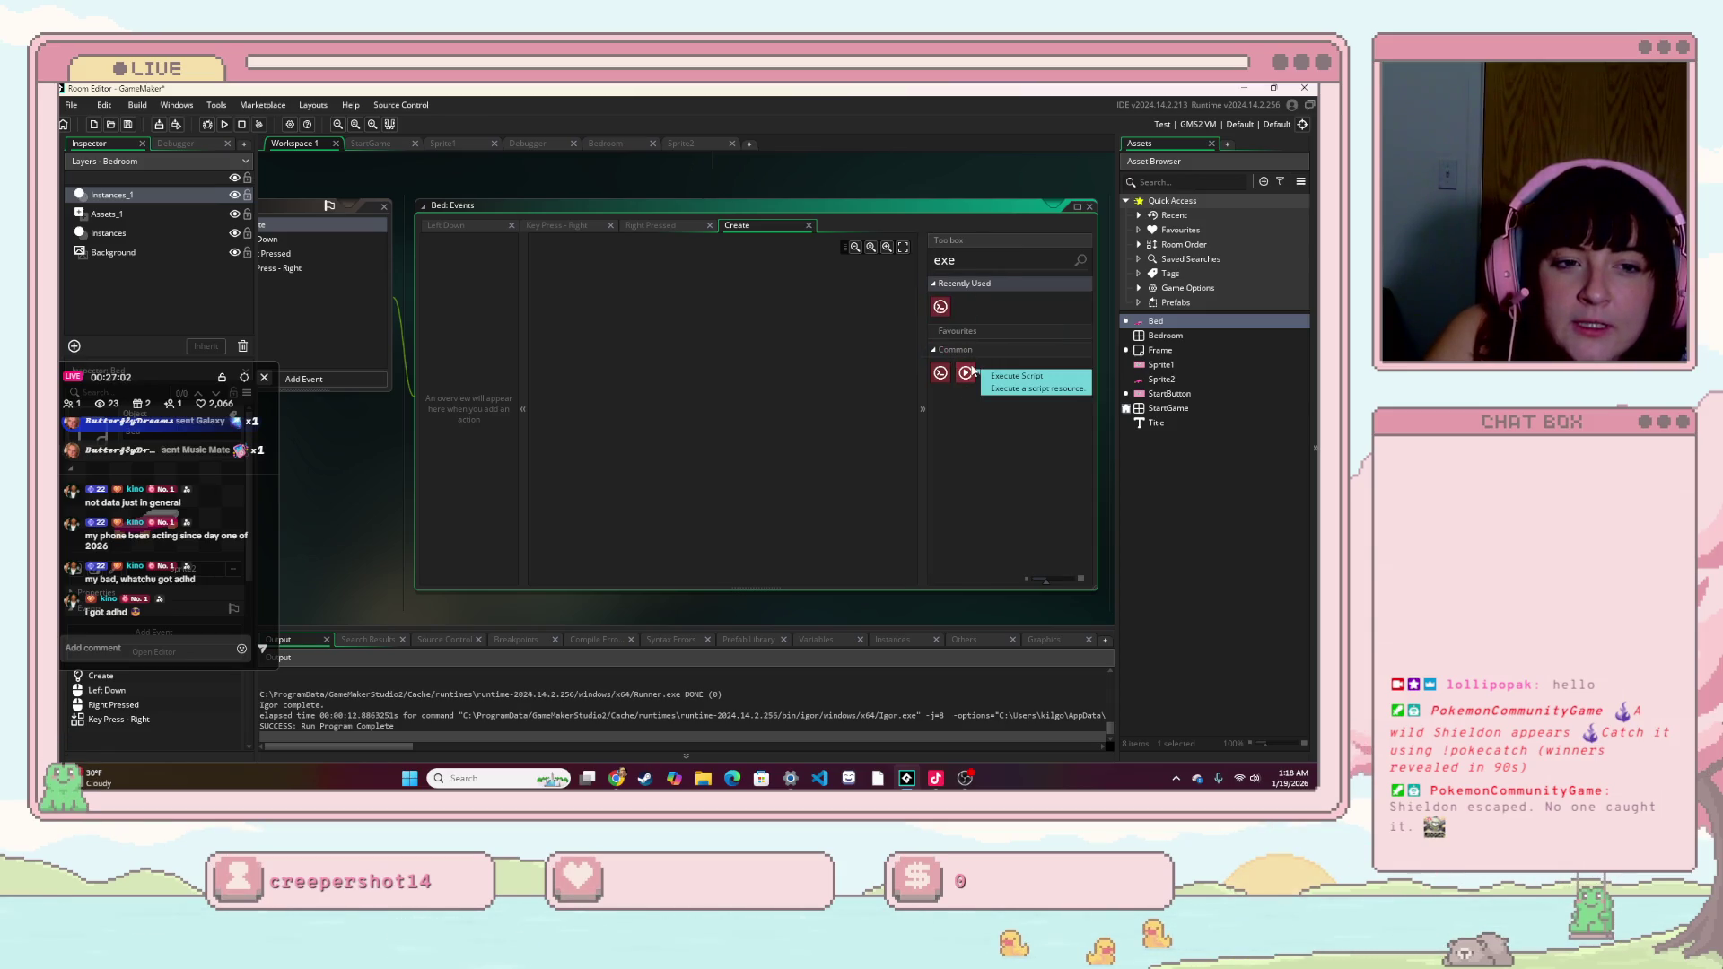
- Create a new script asset from the Asset Browser's Create menu
{"action": "right_click", "coordinate": [1202, 516]}
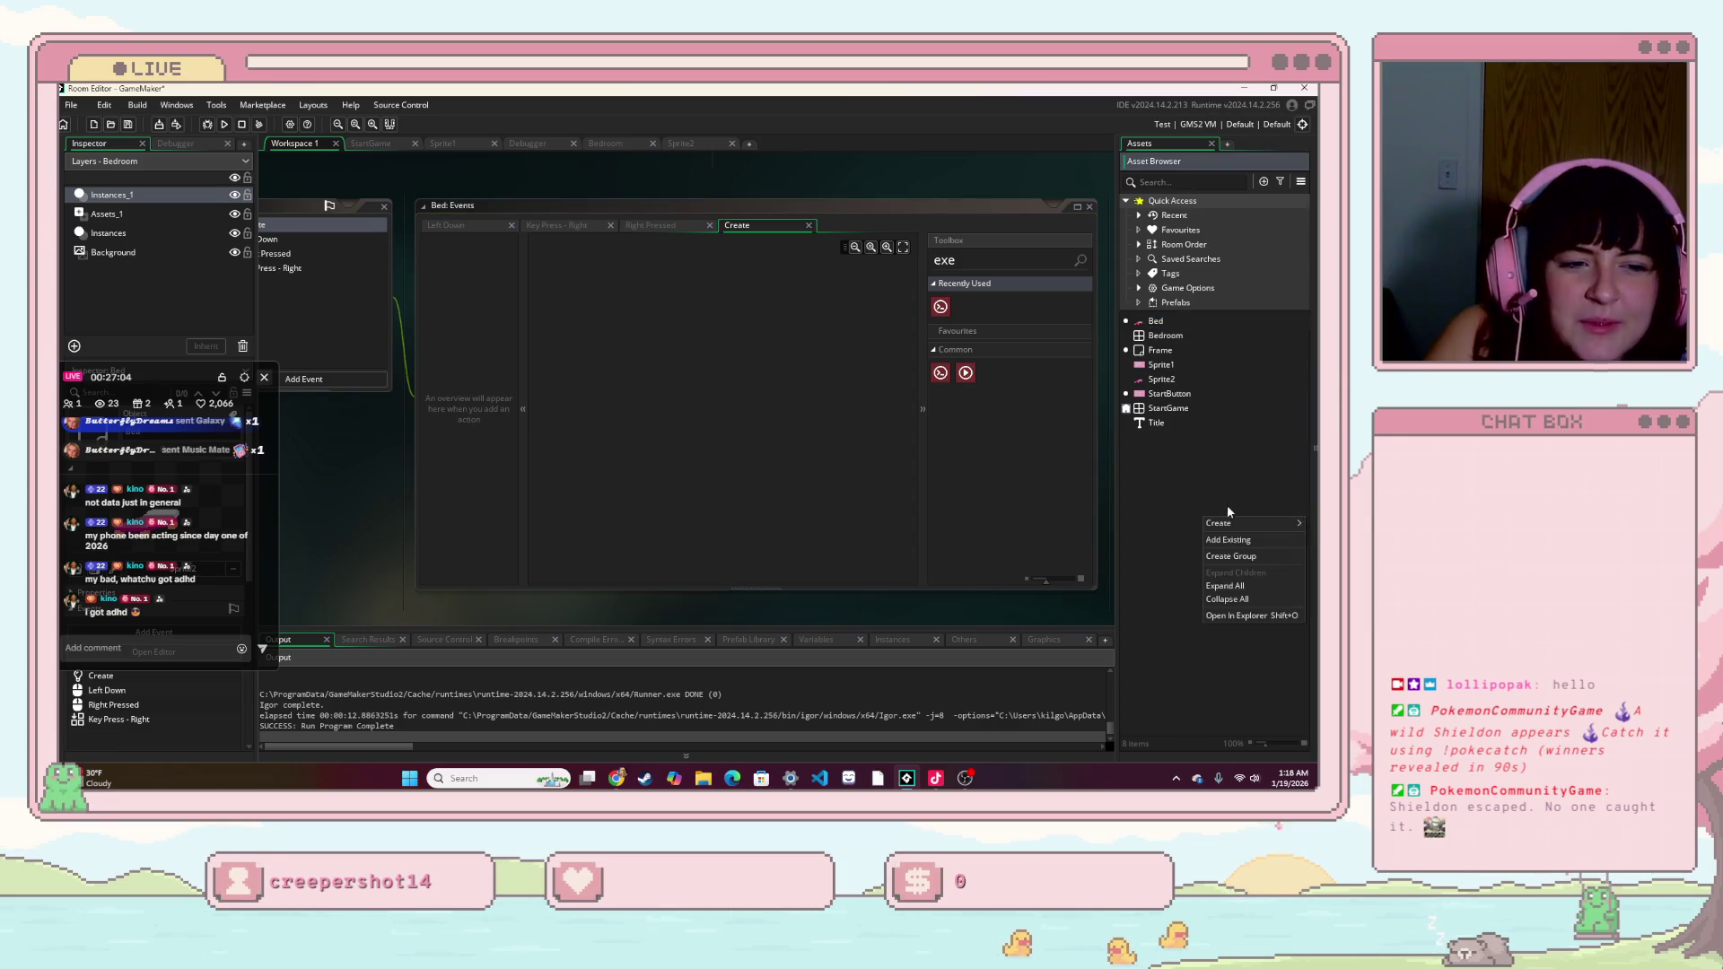
{"action": "mouse_move", "coordinate": [1234, 529]}
{"action": "left_click", "coordinate": [1122, 651]}
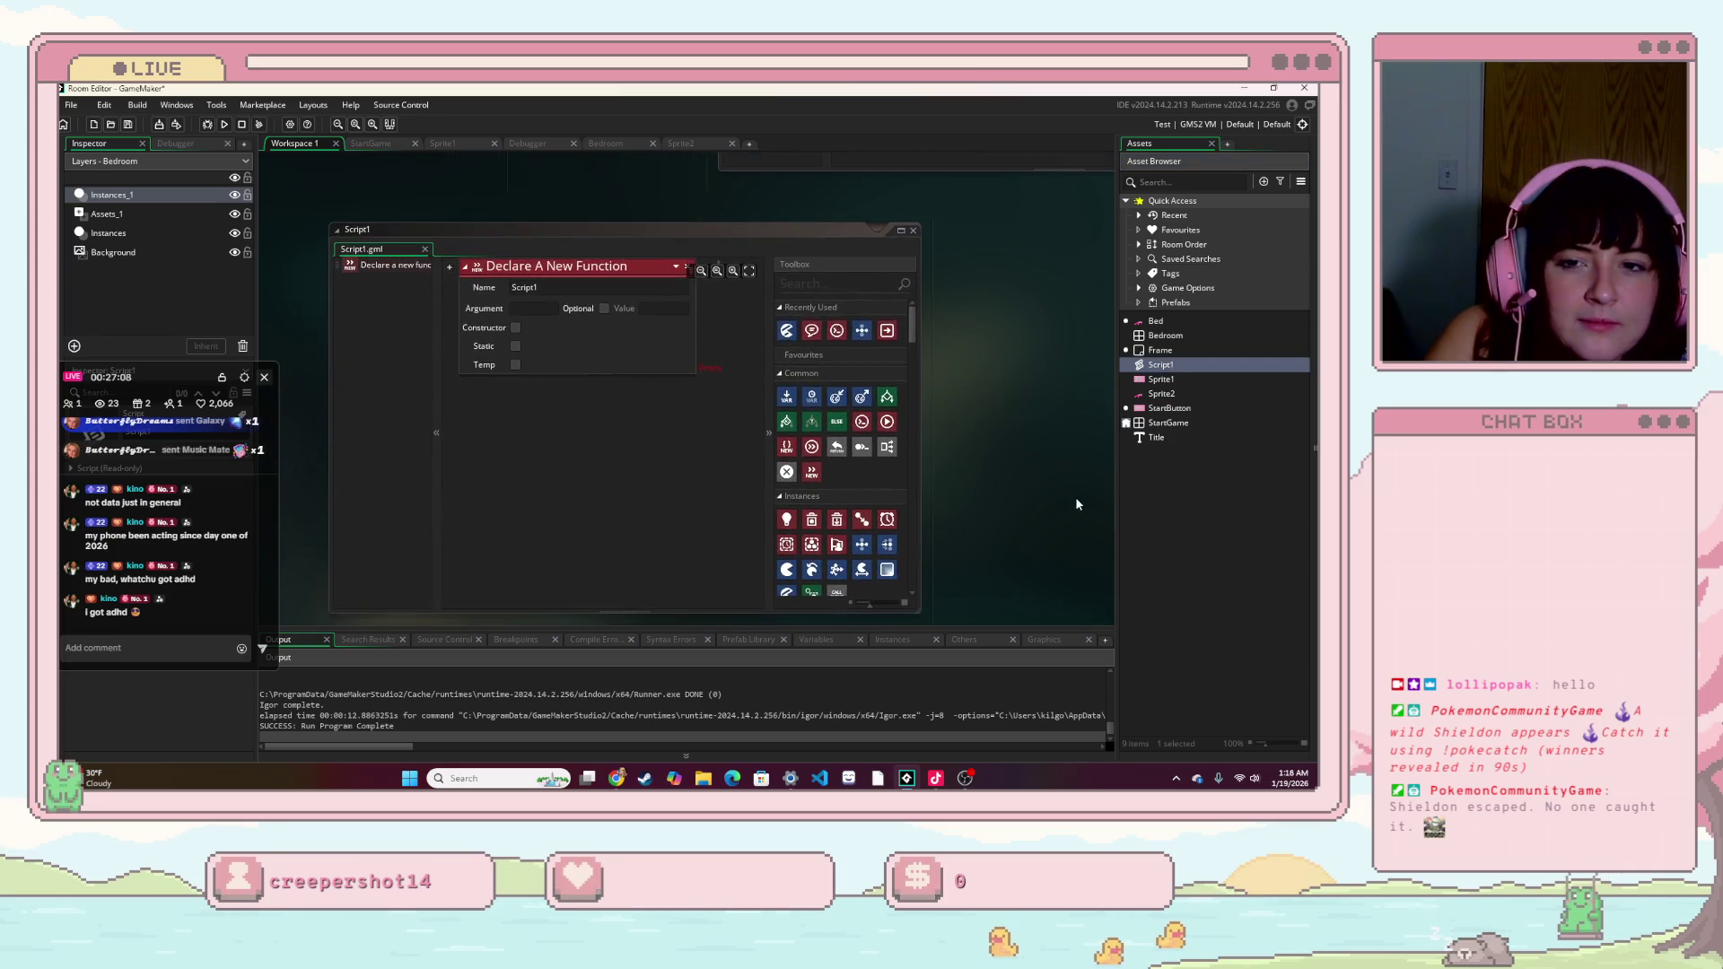
- Select the Script1 name field, then close the Script1 editor
{"action": "left_click", "coordinate": [614, 287]}
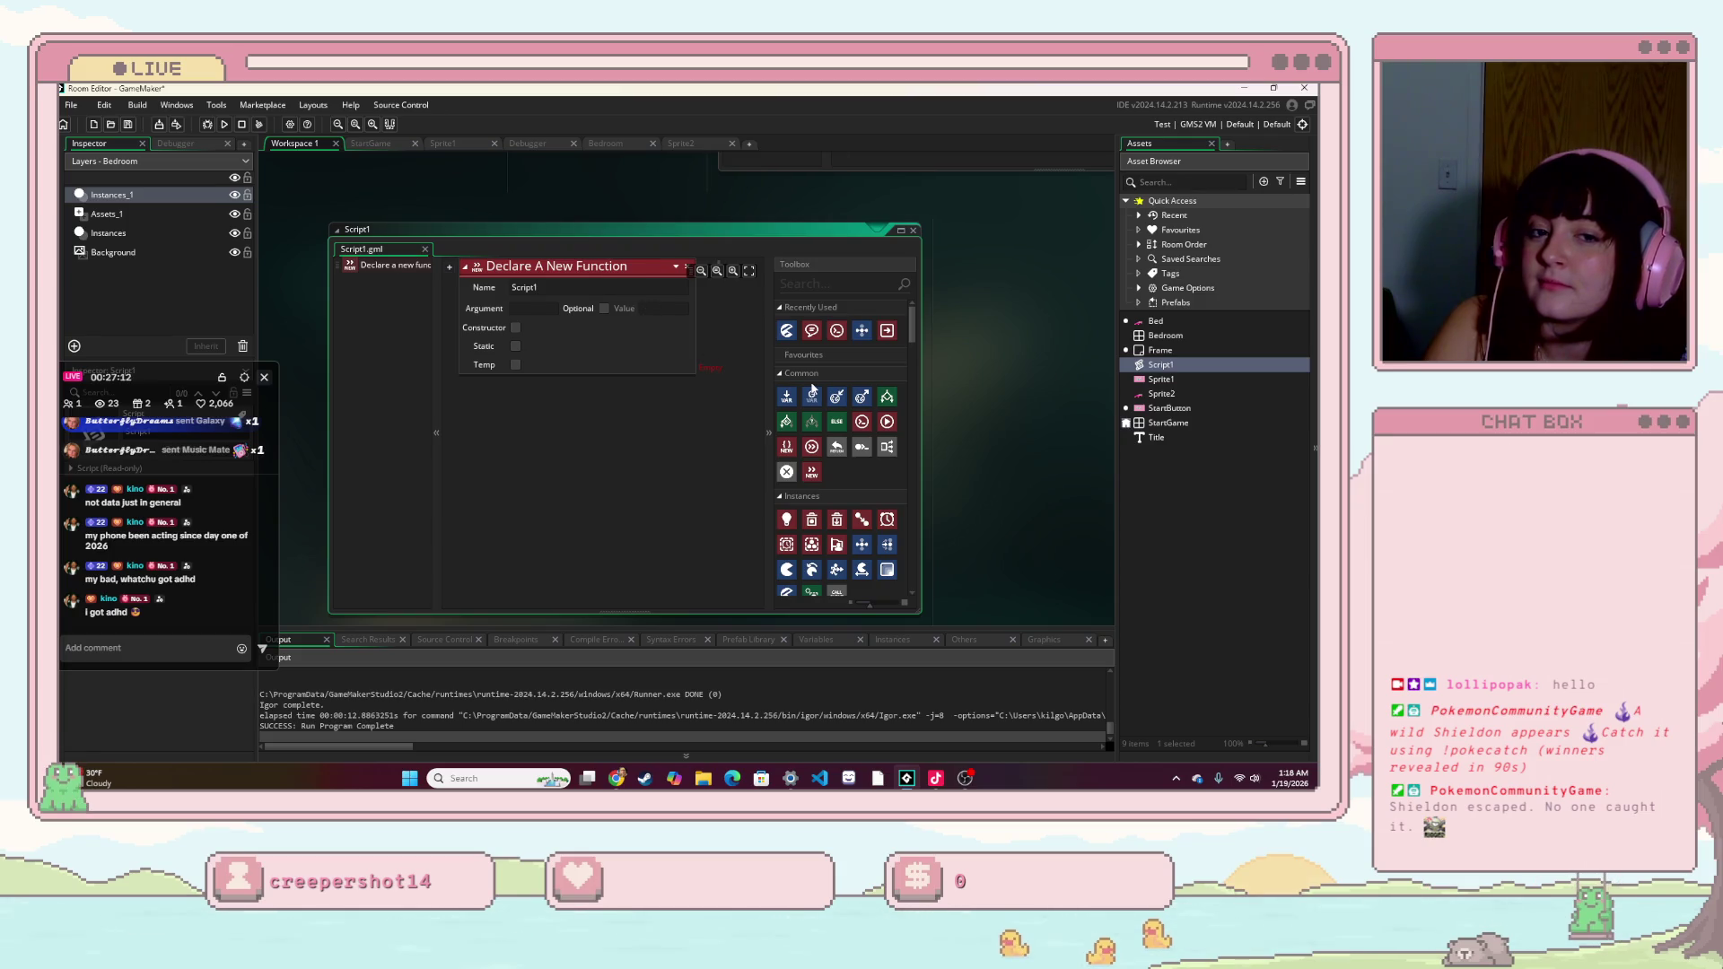
{"action": "key", "text": "ctrl+a"}
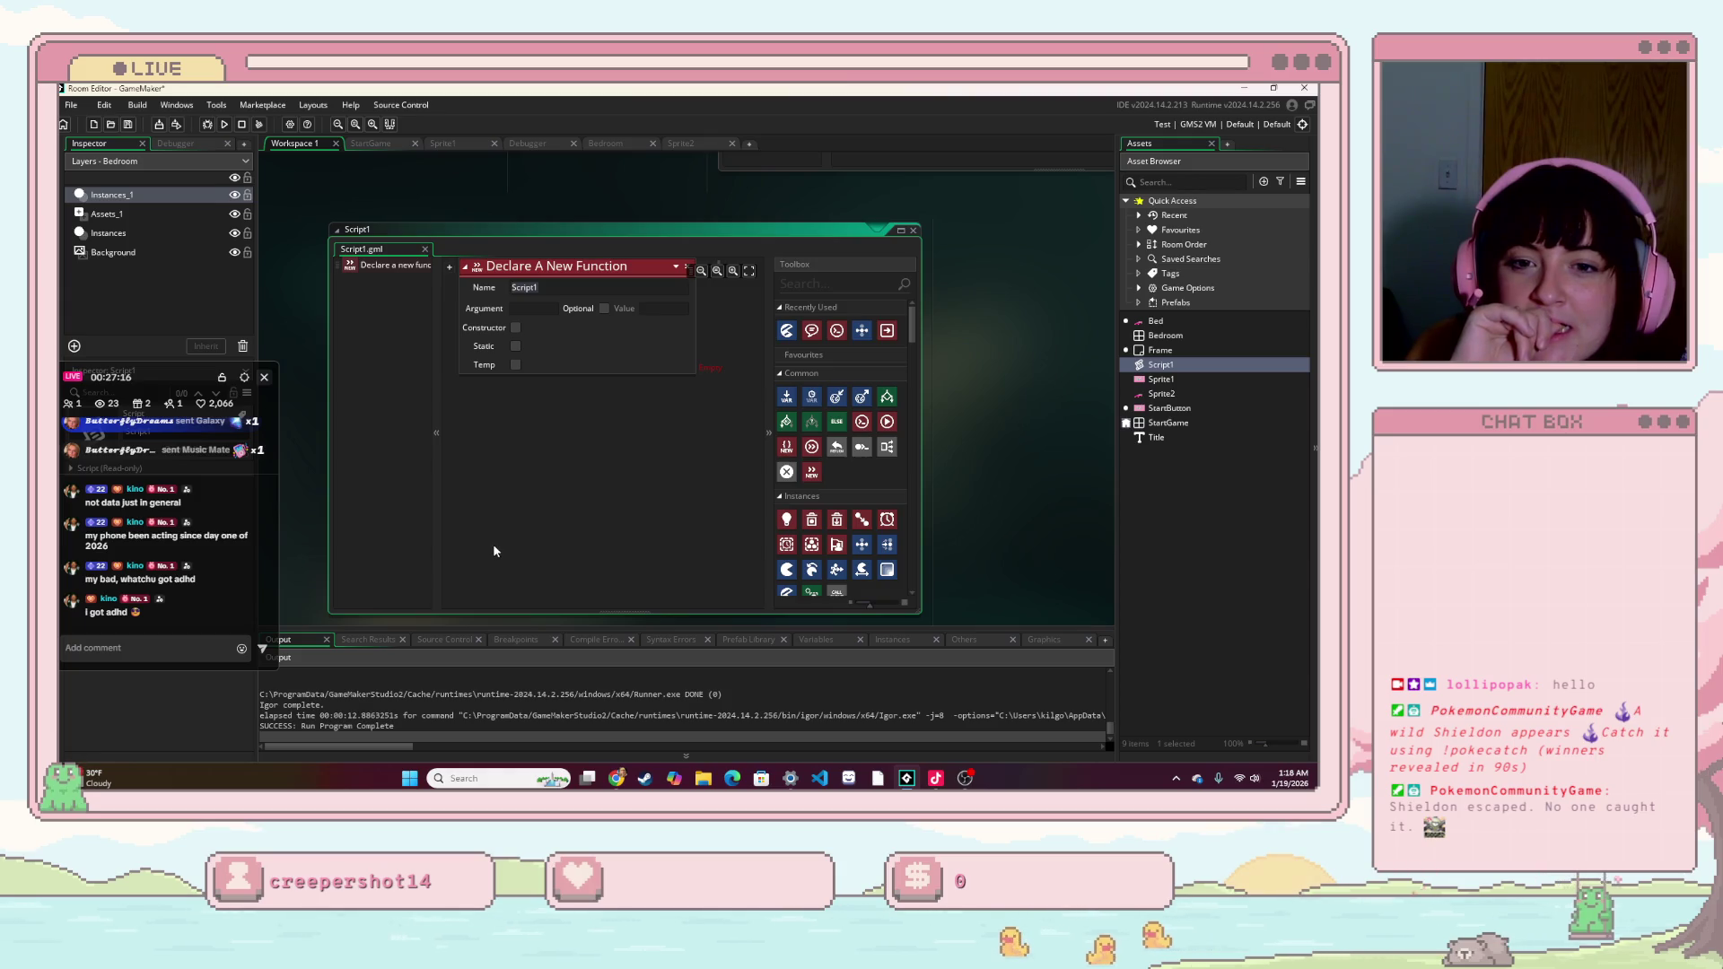
{"action": "left_click_drag", "start_coordinate": [577, 459], "coordinate": [599, 517]}
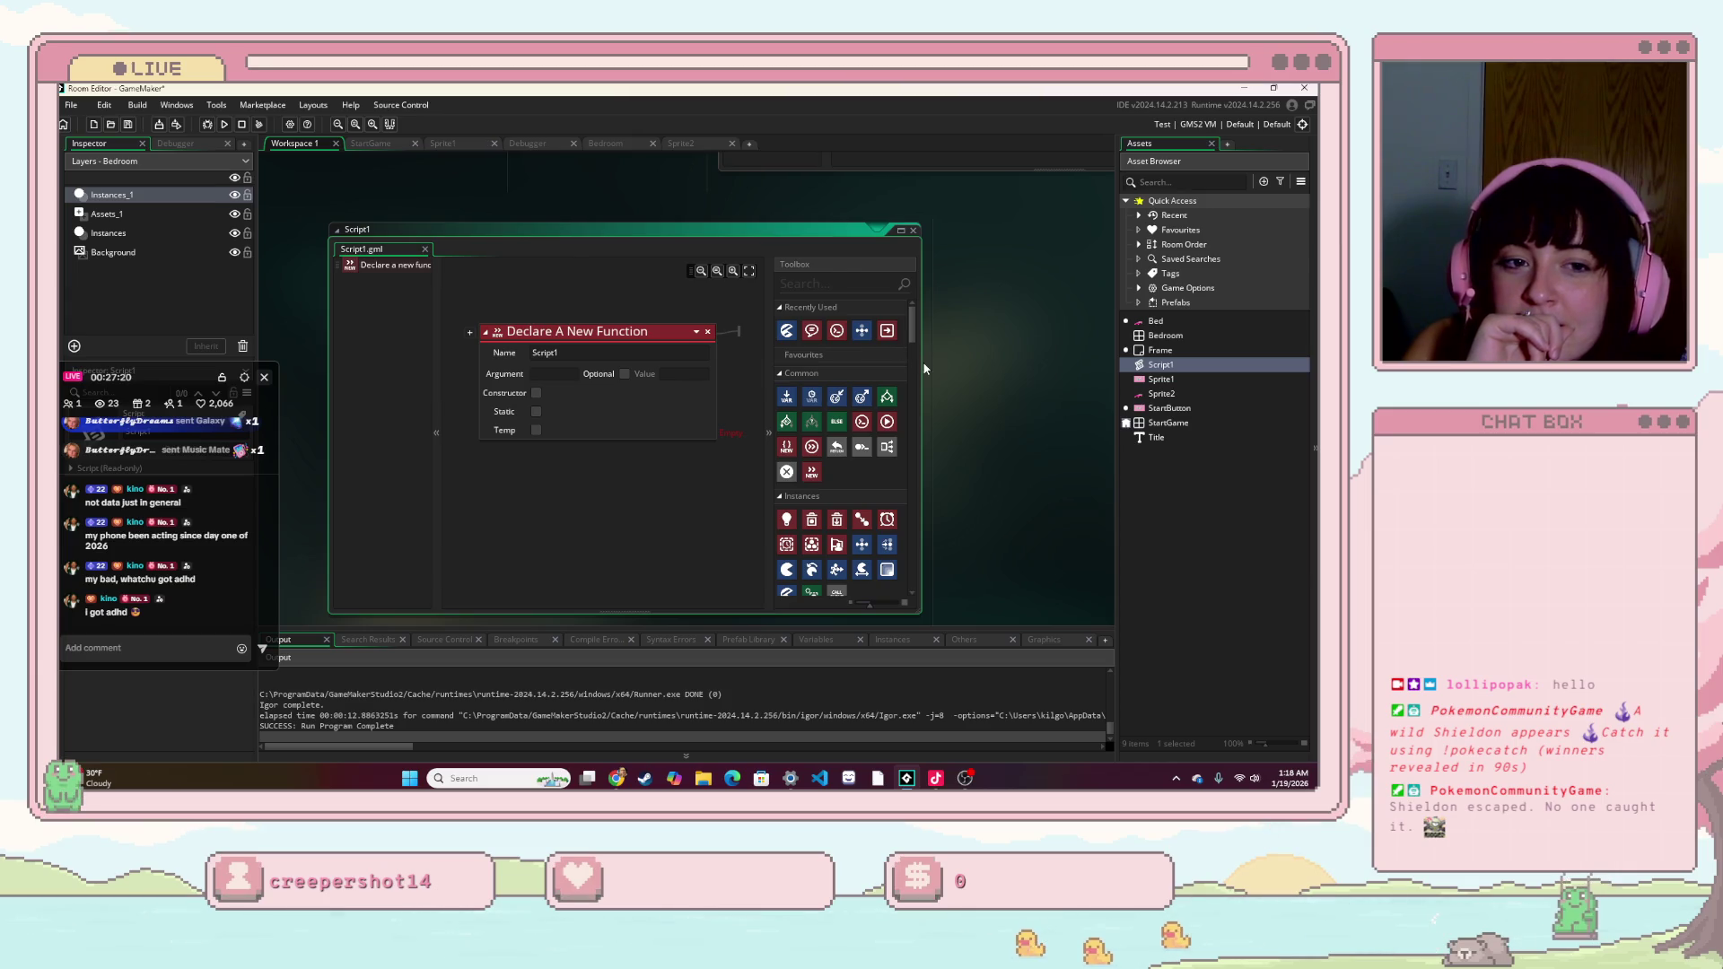
{"action": "scroll", "coordinate": [963, 386], "scroll_direction": "up", "scroll_amount": 2}
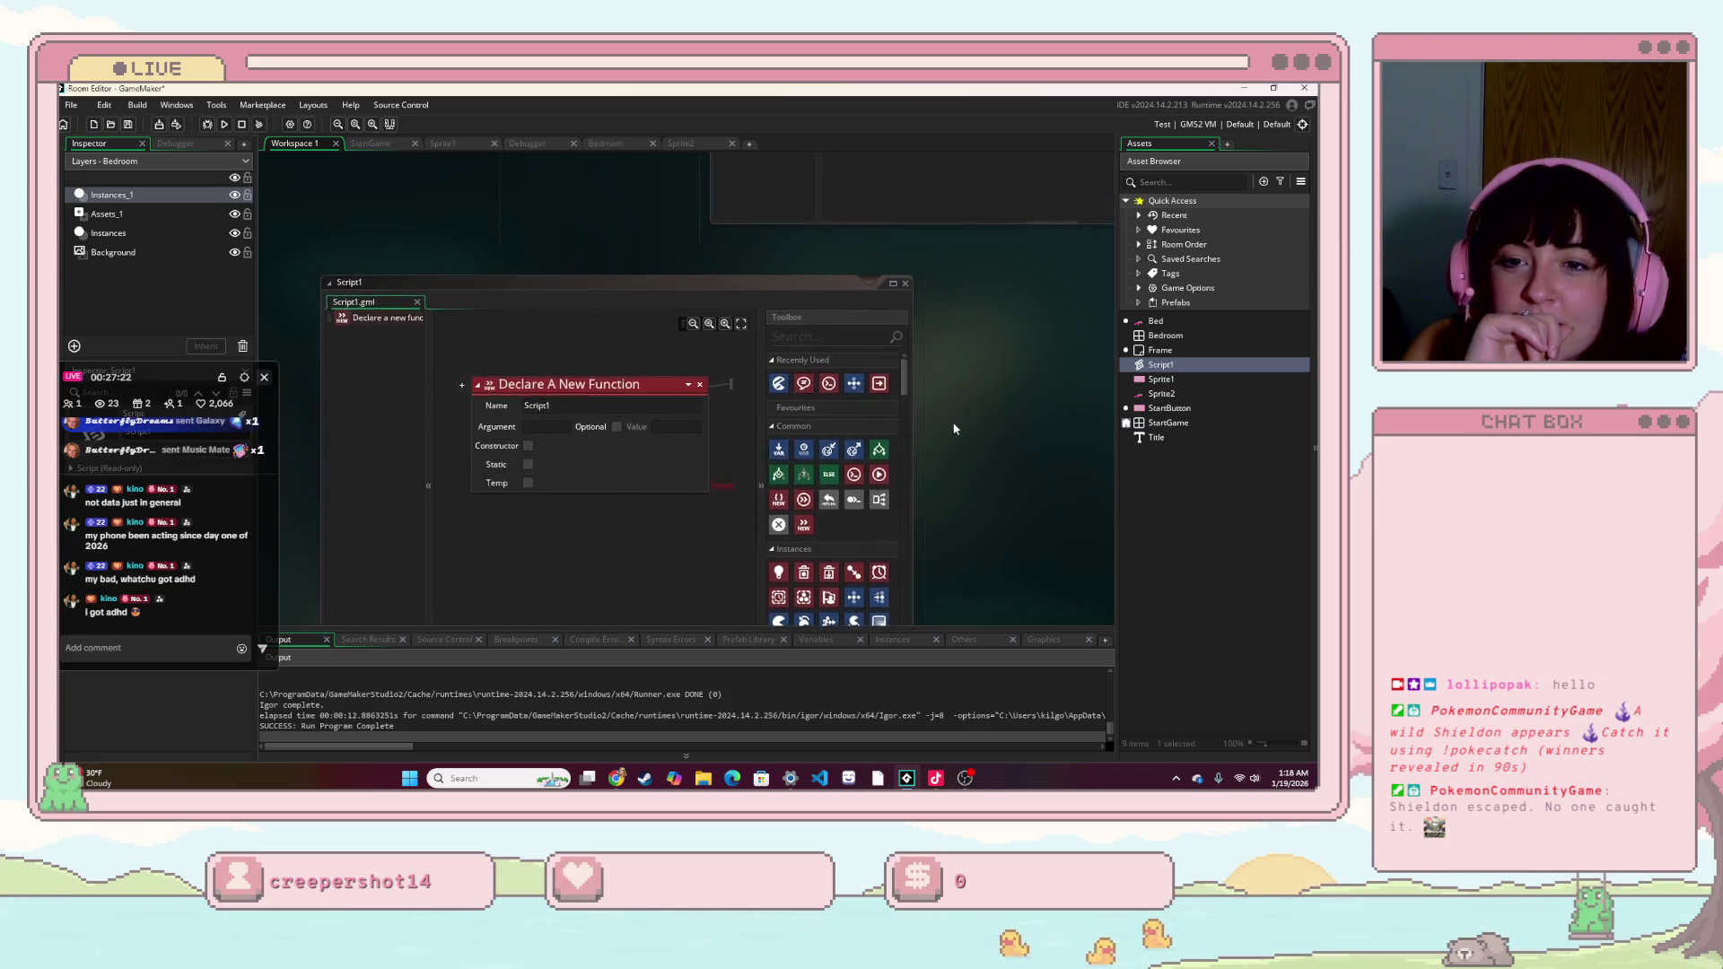
{"action": "left_click", "coordinate": [902, 284]}
- Add an Execute Code action to the Bed's Create event
{"action": "scroll", "coordinate": [933, 417], "scroll_direction": "up", "scroll_amount": 5}
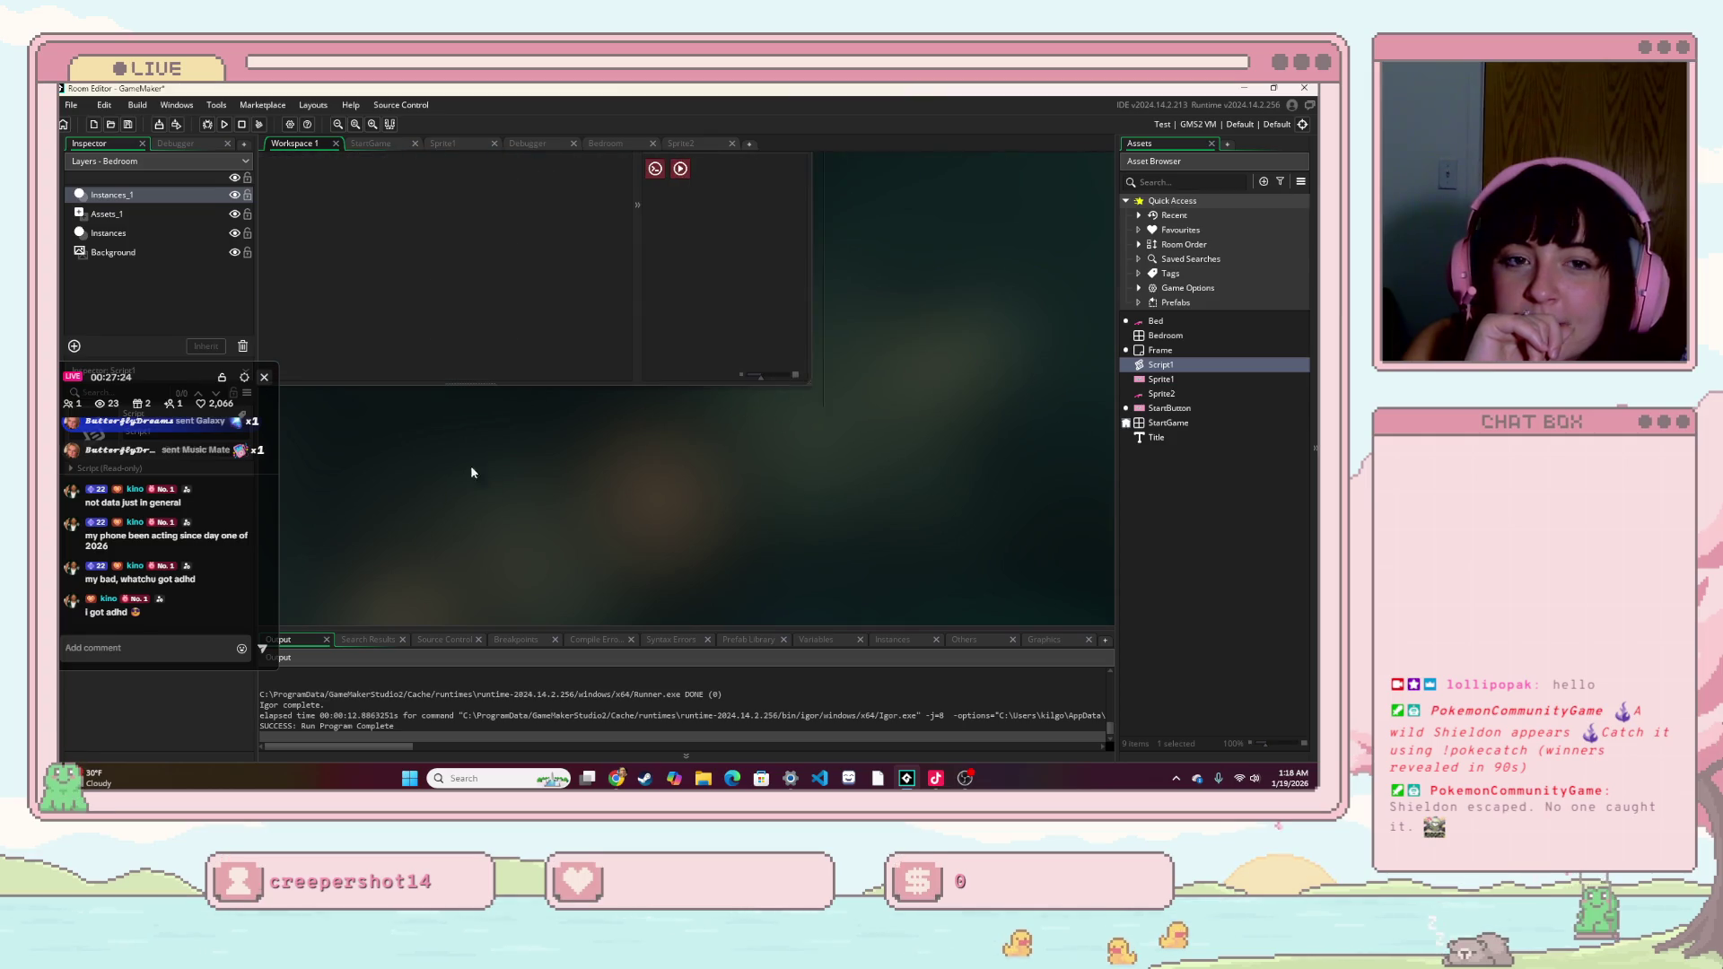
{"action": "scroll", "coordinate": [912, 396], "scroll_direction": "up", "scroll_amount": 3}
{"action": "mouse_move", "coordinate": [821, 333]}
{"action": "left_mouse_down"}
{"action": "mouse_move", "coordinate": [615, 461]}
{"action": "mouse_move", "coordinate": [614, 401]}
{"action": "left_mouse_up"}
- Begin line 2 of the Create code with var colors =
{"action": "left_click", "coordinate": [612, 413]}
{"action": "type", "text": "va"}
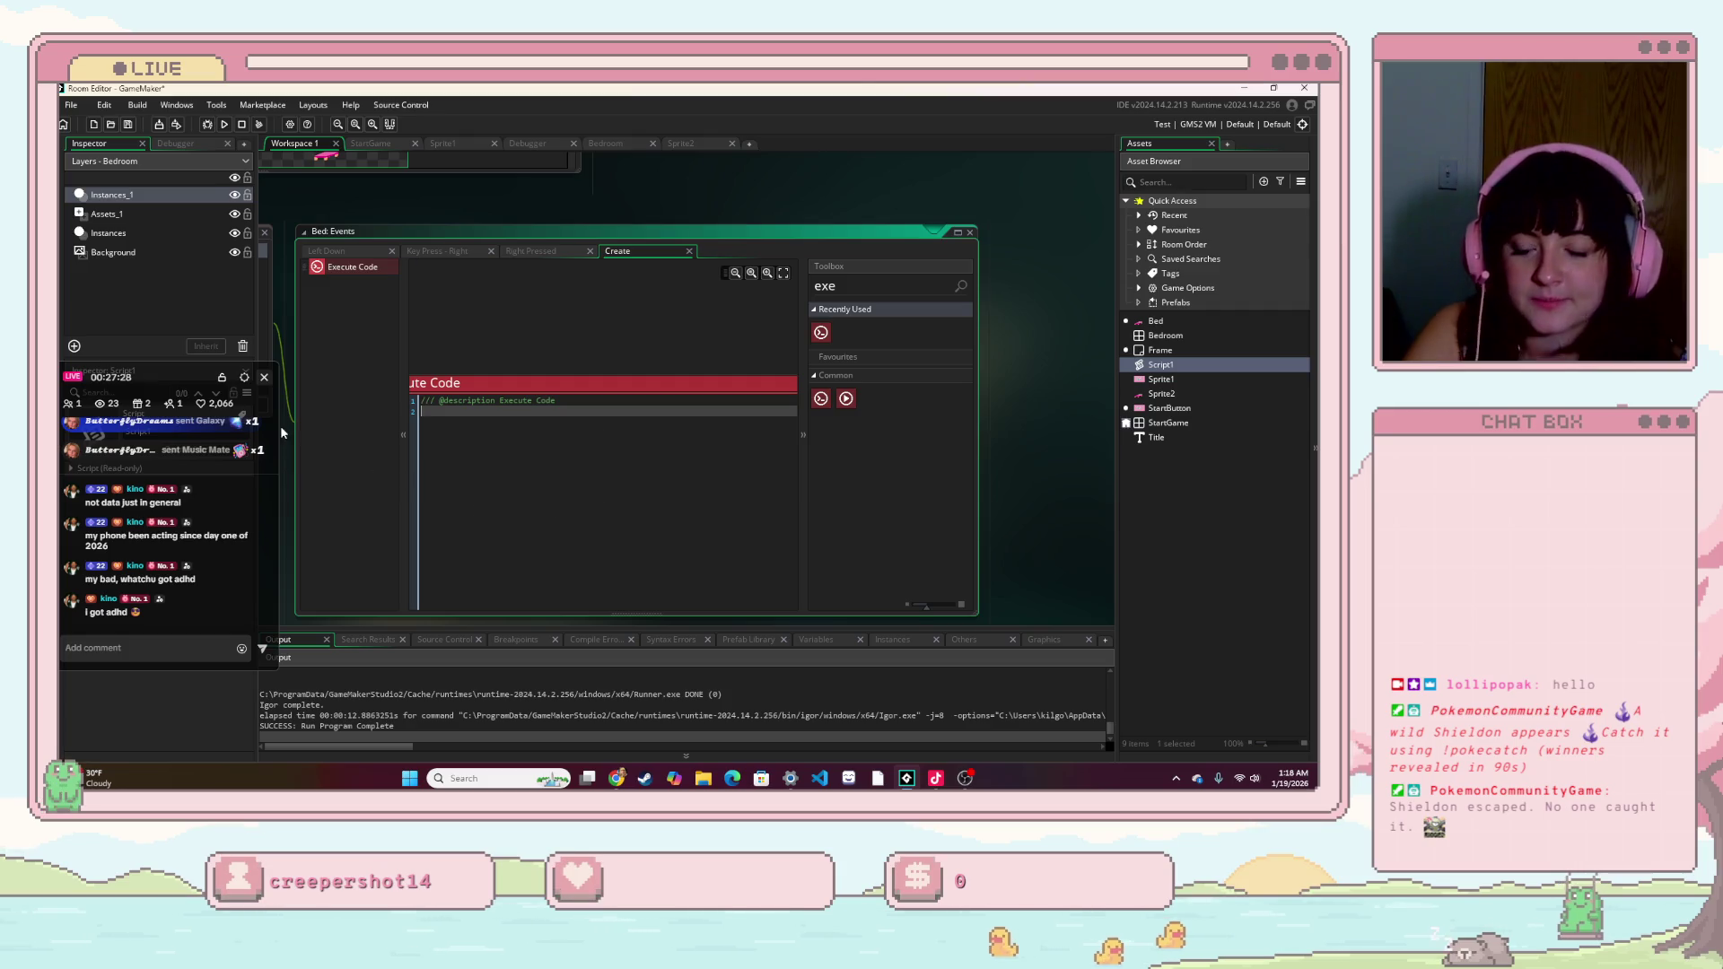
{"action": "type", "text": "r"}
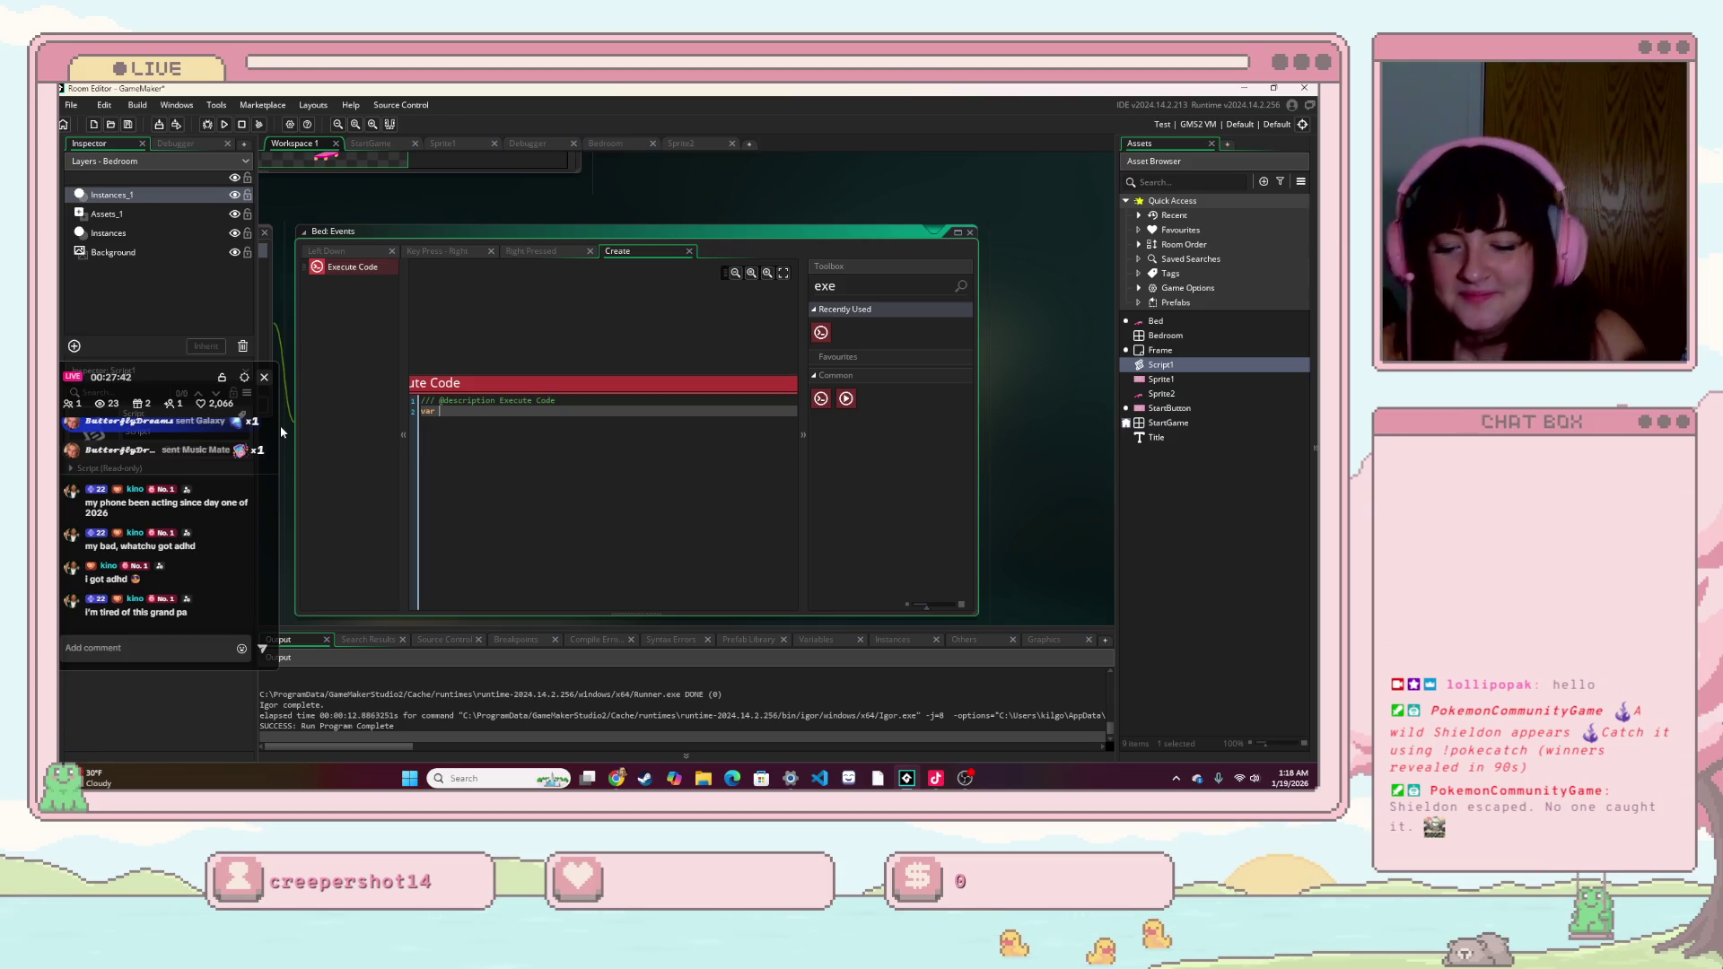
{"action": "key", "text": "BackSpace"}
{"action": "key", "text": "BackSpace"}
{"action": "key", "text": "BackSpace"}
{"action": "type", "text": "ar"}
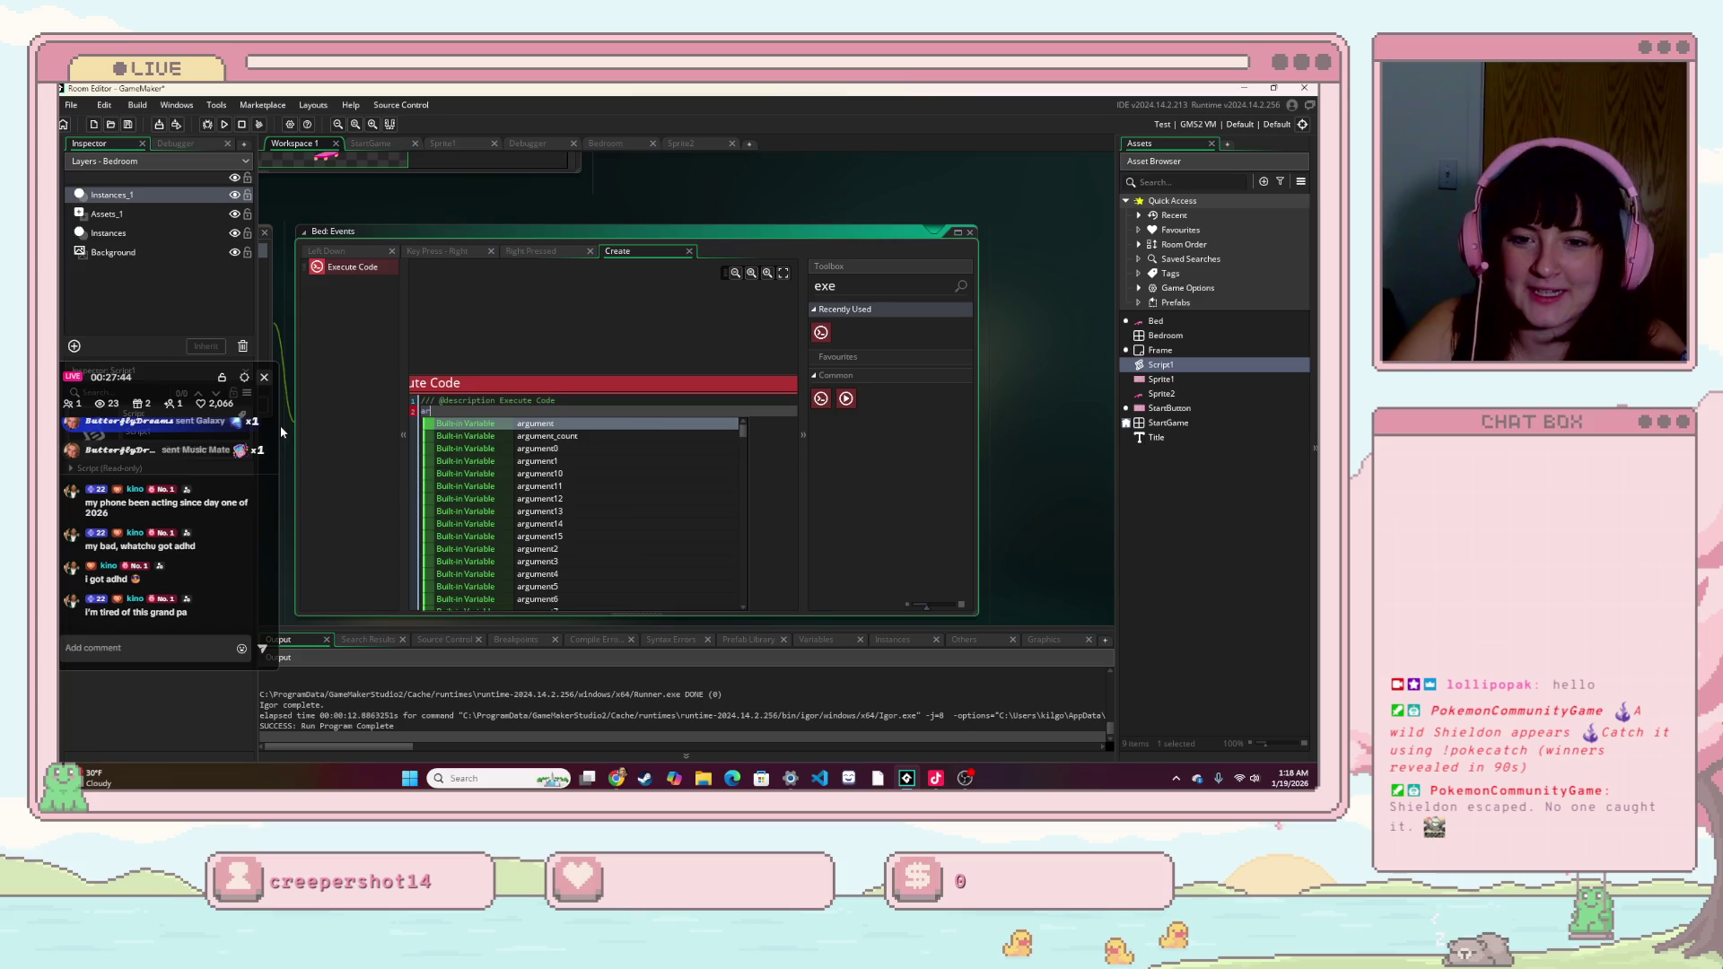
{"action": "key", "text": "BackSpace"}
{"action": "key", "text": "BackSpace"}
{"action": "type", "text": "ve"}
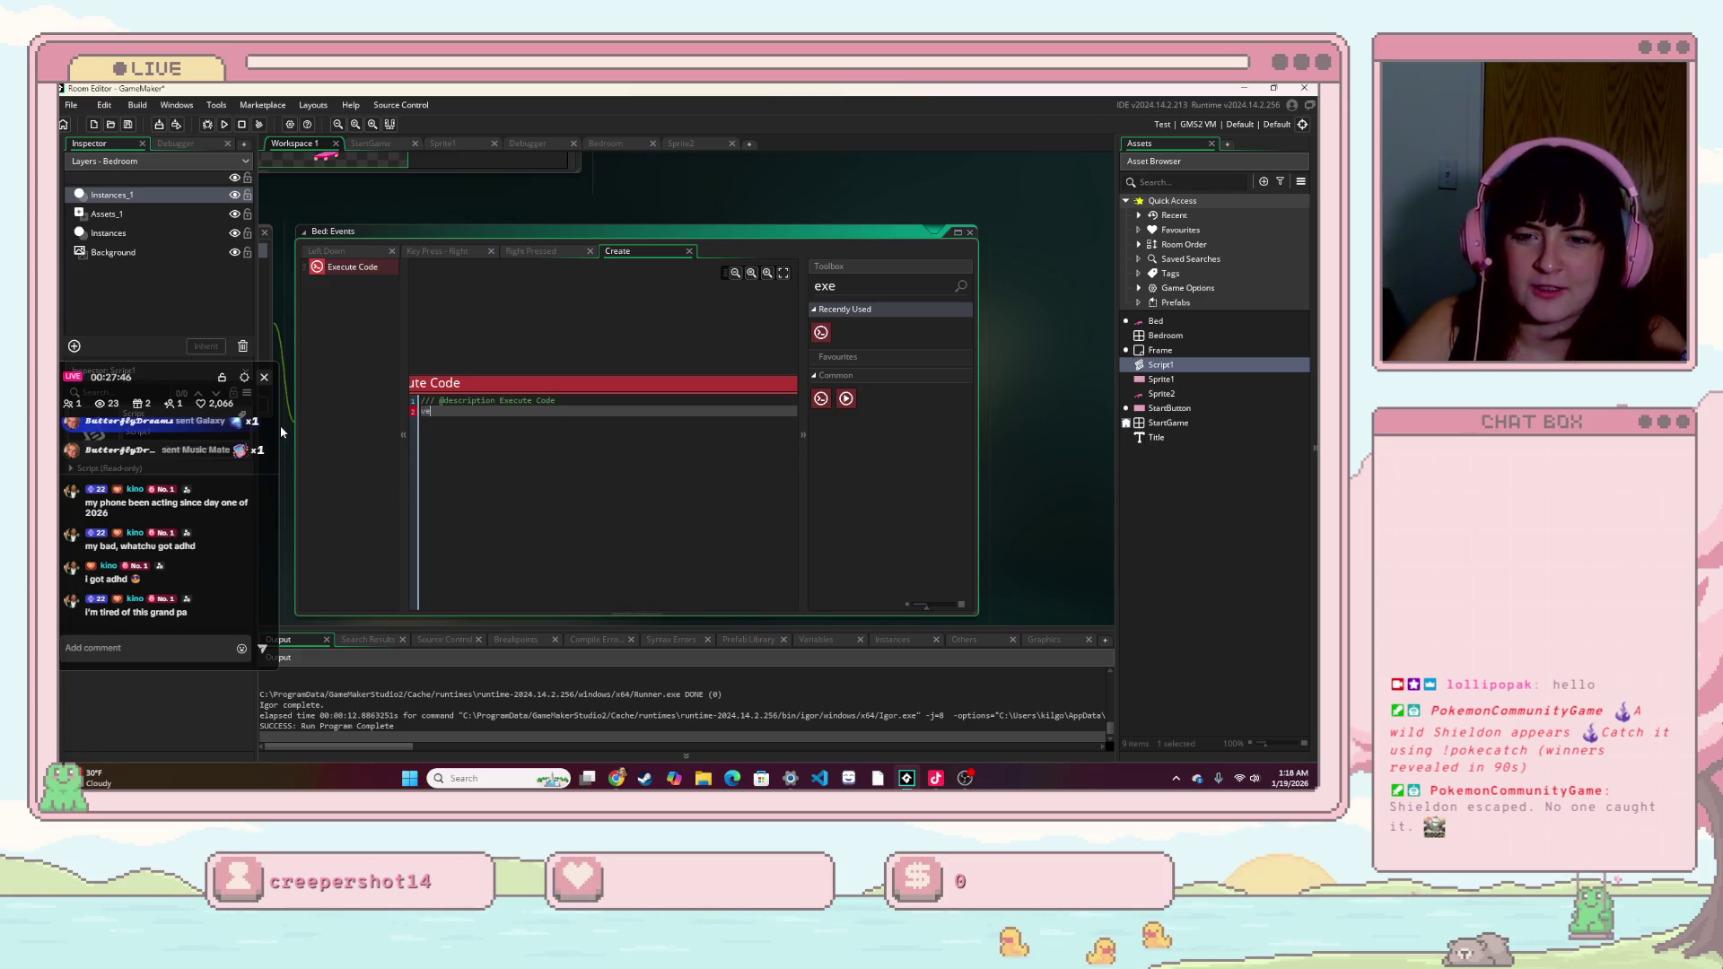
{"action": "type", "text": "ct"}
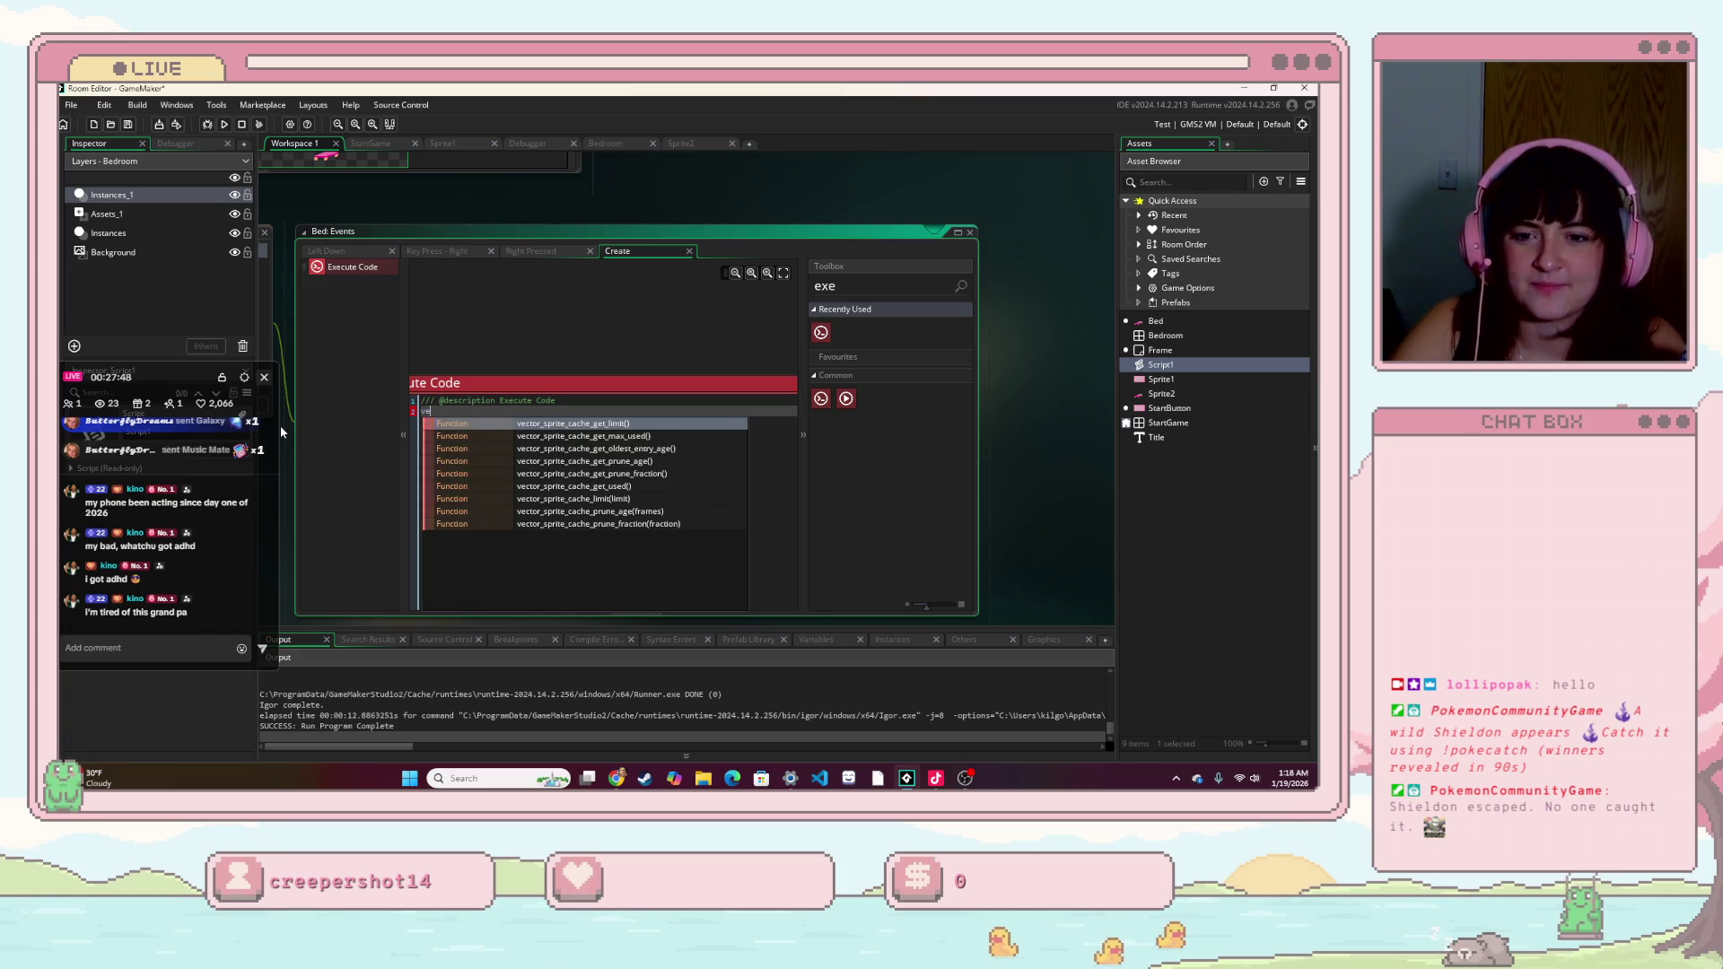
{"action": "key", "text": "BackSpace"}
{"action": "key", "text": "BackSpace"}
{"action": "key", "text": "BackSpace"}
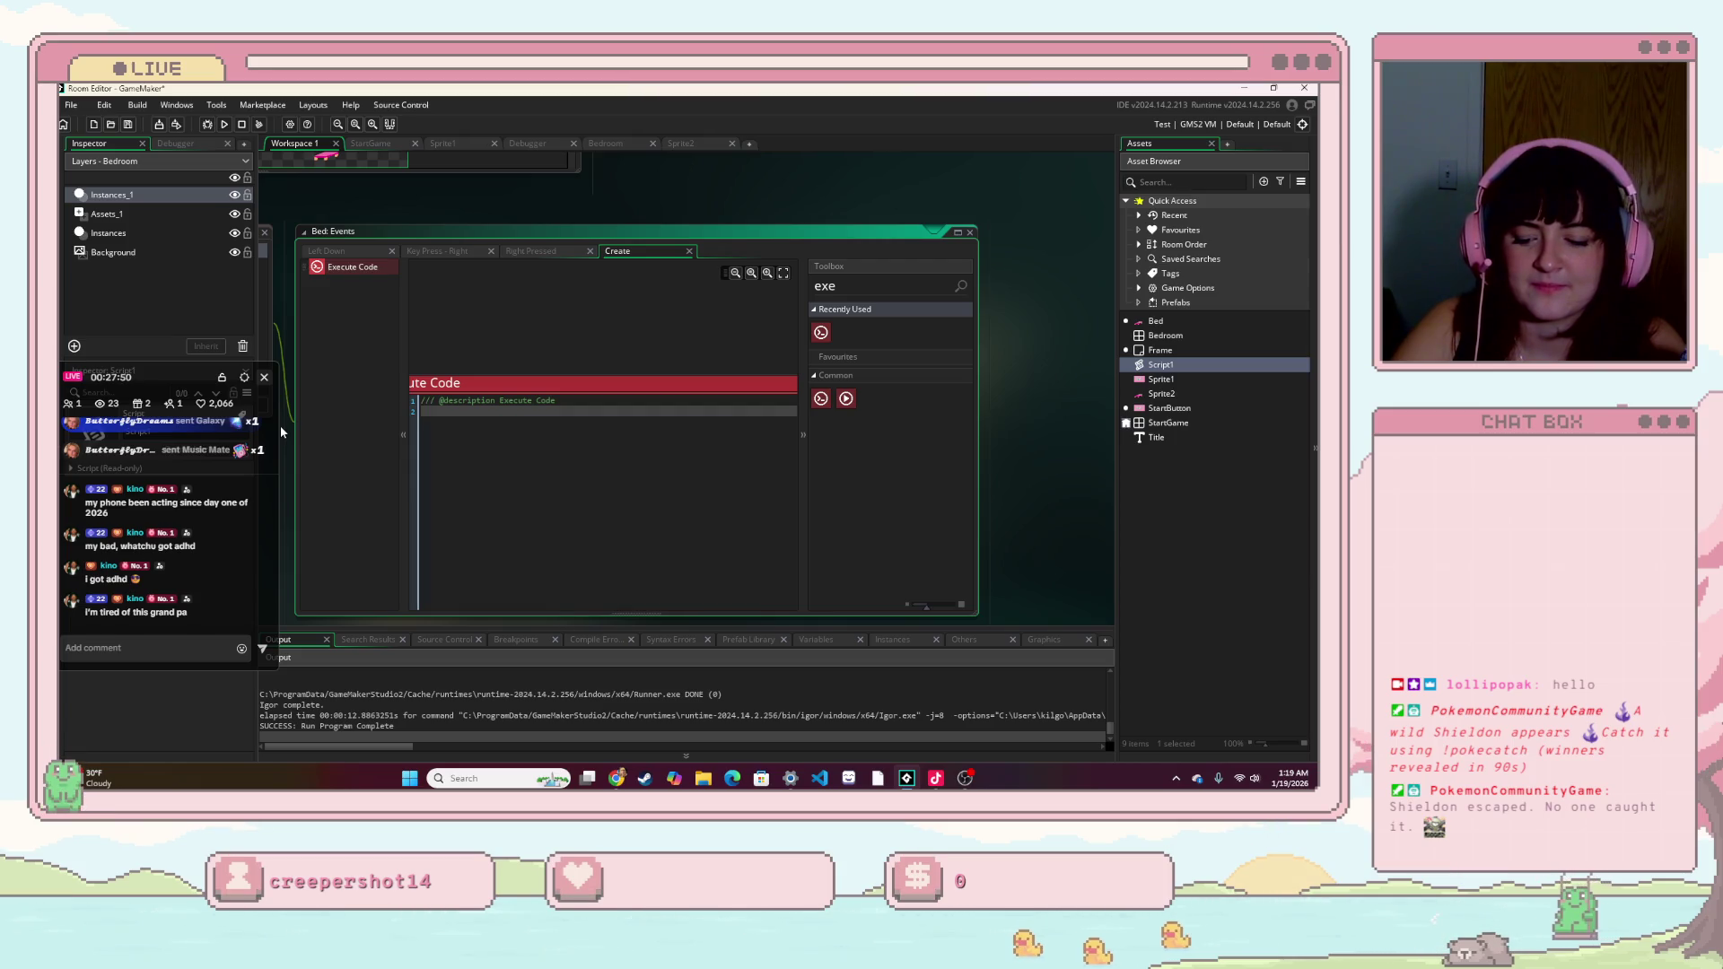
{"action": "type", "text": "r"}
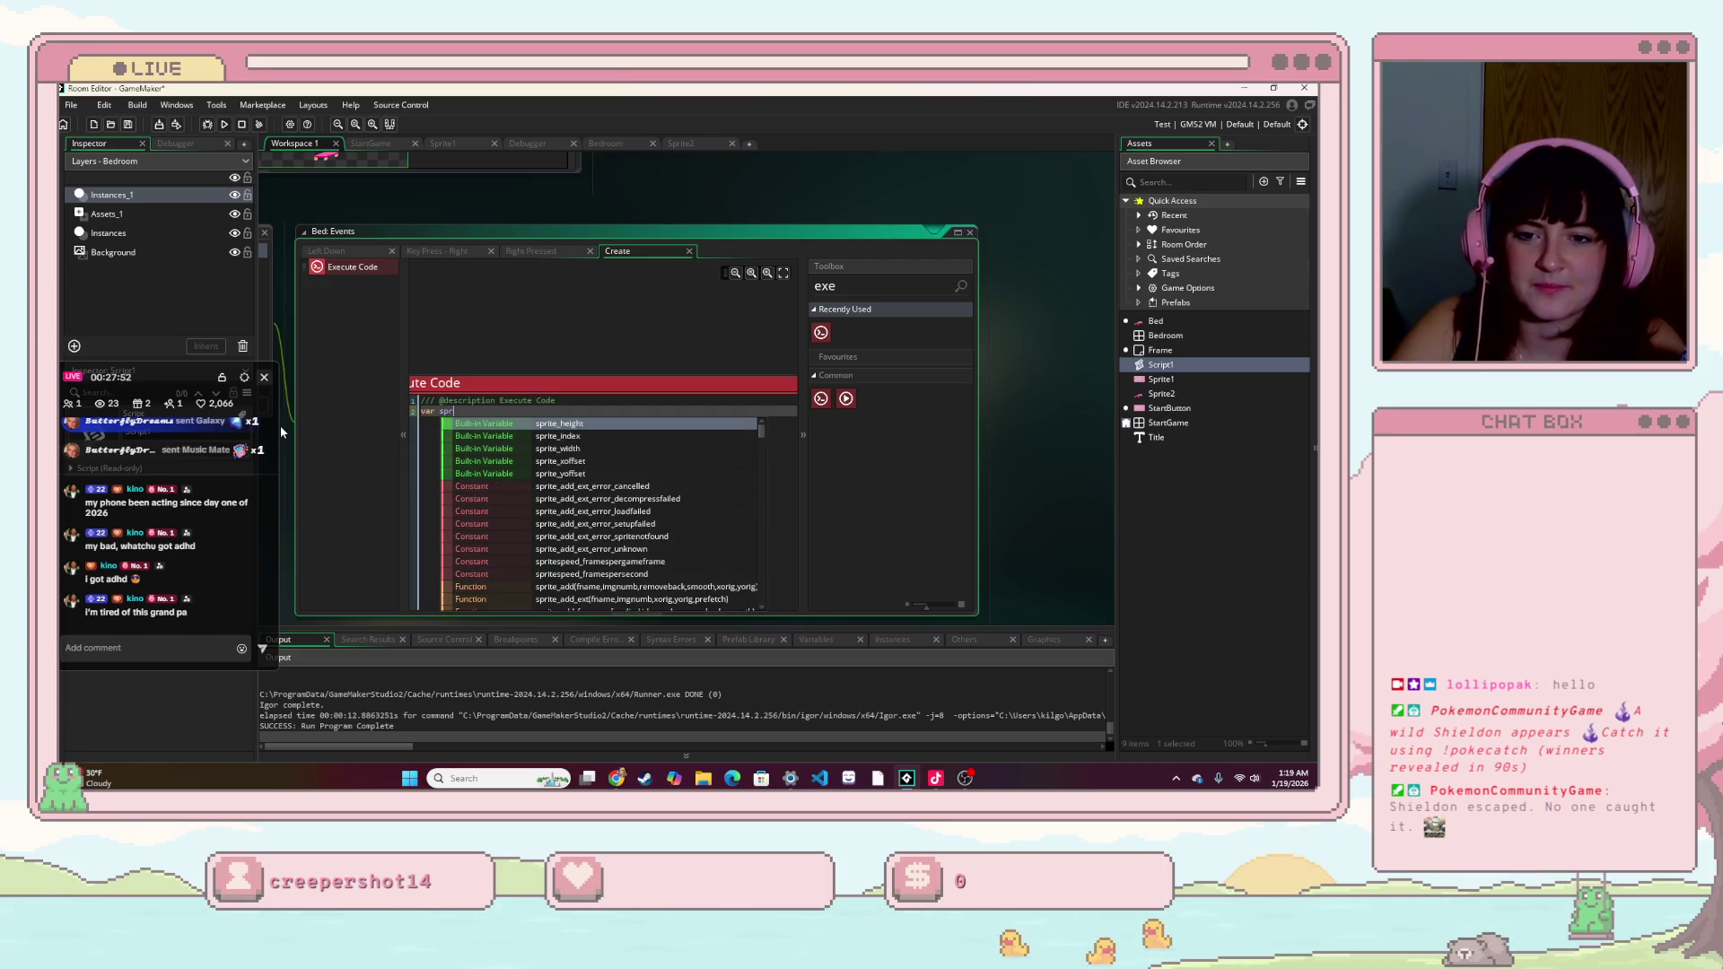
{"action": "type", "text": " colors = {"}
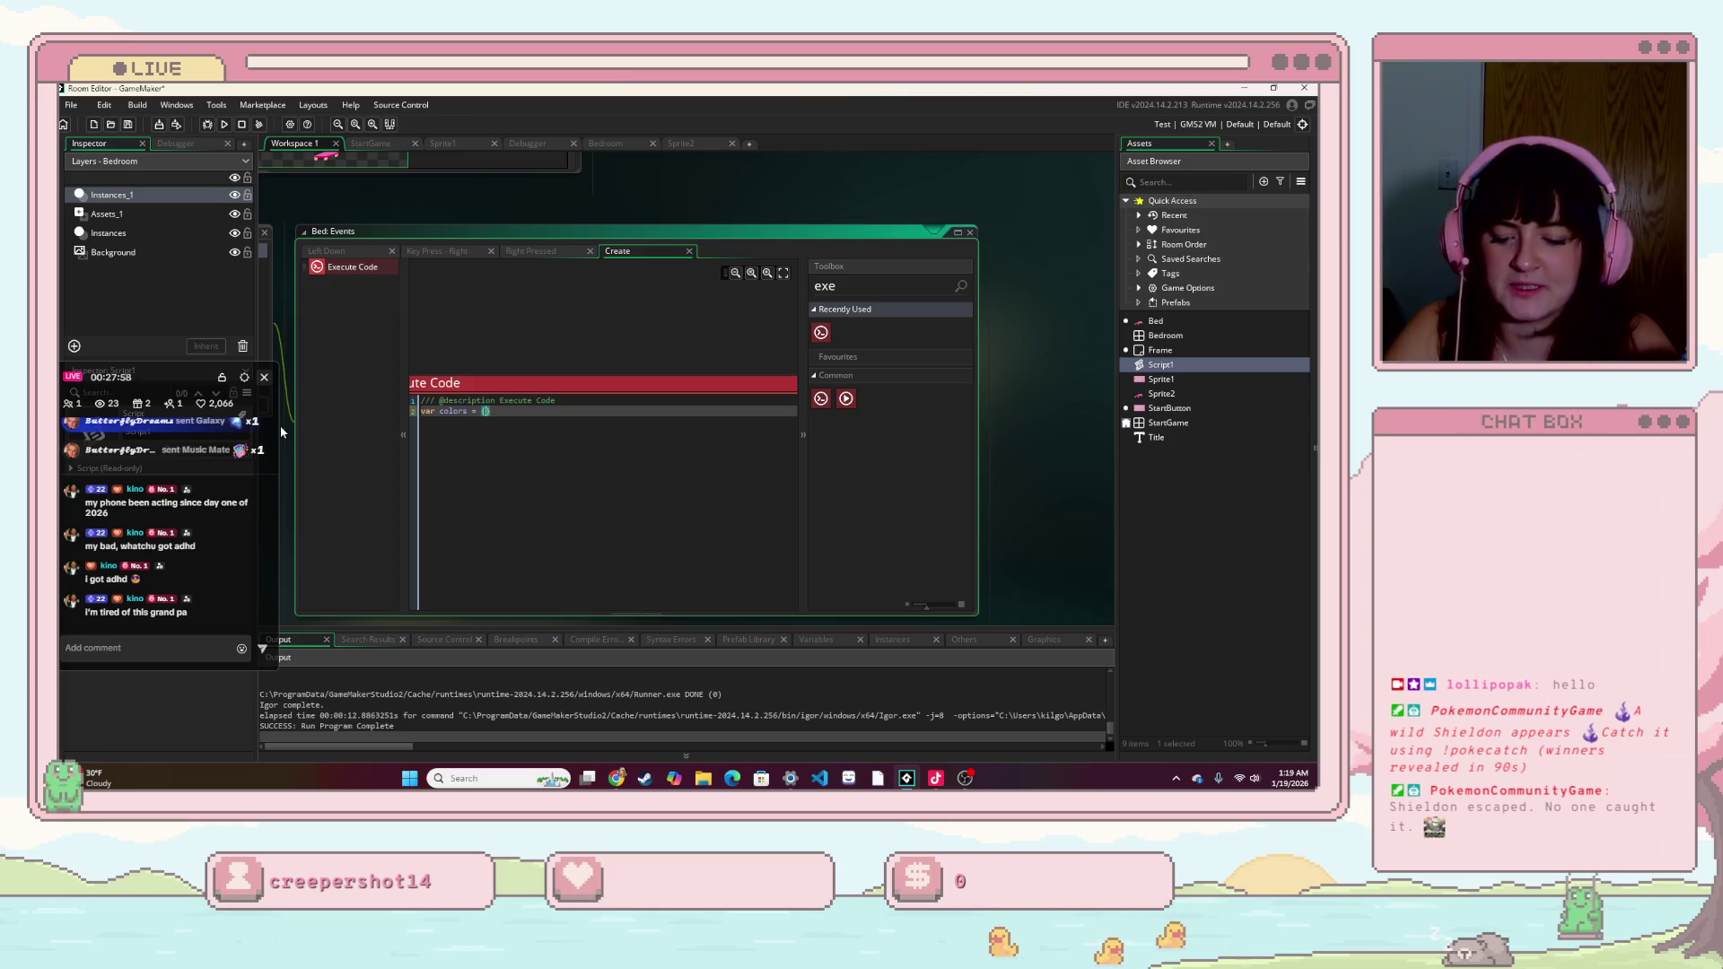
{"action": "type", "text": "#"}
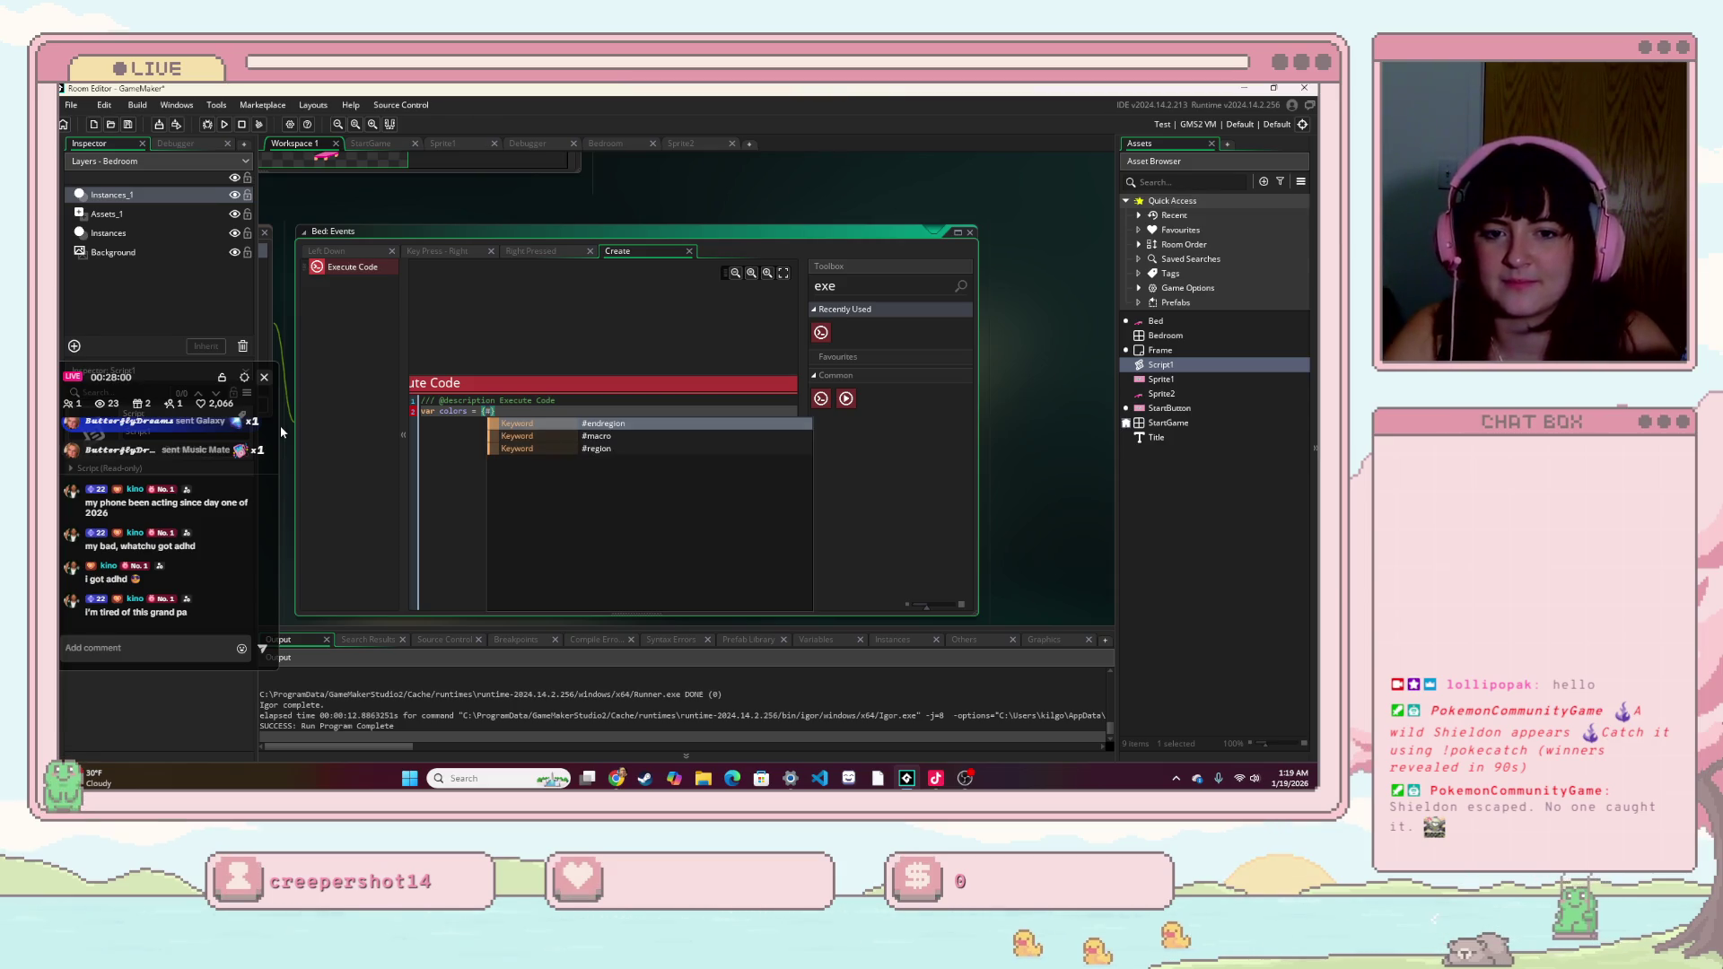
{"action": "key", "text": "BackSpace"}
- Fill the colors list with c_blue, c_red and c_white
{"action": "type", "text": "color"}
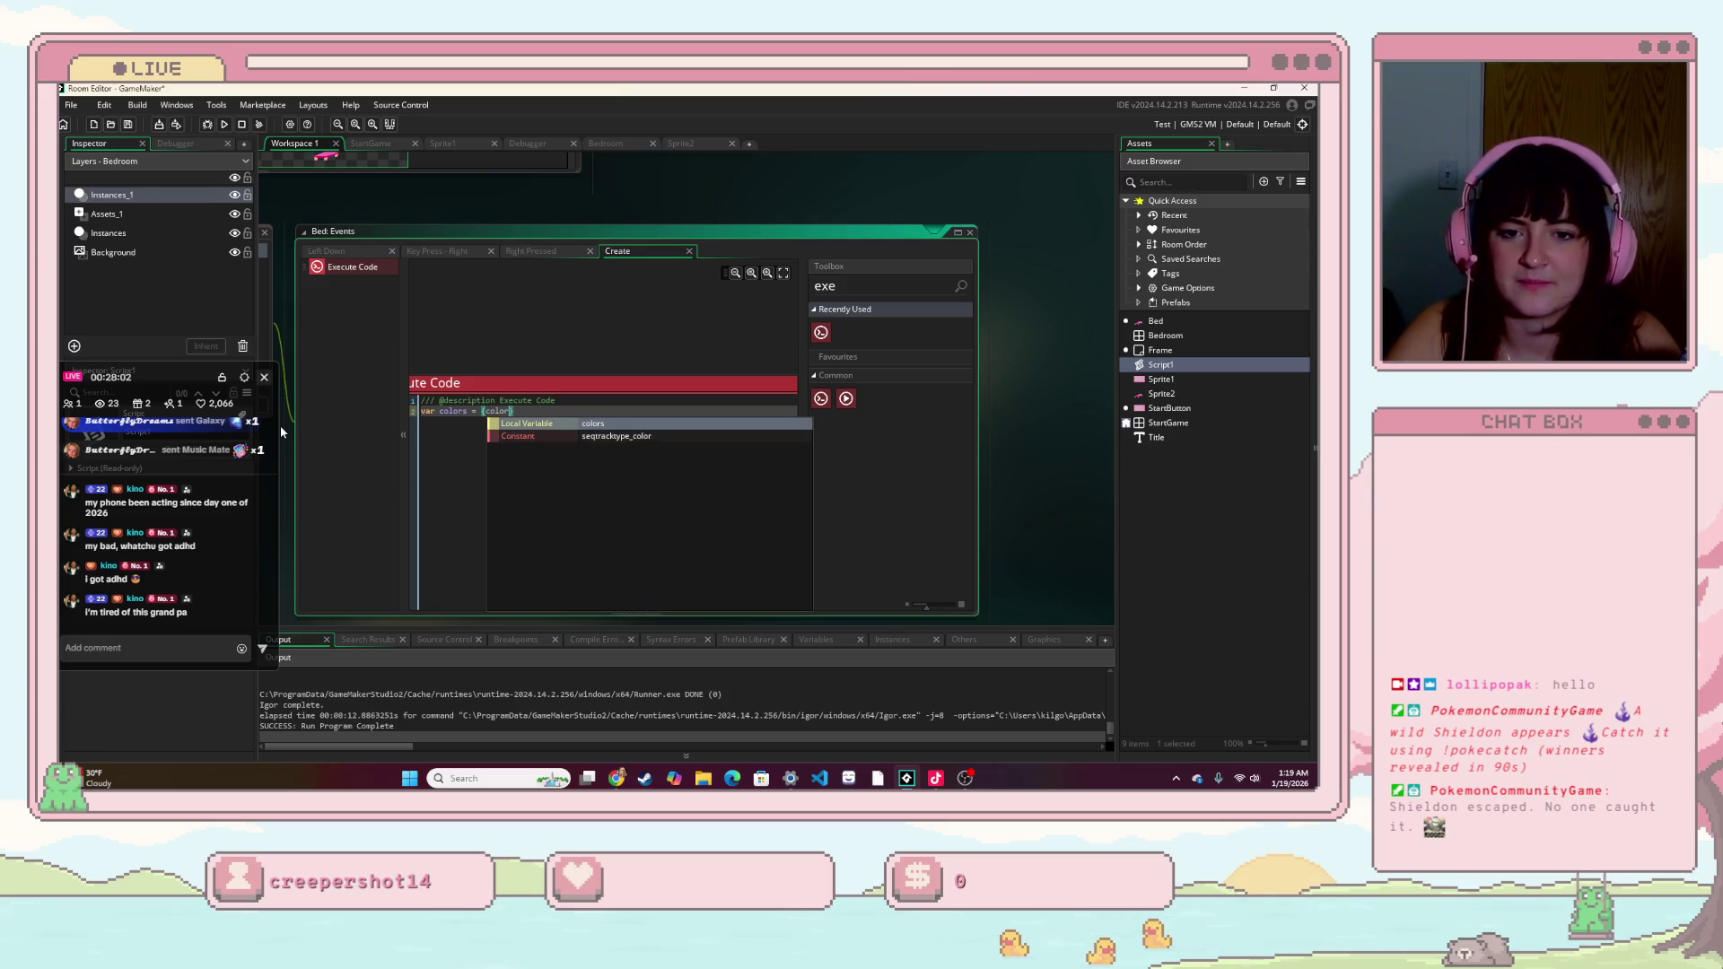
{"action": "type", "text": "."}
{"action": "key", "text": "BackSpace"}
{"action": "key", "text": "BackSpace"}
{"action": "key", "text": "BackSpace"}
{"action": "type", "text": "wh"}
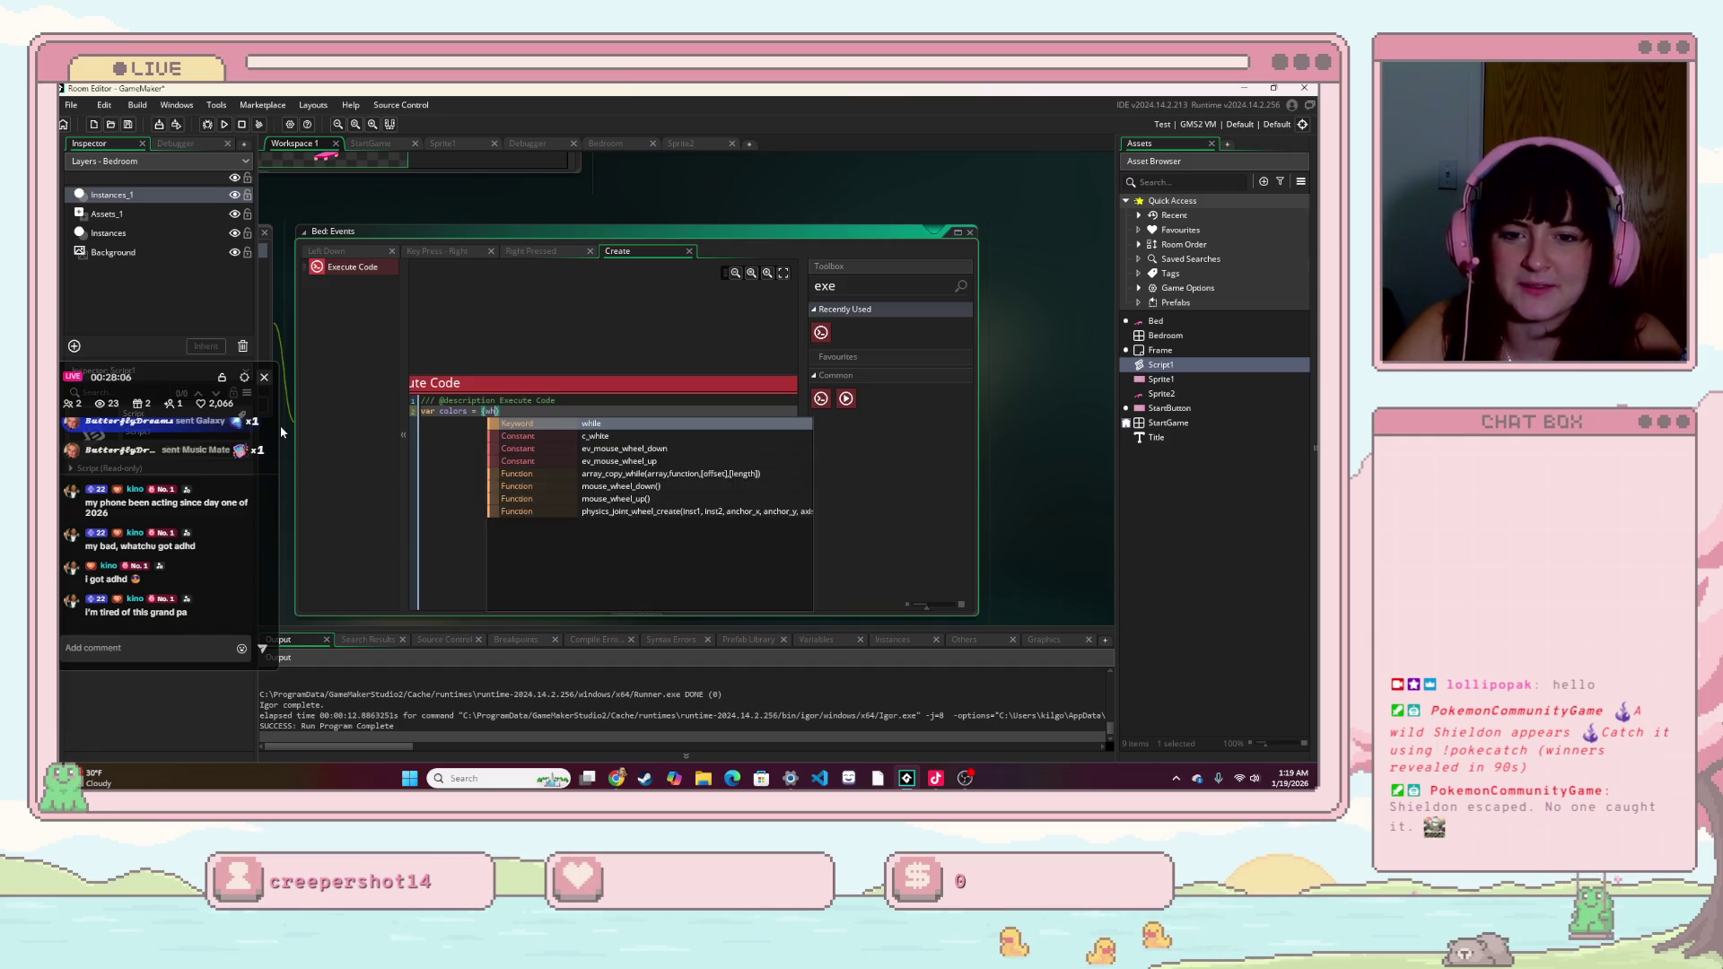
{"action": "type", "text": "i"}
{"action": "key", "text": "BackSpace"}
{"action": "key", "text": "BackSpace"}
{"action": "key", "text": "BackSpace"}
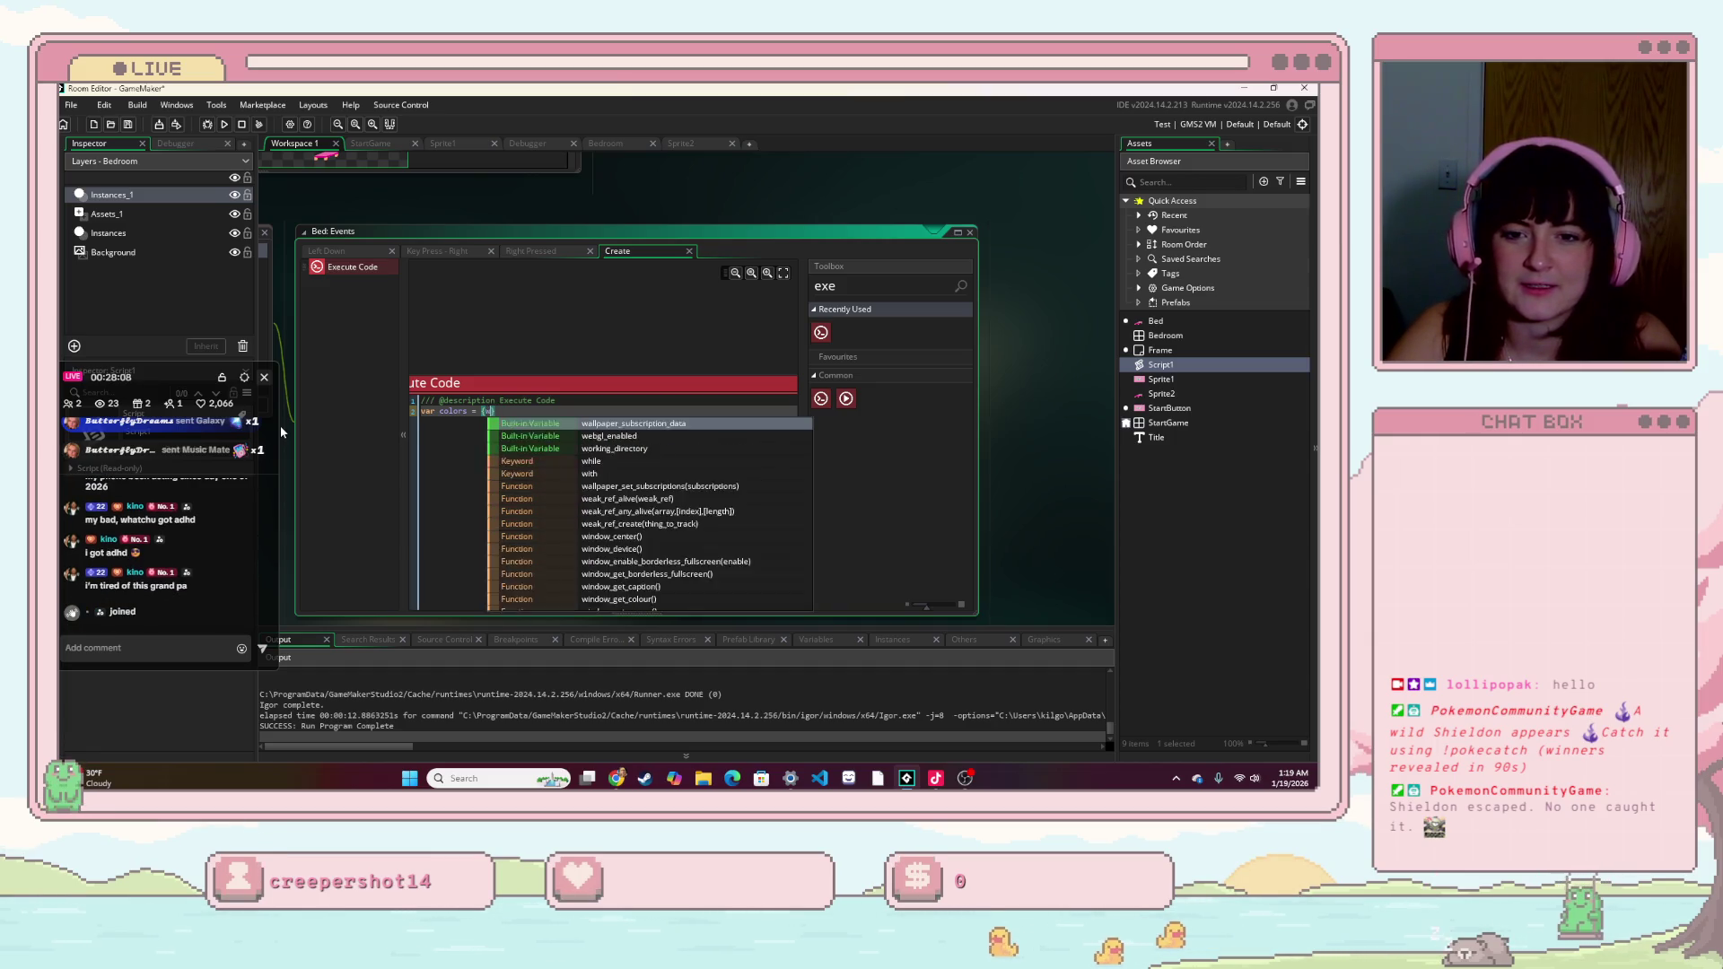
{"action": "type", "text": "c_"}
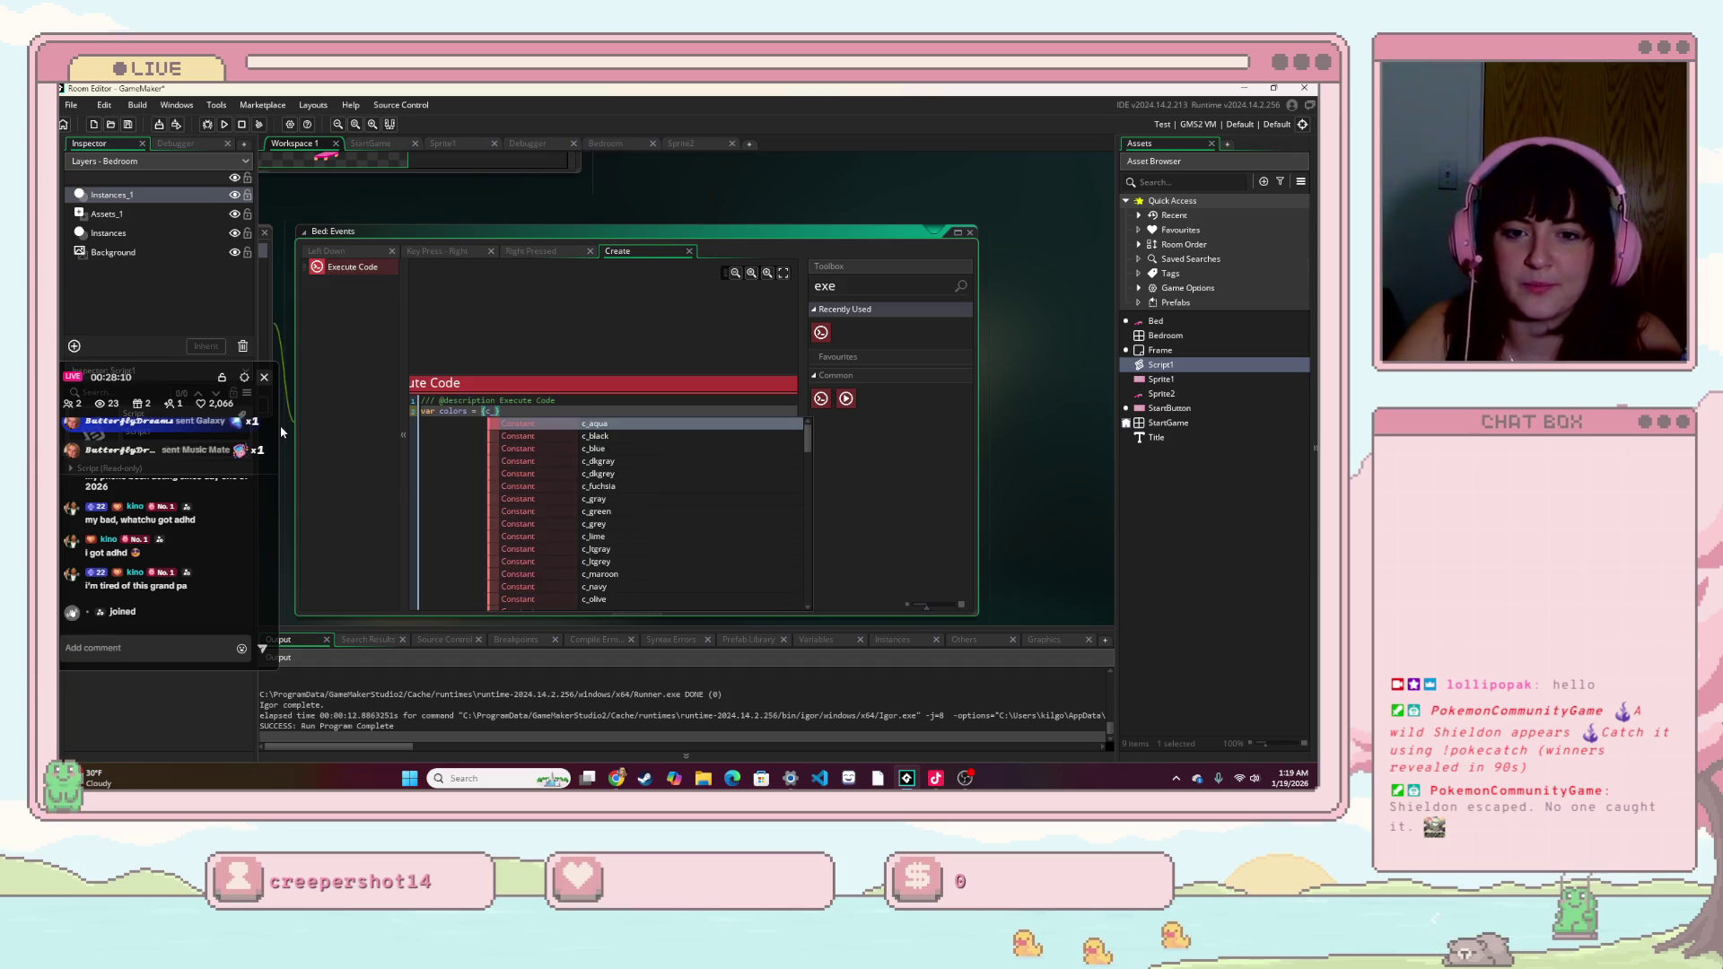
{"action": "key", "text": "Down"}
{"action": "key", "text": "Down"}
{"action": "key", "text": "Return"}
{"action": "type", "text": ", c"}
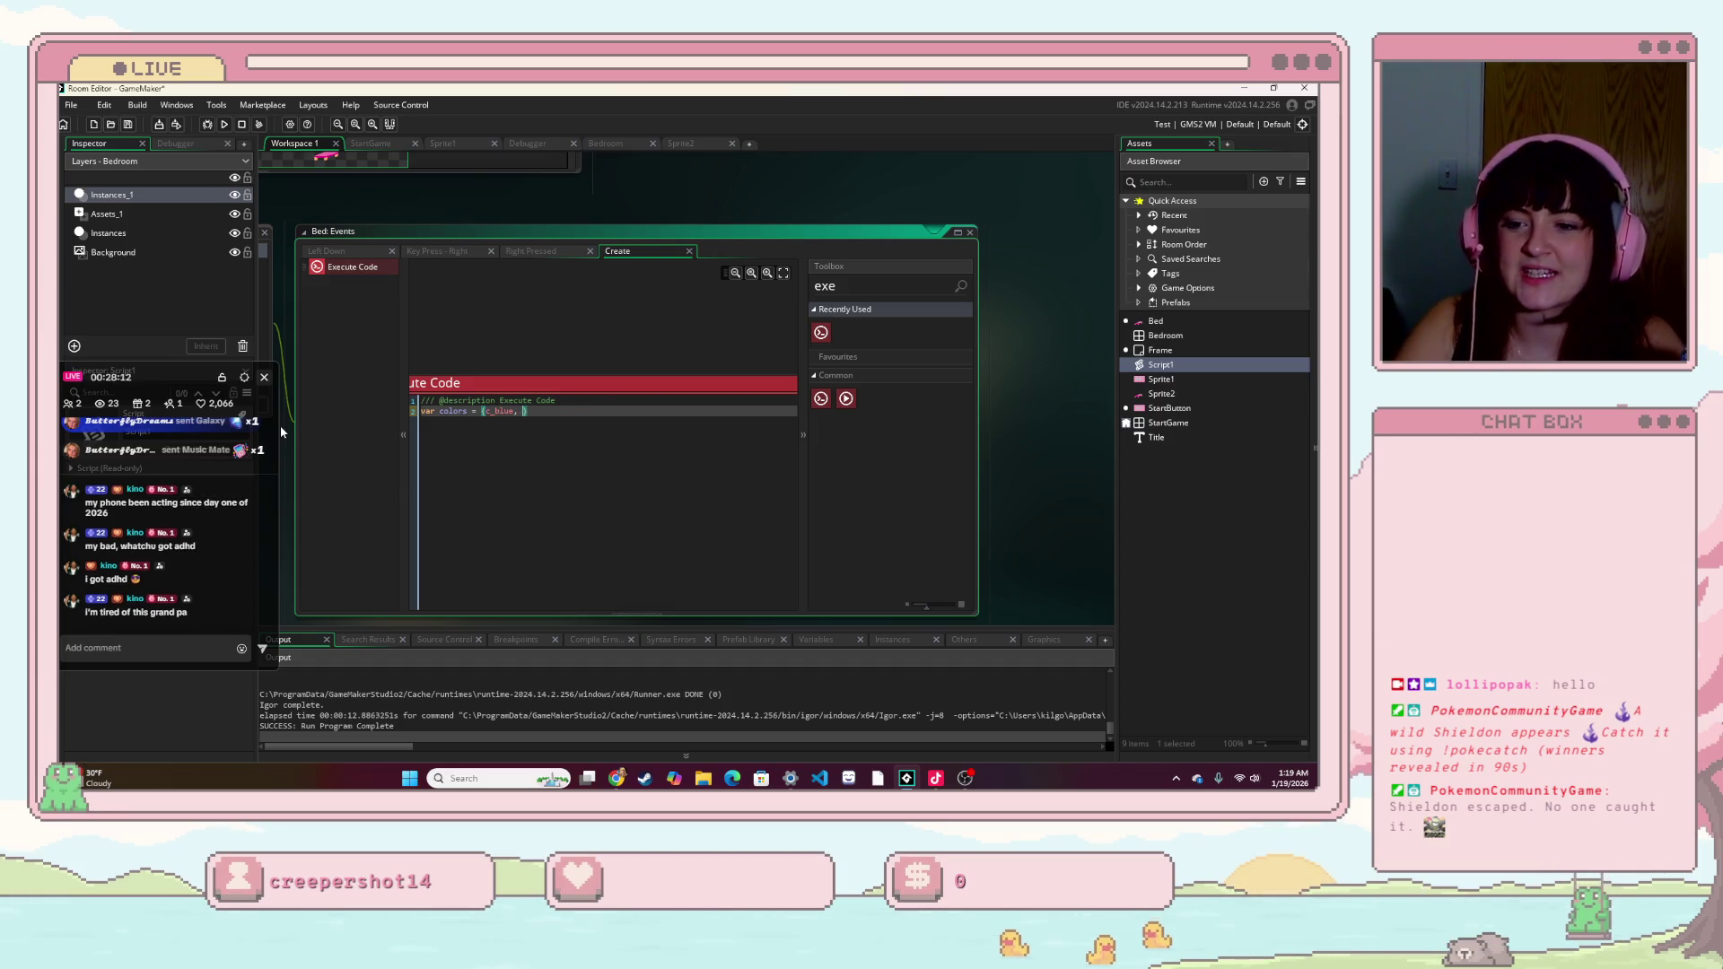
{"action": "type", "text": "_wh"}
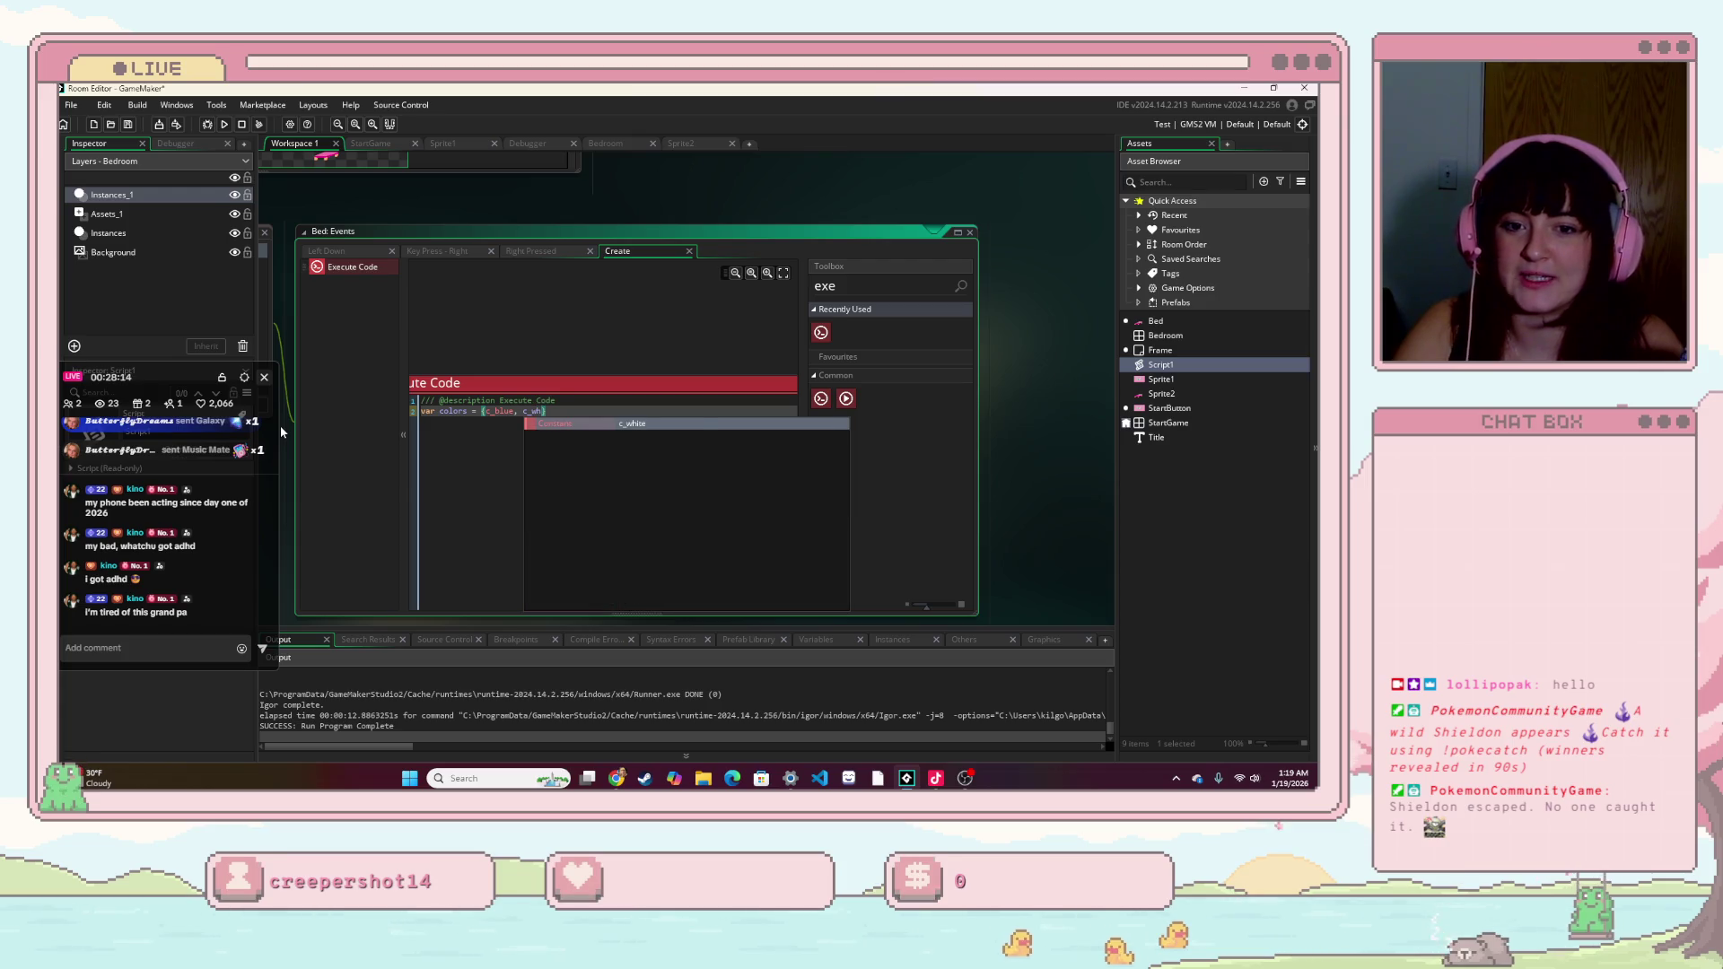
{"action": "key", "text": "BackSpace"}
{"action": "key", "text": "BackSpace"}
{"action": "key", "text": "BackSpace"}
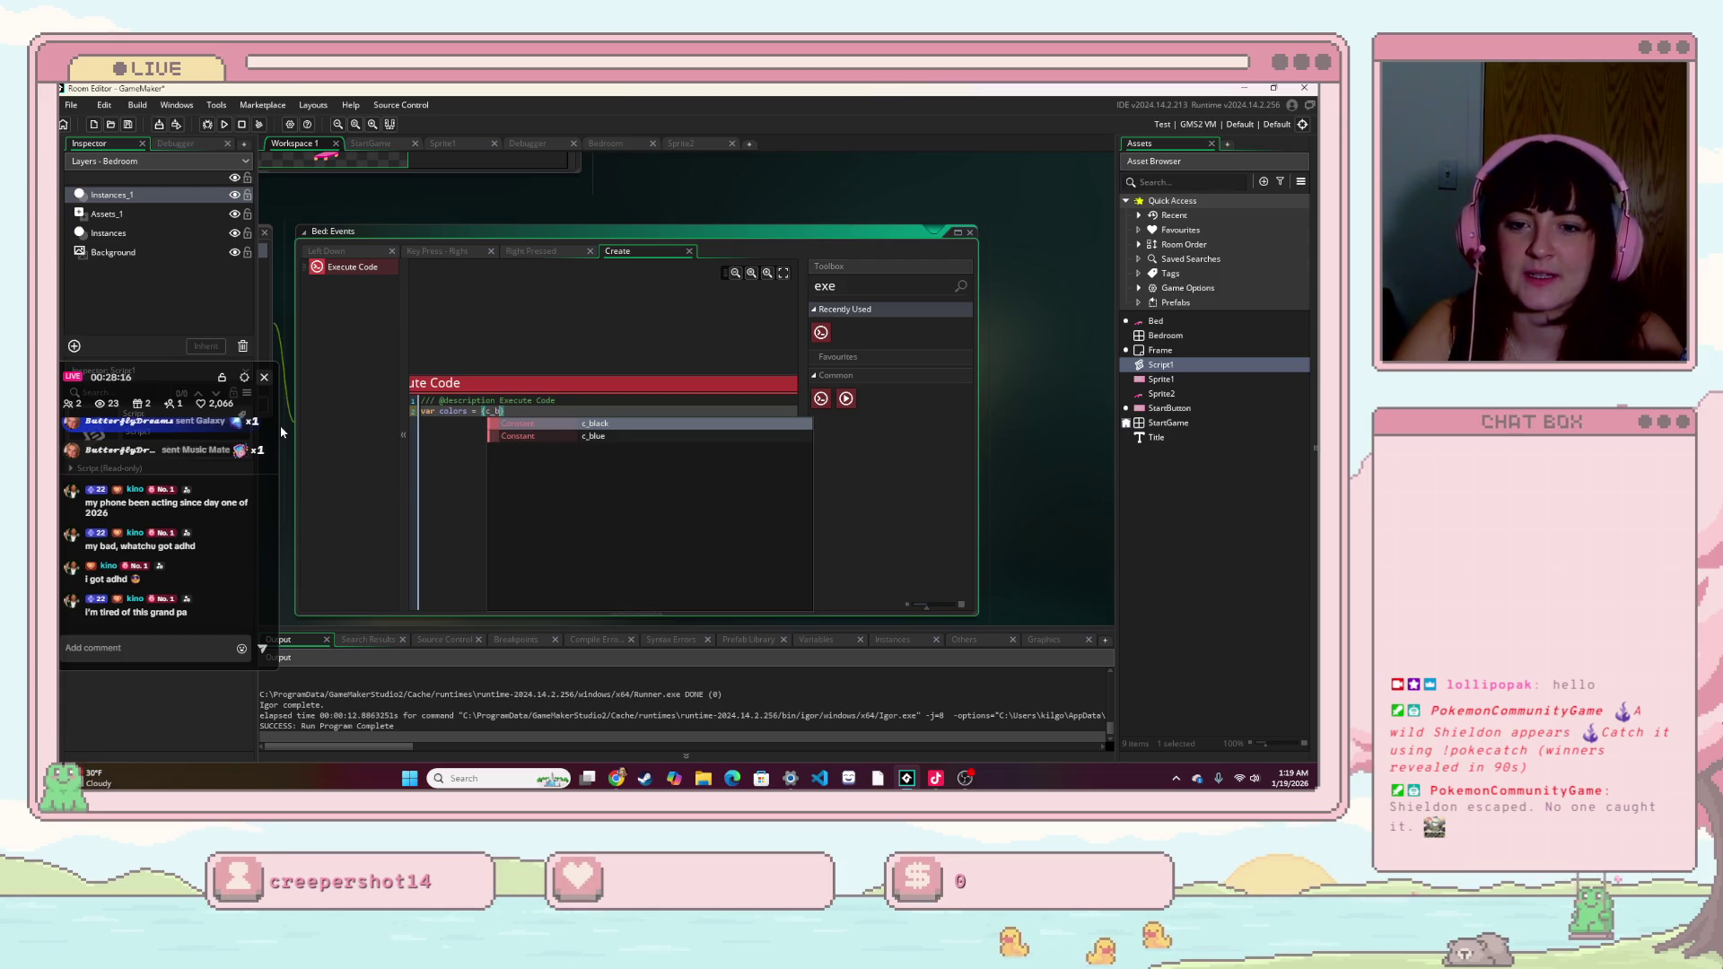
{"action": "key", "text": "Down"}
{"action": "key", "text": "Return"}
{"action": "type", "text": ", c"}
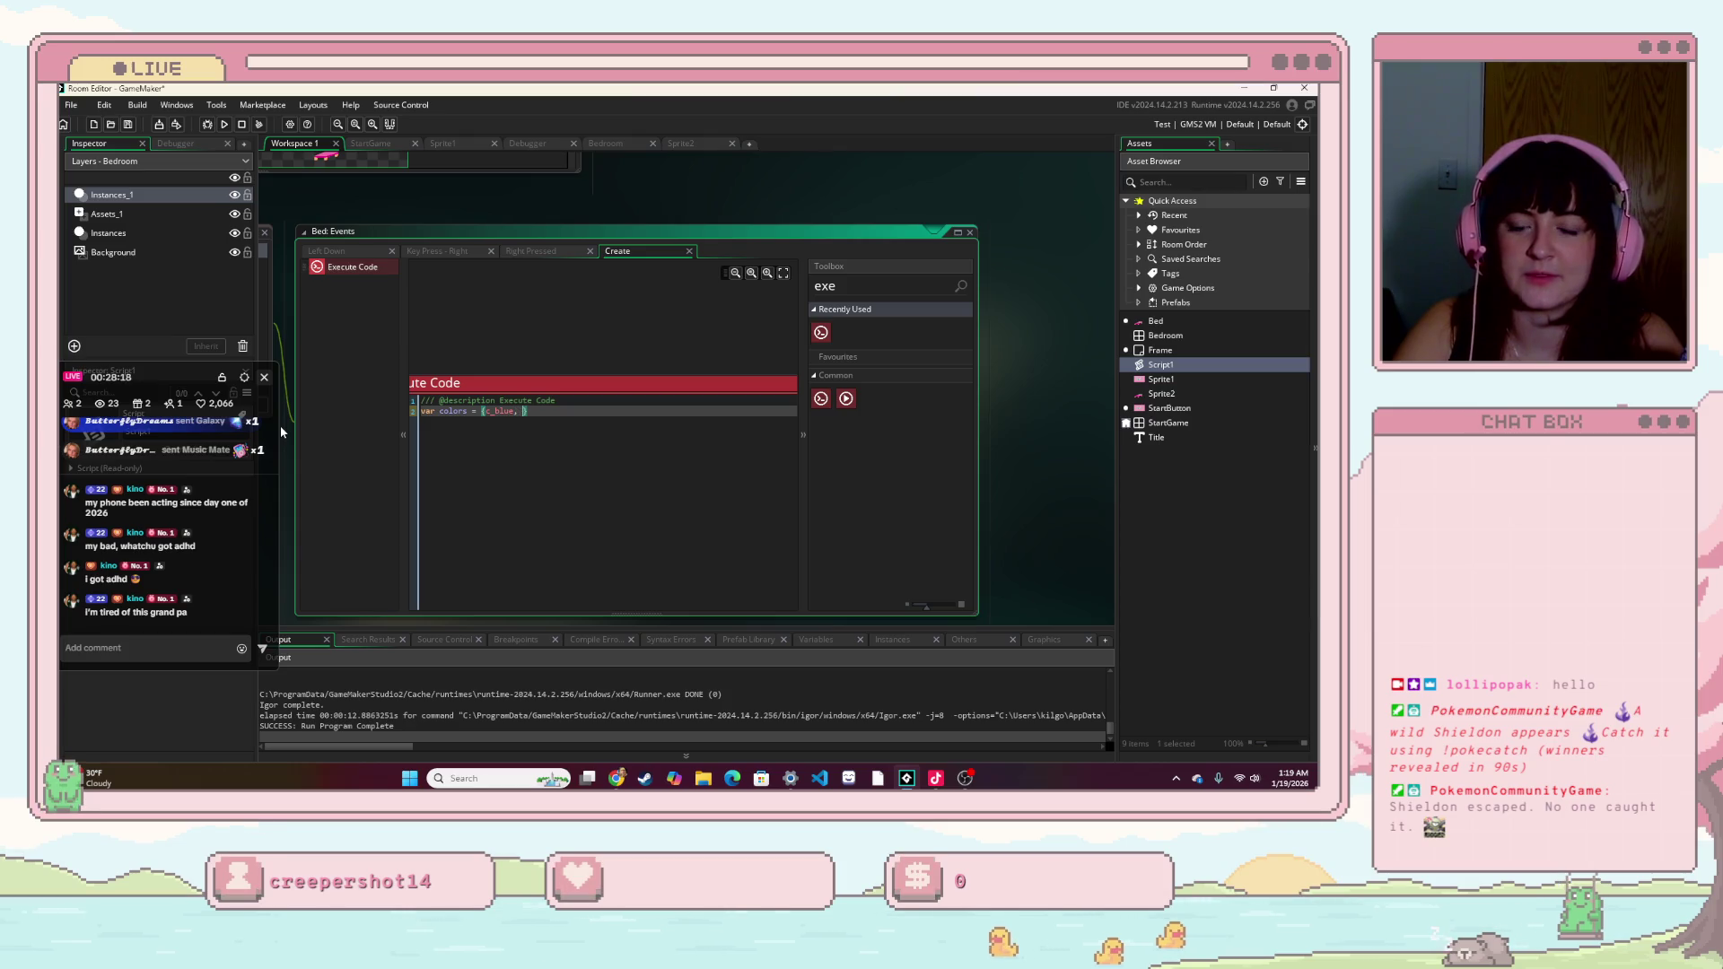
{"action": "type", "text": "_red, c"}
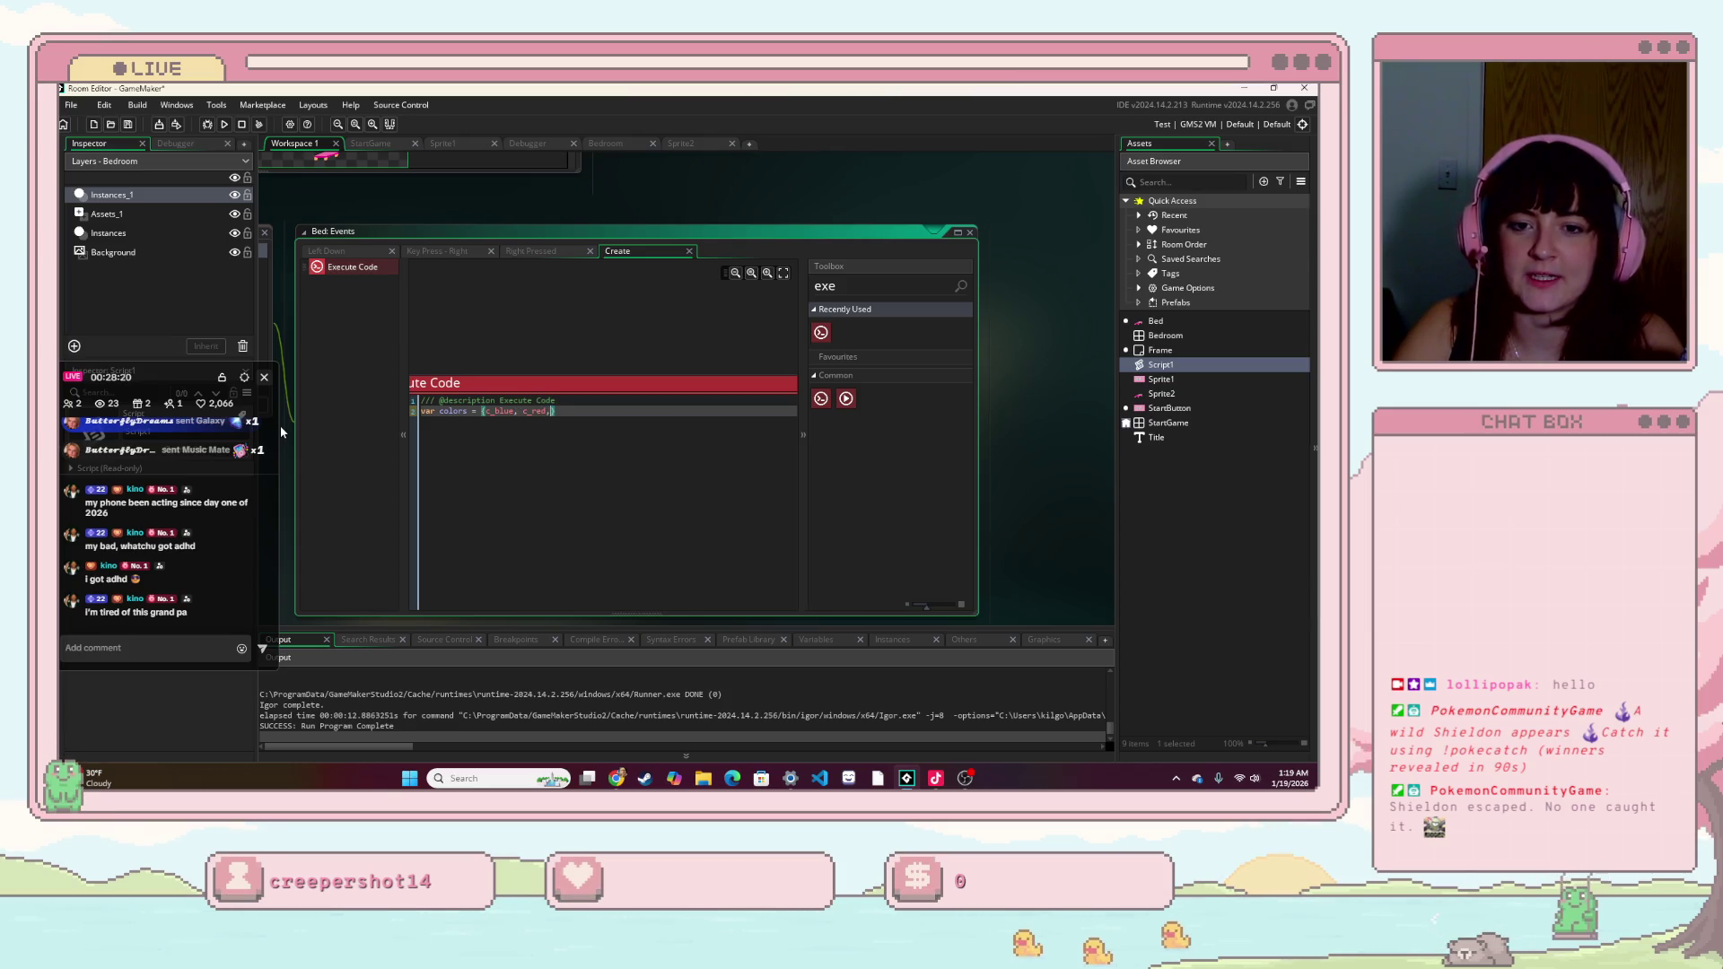
{"action": "type", "text": "_white"}
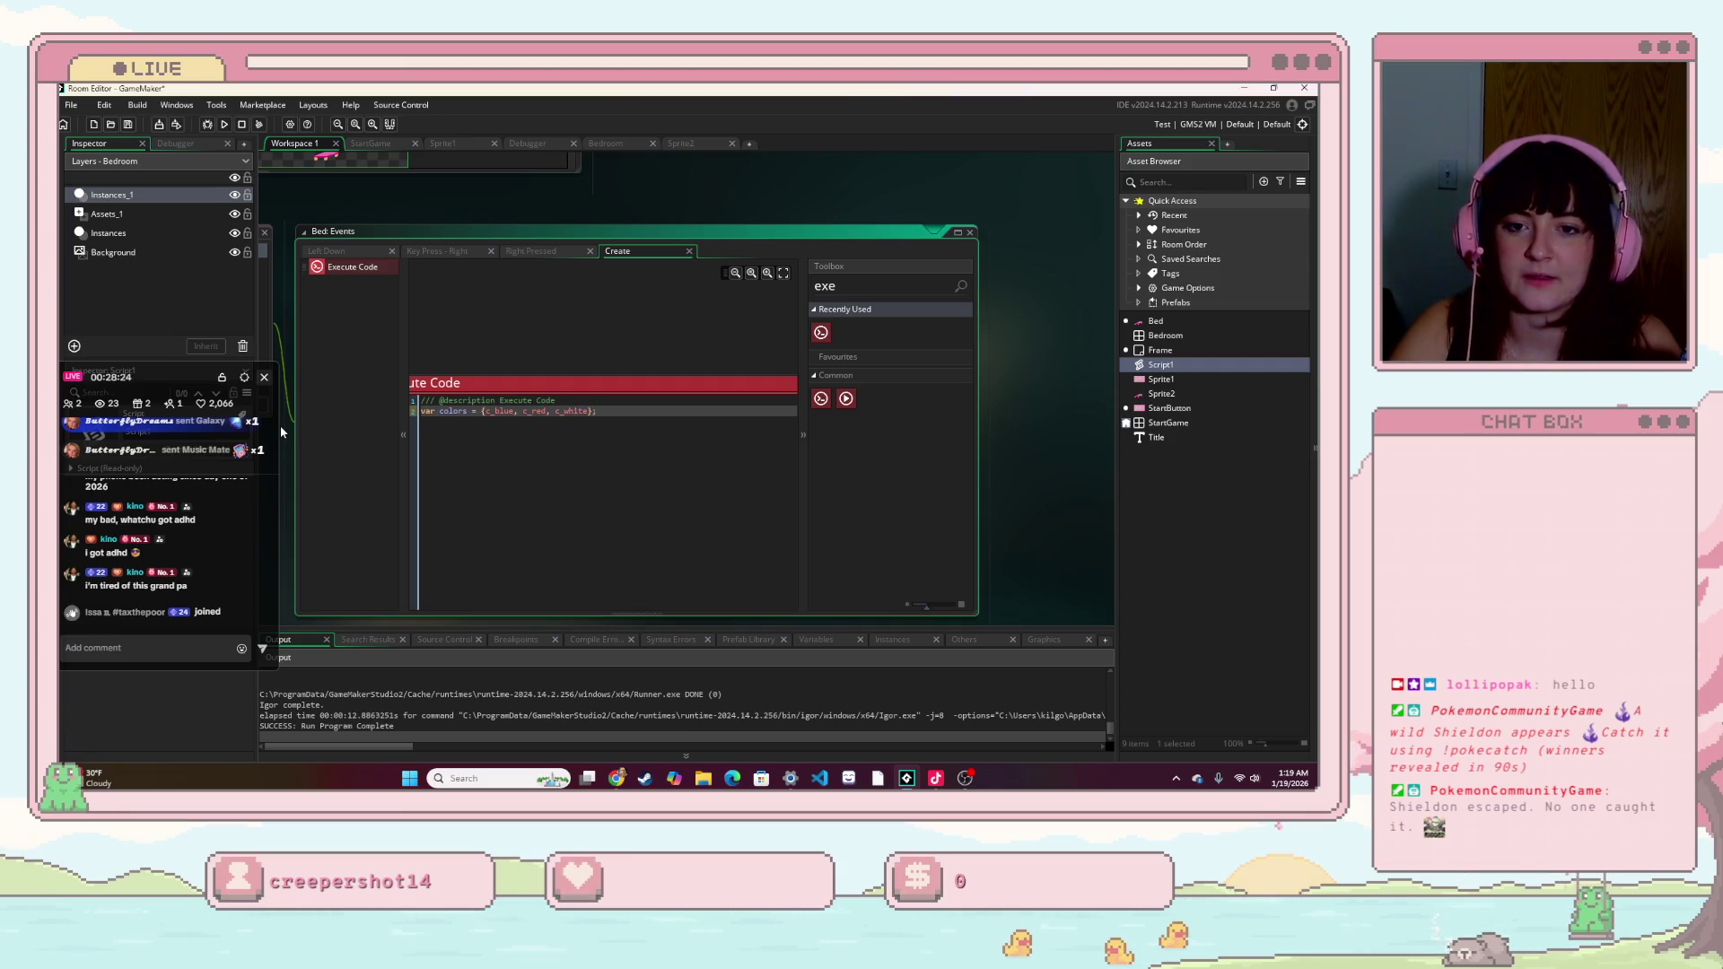
- Bring the code block into view and place the caret just after colors
{"action": "left_click", "coordinate": [681, 343]}
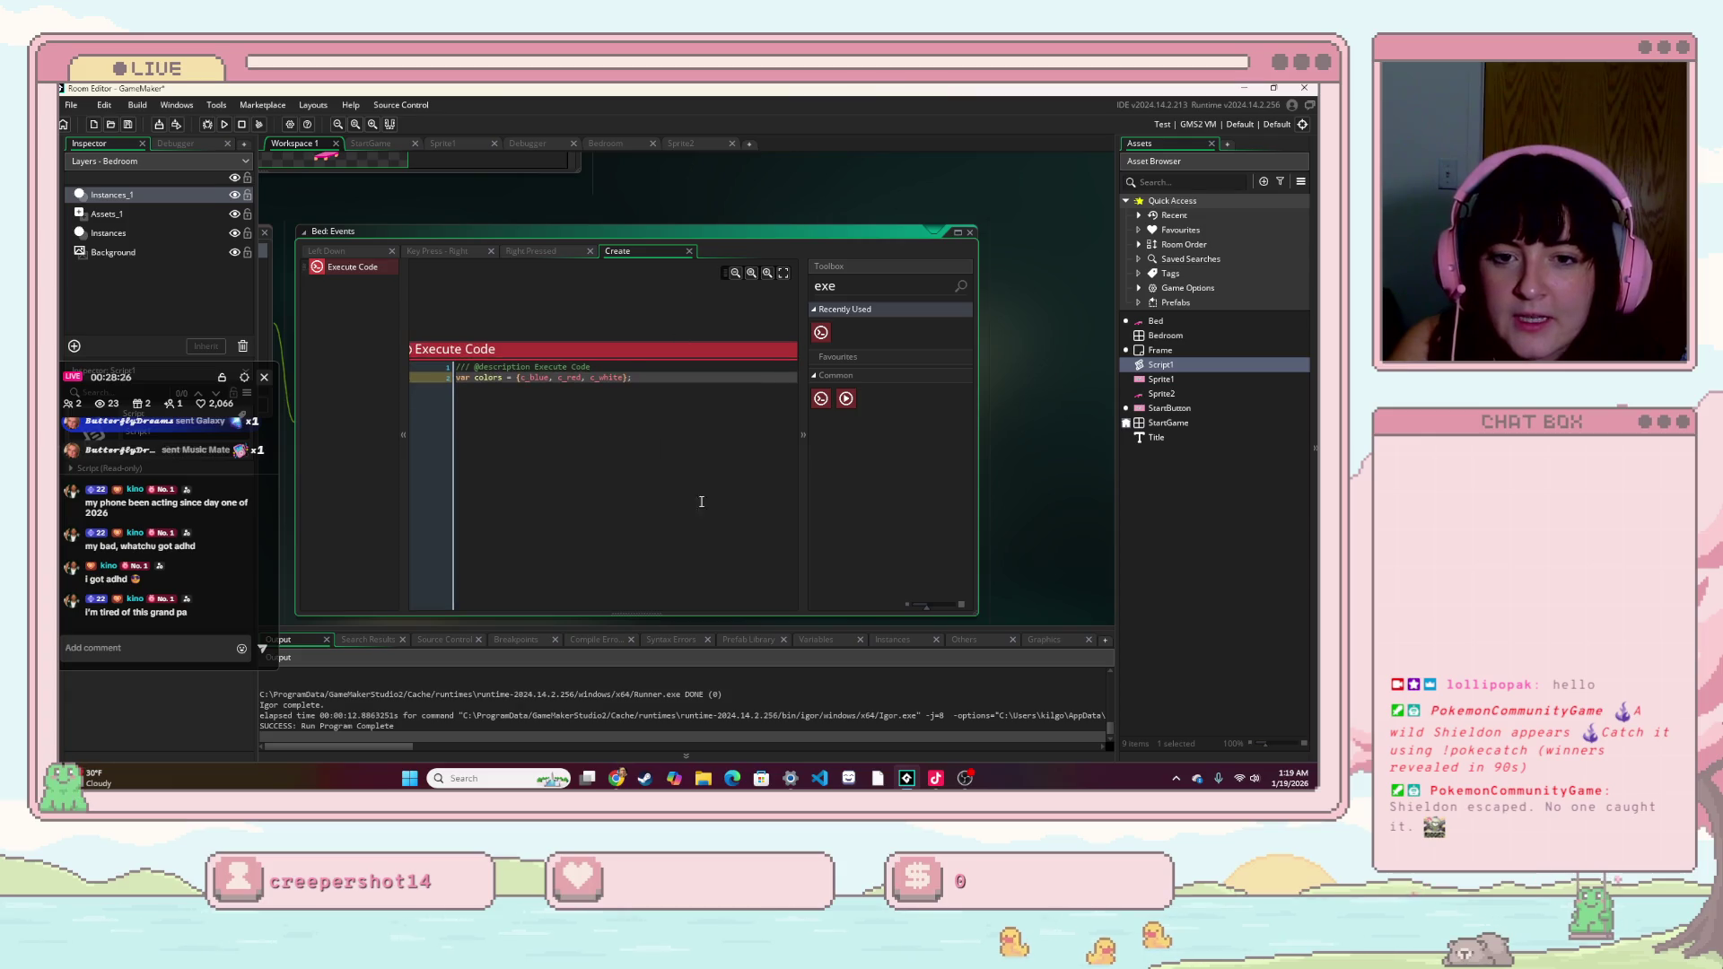
{"action": "mouse_move", "coordinate": [482, 381]}
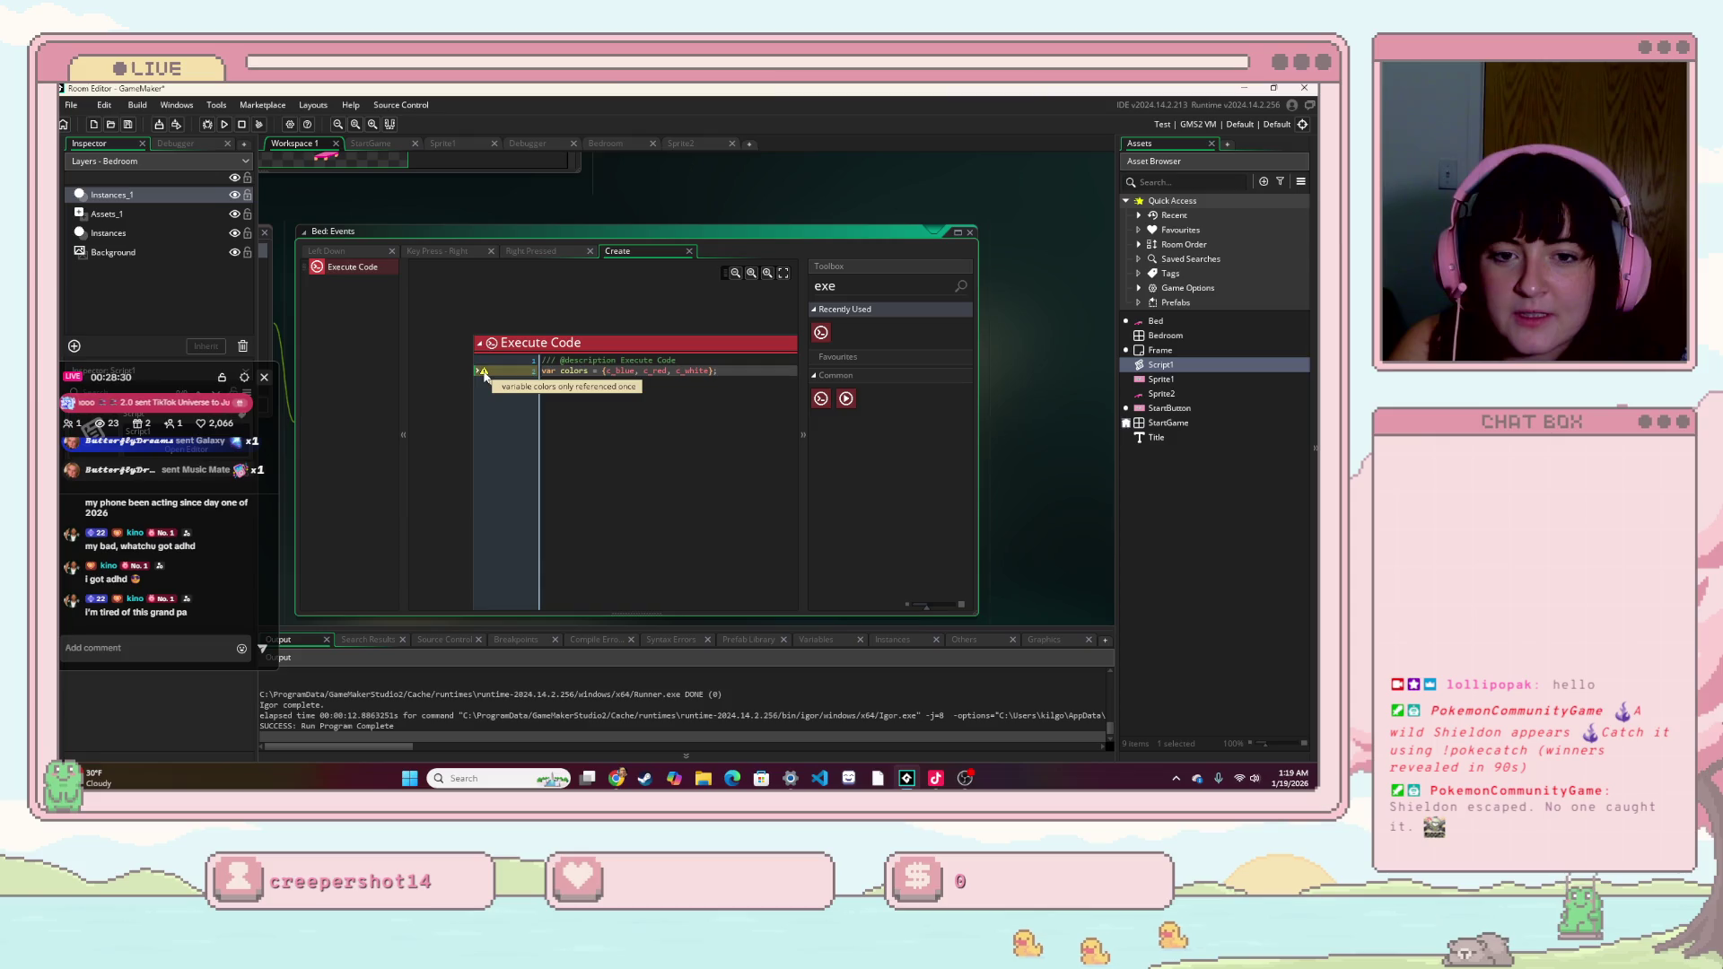
{"action": "mouse_move", "coordinate": [637, 319]}
{"action": "left_mouse_down"}
{"action": "mouse_move", "coordinate": [576, 348]}
{"action": "mouse_move", "coordinate": [567, 323]}
{"action": "left_mouse_up"}
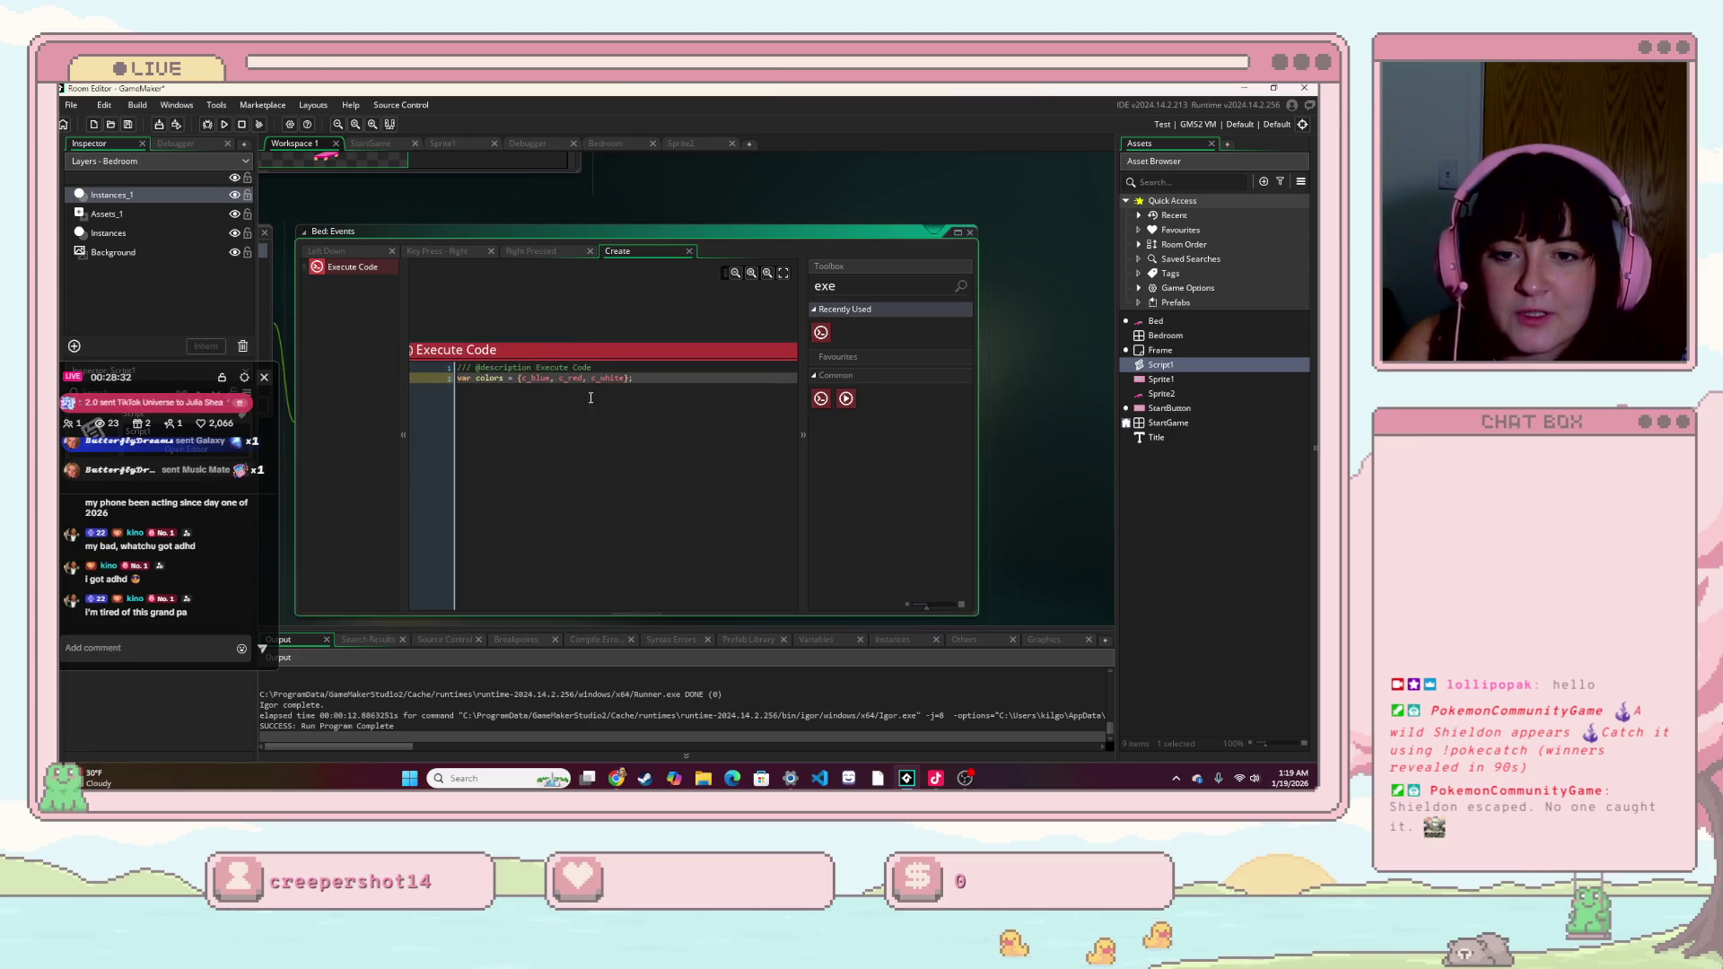
{"action": "left_click", "coordinate": [661, 380]}
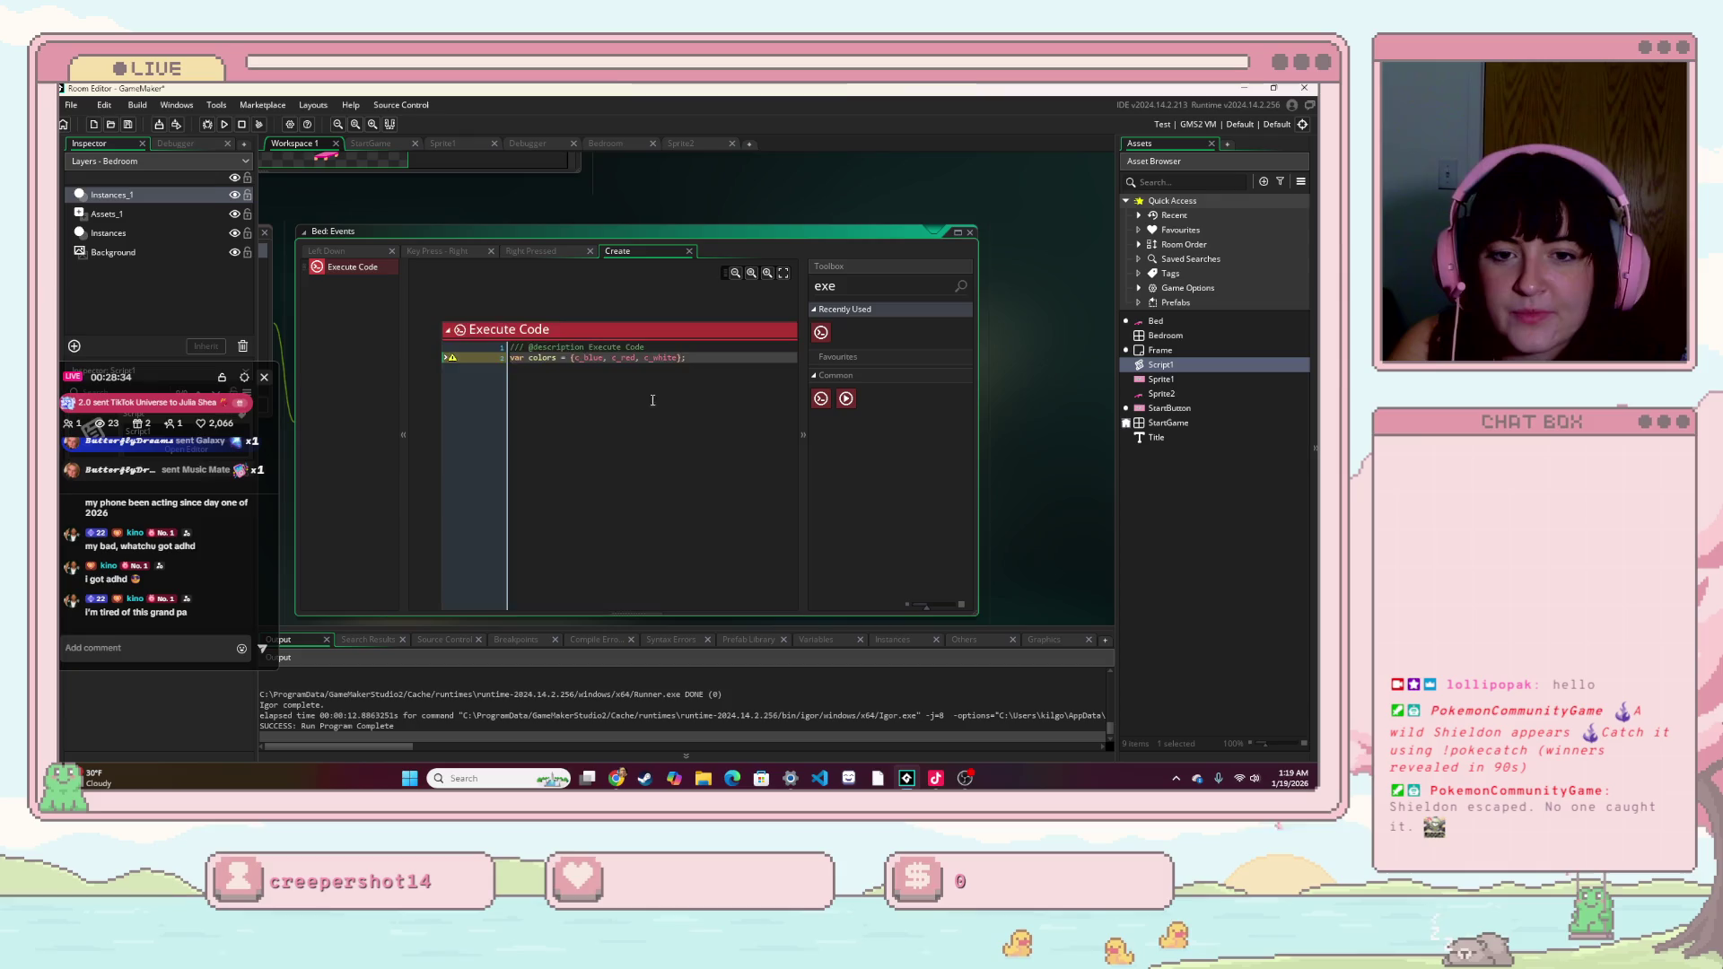
{"action": "left_click", "coordinate": [522, 336]}
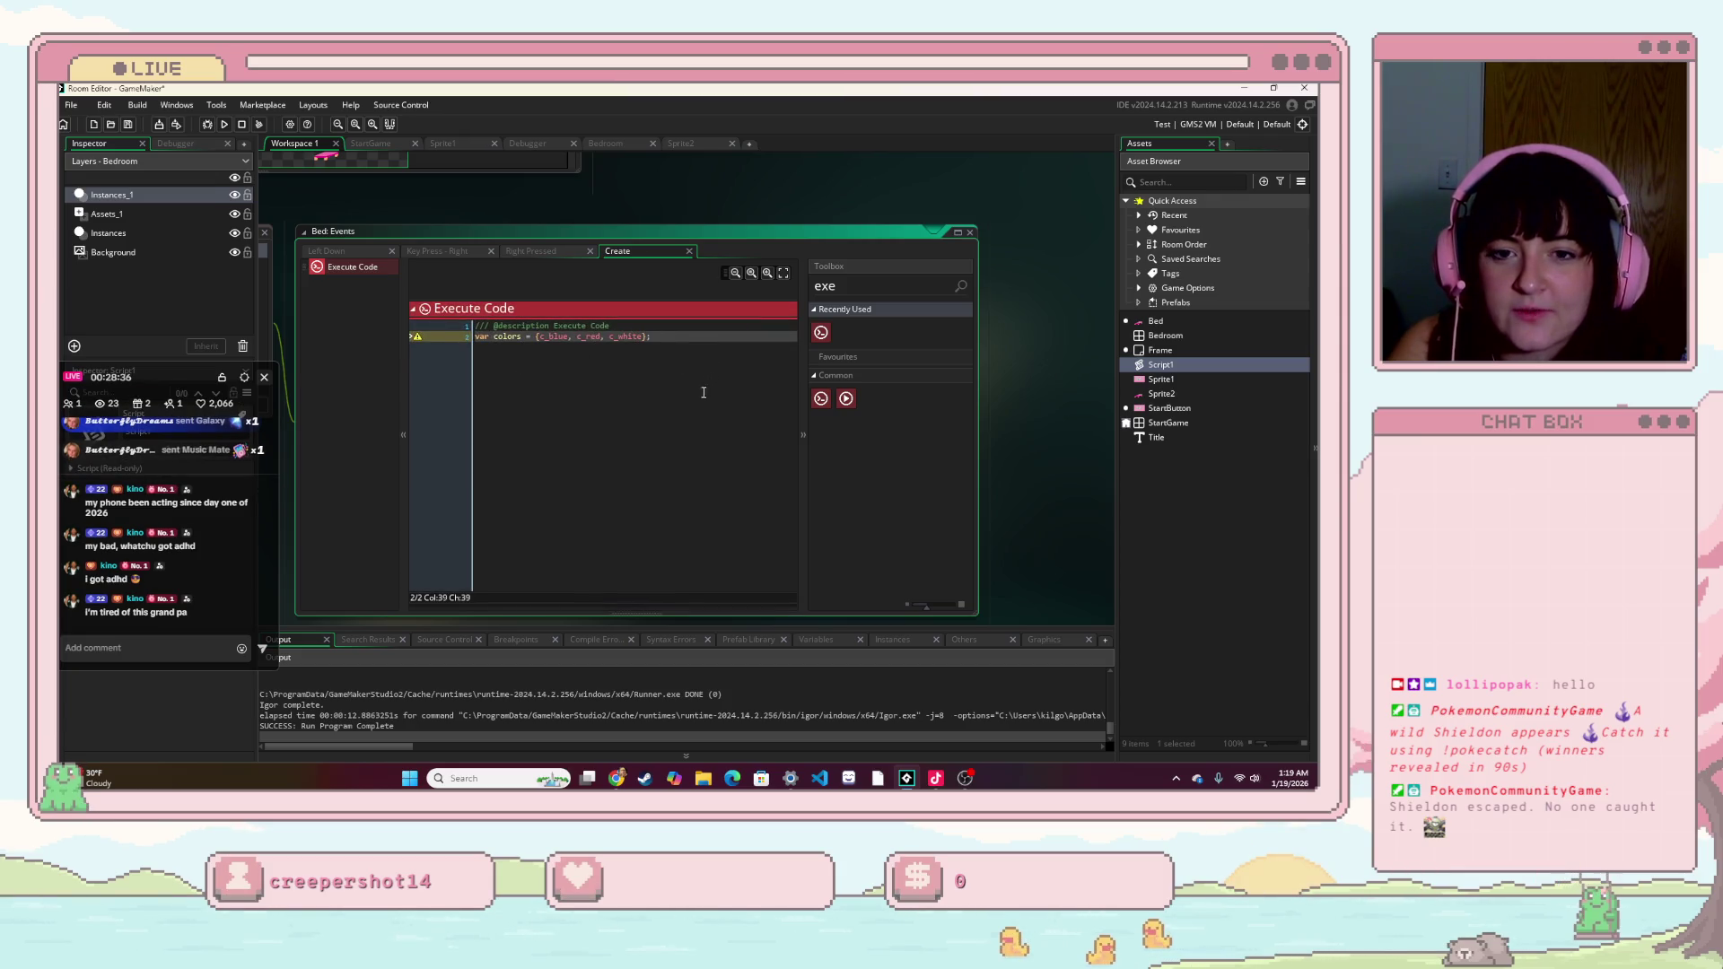
- Empty the Colour field of the Key Press - Right Set Instance Colour action
{"action": "left_click", "coordinate": [455, 254]}
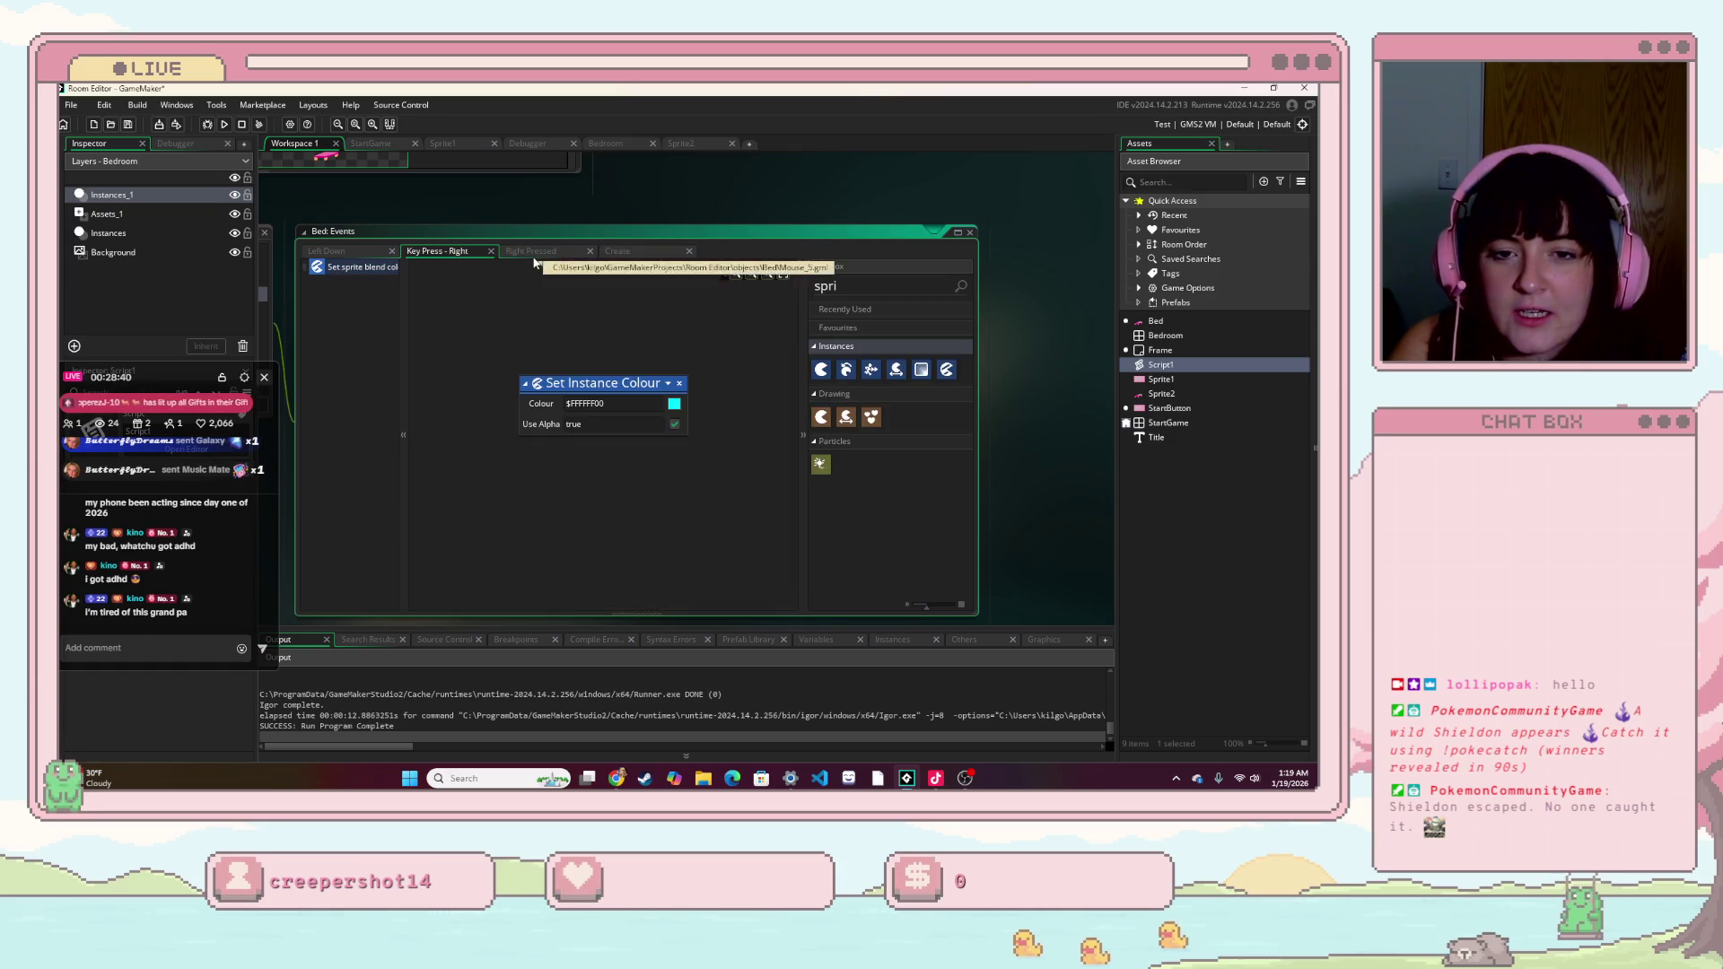
{"action": "left_click", "coordinate": [661, 402]}
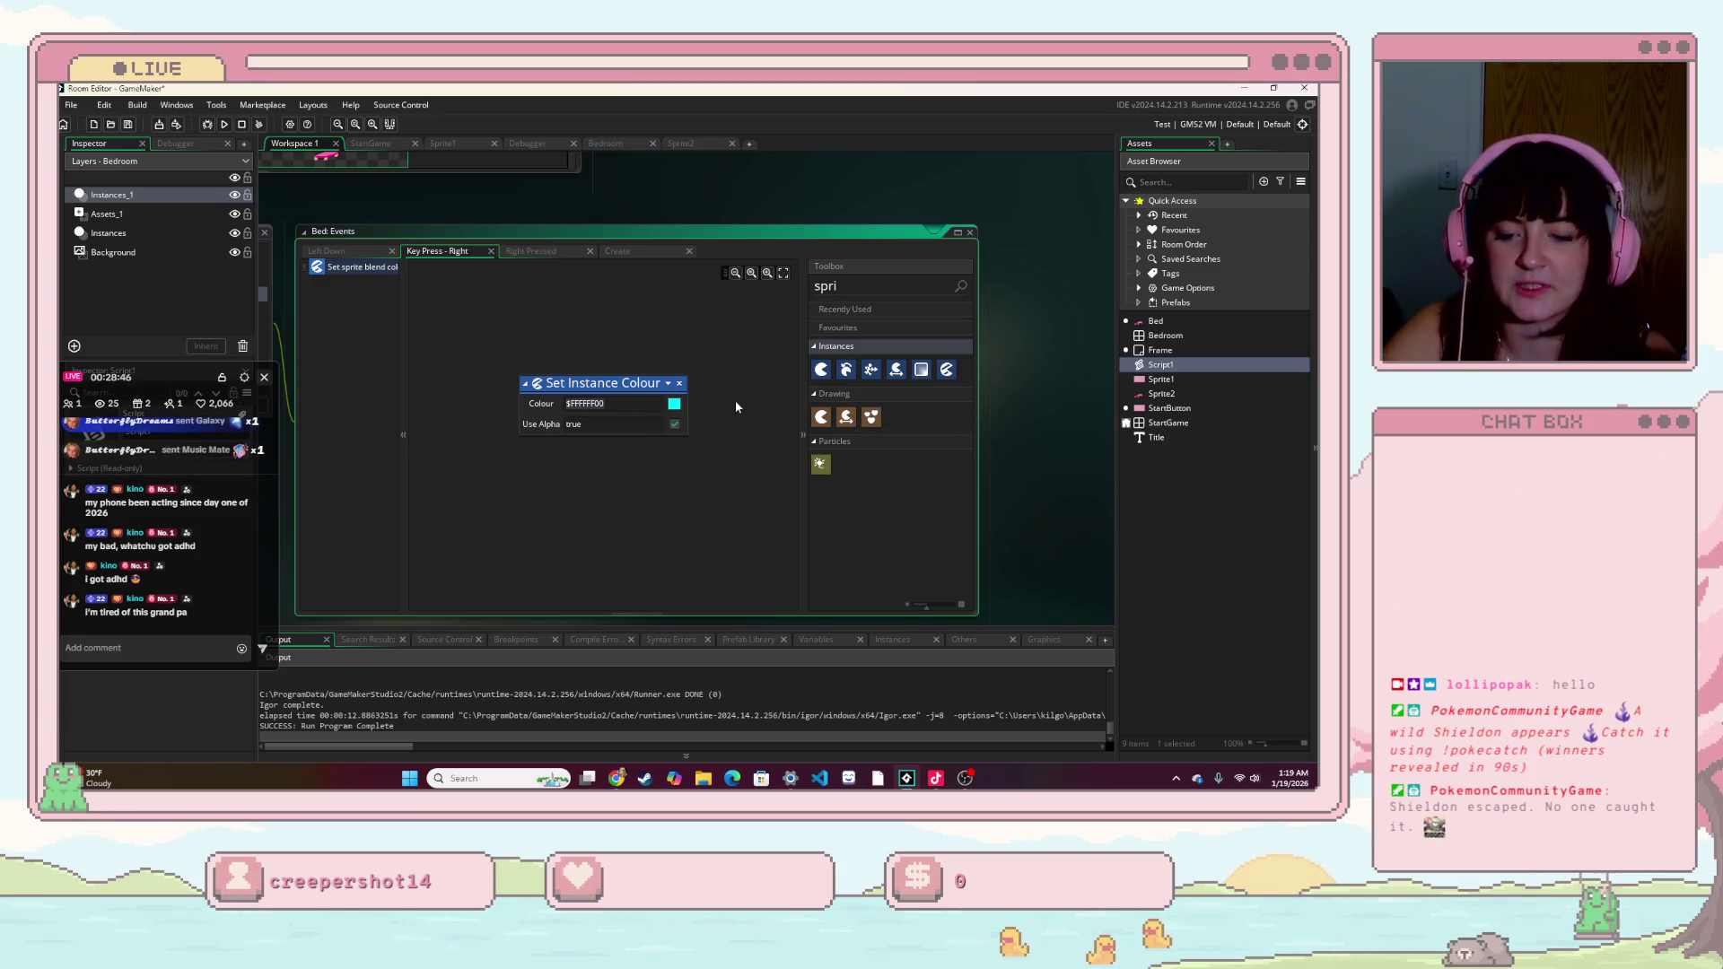
{"action": "type", "text": "get_i"}
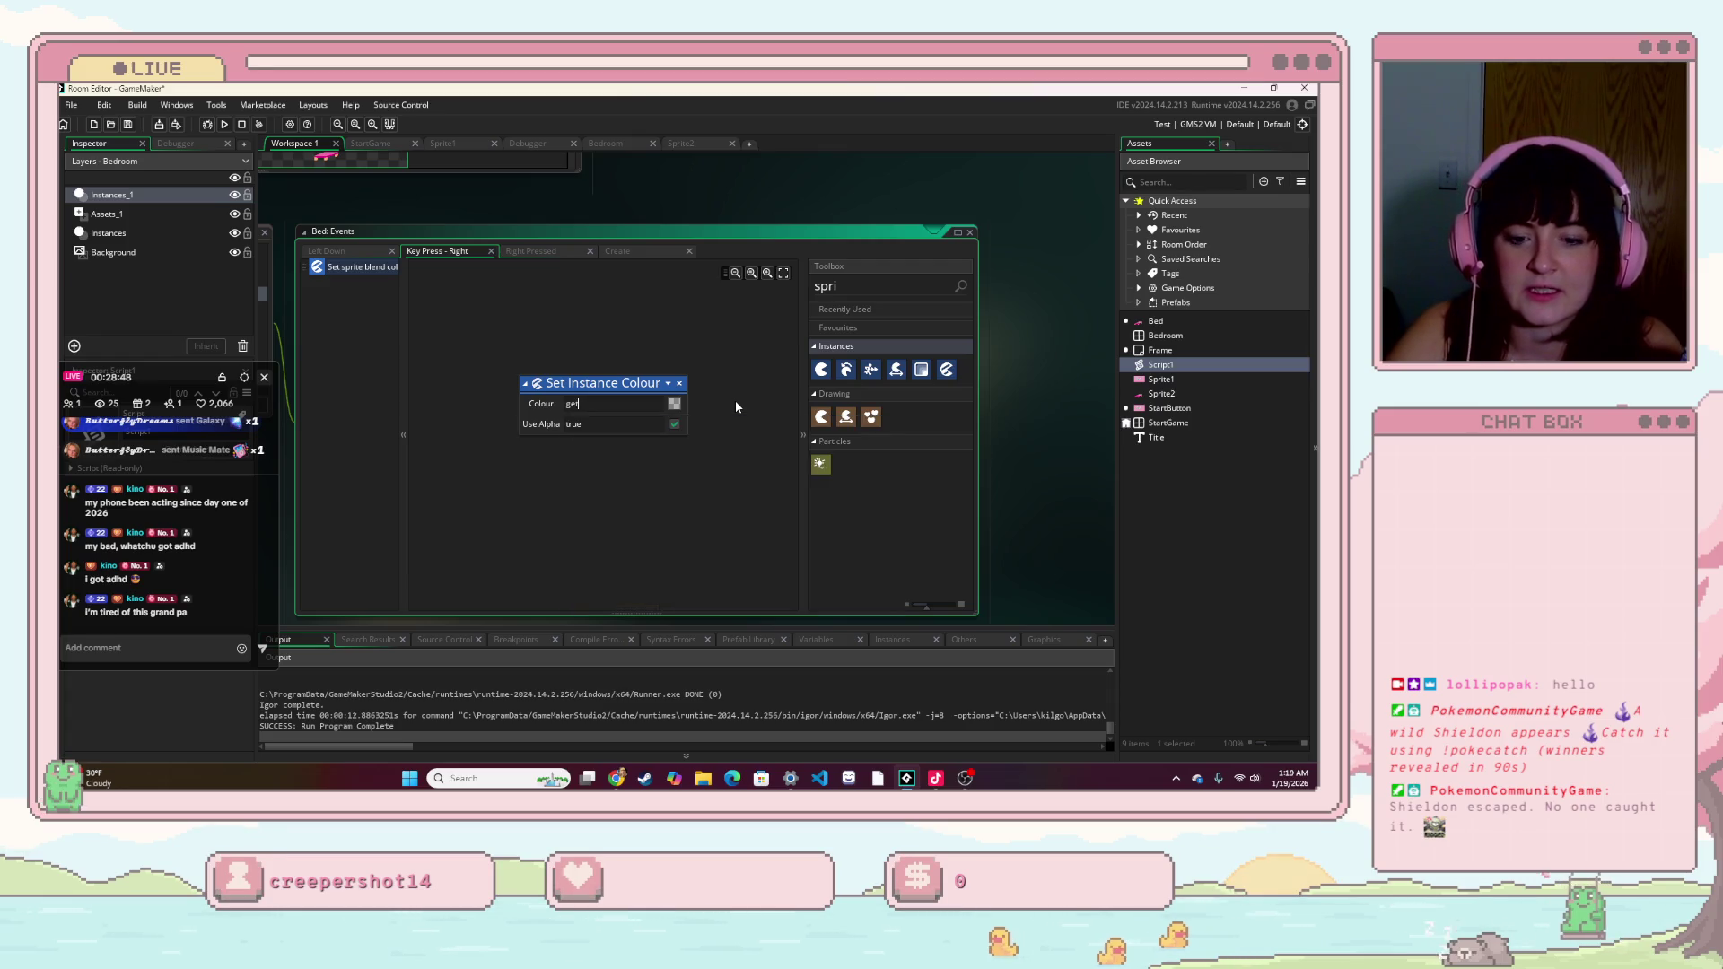
{"action": "type", "text": "nst"}
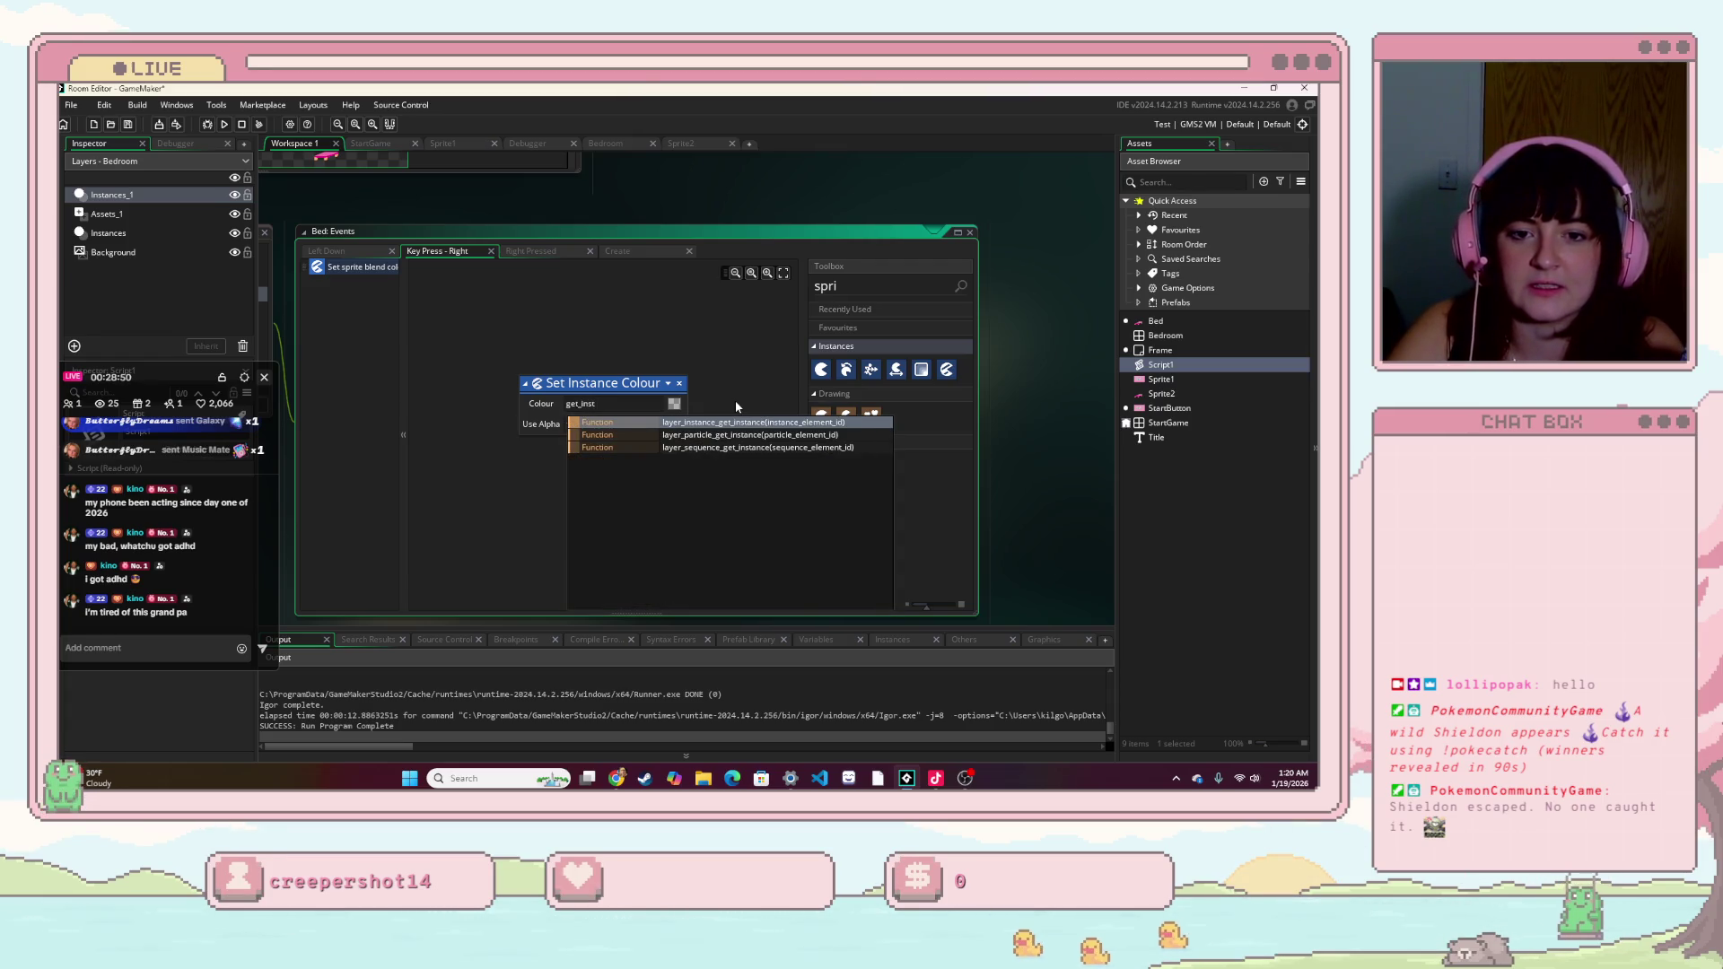
{"action": "key", "text": "BackSpace"}
{"action": "key", "text": "BackSpace"}
{"action": "key", "text": "BackSpace"}
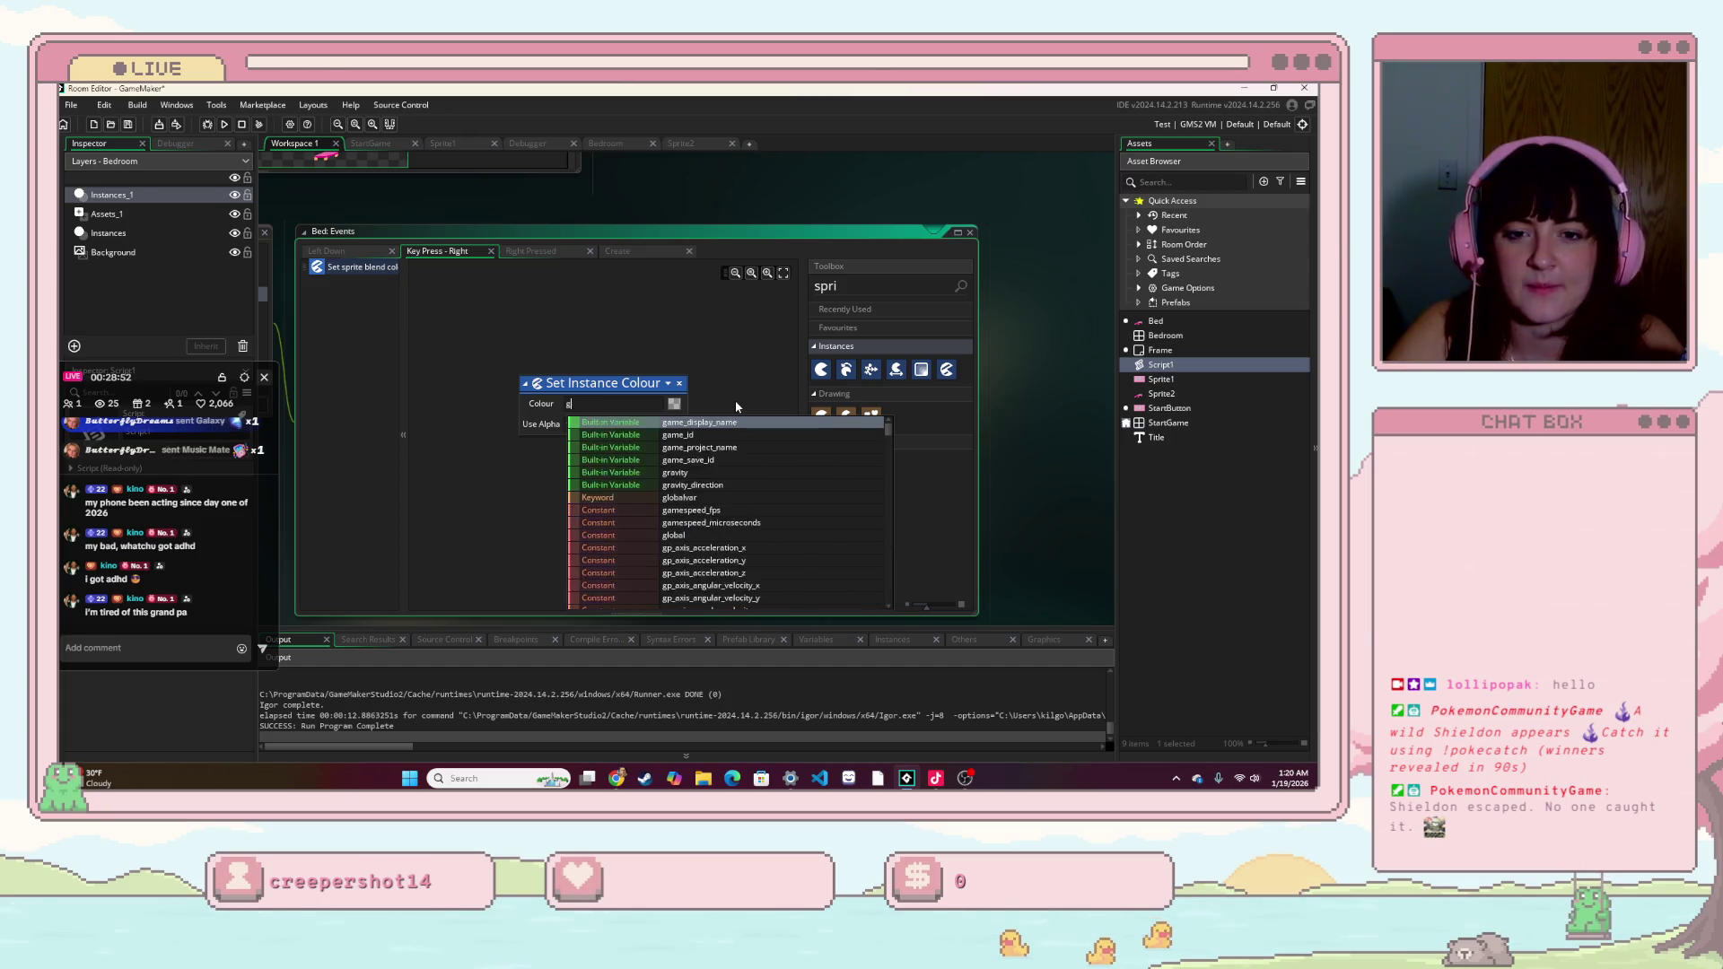
{"action": "key", "text": "BackSpace"}
{"action": "type", "text": "self"}
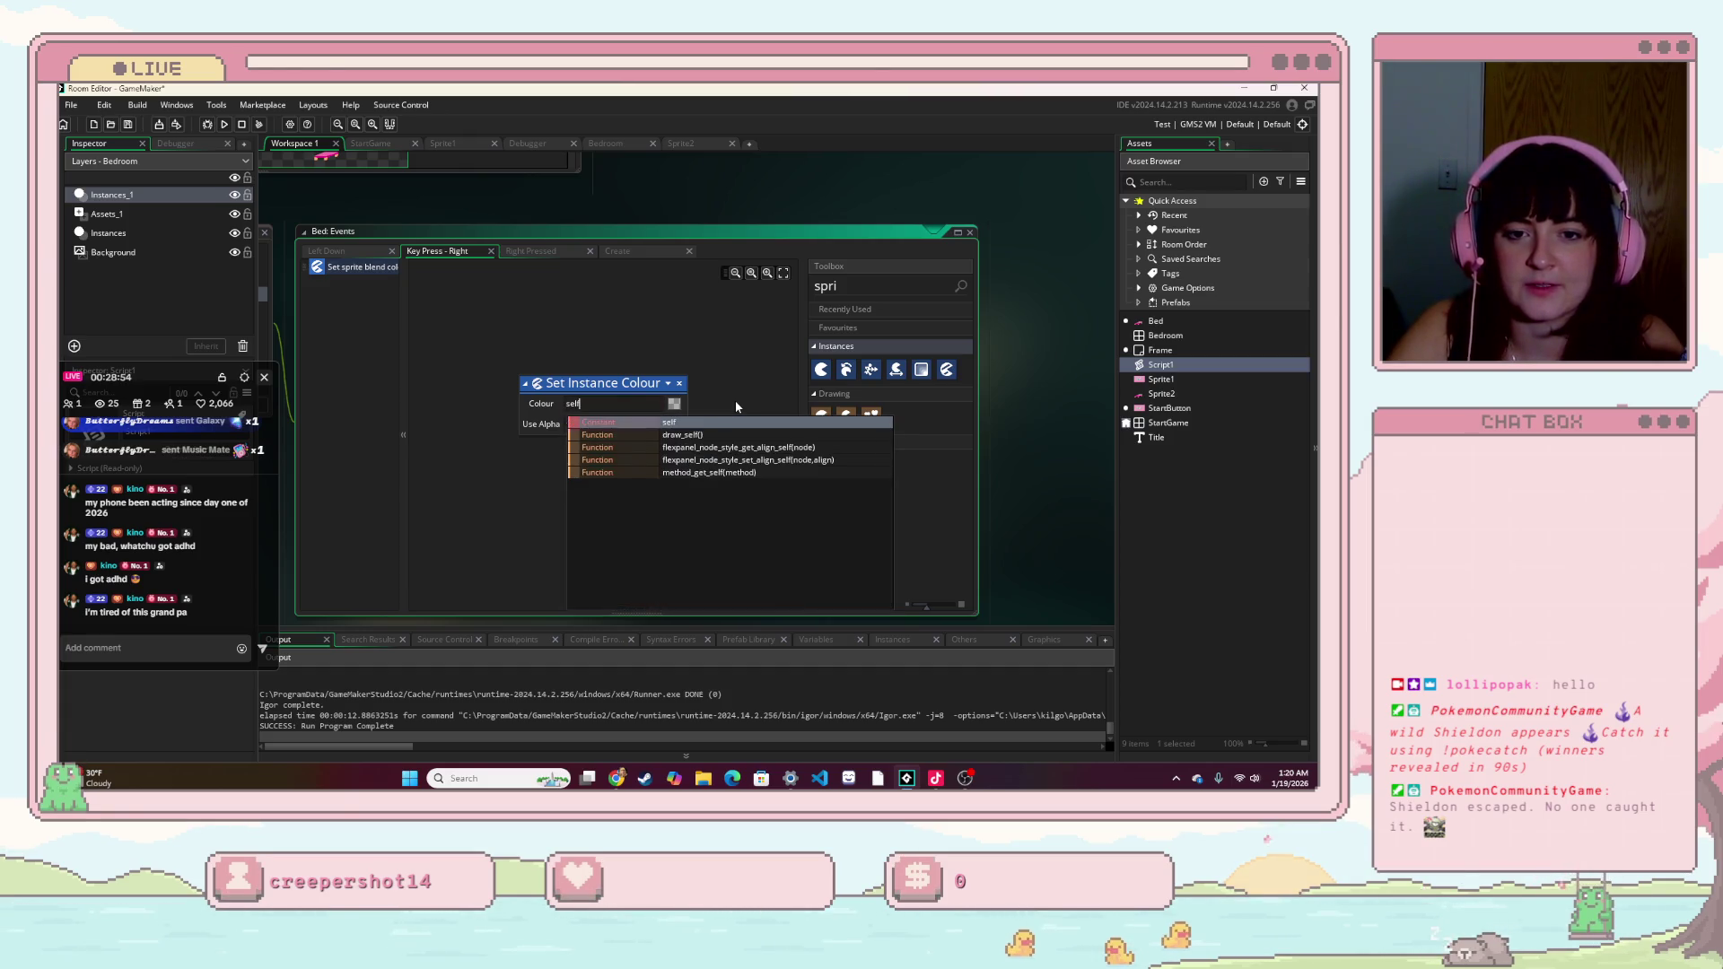
{"action": "type", "text": ".color"}
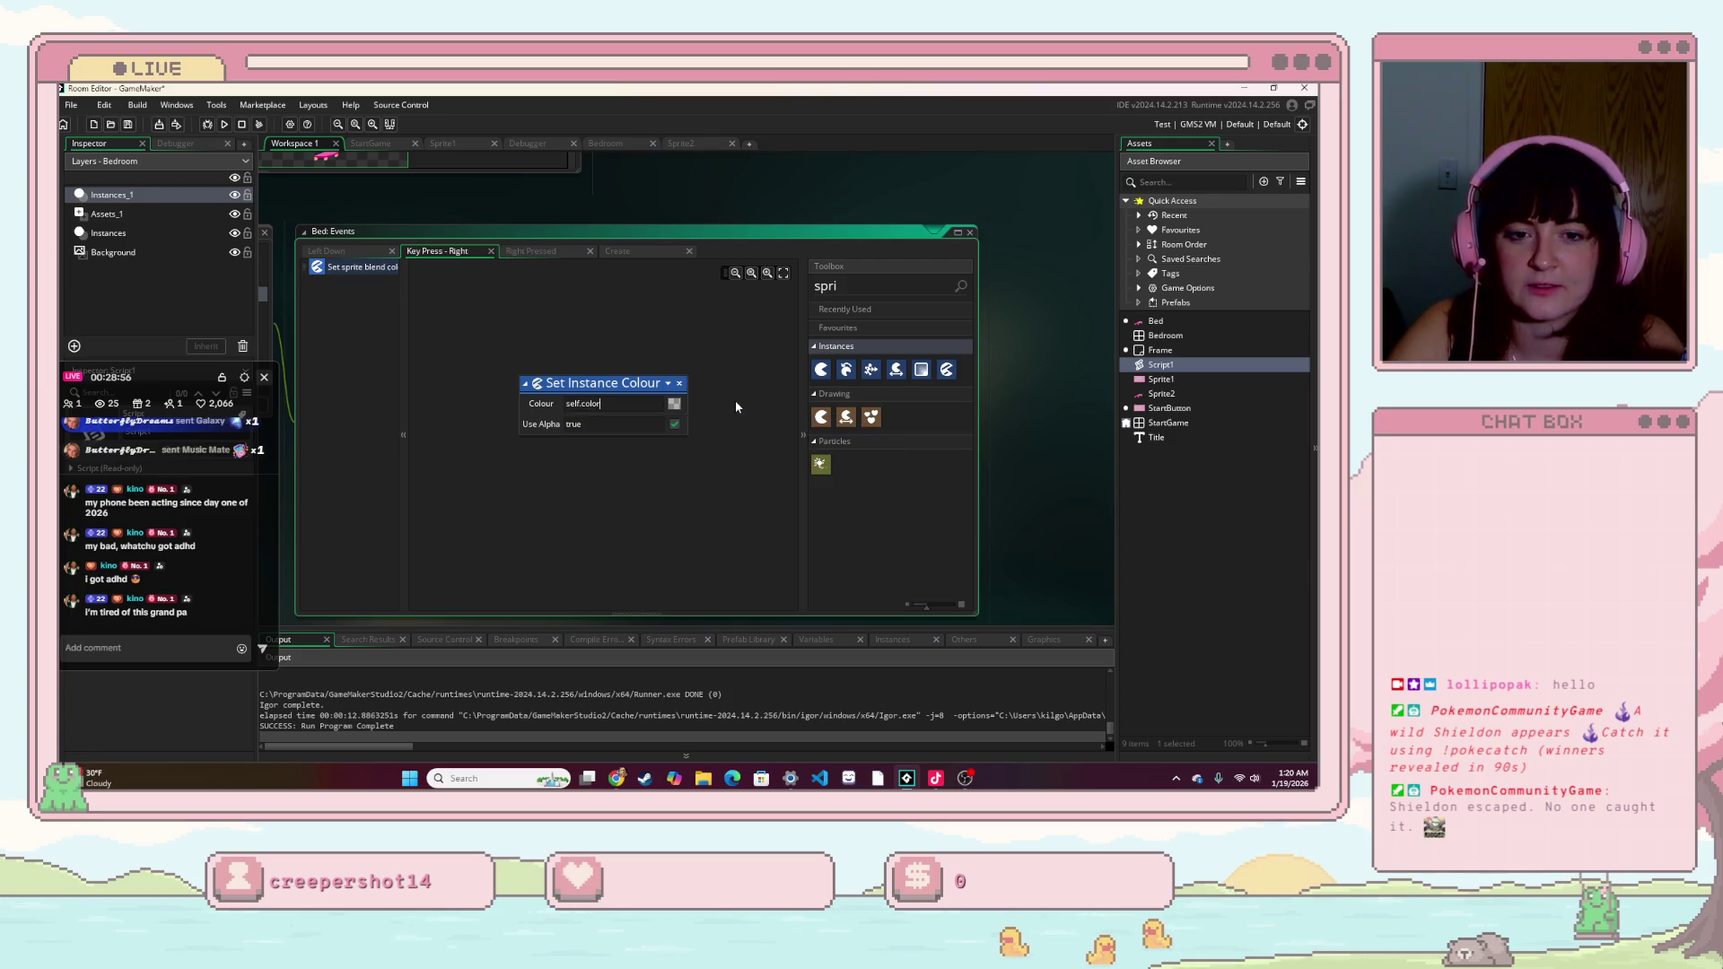
{"action": "key", "text": "BackSpace"}
{"action": "key", "text": "BackSpace"}
{"action": "key", "text": "BackSpace"}
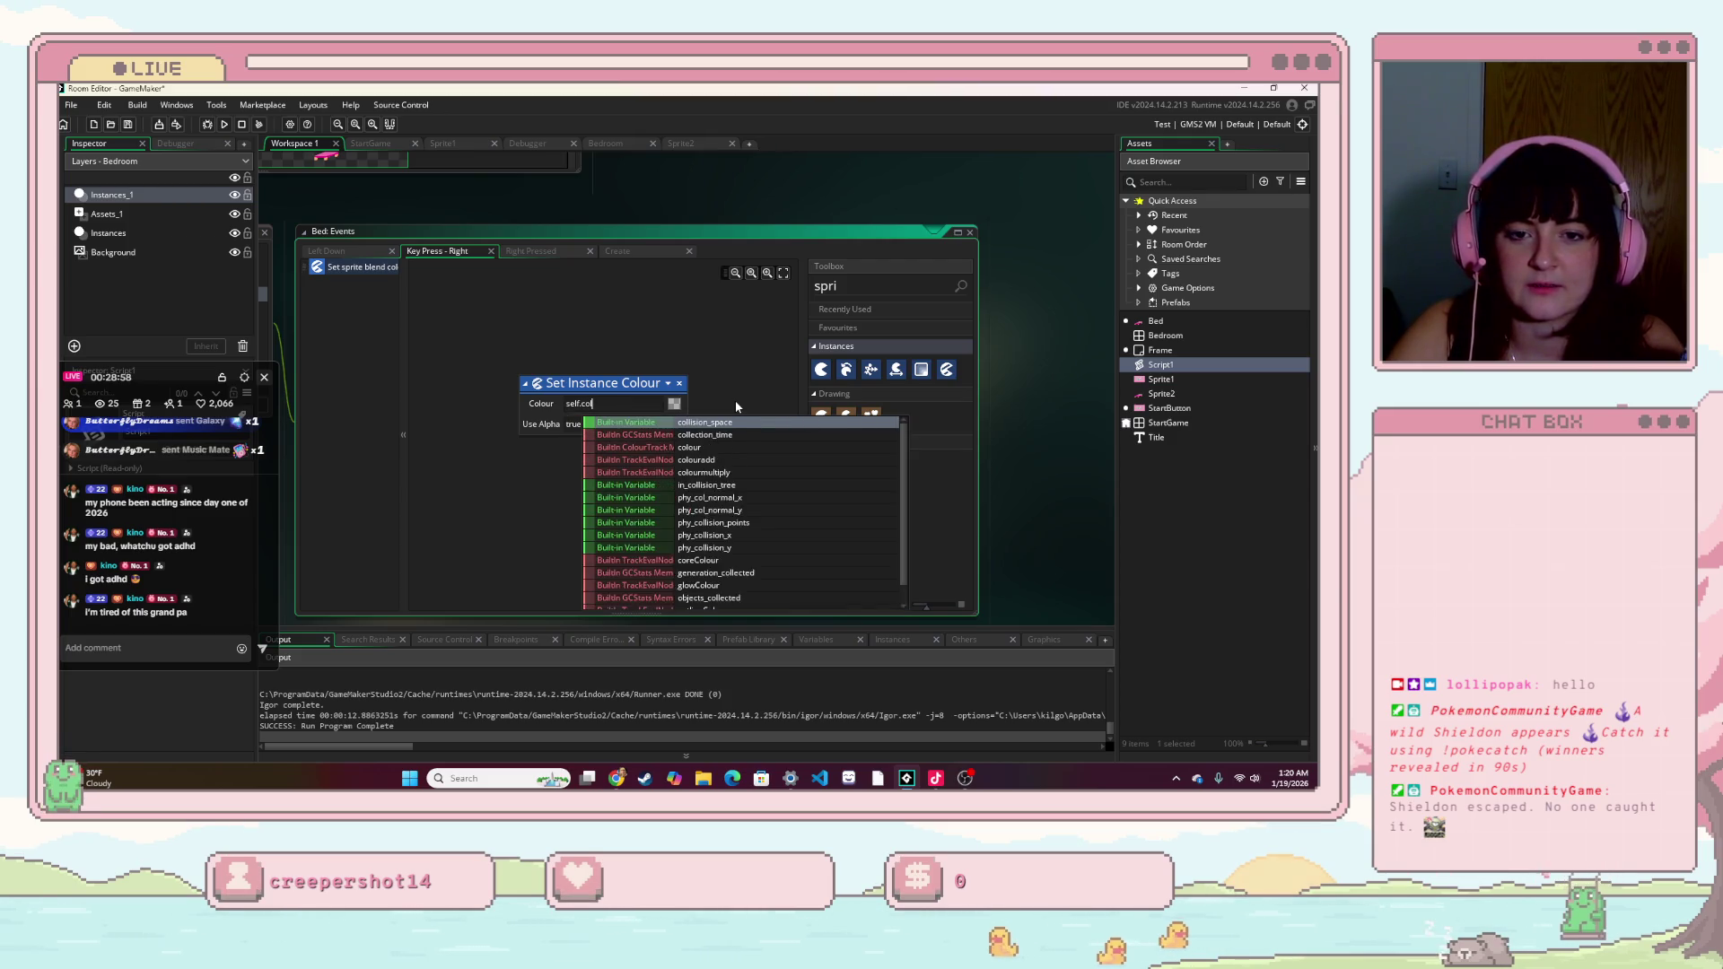
{"action": "key", "text": "BackSpace"}
{"action": "key", "text": "BackSpace"}
{"action": "type", "text": "colors"}
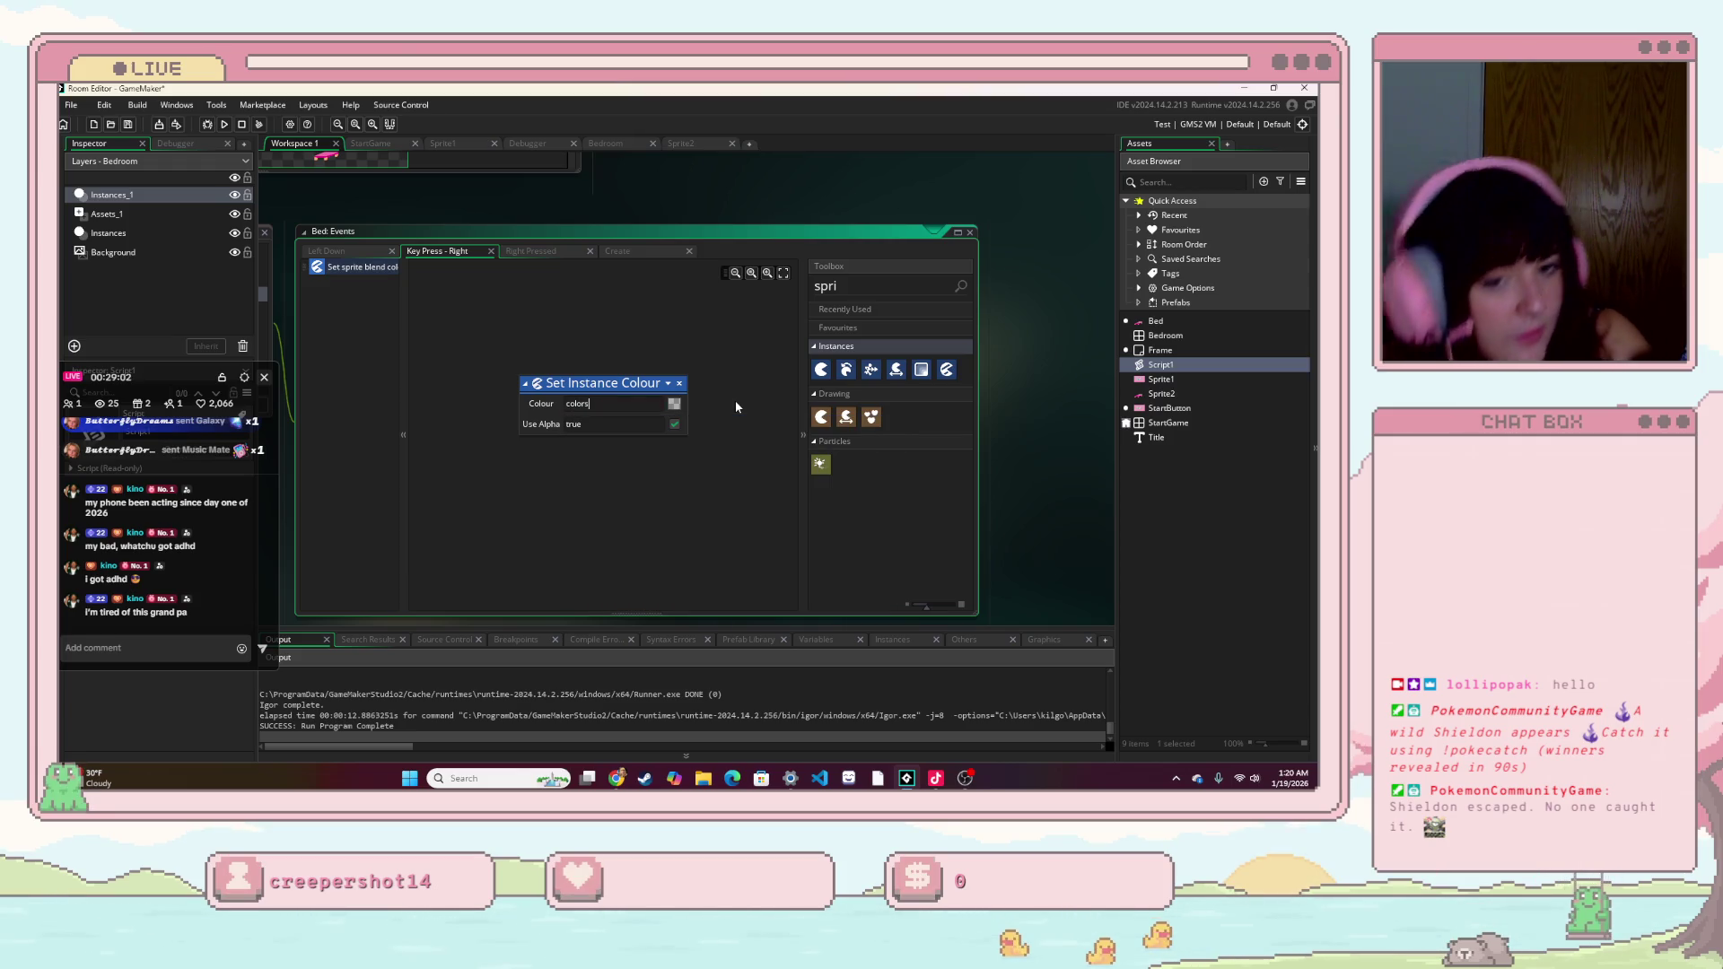
{"action": "key", "text": "BackSpace"}
{"action": "key", "text": "BackSpace"}
{"action": "key", "text": "BackSpace"}
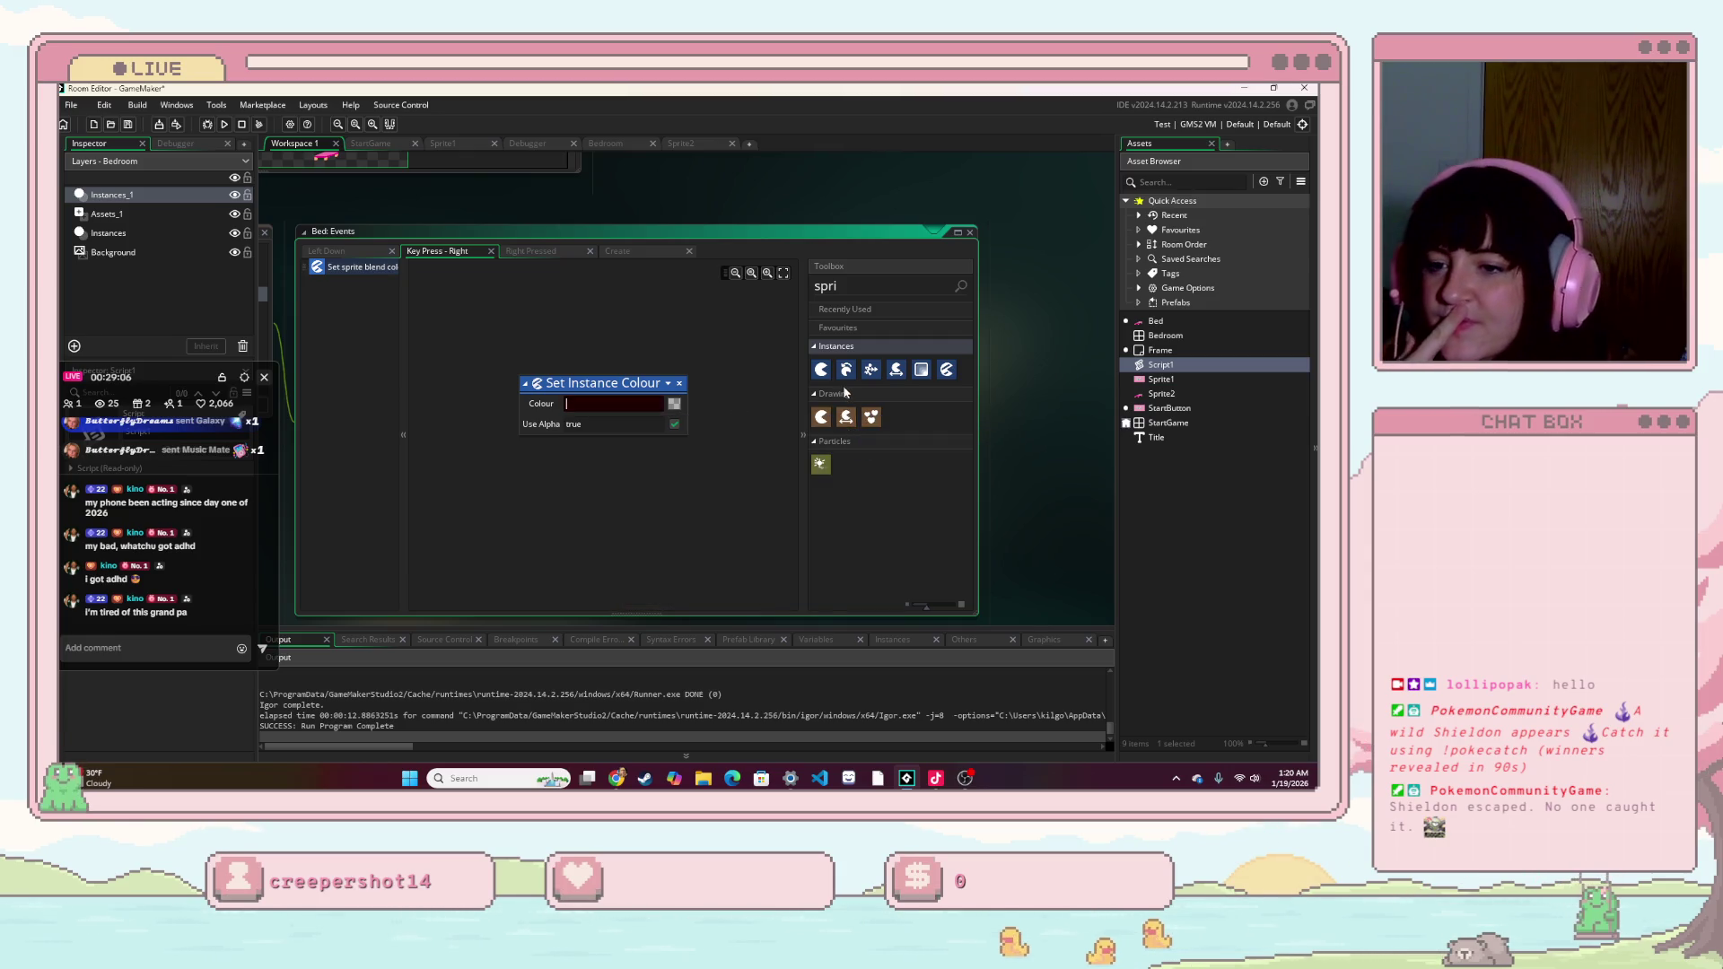
- Pan the workspace back to the Bed events and reopen the Create event's colors code
{"action": "right_click", "coordinate": [991, 314]}
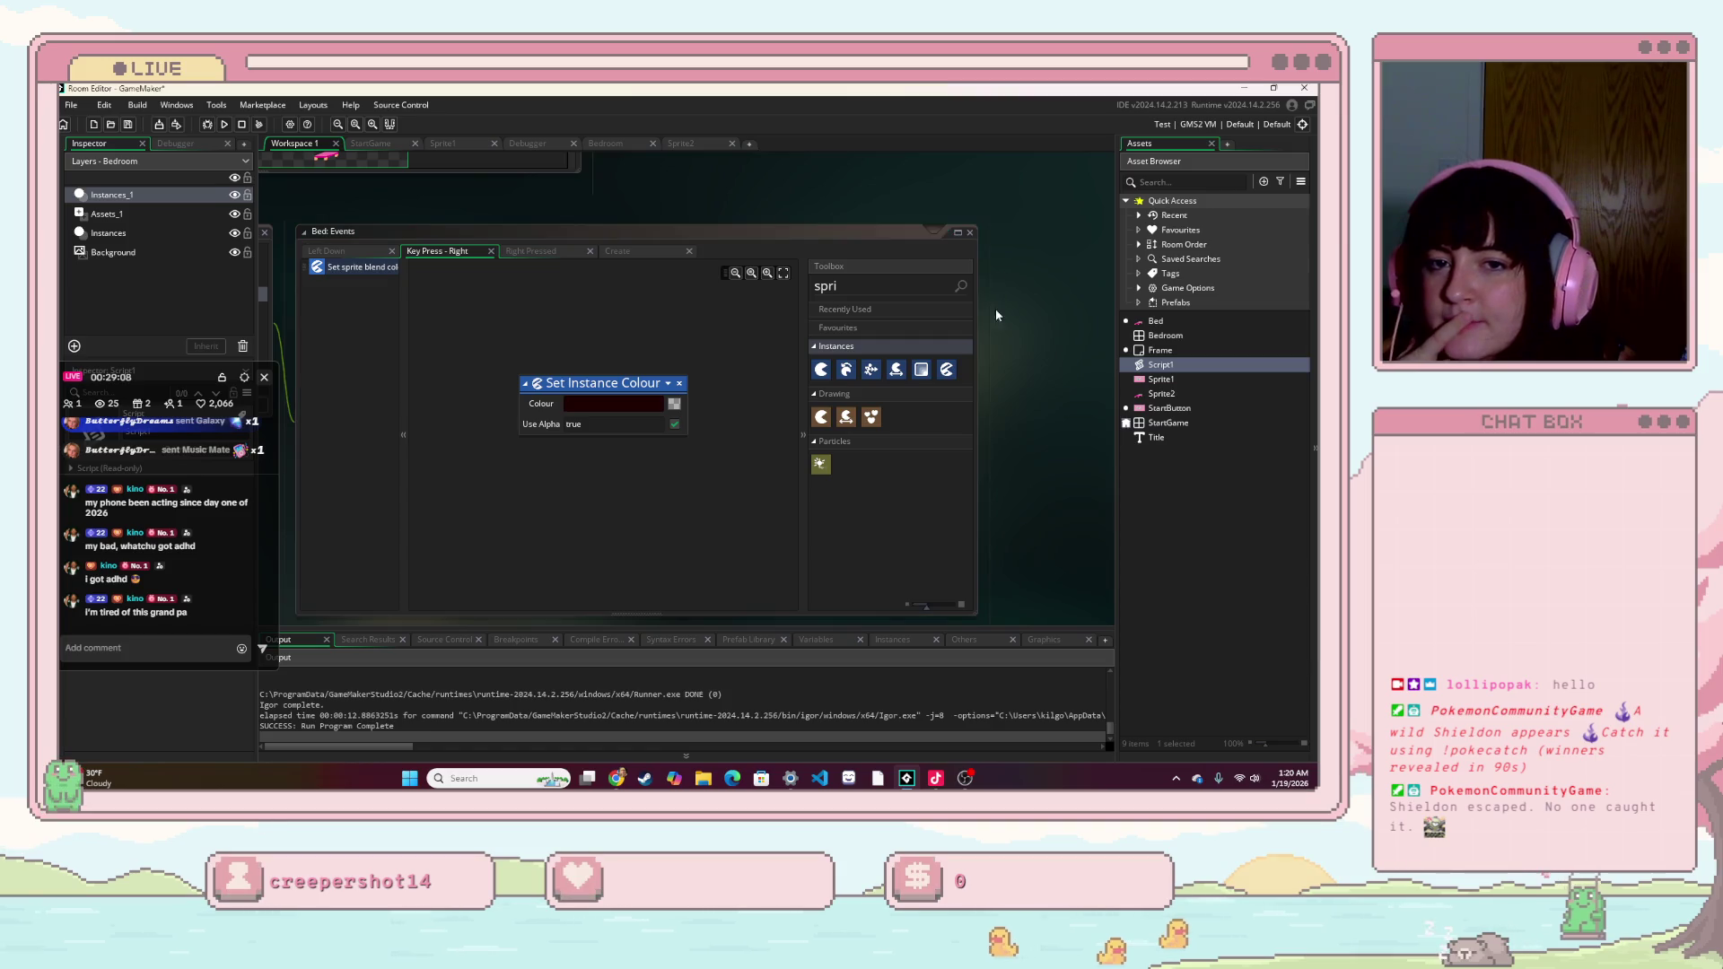
{"action": "left_click", "coordinate": [1048, 445]}
{"action": "left_click_drag", "start_coordinate": [982, 429], "coordinate": [867, 458]}
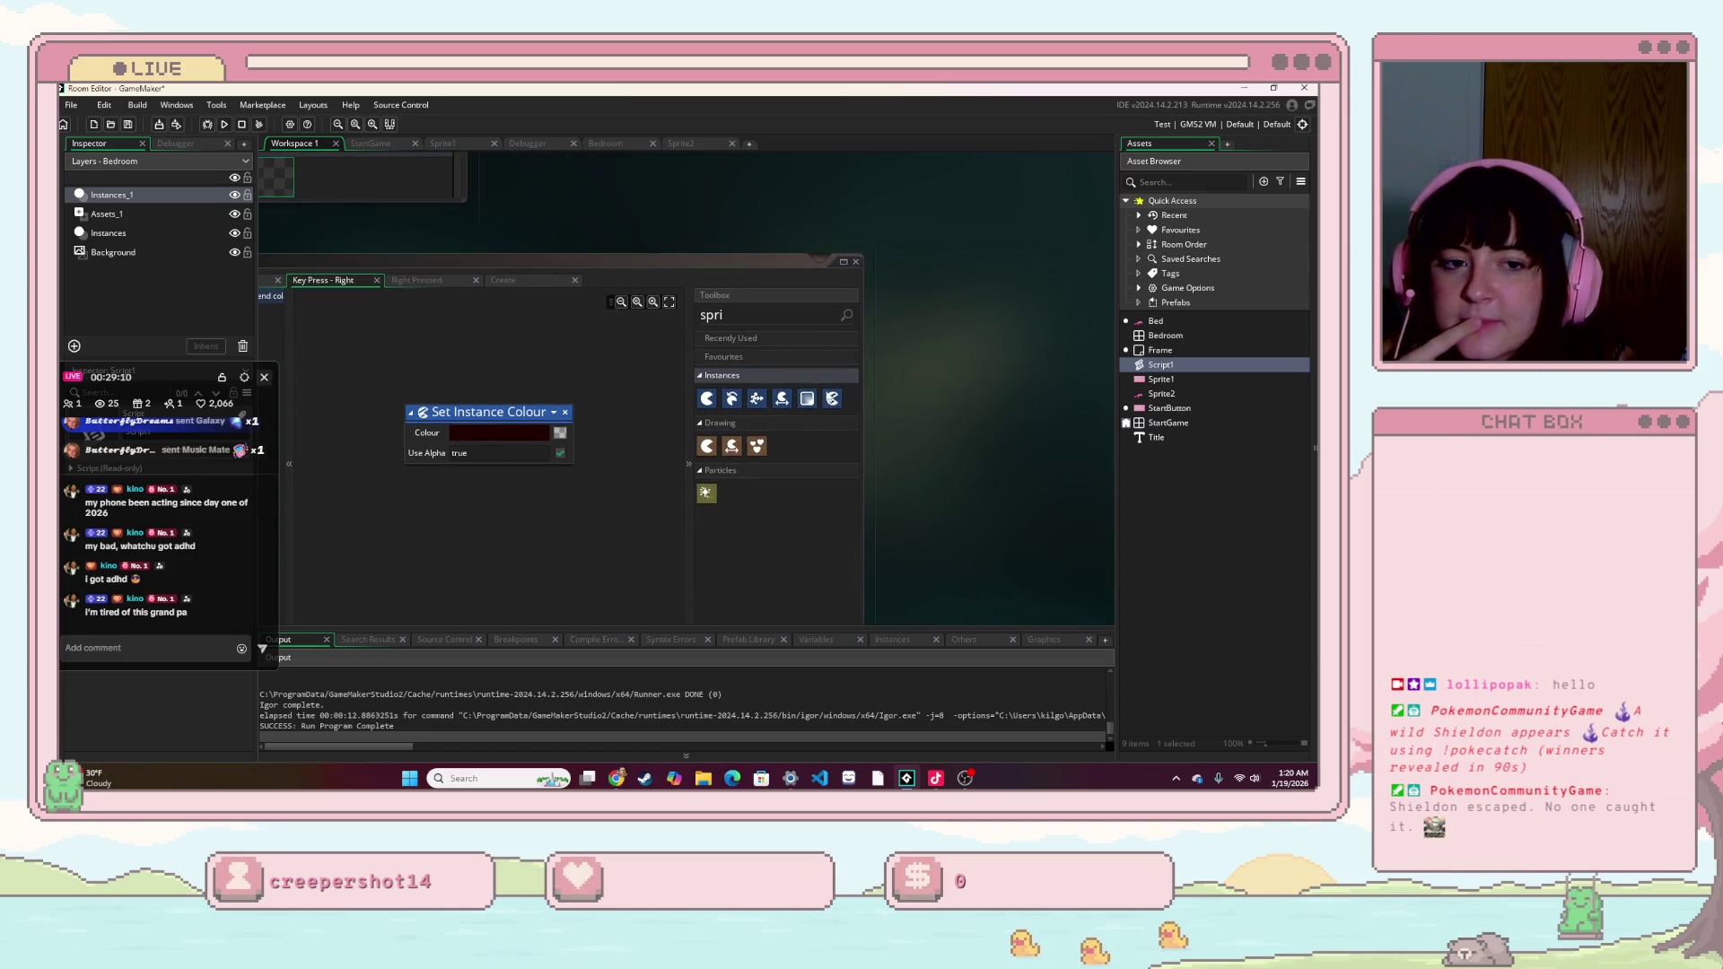
{"action": "left_click_drag", "start_coordinate": [967, 426], "coordinate": [989, 455]}
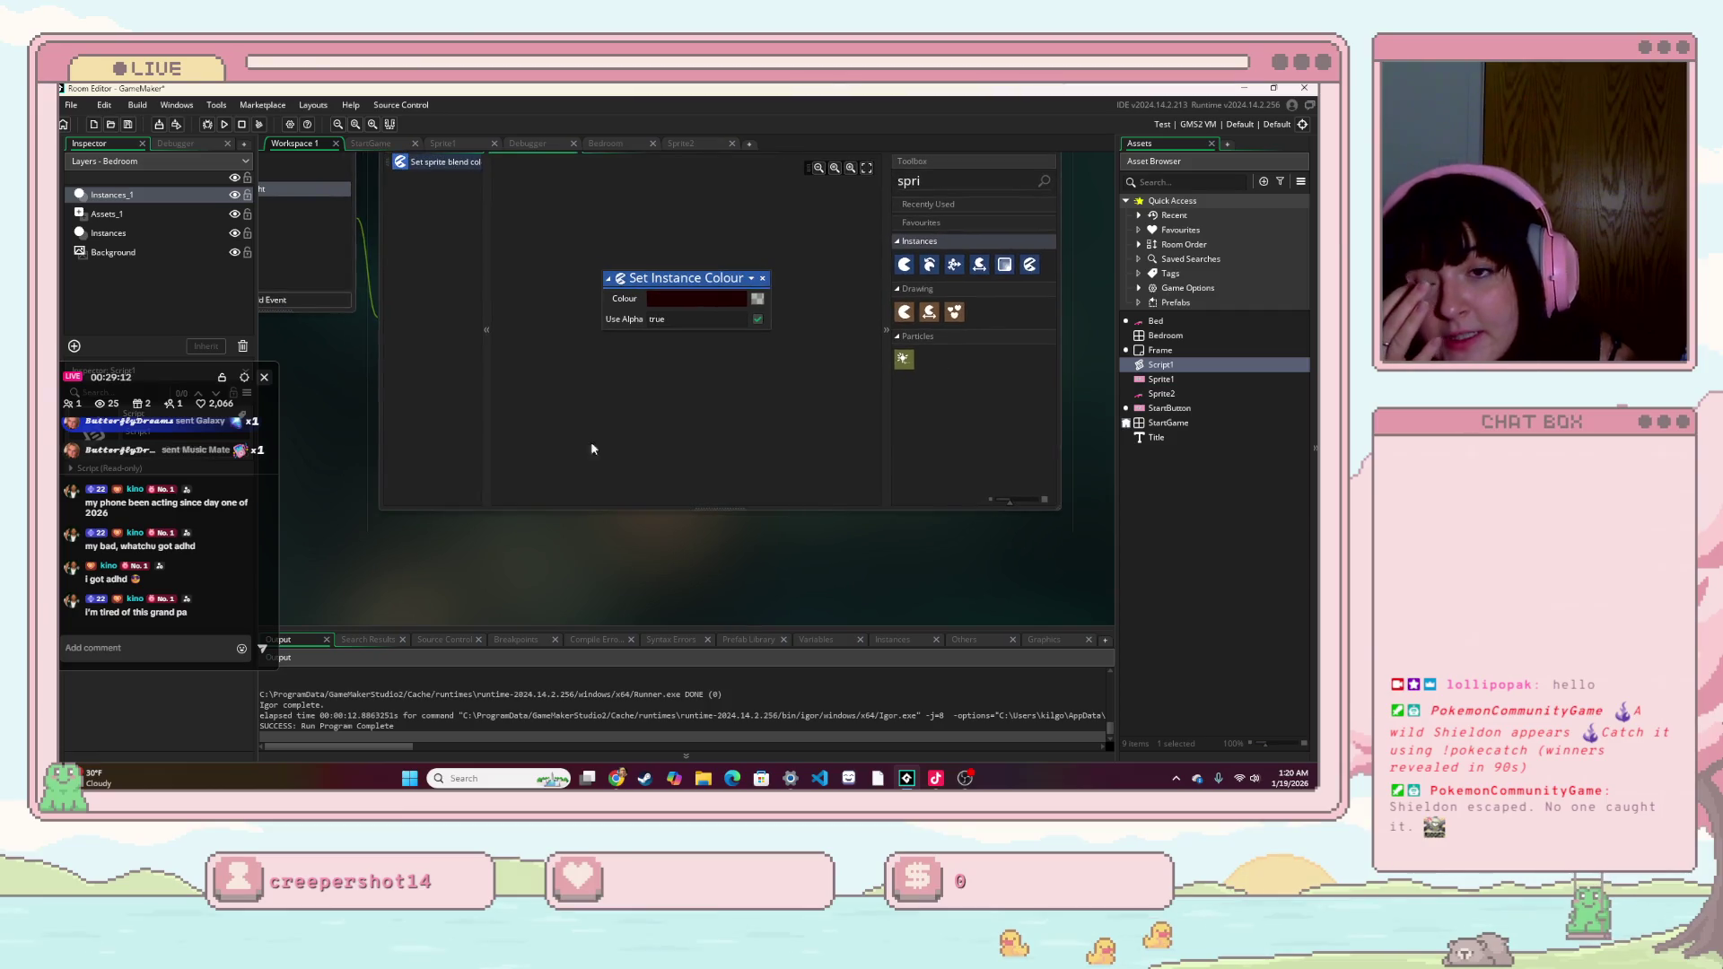
{"action": "left_click_drag", "start_coordinate": [335, 427], "coordinate": [782, 536]}
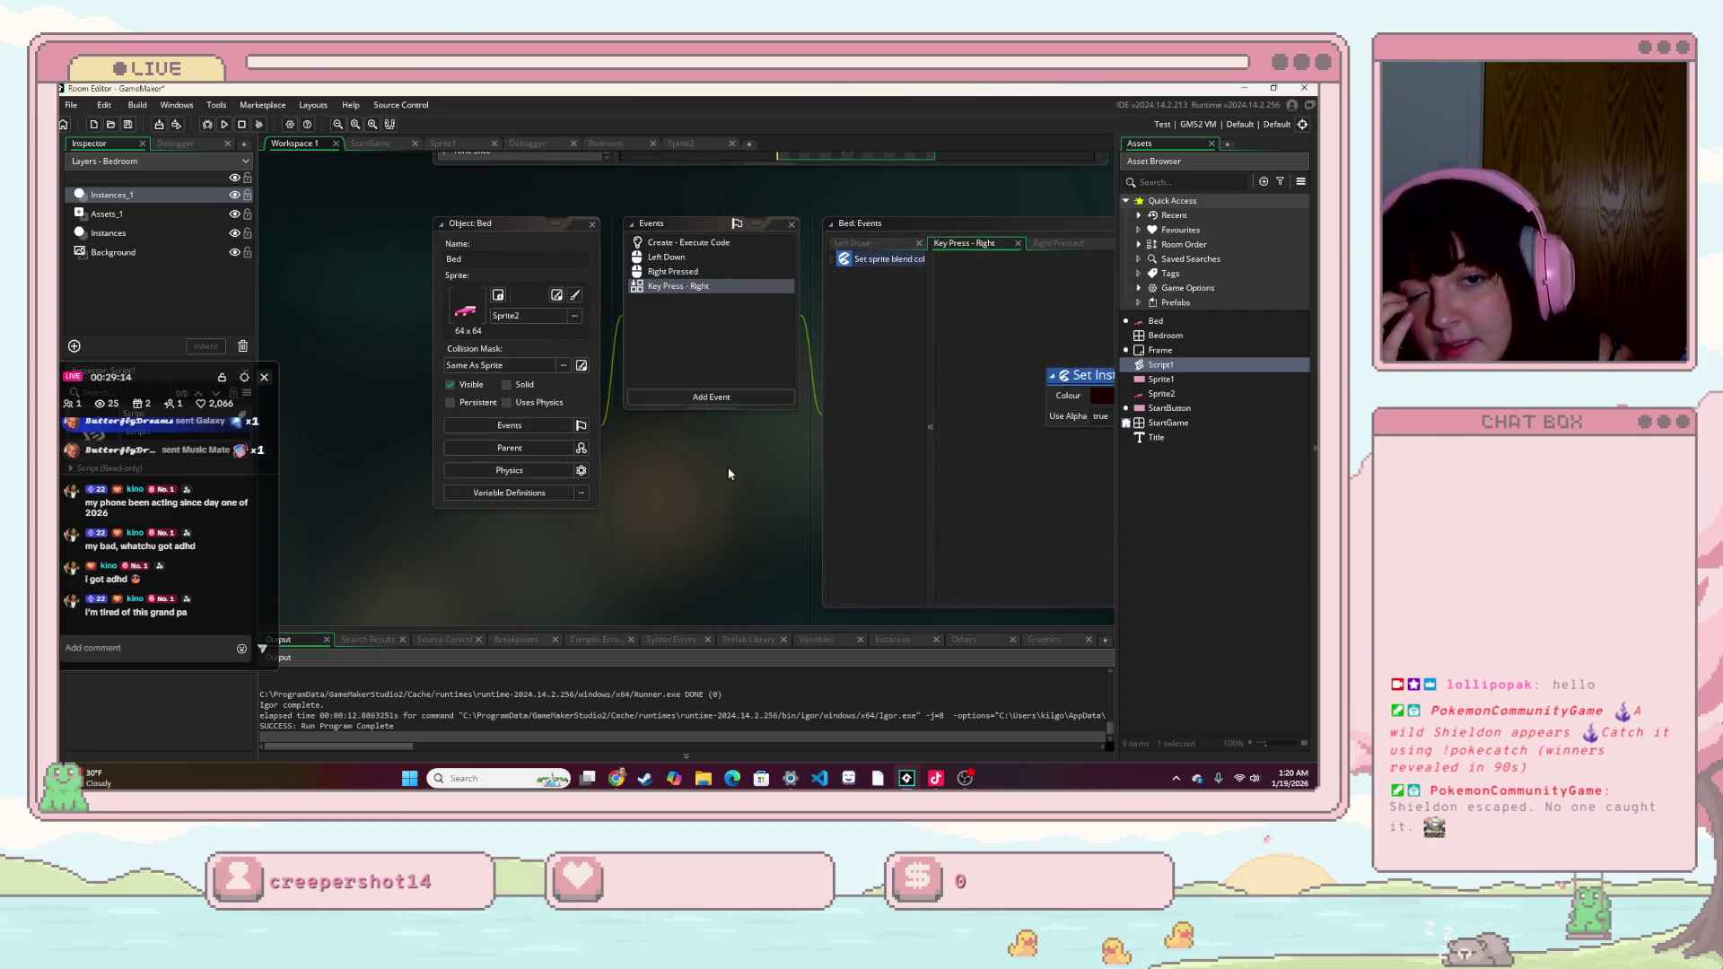
{"action": "left_click_drag", "start_coordinate": [728, 477], "coordinate": [432, 467]}
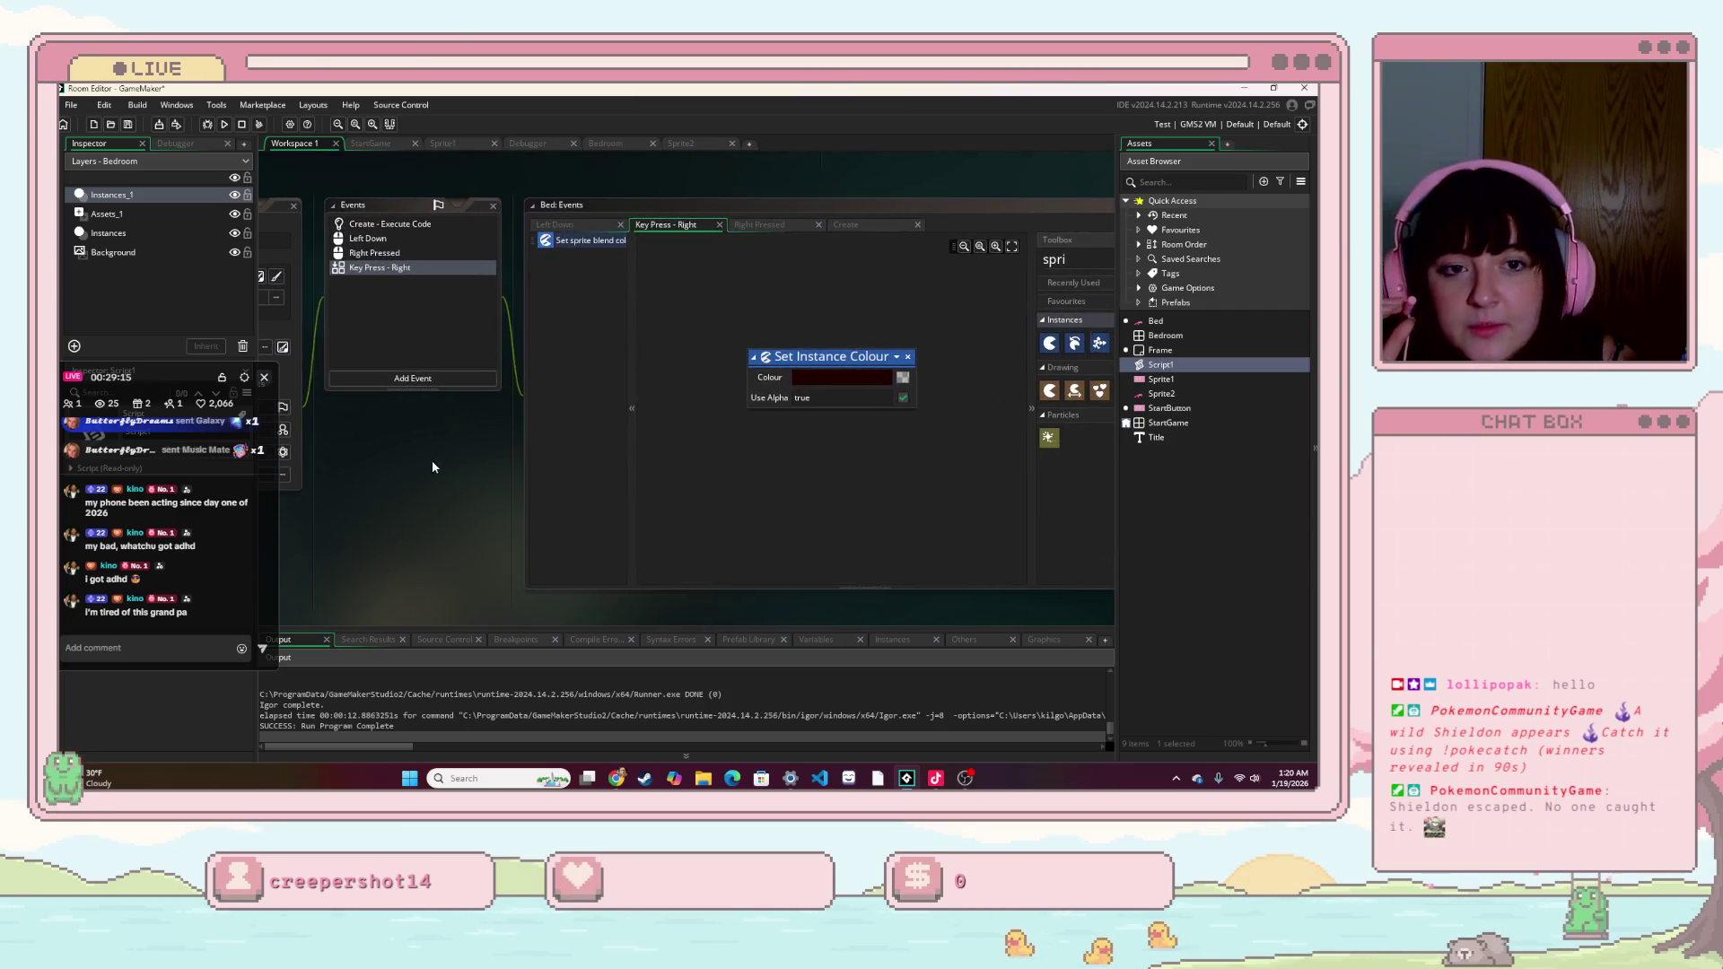
{"action": "left_click", "coordinate": [876, 229]}
{"action": "left_click", "coordinate": [882, 347]}
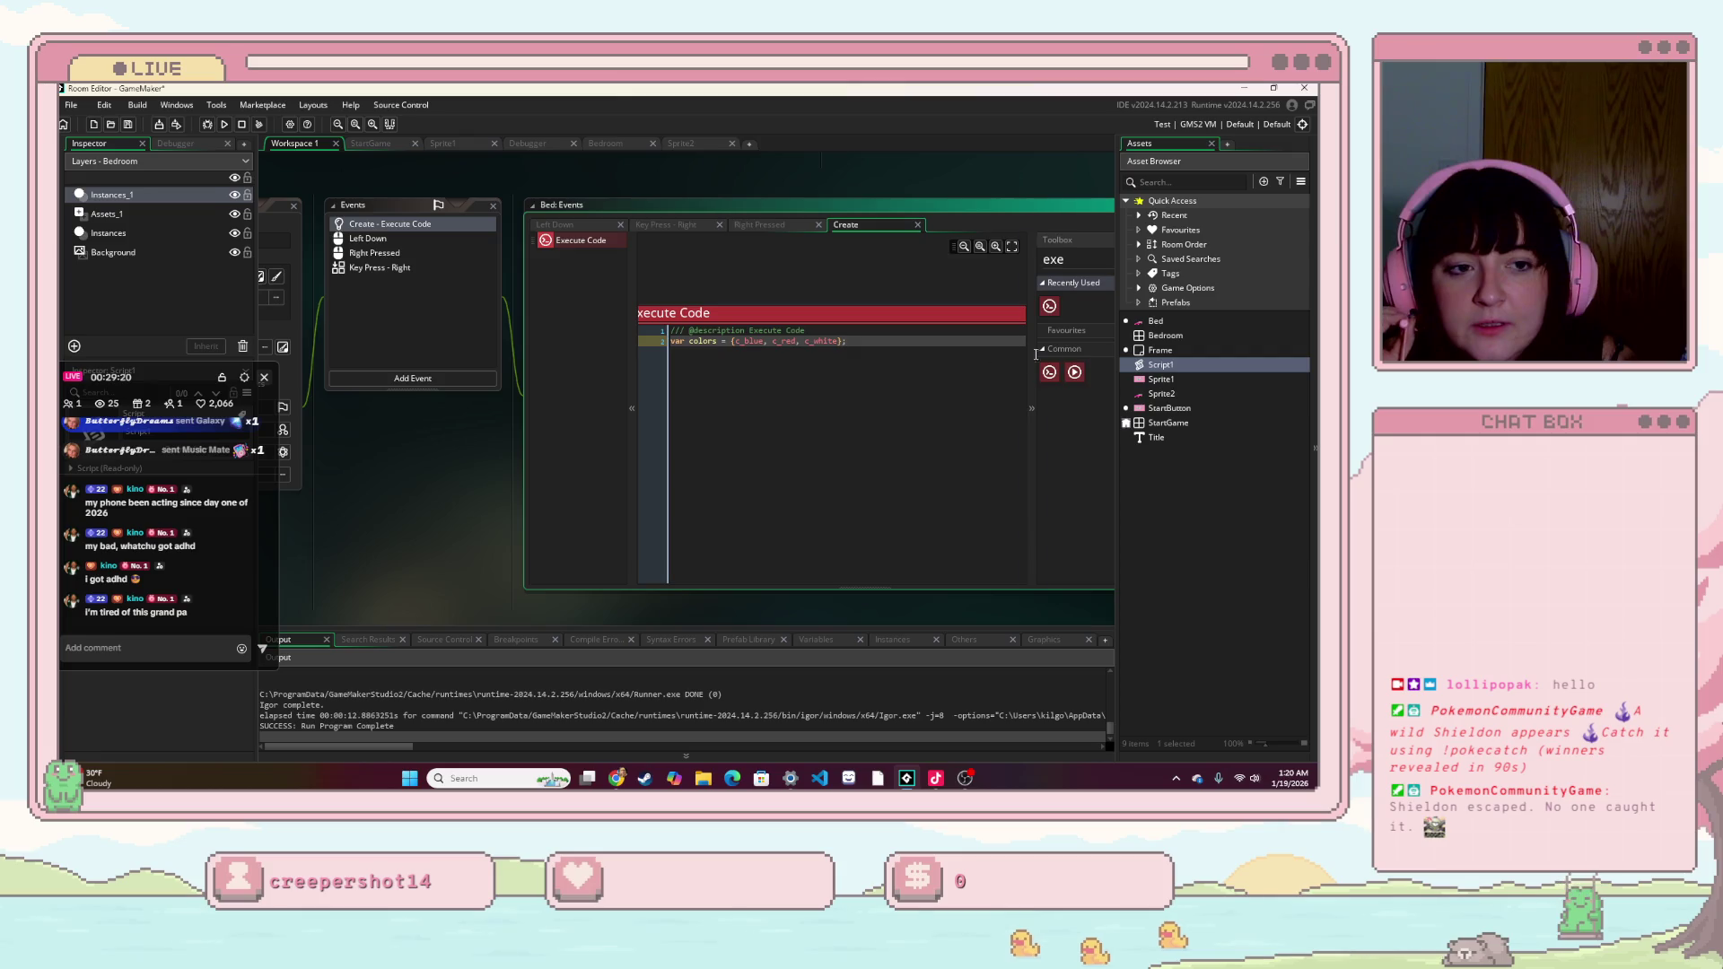
- Delete var from line 2, leaving colors = [c_blue, c_red, c_white];
{"action": "double_click", "coordinate": [676, 341]}
{"action": "key", "text": "BackSpace"}
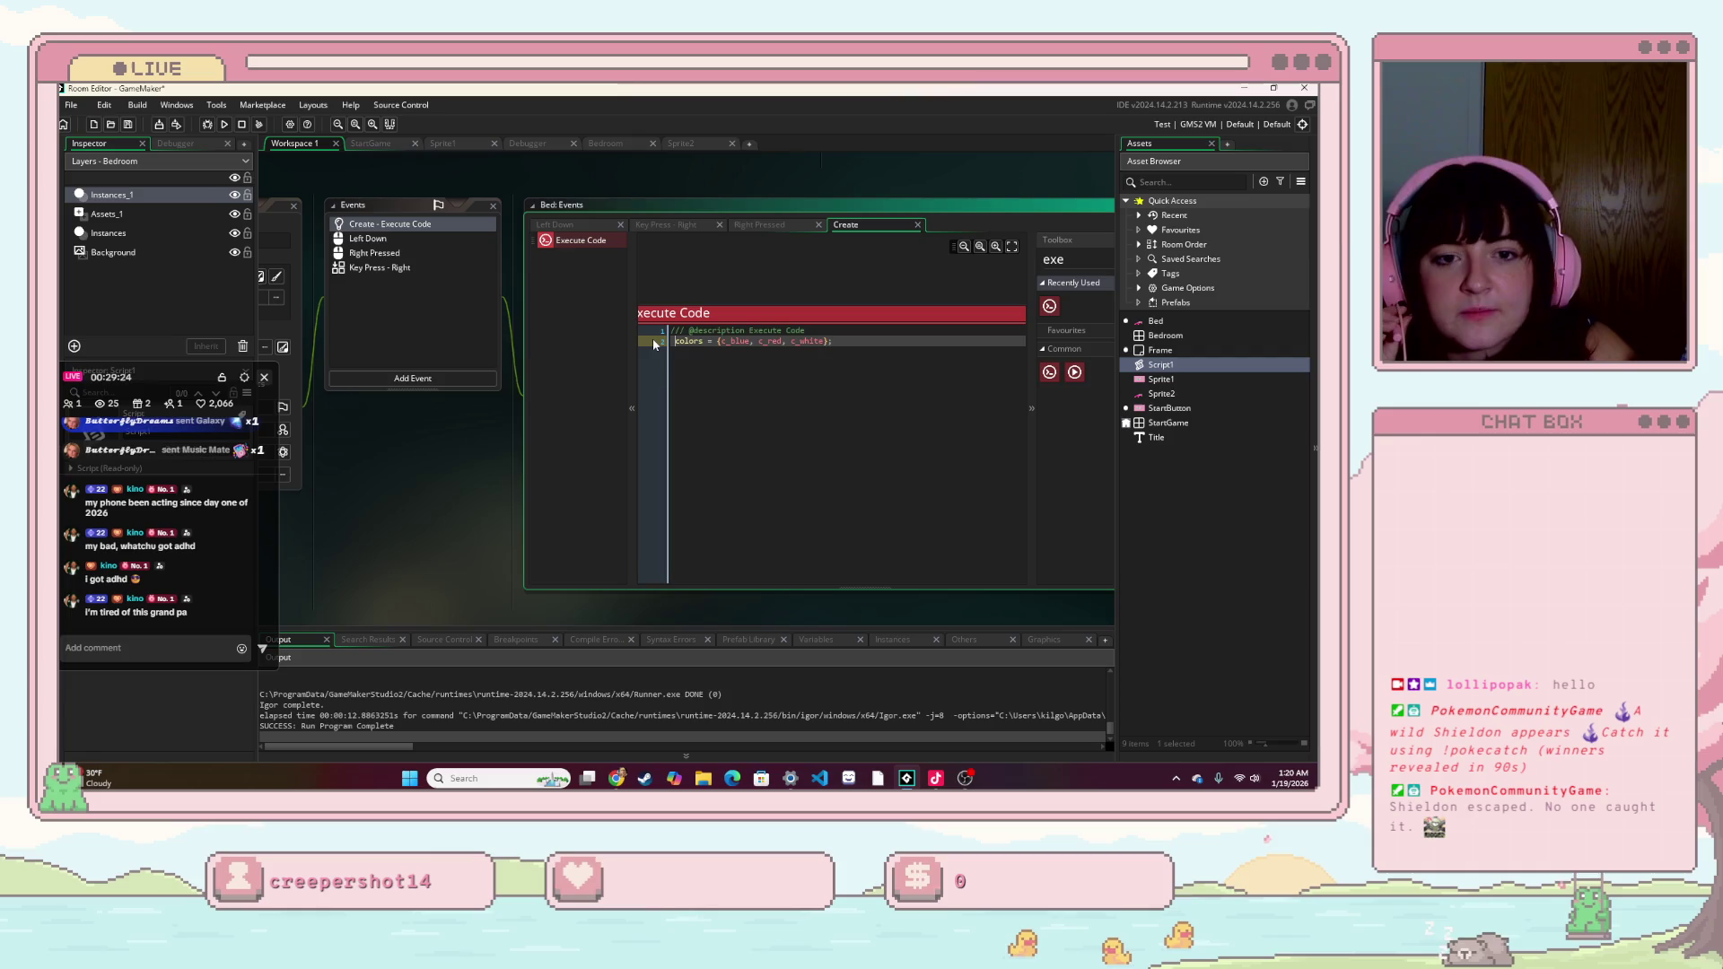
{"action": "left_click", "coordinate": [737, 341]}
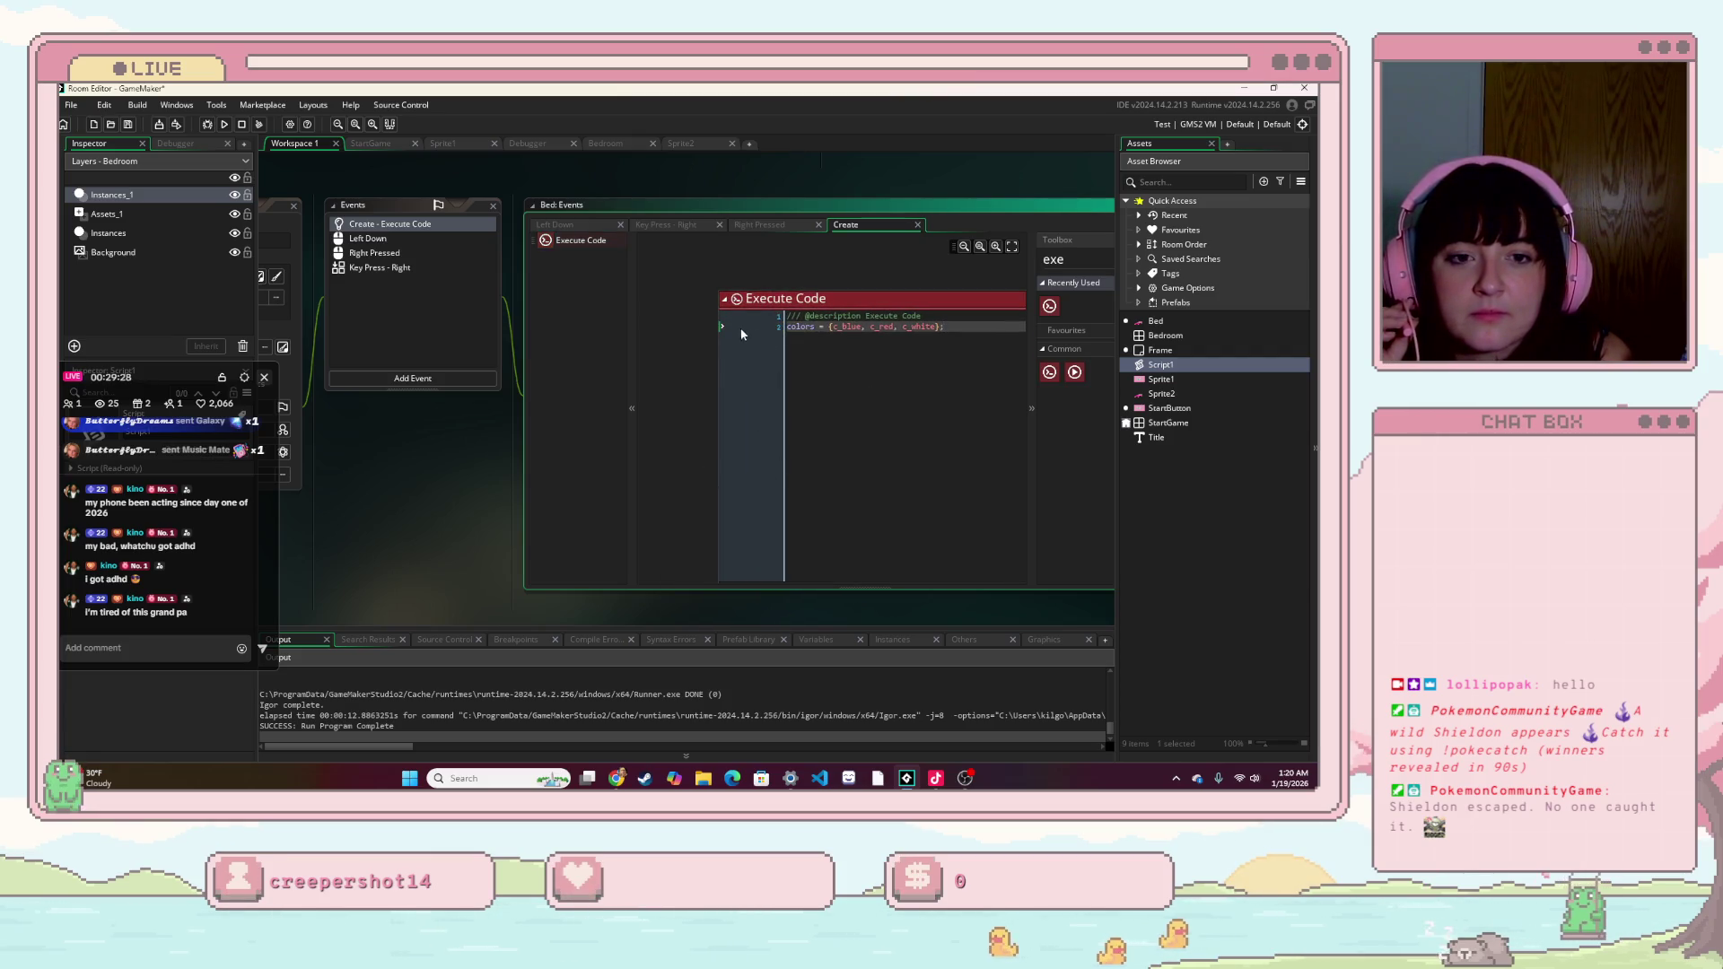
{"action": "left_click", "coordinate": [764, 226]}
- Enter colors as the Key Press - Right action's Colour value
{"action": "left_click", "coordinate": [673, 226]}
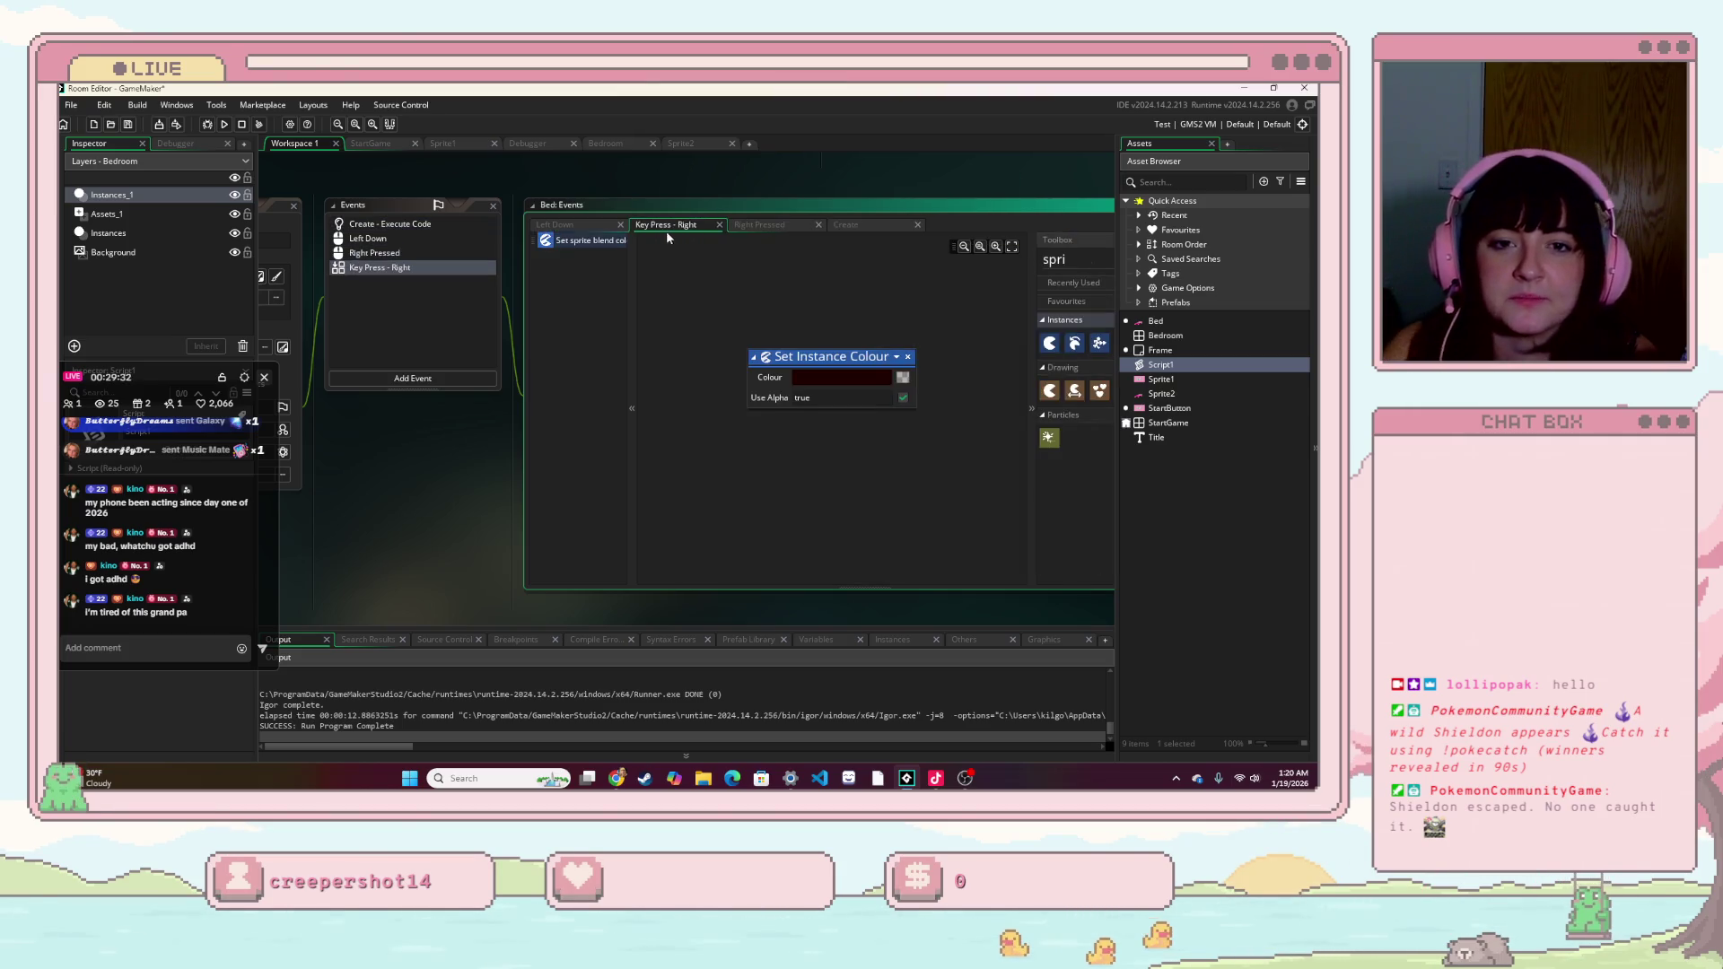
{"action": "left_click", "coordinate": [809, 377]}
{"action": "type", "text": "colo"}
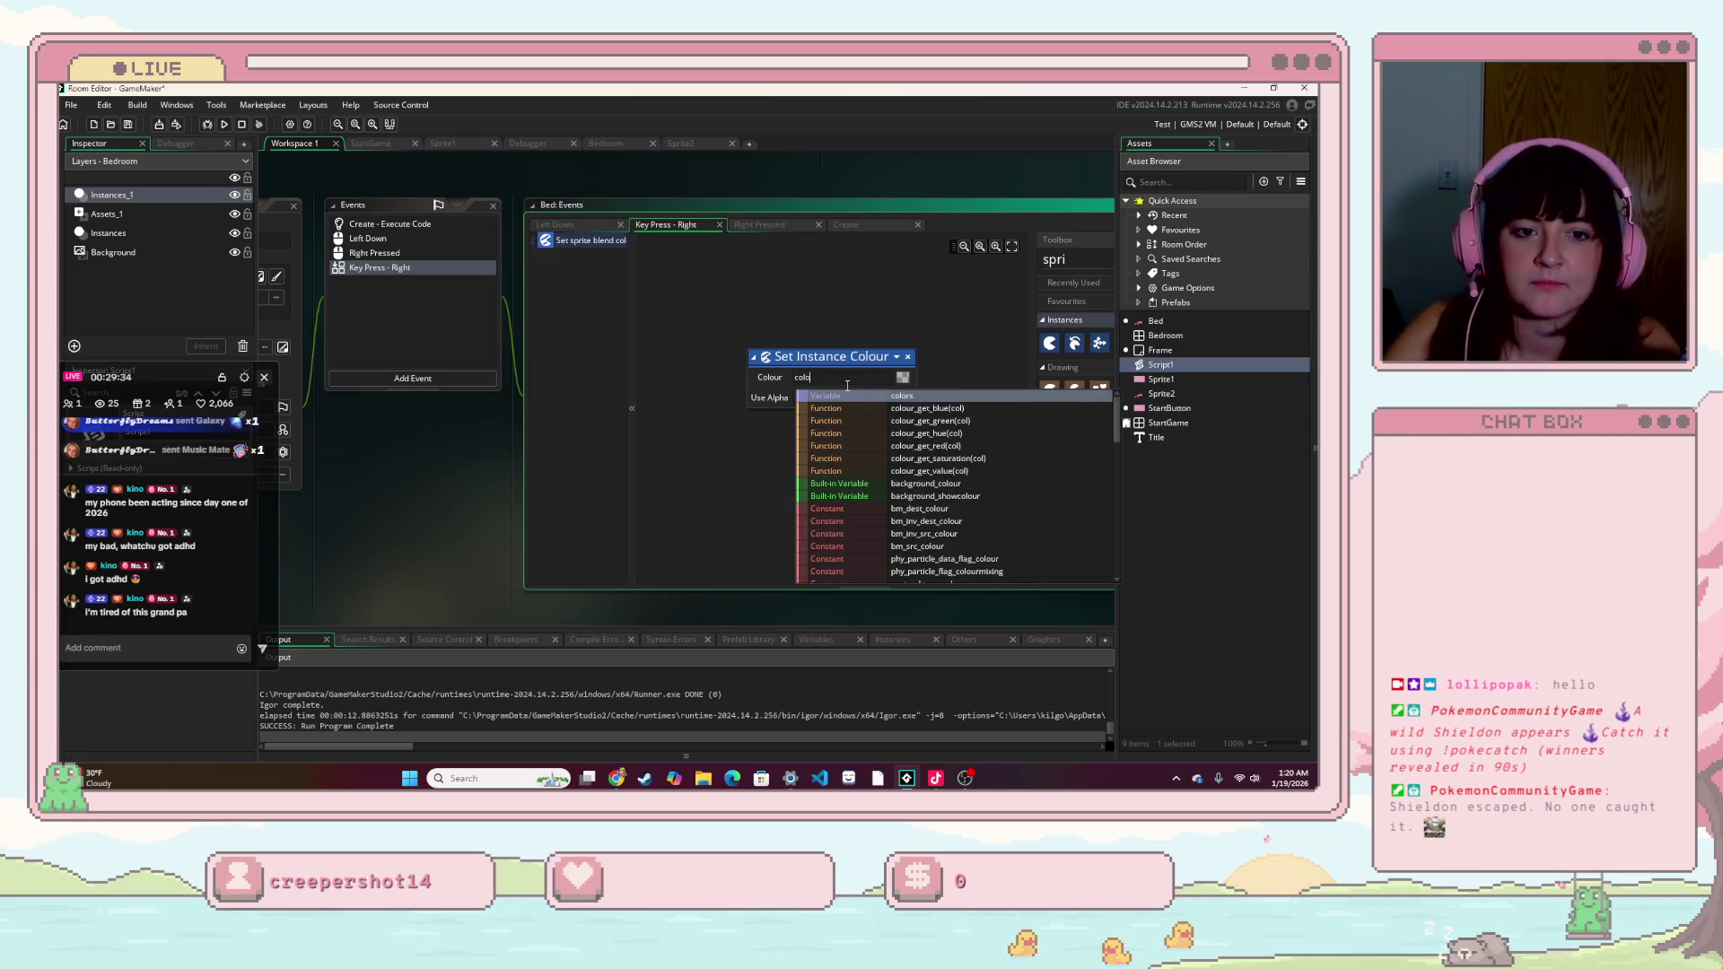
{"action": "type", "text": "rs."}
{"action": "key", "text": "BackSpace"}
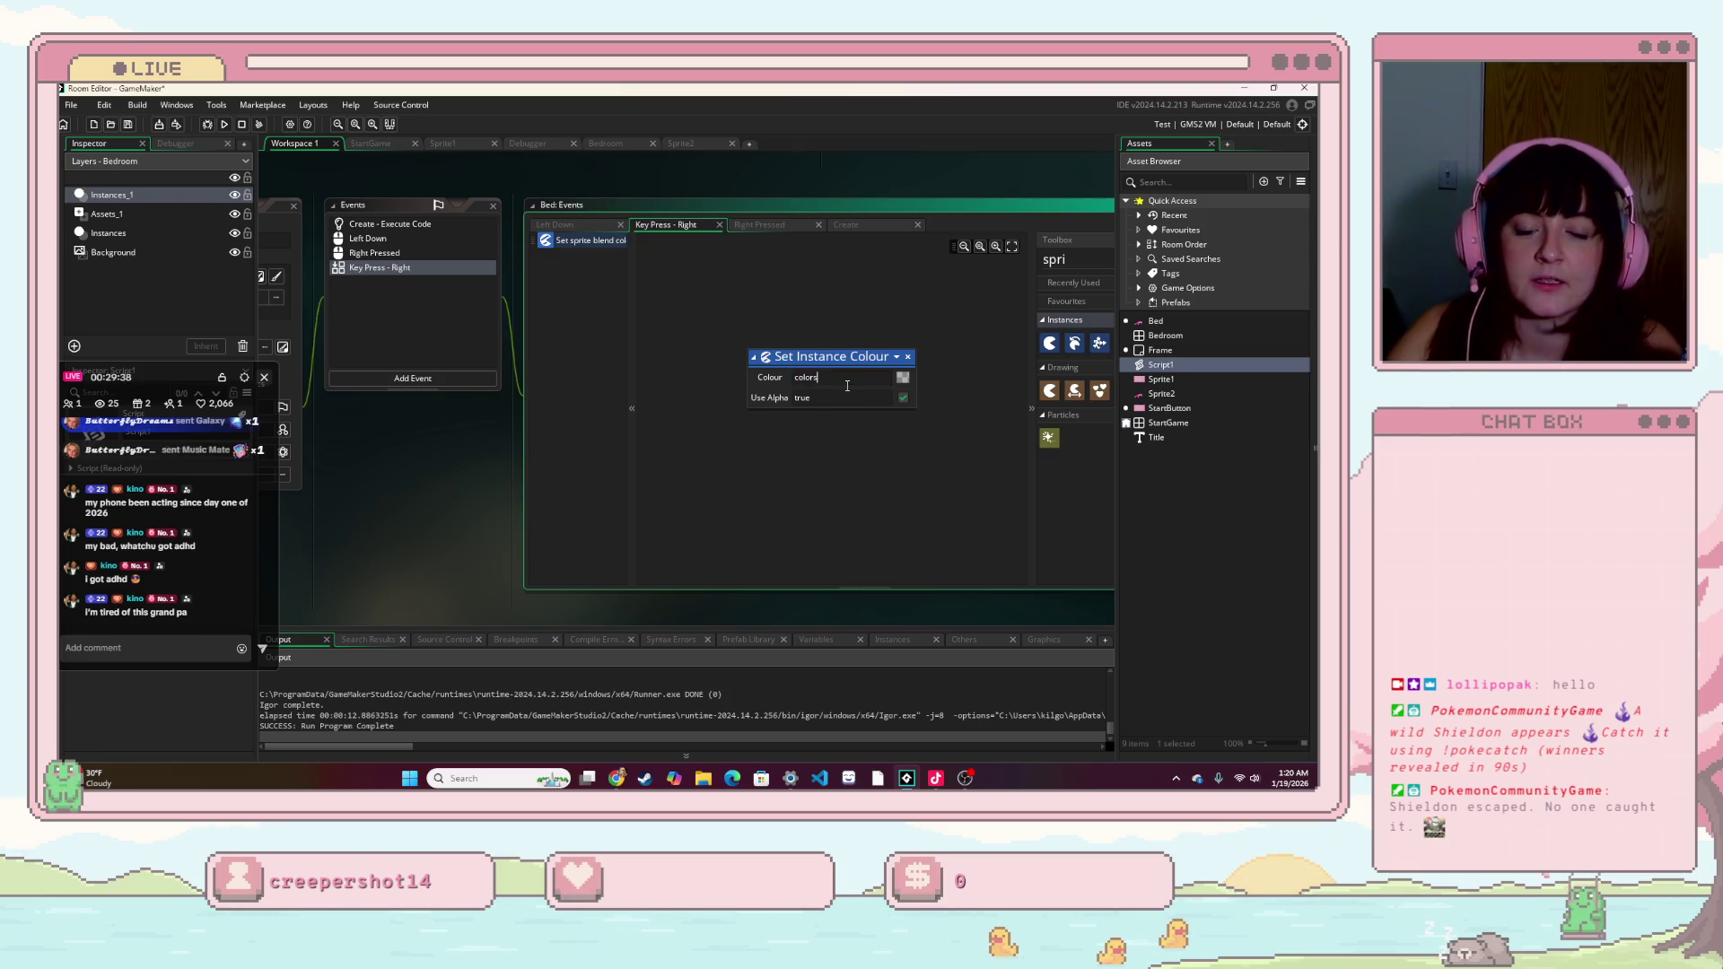
- Convert the Key Press - Right Set Instance Colour action to GML code
{"action": "left_click", "coordinate": [897, 358]}
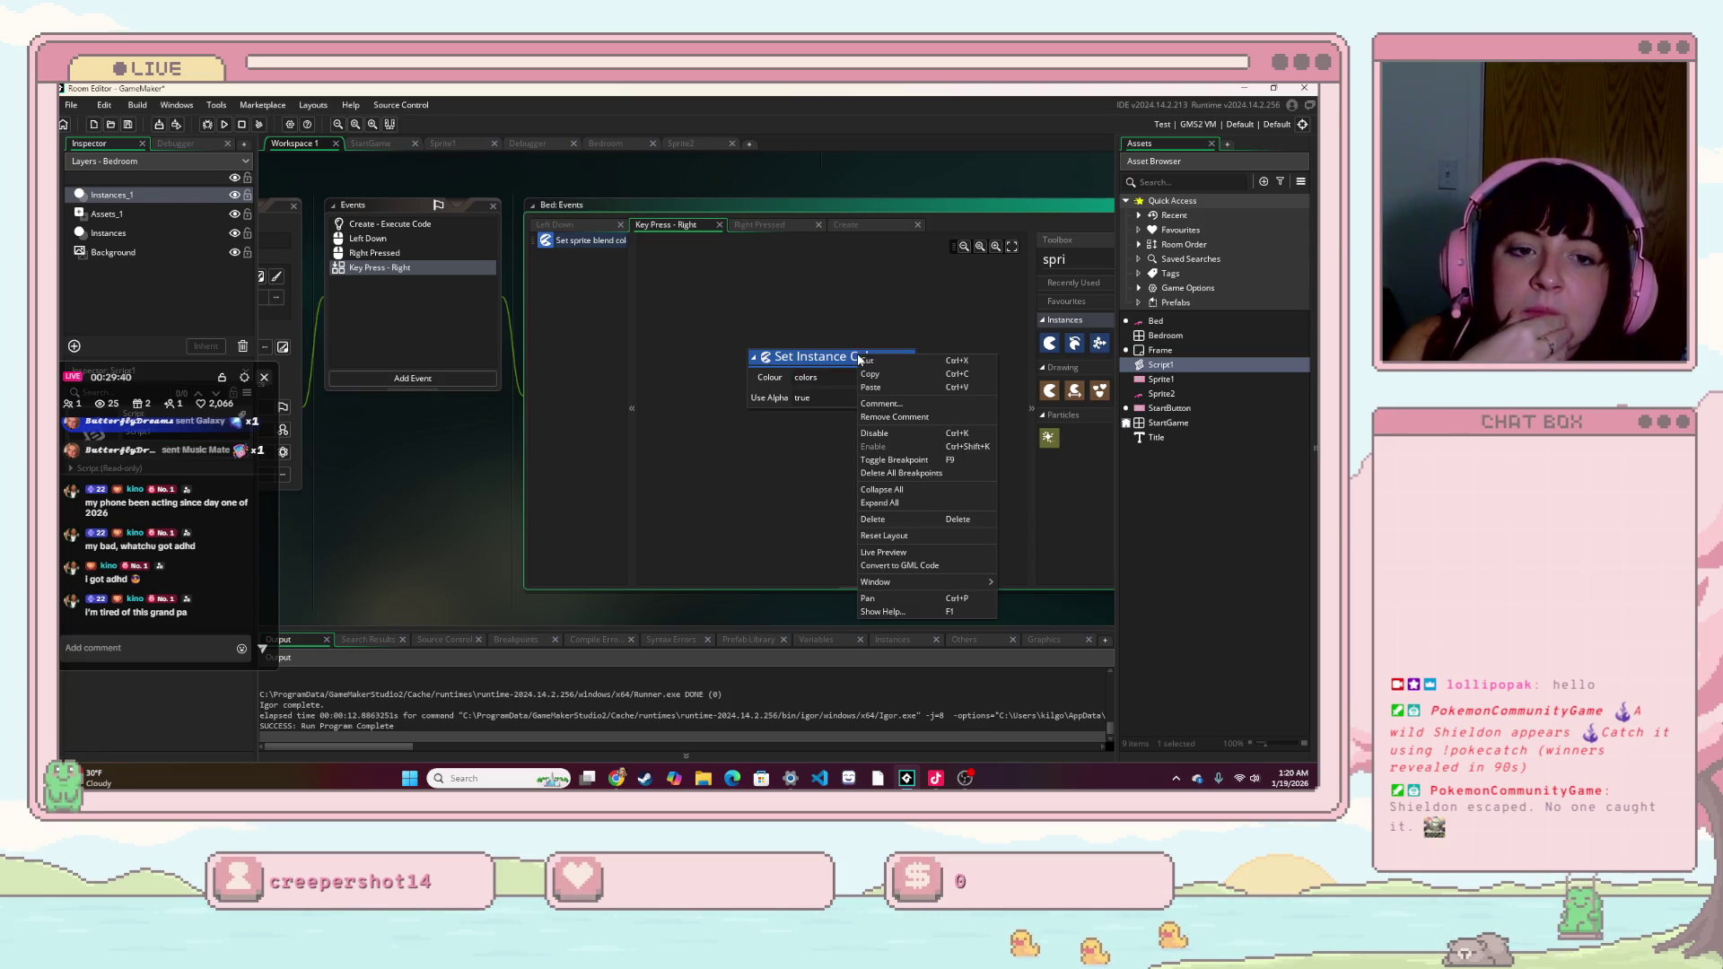
{"action": "left_click", "coordinate": [897, 566]}
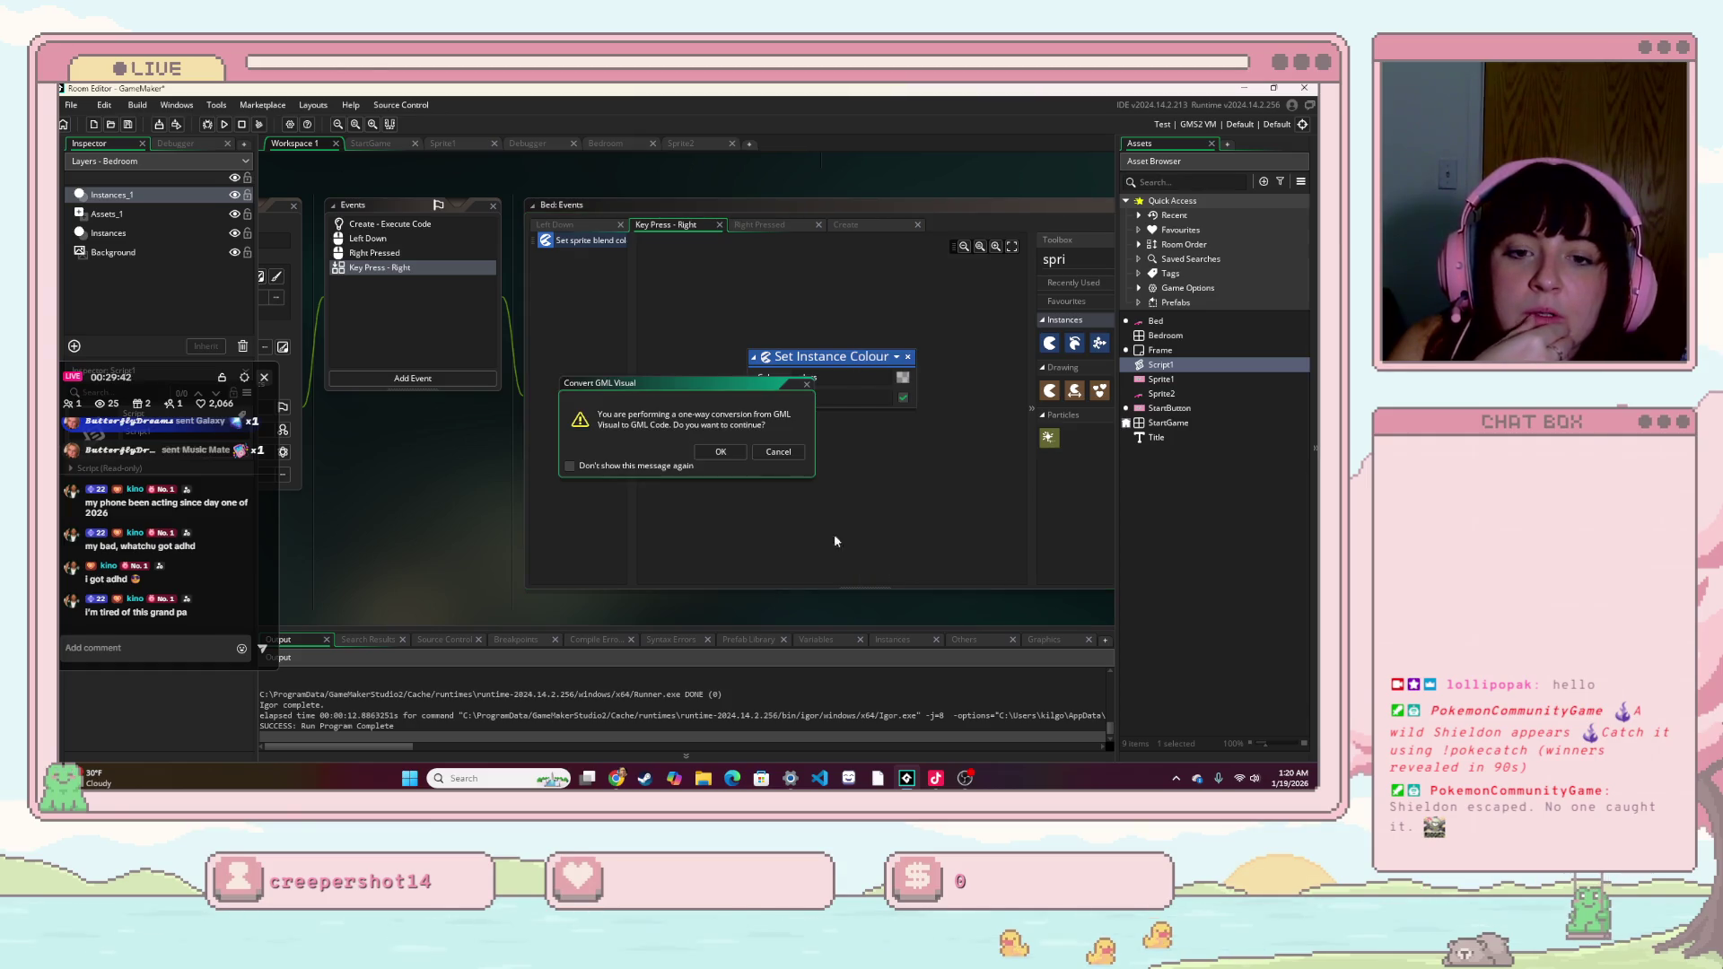
{"action": "left_click", "coordinate": [718, 451]}
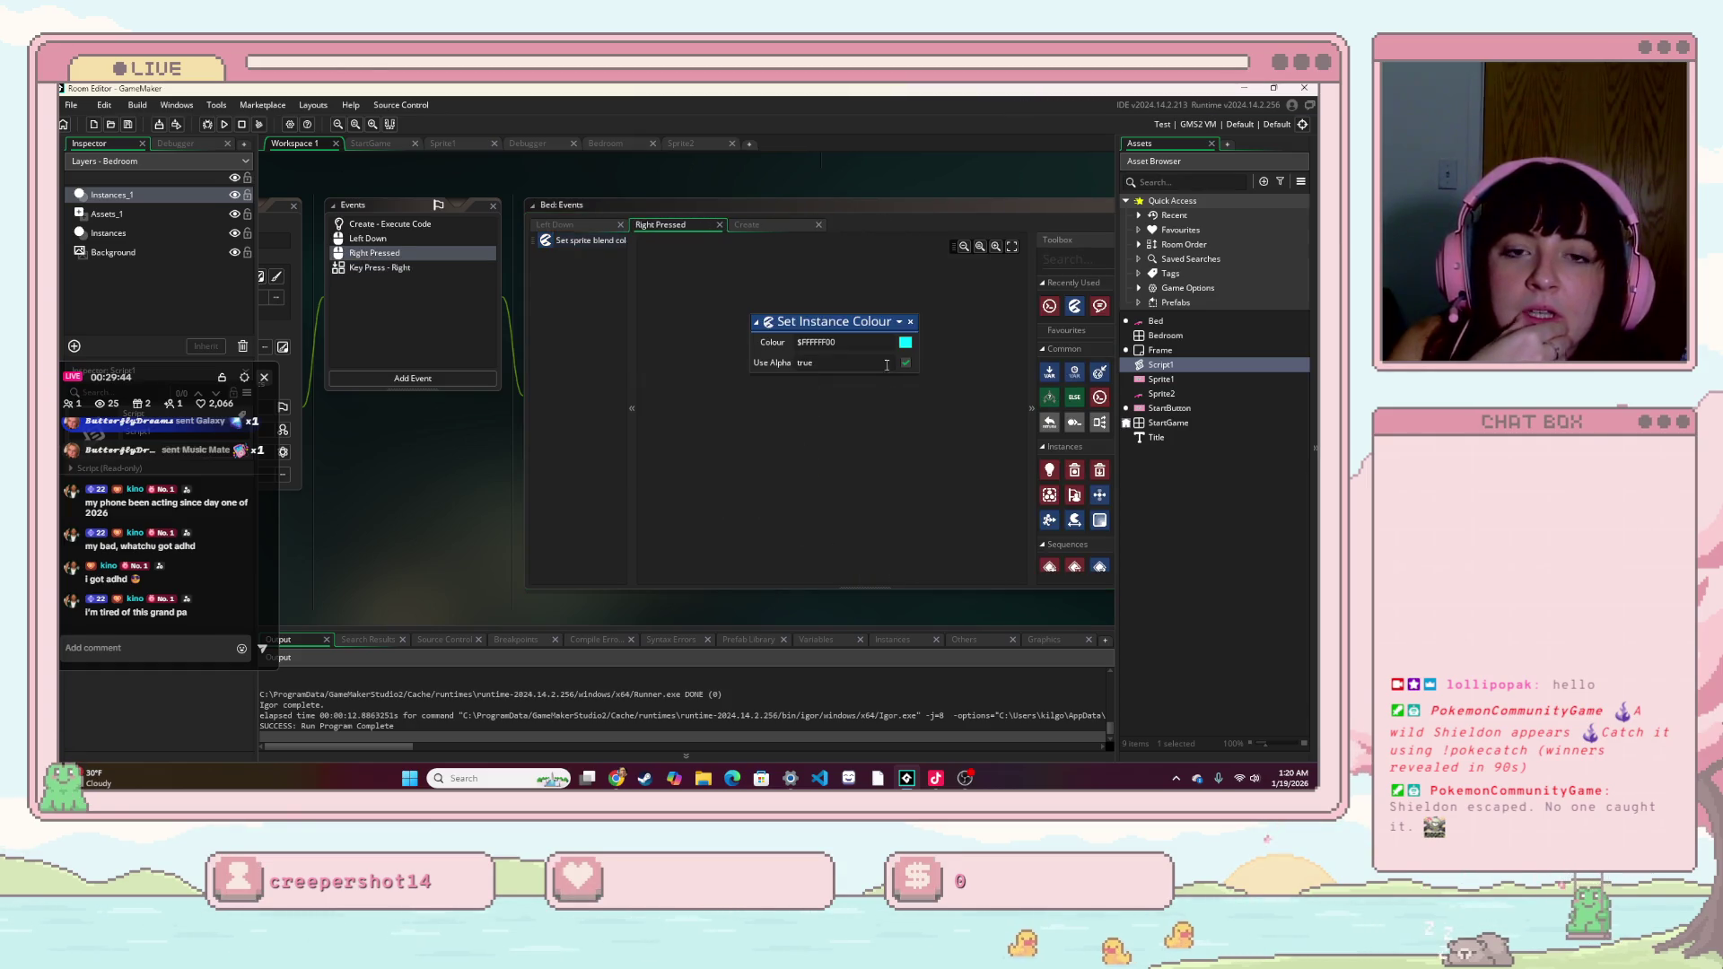
- Convert the Right Pressed Set Instance Colour action to GML code as well
{"action": "mouse_move", "coordinate": [944, 399]}
{"action": "left_mouse_down"}
{"action": "mouse_move", "coordinate": [922, 429]}
{"action": "mouse_move", "coordinate": [802, 406]}
{"action": "mouse_move", "coordinate": [758, 426]}
{"action": "mouse_move", "coordinate": [783, 396]}
{"action": "left_mouse_up"}
{"action": "right_click", "coordinate": [783, 394]}
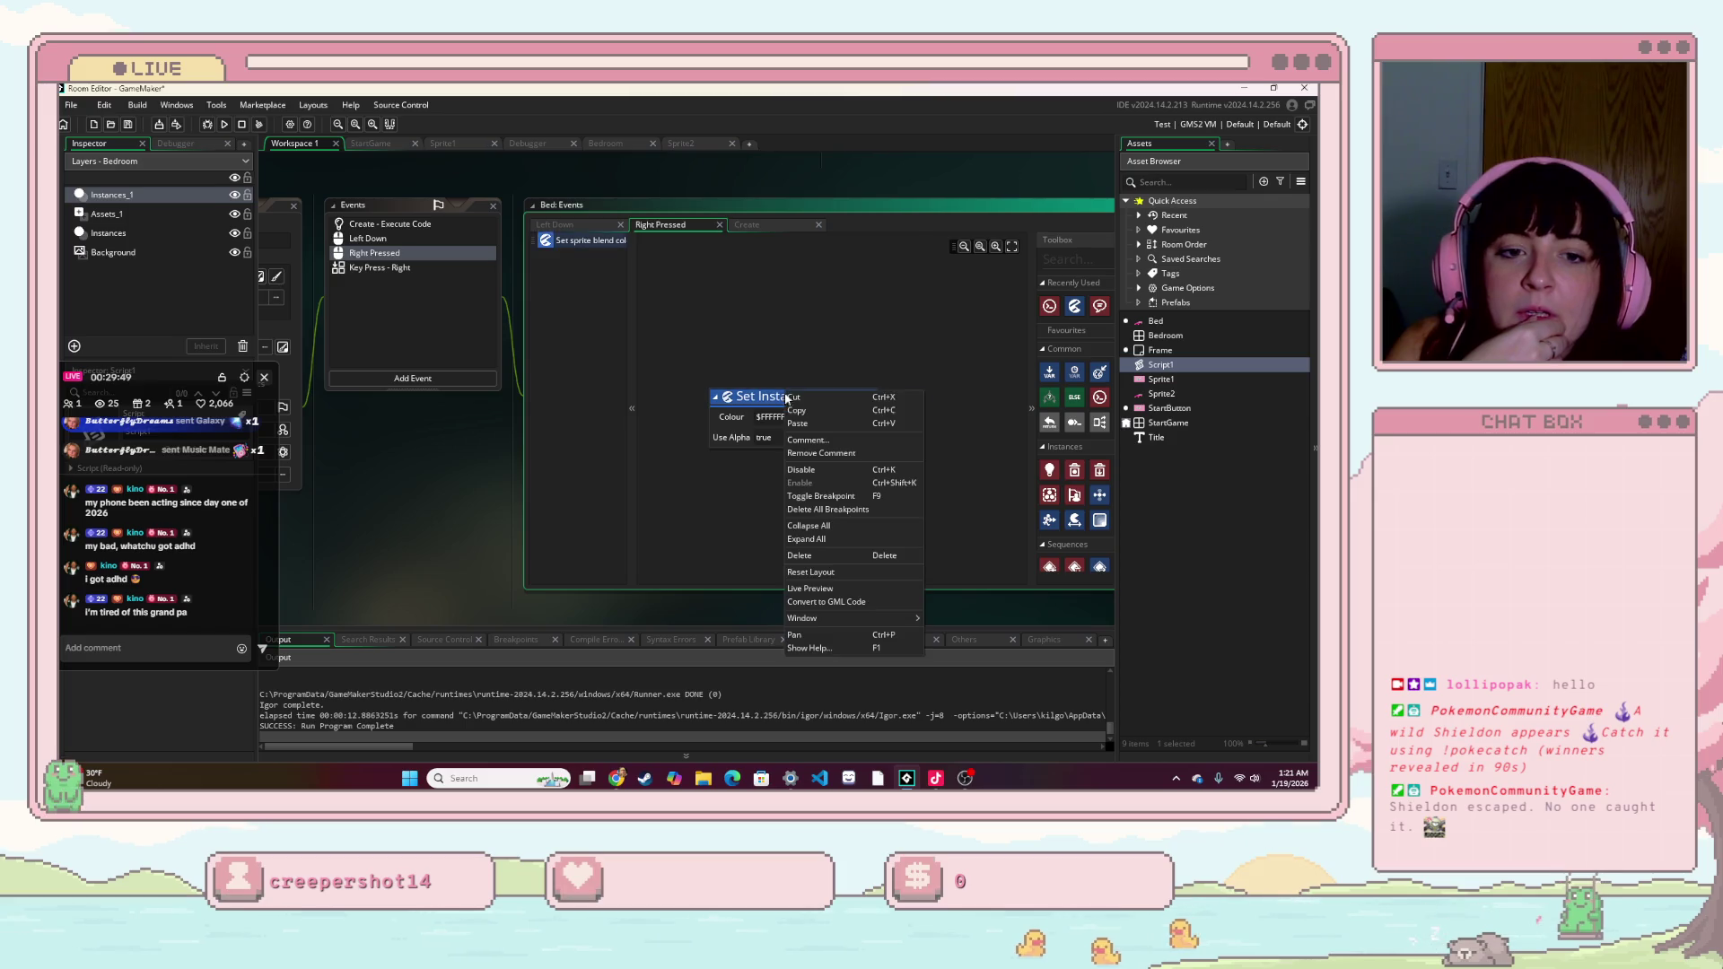
{"action": "left_click", "coordinate": [847, 601]}
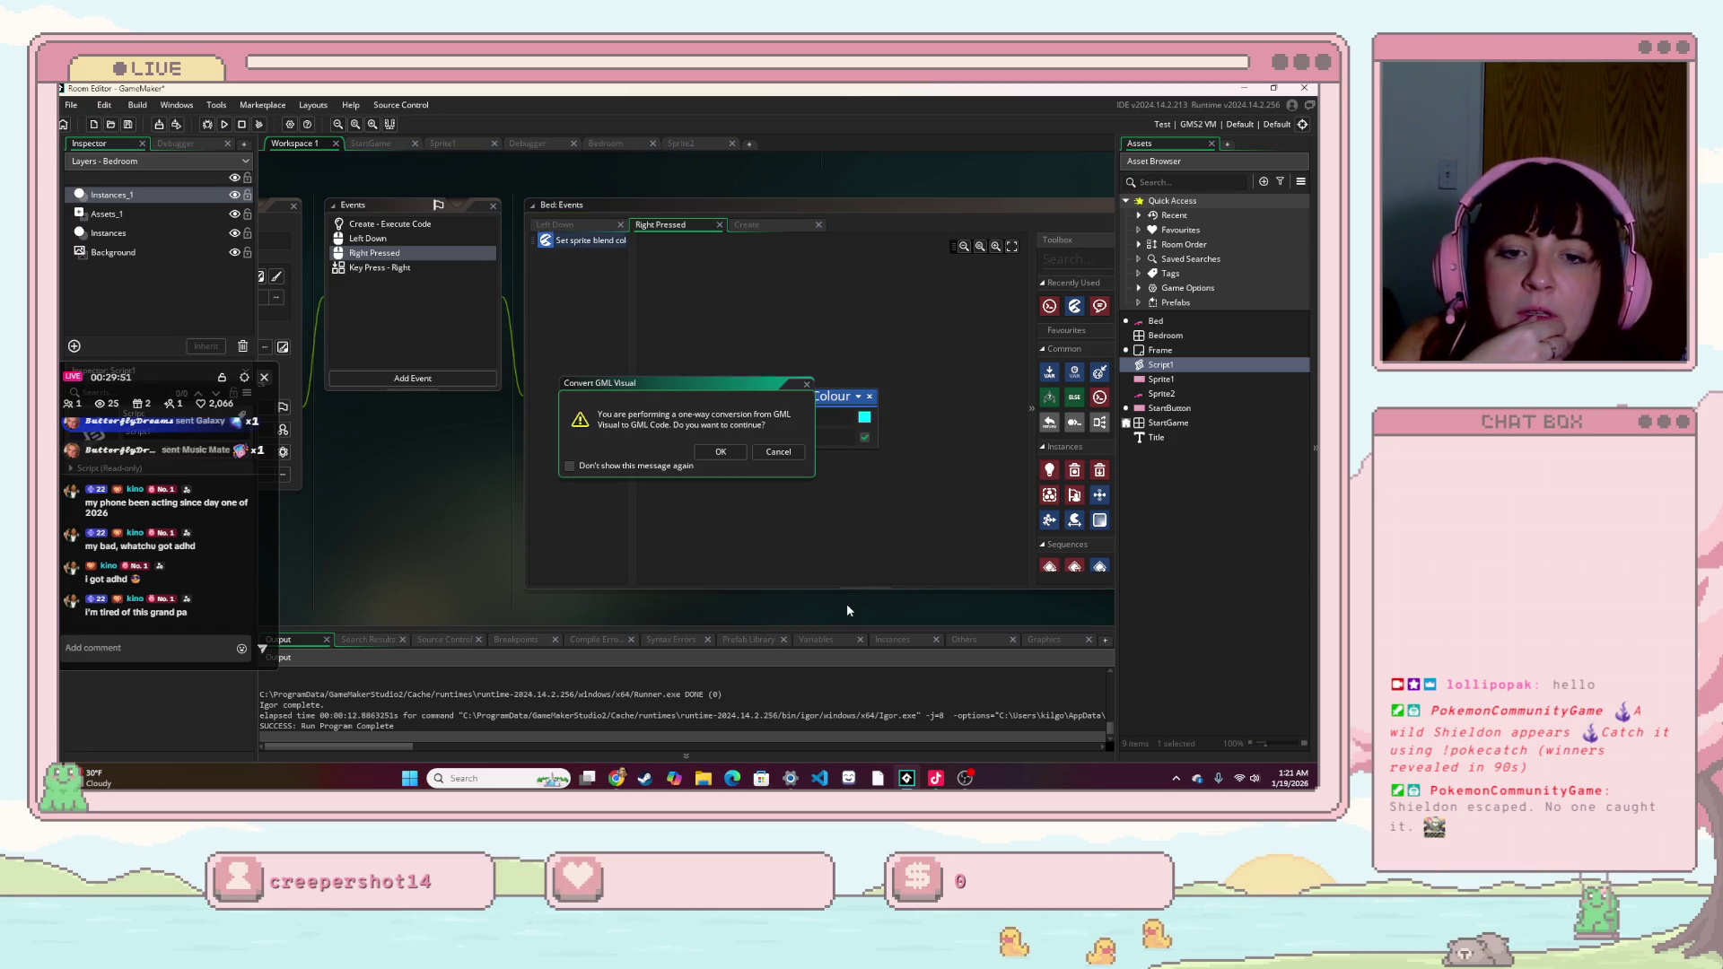
{"action": "left_click", "coordinate": [719, 455]}
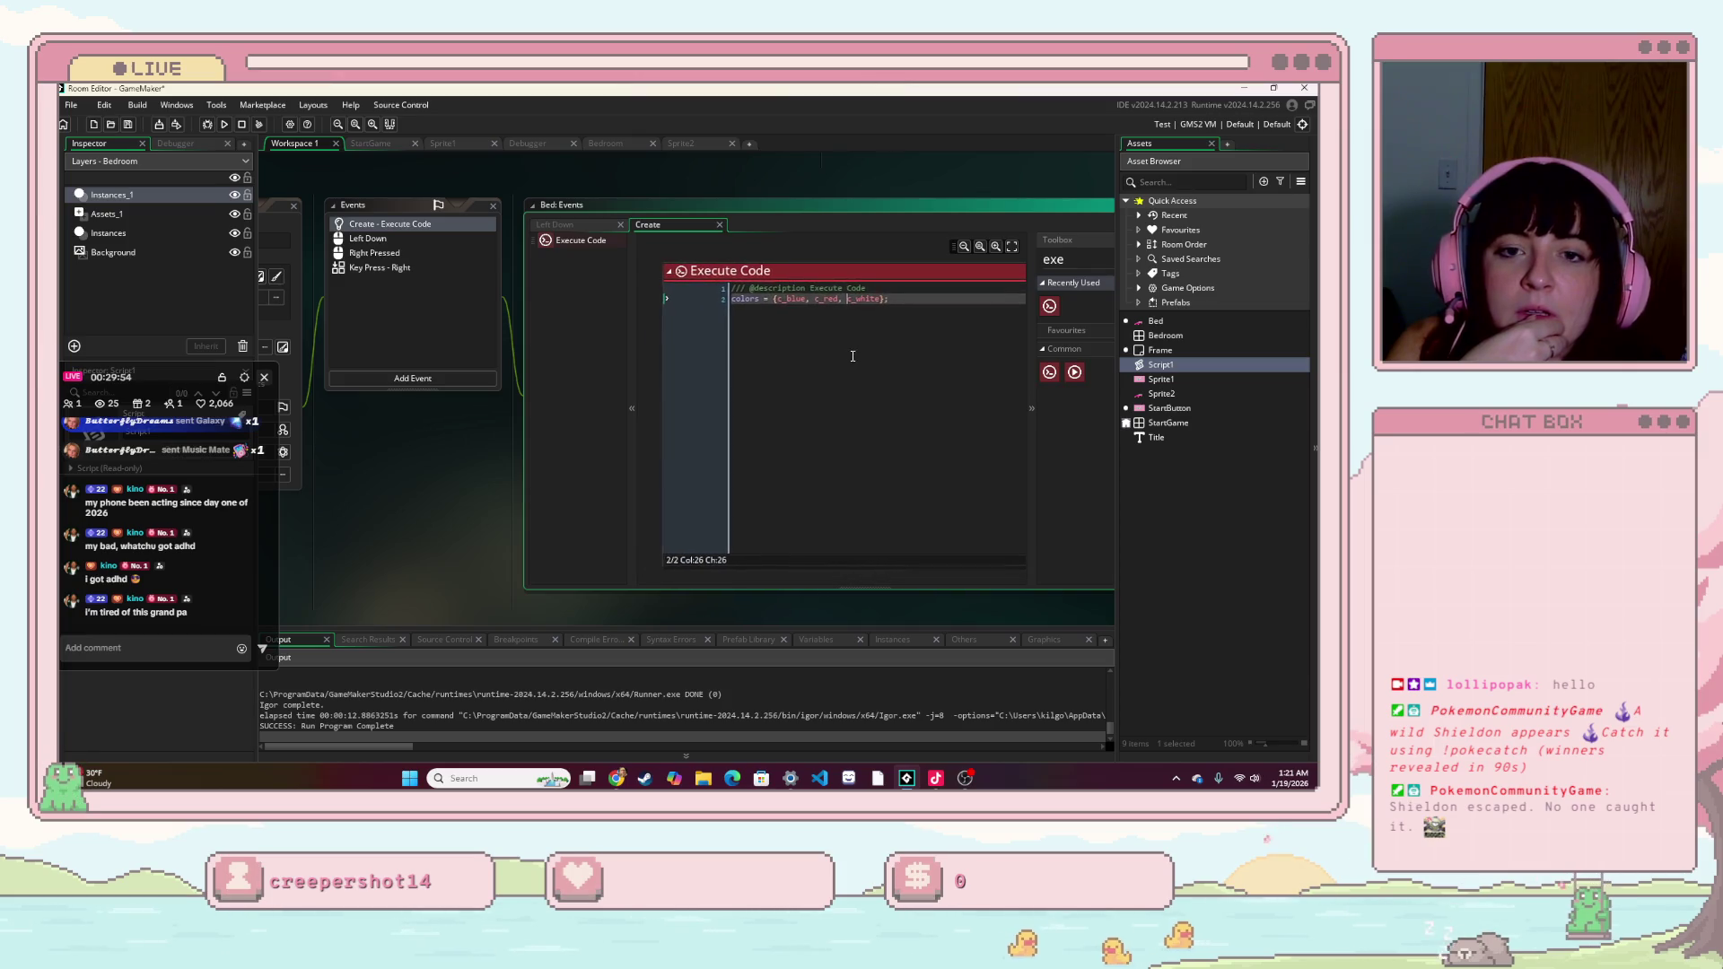
{"action": "left_click", "coordinate": [430, 247]}
{"action": "left_click", "coordinate": [425, 239]}
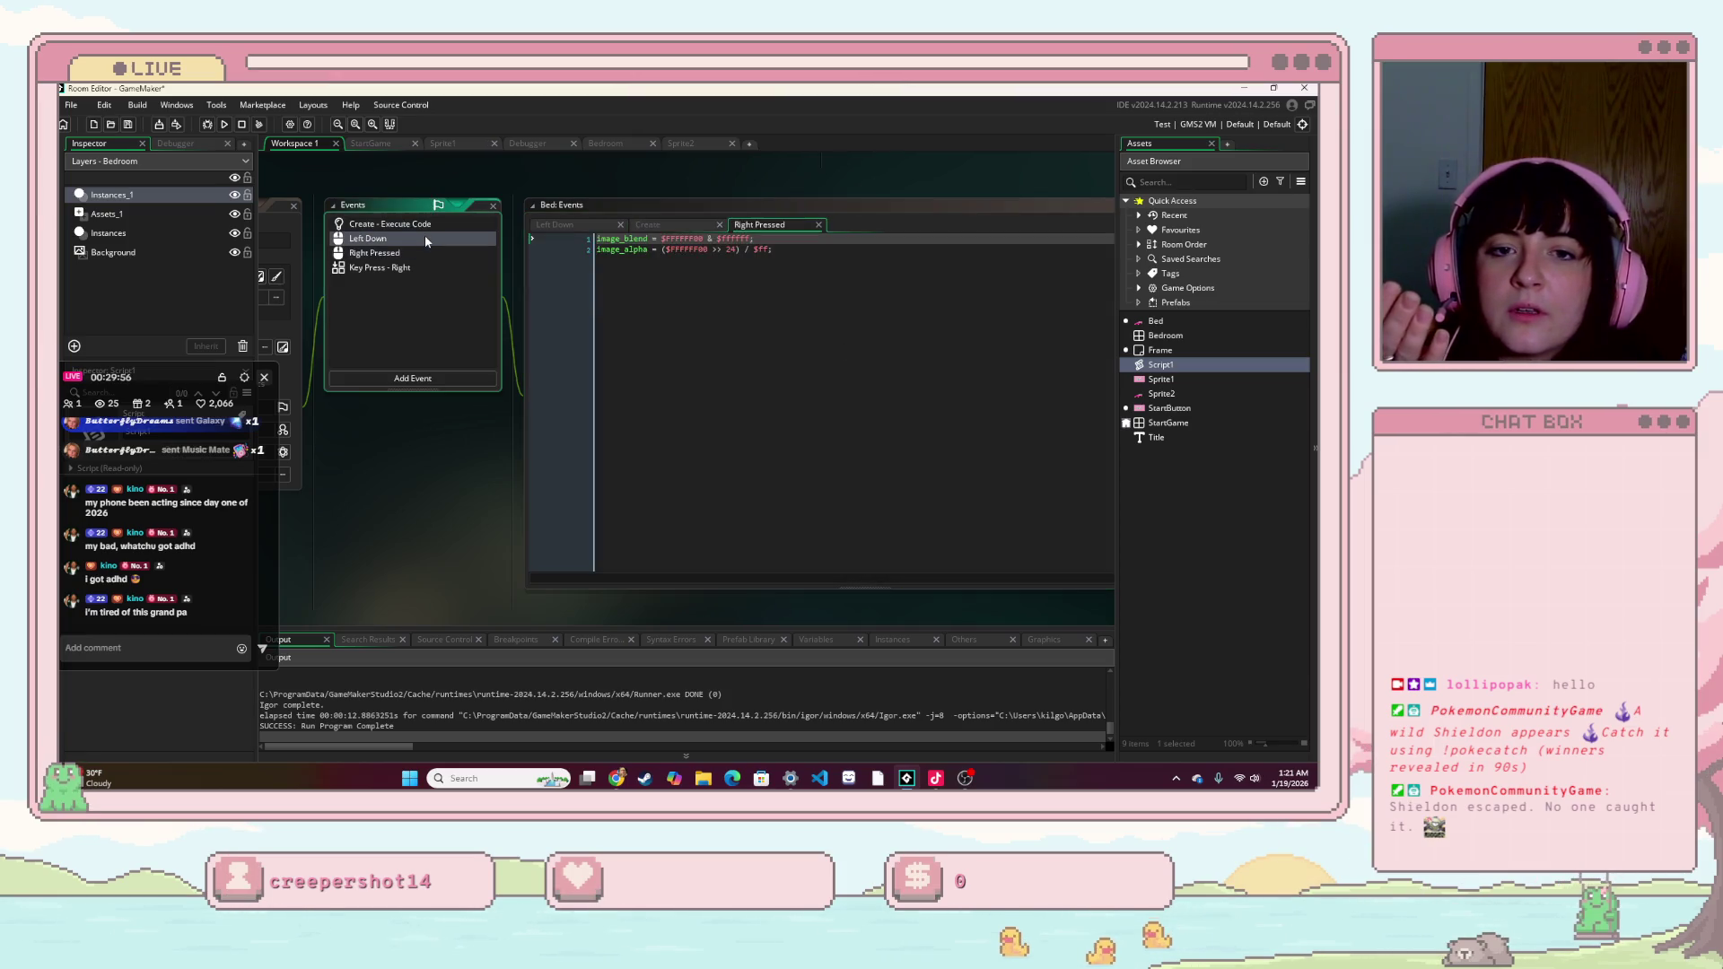
- Open the Right Pressed code and insert a blank line at its top
{"action": "left_click", "coordinate": [418, 253]}
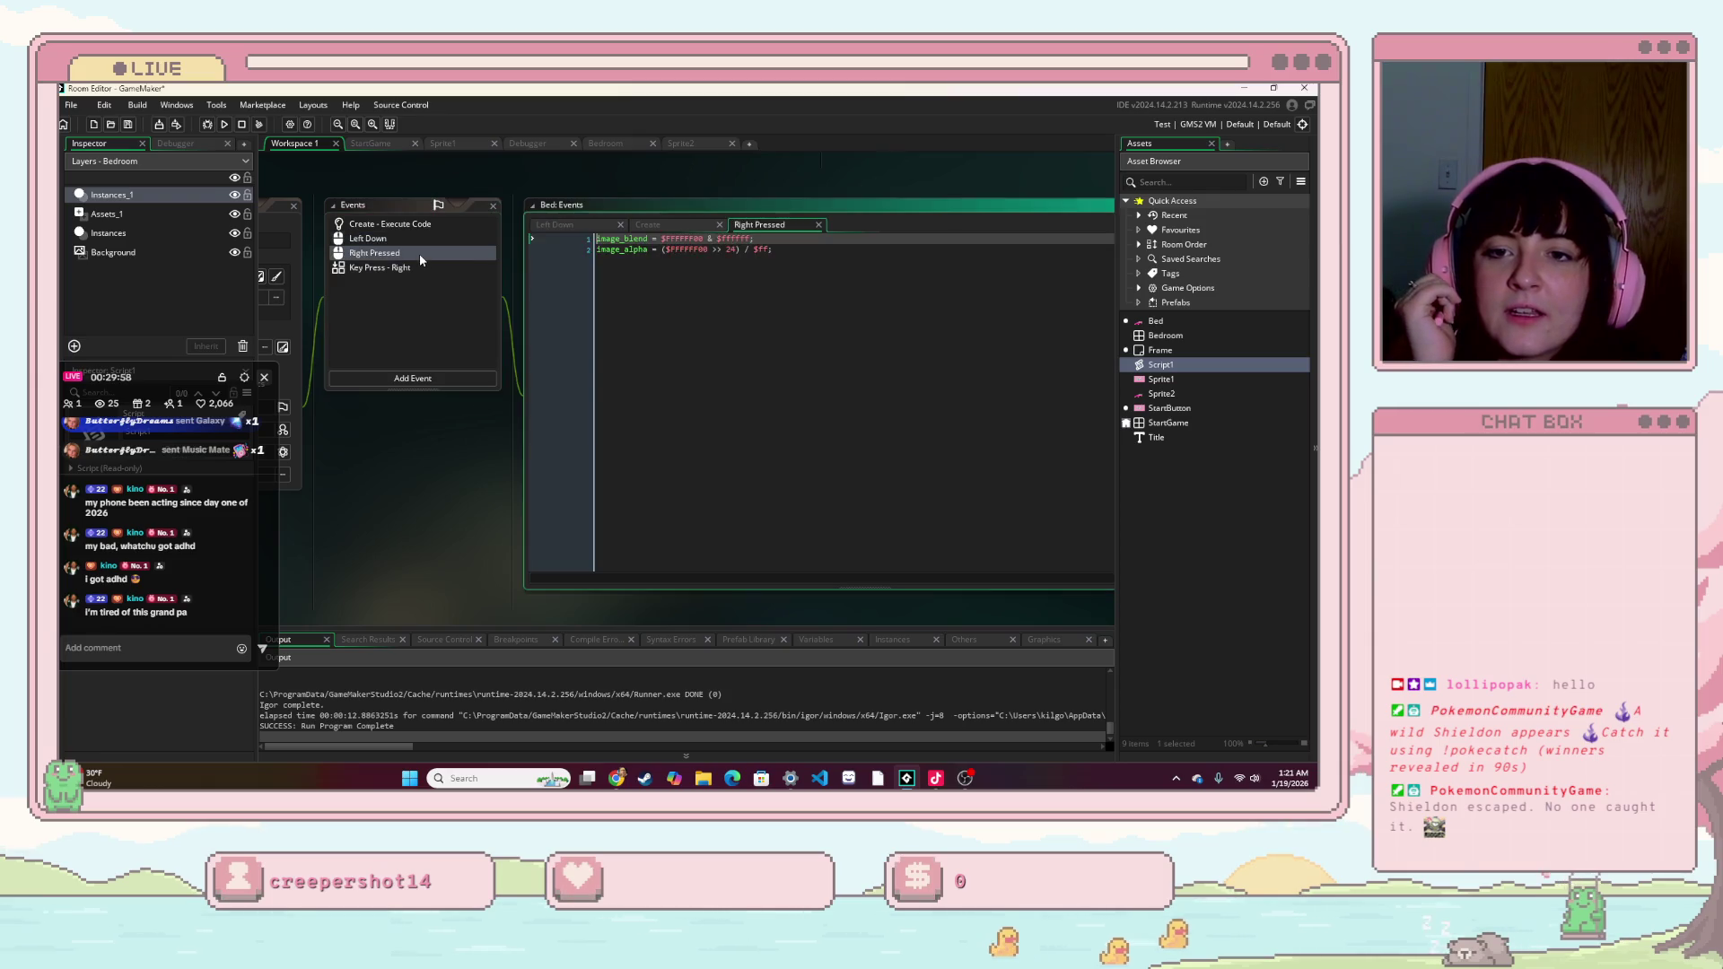
{"action": "left_click", "coordinate": [776, 260]}
{"action": "left_click_drag", "start_coordinate": [809, 256], "coordinate": [856, 267]}
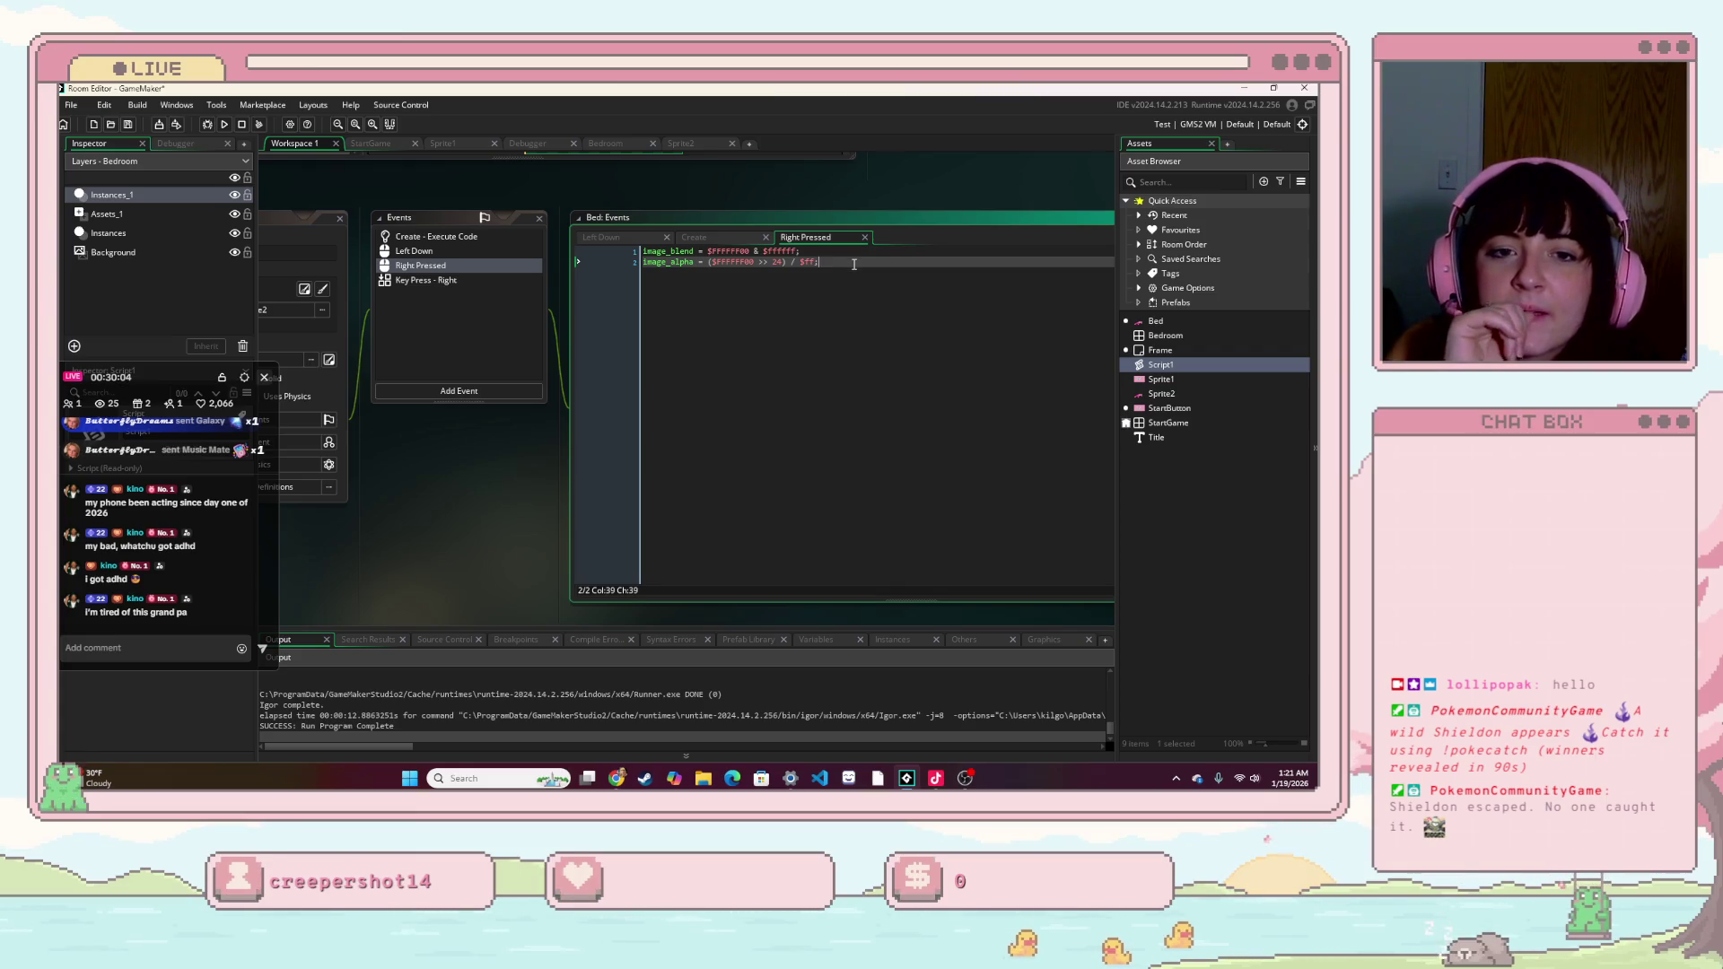
{"action": "left_click", "coordinate": [640, 254]}
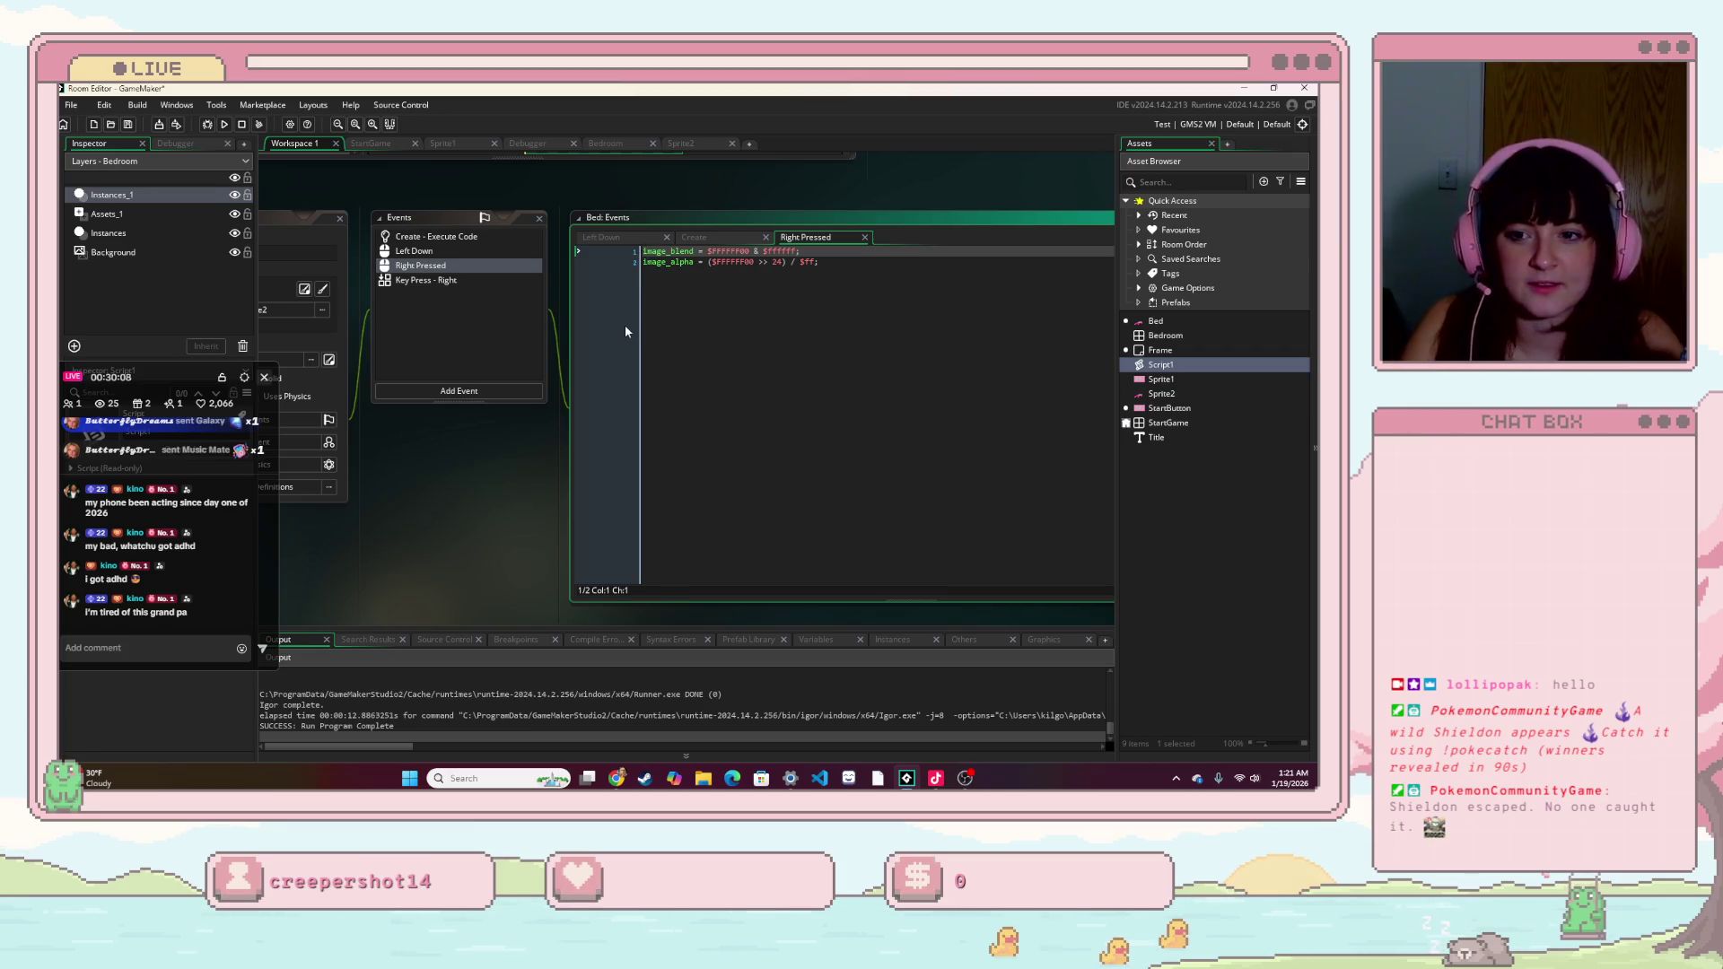
{"action": "key", "text": "Return"}
{"action": "key", "text": "Return"}
{"action": "key", "text": "Up"}
{"action": "key", "text": "Up"}
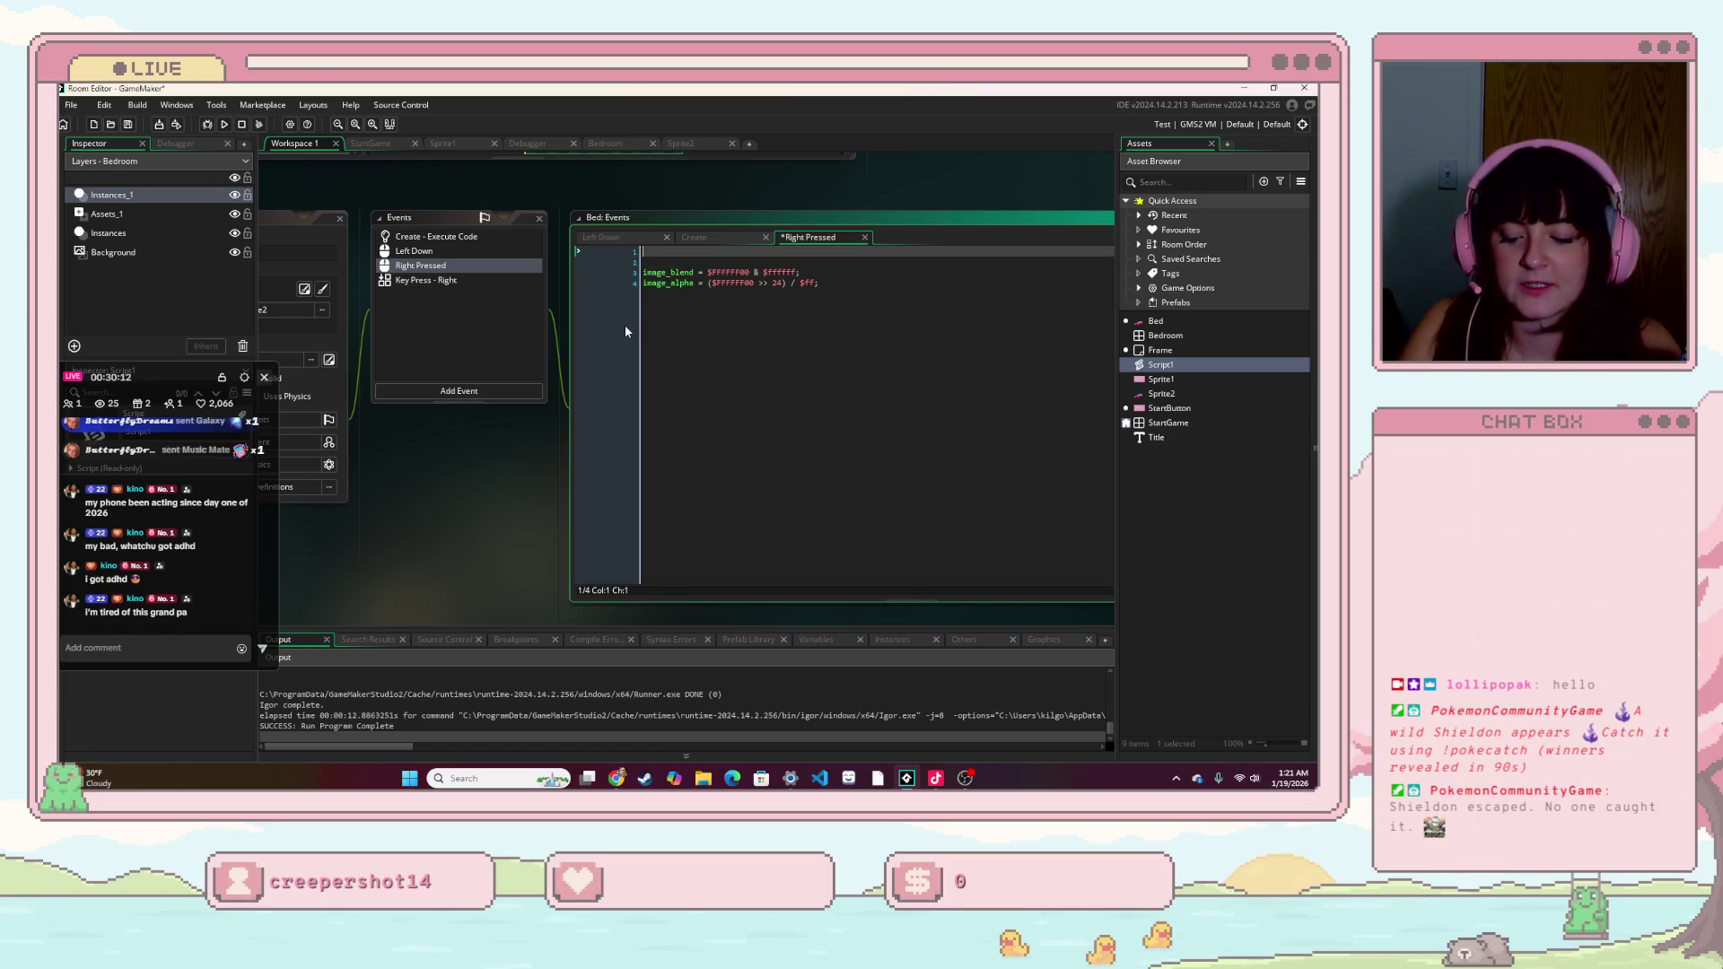
- Add current_color = 0; and MAX_COLOR = colors.size()-1; as the first two lines
{"action": "type", "text": "int c"}
{"action": "key", "text": "BackSpace"}
{"action": "key", "text": "BackSpace"}
{"action": "key", "text": "BackSpace"}
{"action": "type", "text": "current"}
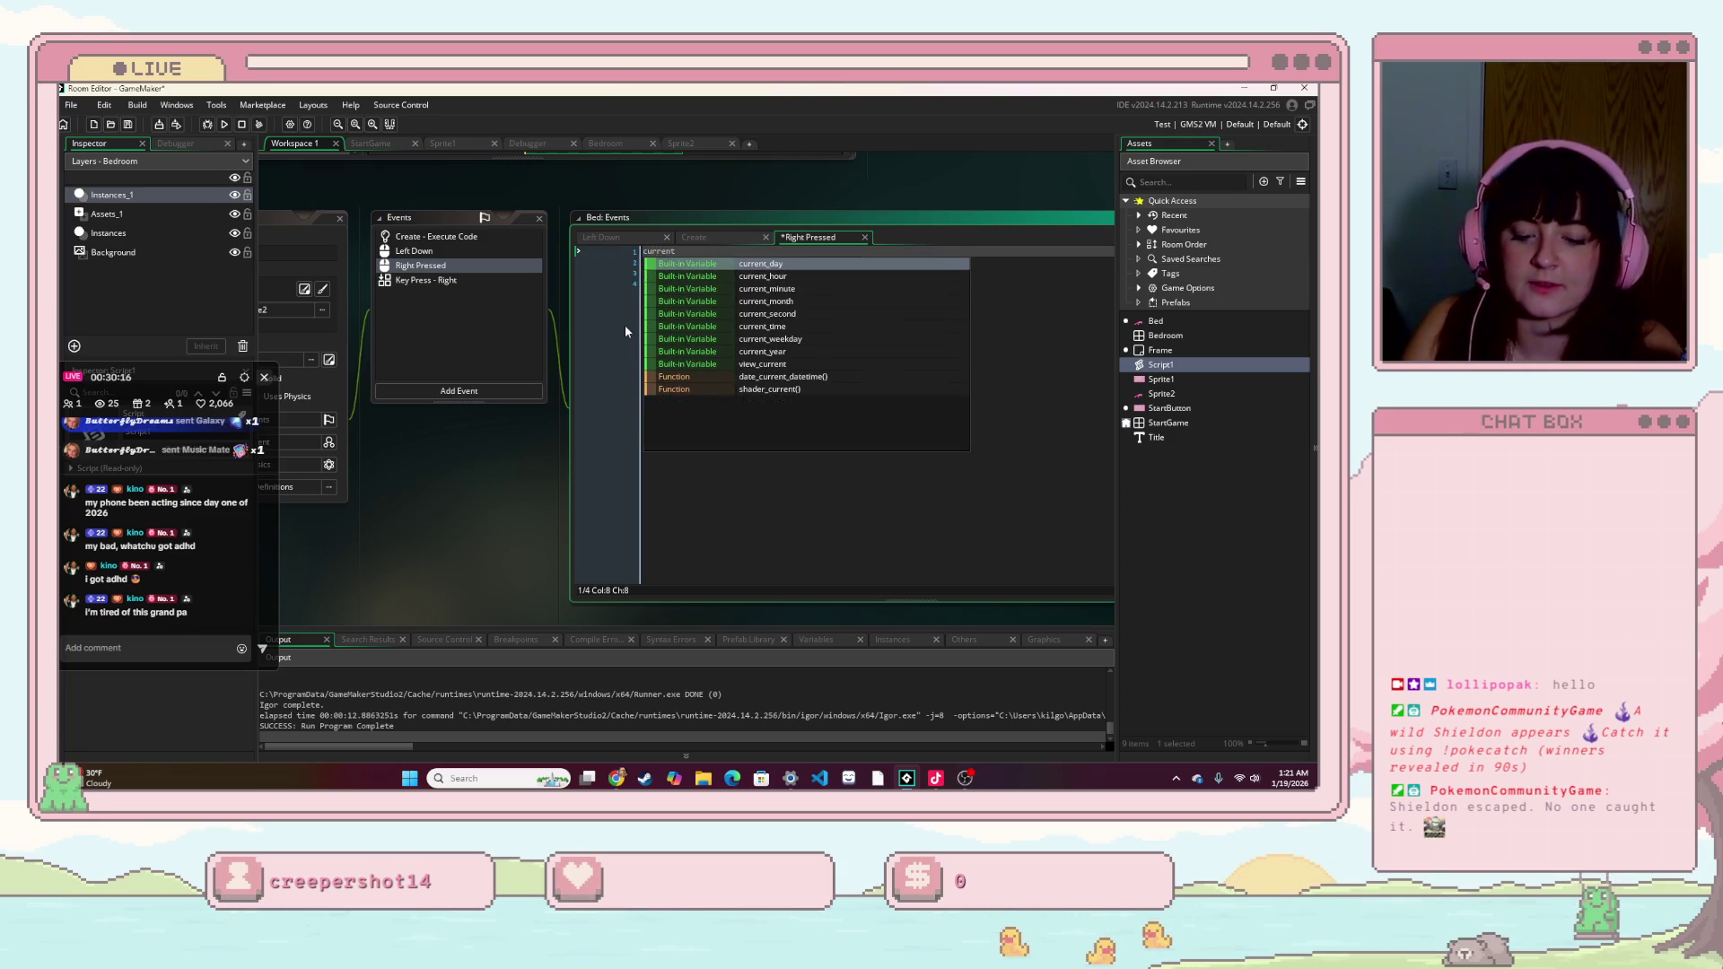
{"action": "type", "text": "_color = 0;"}
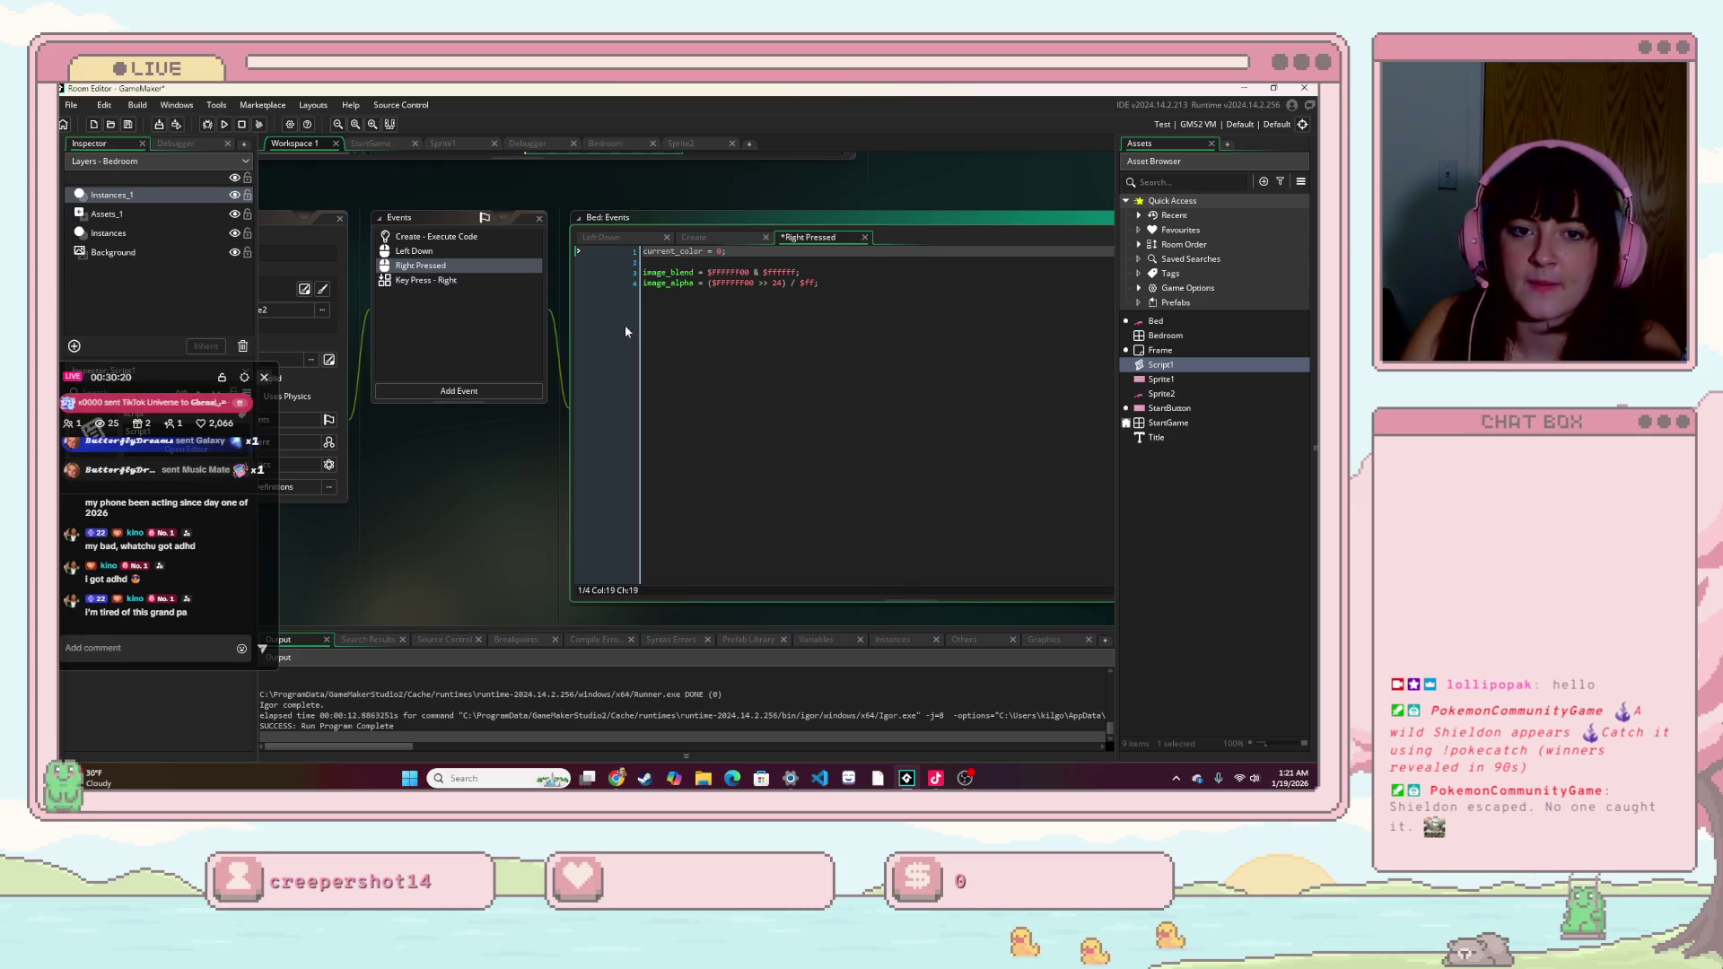
{"action": "key", "text": "Return"}
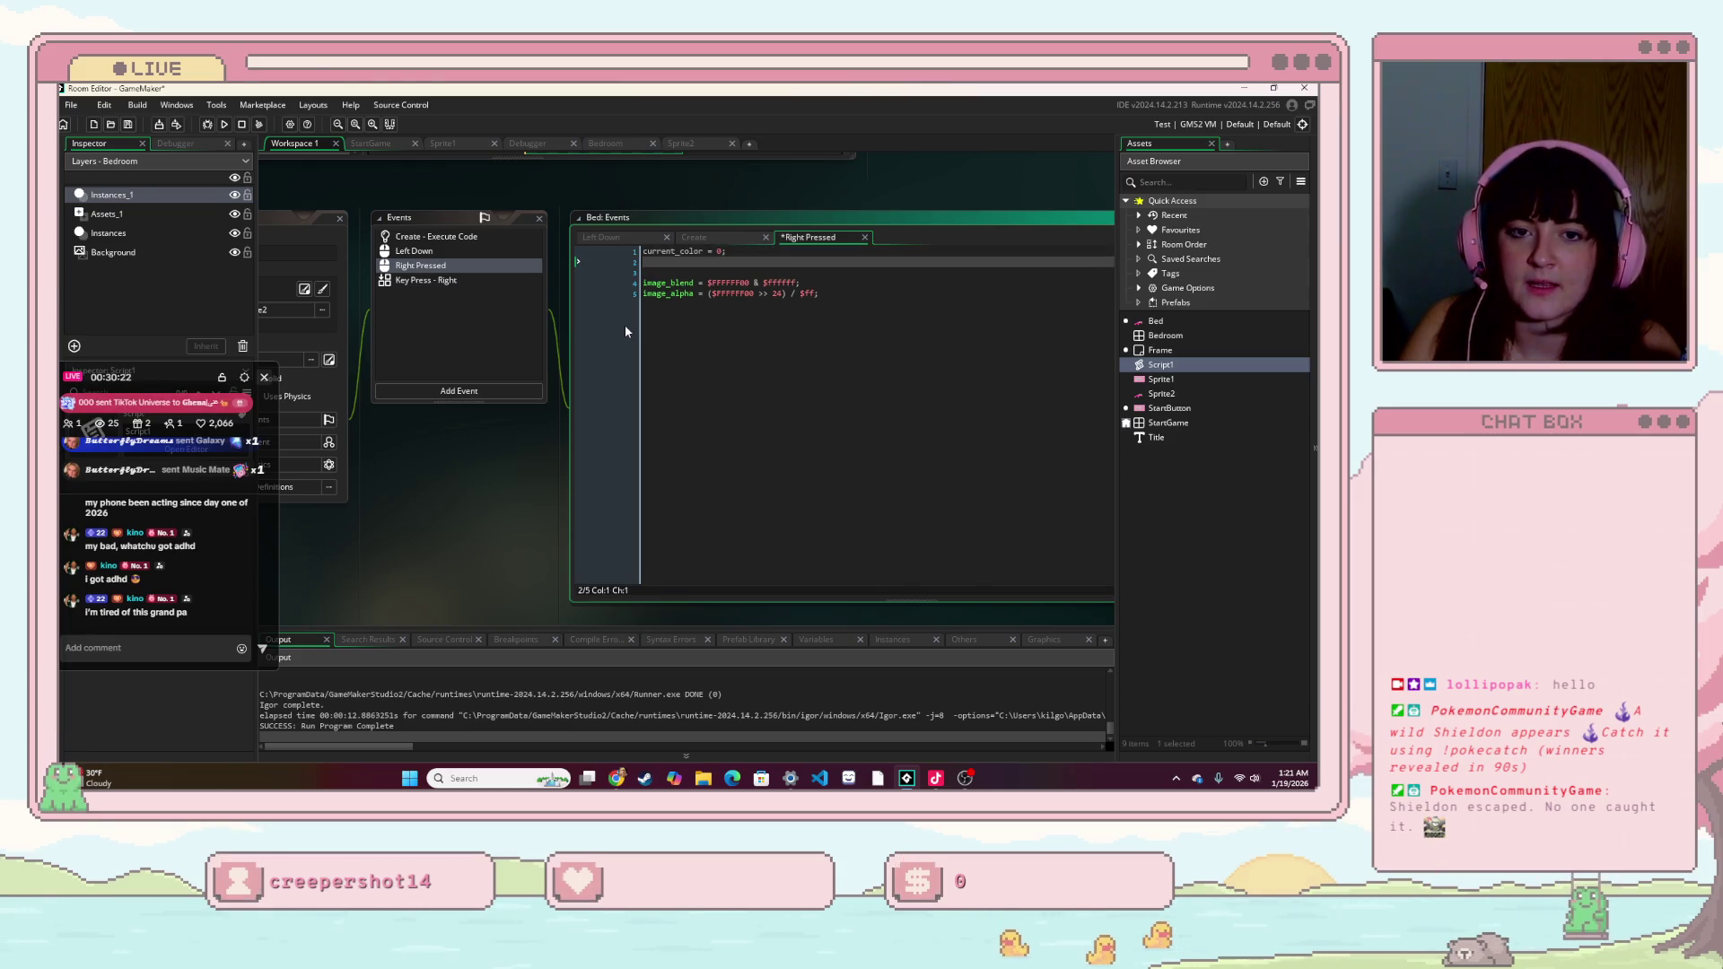
{"action": "type", "text": "MA"}
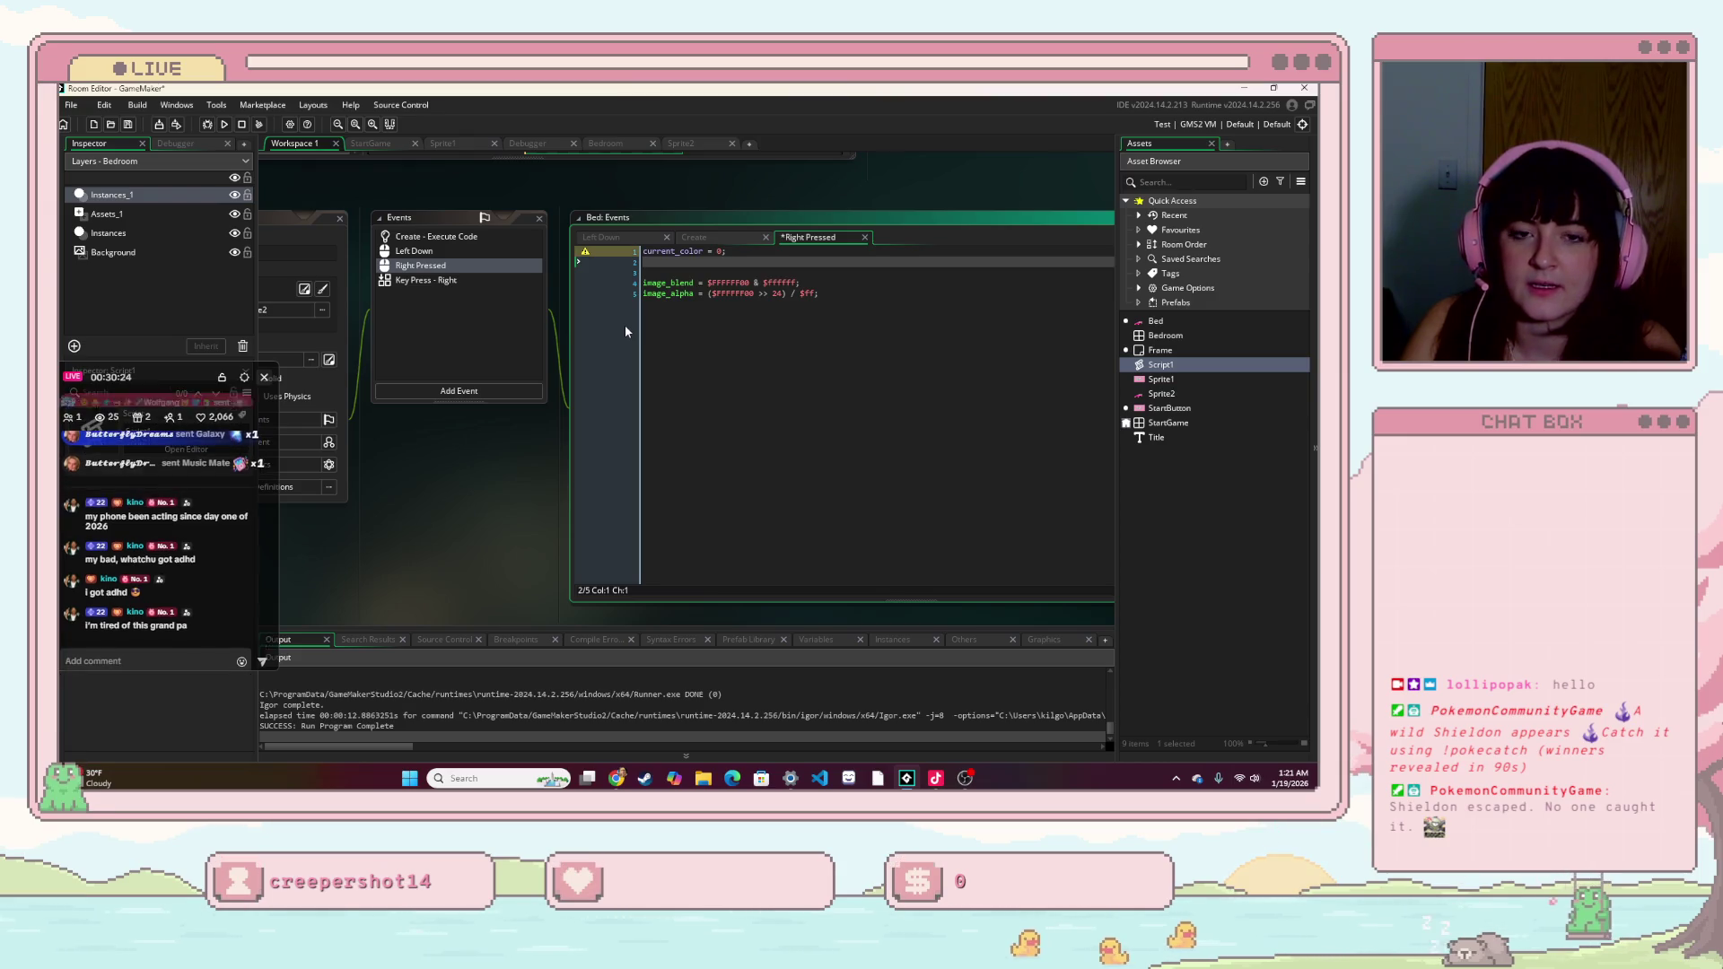
{"action": "type", "text": "X_"}
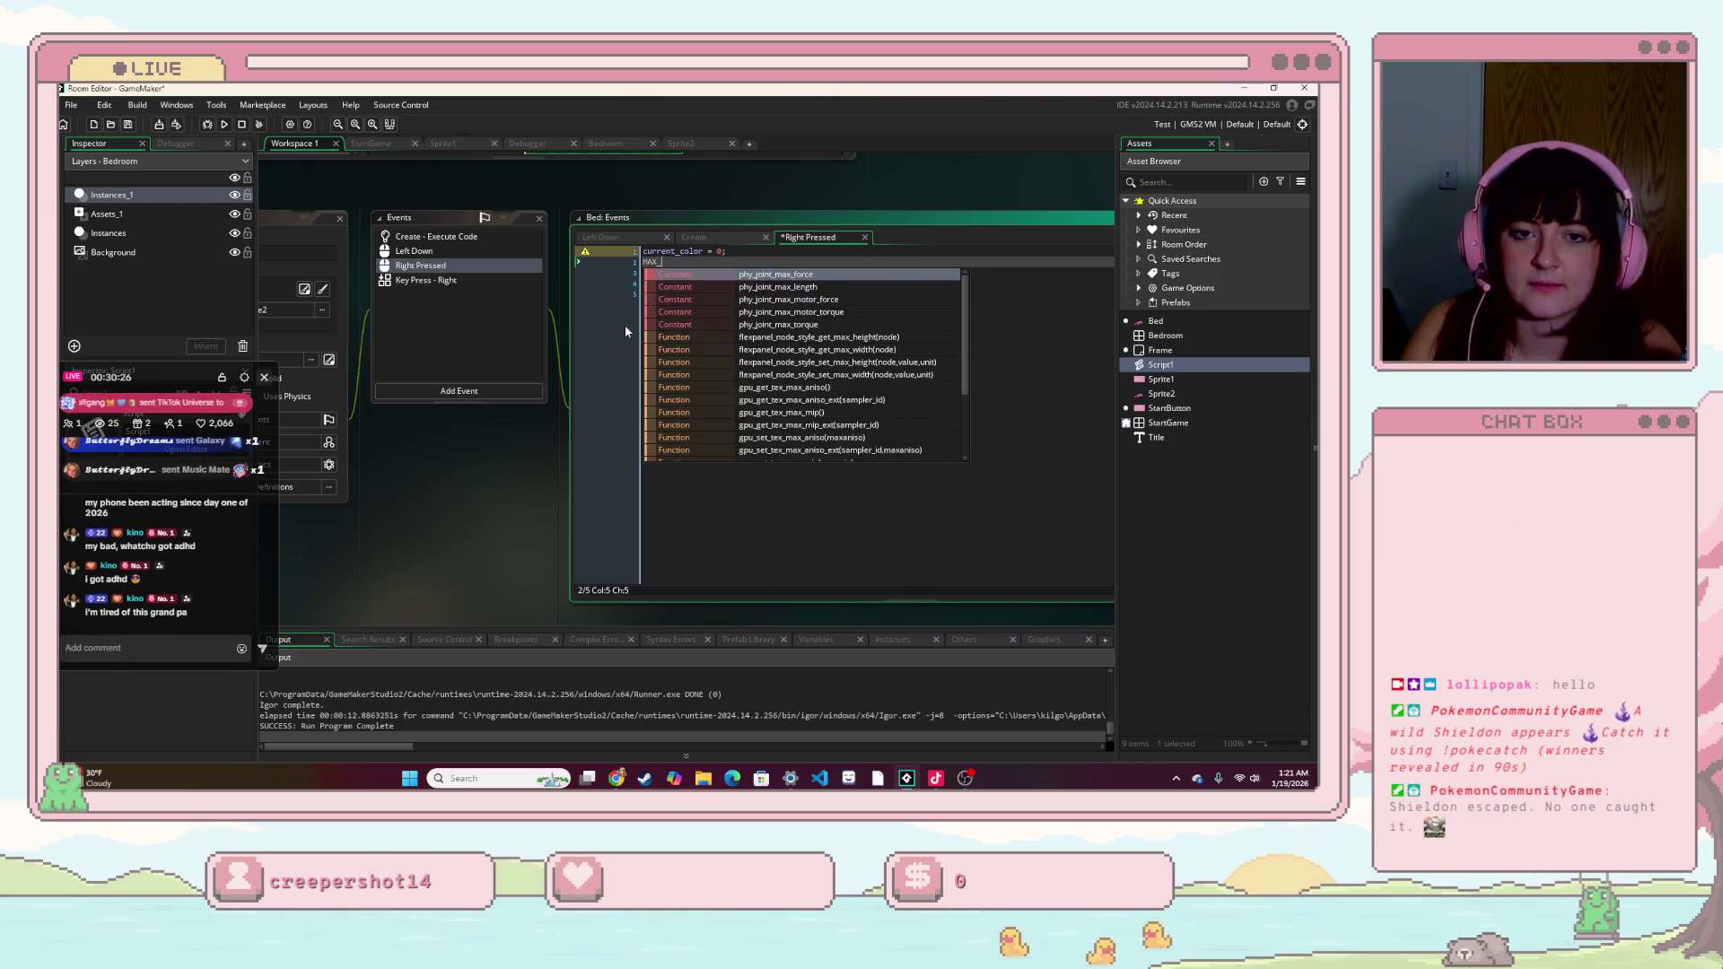
{"action": "type", "text": "COLOR = col"}
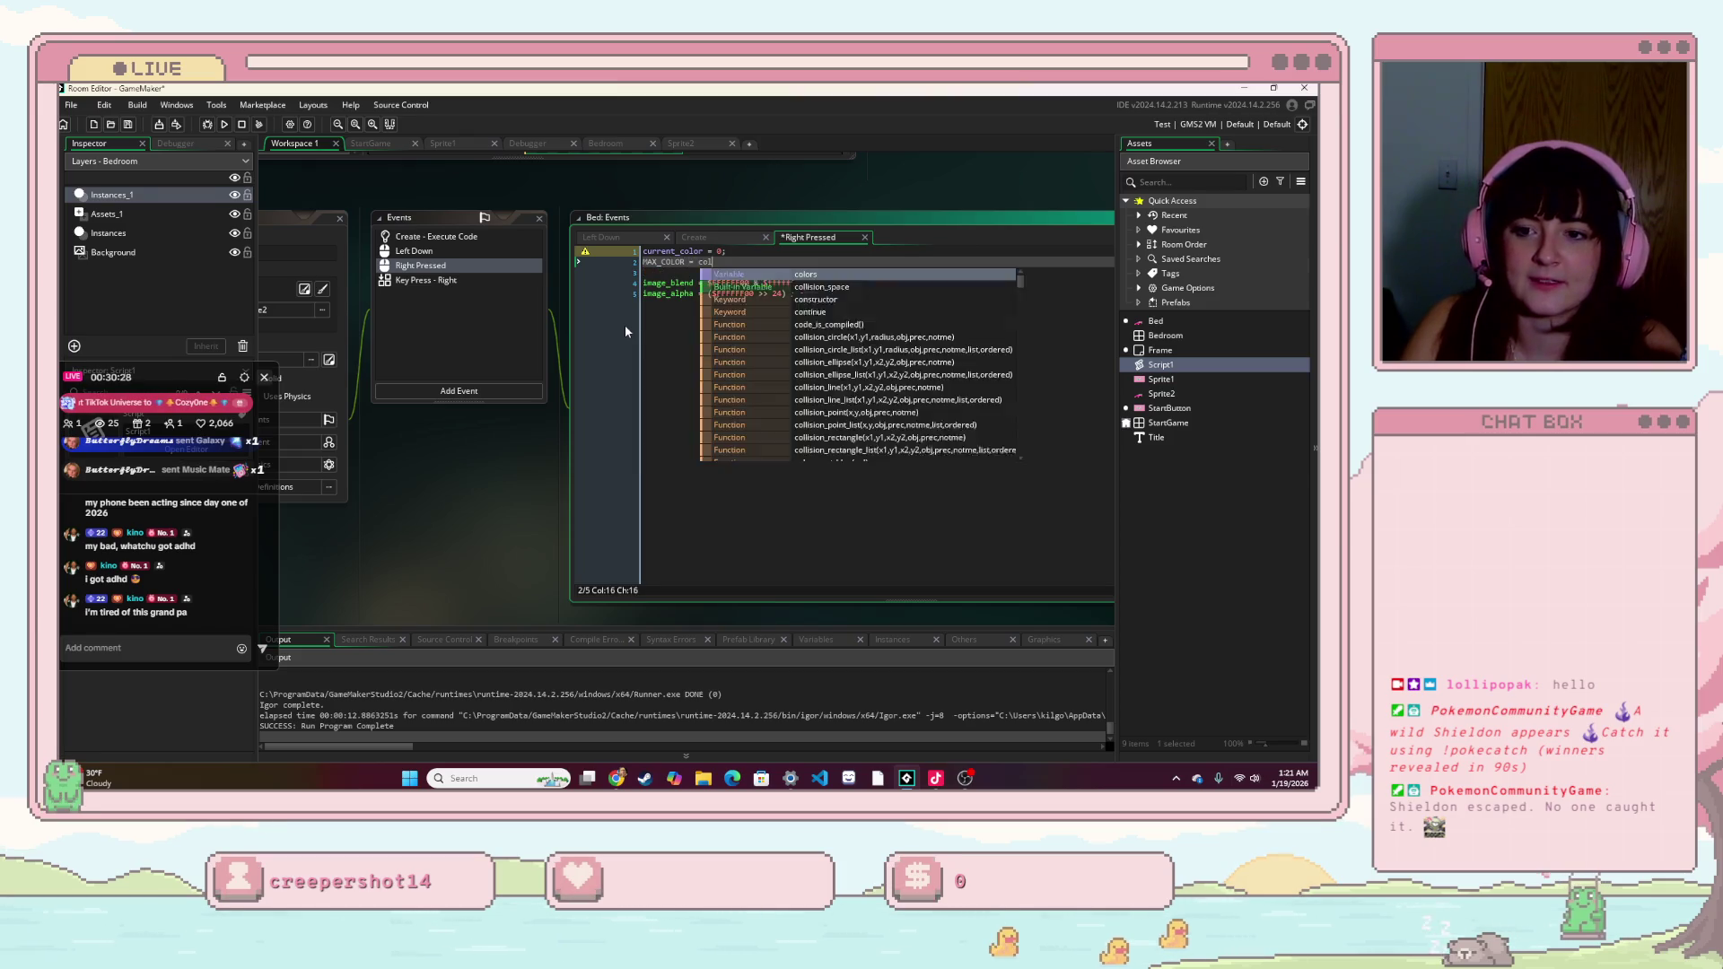
{"action": "type", "text": "ors.siz"}
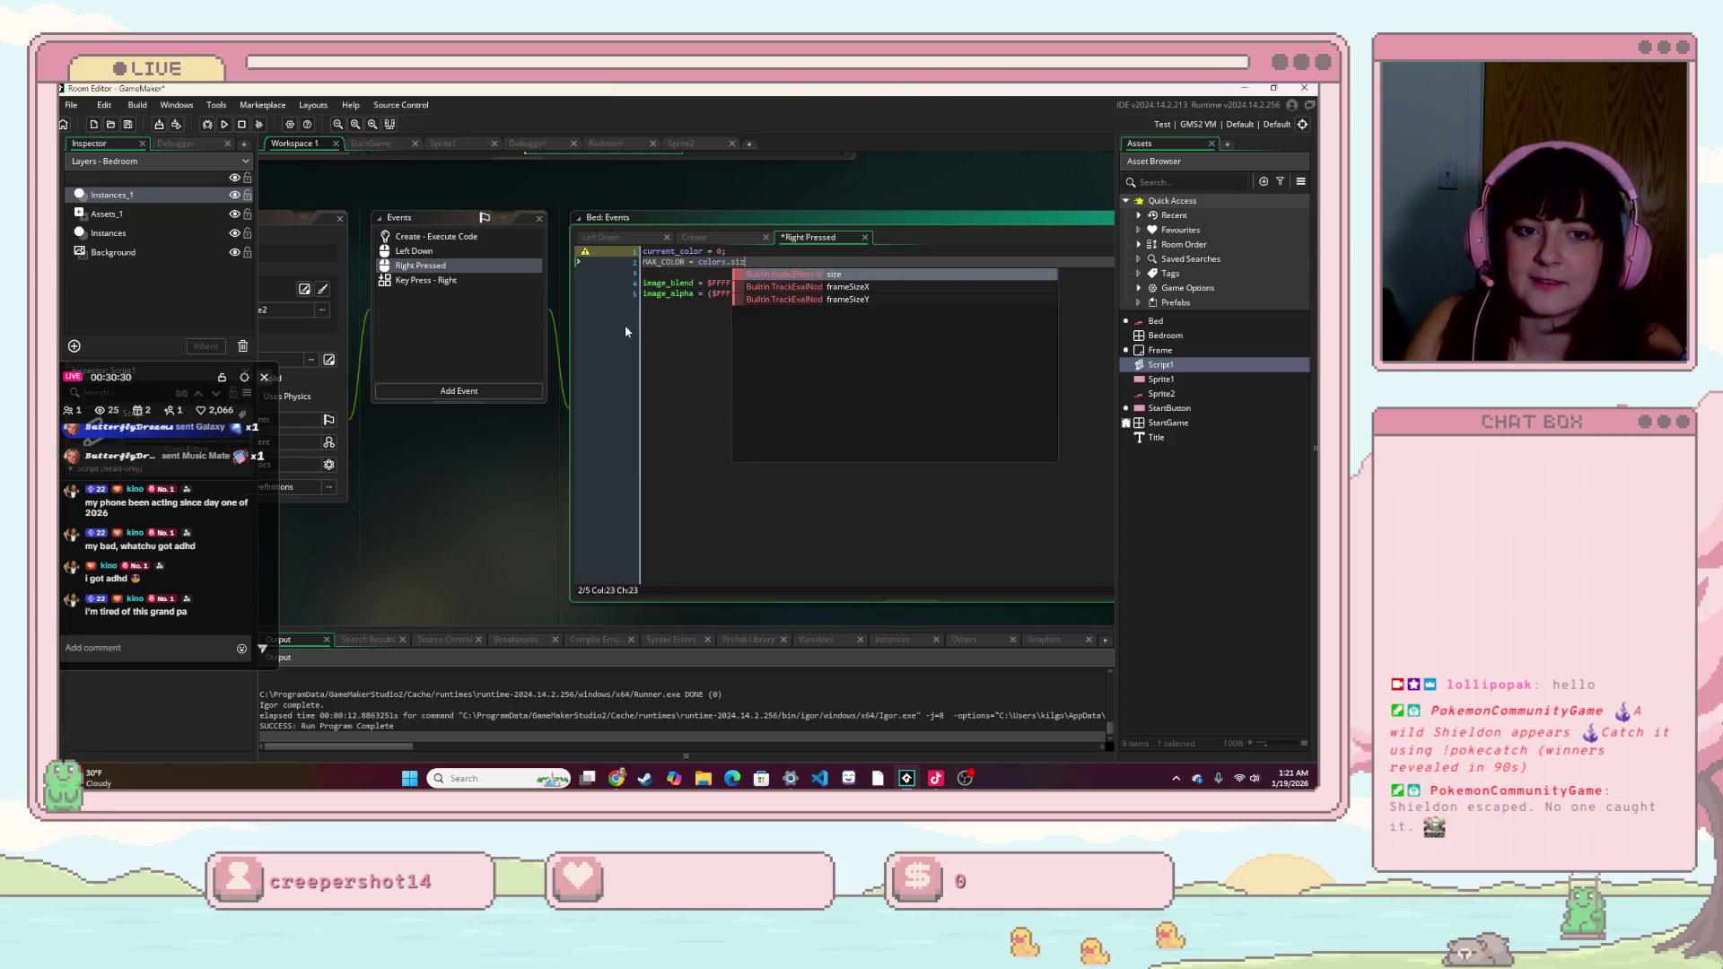
{"action": "type", "text": "e()-1;"}
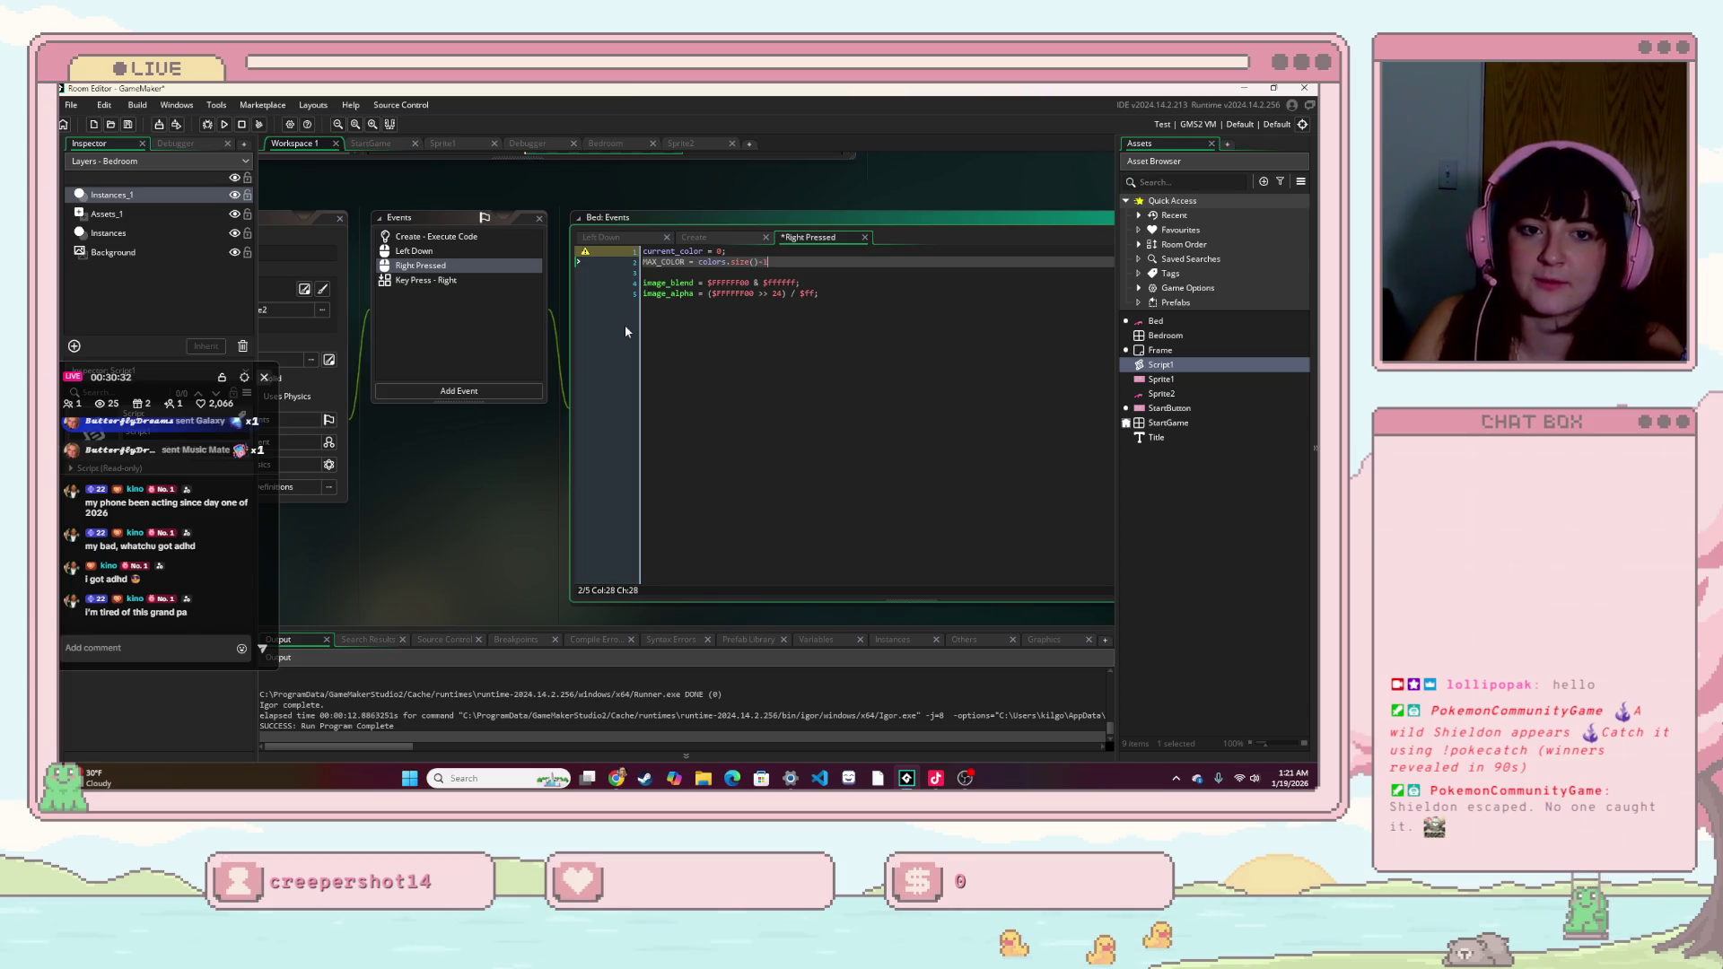
{"action": "key", "text": "Down"}
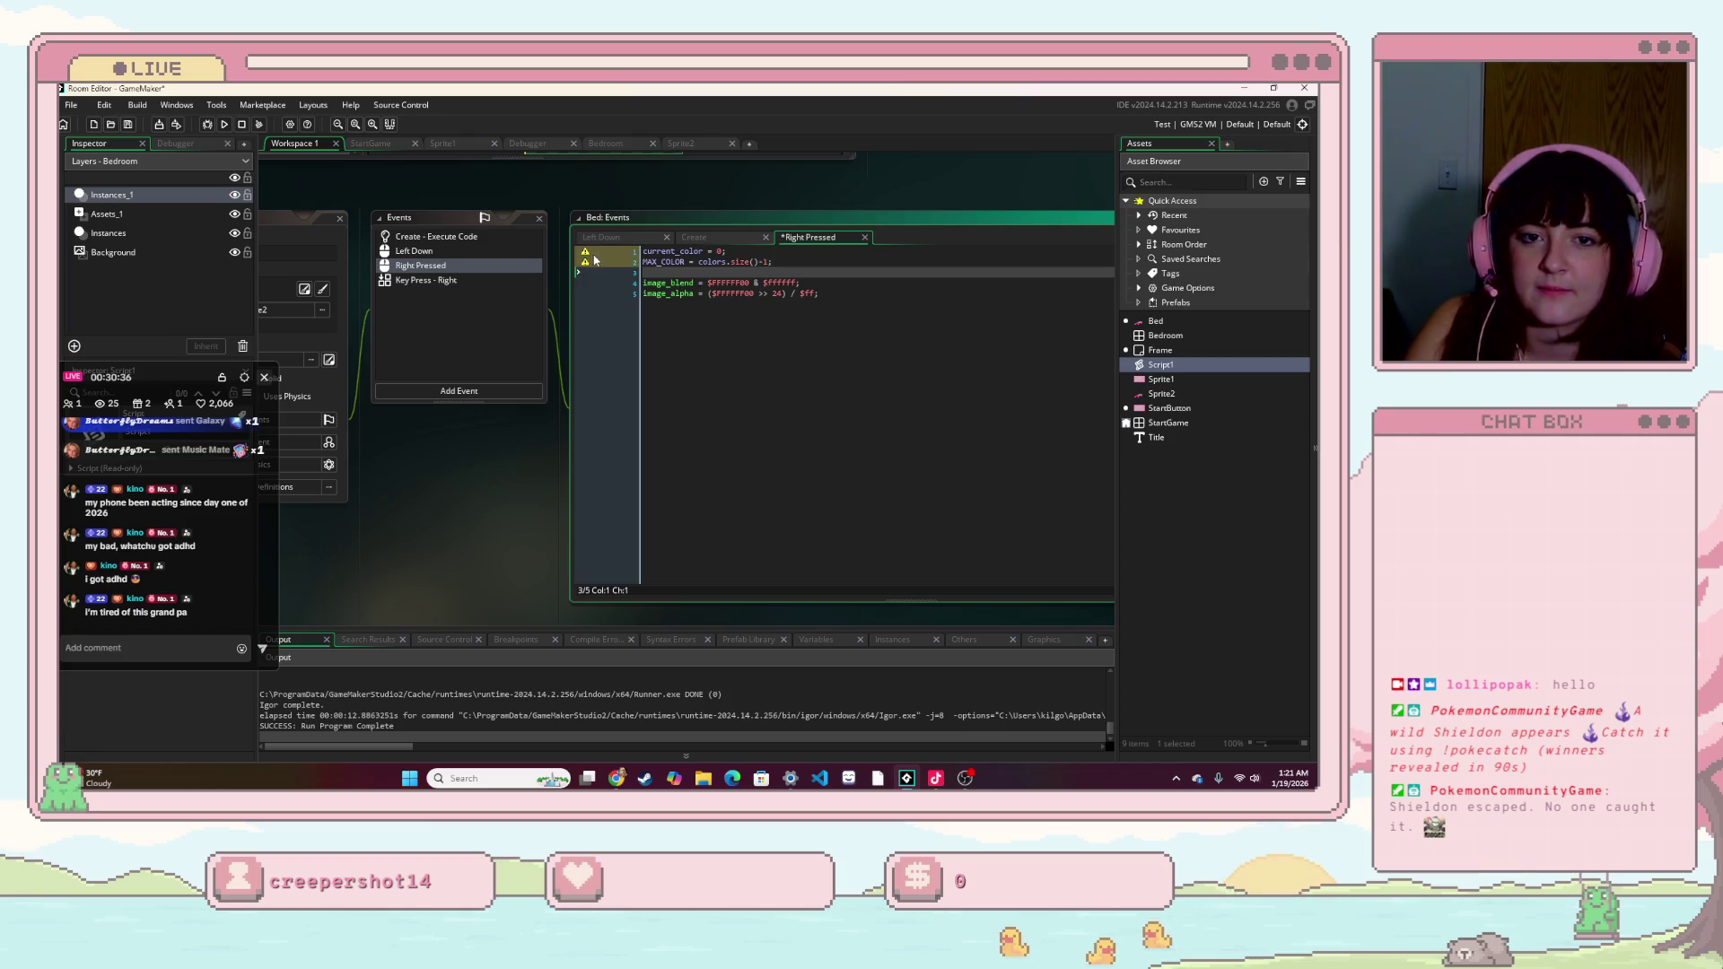
{"action": "left_click", "coordinate": [837, 281]}
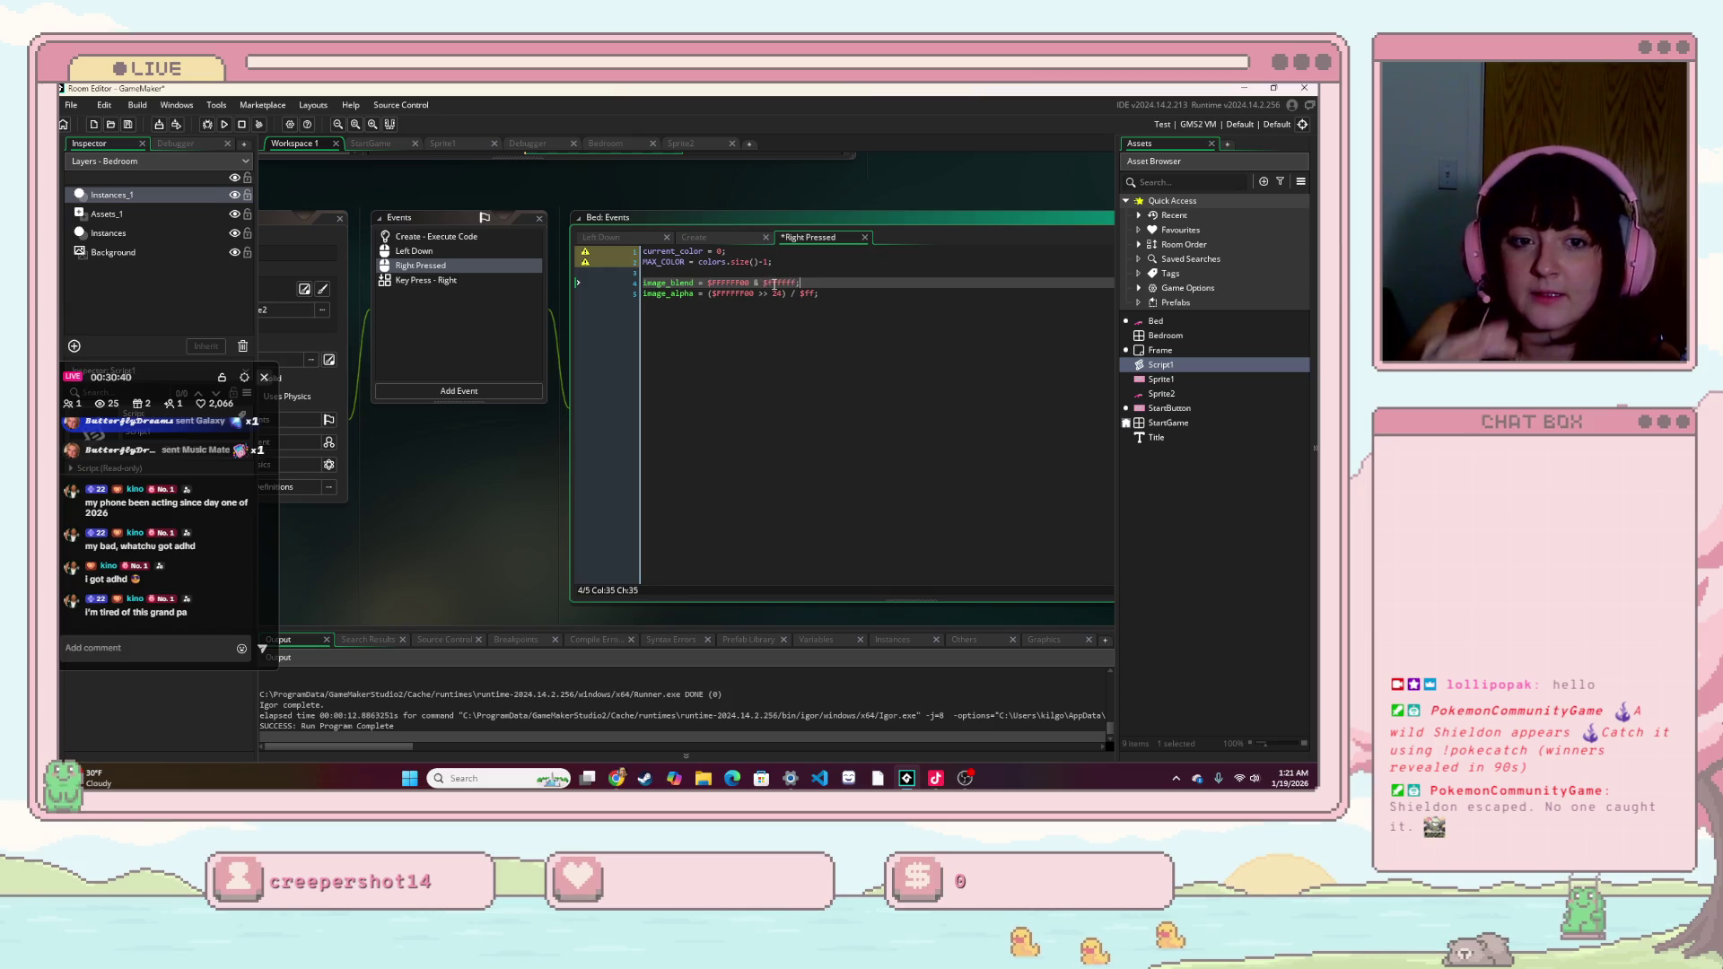
- Replace the hard-coded $FFFFFF00 colour with colors[current_color] and add blank lines around image_blend
{"action": "left_click_drag", "start_coordinate": [749, 284], "coordinate": [707, 284]}
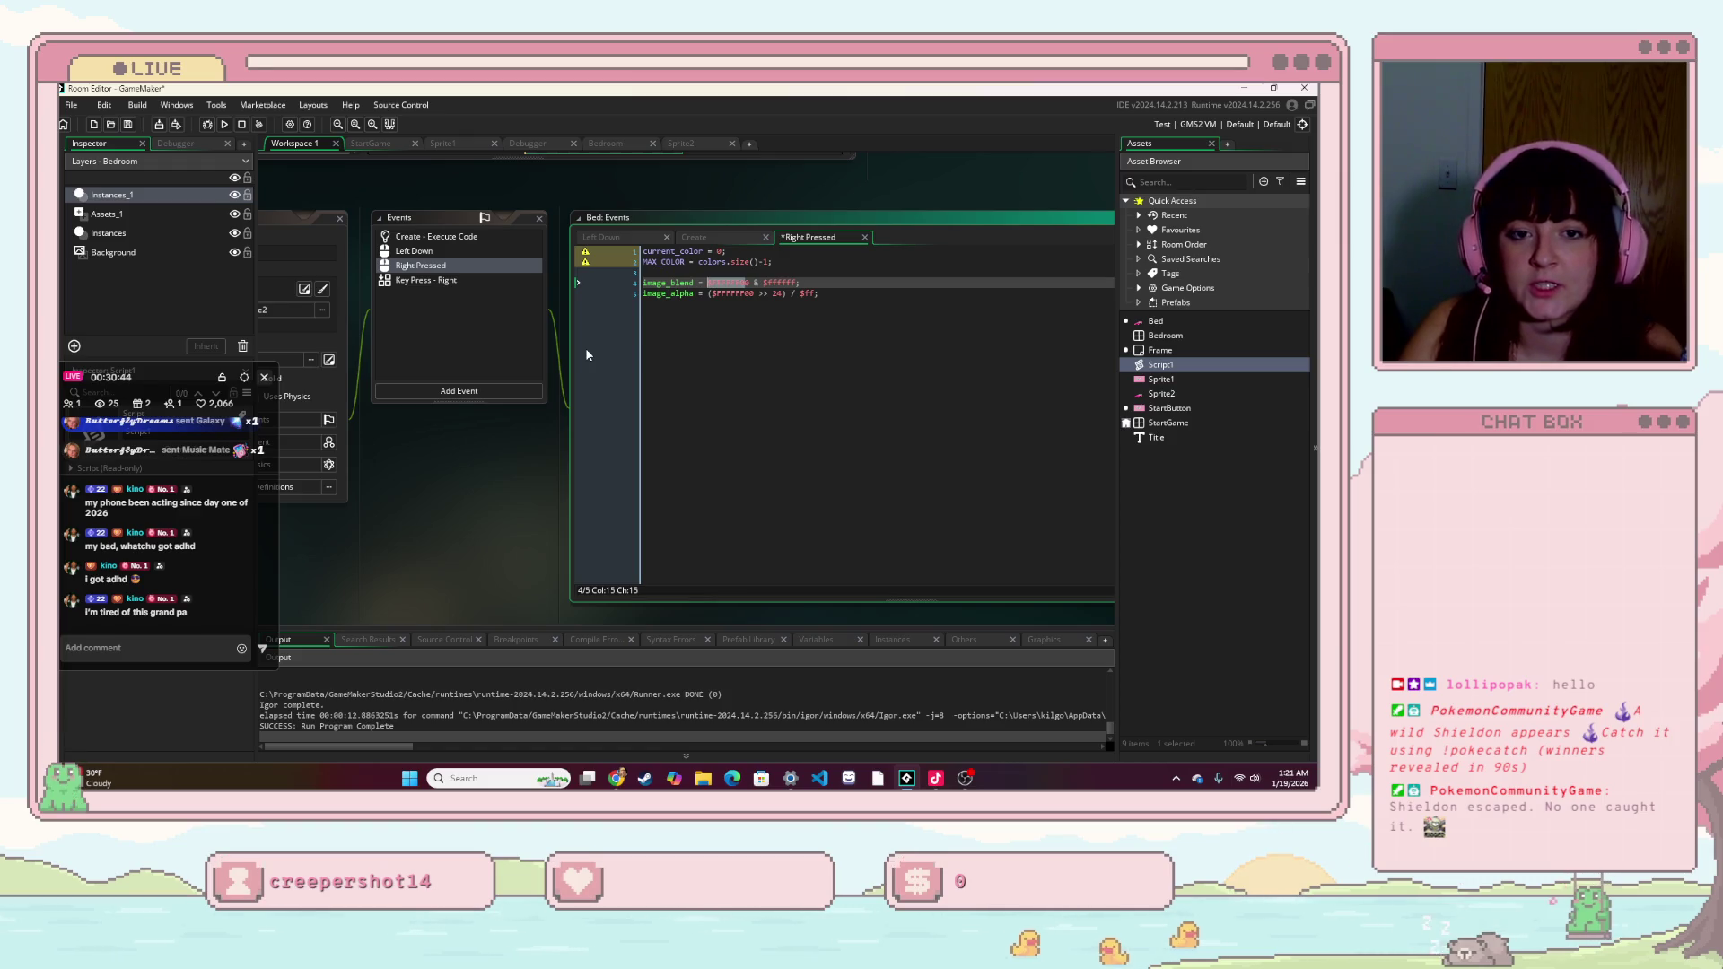
{"action": "type", "text": "colors[ "}
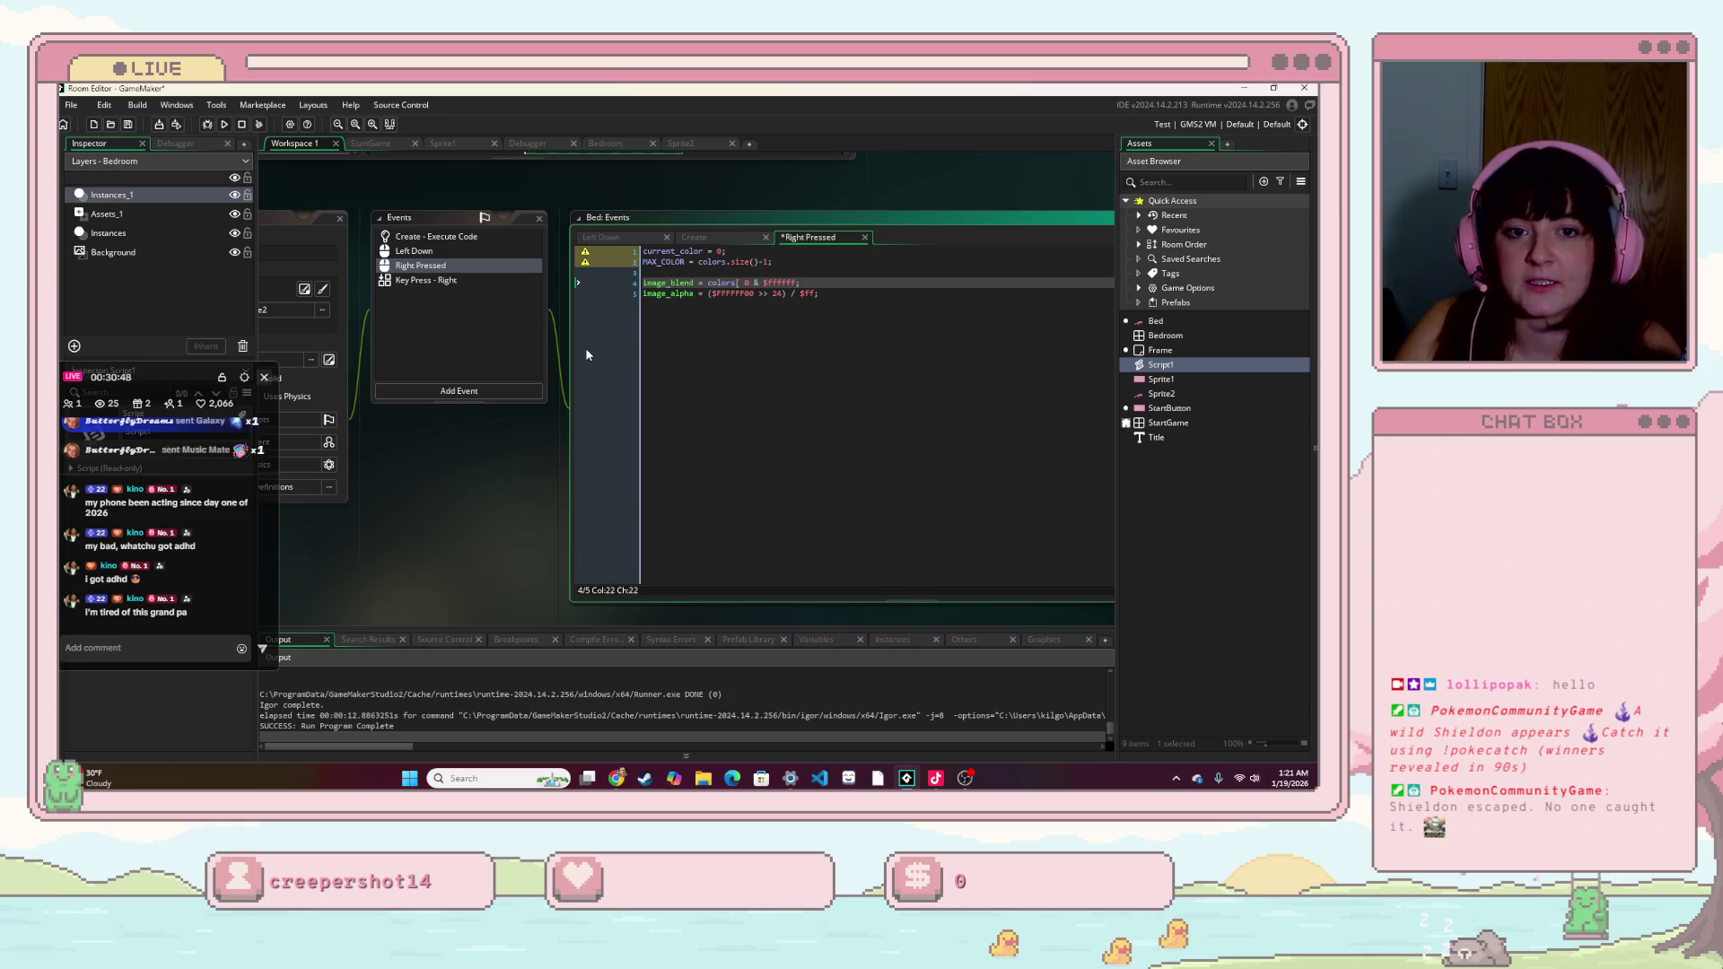
{"action": "type", "text": "cur"}
{"action": "type", "text": "rent_color"}
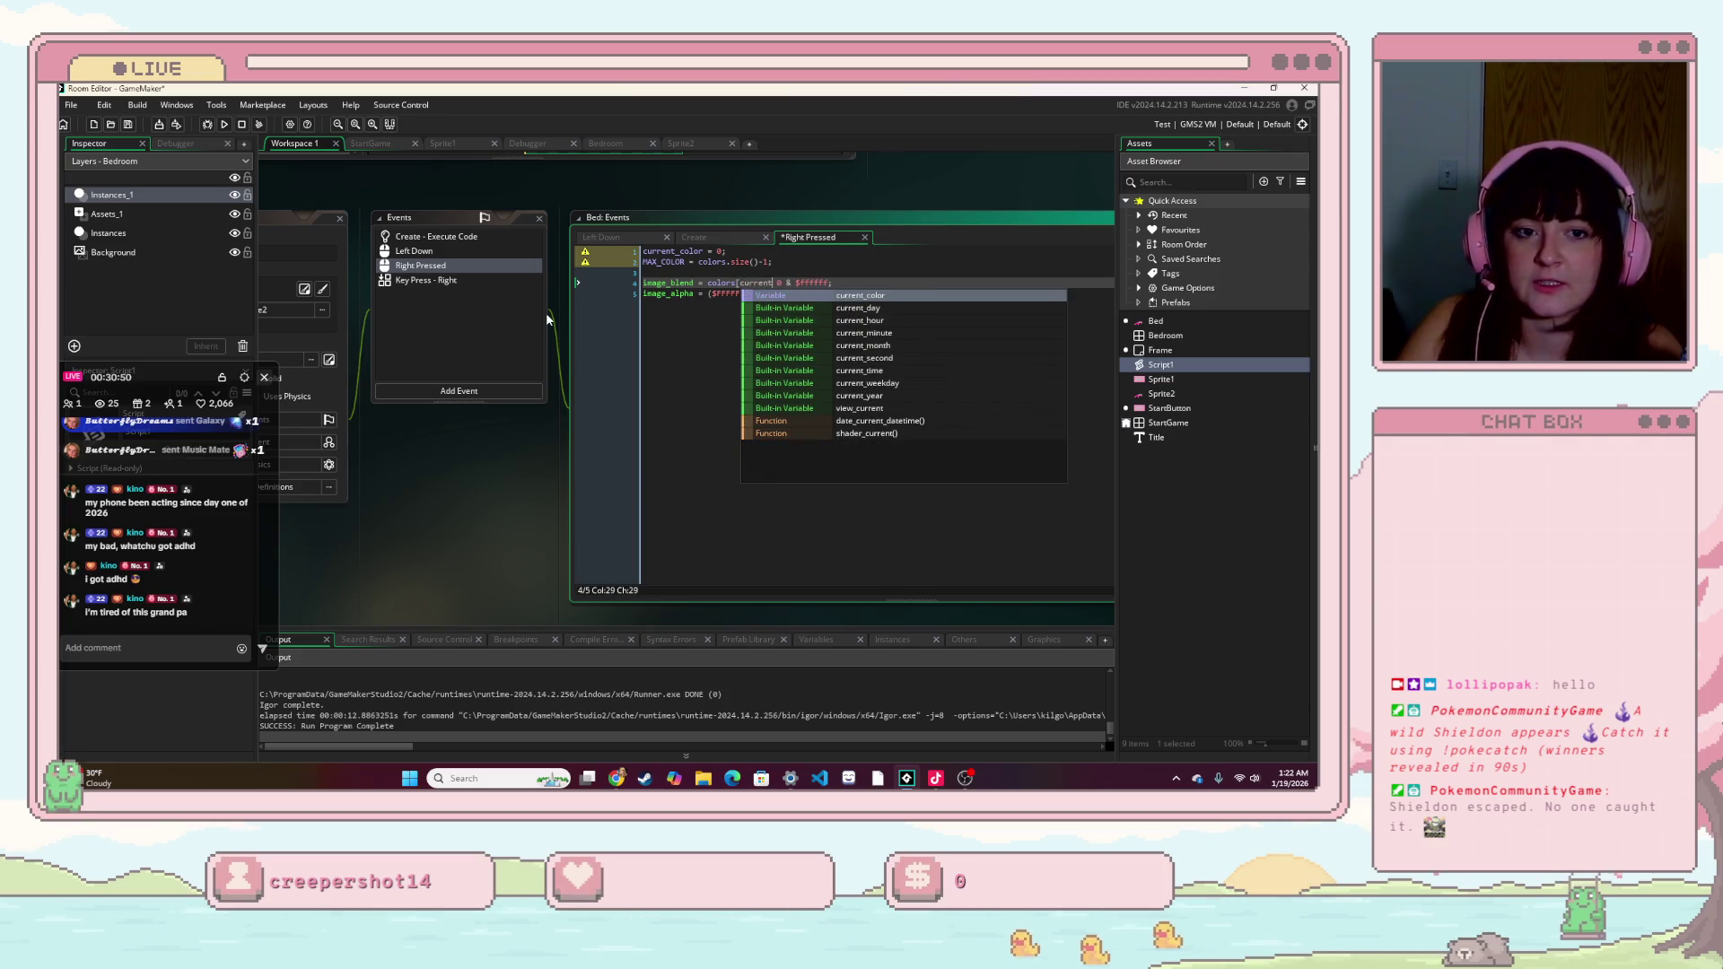
{"action": "type", "text": "]"}
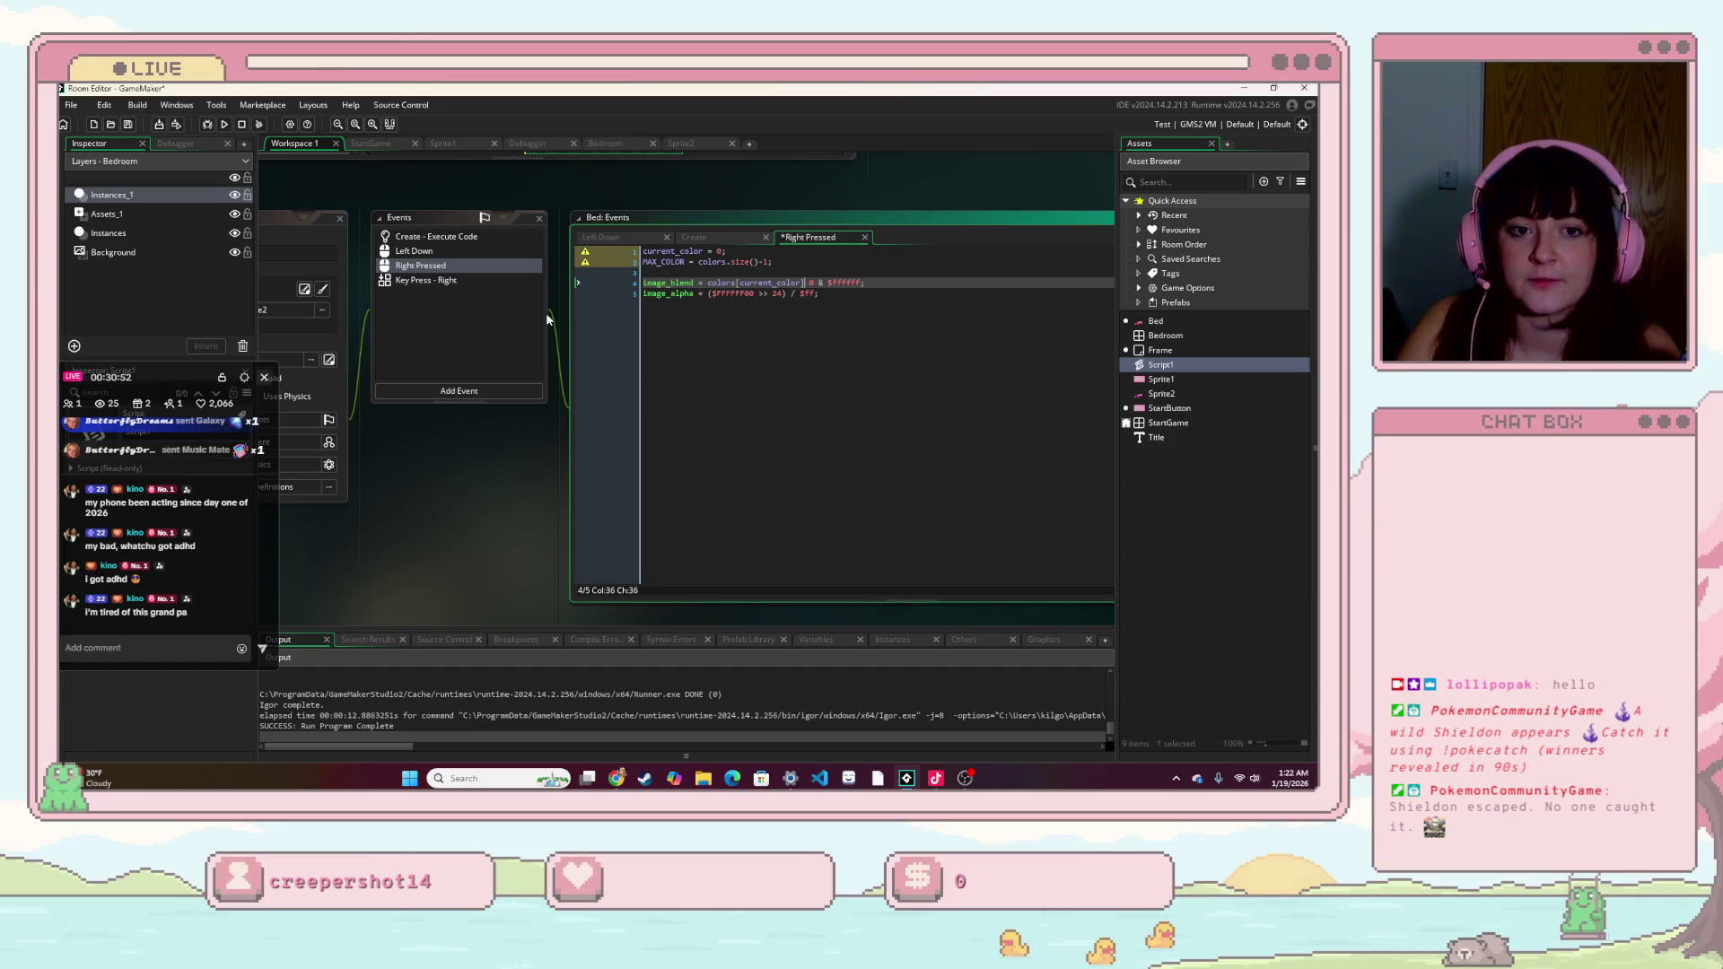
{"action": "key", "text": "End"}
{"action": "key", "text": "Return"}
{"action": "key", "text": "Return"}
{"action": "key", "text": "Up"}
{"action": "key", "text": "Return"}
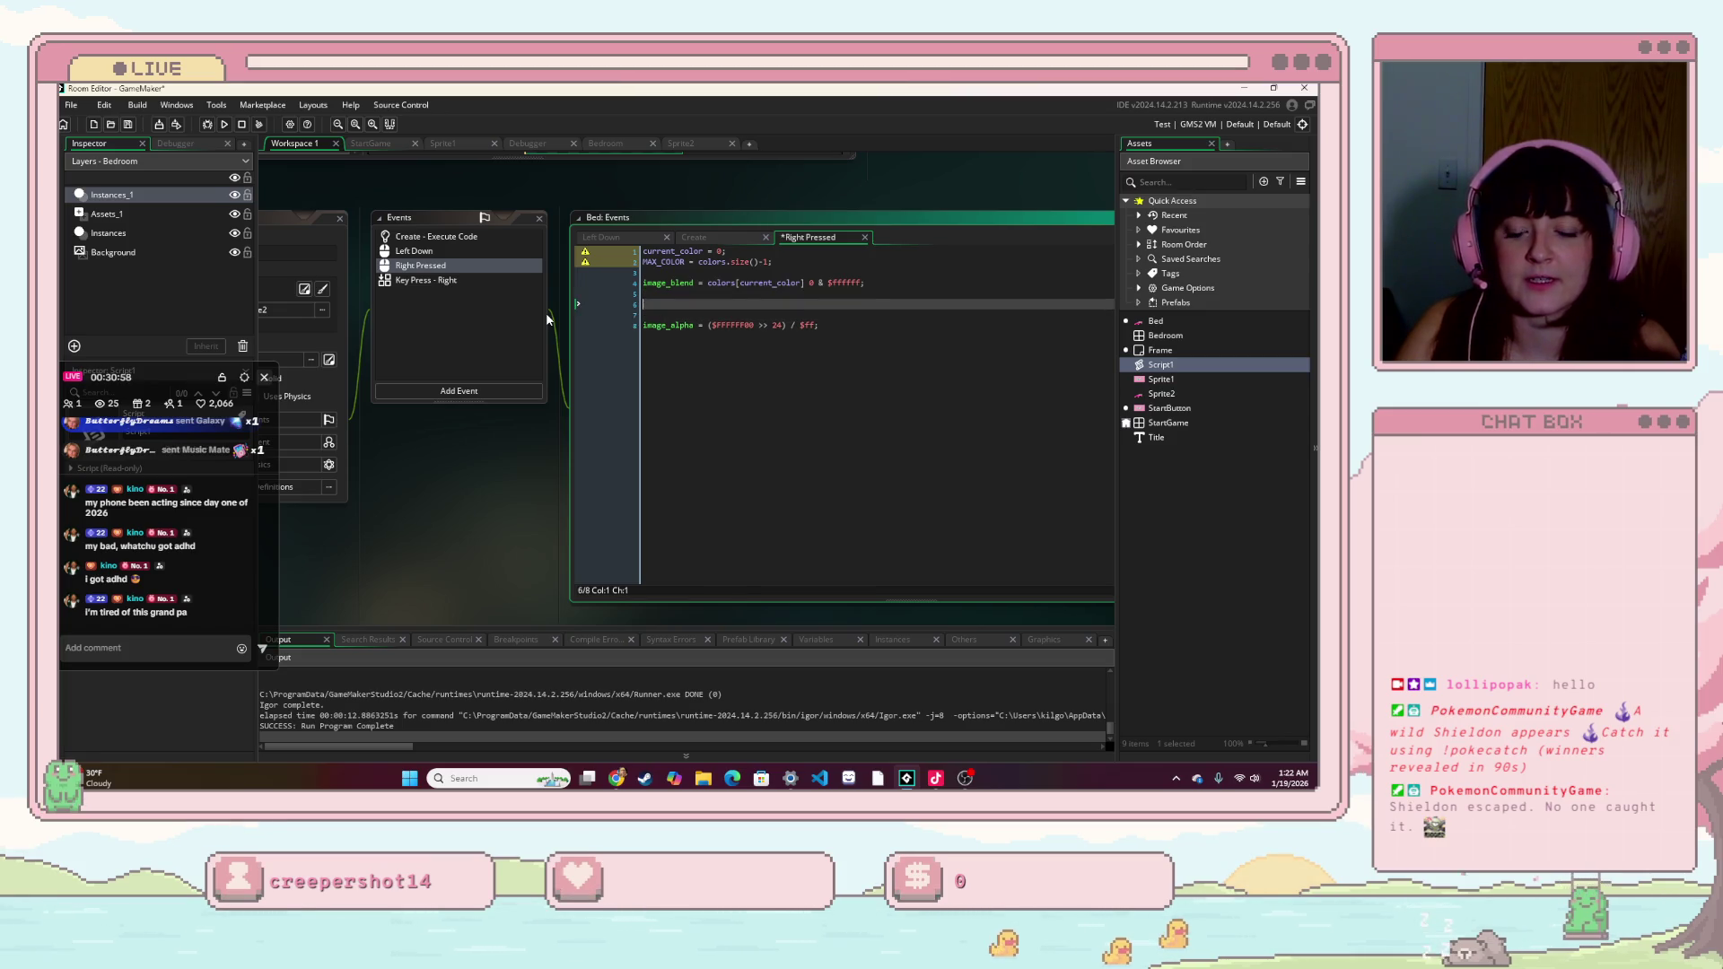
{"action": "key", "text": "BackSpace"}
{"action": "key", "text": "BackSpace"}
{"action": "key", "text": "Up"}
{"action": "key", "text": "Return"}
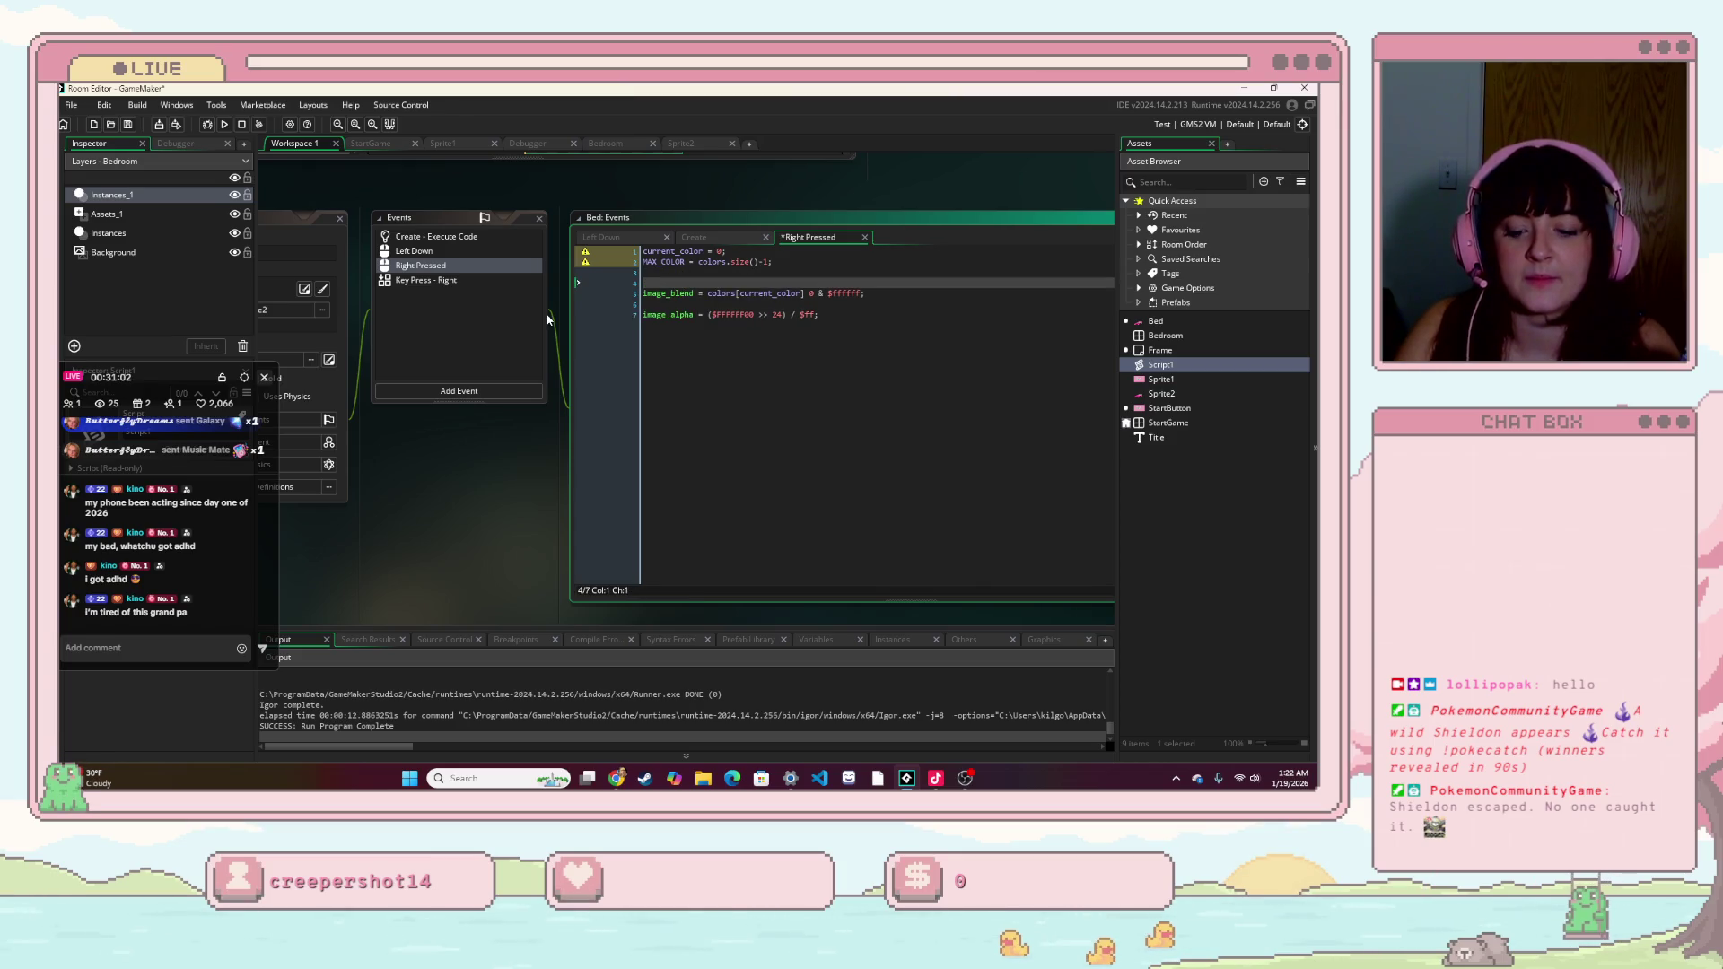
- Wrap the image_blend line in an if(current_color != MAX_COLOR) block and indent it
{"action": "type", "text": "if(current_color !"}
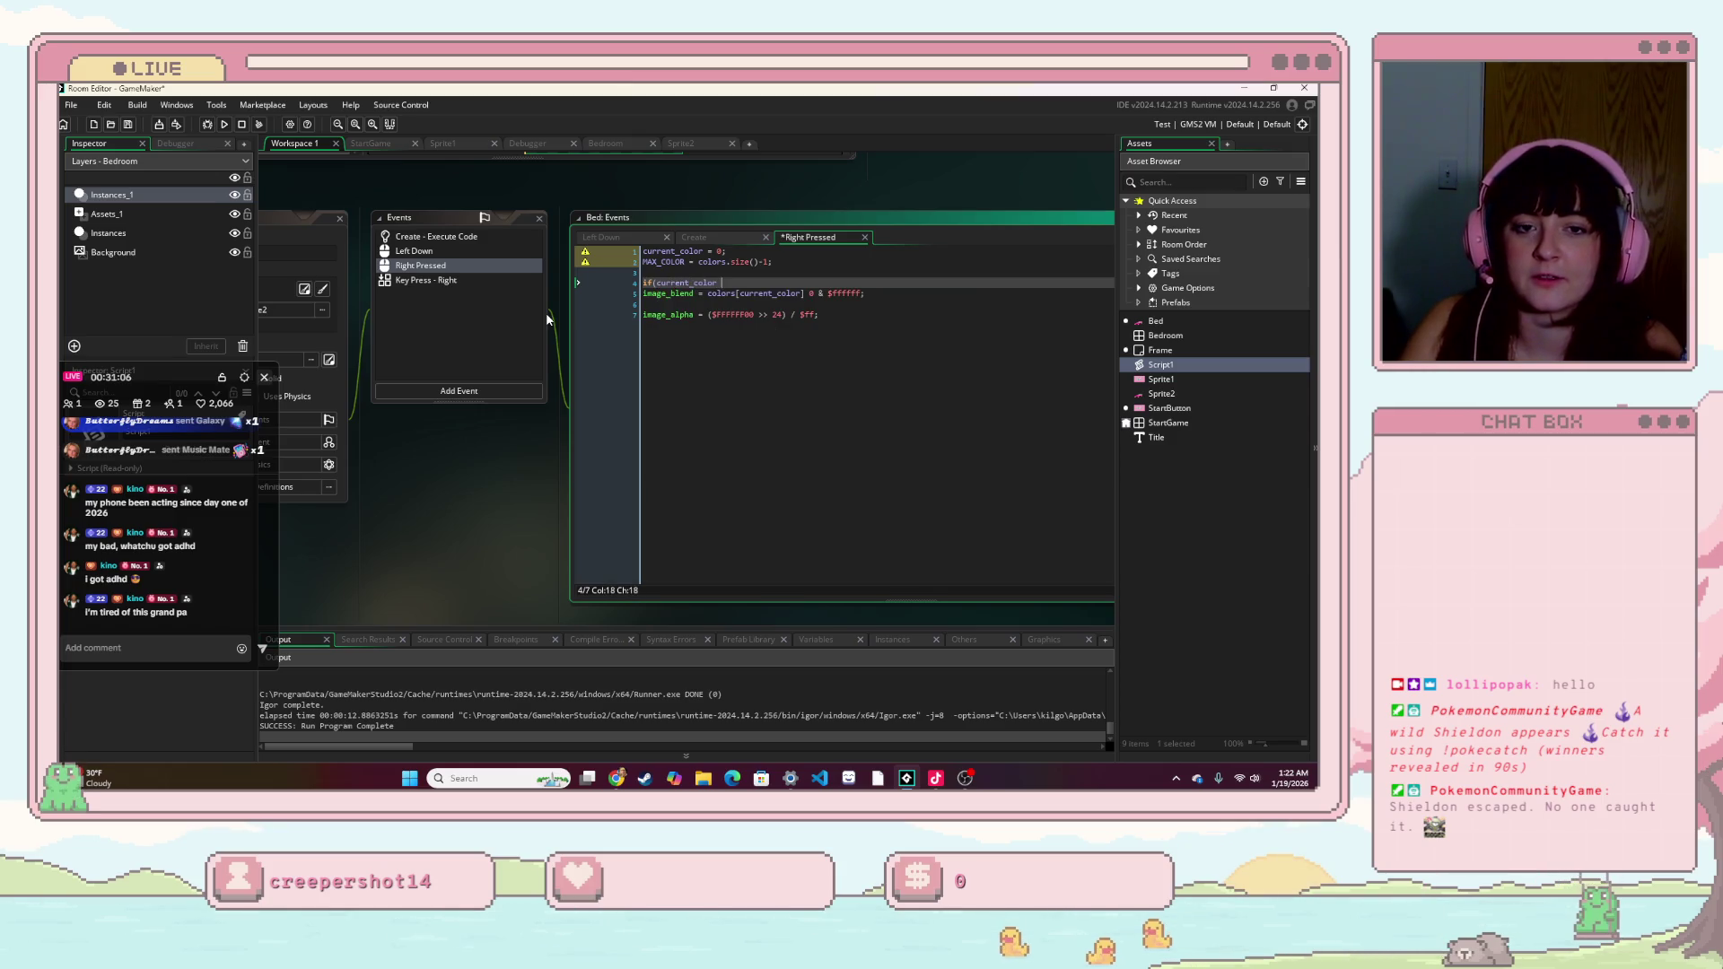
{"action": "type", "text": "= max"}
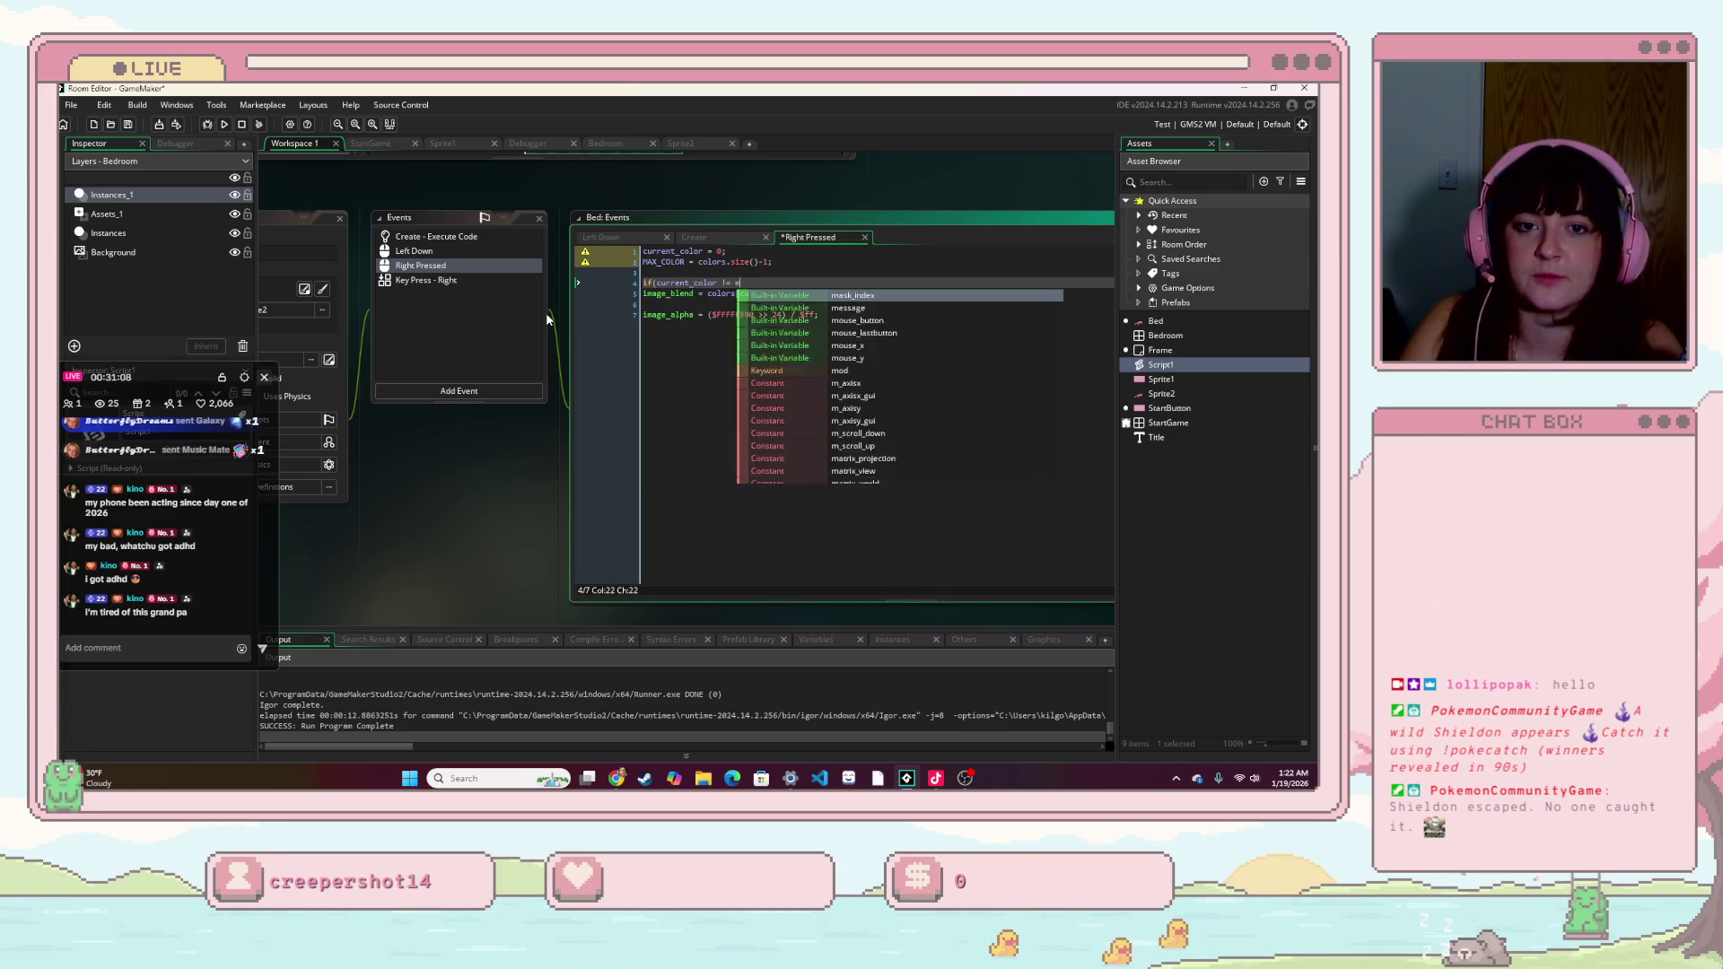
{"action": "key", "text": "Down"}
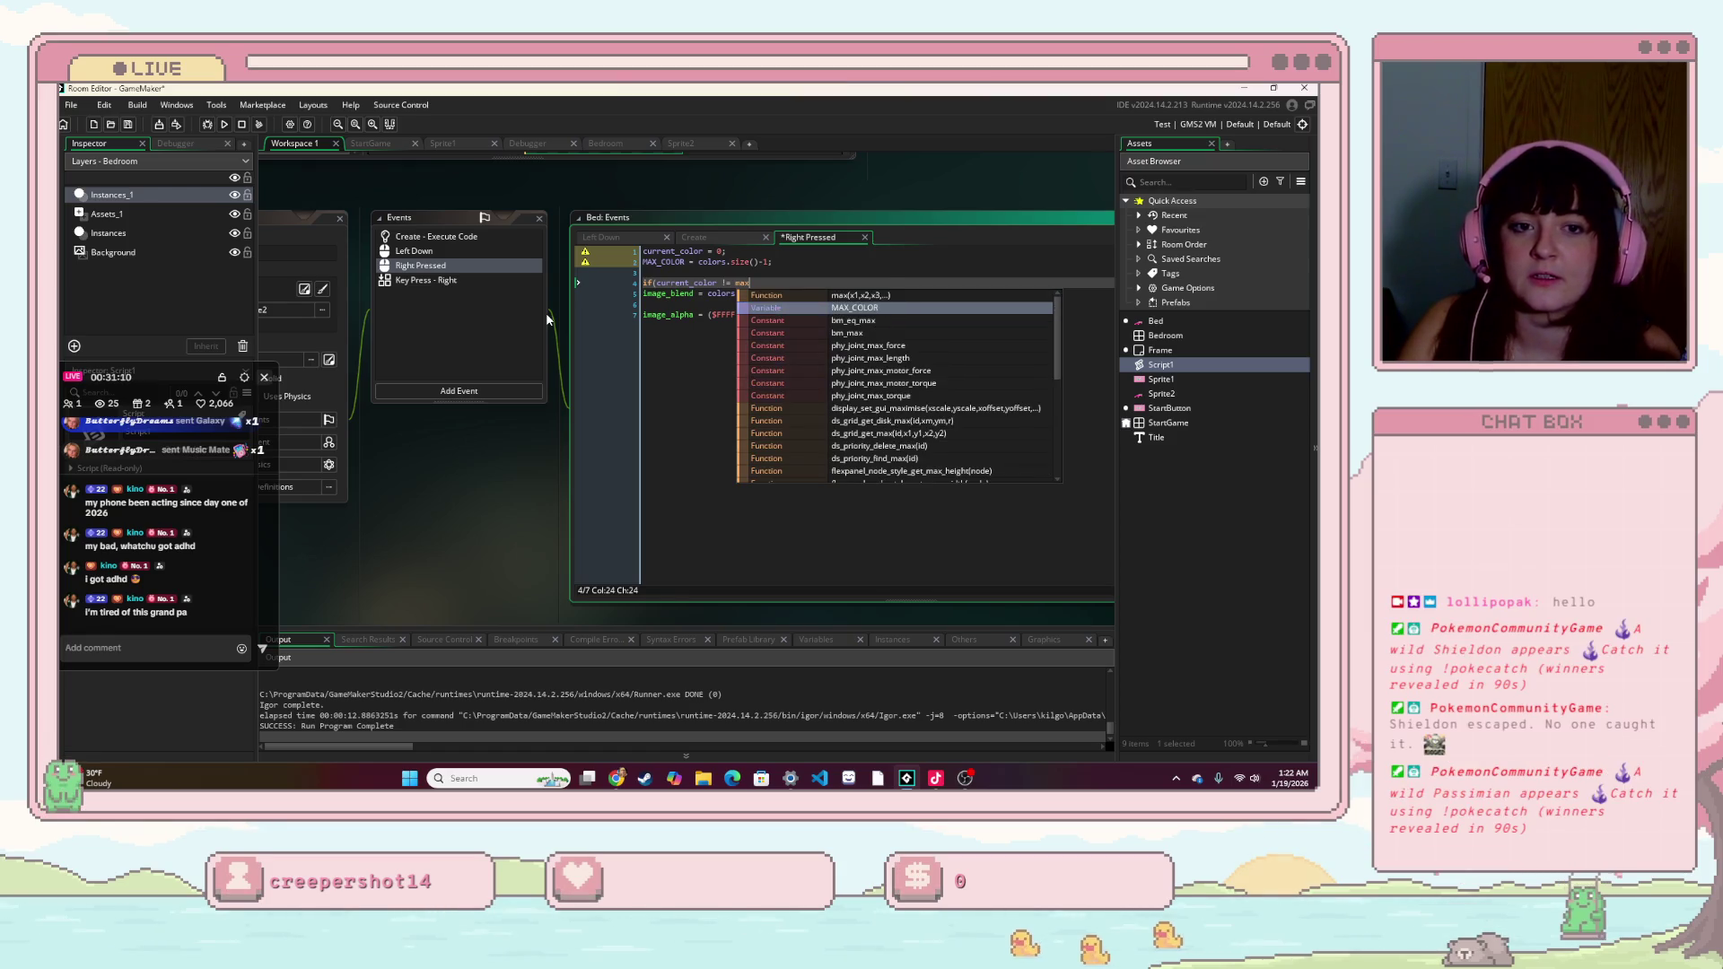
{"action": "key", "text": "Return"}
{"action": "key", "text": "Down"}
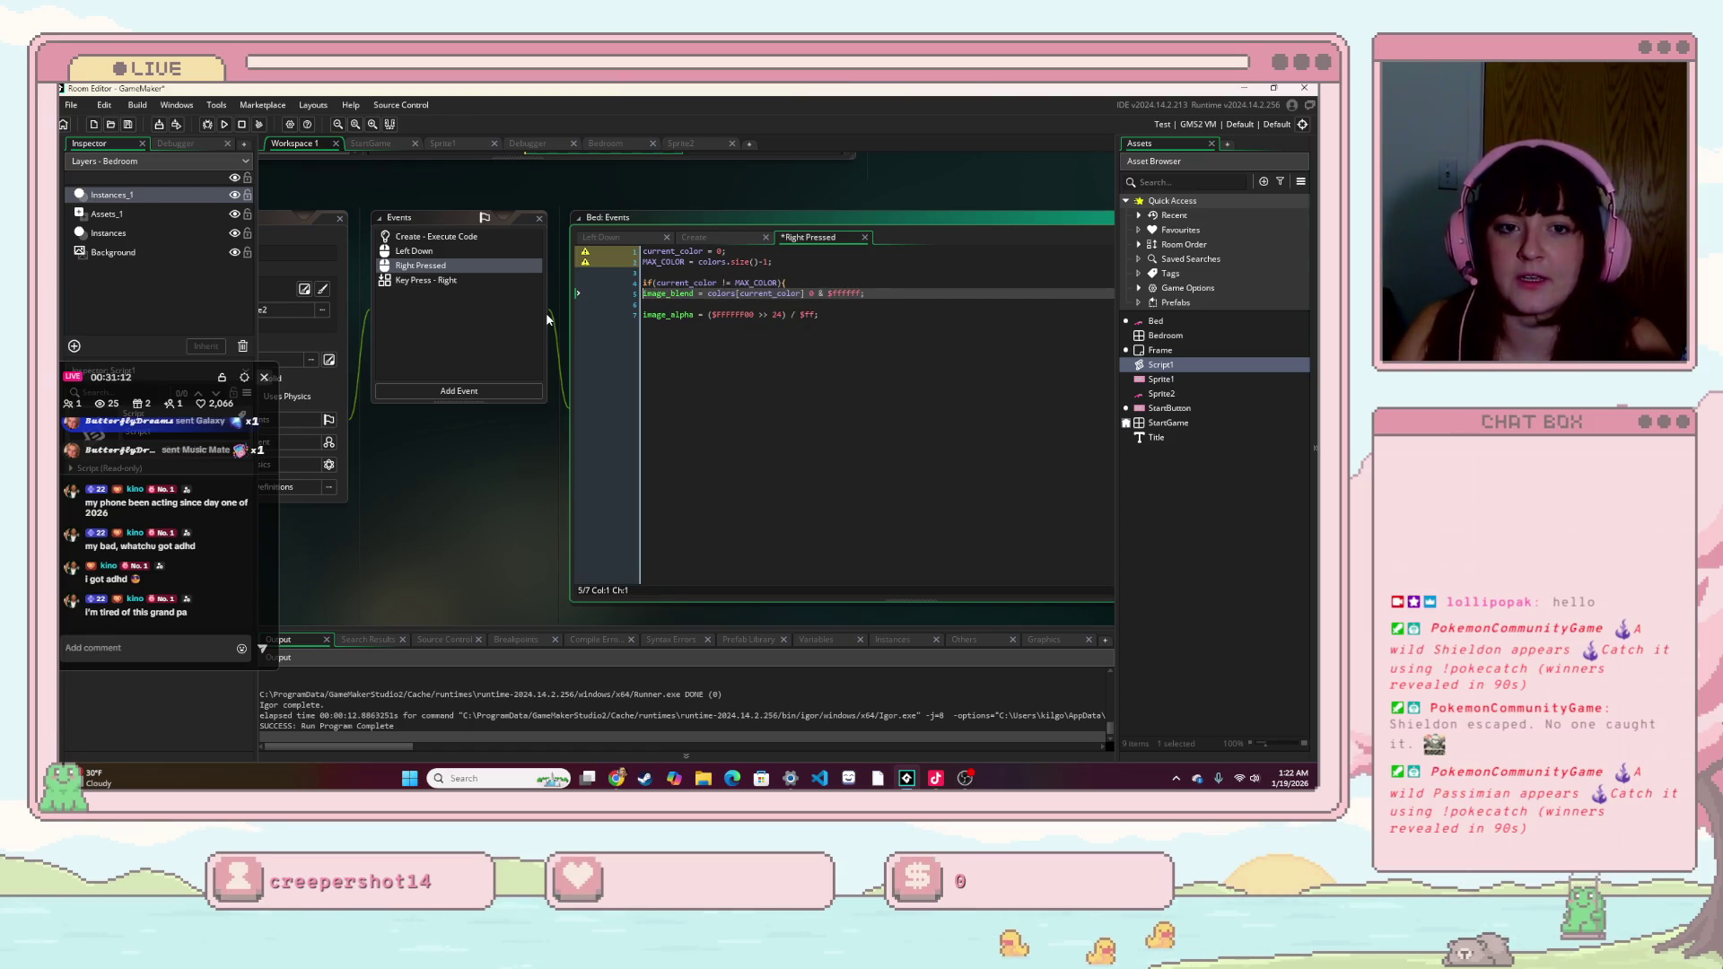
{"action": "key", "text": "Down"}
{"action": "type", "text": "}"}
{"action": "key", "text": "Up"}
{"action": "key", "text": "Home"}
{"action": "key", "text": "Tab"}
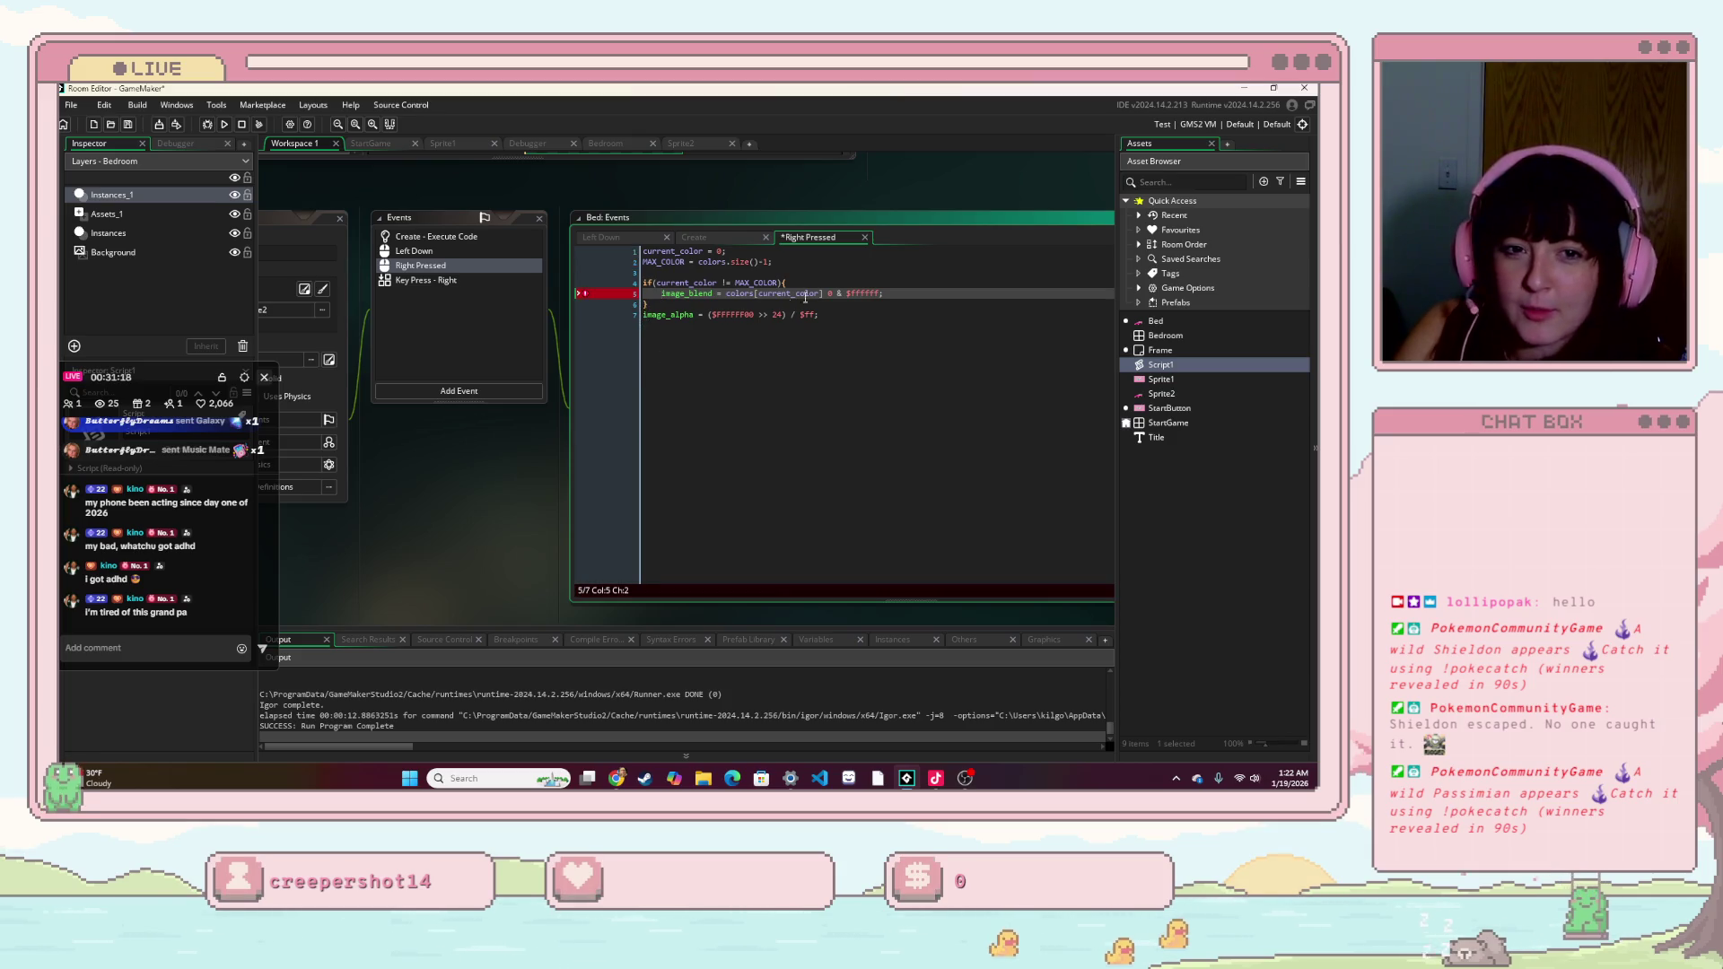
{"action": "key", "text": "Down"}
{"action": "key", "text": "Down"}
{"action": "key", "text": "End"}
- Add a blank line after the if block's closing brace
{"action": "left_click", "coordinate": [814, 252]}
{"action": "left_click", "coordinate": [790, 283]}
{"action": "mouse_move", "coordinate": [585, 299]}
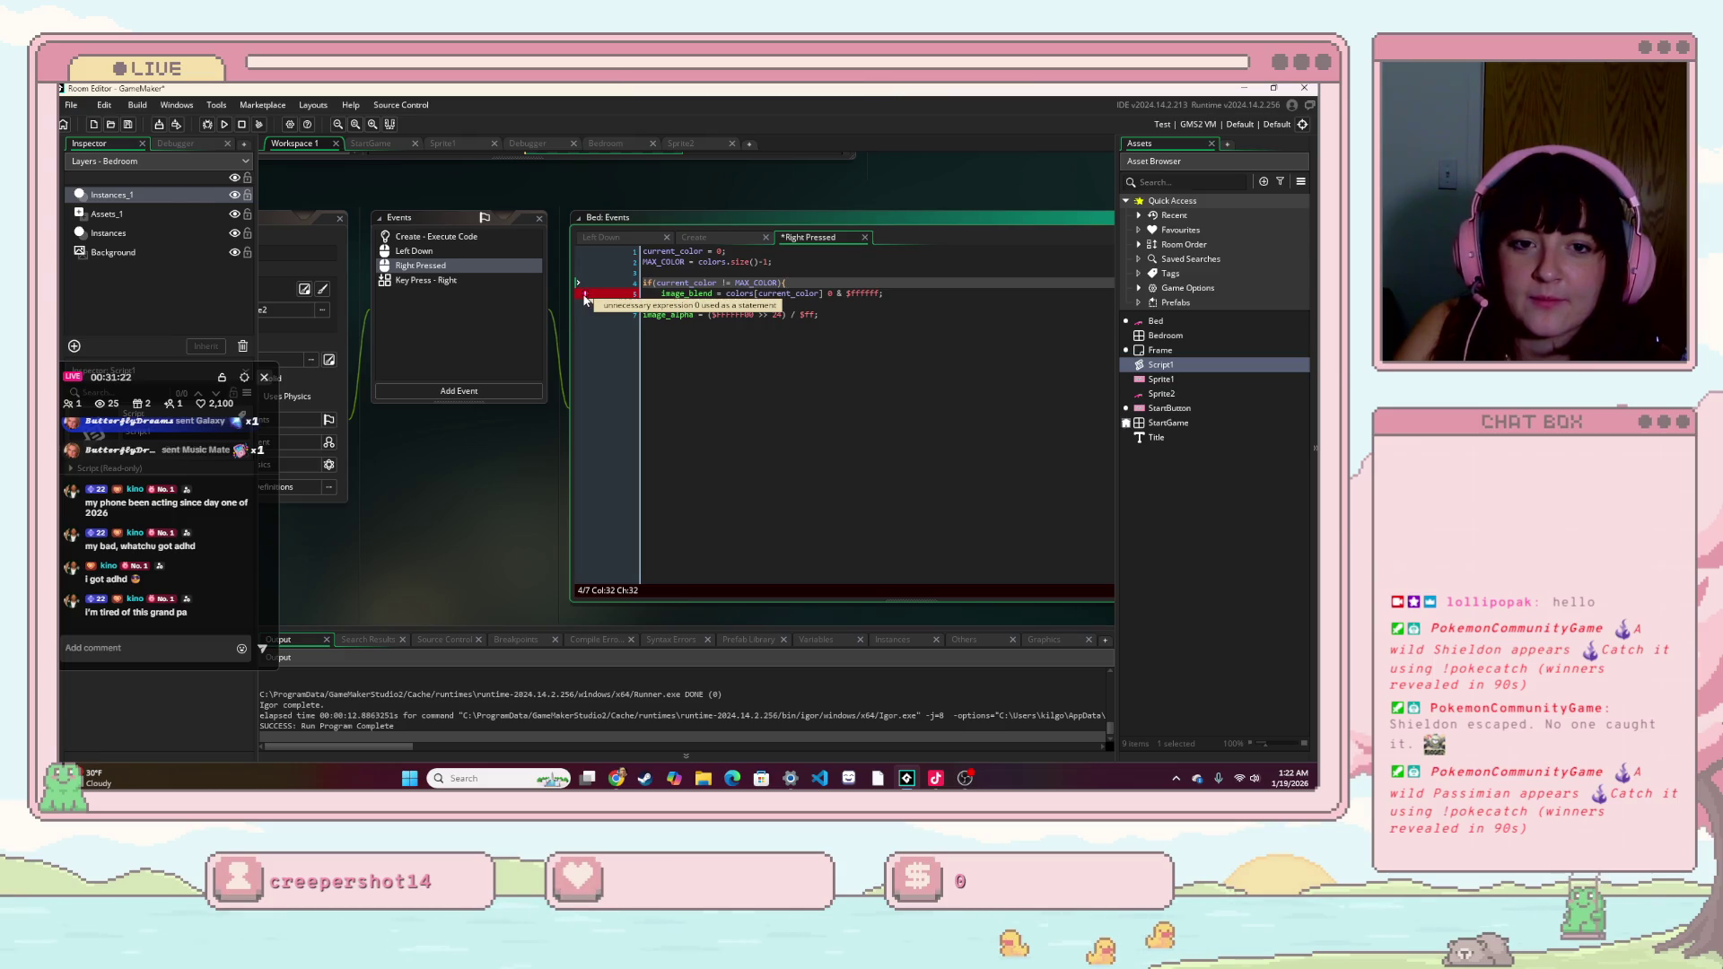
{"action": "left_click", "coordinate": [827, 296]}
{"action": "left_click", "coordinate": [849, 305]}
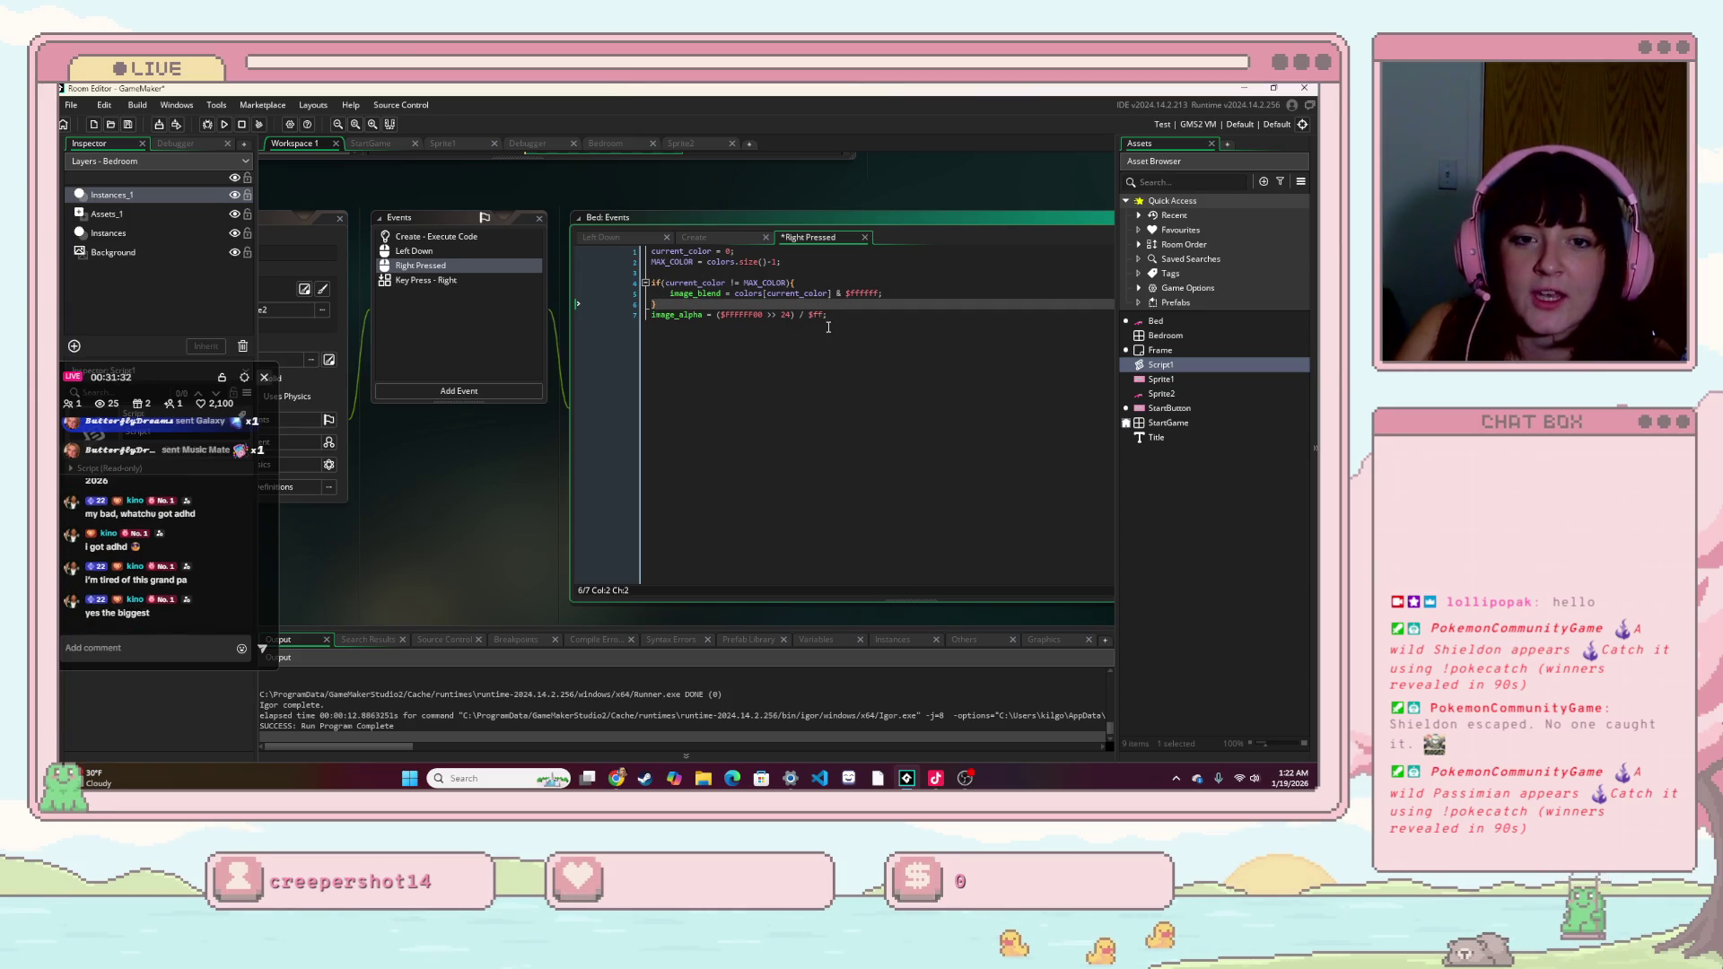
{"action": "left_click_drag", "start_coordinate": [826, 327], "coordinate": [662, 323]}
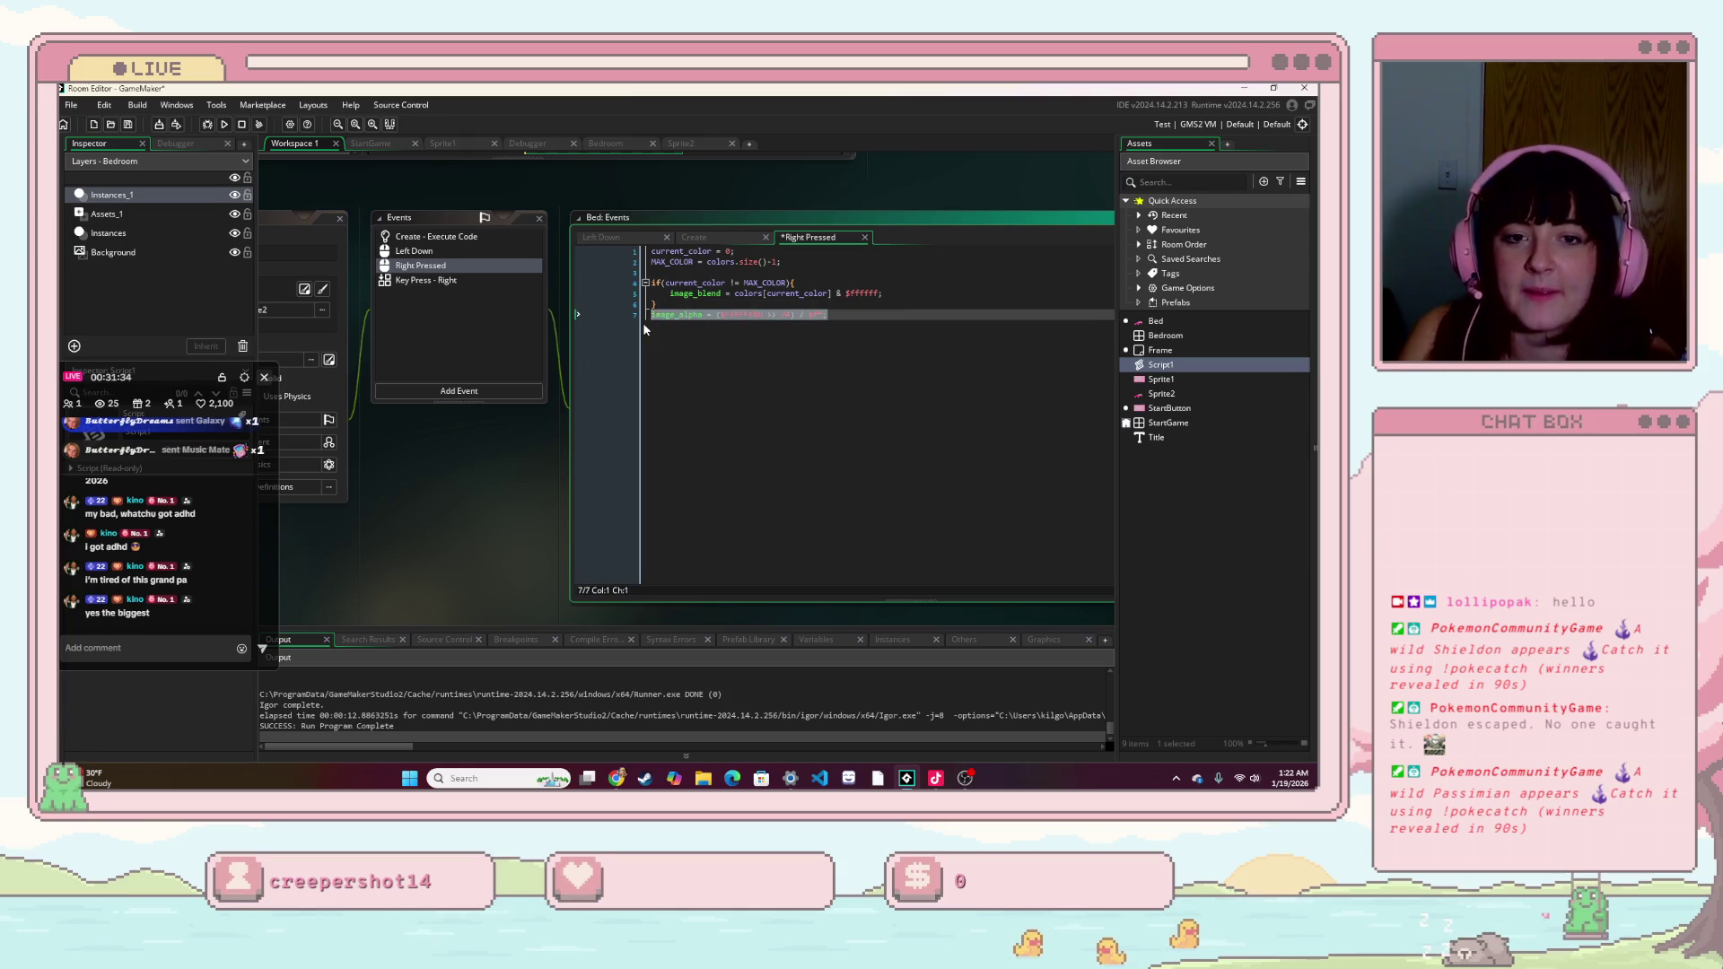
{"action": "key", "text": "BackSpace"}
{"action": "key", "text": "BackSpace"}
{"action": "key", "text": "BackSpace"}
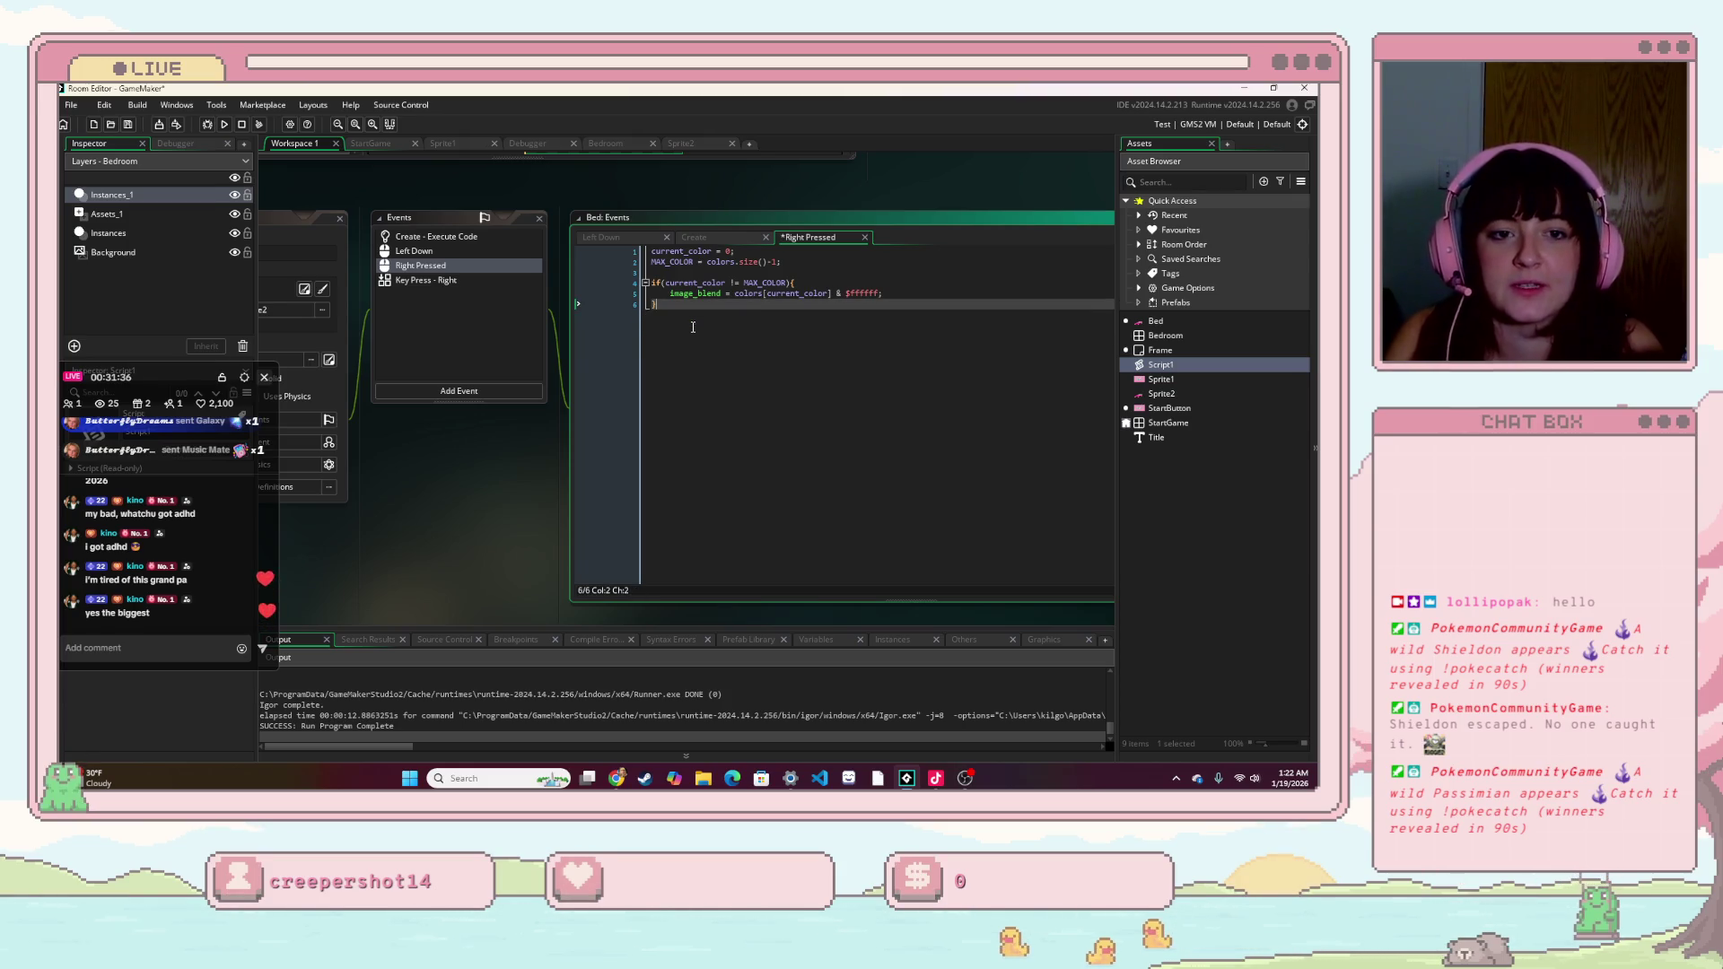
{"action": "key", "text": "ctrl+z"}
{"action": "key", "text": "ctrl+z"}
{"action": "key", "text": "ctrl+z"}
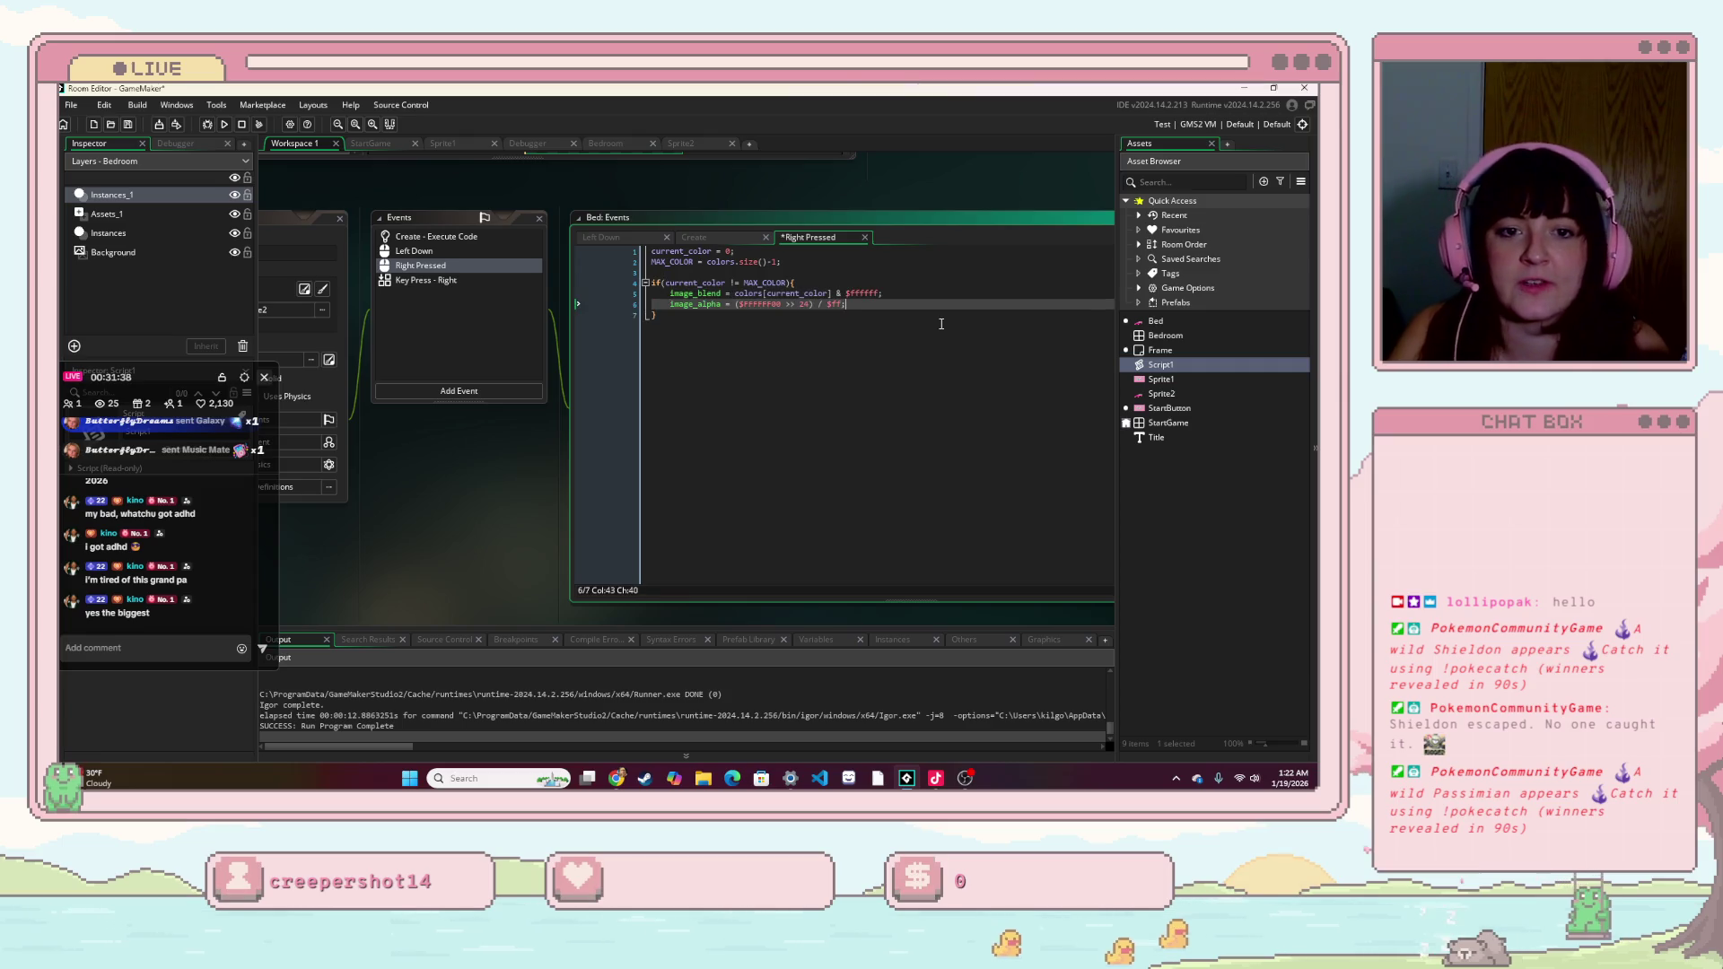
{"action": "left_click", "coordinate": [984, 250]}
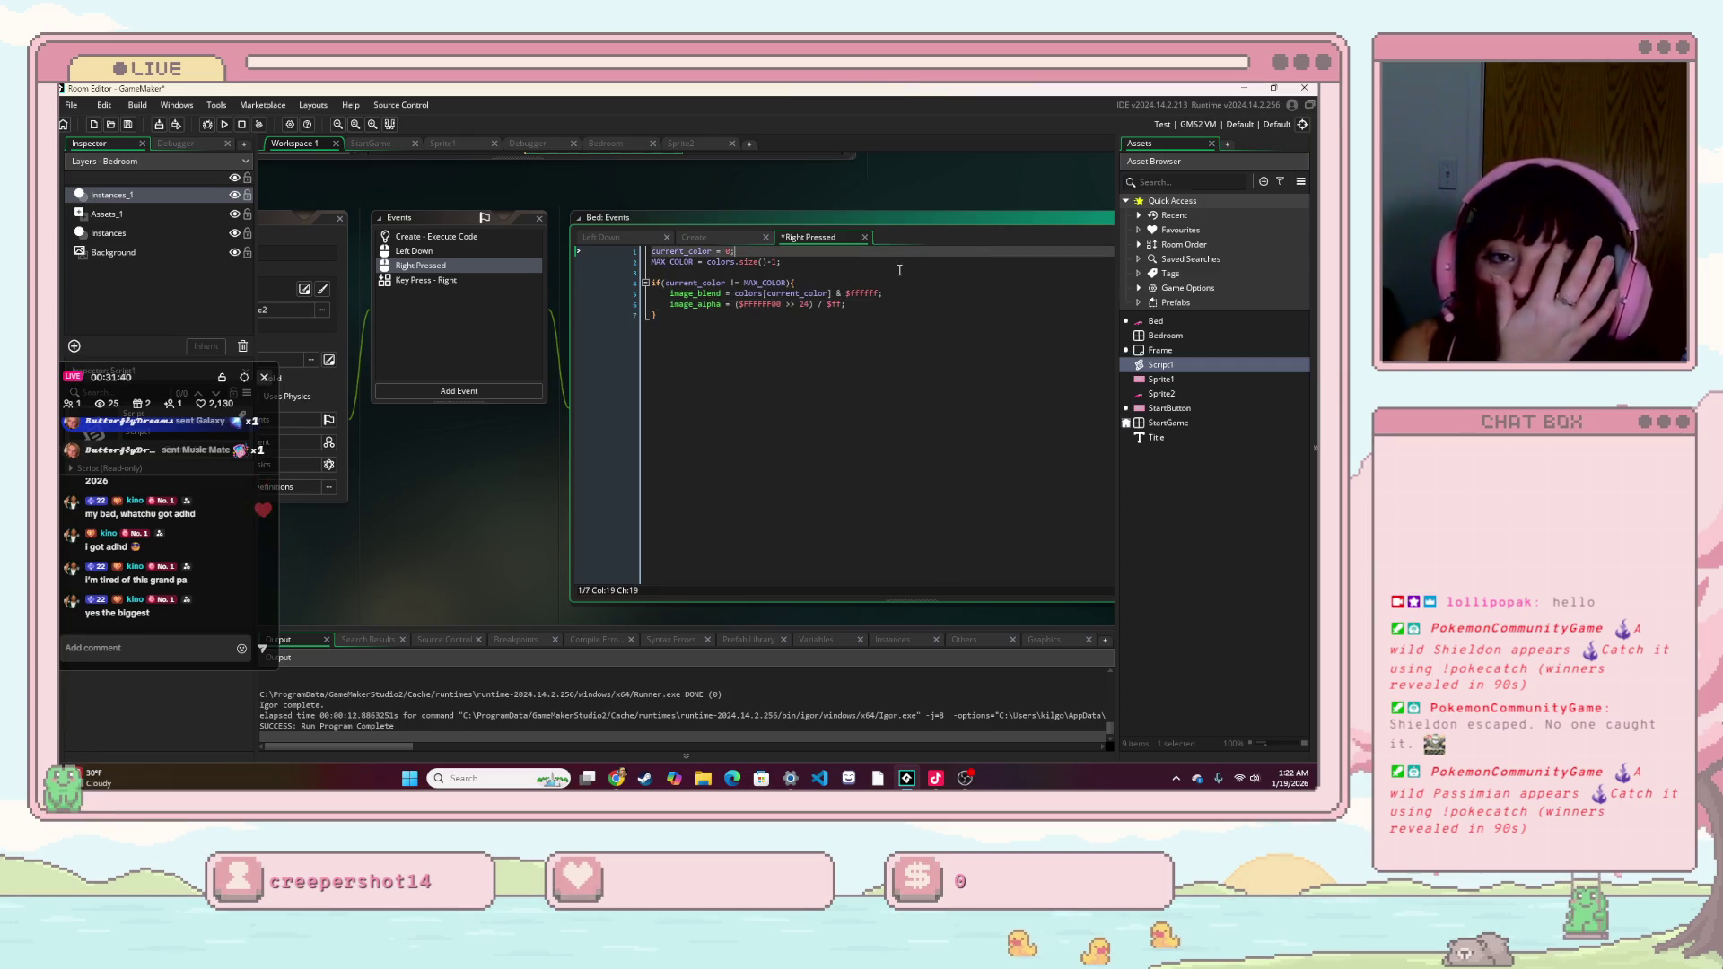
{"action": "left_click", "coordinate": [814, 316]}
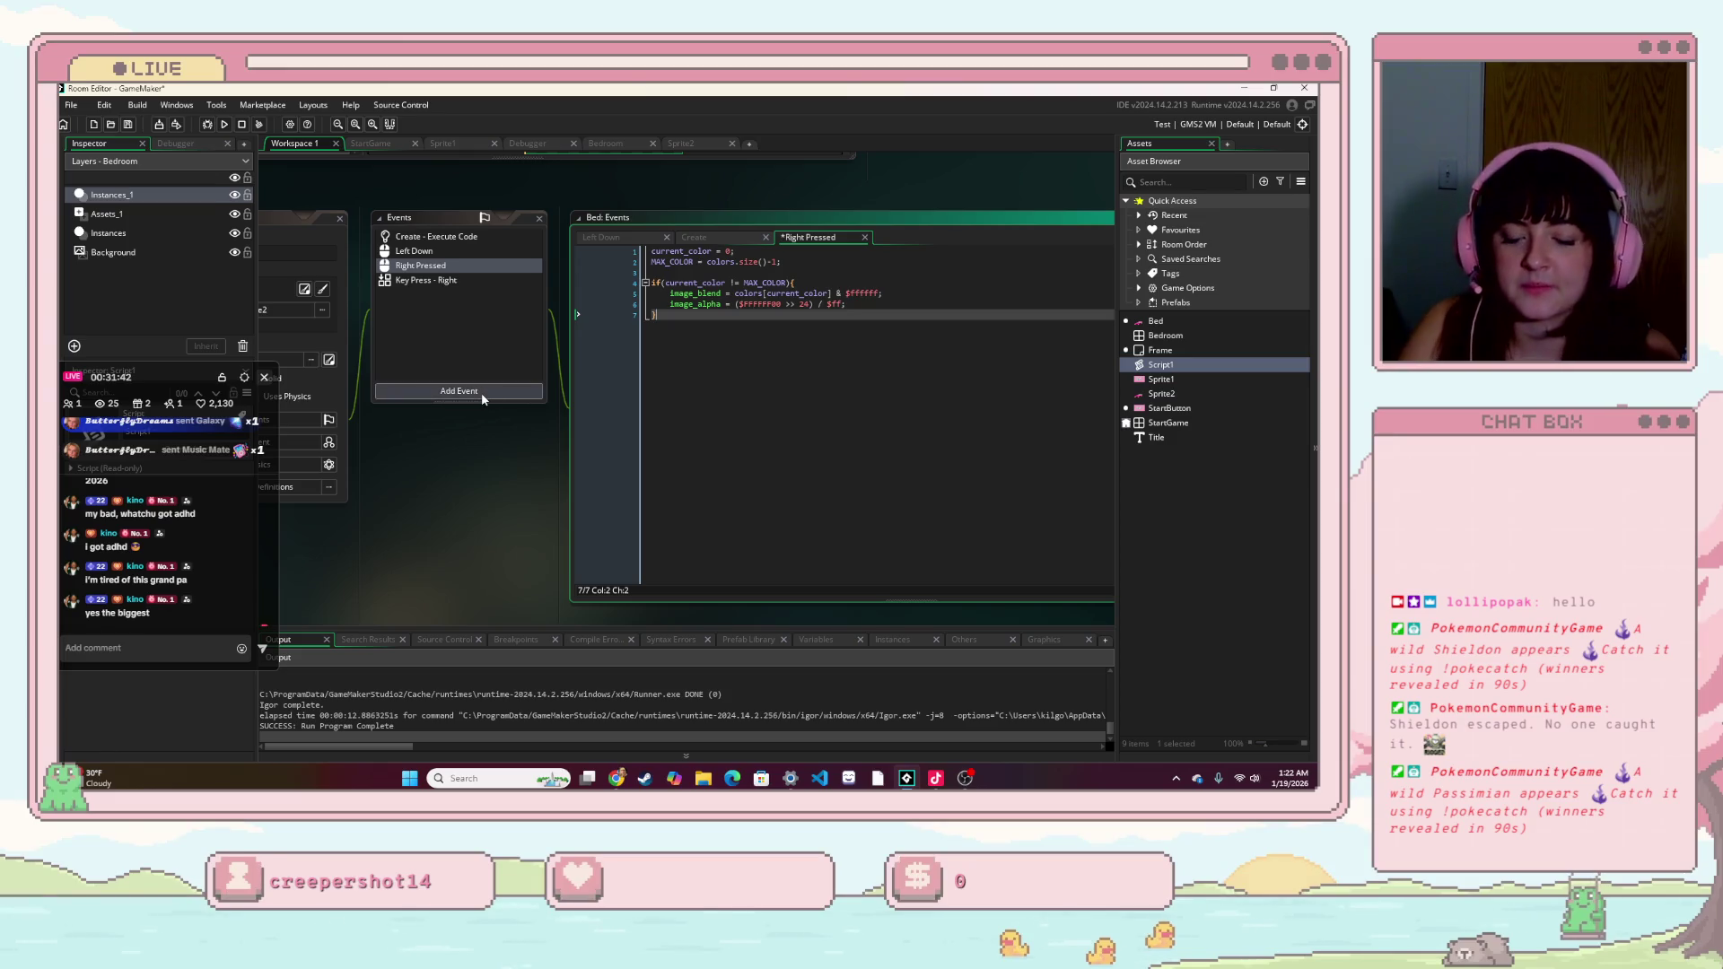
{"action": "key", "text": "Return"}
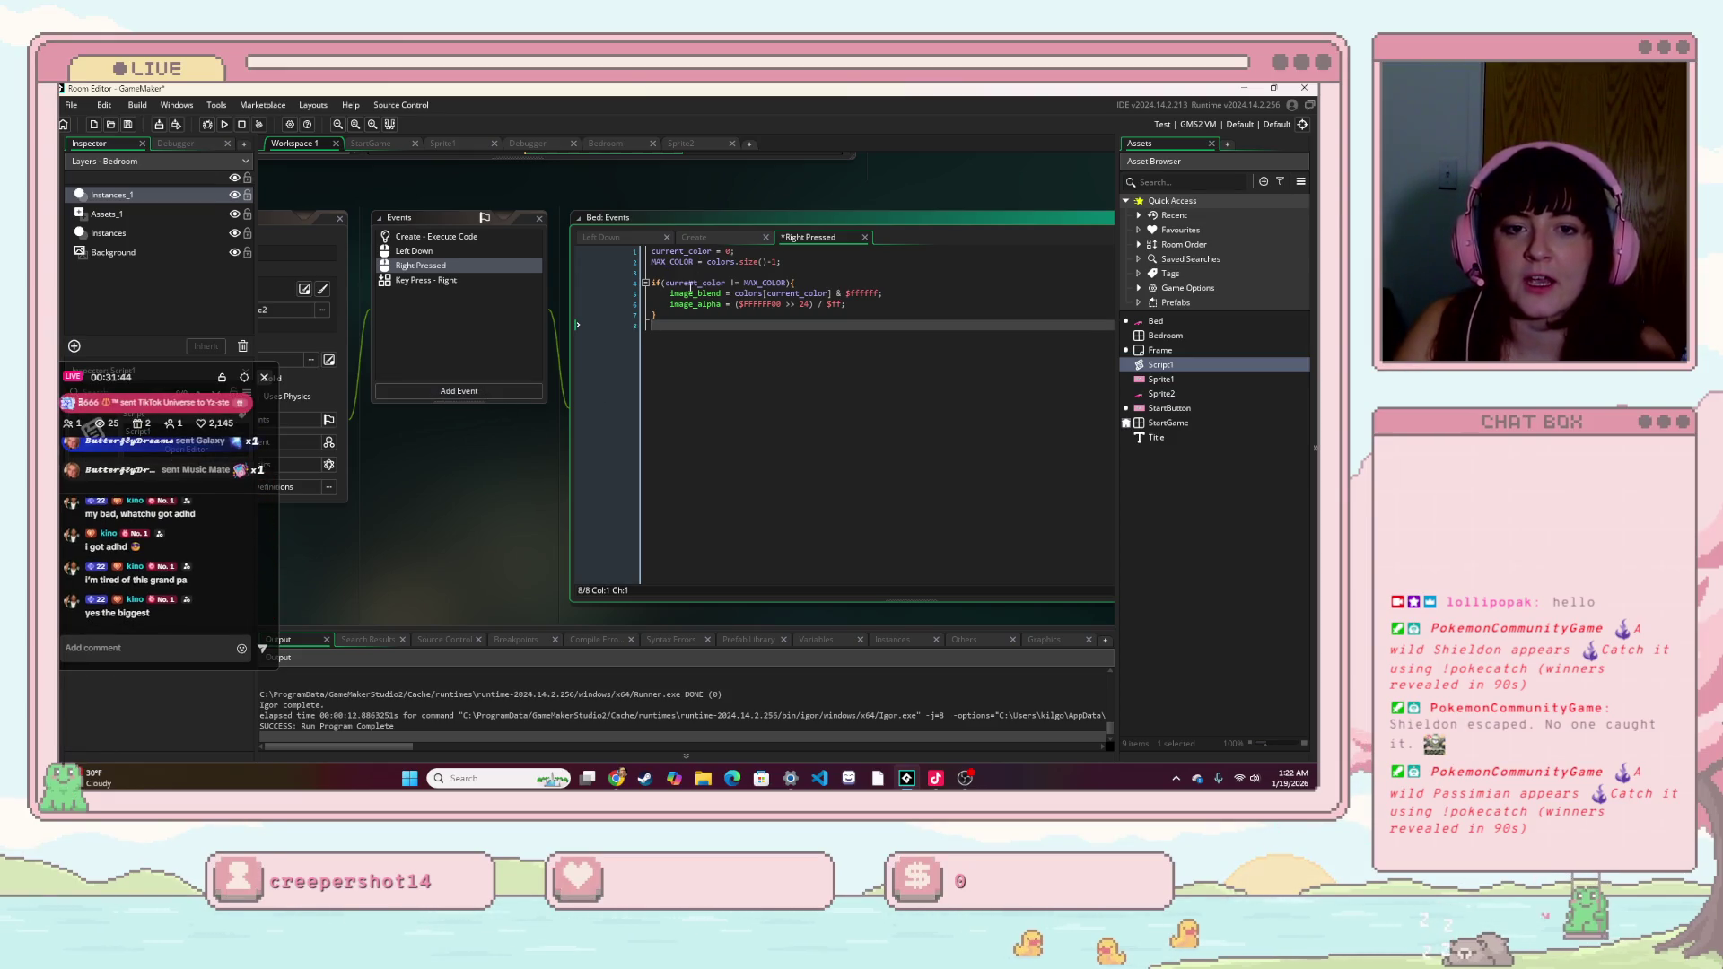
- Cut the image_alpha line from inside the if block and paste it below the closing brace
{"action": "left_click_drag", "start_coordinate": [670, 304], "coordinate": [841, 308]}
{"action": "left_click", "coordinate": [680, 305]}
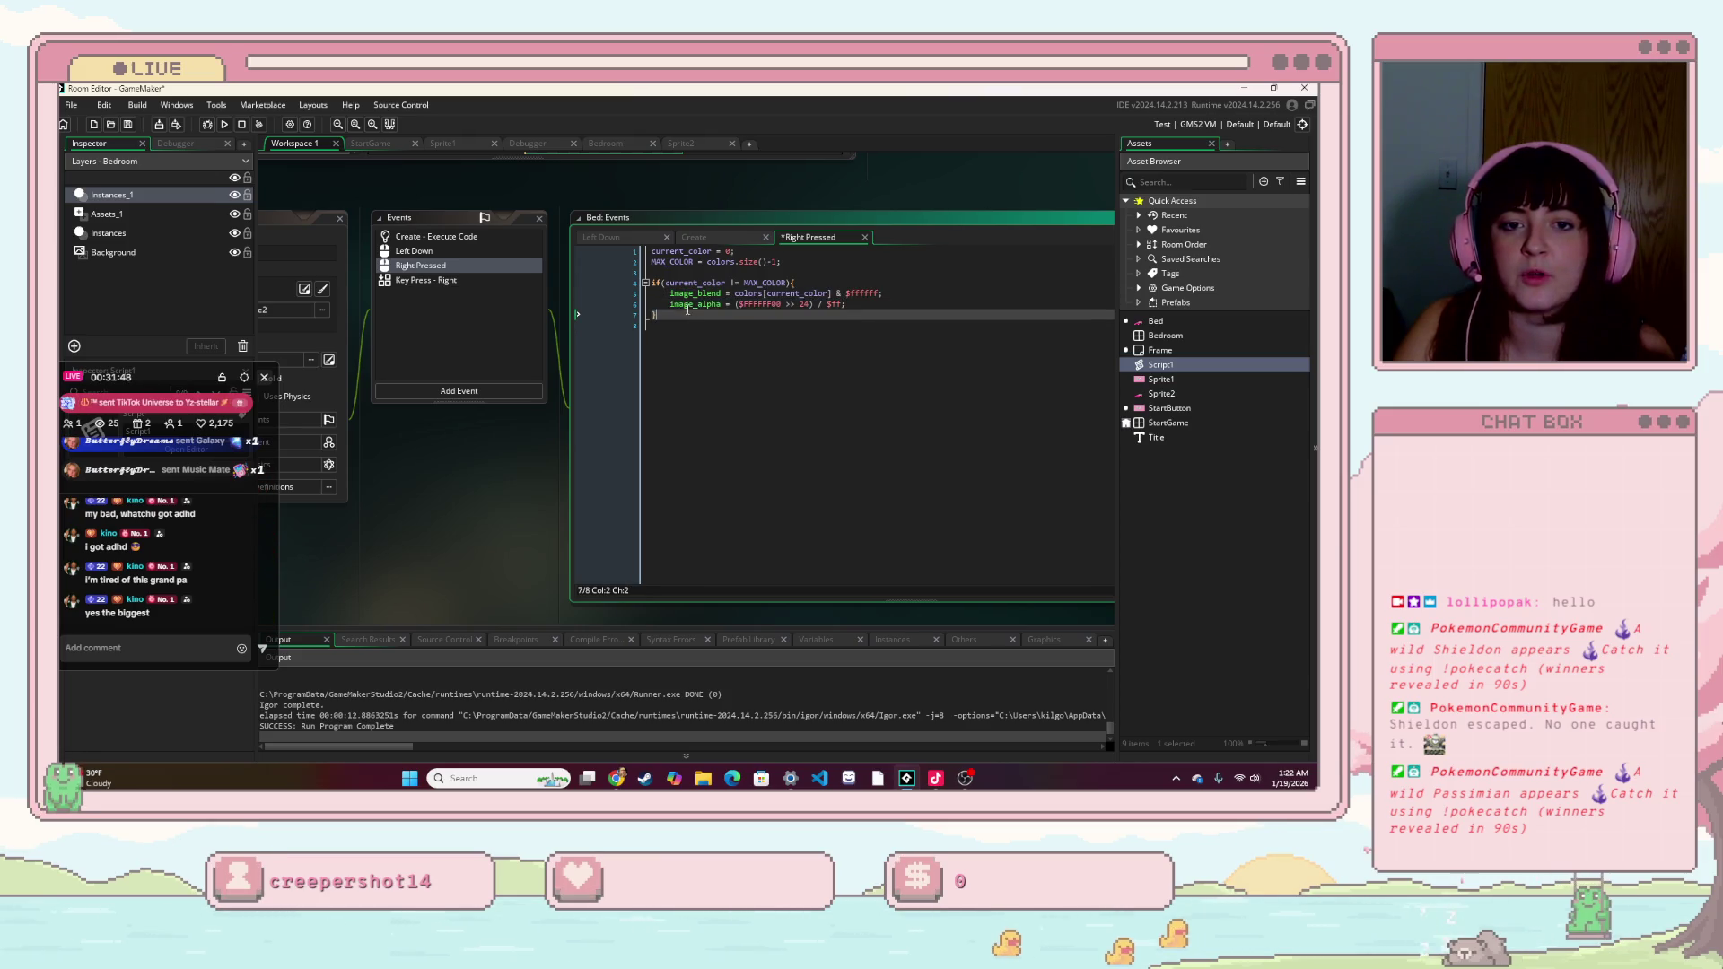
{"action": "left_click_drag", "start_coordinate": [669, 305], "coordinate": [842, 305]}
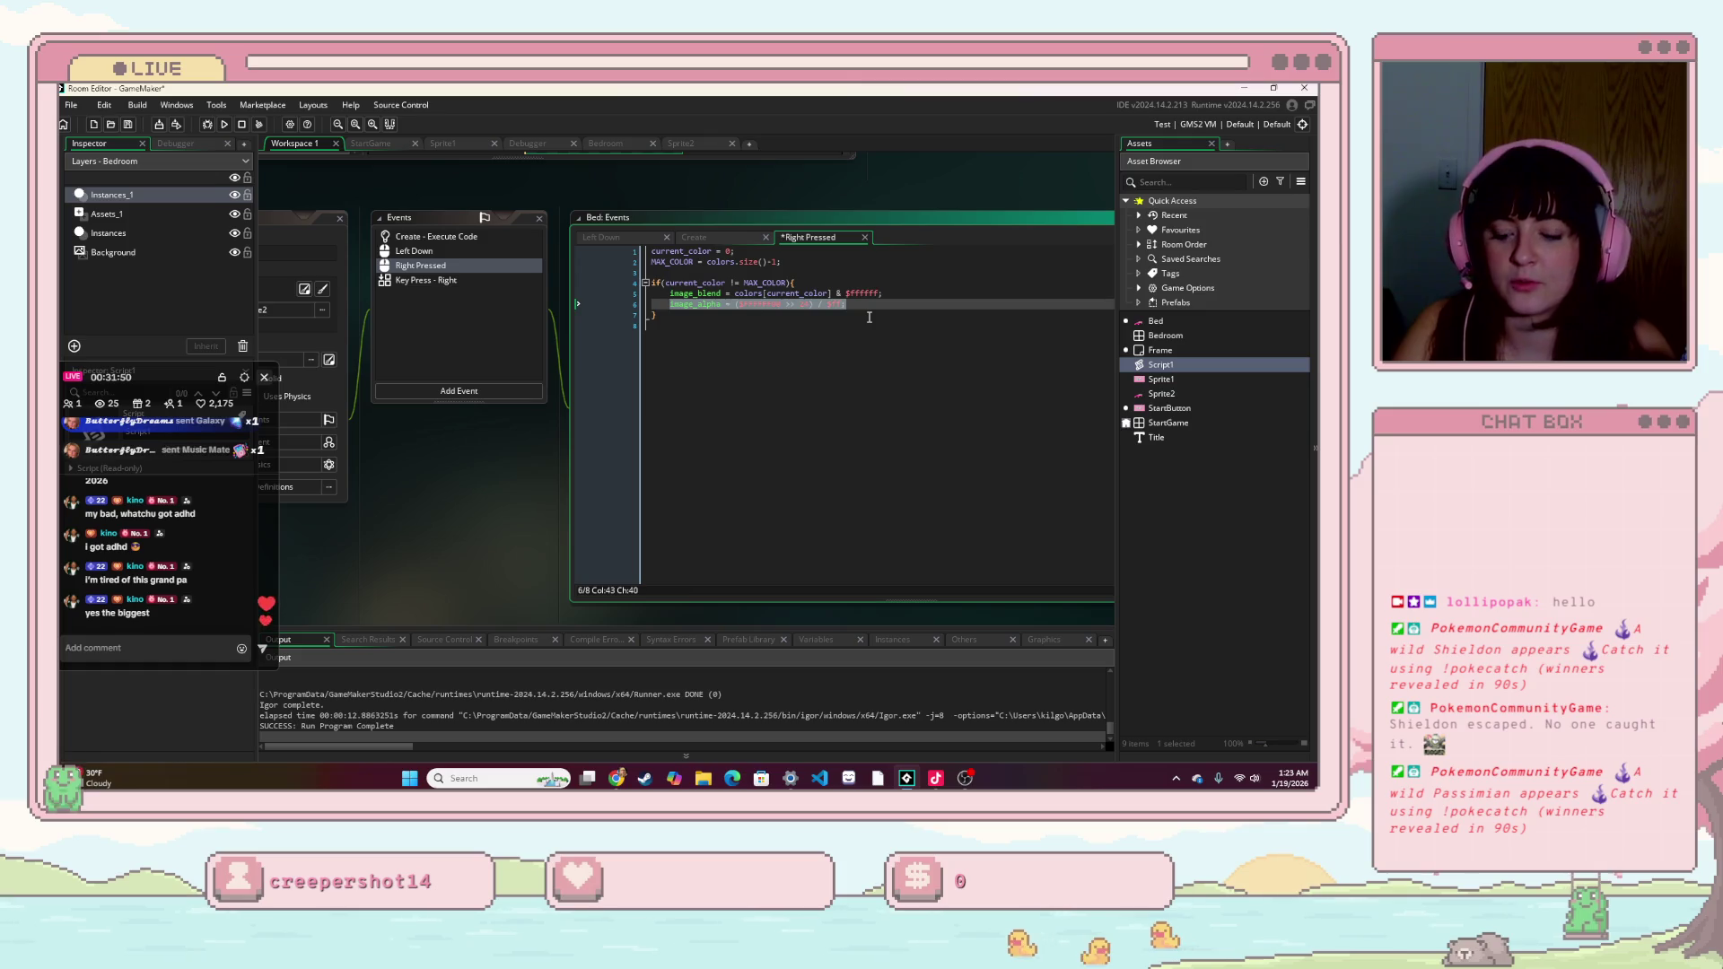
{"action": "key", "text": "ctrl+x"}
{"action": "key", "text": "BackSpace"}
{"action": "key", "text": "BackSpace"}
{"action": "key", "text": "Down"}
{"action": "key", "text": "Down"}
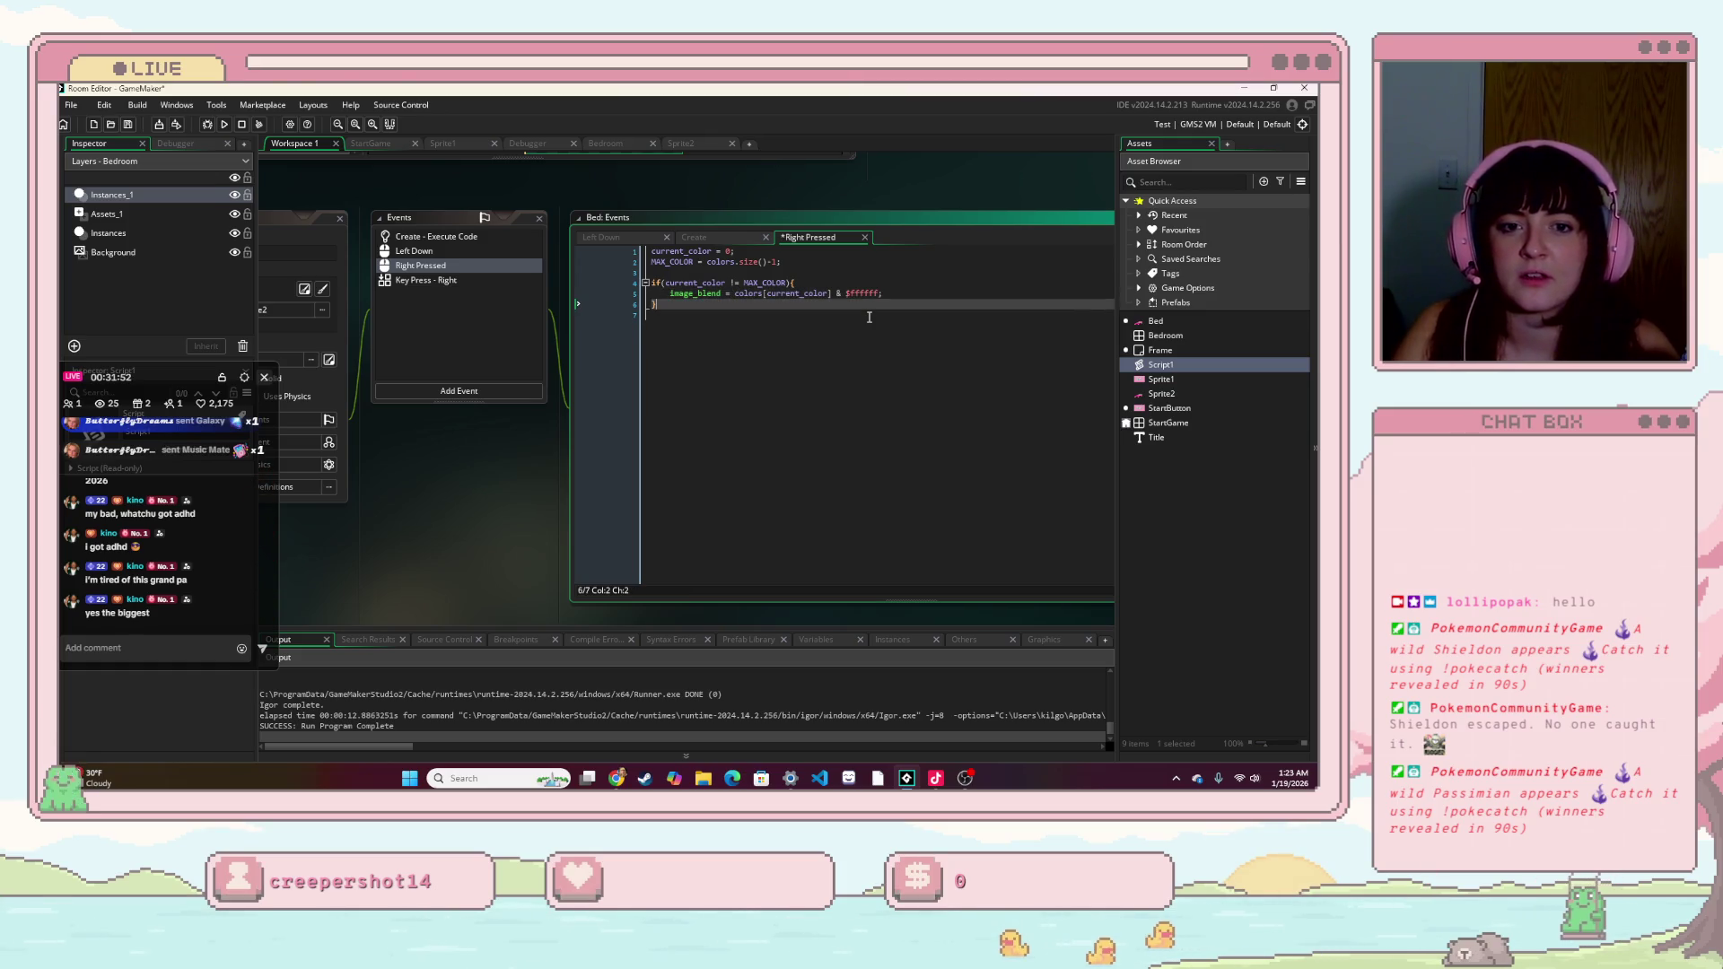
{"action": "key", "text": "Return"}
{"action": "key", "text": "ctrl+v"}
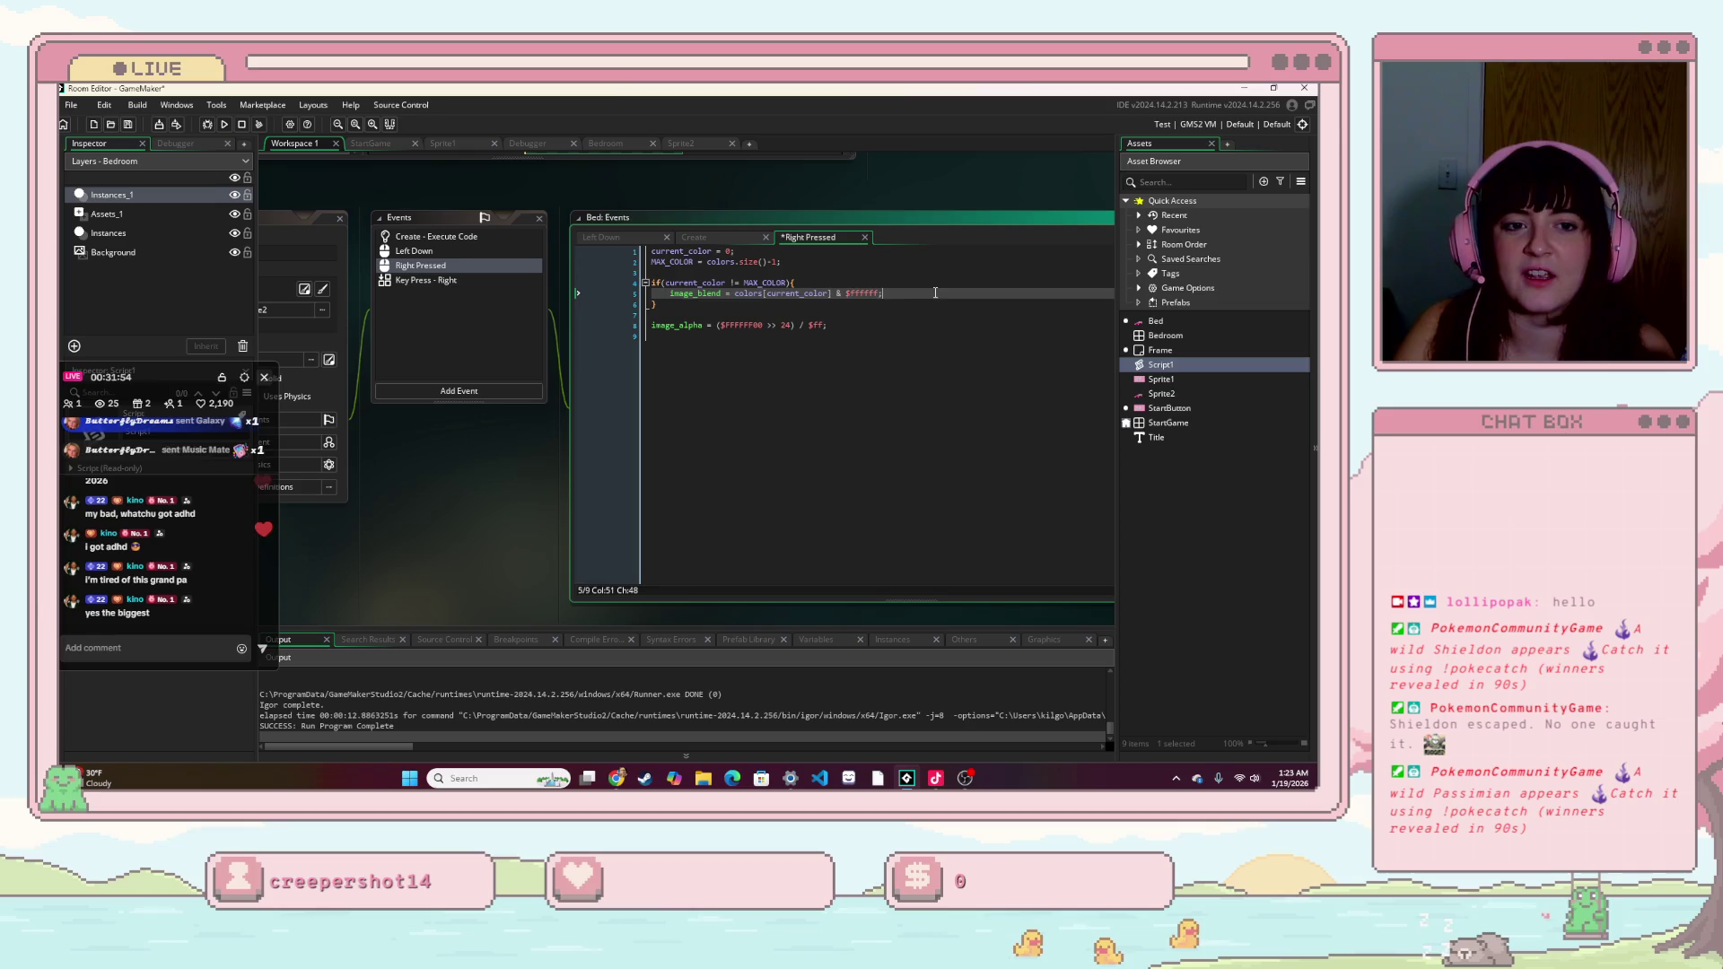
{"action": "left_click", "coordinate": [706, 314]}
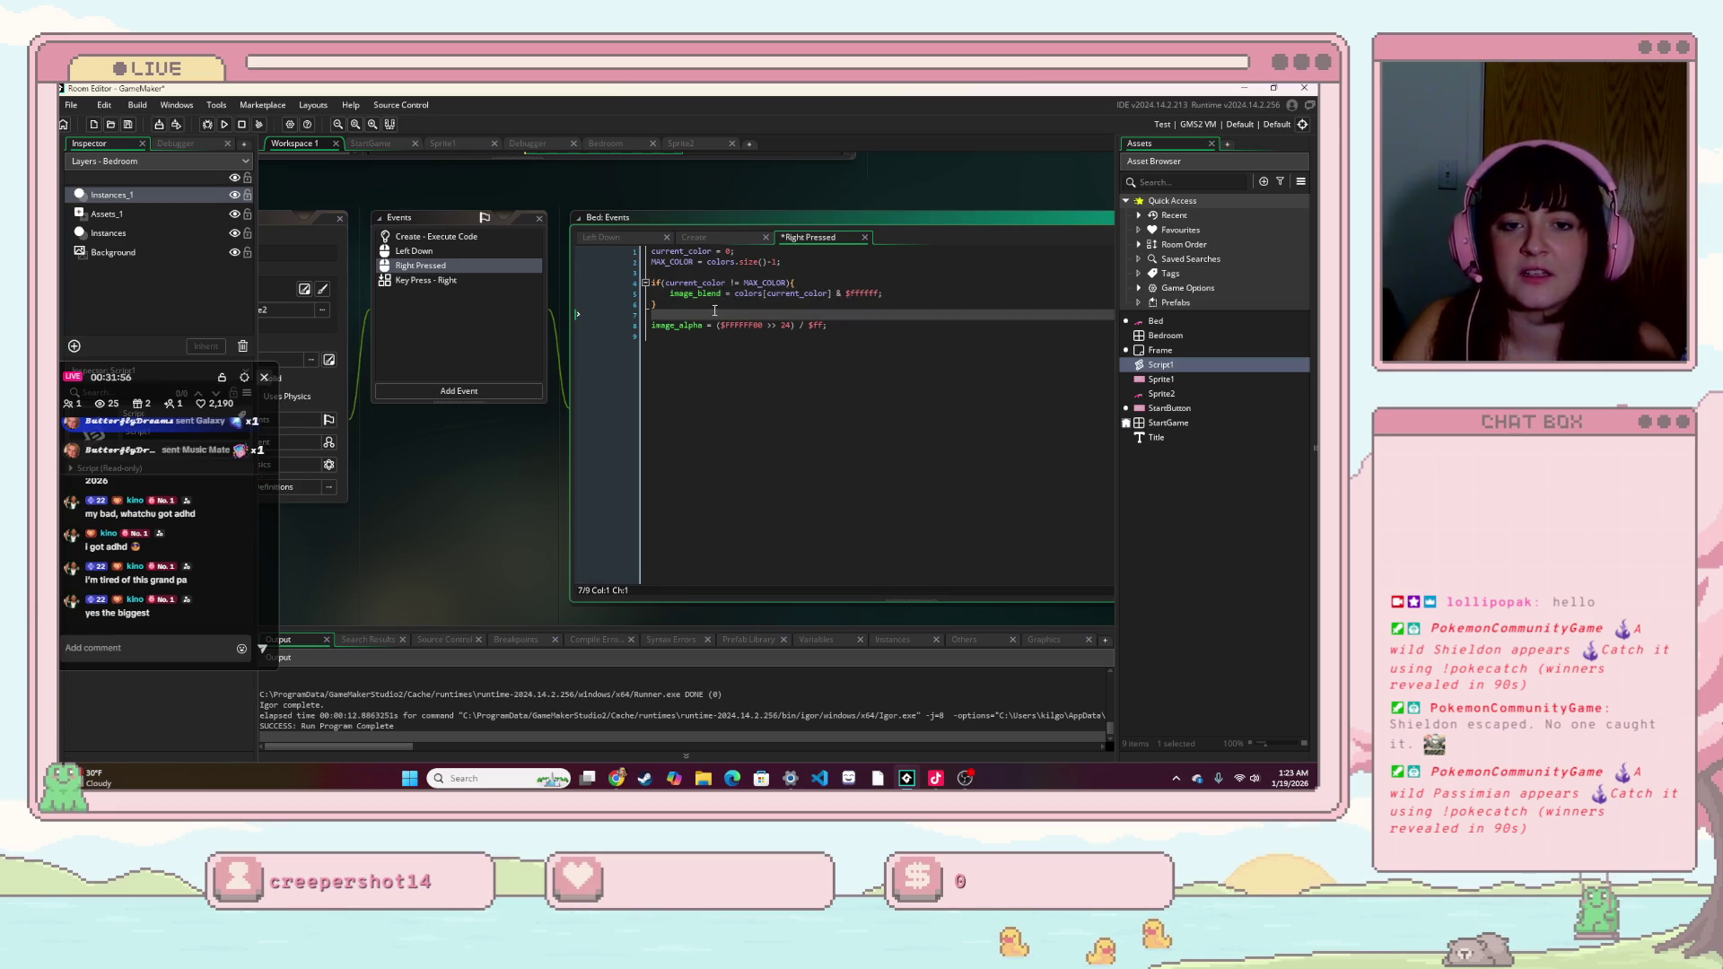
{"action": "left_click_drag", "start_coordinate": [715, 311], "coordinate": [634, 283]}
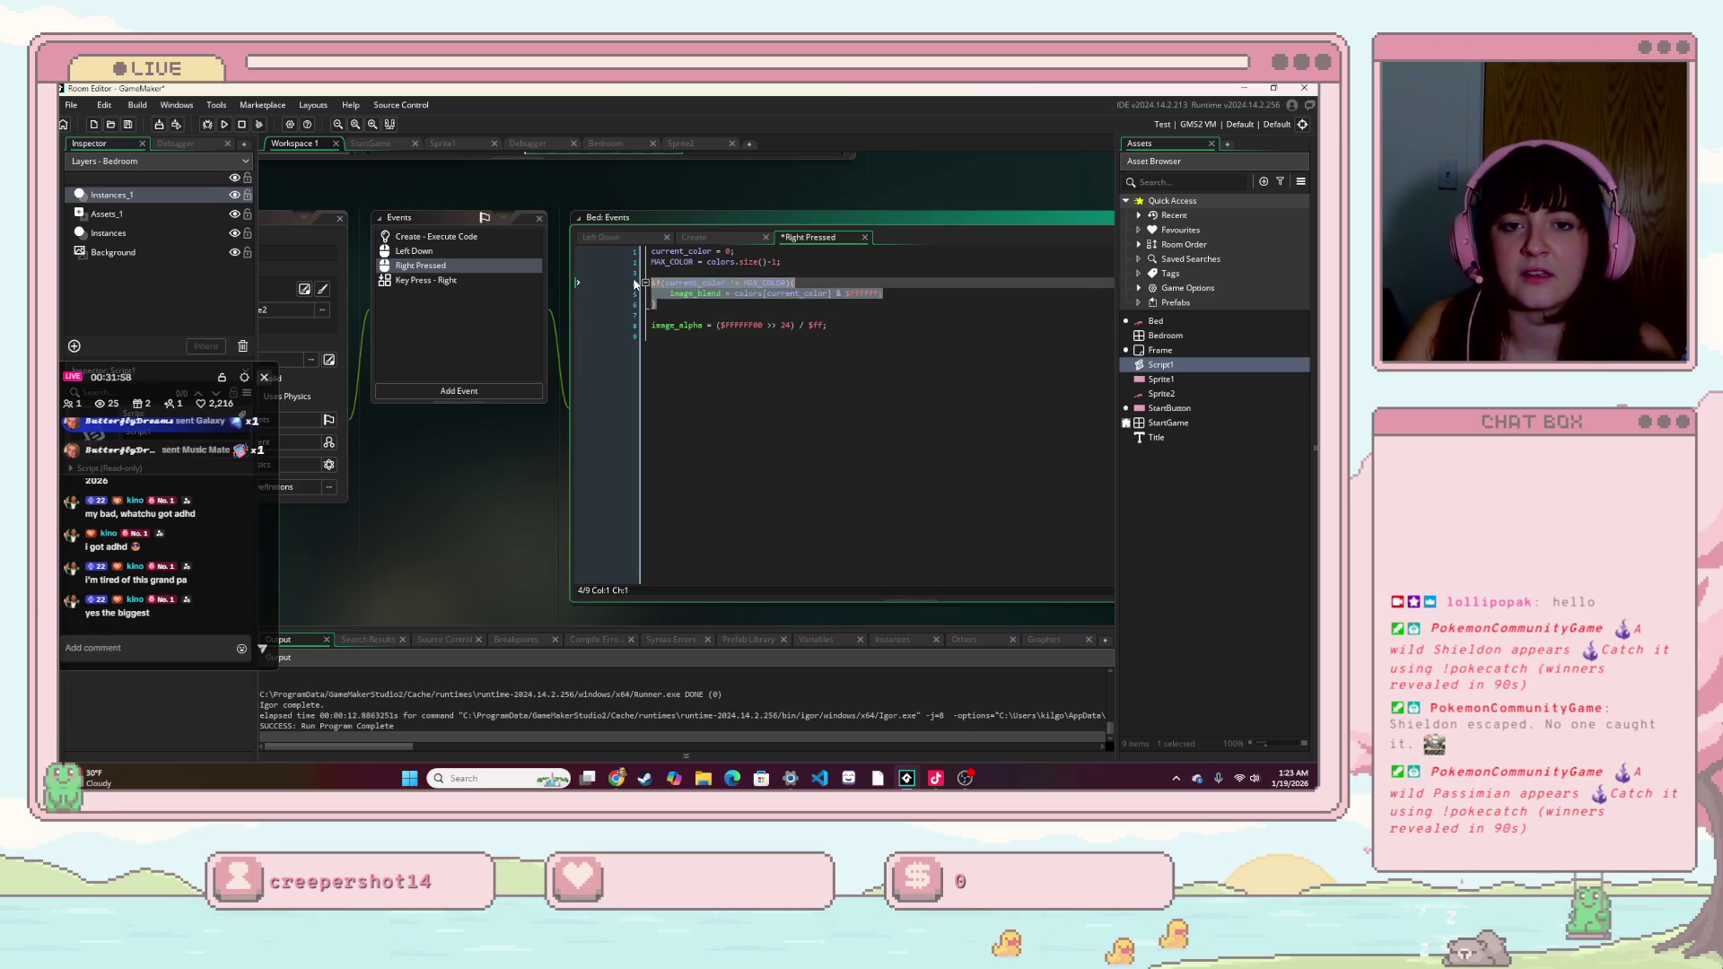
{"action": "left_click", "coordinate": [868, 301]}
- Paste a copy of the if block and turn it into an else that sets current_color = 0;
{"action": "key", "text": "Return"}
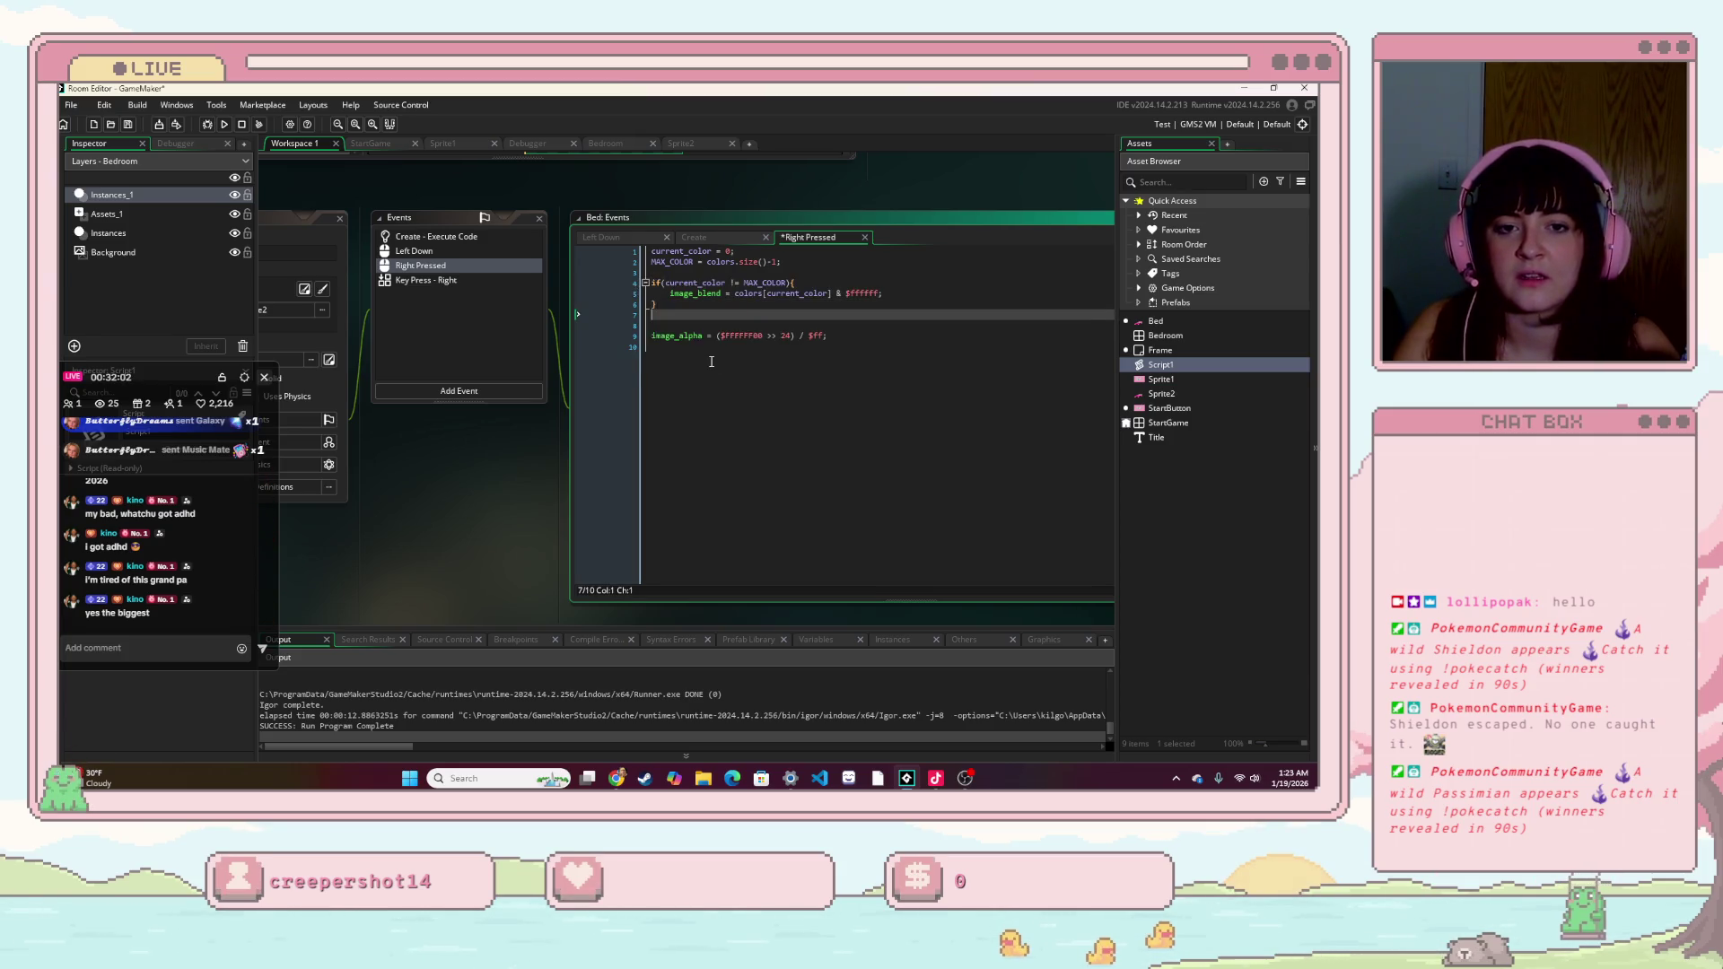
{"action": "key", "text": "ctrl+v"}
{"action": "left_click", "coordinate": [651, 315]}
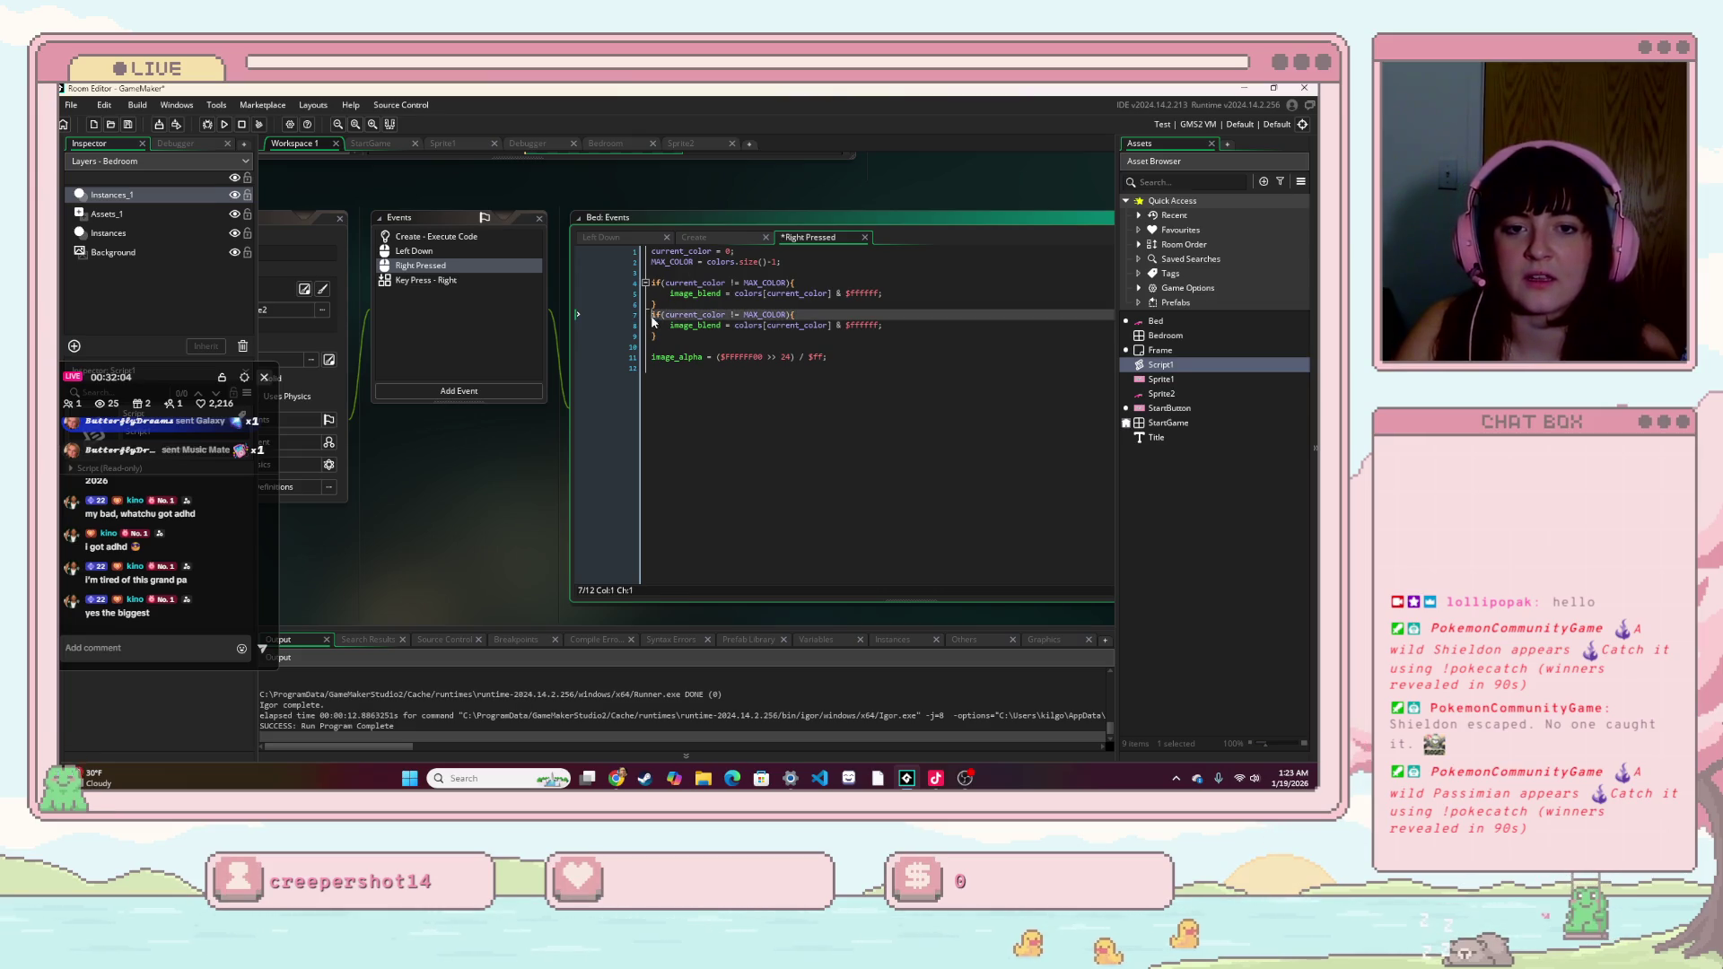
{"action": "type", "text": "else"}
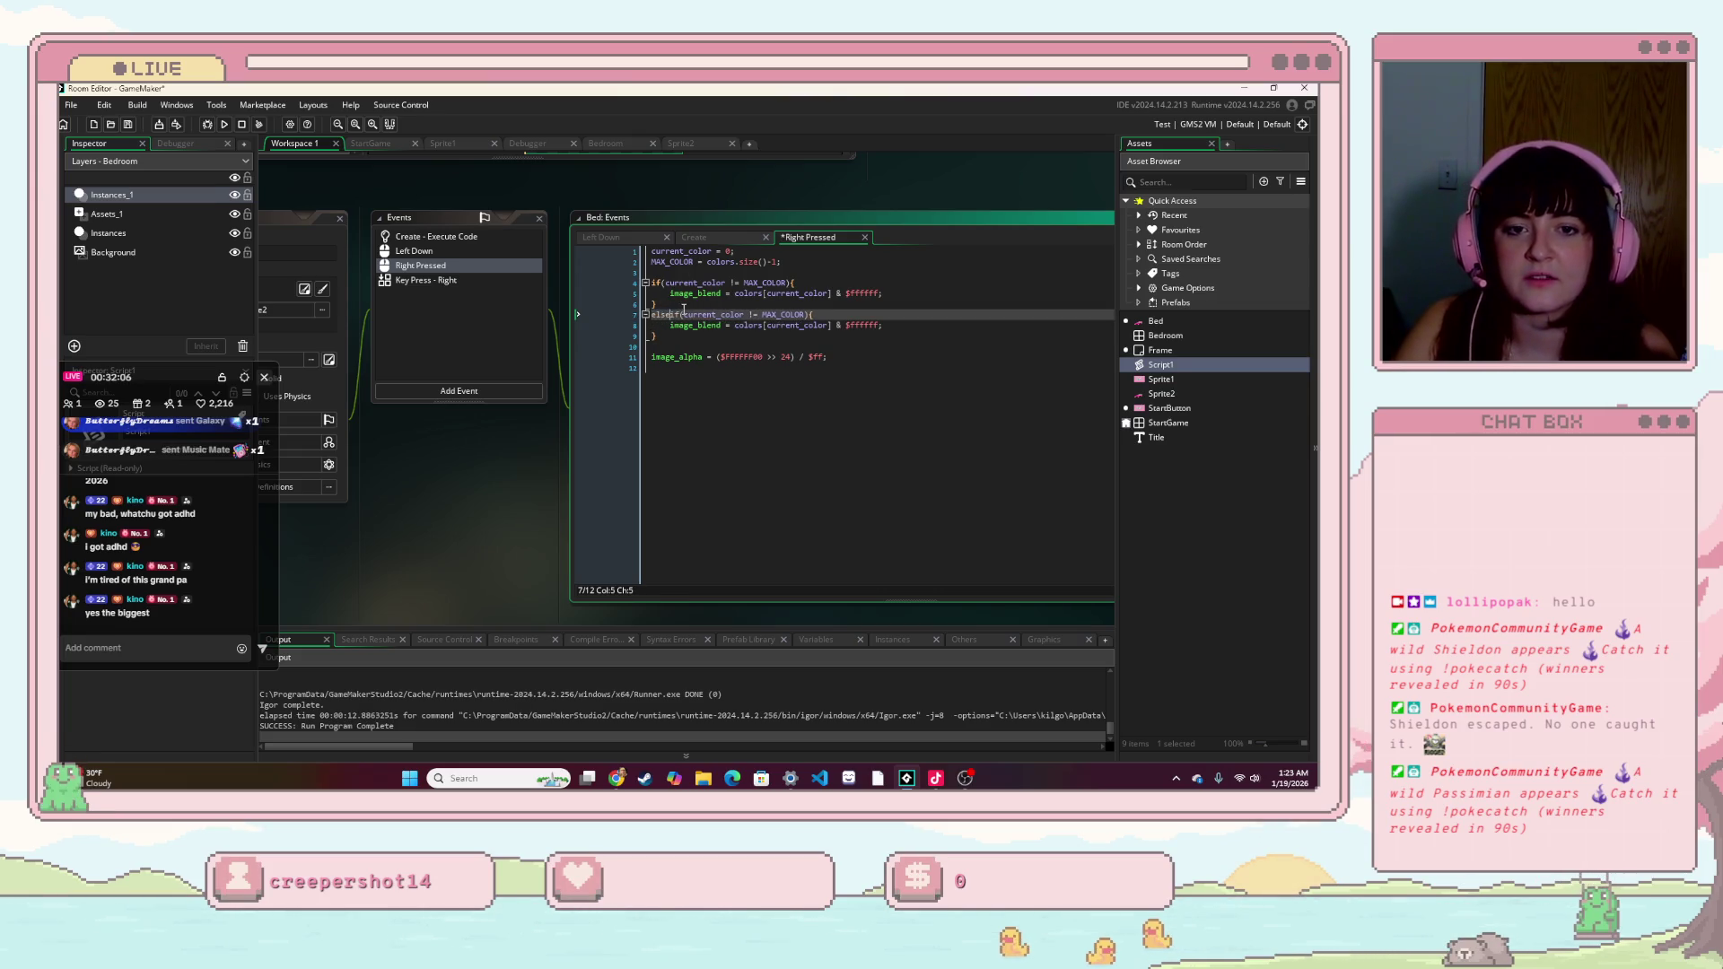
{"action": "left_click", "coordinate": [680, 314]}
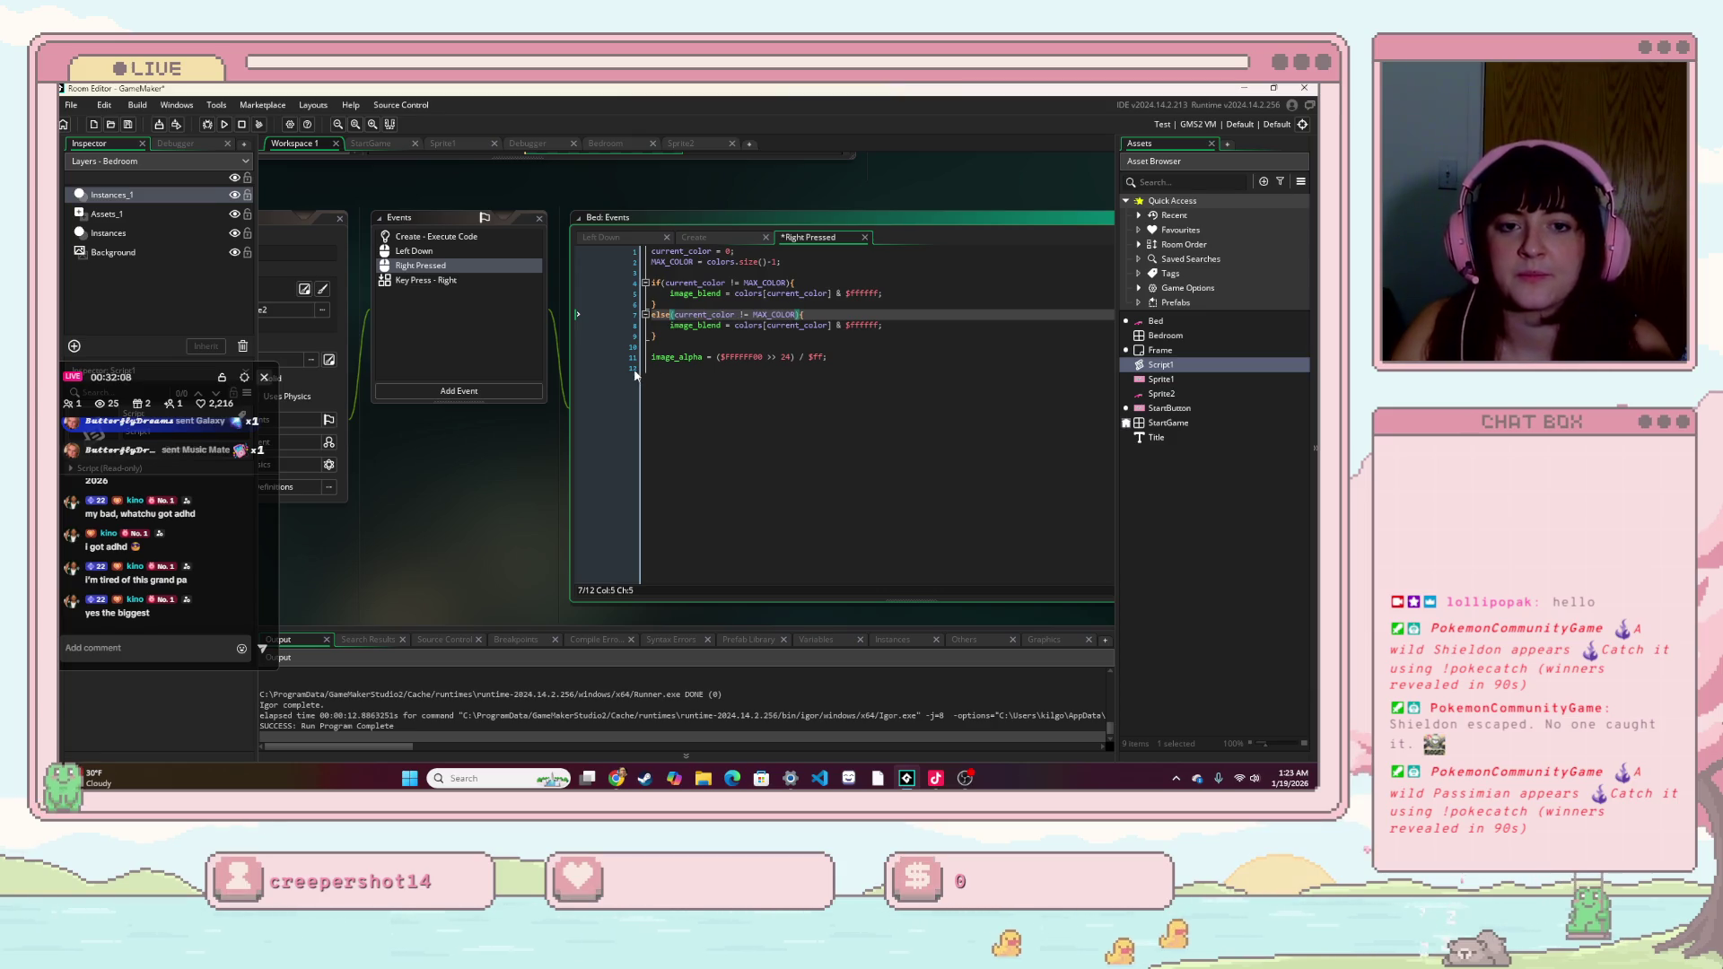
{"action": "left_click_drag", "start_coordinate": [671, 318], "coordinate": [805, 315]}
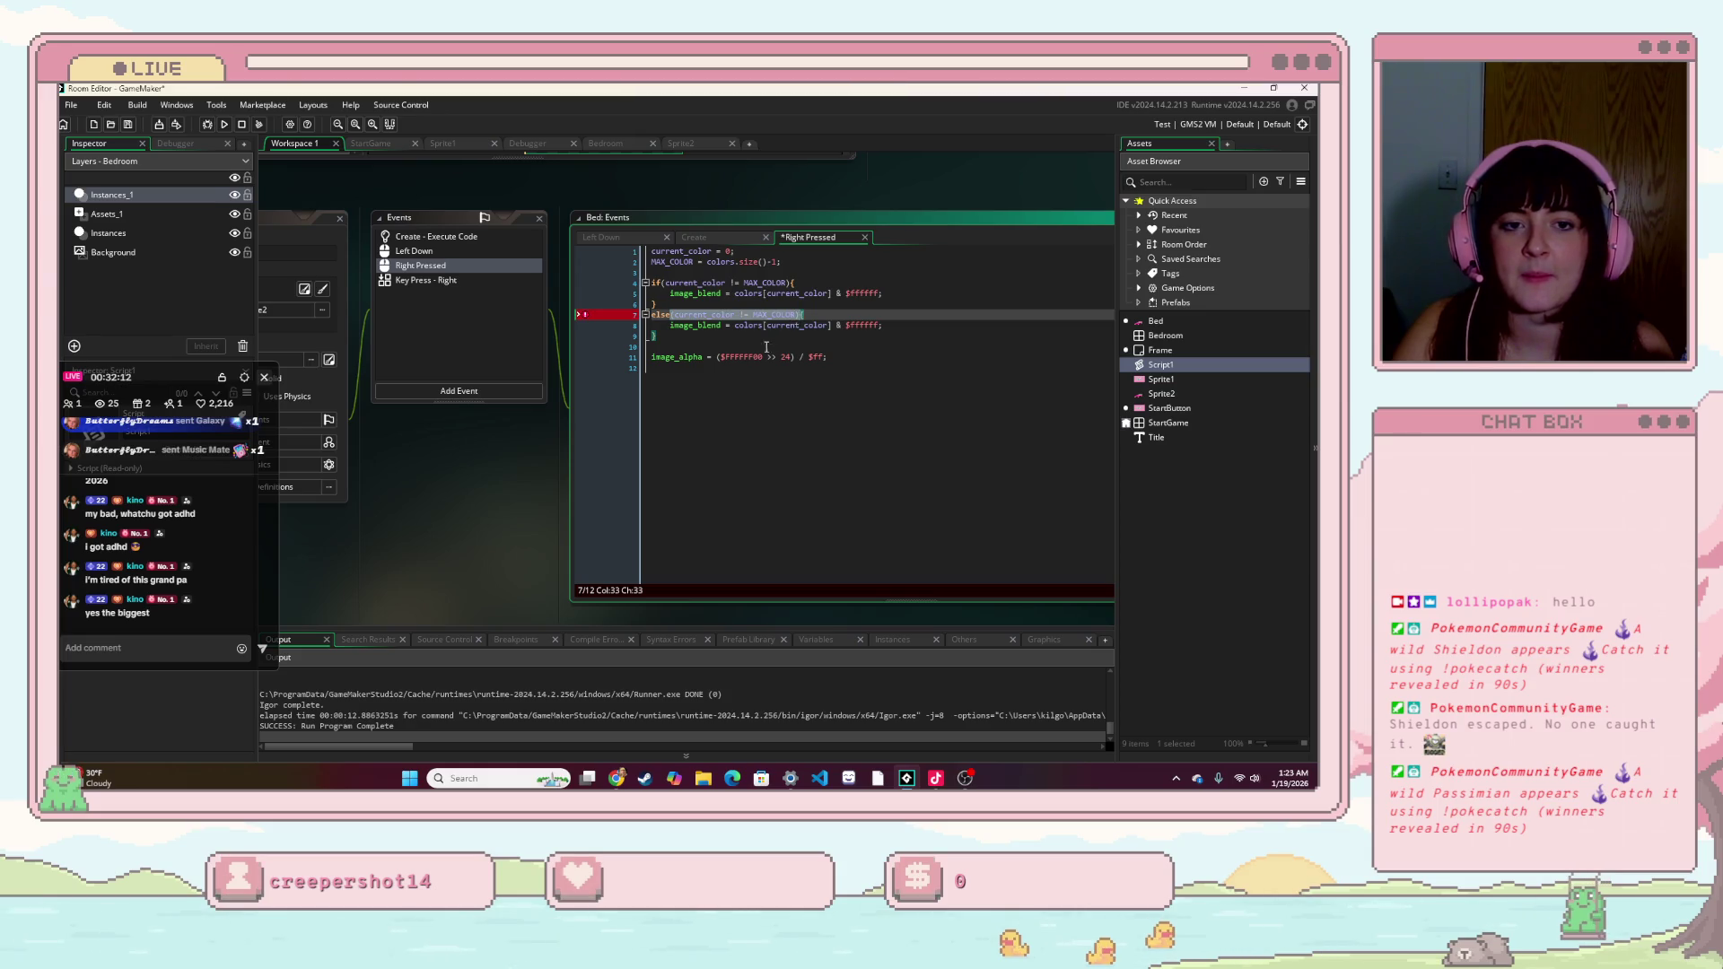
{"action": "key", "text": "BackSpace"}
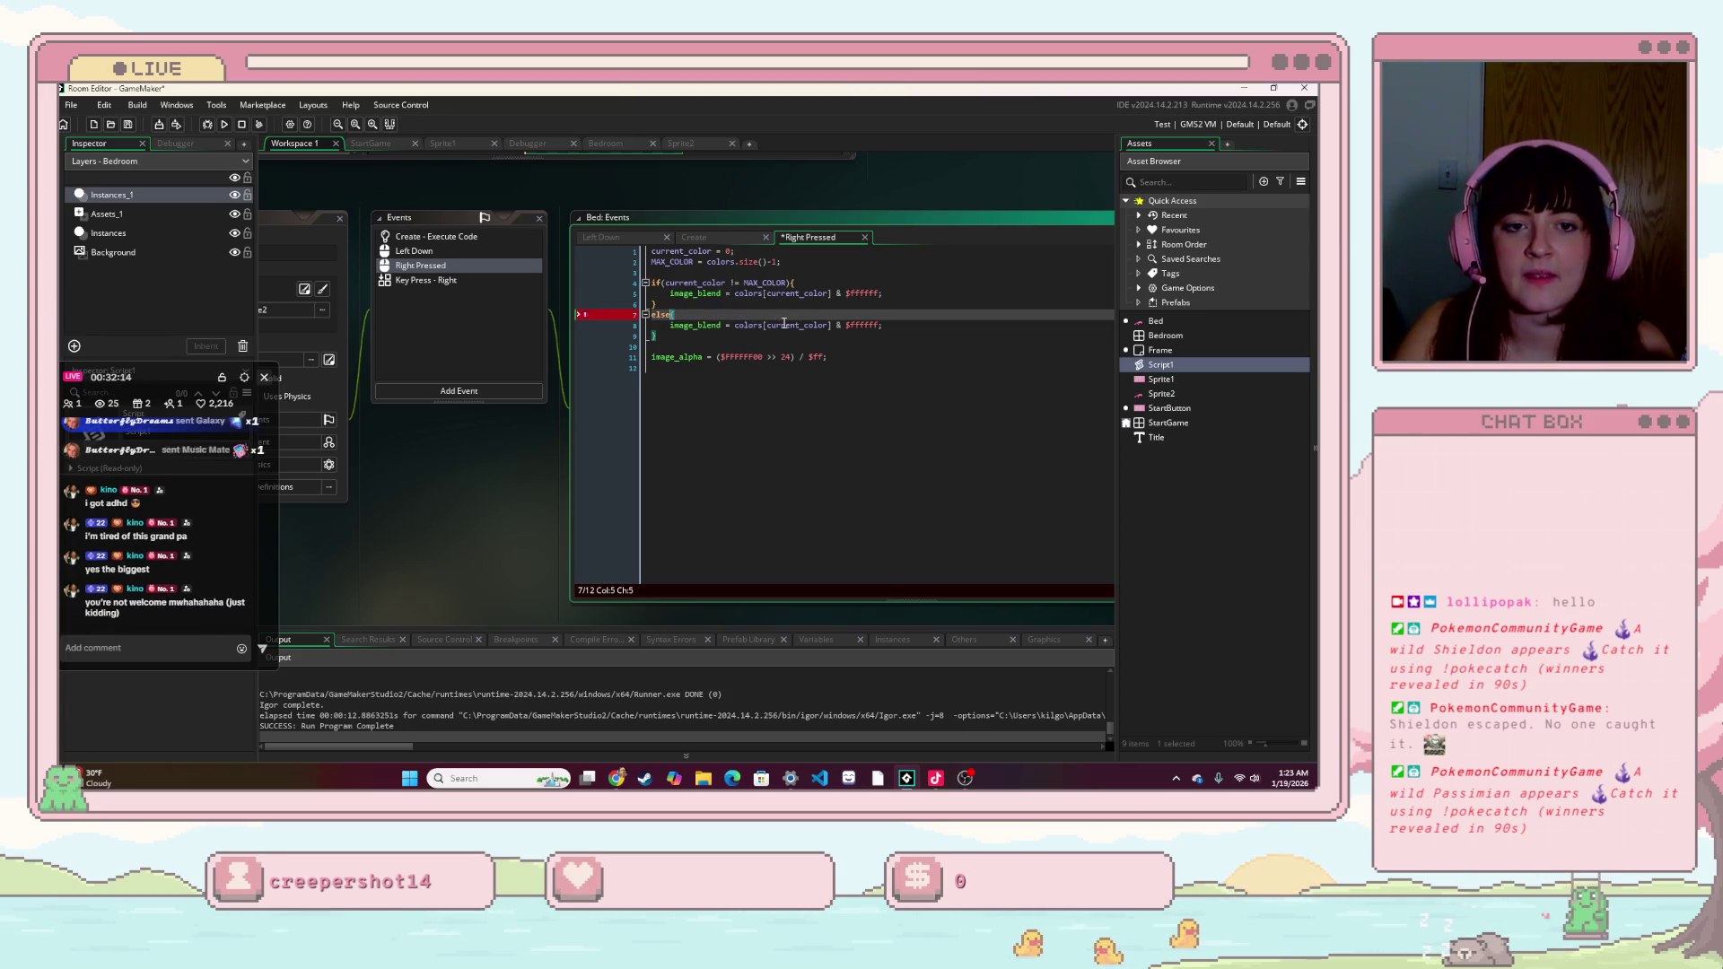
{"action": "type", "text": "{"}
{"action": "left_click", "coordinate": [744, 319]}
{"action": "key", "text": "Return"}
{"action": "type", "text": "c"}
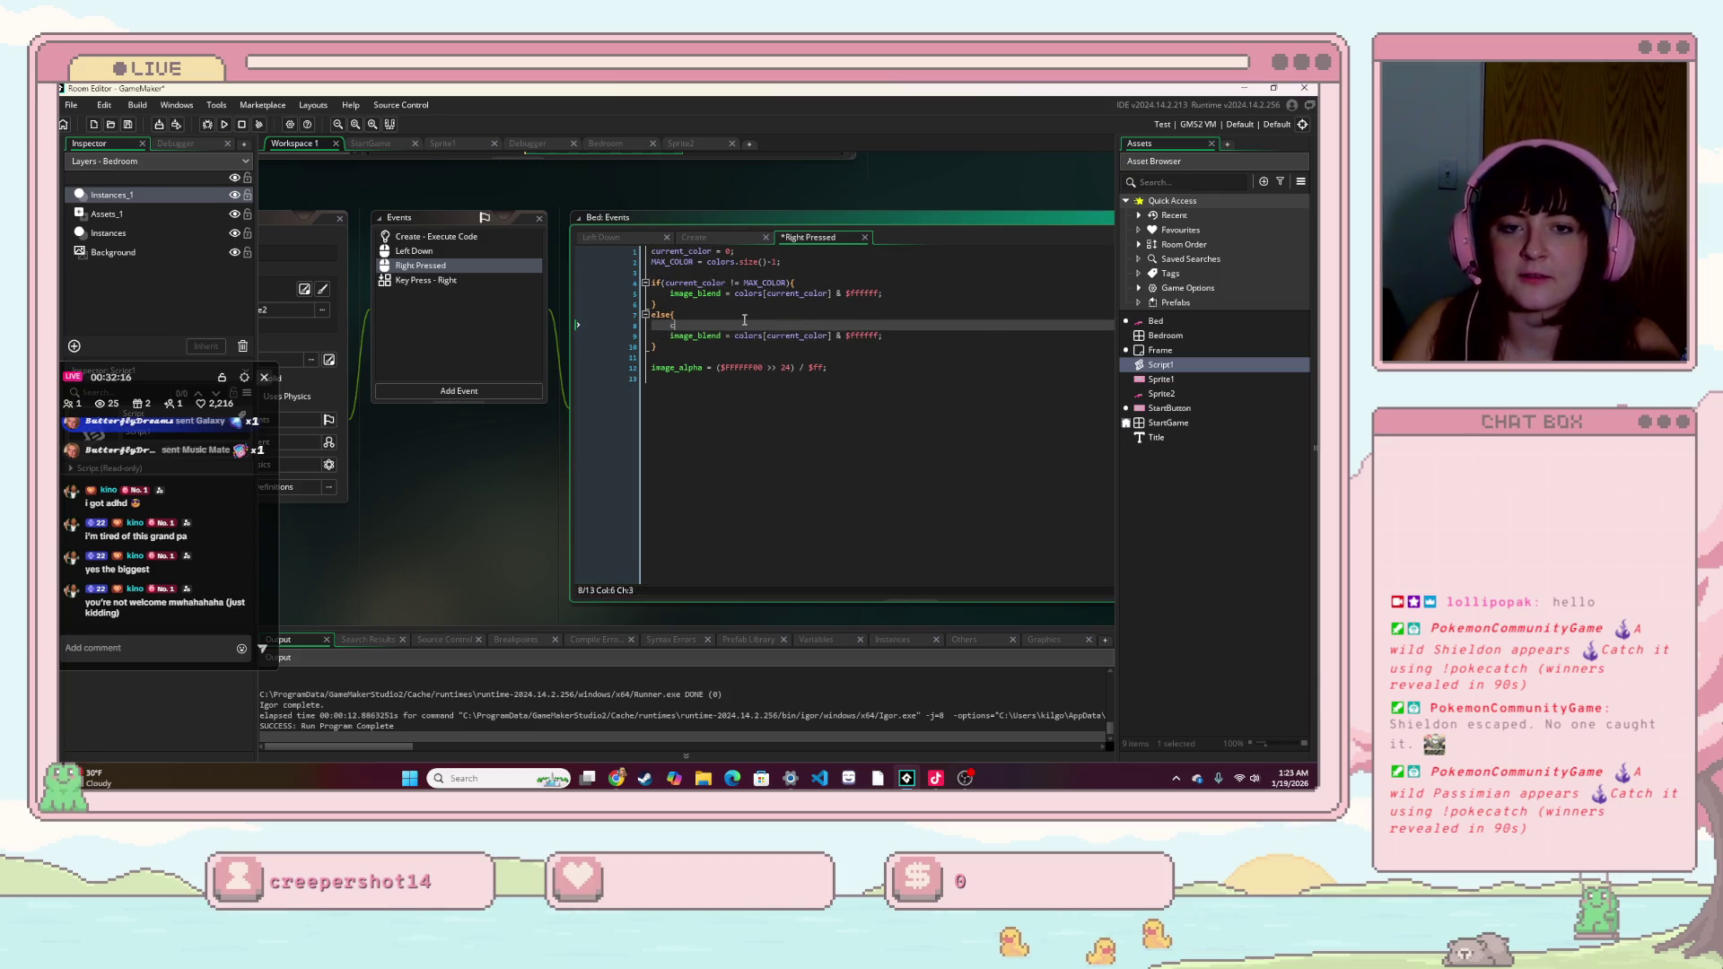
{"action": "type", "text": "urren"}
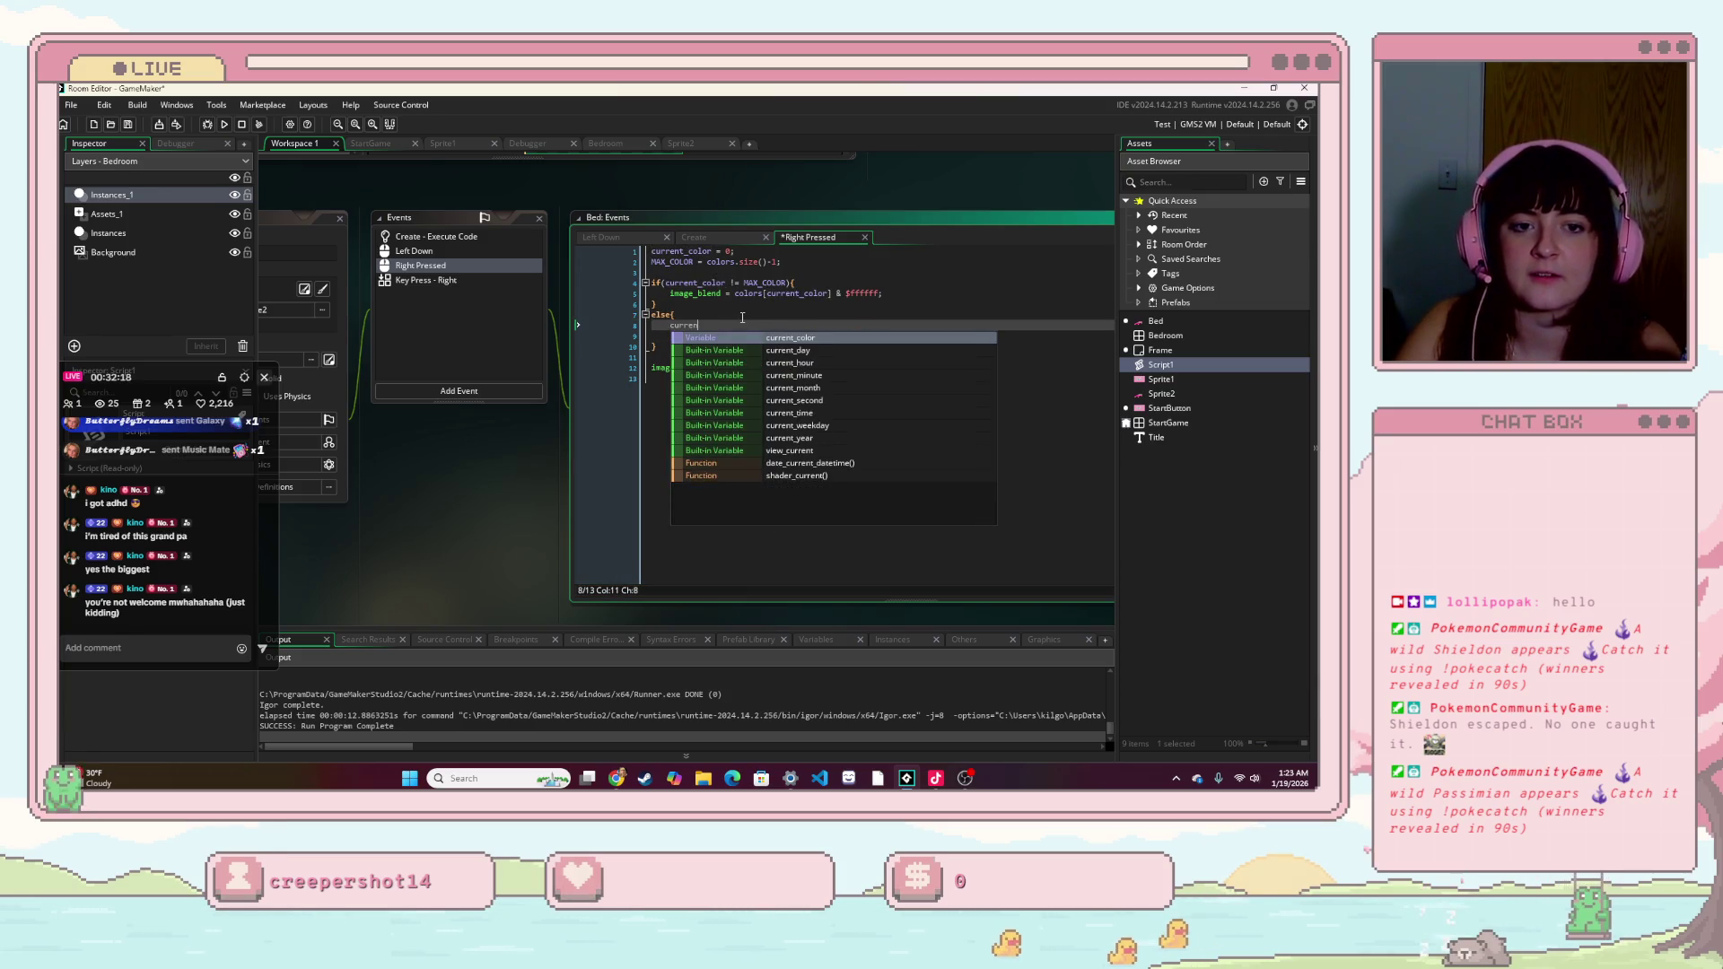
{"action": "key", "text": "Return"}
{"action": "type", "text": "= 0;"}
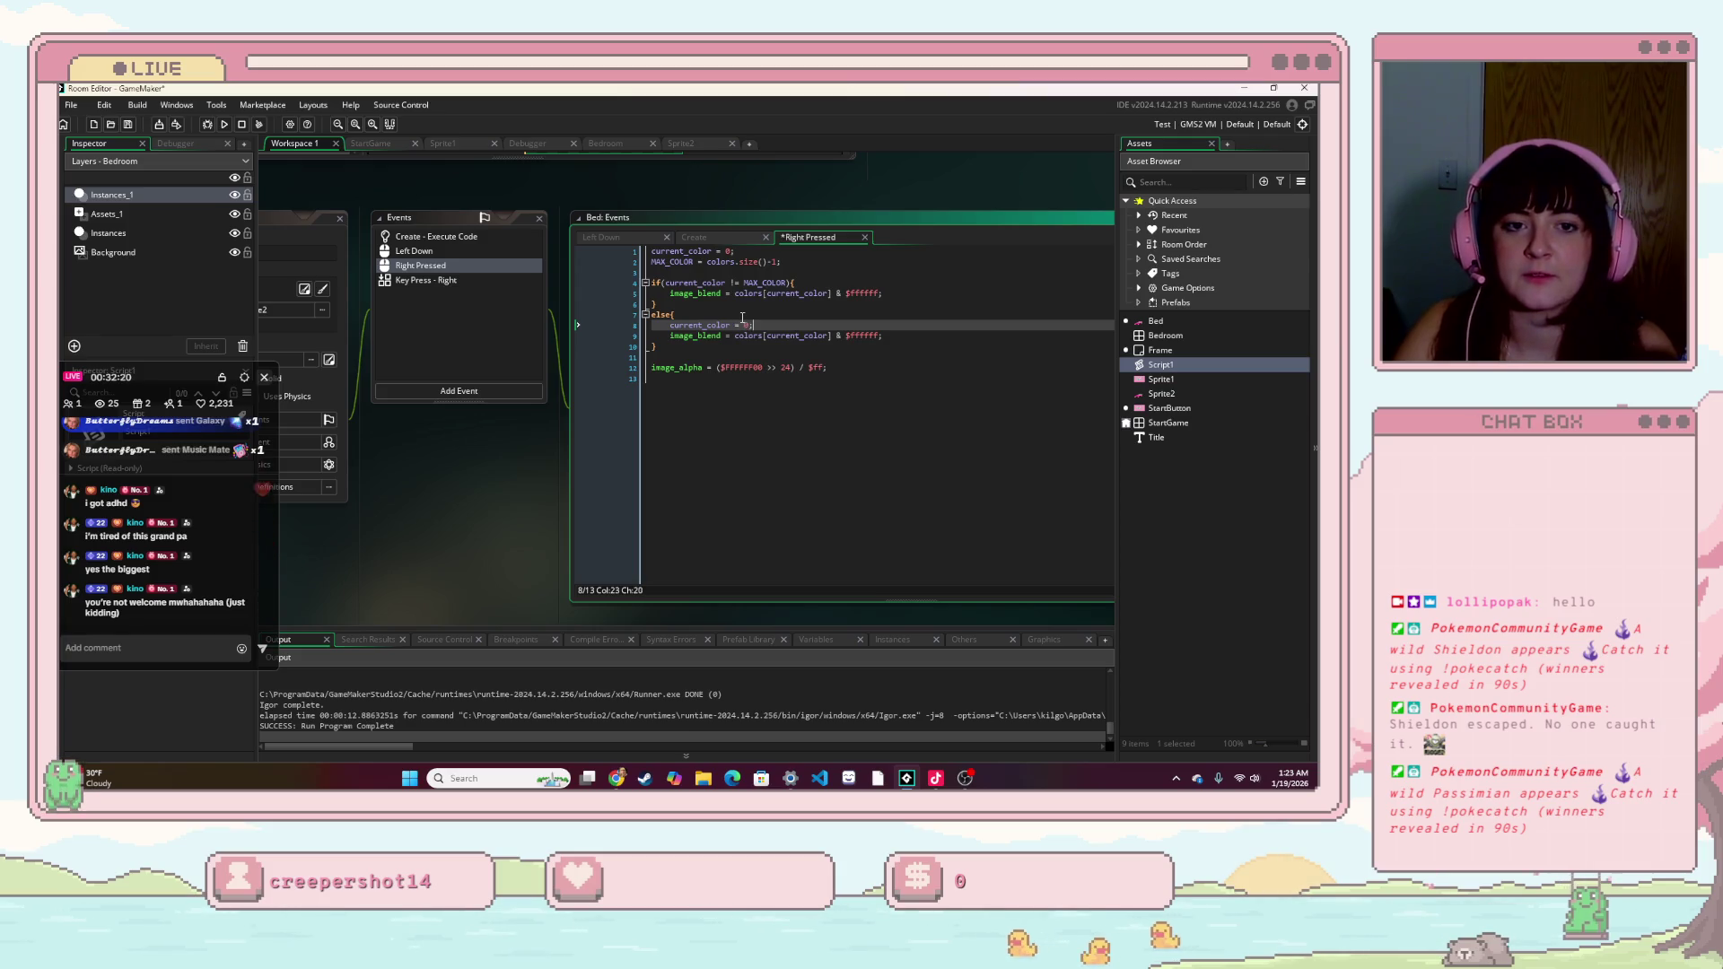
- Change the if test from != to current_color <= MAX_COLOR and start a run
{"action": "key", "text": "Up"}
{"action": "key", "text": "Up"}
{"action": "double_click", "coordinate": [796, 335]}
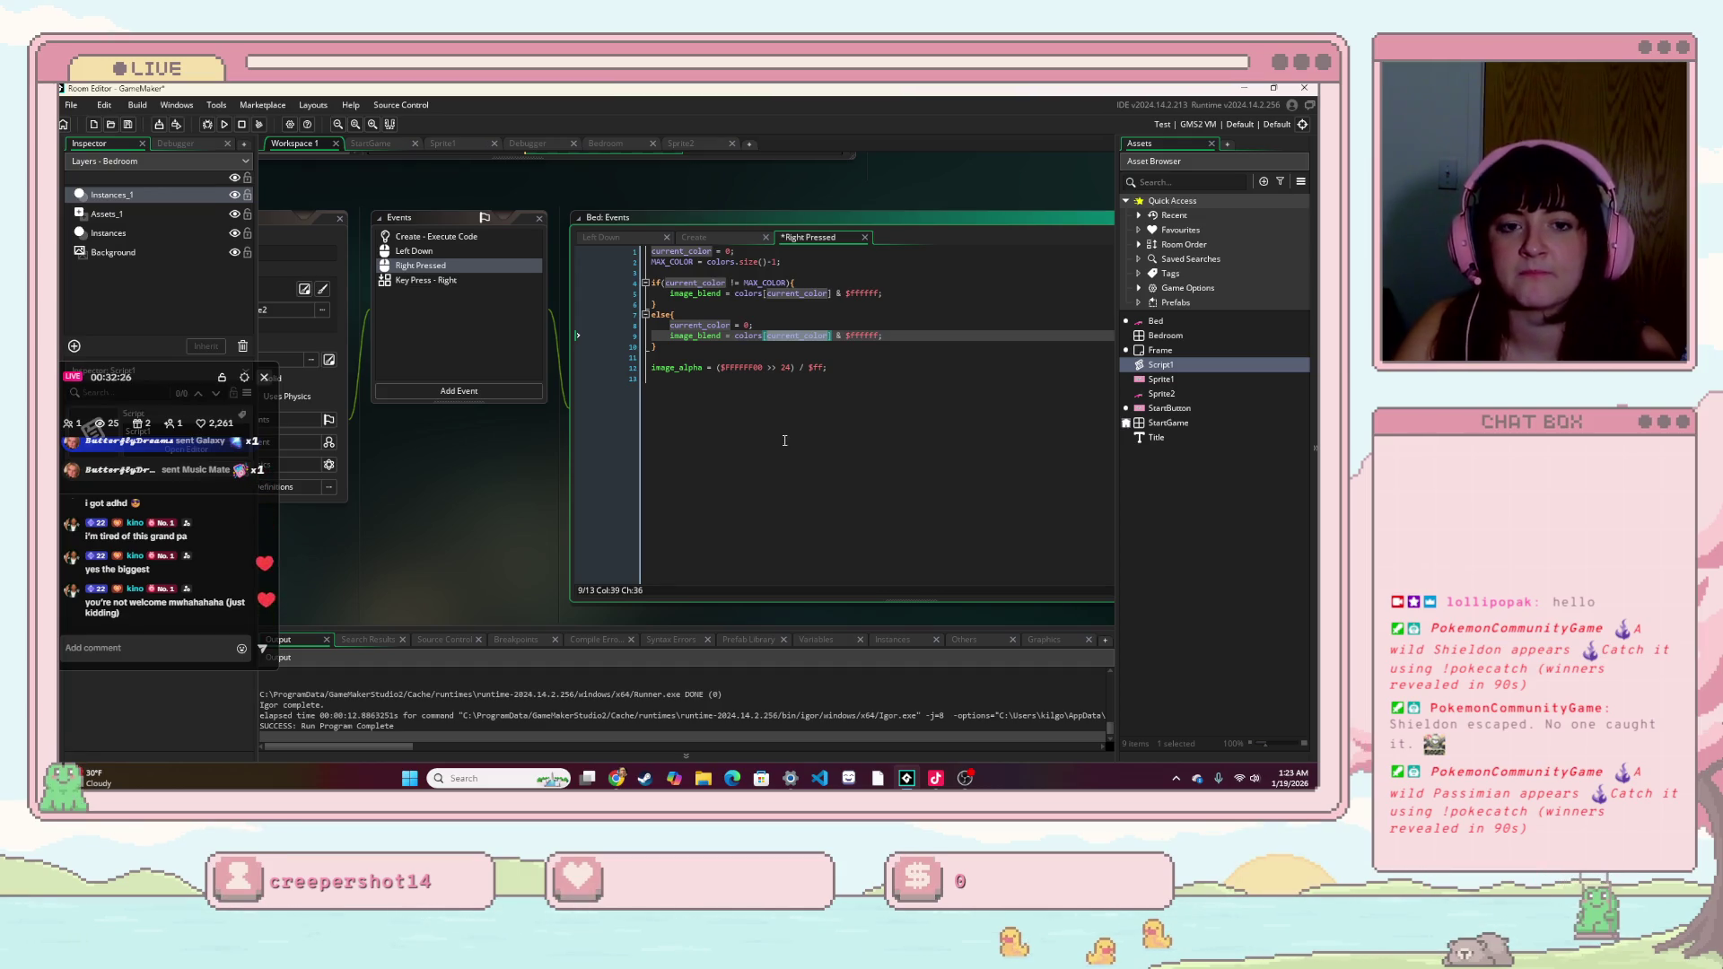
{"action": "left_click", "coordinate": [778, 408]}
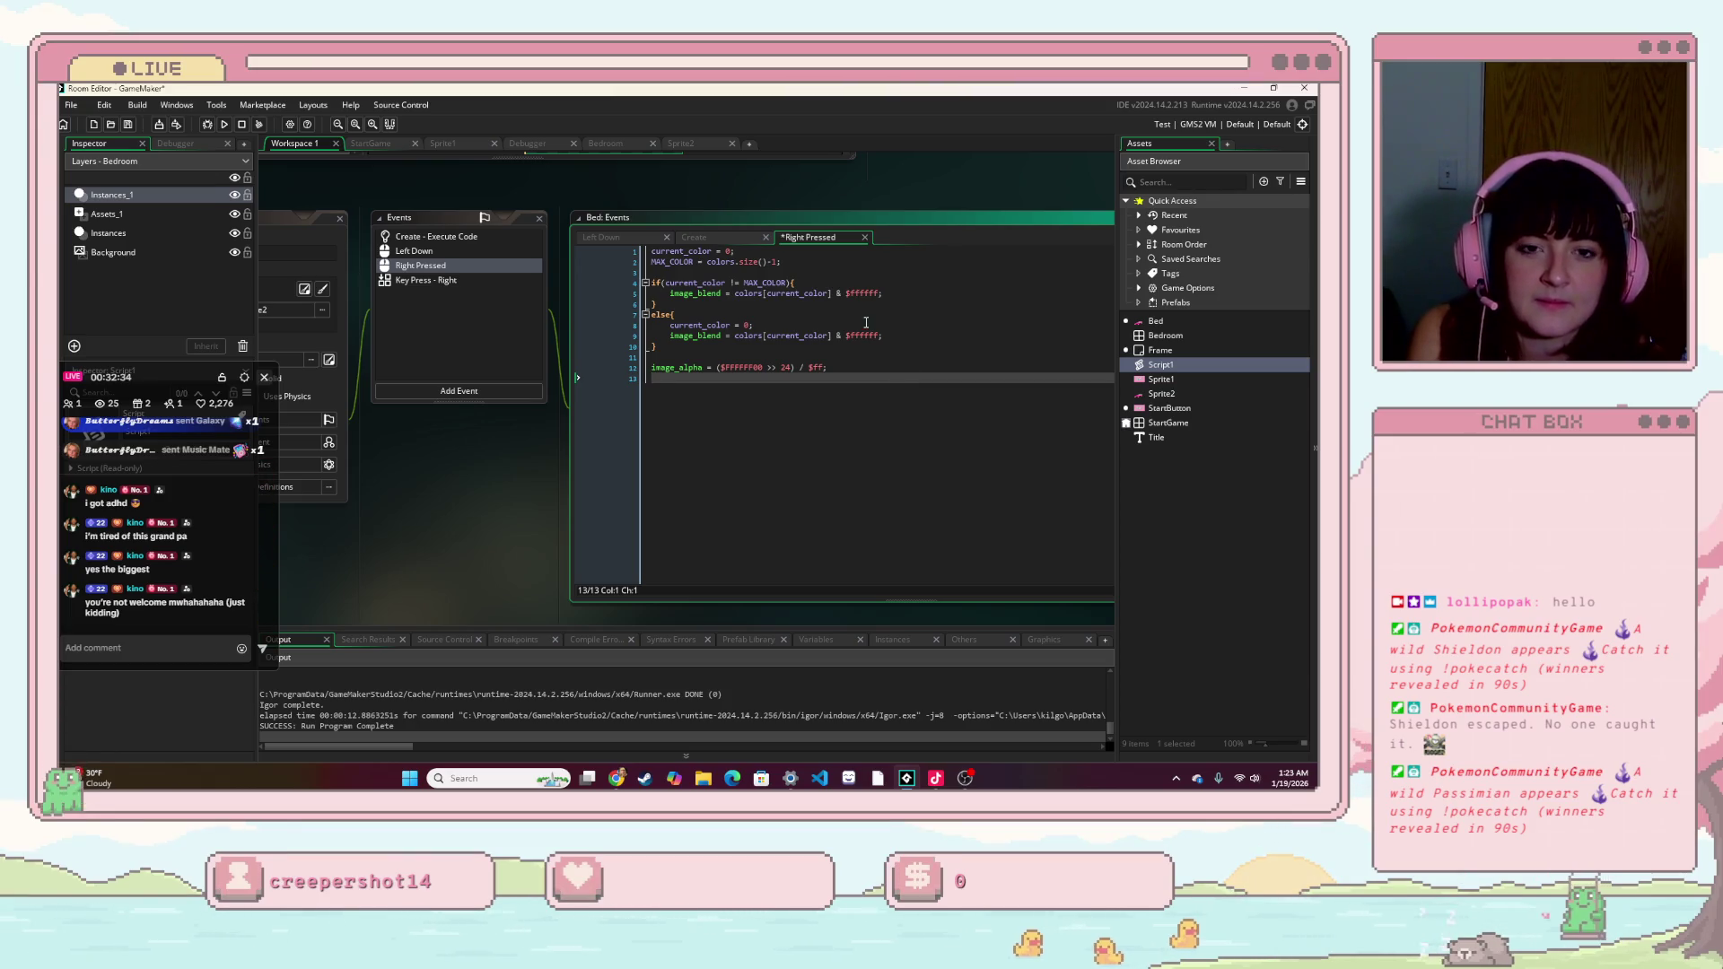
{"action": "left_click", "coordinate": [739, 283]}
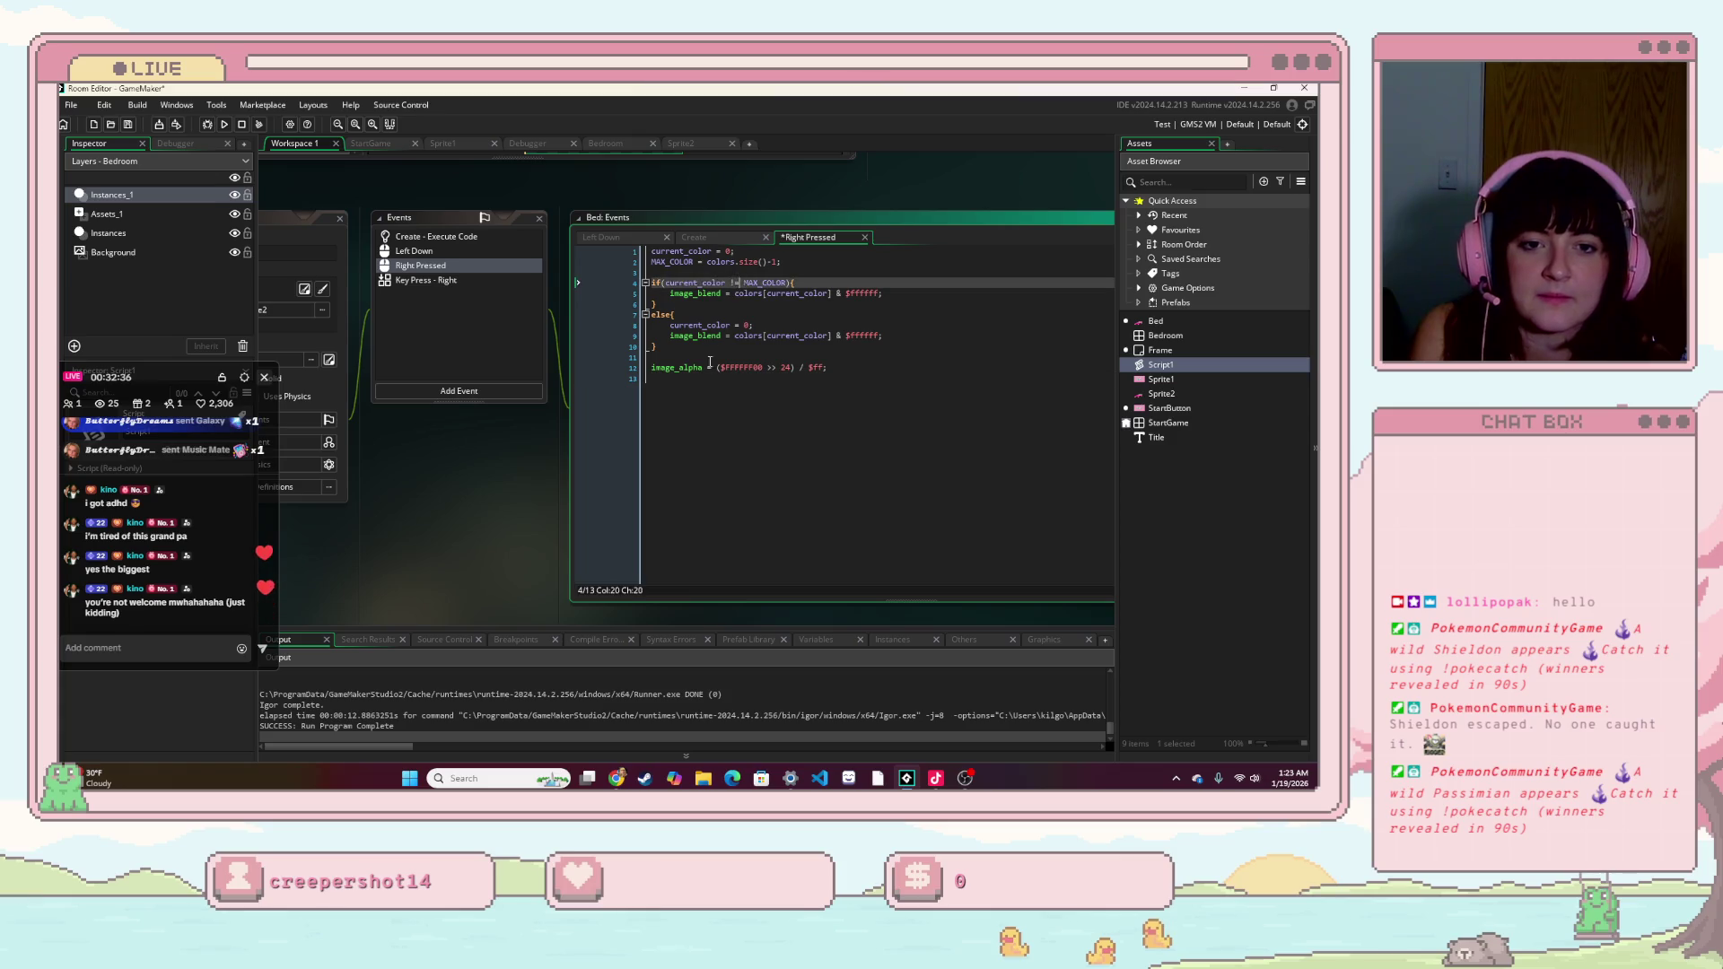
{"action": "key", "text": "BackSpace"}
{"action": "key", "text": "BackSpace"}
{"action": "type", "text": "<"}
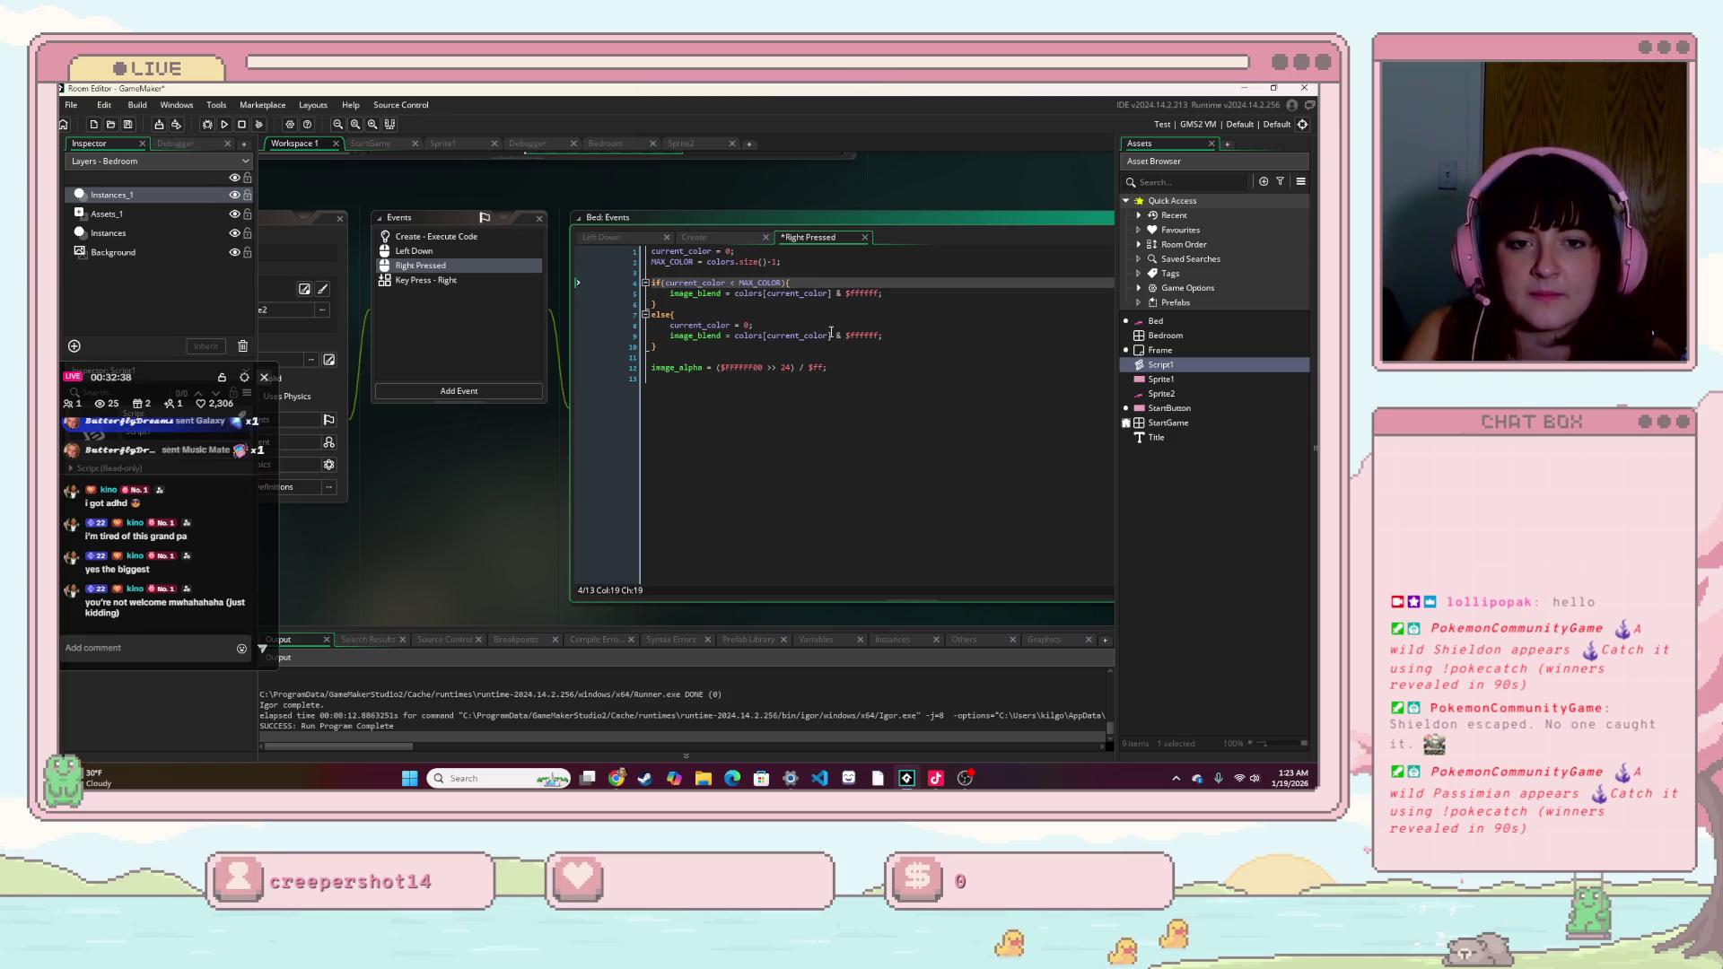
{"action": "key", "text": "BackSpace"}
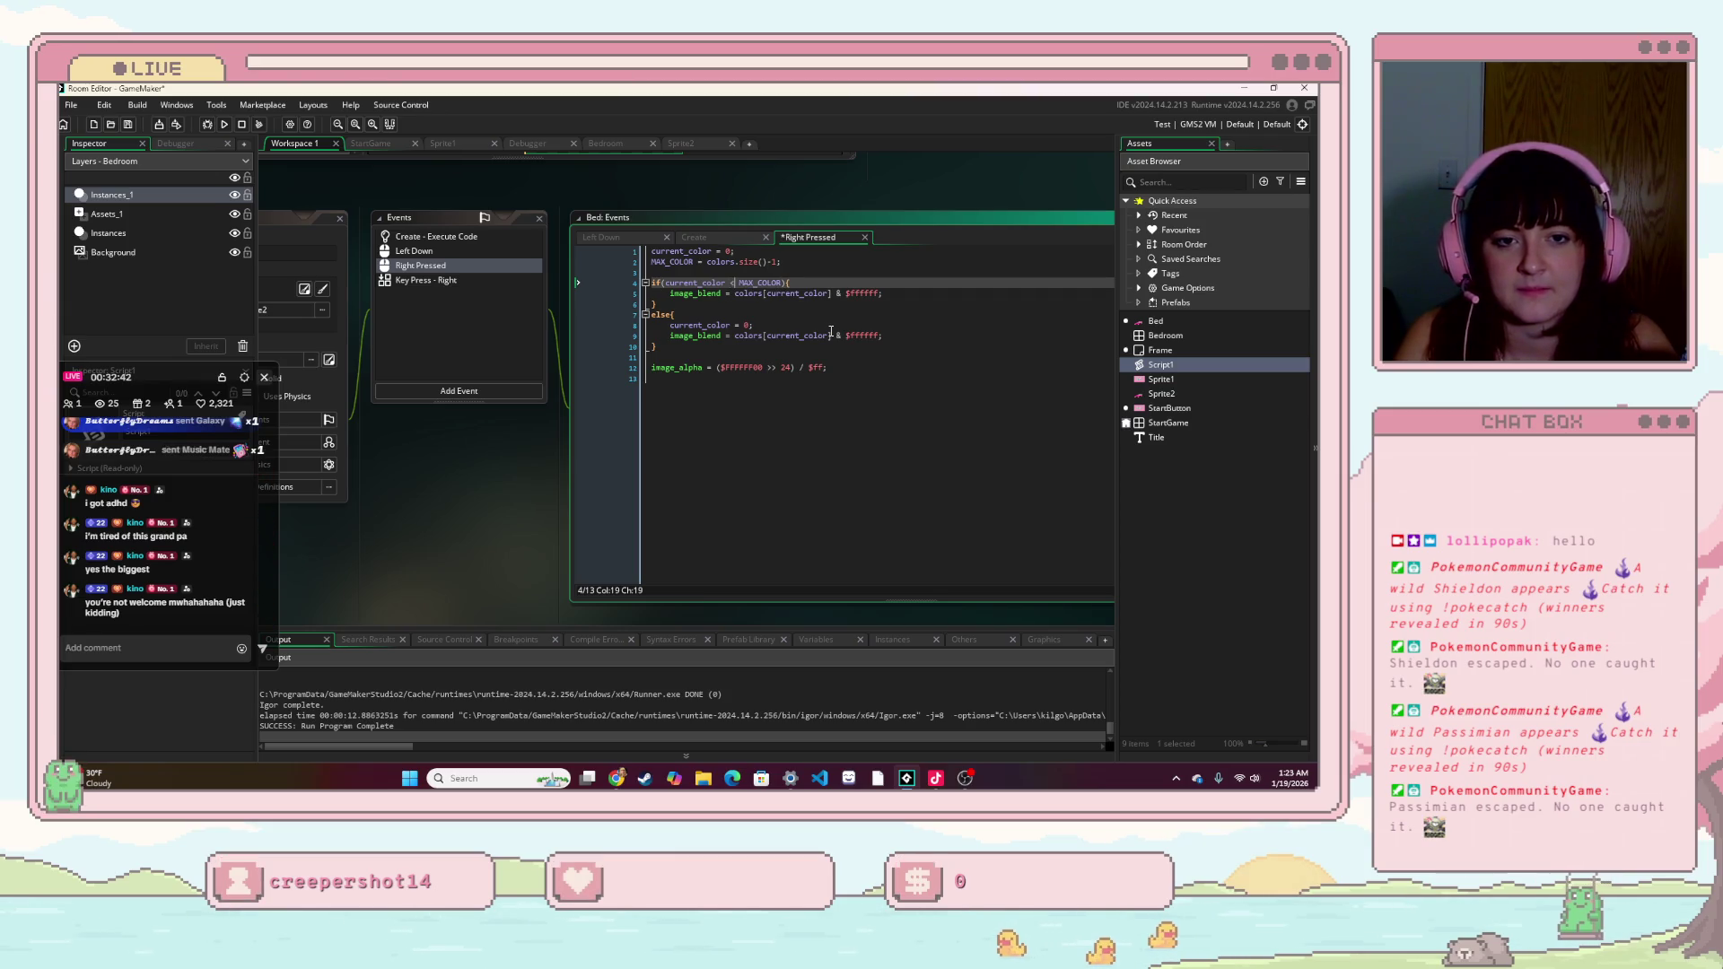
{"action": "type", "text": "="}
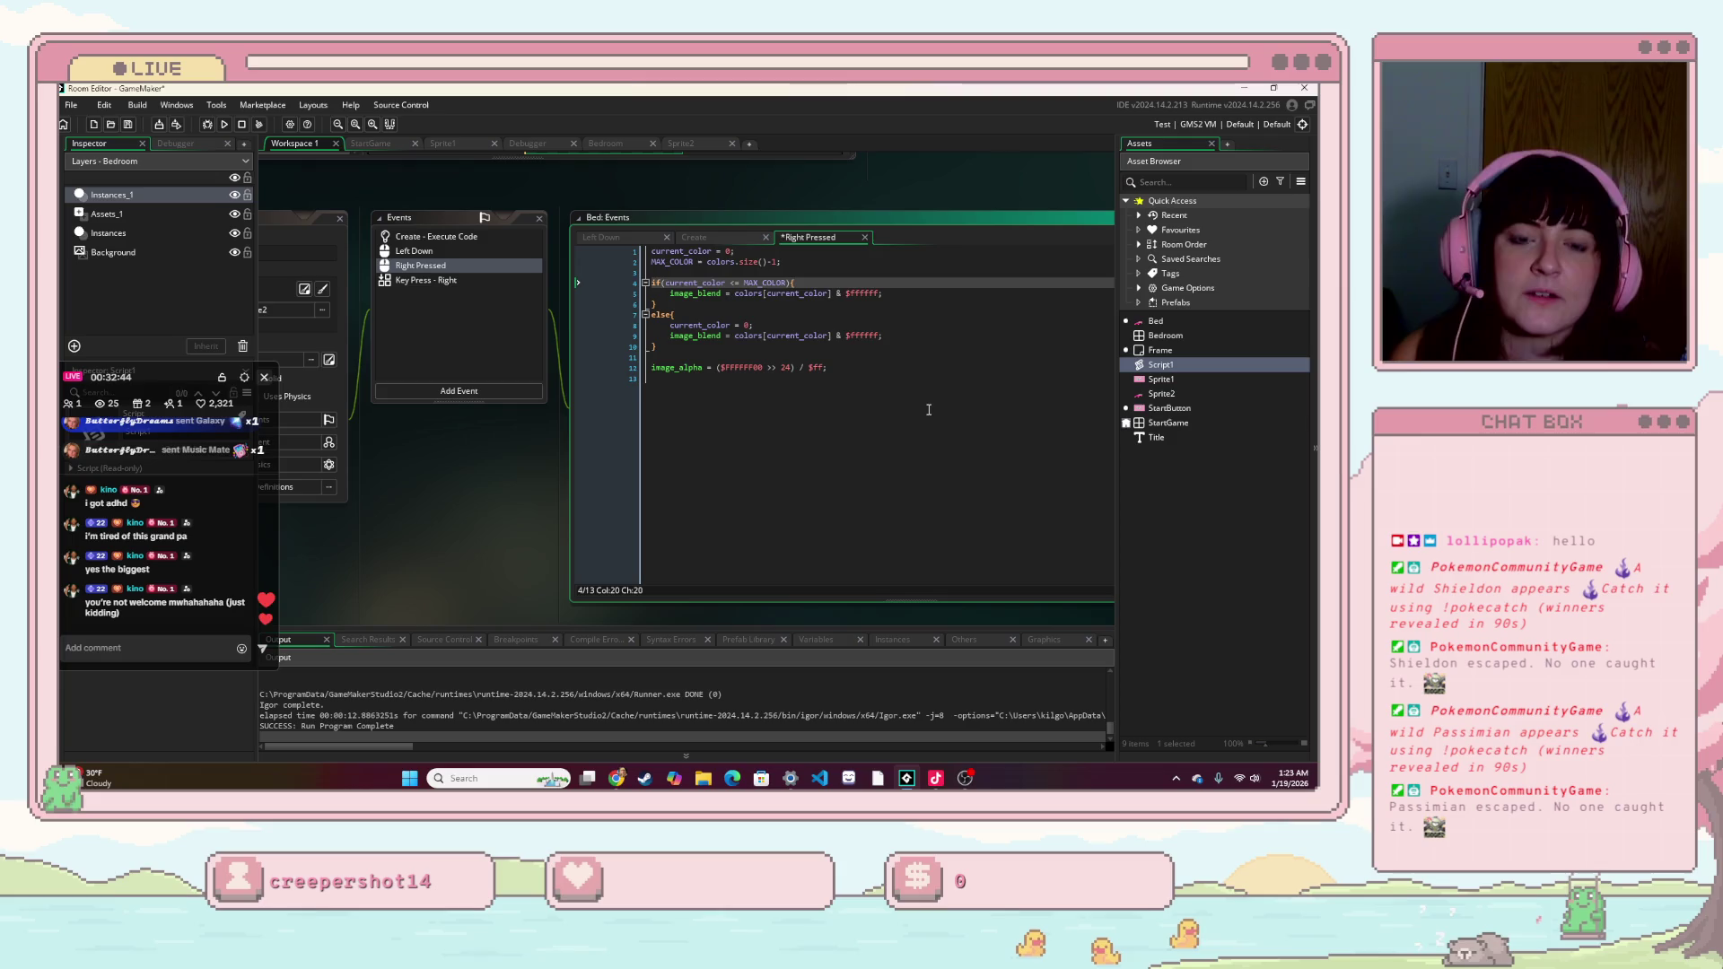
{"action": "left_click", "coordinate": [924, 403]}
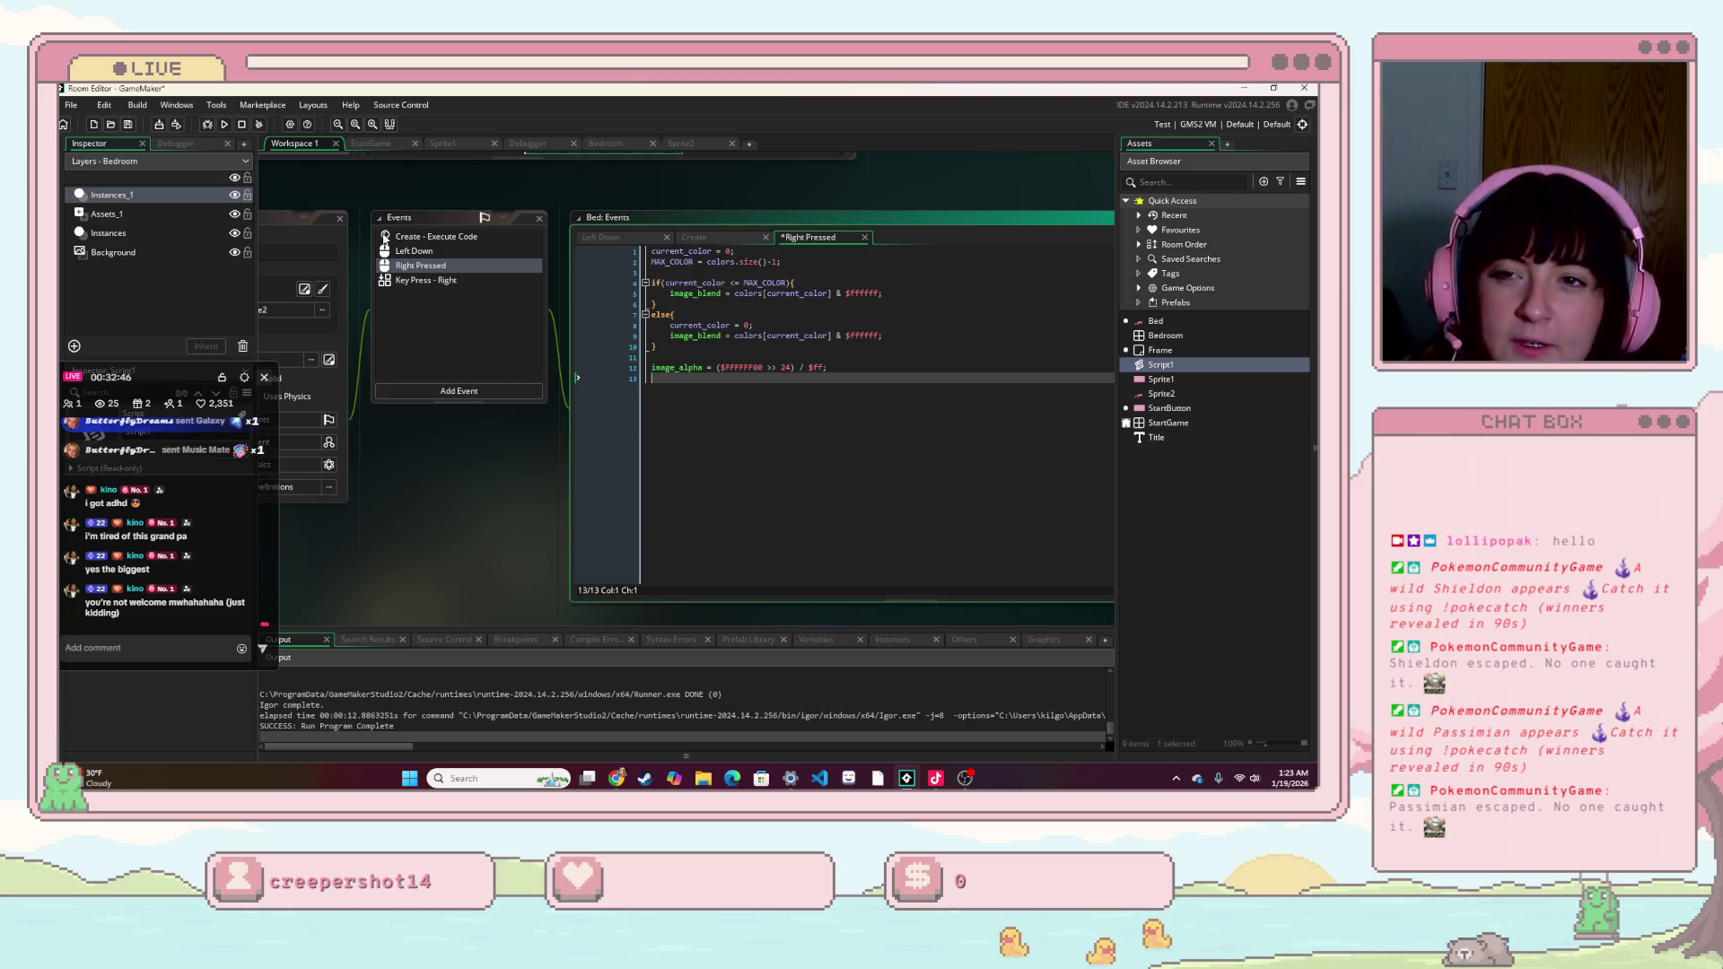
{"action": "left_click", "coordinate": [223, 128]}
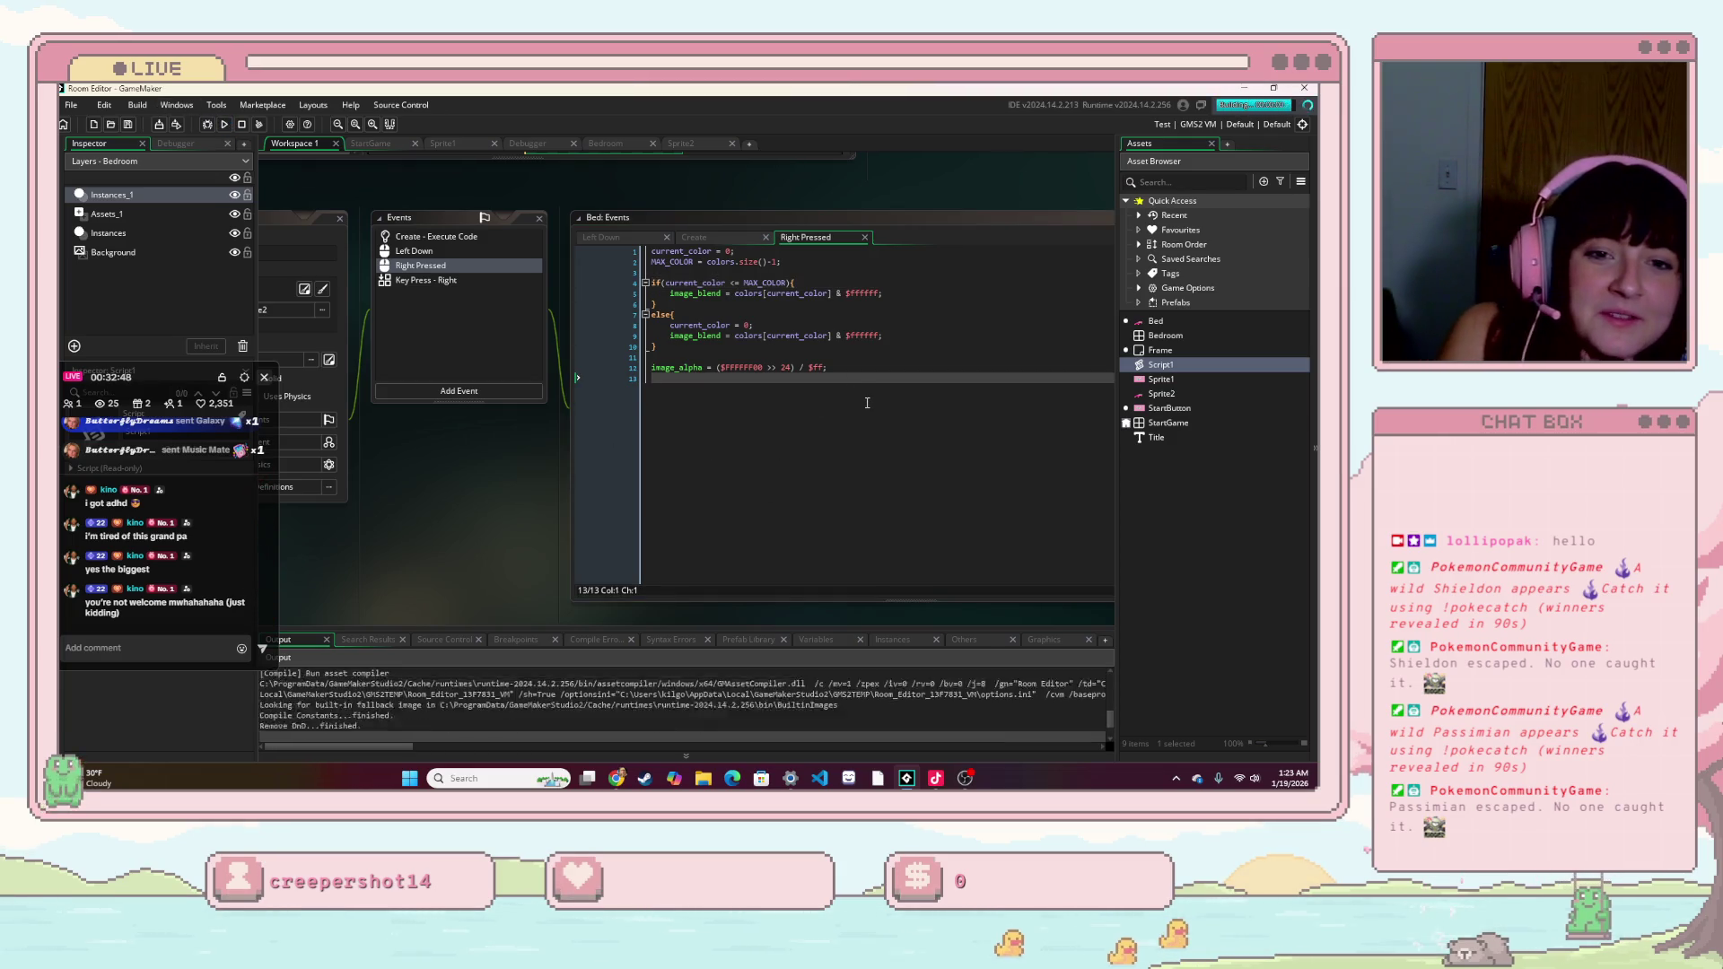
- Start the game and right-click the bed, hitting a Right Pressed code error; clear it and close the game
{"action": "left_click", "coordinate": [777, 456]}
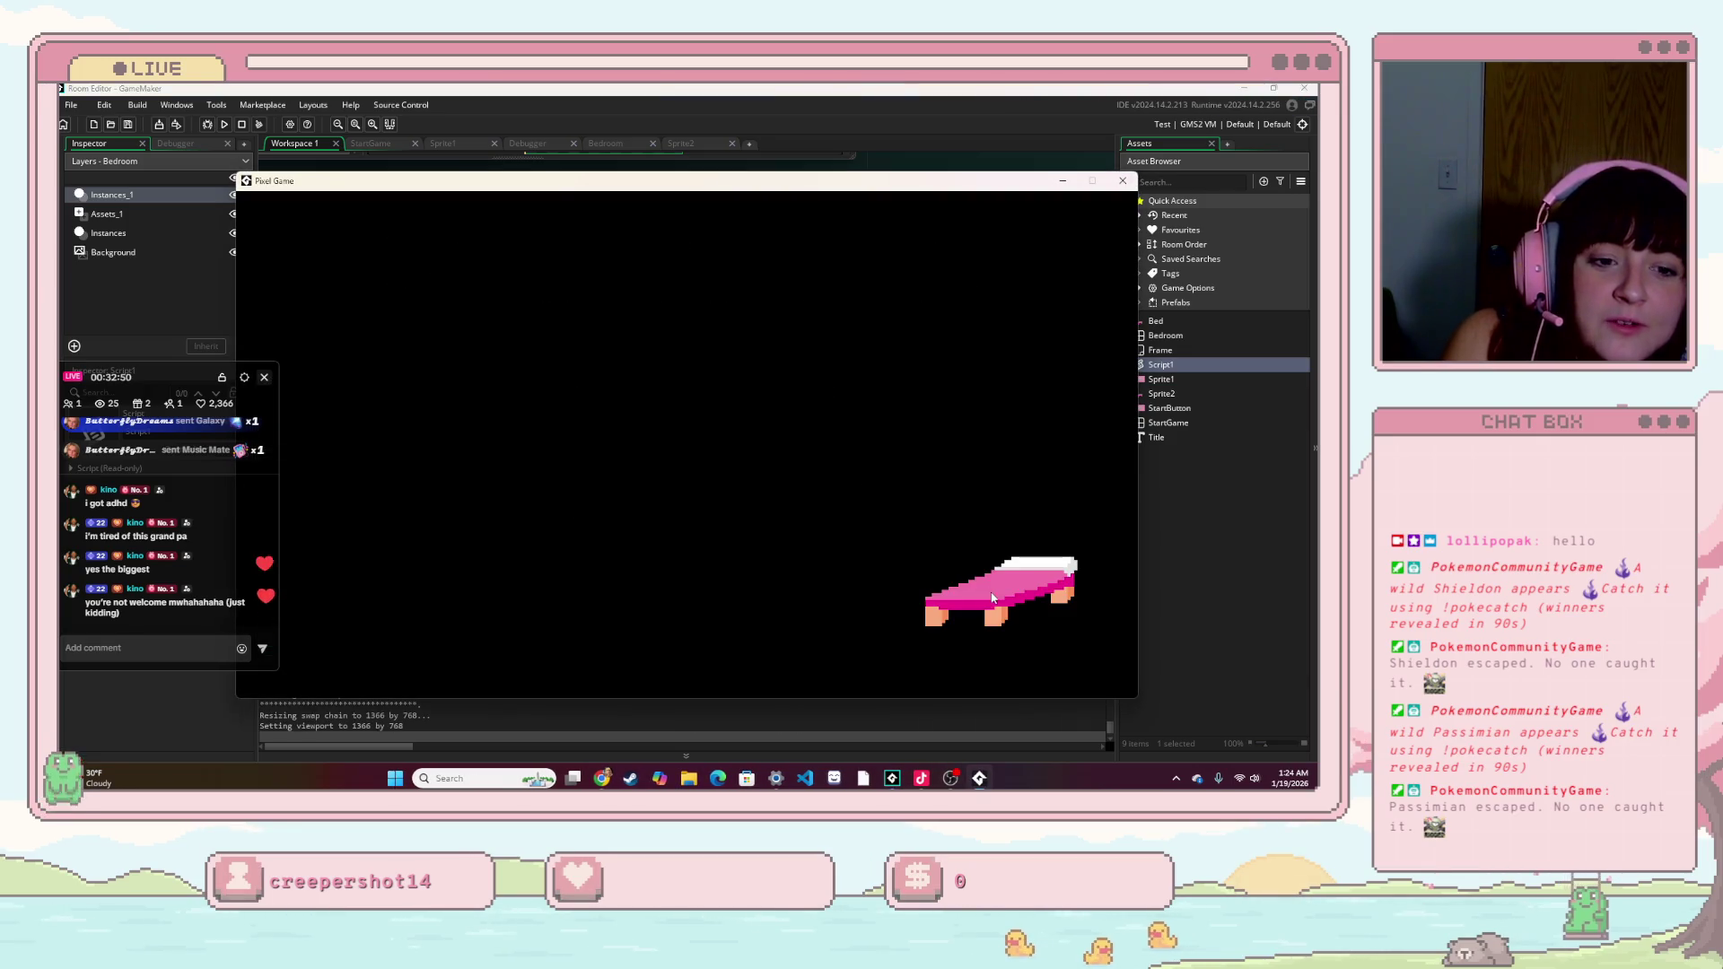
{"action": "right_click", "coordinate": [998, 632]}
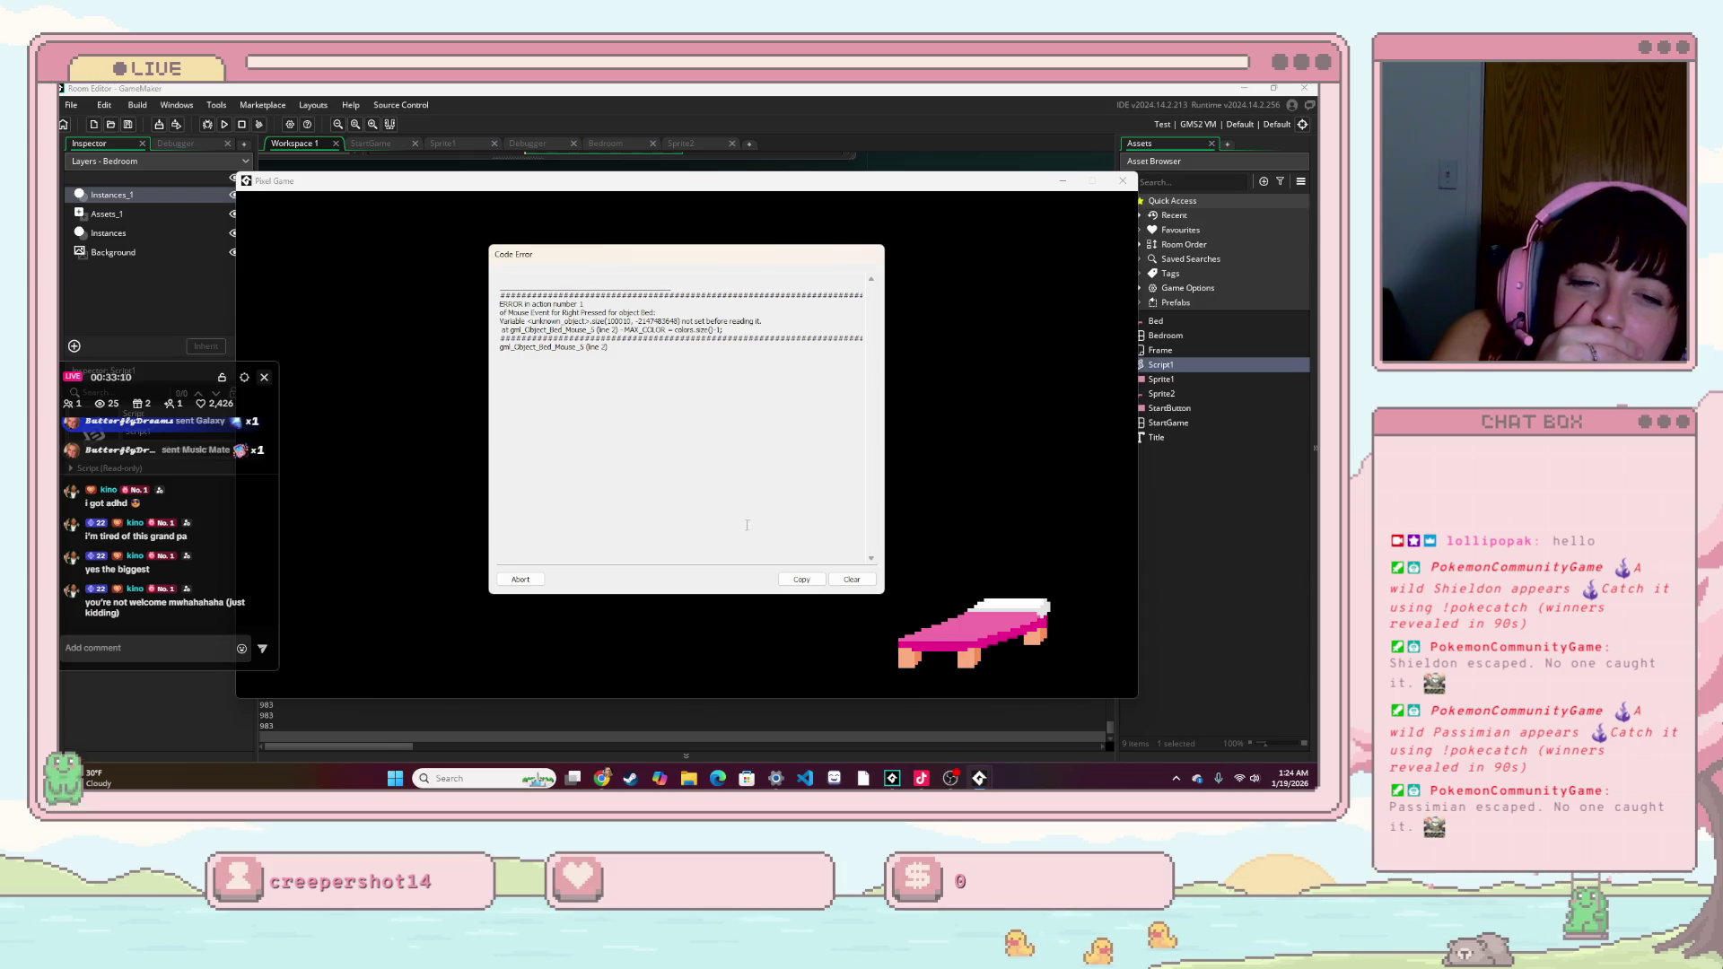
{"action": "left_click", "coordinate": [844, 581]}
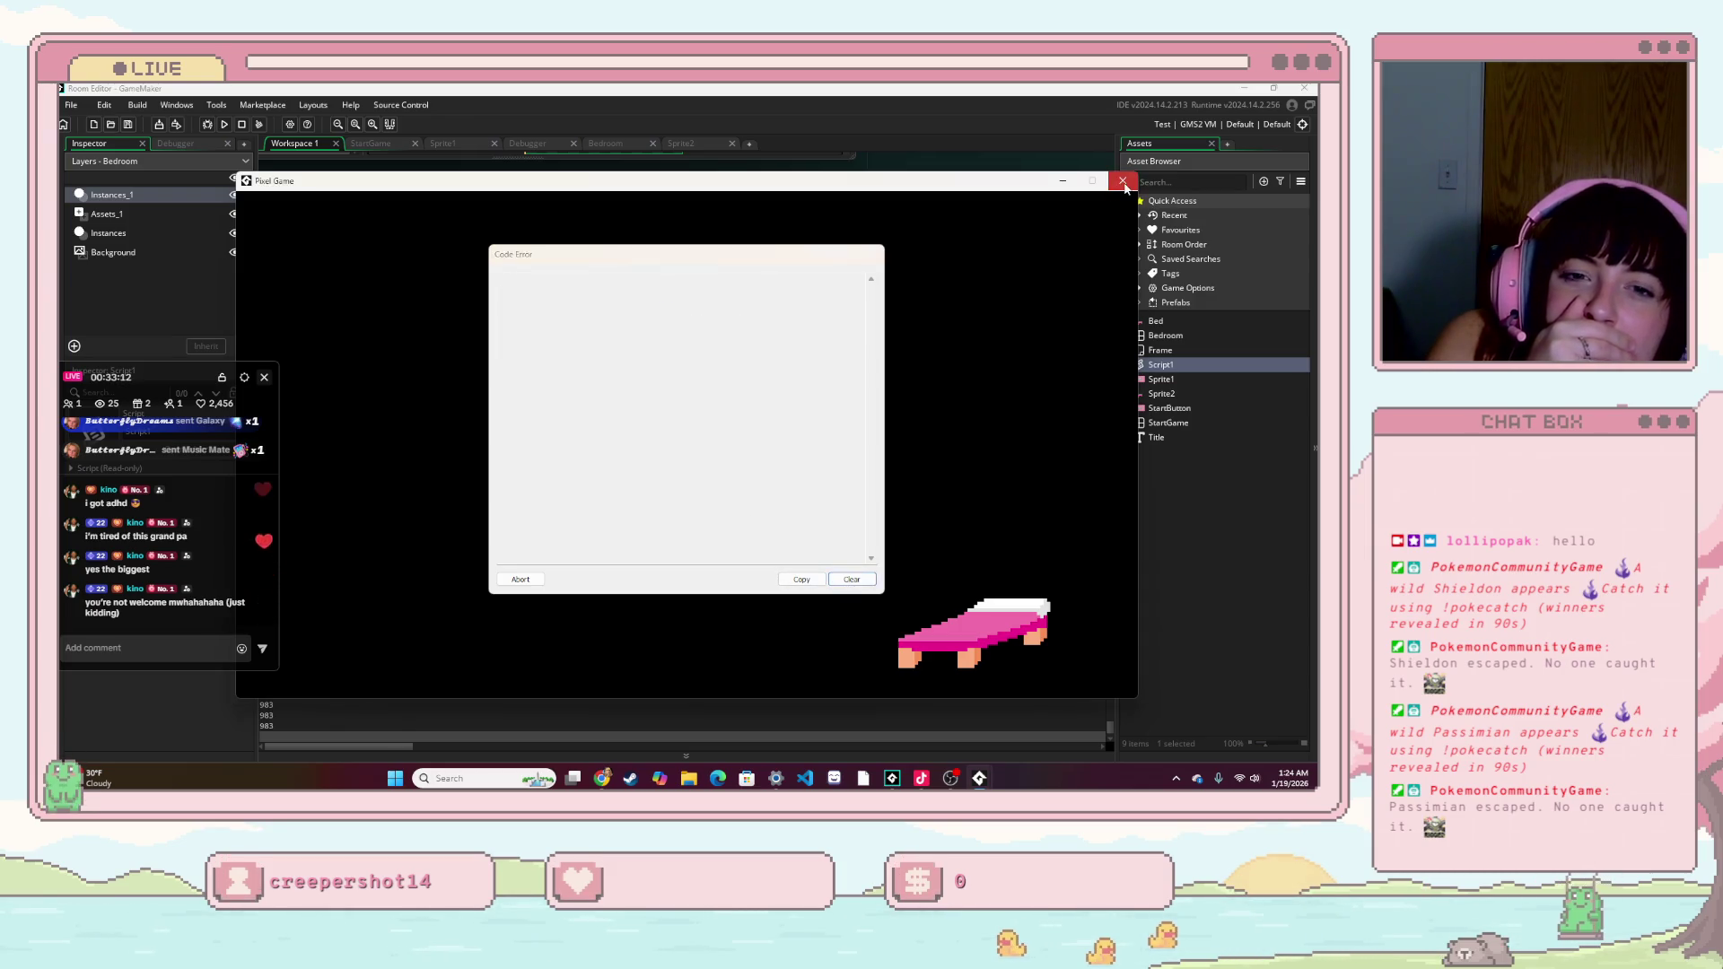
{"action": "left_click", "coordinate": [1121, 181]}
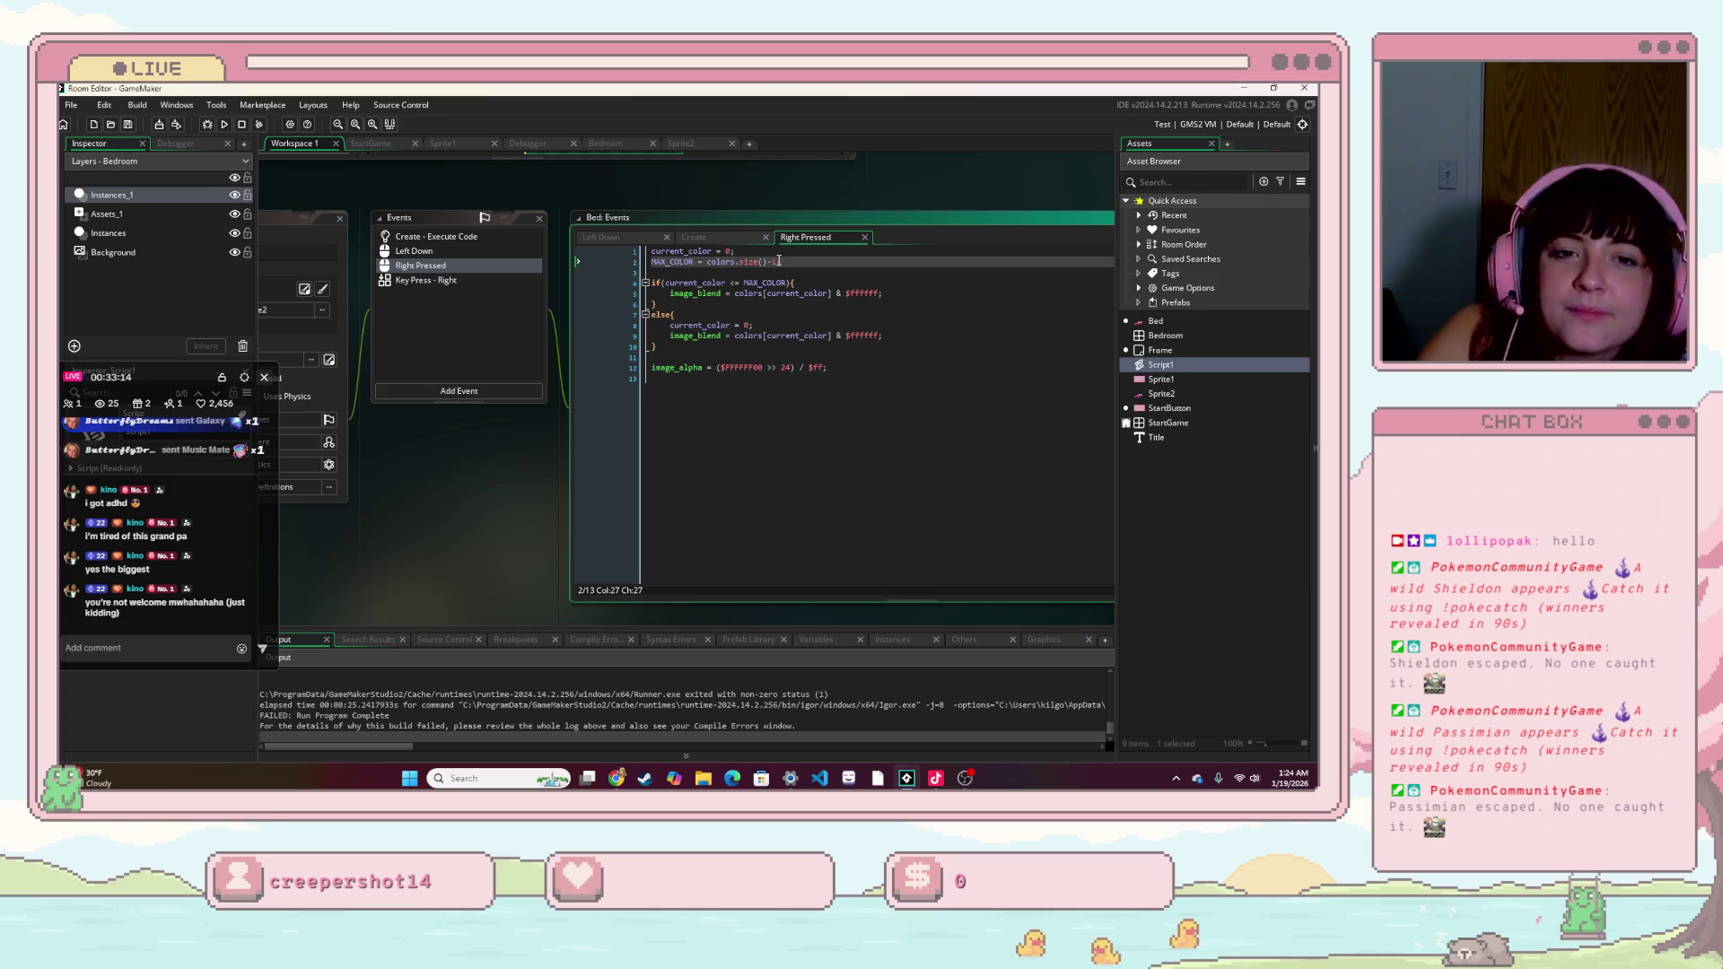
- Replace colors.size() with a fixed MAX_COLOR = 2; then save and run the game
{"action": "key", "text": "BackSpace"}
{"action": "key", "text": "BackSpace"}
{"action": "key", "text": "BackSpace"}
{"action": "key", "text": "BackSpace"}
{"action": "key", "text": "BackSpace"}
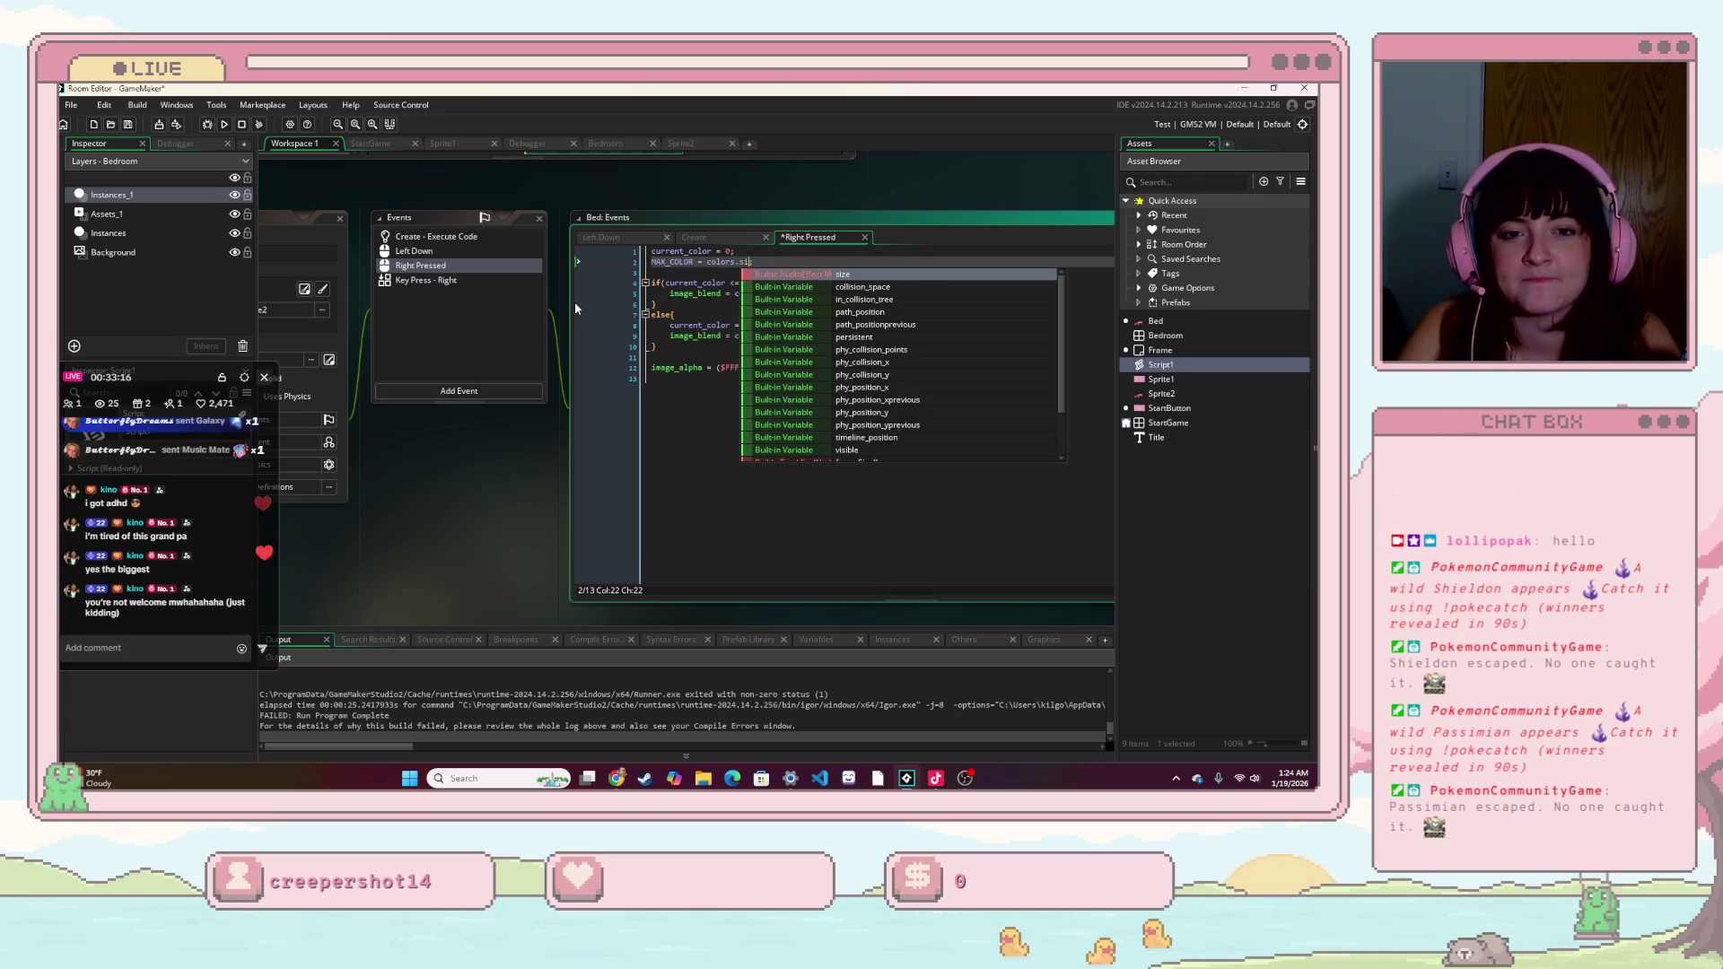
{"action": "key", "text": "BackSpace"}
{"action": "type", "text": "3;"}
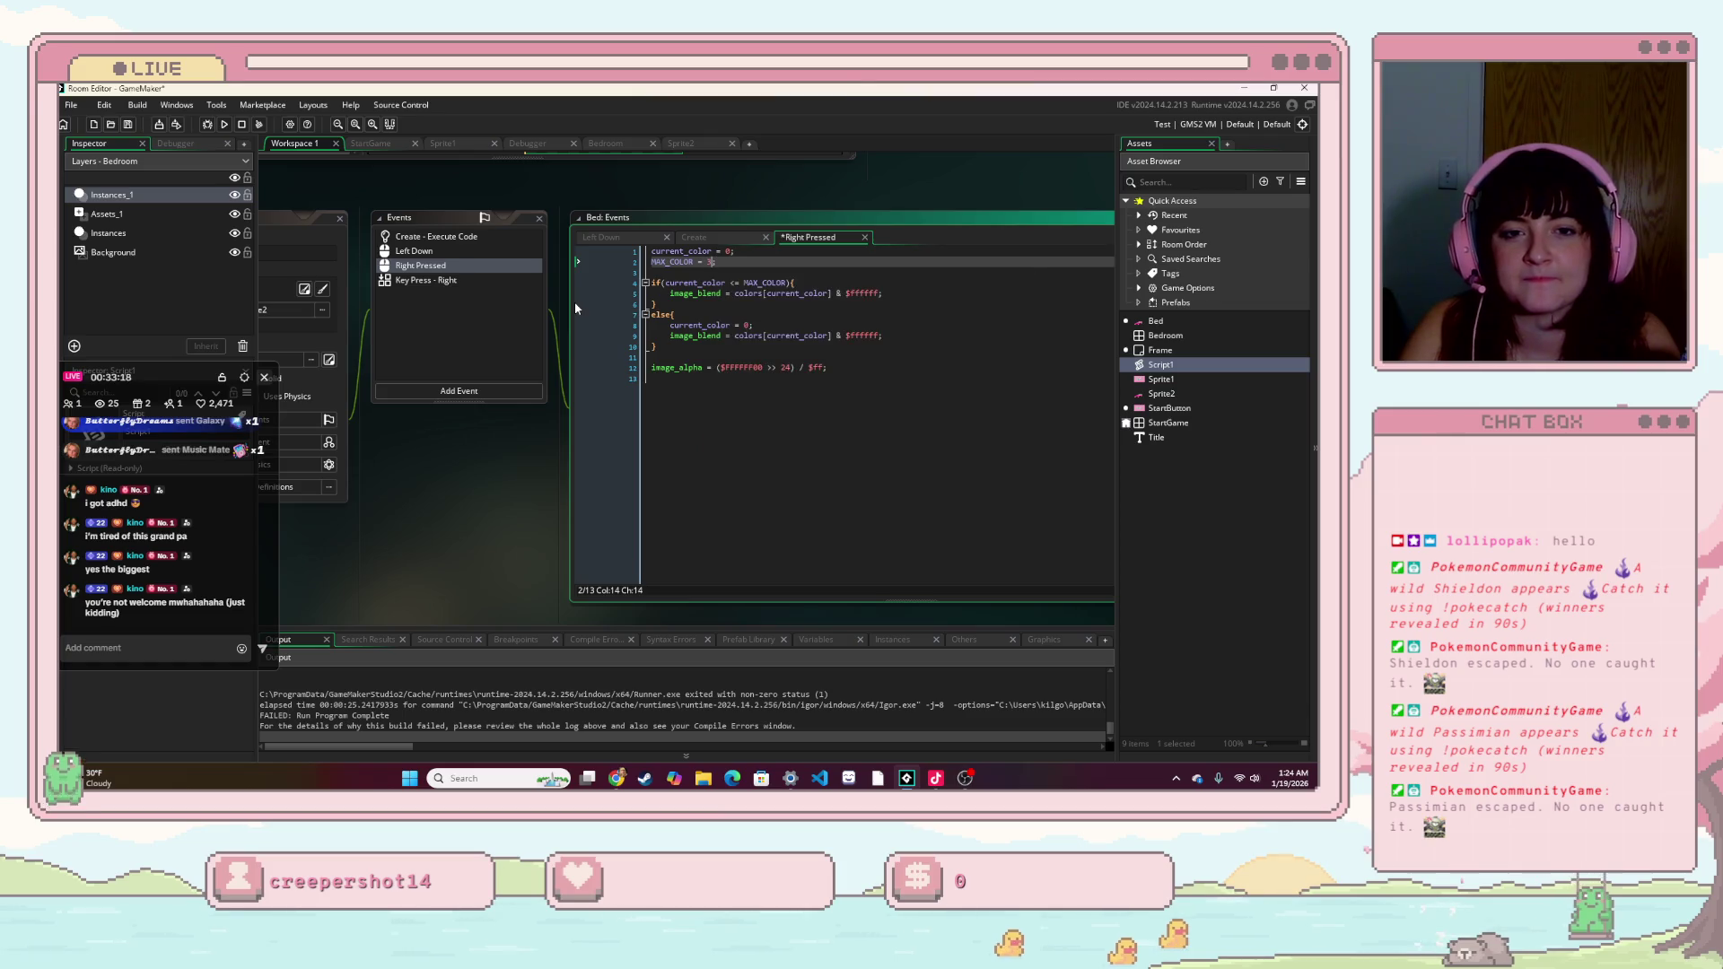
{"action": "left_click", "coordinate": [816, 271]}
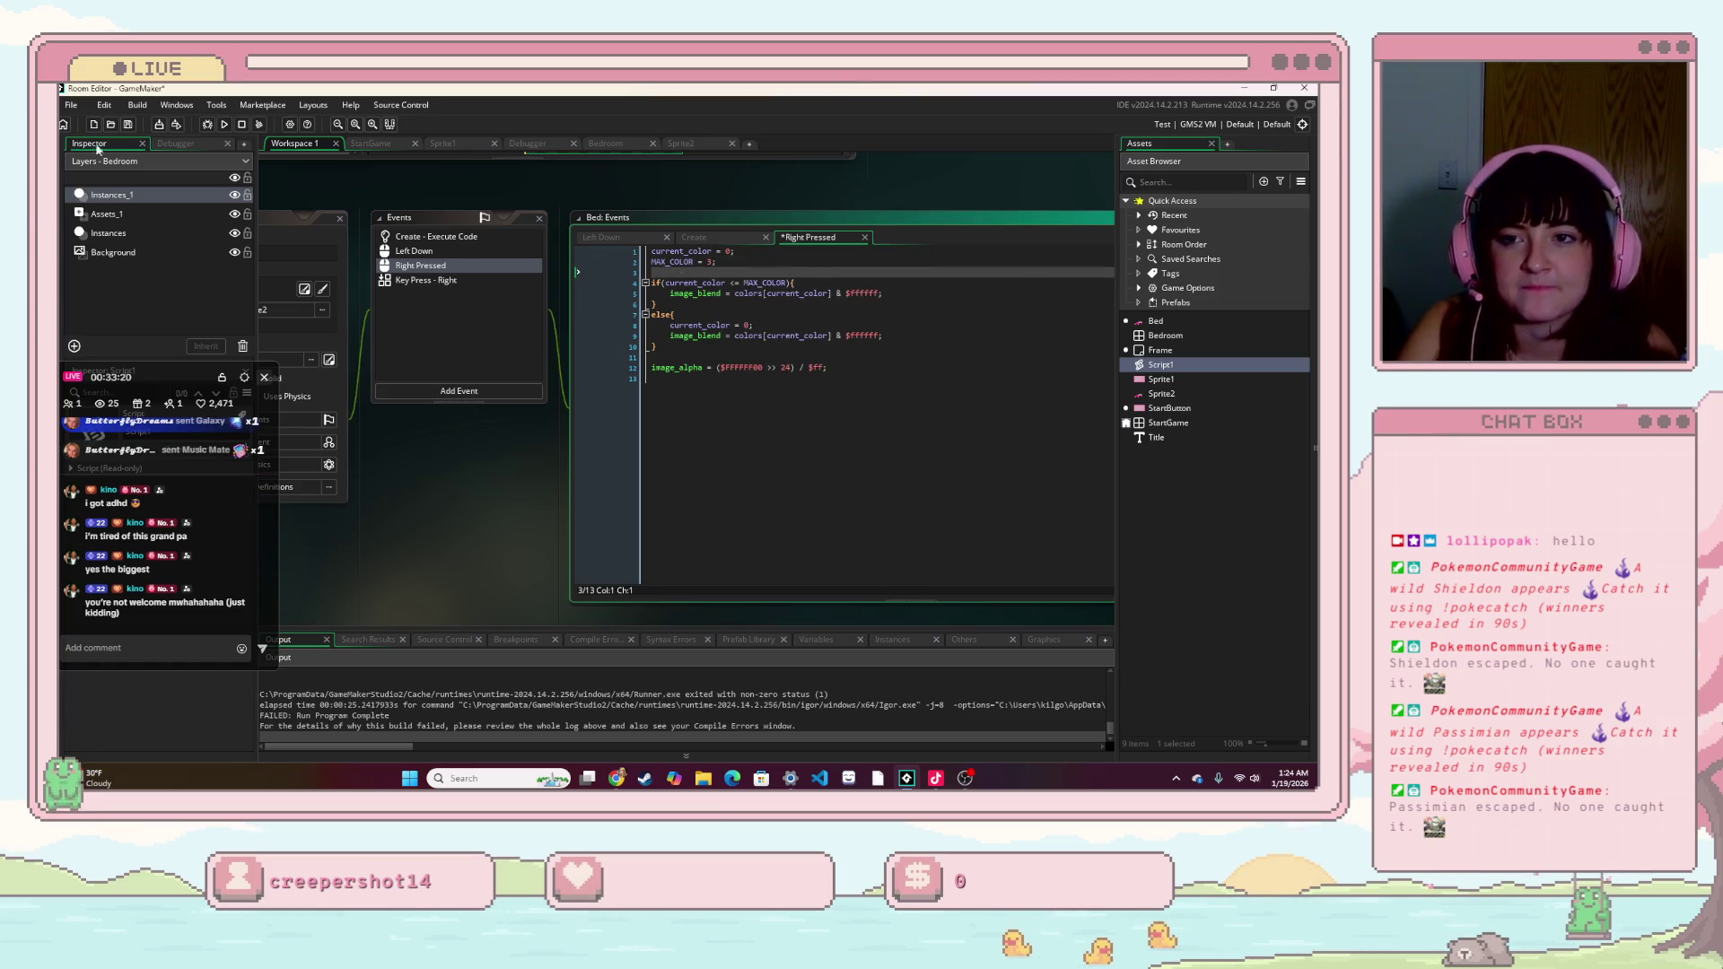
{"action": "left_click", "coordinate": [711, 261]}
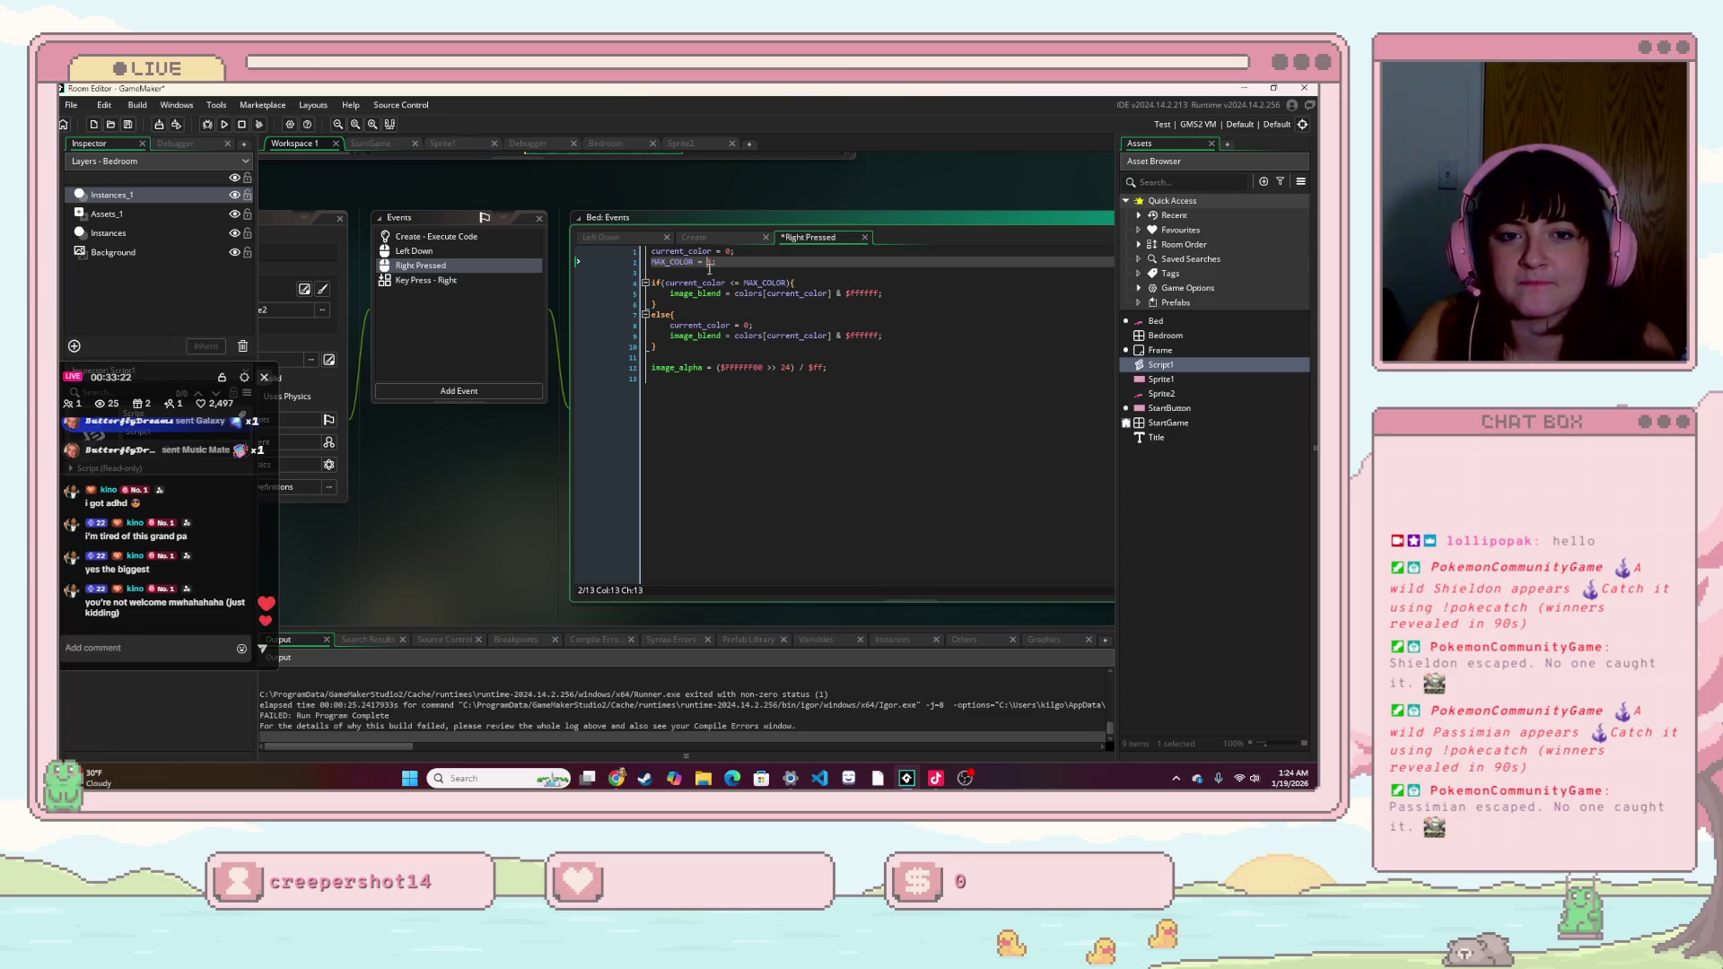
{"action": "key", "text": "BackSpace"}
{"action": "type", "text": "2"}
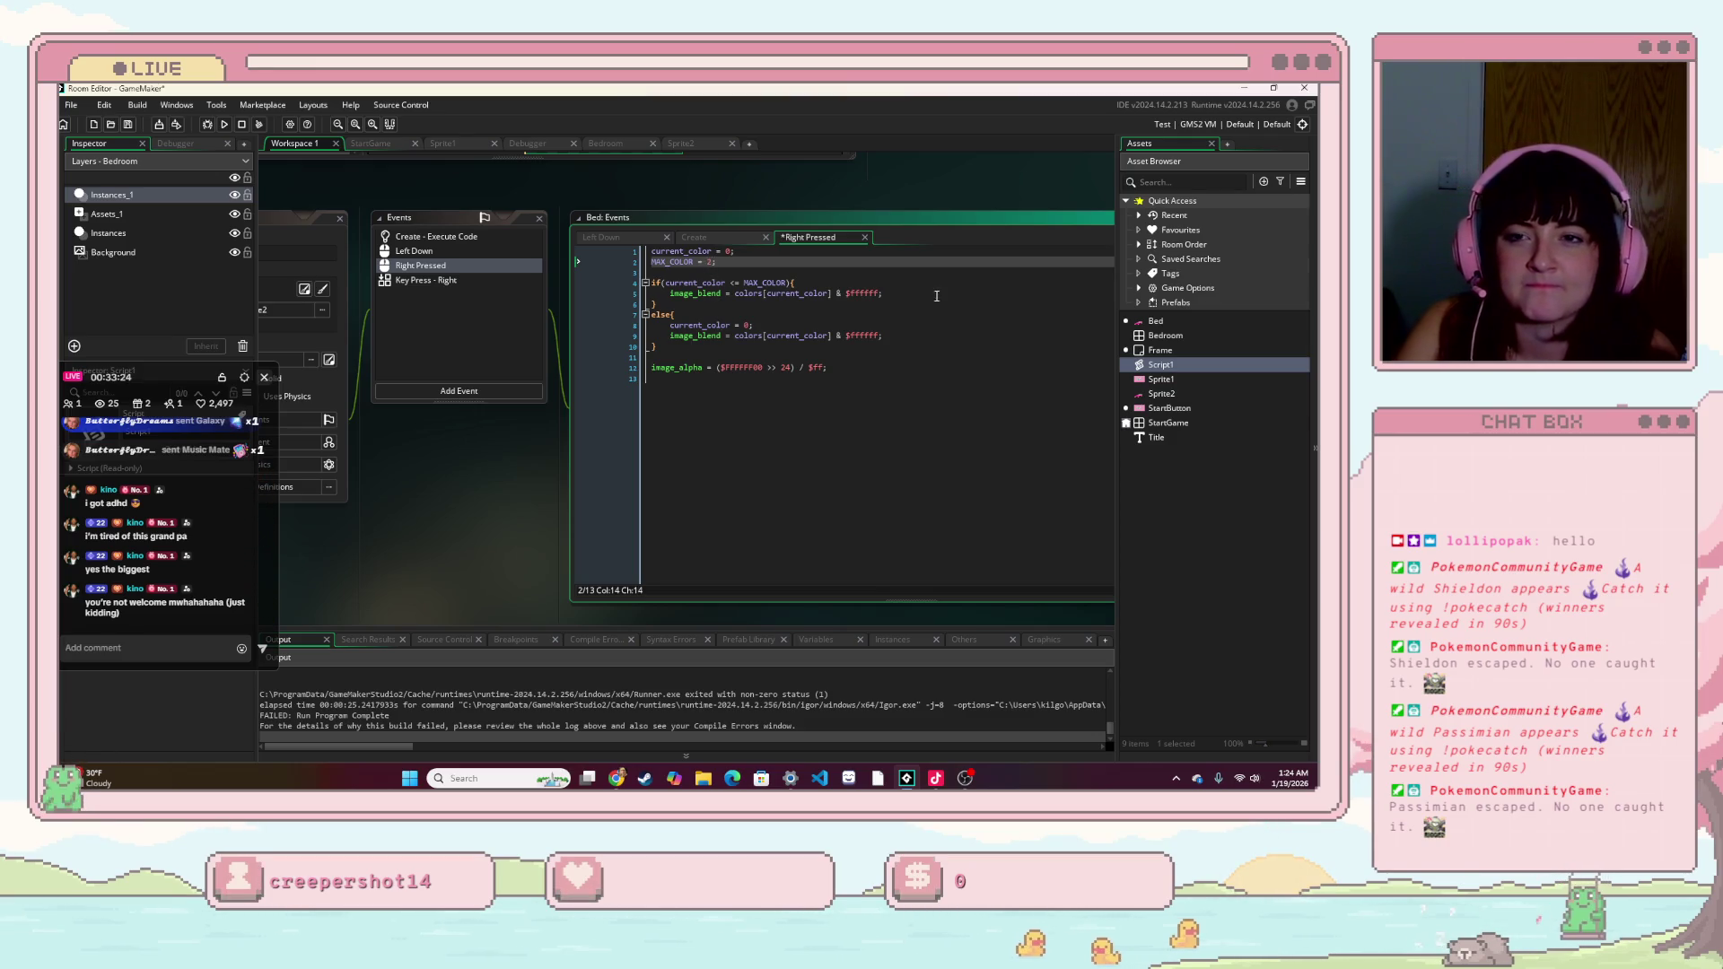
{"action": "left_click", "coordinate": [935, 294]}
{"action": "left_click", "coordinate": [224, 124]}
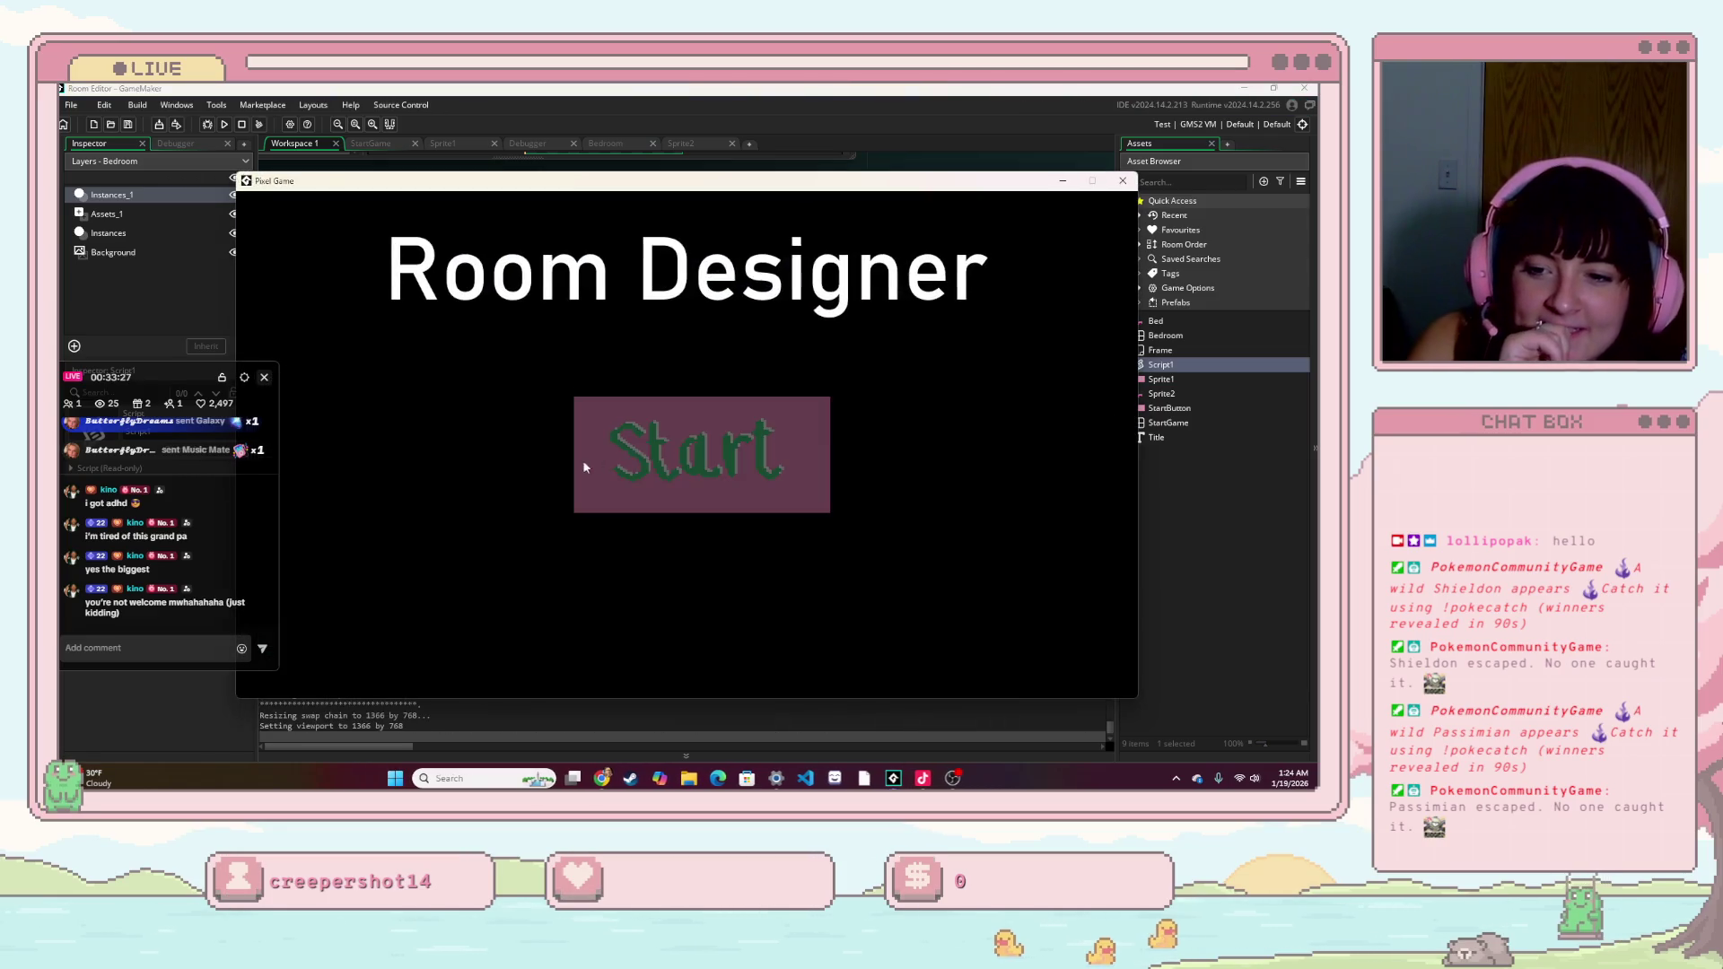
{"action": "left_click", "coordinate": [687, 445]}
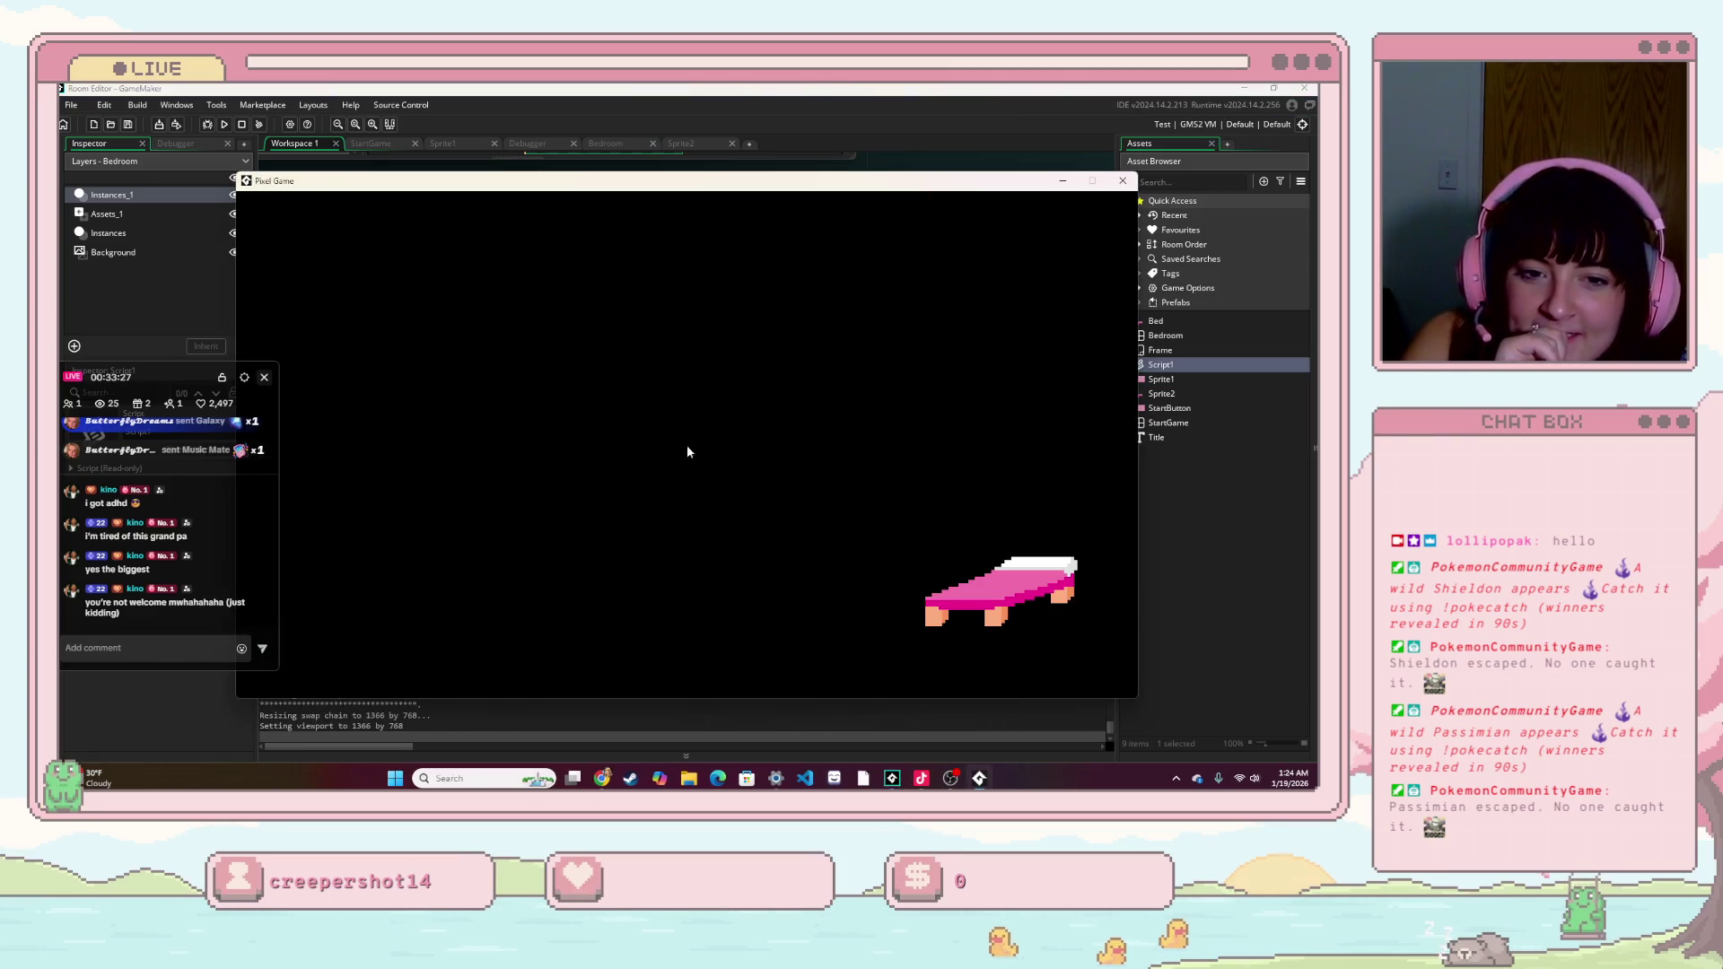
{"action": "right_click", "coordinate": [990, 583]}
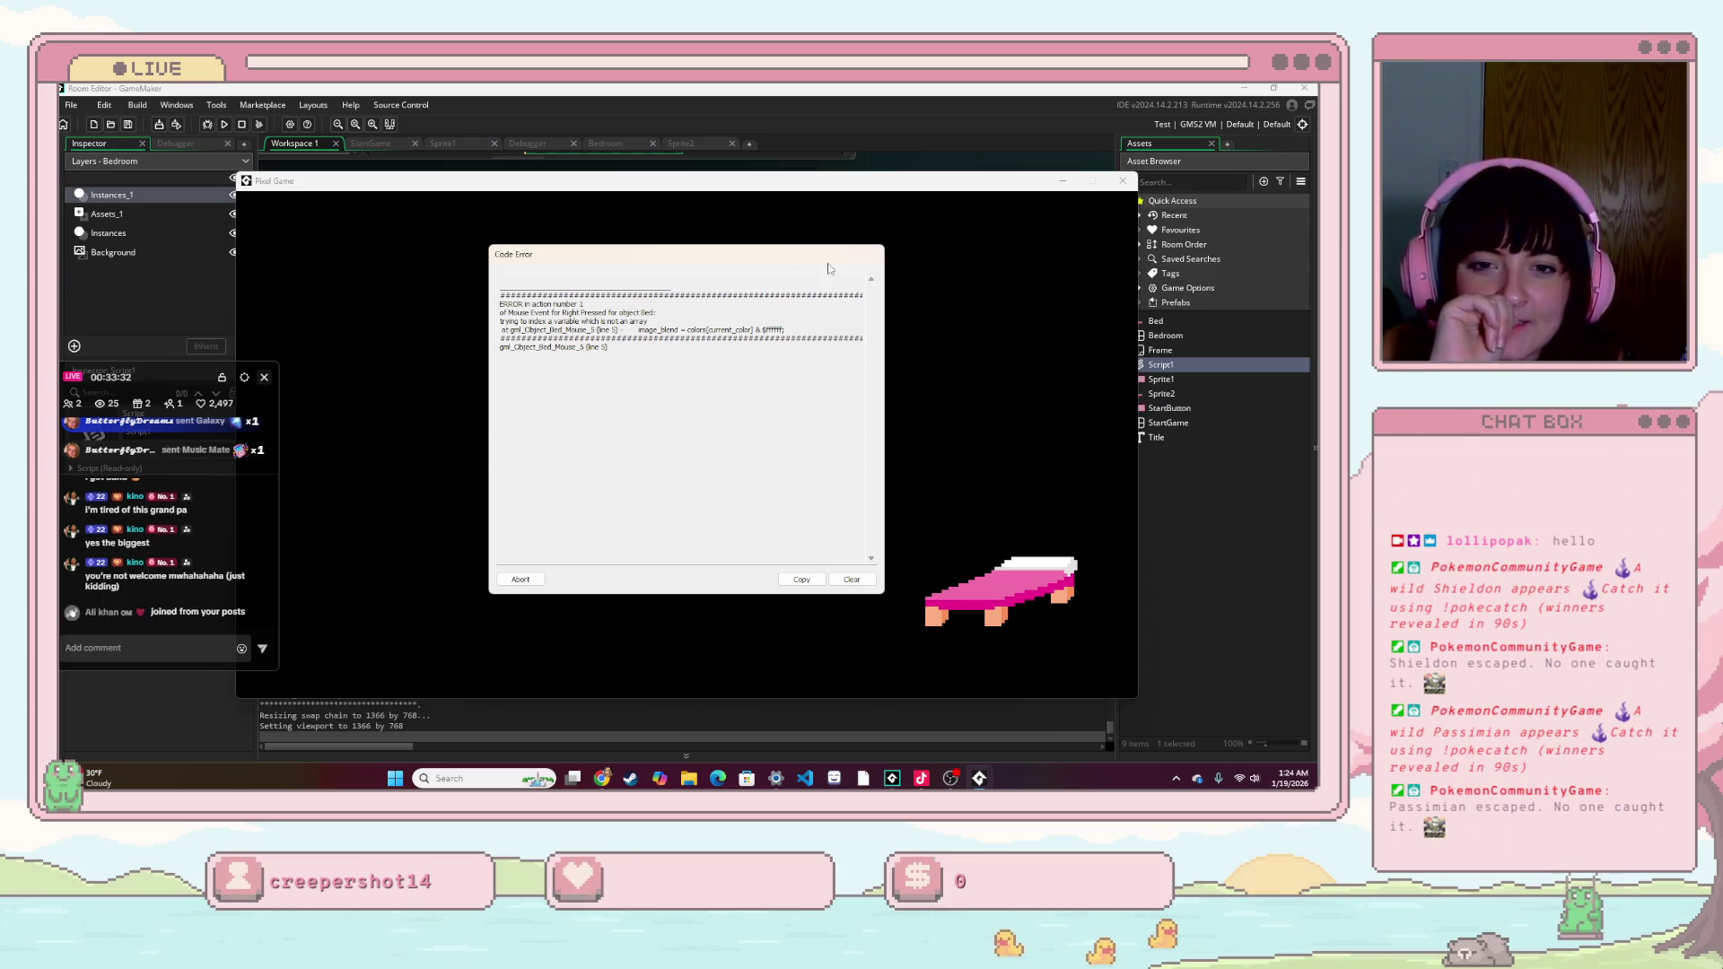
{"action": "left_click", "coordinate": [852, 579]}
{"action": "left_click", "coordinate": [1121, 180]}
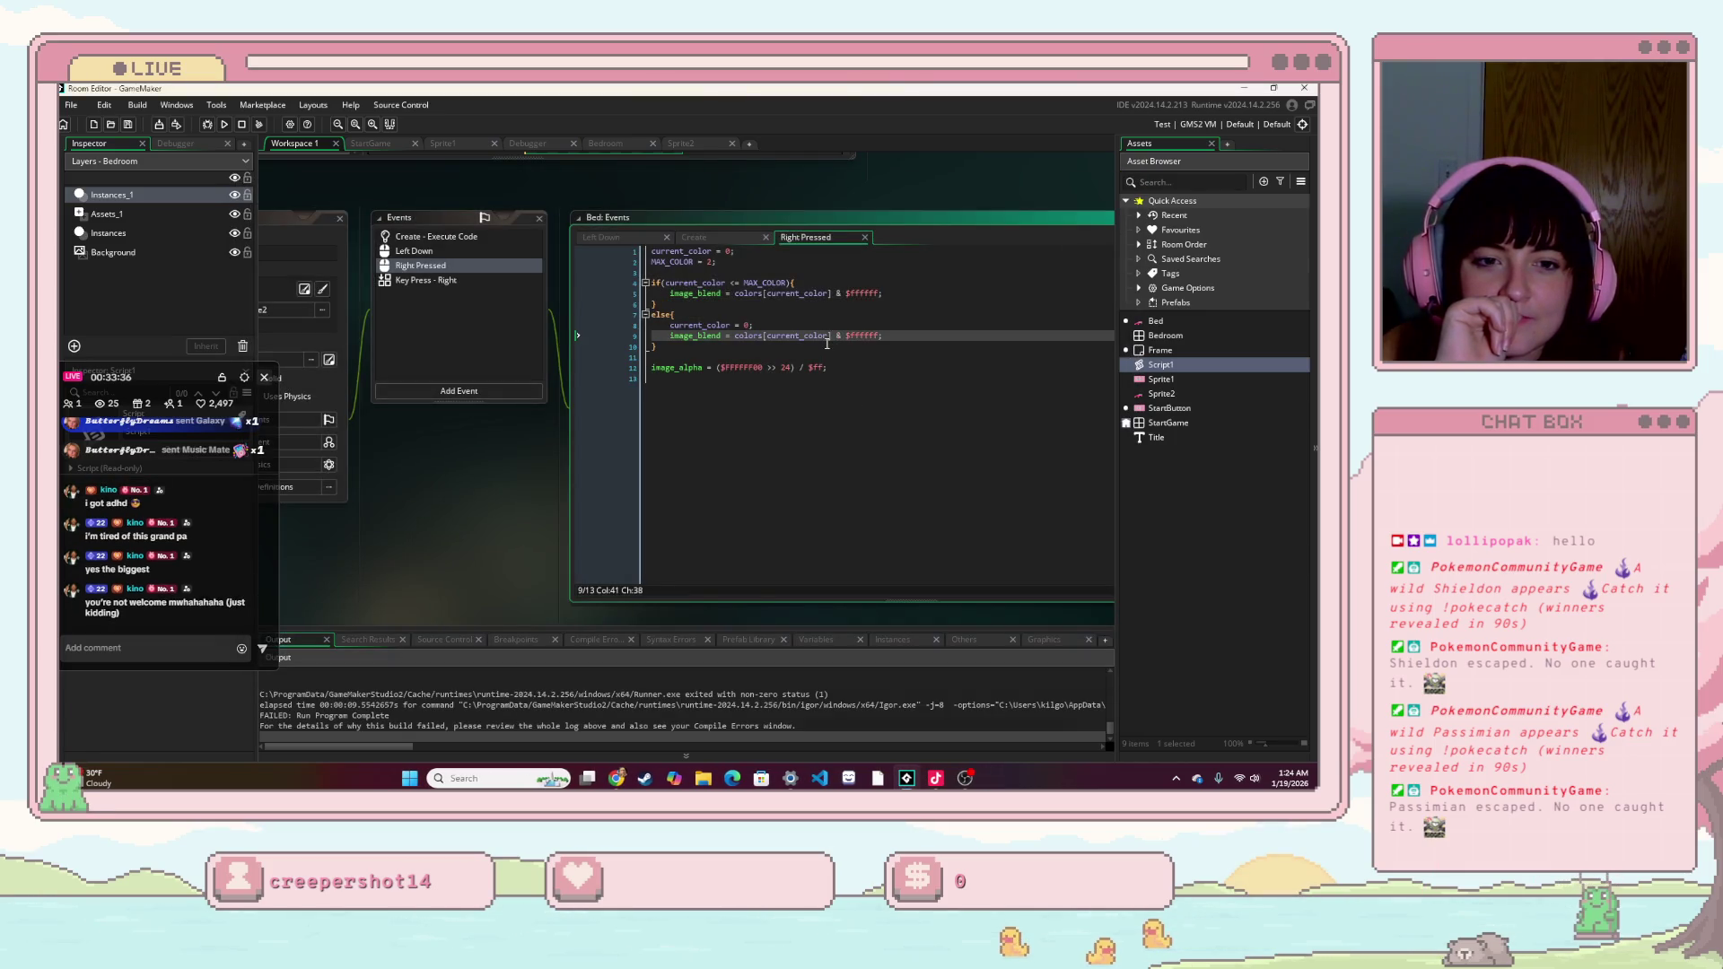
- Open the bed's Create event, select the colors array line, then switch to Chrome
{"action": "left_click", "coordinate": [716, 241]}
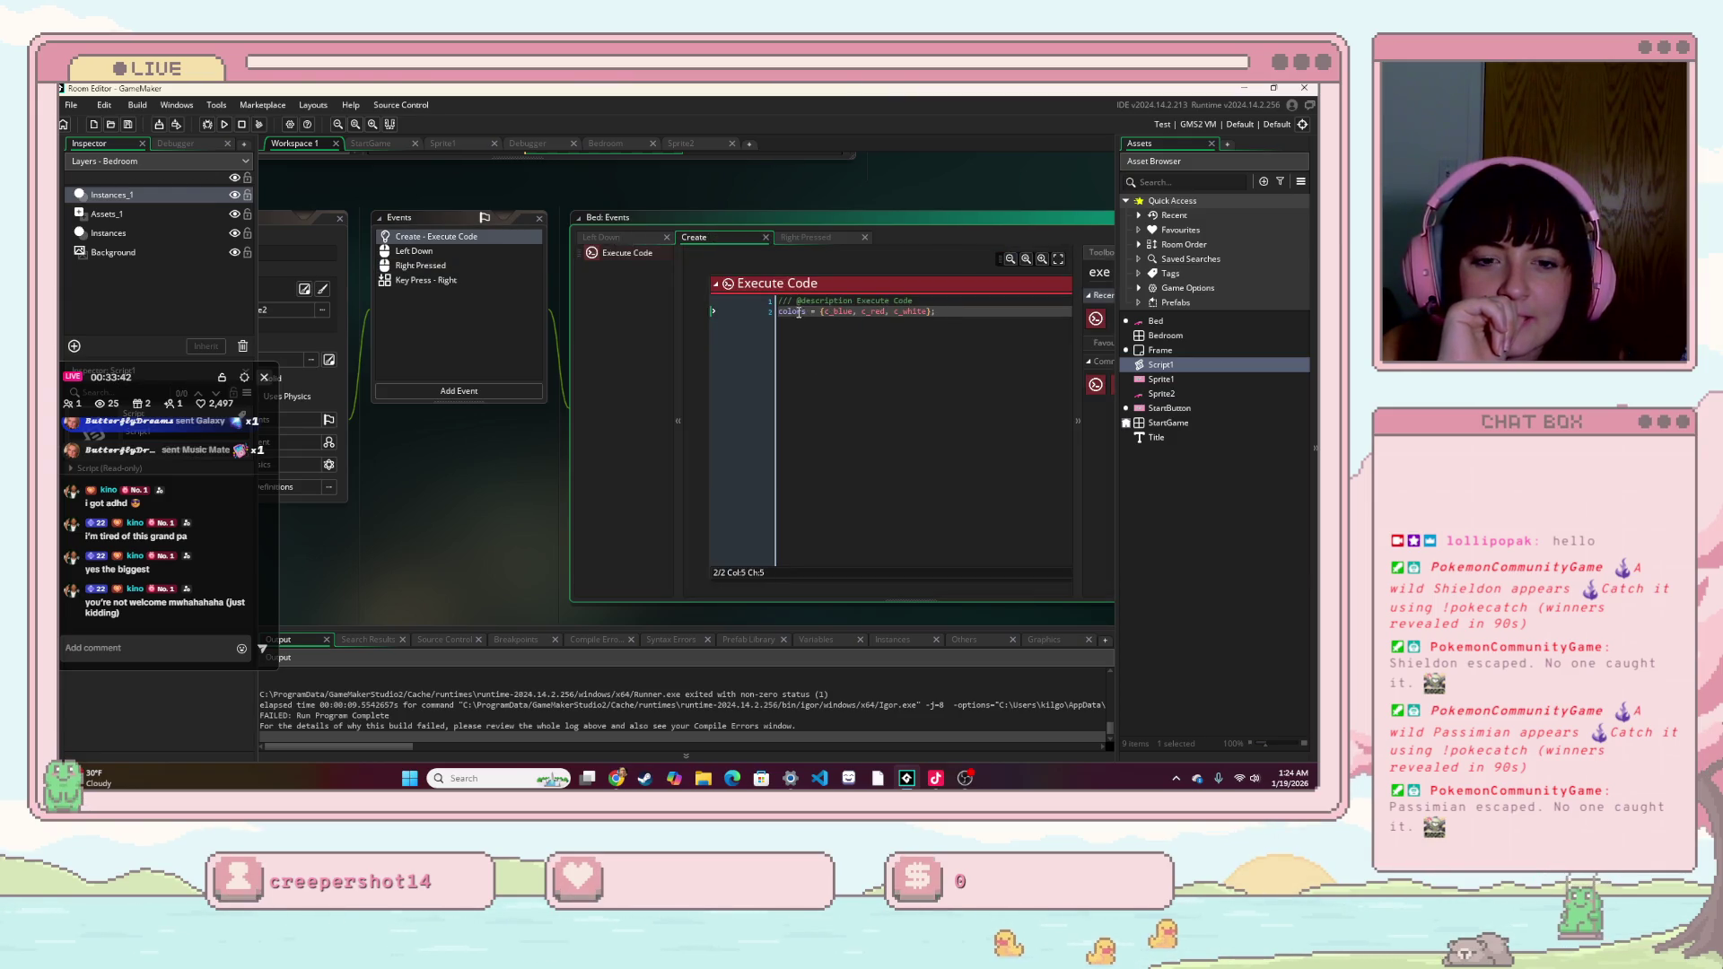
{"action": "left_click_drag", "start_coordinate": [935, 311], "coordinate": [743, 326]}
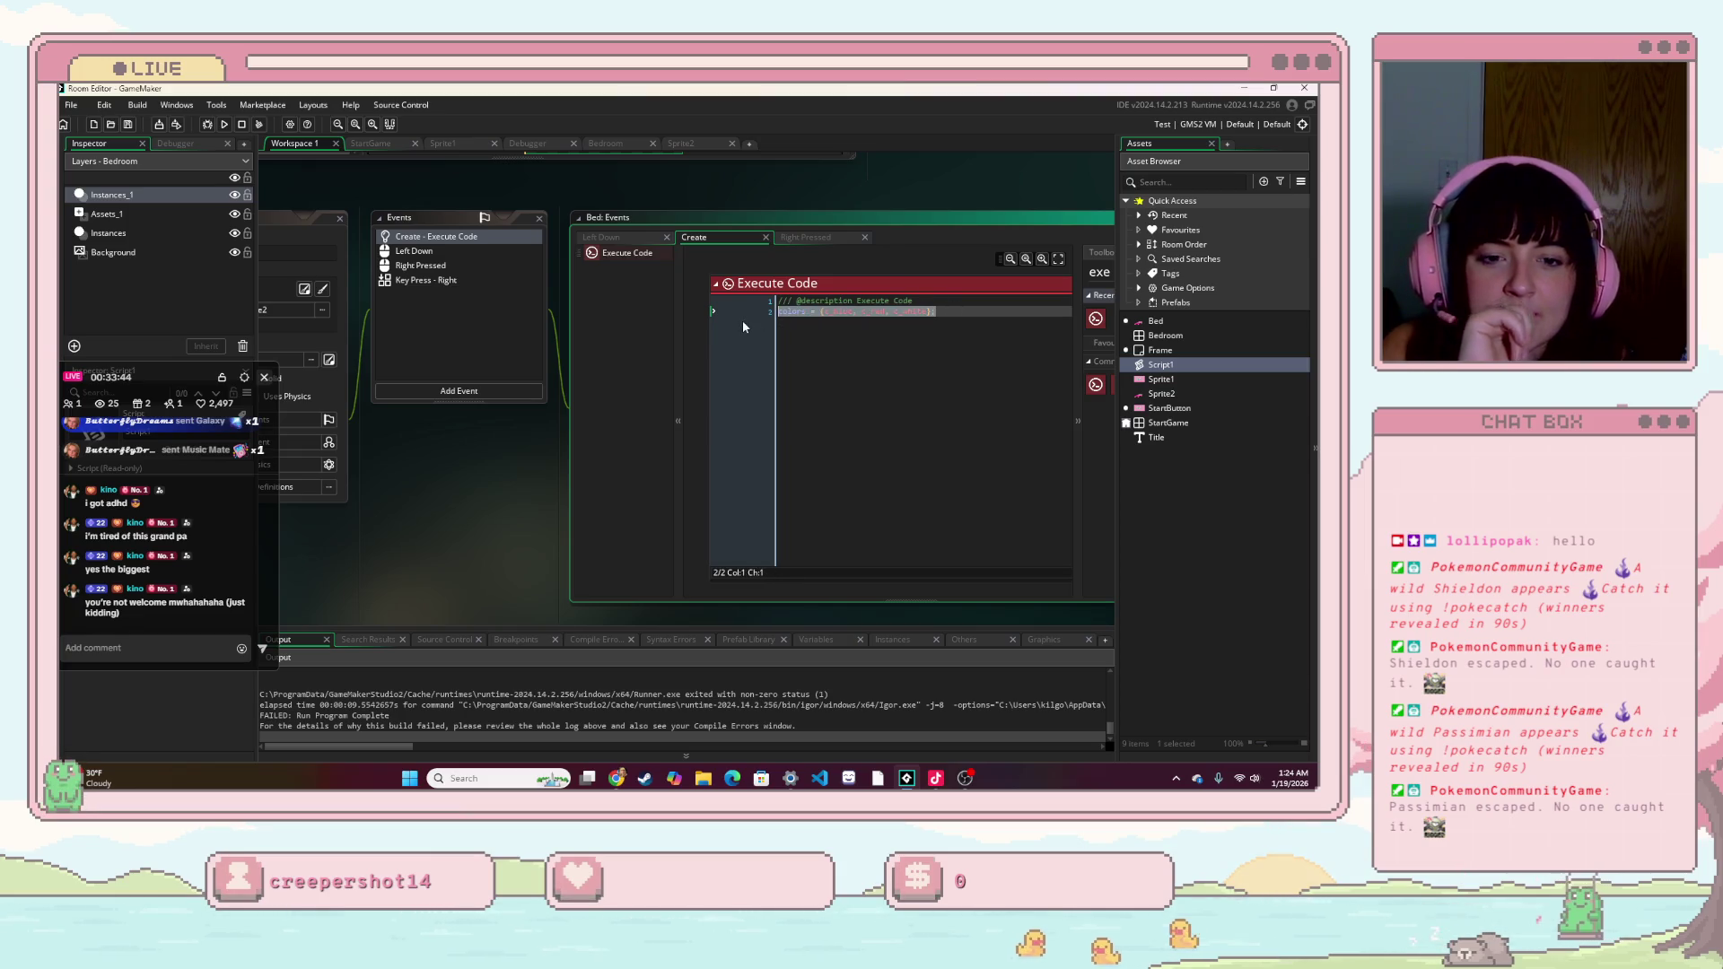
{"action": "left_click", "coordinate": [617, 778]}
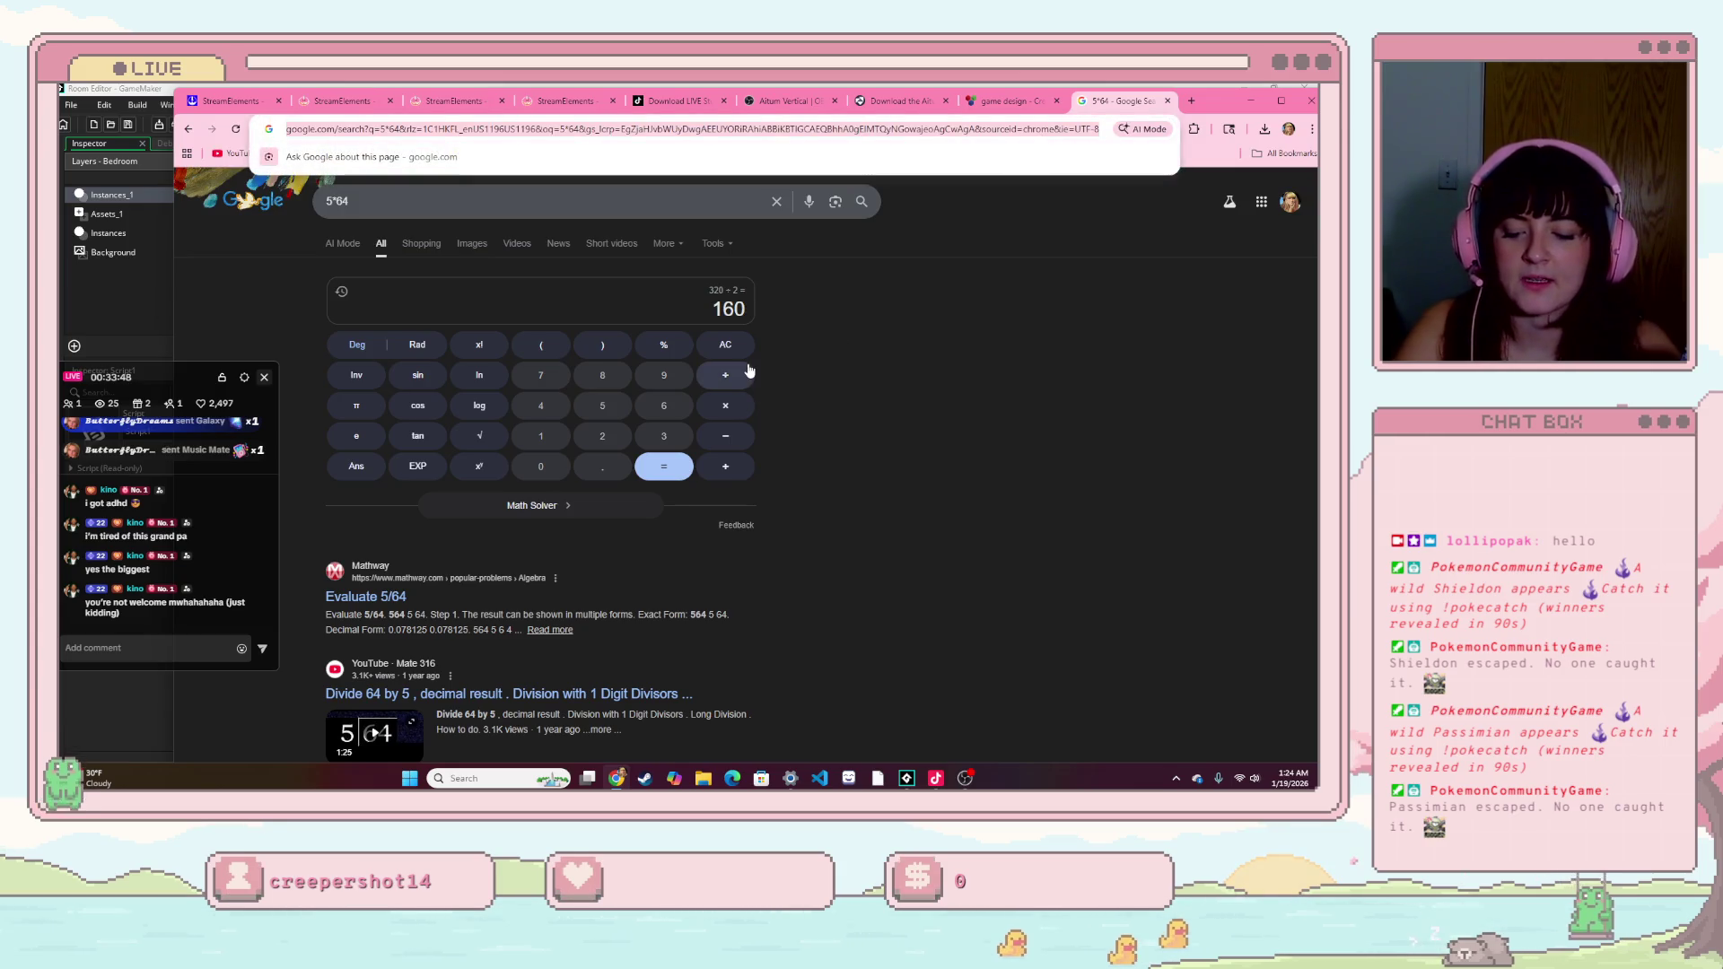
- Search 'how to make array in gamemaker', open the manual's Arrays page, then return to GameMaker
{"action": "type", "text": "how to make array in ga"}
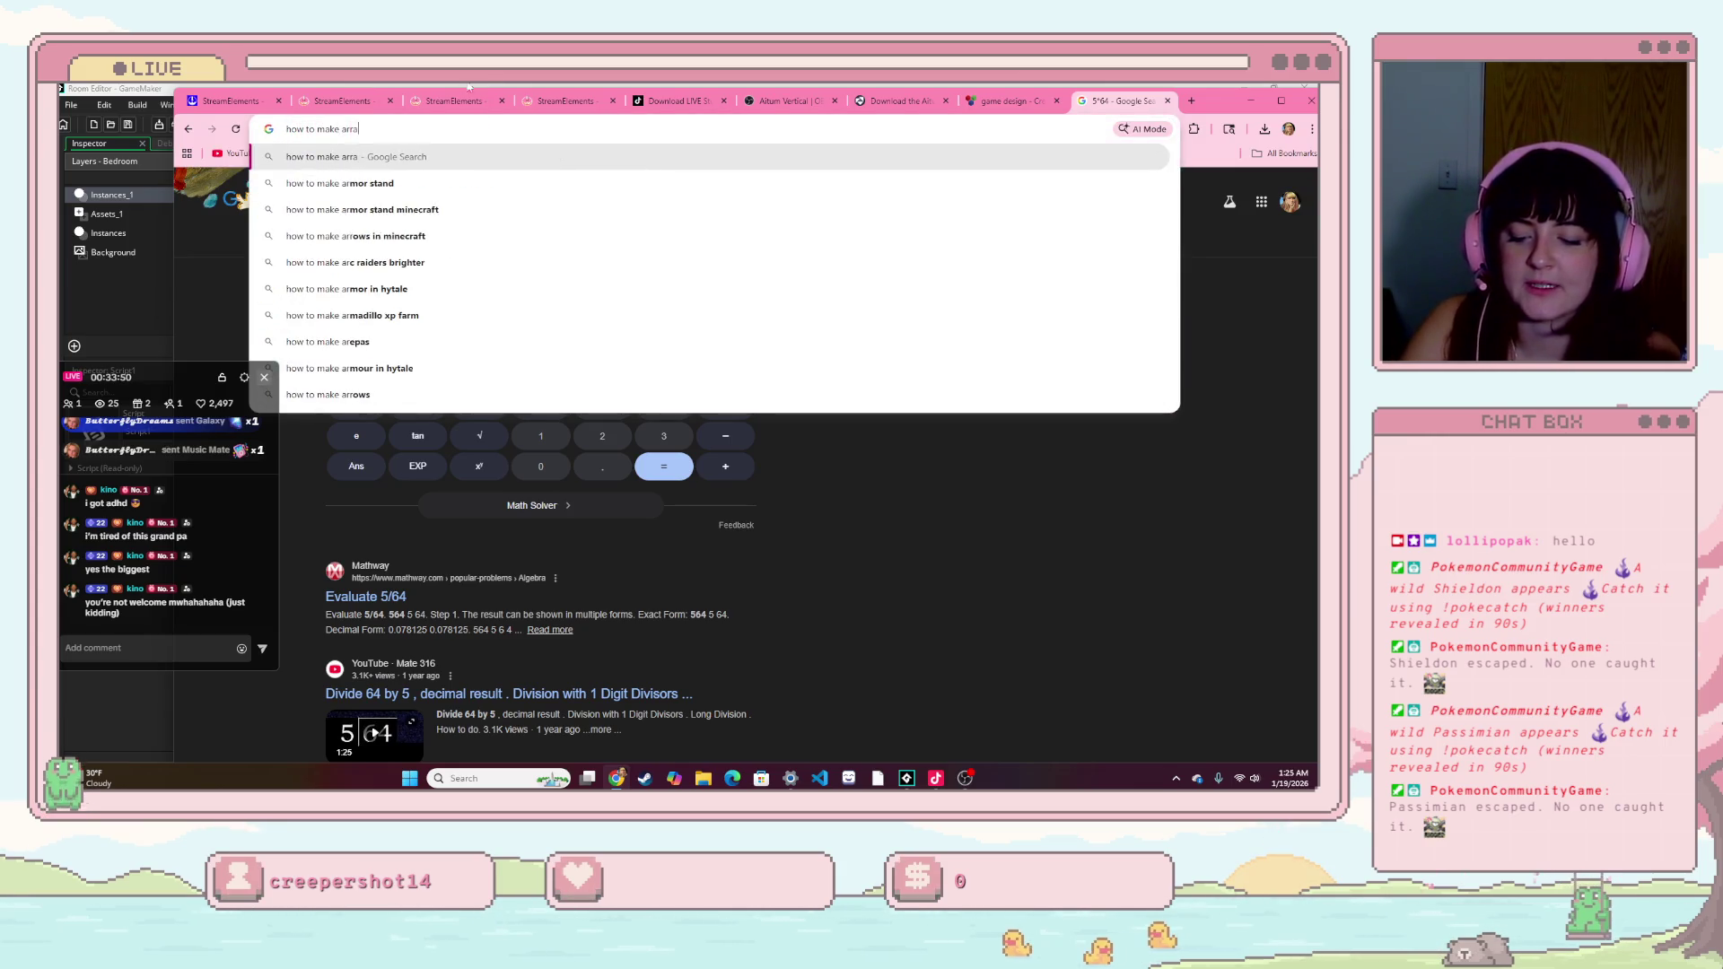
{"action": "type", "text": "memaker"}
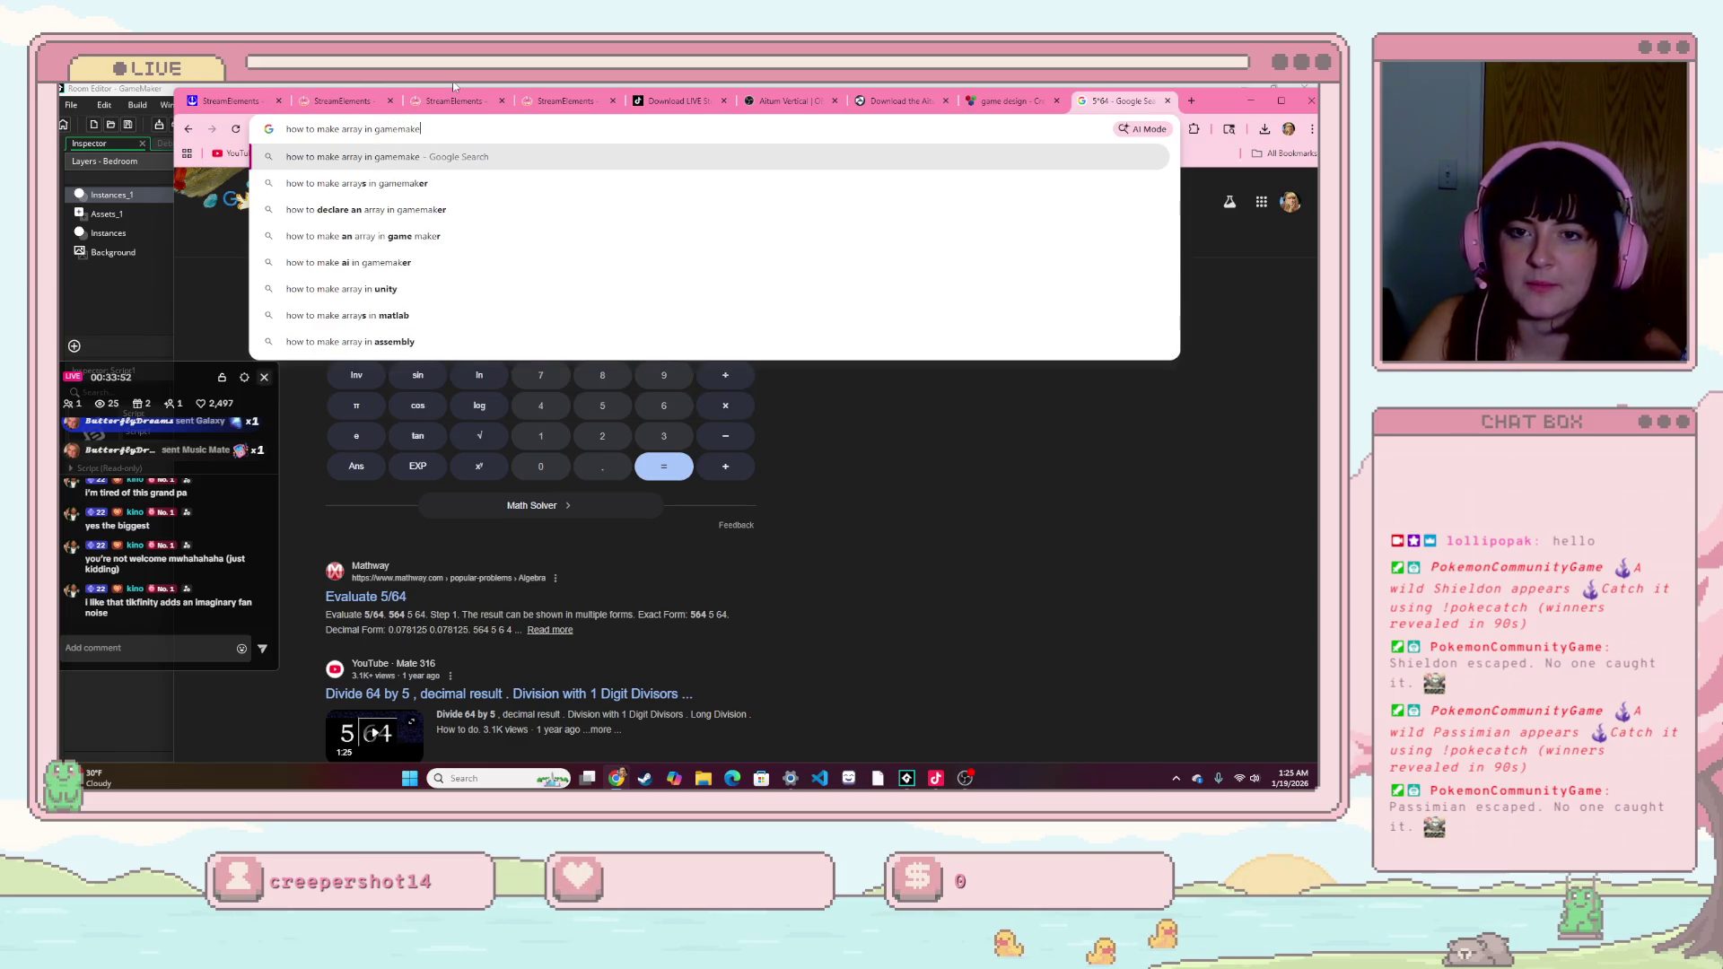
{"action": "key", "text": "Return"}
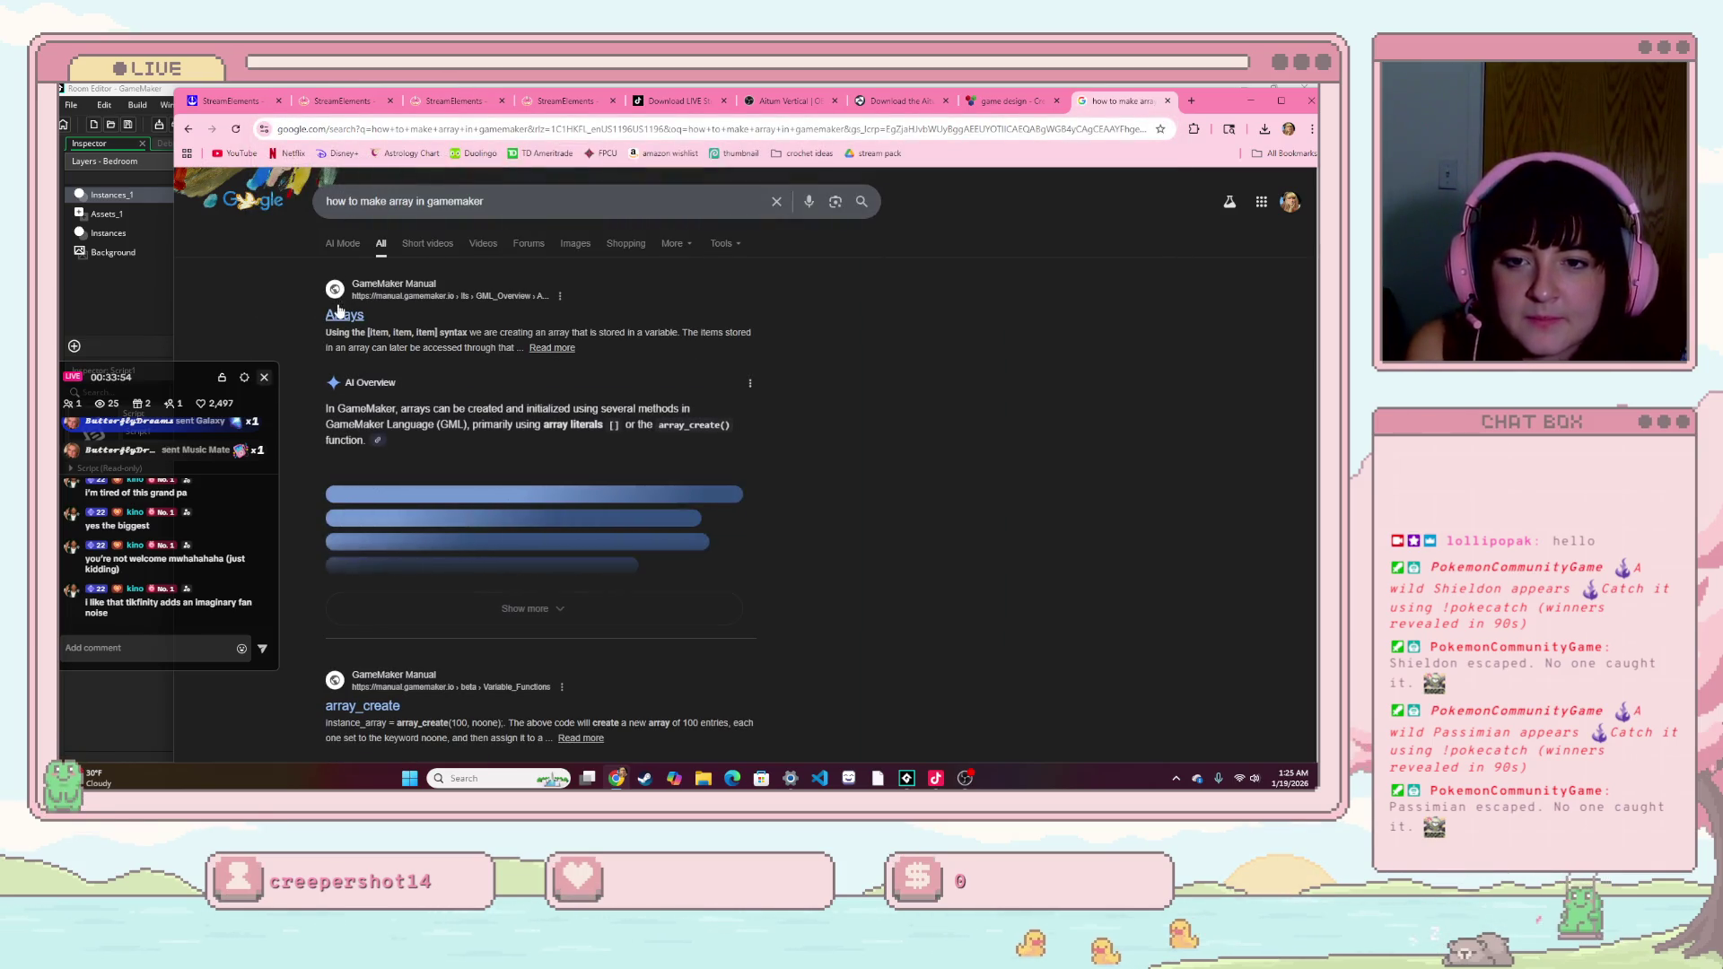
{"action": "left_click", "coordinate": [345, 314]}
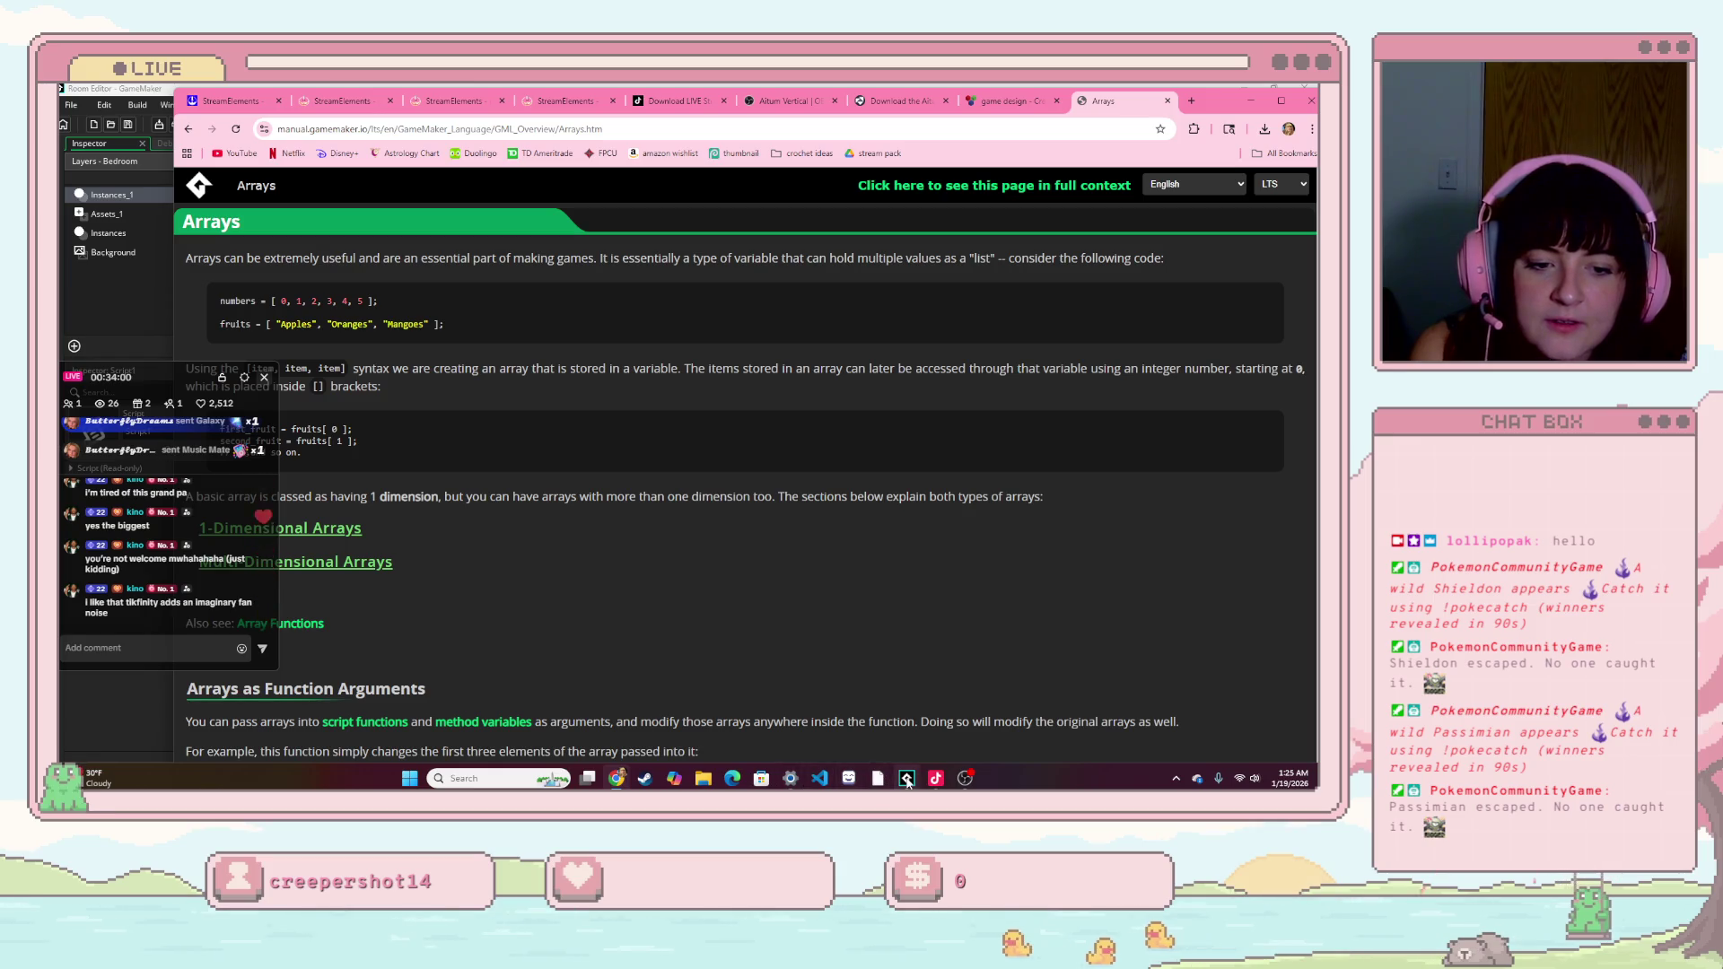
{"action": "left_click", "coordinate": [907, 780]}
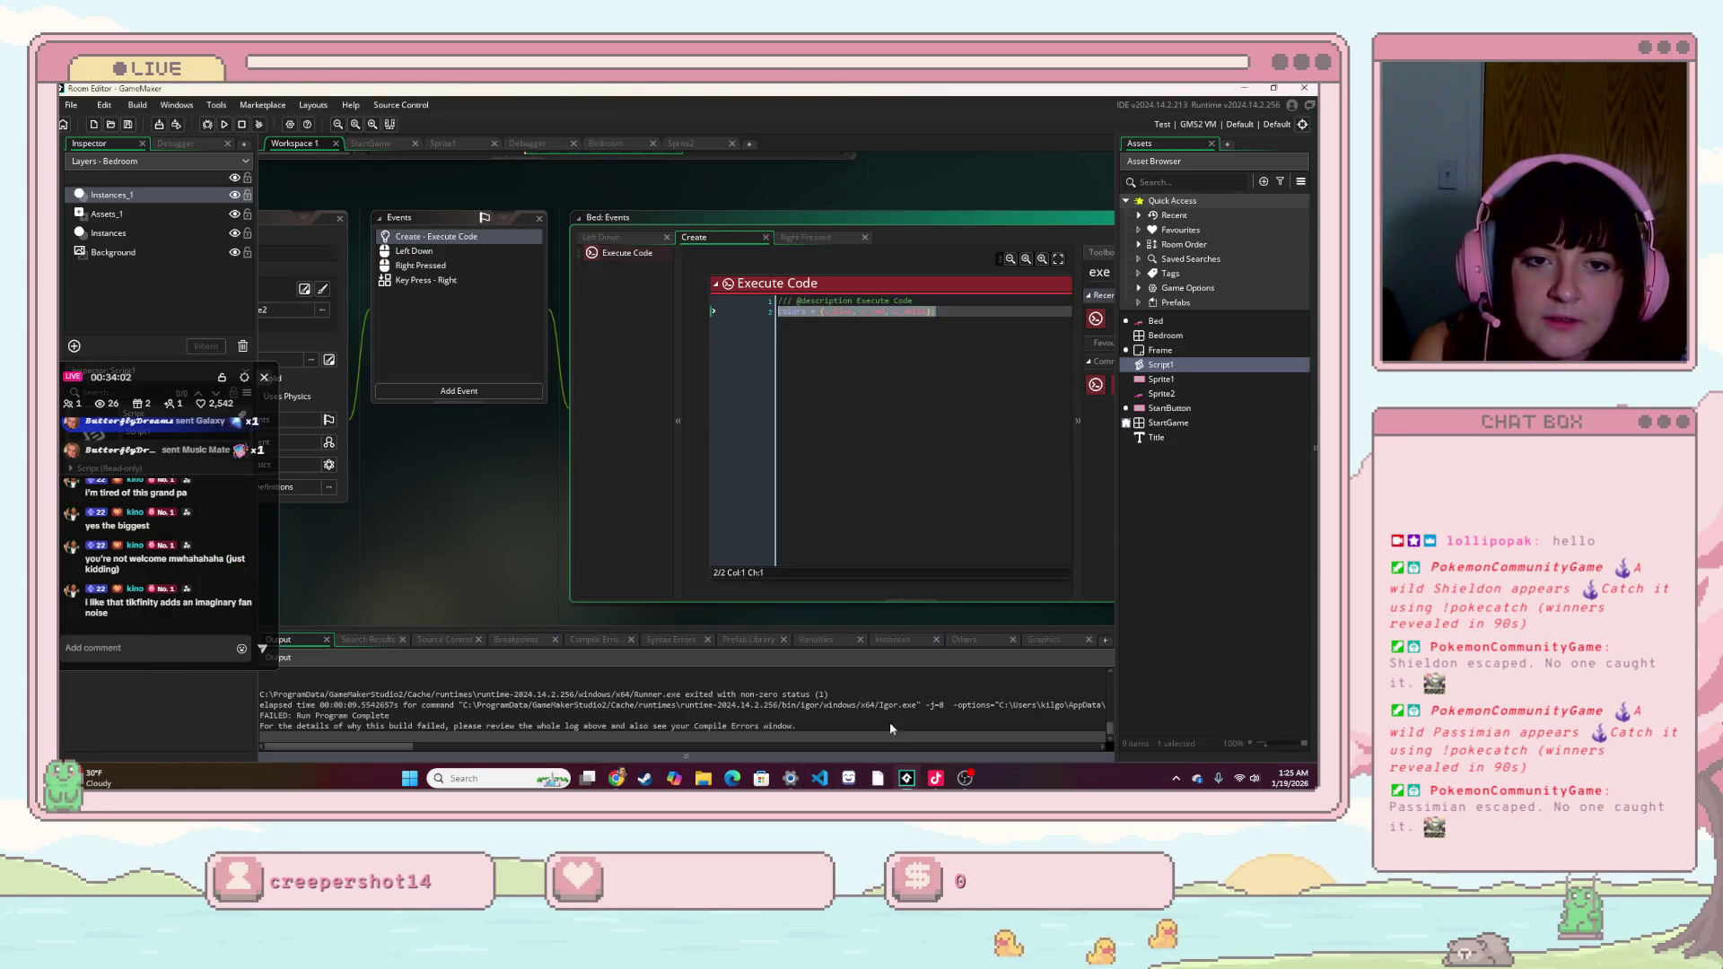
- Add the missing ']' after c_white in the colors array, then open Right Pressed and run
{"action": "left_click", "coordinate": [822, 313]}
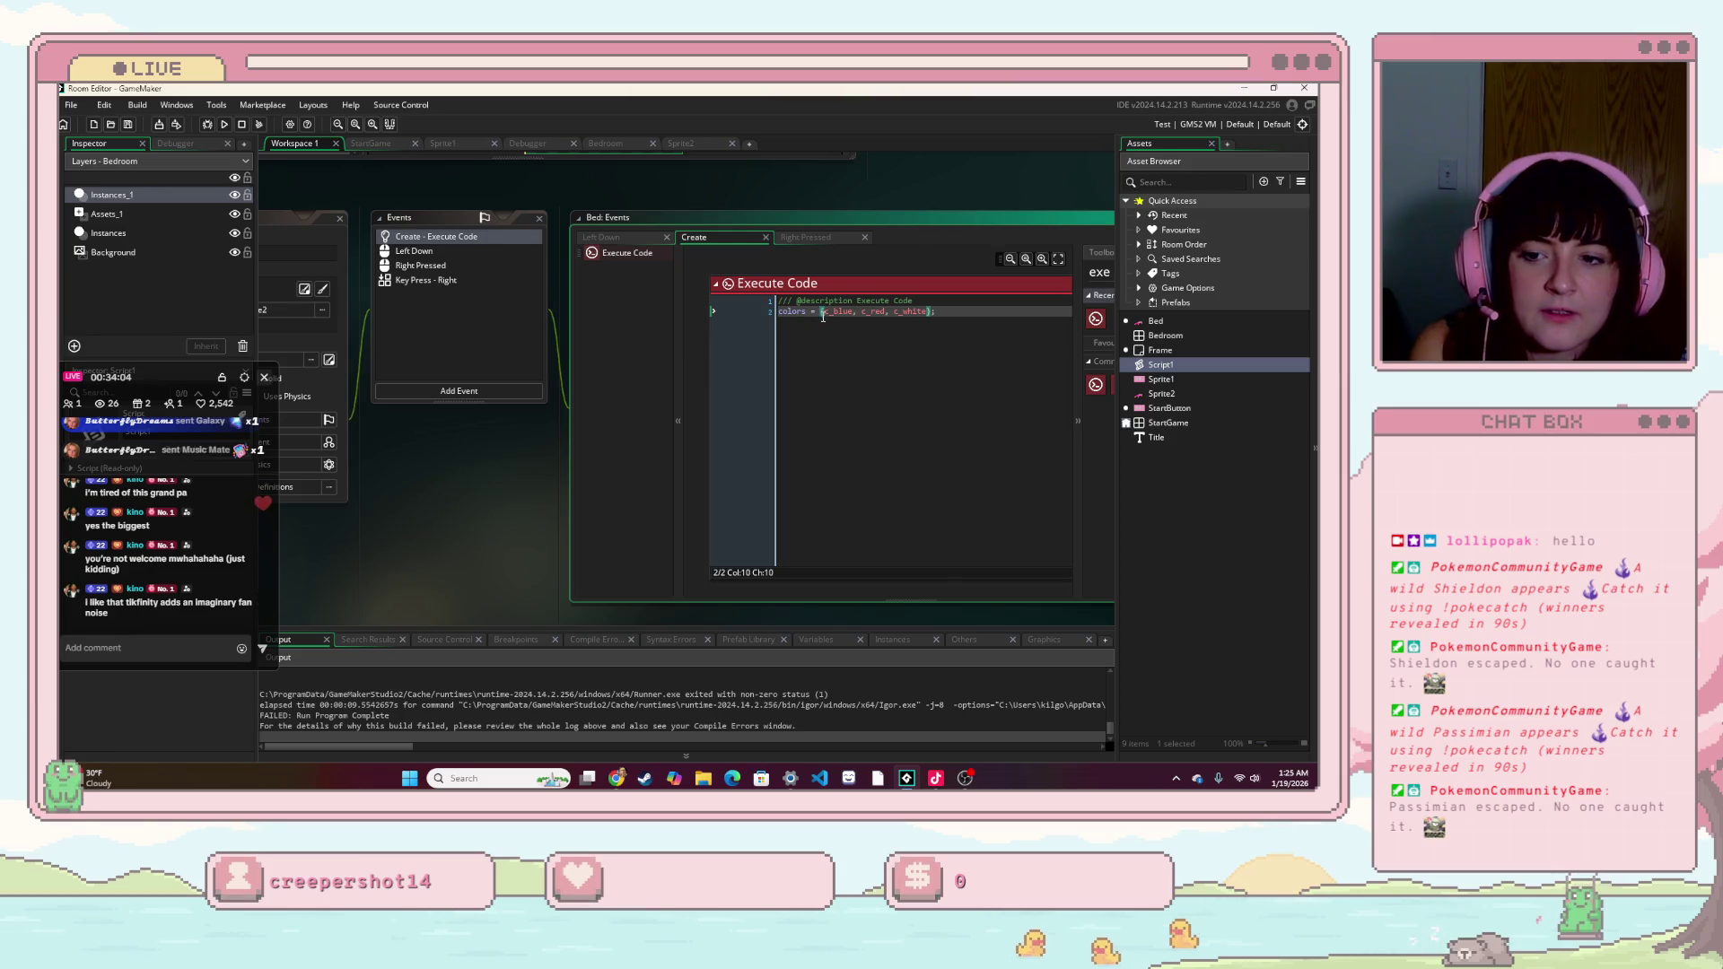
{"action": "left_click", "coordinate": [826, 311]}
{"action": "type", "text": "["}
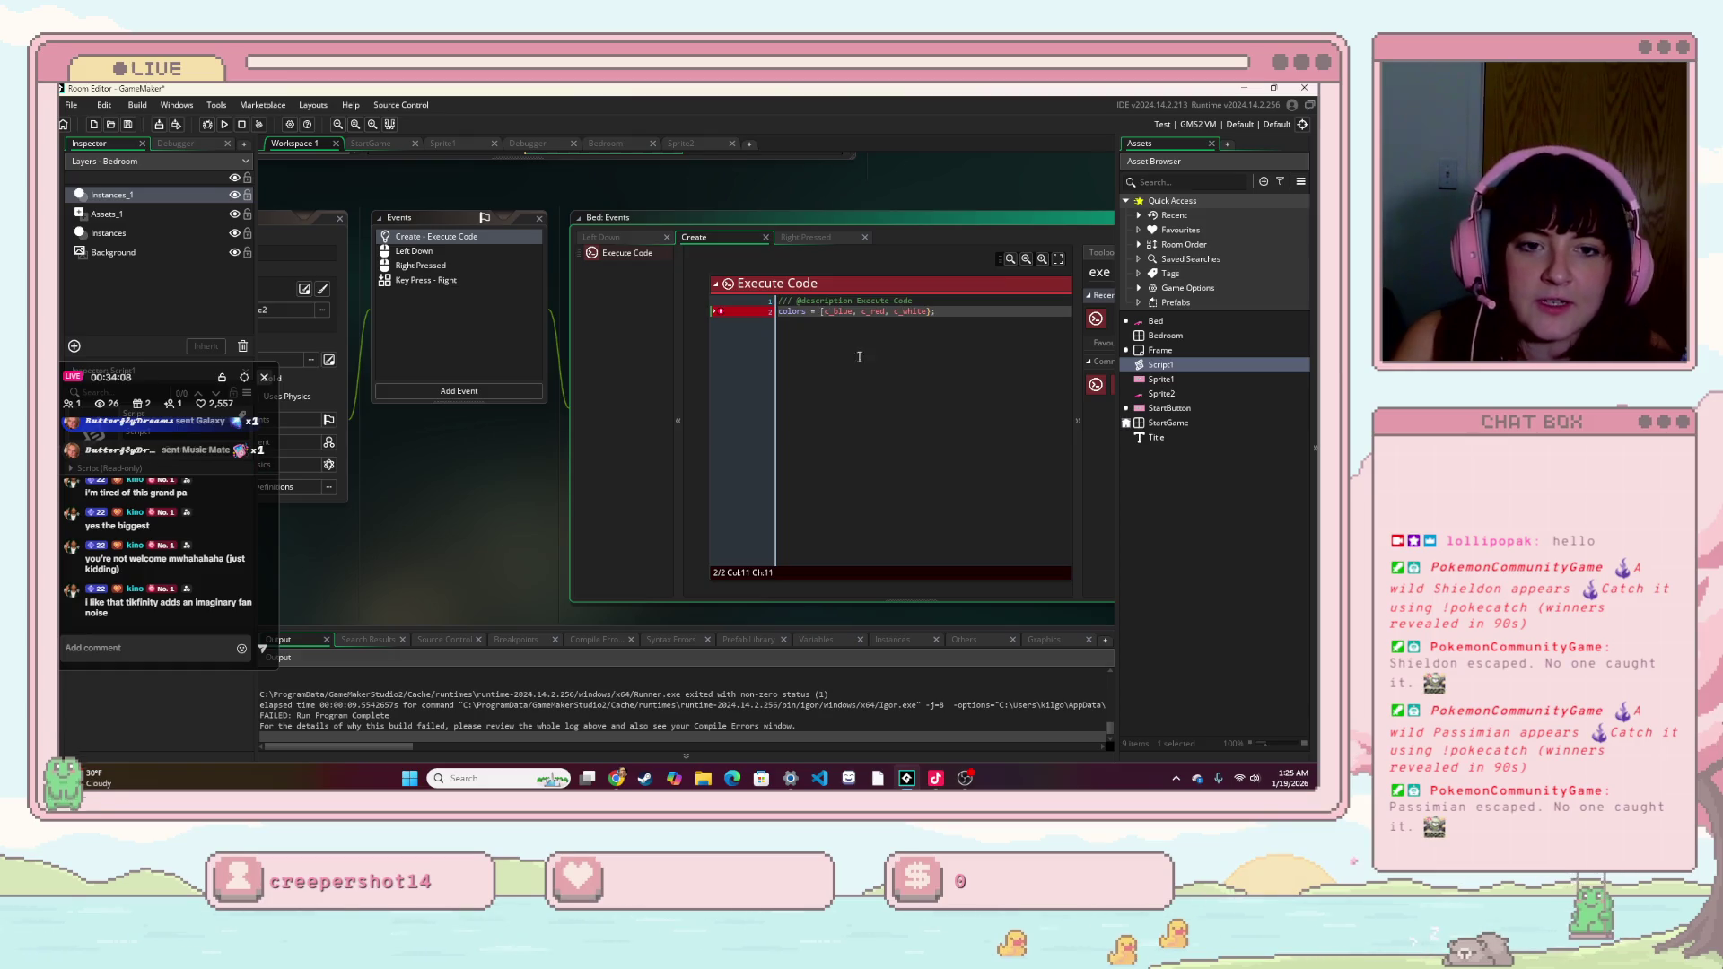
{"action": "key", "text": "Left"}
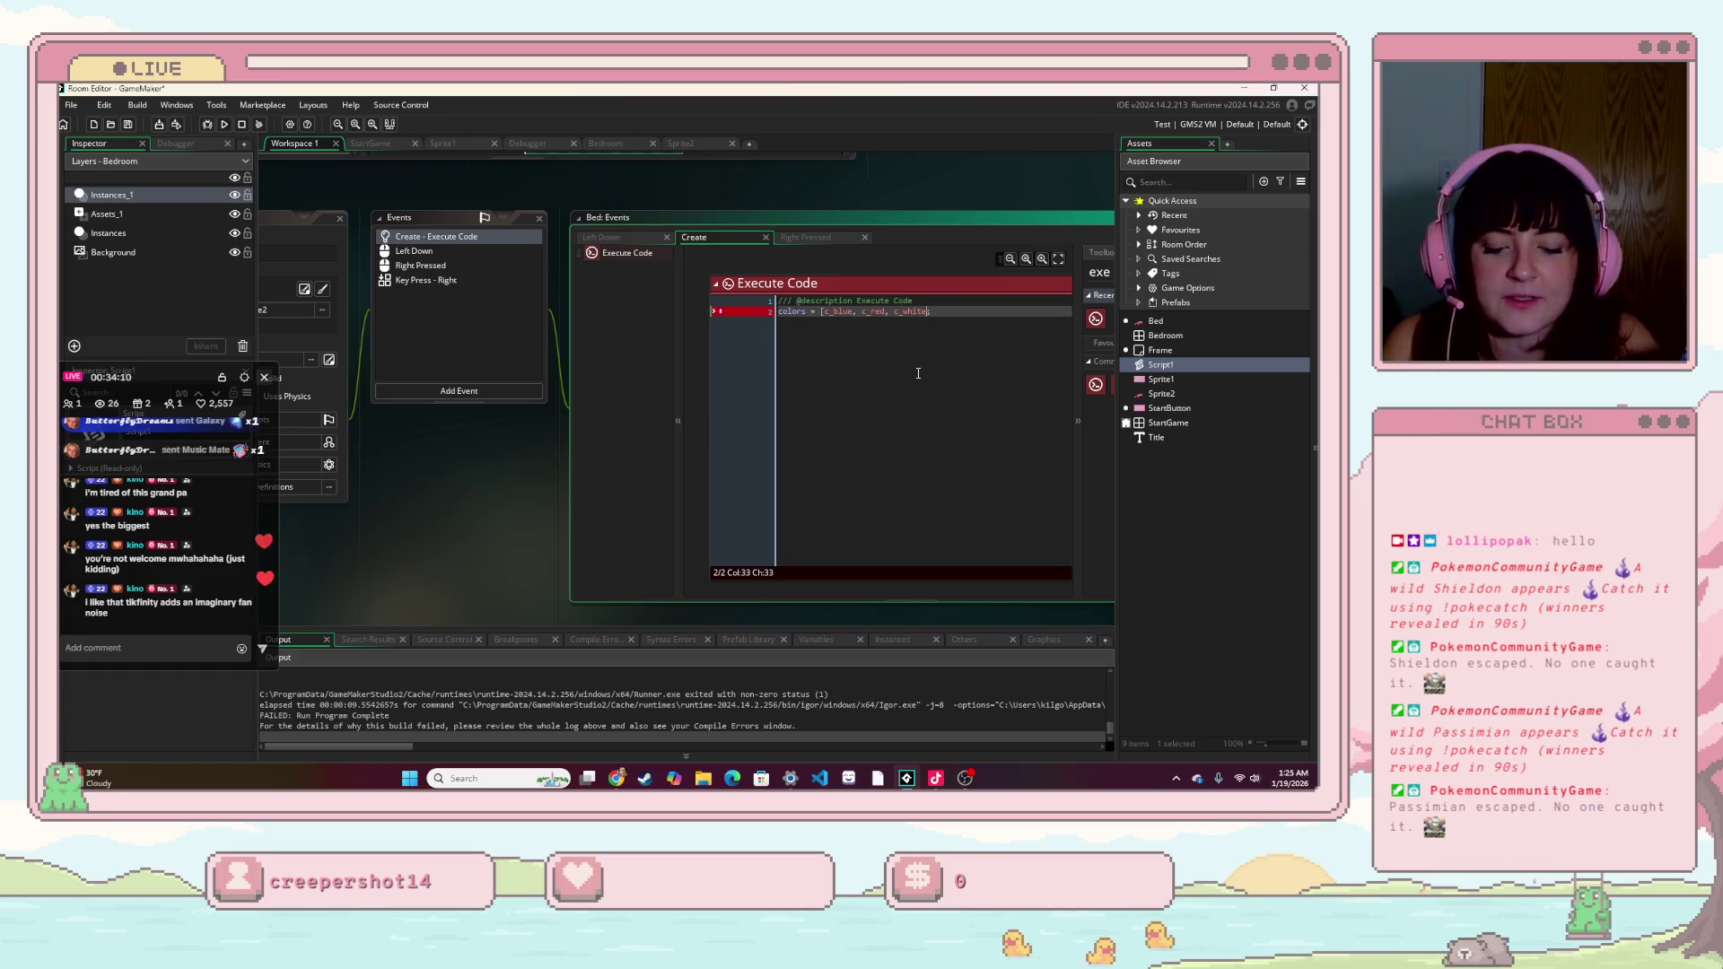
{"action": "type", "text": "];"}
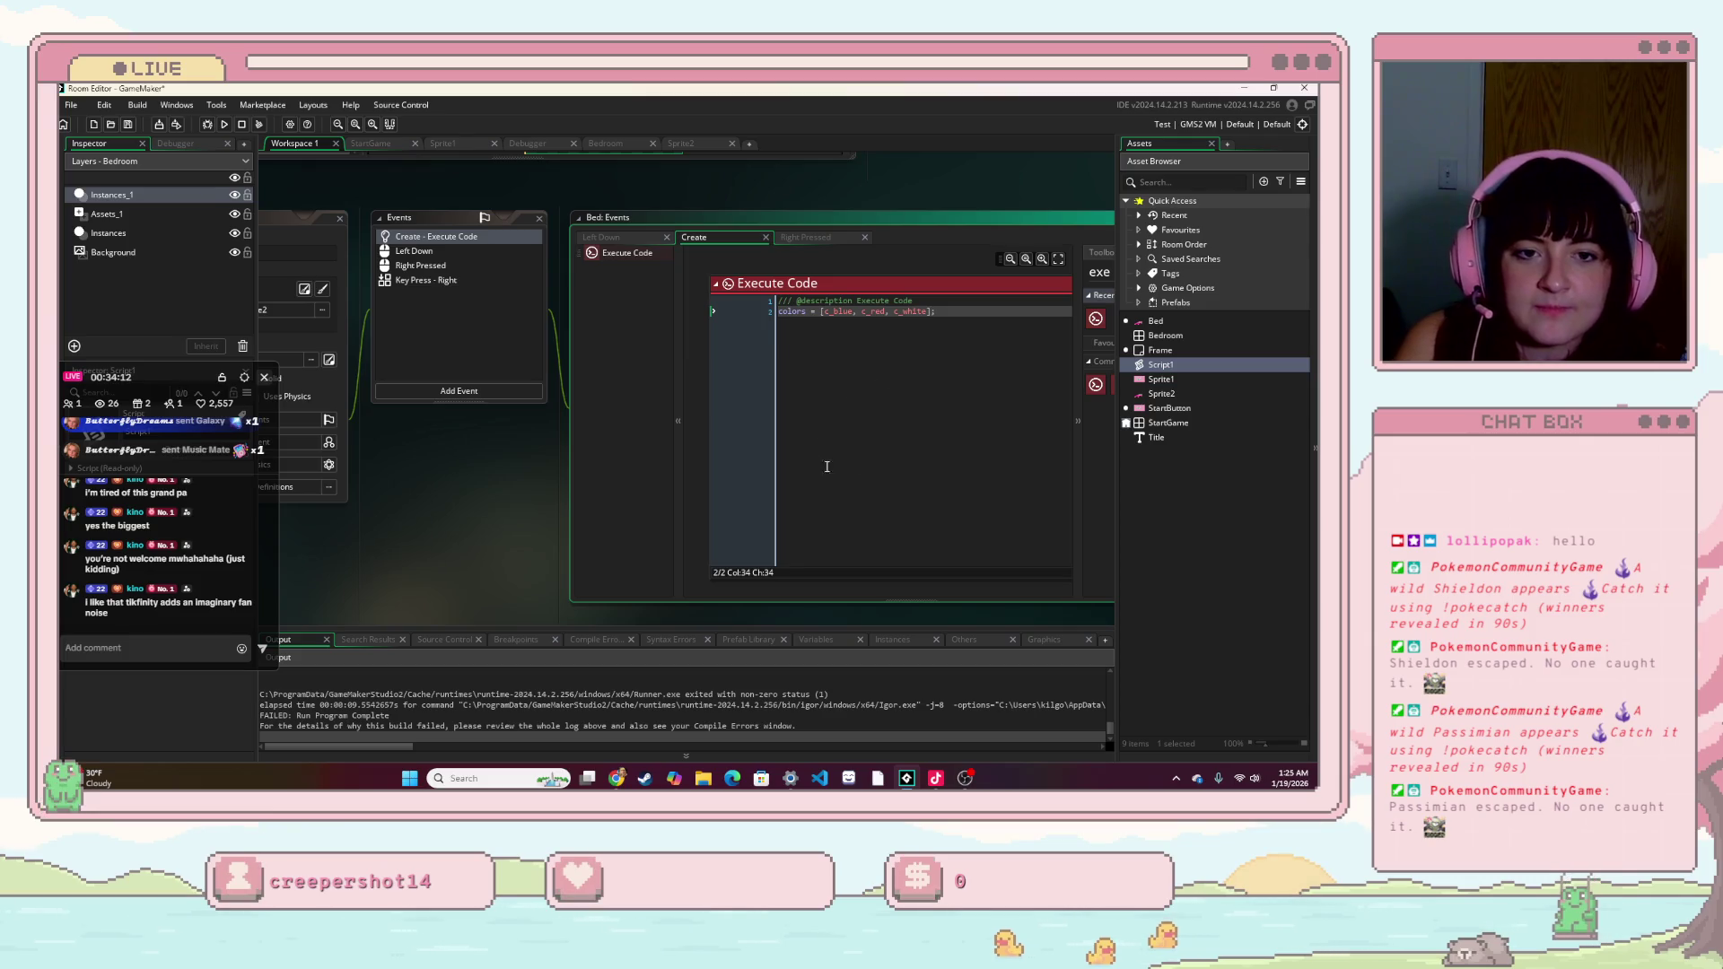
{"action": "left_click", "coordinate": [807, 237]}
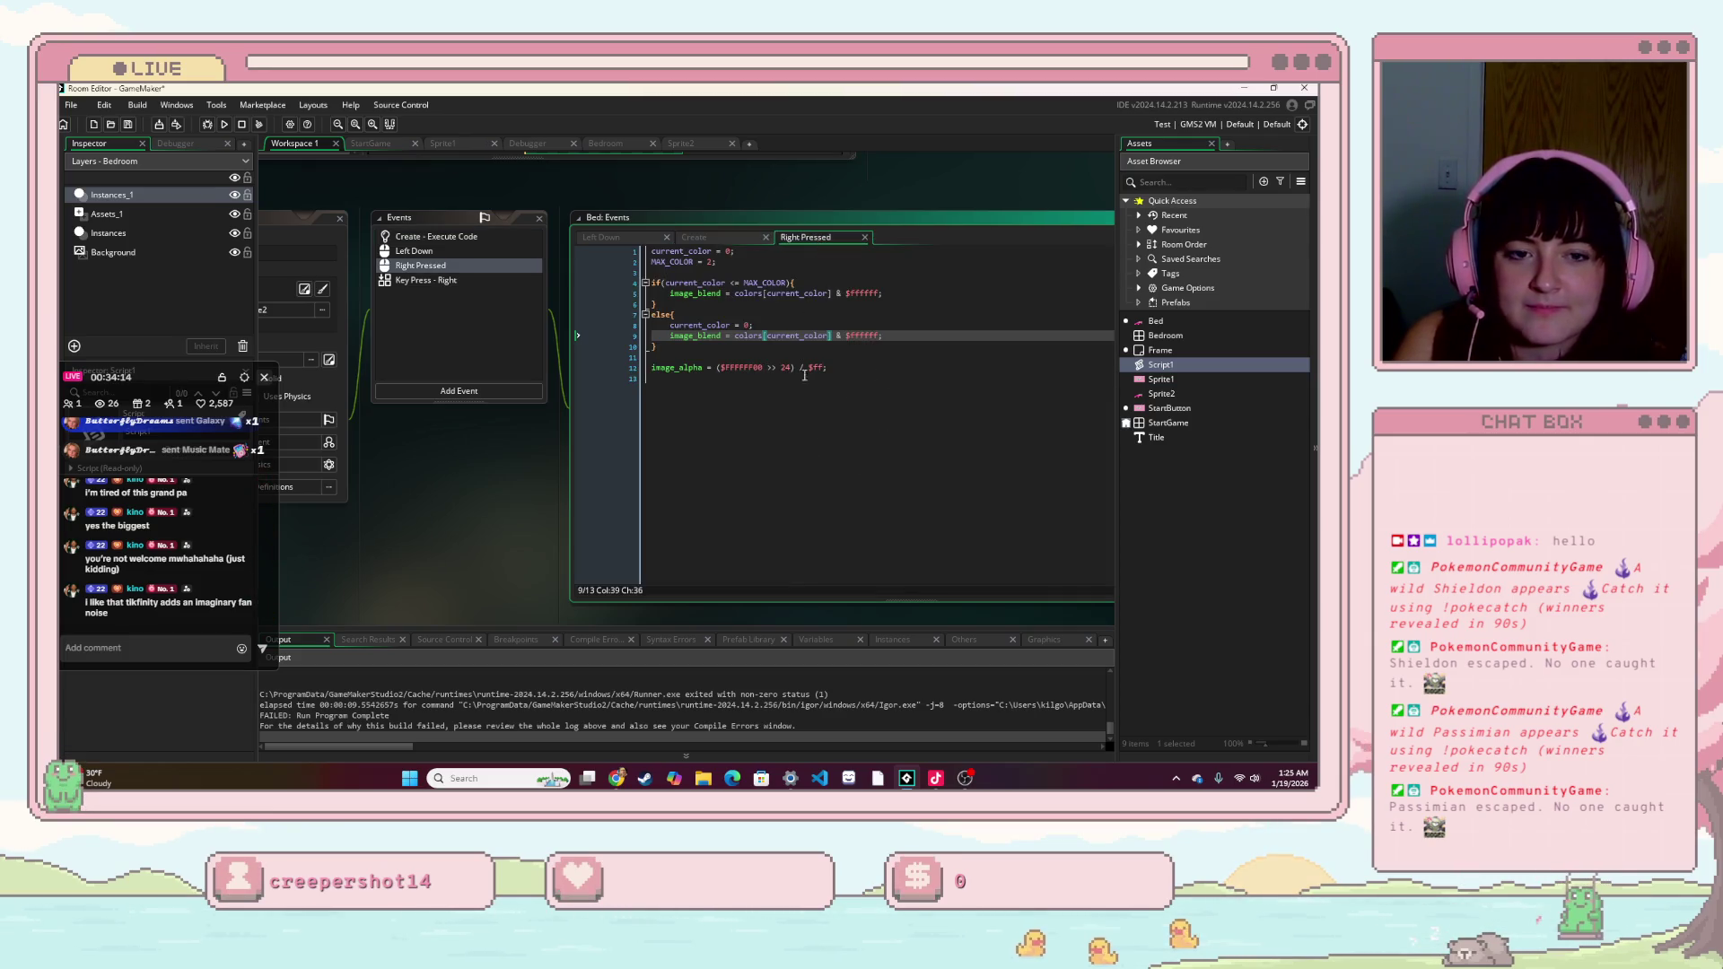
{"action": "key", "text": "F5"}
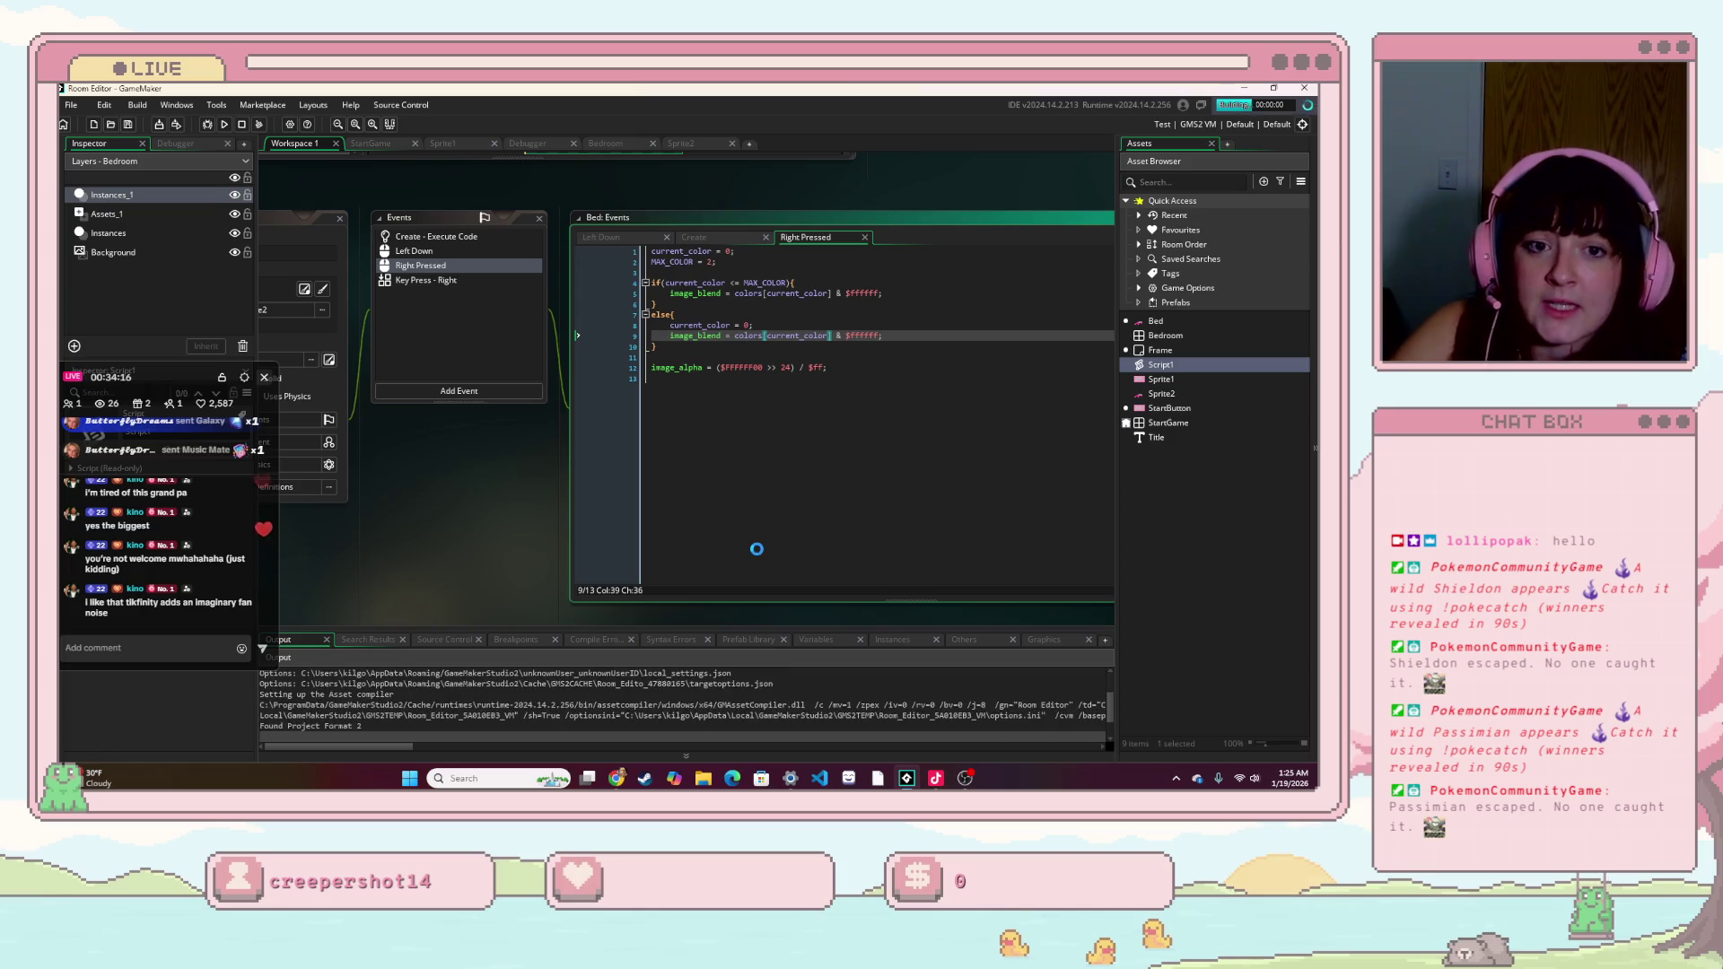
- Test the game by right-clicking the bed to change its tint and dragging it, then close it
{"action": "left_click", "coordinate": [736, 444]}
{"action": "right_click", "coordinate": [1003, 583]}
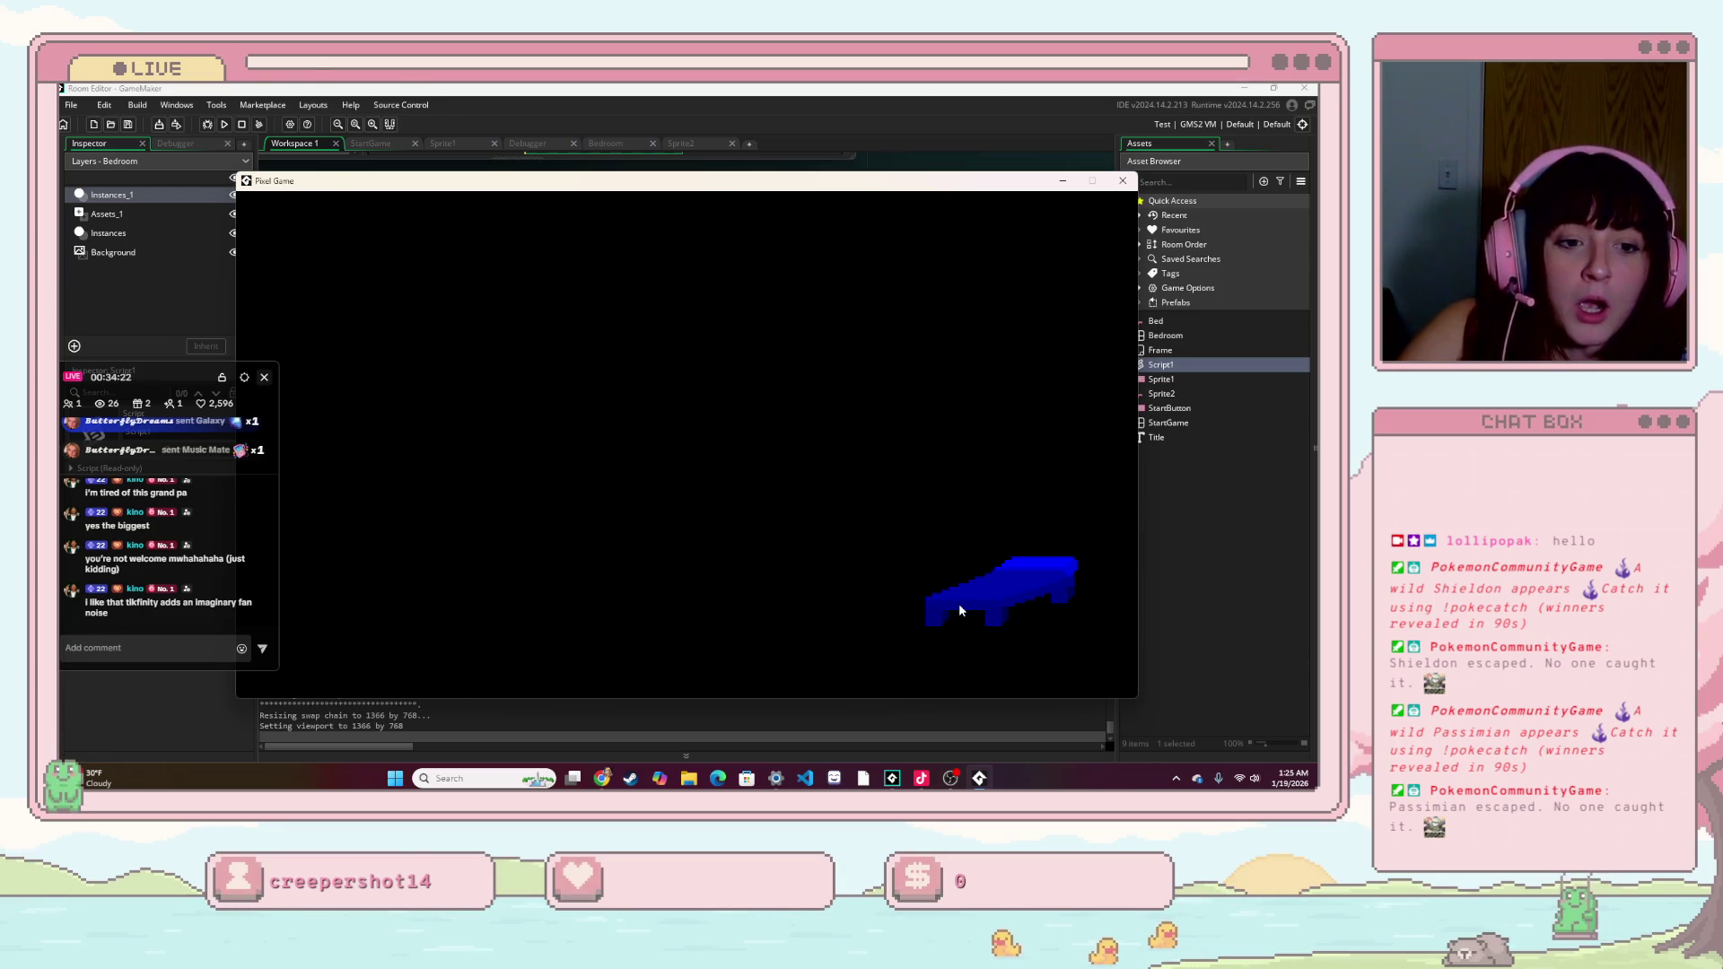
{"action": "left_click_drag", "start_coordinate": [967, 594], "coordinate": [654, 445]}
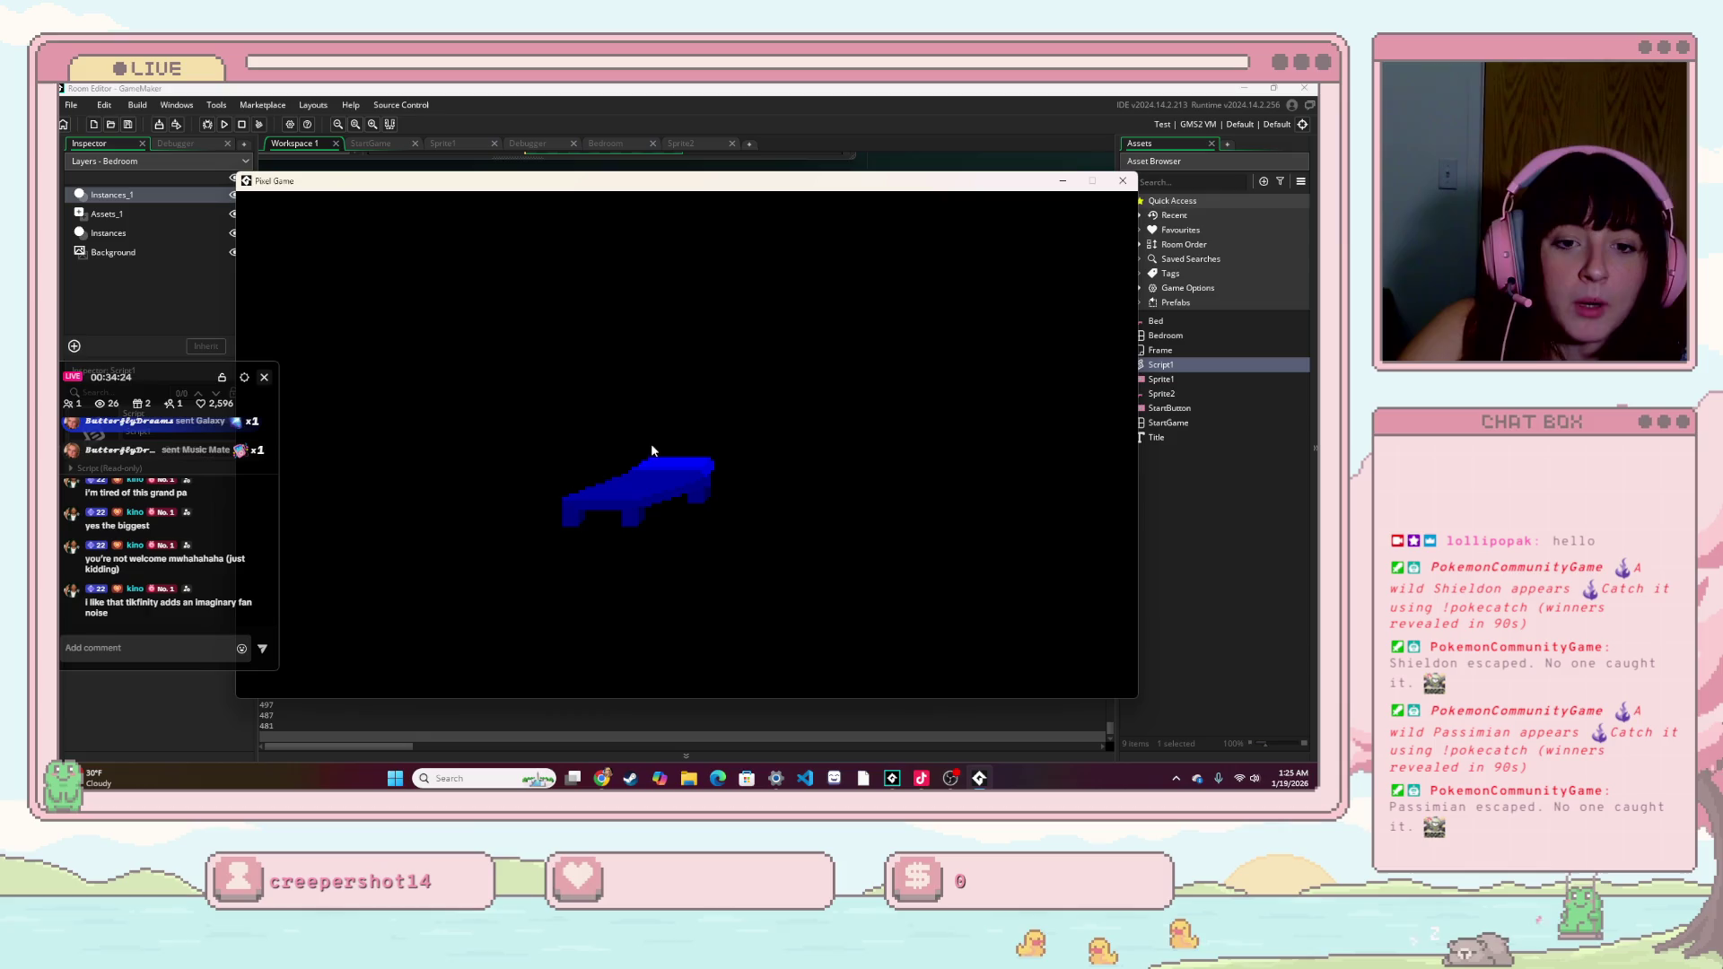
{"action": "left_click", "coordinate": [1122, 181]}
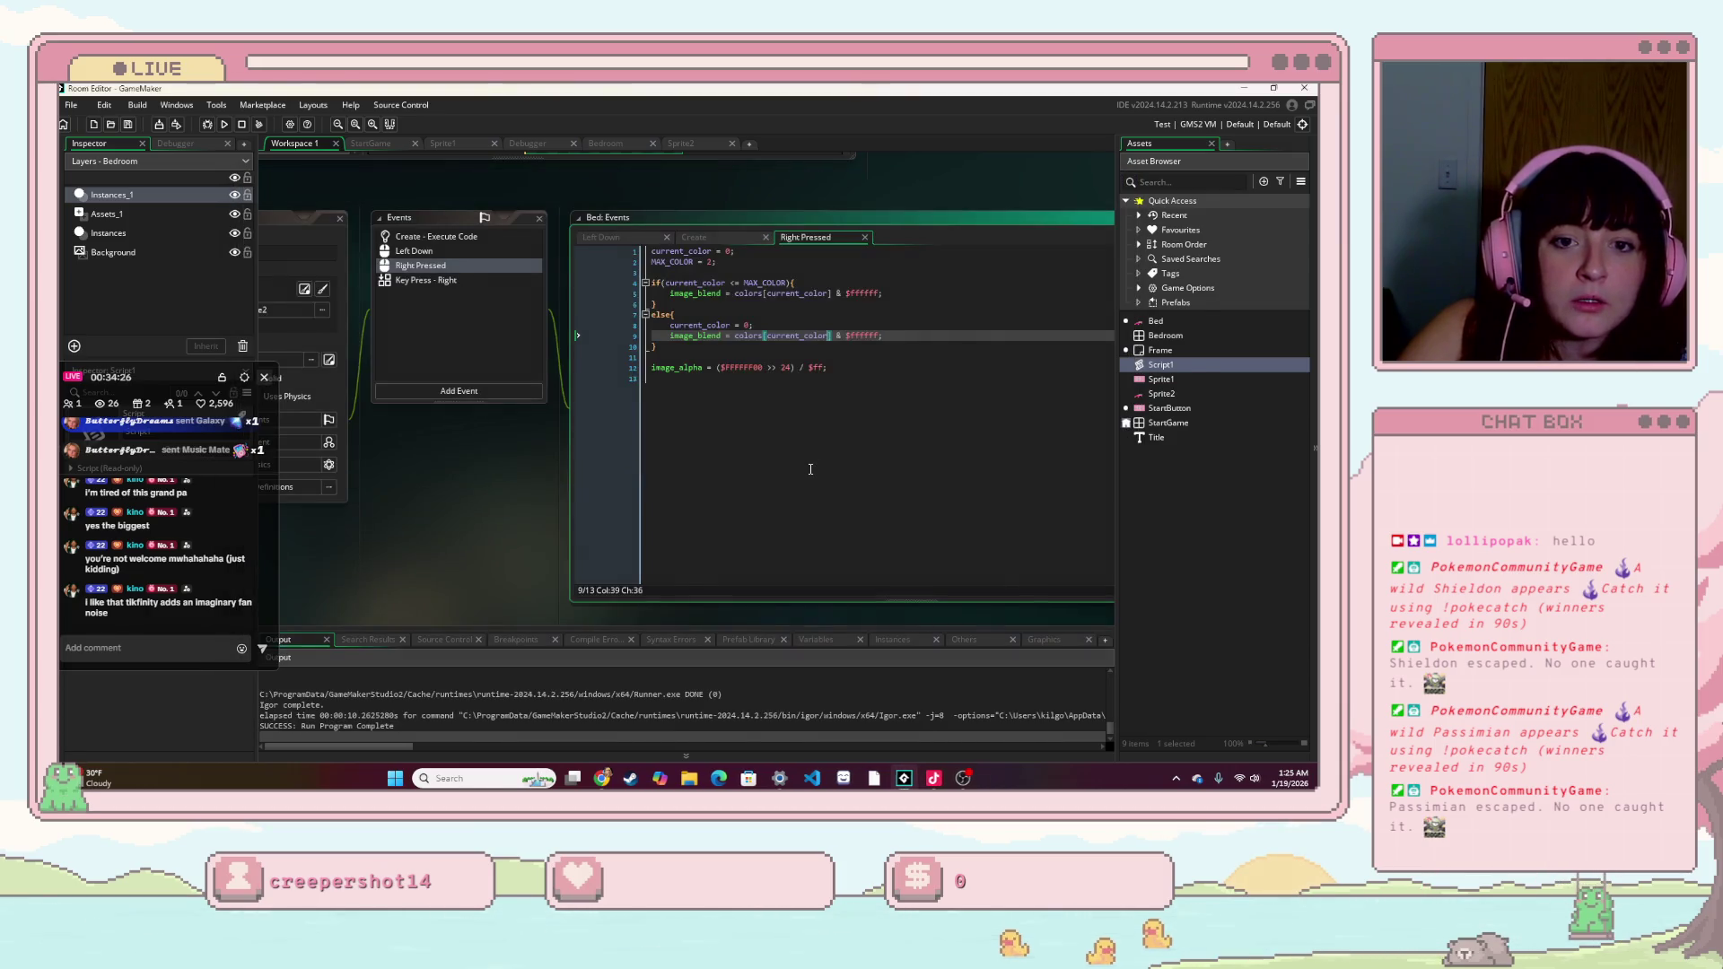
- Add current_color += 1 after the image_blend line in the if block and rebuild
{"action": "left_click", "coordinate": [718, 261]}
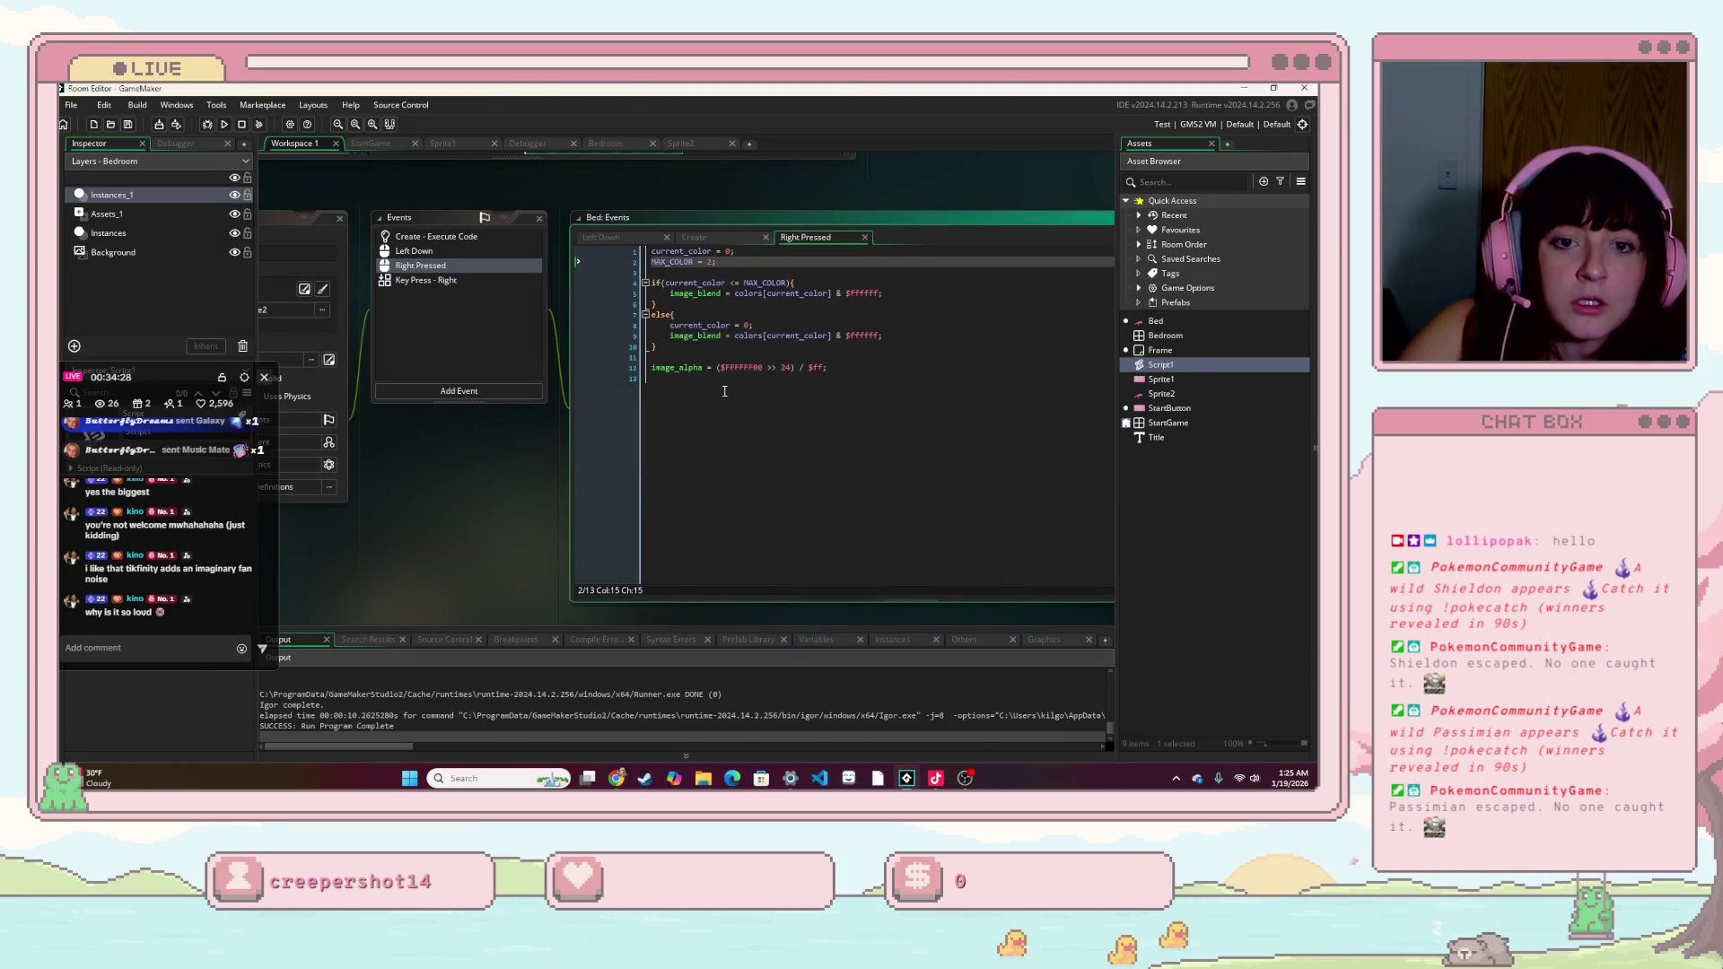
{"action": "left_click", "coordinate": [885, 296]}
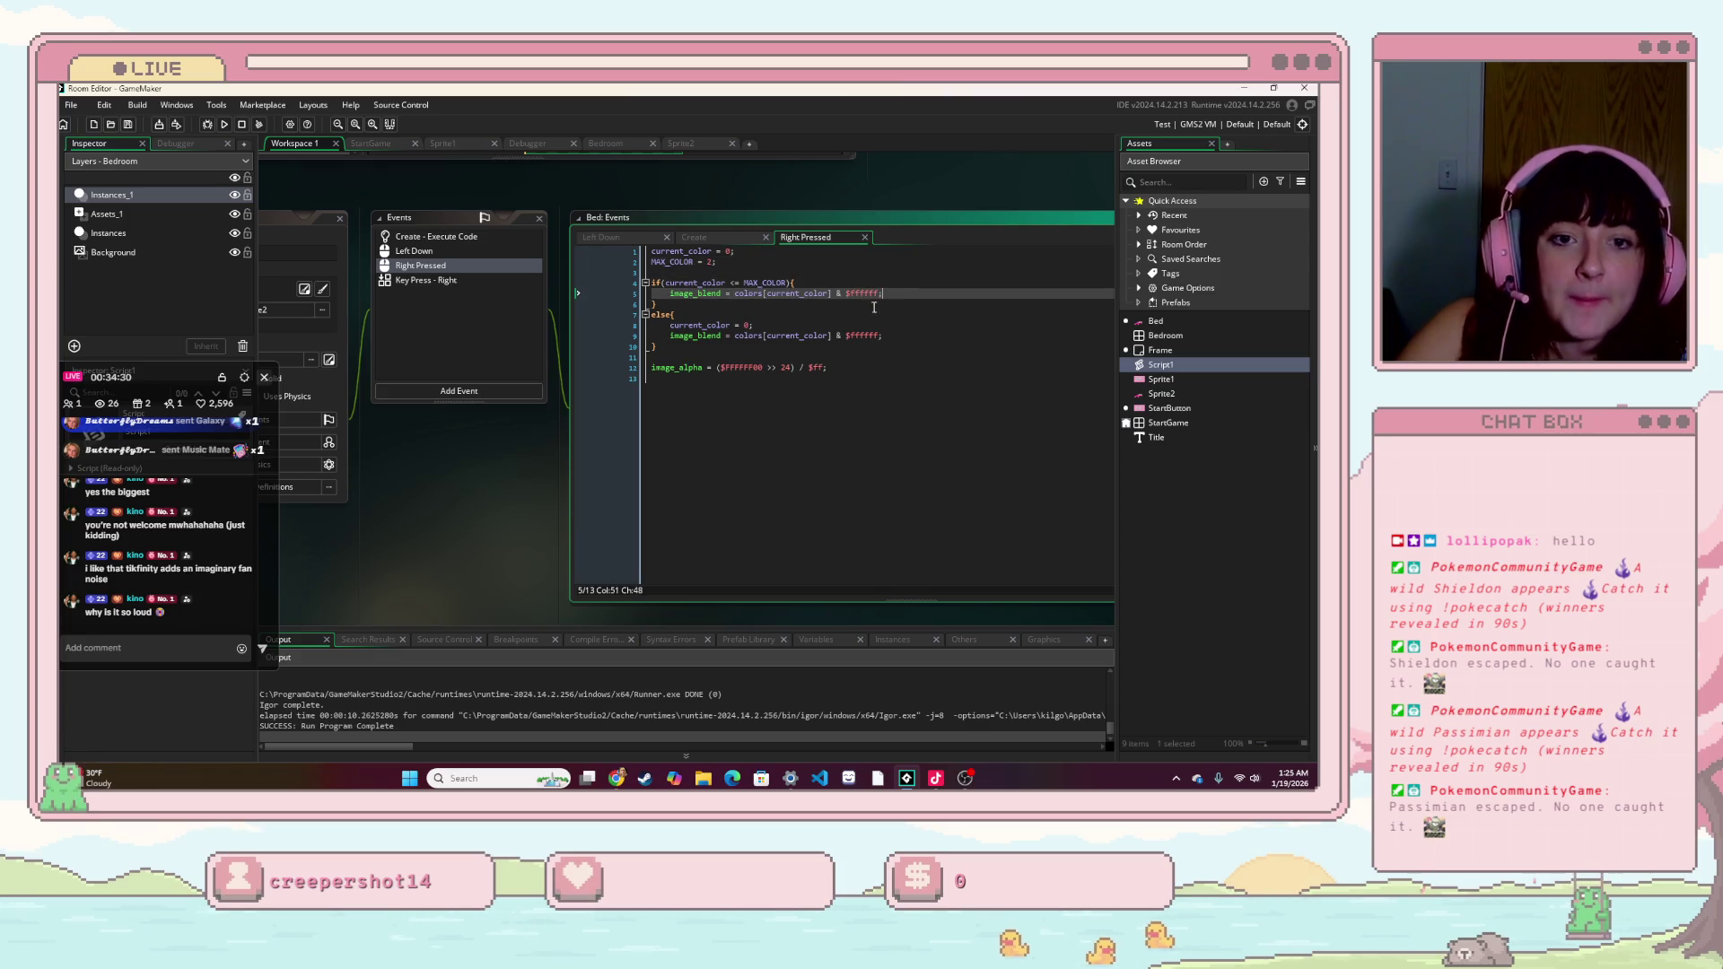
{"action": "key", "text": "Return"}
{"action": "type", "text": "c"}
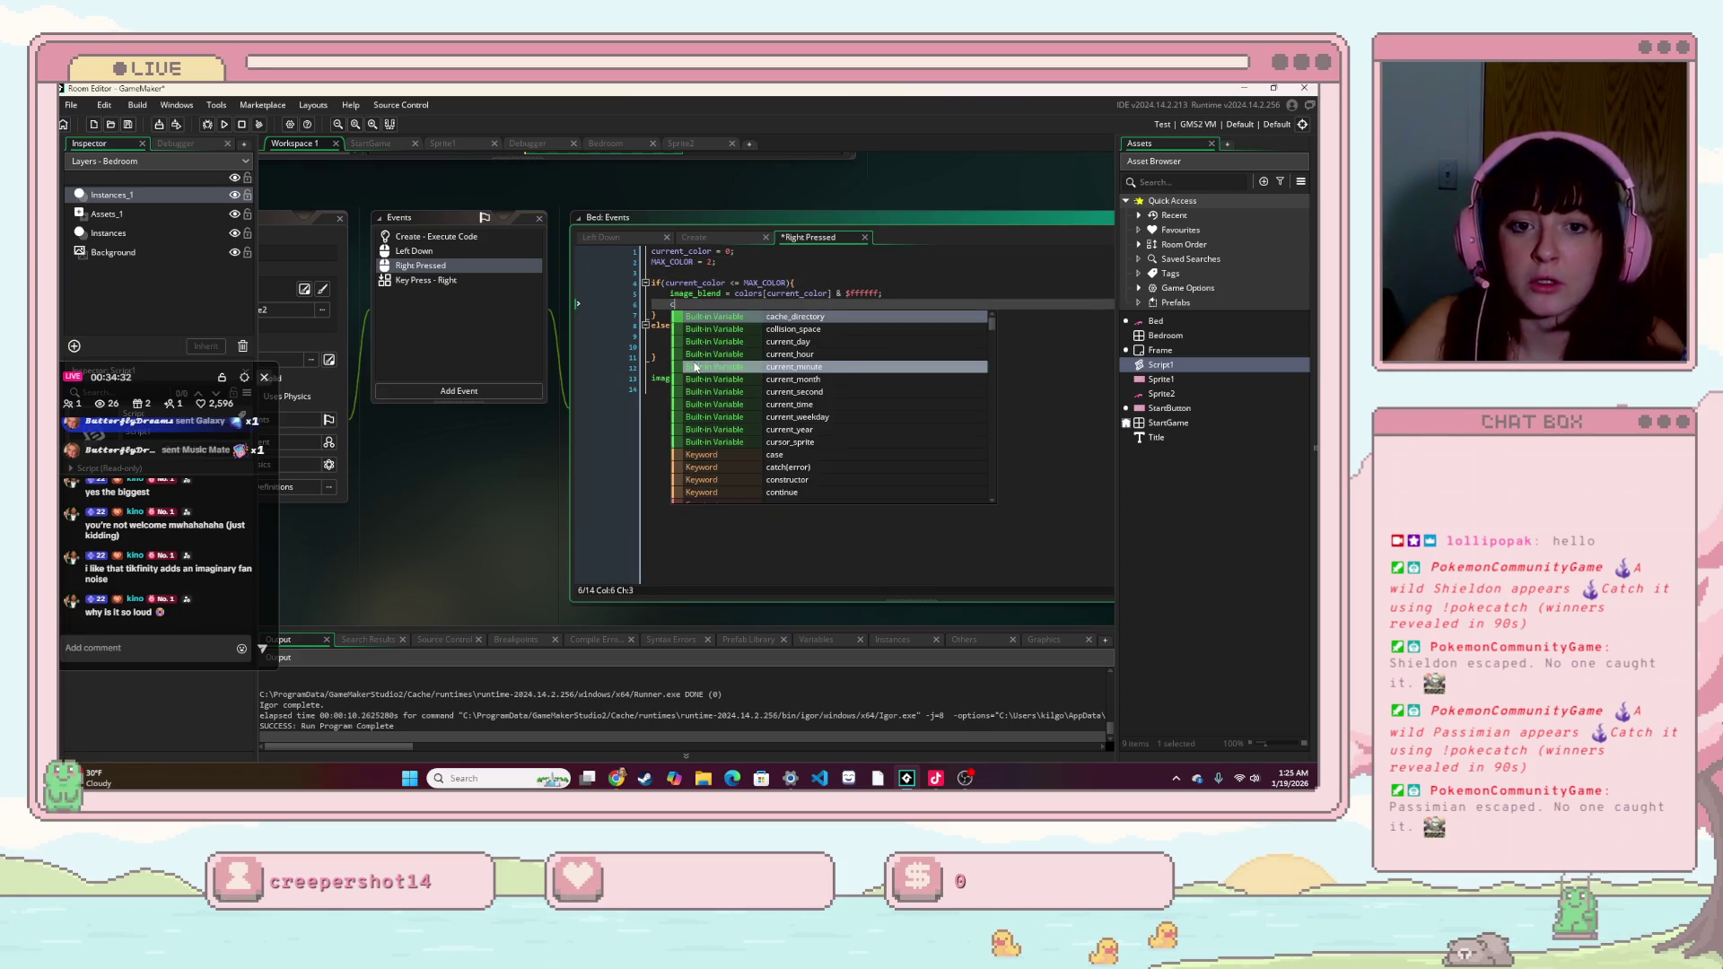
{"action": "type", "text": "urre\\"}
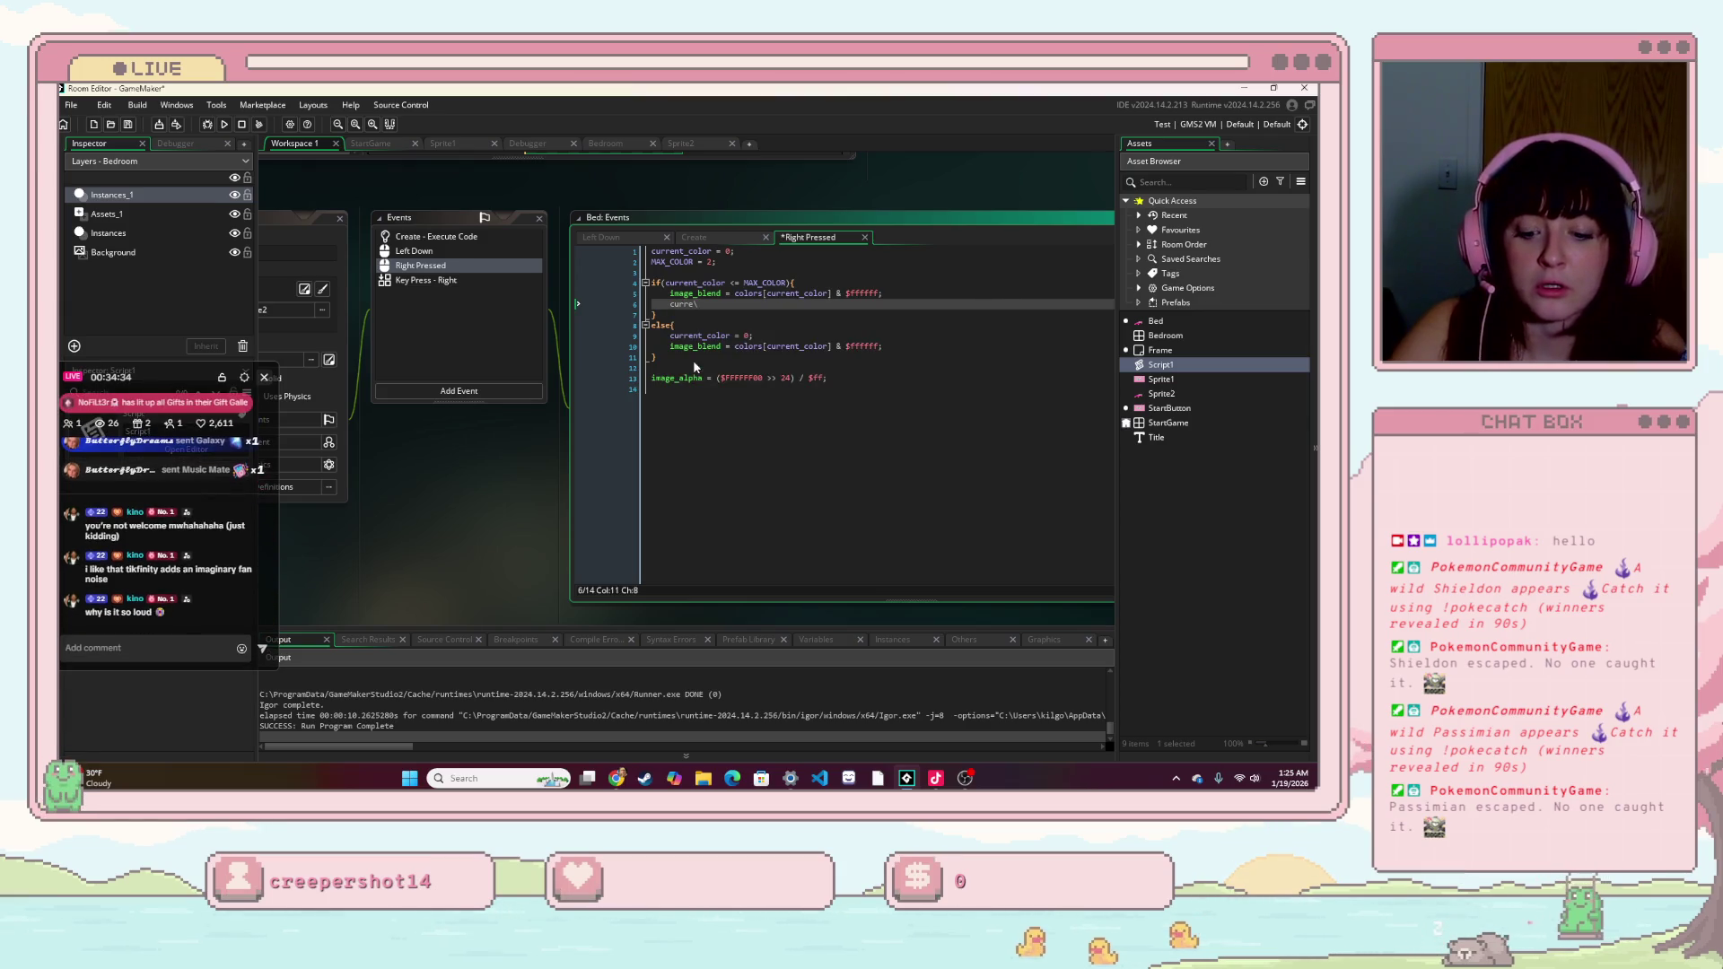
{"action": "key", "text": "BackSpace"}
{"action": "type", "text": "nt"}
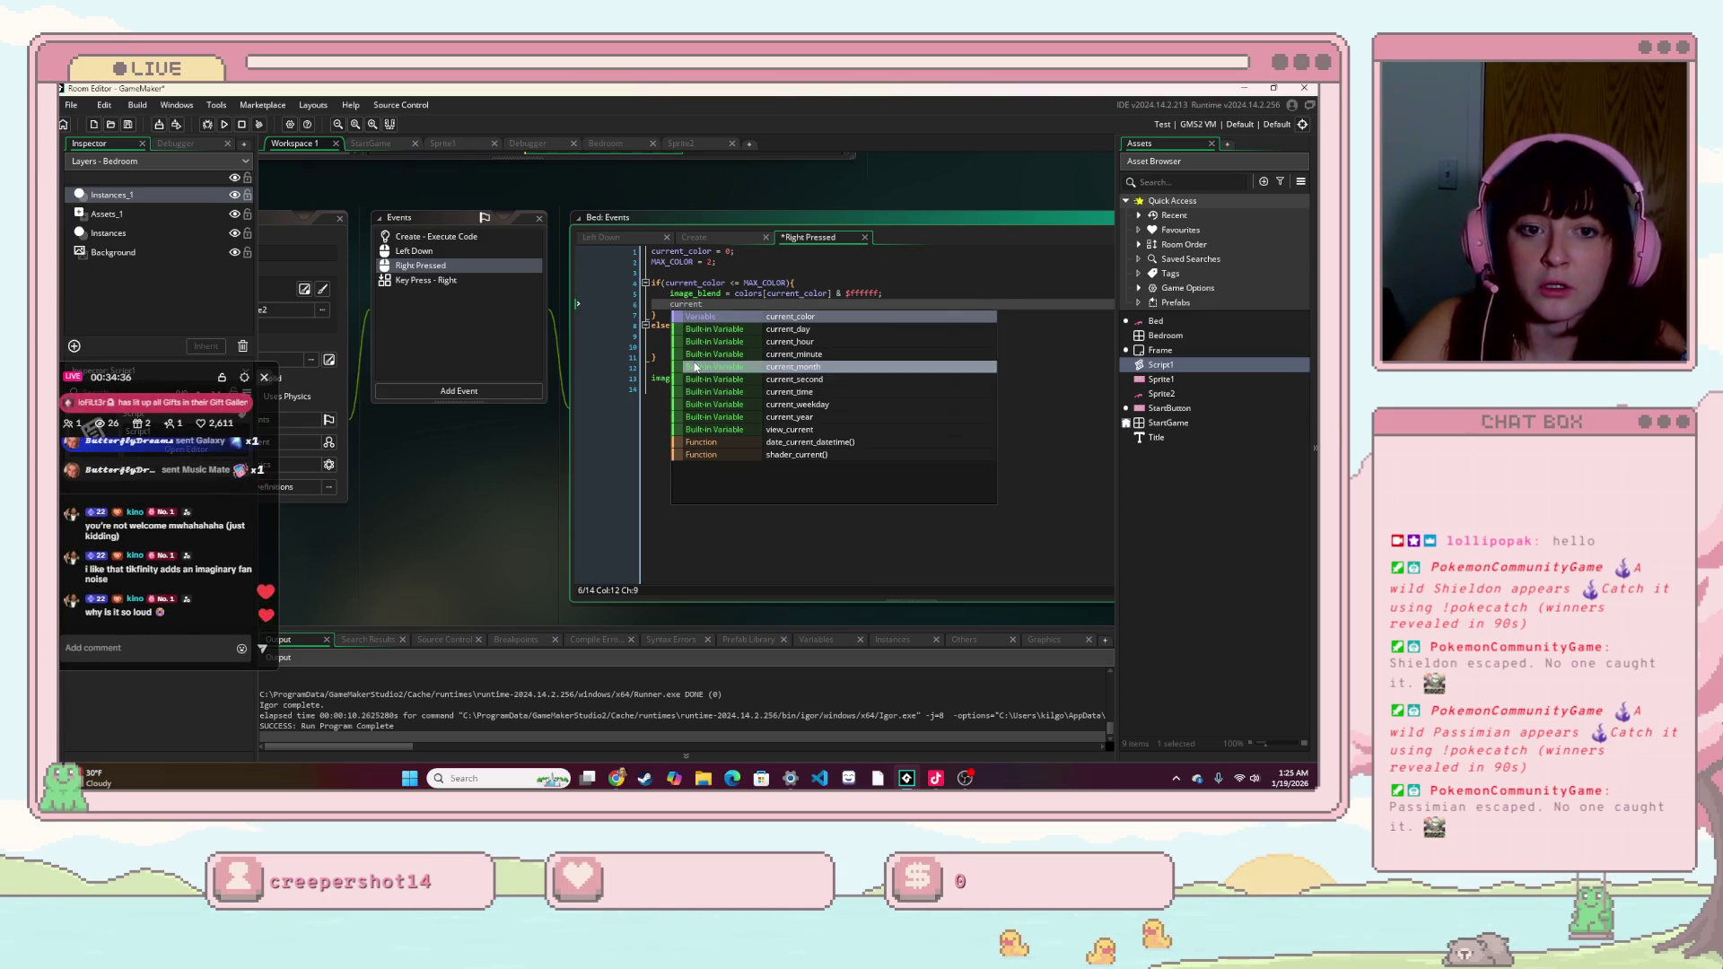
{"action": "key", "text": "Return"}
{"action": "key", "text": "BackSpace"}
{"action": "key", "text": "BackSpace"}
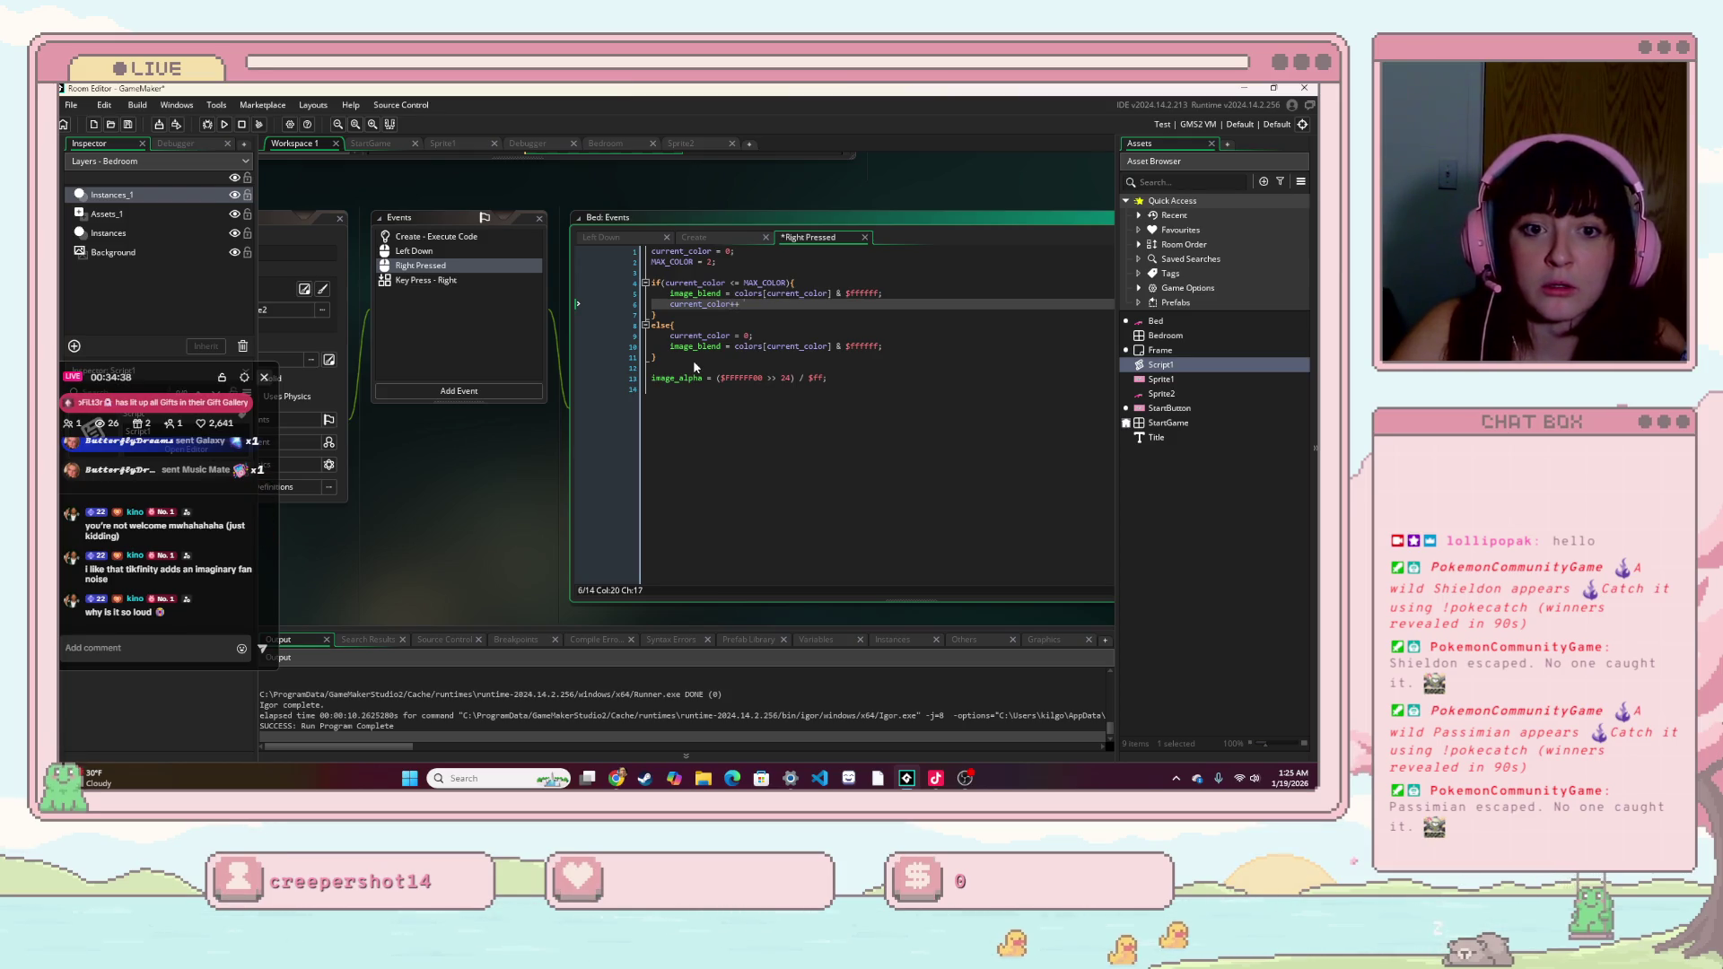
{"action": "type", "text": "+= 1;"}
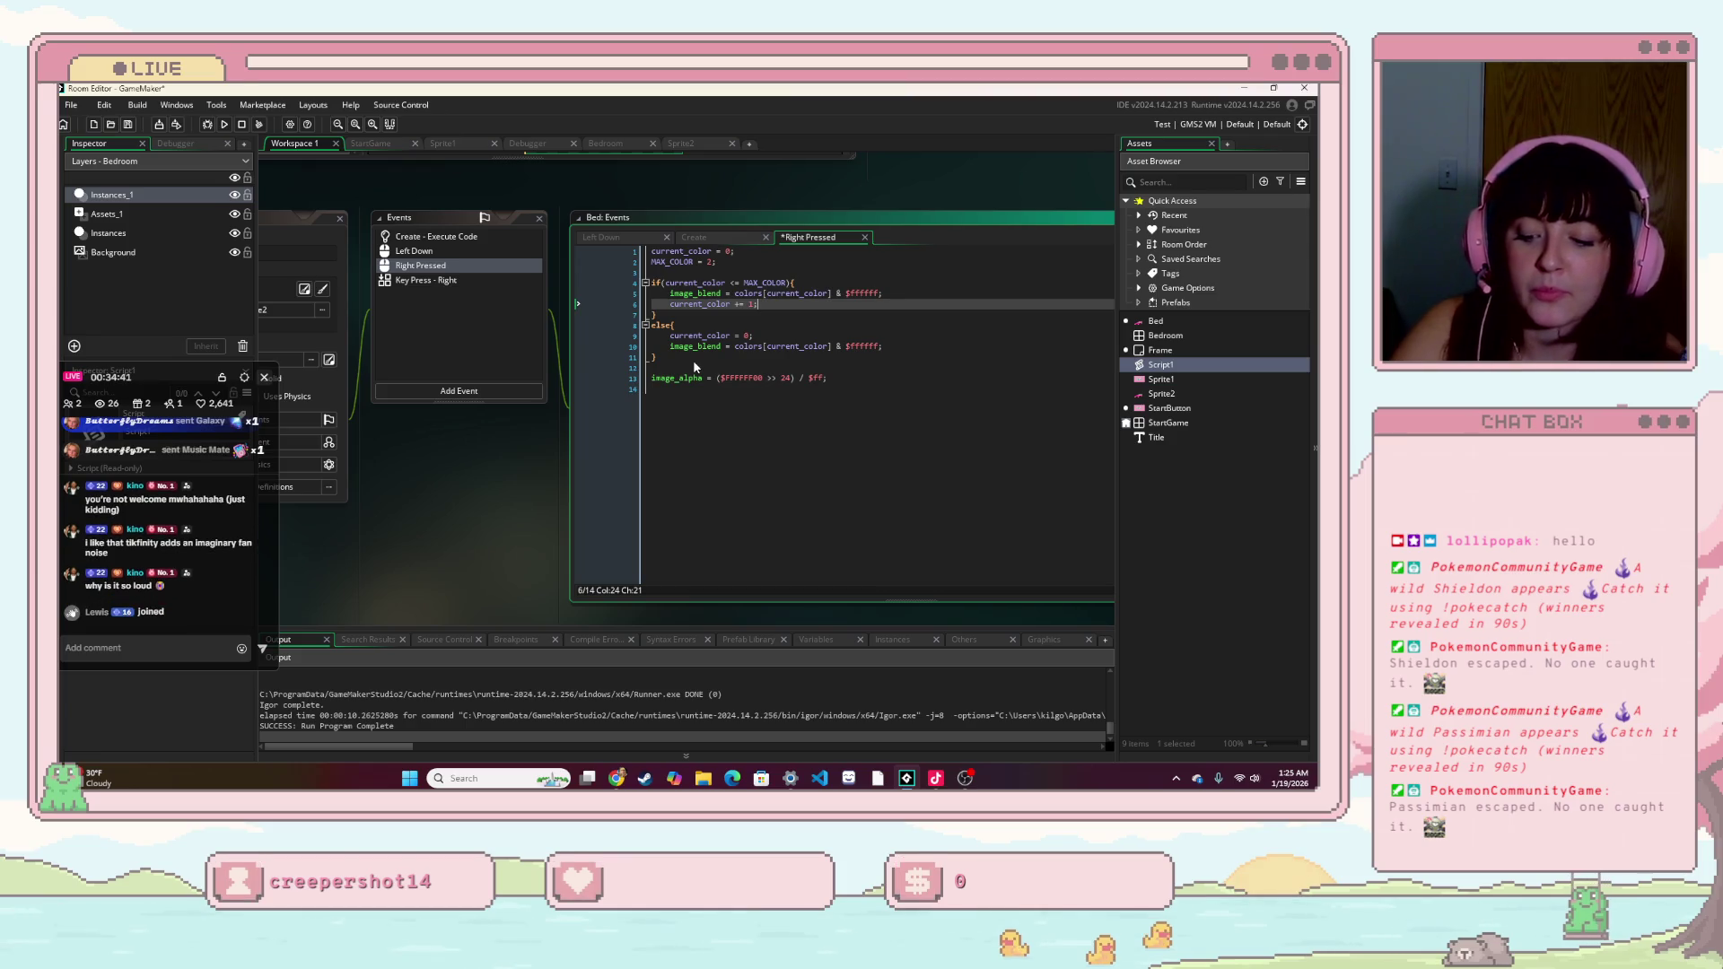
{"action": "key", "text": "F5"}
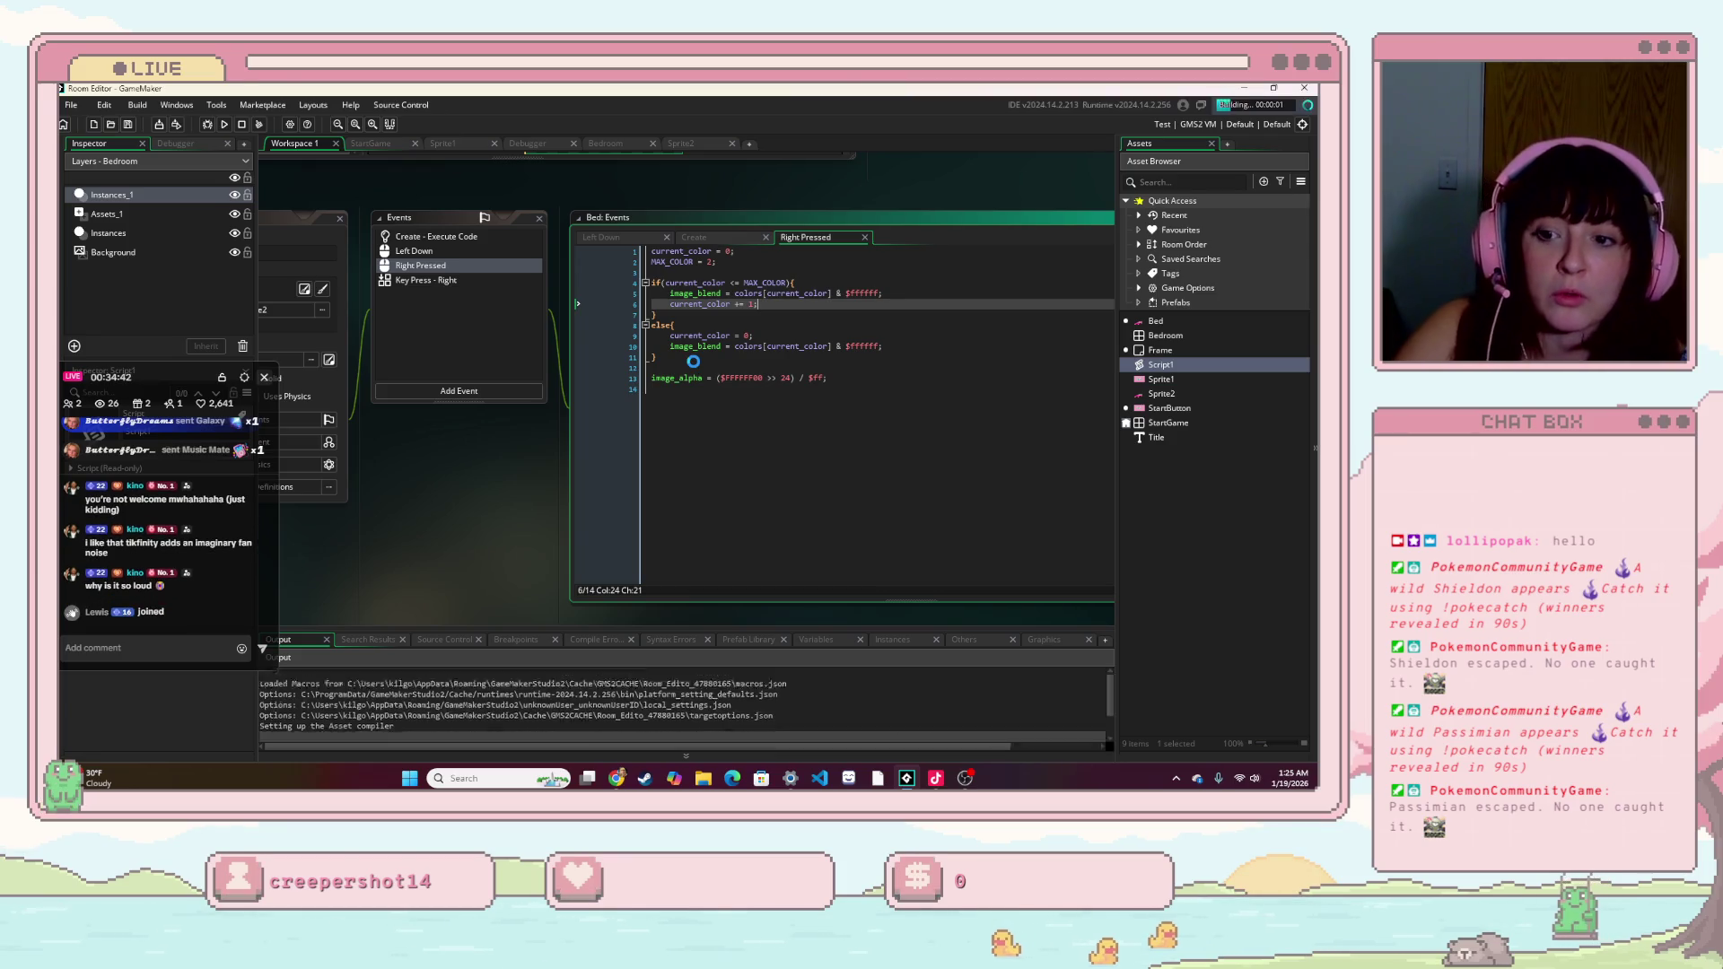
{"action": "left_click", "coordinate": [774, 470]}
{"action": "right_click", "coordinate": [993, 589]}
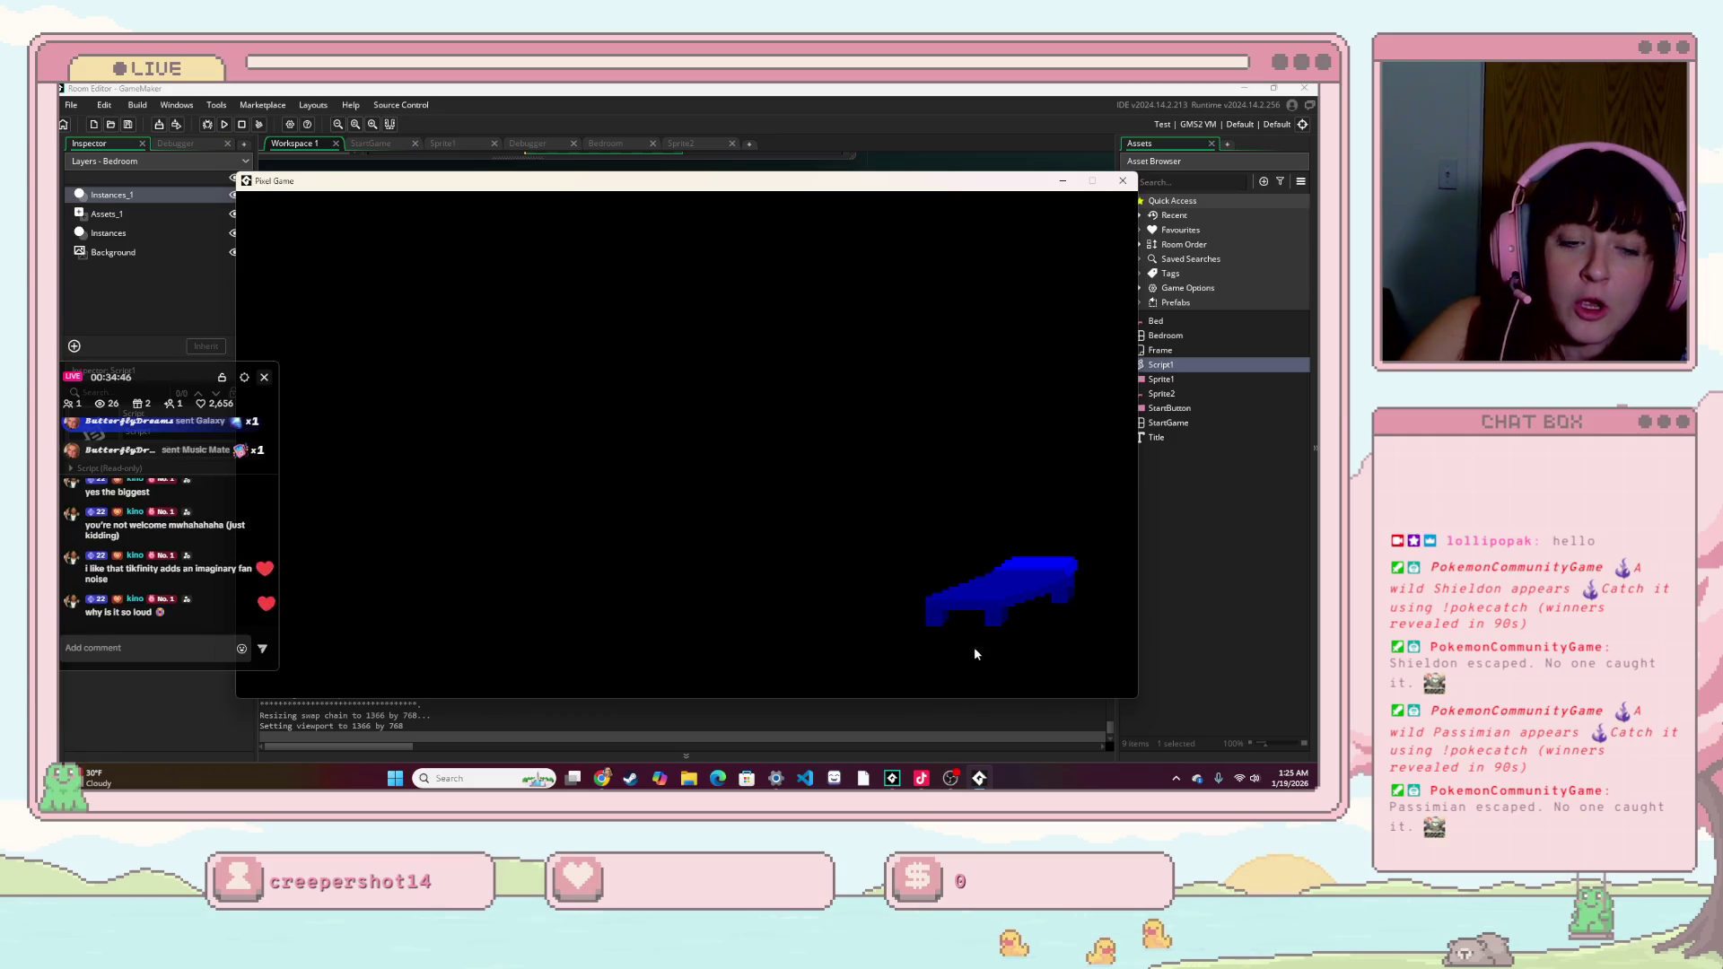
{"action": "left_click", "coordinate": [1122, 180]}
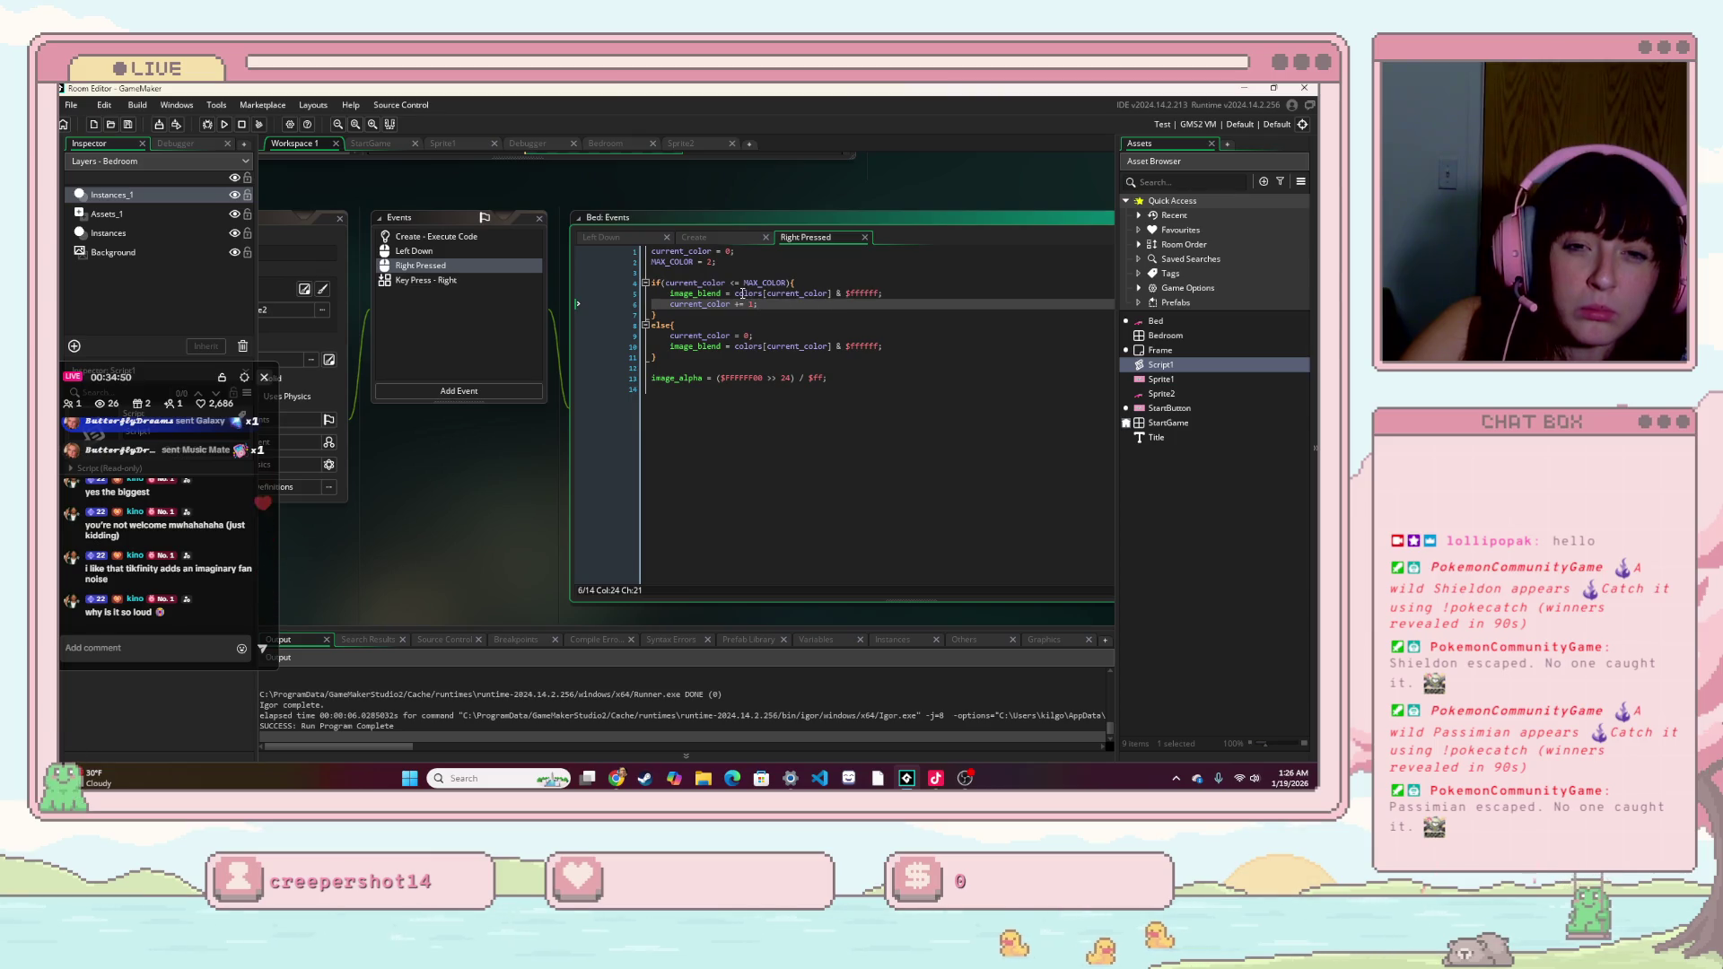
{"action": "left_click", "coordinate": [725, 432]}
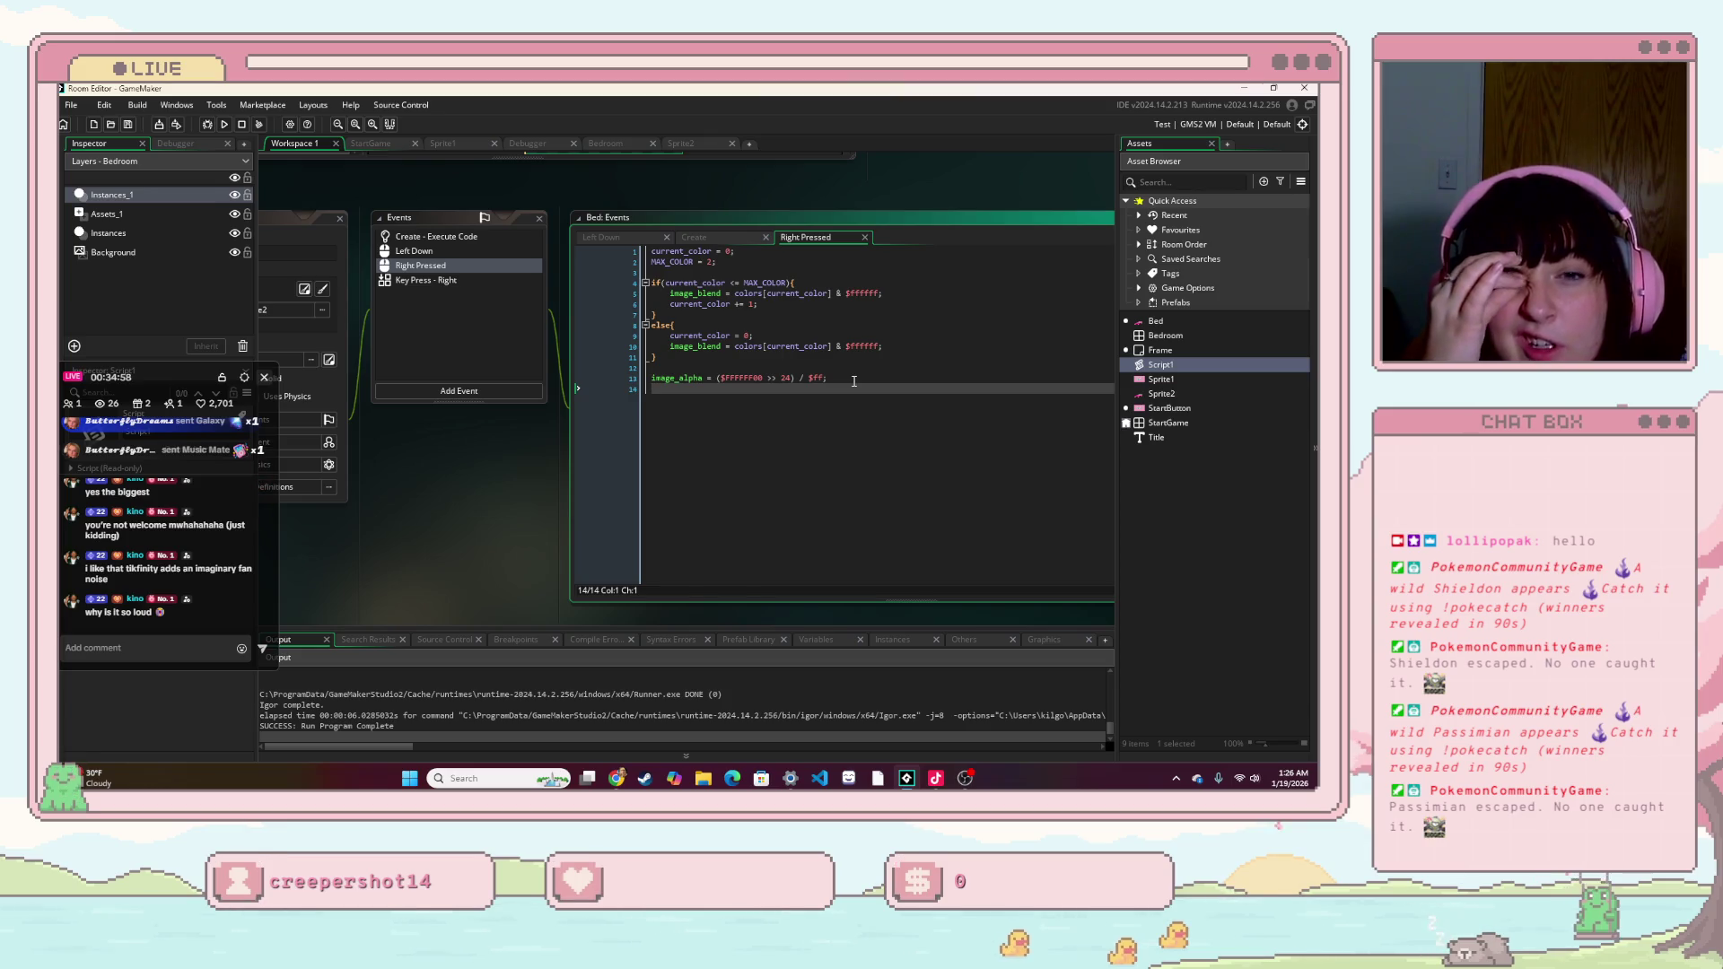
{"action": "left_click", "coordinate": [718, 261]}
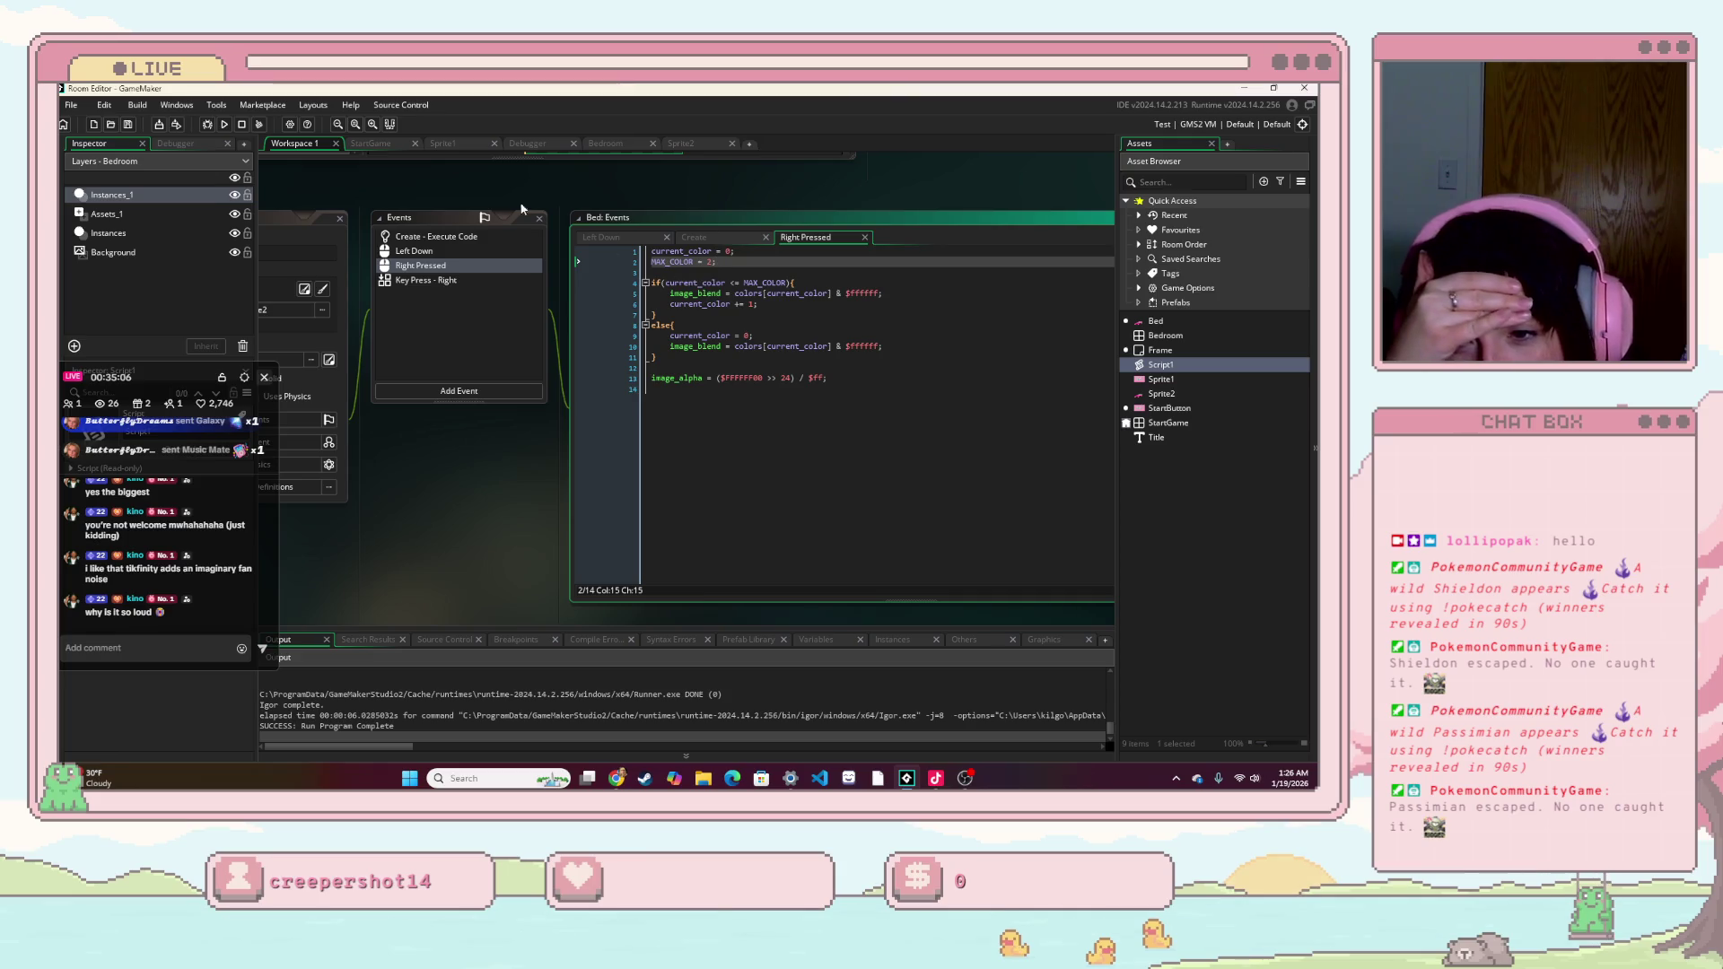
{"action": "key", "text": "F5"}
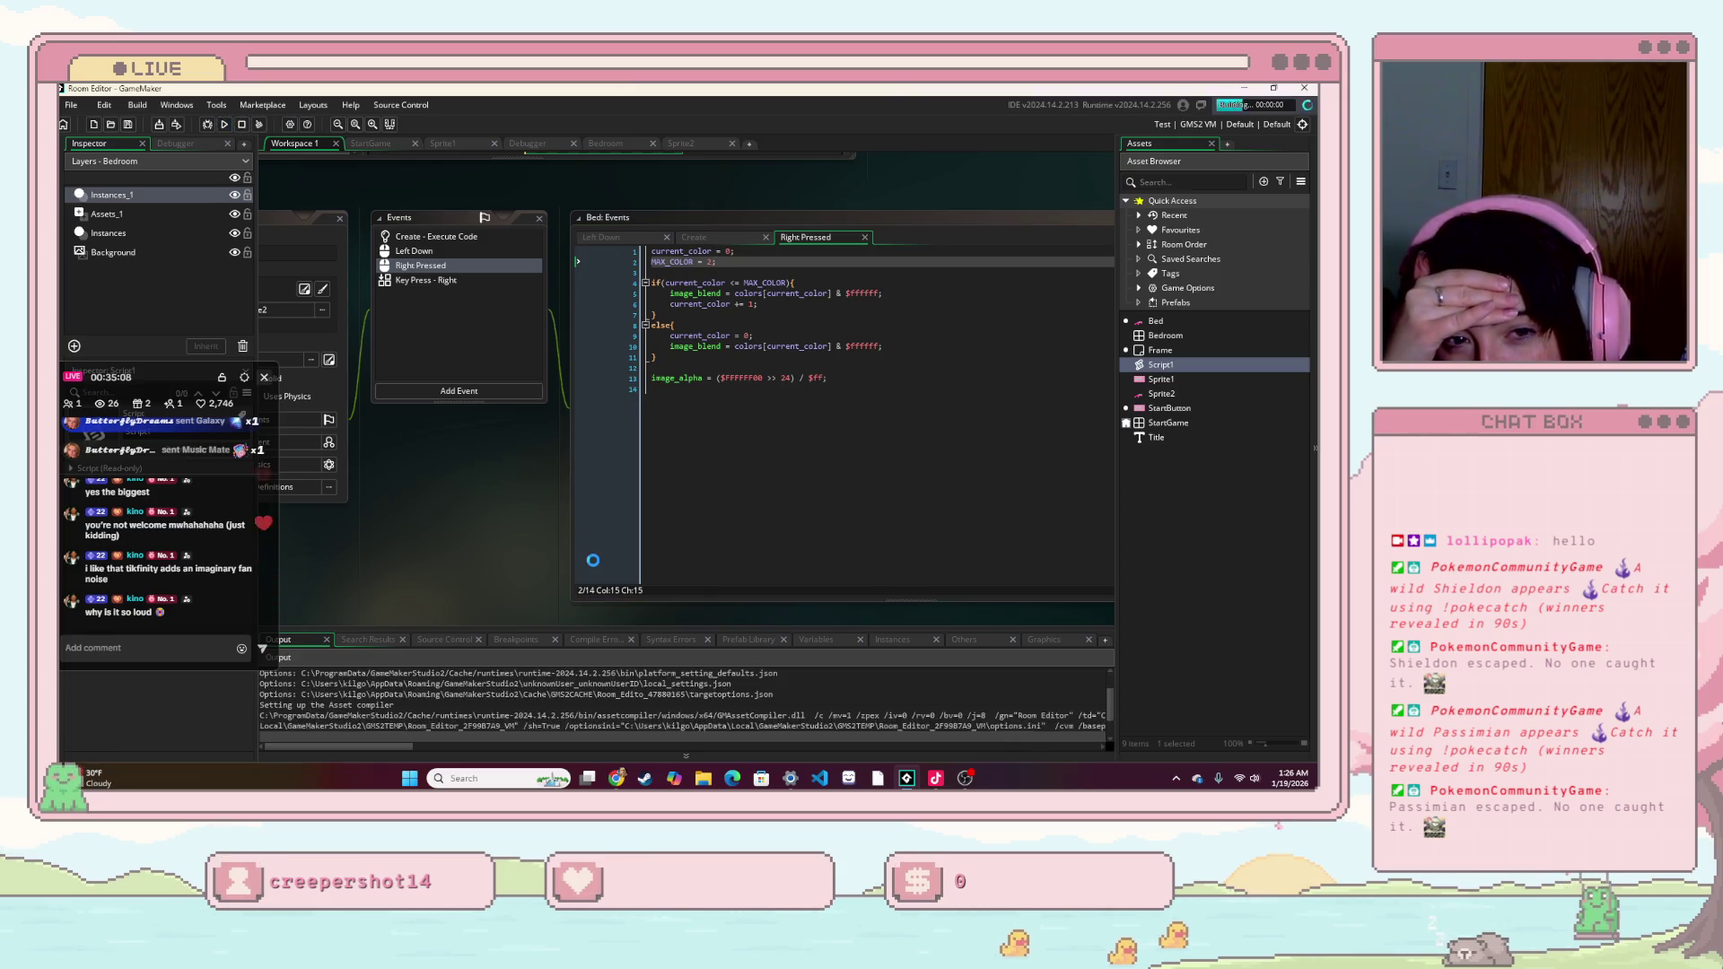
{"action": "left_click", "coordinate": [666, 485]}
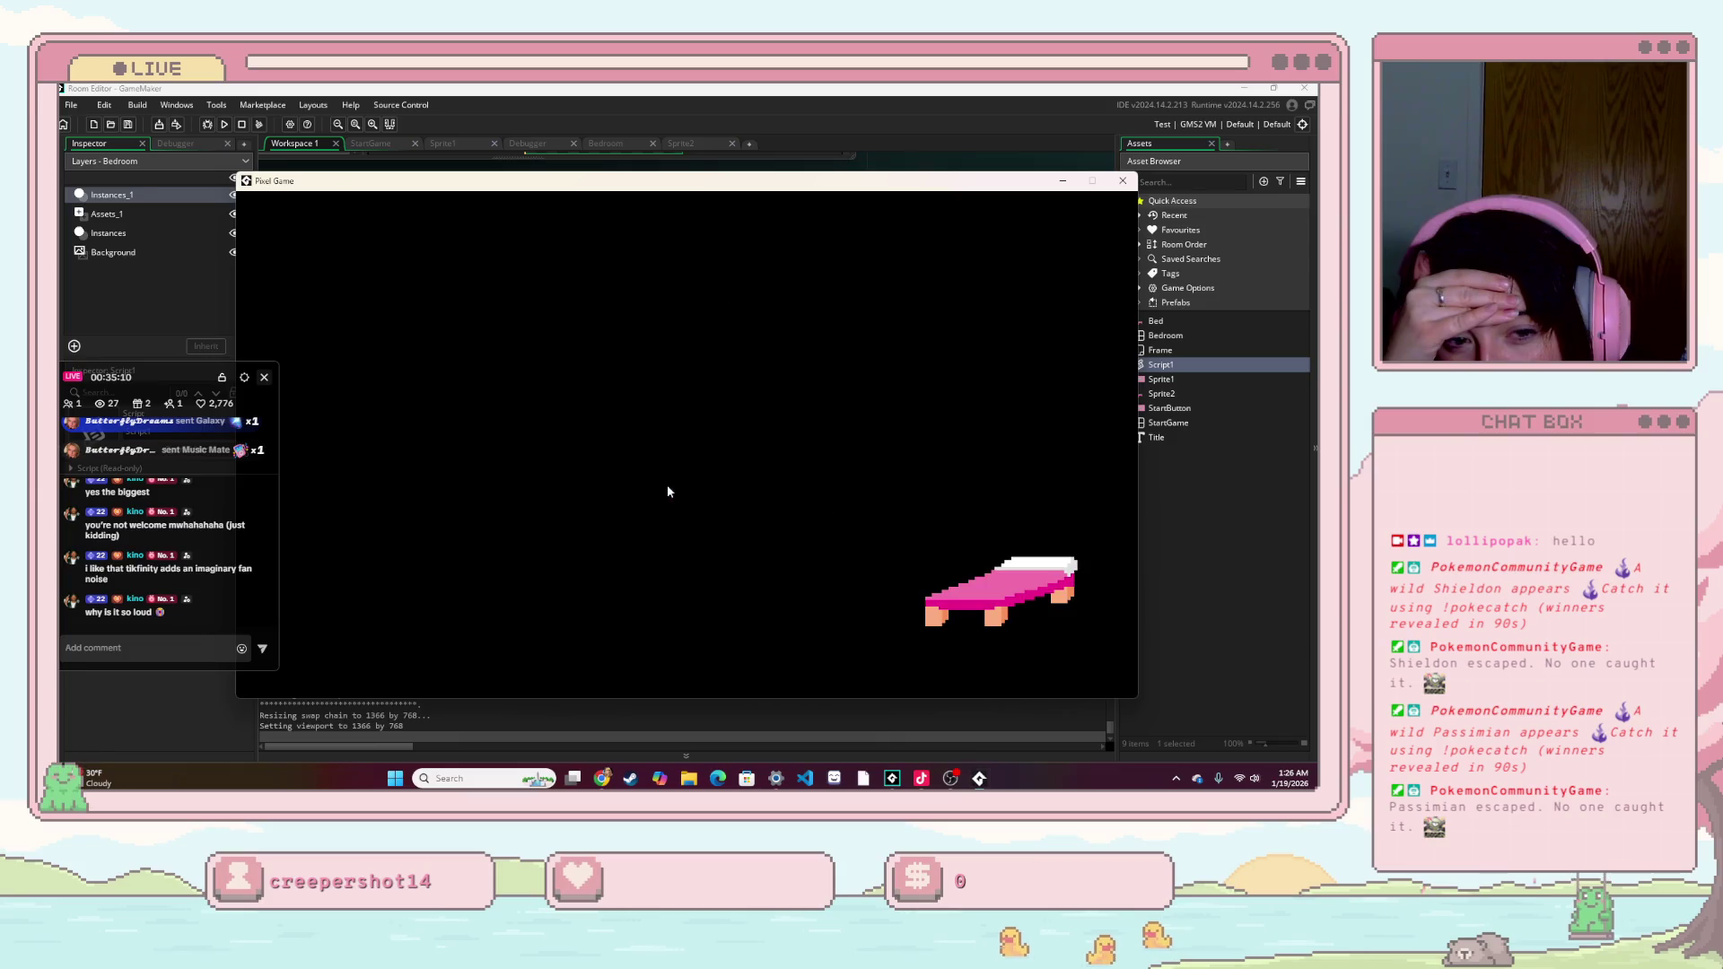
{"action": "left_click", "coordinate": [1001, 598]}
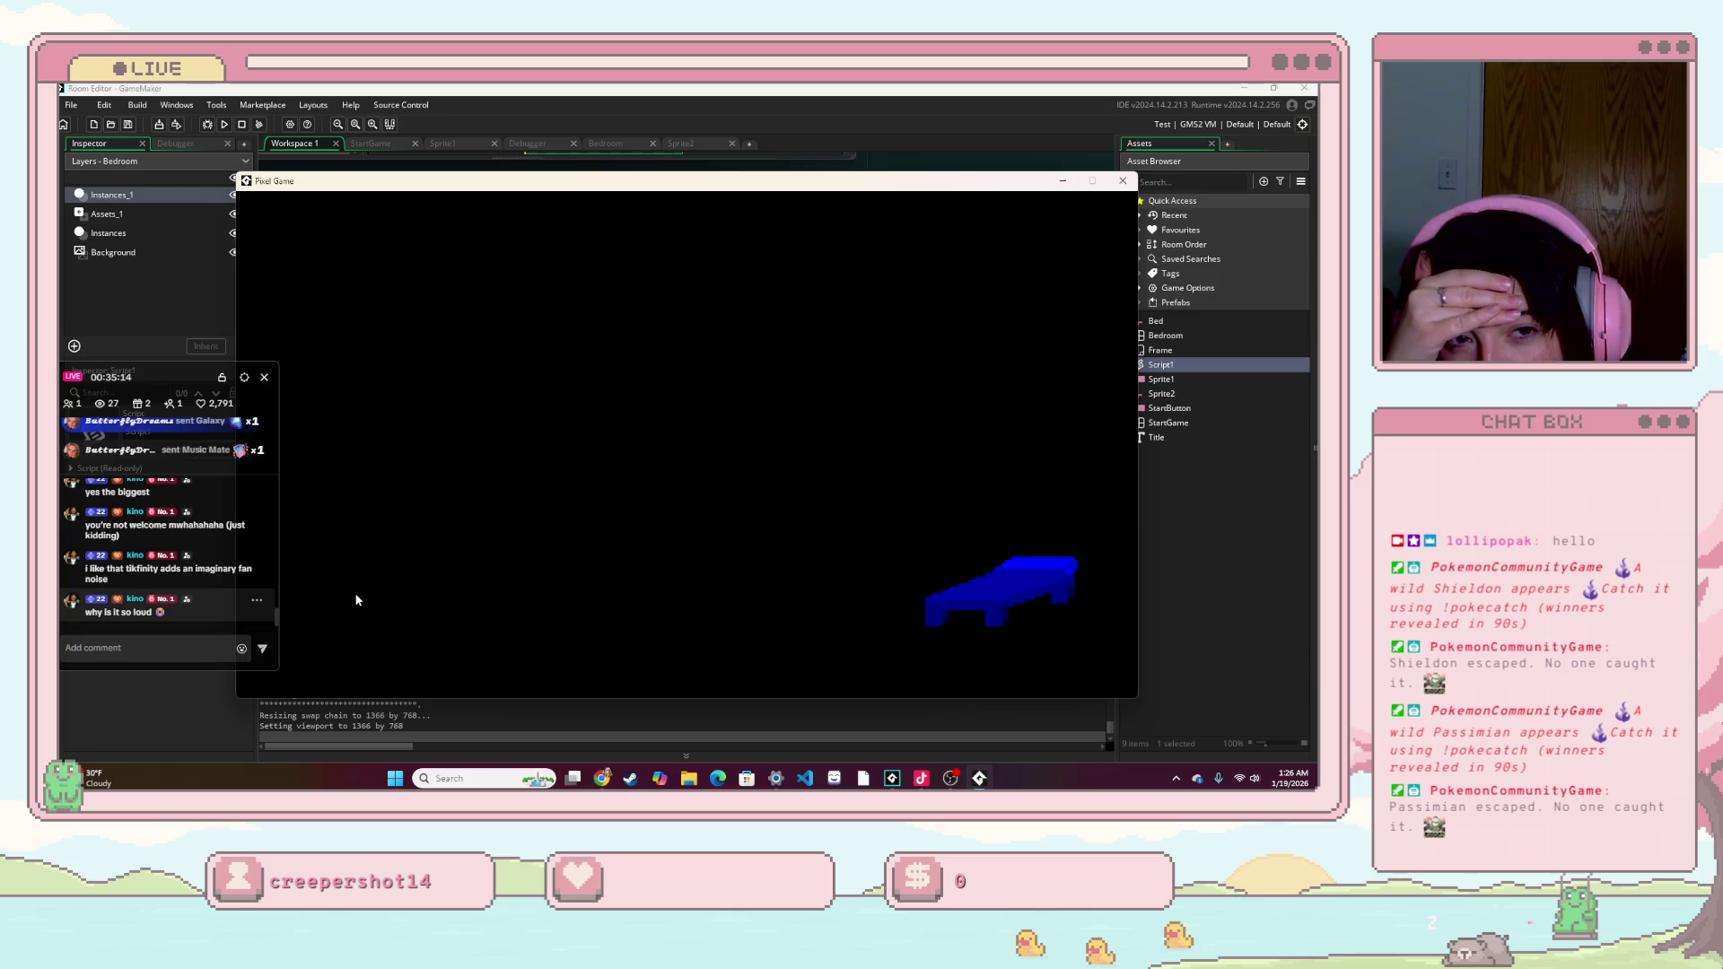
{"action": "left_click", "coordinate": [1121, 180]}
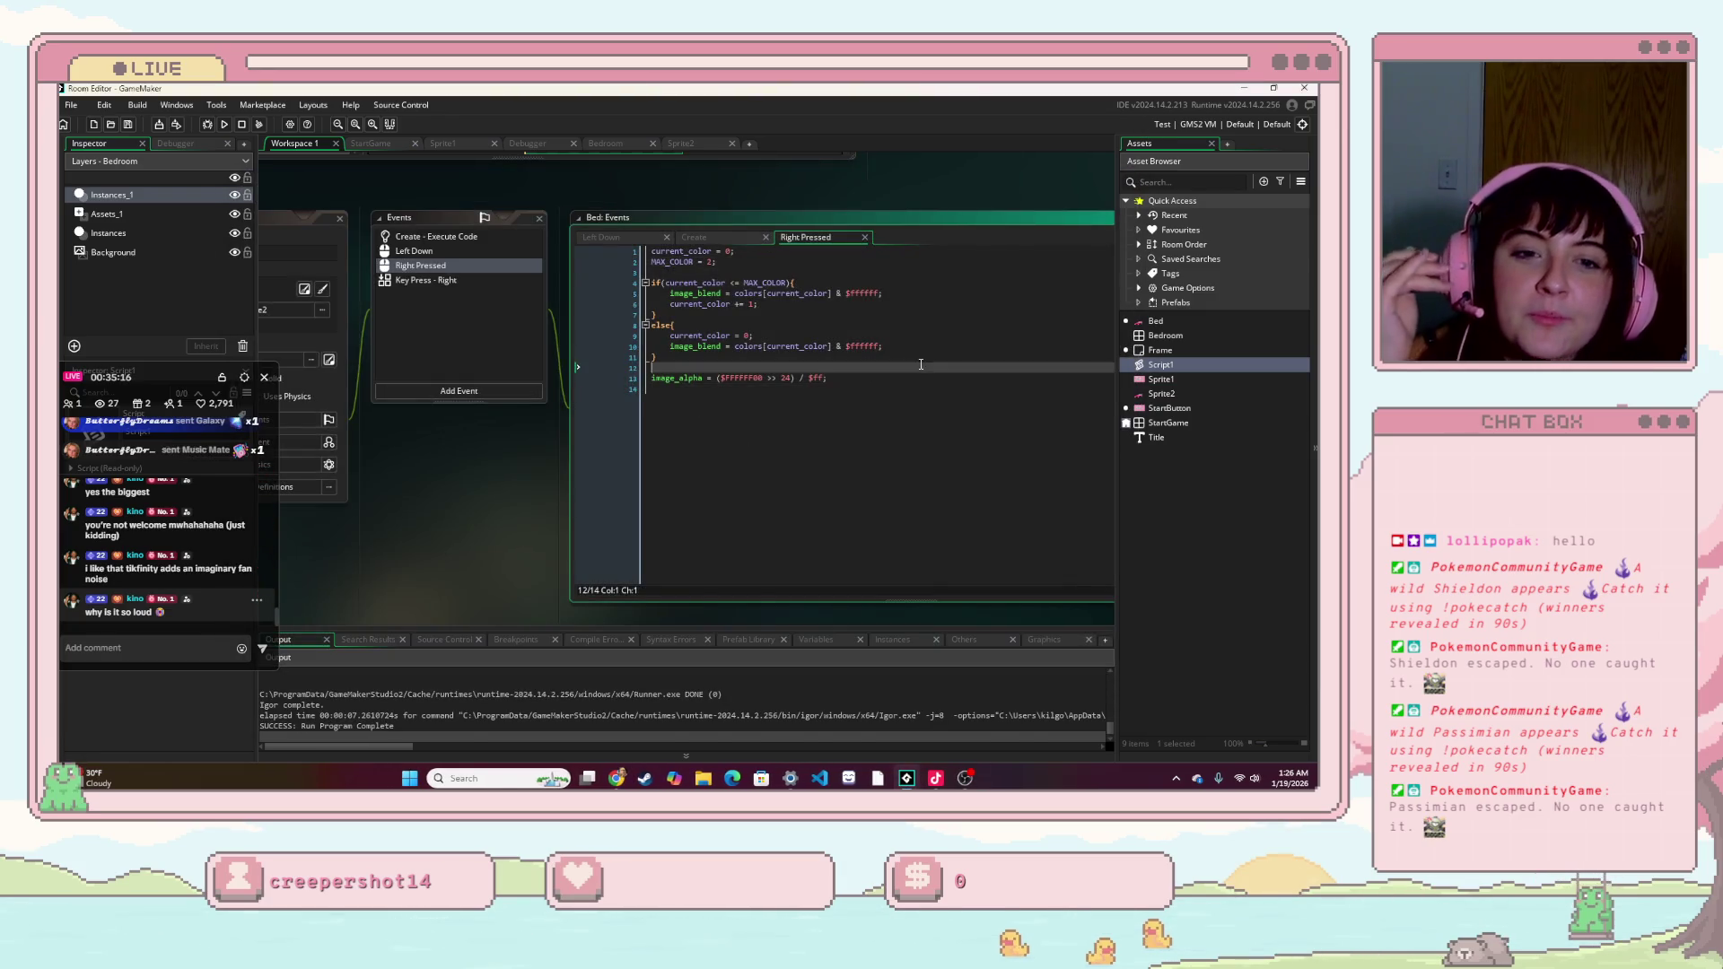
- Add debug_mode.message = "help" as the code's last line and run the game
{"action": "key", "text": "Return"}
{"action": "key", "text": "Return"}
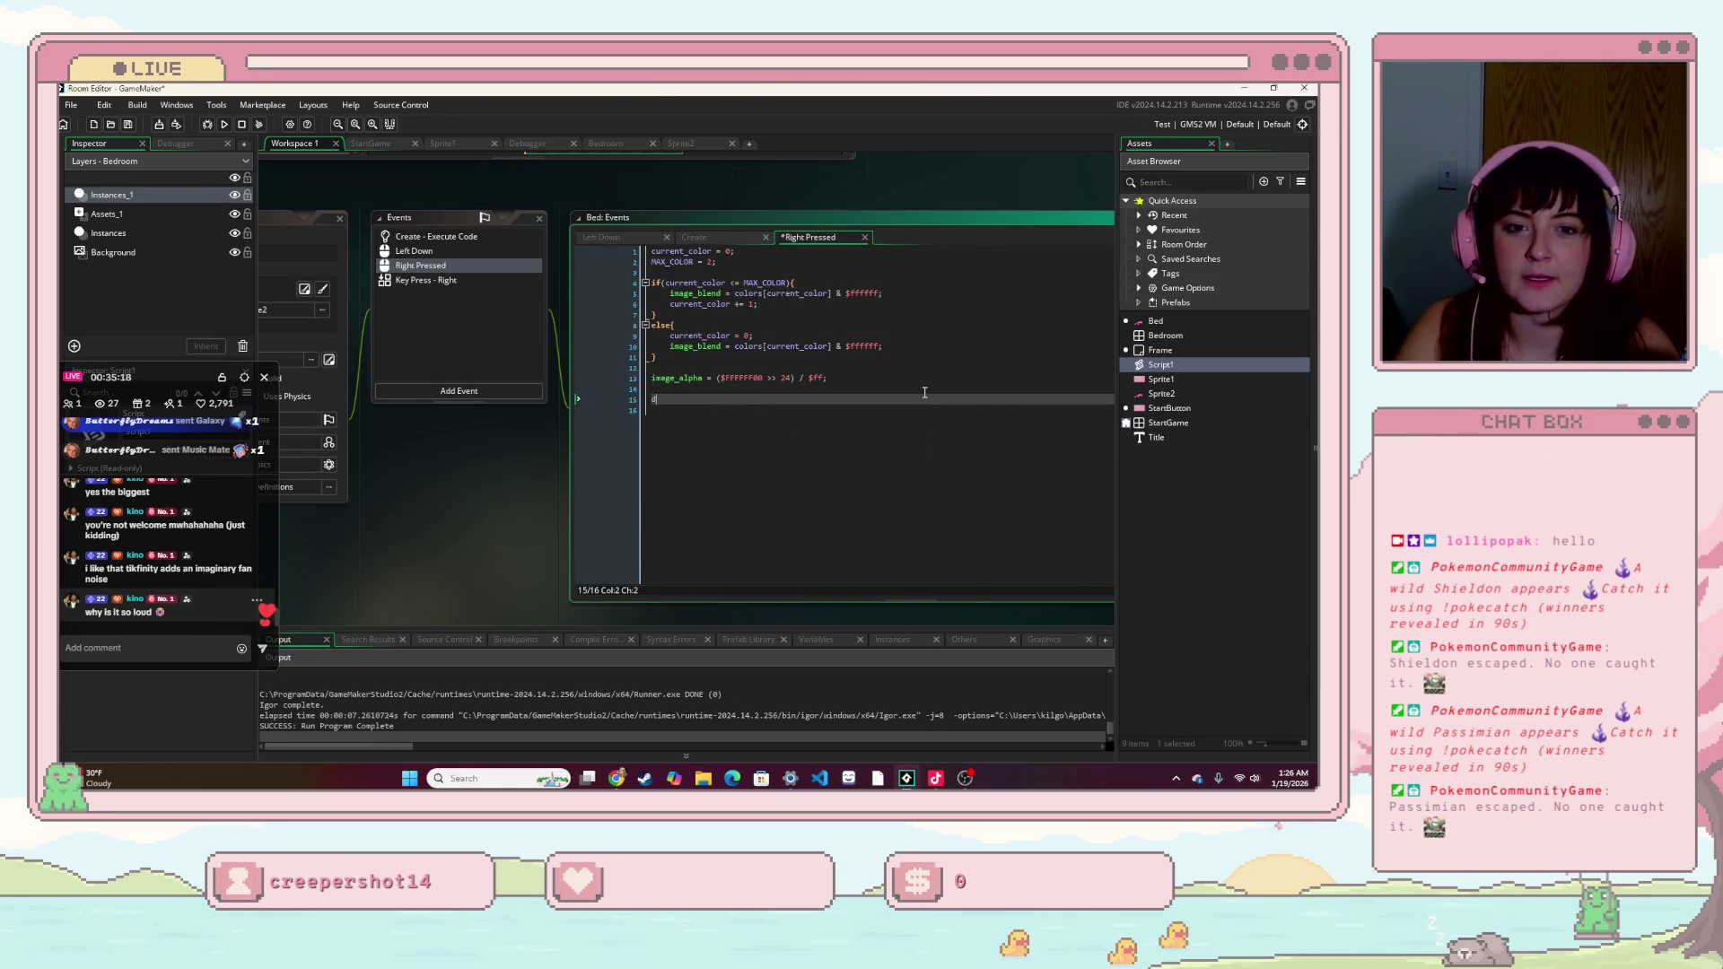
{"action": "type", "text": "debug"}
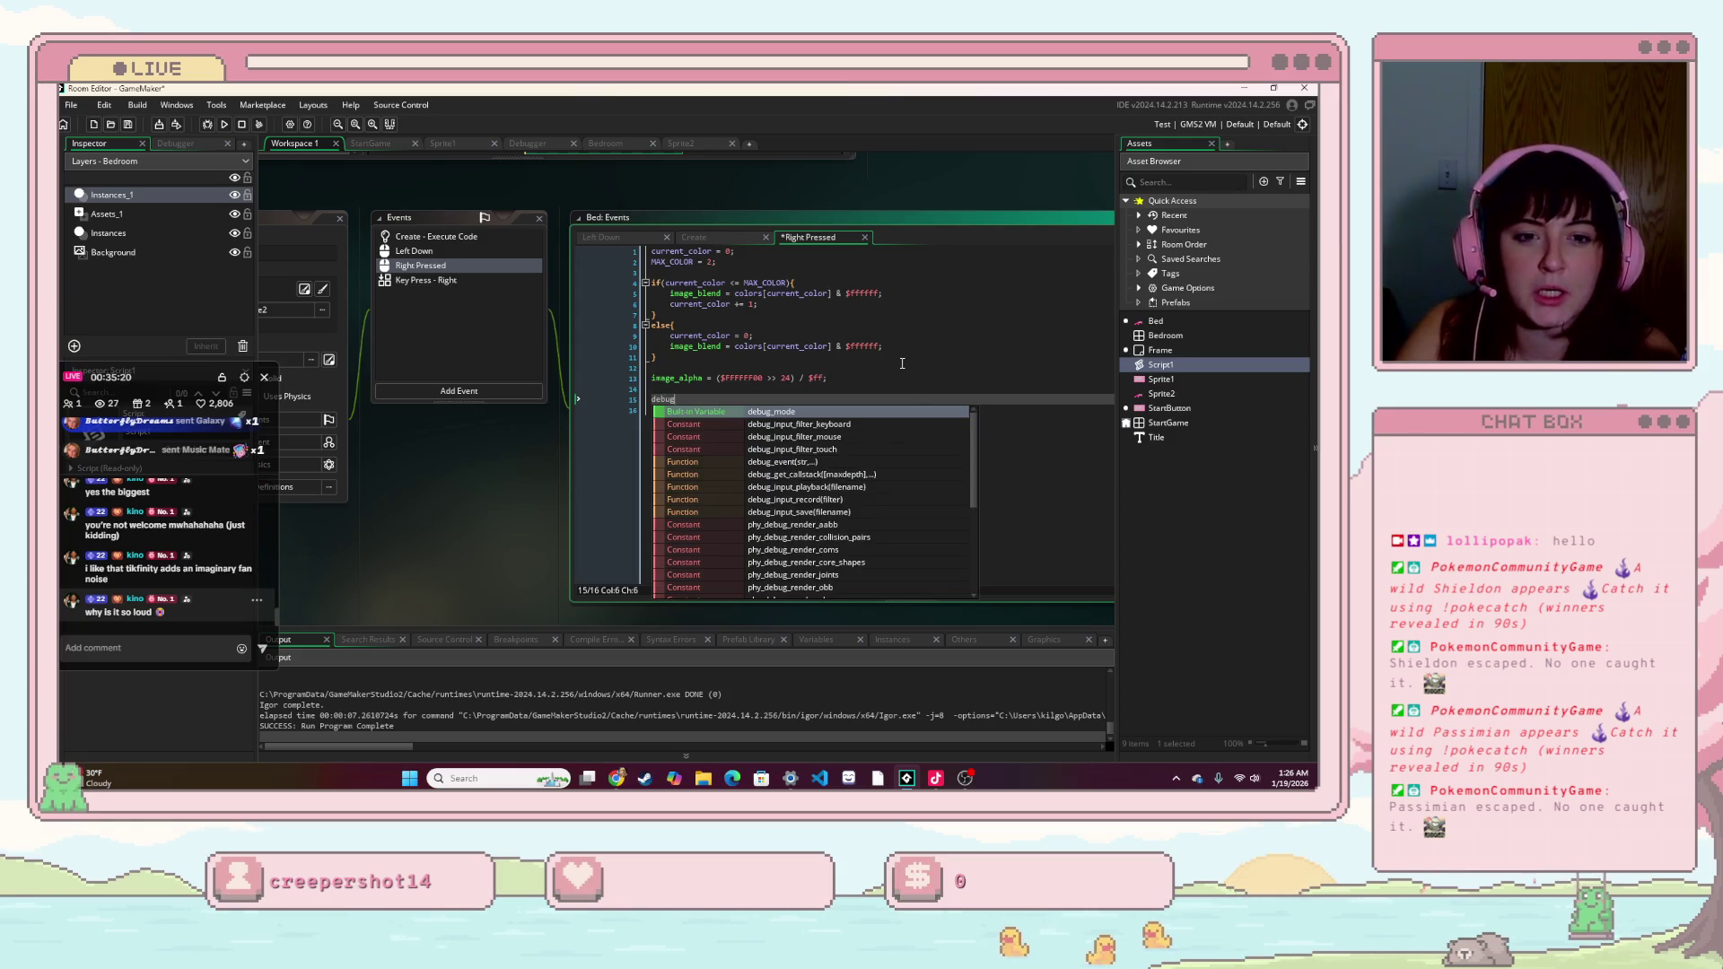
{"action": "key", "text": "Return"}
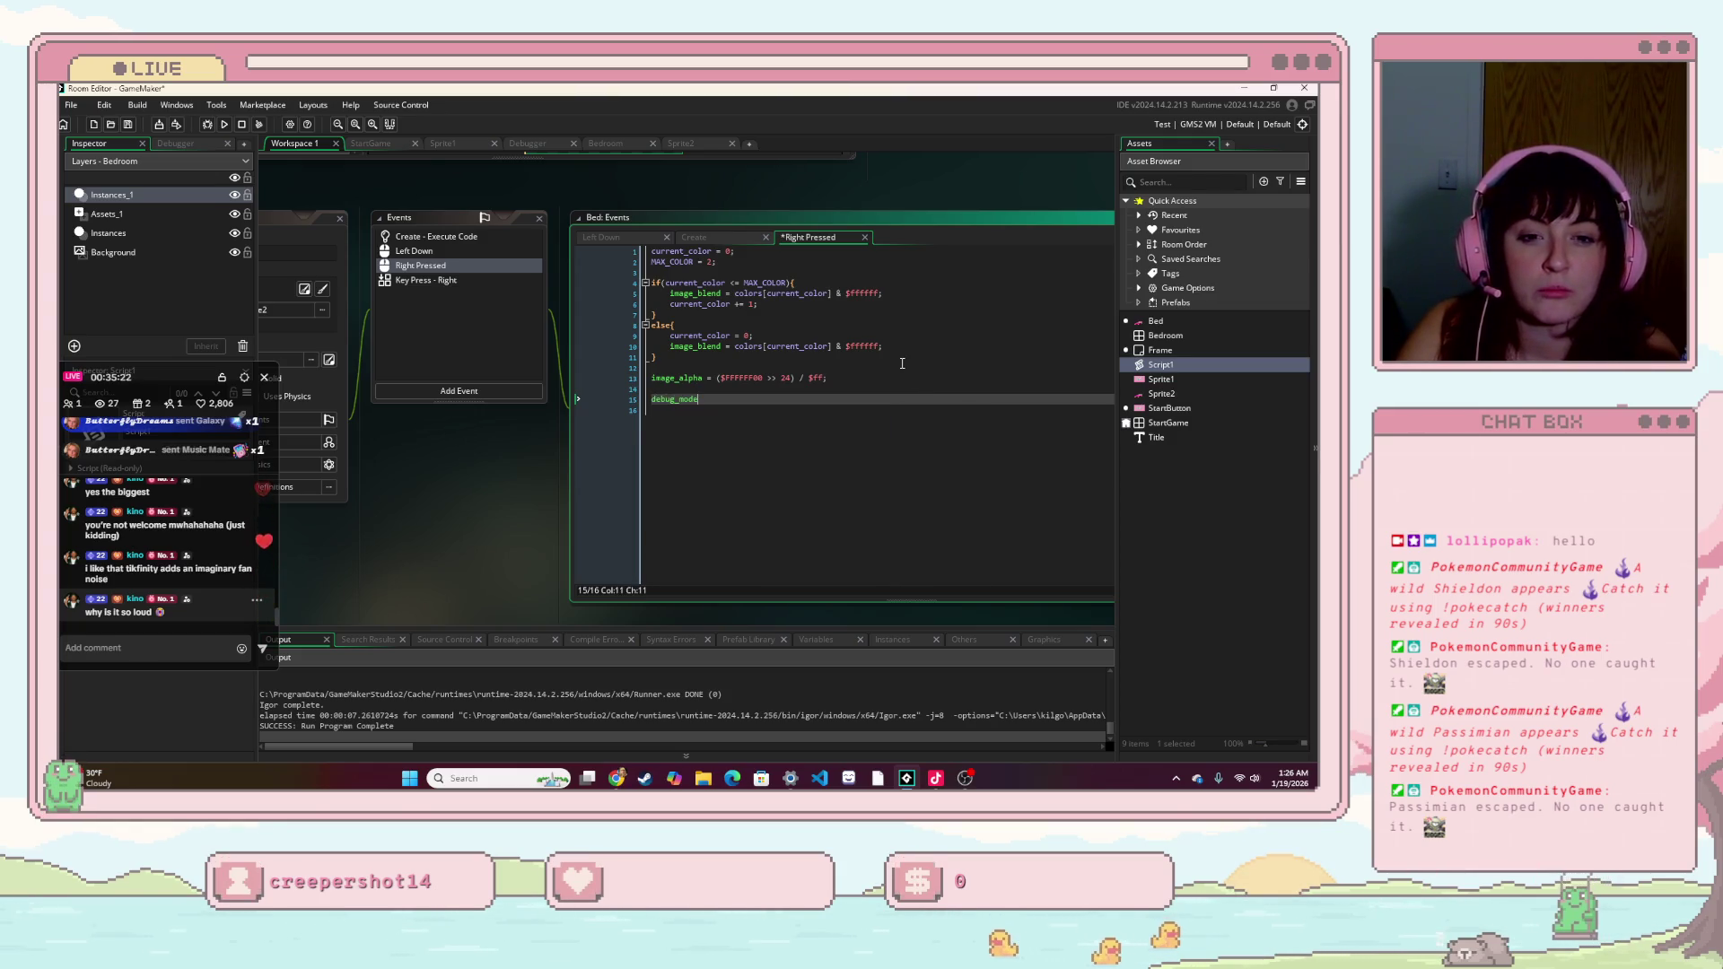
{"action": "type", "text": ".me"}
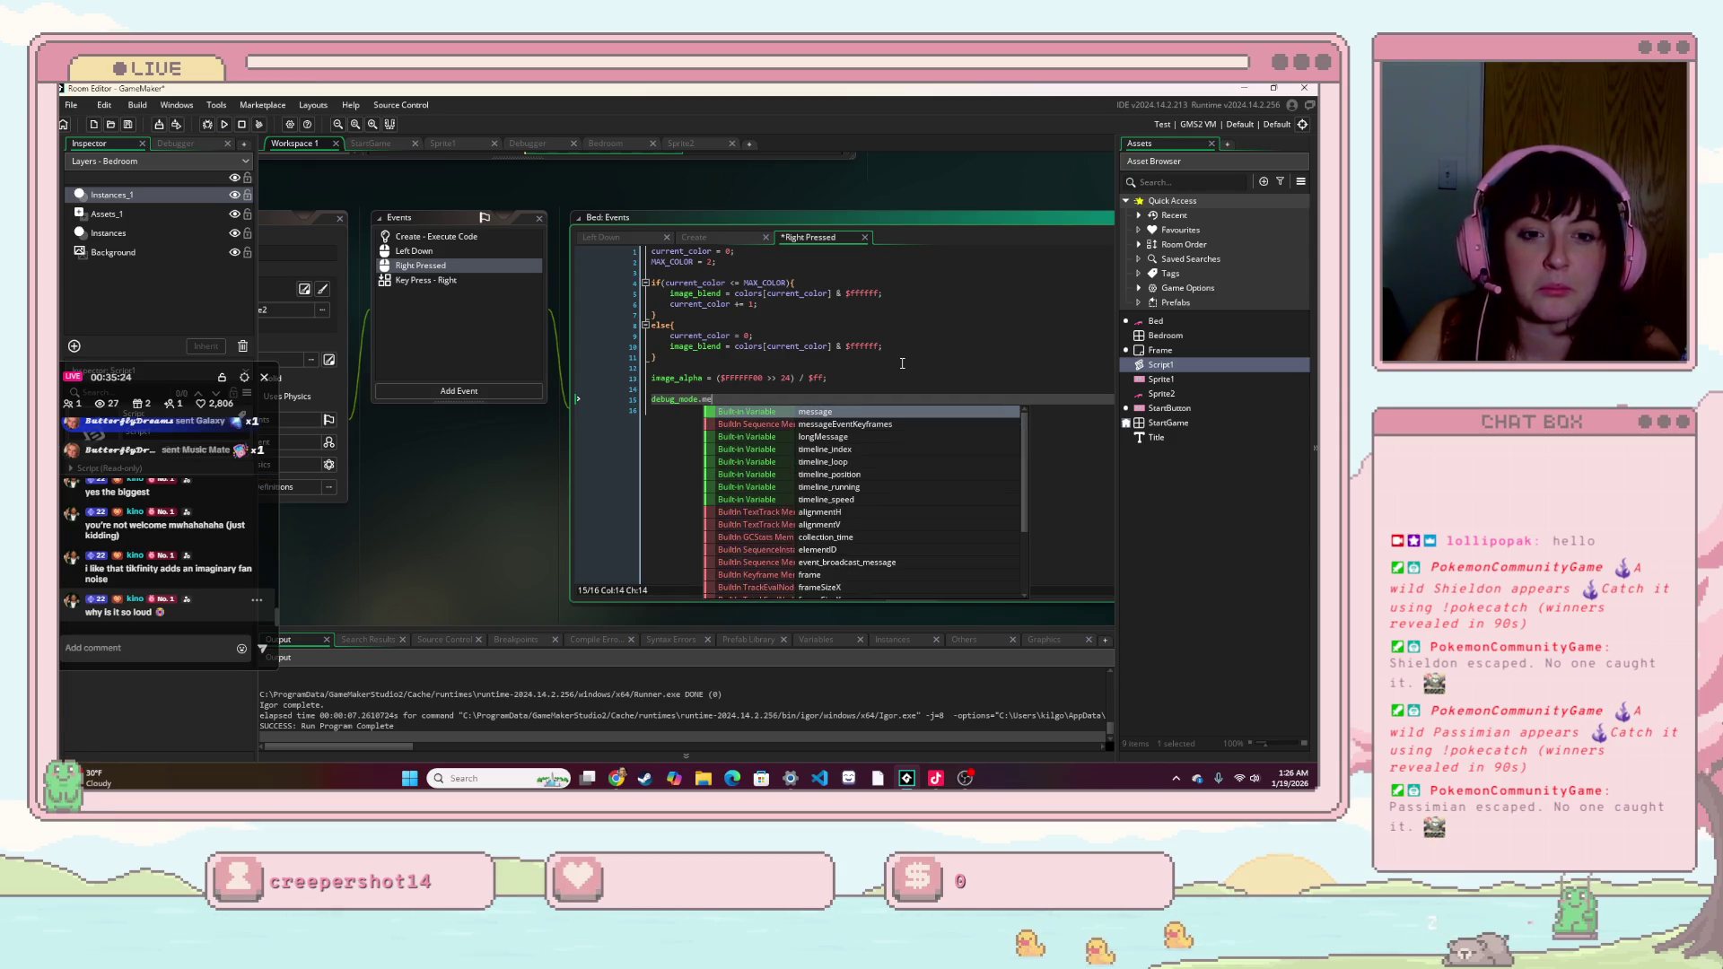
{"action": "type", "text": "ssage"}
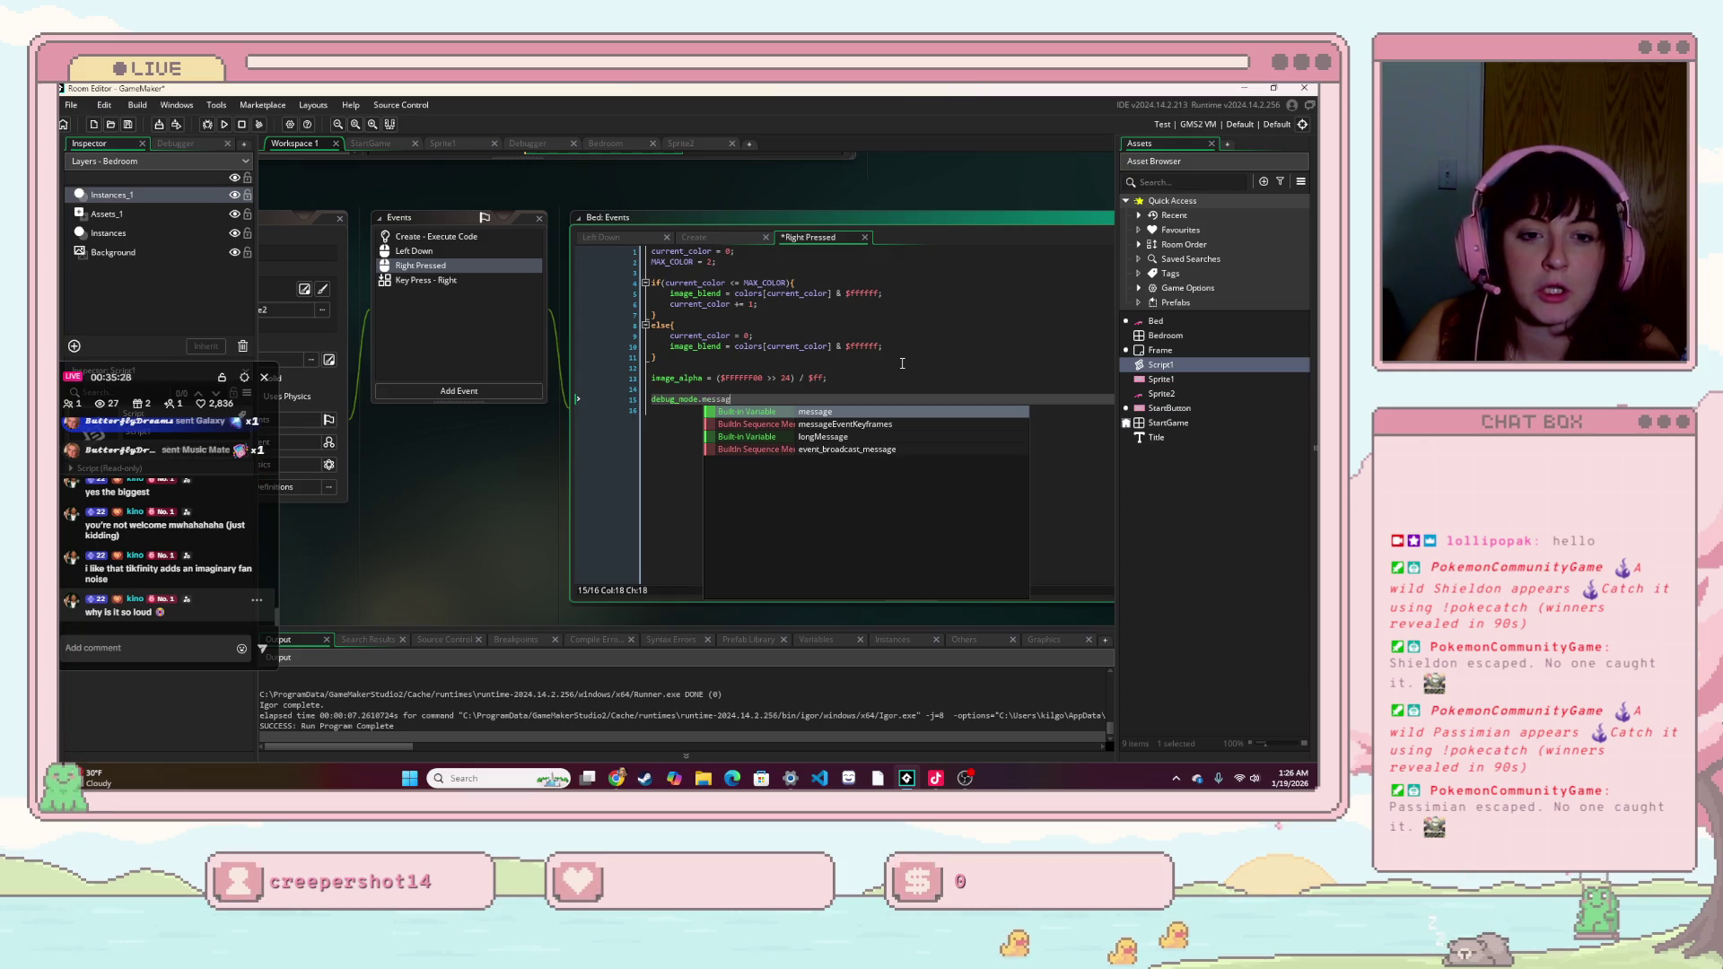
{"action": "type", "text": "e()"}
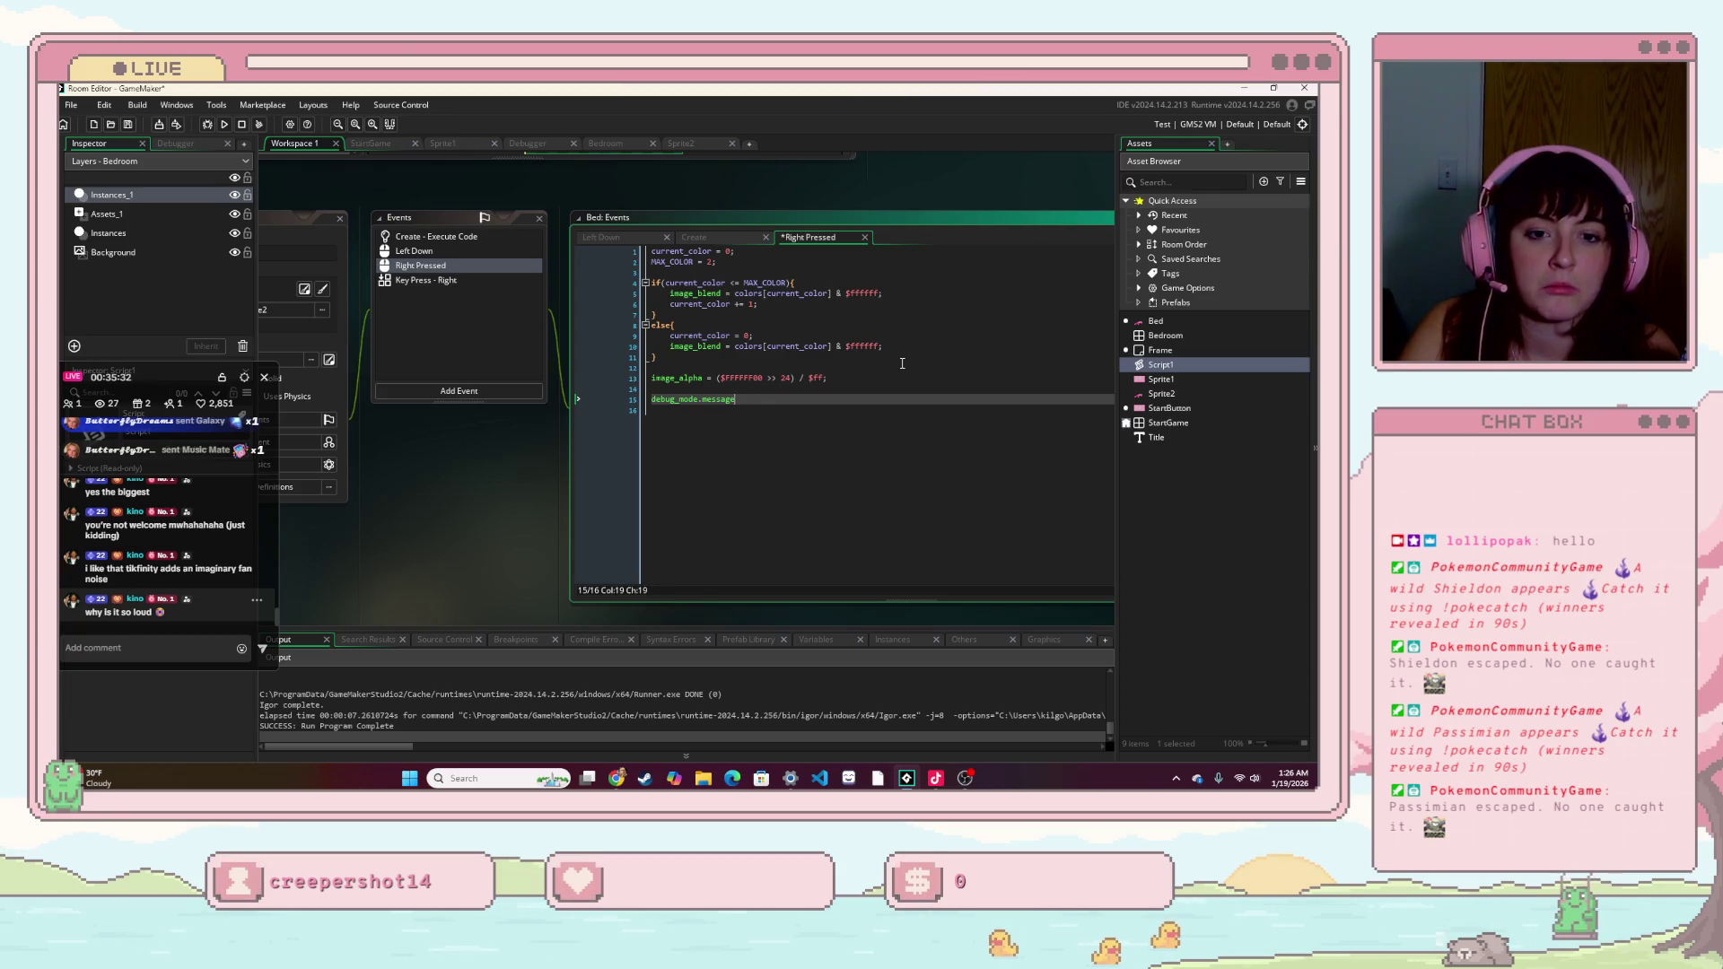
{"action": "key", "text": "BackSpace"}
{"action": "type", "text": "= \""}
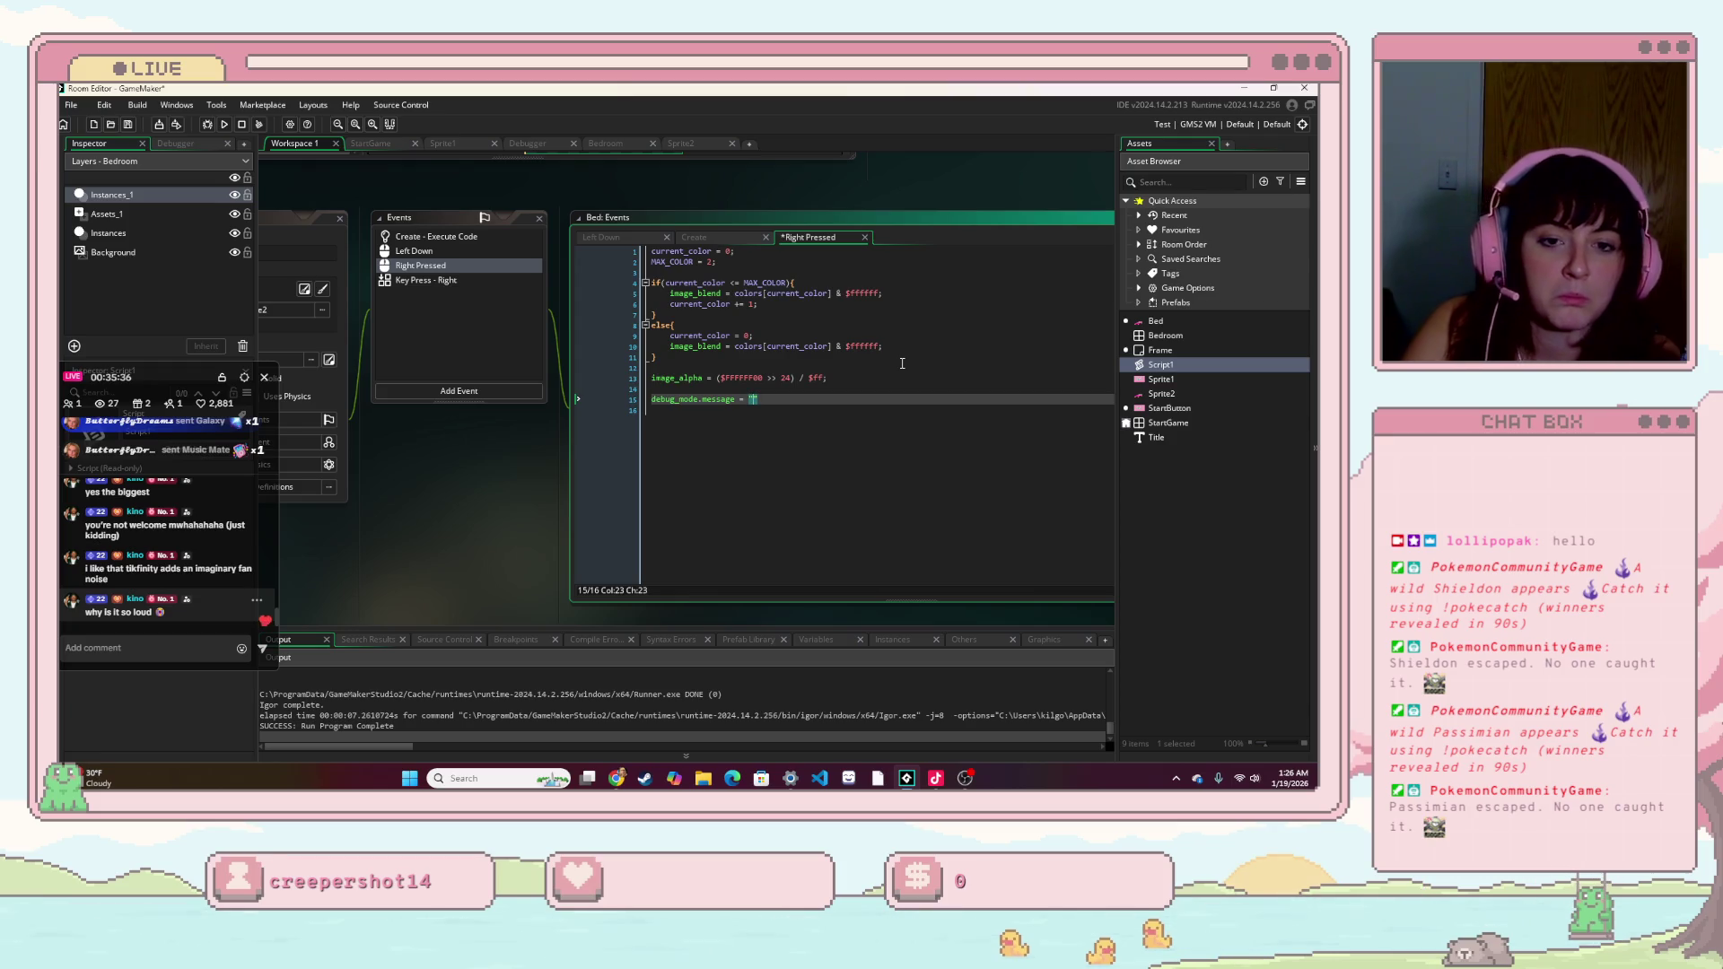
{"action": "type", "text": "help"}
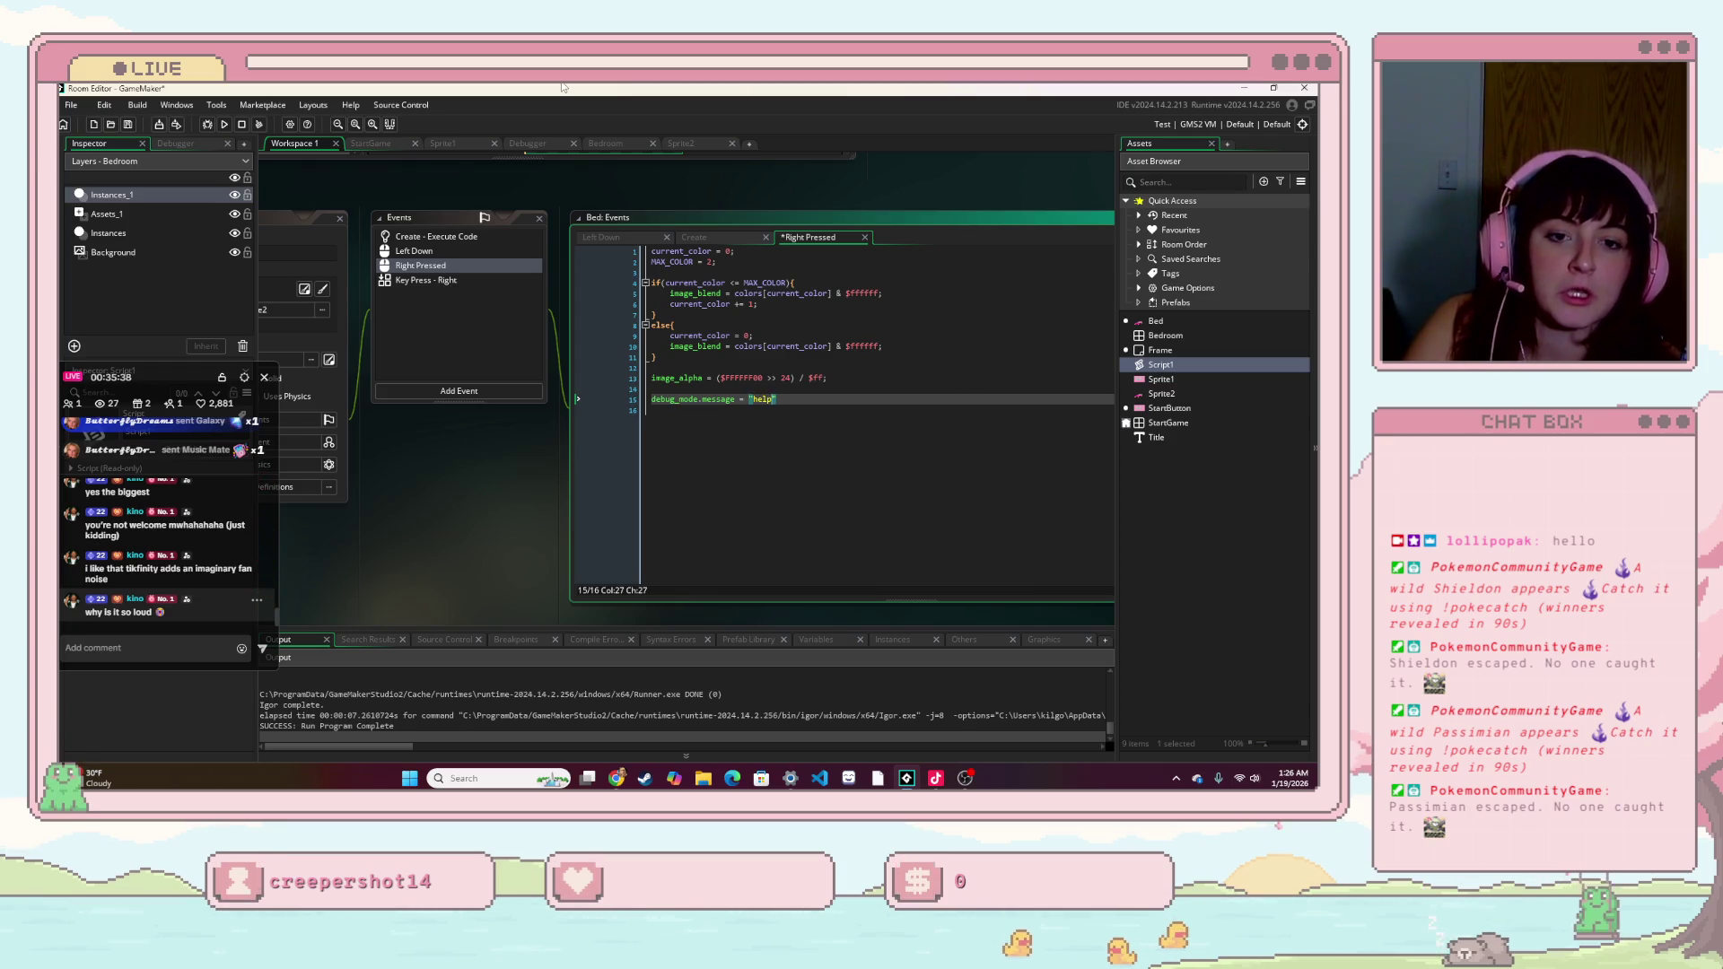
{"action": "key", "text": "Down"}
{"action": "left_click", "coordinate": [224, 124]}
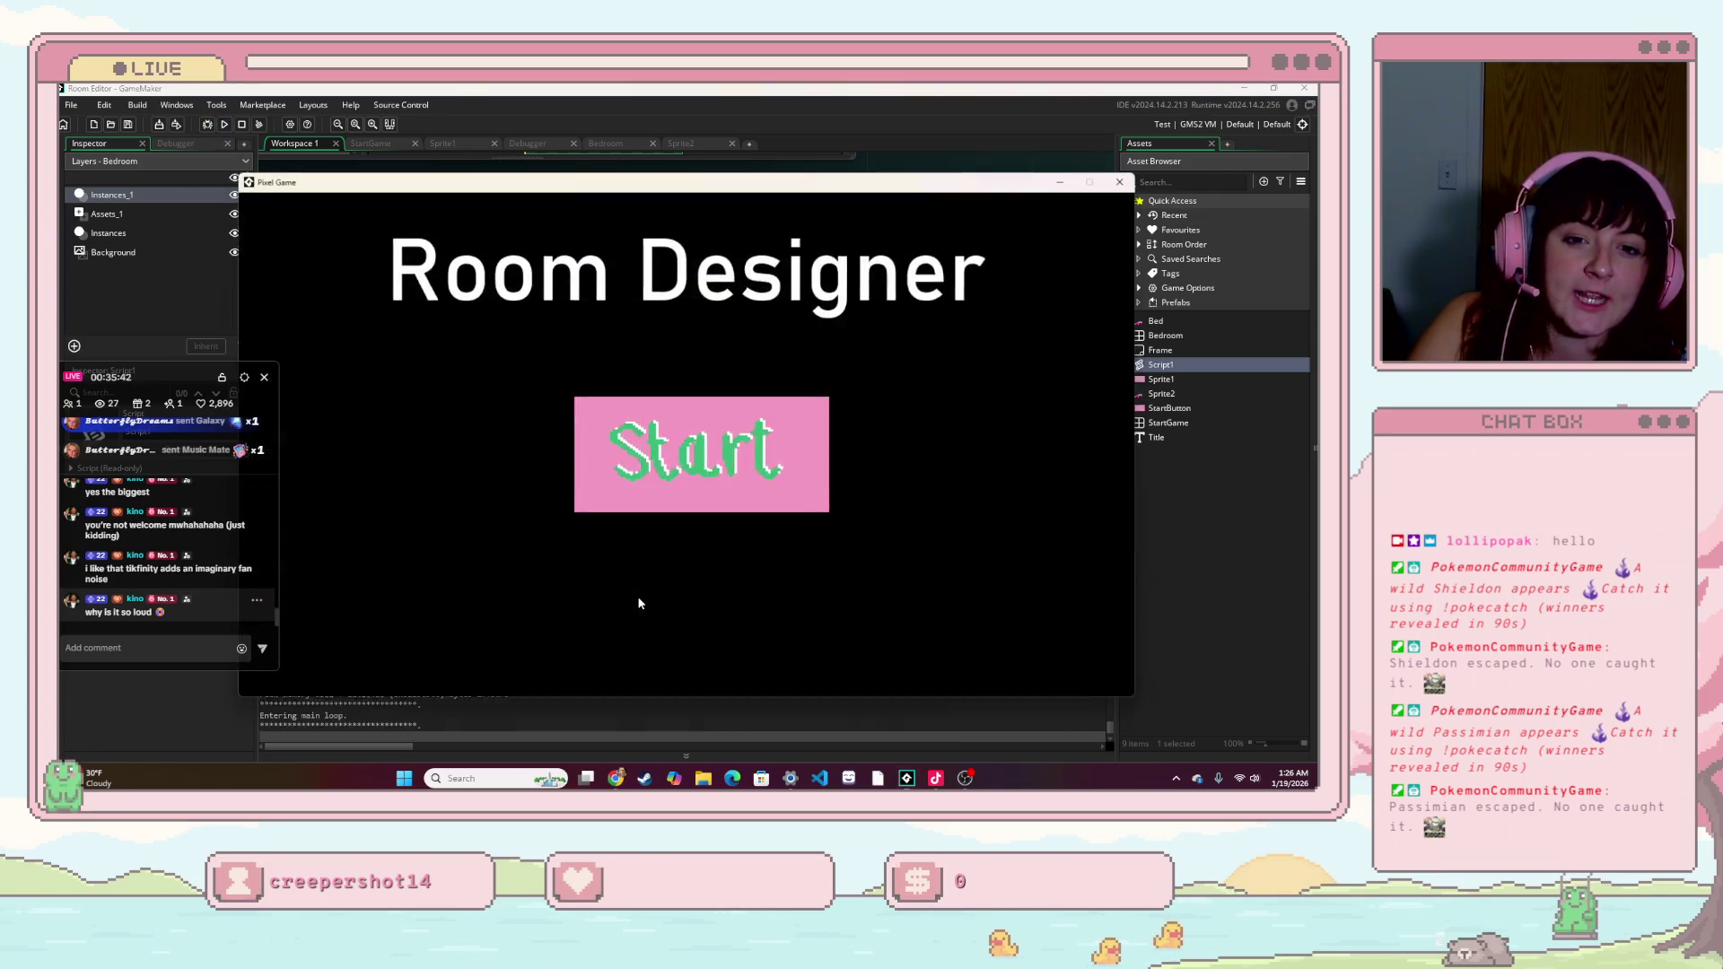
- Start the game, right-click the bed to cycle its colour, then close the game
{"action": "left_click", "coordinate": [653, 451]}
{"action": "right_click", "coordinate": [989, 594]}
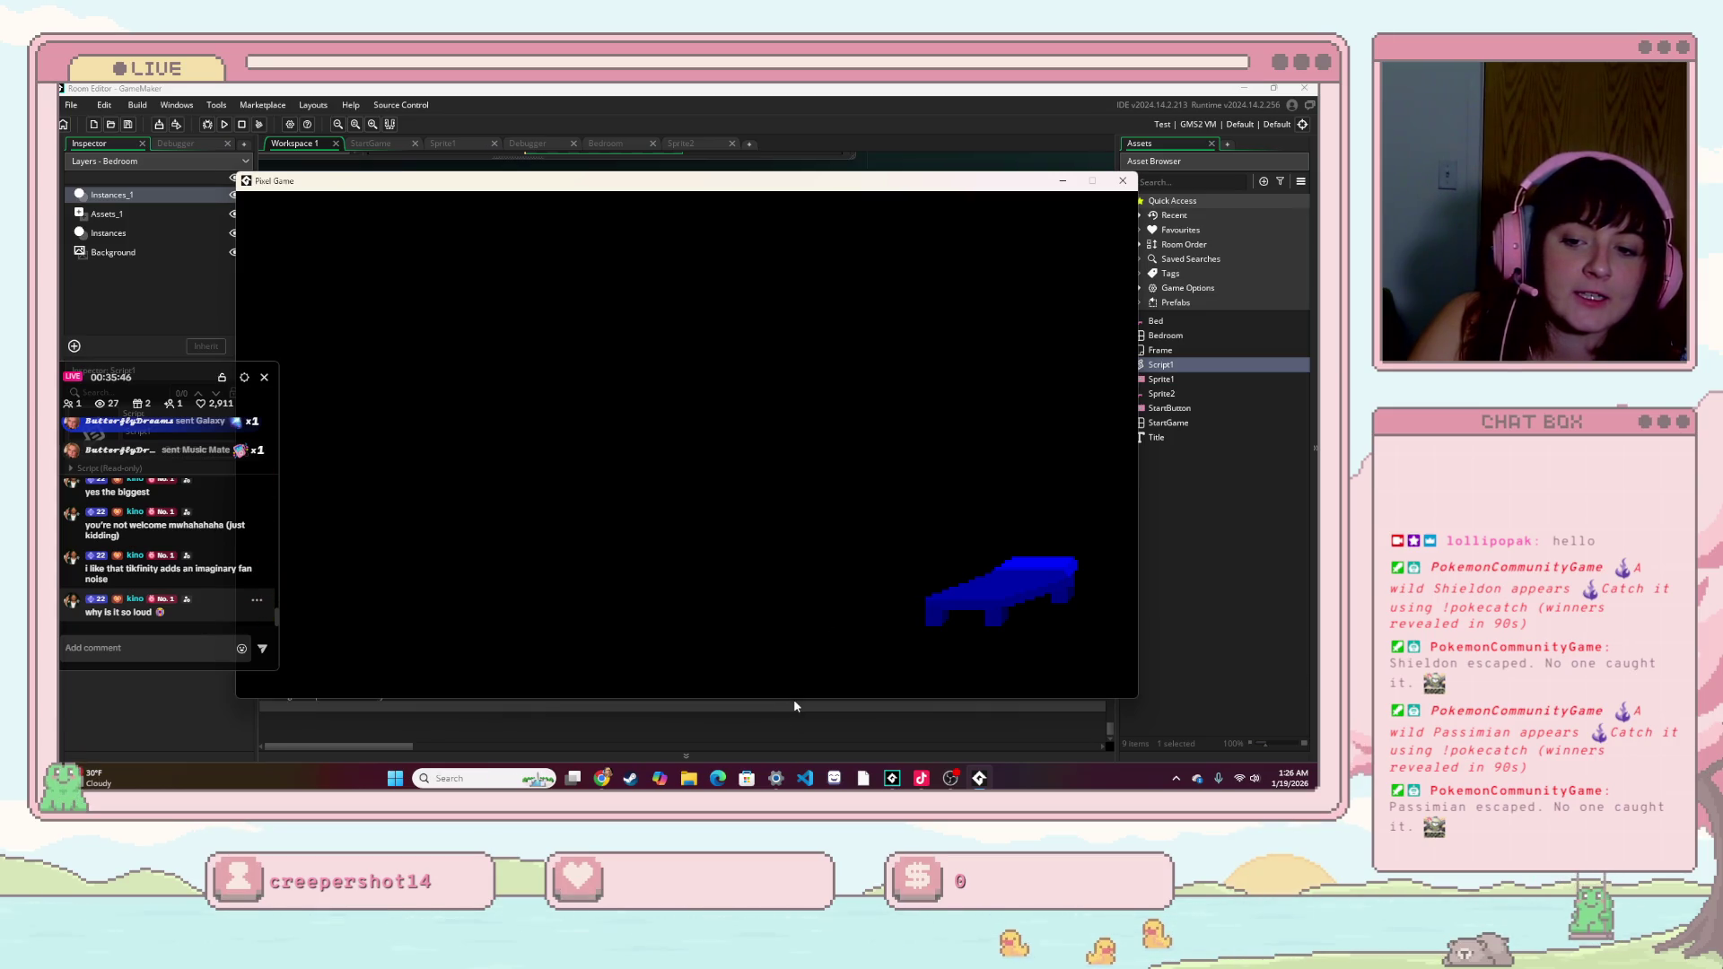
{"action": "key", "text": "alt+F4"}
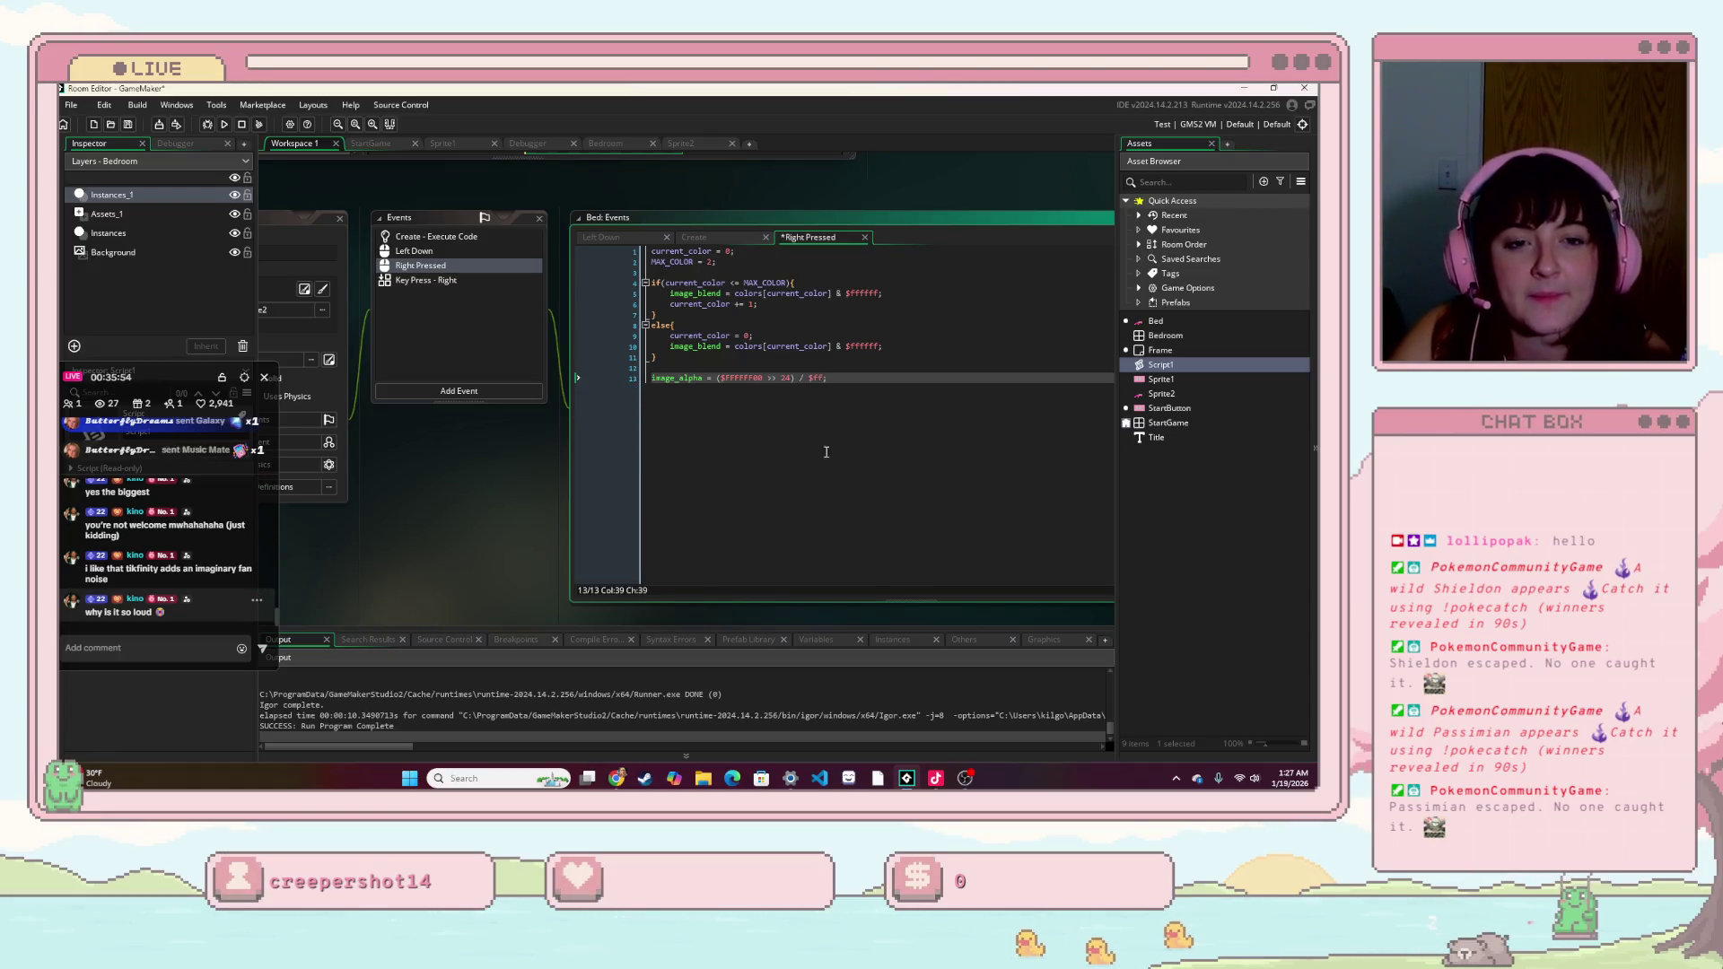
- Convert the Right Pressed code to GML Visual and pan to show the events window and Toolbox
{"action": "right_click", "coordinate": [809, 246]}
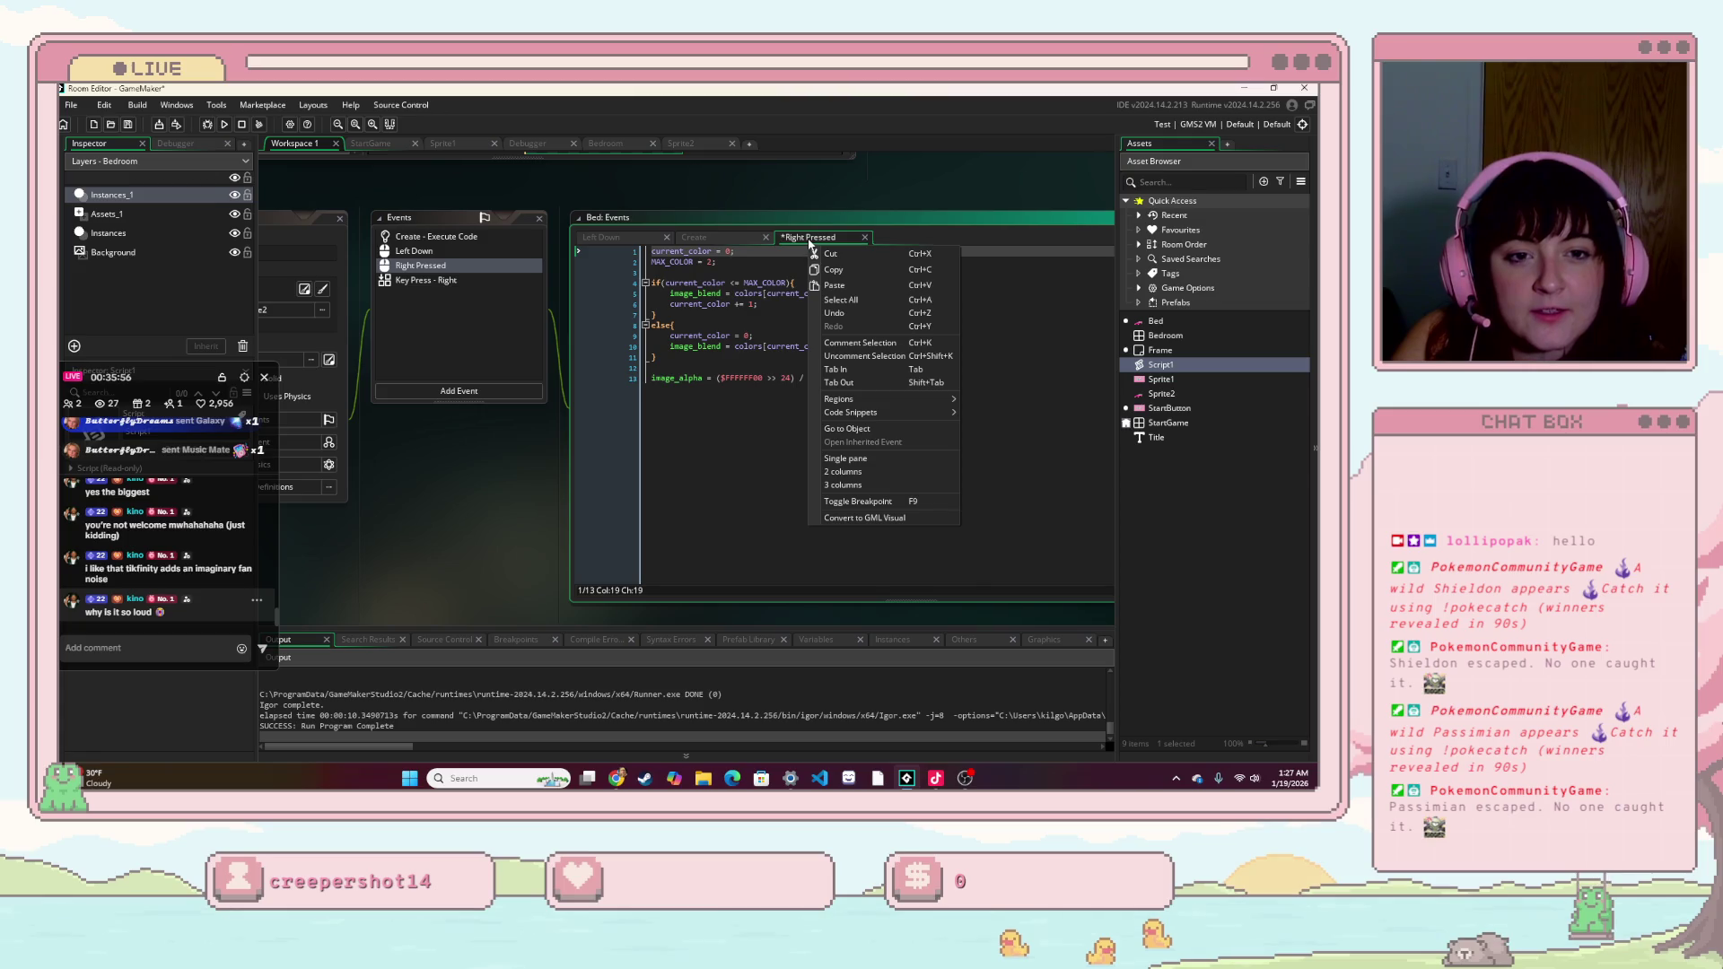
{"action": "left_click", "coordinate": [877, 518]}
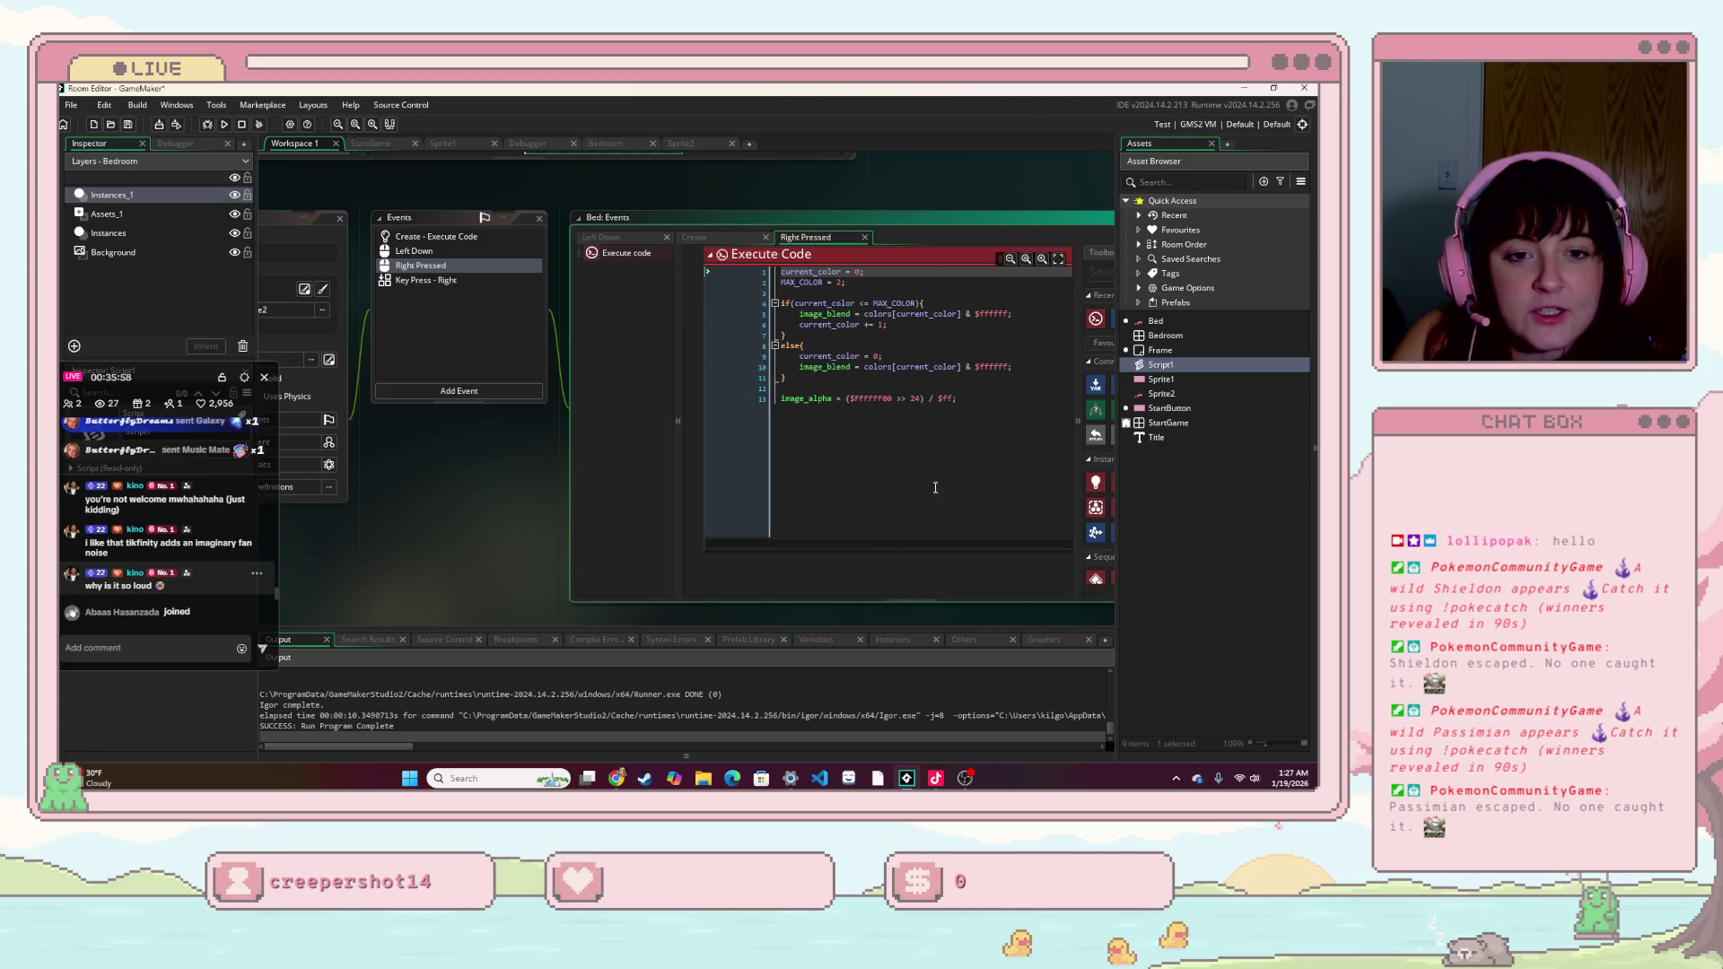
{"action": "left_click", "coordinate": [884, 432]}
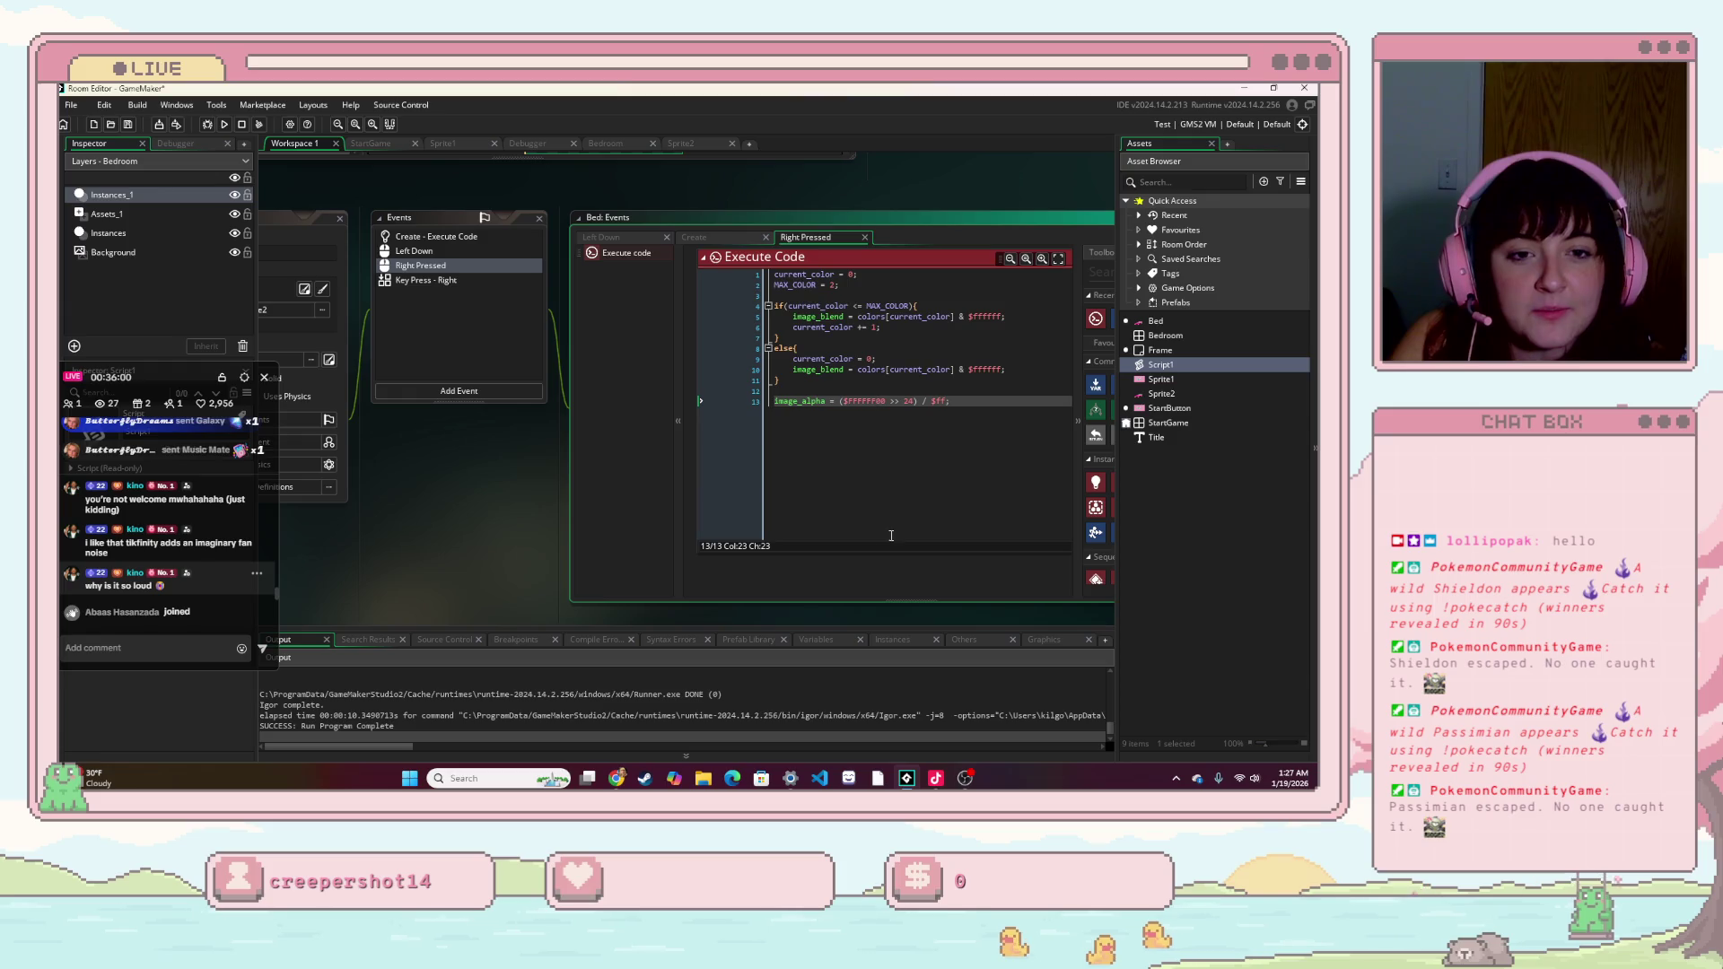
{"action": "scroll", "coordinate": [884, 581], "scroll_direction": "down", "scroll_amount": 1}
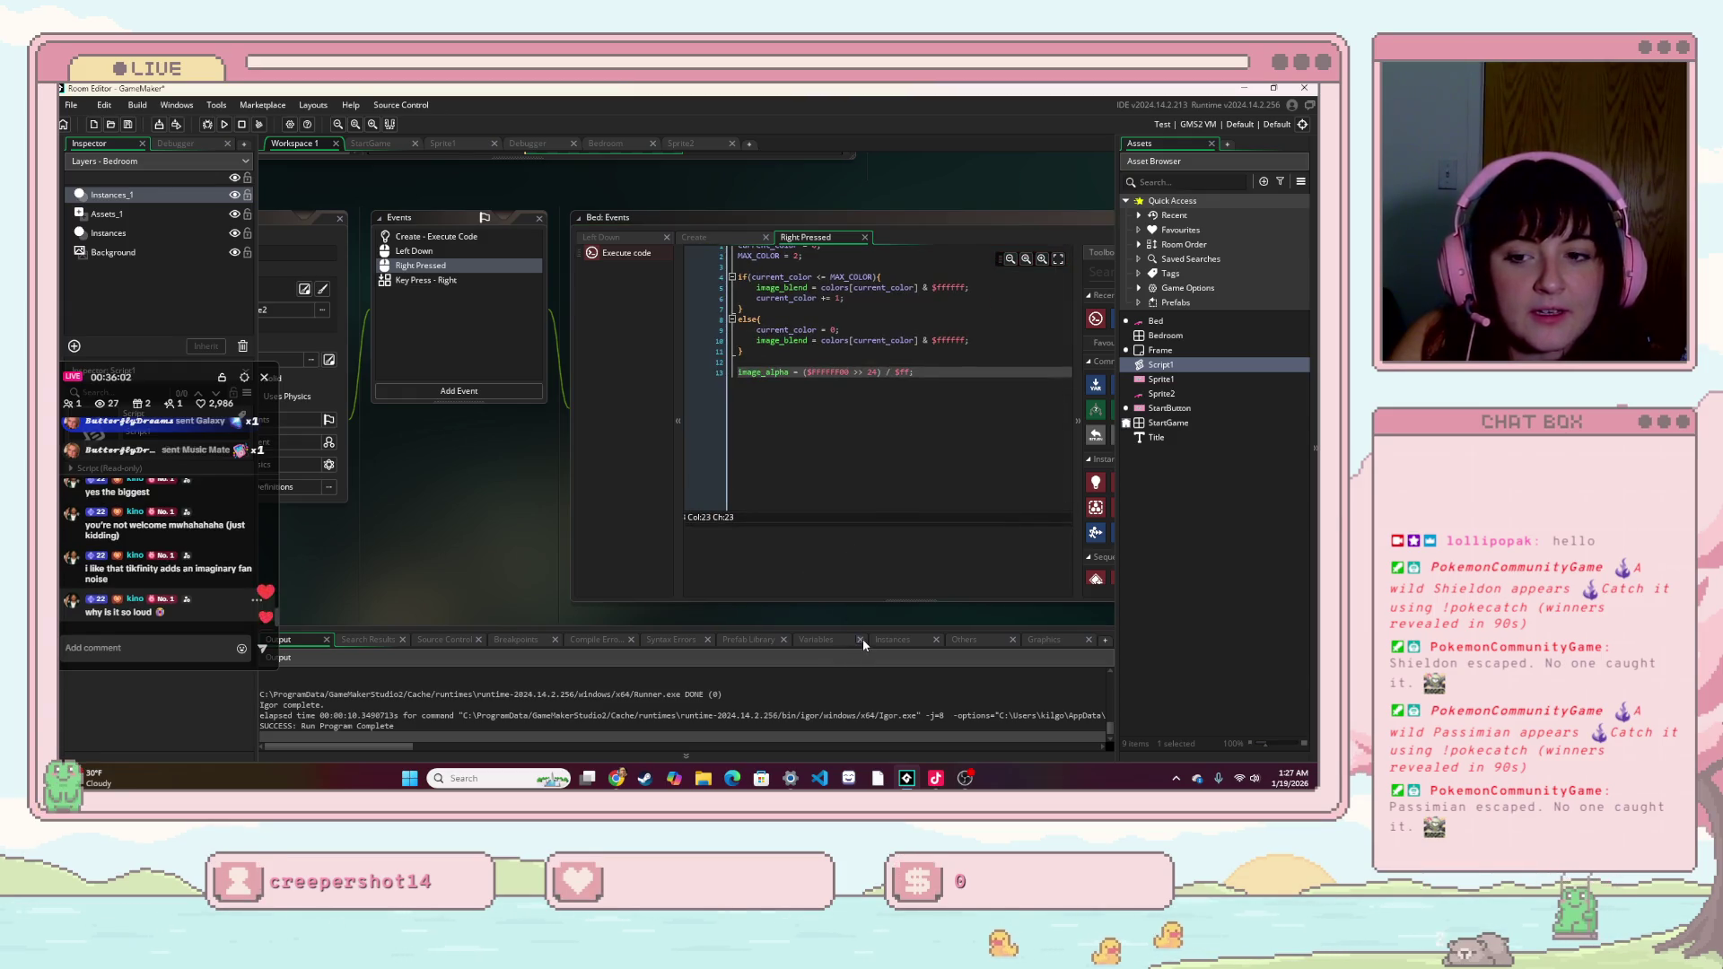
{"action": "left_click_drag", "start_coordinate": [729, 559], "coordinate": [411, 503]}
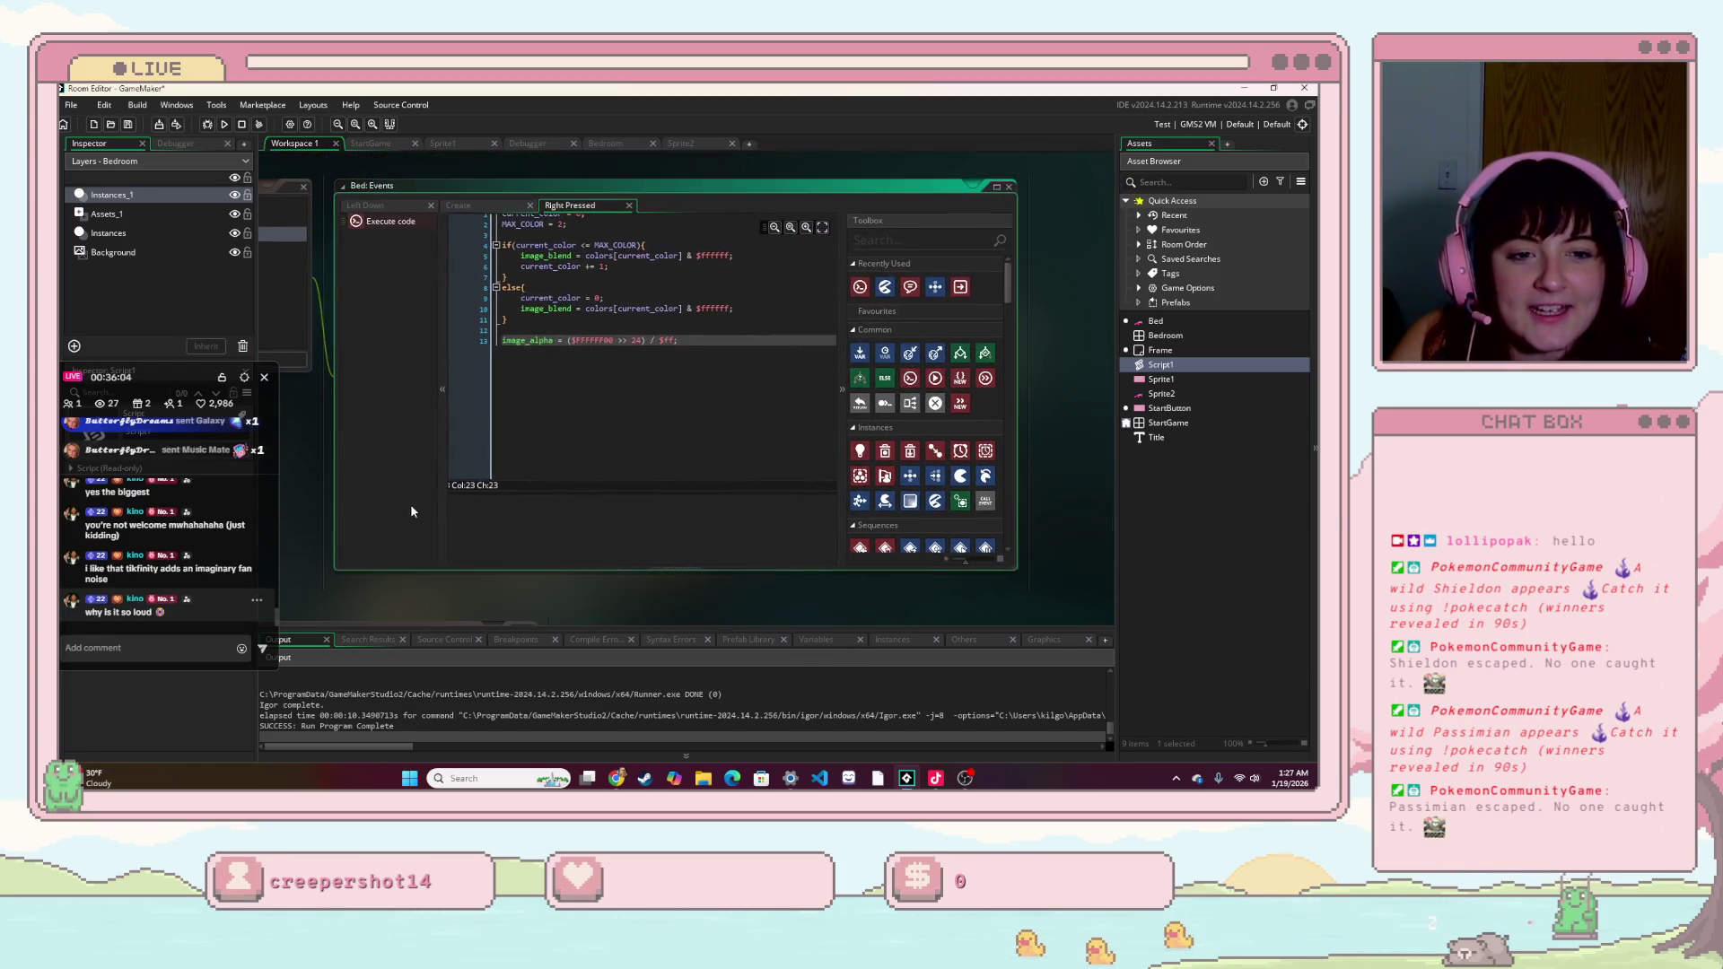
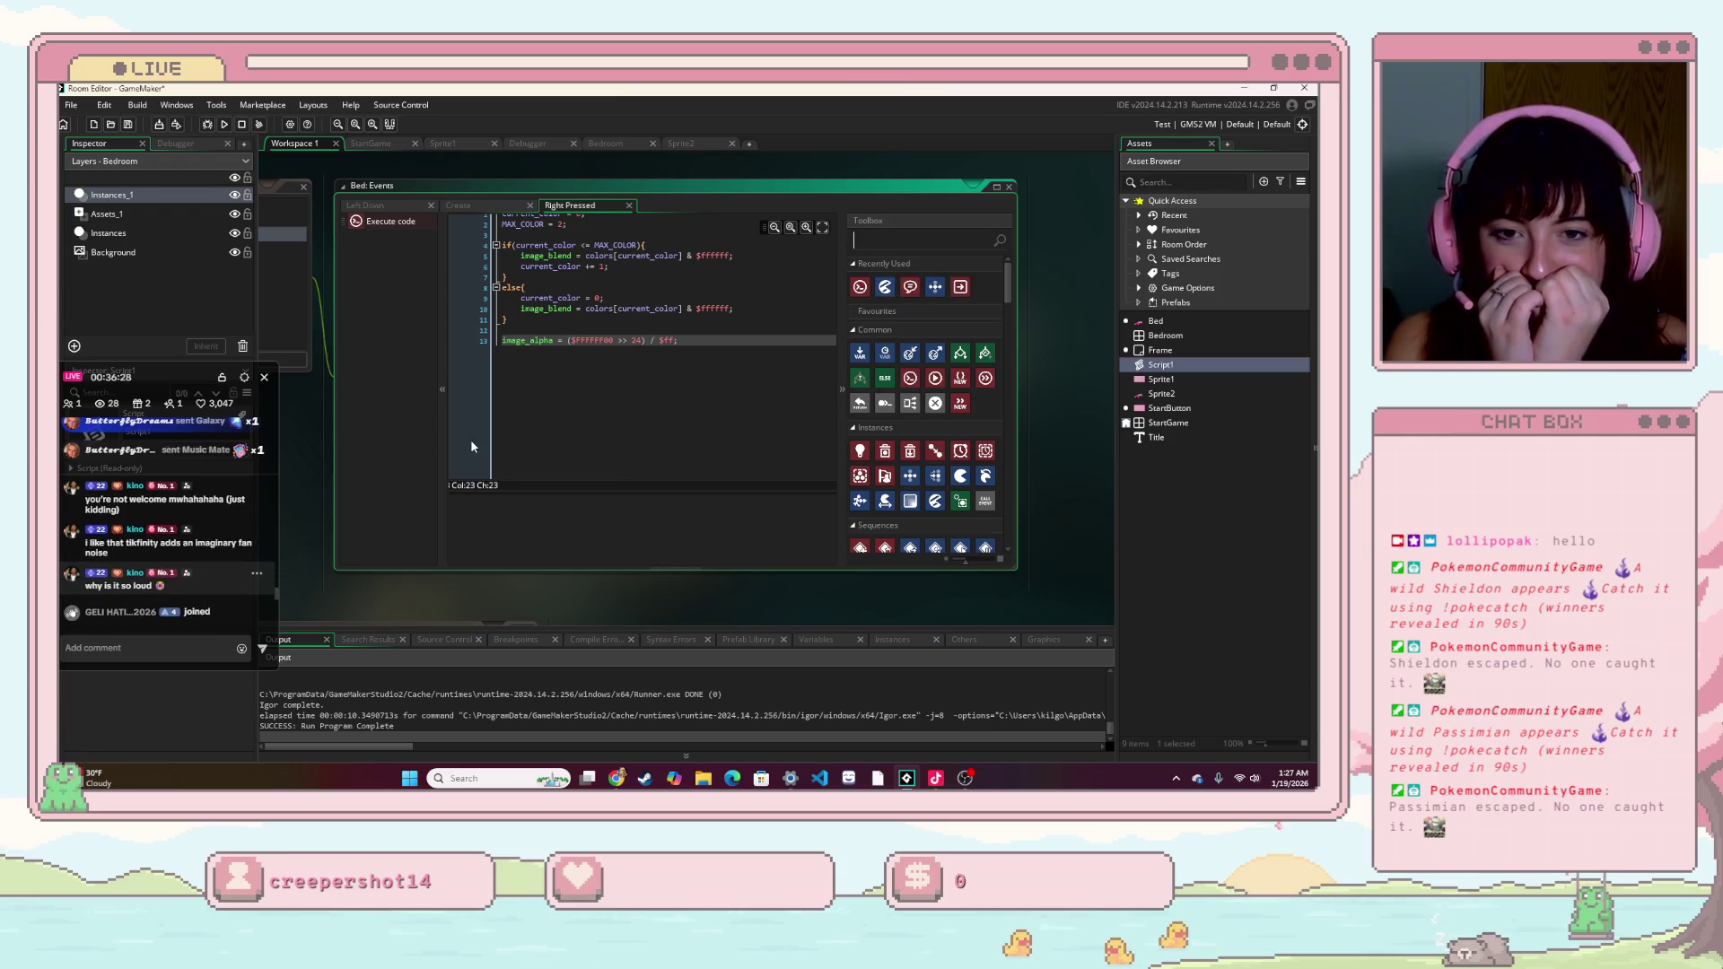
- Add a Show Debug Message action to the bed's Right Pressed event and clear its default text
{"action": "type", "text": "de"}
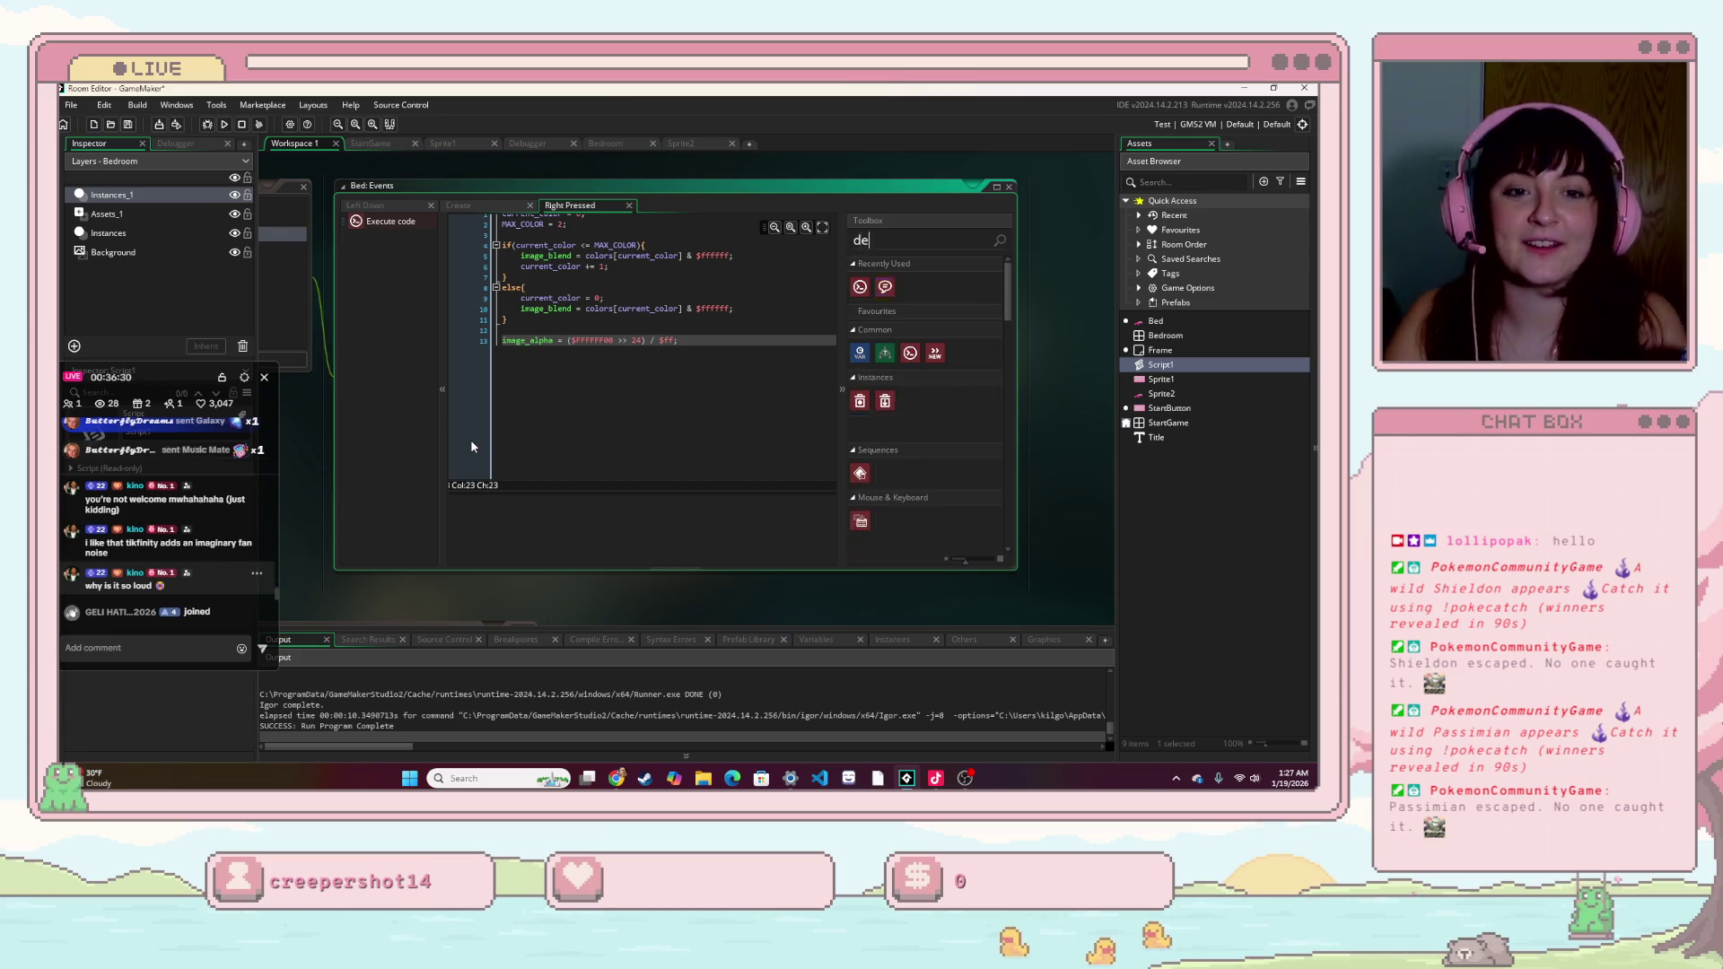
{"action": "type", "text": "bug"}
{"action": "left_click_drag", "start_coordinate": [860, 353], "coordinate": [611, 421]}
{"action": "left_click", "coordinate": [687, 531]}
{"action": "key", "text": "ctrl+a"}
{"action": "key", "text": "BackSpace"}
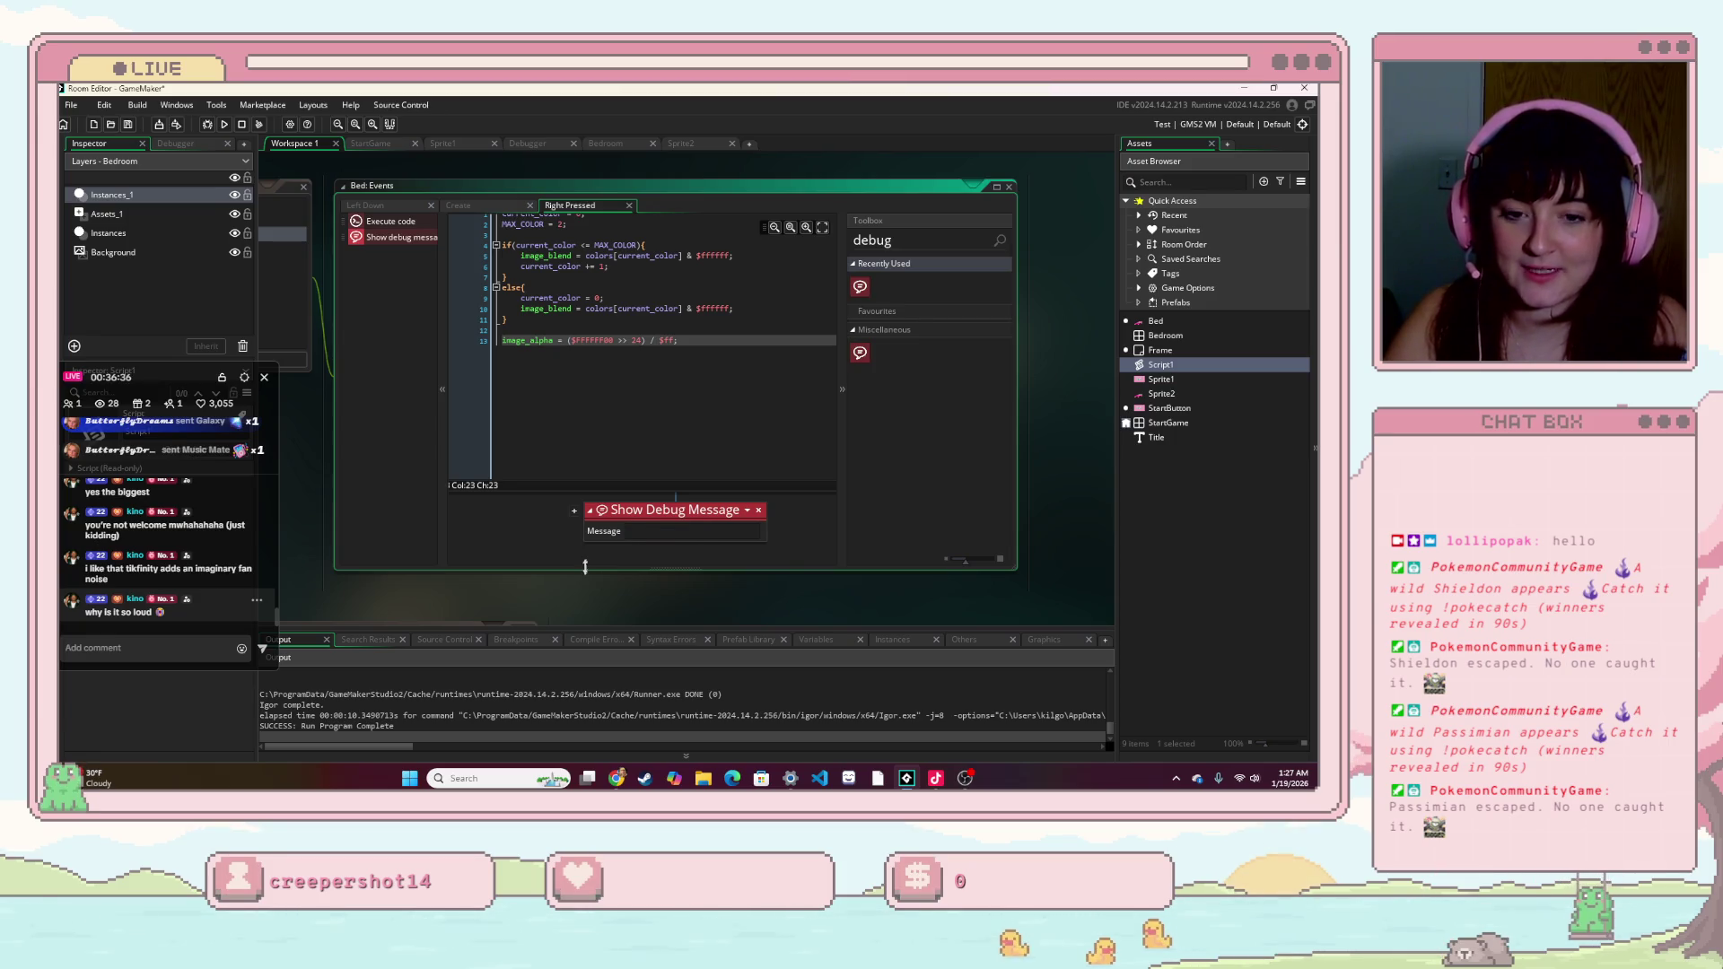
- Set the debug message to colors[current_color], then save and run the game with F5
{"action": "type", "text": "colo"}
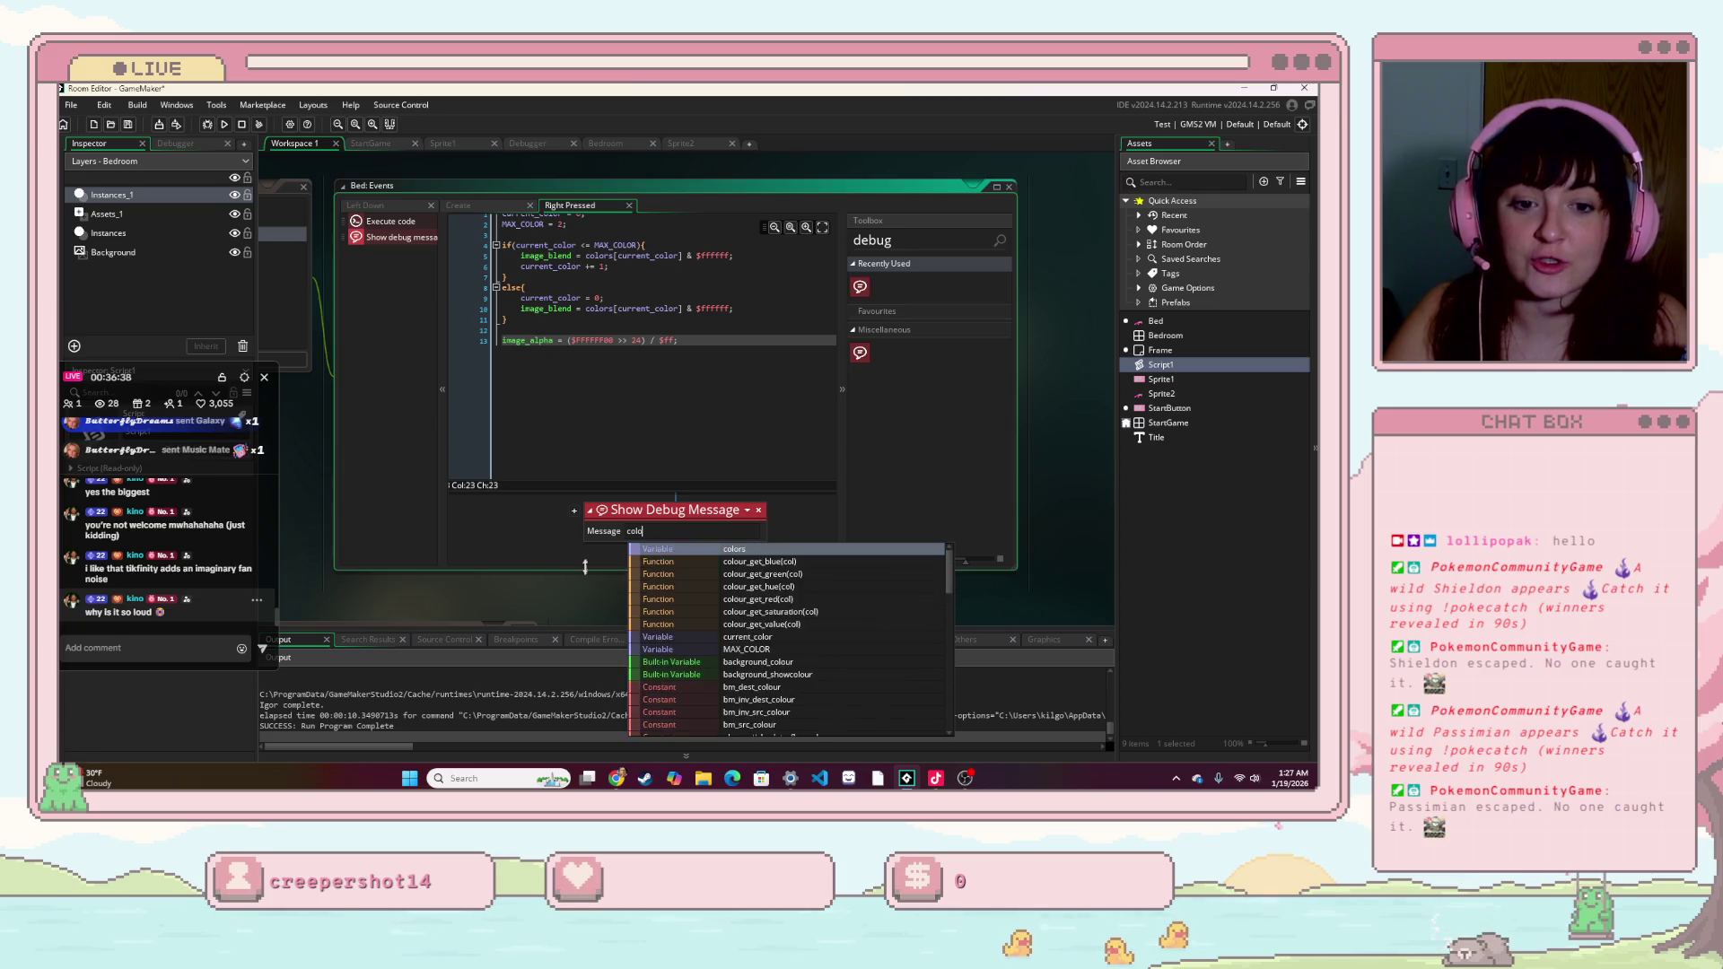
{"action": "type", "text": "r"}
{"action": "key", "text": "Return"}
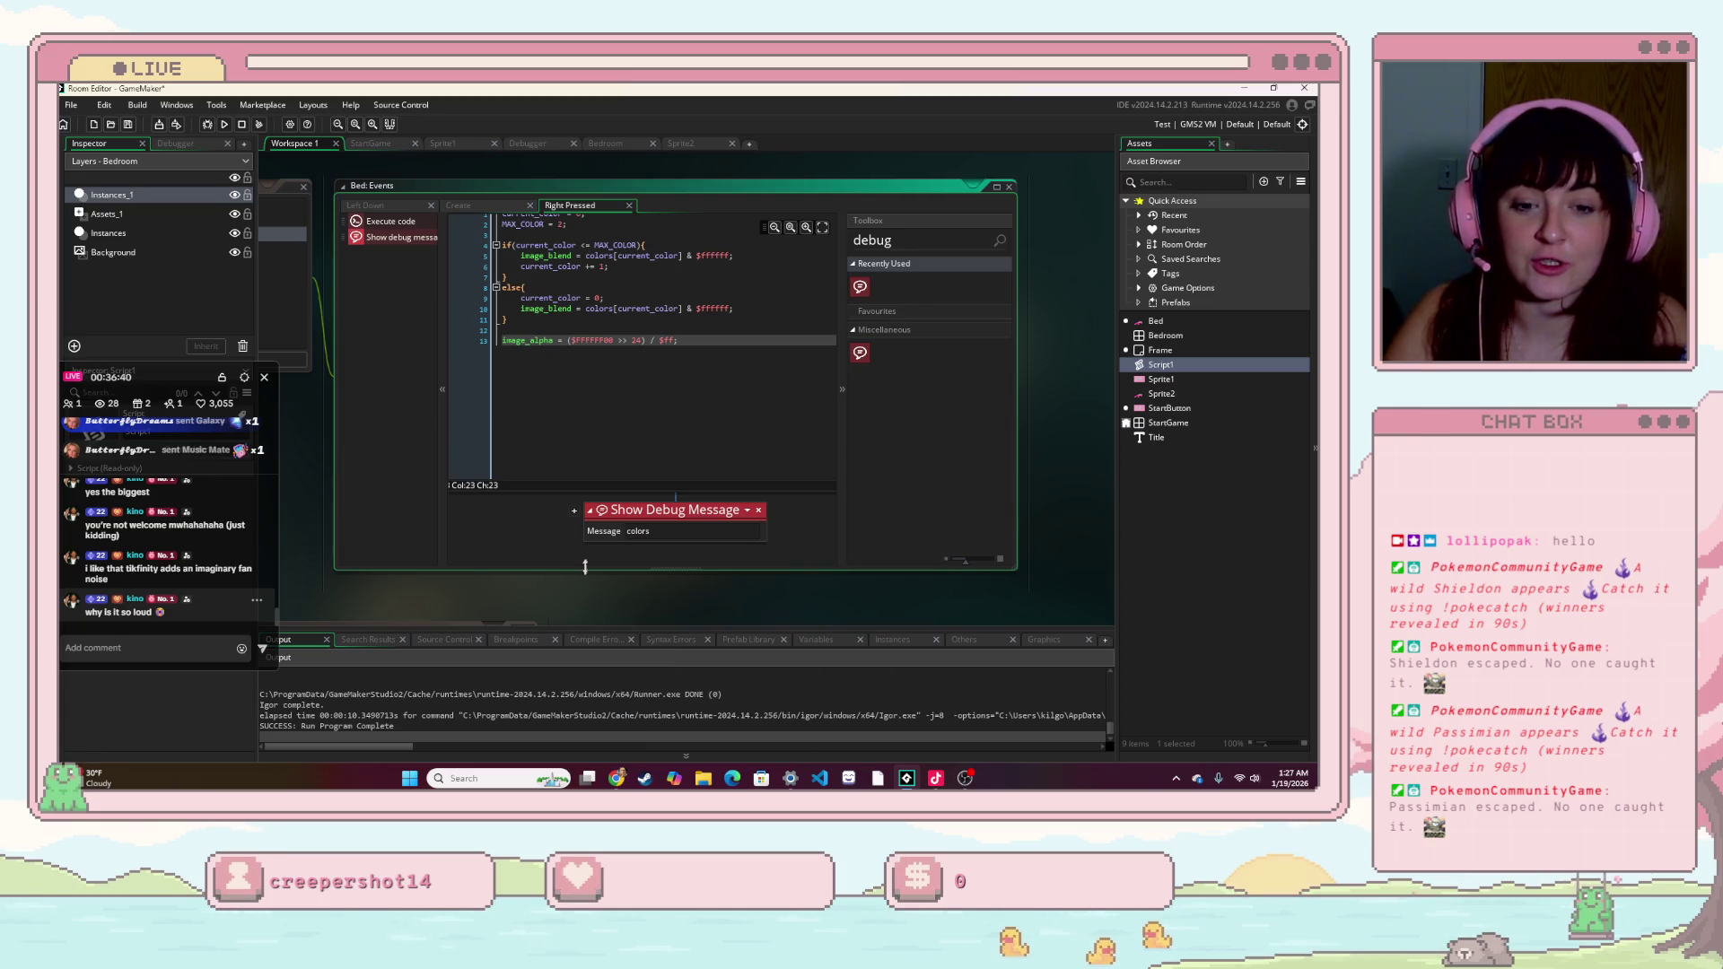
{"action": "type", "text": "[cur"}
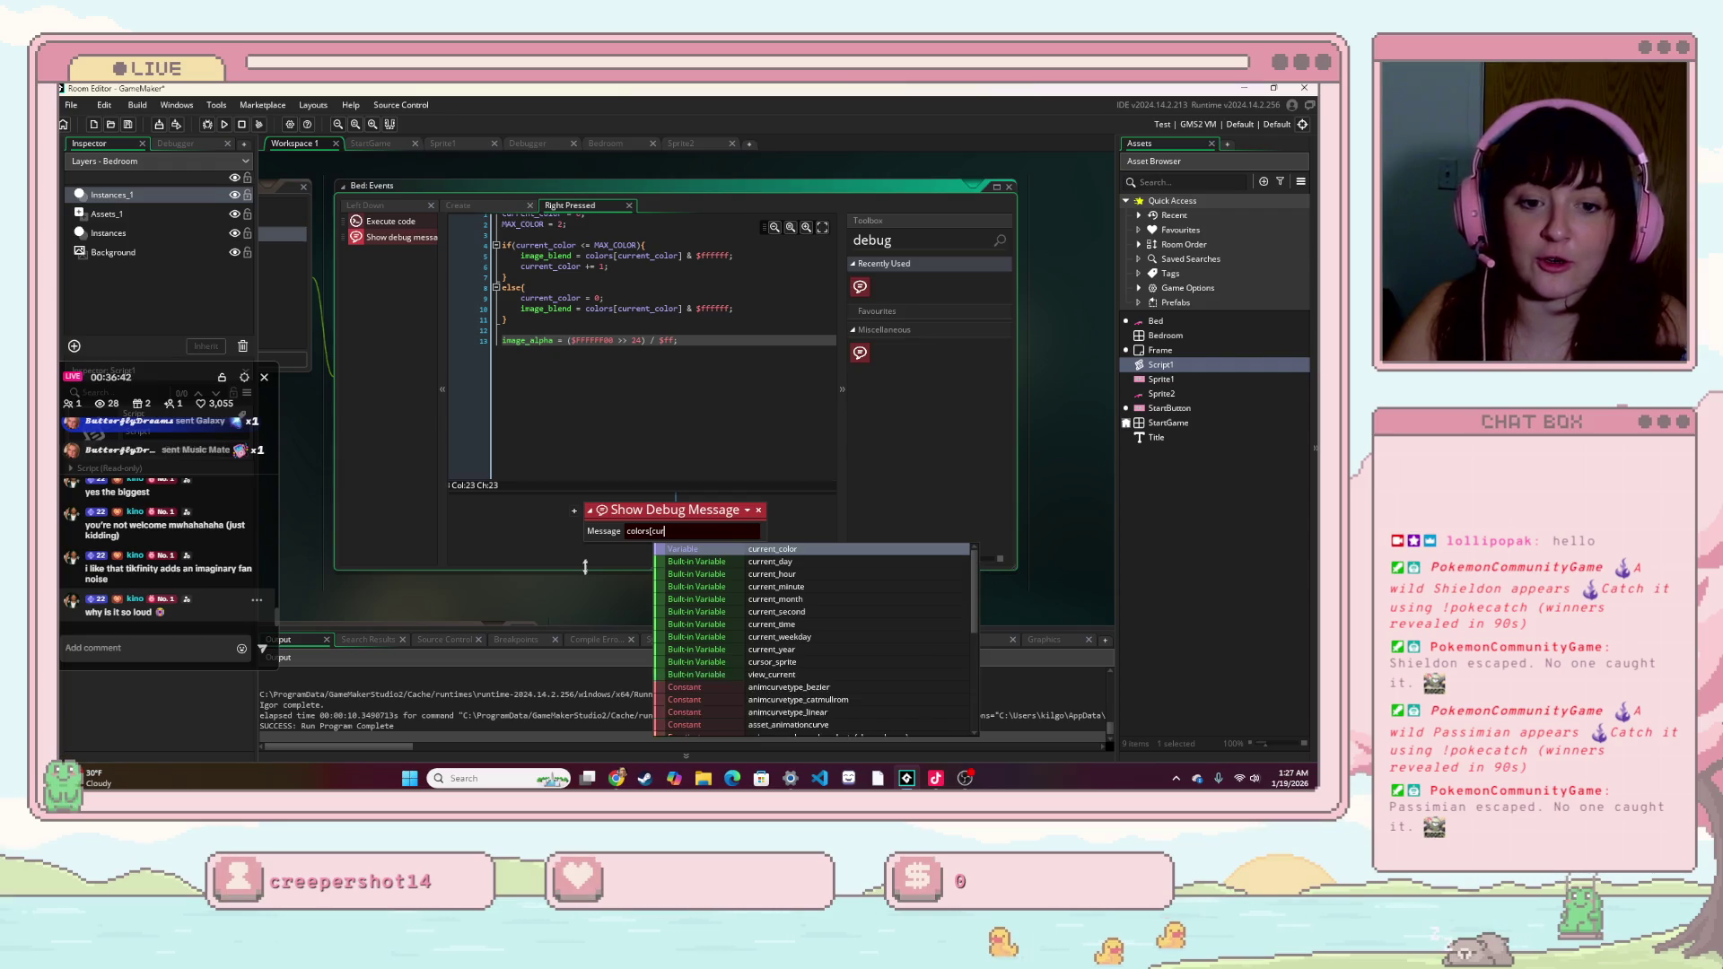
{"action": "key", "text": "Return"}
{"action": "type", "text": "]"}
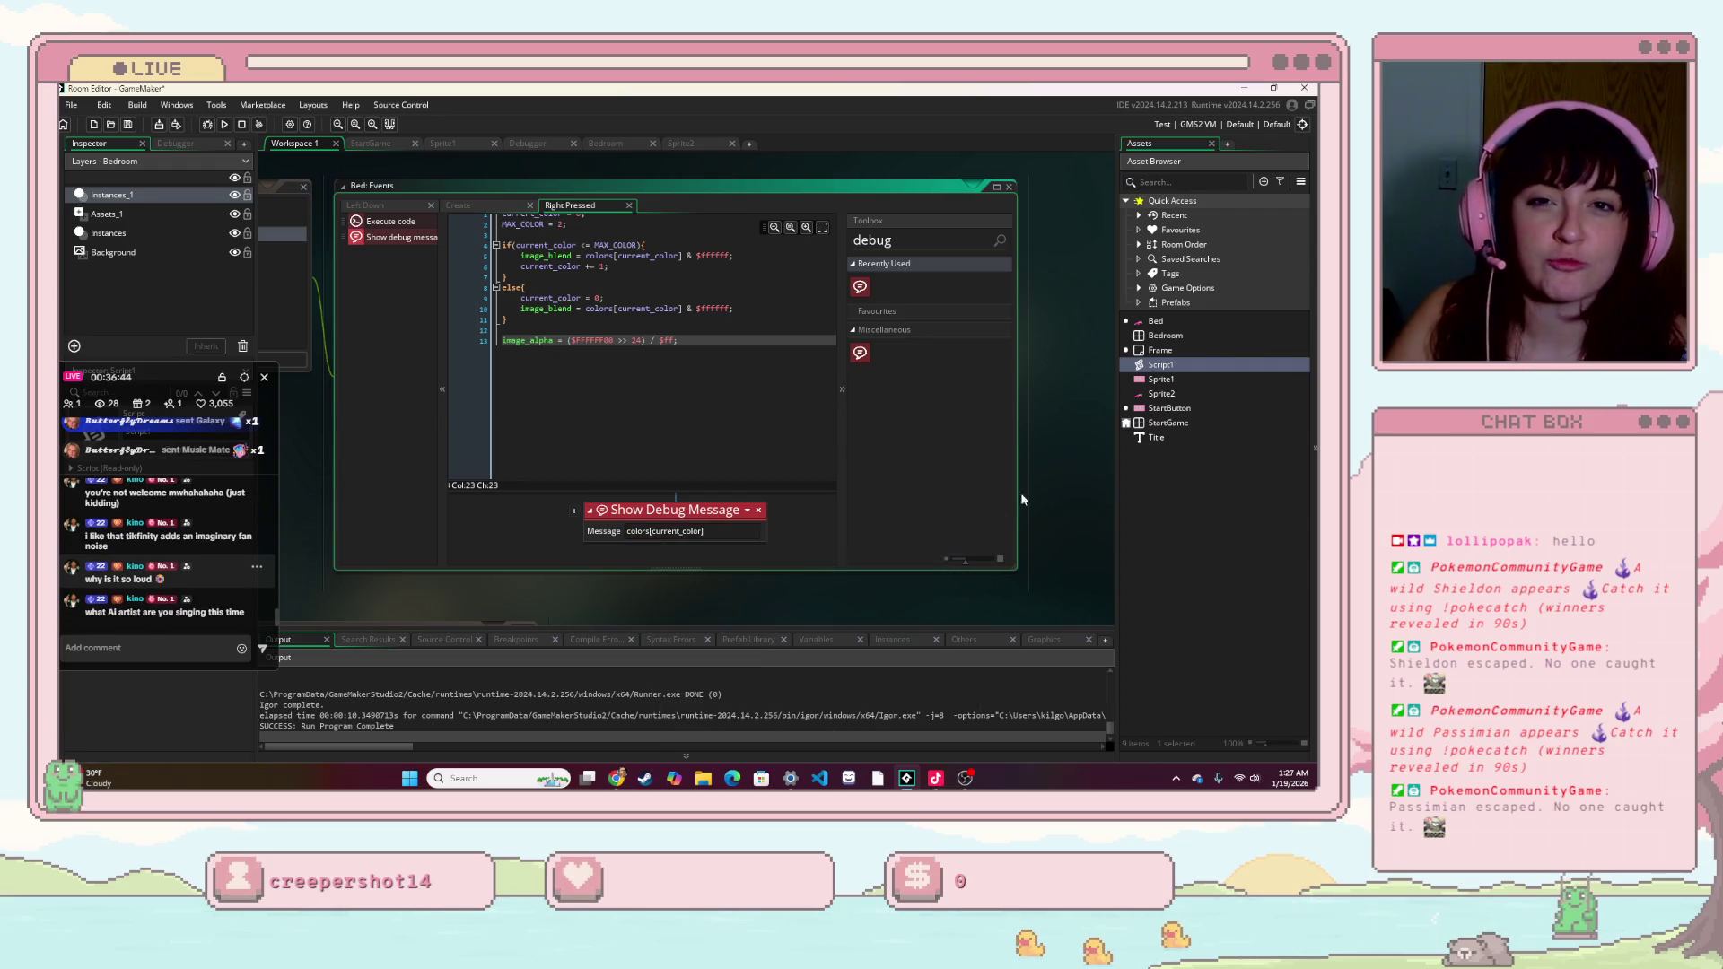
{"action": "key", "text": "F5"}
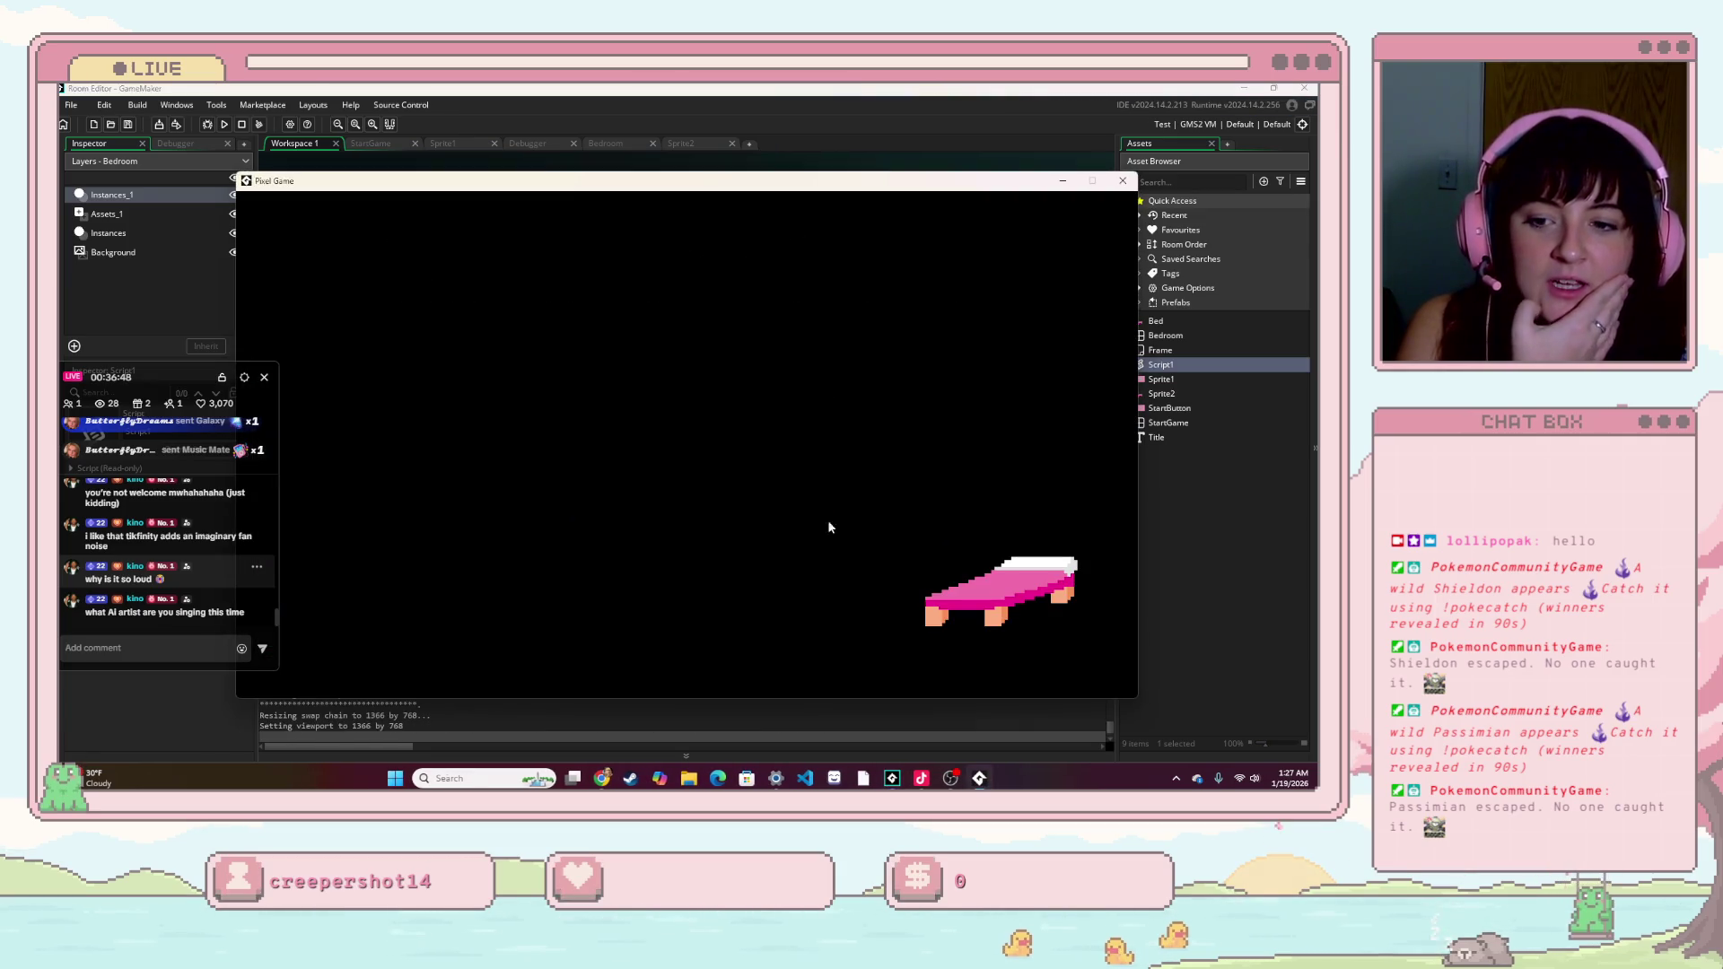
- Right-click the bed in the running game to turn it blue, check 255 in the Output log, and return to the Right Pressed code
{"action": "left_click", "coordinate": [996, 599]}
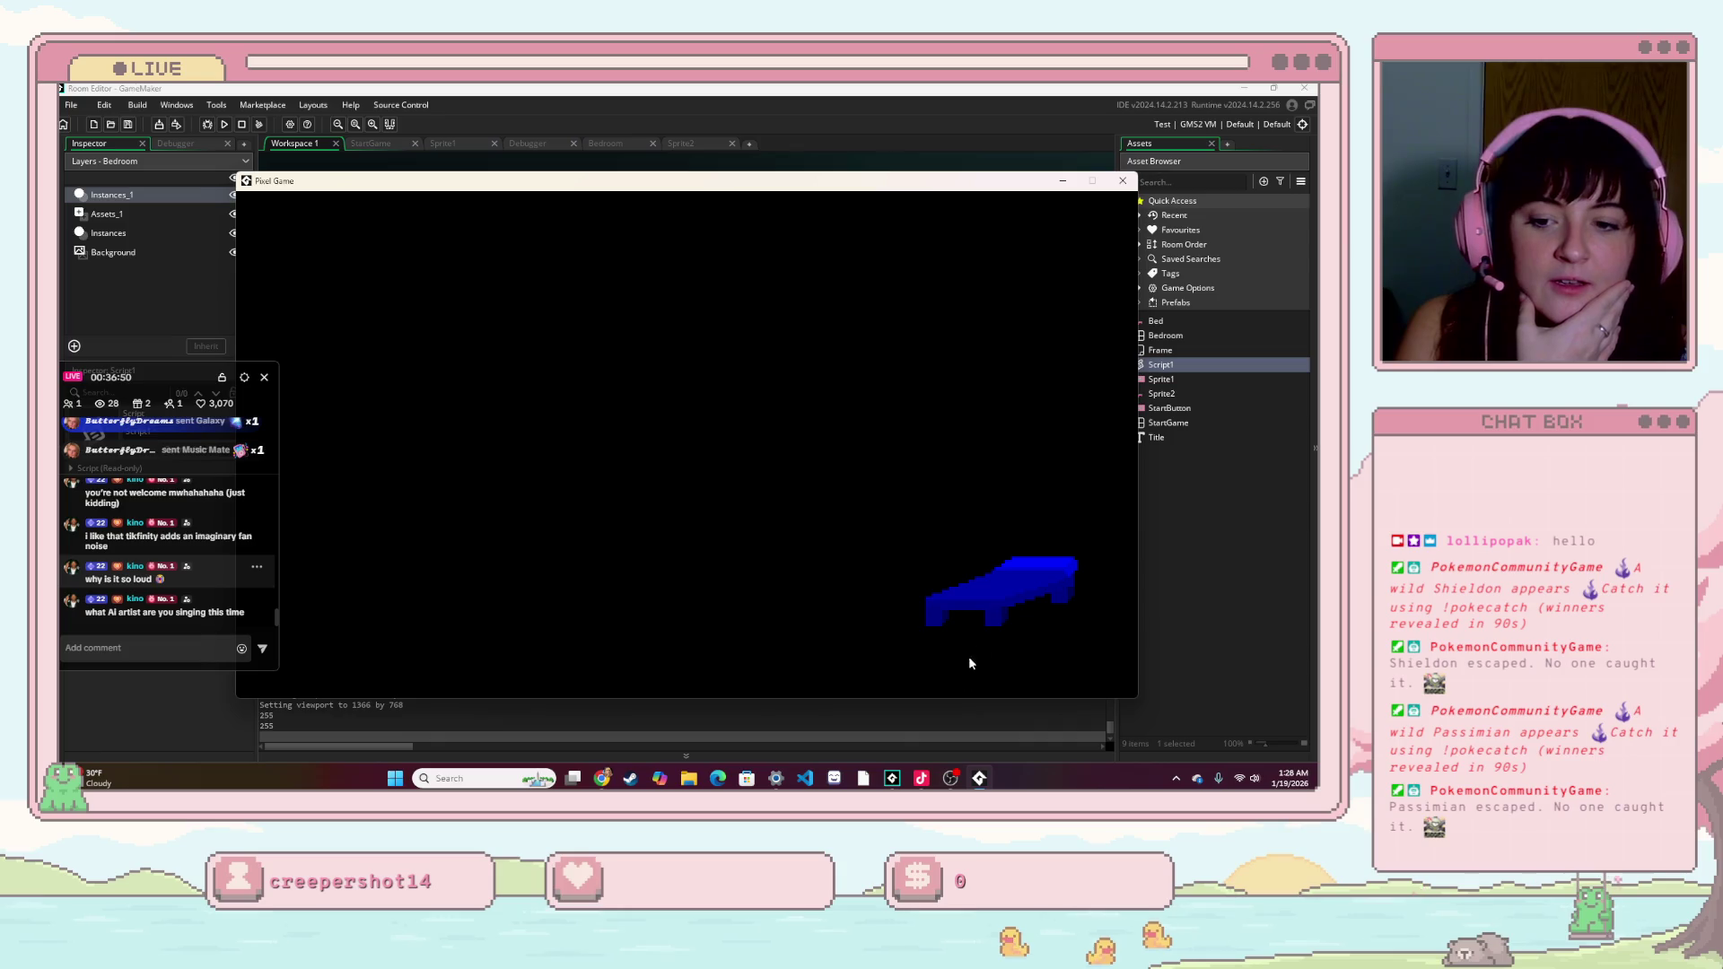
{"action": "left_click", "coordinate": [1014, 580]}
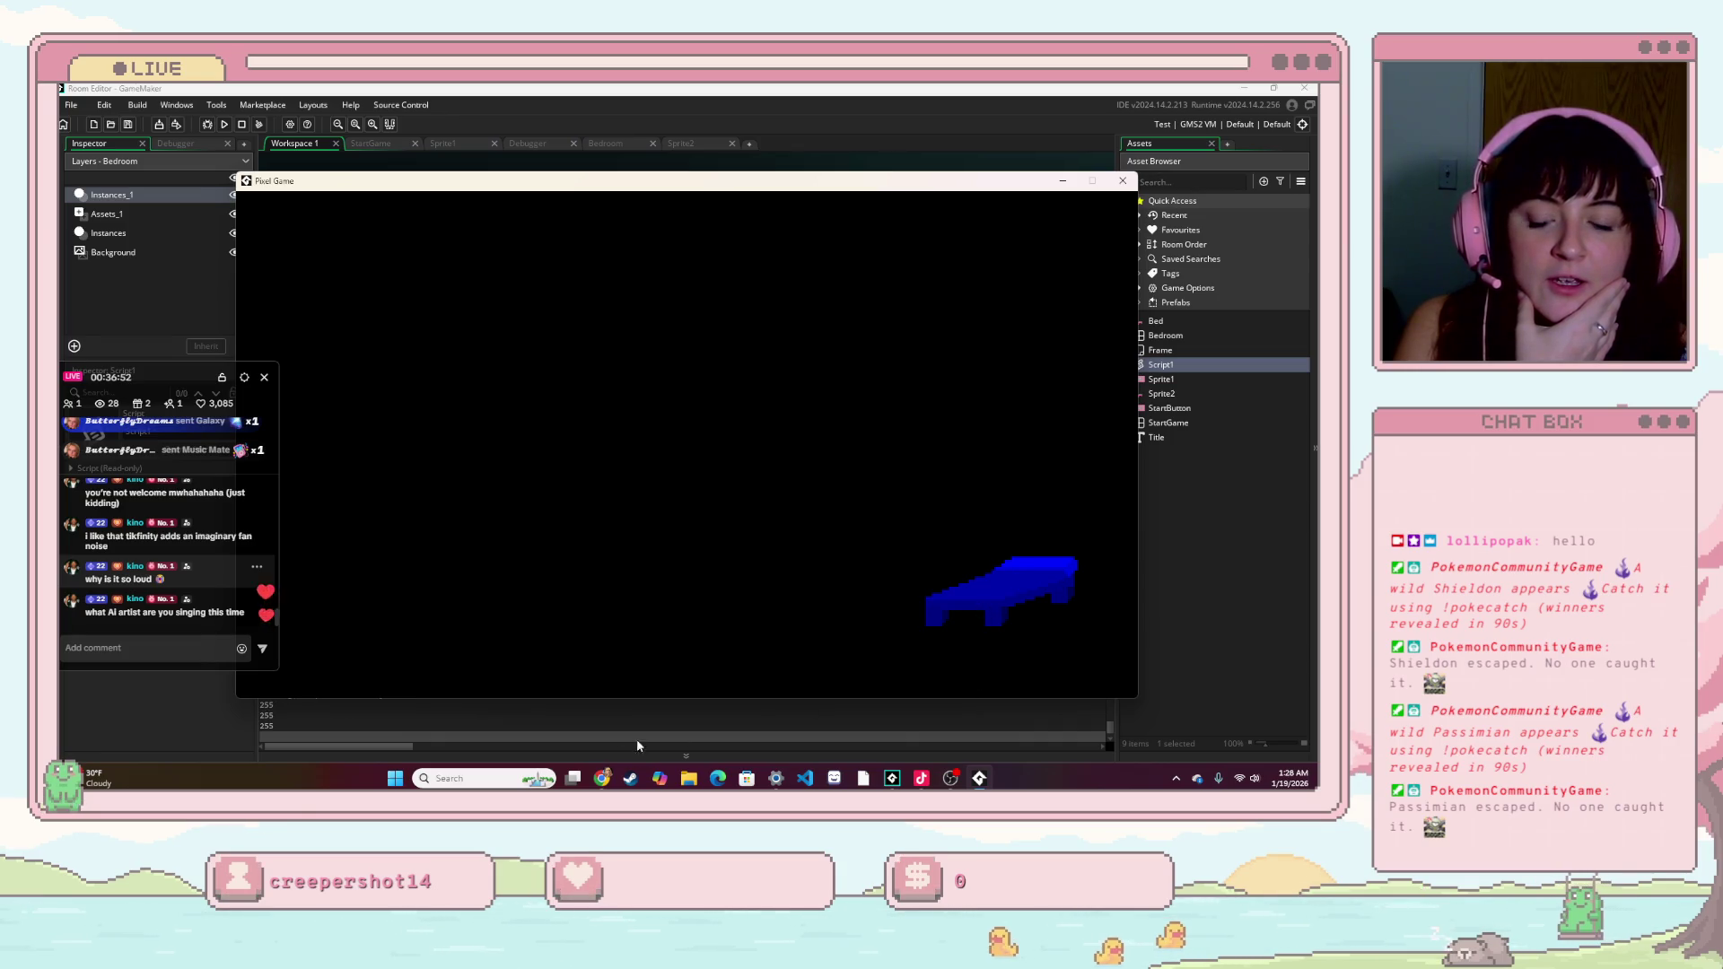
{"action": "scroll", "coordinate": [538, 722], "scroll_direction": "up", "scroll_amount": 3}
{"action": "scroll", "coordinate": [519, 720], "scroll_direction": "down", "scroll_amount": 5}
{"action": "scroll", "coordinate": [518, 720], "scroll_direction": "up", "scroll_amount": 2}
{"action": "scroll", "coordinate": [482, 713], "scroll_direction": "up", "scroll_amount": 3}
{"action": "scroll", "coordinate": [293, 726], "scroll_direction": "down", "scroll_amount": 3}
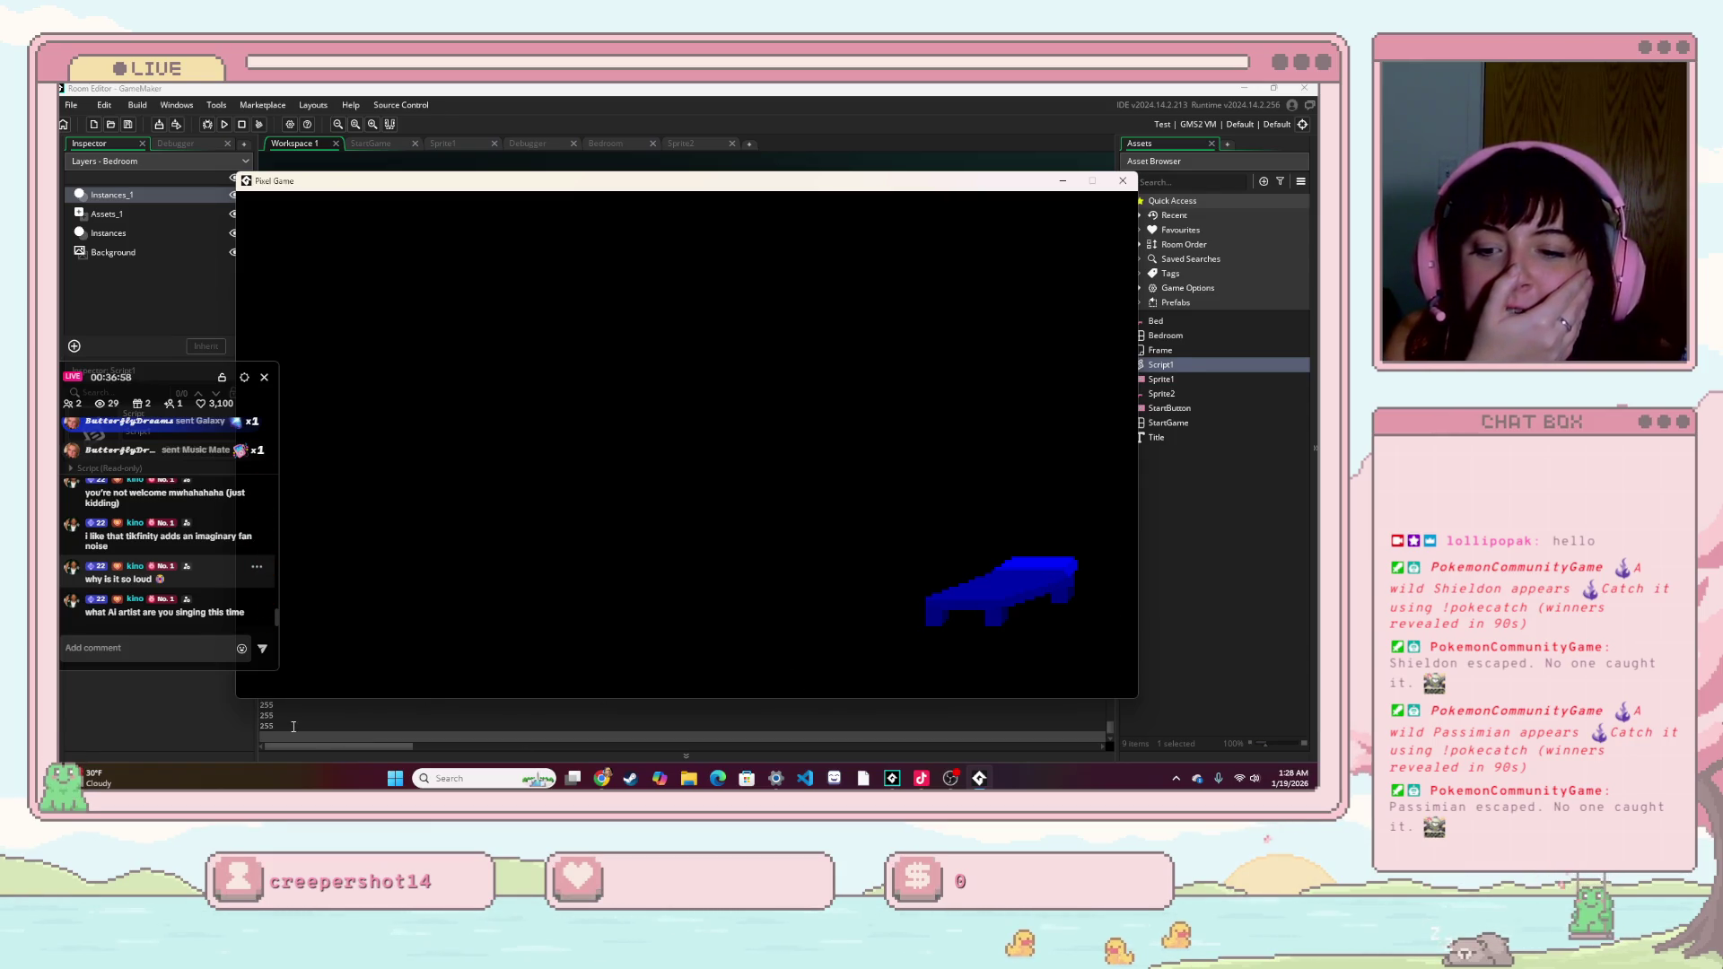
{"action": "left_click", "coordinate": [293, 726]}
{"action": "scroll", "coordinate": [659, 291], "scroll_direction": "up", "scroll_amount": 2}
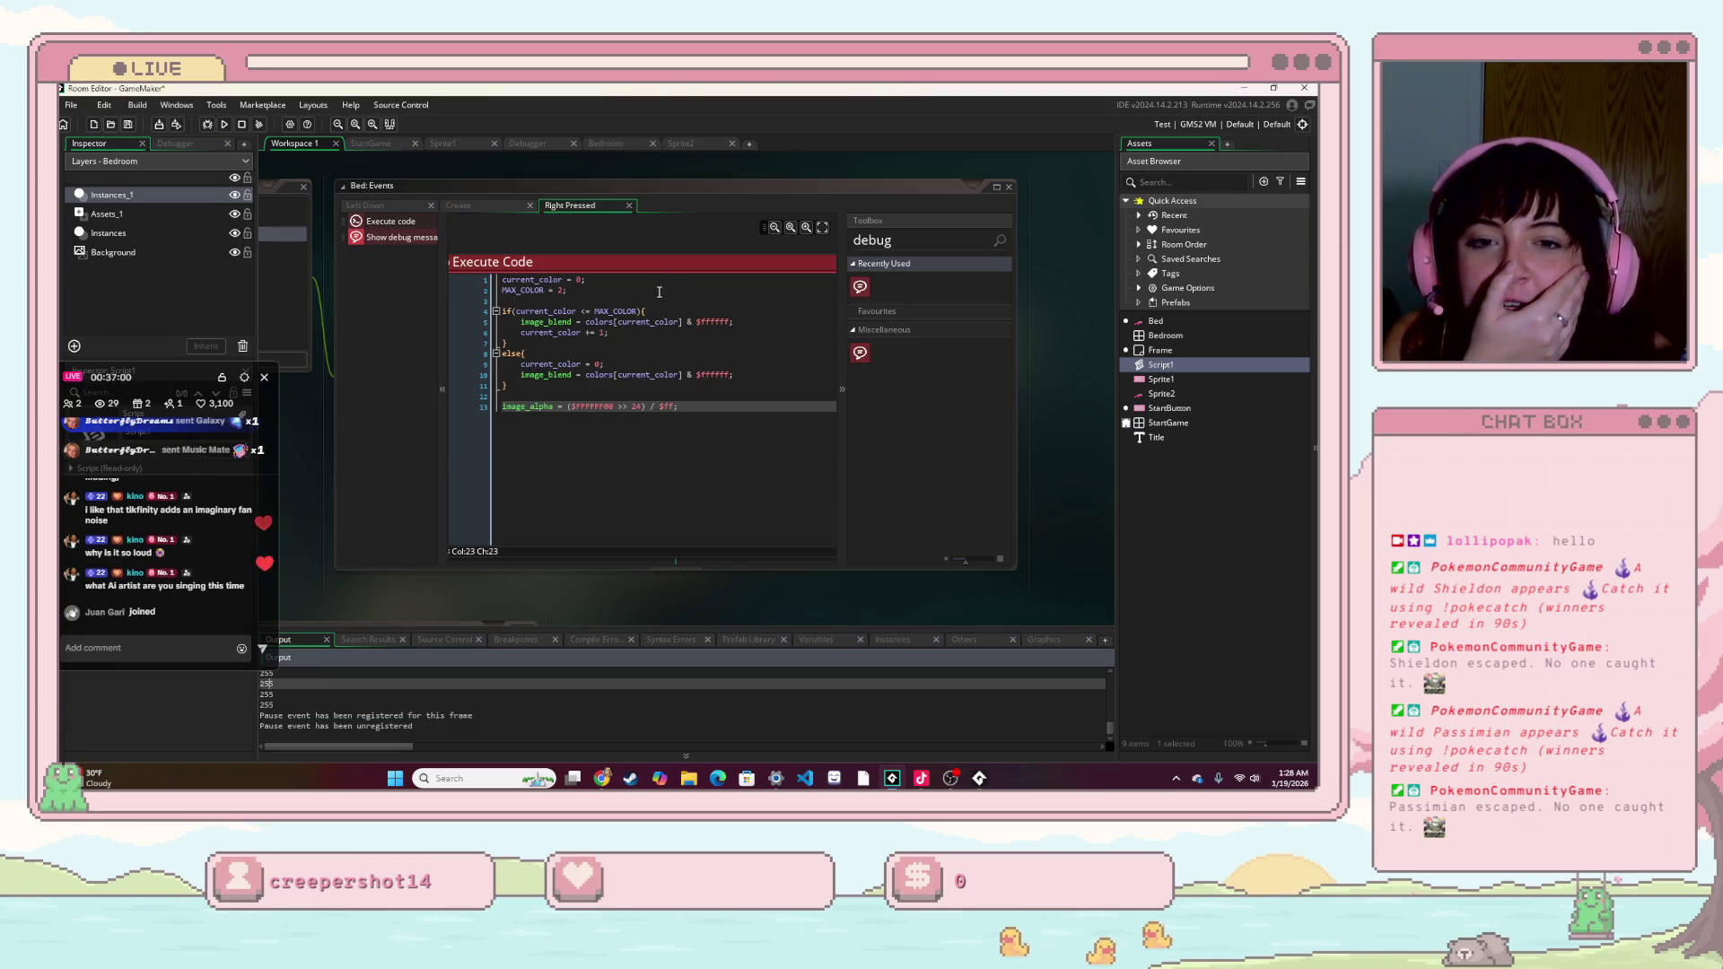
- Delete the current_color and MAX_COLOR lines and the leftover blank lines from the top of the Right Pressed code
{"action": "left_click_drag", "start_coordinate": [659, 292], "coordinate": [476, 278]}
{"action": "key", "text": "BackSpace"}
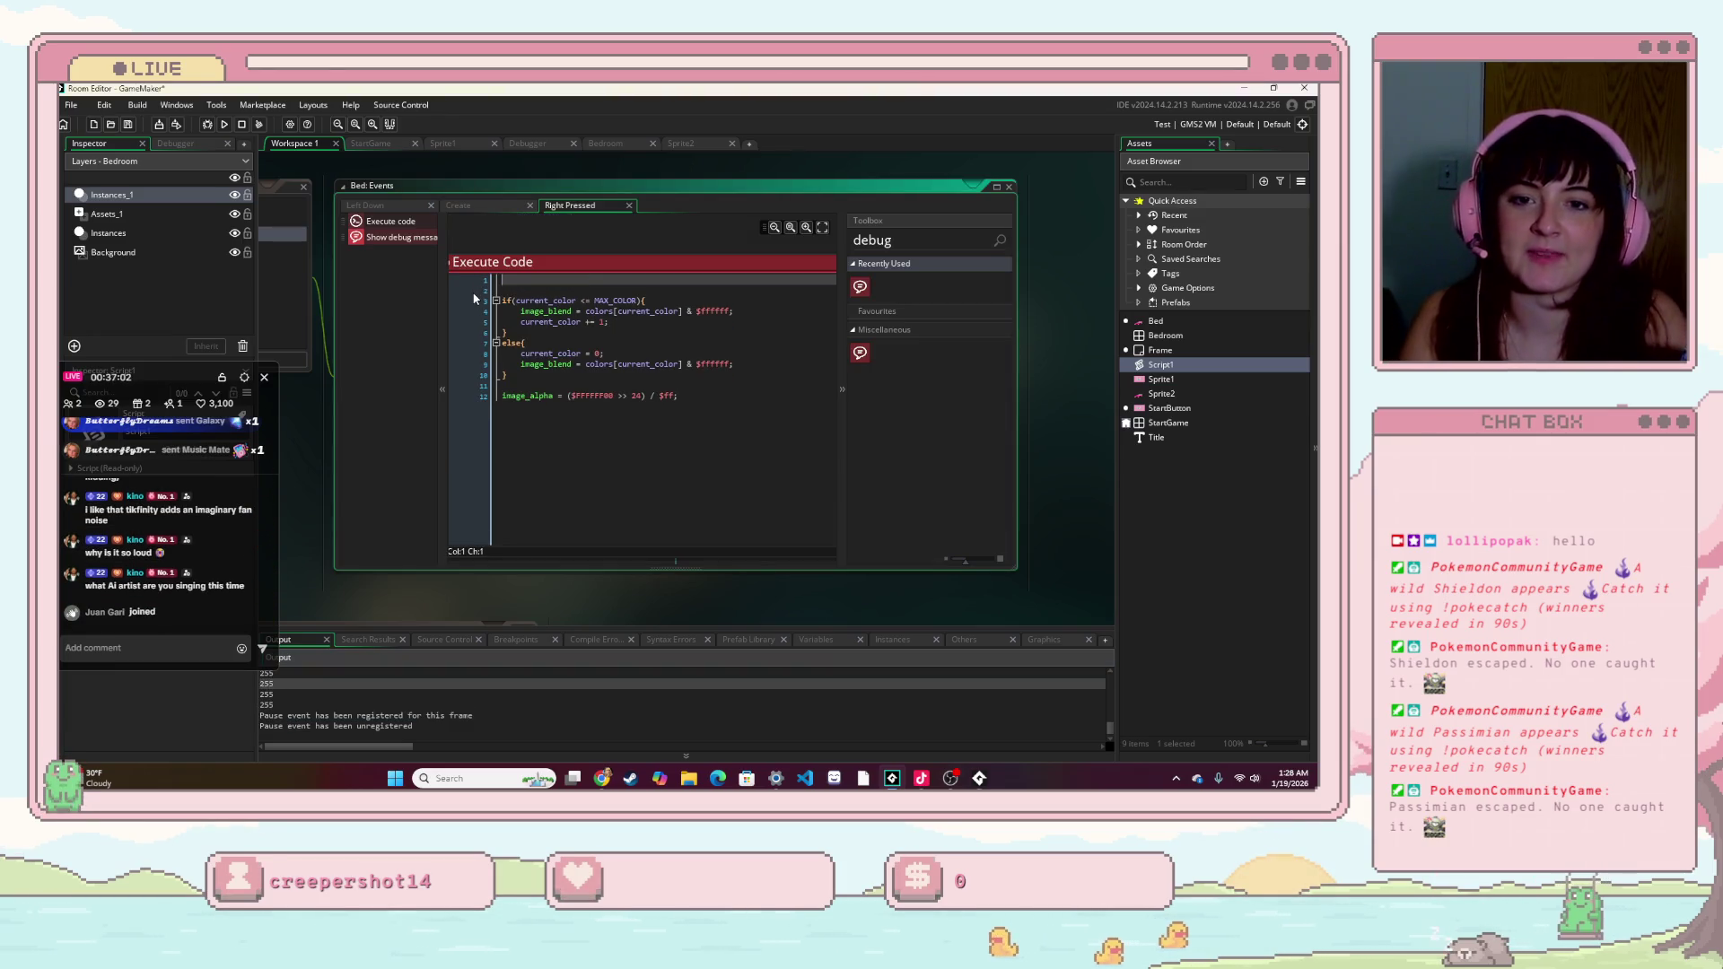
{"action": "key", "text": "Delete"}
{"action": "key", "text": "Delete"}
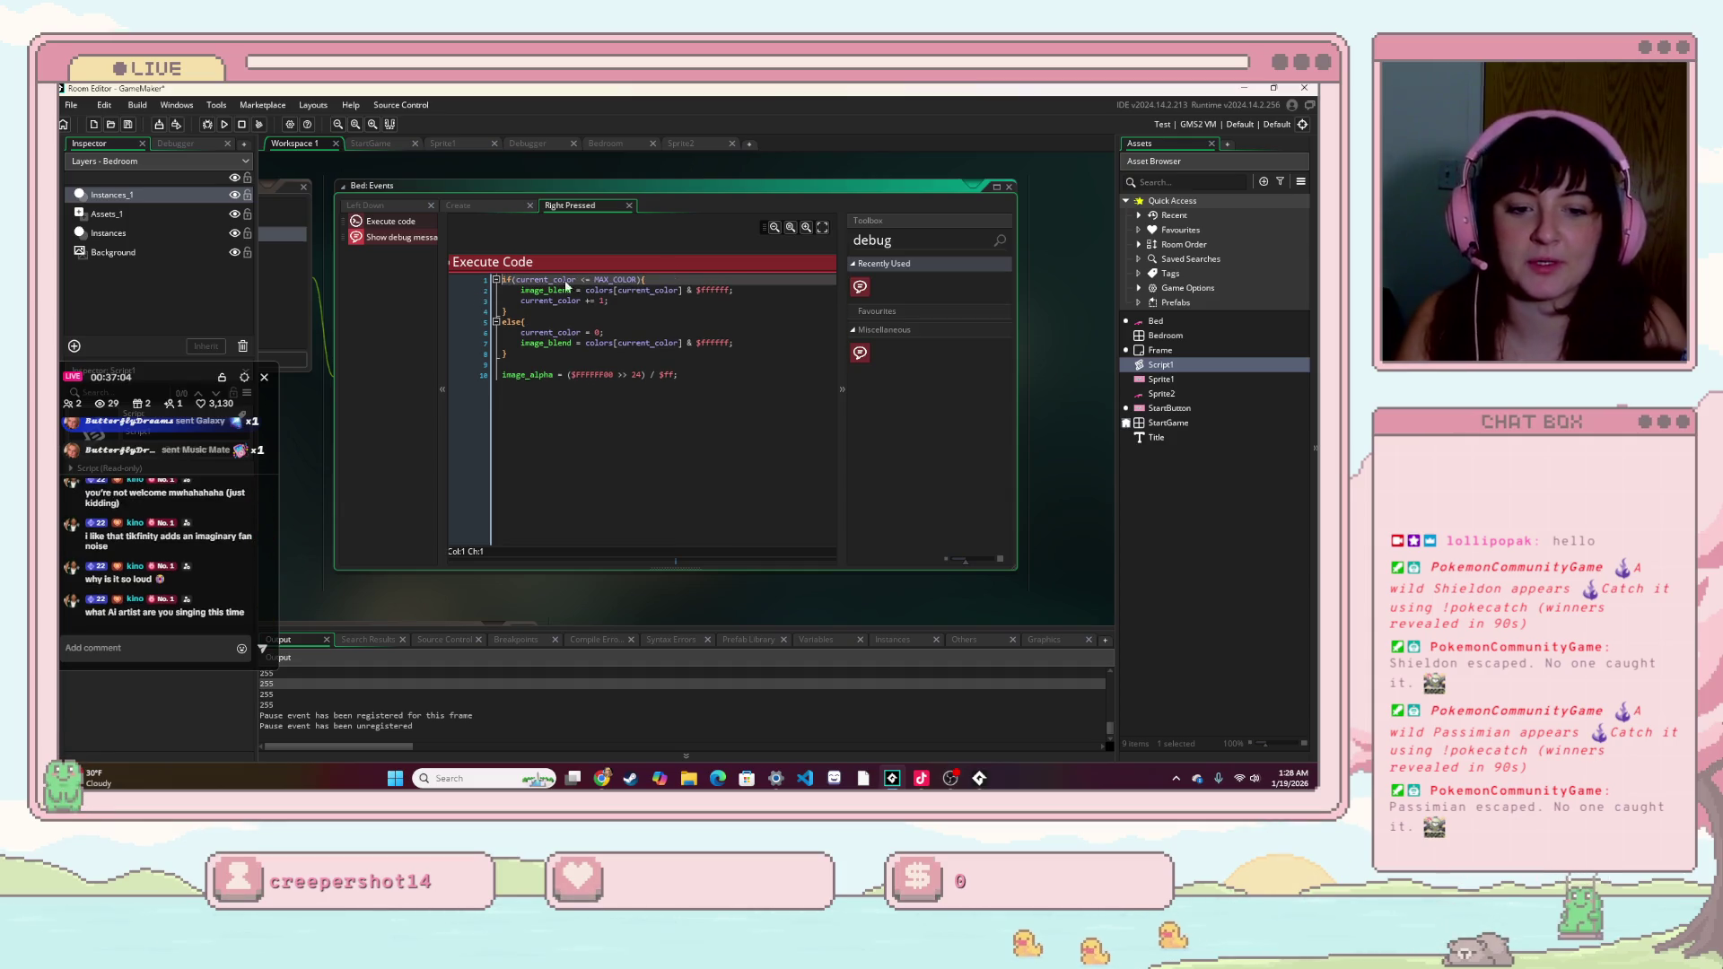
{"action": "left_click_drag", "start_coordinate": [576, 572], "coordinate": [842, 560]}
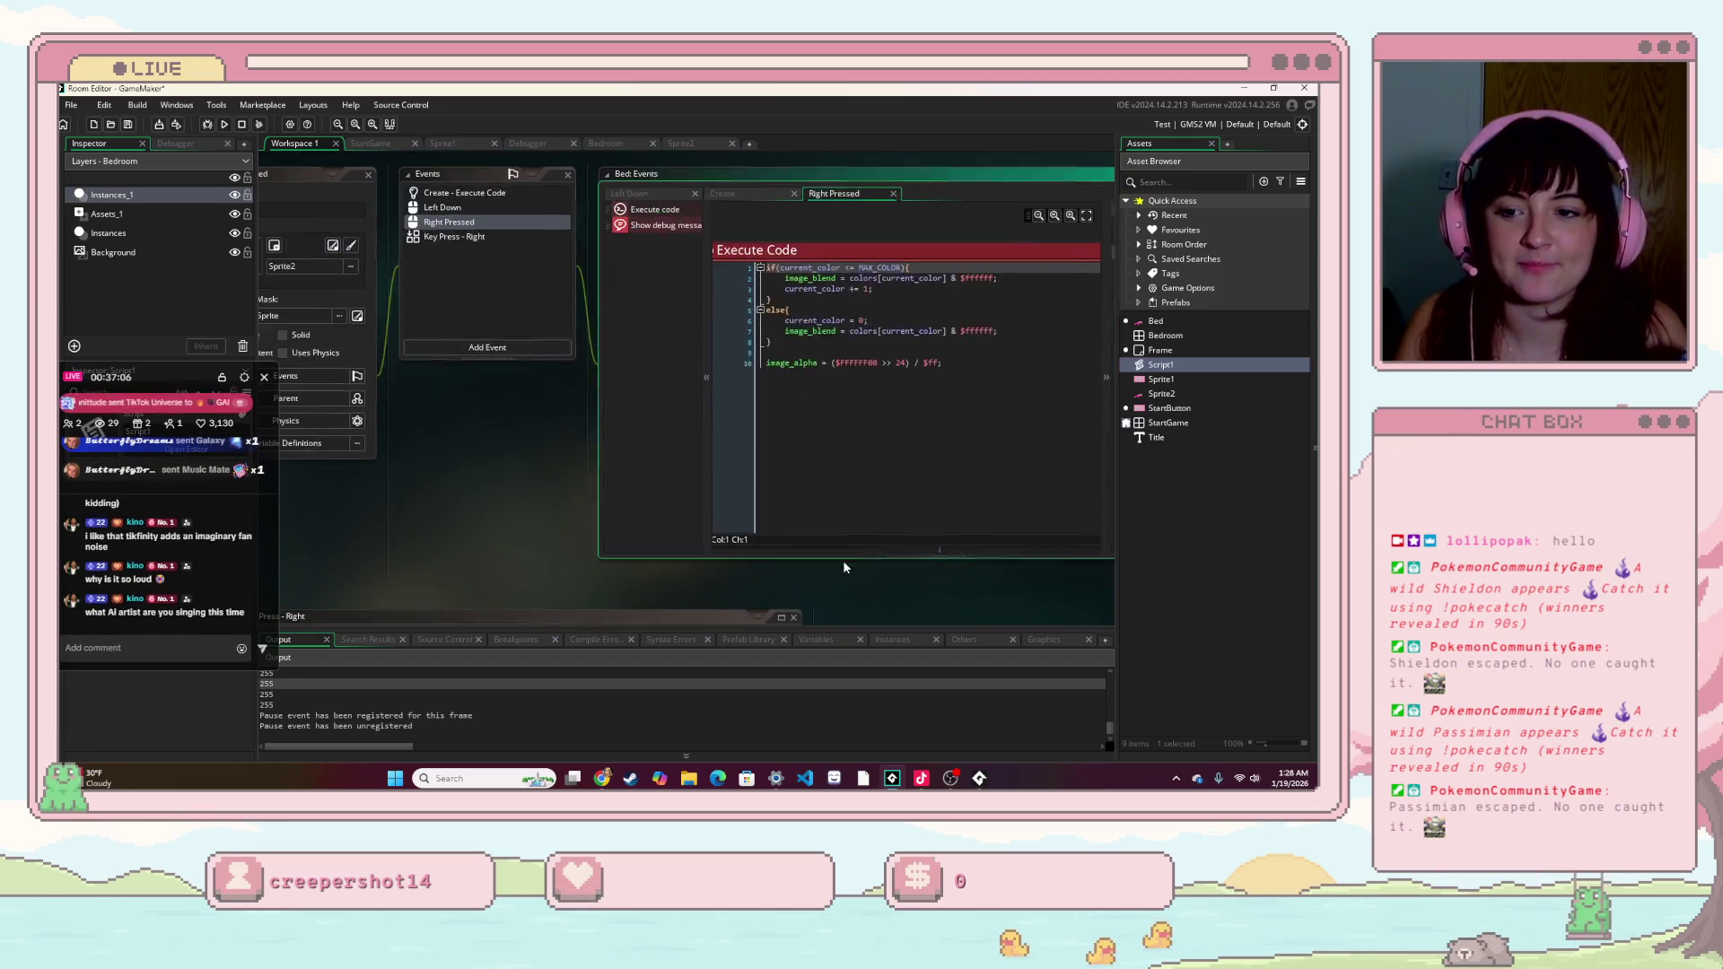
{"action": "mouse_move", "coordinate": [409, 487]}
{"action": "left_mouse_down"}
{"action": "mouse_move", "coordinate": [480, 534]}
{"action": "mouse_move", "coordinate": [514, 356]}
{"action": "mouse_move", "coordinate": [588, 339]}
{"action": "left_mouse_up"}
{"action": "left_click_drag", "start_coordinate": [1016, 547], "coordinate": [745, 346]}
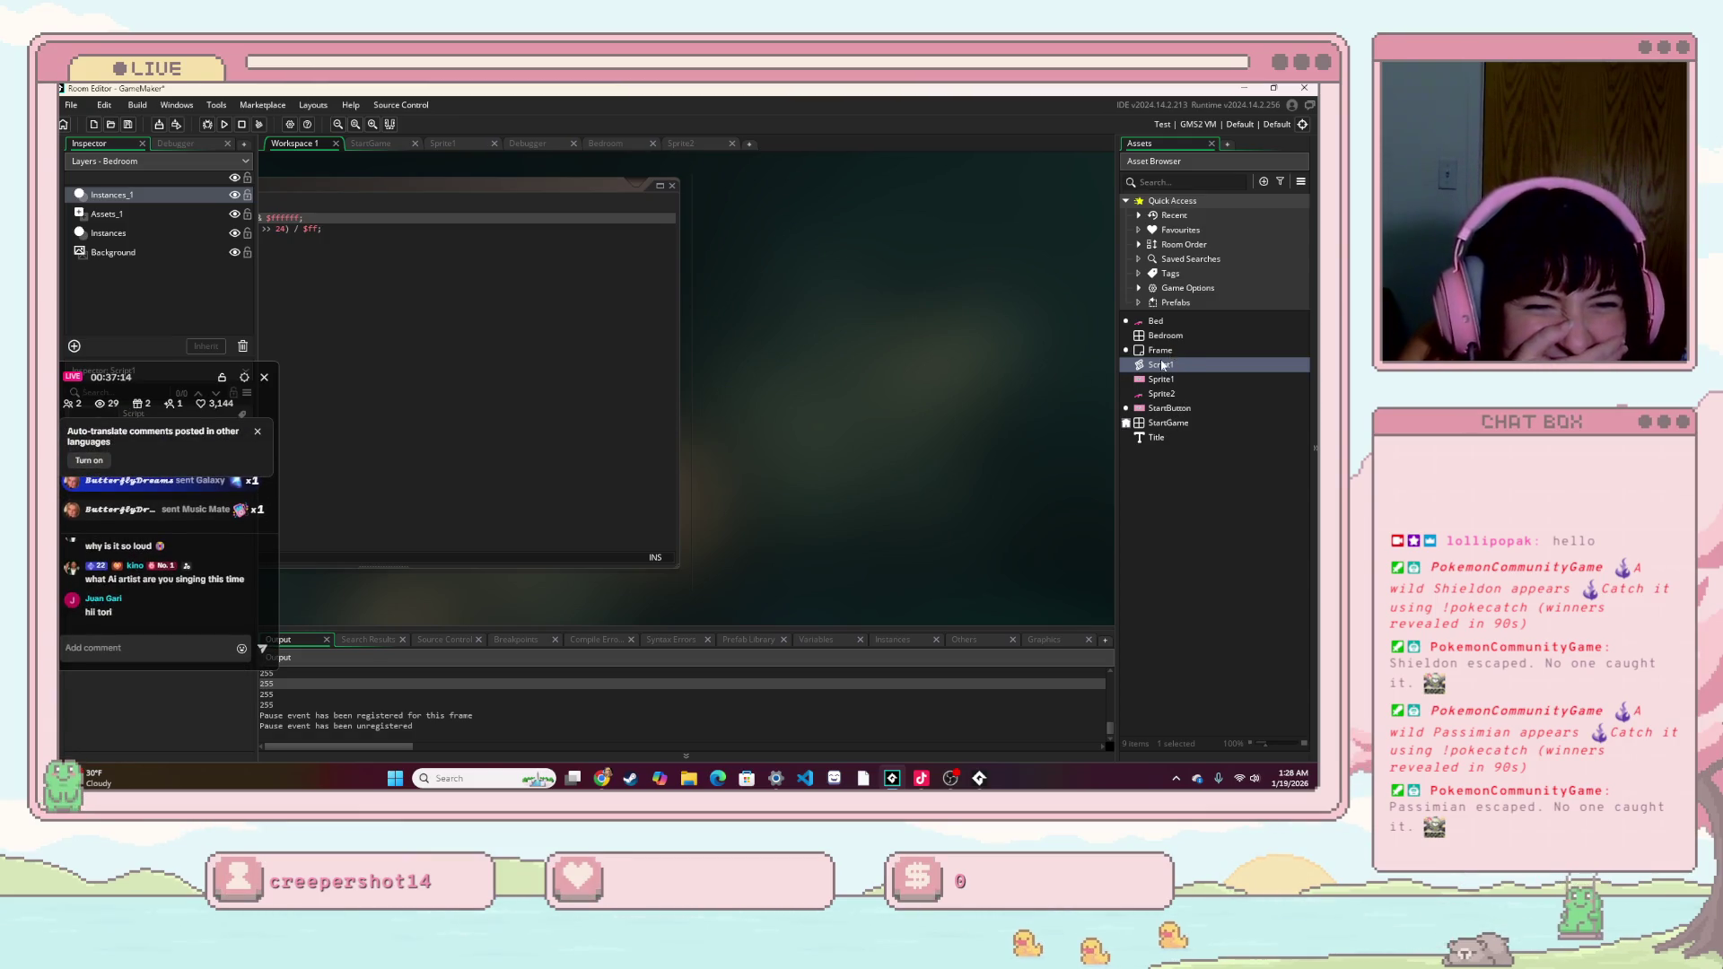
{"action": "mouse_move", "coordinate": [1036, 386]}
{"action": "left_mouse_down"}
{"action": "mouse_move", "coordinate": [935, 467]}
{"action": "mouse_move", "coordinate": [869, 298]}
{"action": "mouse_move", "coordinate": [289, 556]}
{"action": "mouse_move", "coordinate": [519, 389]}
{"action": "left_mouse_up"}
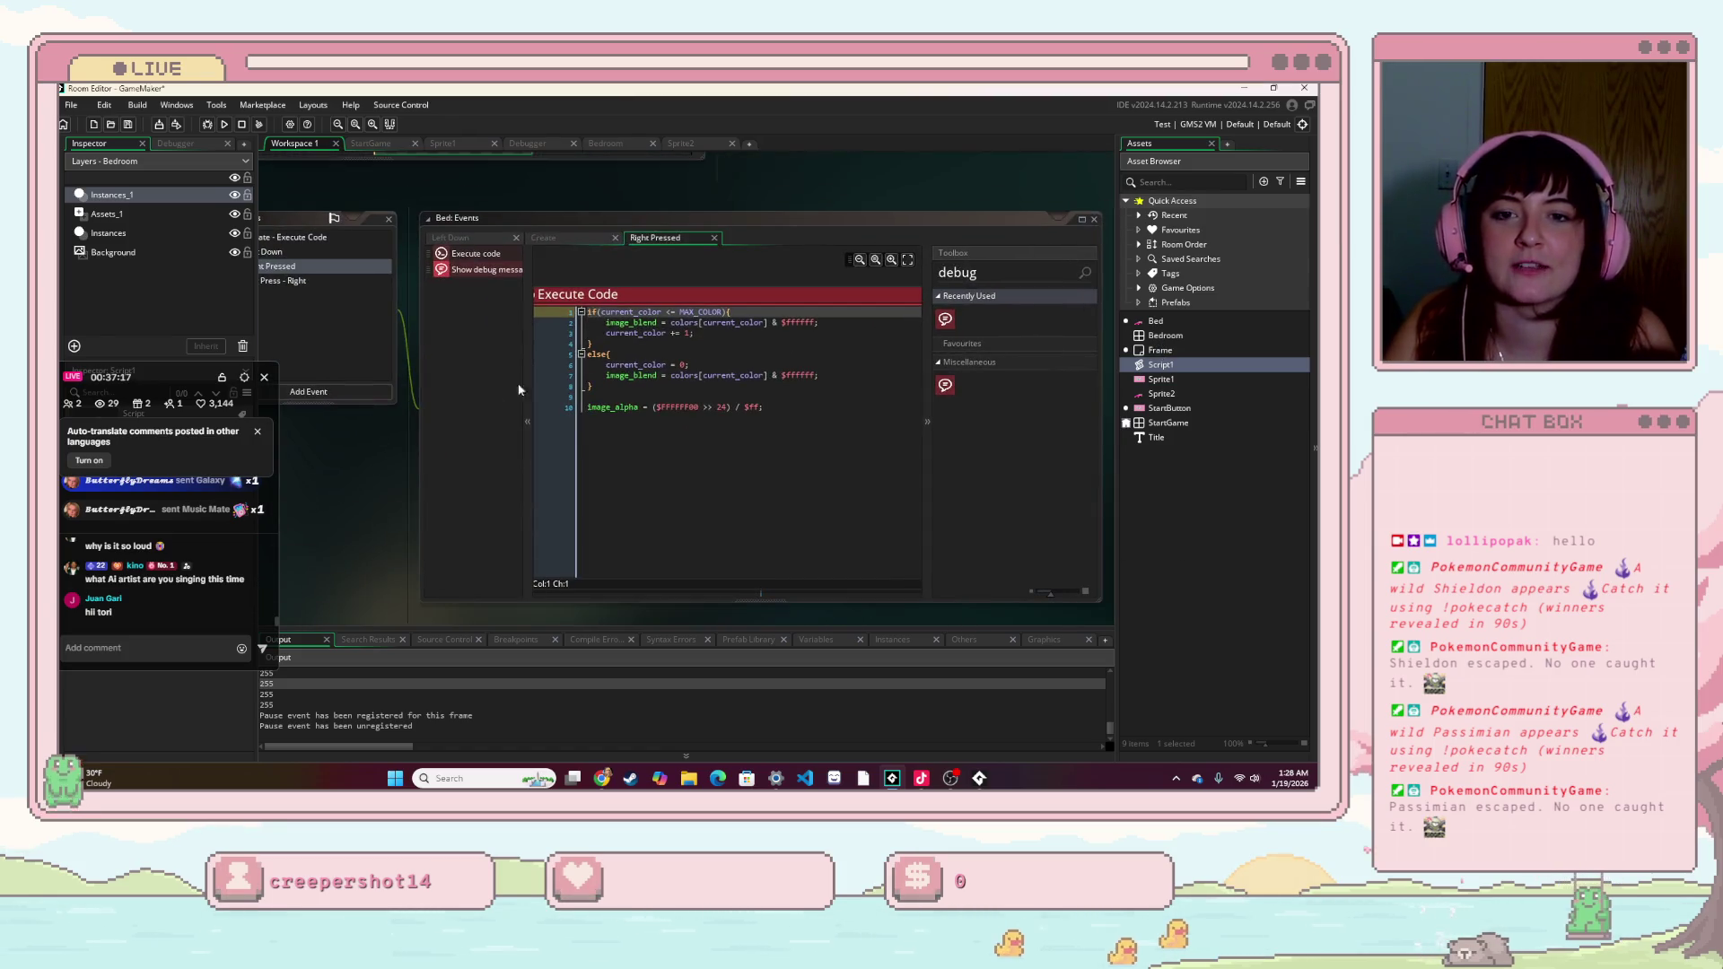
- In the bed's Create event, add 'current_color = 0;' and 'MAX_COLOR = 3;' after the description comment
{"action": "left_click", "coordinate": [551, 240]}
{"action": "left_click", "coordinate": [804, 304]}
{"action": "key", "text": "Return"}
{"action": "type", "text": "current_color = 0;"}
{"action": "key", "text": "Return"}
{"action": "type", "text": "MAX_COLOR = 3;"}
- Replace the hard-coded 3 with colors.size()-1 and run the game again with F5
{"action": "key", "text": "Left"}
{"action": "key", "text": "Left"}
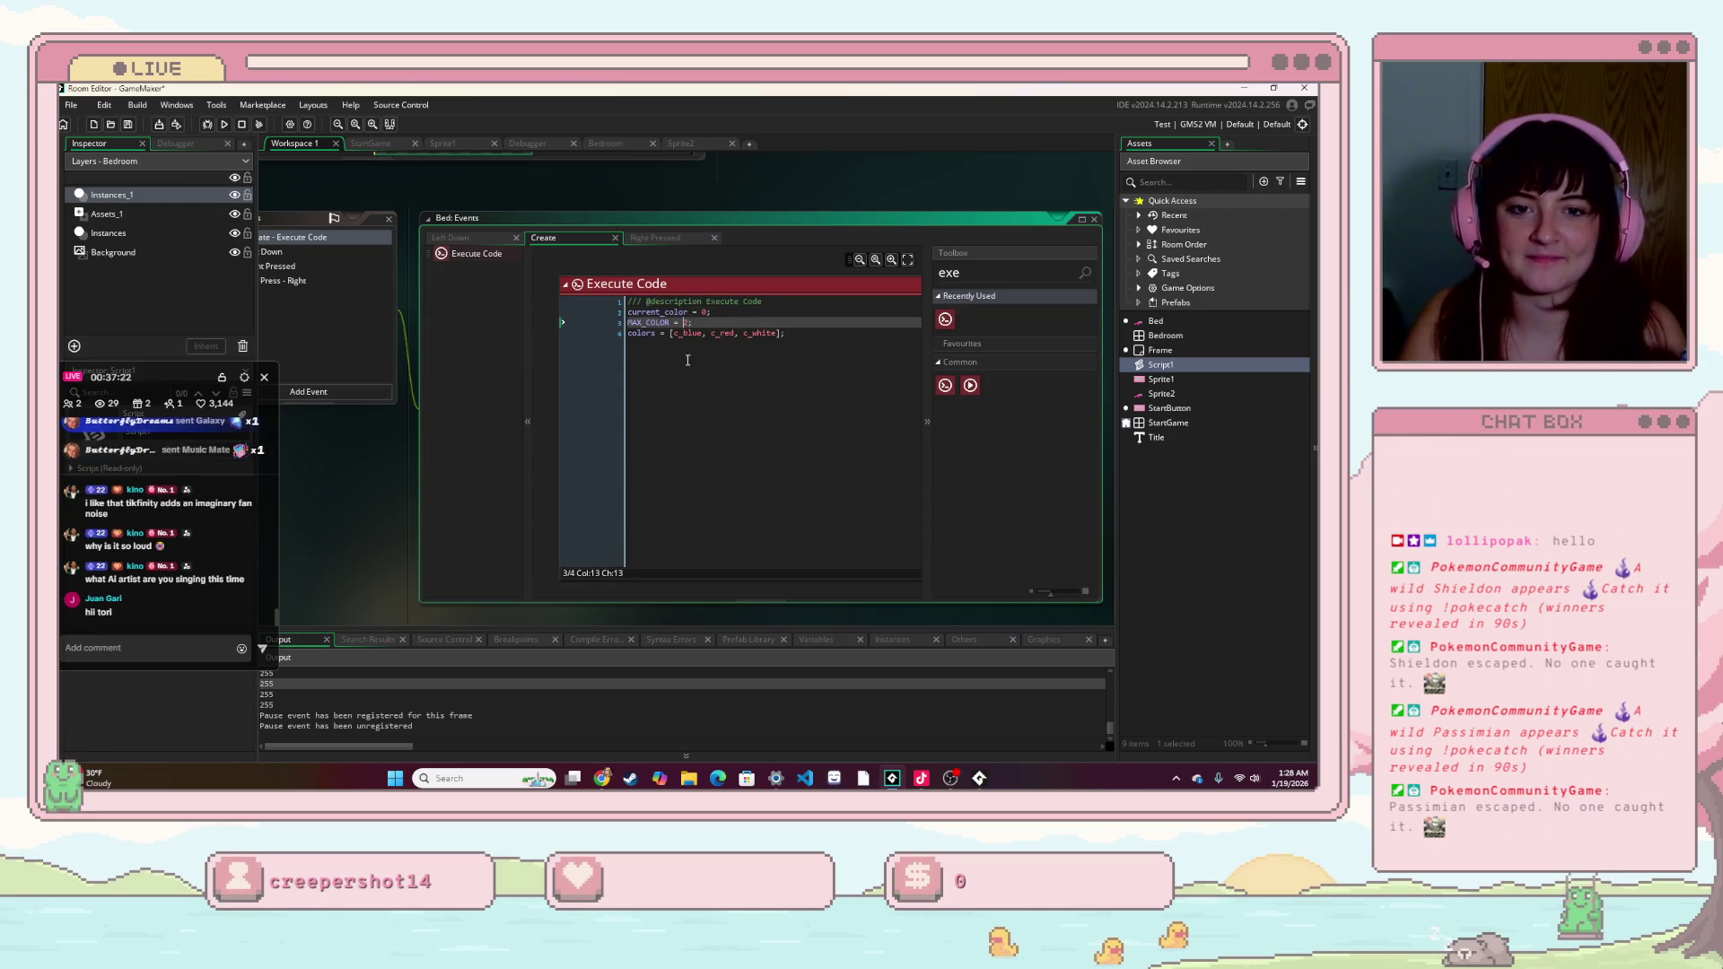
{"action": "key", "text": "Delete"}
{"action": "type", "text": "colors.s"}
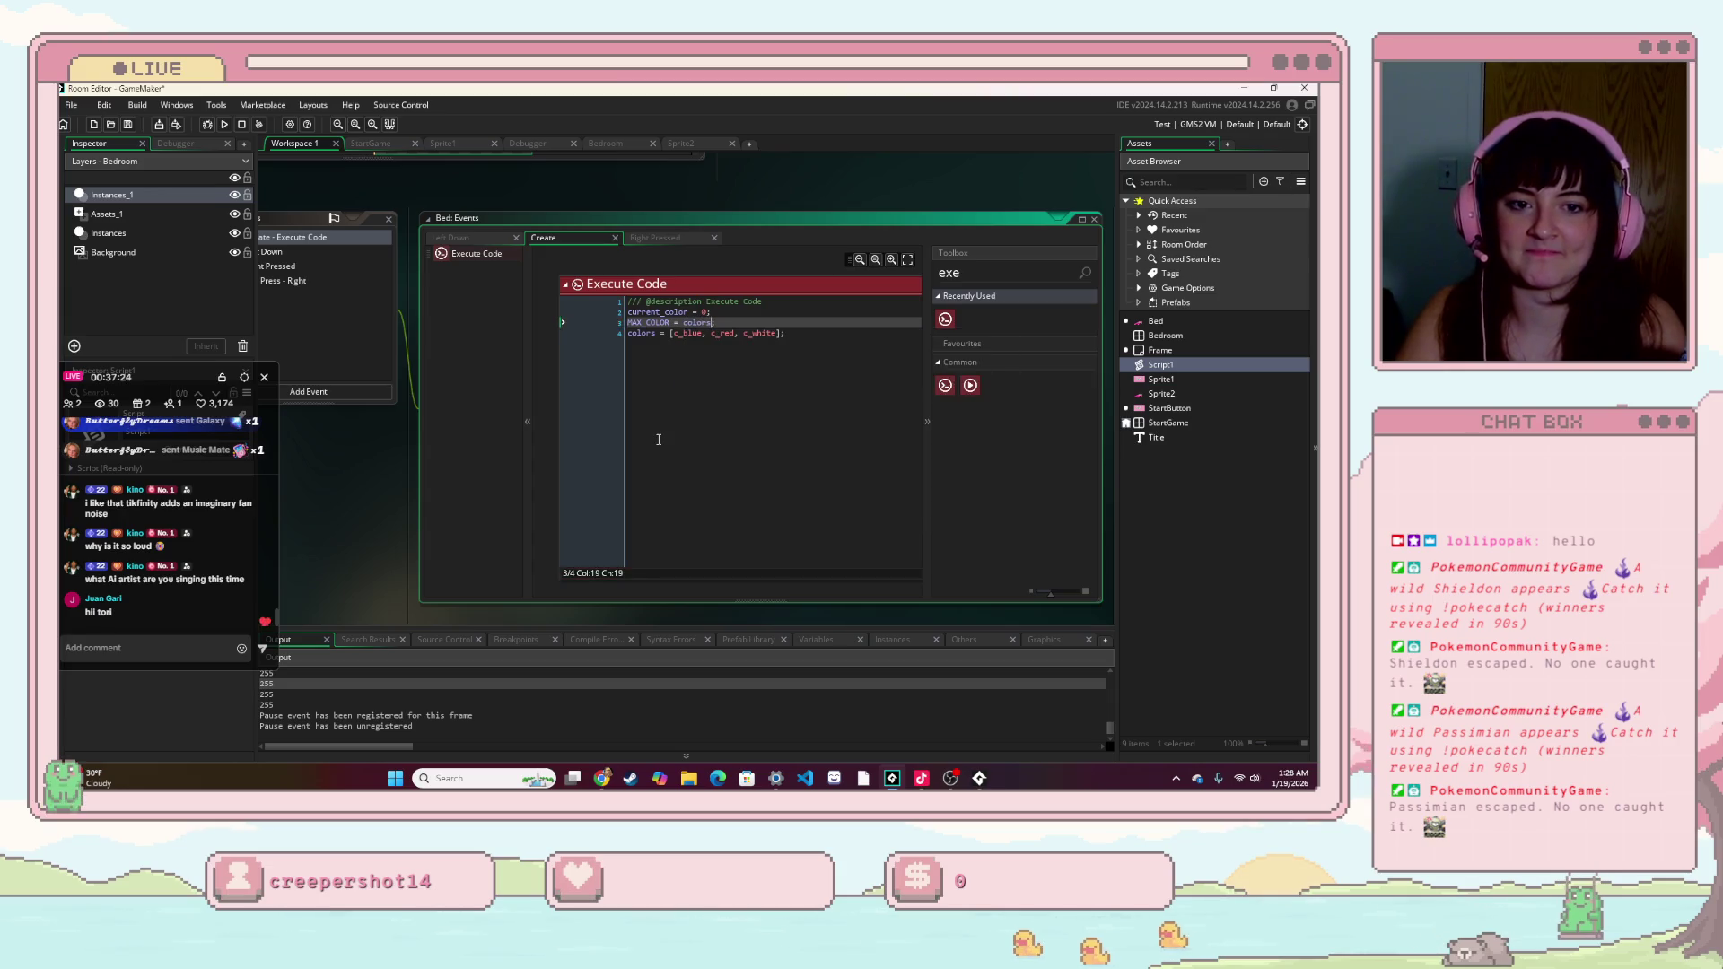
{"action": "type", "text": "uze"}
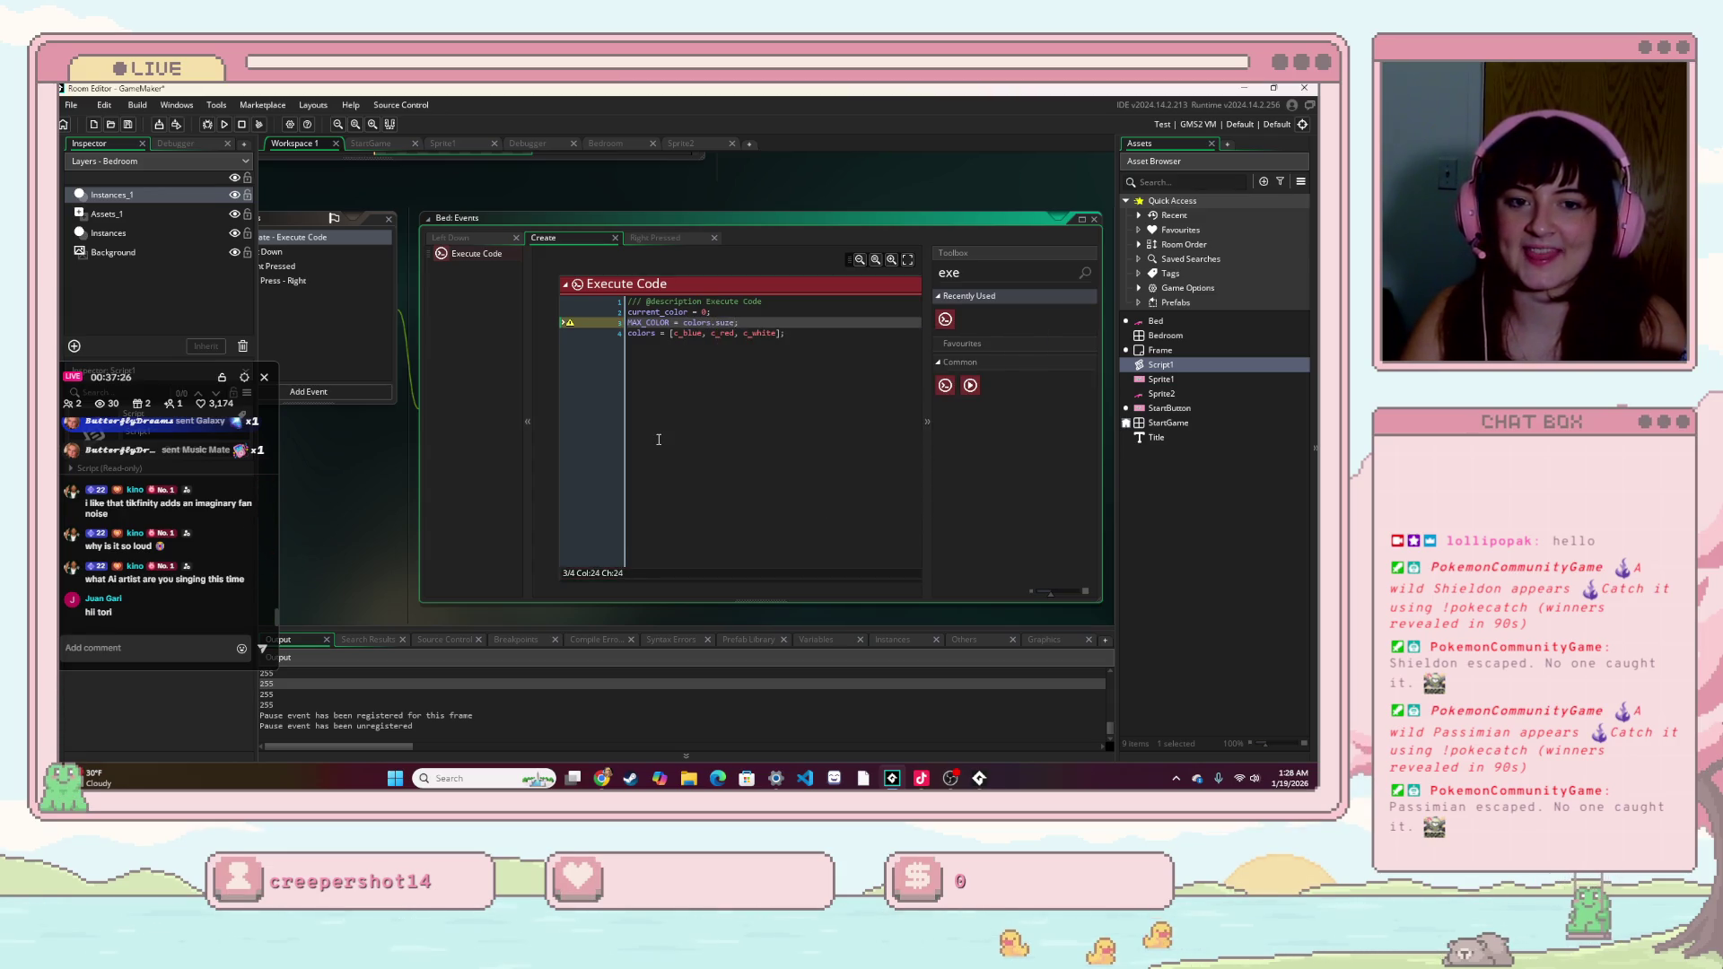
{"action": "key", "text": "BackSpace"}
{"action": "key", "text": "BackSpace"}
{"action": "key", "text": "BackSpace"}
{"action": "type", "text": "ize()-1"}
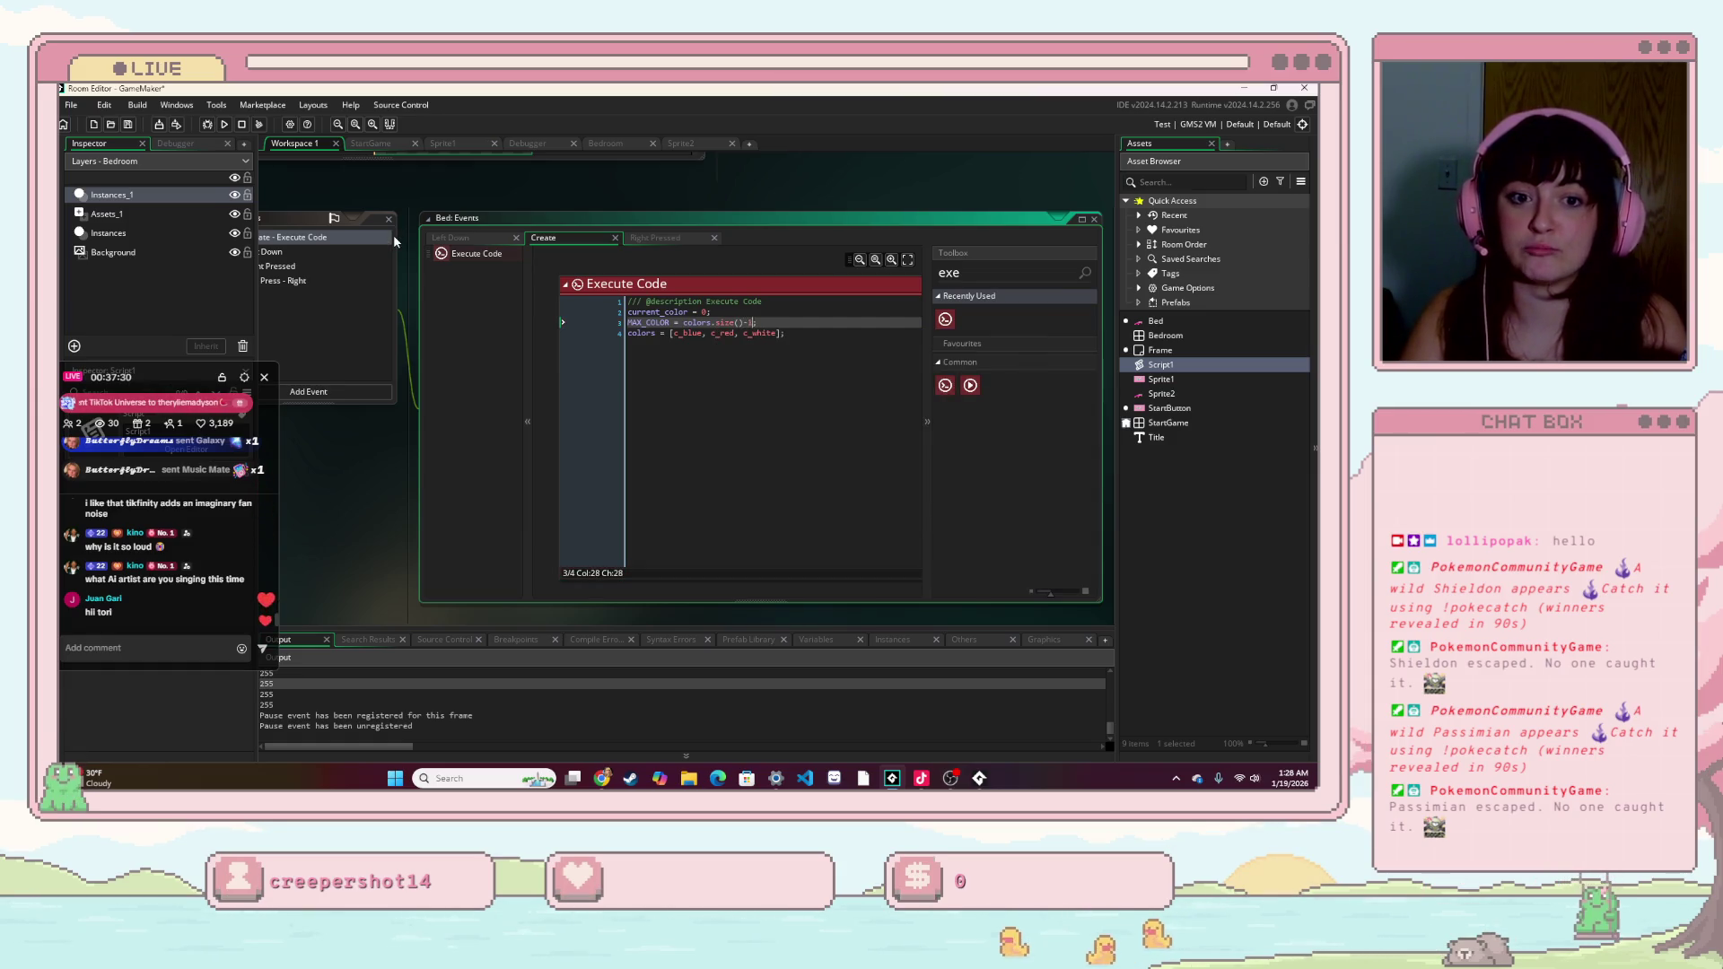
{"action": "mouse_move", "coordinate": [714, 174]}
{"action": "left_mouse_down"}
{"action": "mouse_move", "coordinate": [745, 318]}
{"action": "mouse_move", "coordinate": [891, 418]}
{"action": "left_mouse_up"}
{"action": "key", "text": "F5"}
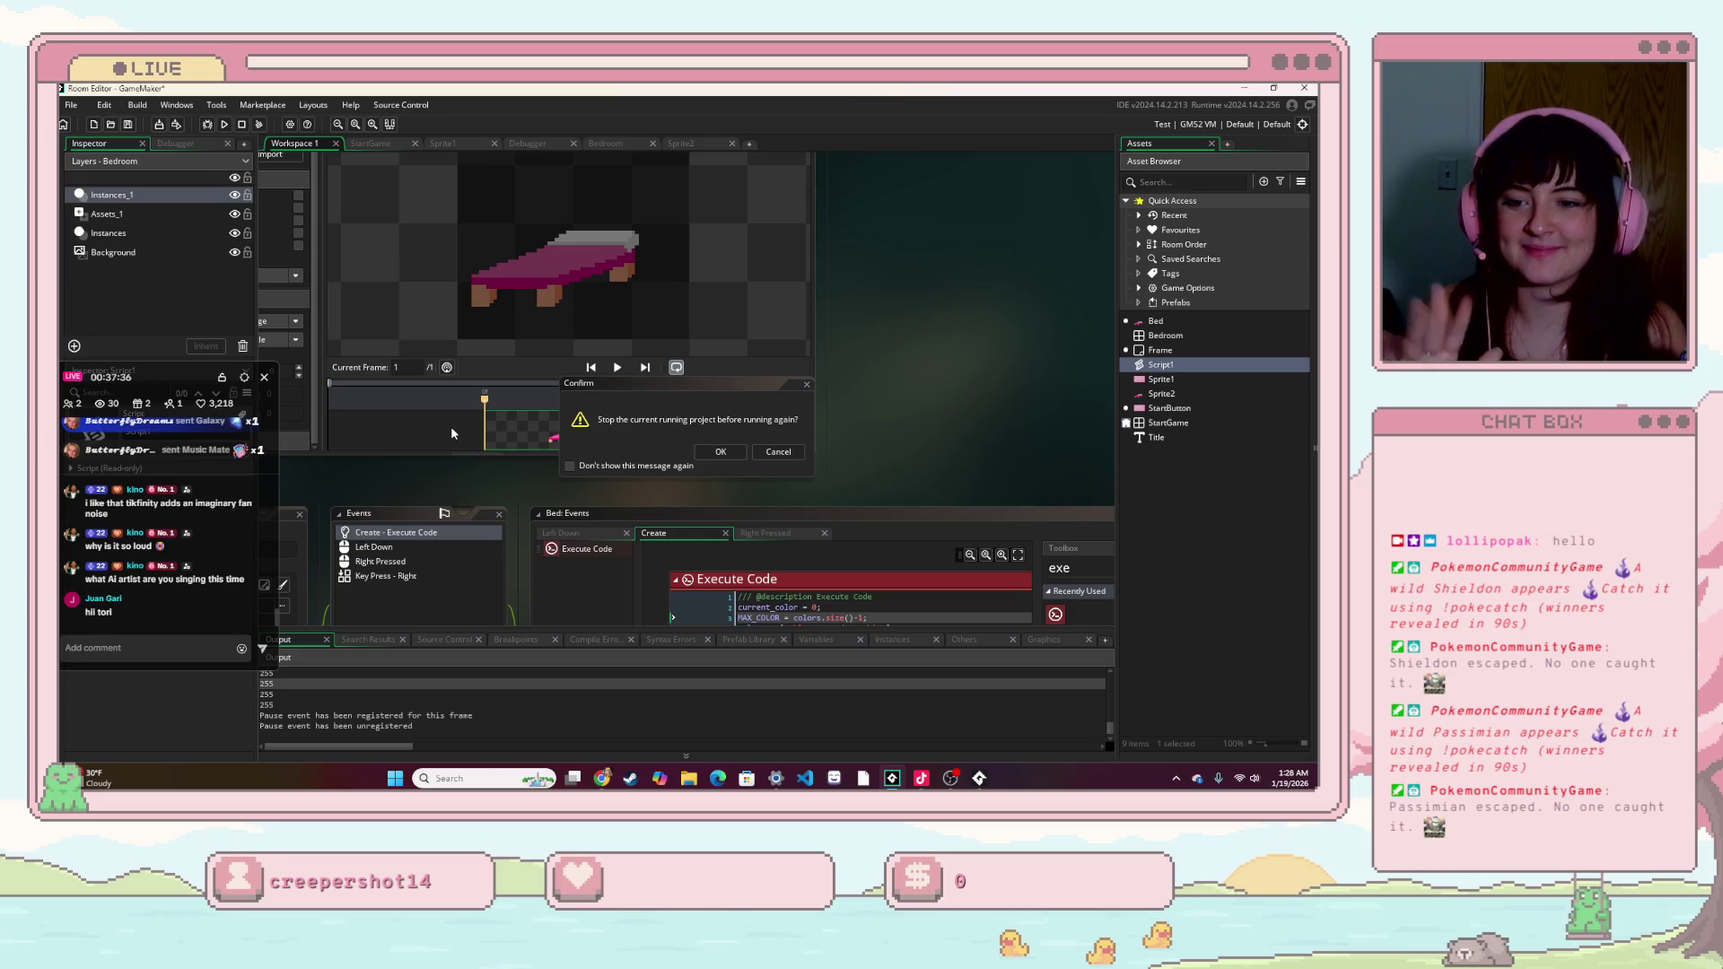
- Confirm stopping the old run, see the error that colors is read before being set, and abort the game
{"action": "left_click", "coordinate": [720, 452]}
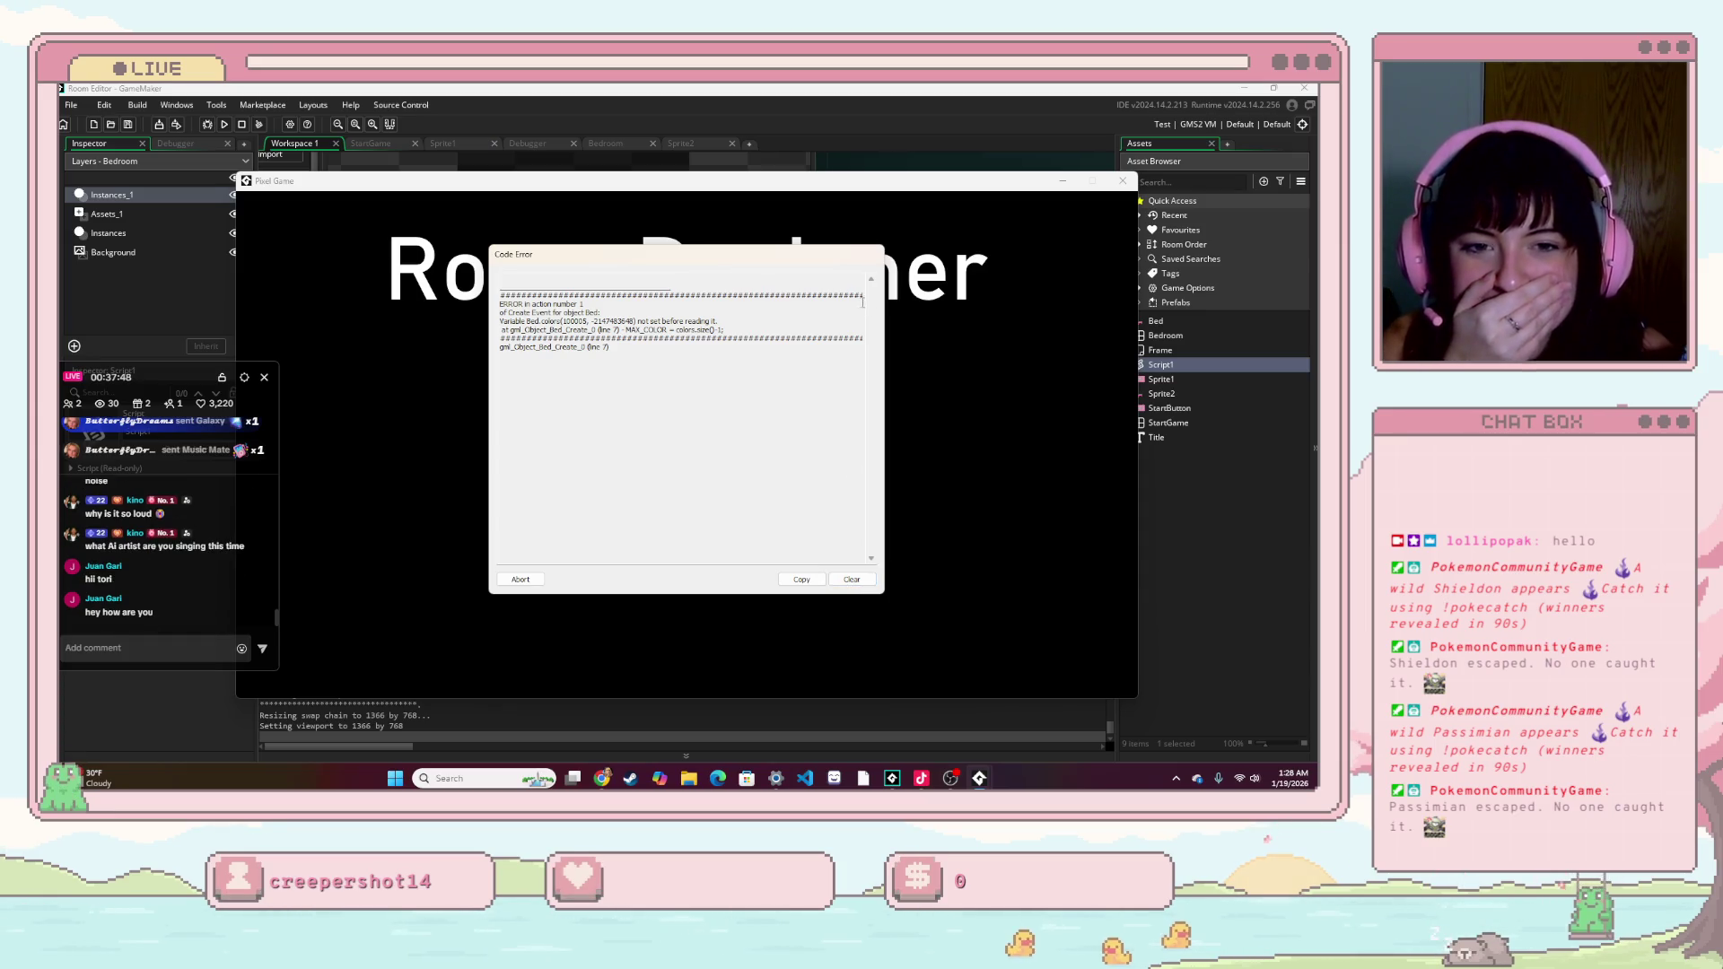
{"action": "left_click", "coordinate": [540, 582]}
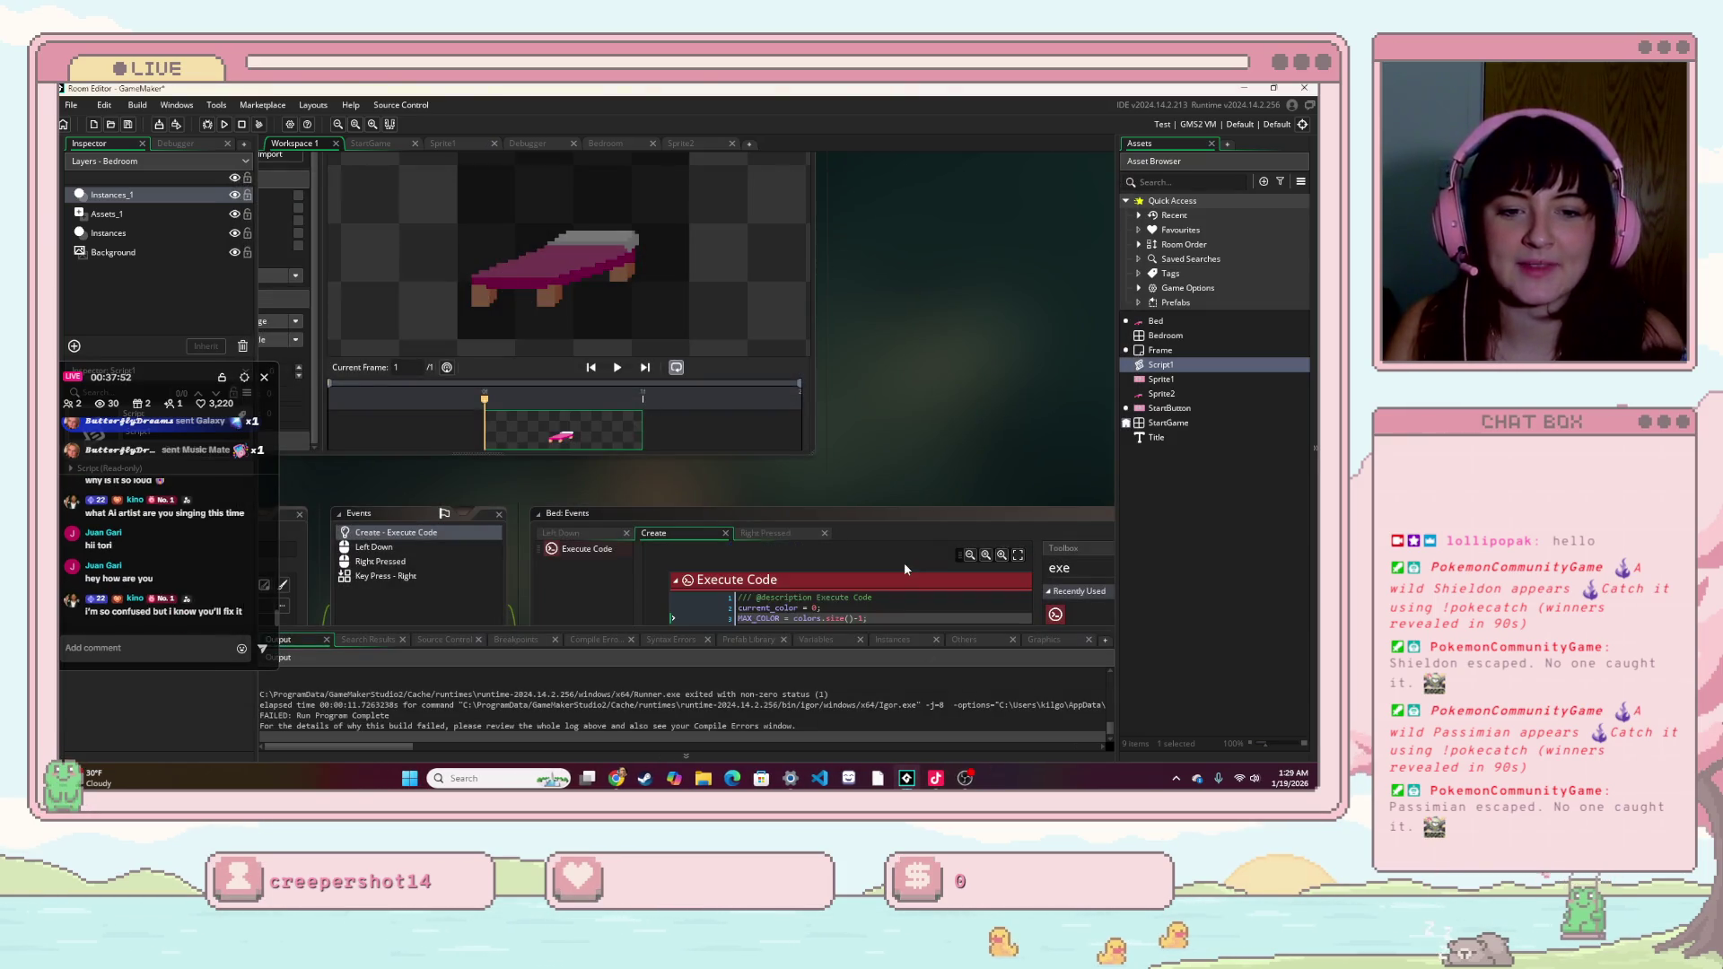
{"action": "left_click", "coordinate": [893, 610]}
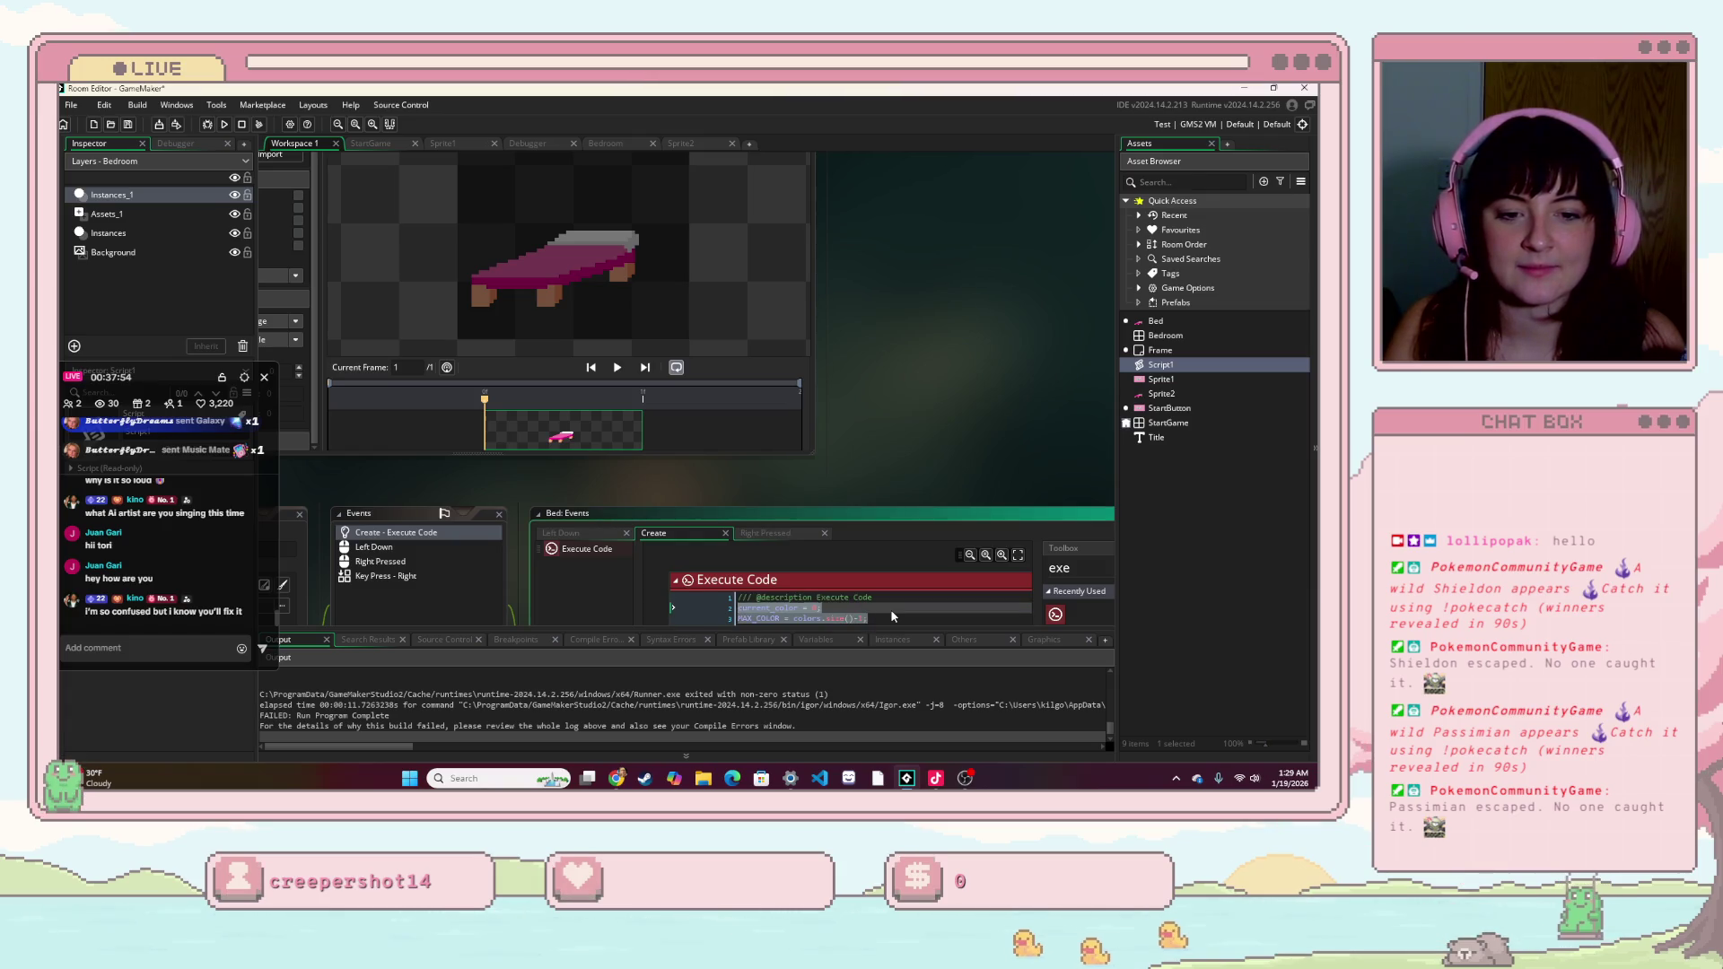
- Move the colors array declaration first, then add 'current_color = 0;' and 'MAX_COLOR = colors.size()-1;' below it
{"action": "left_click_drag", "start_coordinate": [888, 621], "coordinate": [740, 619]}
{"action": "key", "text": "ctrl+z"}
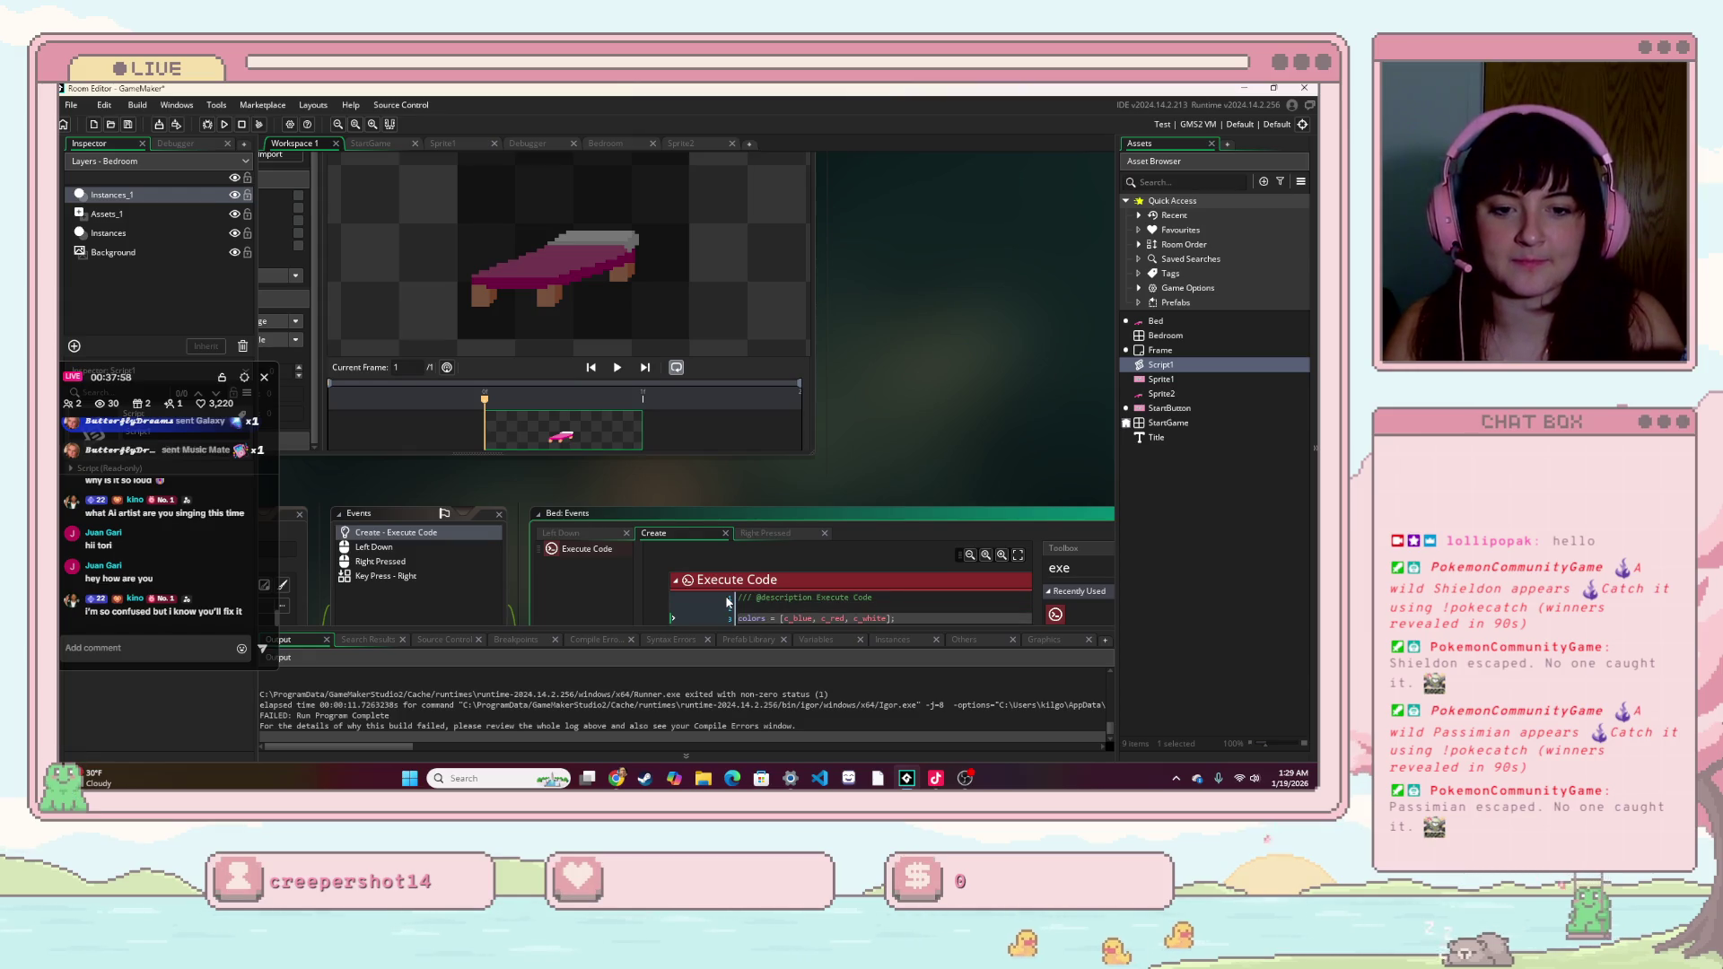
{"action": "key", "text": "BackSpace"}
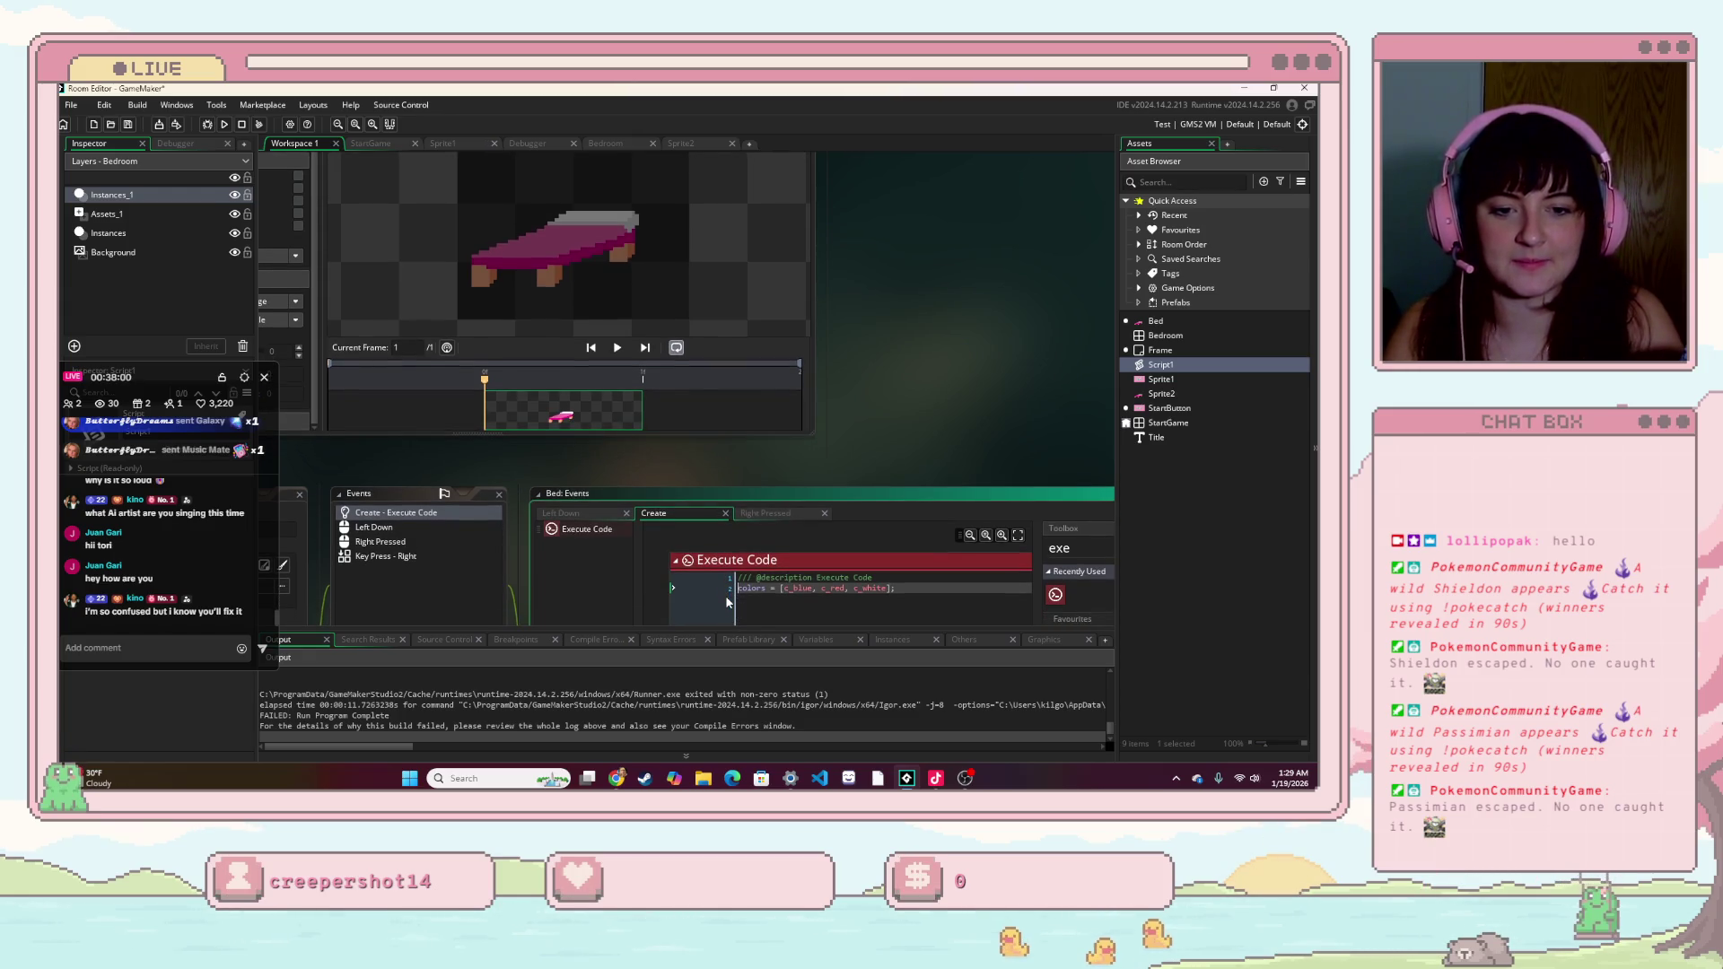
{"action": "key", "text": "End"}
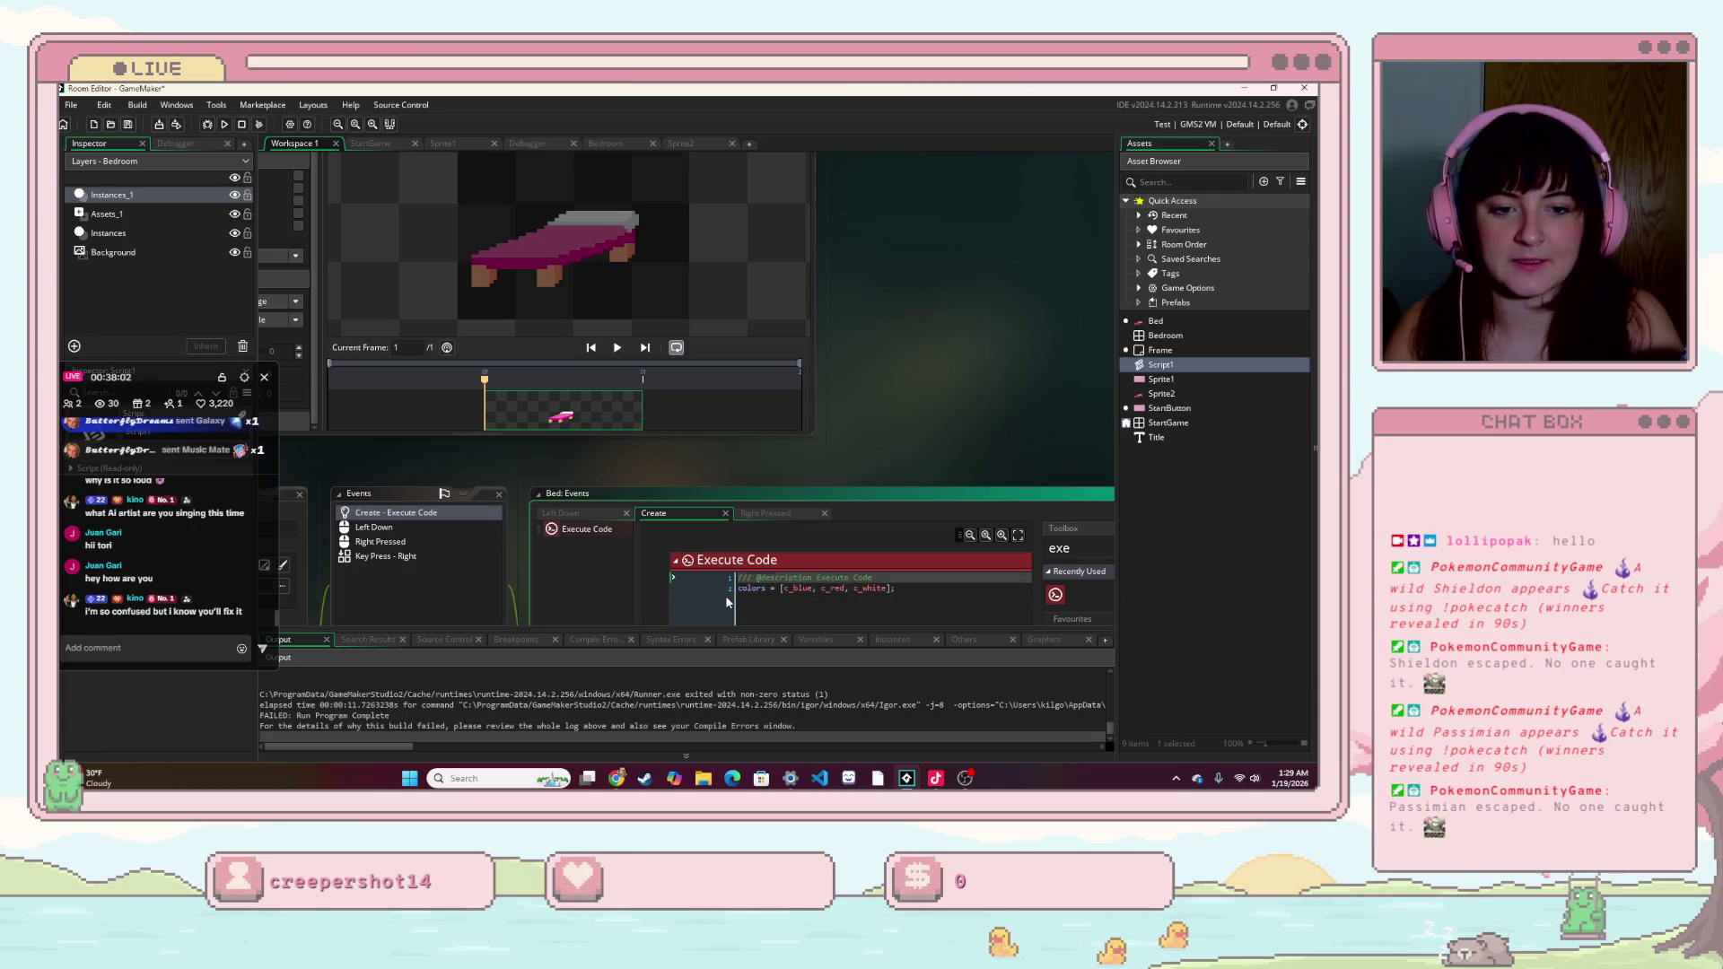
{"action": "key", "text": "Return"}
{"action": "type", "text": "current_color = 0;"}
{"action": "key", "text": "Return"}
{"action": "type", "text": "MAX_COLOR = colors.size()-1;"}
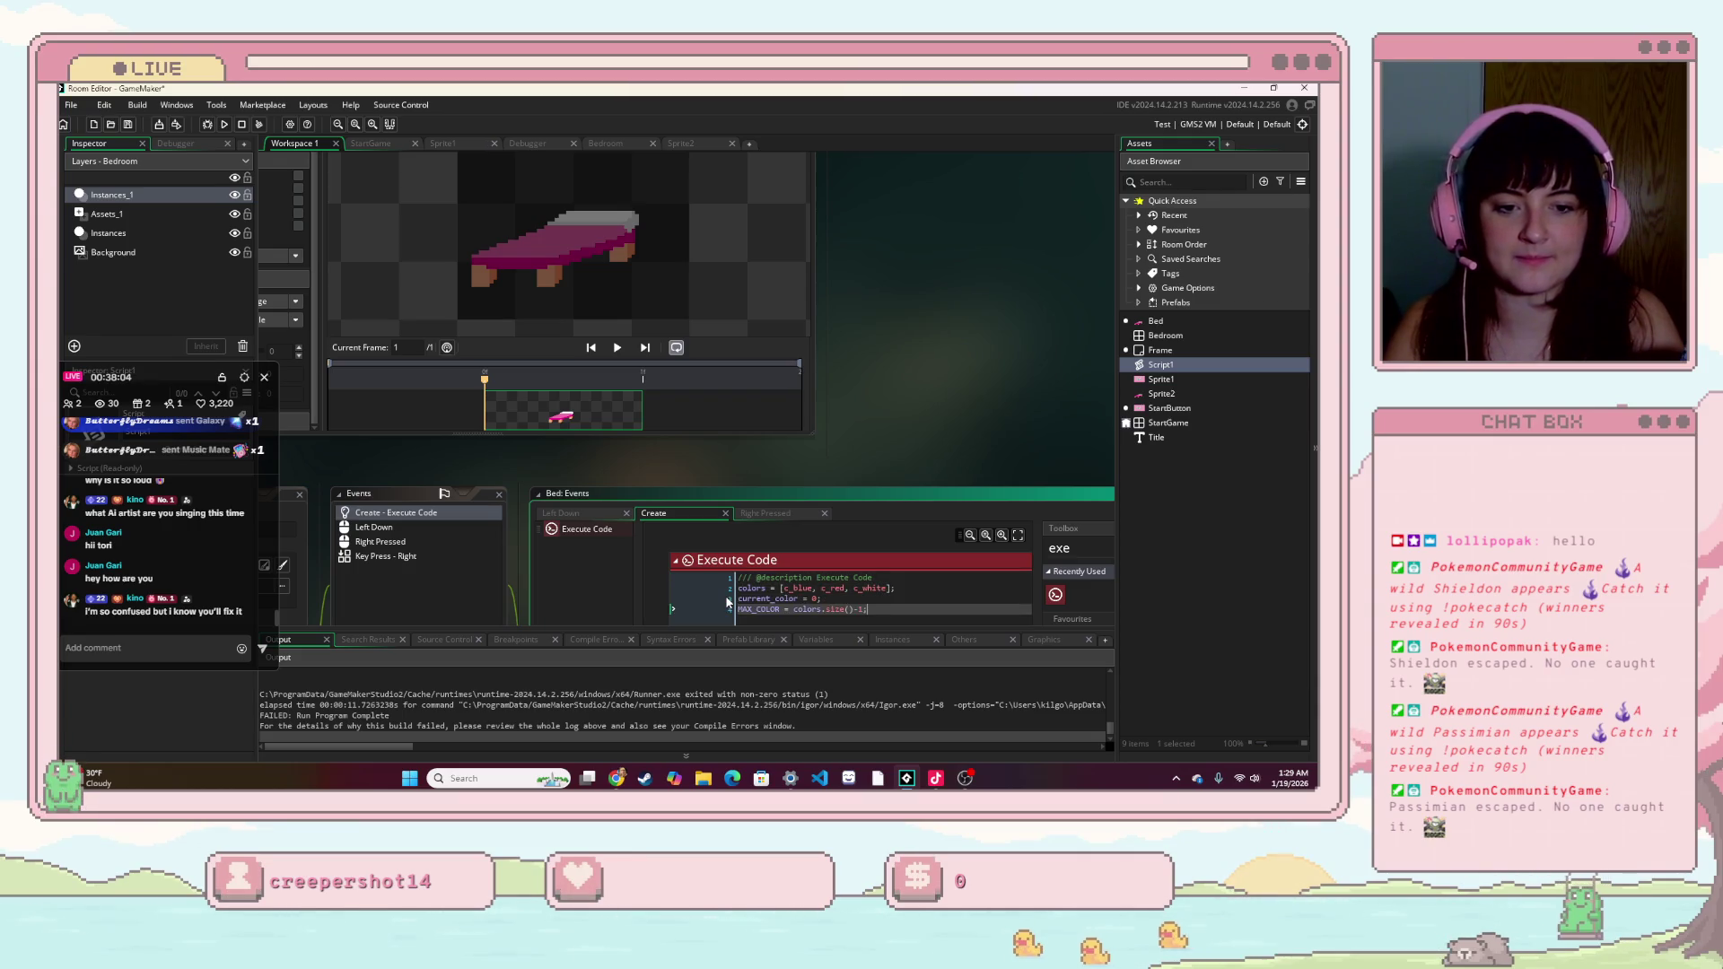
- Run and start the game, inspect the Bed Create event error on colors.size()-1, and close the crashed game
{"action": "key", "text": "F5"}
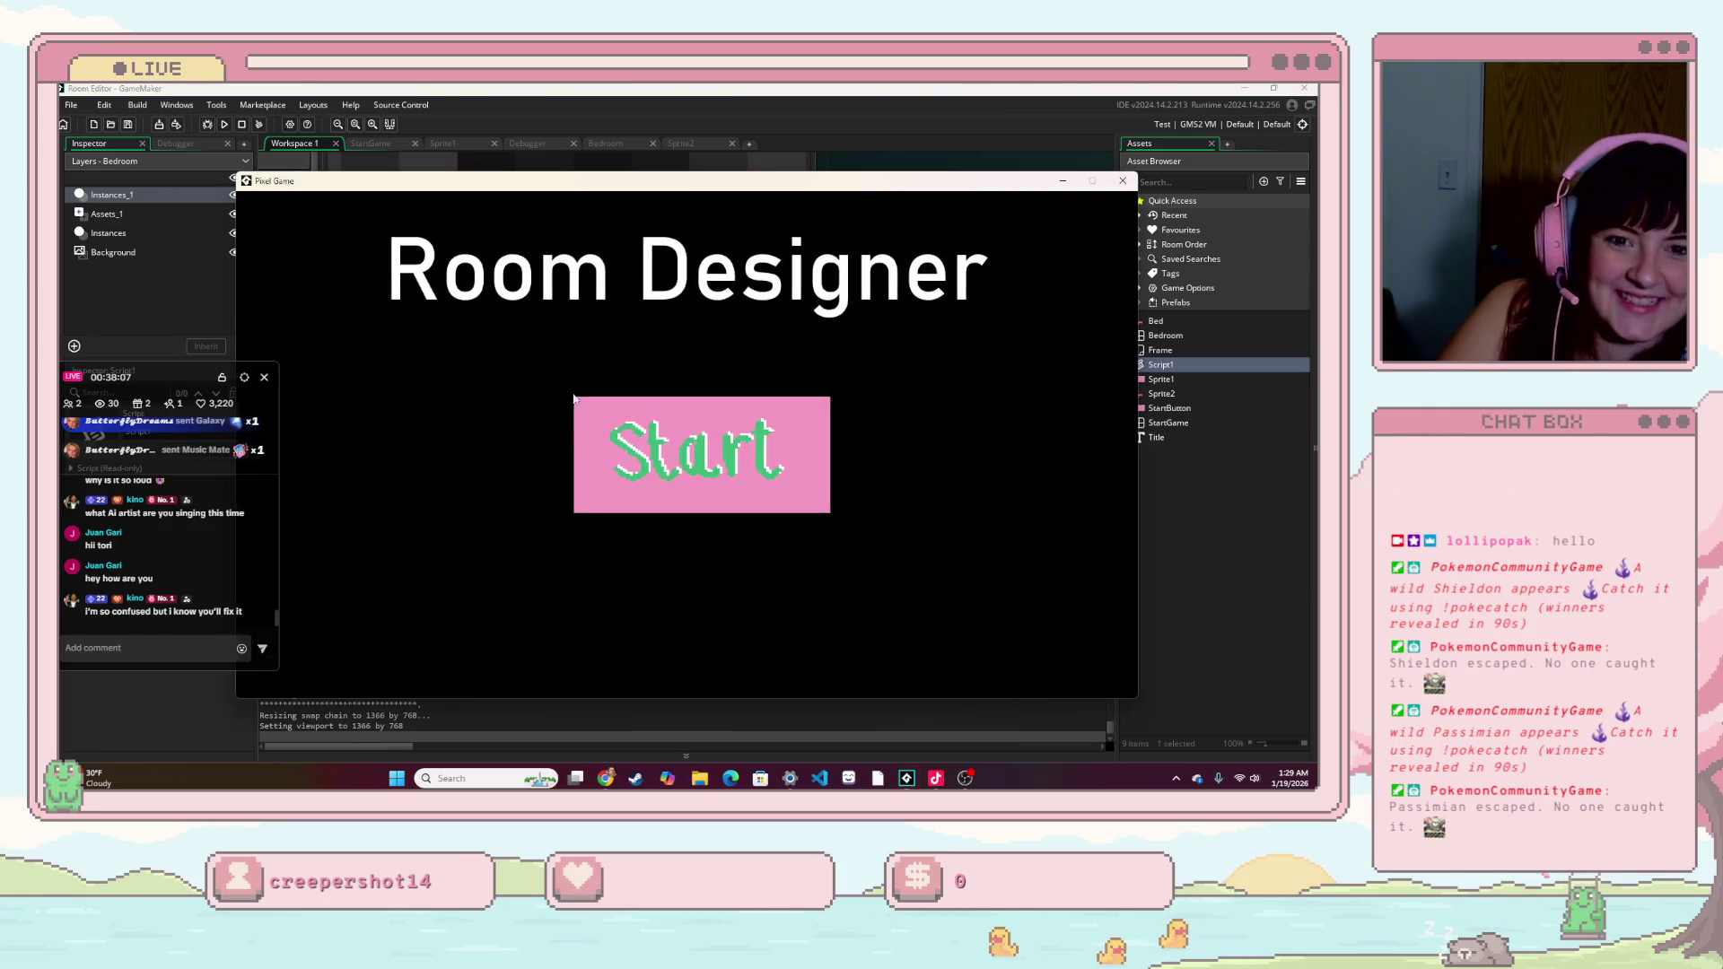
{"action": "left_click", "coordinate": [575, 400]}
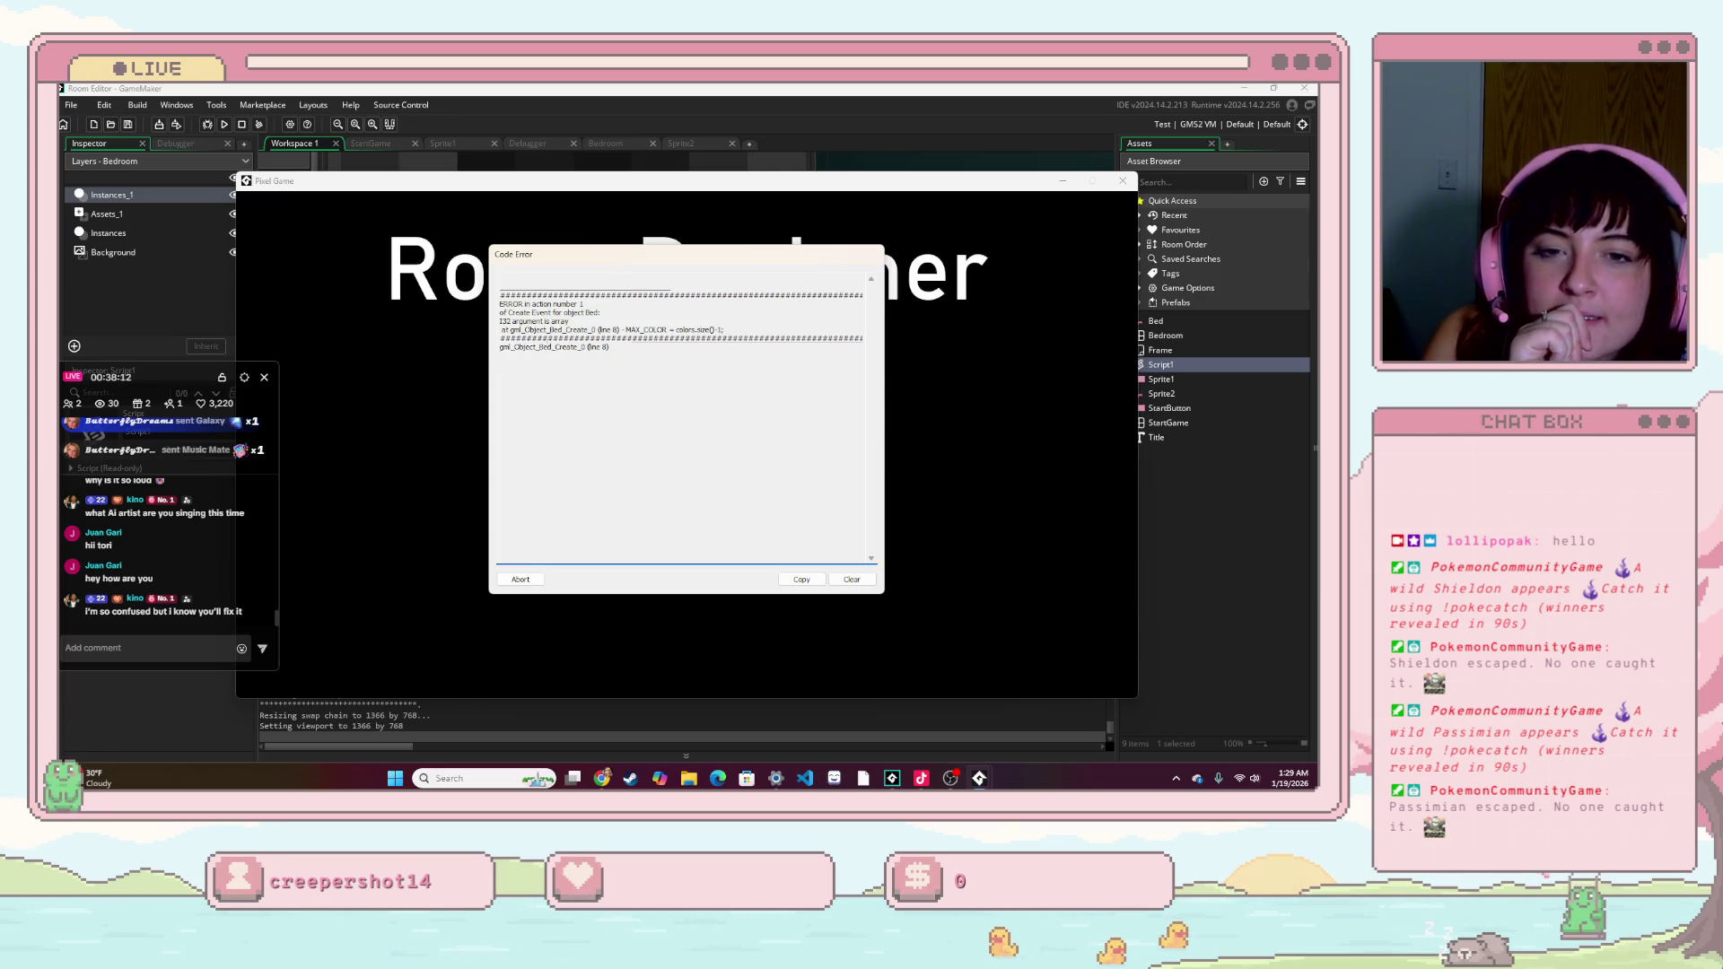
{"action": "left_click", "coordinate": [617, 339]}
{"action": "key", "text": "ctrl+a"}
{"action": "left_click", "coordinate": [808, 389]}
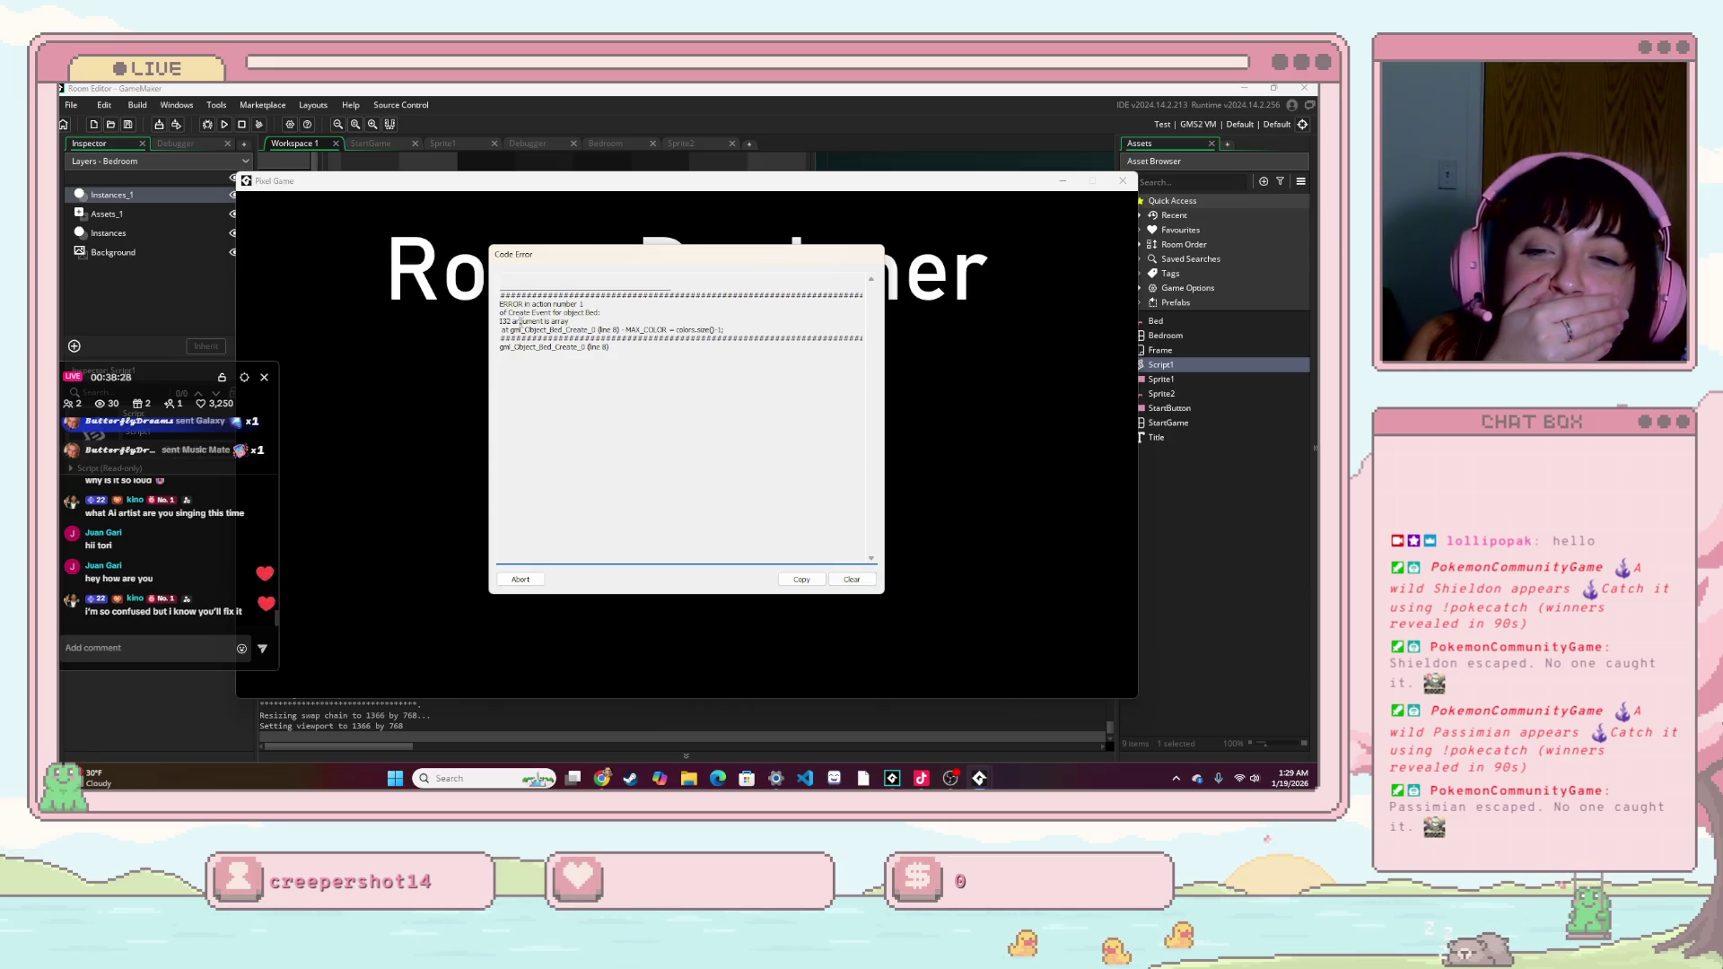
{"action": "mouse_move", "coordinate": [763, 336]}
{"action": "left_mouse_down"}
{"action": "mouse_move", "coordinate": [482, 333]}
{"action": "mouse_move", "coordinate": [459, 292]}
{"action": "left_mouse_up"}
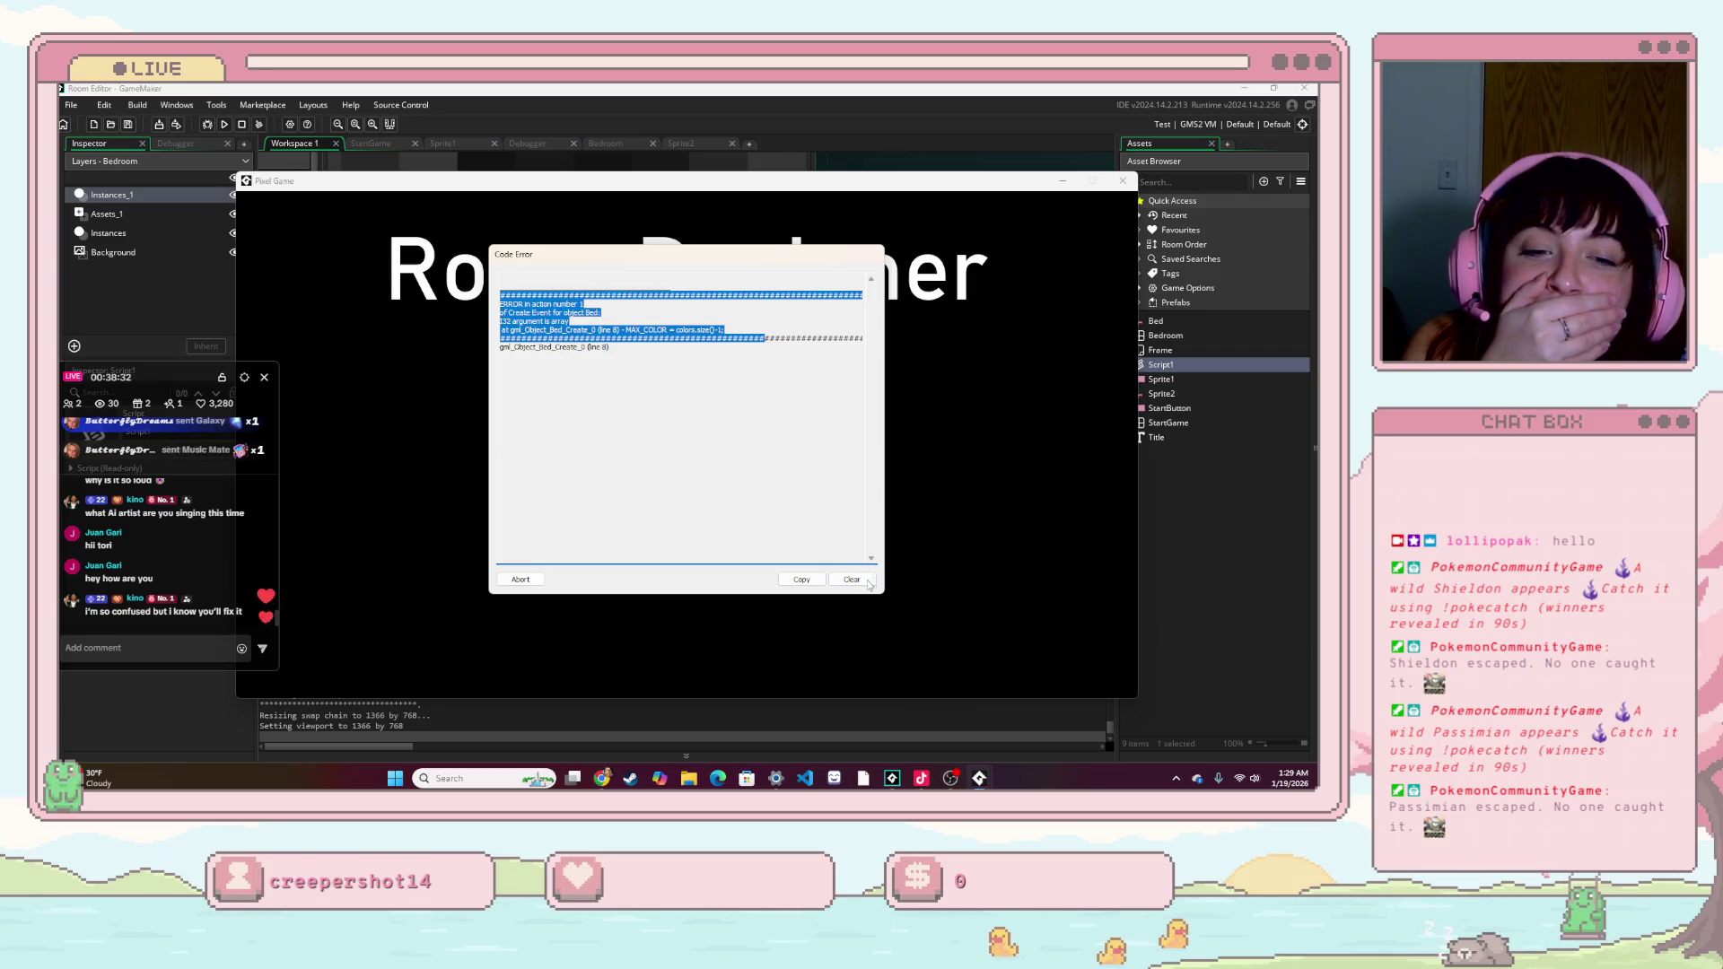
{"action": "left_click", "coordinate": [851, 579]}
{"action": "left_click", "coordinate": [1122, 181]}
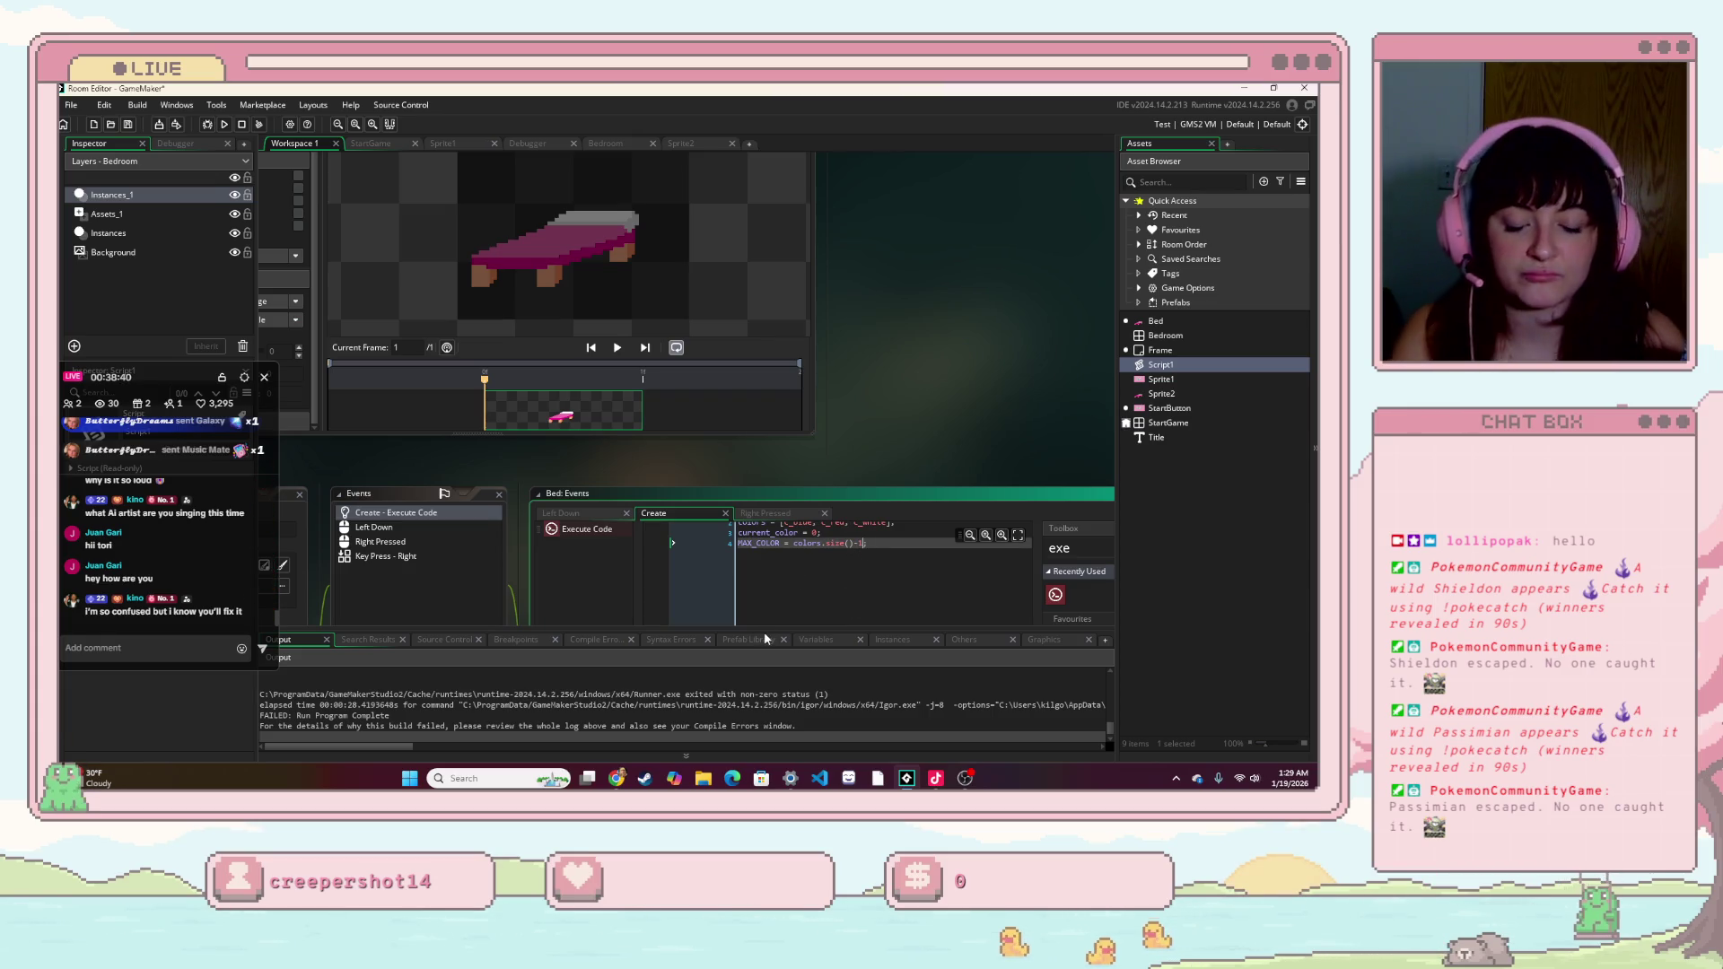
- Strip .size()-1 from the MAX_COLOR line after trying autocomplete options, leaving it set to just colors
{"action": "key", "text": "BackSpace"}
{"action": "key", "text": "BackSpace"}
{"action": "key", "text": "BackSpace"}
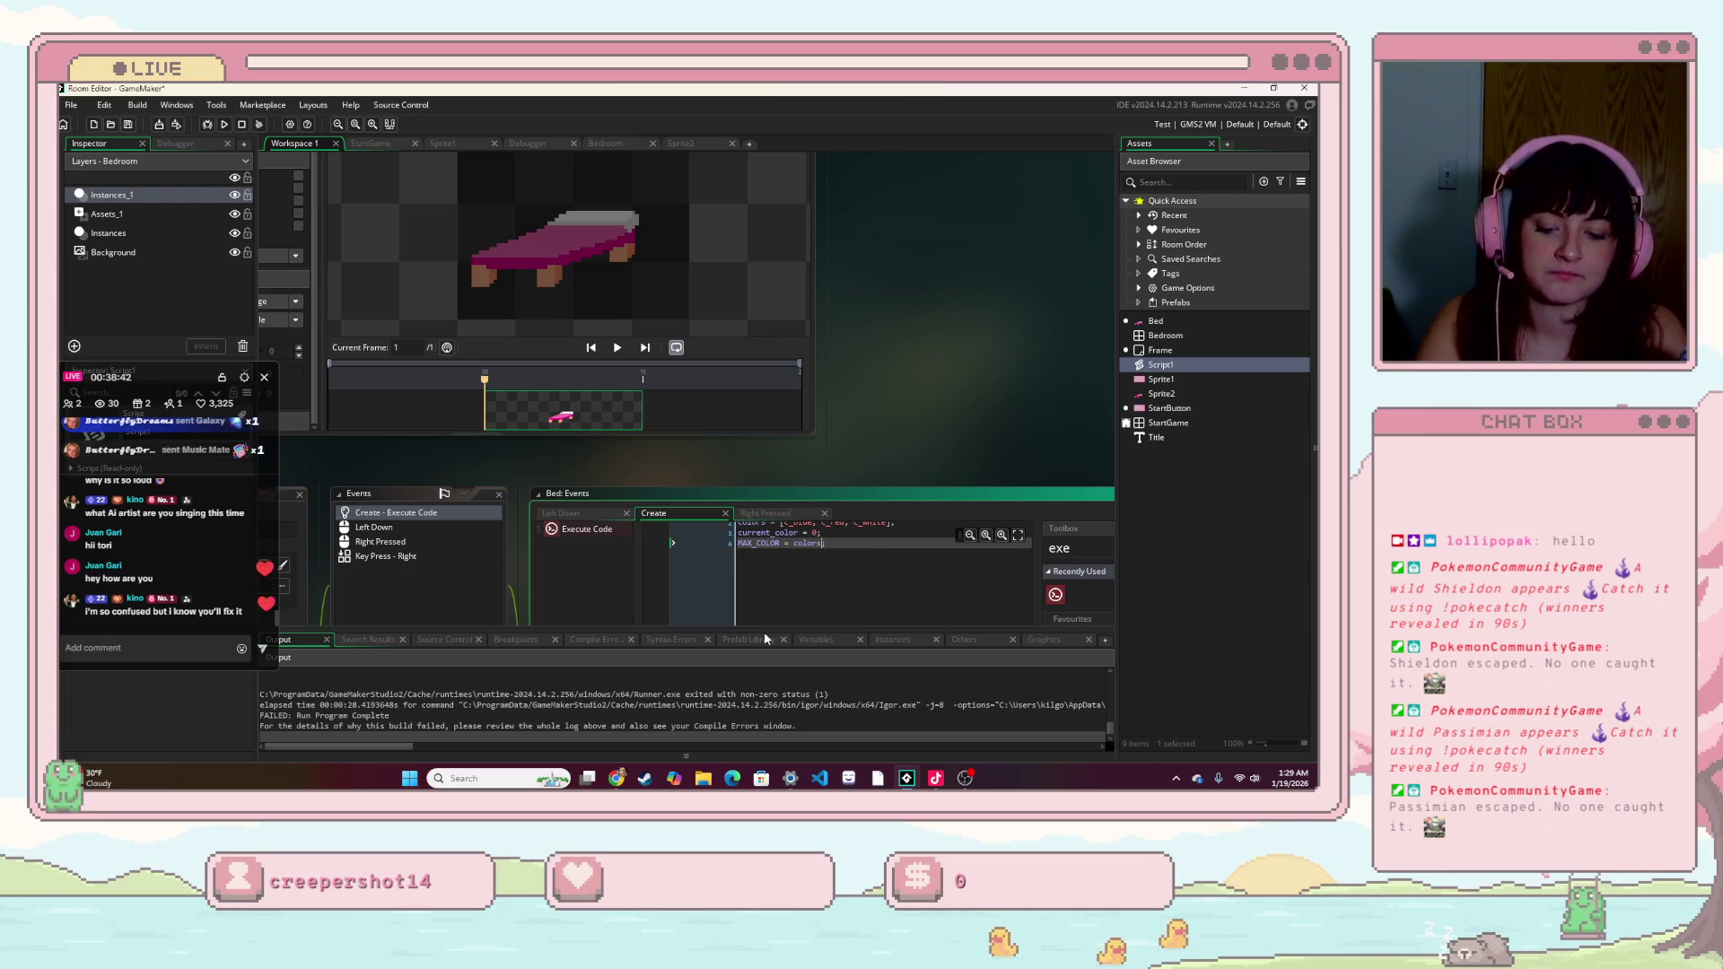
{"action": "type", "text": "."}
{"action": "scroll", "coordinate": [958, 648], "scroll_direction": "down", "scroll_amount": 7}
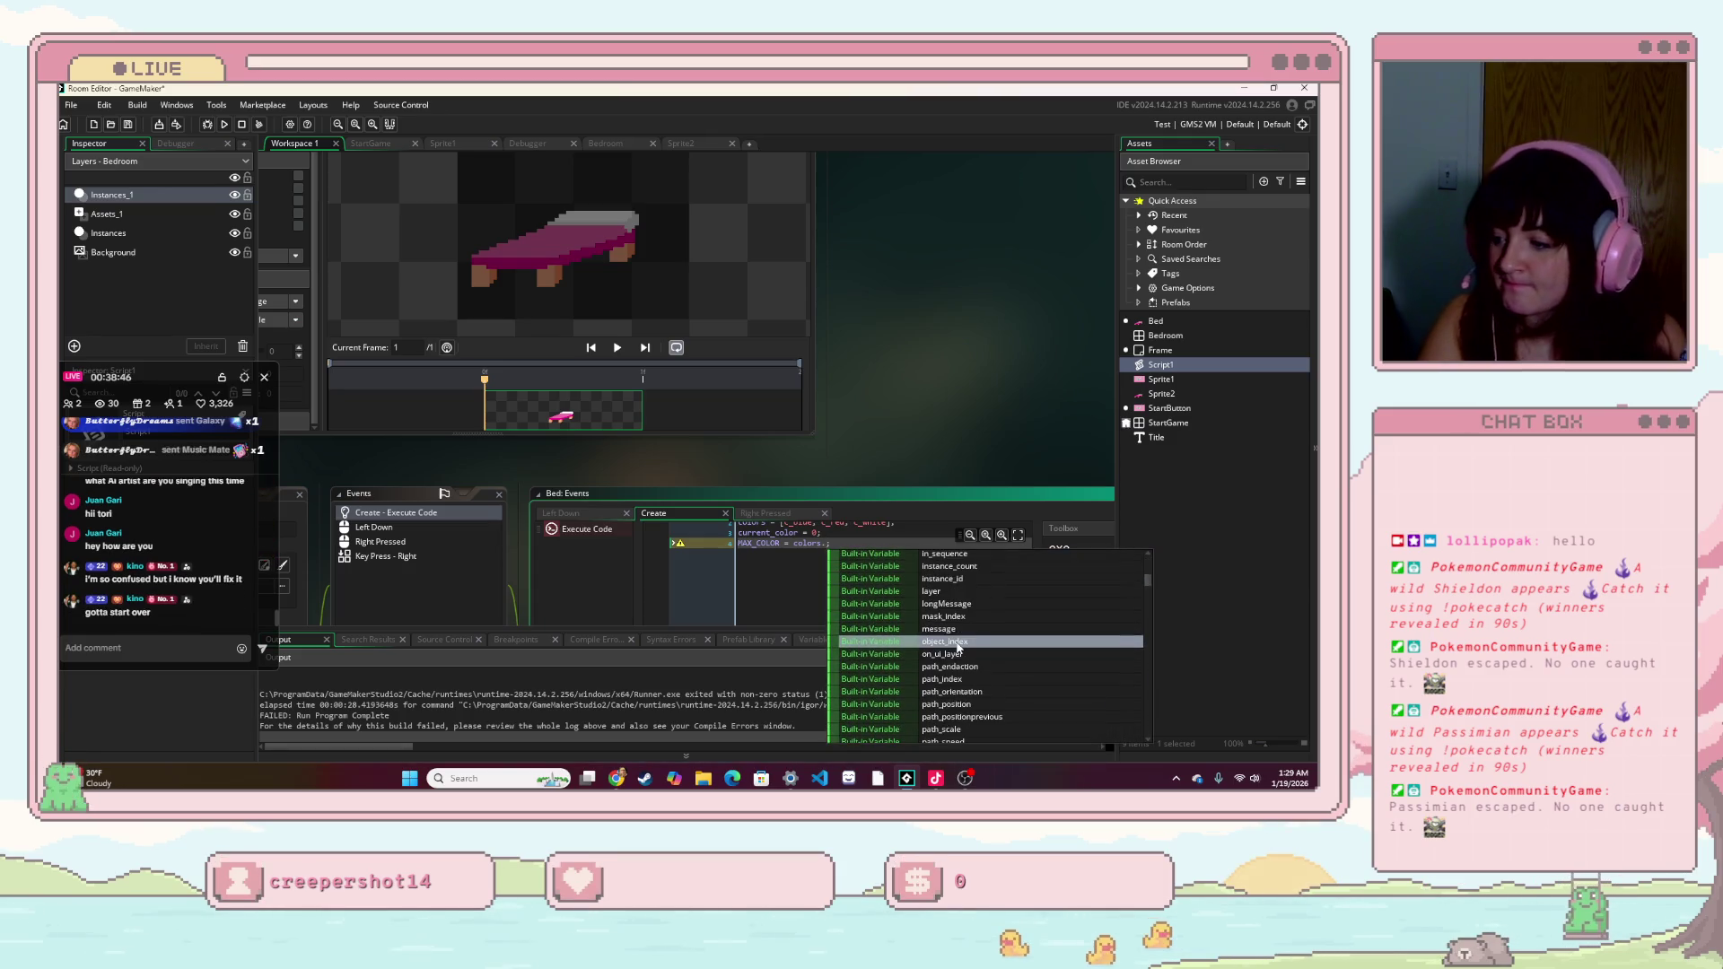
{"action": "scroll", "coordinate": [958, 648], "scroll_direction": "down", "scroll_amount": 4}
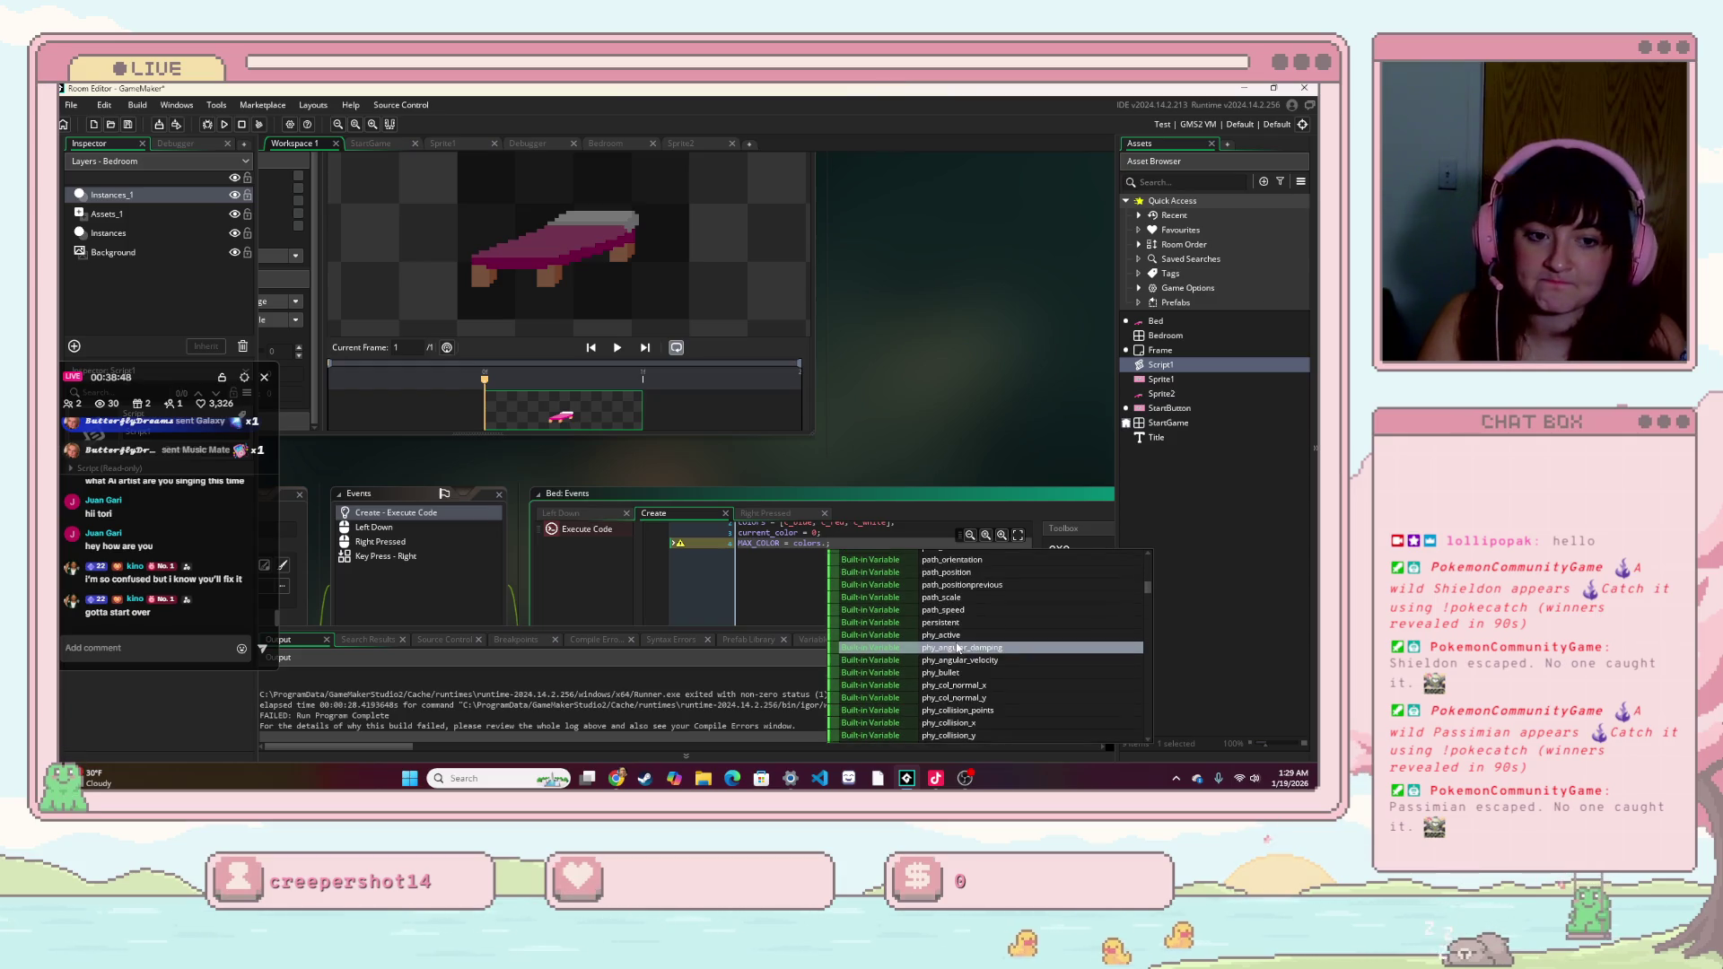
{"action": "type", "text": "len"}
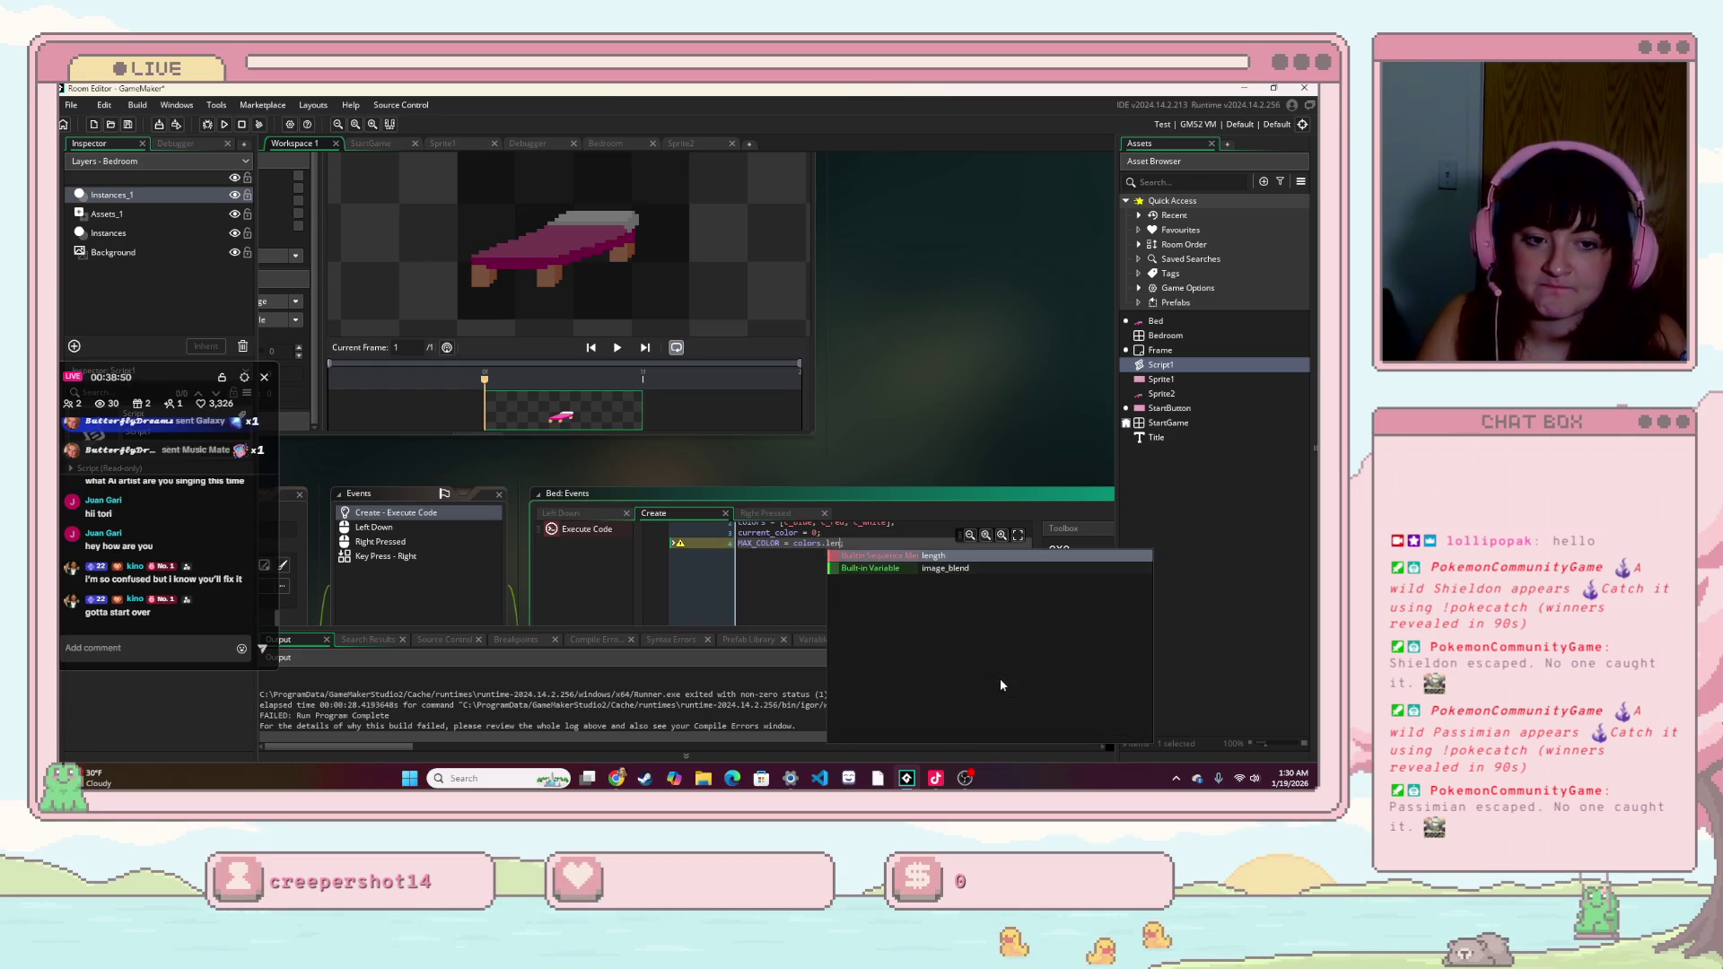
{"action": "key", "text": "BackSpace"}
{"action": "key", "text": "BackSpace"}
{"action": "key", "text": "BackSpace"}
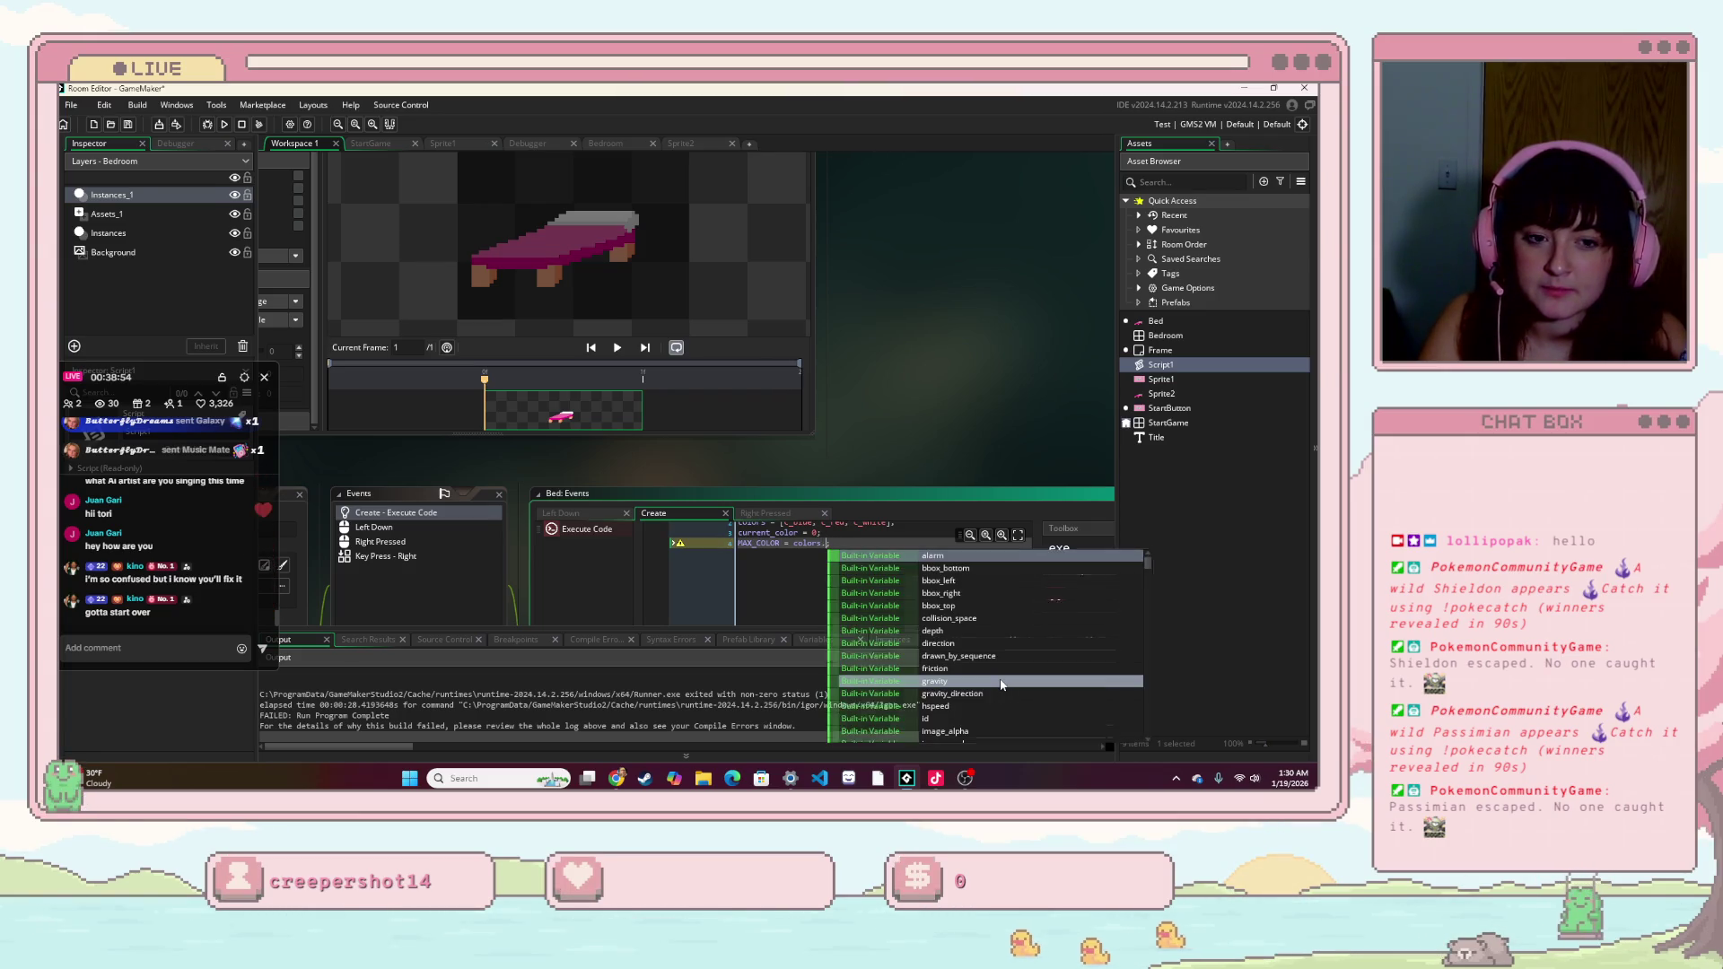
{"action": "type", "text": "s"}
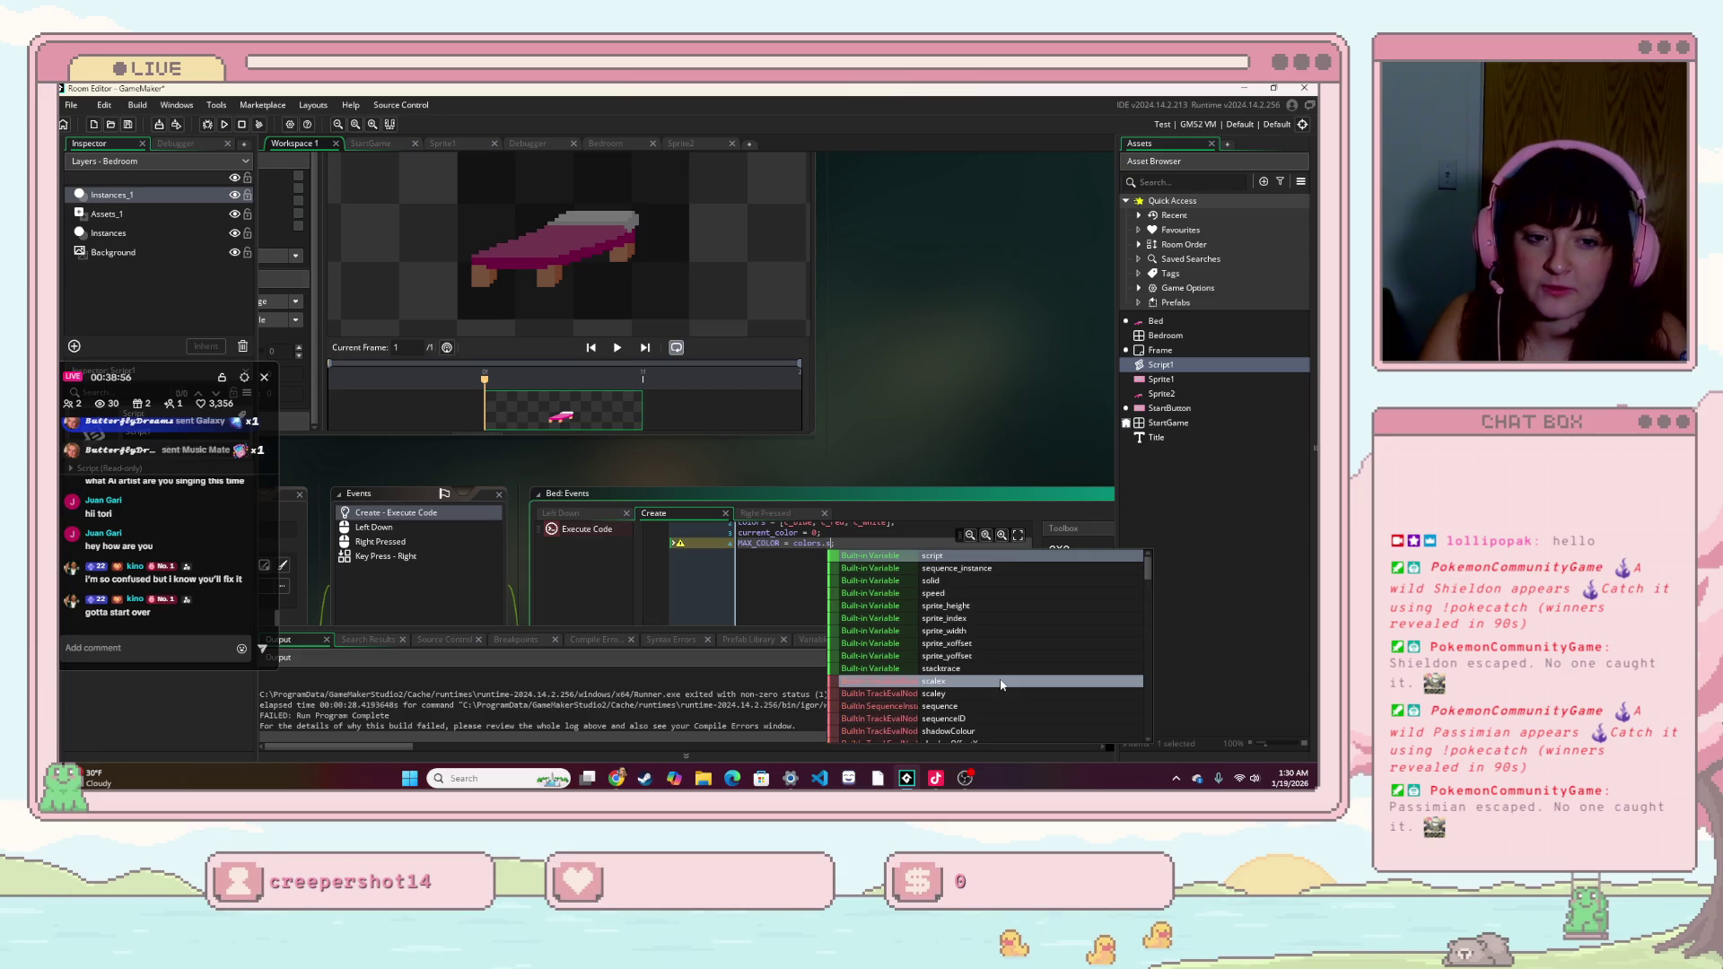
{"action": "key", "text": "BackSpace"}
{"action": "key", "text": "BackSpace"}
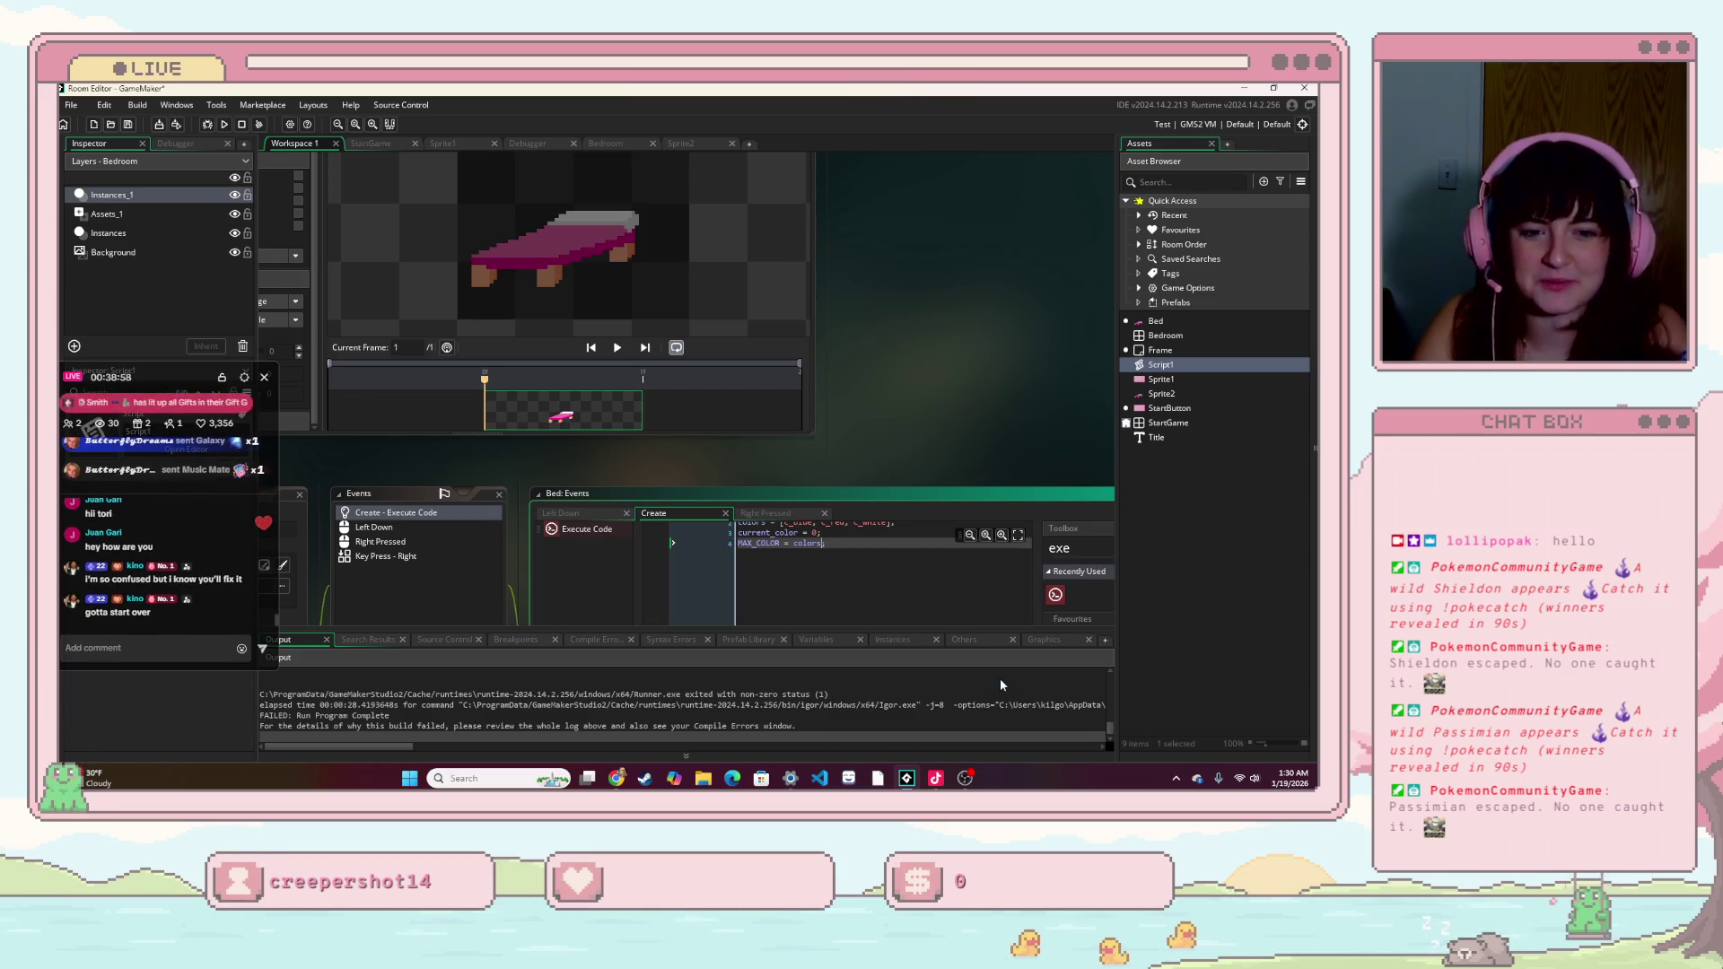
- Bring up the GameMaker manual's Arrays page in Chrome and scroll through its contents
{"action": "left_click", "coordinate": [617, 779]}
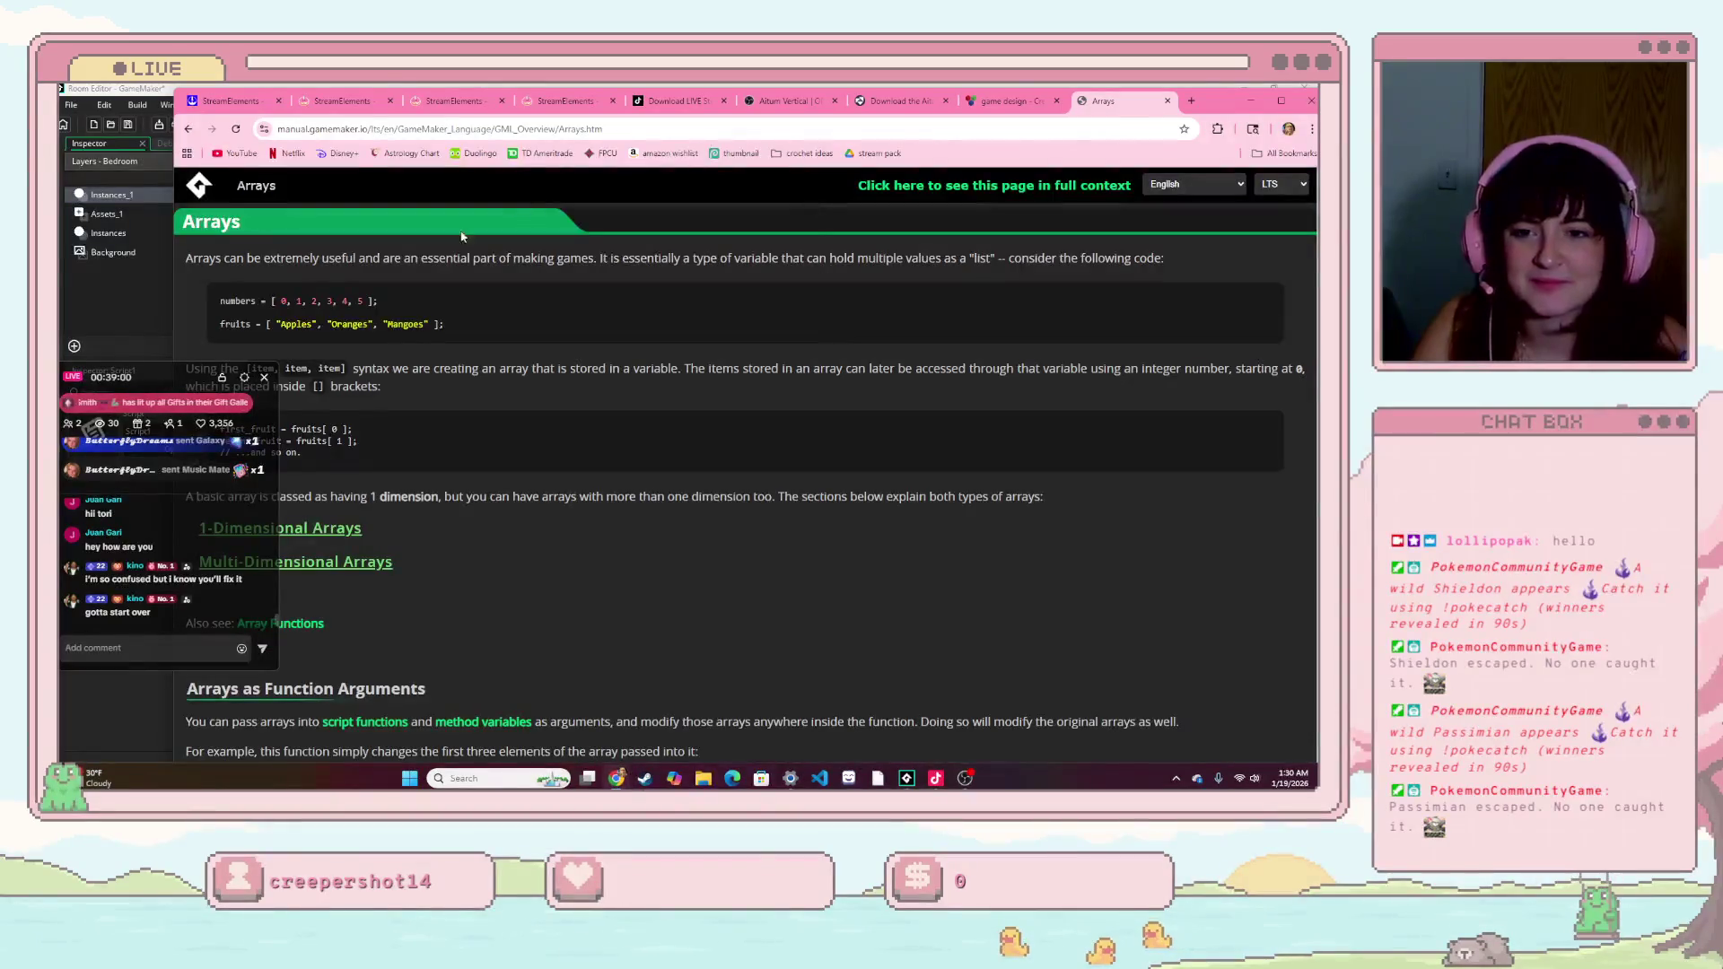
{"action": "scroll", "coordinate": [377, 422], "scroll_direction": "down", "scroll_amount": 5}
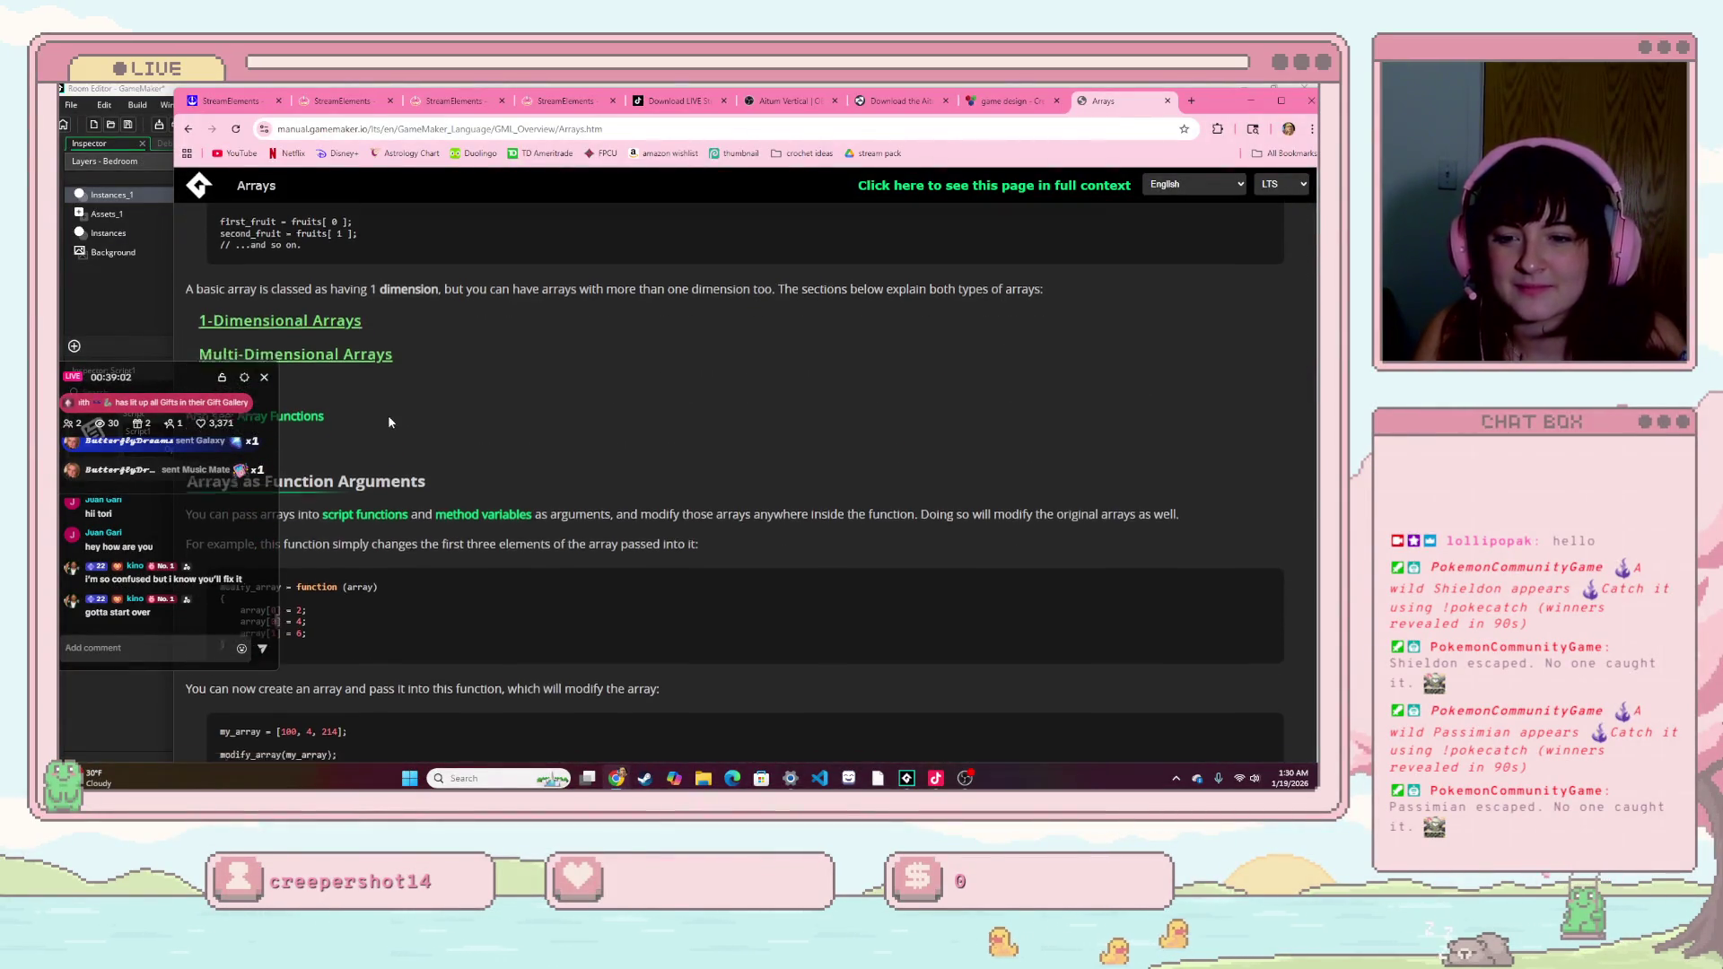
{"action": "scroll", "coordinate": [389, 421], "scroll_direction": "down", "scroll_amount": 2}
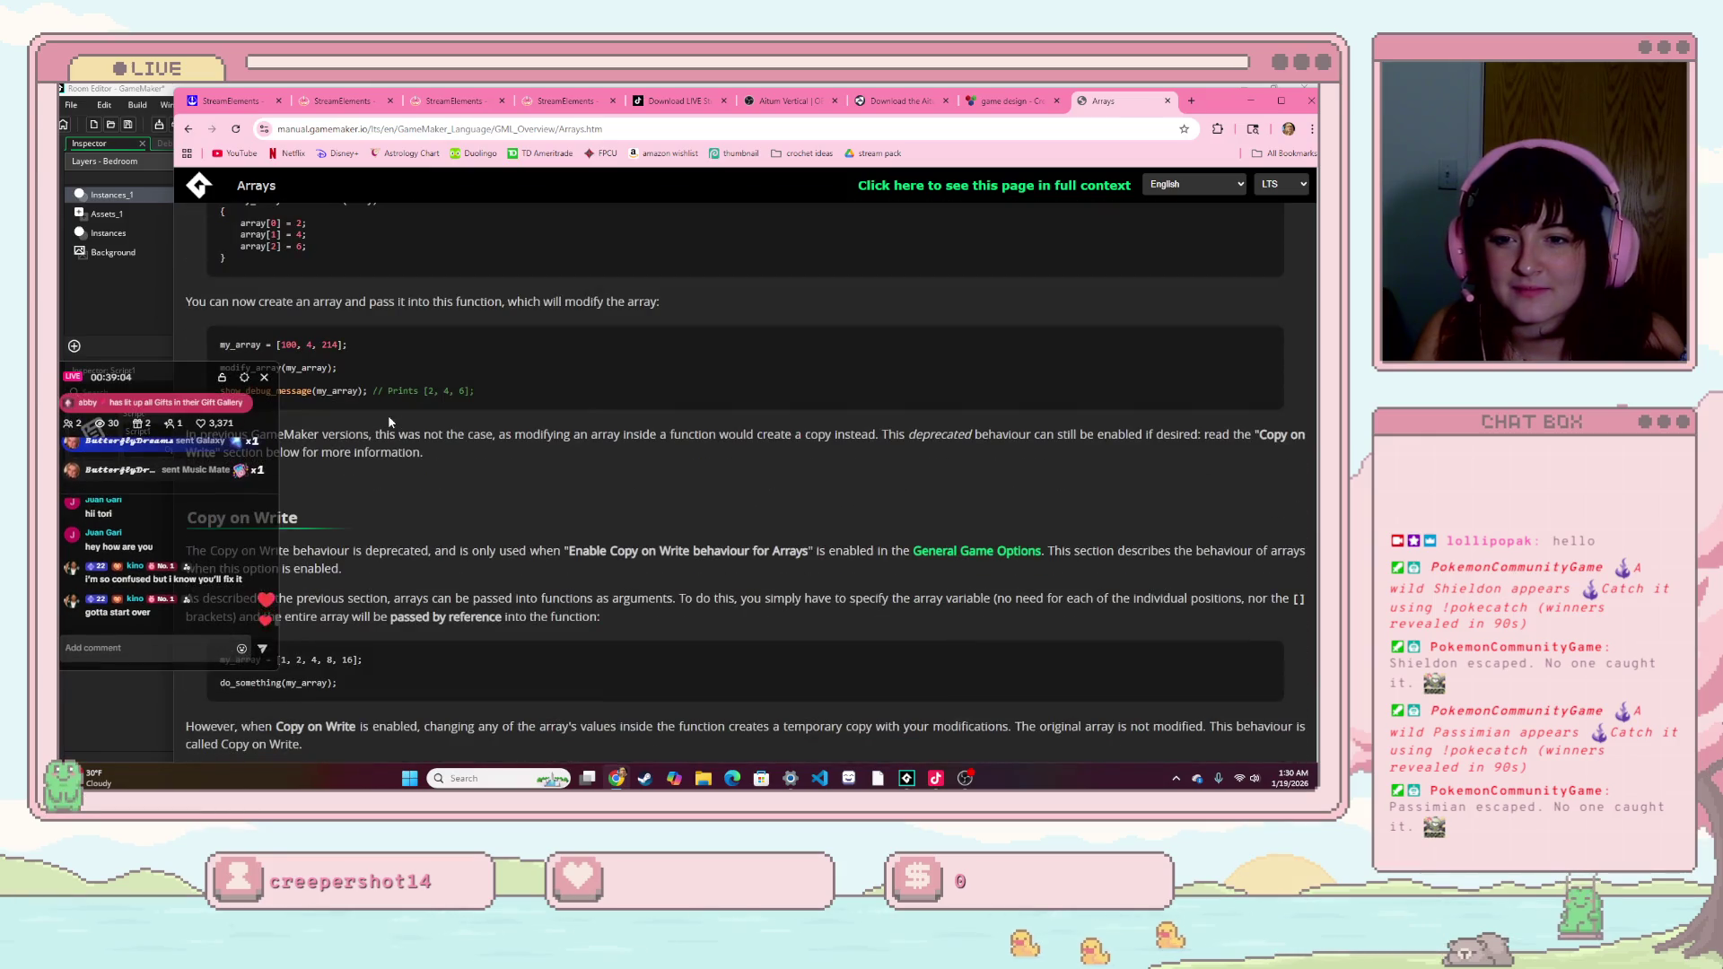
{"action": "scroll", "coordinate": [388, 422], "scroll_direction": "down", "scroll_amount": 4}
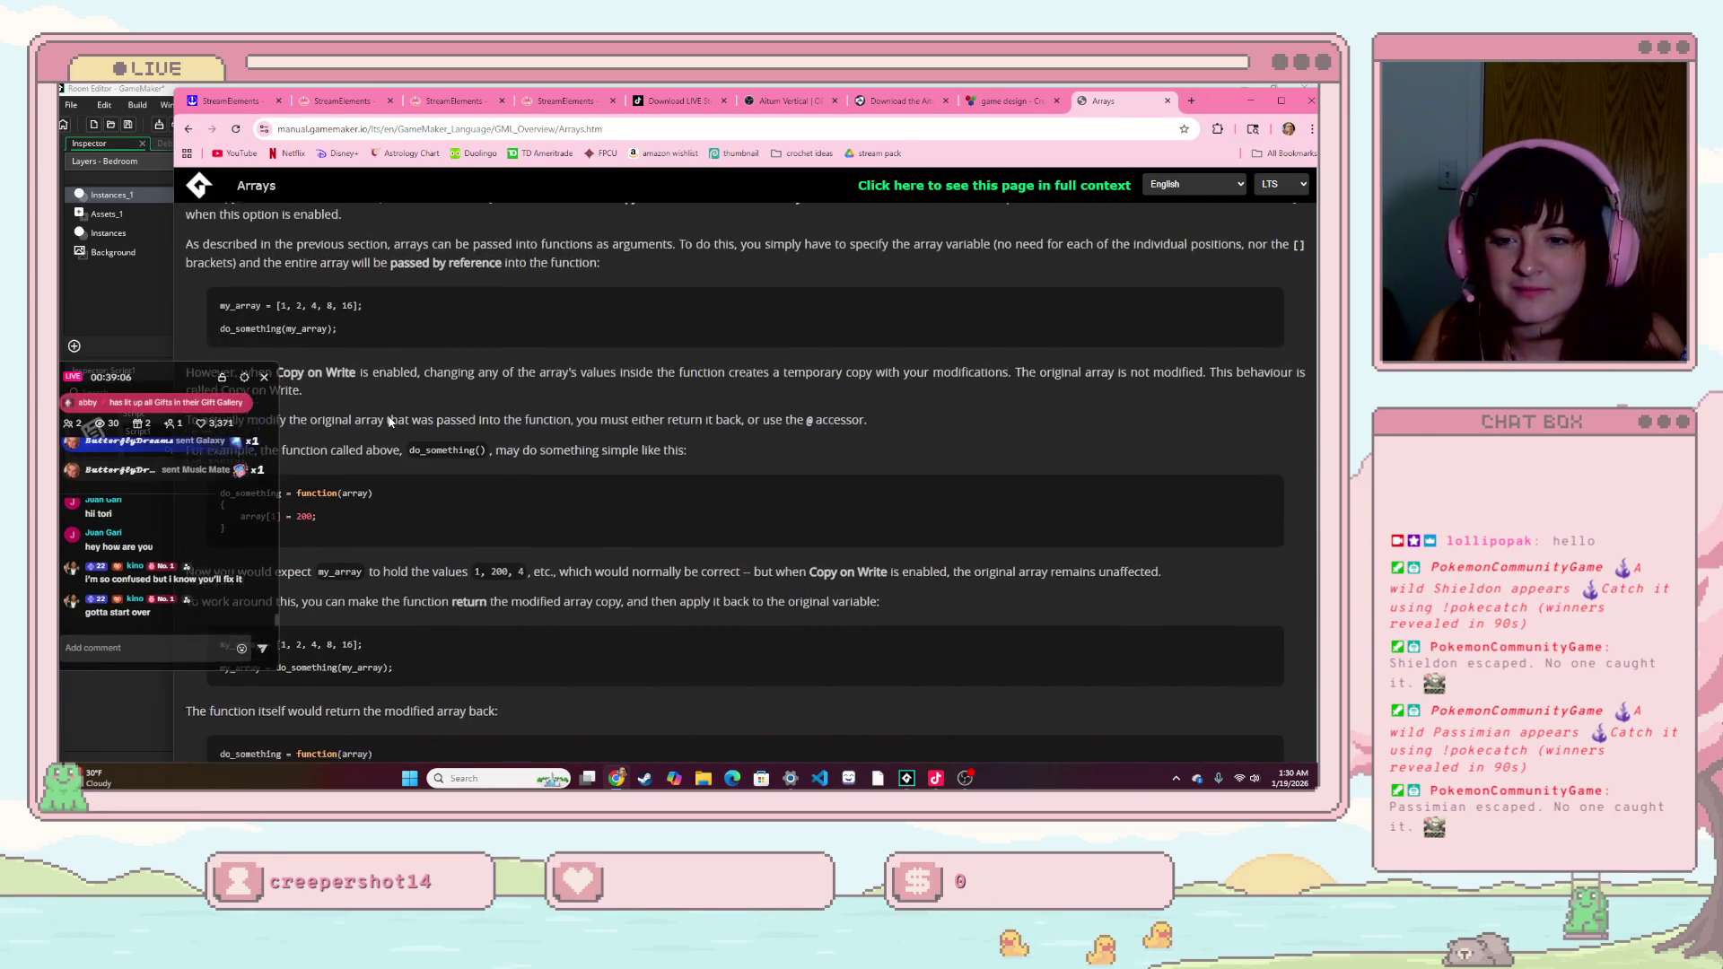
{"action": "scroll", "coordinate": [388, 422], "scroll_direction": "down", "scroll_amount": 5}
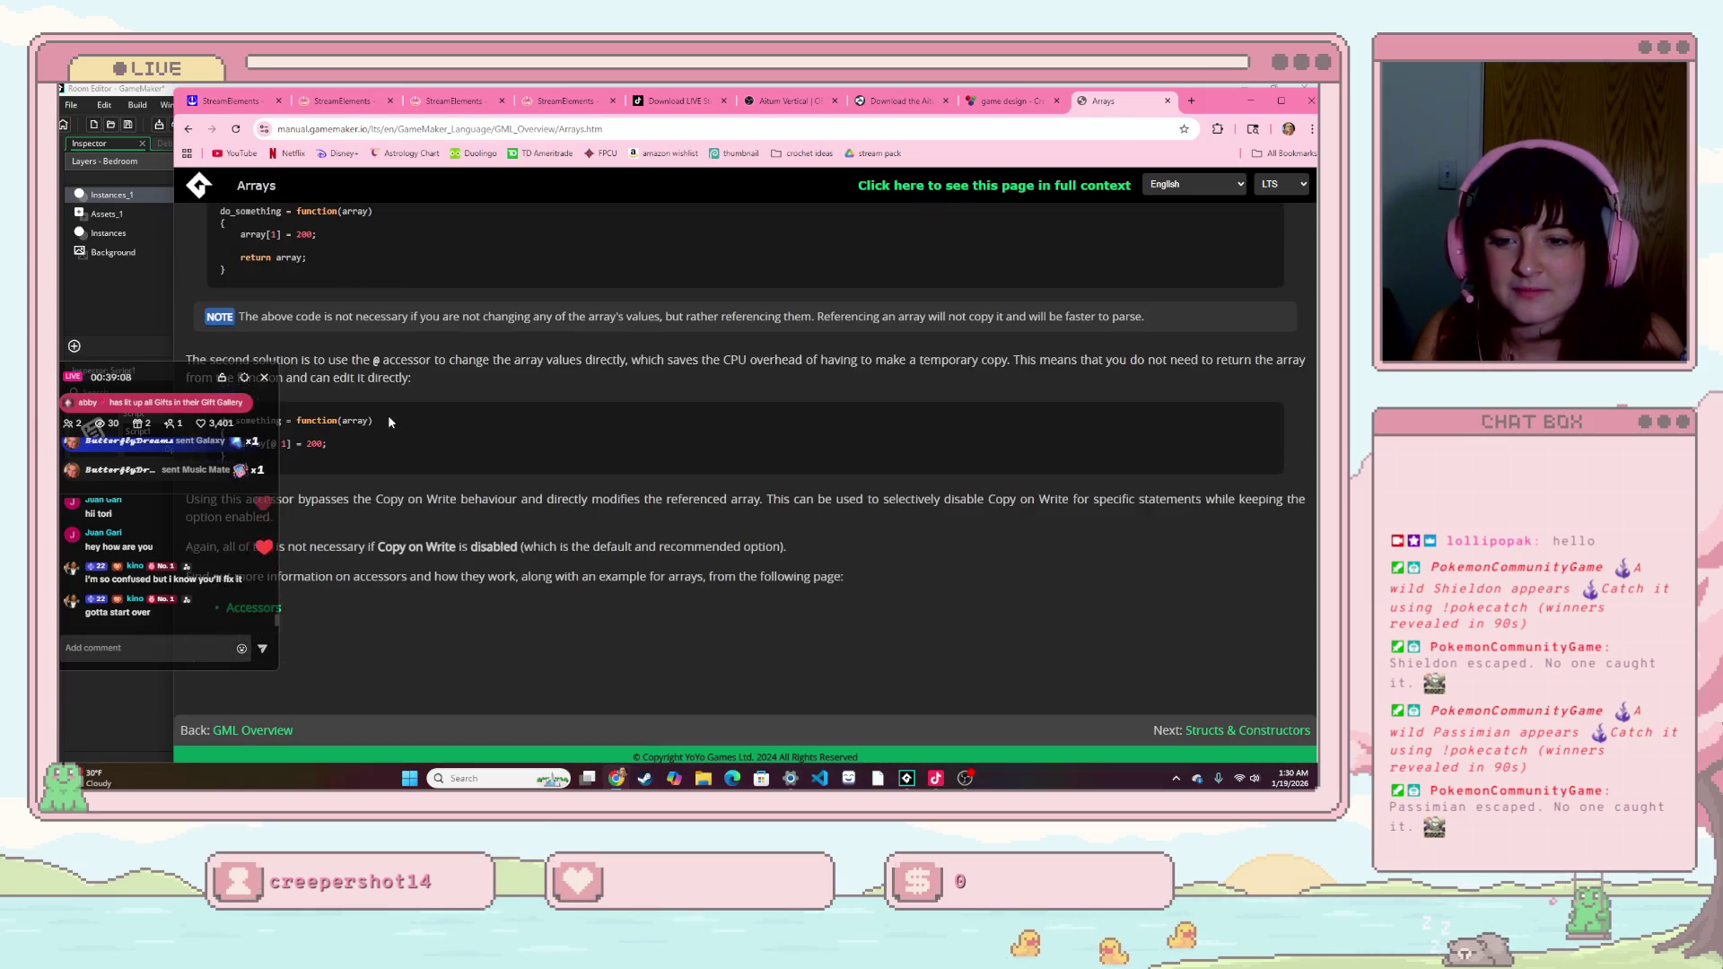
{"action": "scroll", "coordinate": [389, 419], "scroll_direction": "up", "scroll_amount": 15}
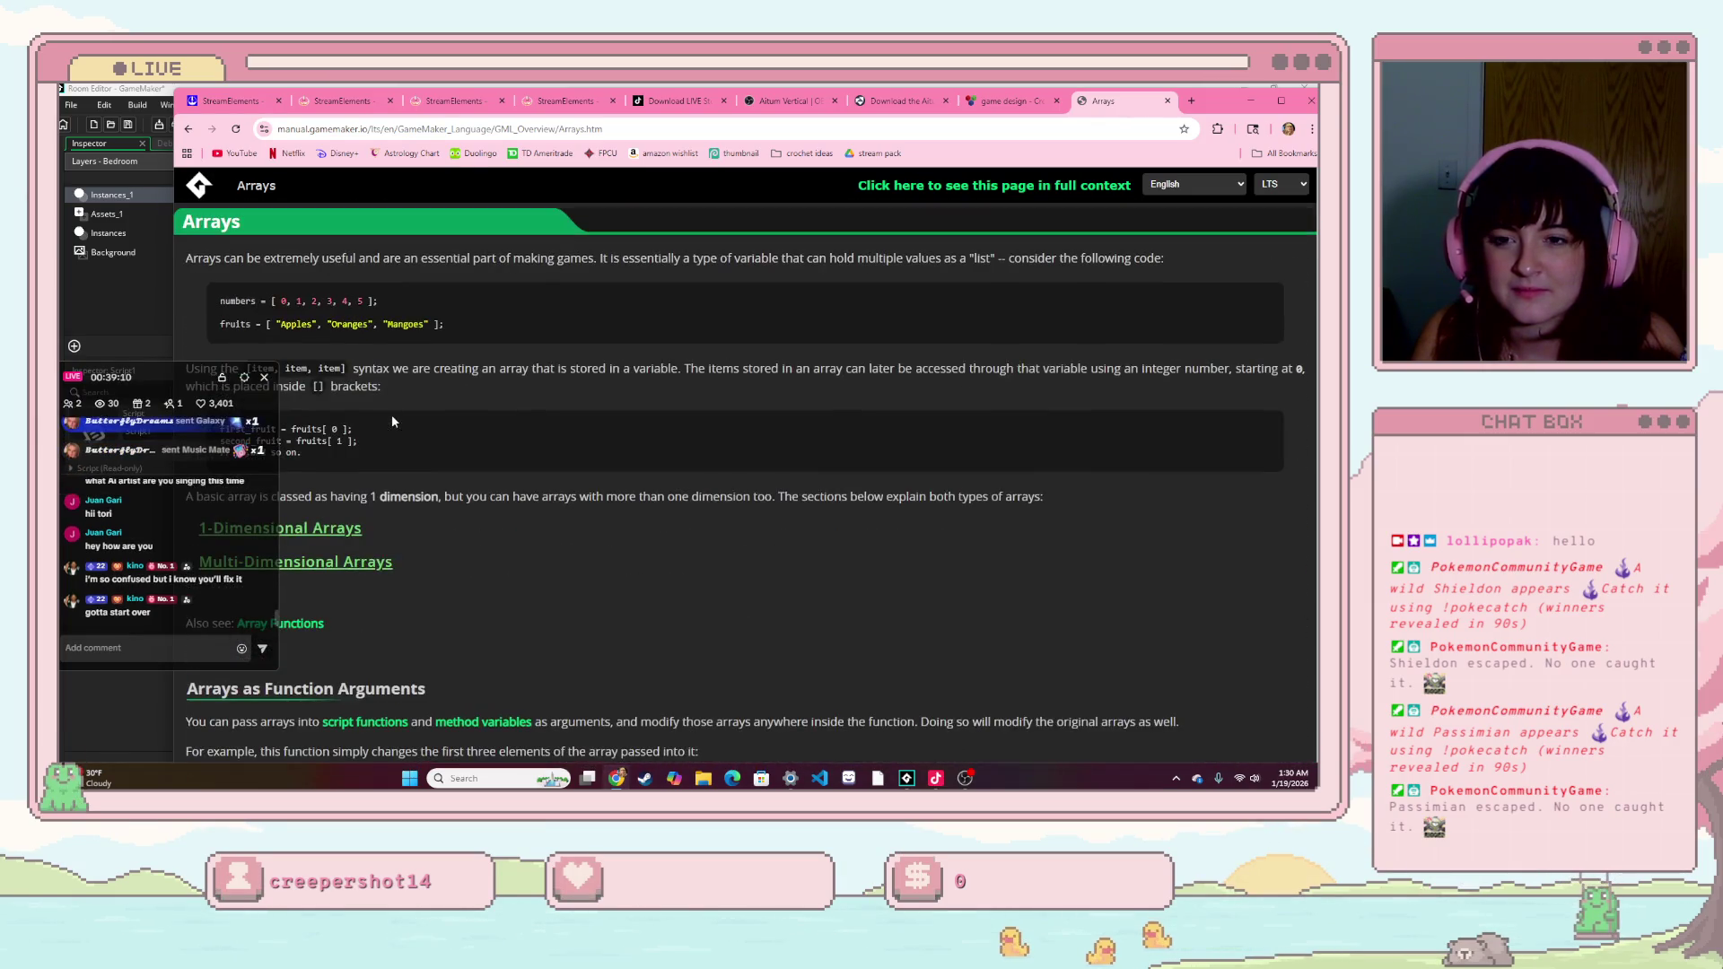
{"action": "scroll", "coordinate": [390, 407], "scroll_direction": "down", "scroll_amount": 15}
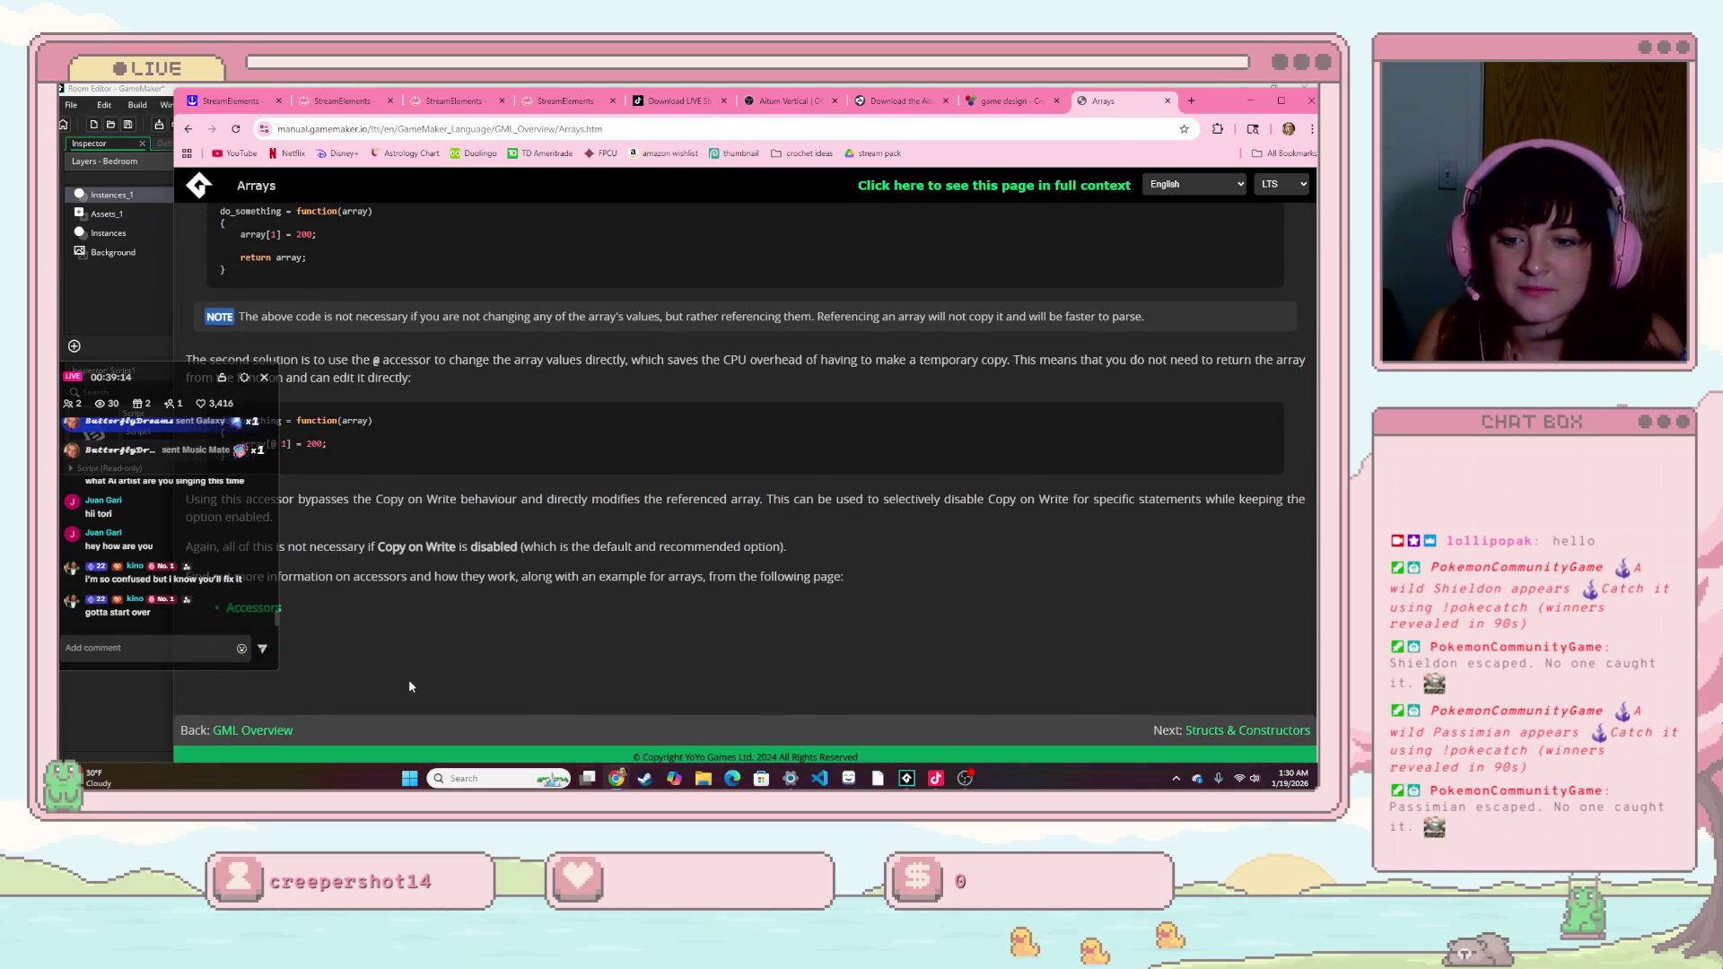
{"action": "left_click_drag", "start_coordinate": [163, 383], "coordinate": [895, 509]}
{"action": "scroll", "coordinate": [297, 613], "scroll_direction": "up", "scroll_amount": 10}
{"action": "scroll", "coordinate": [297, 613], "scroll_direction": "up", "scroll_amount": 5}
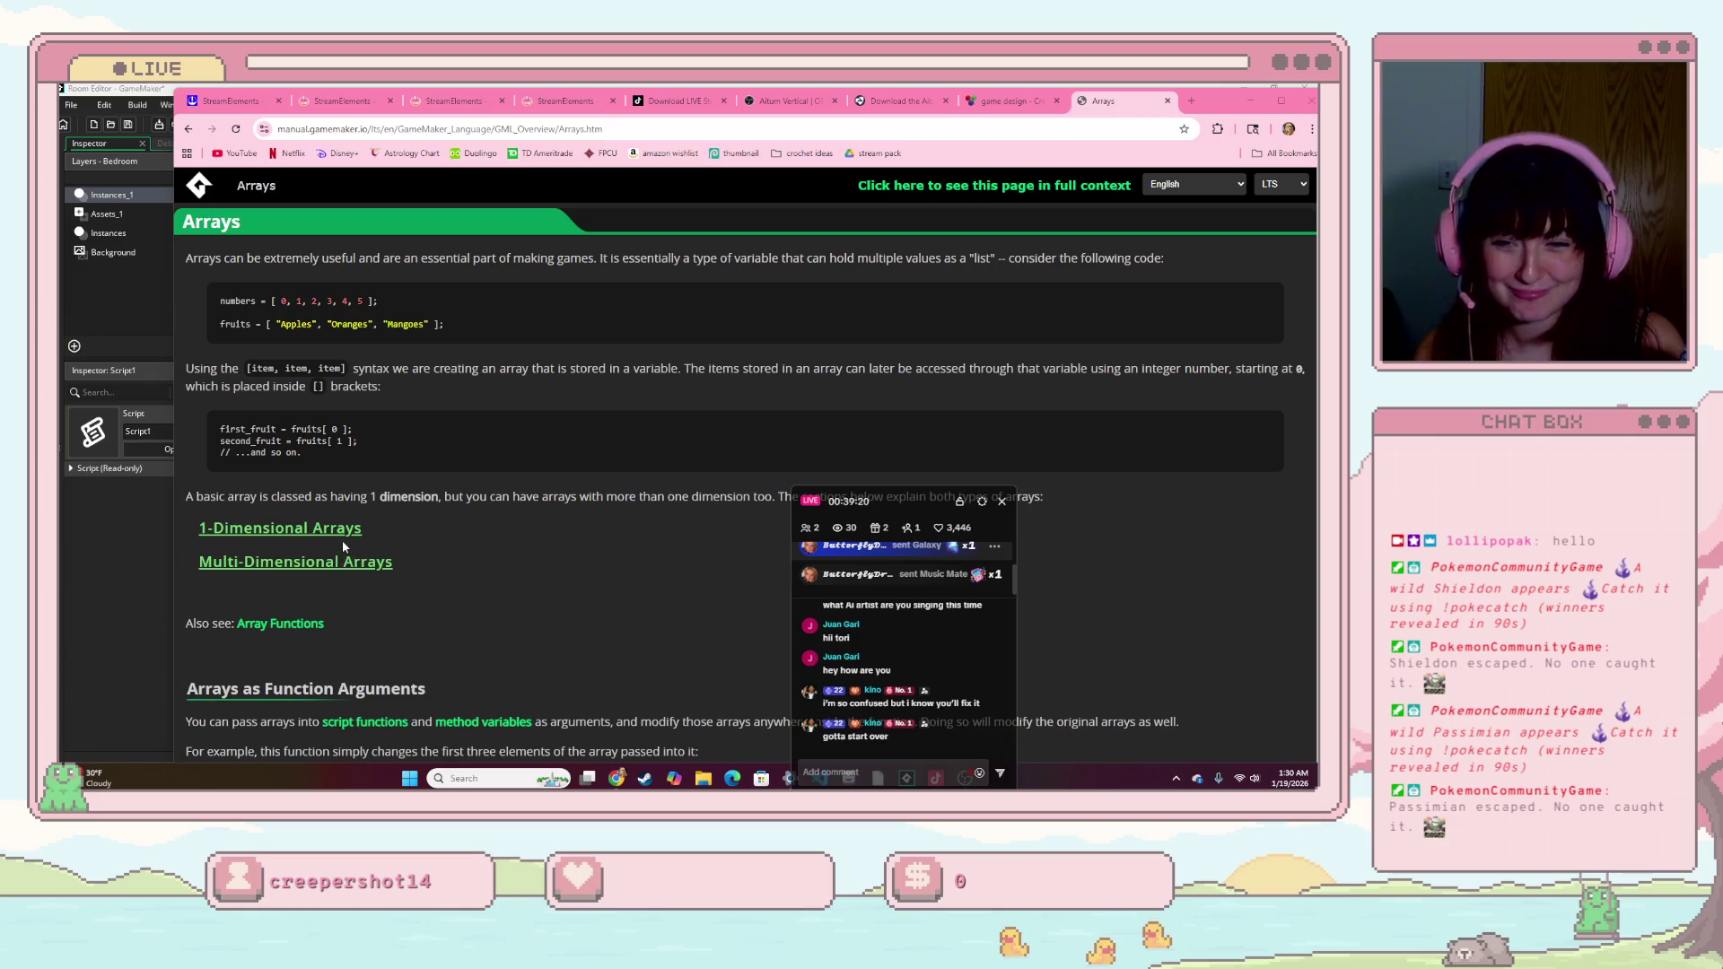
- Expand the 1-Dimensional Arrays section and read down through array deletion, functions and Copy on Write
{"action": "left_click", "coordinate": [347, 537]}
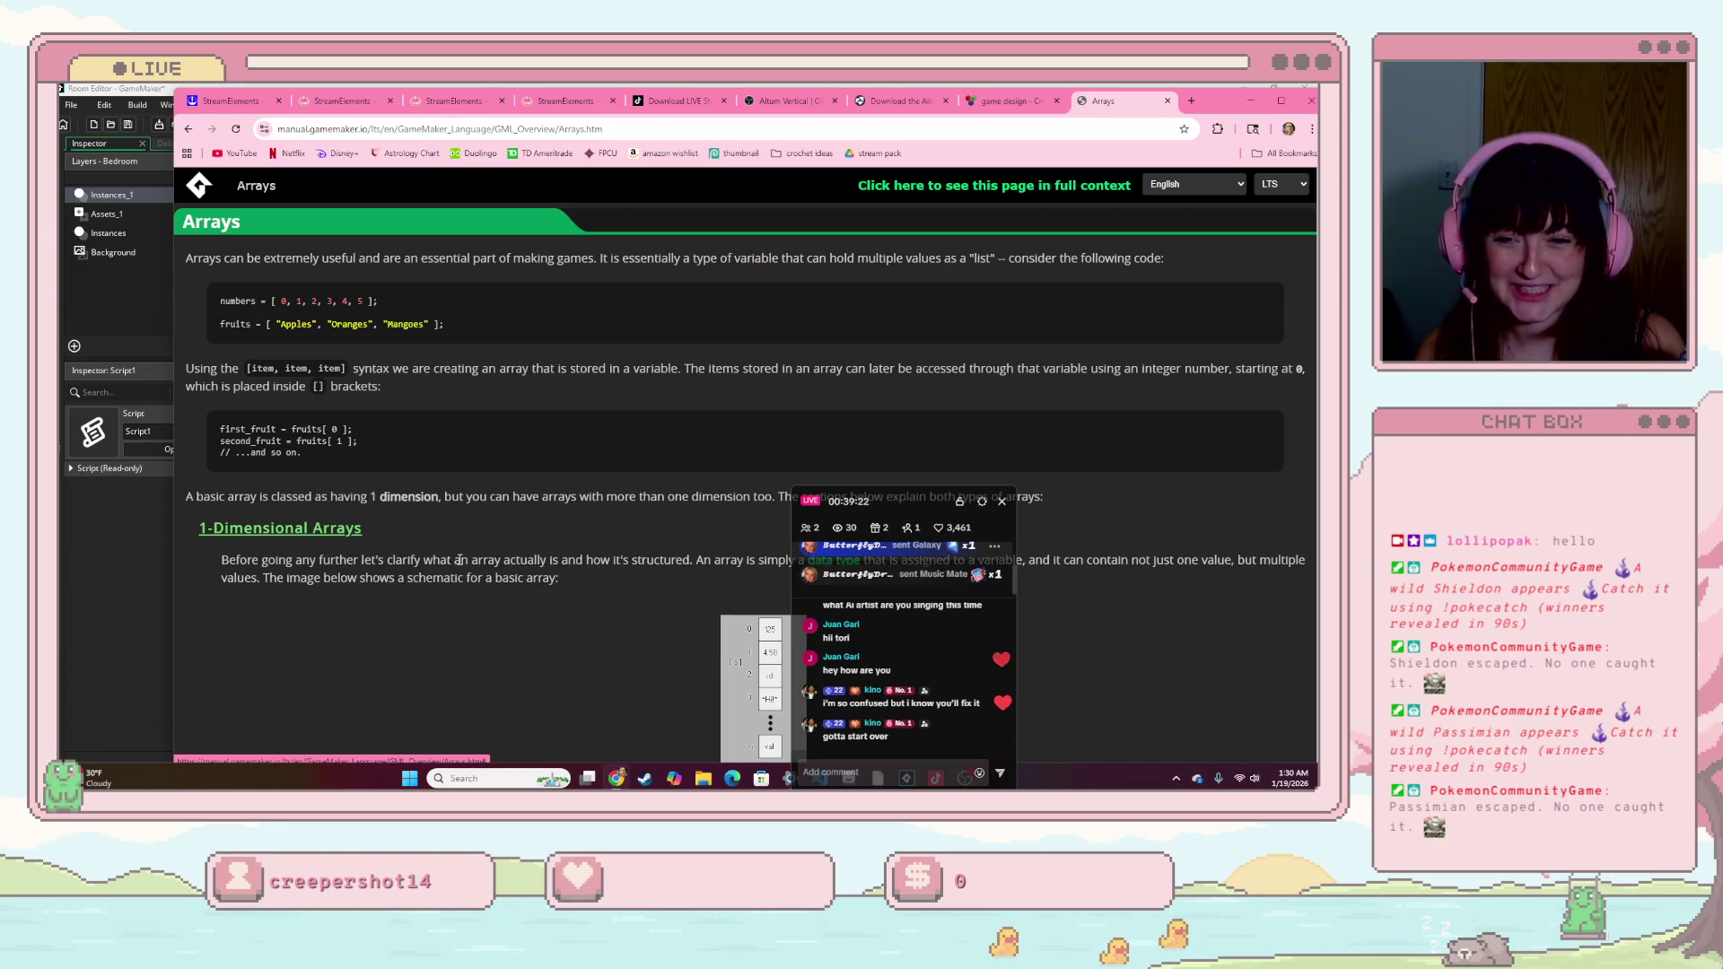
{"action": "scroll", "coordinate": [500, 588], "scroll_direction": "down", "scroll_amount": 4}
{"action": "scroll", "coordinate": [500, 585], "scroll_direction": "down", "scroll_amount": 5}
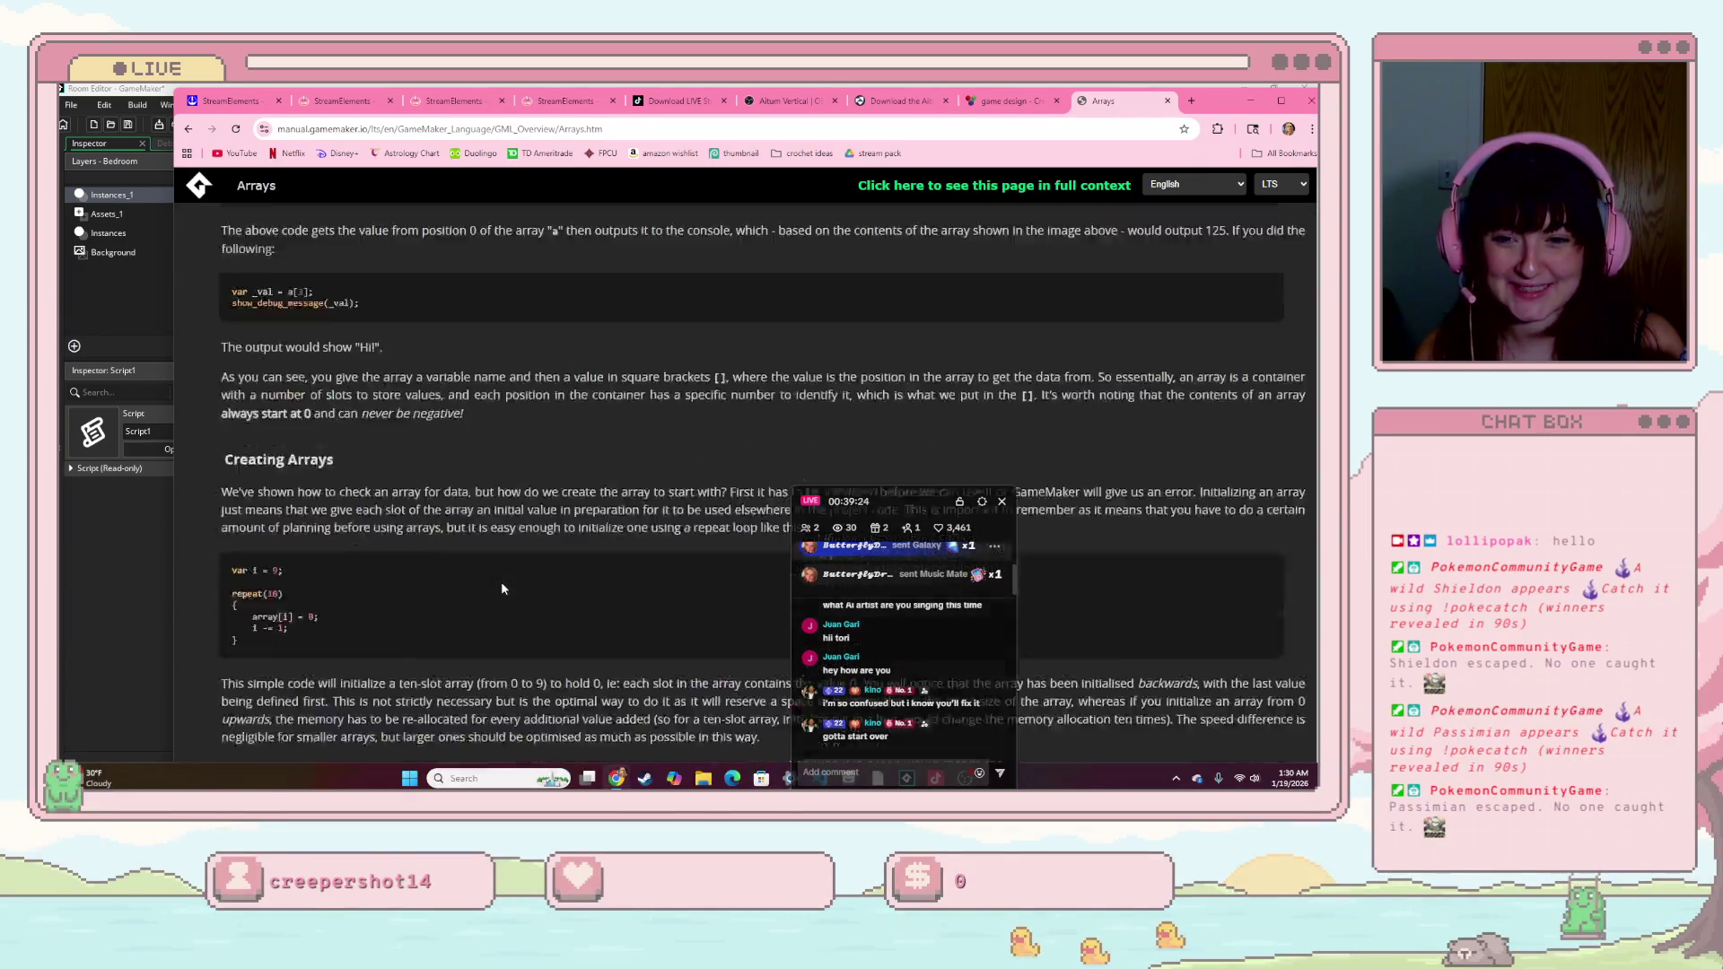
{"action": "scroll", "coordinate": [502, 583], "scroll_direction": "down", "scroll_amount": 2}
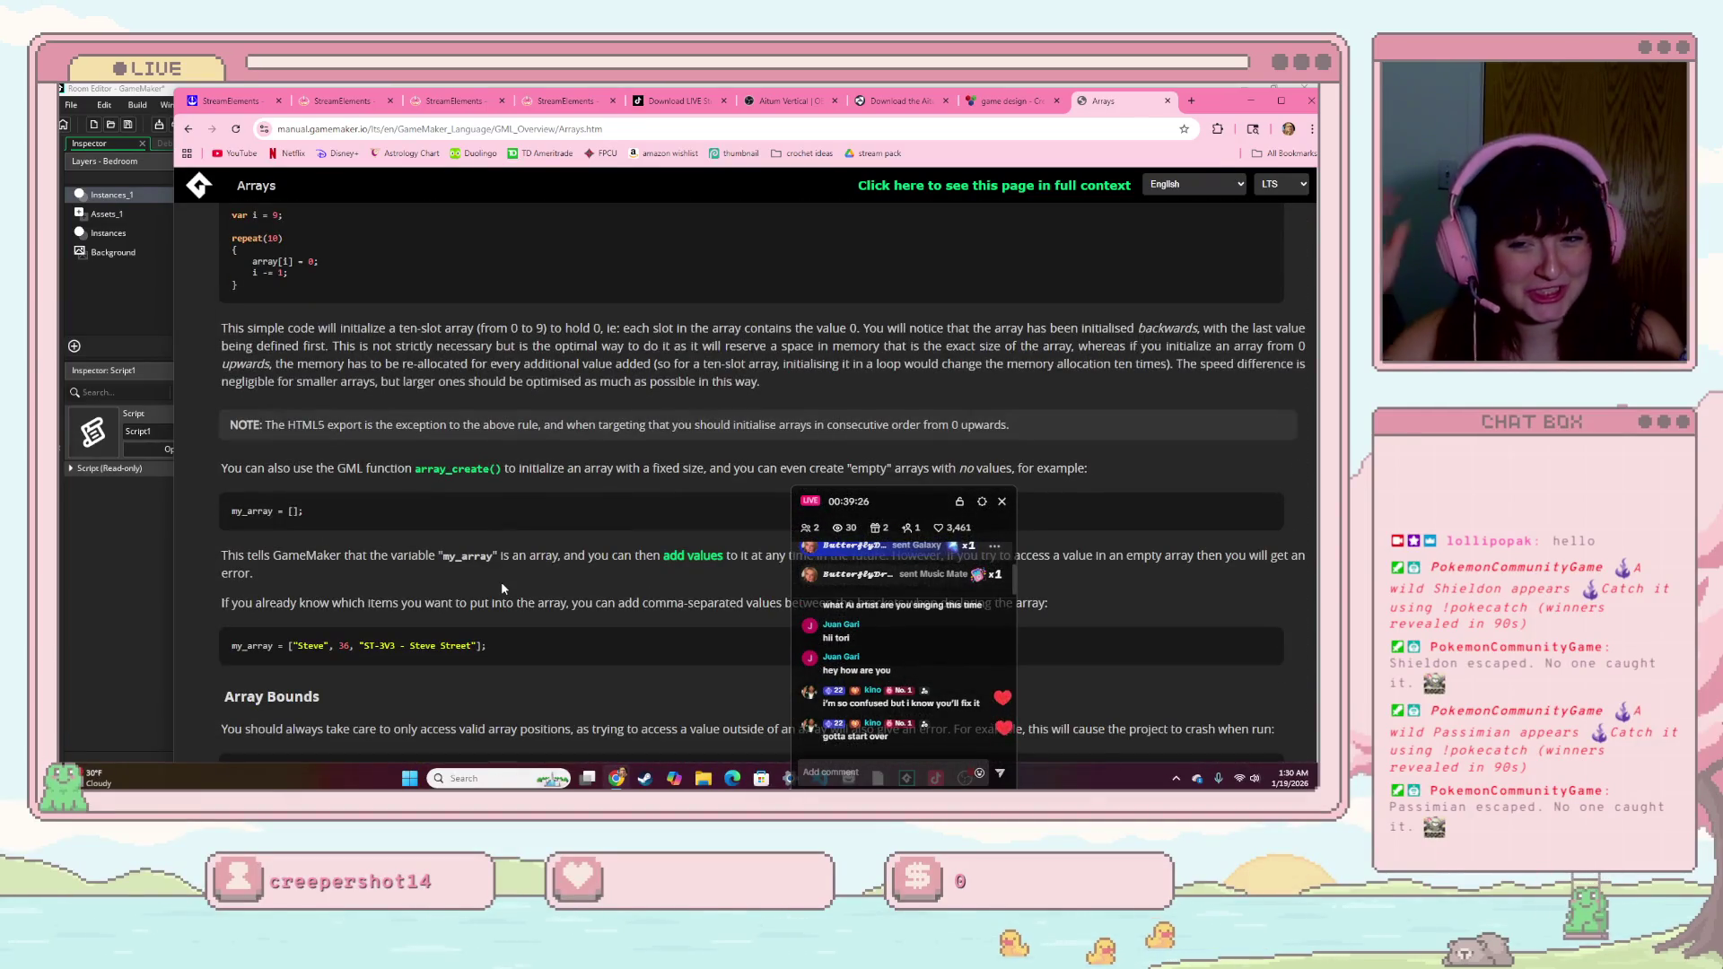
{"action": "scroll", "coordinate": [503, 585], "scroll_direction": "down", "scroll_amount": 3}
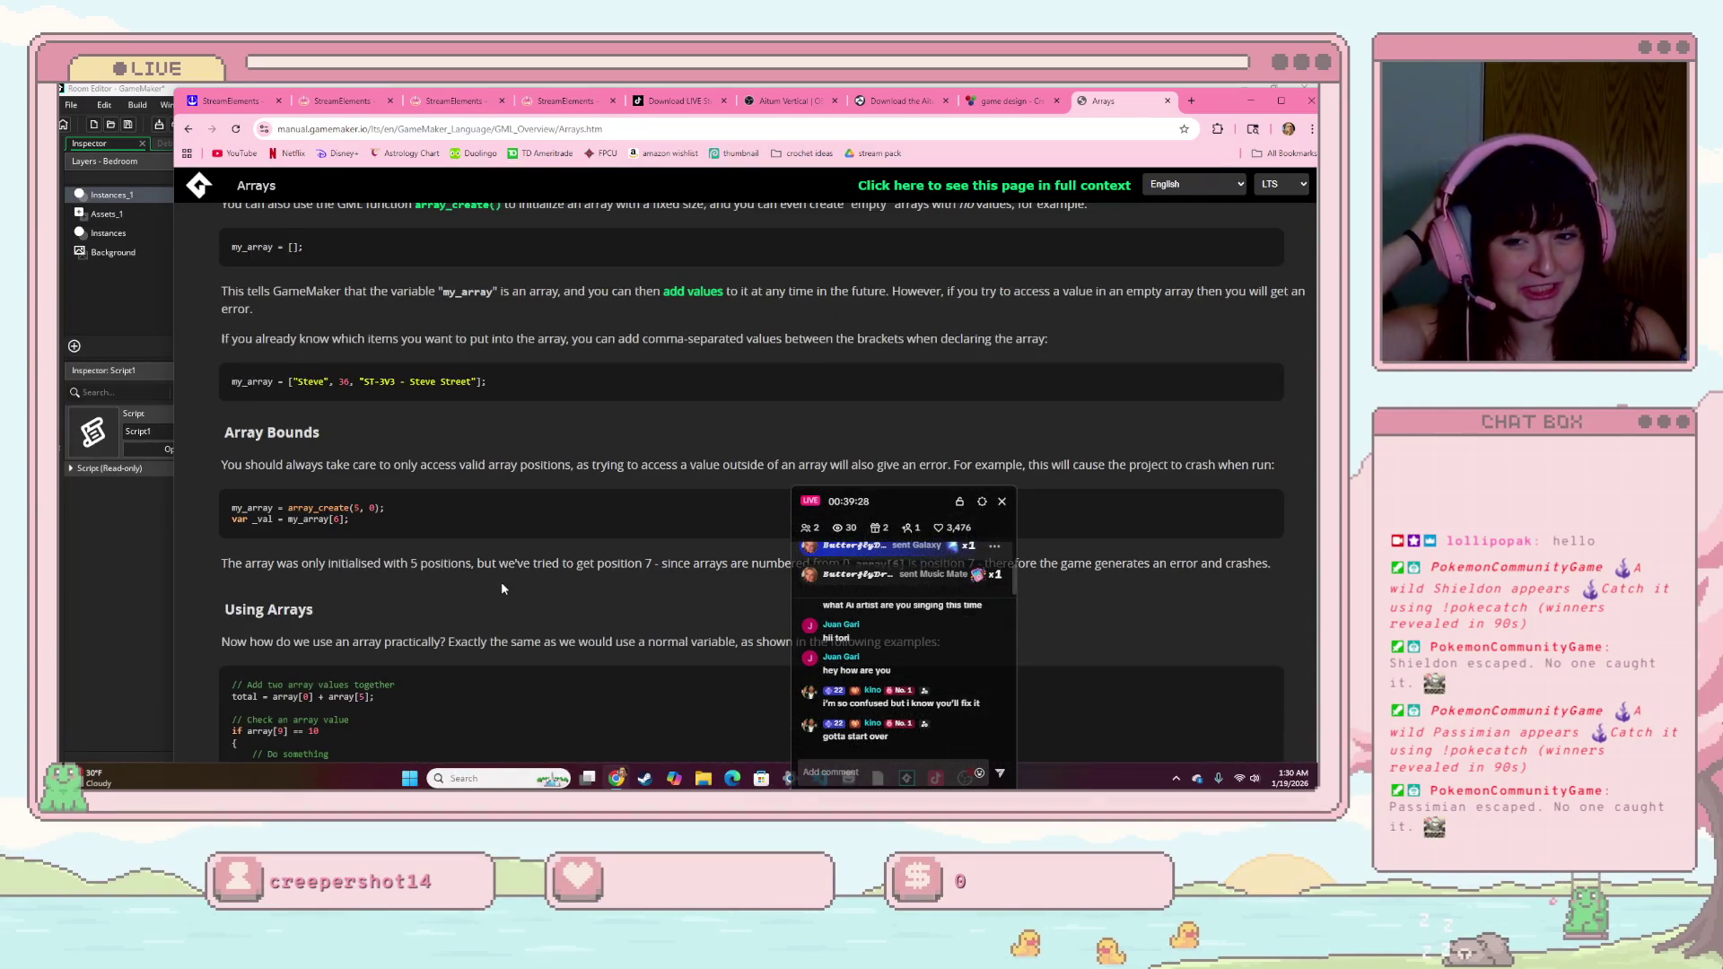
{"action": "scroll", "coordinate": [501, 585], "scroll_direction": "down", "scroll_amount": 1}
{"action": "scroll", "coordinate": [501, 588], "scroll_direction": "down", "scroll_amount": 1}
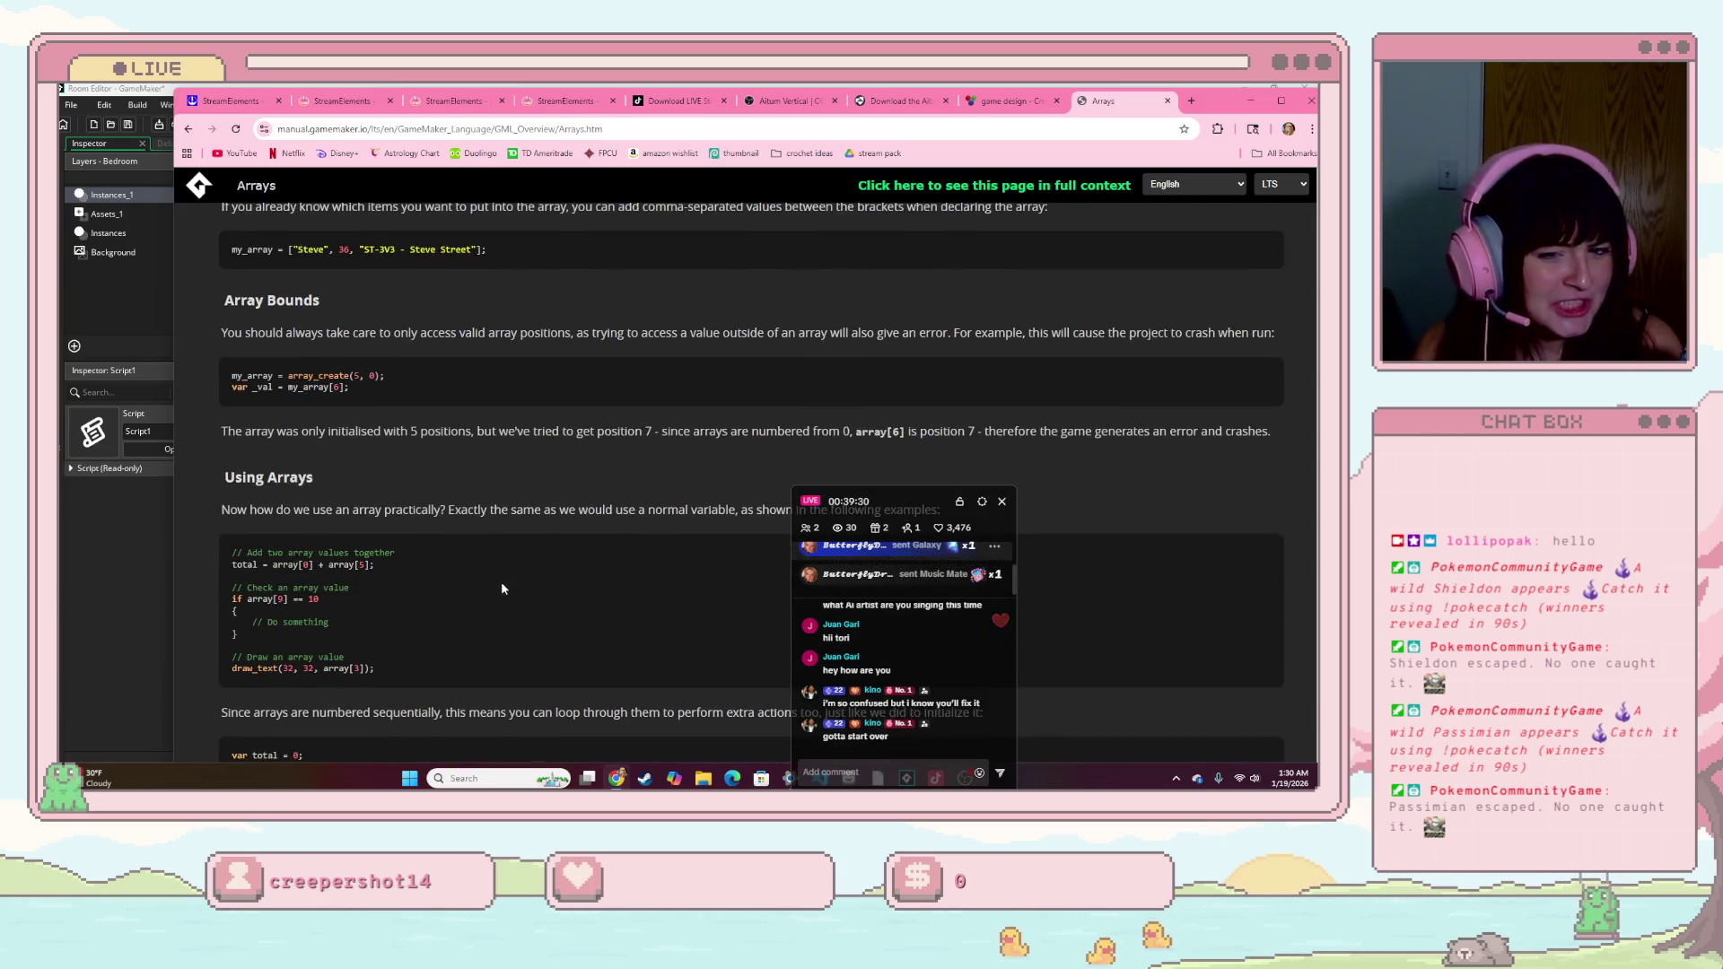
{"action": "scroll", "coordinate": [501, 588], "scroll_direction": "down", "scroll_amount": 2}
{"action": "scroll", "coordinate": [501, 582], "scroll_direction": "down", "scroll_amount": 2}
{"action": "scroll", "coordinate": [500, 581], "scroll_direction": "down", "scroll_amount": 1}
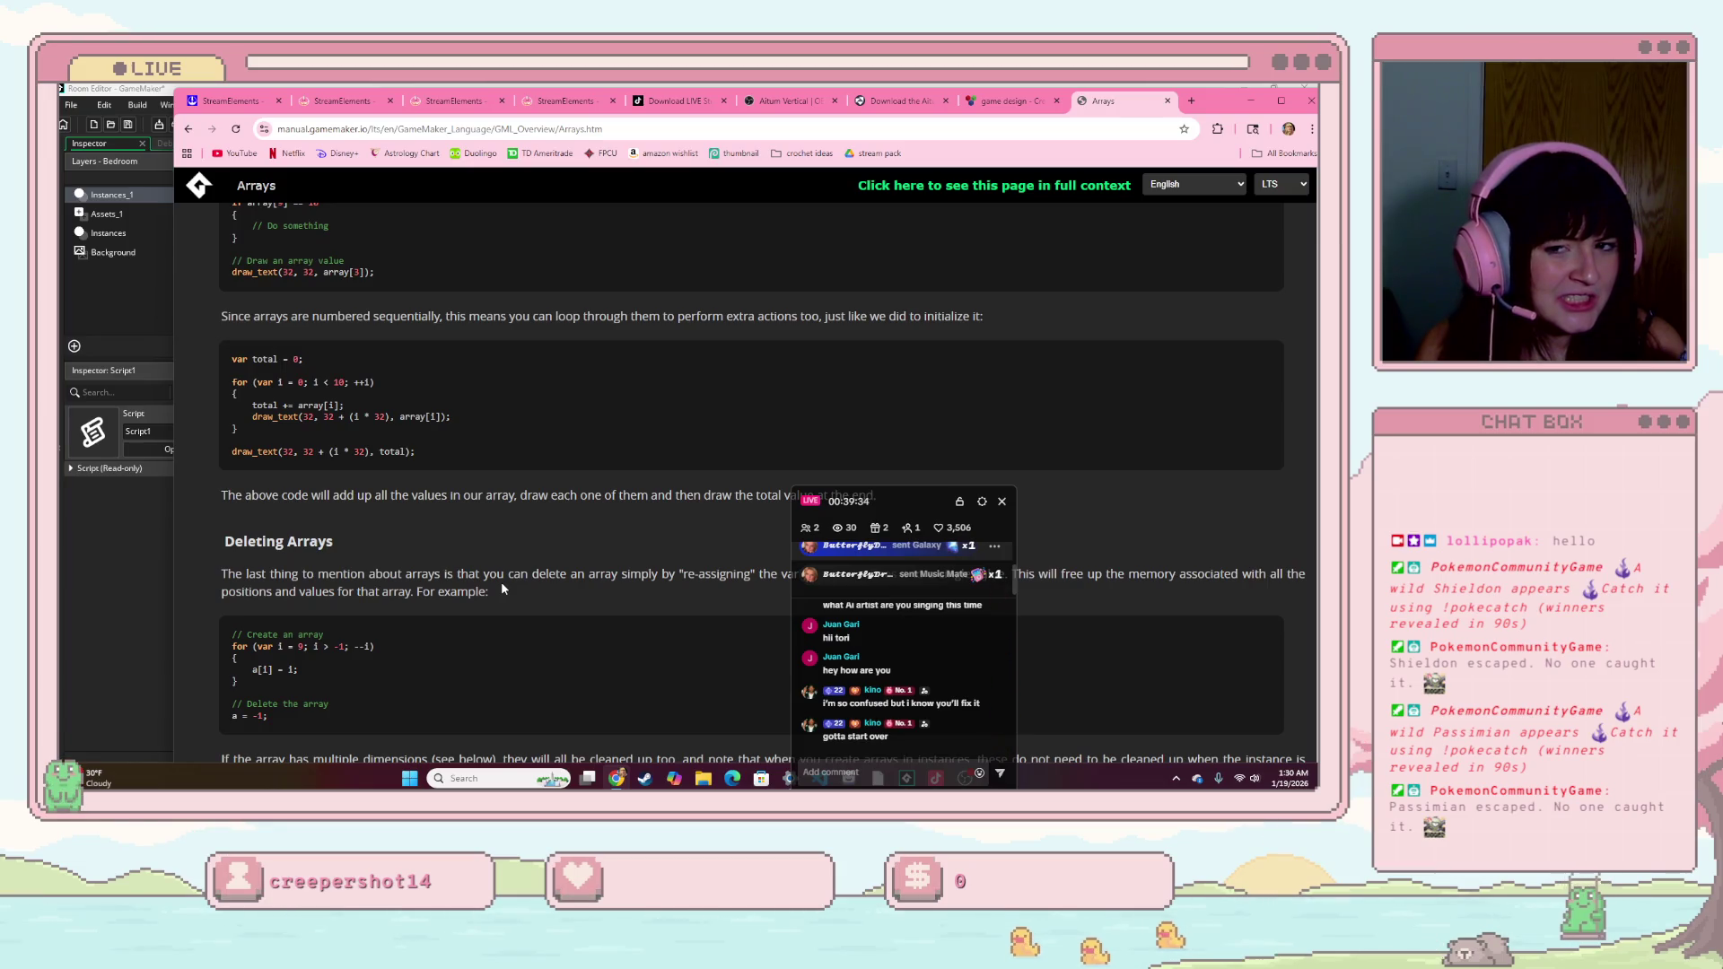
{"action": "scroll", "coordinate": [502, 589], "scroll_direction": "down", "scroll_amount": 2}
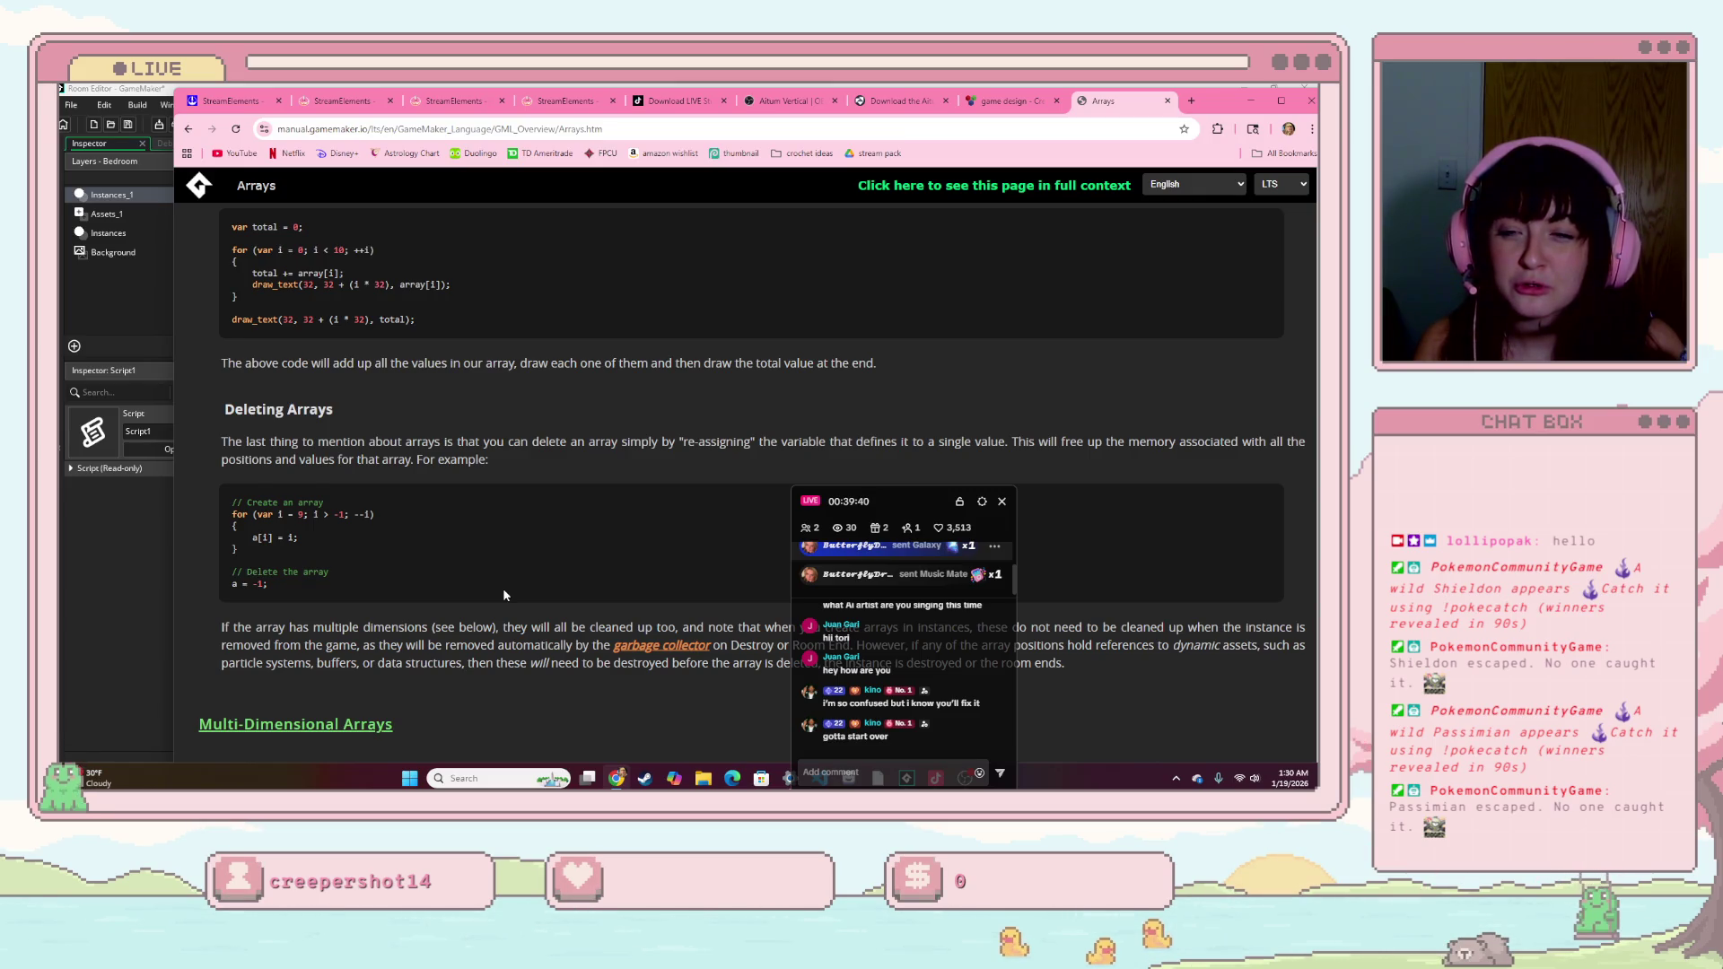
{"action": "scroll", "coordinate": [503, 589], "scroll_direction": "down", "scroll_amount": 5}
{"action": "scroll", "coordinate": [504, 590], "scroll_direction": "down", "scroll_amount": 10}
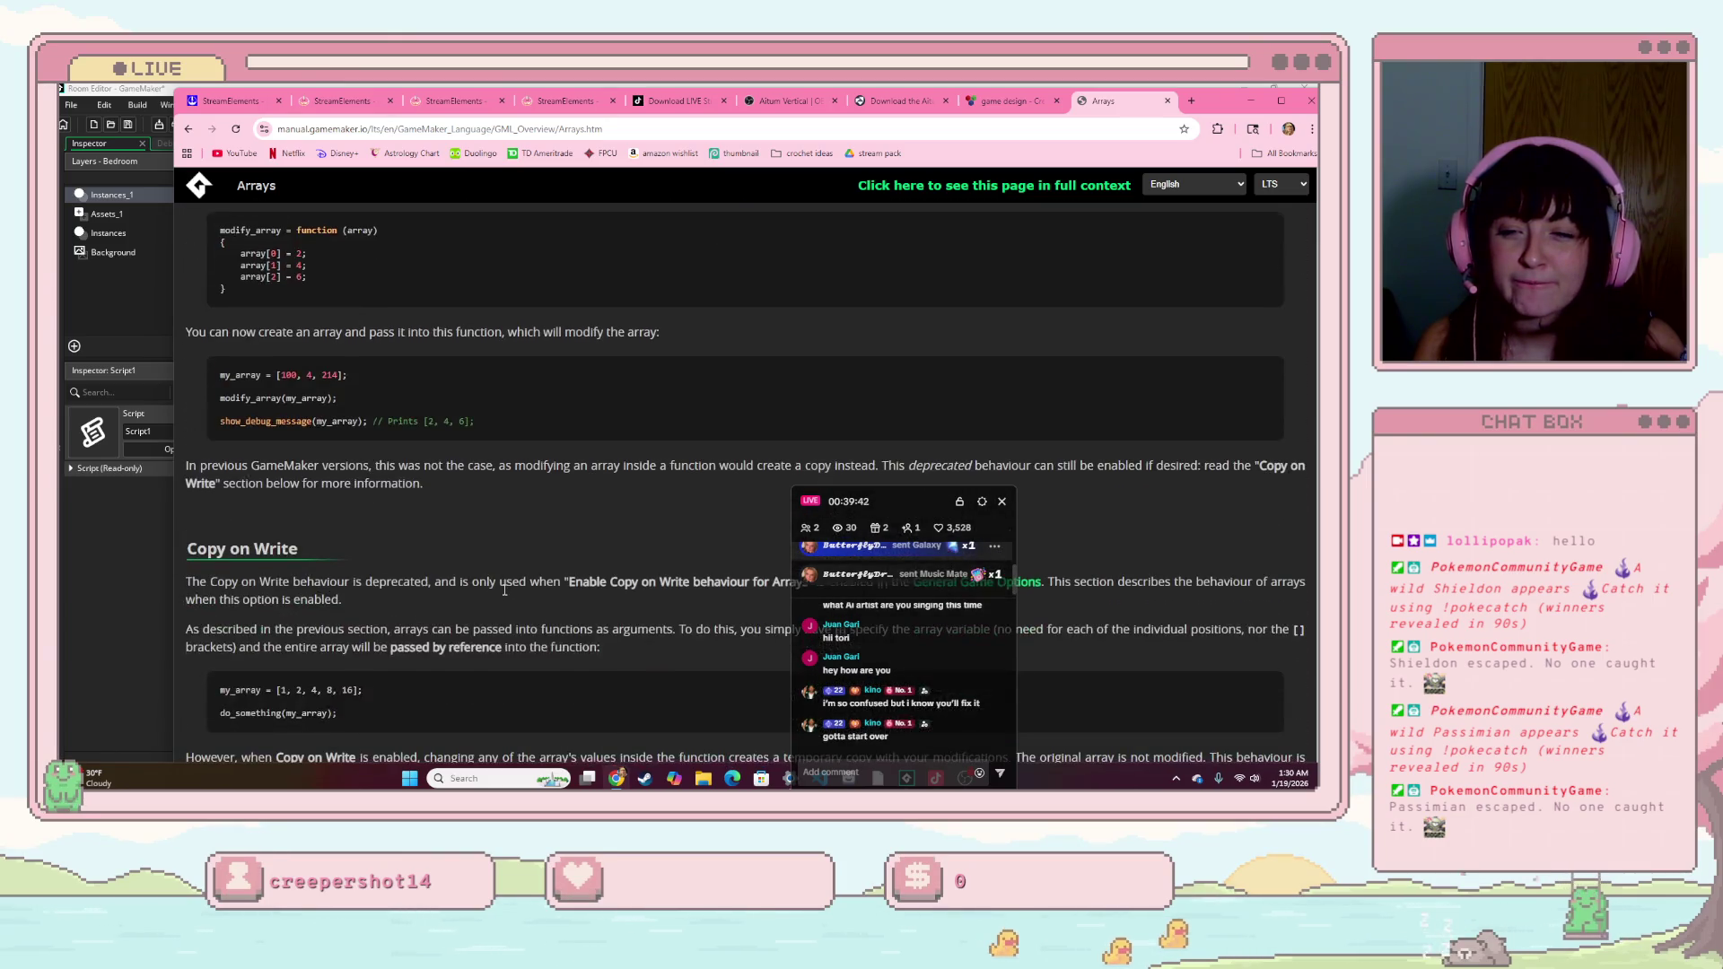
{"action": "scroll", "coordinate": [504, 595], "scroll_direction": "down", "scroll_amount": 3}
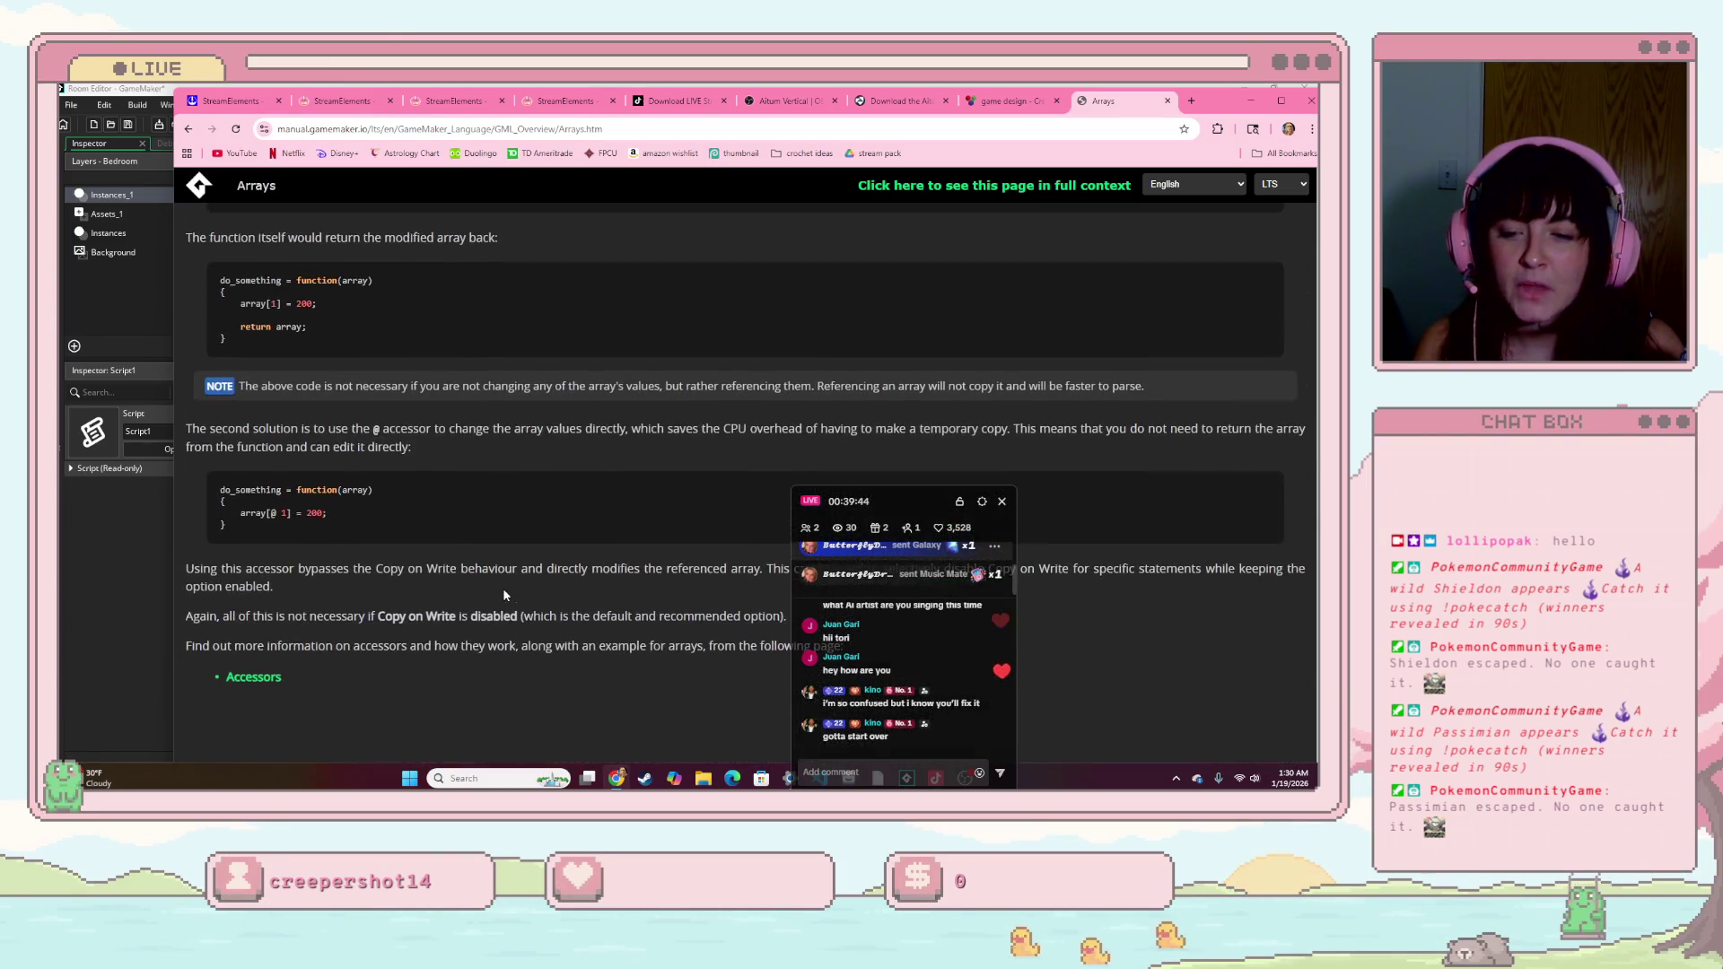
{"action": "left_click", "coordinate": [294, 129]}
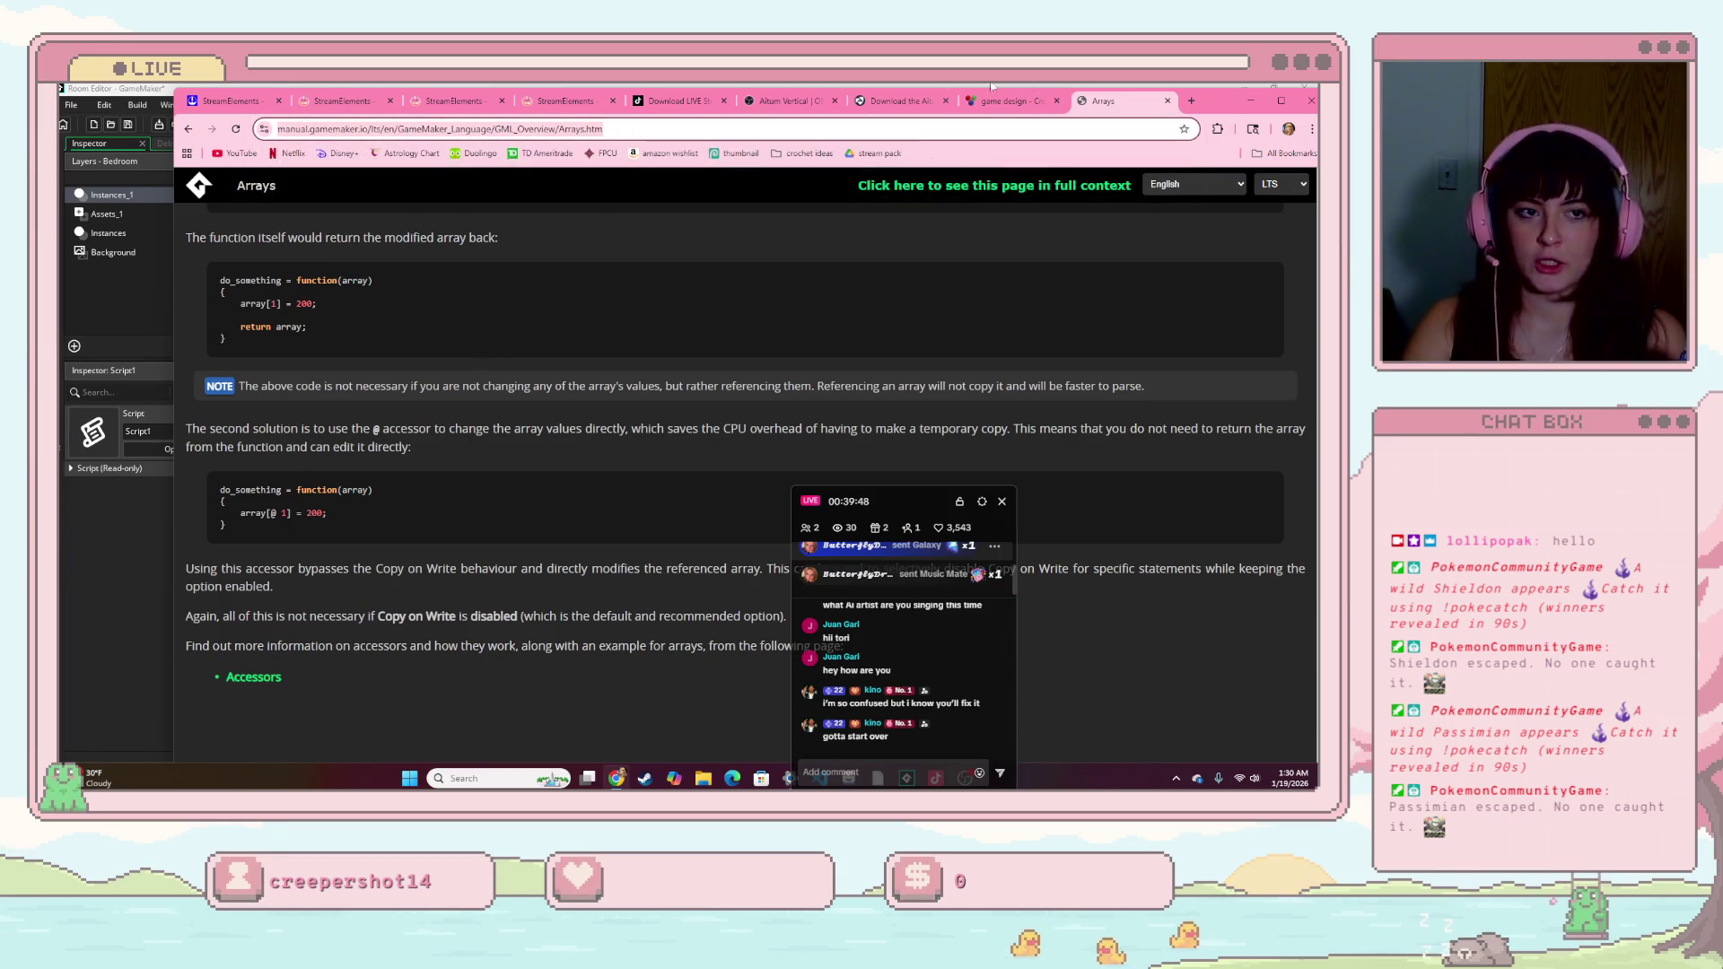
- Google 'how to get size of array in gamemaker' and expand the AI Overview pointing to array_length()
{"action": "left_click", "coordinate": [1191, 101]}
{"action": "type", "text": "how"}
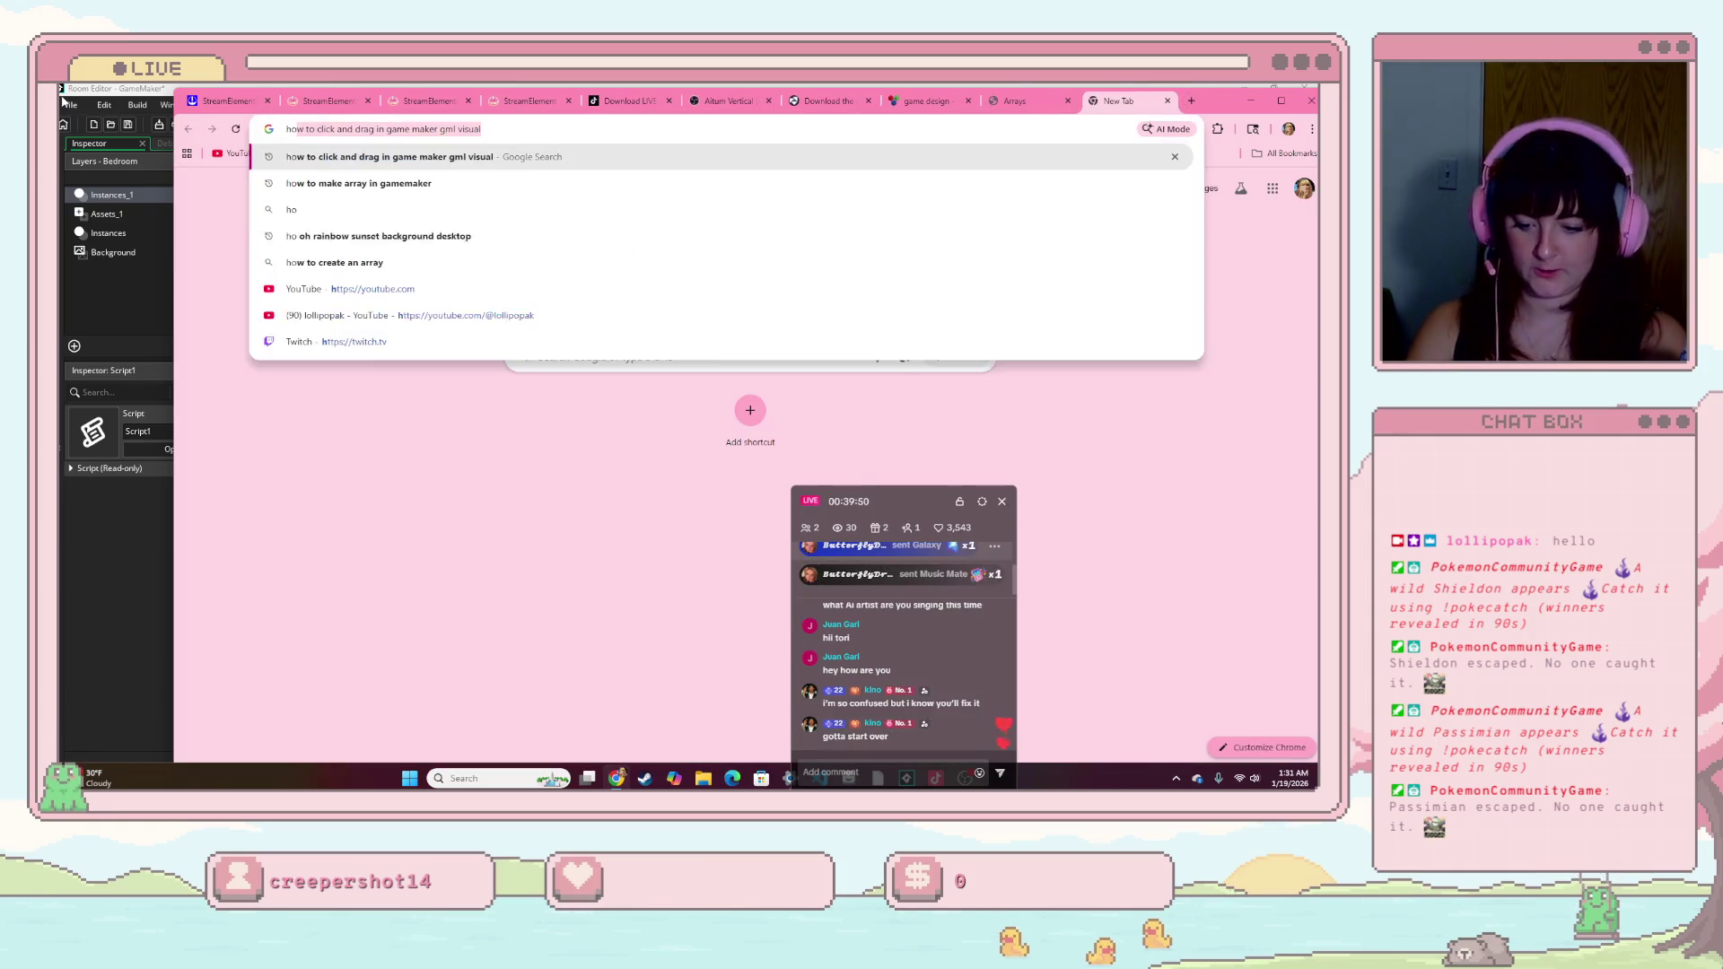
{"action": "type", "text": " to get size"}
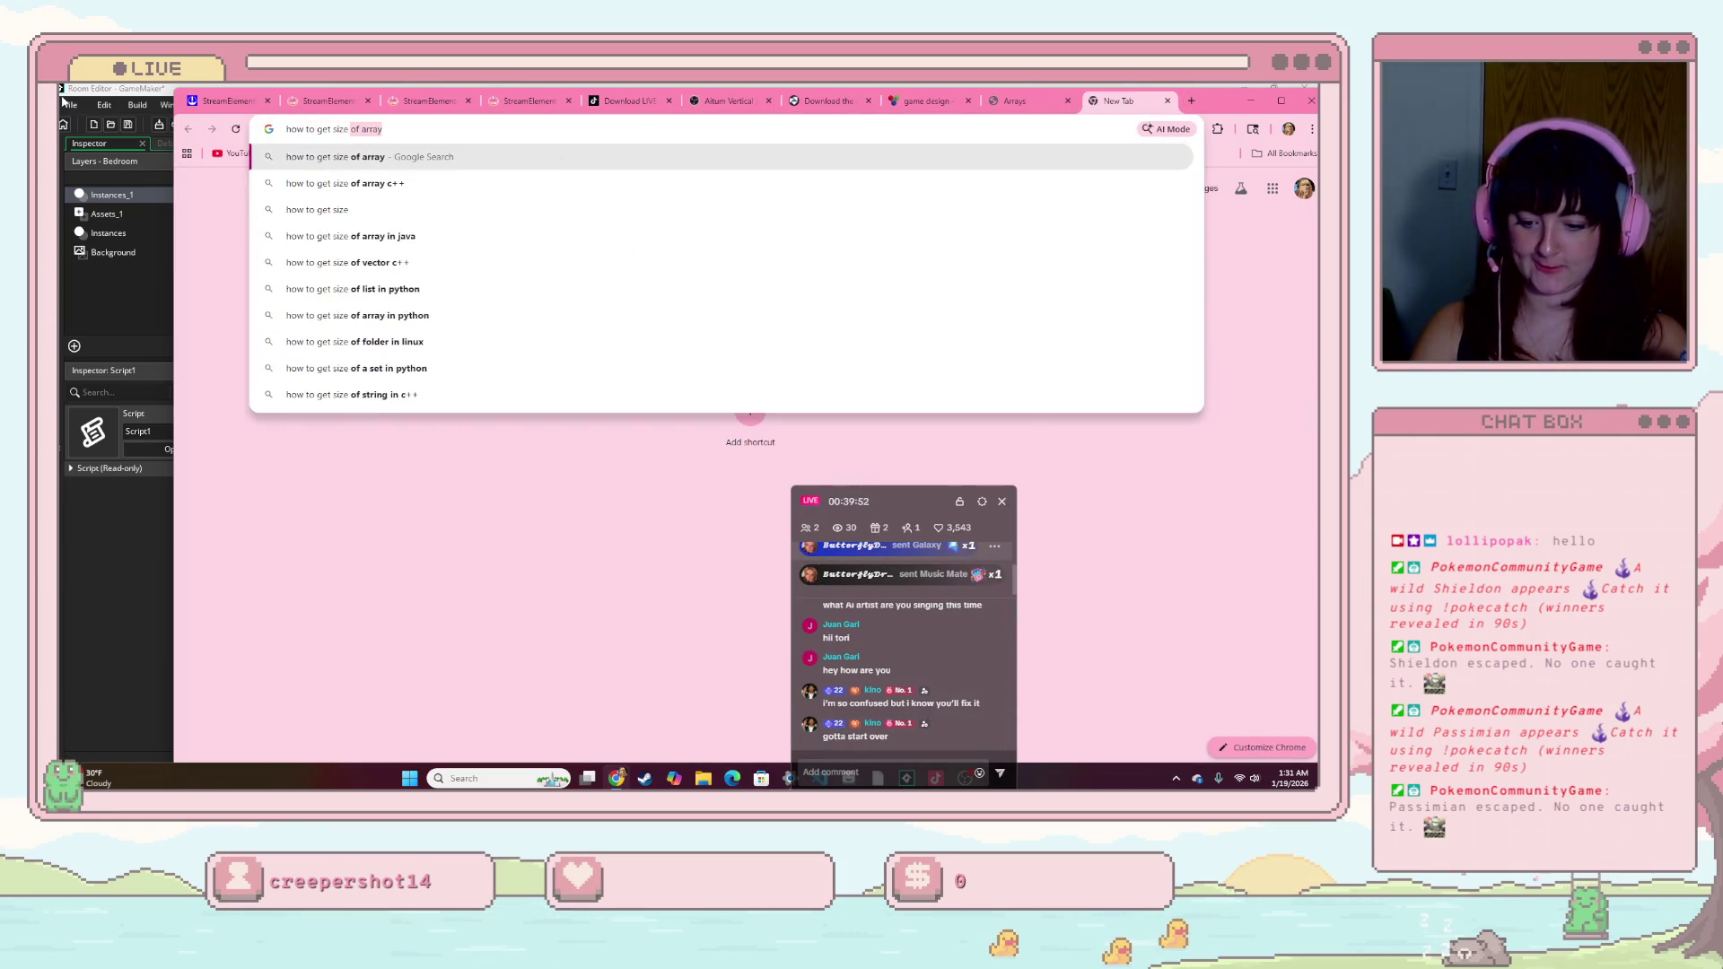
{"action": "type", "text": " of array in gamemaker"}
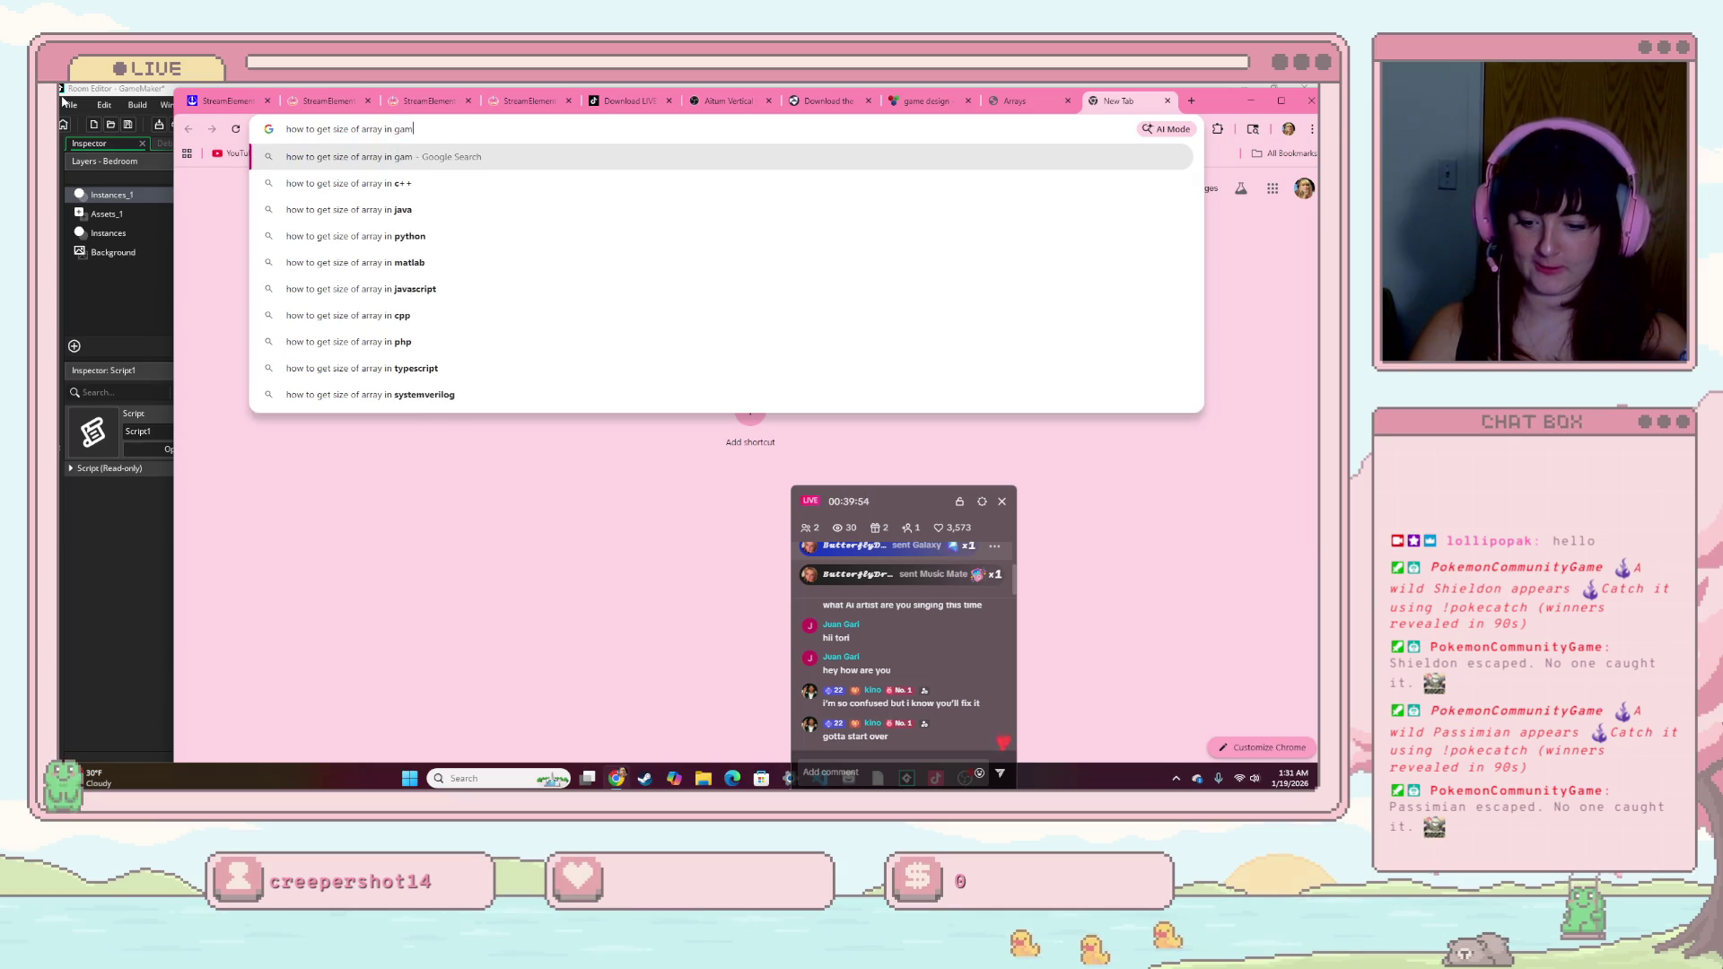
{"action": "key", "text": "Return"}
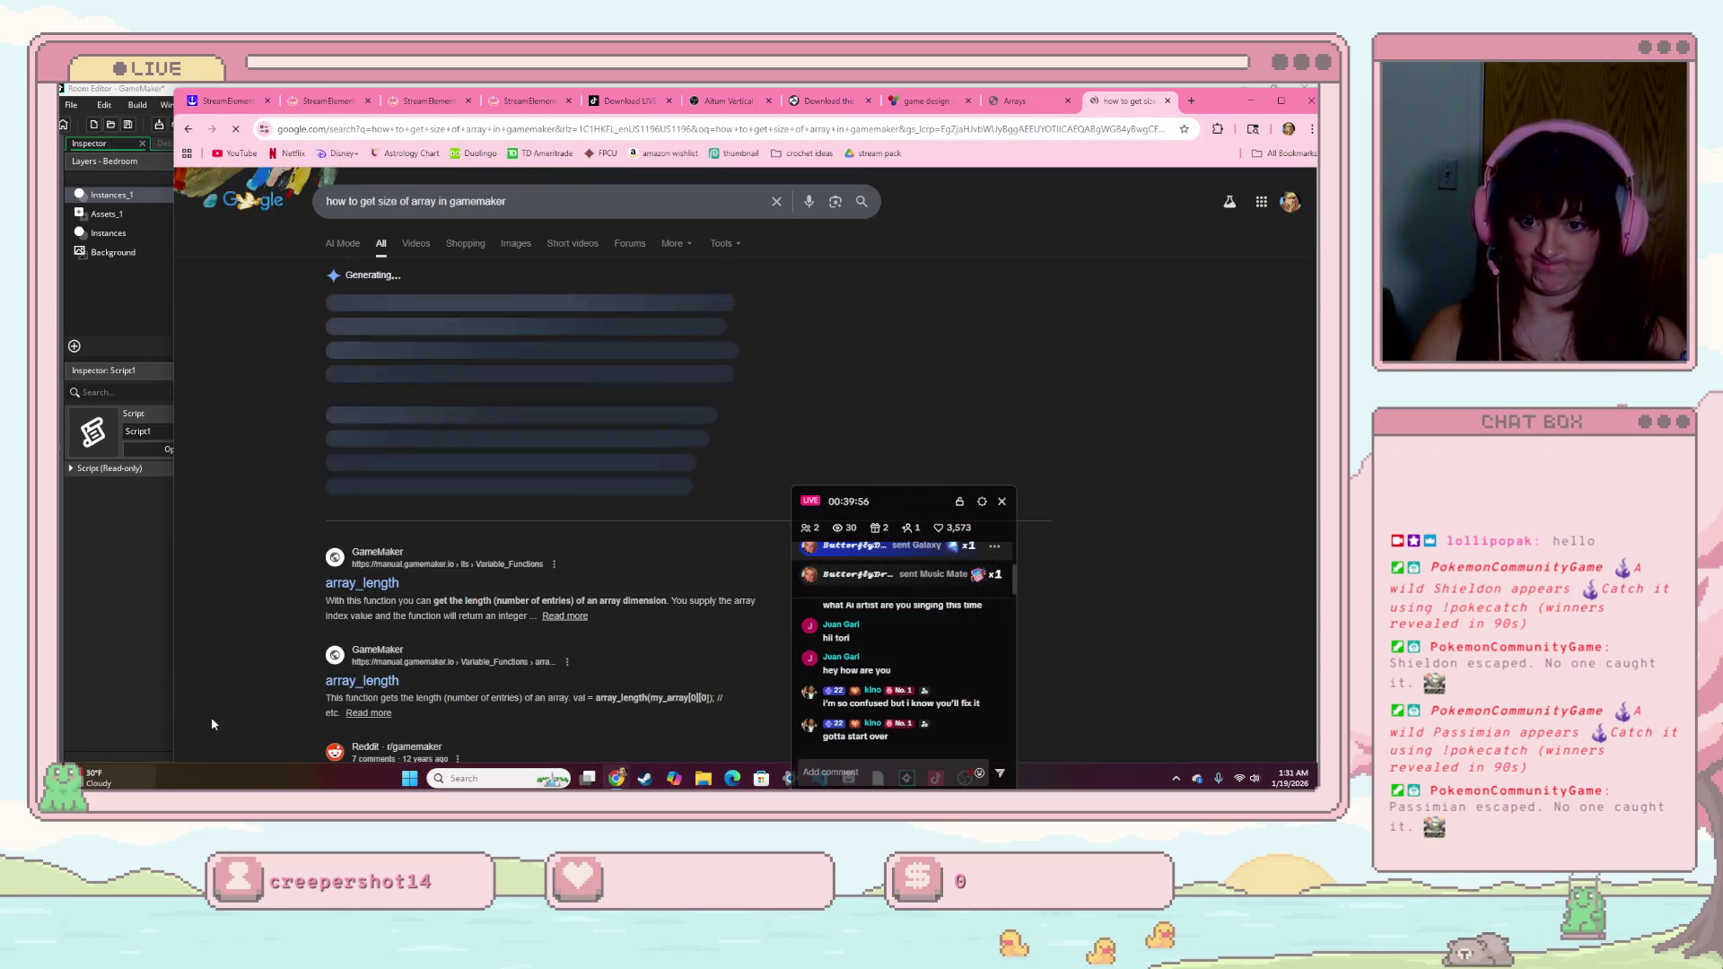
{"action": "left_click", "coordinate": [402, 491]}
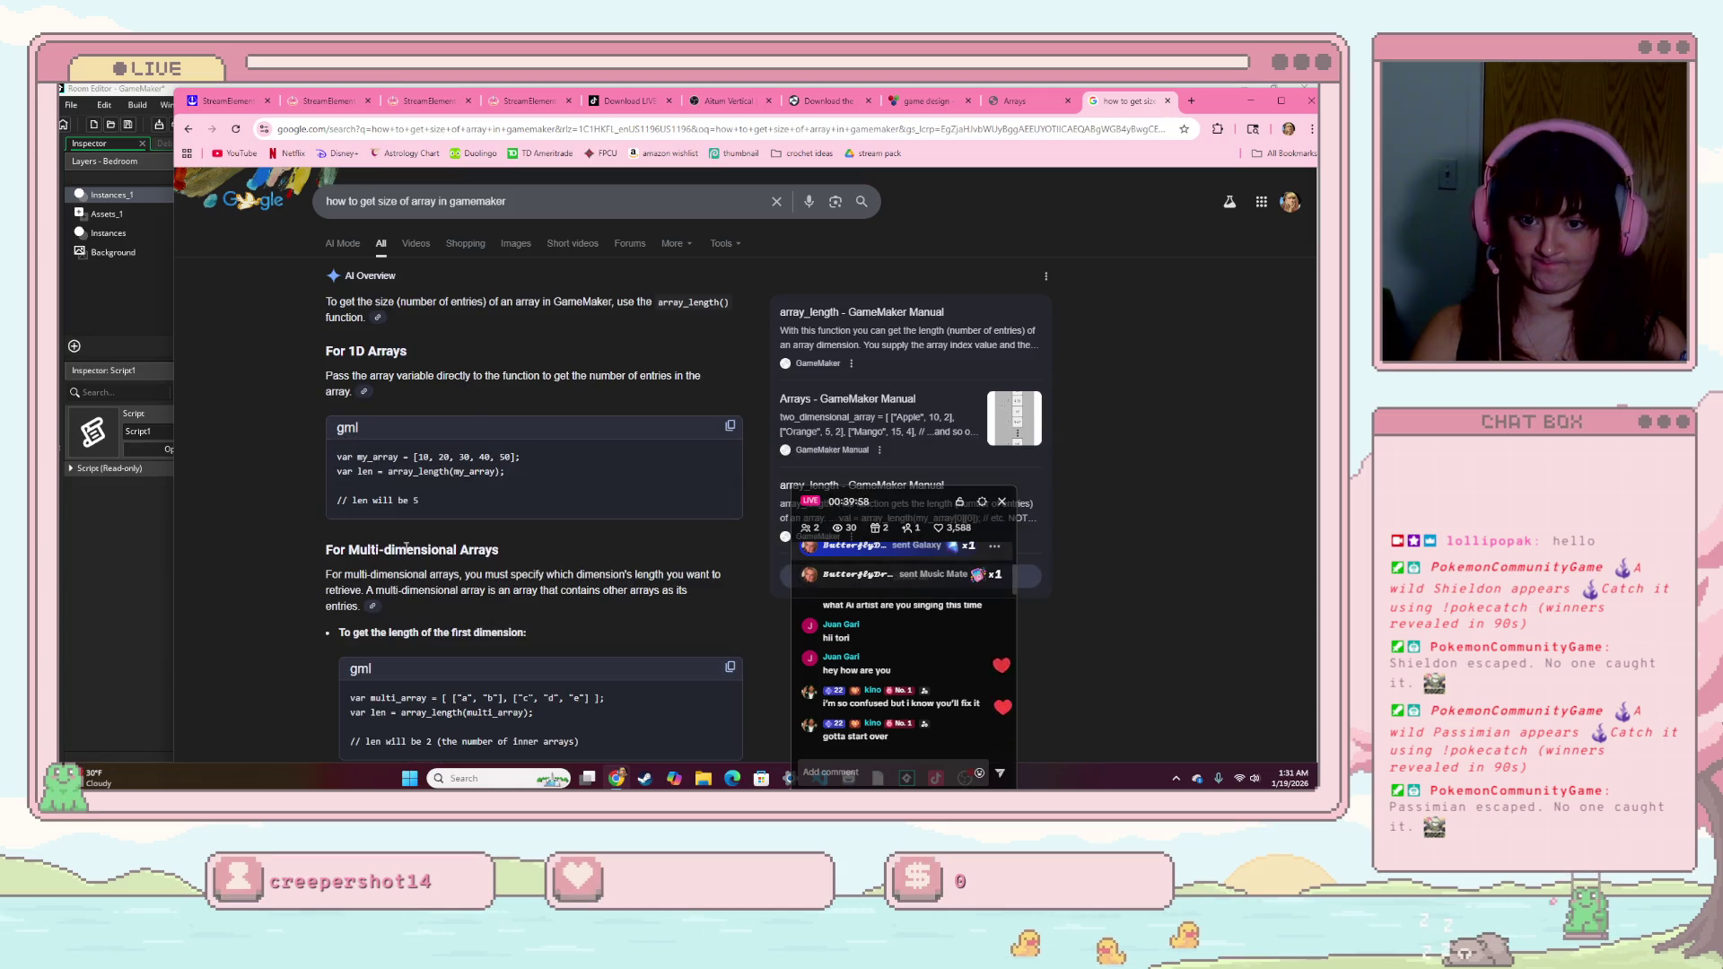
{"action": "left_click", "coordinate": [125, 573]}
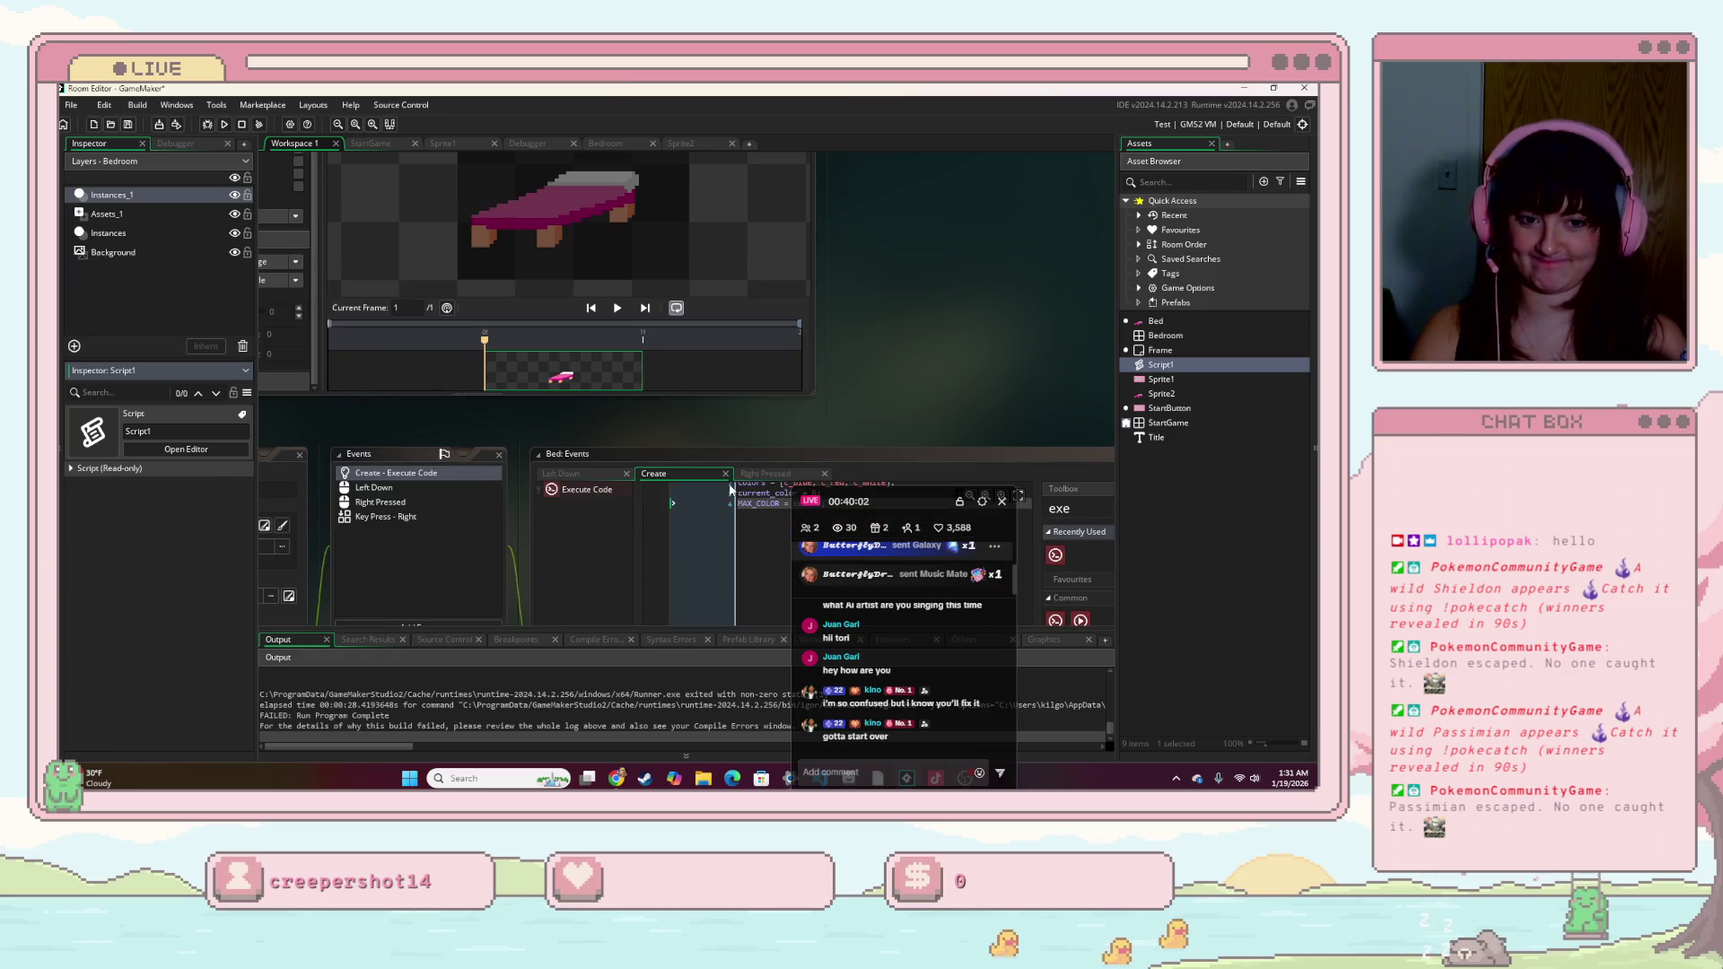
- In the Bed Create event, change line 4 to MAX_COLOR = array_length(colors) and start a new build
{"action": "scroll", "coordinate": [800, 459], "scroll_direction": "up", "scroll_amount": 2}
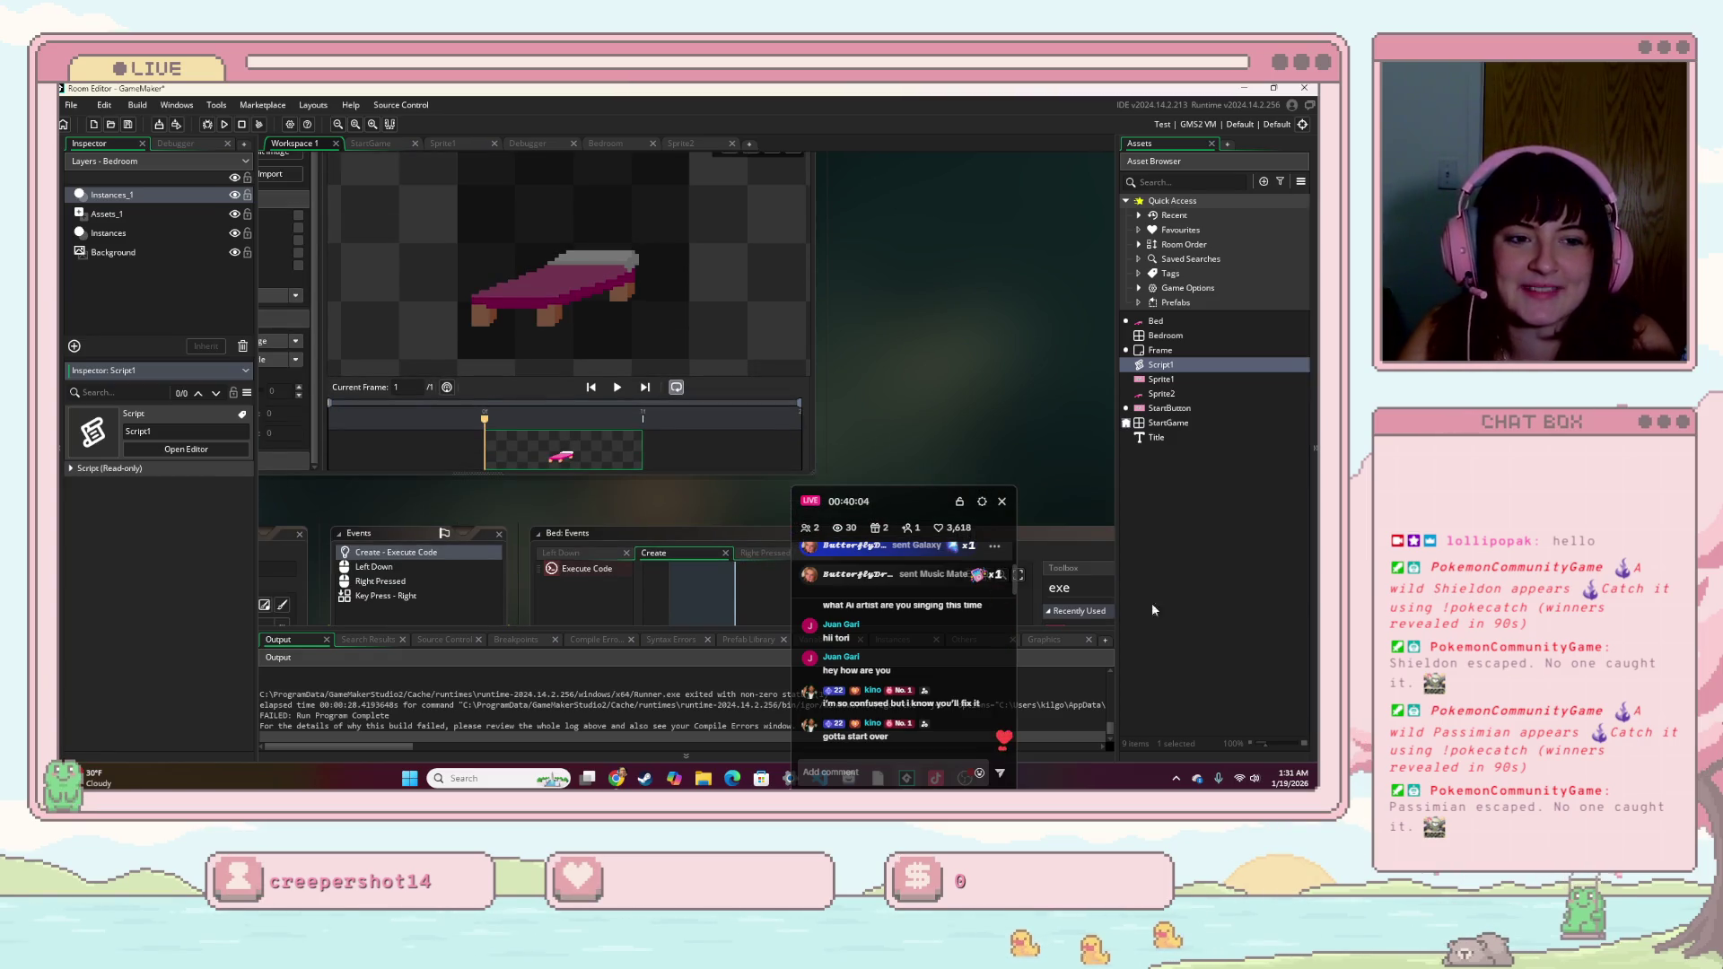
{"action": "scroll", "coordinate": [1072, 567], "scroll_direction": "down", "scroll_amount": 4}
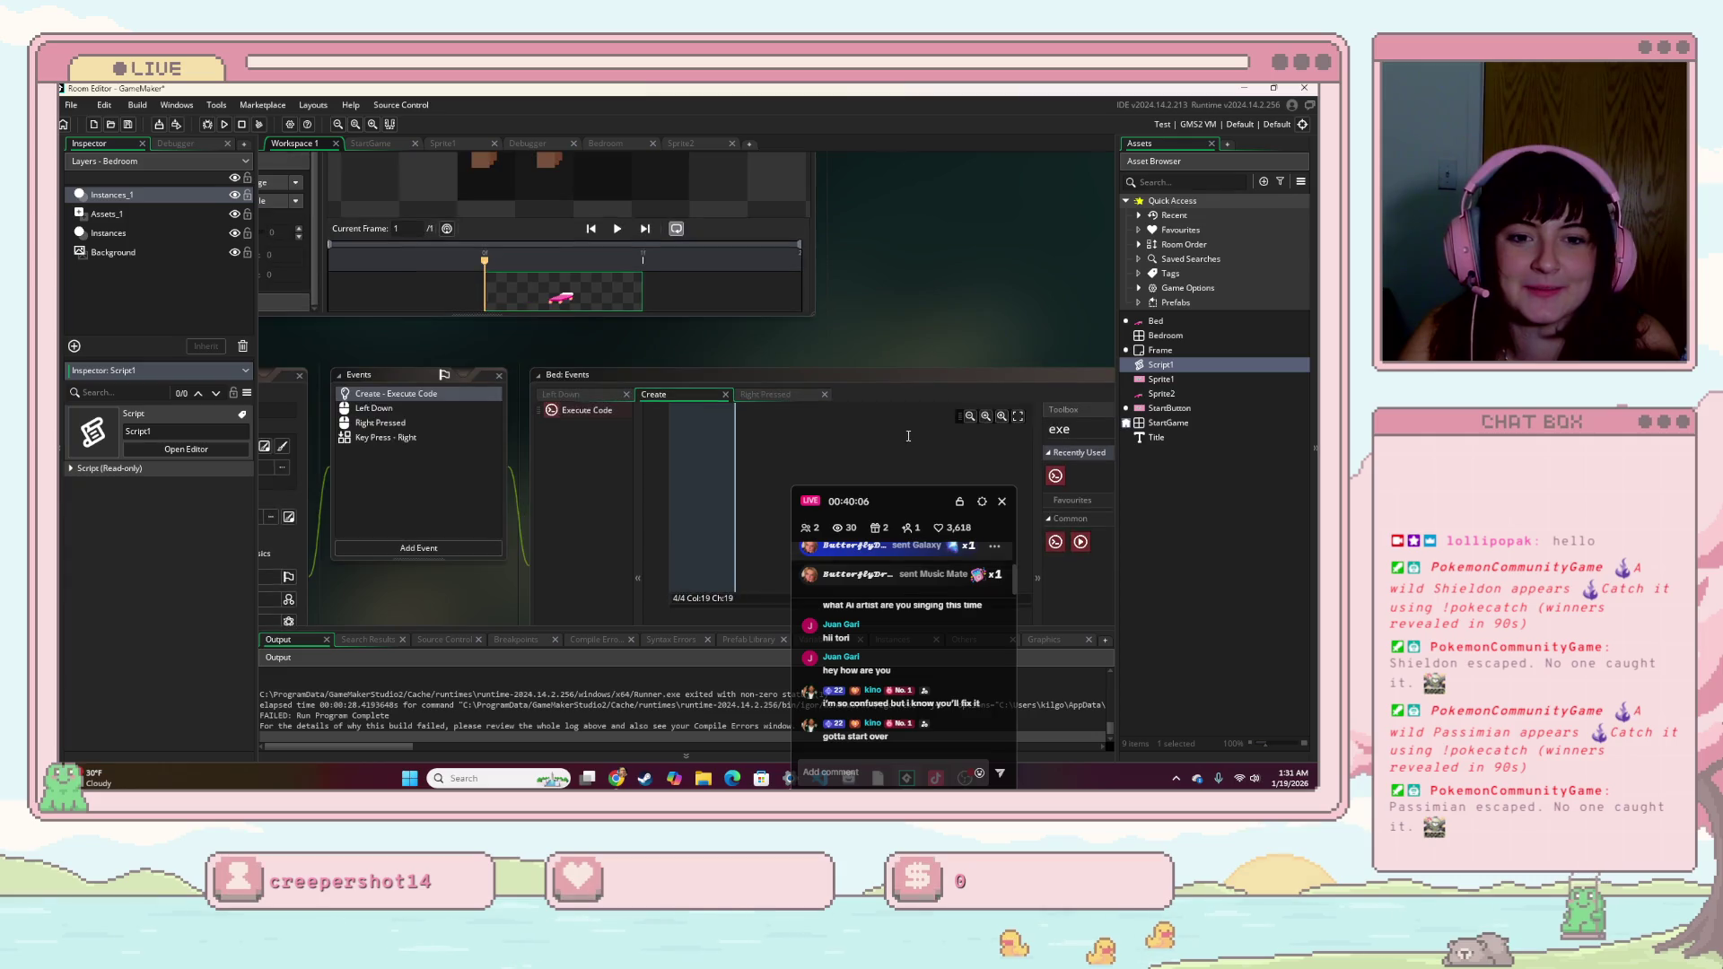
{"action": "left_click", "coordinate": [909, 435]}
{"action": "double_click", "coordinate": [726, 484]}
{"action": "key", "text": "BackSpace"}
{"action": "type", "text": "array;"}
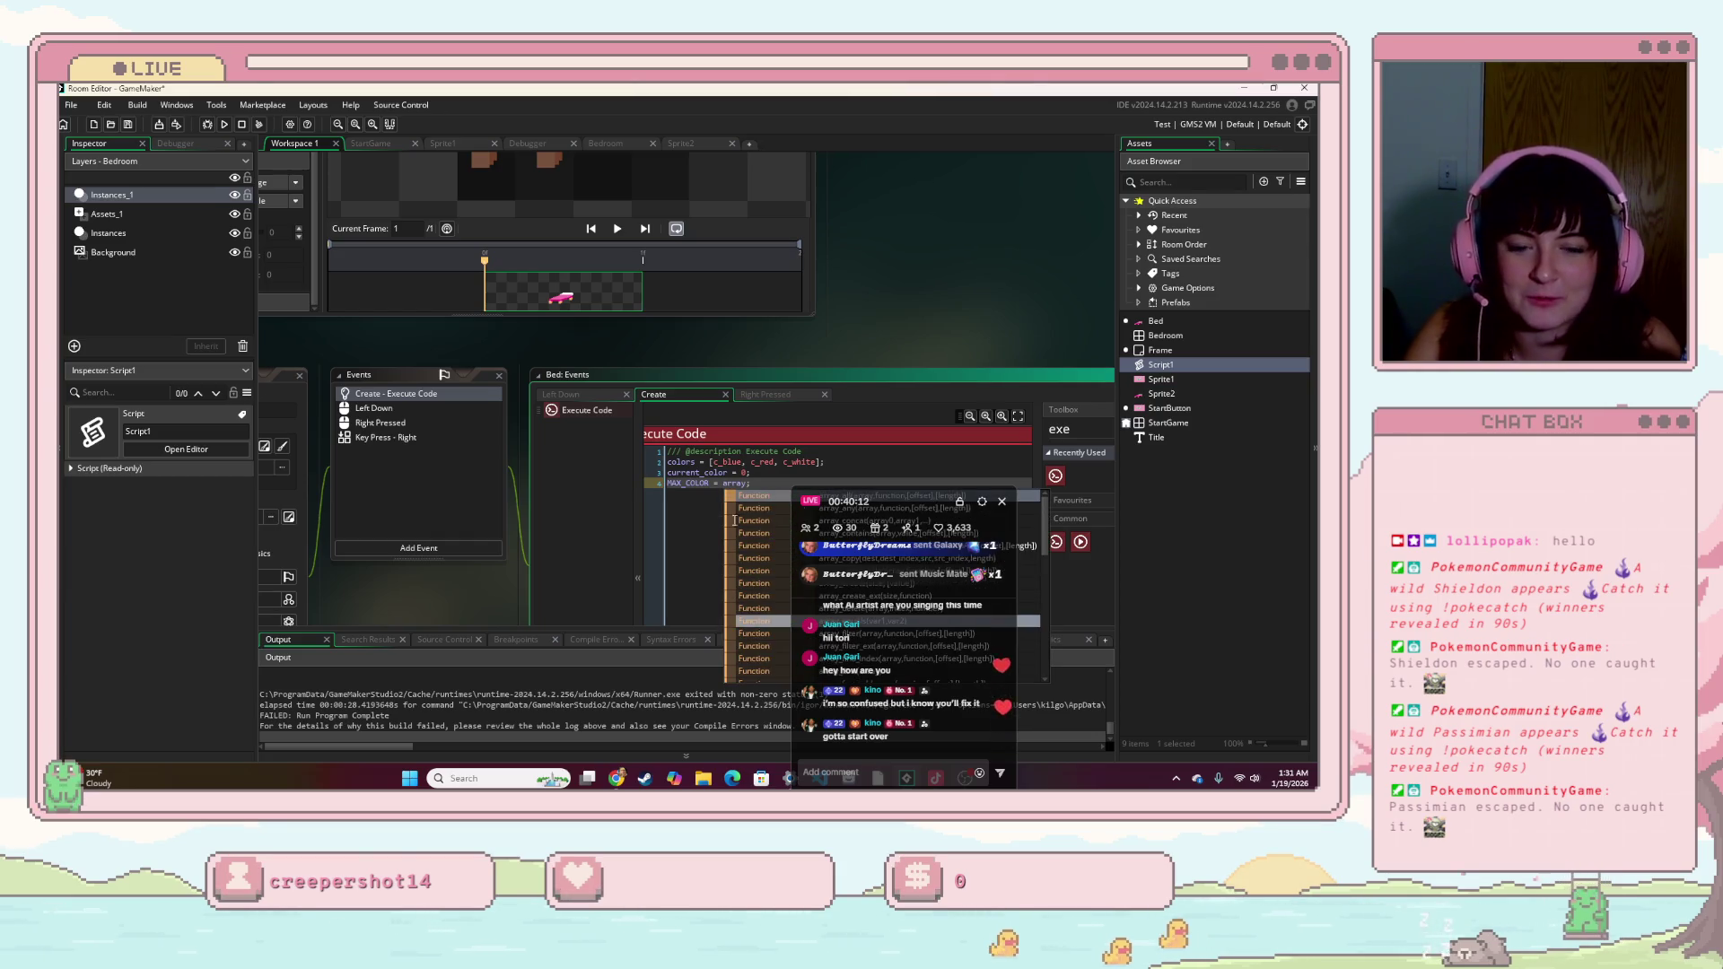
{"action": "mouse_move", "coordinate": [871, 500]}
{"action": "left_mouse_down"}
{"action": "mouse_move", "coordinate": [993, 484]}
{"action": "mouse_move", "coordinate": [1043, 260]}
{"action": "mouse_move", "coordinate": [1093, 196]}
{"action": "left_mouse_up"}
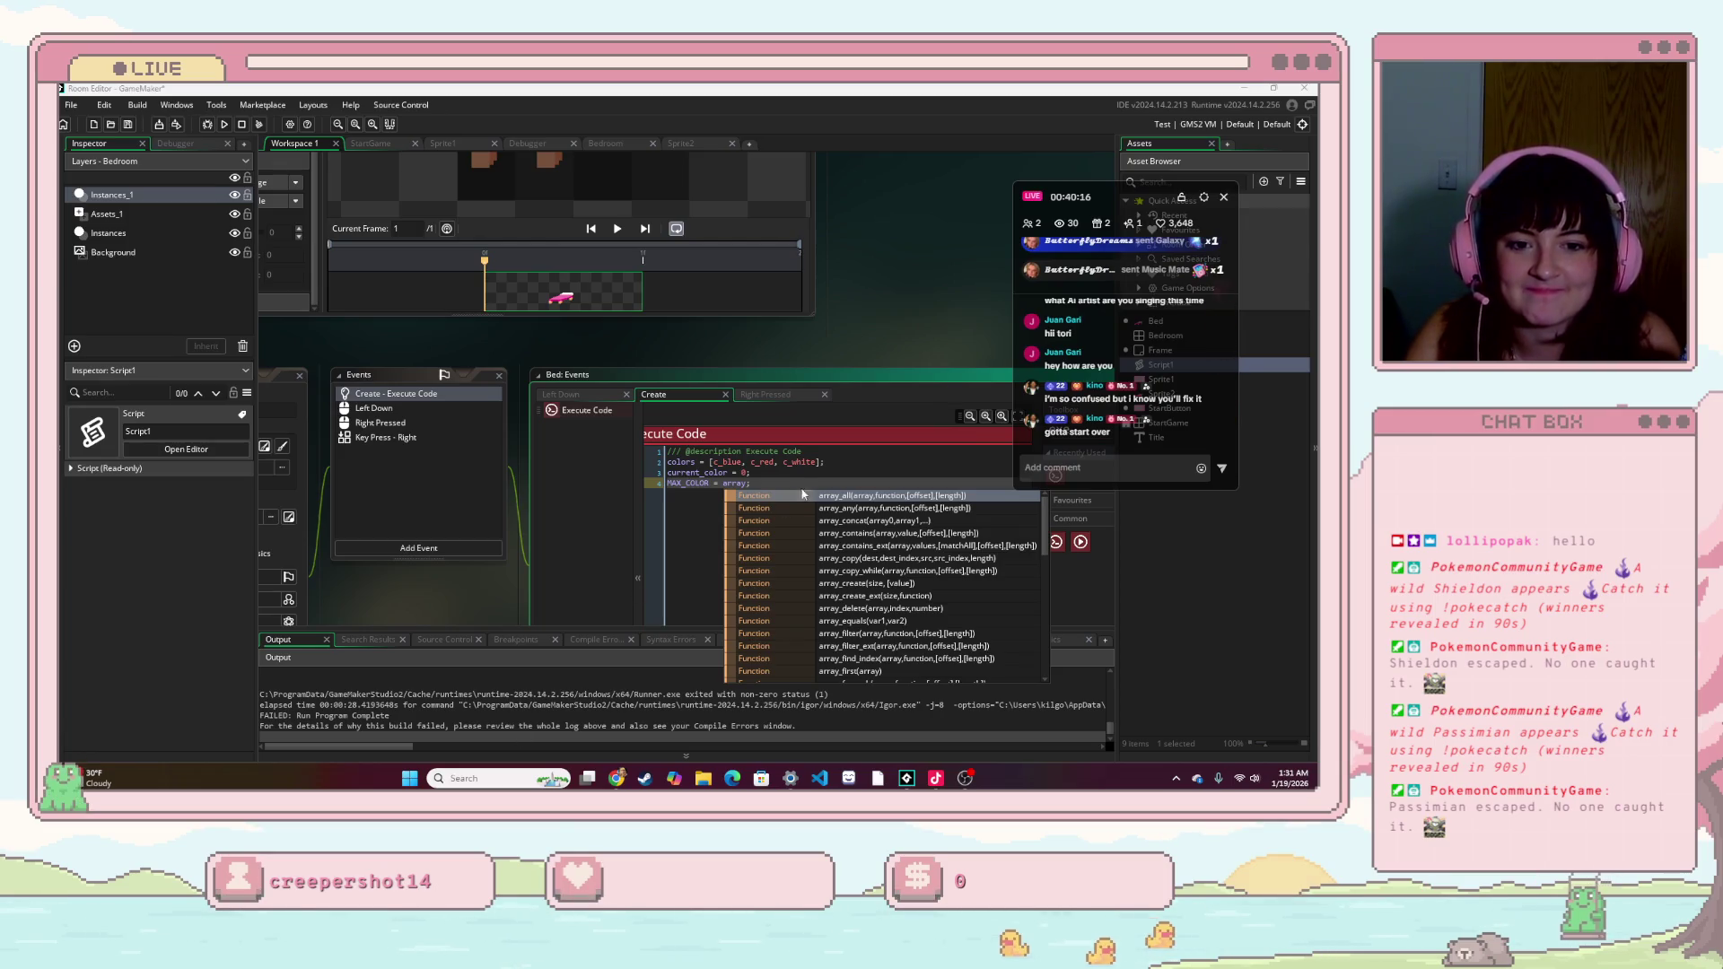
{"action": "key", "text": "Escape"}
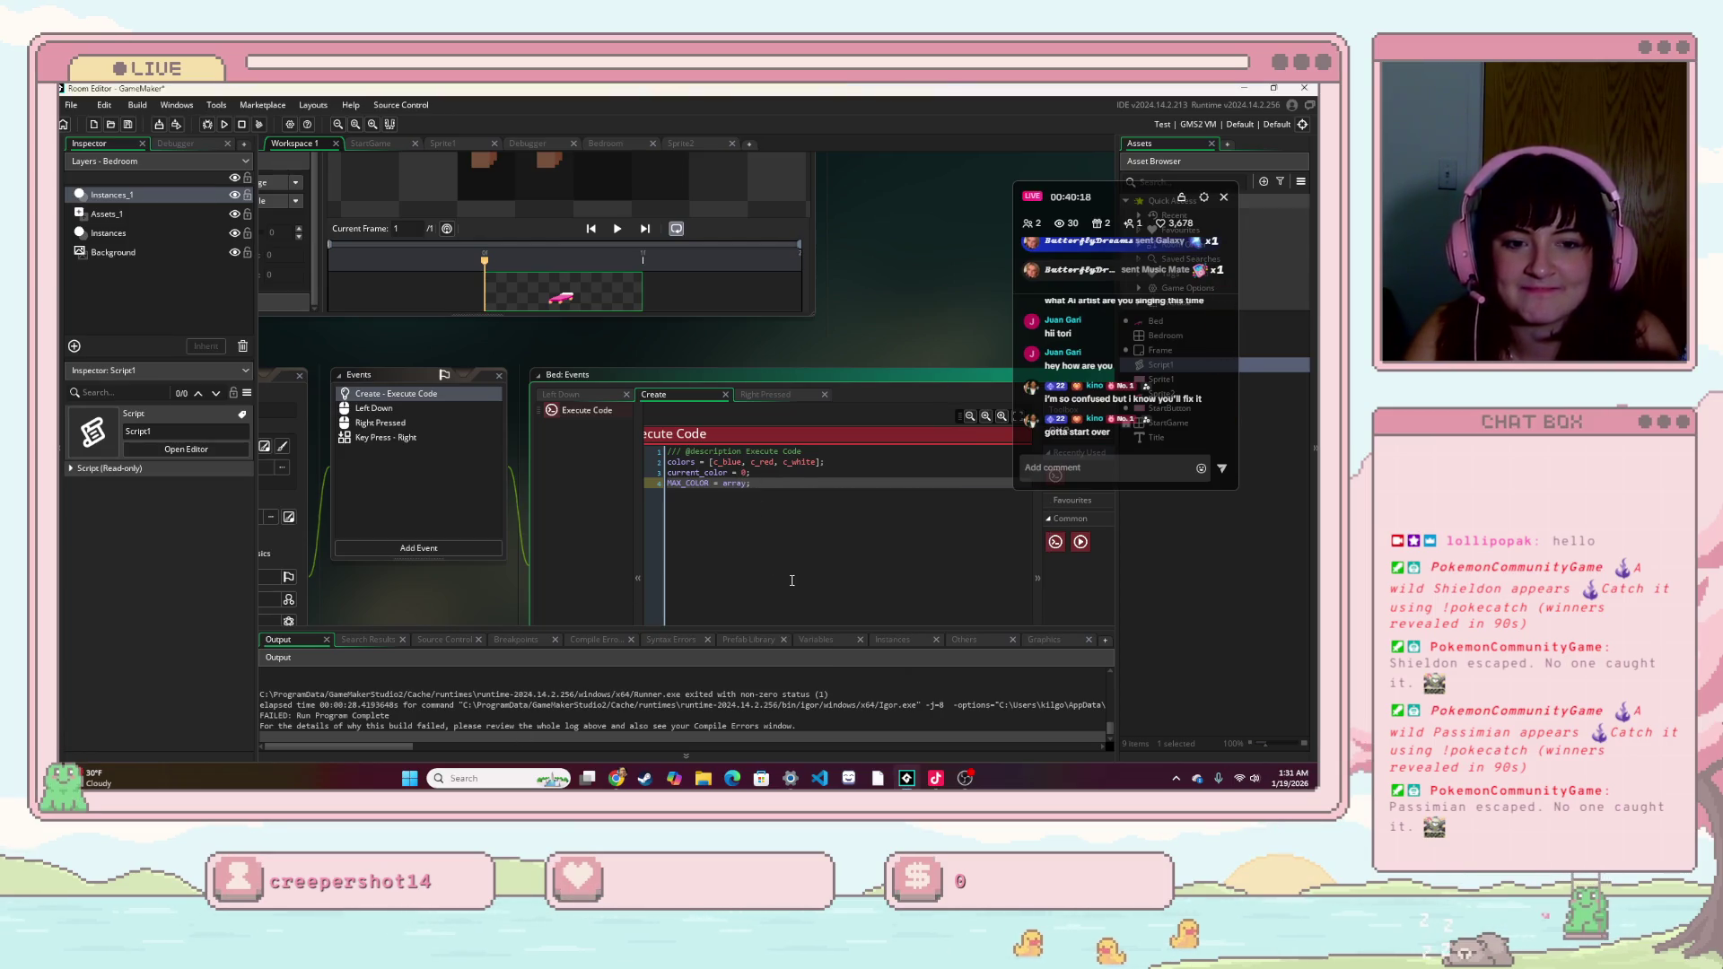
{"action": "type", "text": "_le"}
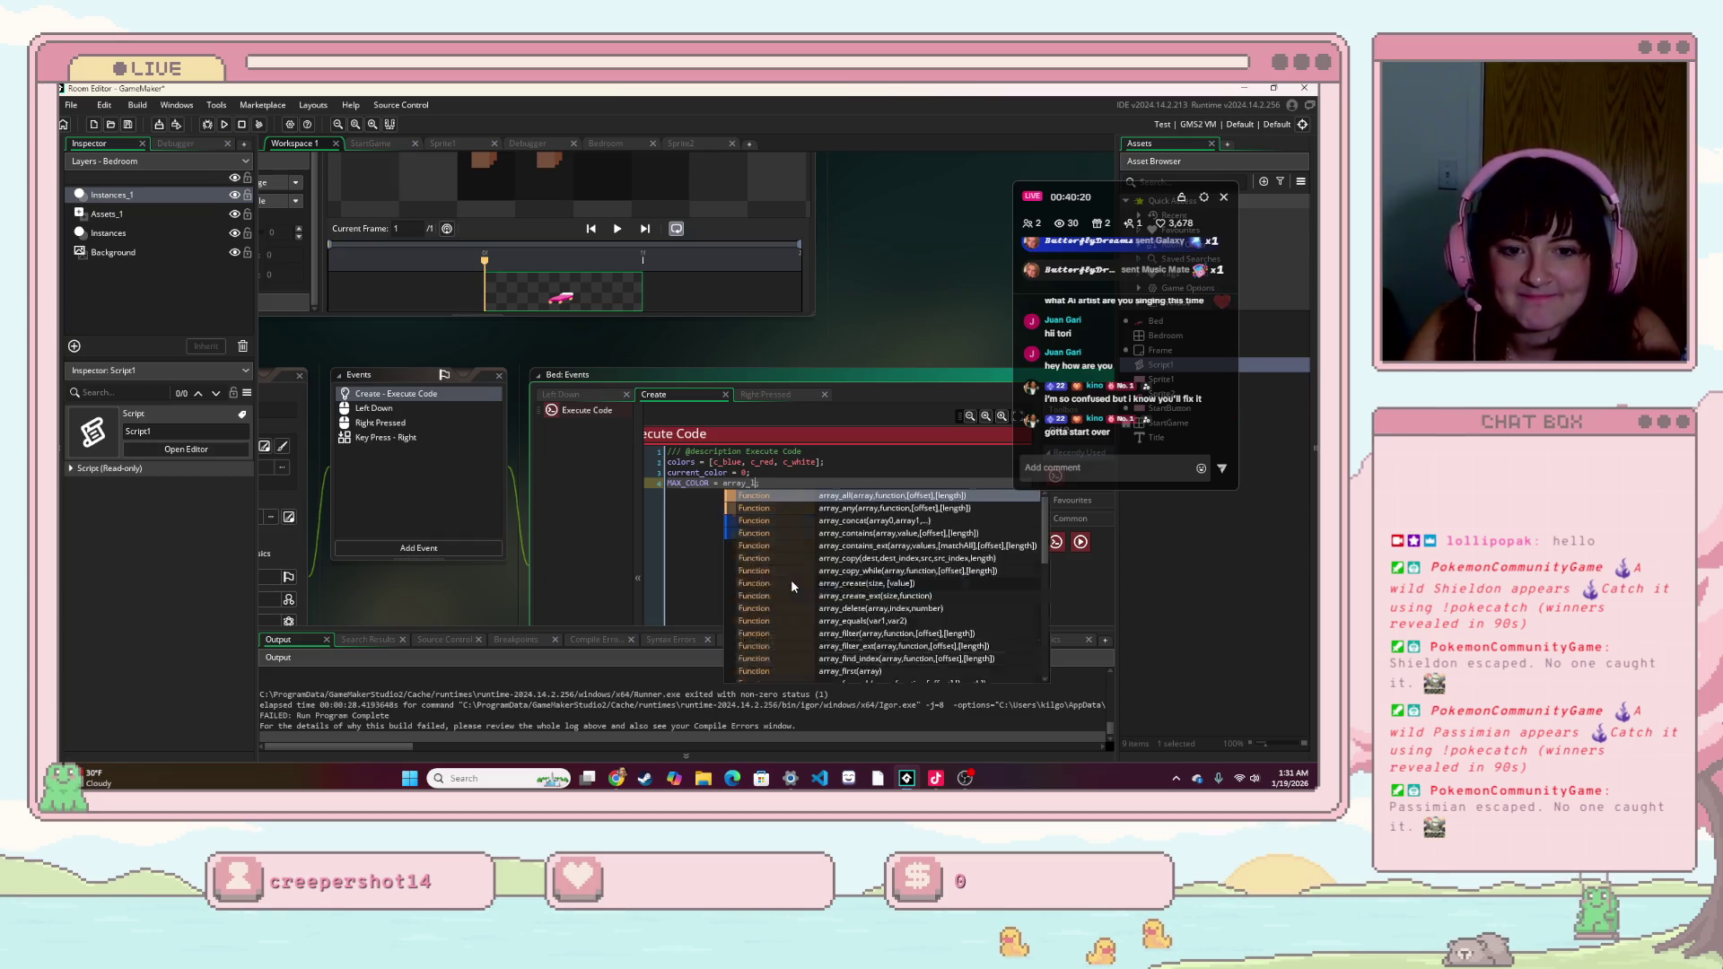
{"action": "key", "text": "Return"}
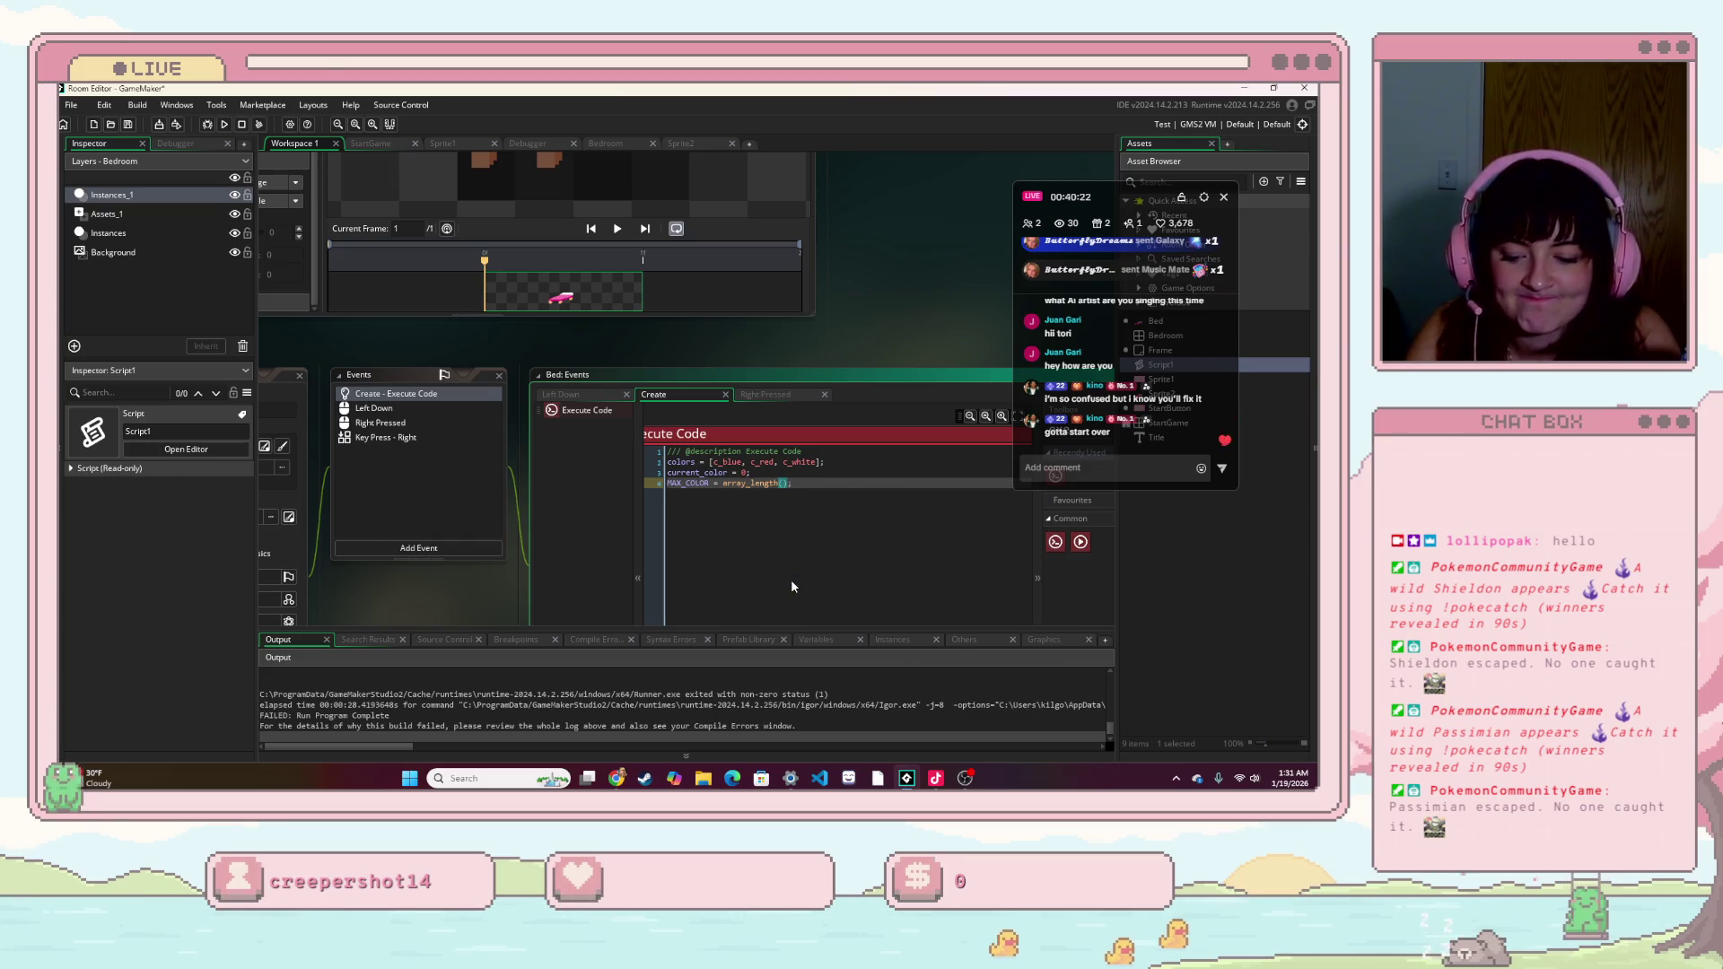
{"action": "type", "text": "colors"}
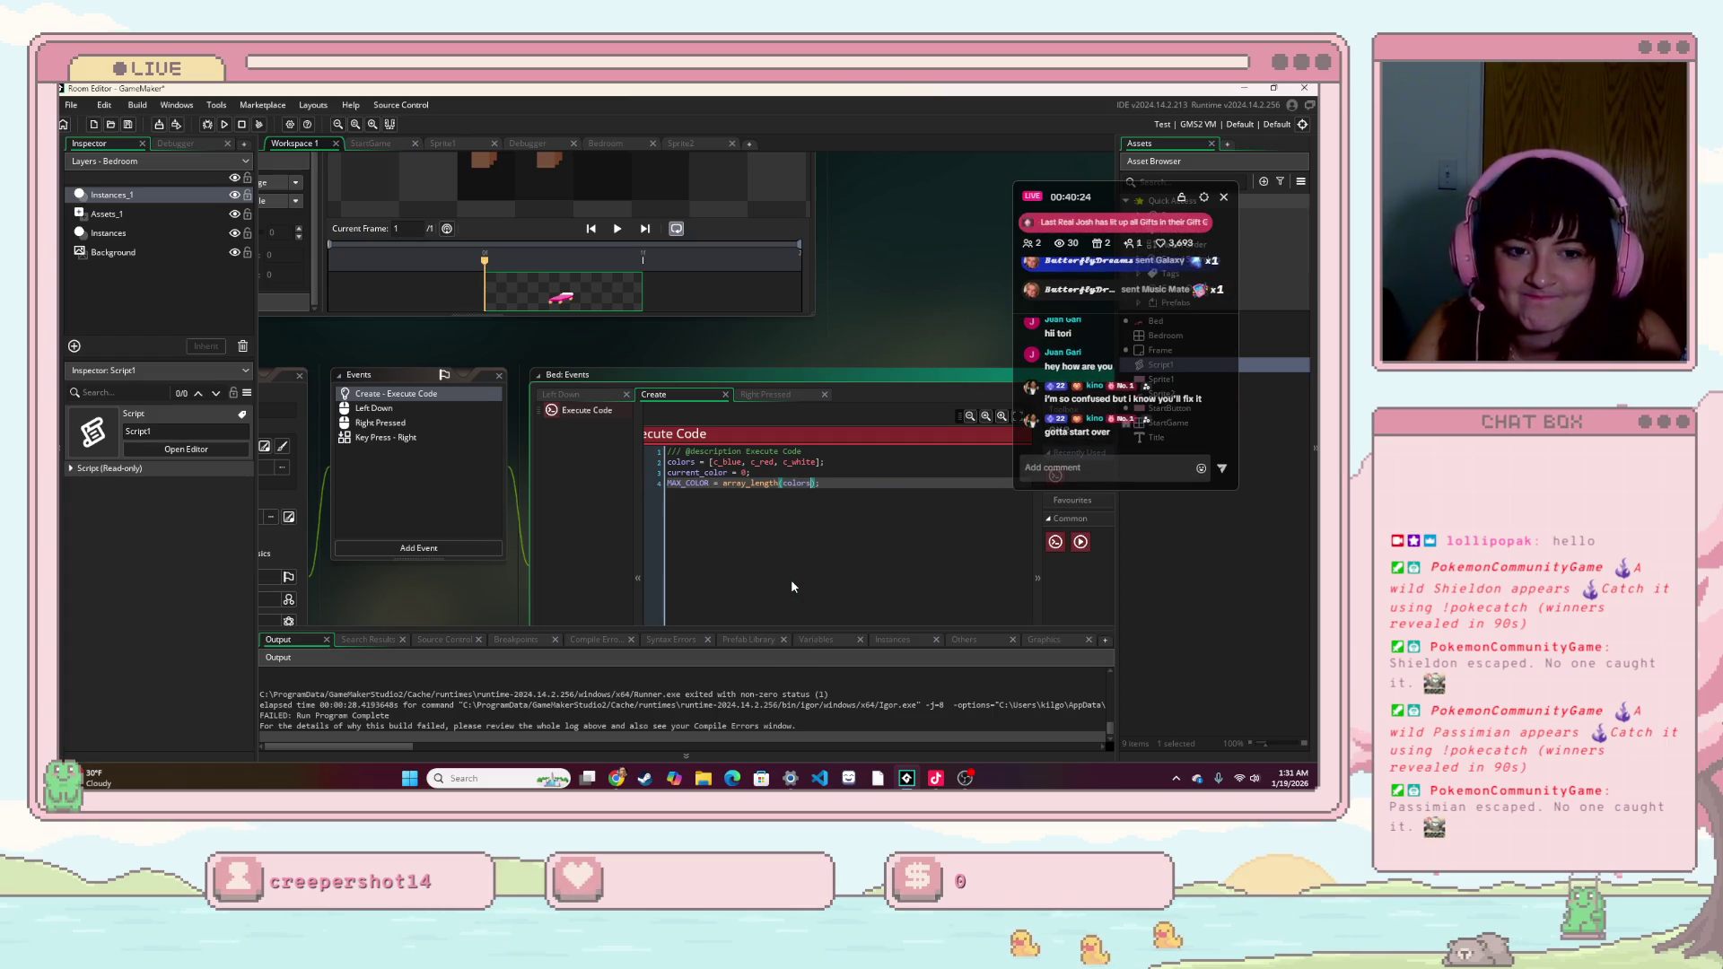
{"action": "left_click", "coordinate": [224, 125]}
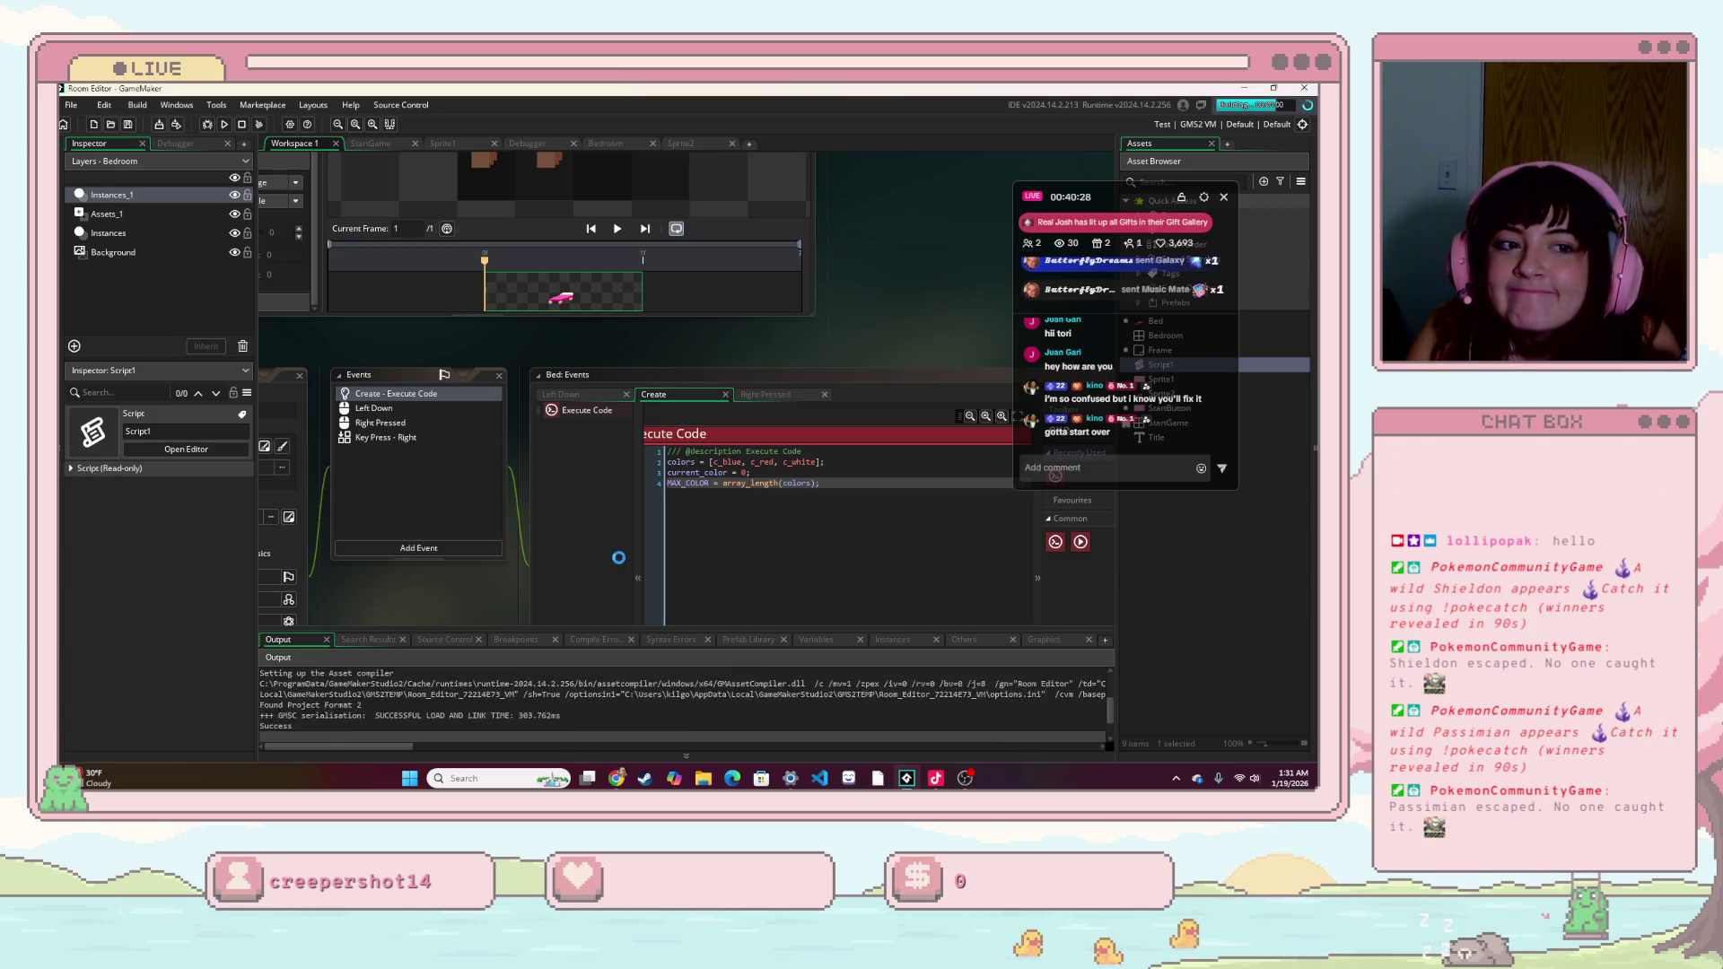
- Start the game and cycle the bed pink, blue, red until the colors index 3 error, then abort
{"action": "left_click", "coordinate": [777, 465]}
{"action": "left_click", "coordinate": [990, 588]}
{"action": "left_click", "coordinate": [984, 590]}
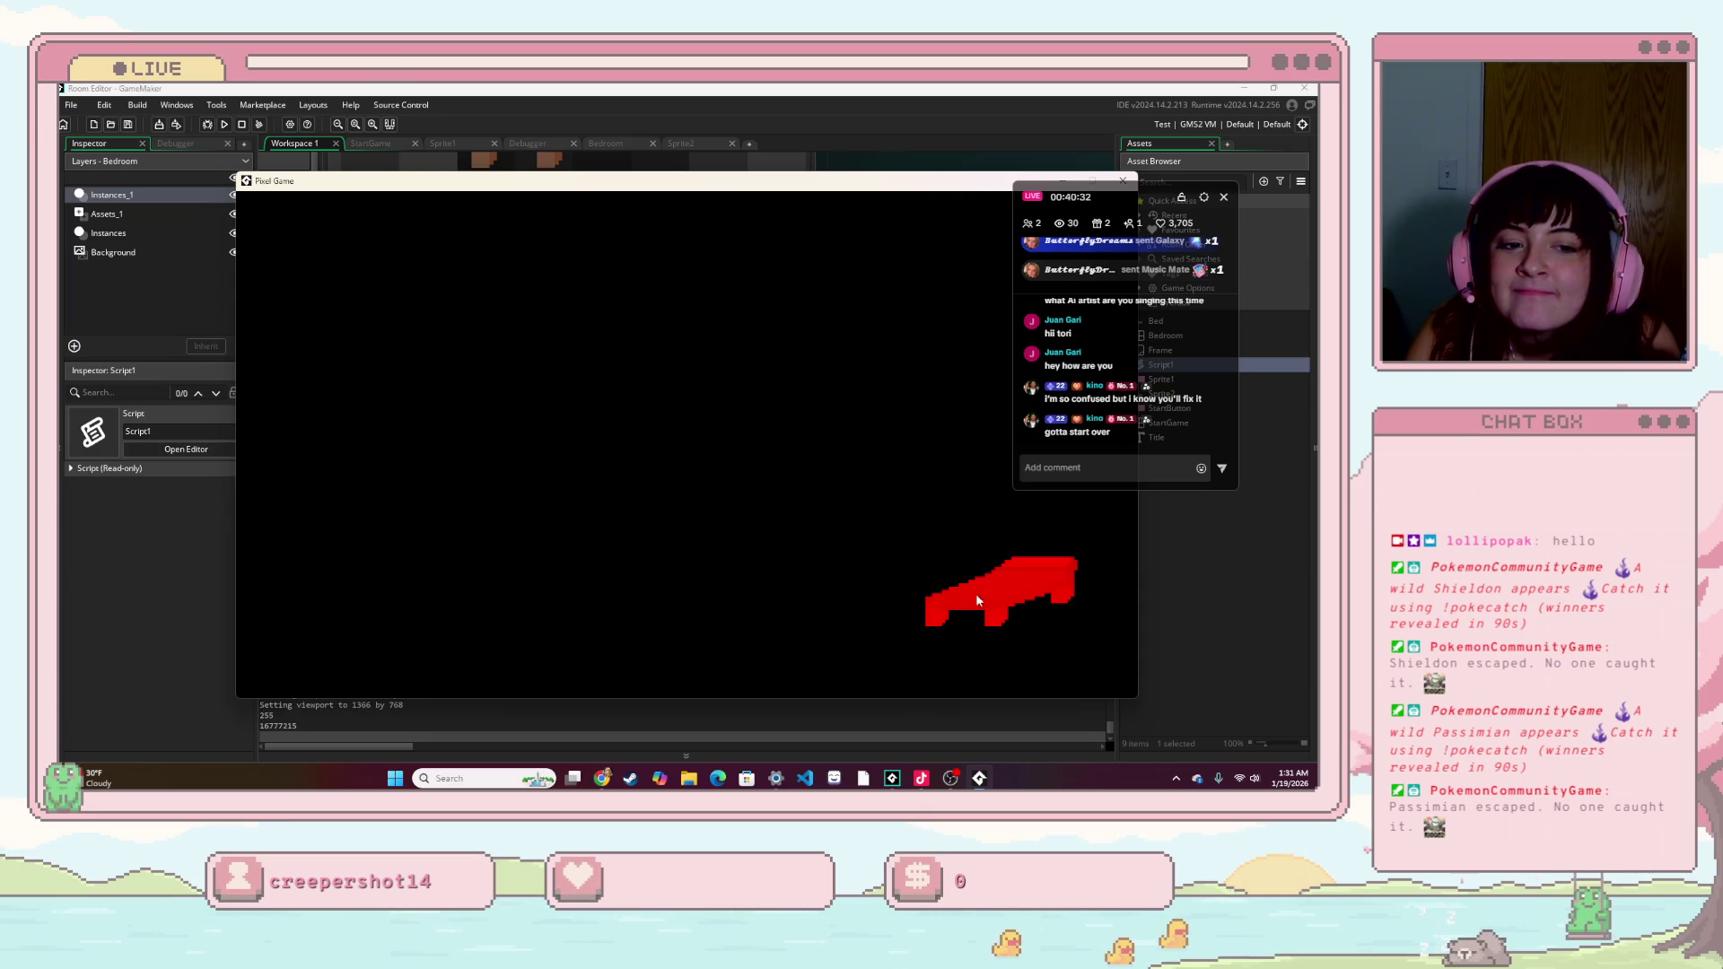
{"action": "right_click", "coordinate": [916, 635]}
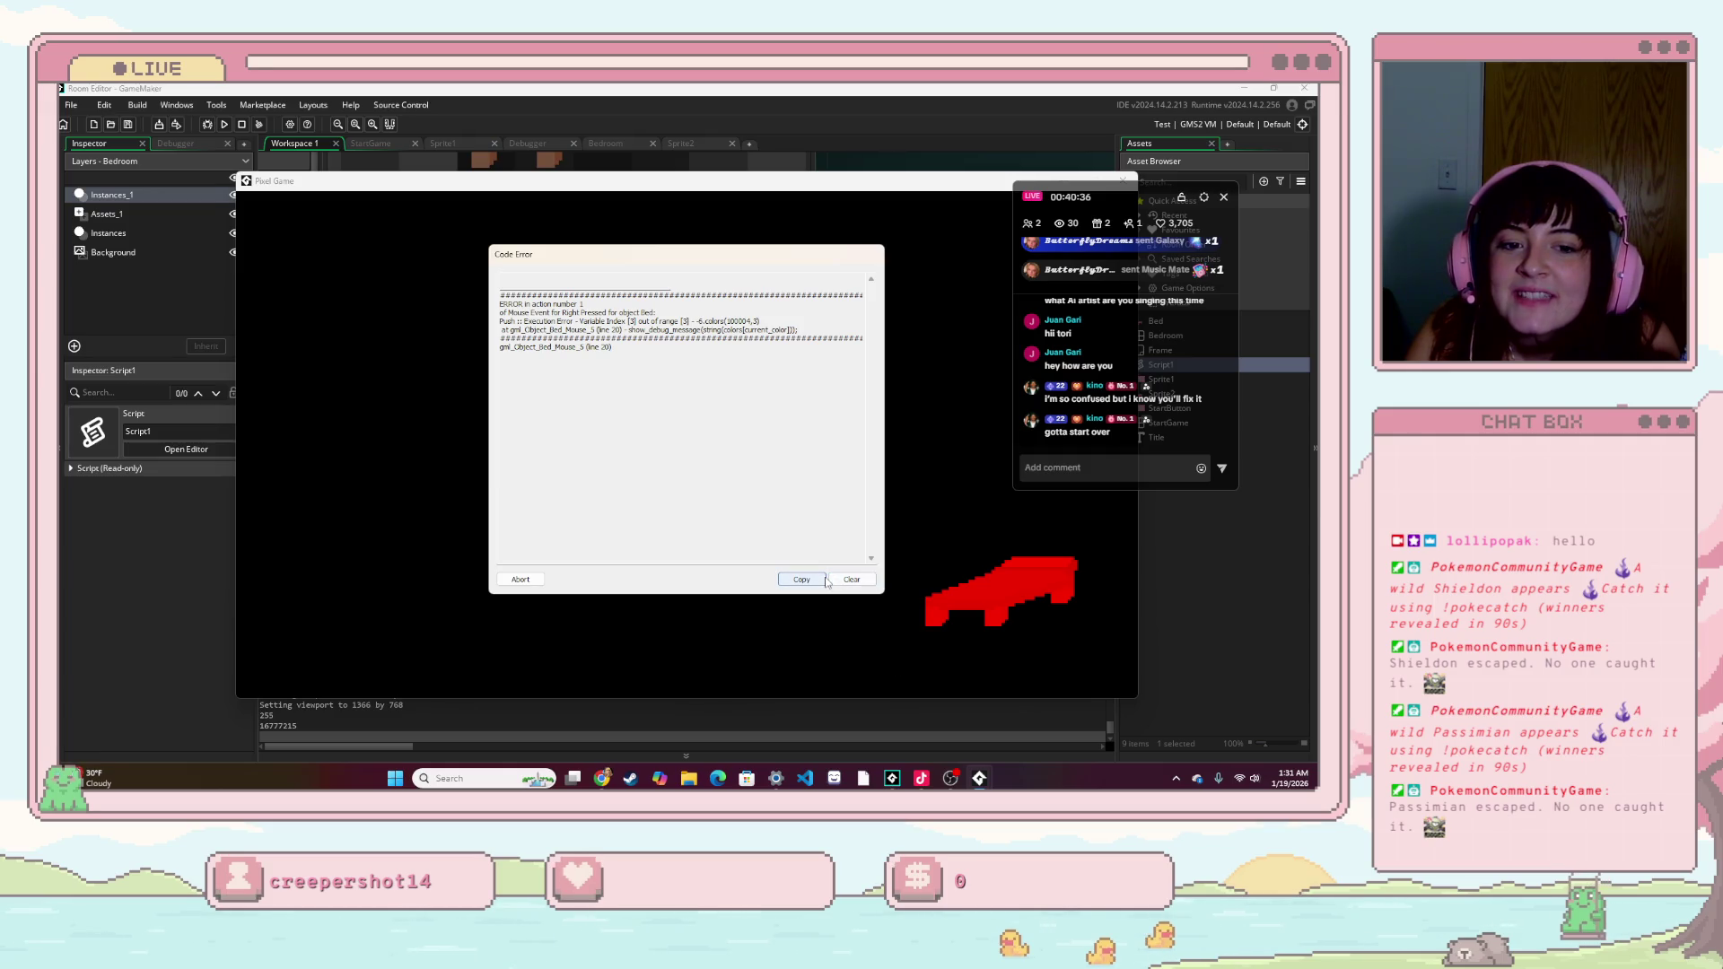
{"action": "left_click", "coordinate": [538, 582]}
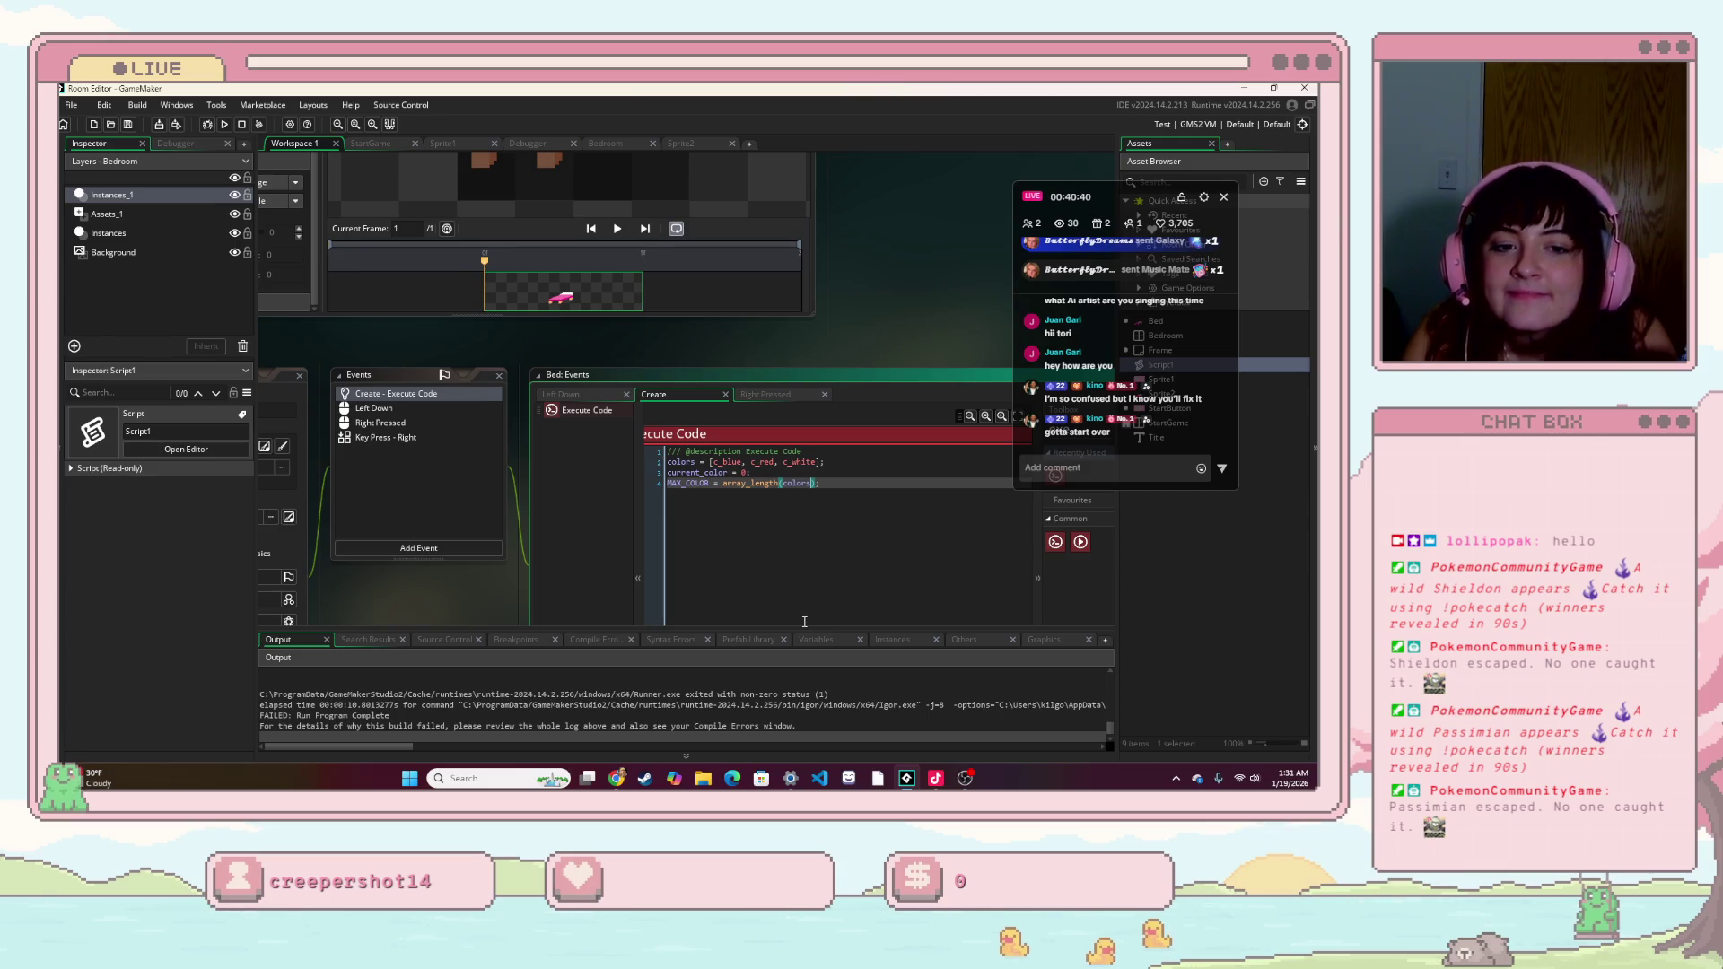
- Change MAX_COLOR to array_length(colors)-1, rebuild, and right-click the bed in the relaunched game
{"action": "type", "text": "-1"}
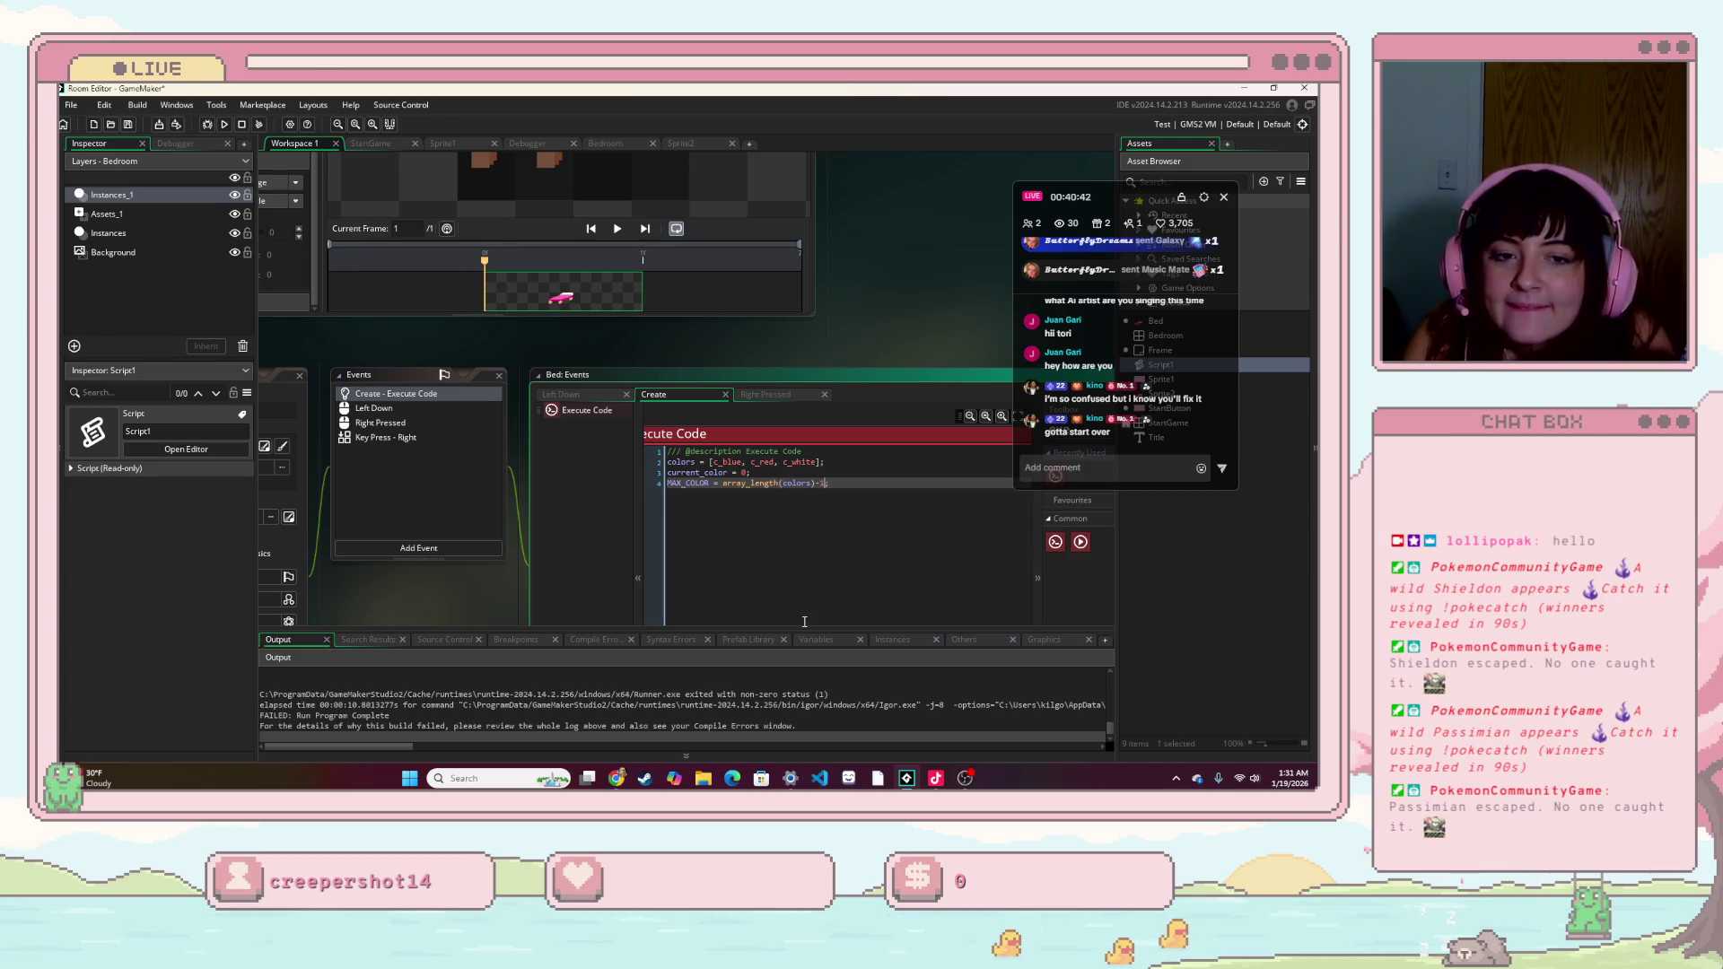
{"action": "key", "text": "F5"}
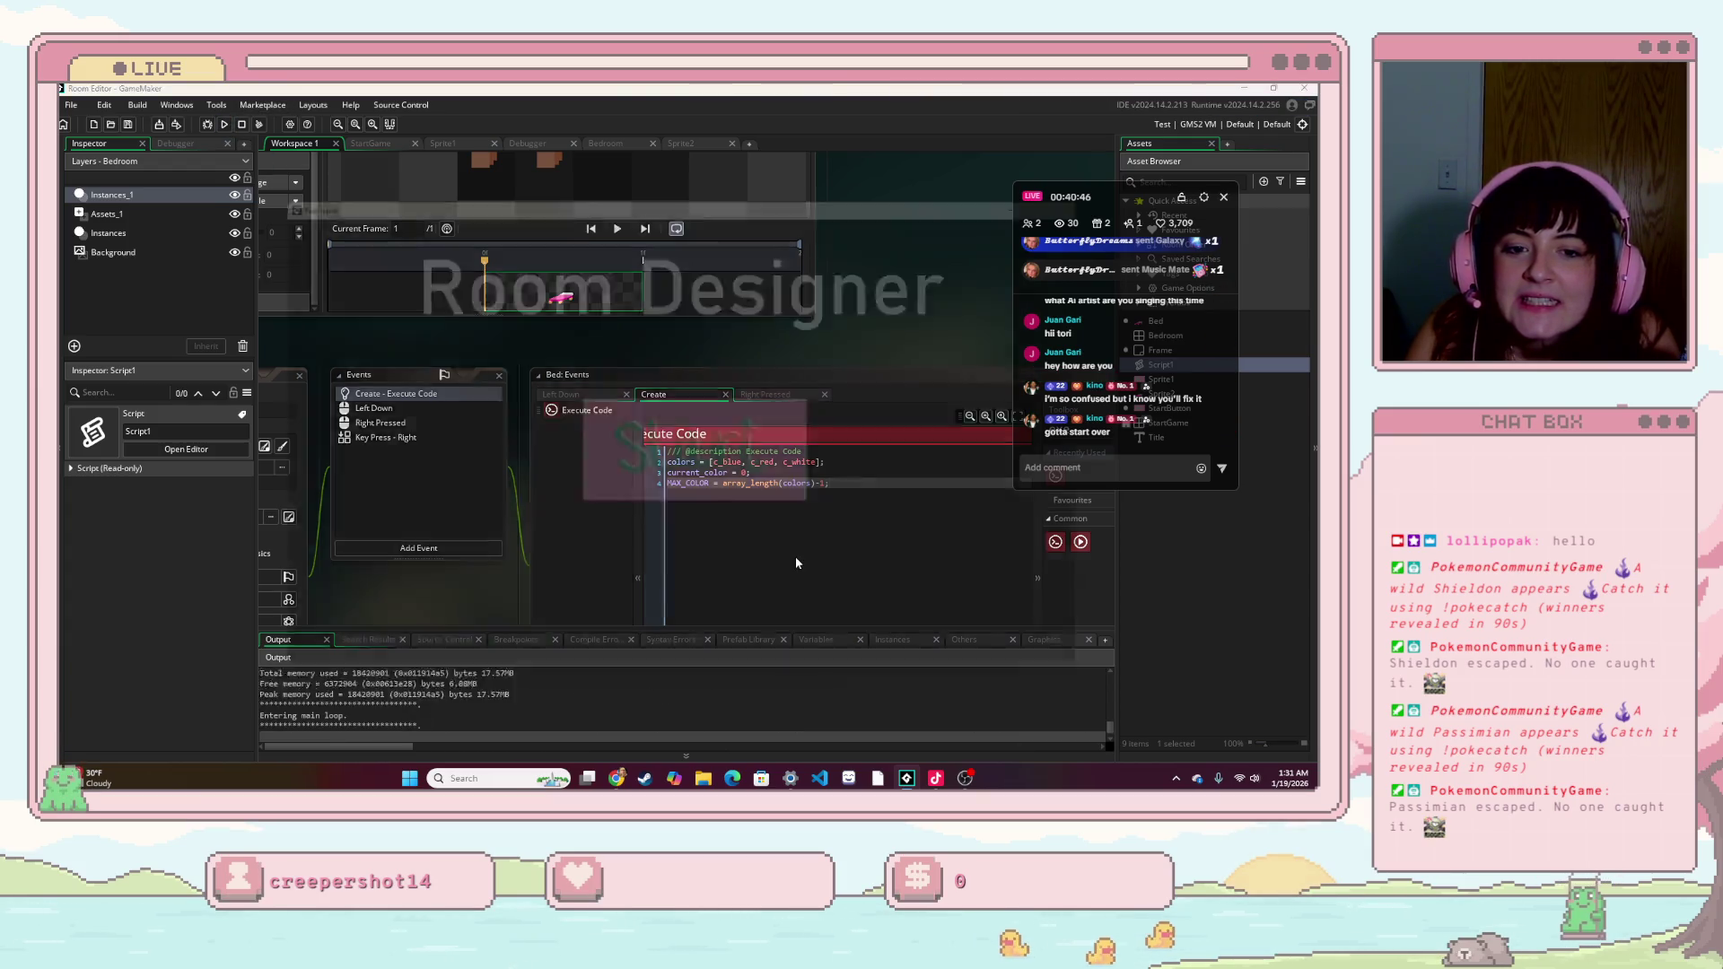
{"action": "left_click", "coordinate": [789, 476]}
{"action": "right_click", "coordinate": [1006, 575]}
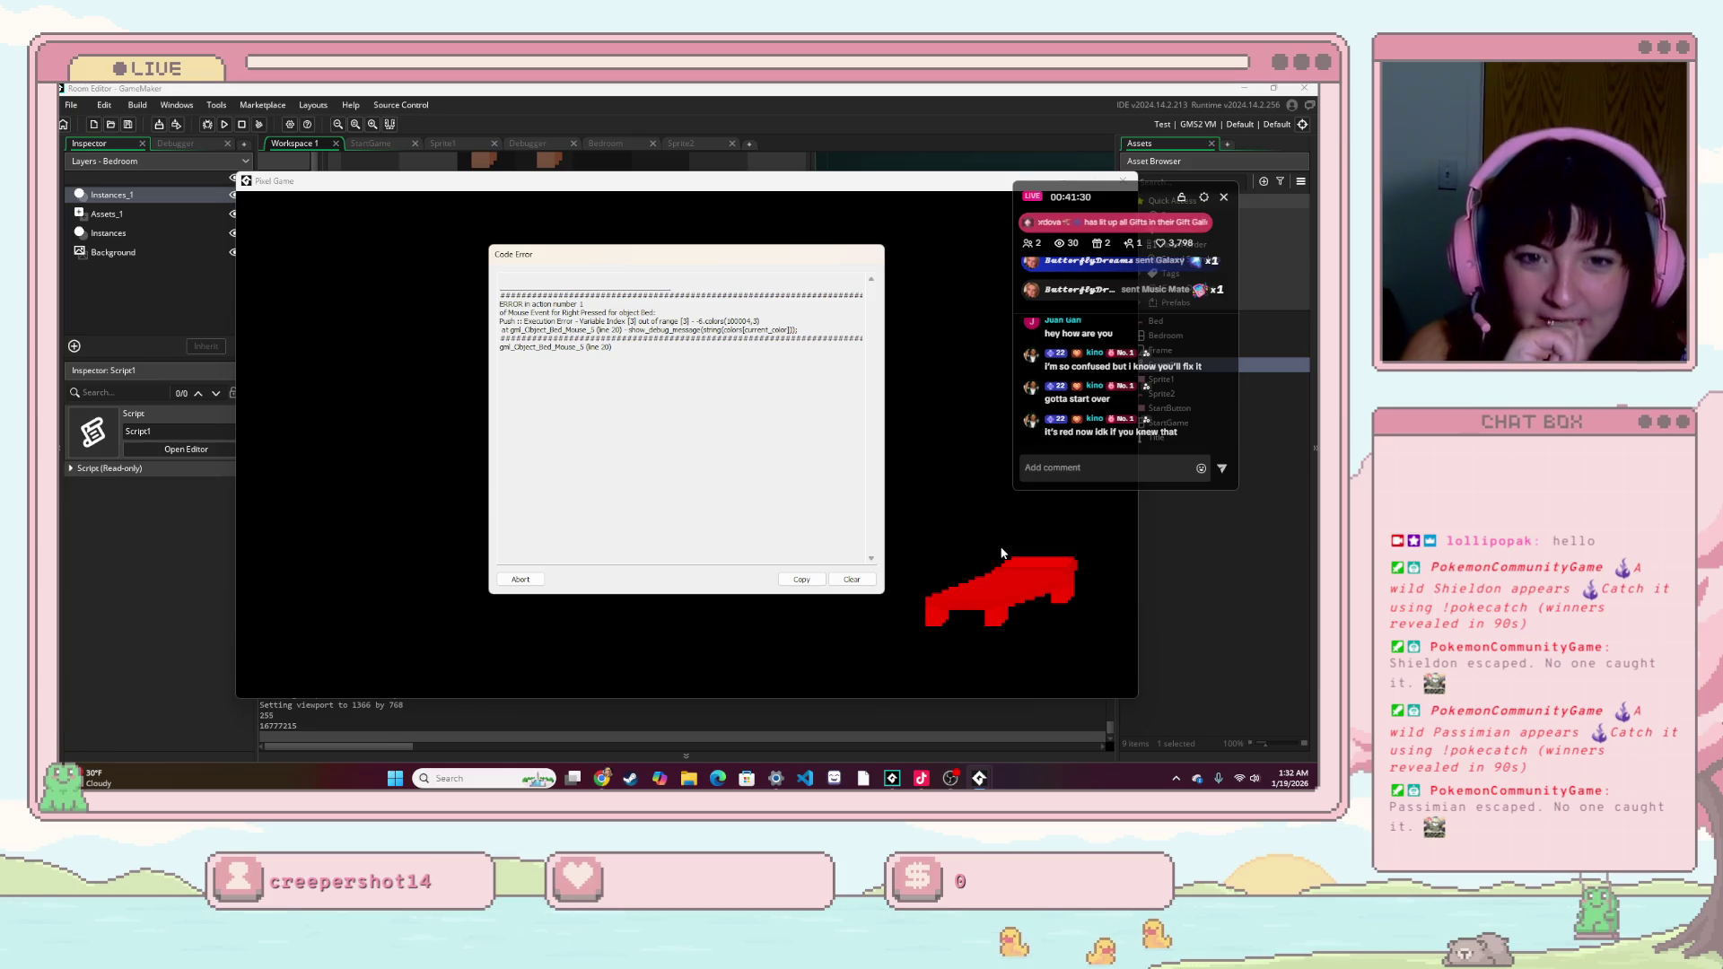
- Clear the colors index 3 out-of-range error message and abort the crashed game
{"action": "left_click_drag", "start_coordinate": [568, 320], "coordinate": [862, 341]}
{"action": "left_click", "coordinate": [684, 358]}
{"action": "left_click", "coordinate": [849, 580]}
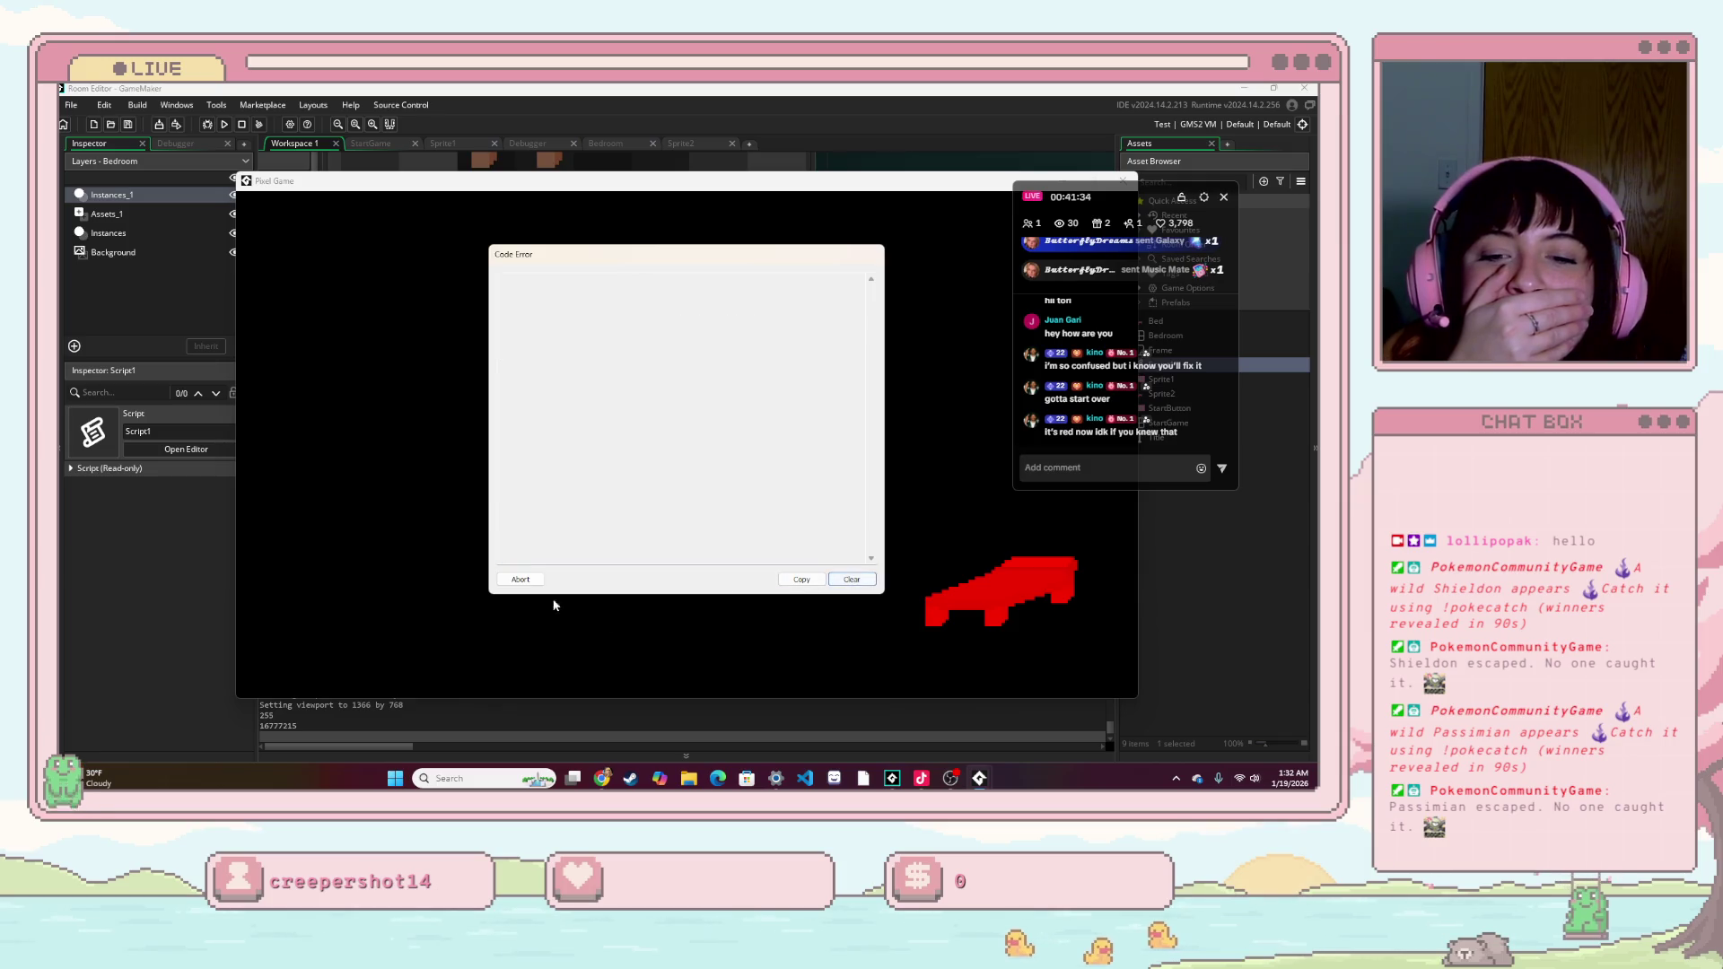
{"action": "left_click", "coordinate": [521, 580]}
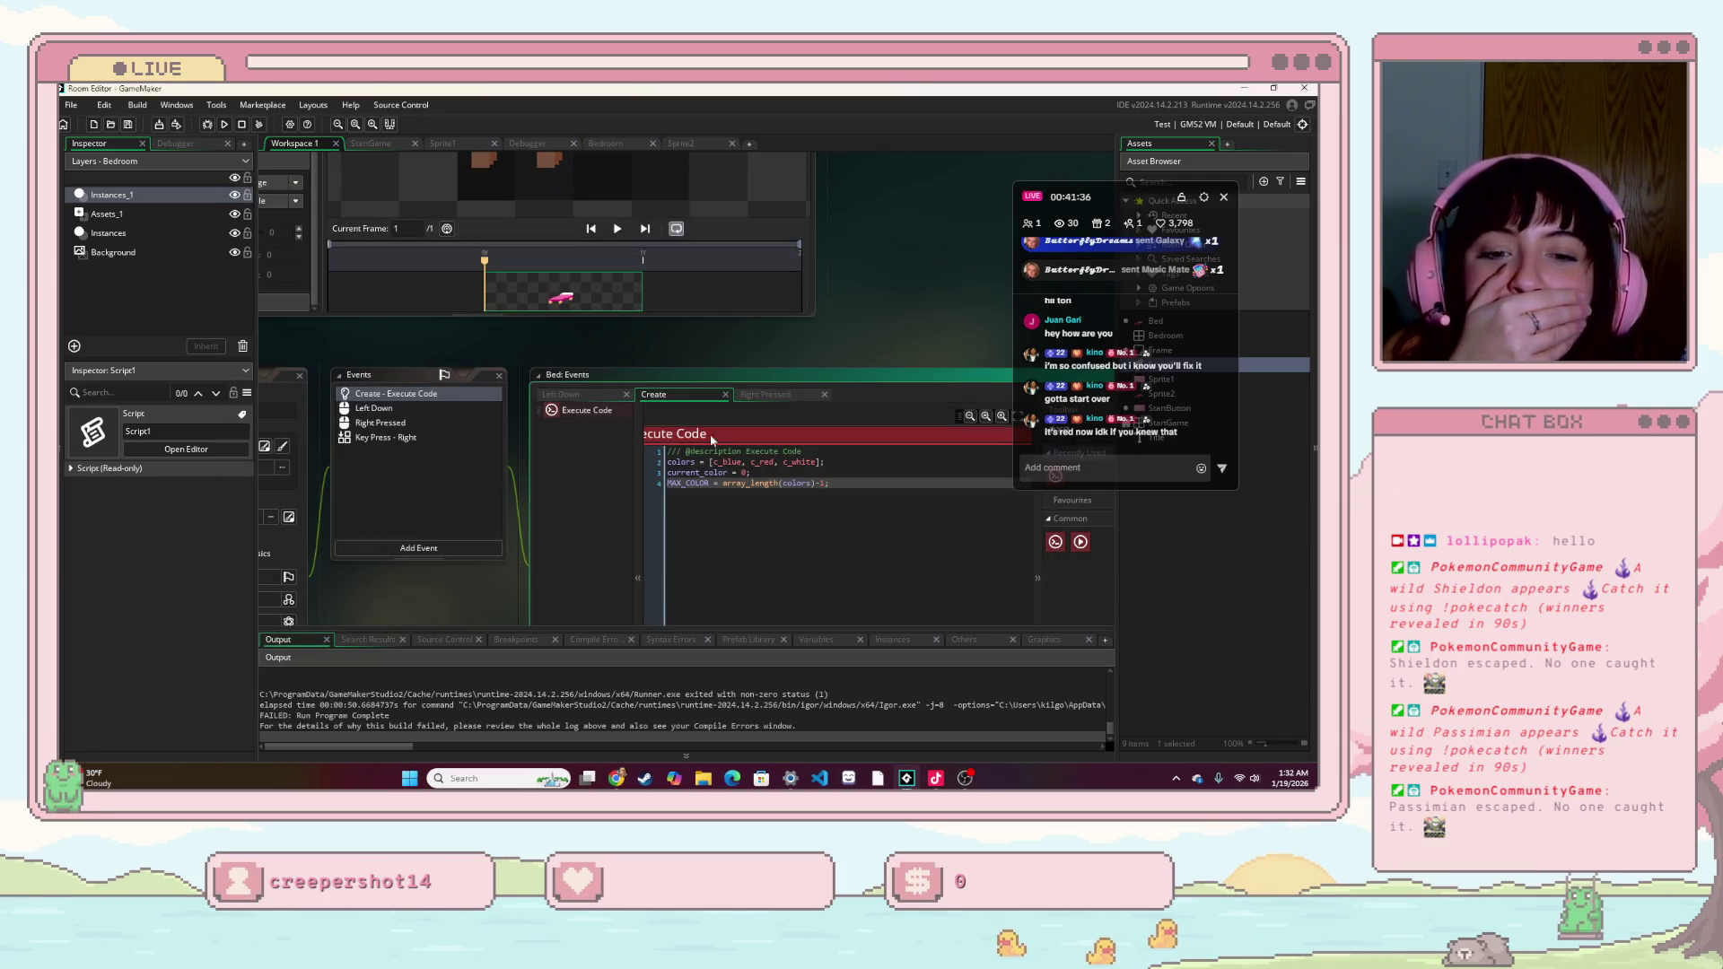
- In the bed's Right Pressed code, change the <= comparison on line 1 to <
{"action": "left_click", "coordinate": [766, 394]}
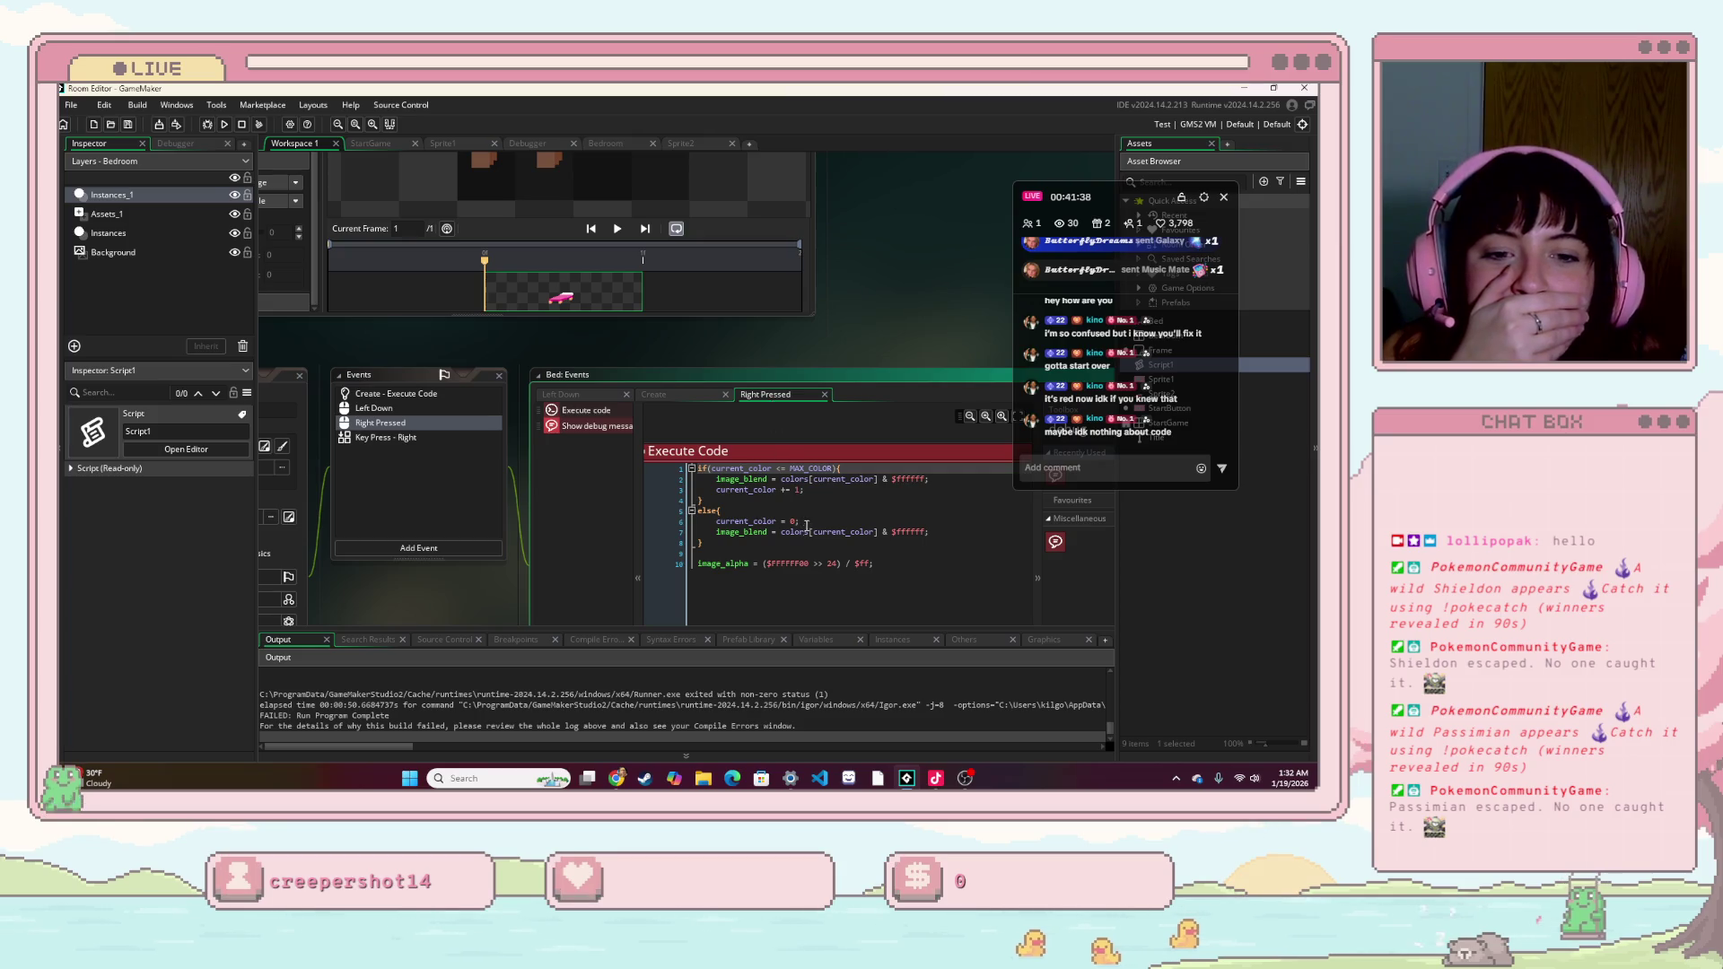
{"action": "left_click", "coordinate": [914, 532]}
{"action": "left_click", "coordinate": [785, 468]}
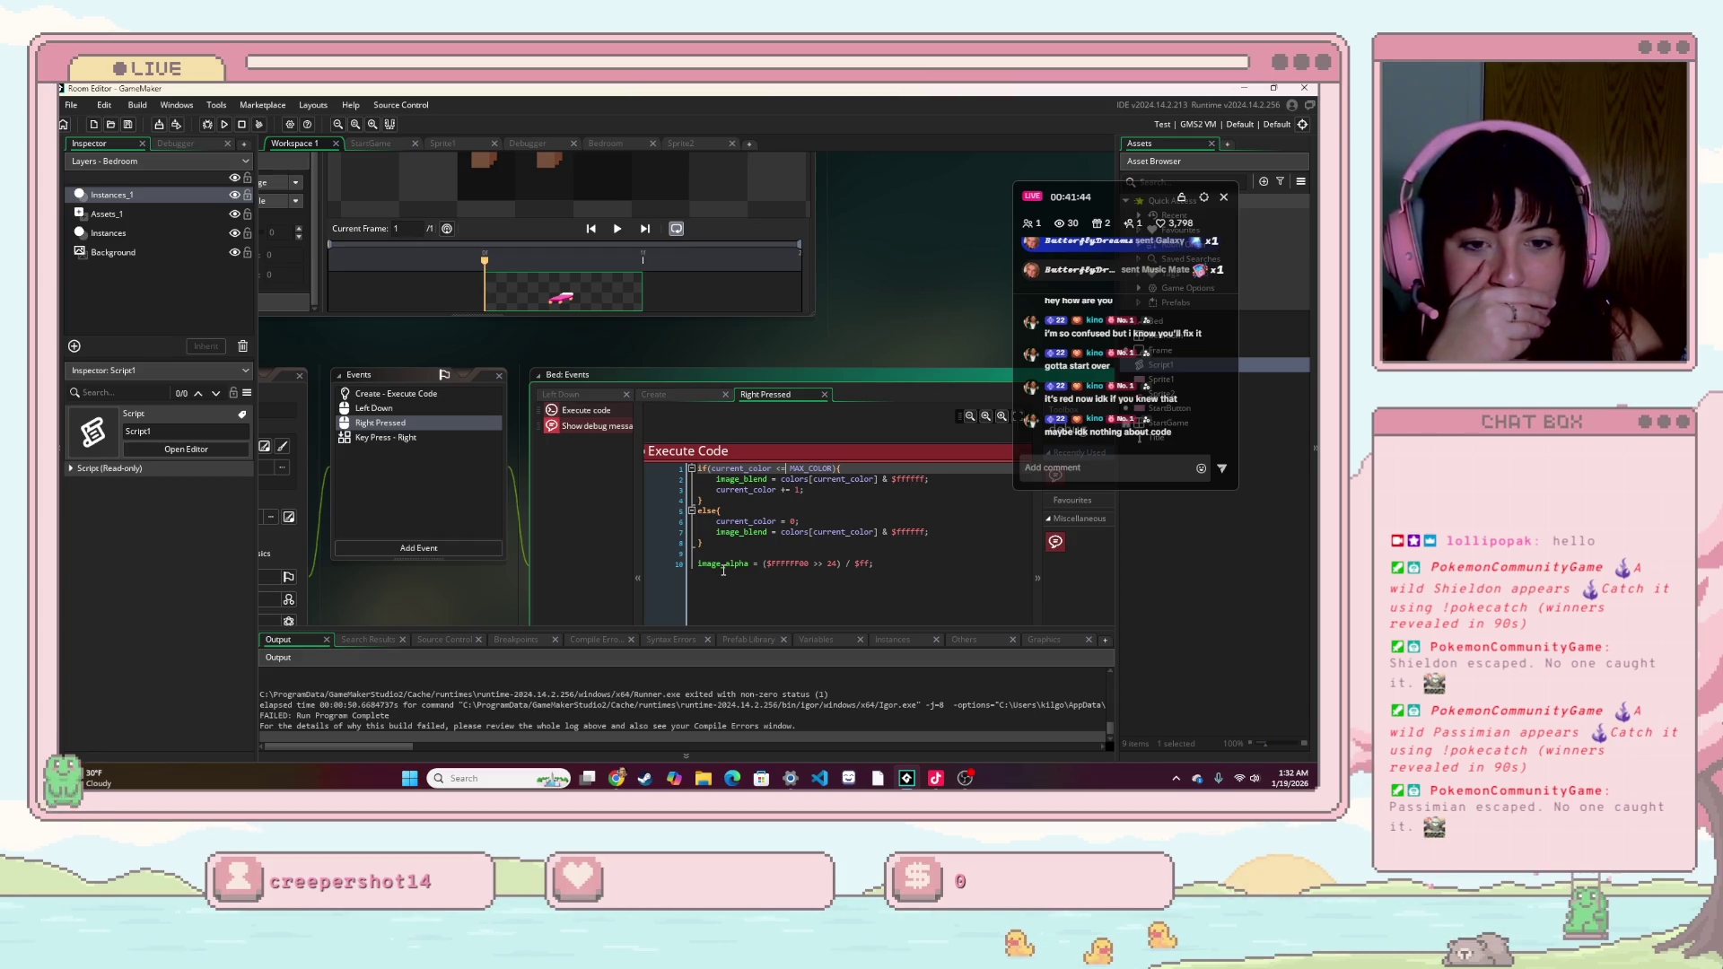
{"action": "key", "text": "BackSpace"}
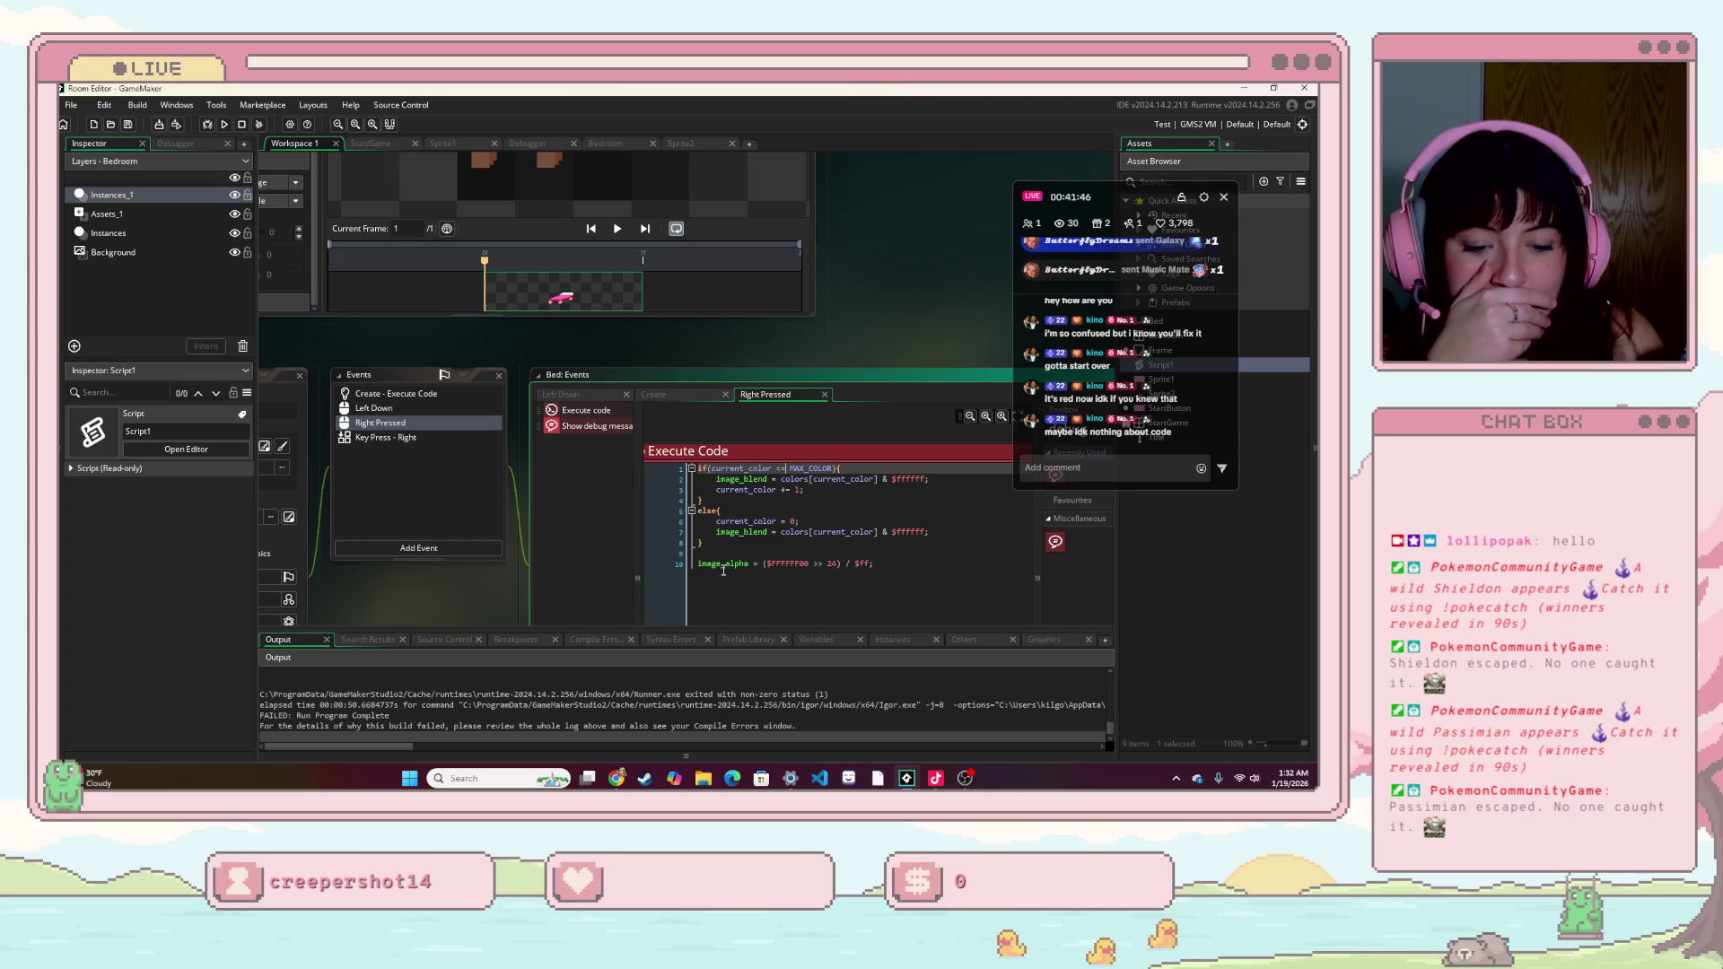
{"action": "left_click", "coordinate": [820, 492]}
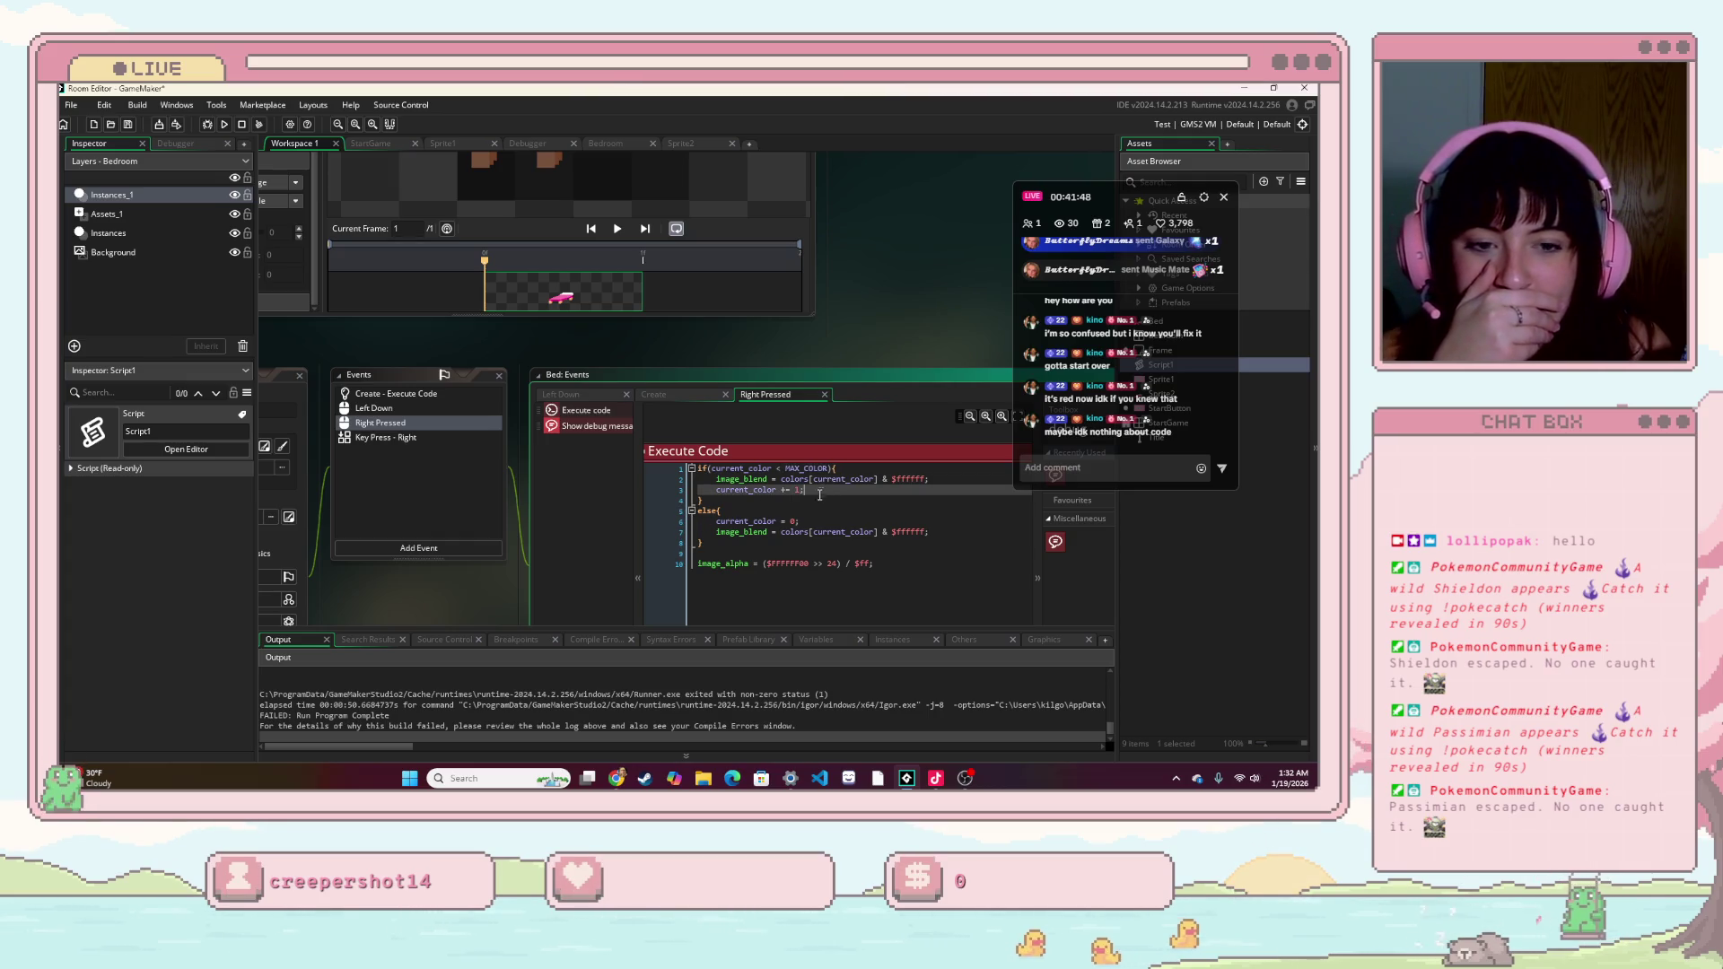
- Run the game, move the bed to the room centre, cycle it between blue and red, then close
{"action": "left_click", "coordinate": [225, 125]}
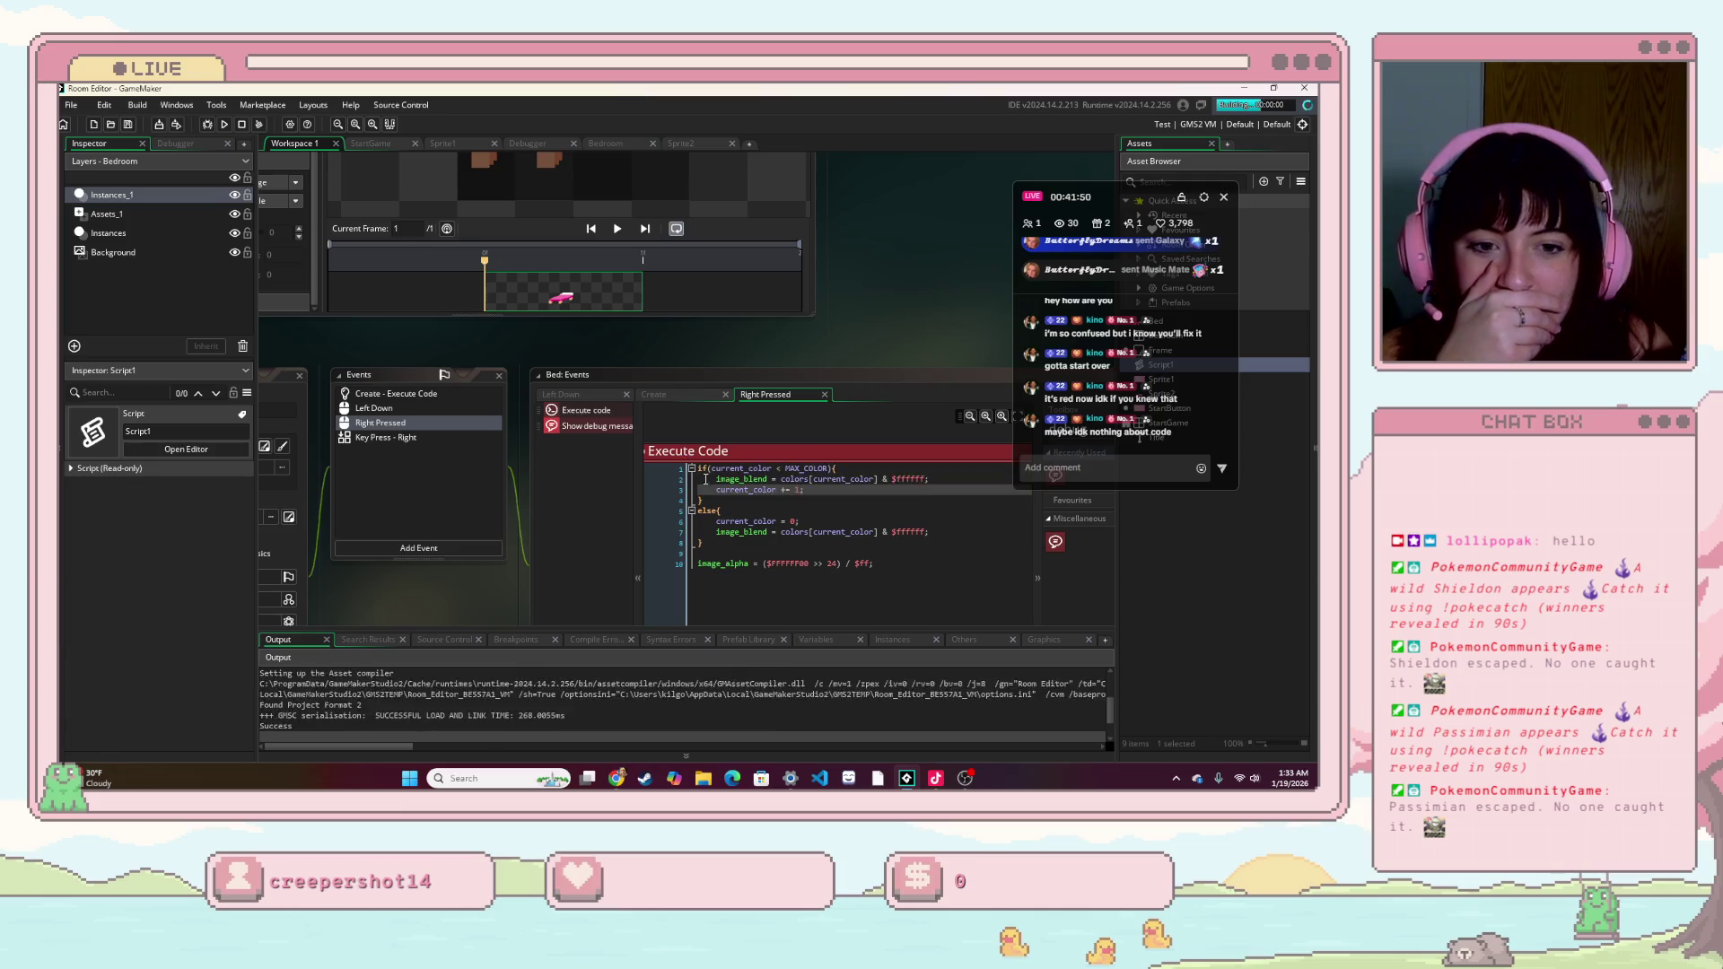
{"action": "left_click", "coordinate": [762, 477]}
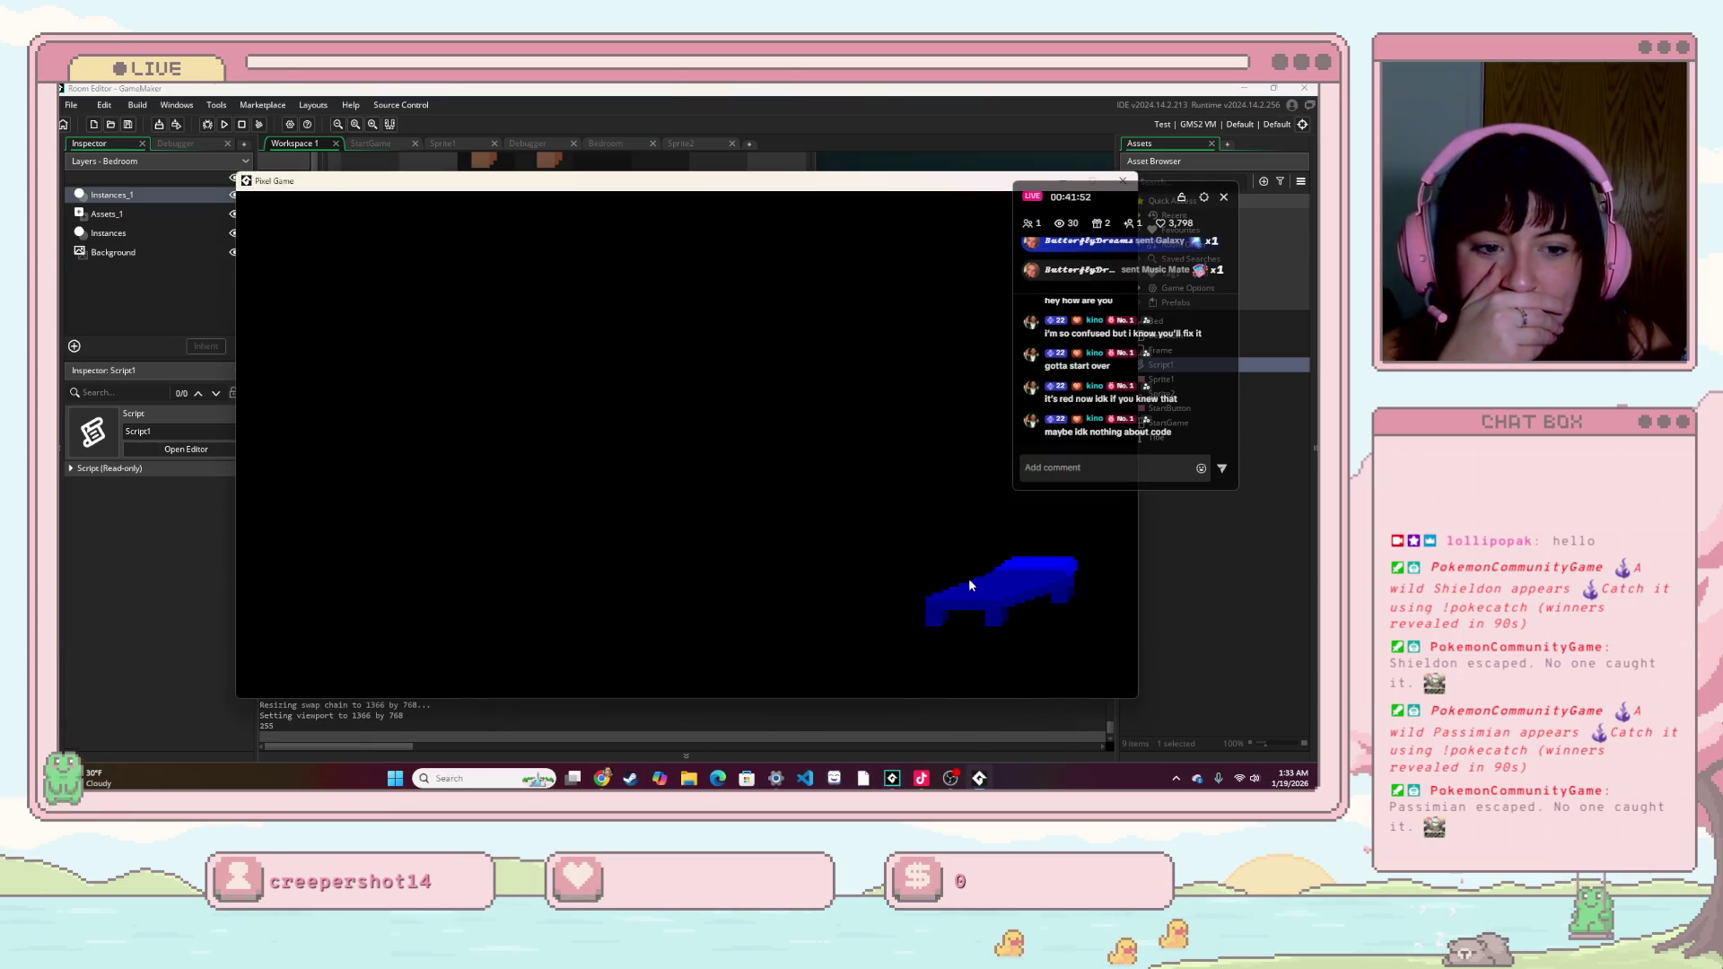
{"action": "mouse_move", "coordinate": [996, 584]}
{"action": "left_mouse_down"}
{"action": "mouse_move", "coordinate": [755, 526]}
{"action": "mouse_move", "coordinate": [603, 396]}
{"action": "left_mouse_up"}
{"action": "left_click", "coordinate": [603, 397]}
{"action": "left_click", "coordinate": [601, 405]}
{"action": "left_click", "coordinate": [595, 422]}
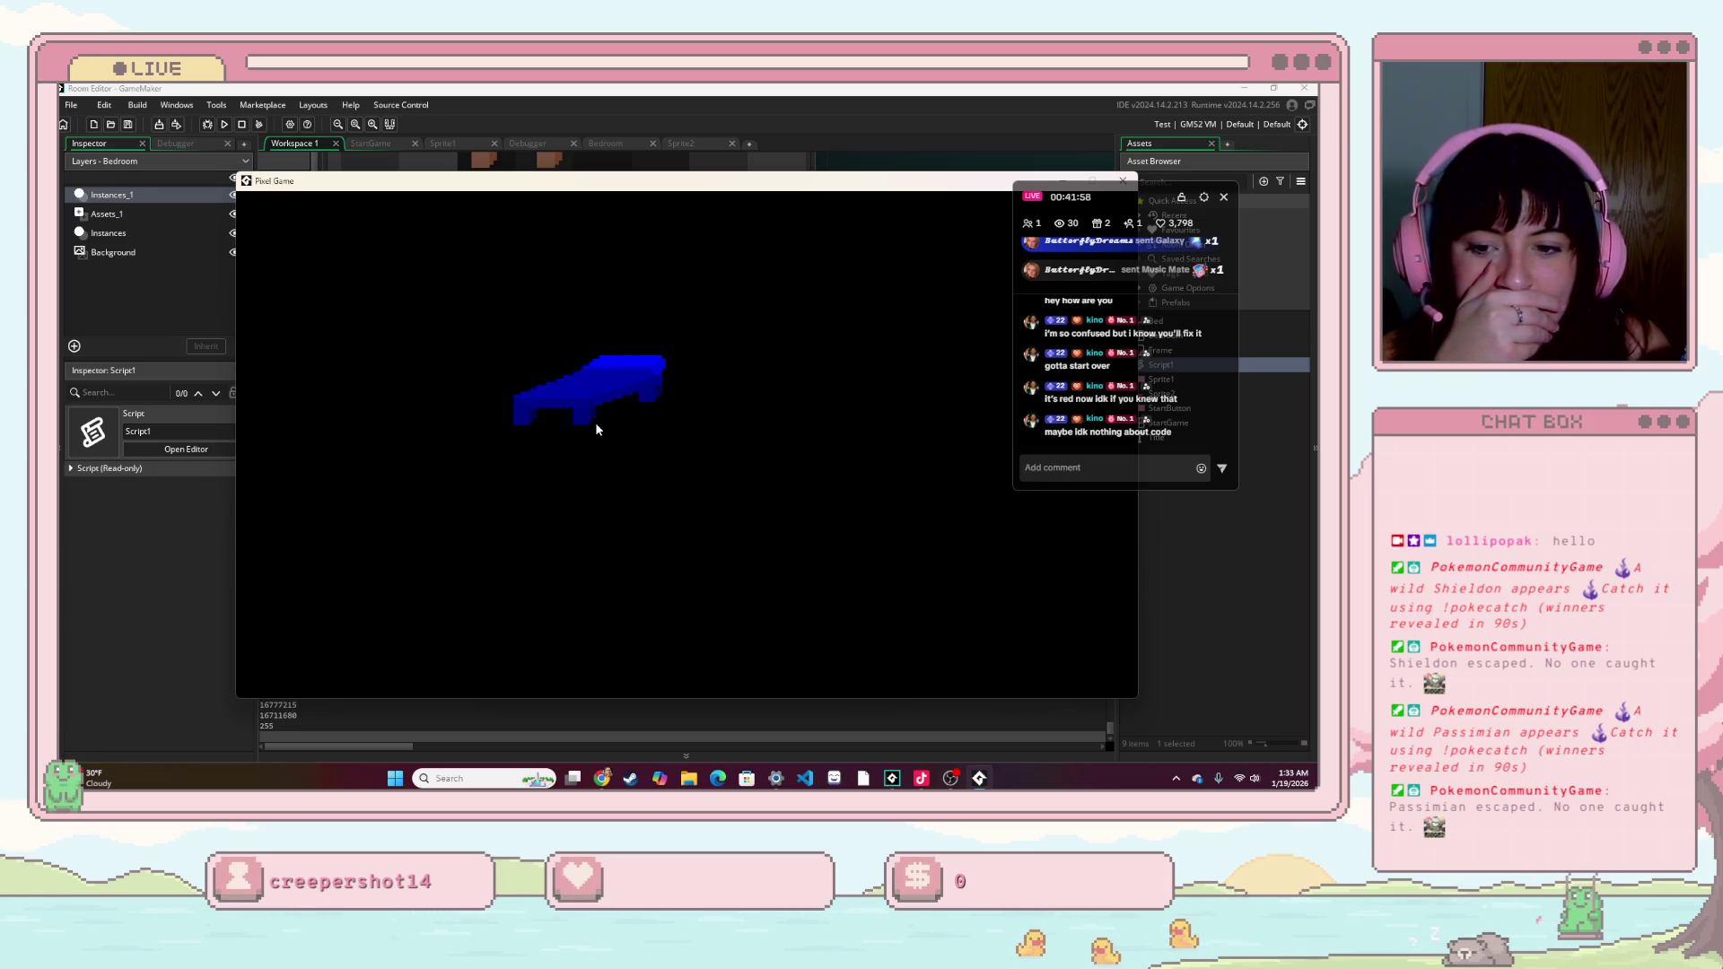
{"action": "left_click_drag", "start_coordinate": [1086, 182], "coordinate": [824, 263]}
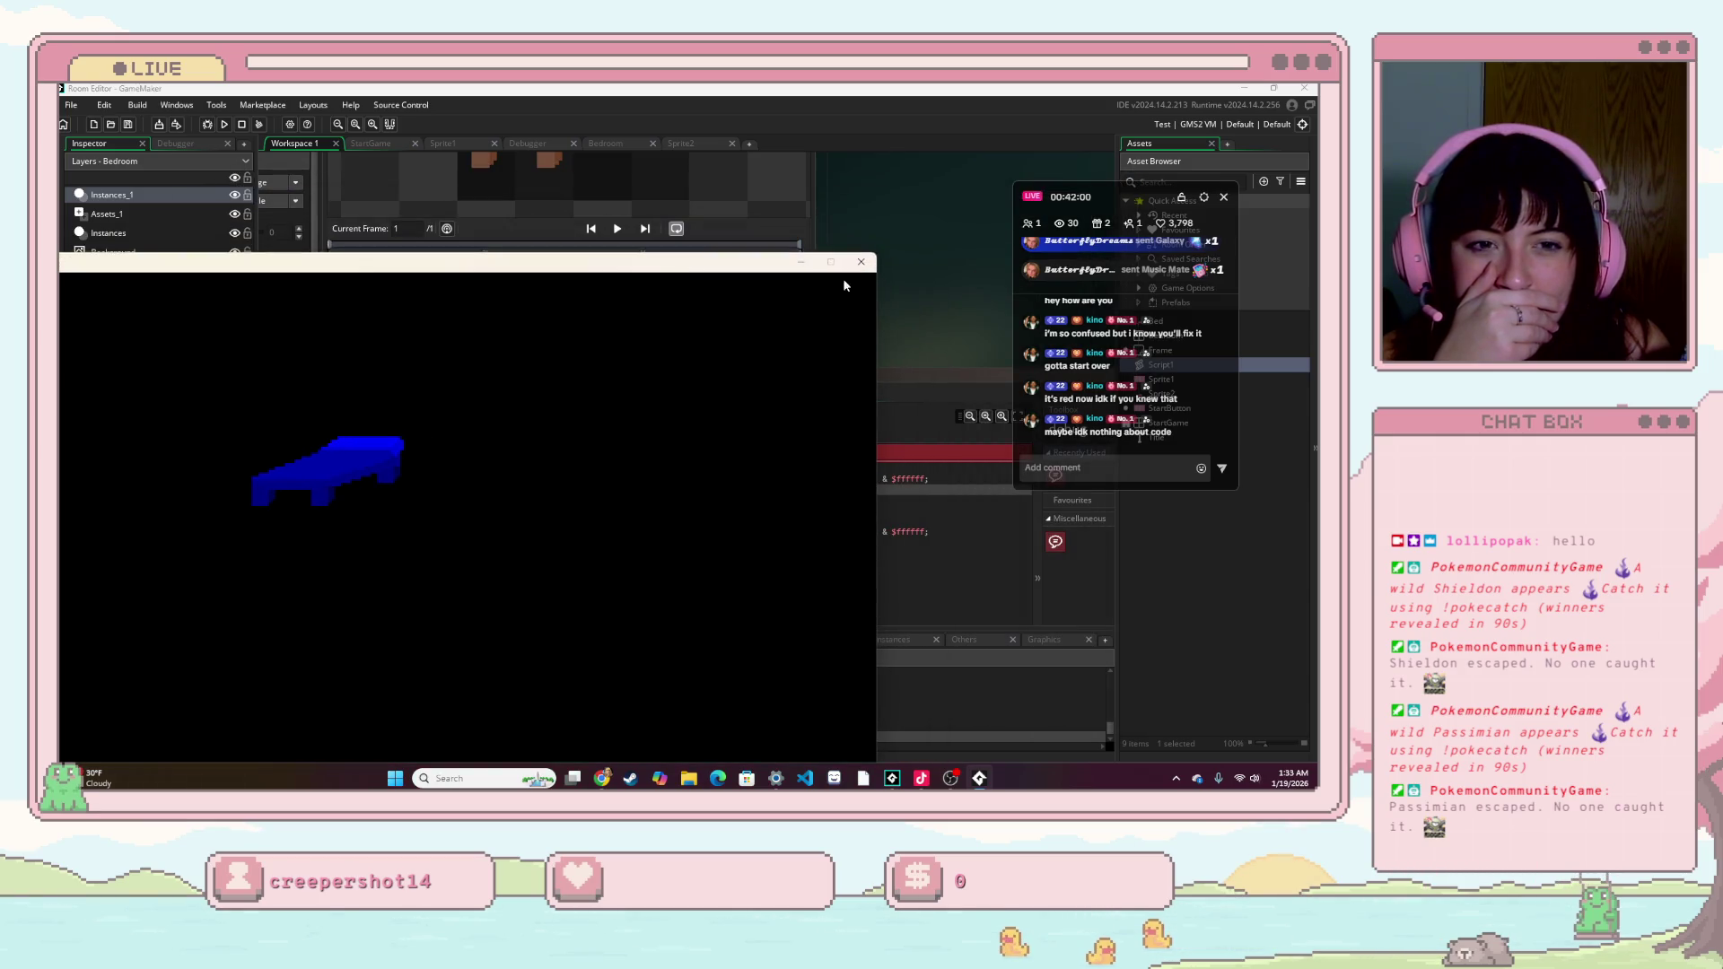
{"action": "left_click", "coordinate": [859, 262]}
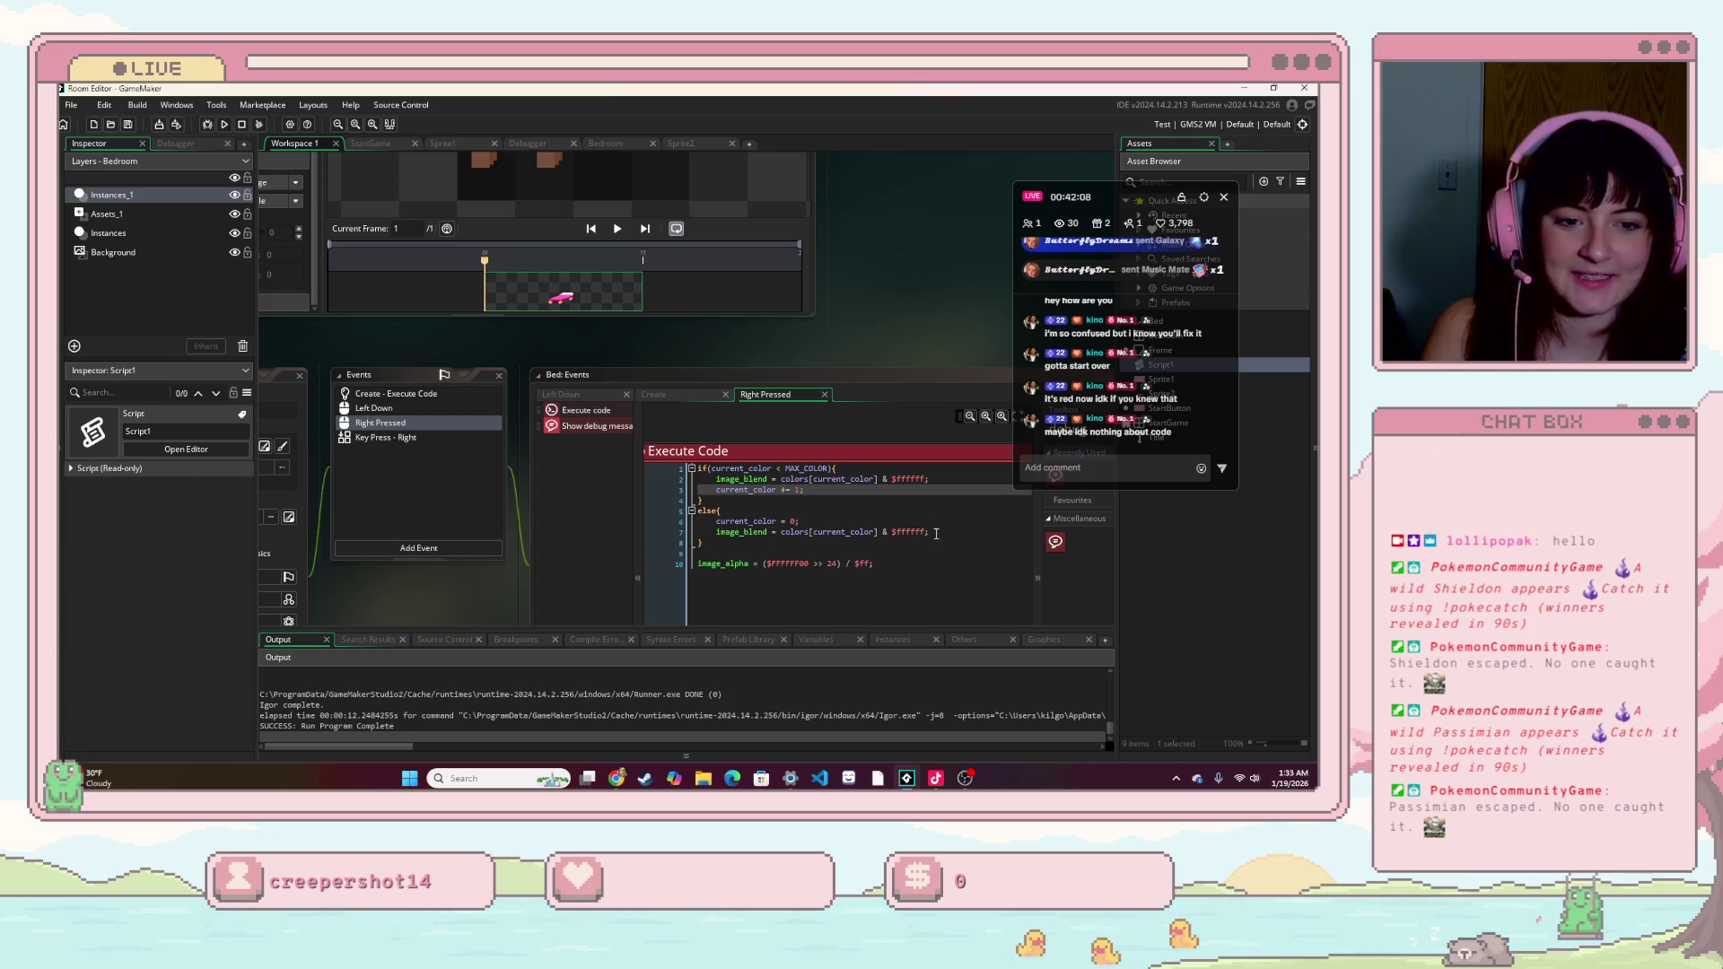
- Delete the trailing 00 from $FFFFFF00 on line 10 of the Right Pressed code
{"action": "left_click", "coordinate": [909, 532]}
{"action": "left_click_drag", "start_coordinate": [877, 532], "coordinate": [811, 533]}
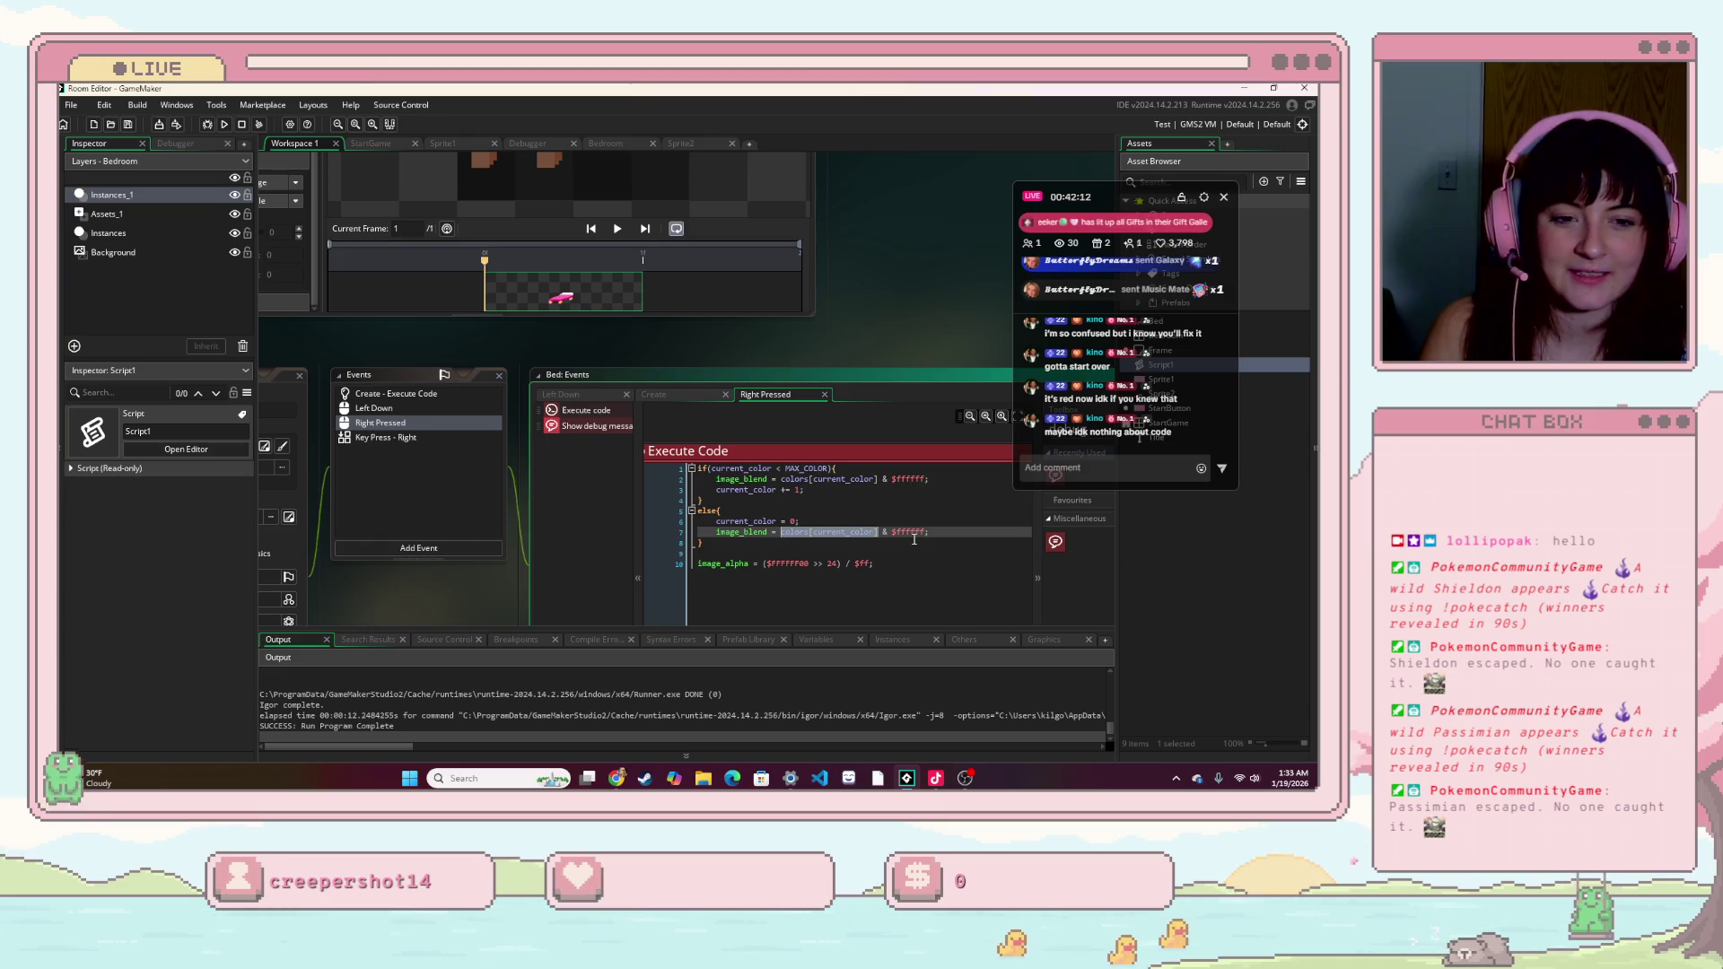
{"action": "left_click", "coordinate": [883, 532]}
{"action": "left_click_drag", "start_coordinate": [889, 532], "coordinate": [917, 533]}
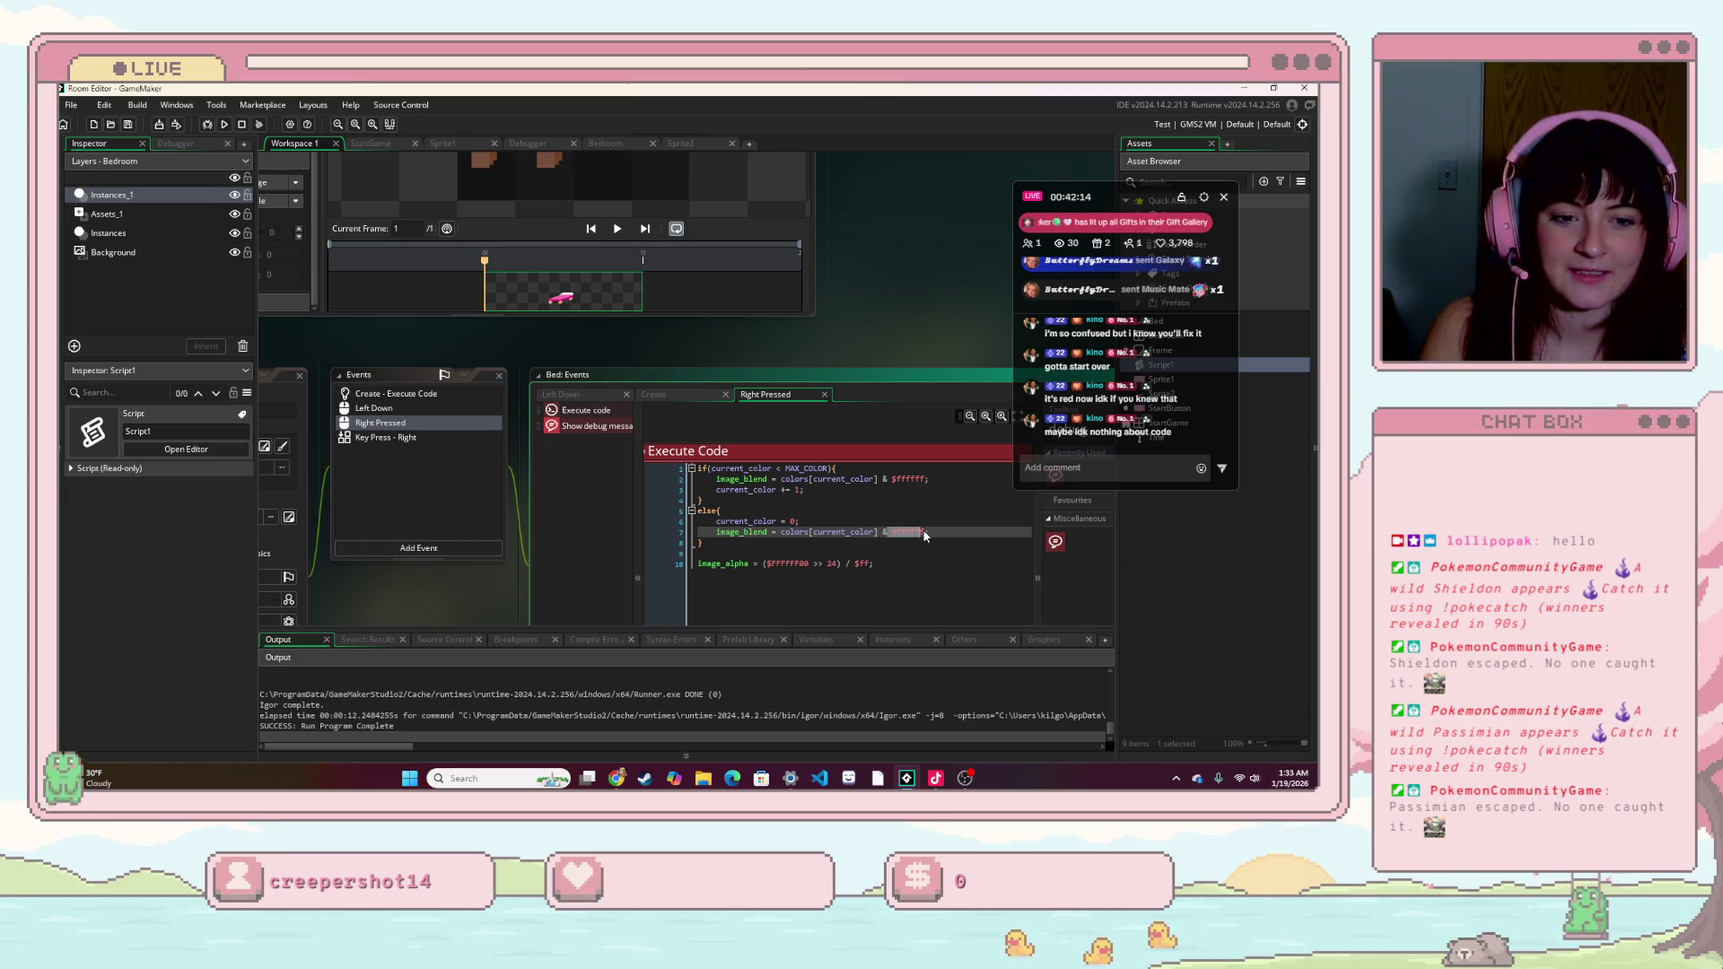
{"action": "left_click", "coordinate": [886, 532]}
{"action": "double_click", "coordinate": [828, 532]}
{"action": "left_click", "coordinate": [870, 509]}
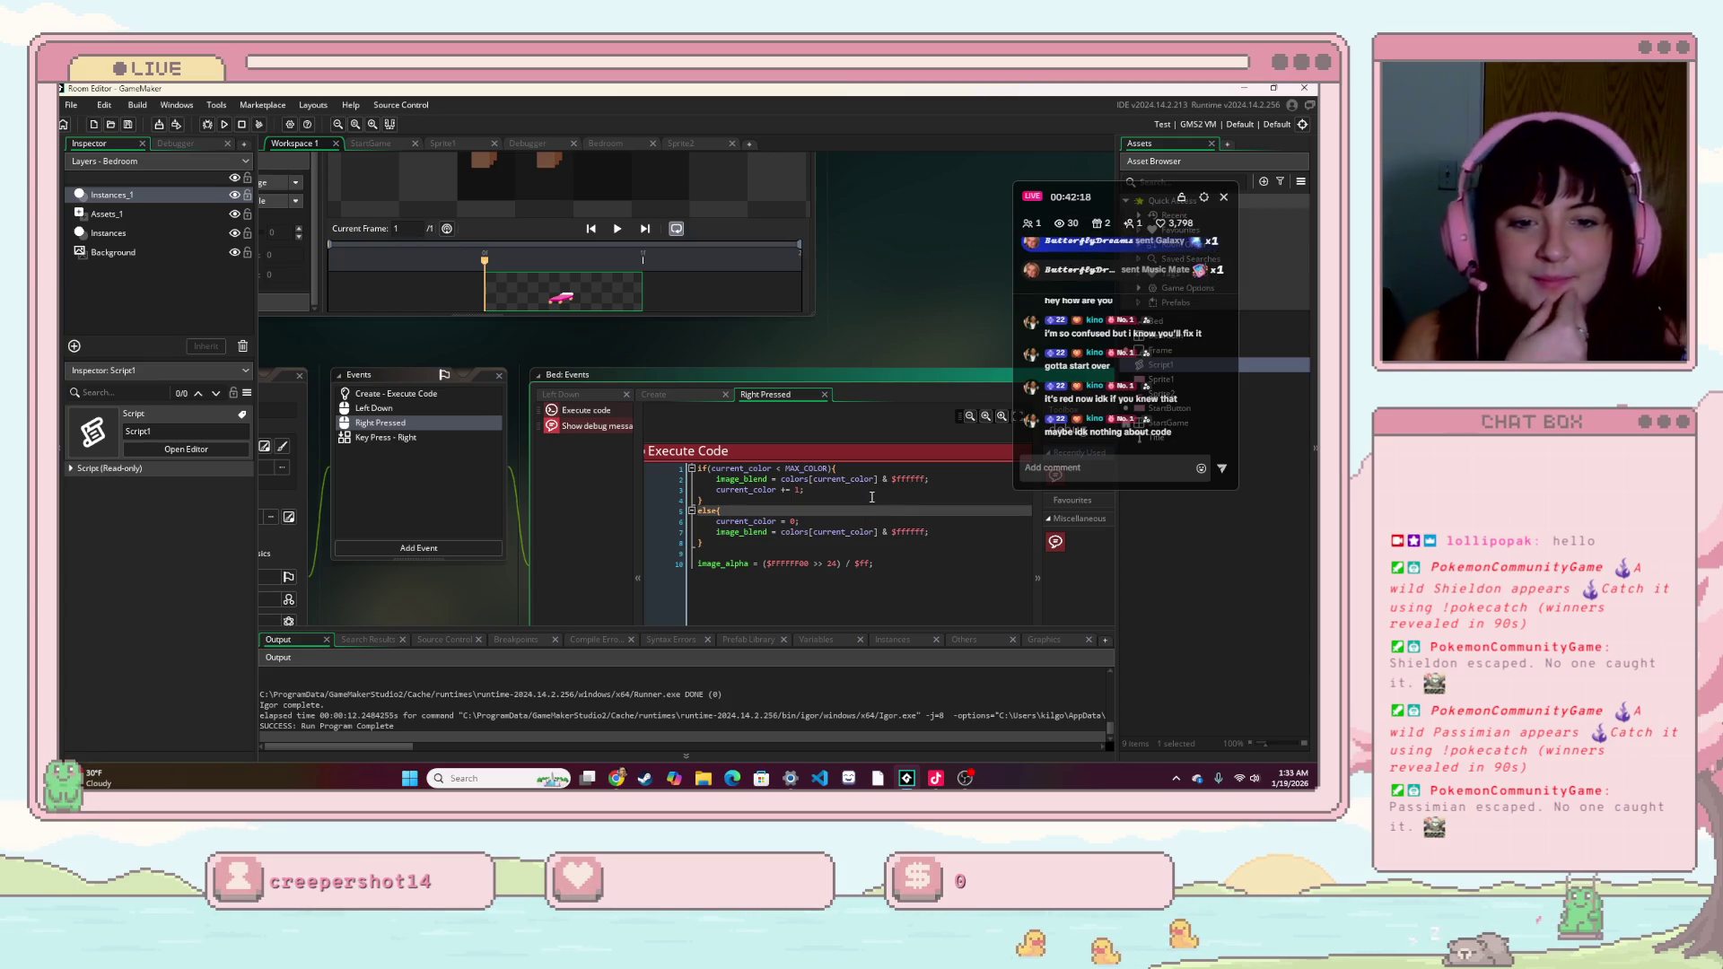
{"action": "left_click", "coordinate": [895, 565]}
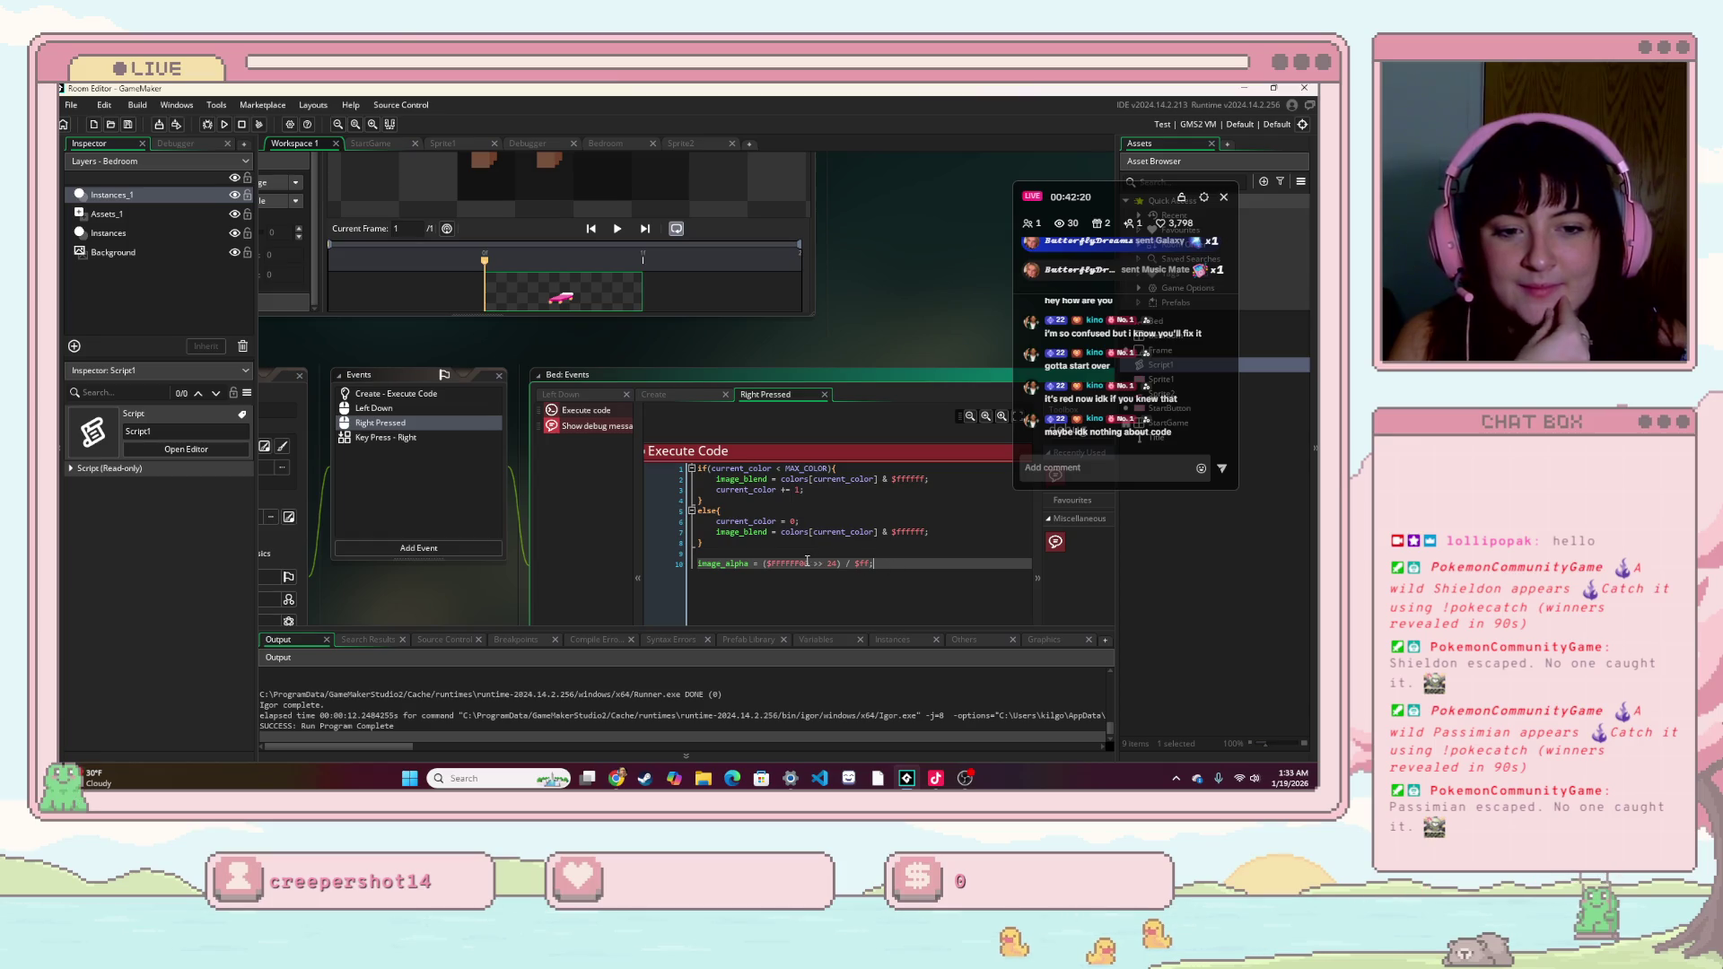
{"action": "key", "text": "BackSpace"}
{"action": "key", "text": "BackSpace"}
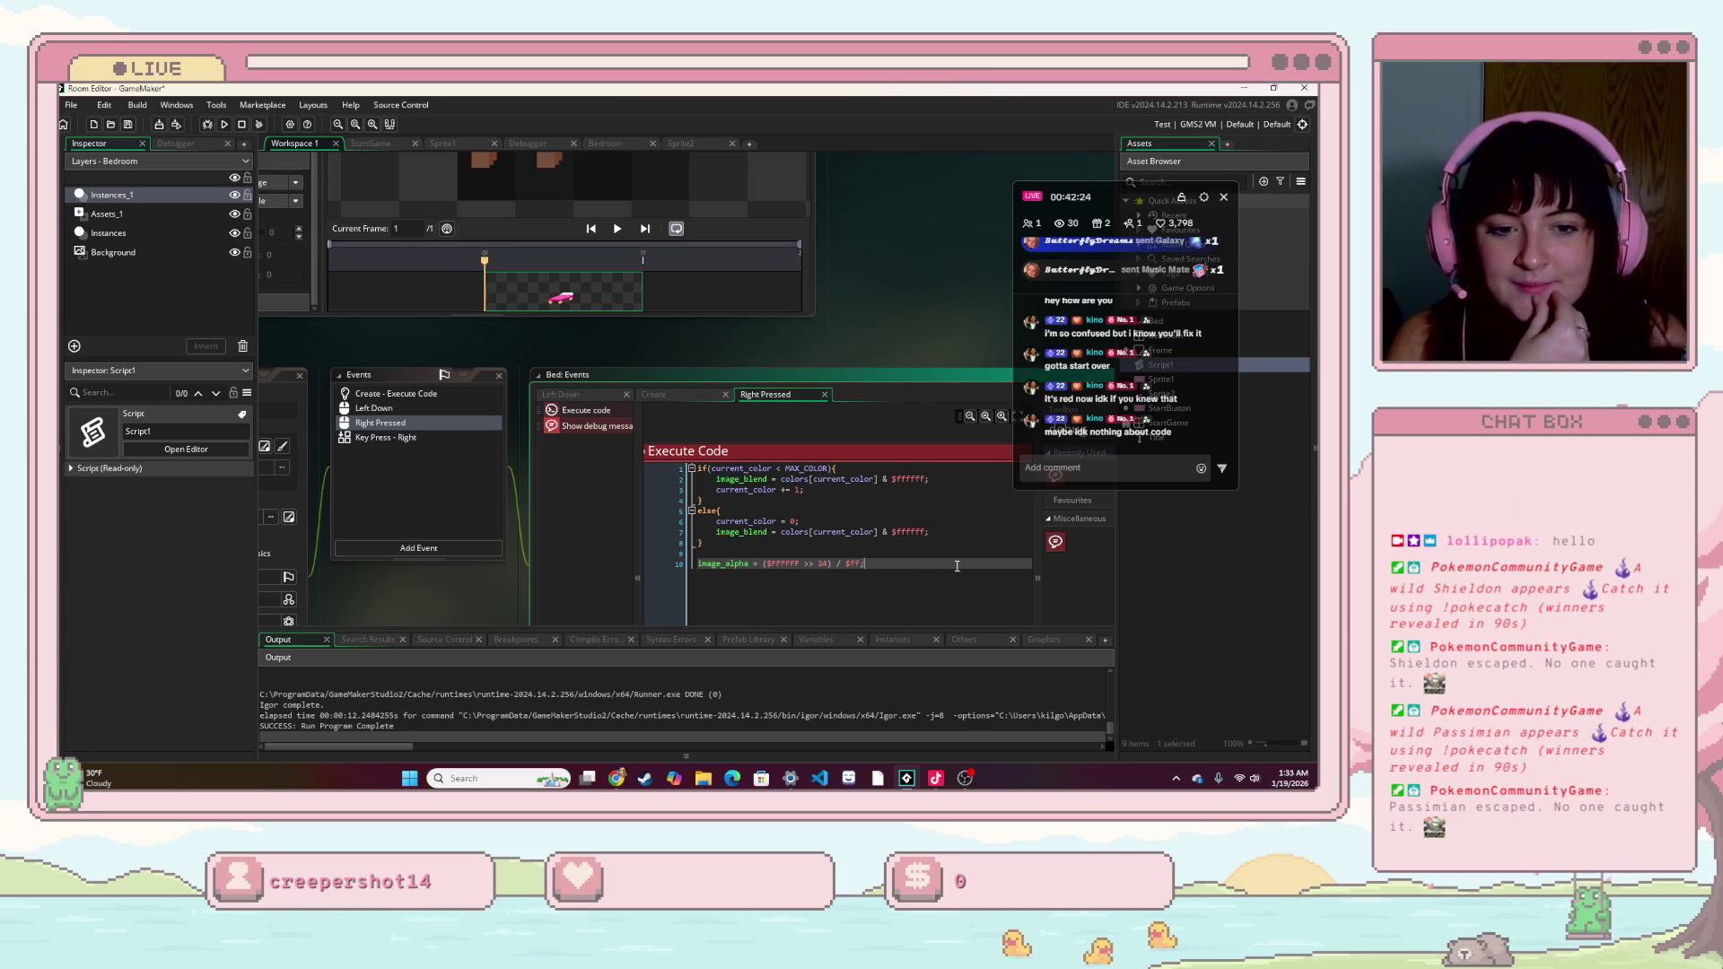
- Run the game, see the empty black room, and close the game window
{"action": "key", "text": "F5"}
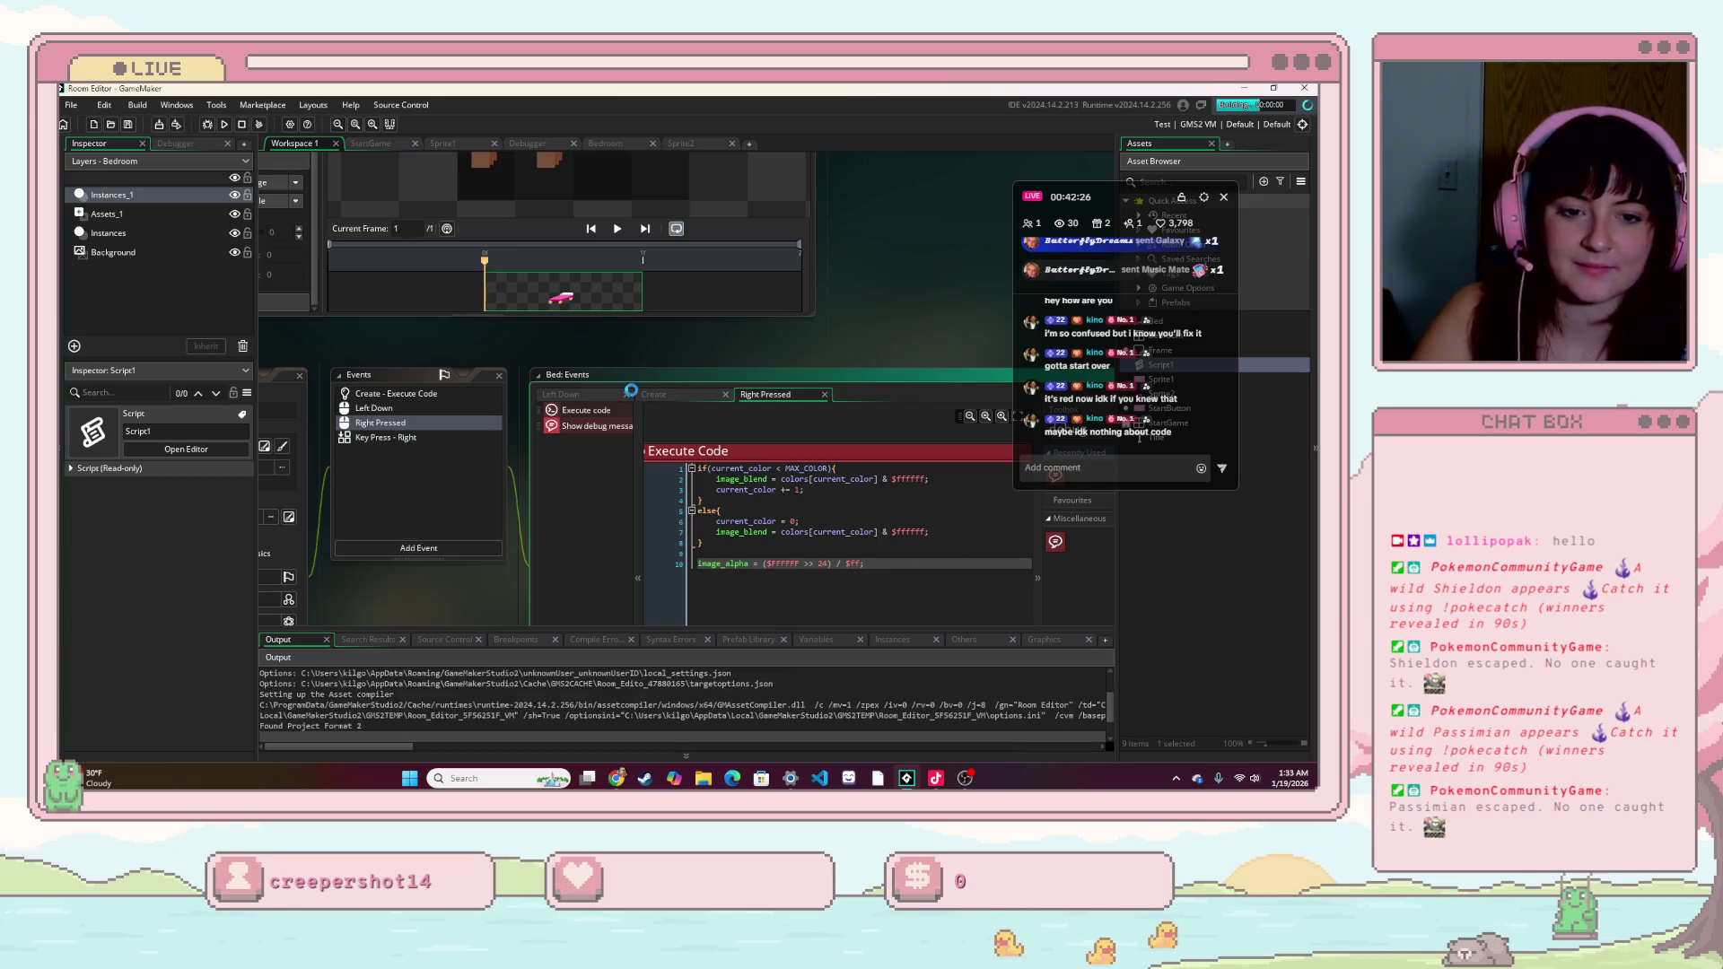
{"action": "left_click", "coordinate": [733, 487]}
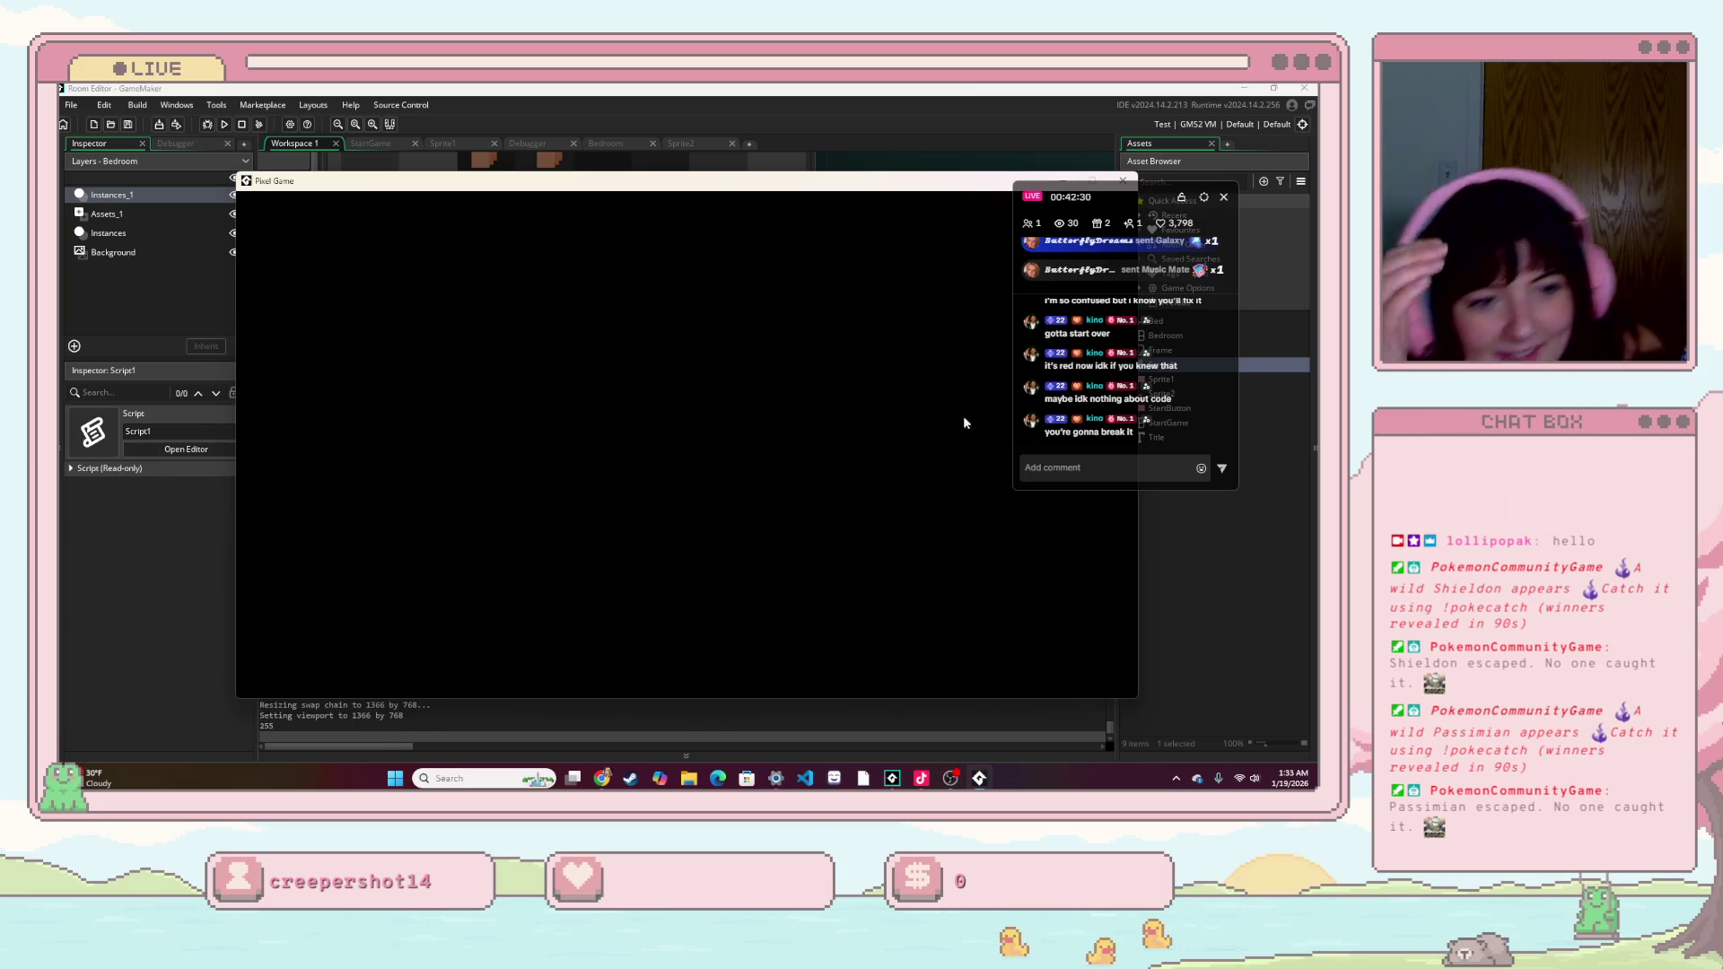
{"action": "left_click_drag", "start_coordinate": [884, 182], "coordinate": [777, 205]}
{"action": "left_click", "coordinate": [1009, 208]}
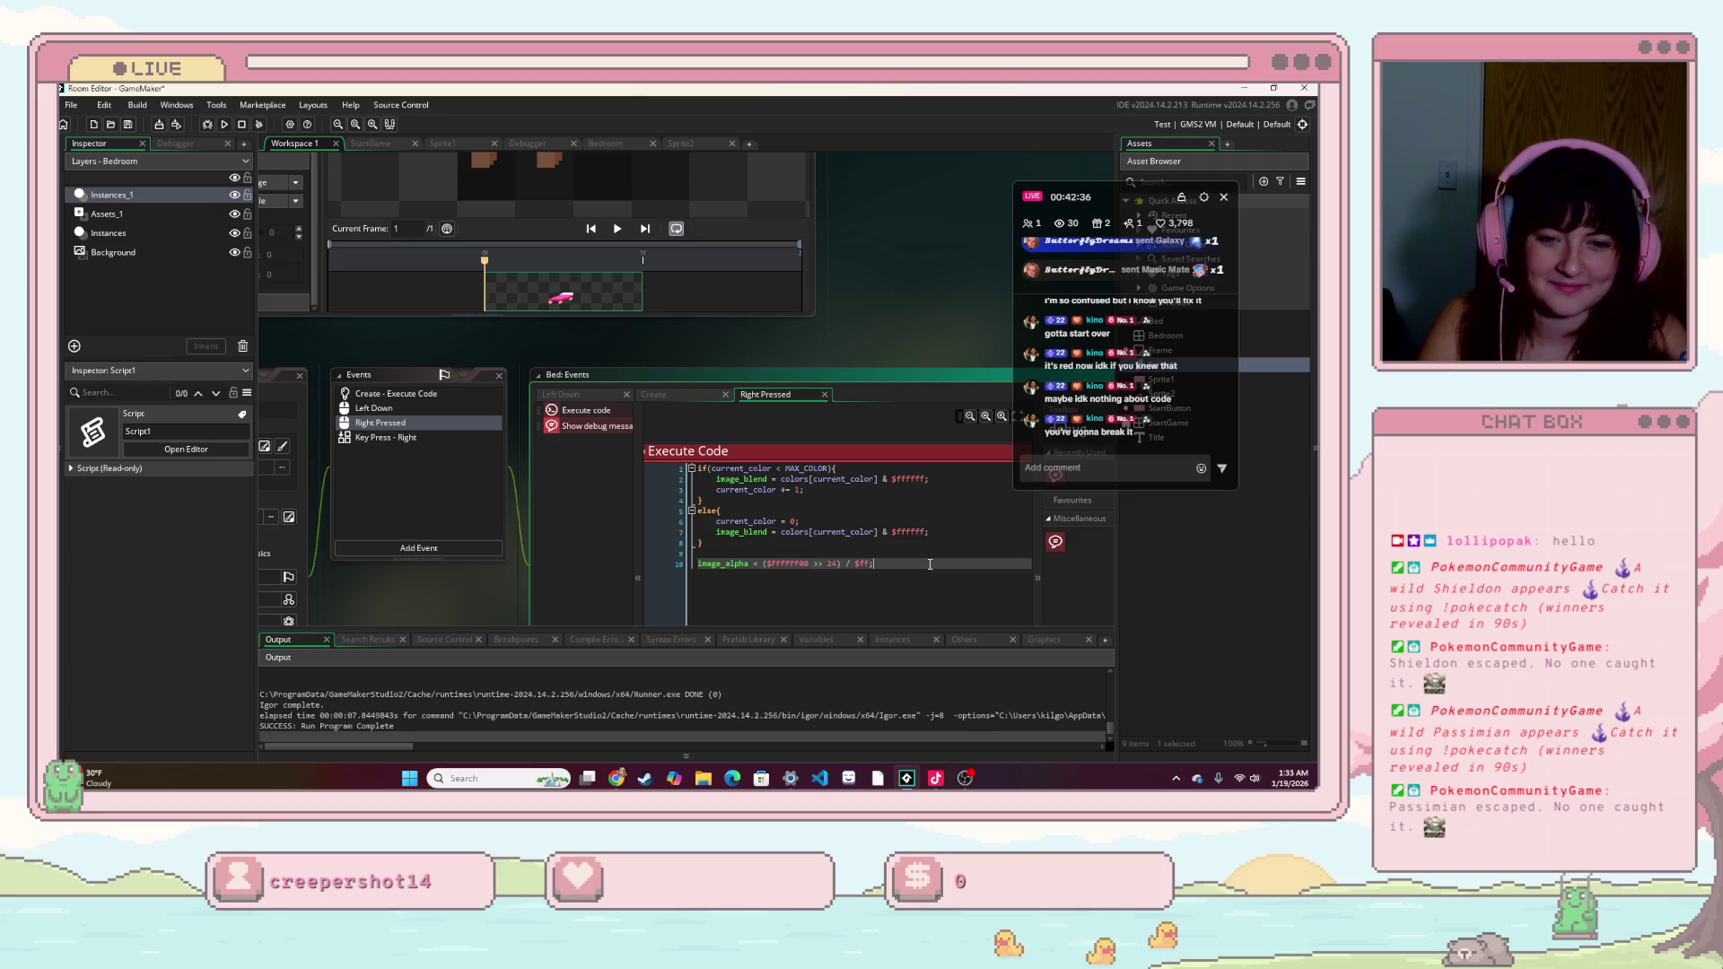
- Copy colors[current_color] from line 7 into the Show Debug Message action's message field
{"action": "mouse_move", "coordinate": [852, 377]}
{"action": "left_mouse_down"}
{"action": "mouse_move", "coordinate": [766, 406]}
{"action": "mouse_move", "coordinate": [852, 372]}
{"action": "left_mouse_up"}
{"action": "scroll", "coordinate": [891, 575], "scroll_direction": "down", "scroll_amount": 3}
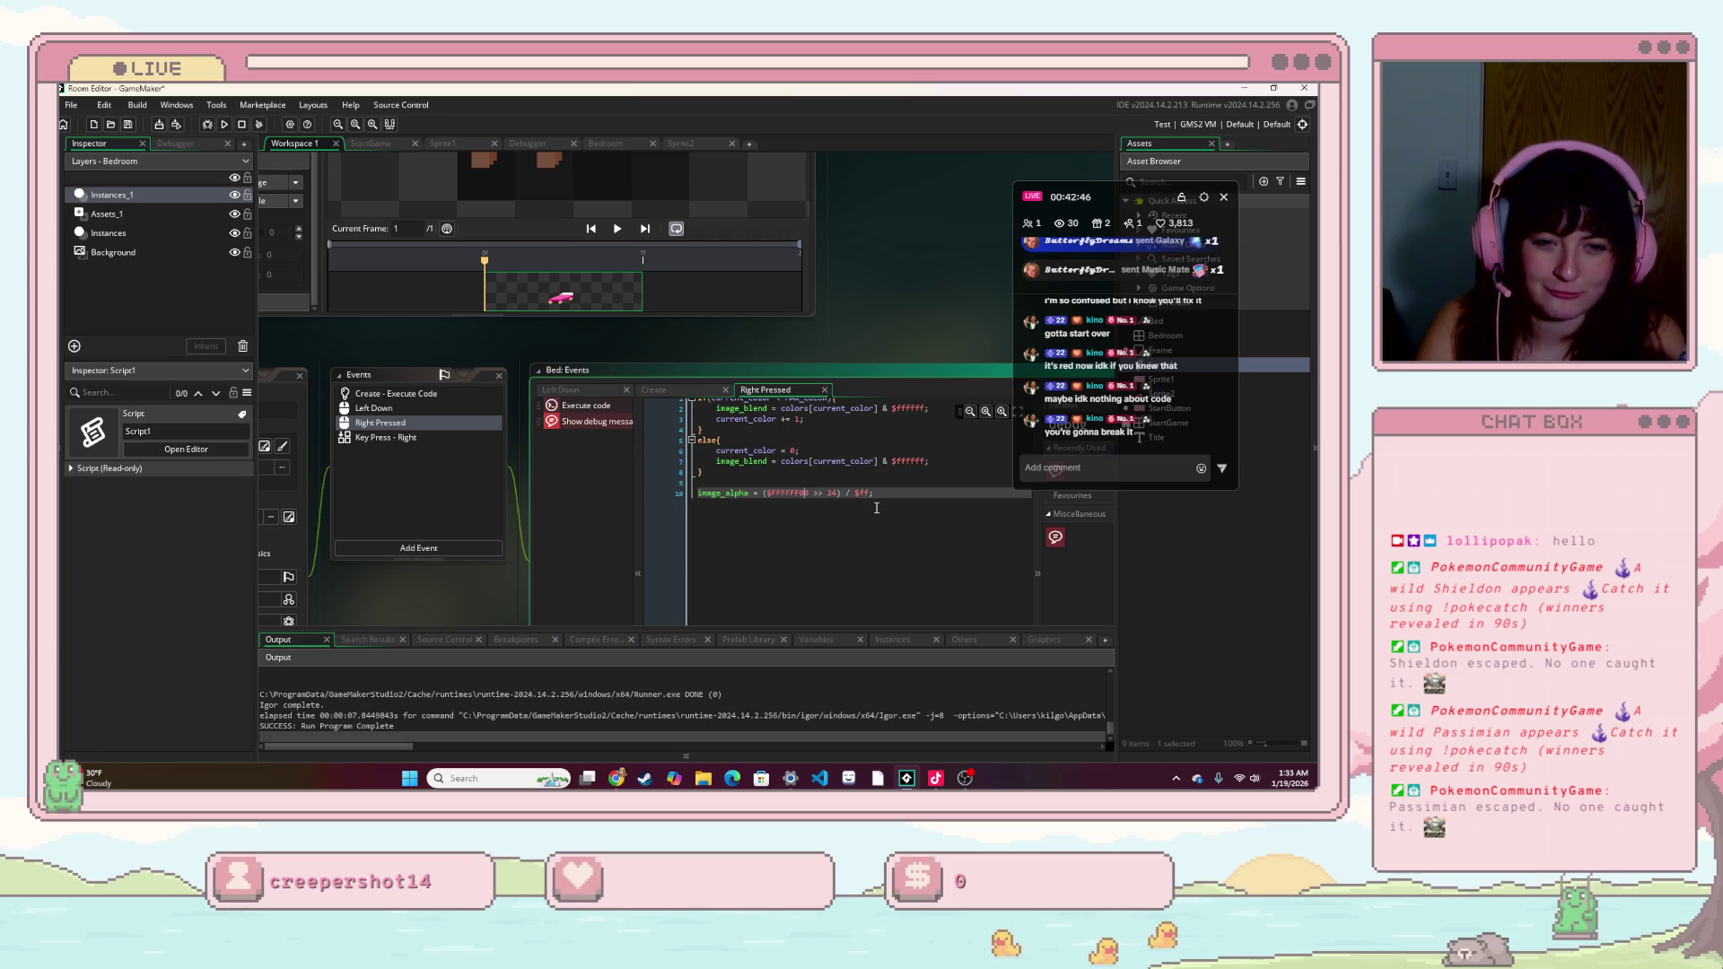
{"action": "scroll", "coordinate": [879, 514], "scroll_direction": "up", "scroll_amount": 3}
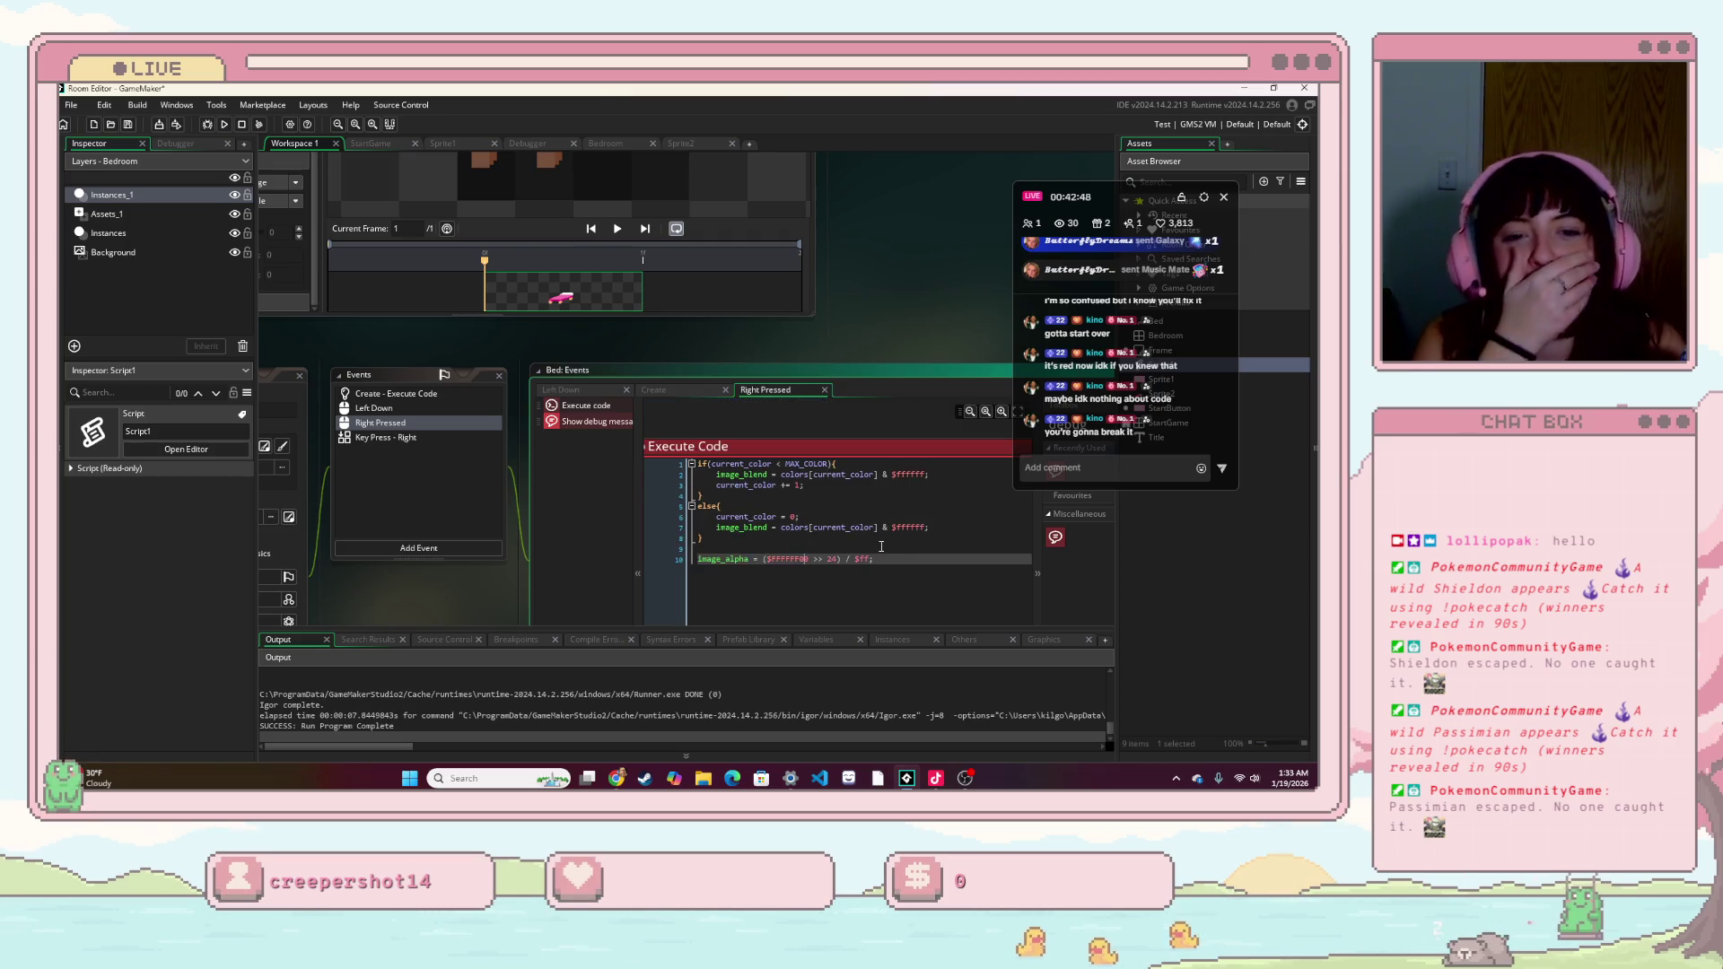
{"action": "left_click", "coordinate": [877, 528]}
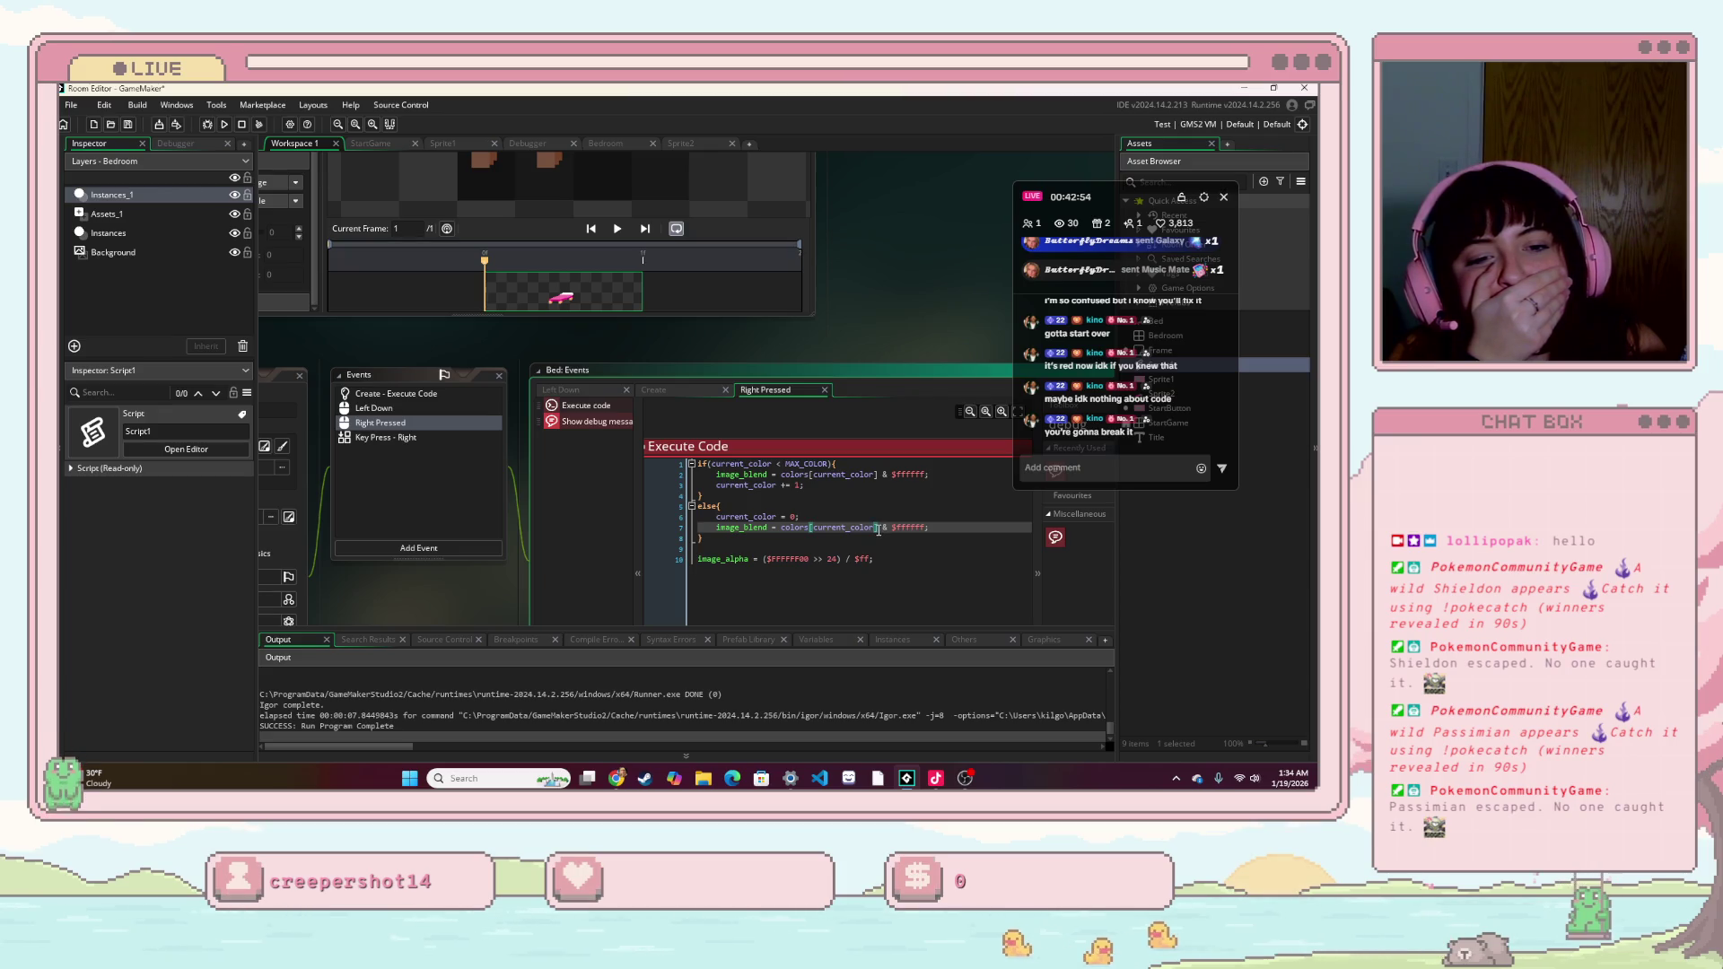
{"action": "left_click_drag", "start_coordinate": [880, 527], "coordinate": [774, 530]}
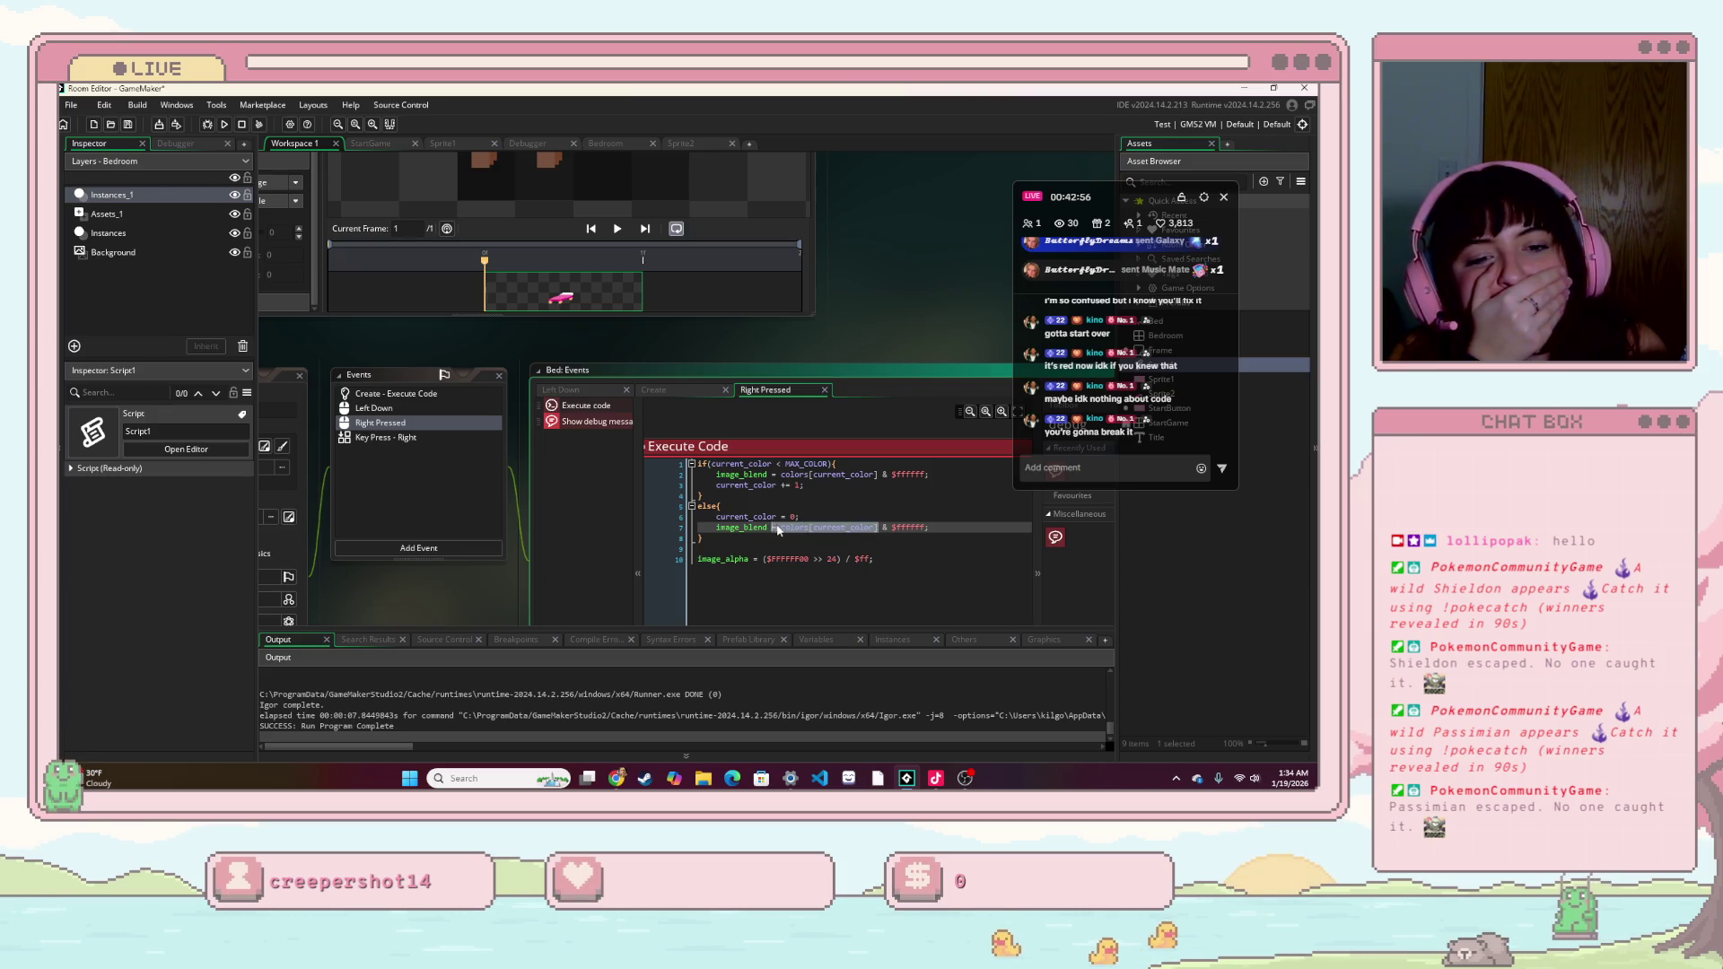
{"action": "left_click", "coordinate": [819, 600]}
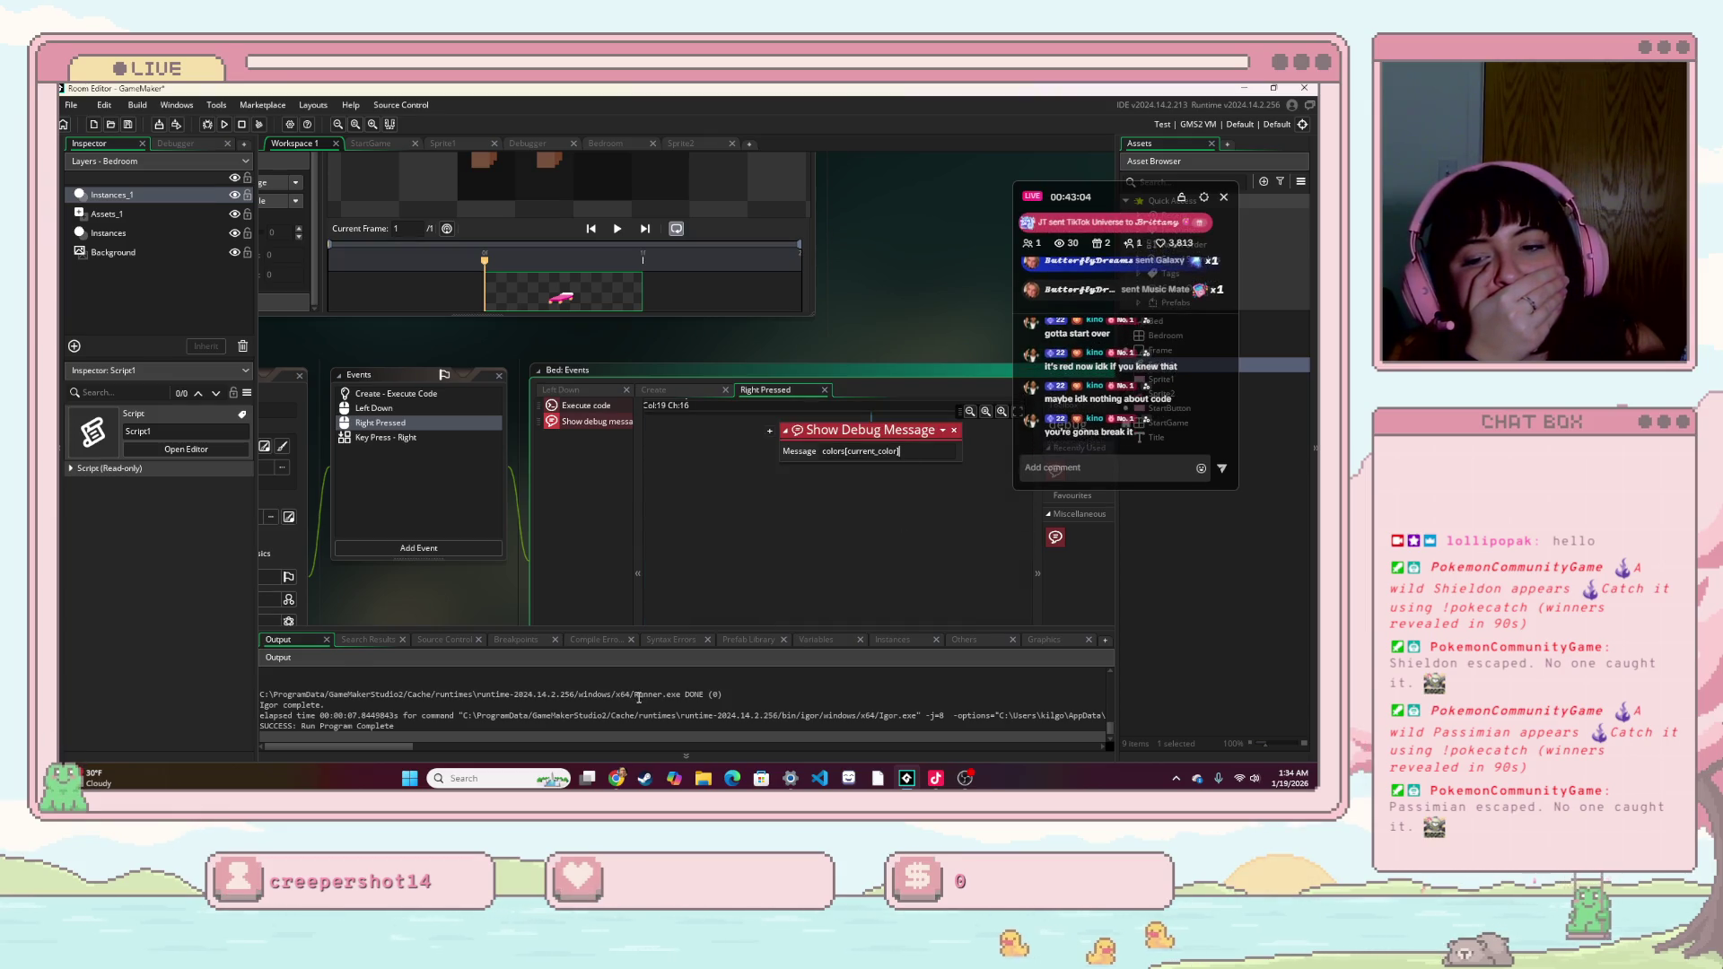
{"action": "scroll", "coordinate": [616, 668], "scroll_direction": "up", "scroll_amount": 1}
{"action": "type", "text": "."}
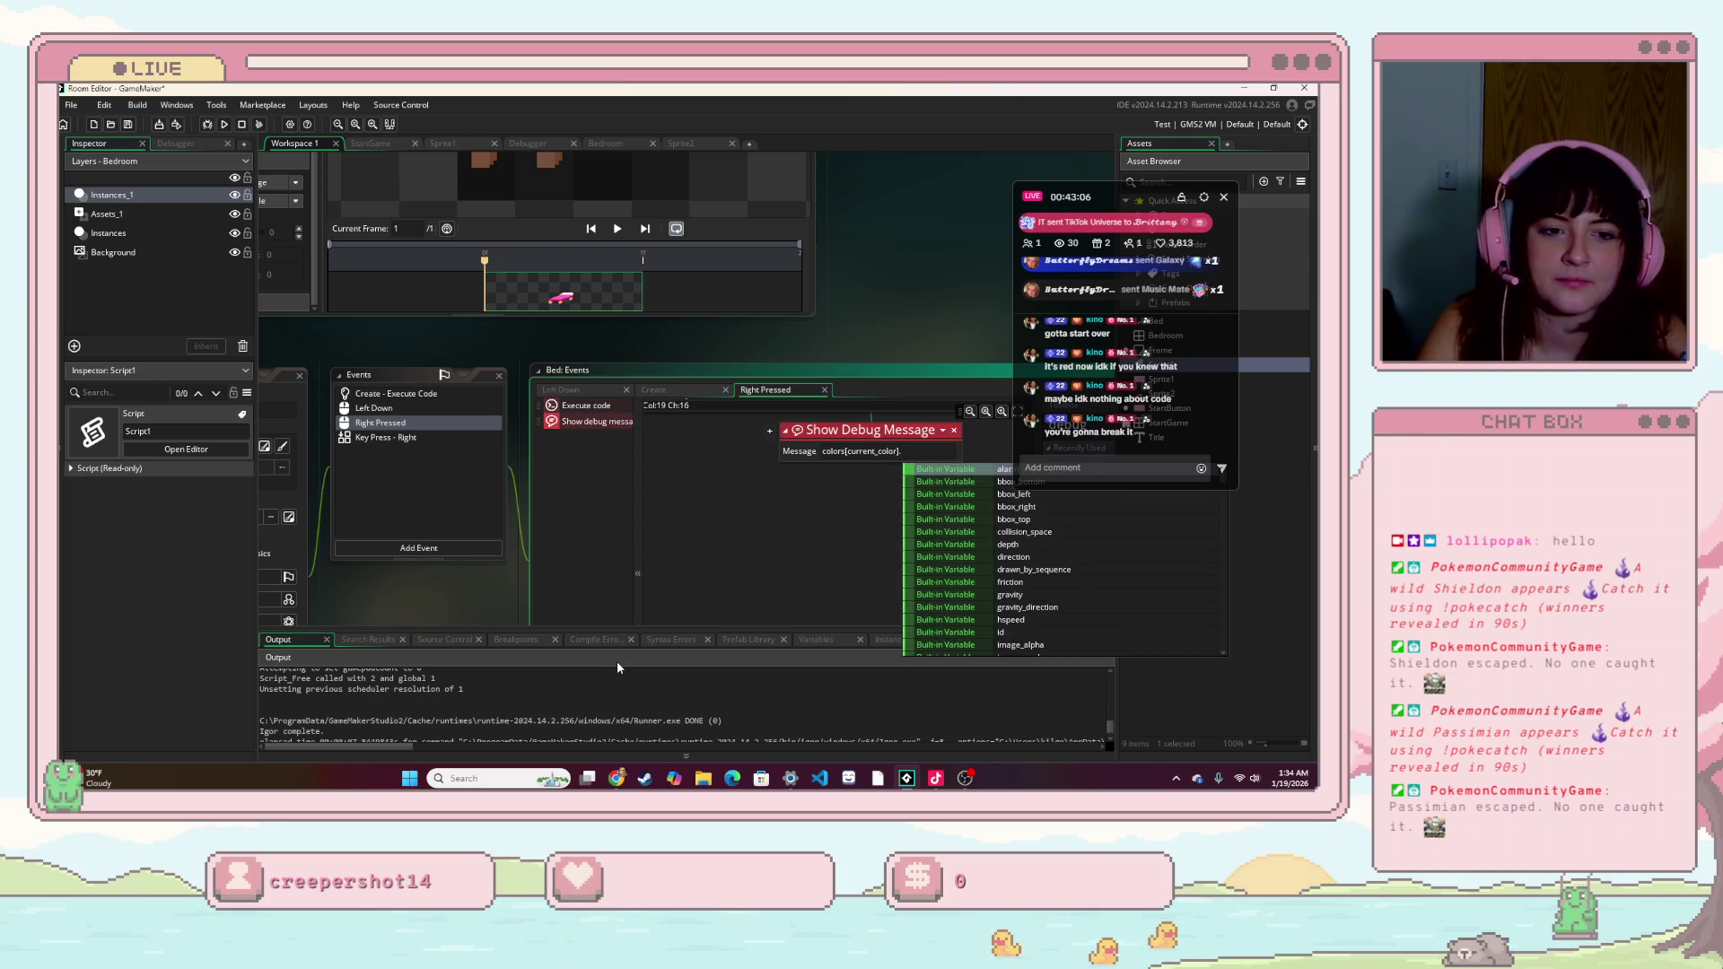
{"action": "type", "text": "n"}
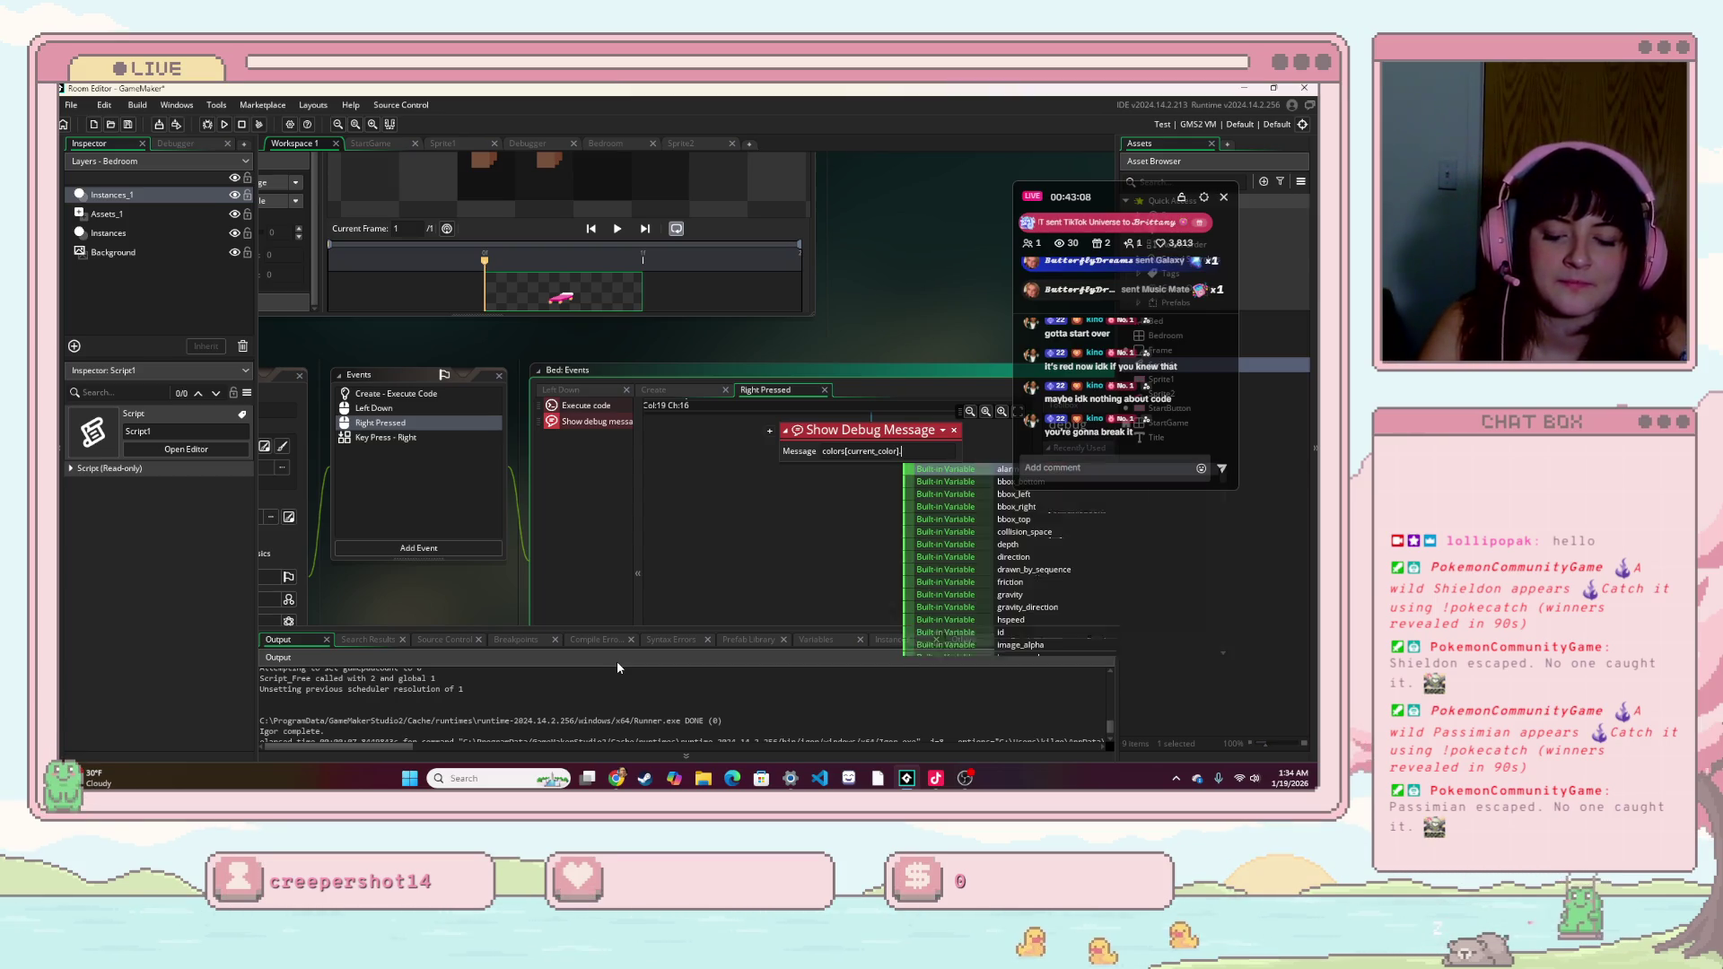
{"action": "key", "text": "Return"}
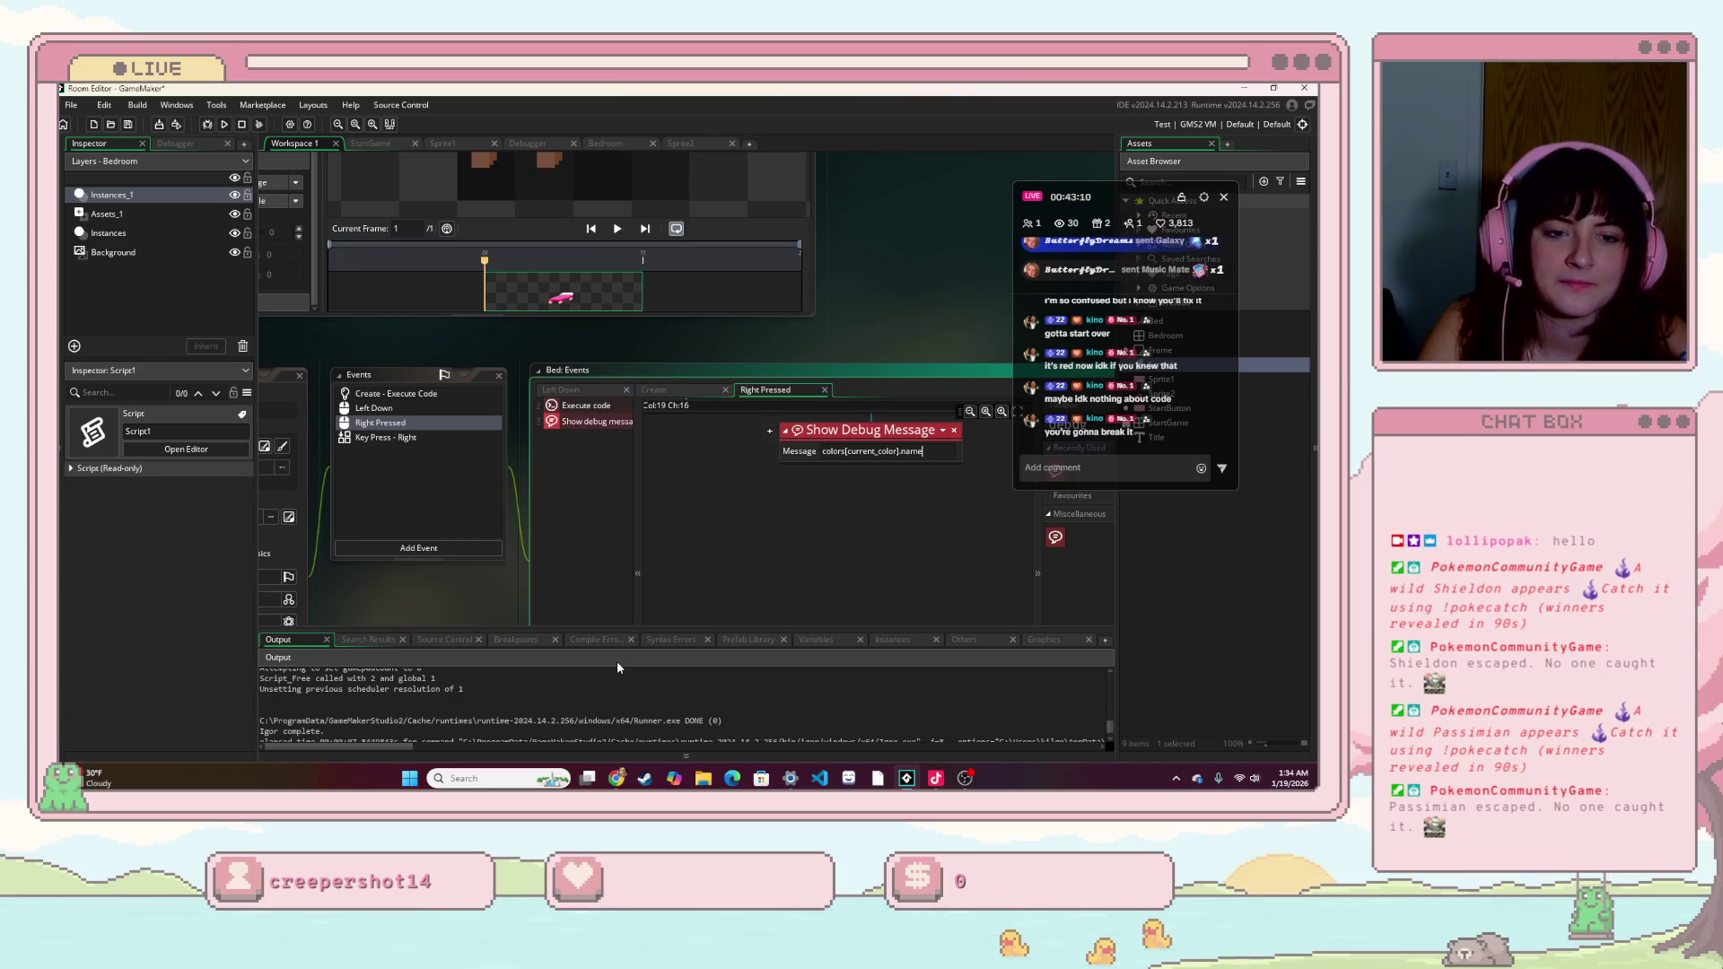
{"action": "key", "text": "BackSpace"}
{"action": "key", "text": "BackSpace"}
{"action": "key", "text": "BackSpace"}
{"action": "key", "text": "BackSpace"}
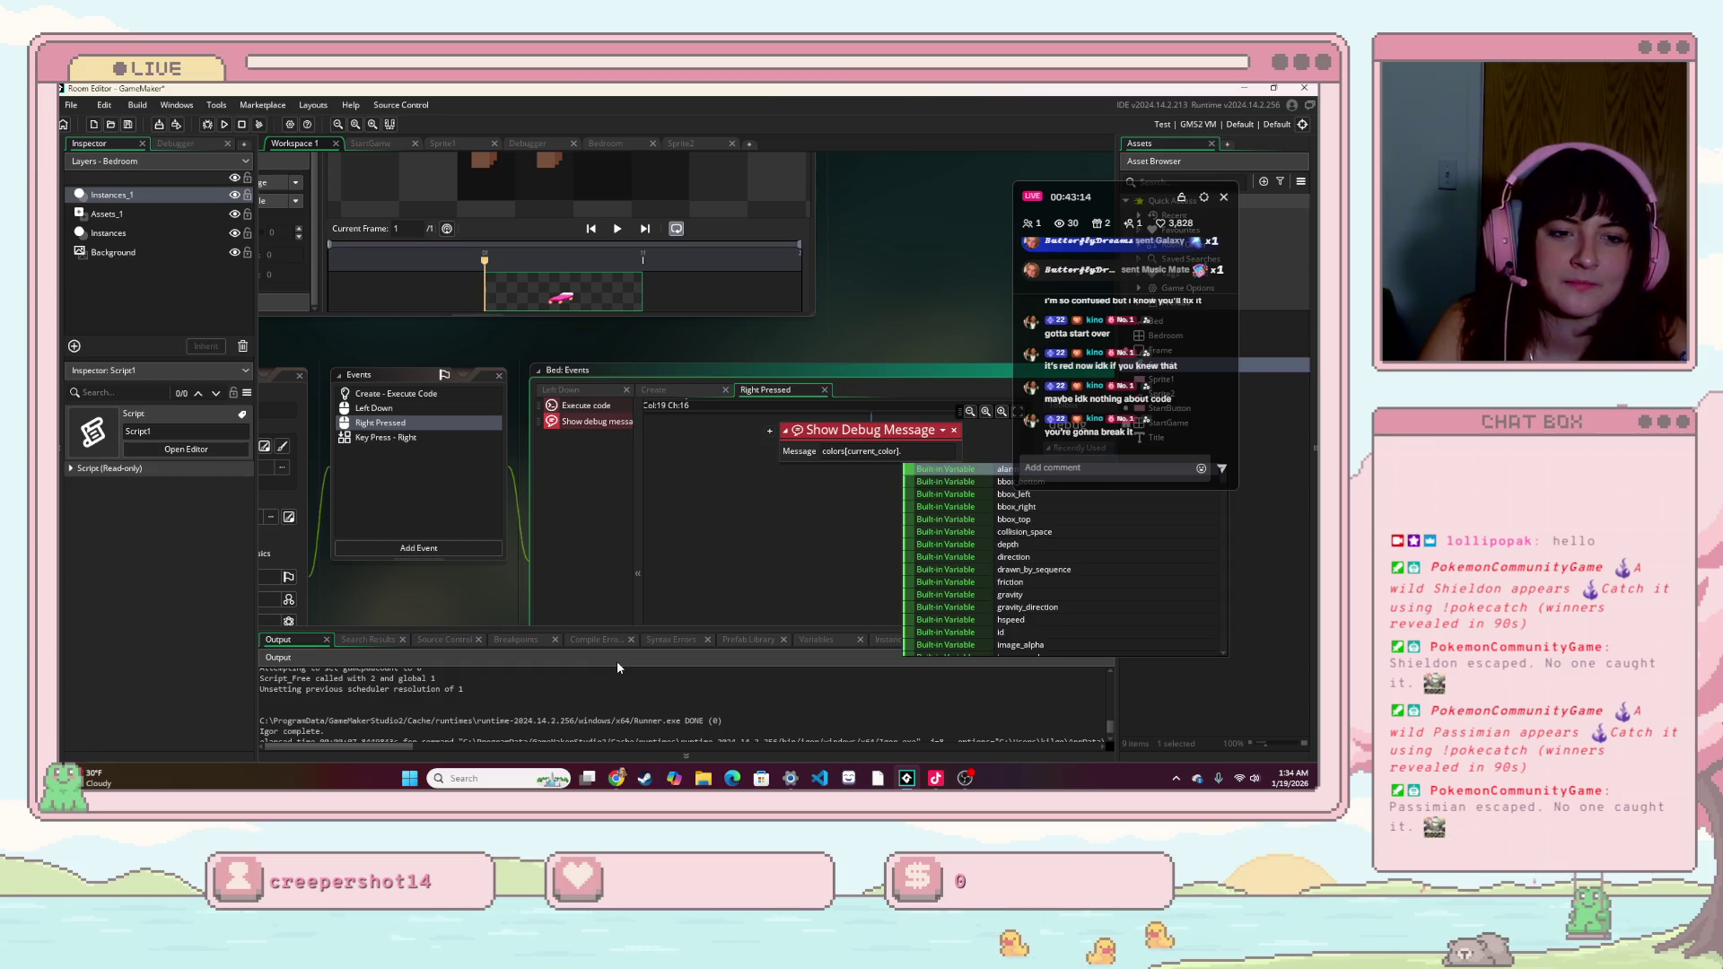
{"action": "type", "text": "str"}
{"action": "key", "text": "BackSpace"}
{"action": "key", "text": "BackSpace"}
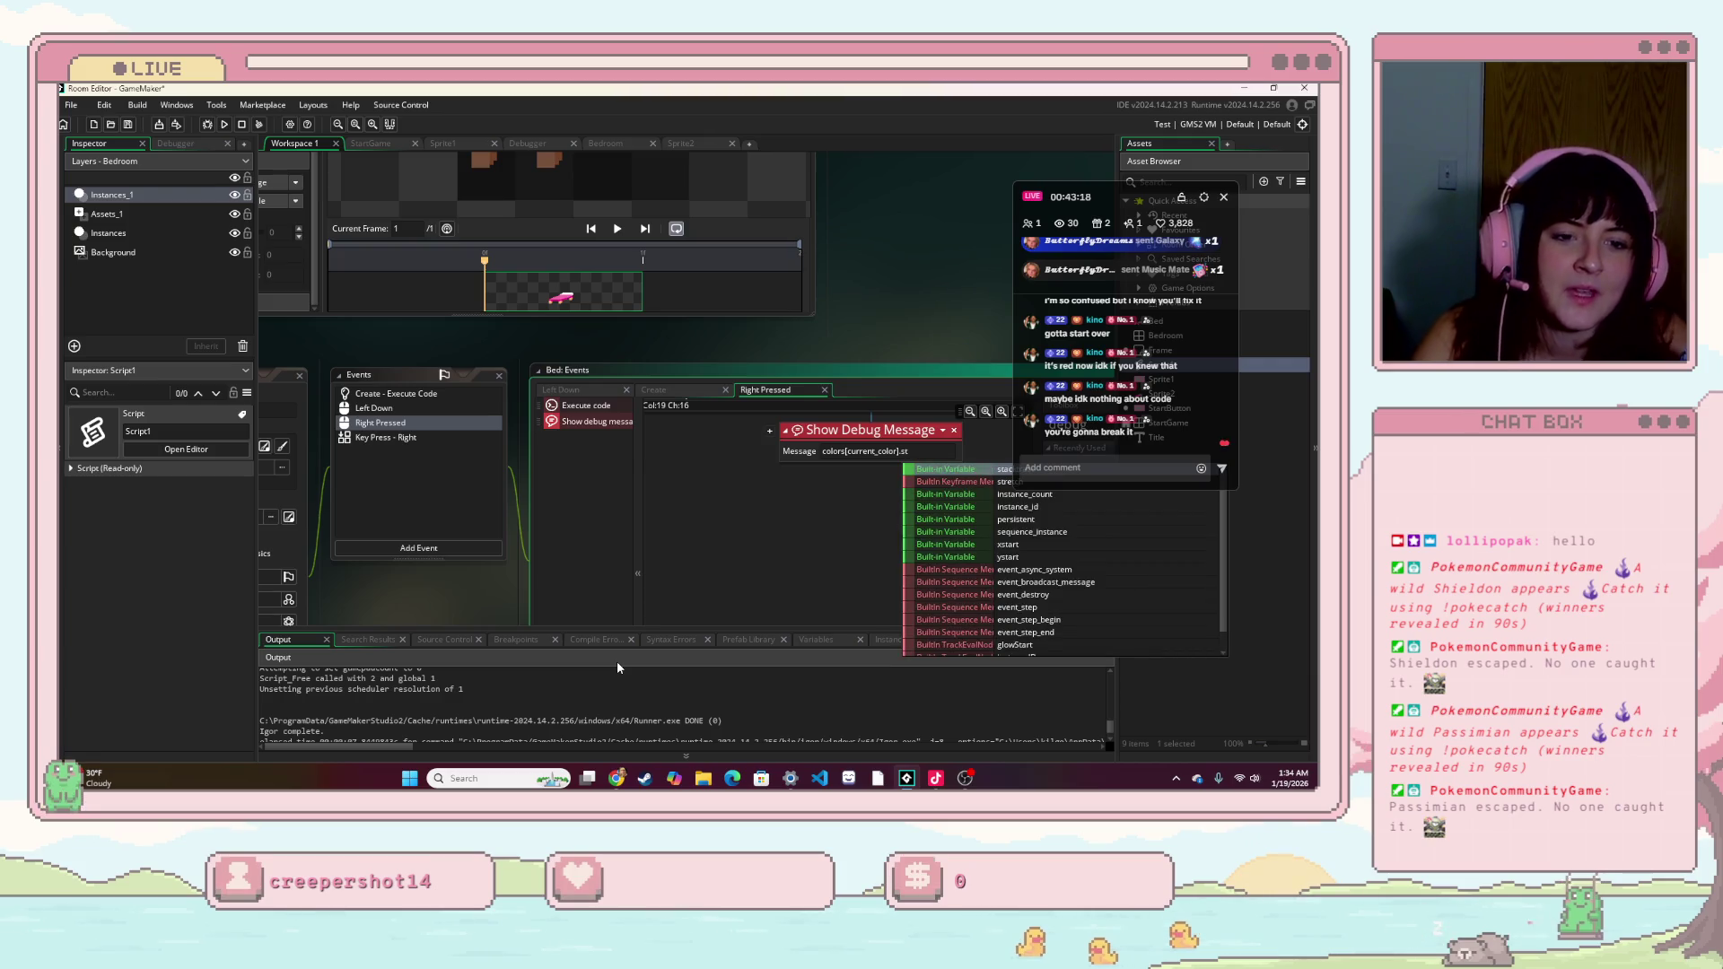
{"action": "key", "text": "BackSpace"}
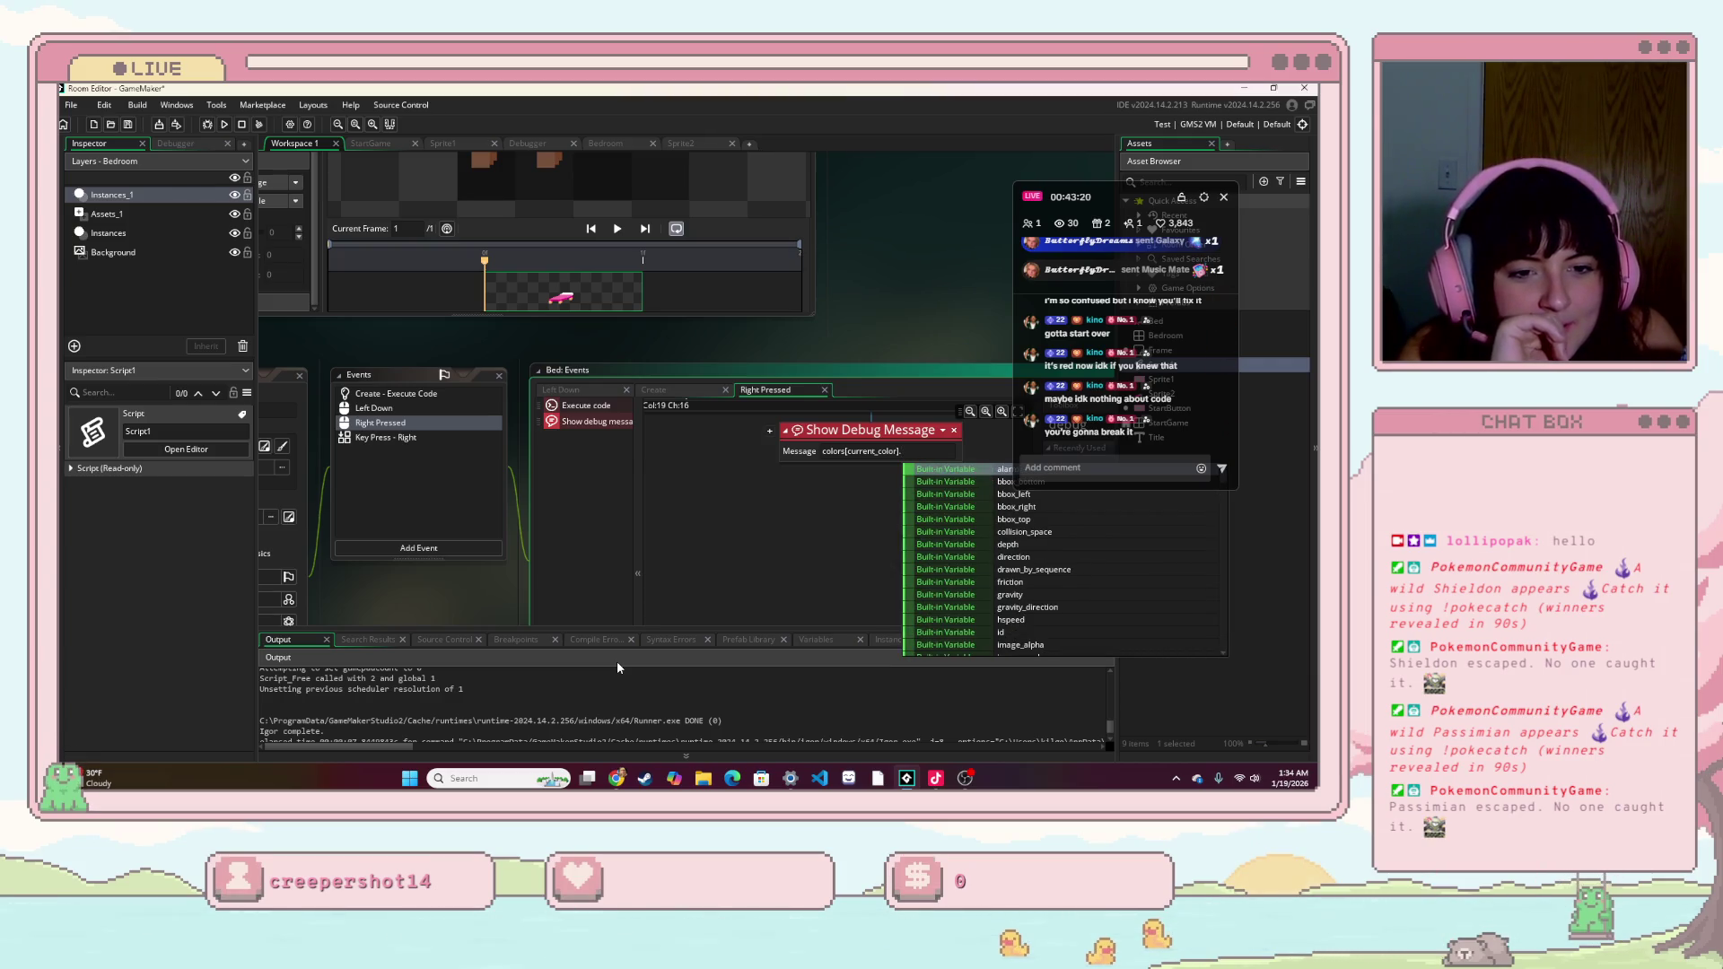
{"action": "key", "text": "BackSpace"}
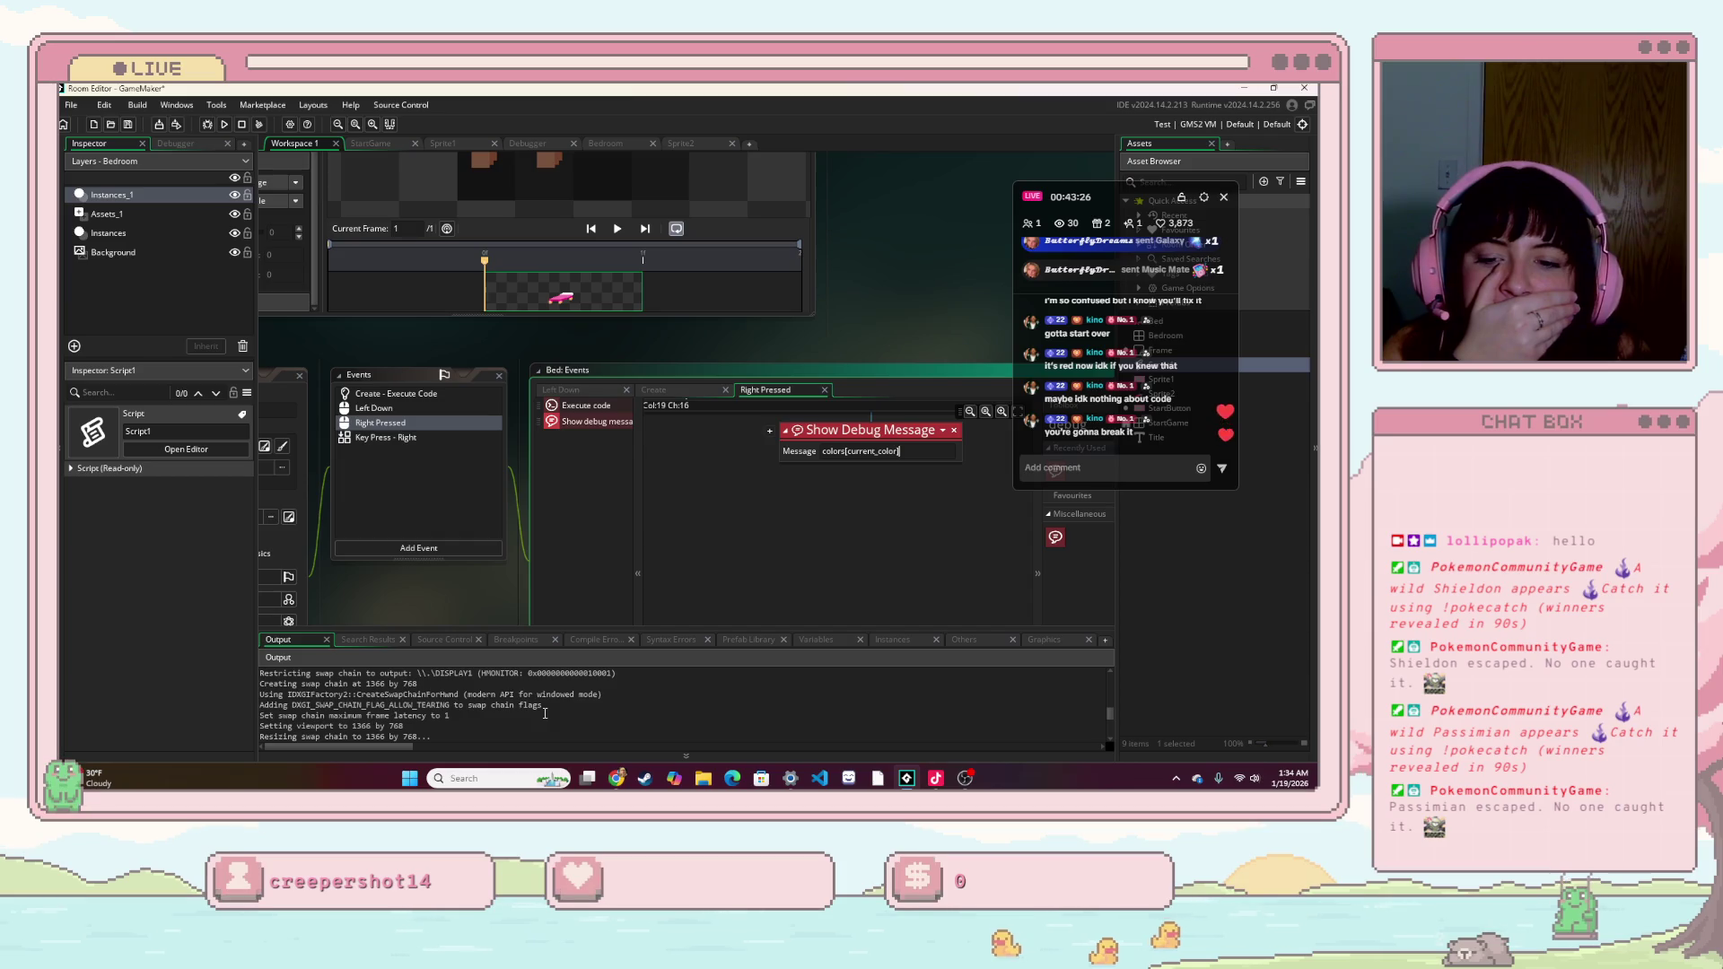
{"action": "scroll", "coordinate": [630, 514], "scroll_direction": "up", "scroll_amount": 3}
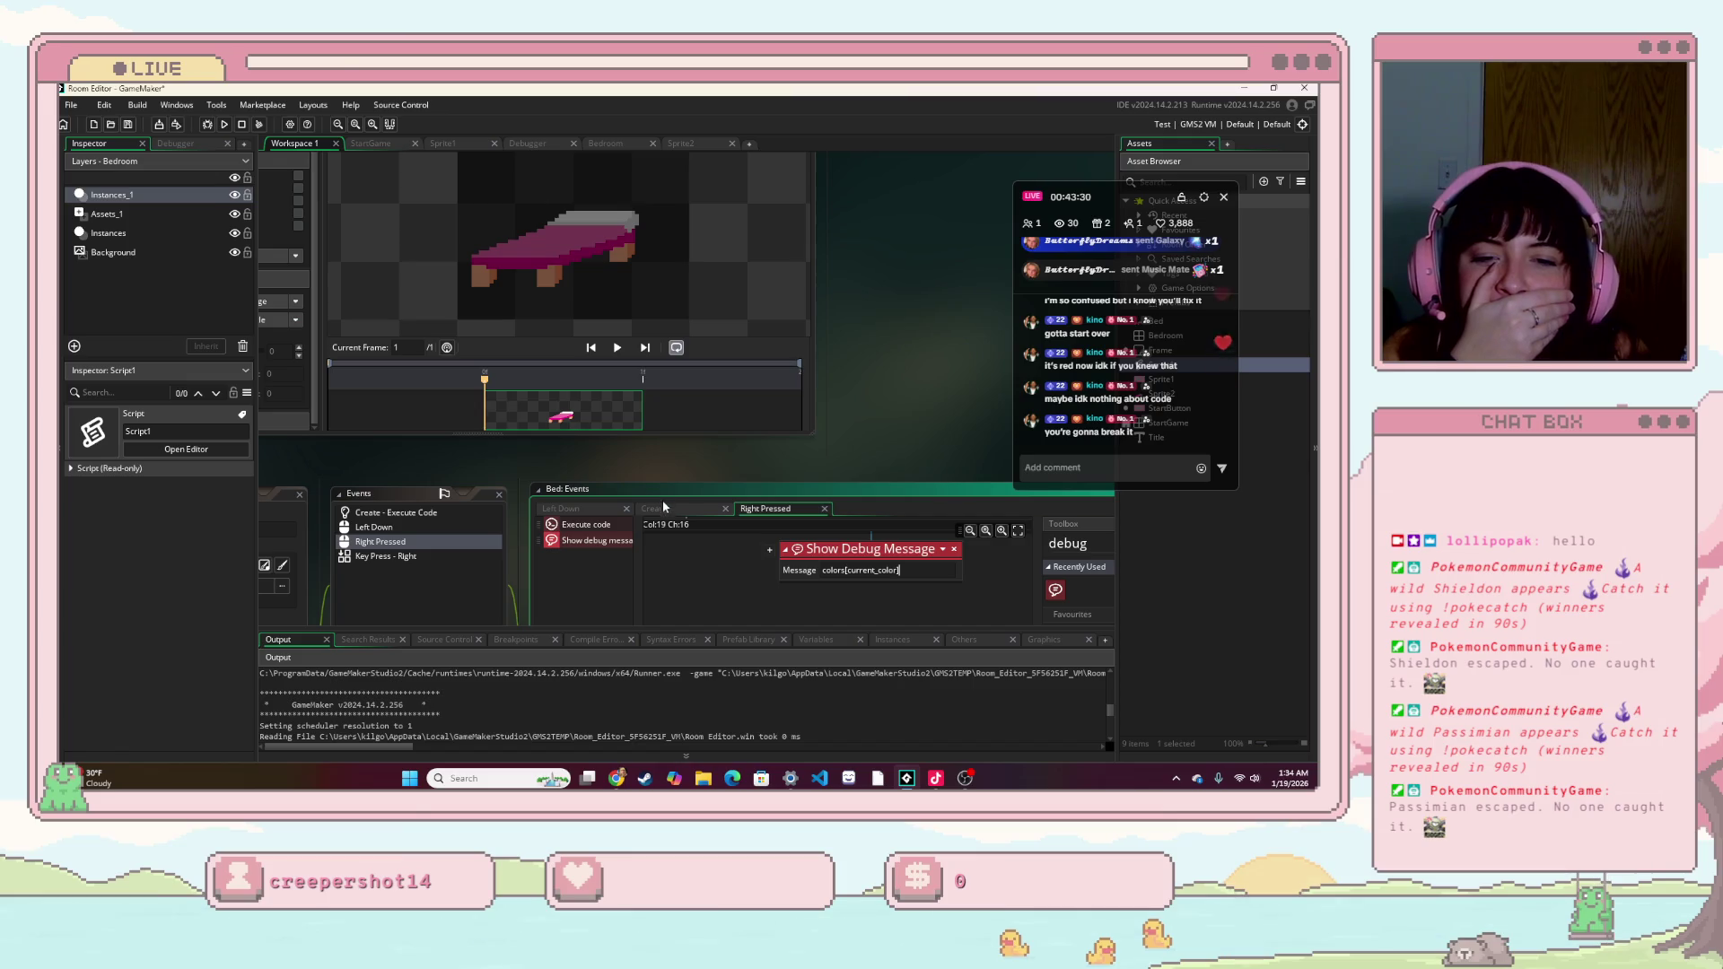
- Append c_white to the Create event's array, making colors = [c_blue, c_white, c_red, c_white]
{"action": "mouse_move", "coordinate": [653, 466]}
{"action": "left_mouse_down"}
{"action": "mouse_move", "coordinate": [736, 460]}
{"action": "mouse_move", "coordinate": [757, 373]}
{"action": "mouse_move", "coordinate": [923, 289]}
{"action": "mouse_move", "coordinate": [793, 203]}
{"action": "mouse_move", "coordinate": [761, 379]}
{"action": "left_mouse_up"}
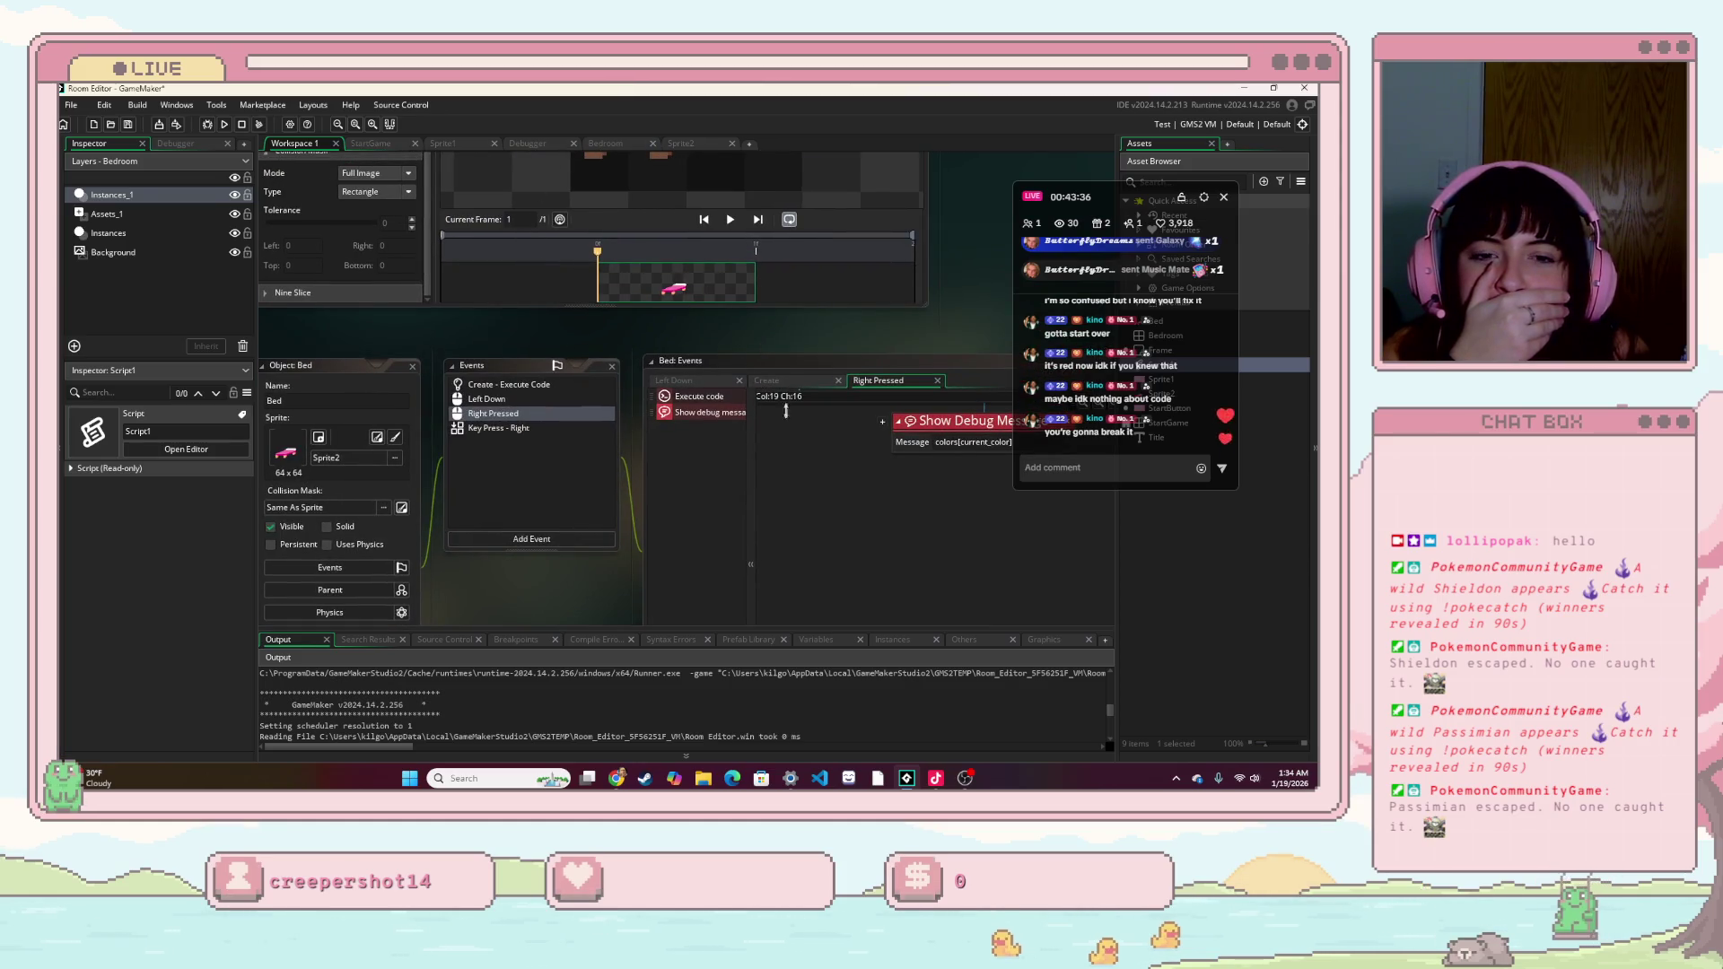
{"action": "left_click", "coordinate": [766, 381]}
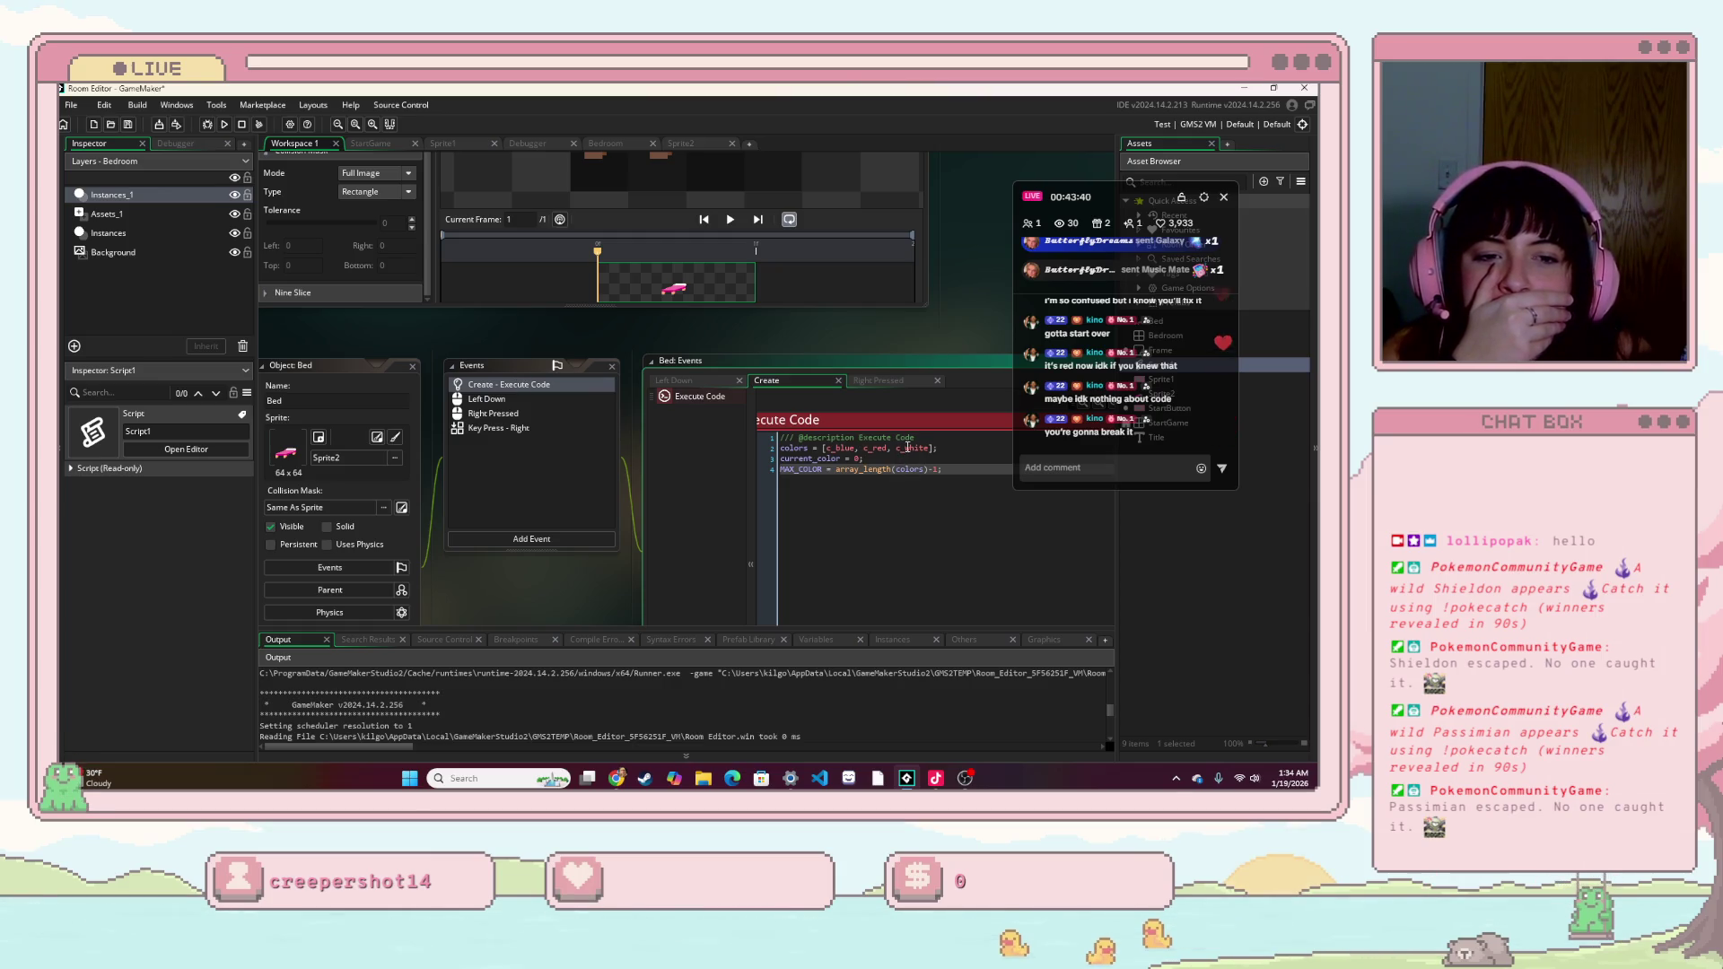
{"action": "left_click", "coordinate": [931, 448]}
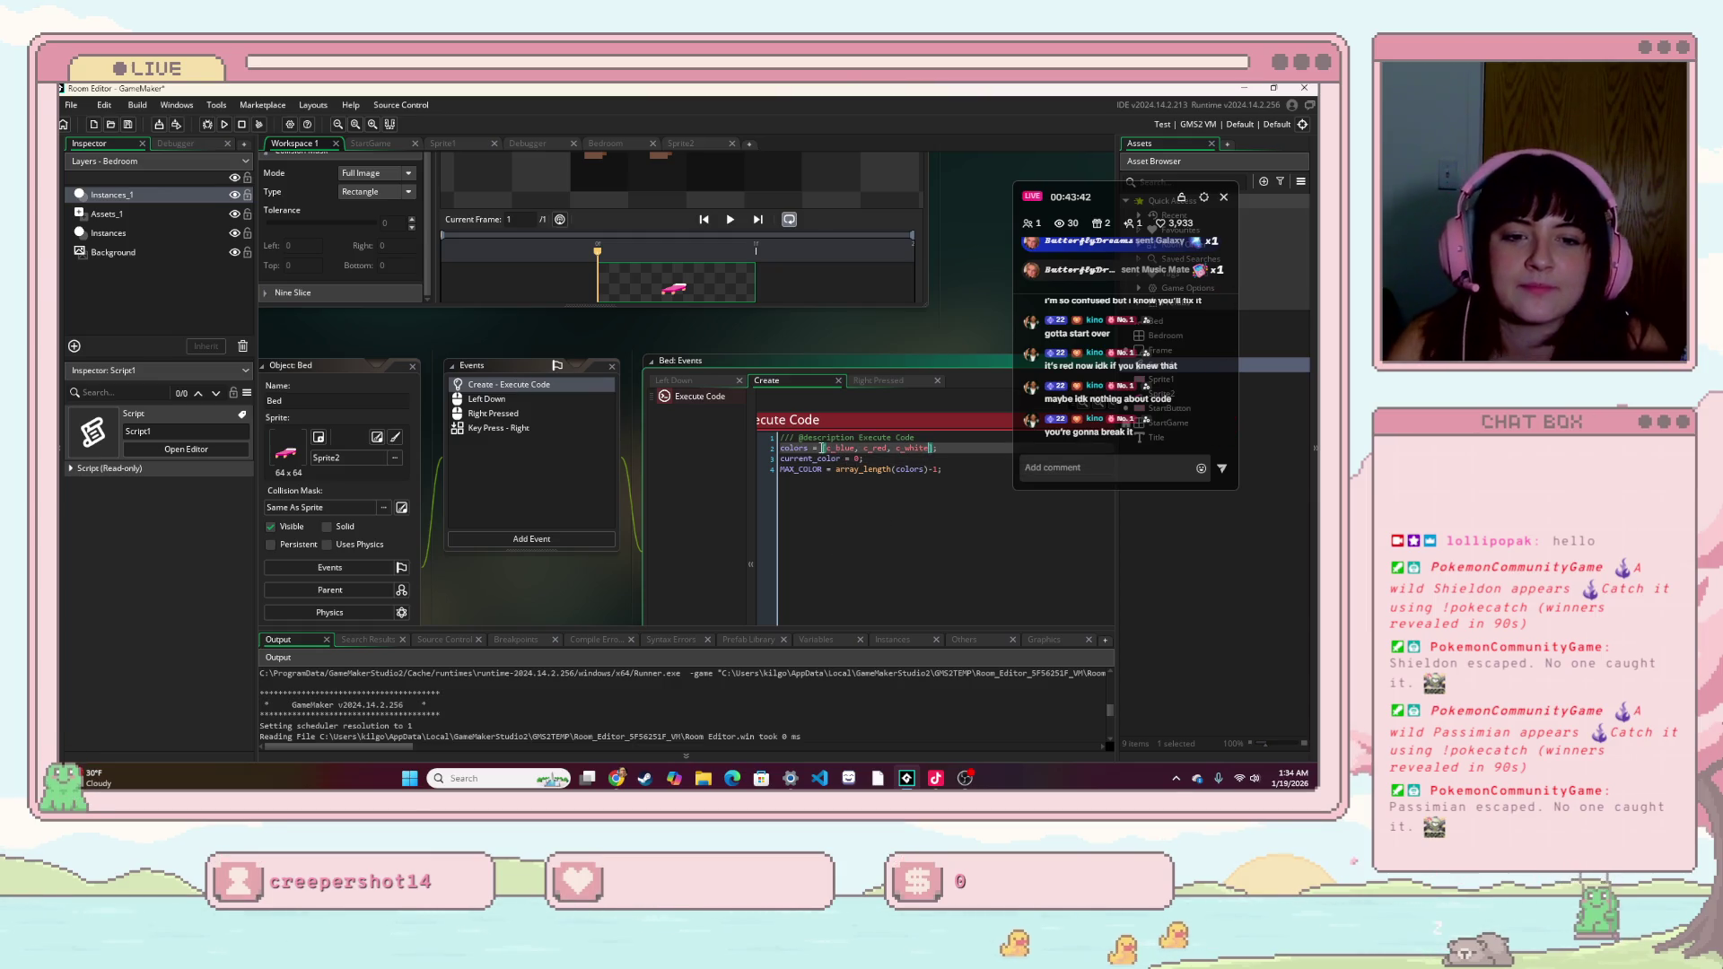
{"action": "left_click", "coordinate": [858, 448]}
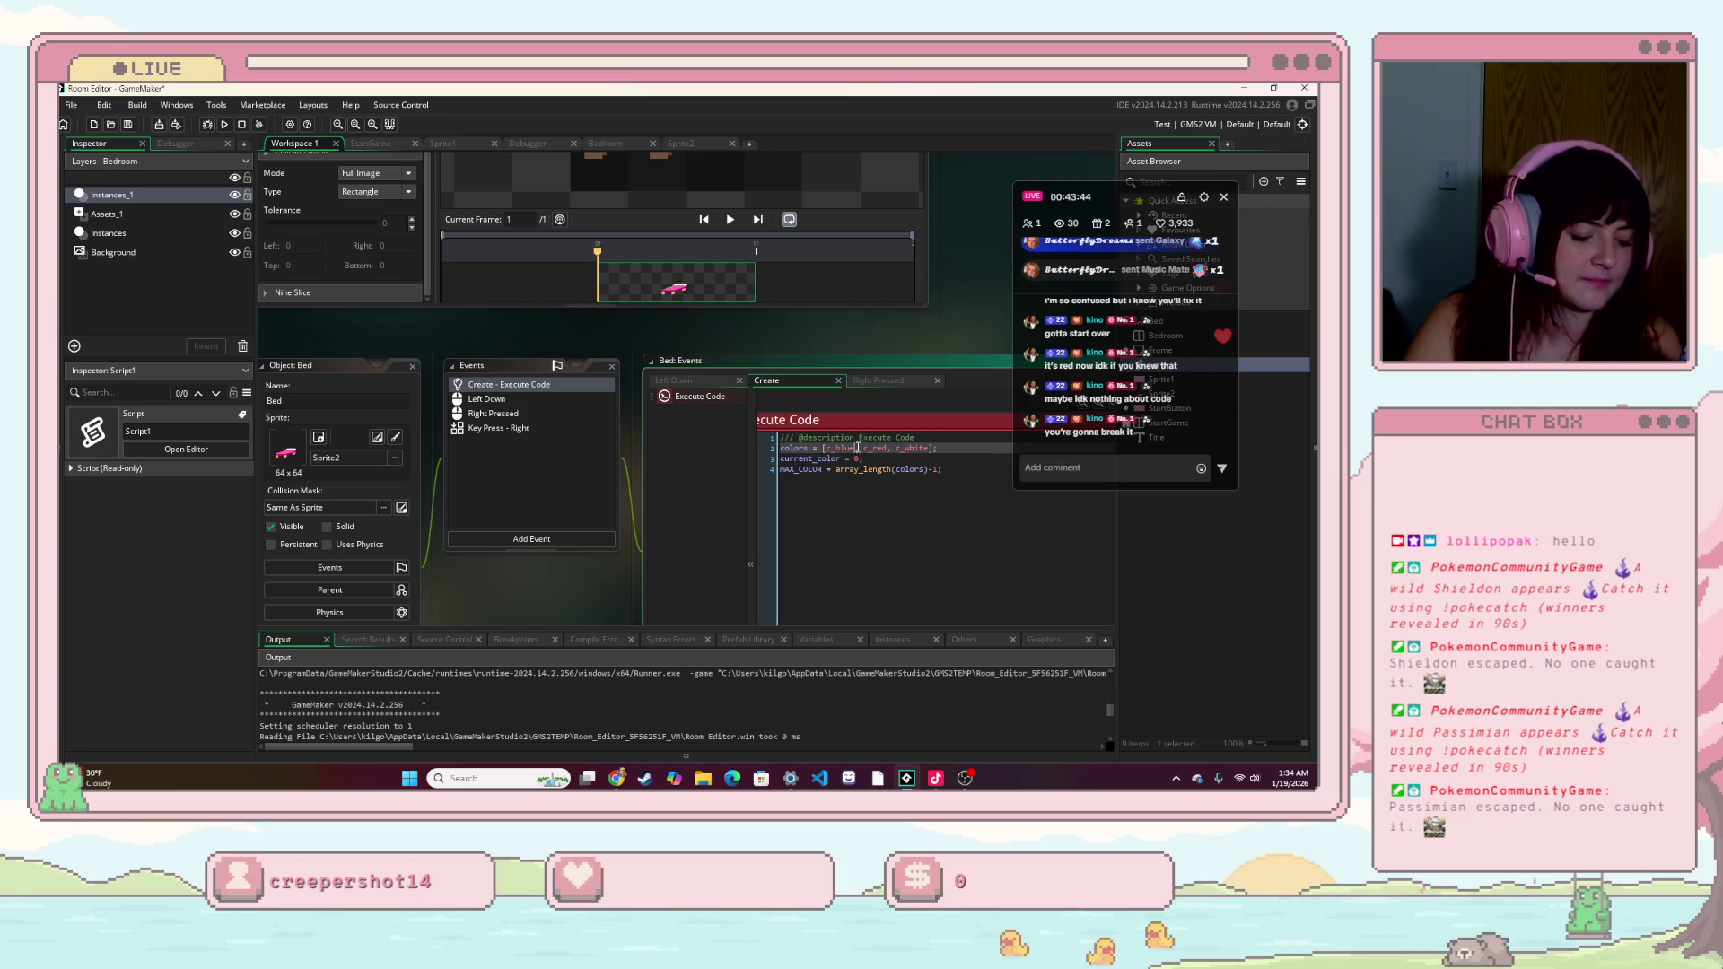
{"action": "type", "text": "c_wh"}
{"action": "key", "text": "Return"}
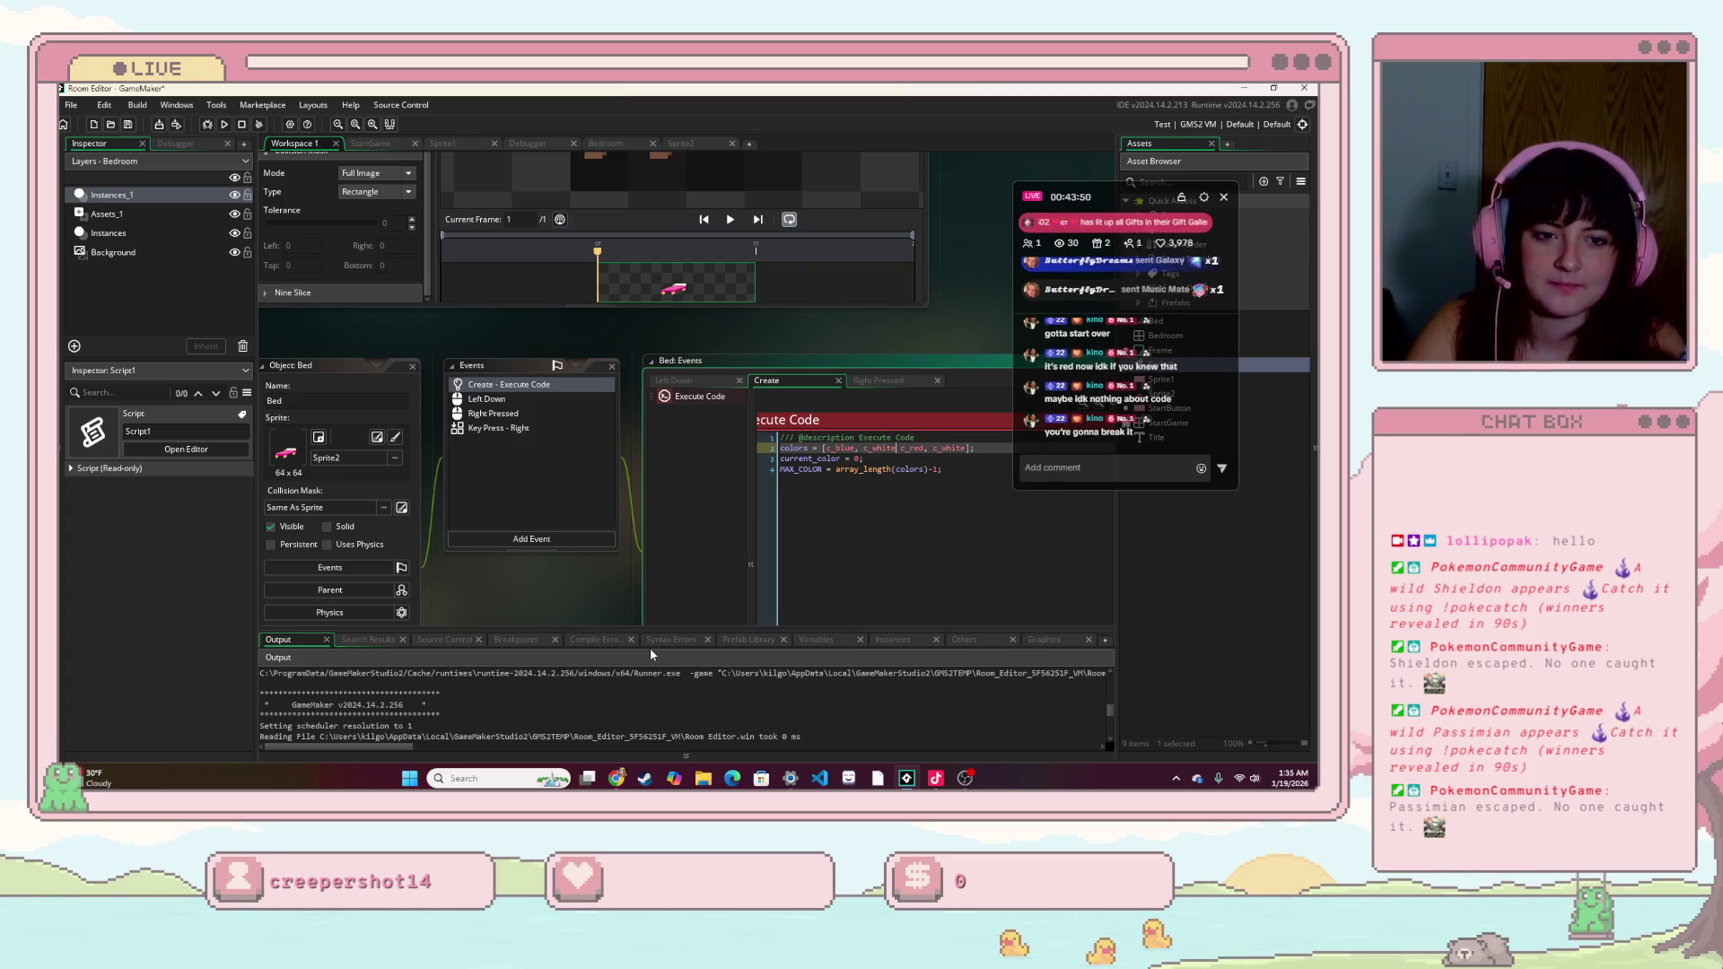
- Build and run the game and start it to show the pink bed
{"action": "left_click", "coordinate": [911, 608]}
{"action": "left_click", "coordinate": [225, 124]}
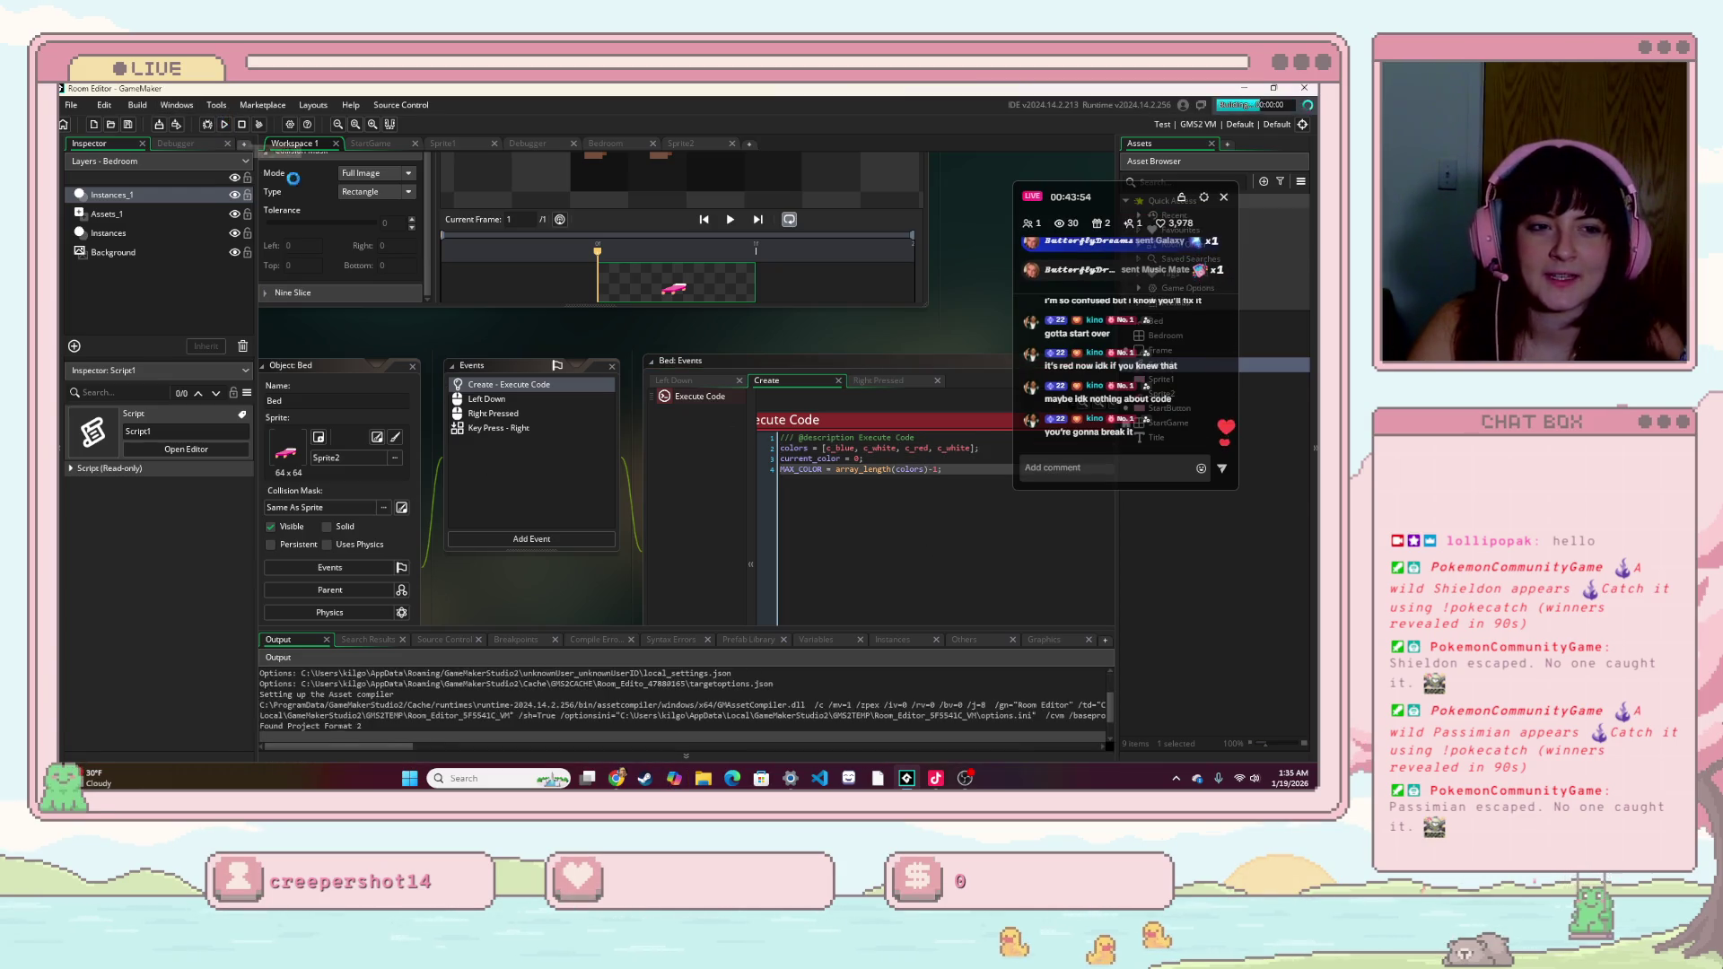
{"action": "left_click", "coordinate": [687, 449]}
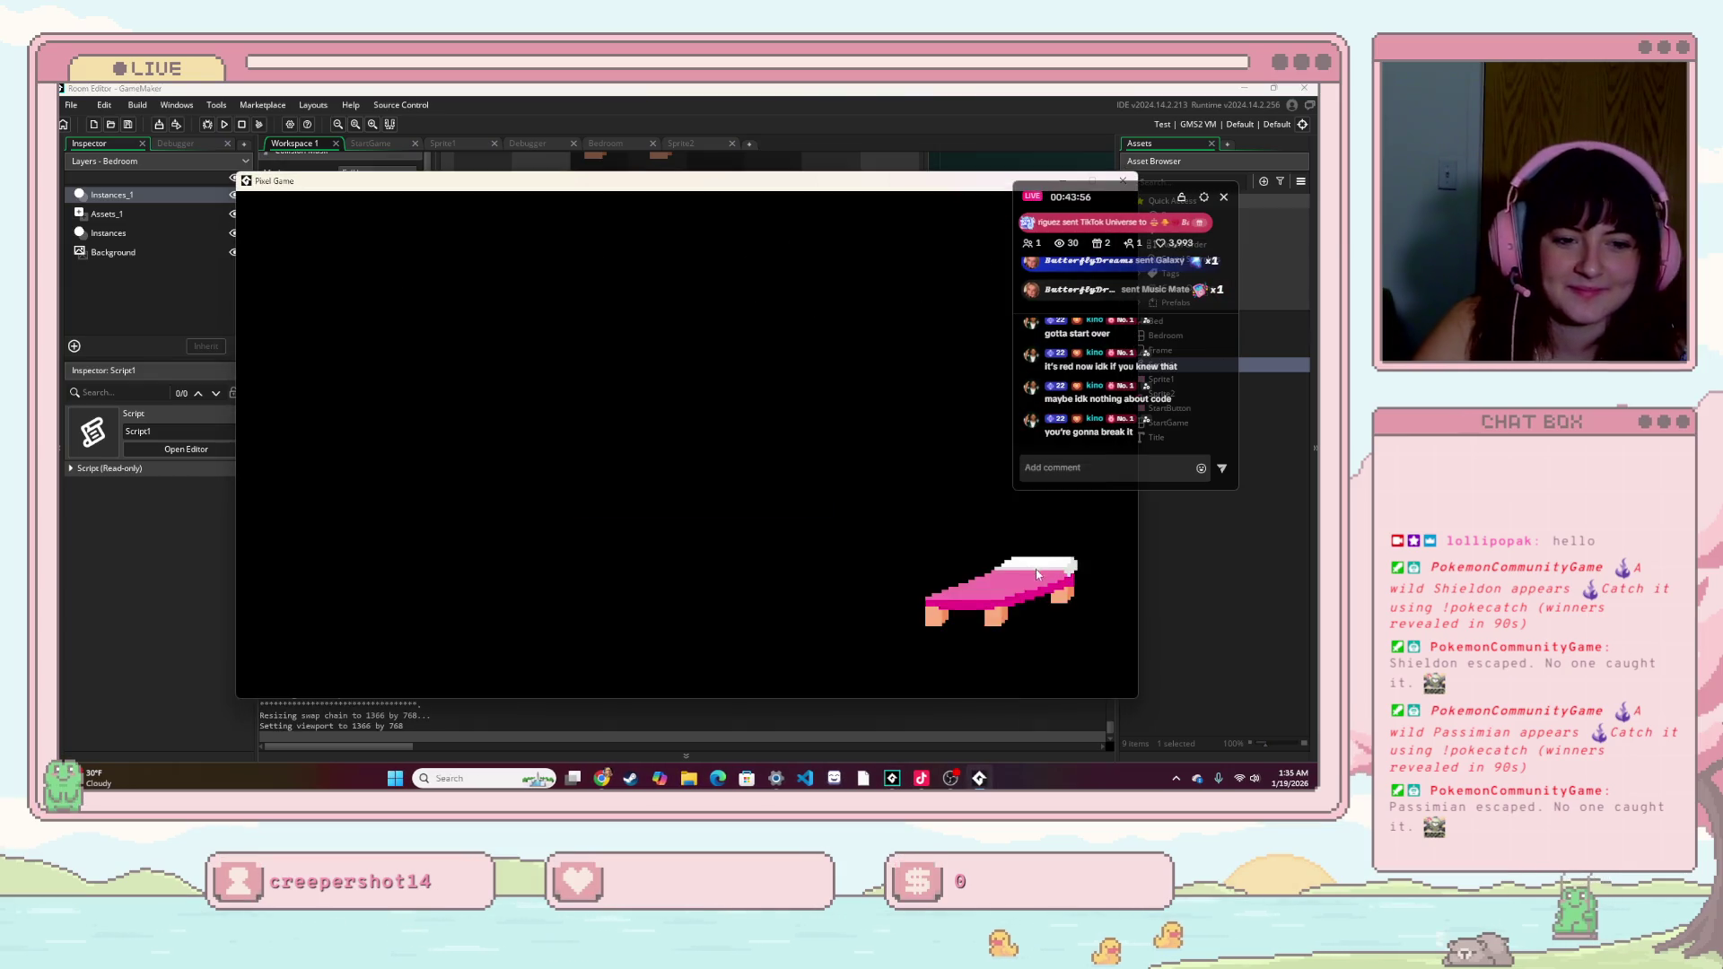
- Move the bed to the room centre and cycle its colour repeatedly between blue and pink
{"action": "left_click_drag", "start_coordinate": [956, 611], "coordinate": [713, 601]}
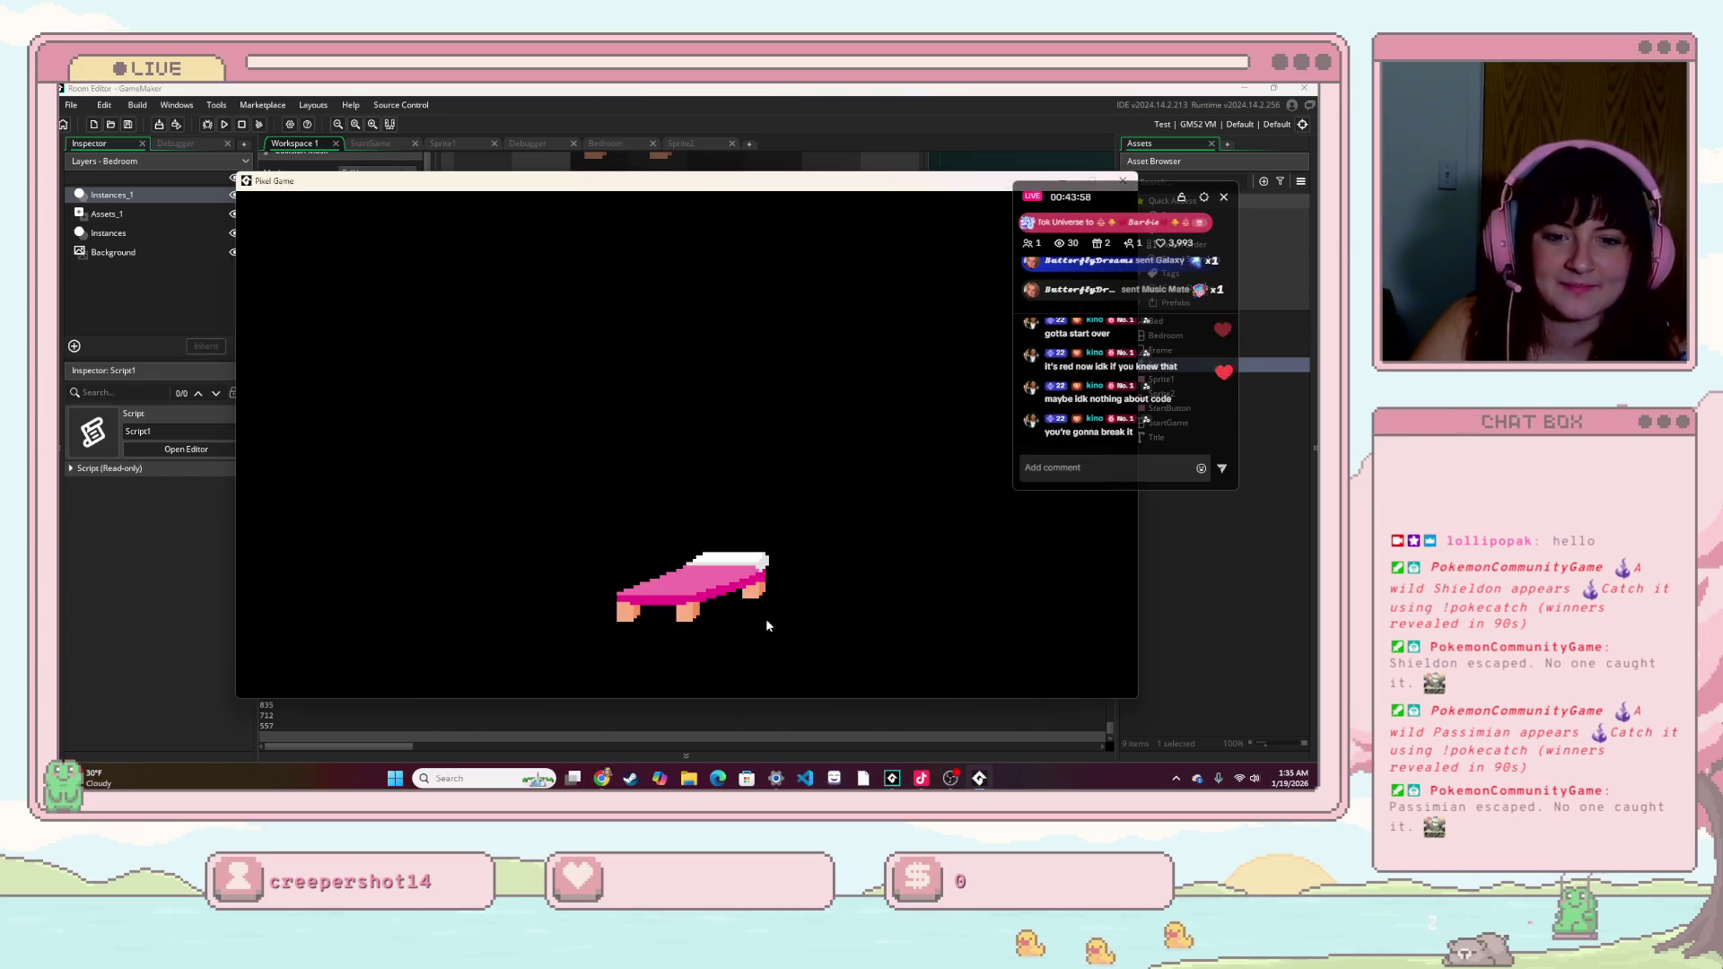
{"action": "left_click", "coordinate": [715, 597]}
{"action": "left_click", "coordinate": [714, 598]}
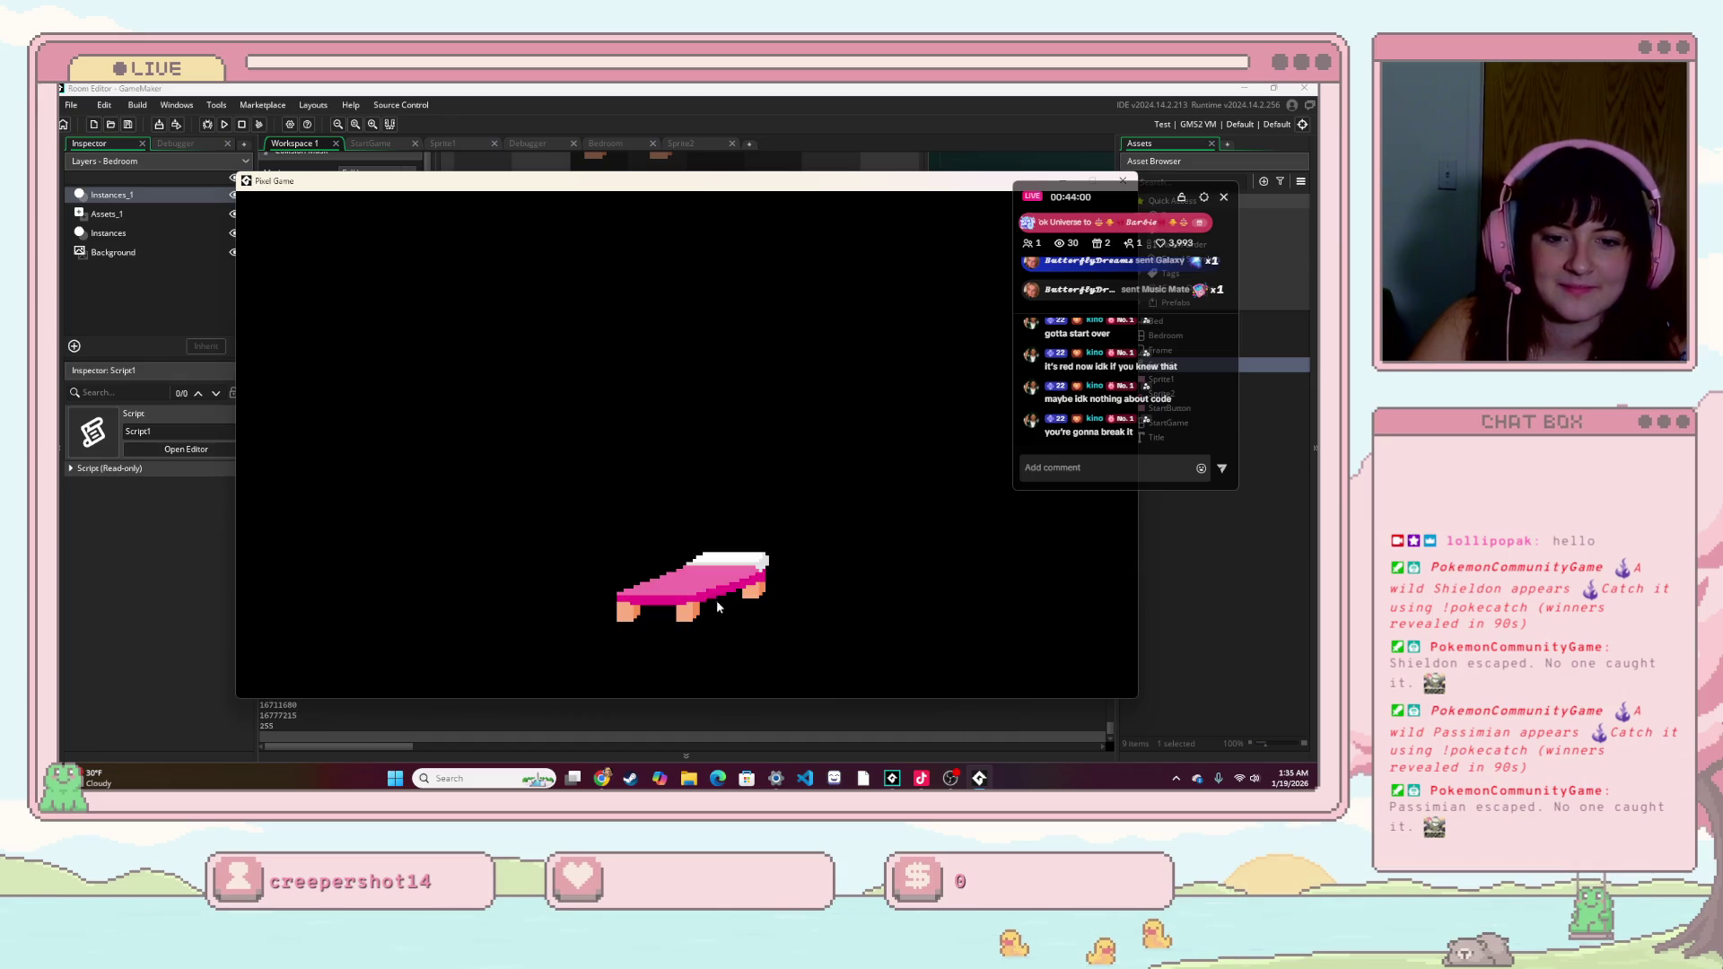
{"action": "left_click", "coordinate": [709, 594]}
{"action": "left_click", "coordinate": [707, 595]}
{"action": "left_click", "coordinate": [706, 596]}
{"action": "left_click", "coordinate": [707, 595]}
{"action": "left_click", "coordinate": [707, 595]}
{"action": "left_click", "coordinate": [707, 594]}
{"action": "left_click", "coordinate": [708, 595]}
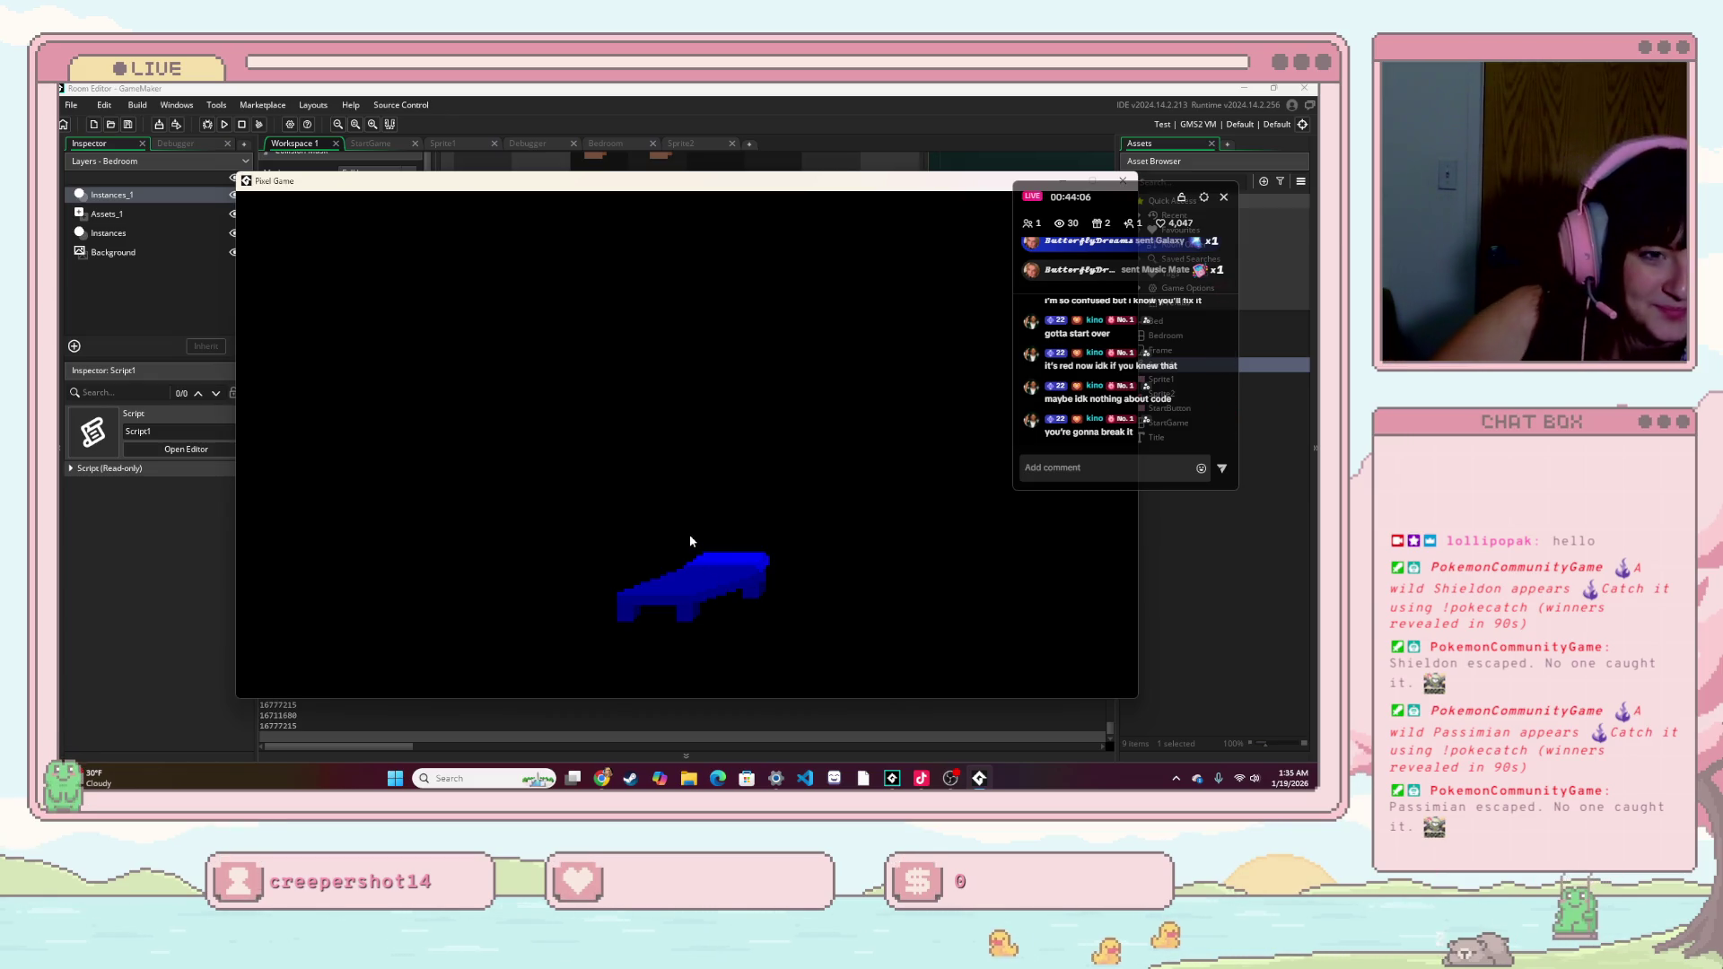
{"action": "left_click", "coordinate": [689, 594]}
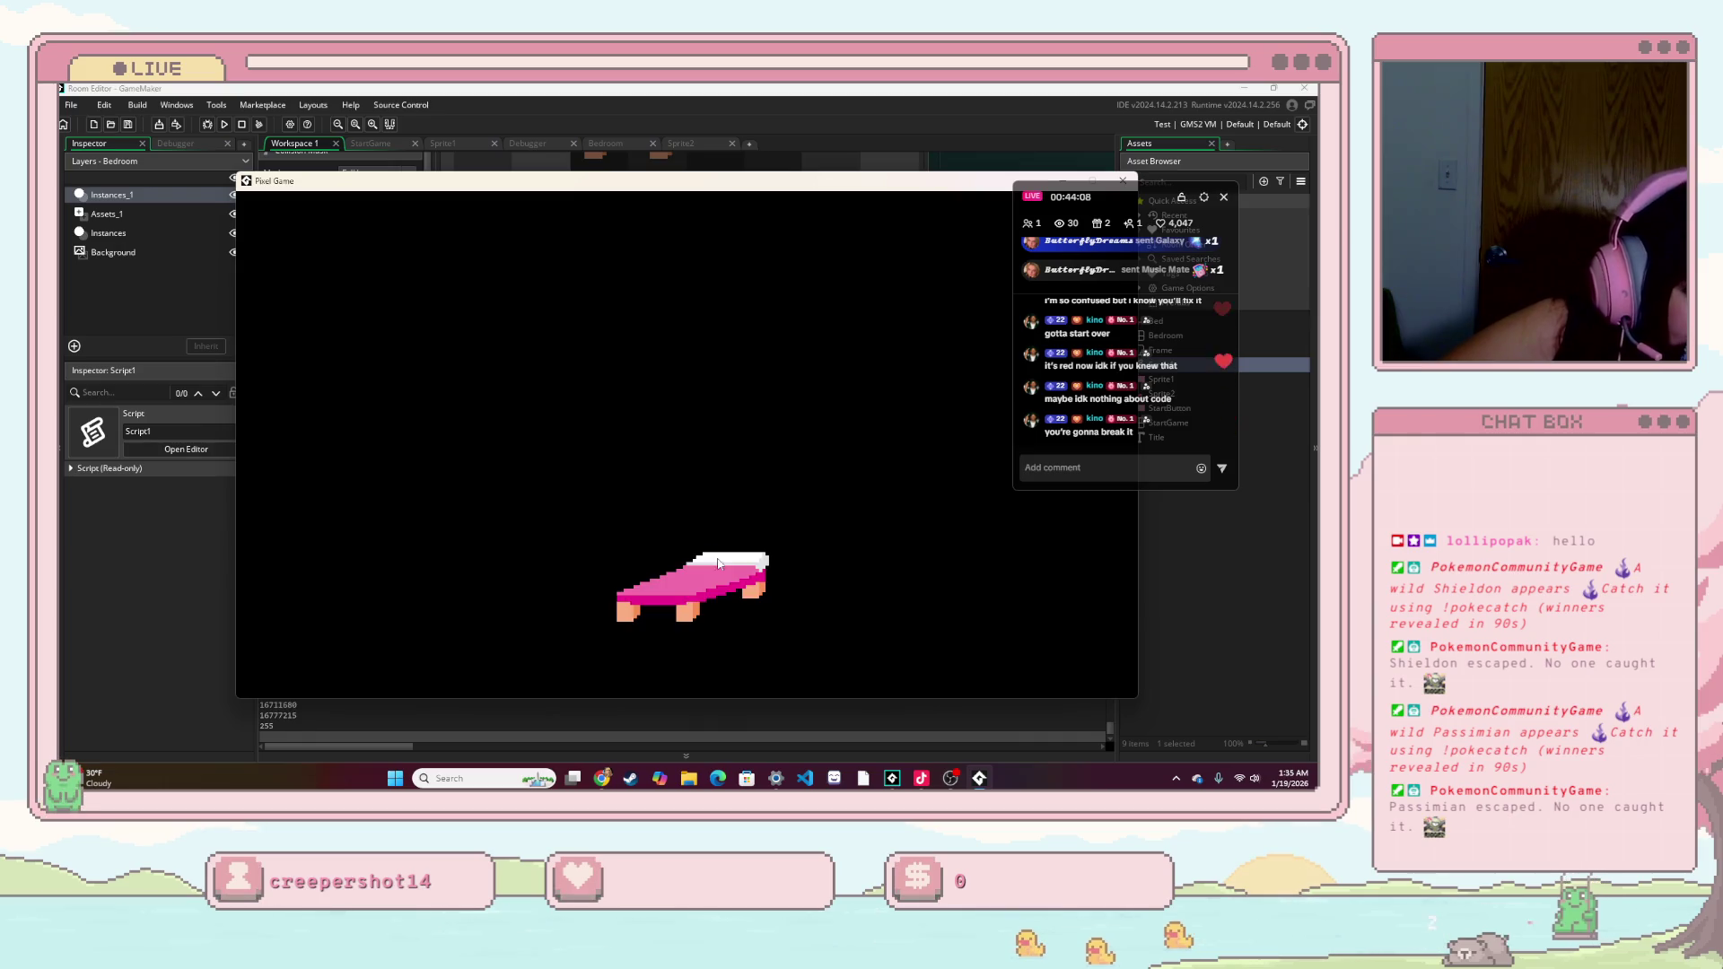
{"action": "left_click", "coordinate": [691, 596]}
{"action": "left_click", "coordinate": [692, 636]}
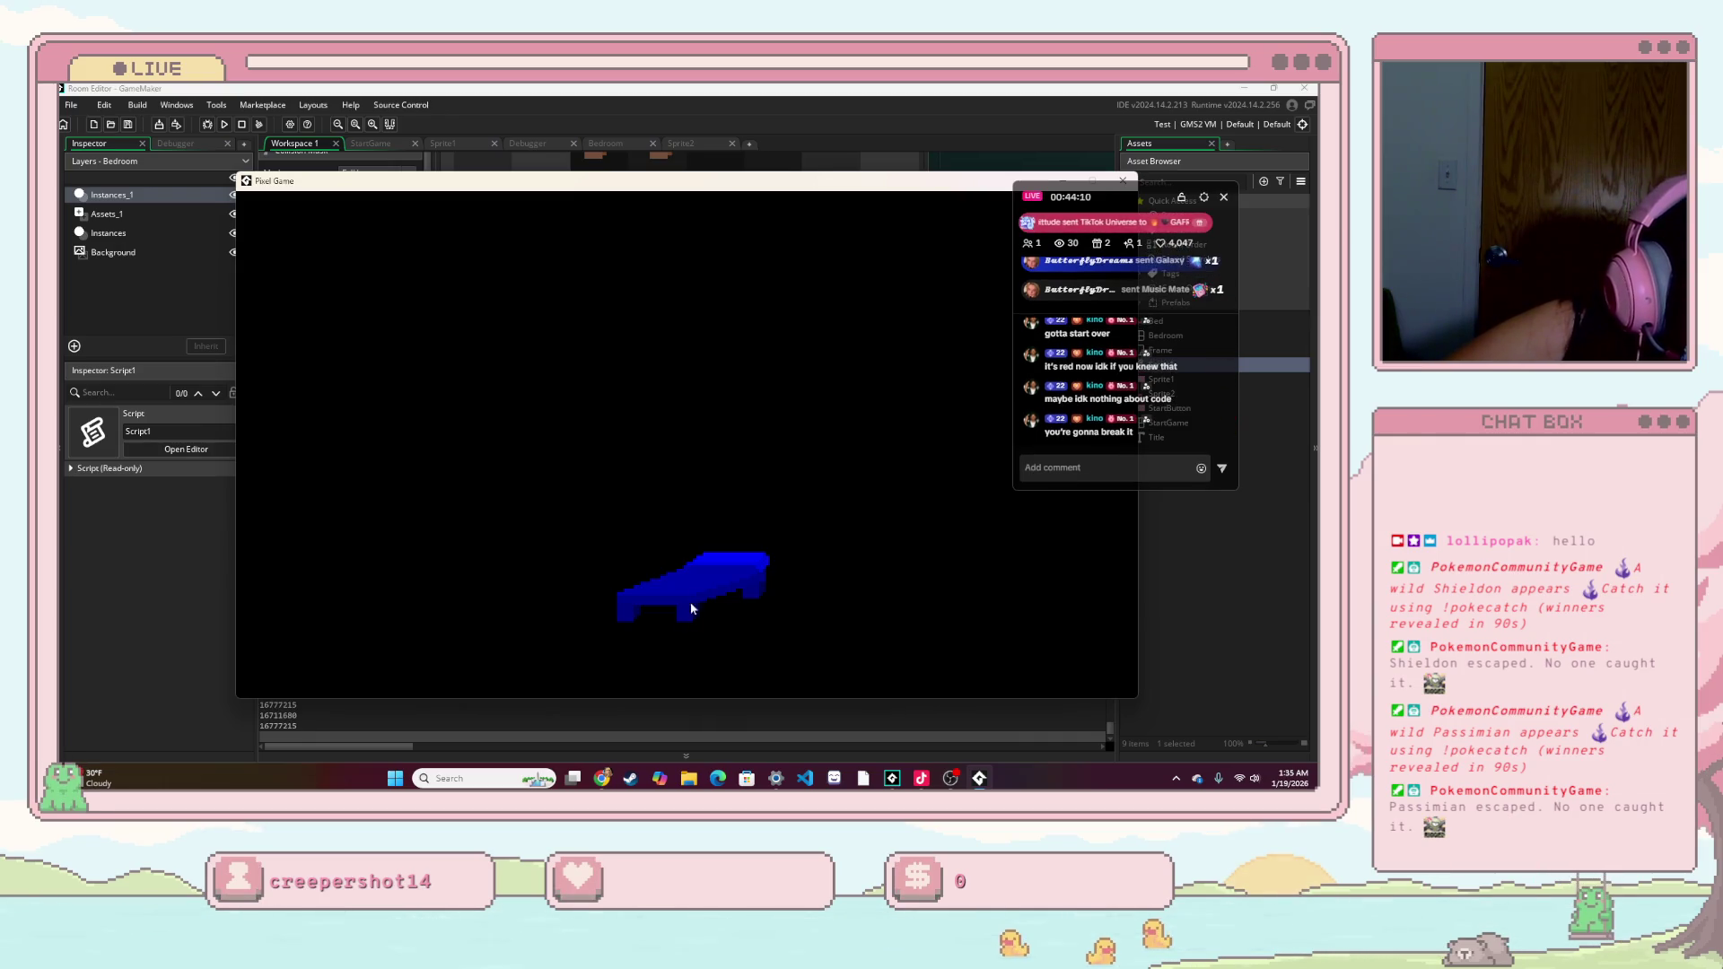
- Move the bed up and left, cycle its colour several more times, then close the game
{"action": "left_click", "coordinate": [687, 619]}
{"action": "left_click_drag", "start_coordinate": [671, 642], "coordinate": [619, 431]}
{"action": "left_click", "coordinate": [600, 432]}
{"action": "left_click", "coordinate": [599, 439]}
{"action": "left_click", "coordinate": [594, 443]}
{"action": "left_click", "coordinate": [587, 443]}
{"action": "left_click", "coordinate": [585, 440]}
{"action": "left_click", "coordinate": [592, 444]}
{"action": "left_click", "coordinate": [598, 449]}
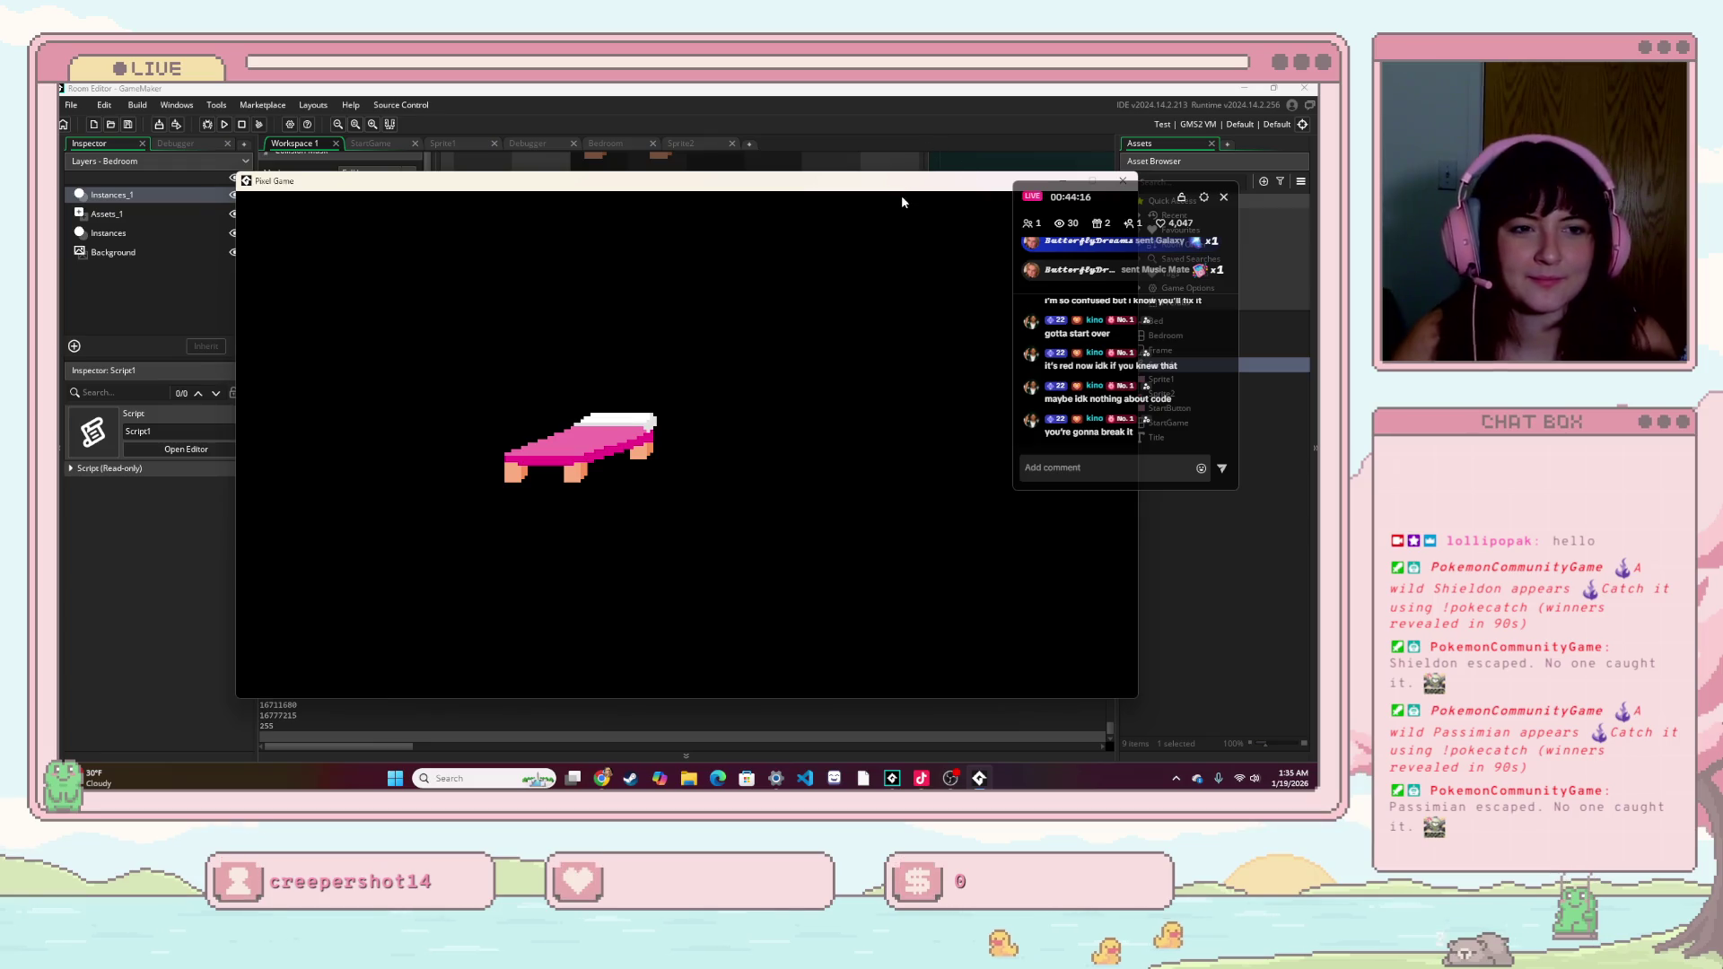
{"action": "left_click", "coordinate": [901, 194]}
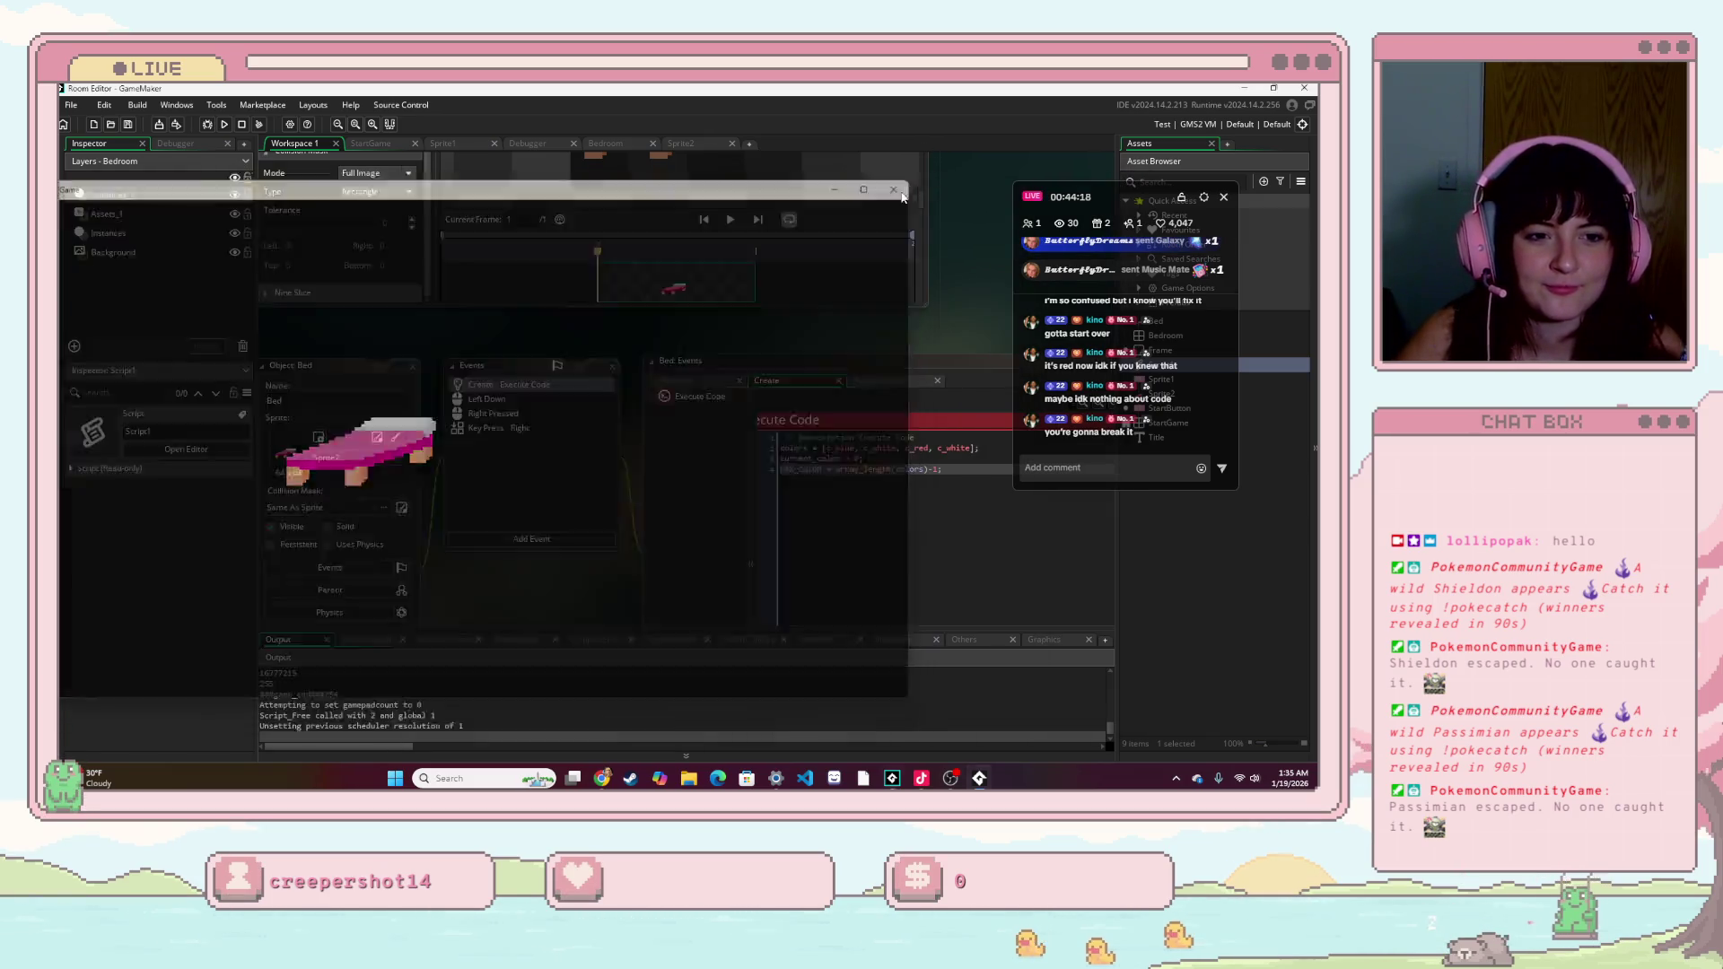
- Drop the trailing c_white from colors and the -1 from MAX_COLOR, then relaunch the game
{"action": "double_click", "coordinate": [936, 448]}
{"action": "key", "text": "BackSpace"}
{"action": "key", "text": "BackSpace"}
{"action": "key", "text": "BackSpace"}
{"action": "left_click", "coordinate": [926, 527]}
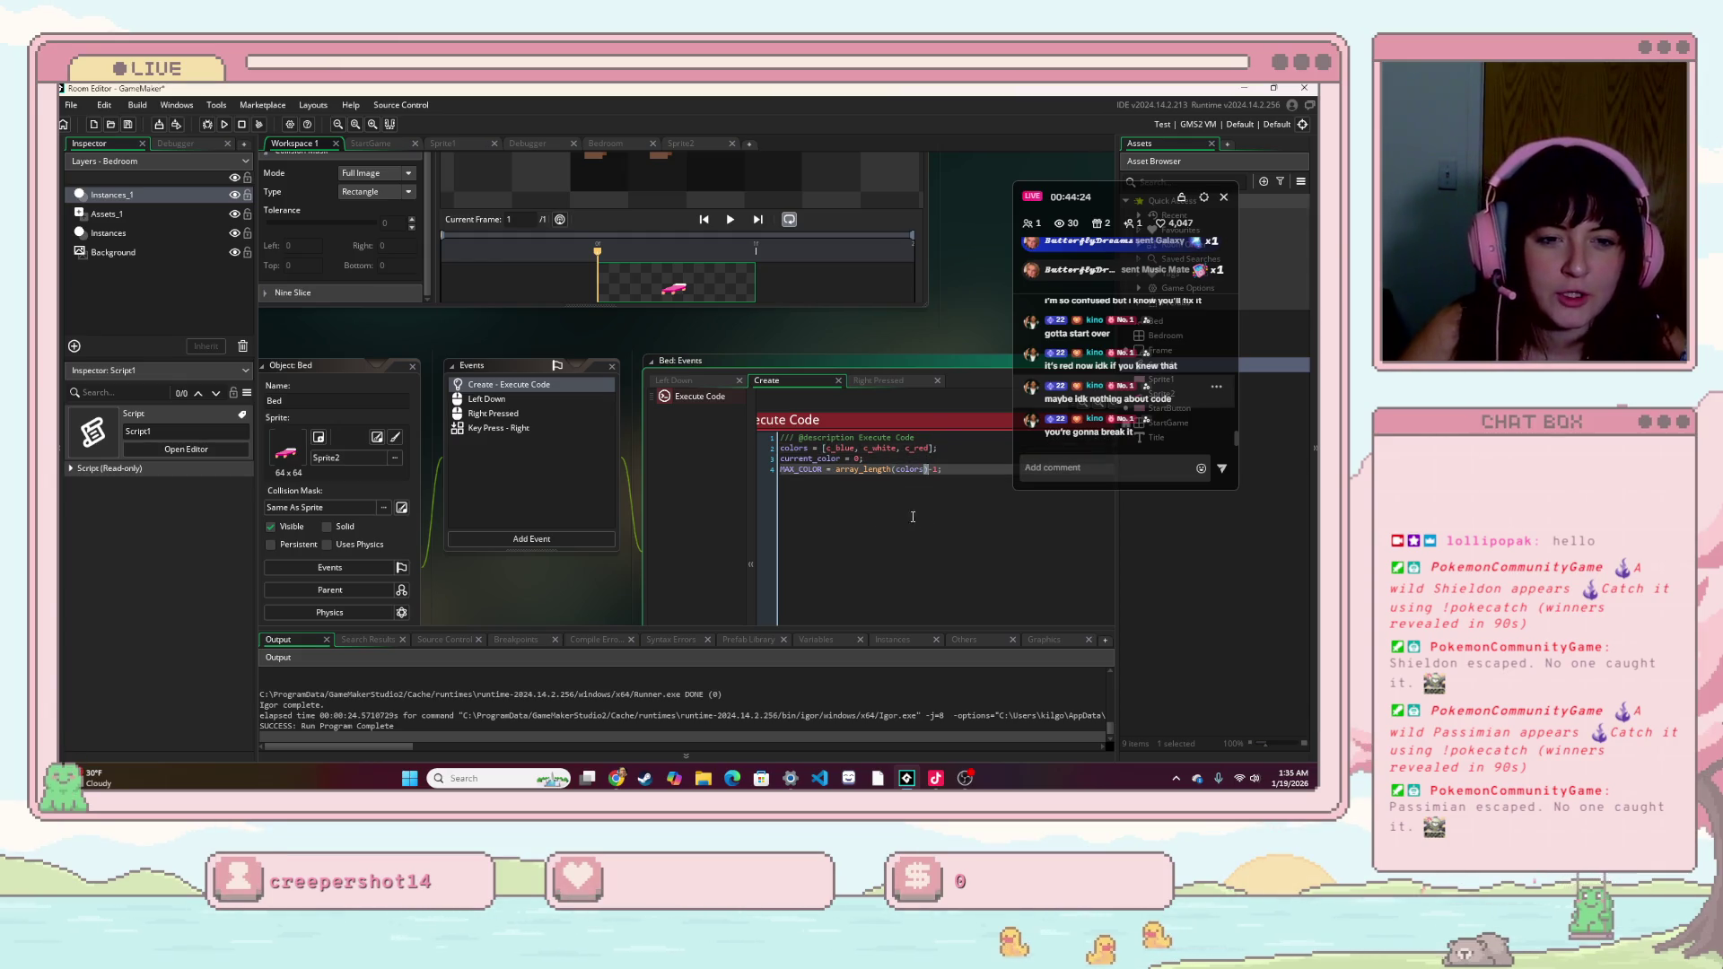
{"action": "type", "text": "-1"}
{"action": "key", "text": "BackSpace"}
{"action": "key", "text": "BackSpace"}
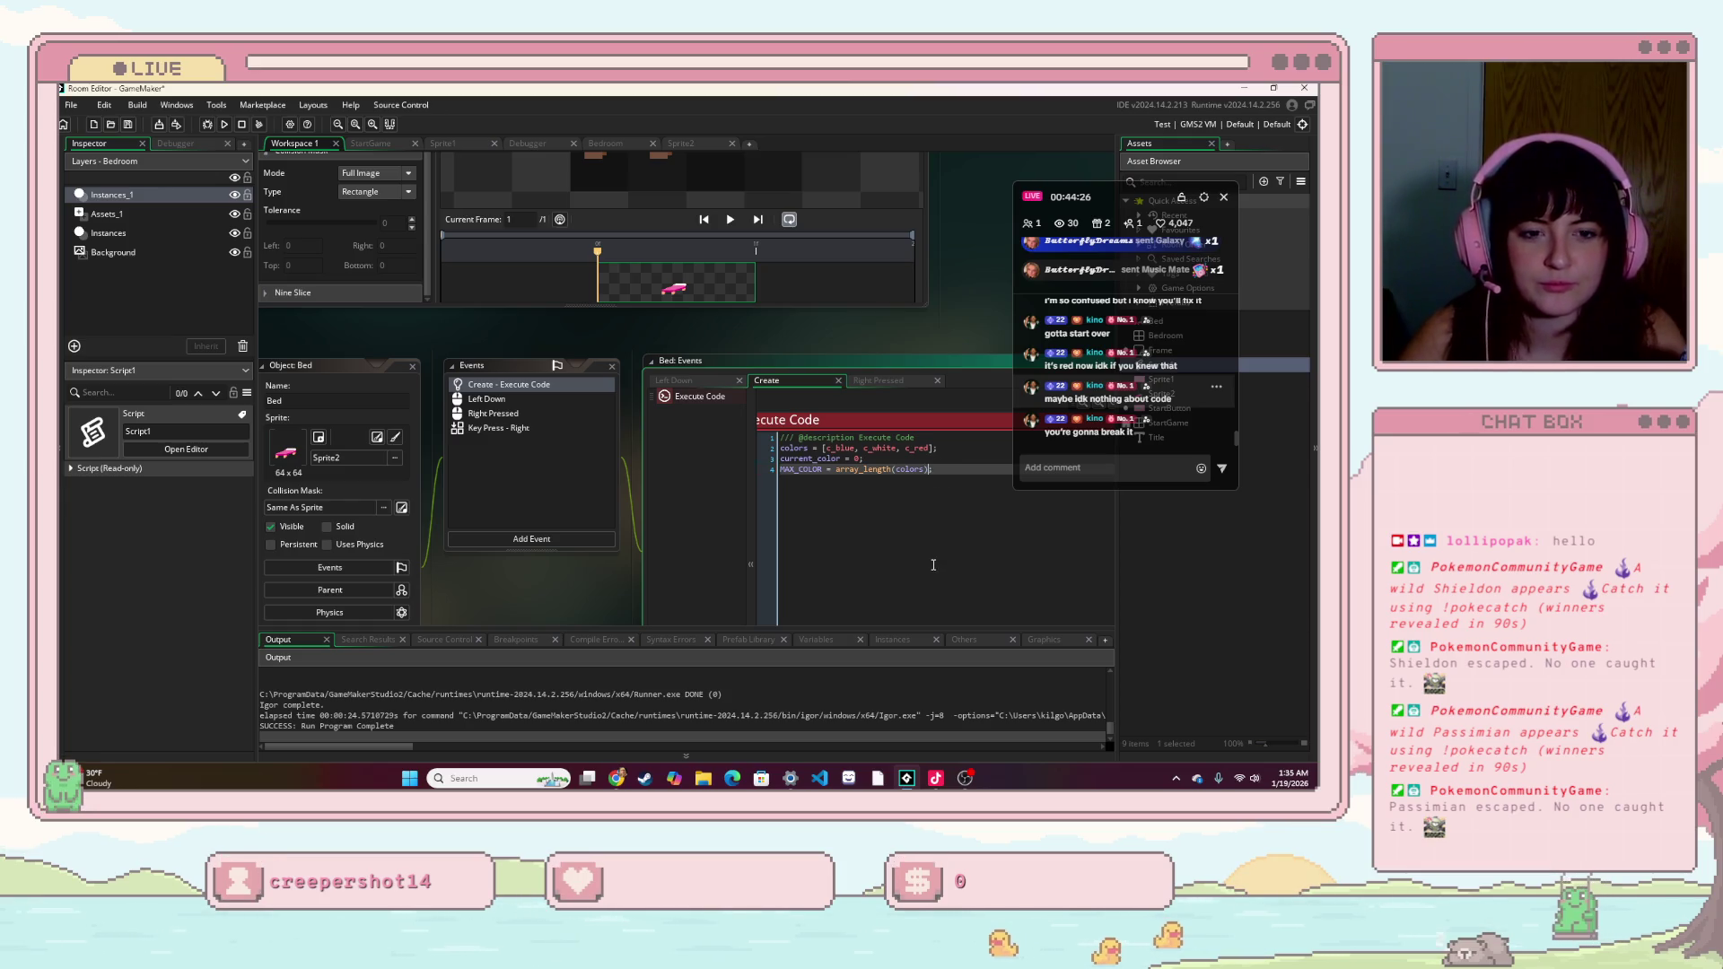
{"action": "left_click", "coordinate": [224, 124]}
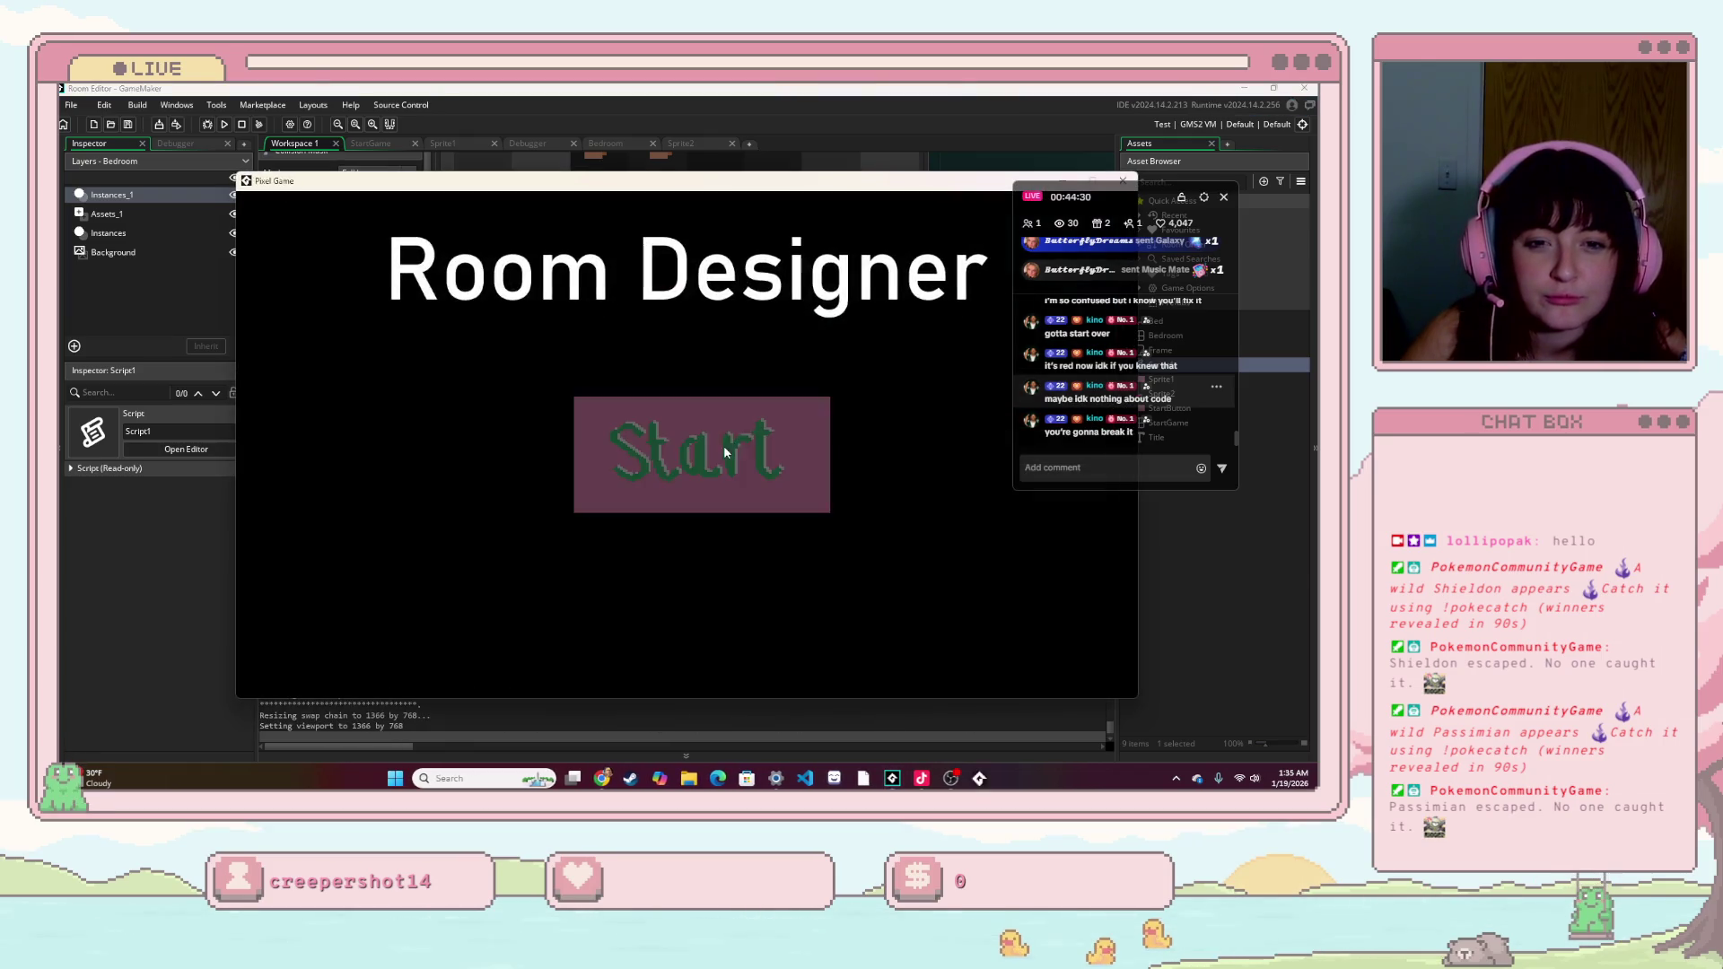
- Right-click the bed until the colors index 3 error, abort, and restore MAX_COLOR to array_length(colors)-1
{"action": "left_click", "coordinate": [723, 443]}
{"action": "right_click", "coordinate": [1041, 608]}
{"action": "right_click", "coordinate": [1041, 608]}
{"action": "right_click", "coordinate": [1036, 605]}
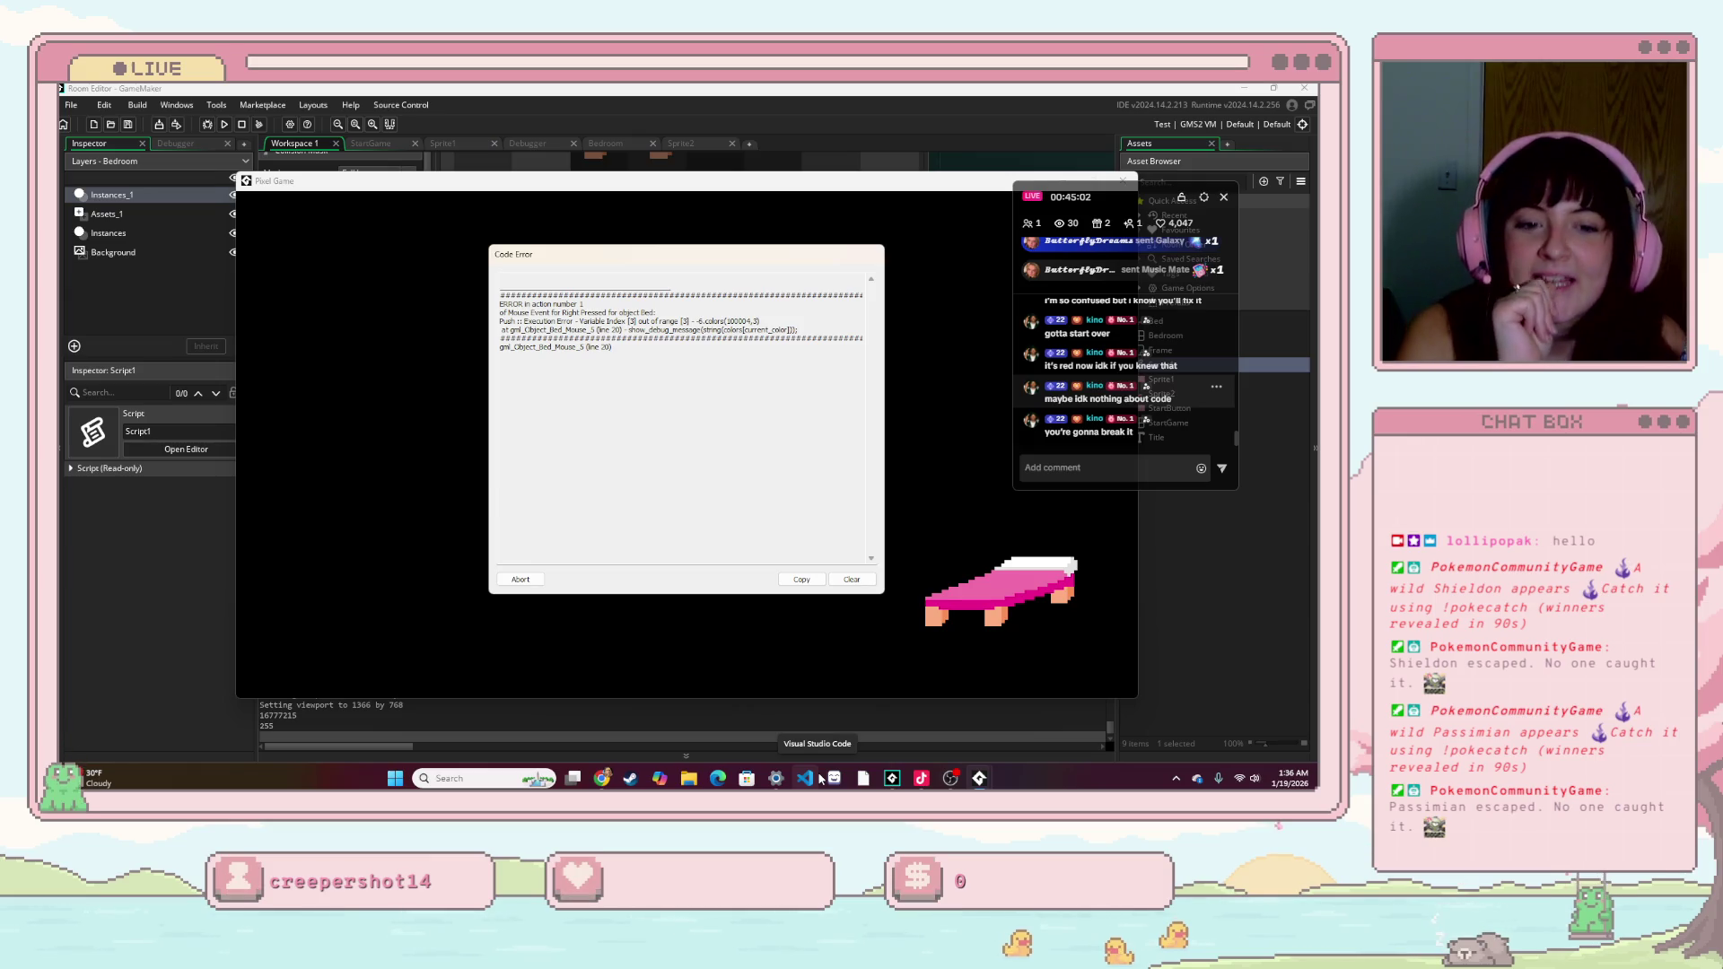
{"action": "left_click", "coordinate": [522, 578]}
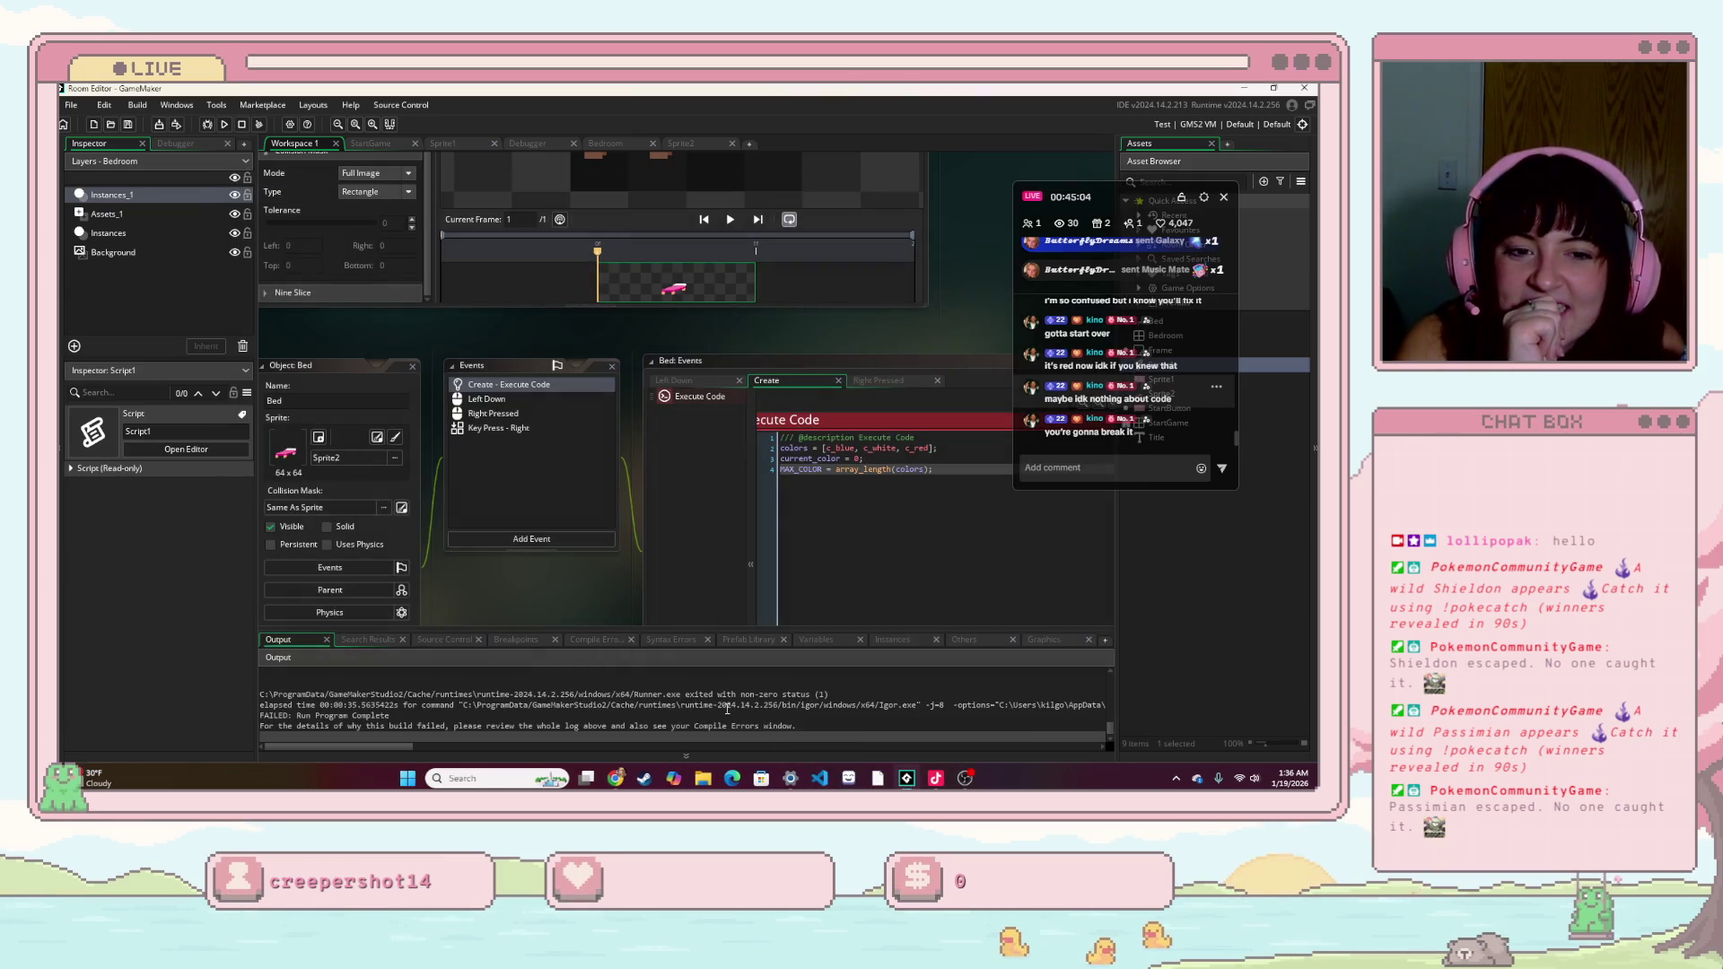
{"action": "left_click", "coordinate": [971, 478]}
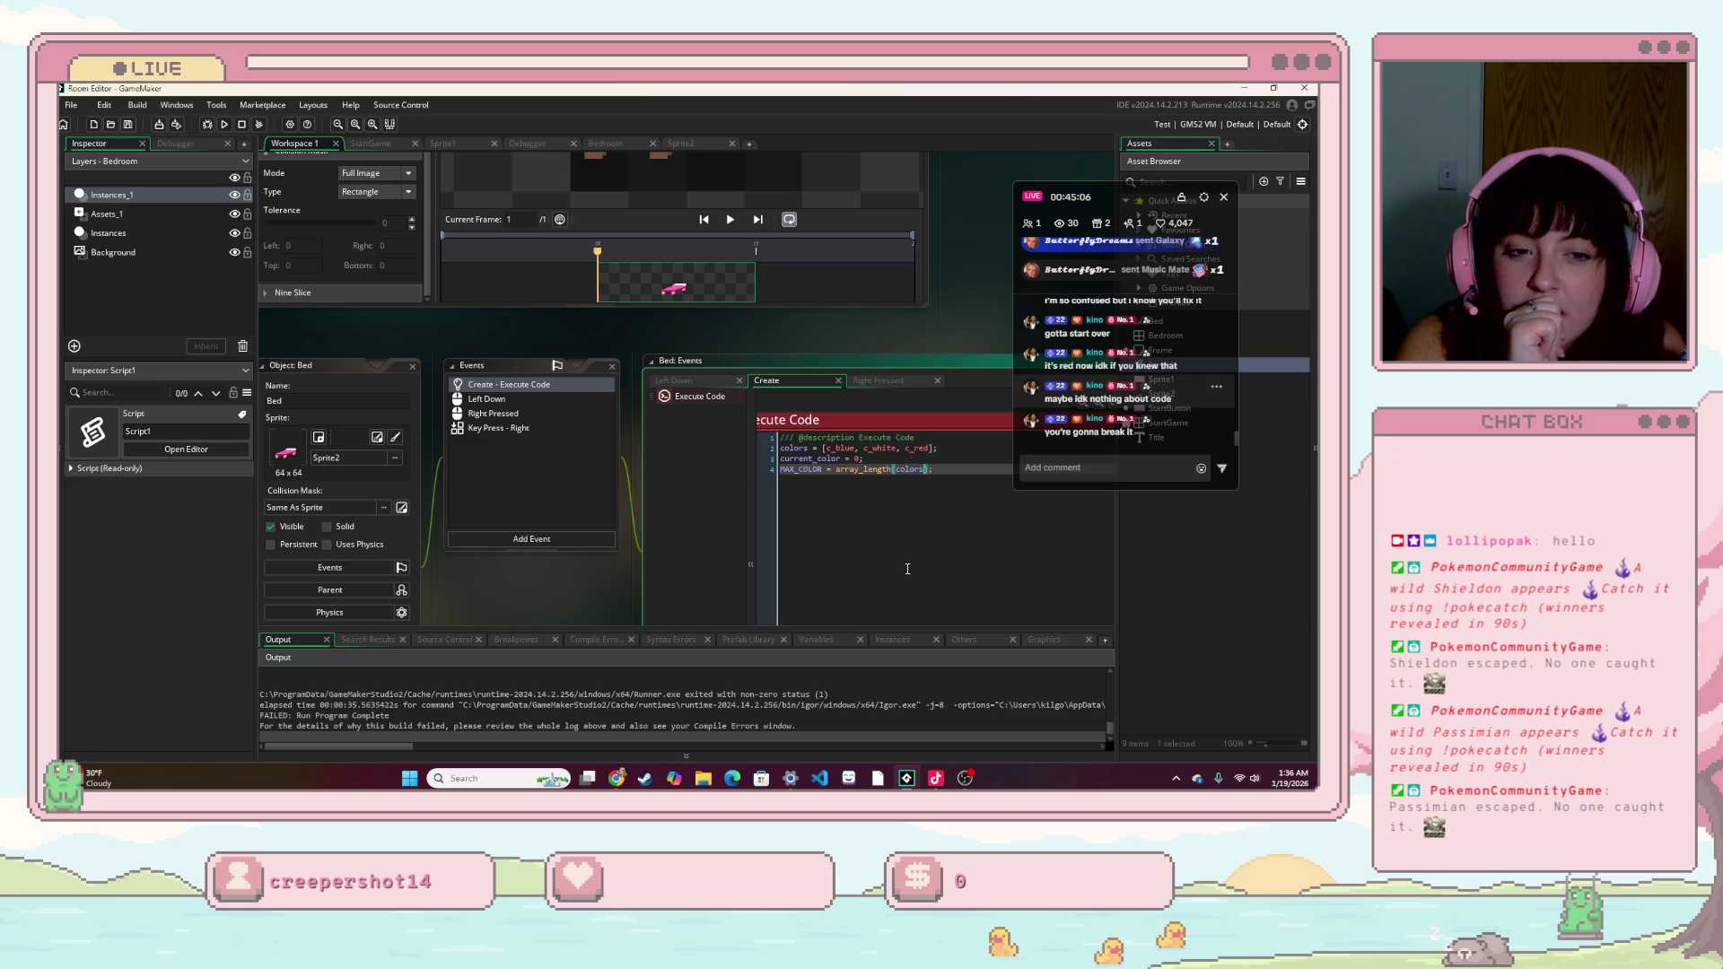
{"action": "type", "text": "-1"}
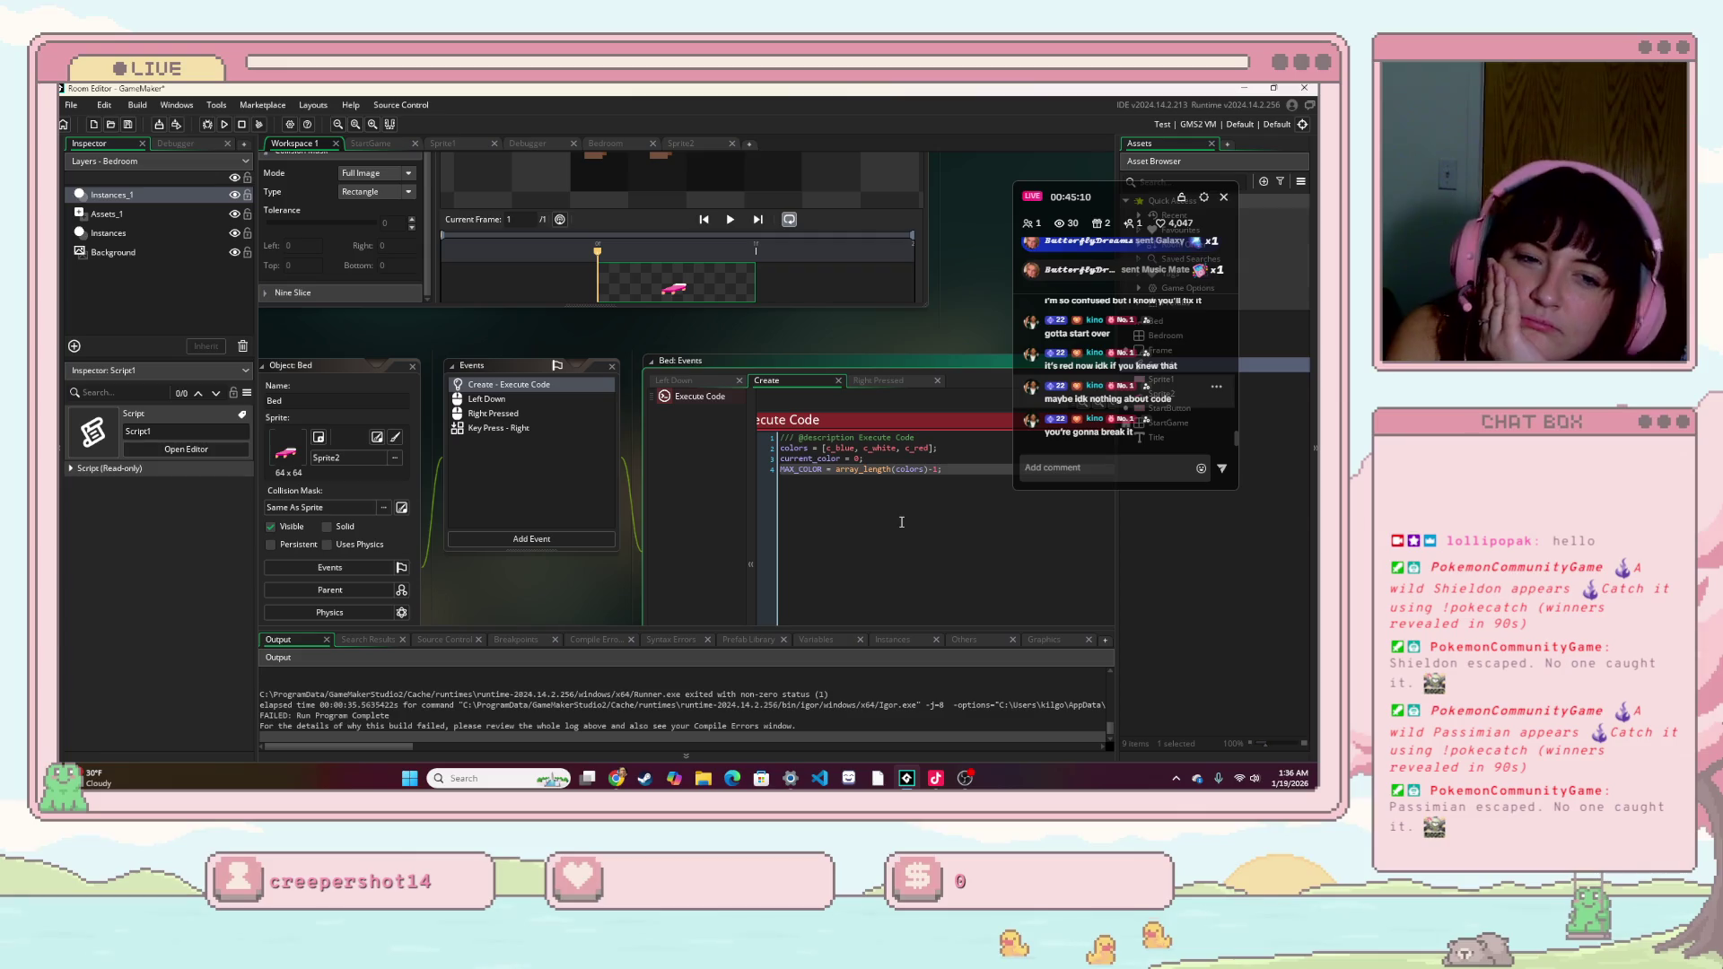
- Review the colors array and array_length lines, then launch the game past its title screen
{"action": "left_click", "coordinate": [867, 517]}
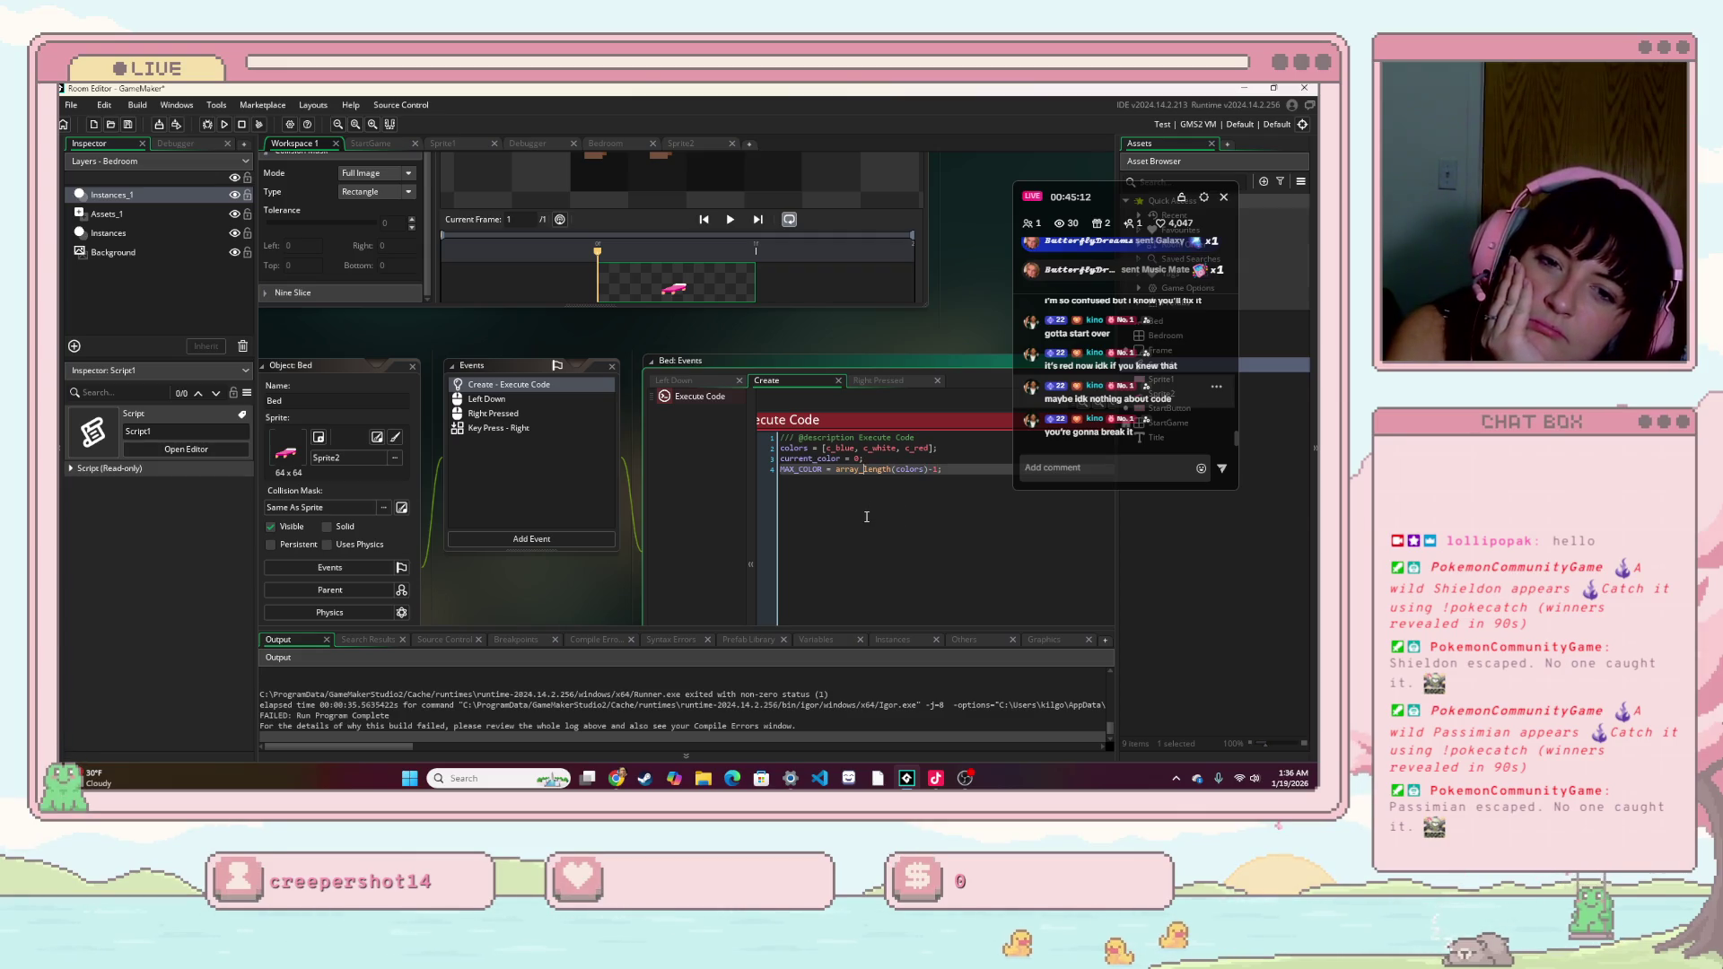
{"action": "left_click", "coordinate": [931, 447]}
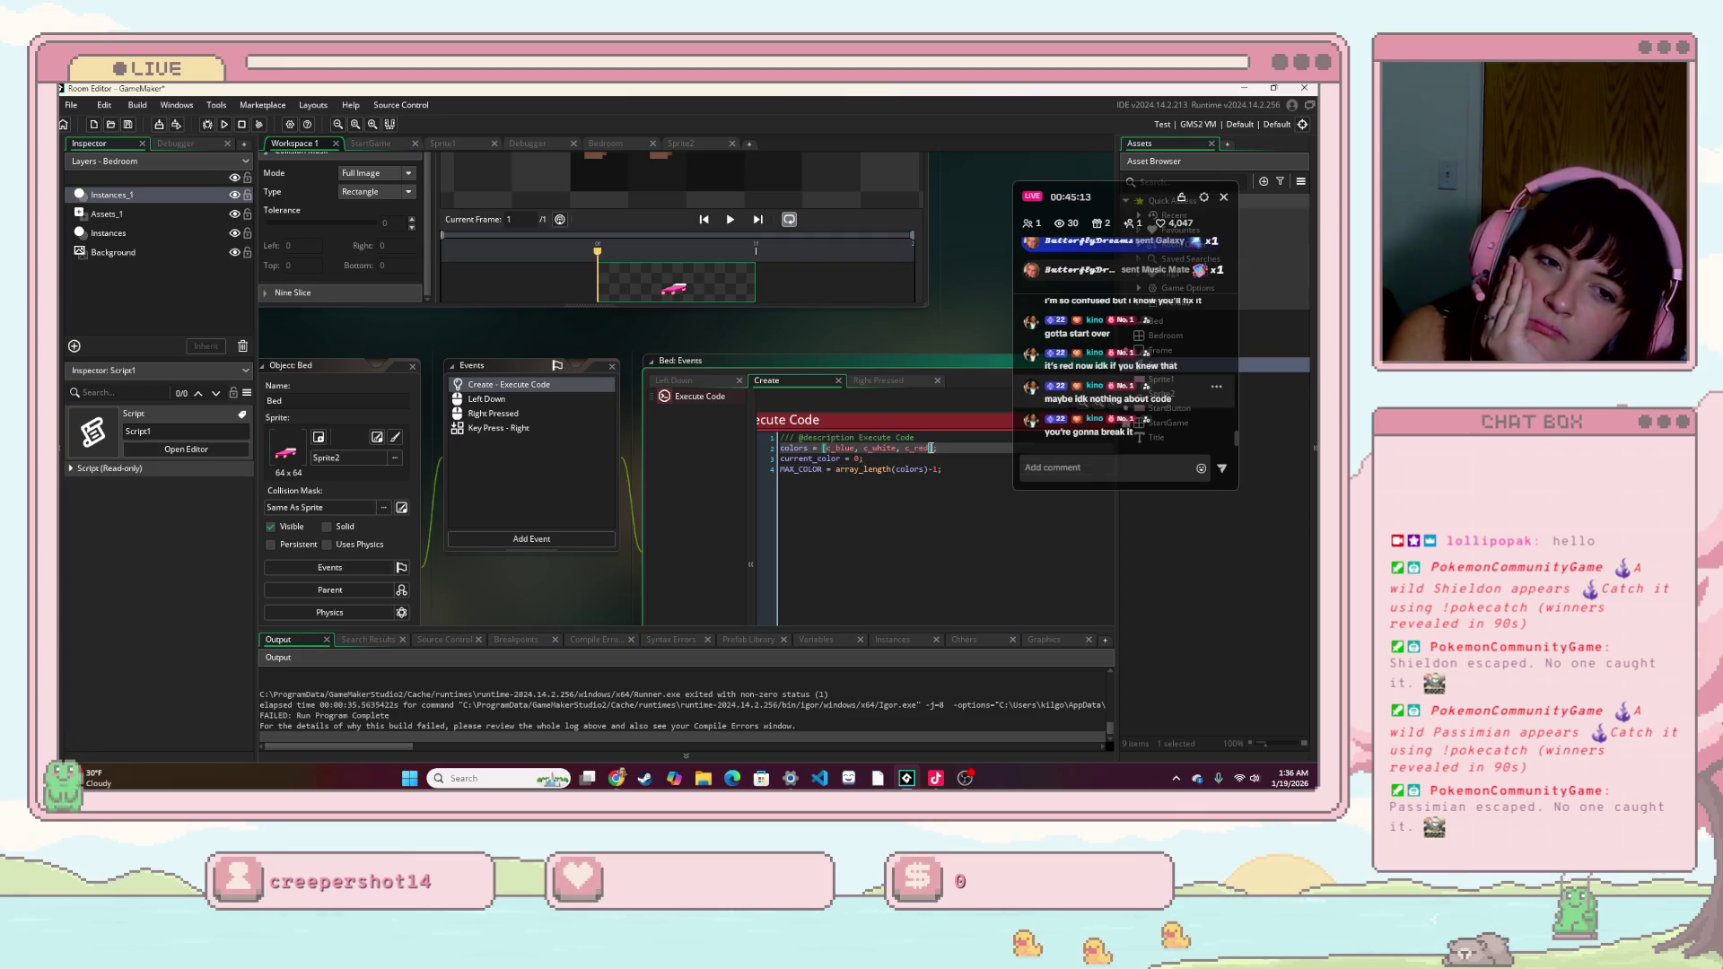
{"action": "left_click", "coordinate": [222, 125]}
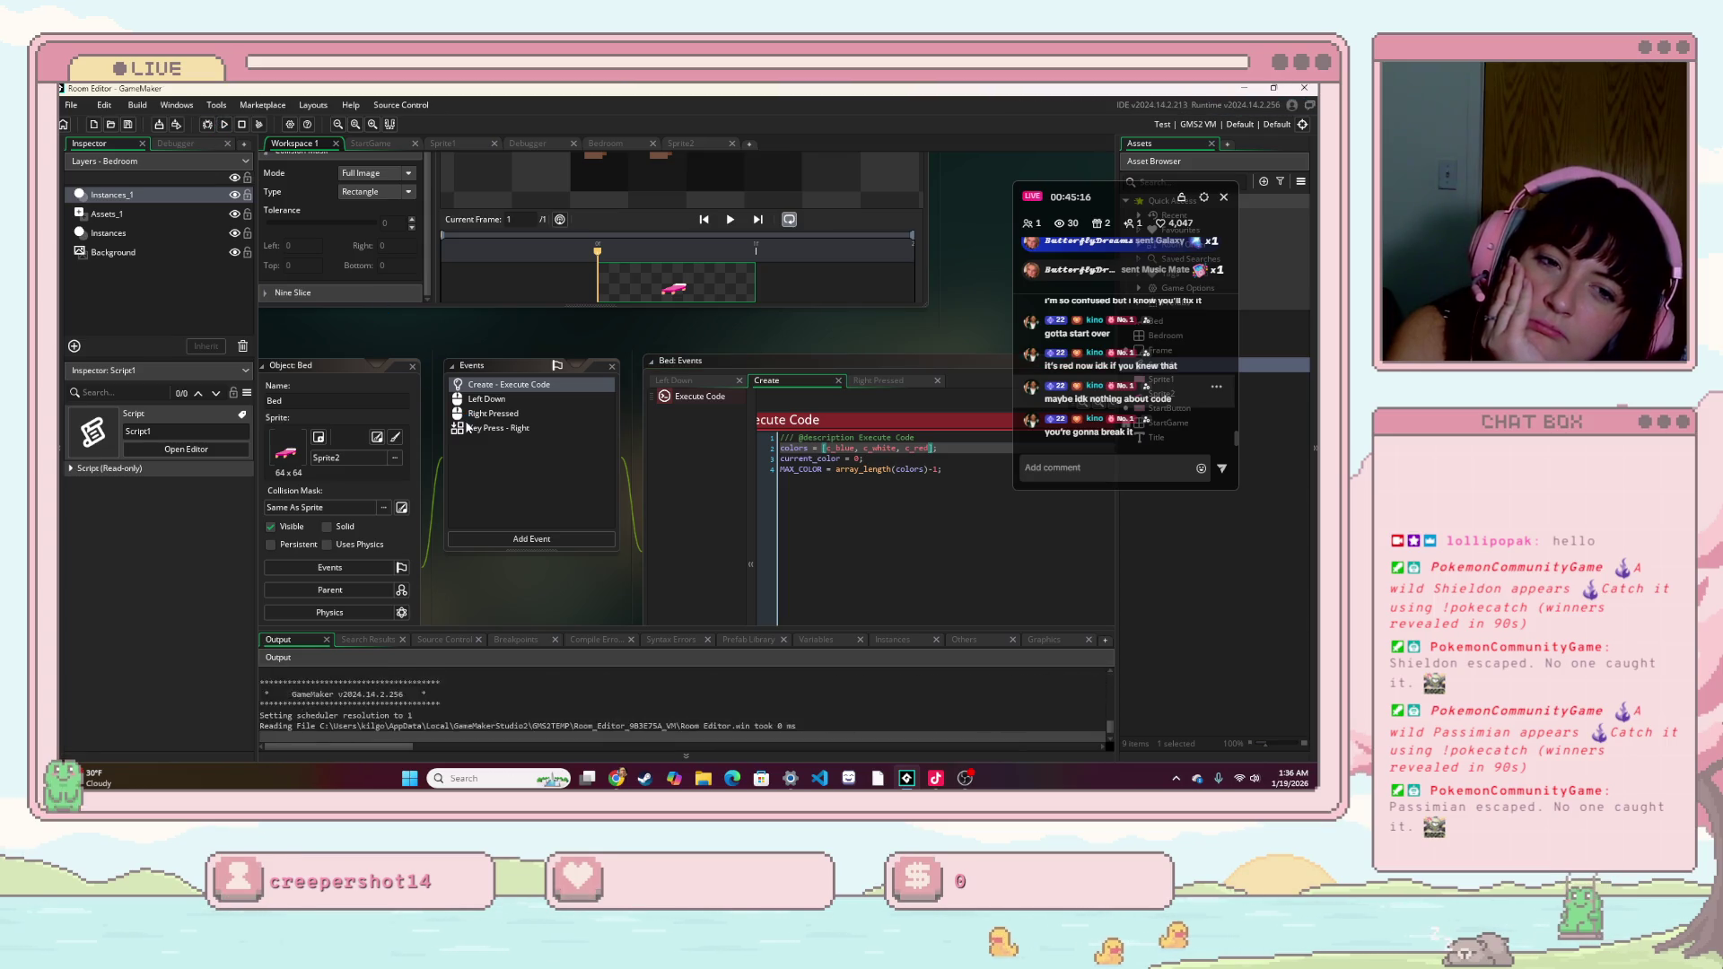
{"action": "left_click", "coordinate": [706, 507]}
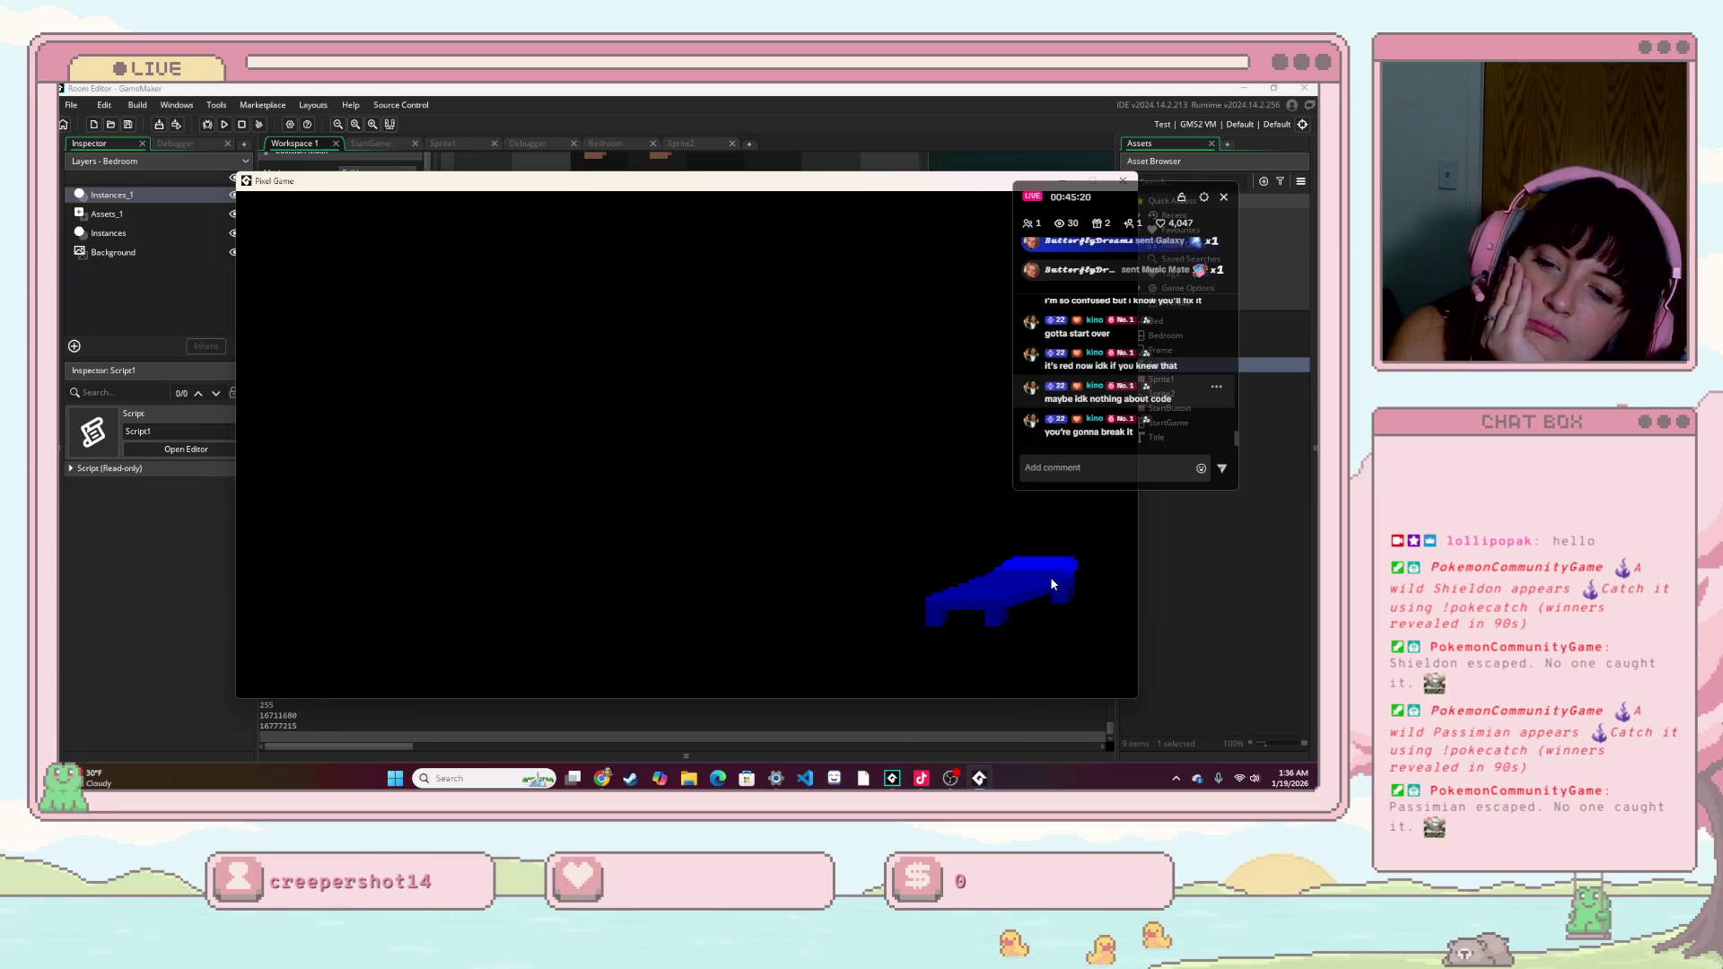
- Move the bed to the room centre, toggle it repeatedly between blue and pink, then close the game
{"action": "mouse_move", "coordinate": [1052, 584]}
{"action": "left_mouse_down"}
{"action": "mouse_move", "coordinate": [693, 428]}
{"action": "mouse_move", "coordinate": [703, 418]}
{"action": "left_mouse_up"}
{"action": "left_click", "coordinate": [702, 417]}
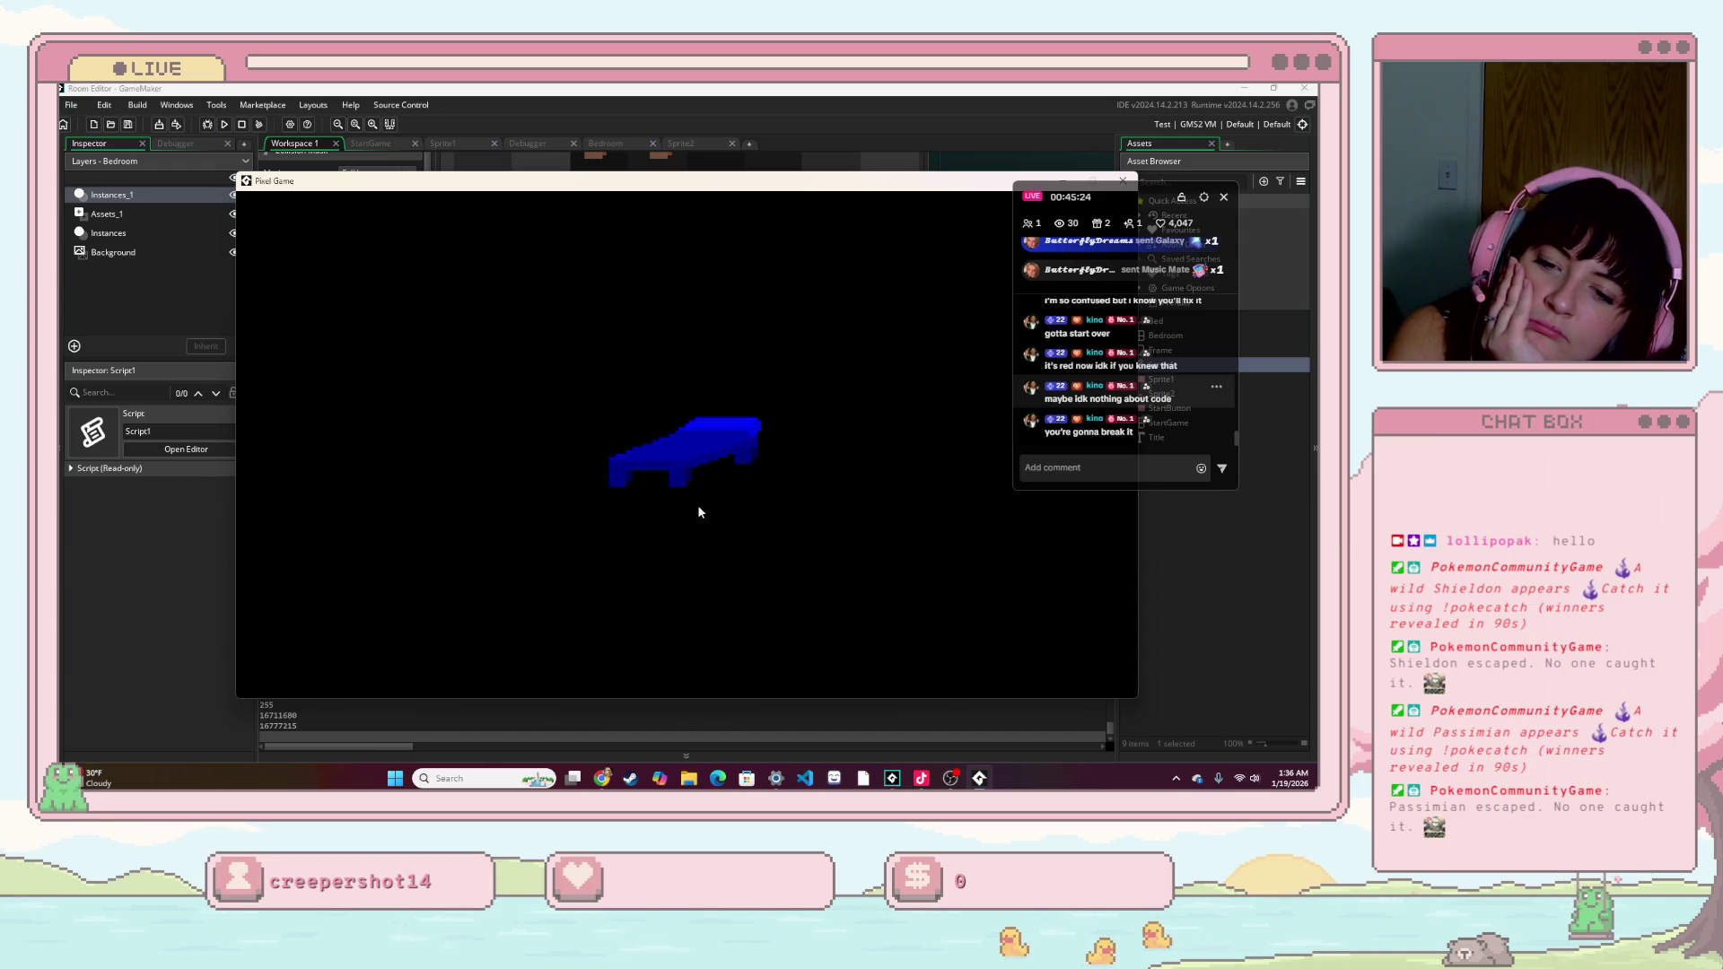
{"action": "left_click_drag", "start_coordinate": [700, 181], "coordinate": [470, 209]}
{"action": "left_click", "coordinate": [498, 471]}
{"action": "left_click", "coordinate": [496, 474]}
{"action": "left_click", "coordinate": [496, 474]}
{"action": "left_click", "coordinate": [496, 474]}
{"action": "double_click", "coordinate": [496, 473]}
{"action": "left_click", "coordinate": [497, 474]}
{"action": "left_click", "coordinate": [496, 474]}
{"action": "left_click", "coordinate": [496, 474]}
{"action": "left_click", "coordinate": [496, 474]}
{"action": "left_click", "coordinate": [497, 474]}
{"action": "left_click", "coordinate": [497, 473]}
{"action": "left_click", "coordinate": [496, 474]}
{"action": "left_click", "coordinate": [496, 474]}
{"action": "left_click", "coordinate": [496, 474]}
{"action": "left_click", "coordinate": [496, 473]}
{"action": "left_click", "coordinate": [496, 473]}
{"action": "left_click", "coordinate": [496, 474]}
{"action": "left_click", "coordinate": [496, 474]}
{"action": "left_click", "coordinate": [496, 474]}
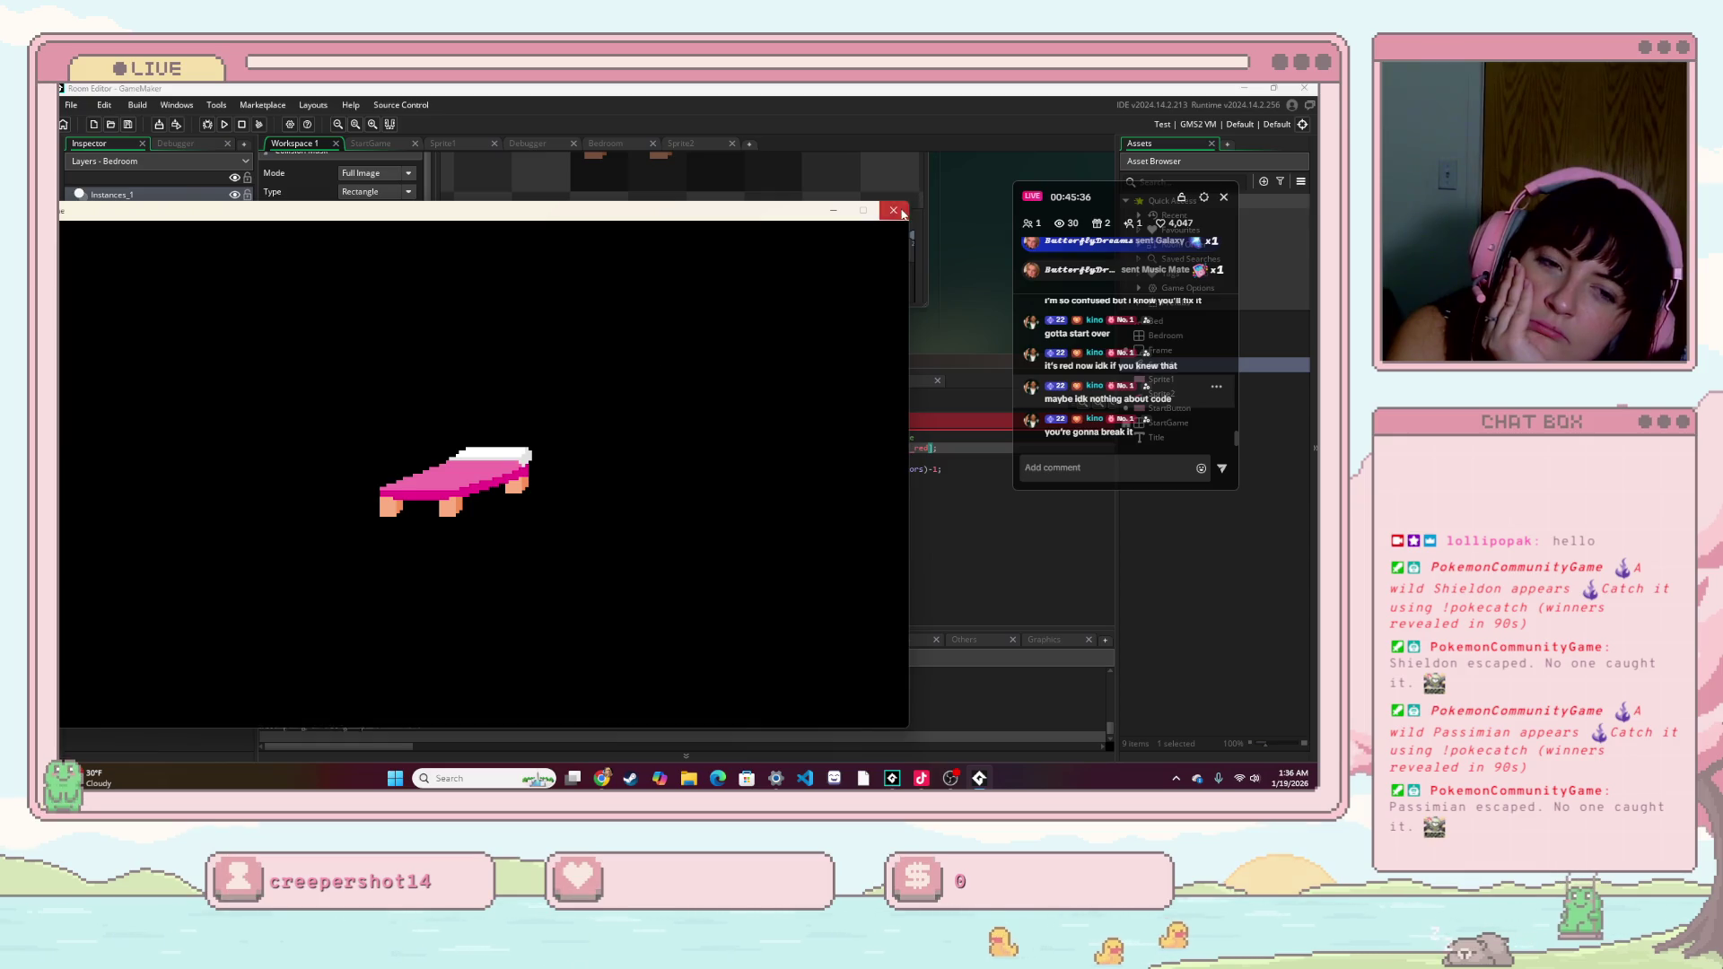
{"action": "left_click", "coordinate": [894, 210]}
{"action": "scroll", "coordinate": [644, 425], "scroll_direction": "up", "scroll_amount": 6}
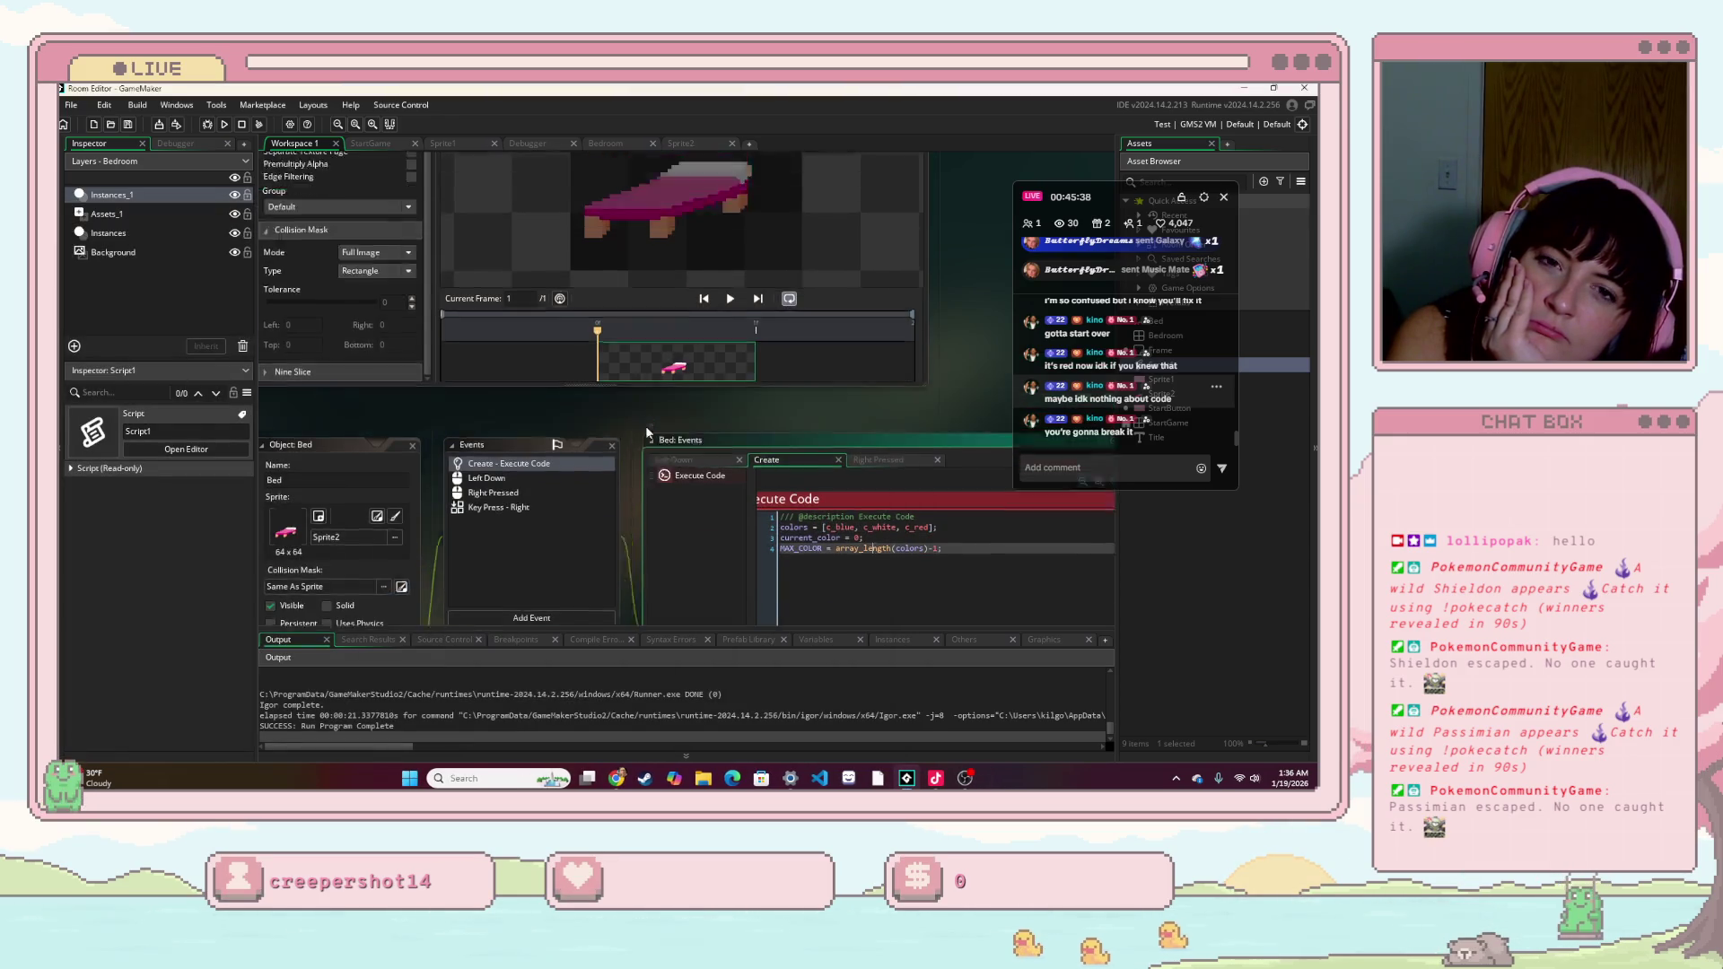
{"action": "scroll", "coordinate": [644, 425], "scroll_direction": "down", "scroll_amount": 2}
{"action": "scroll", "coordinate": [720, 370], "scroll_direction": "up", "scroll_amount": 10}
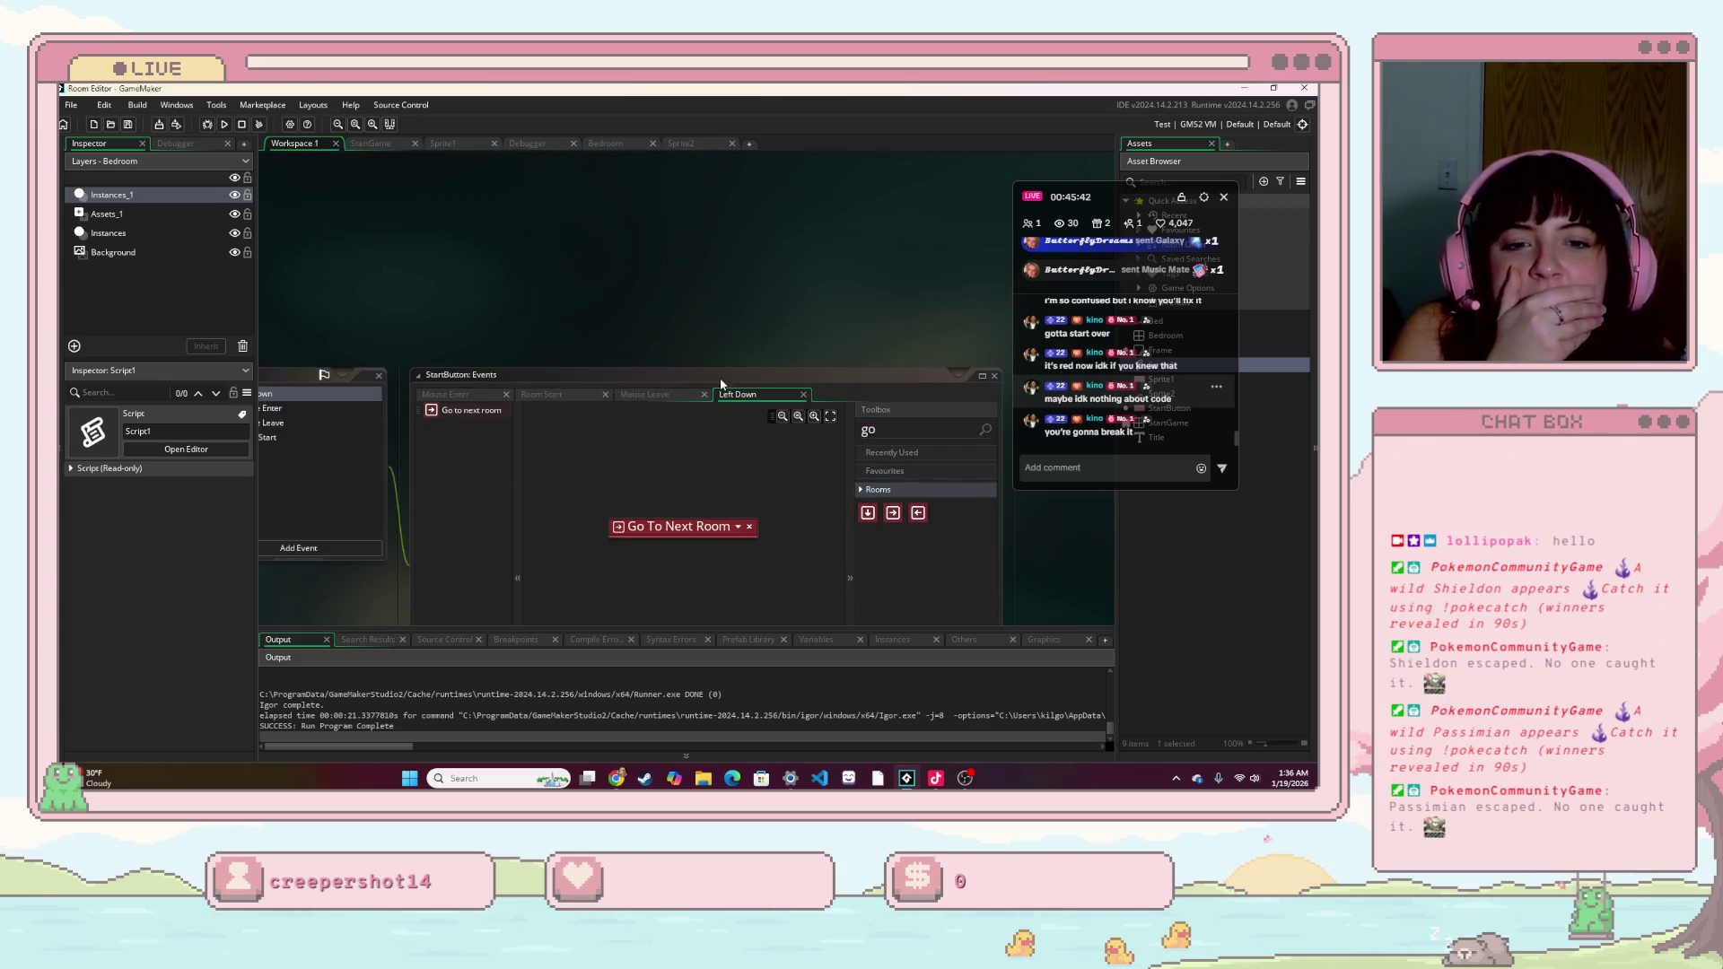
{"action": "scroll", "coordinate": [536, 381], "scroll_direction": "down", "scroll_amount": 2}
{"action": "left_click", "coordinate": [570, 317]}
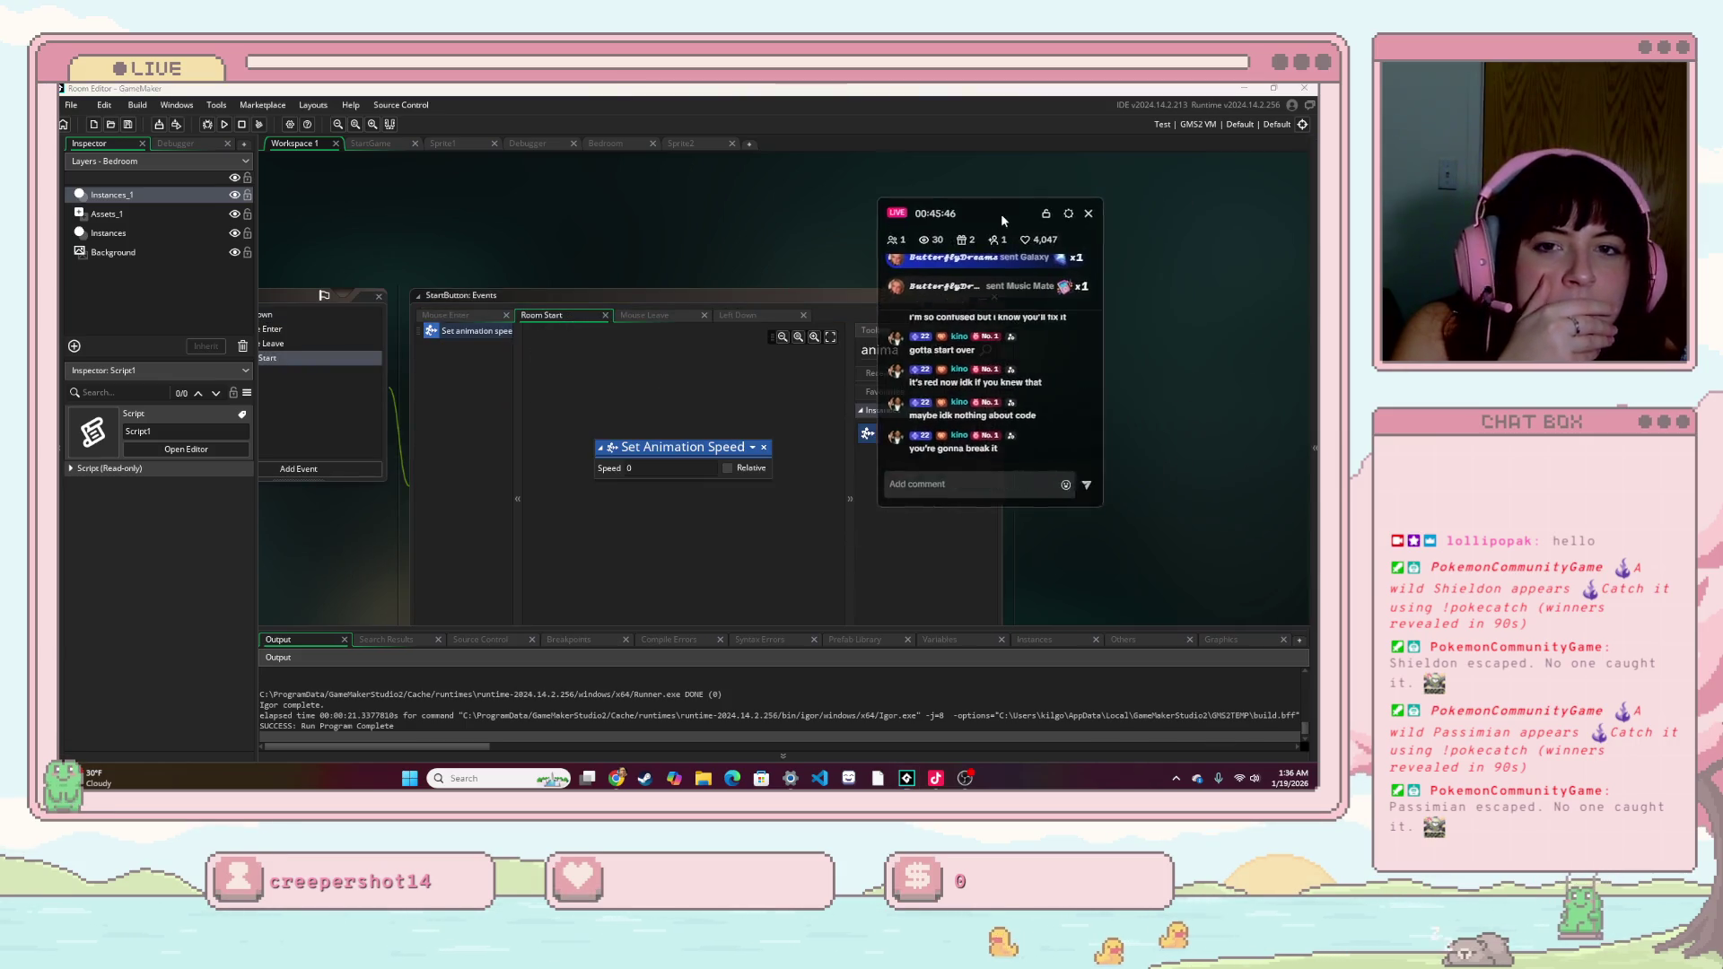
{"action": "scroll", "coordinate": [817, 267], "scroll_direction": "down", "scroll_amount": 4}
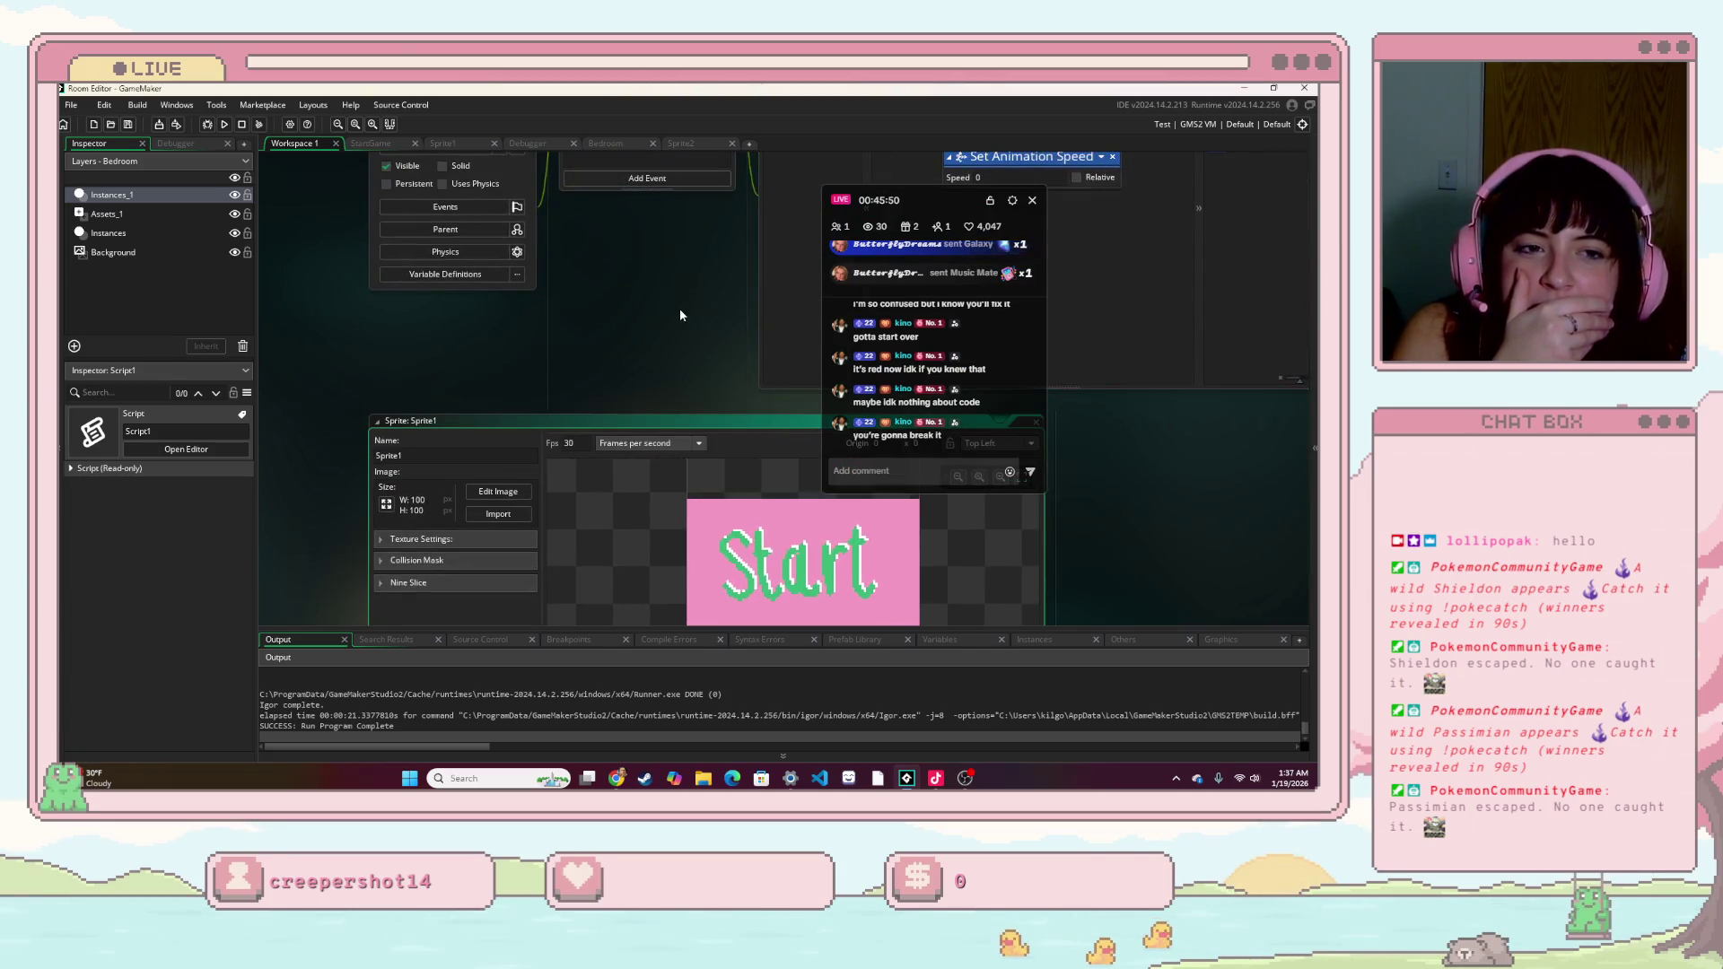
{"action": "scroll", "coordinate": [680, 314], "scroll_direction": "down", "scroll_amount": 4}
{"action": "scroll", "coordinate": [681, 331], "scroll_direction": "down", "scroll_amount": 5}
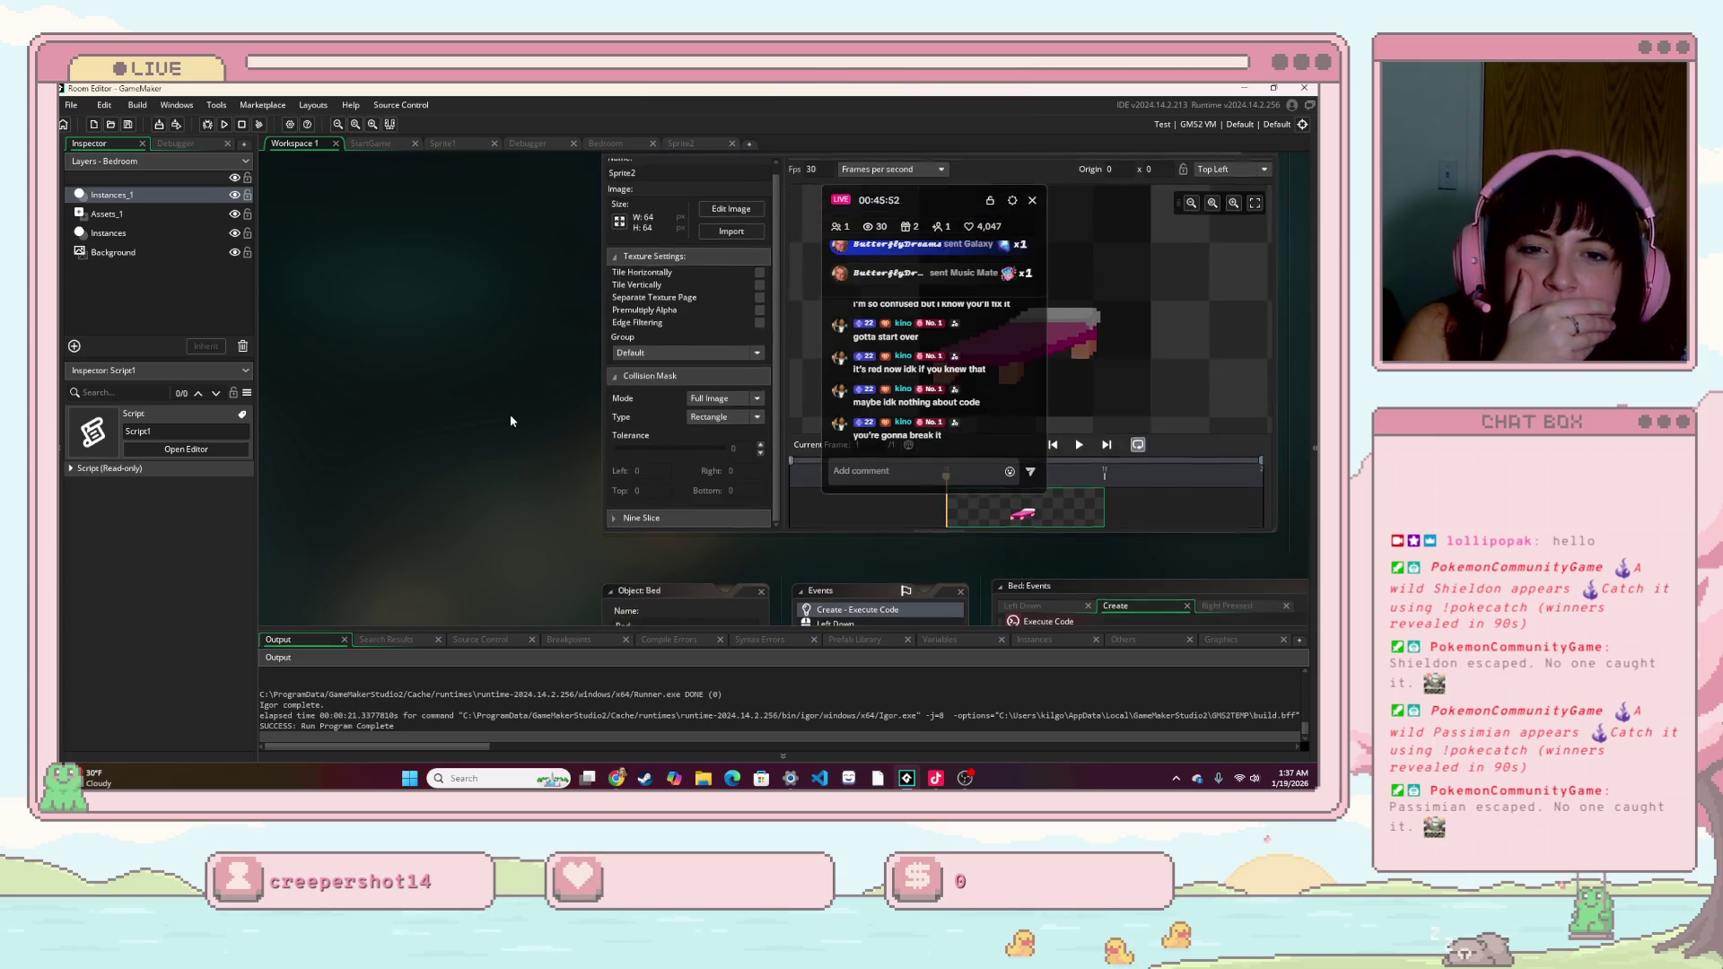
{"action": "scroll", "coordinate": [396, 546], "scroll_direction": "down", "scroll_amount": 4}
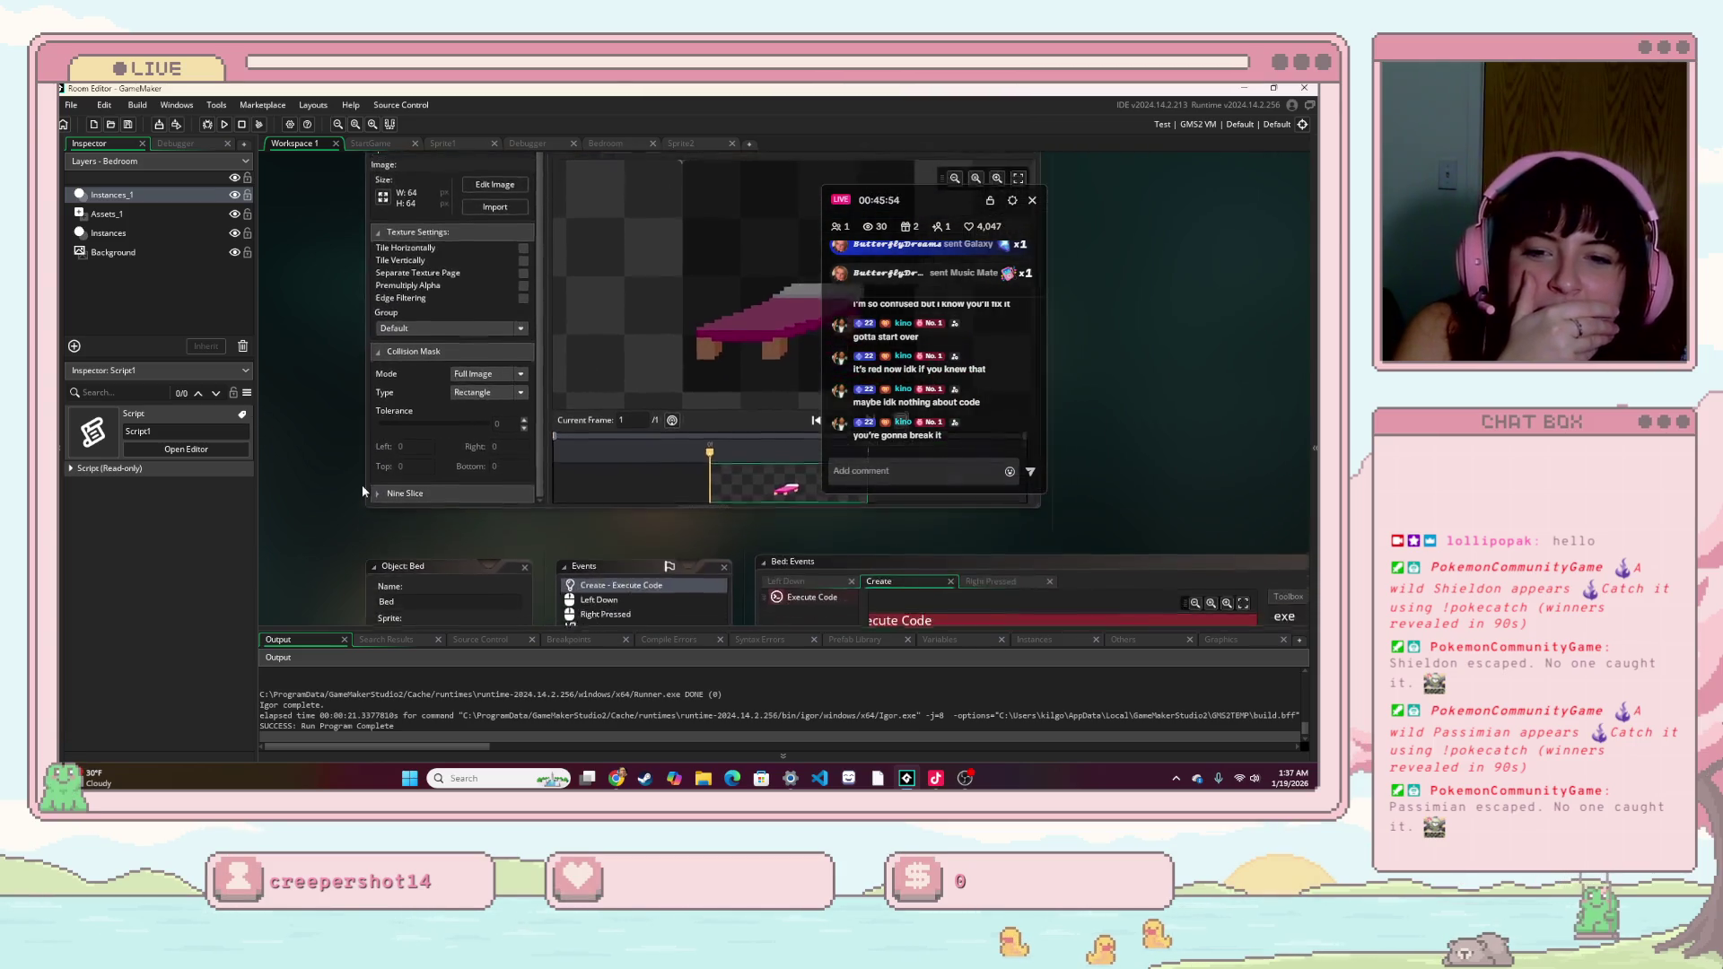
{"action": "left_click_drag", "start_coordinate": [468, 548], "coordinate": [315, 497]}
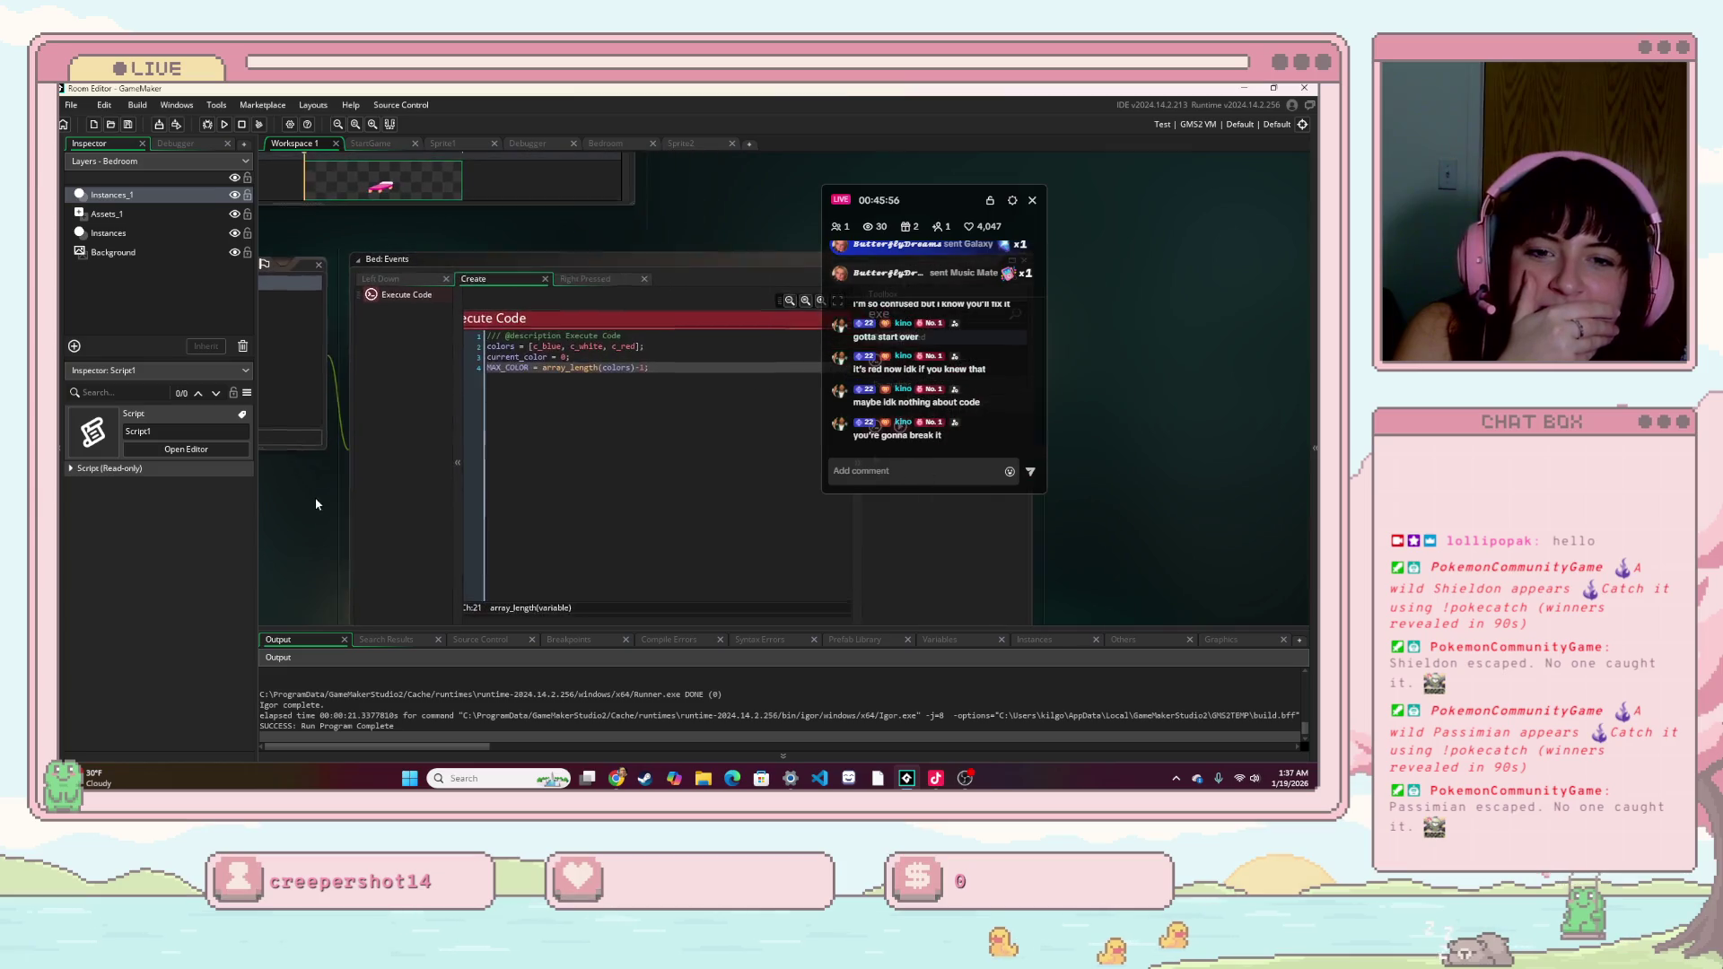
{"action": "mouse_move", "coordinate": [480, 488]}
{"action": "left_mouse_down"}
{"action": "mouse_move", "coordinate": [445, 470]}
{"action": "mouse_move", "coordinate": [409, 387]}
{"action": "left_mouse_up"}
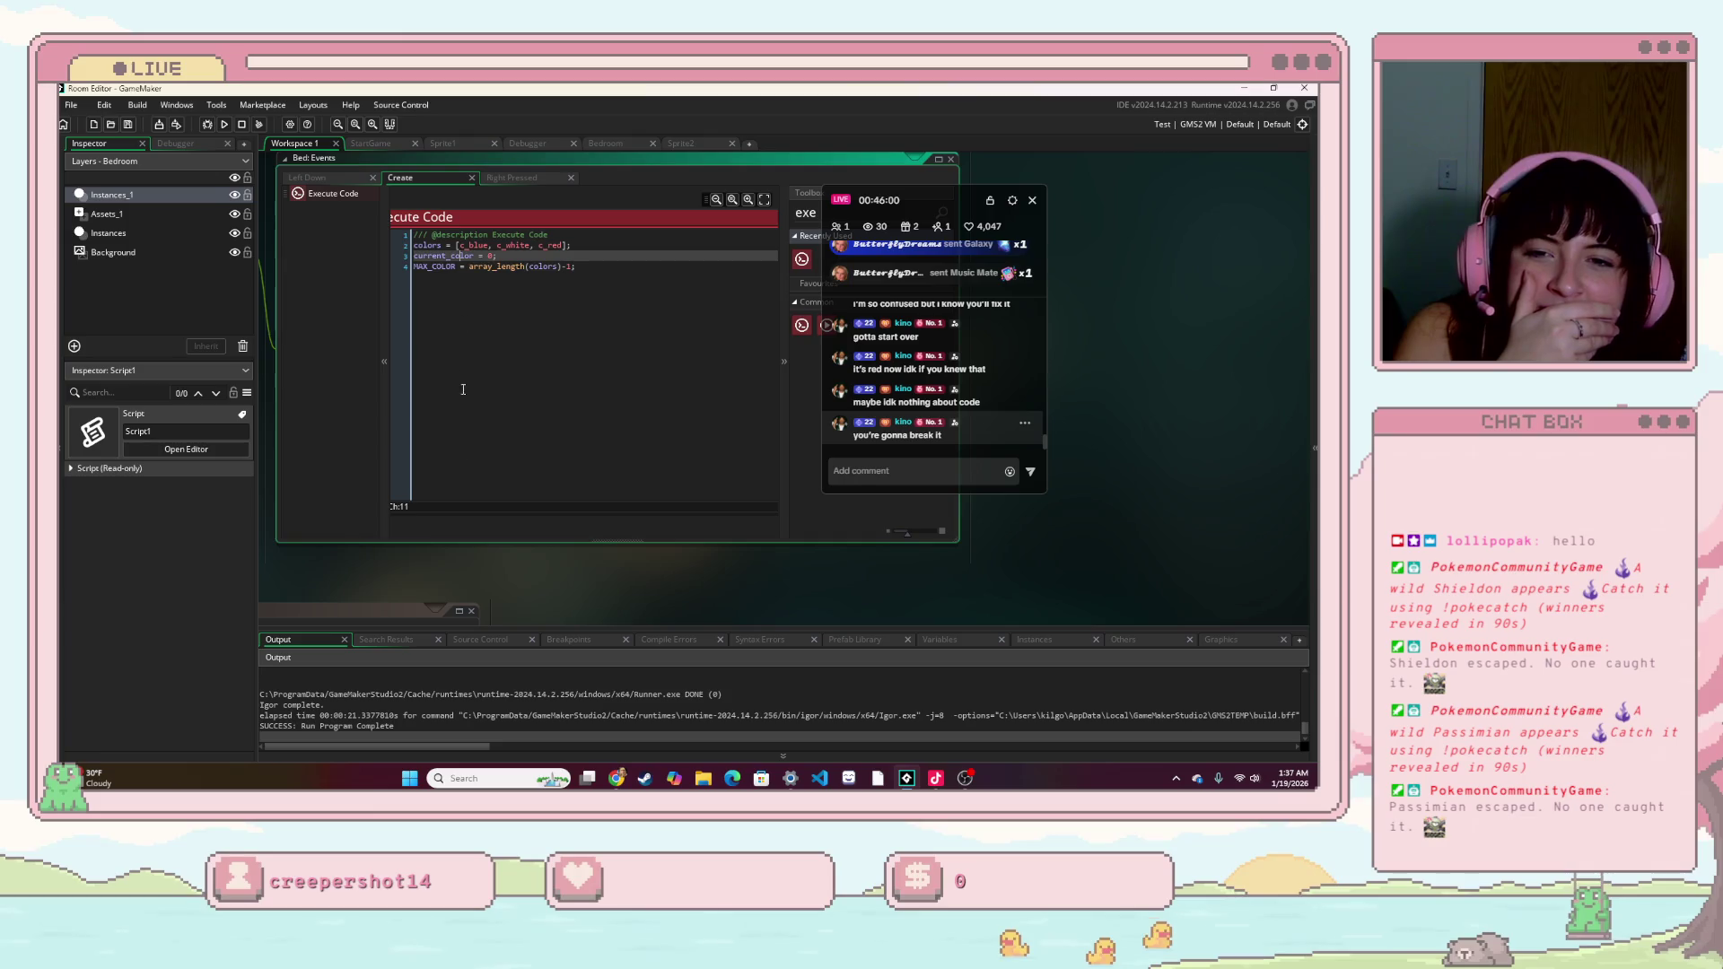
{"action": "mouse_move", "coordinate": [569, 577]}
{"action": "left_mouse_down"}
{"action": "mouse_move", "coordinate": [769, 454]}
{"action": "mouse_move", "coordinate": [778, 500]}
{"action": "mouse_move", "coordinate": [1107, 503]}
{"action": "mouse_move", "coordinate": [1220, 549]}
{"action": "mouse_move", "coordinate": [1197, 457]}
{"action": "mouse_move", "coordinate": [1129, 485]}
{"action": "mouse_move", "coordinate": [735, 409]}
{"action": "left_mouse_up"}
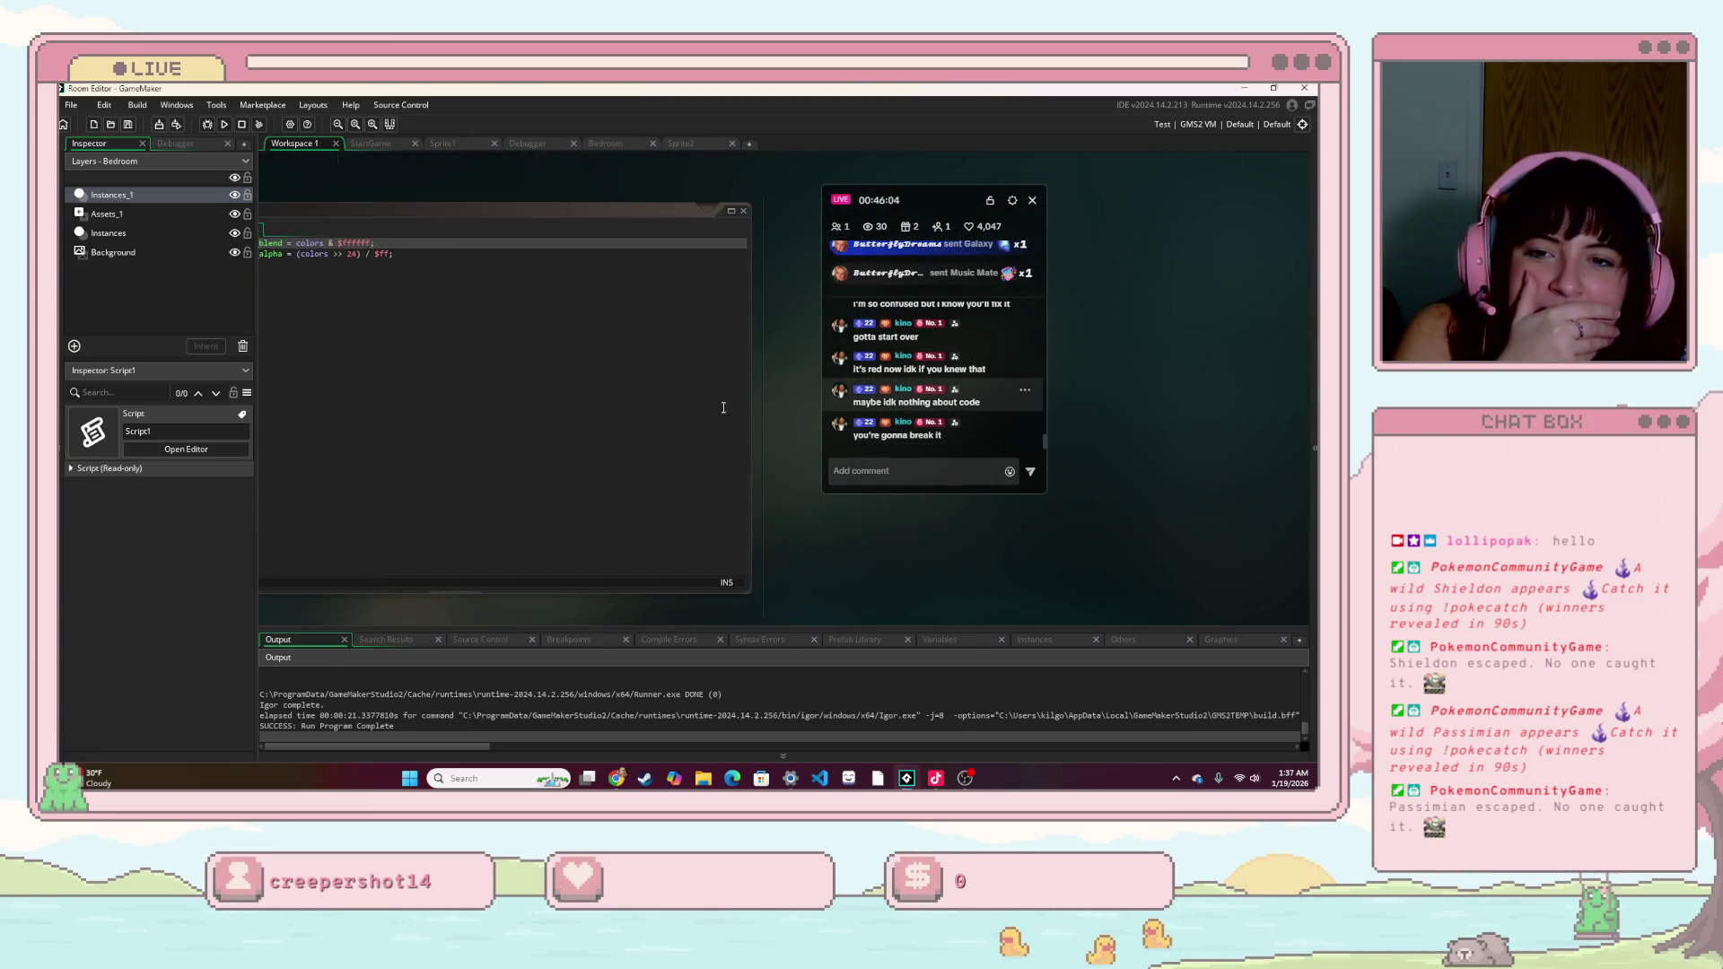
{"action": "left_click_drag", "start_coordinate": [783, 557], "coordinate": [1082, 573]}
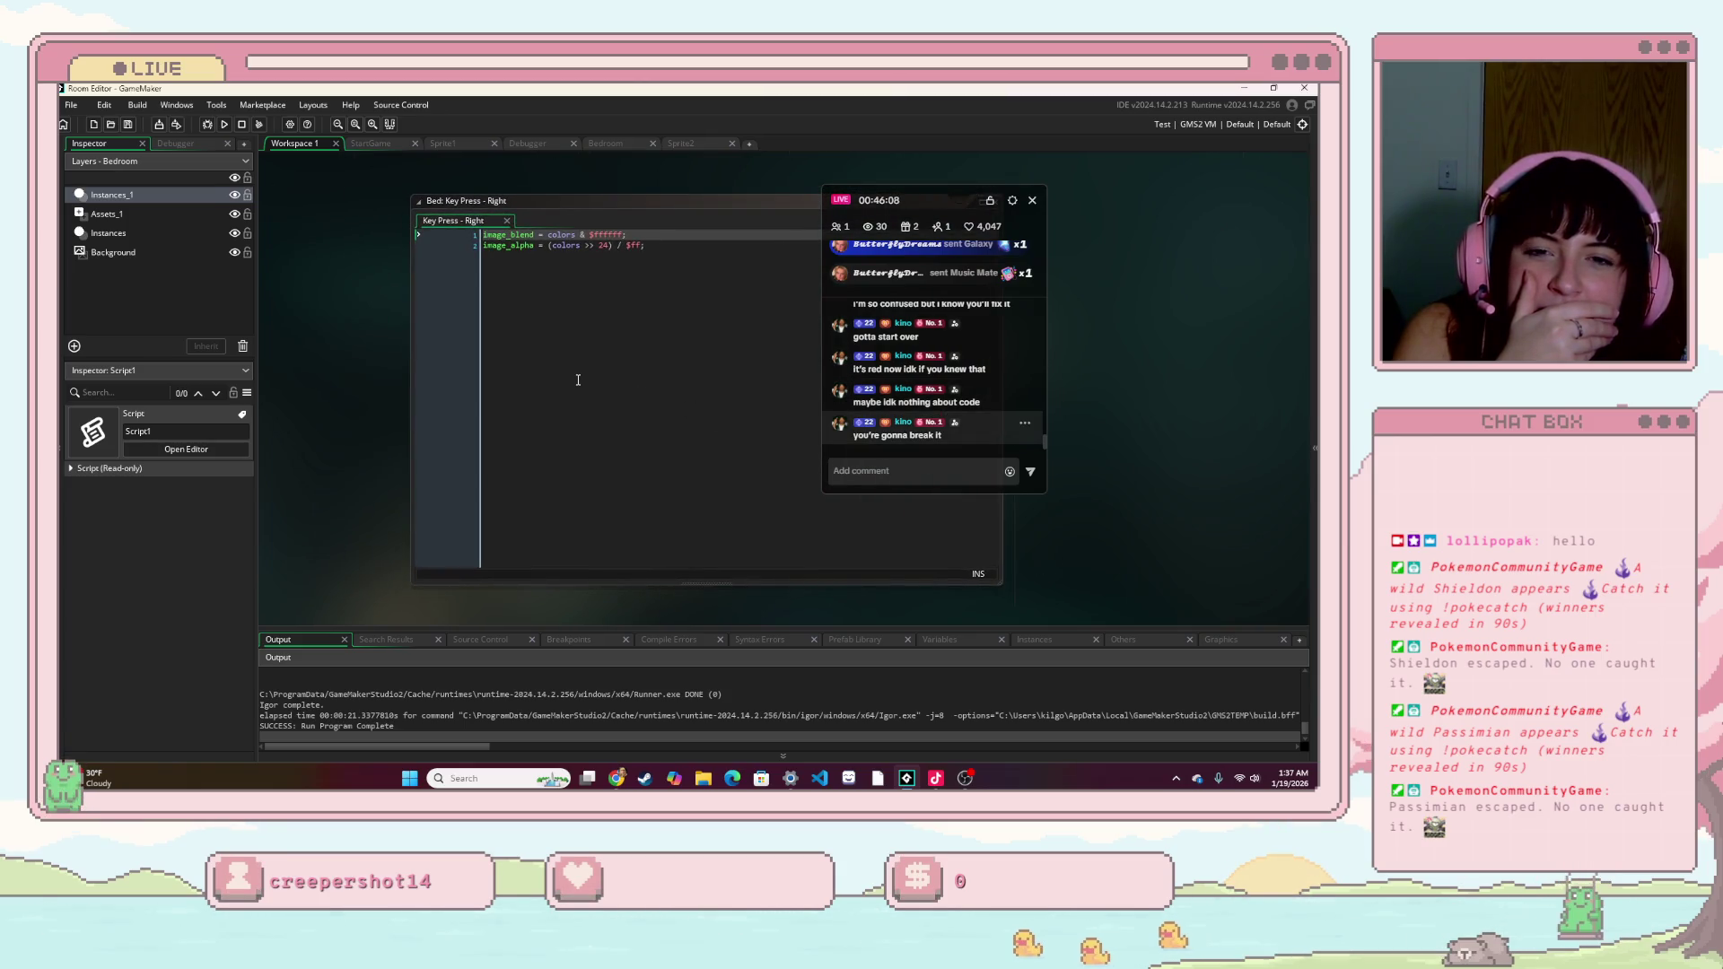
{"action": "left_click_drag", "start_coordinate": [332, 402], "coordinate": [143, 515]}
{"action": "mouse_move", "coordinate": [766, 296]}
{"action": "left_mouse_down"}
{"action": "mouse_move", "coordinate": [762, 197]}
{"action": "mouse_move", "coordinate": [738, 269]}
{"action": "mouse_move", "coordinate": [601, 241]}
{"action": "left_mouse_up"}
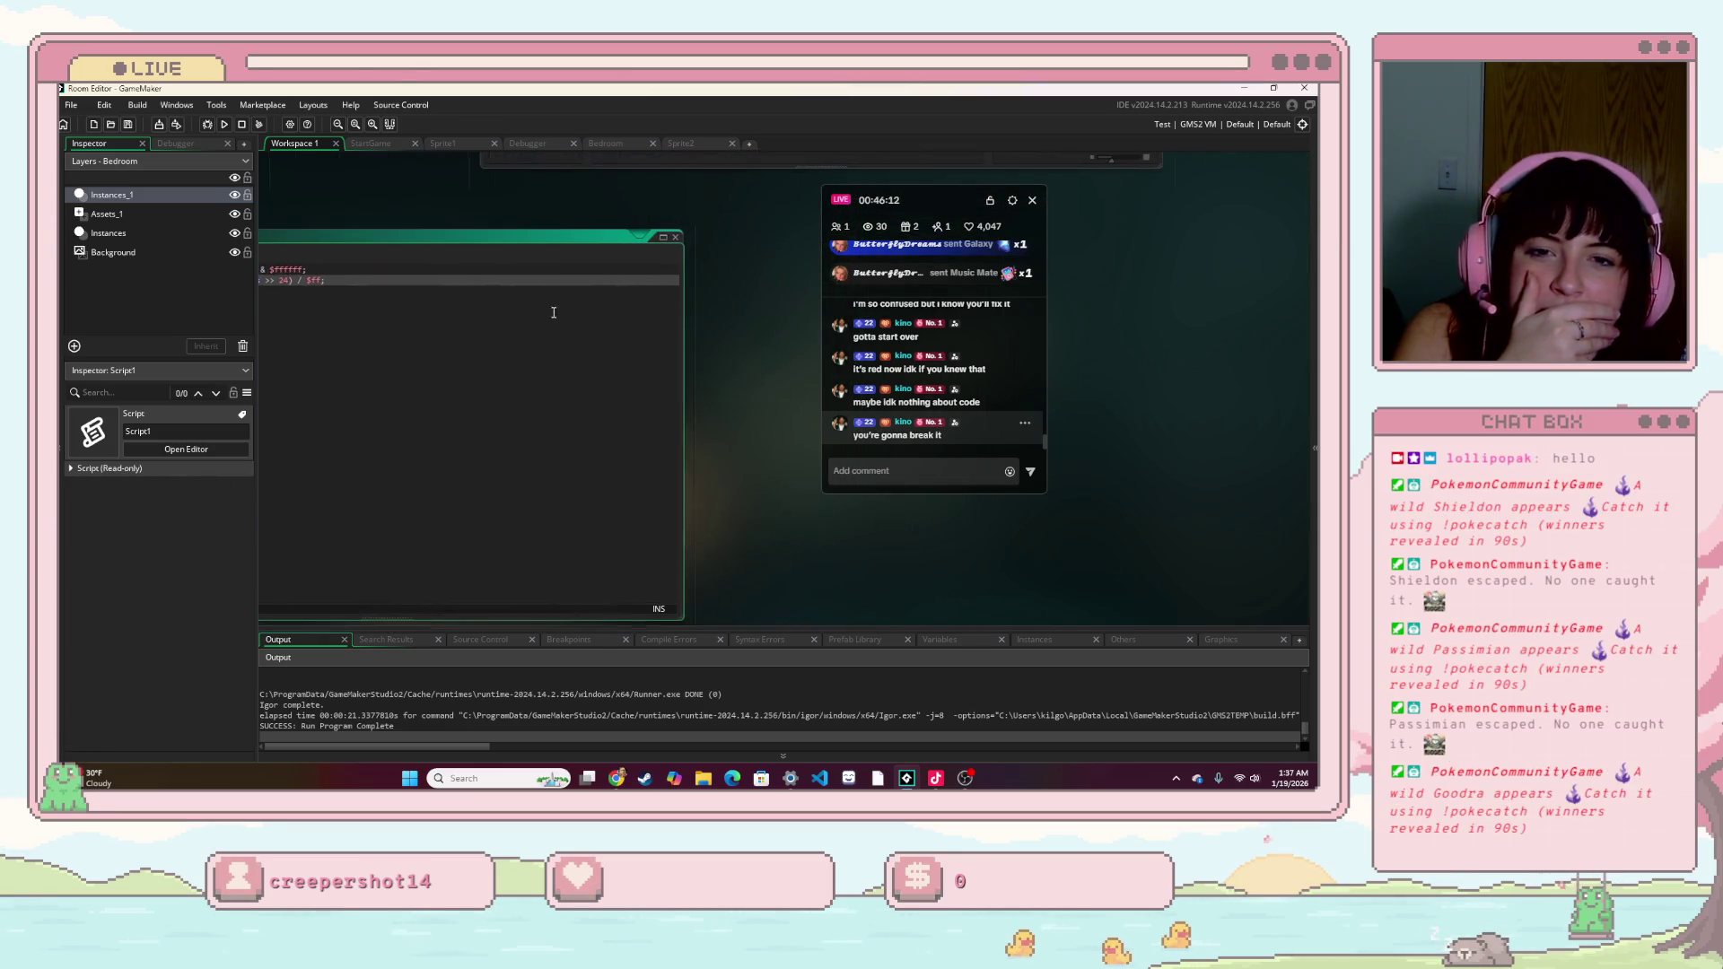
{"action": "scroll", "coordinate": [739, 255], "scroll_direction": "up", "scroll_amount": 5}
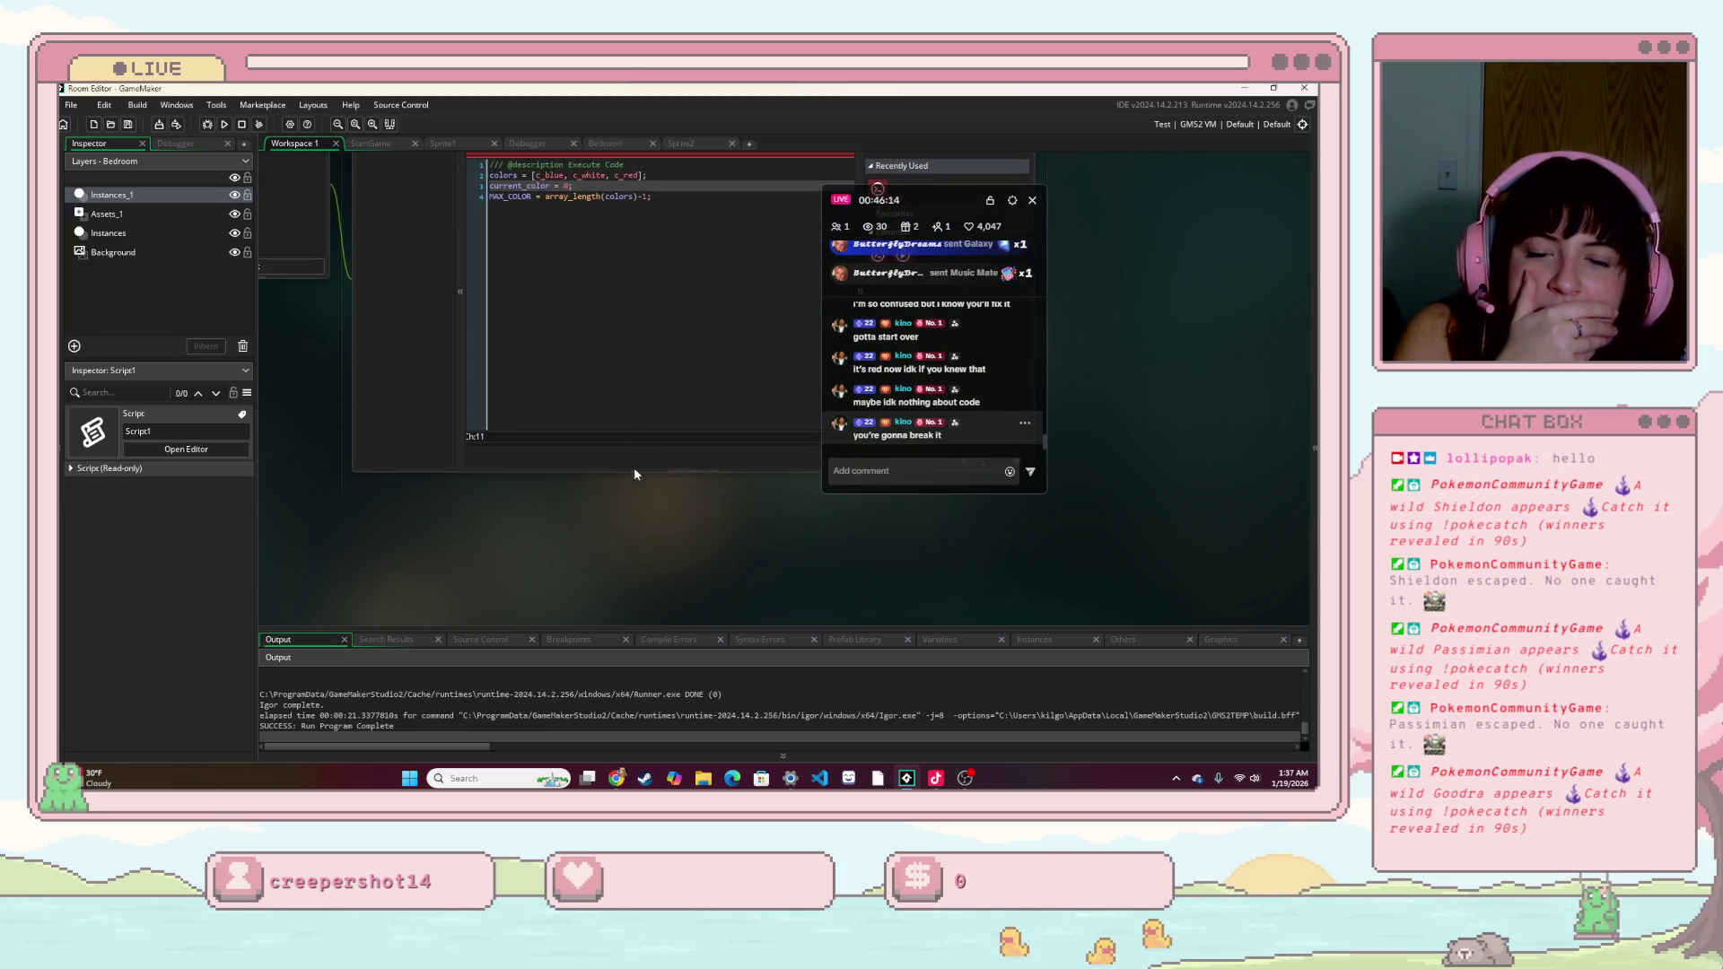
{"action": "left_click_drag", "start_coordinate": [635, 459], "coordinate": [569, 611]}
{"action": "left_click_drag", "start_coordinate": [292, 464], "coordinate": [371, 498]}
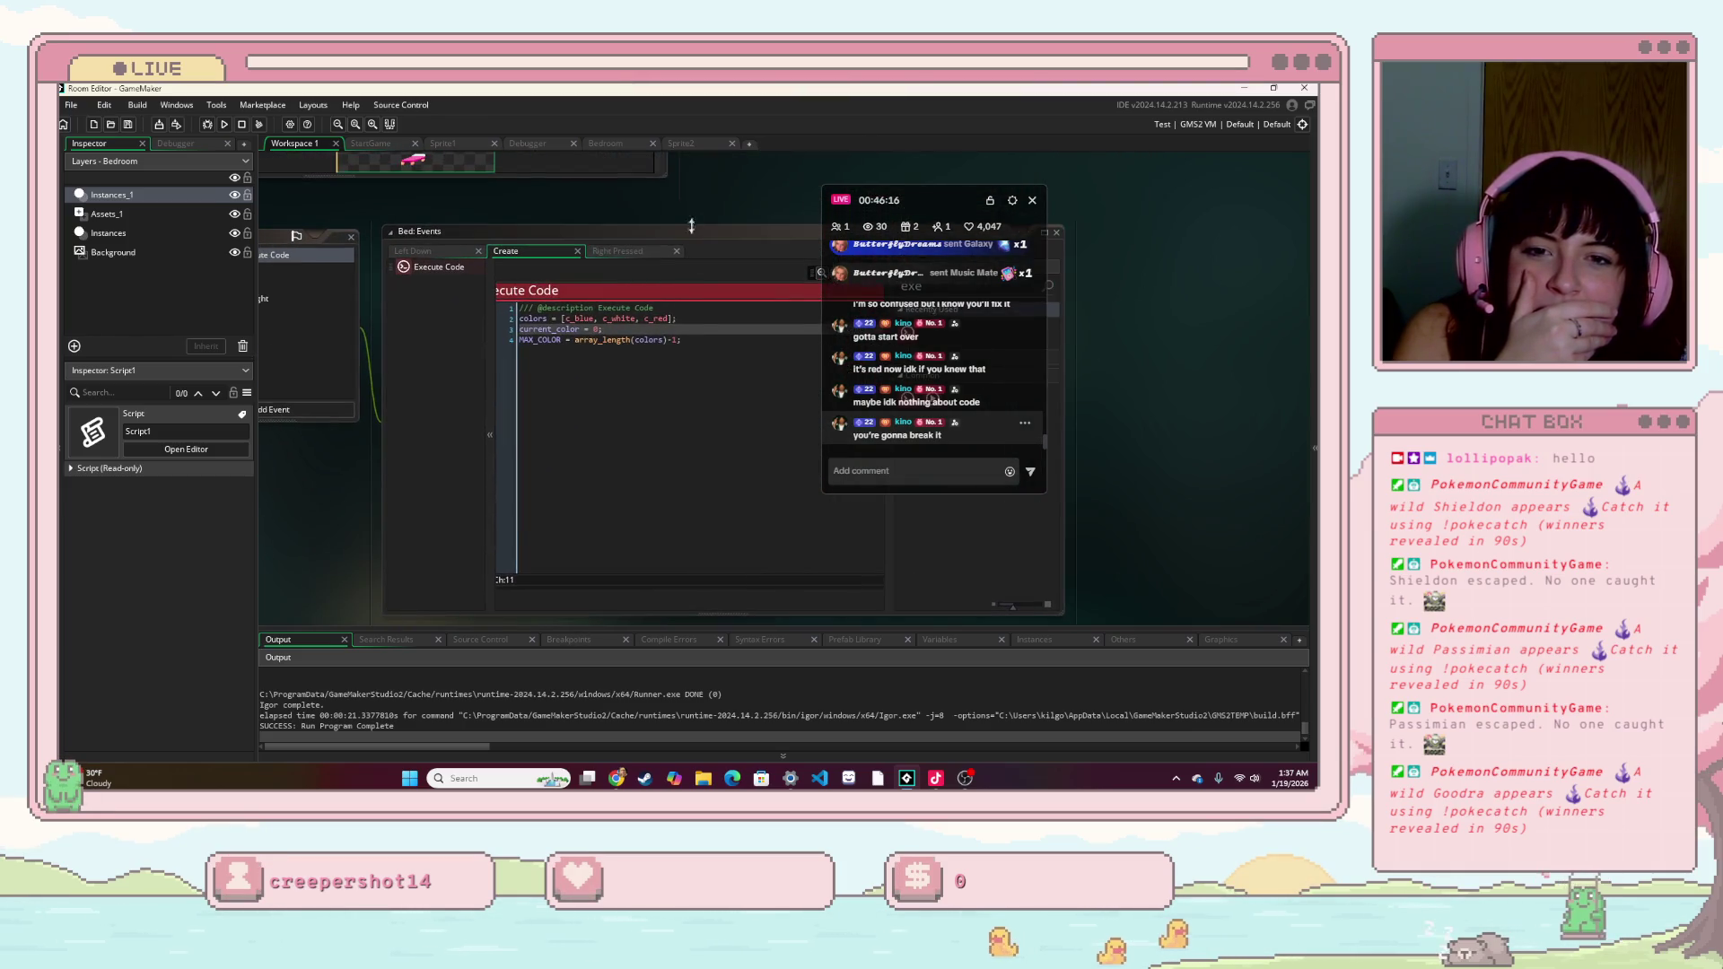
- Move 'current_color += 1;' out of the if branch to below the if/else block, then run the game
{"action": "left_click", "coordinate": [618, 251]}
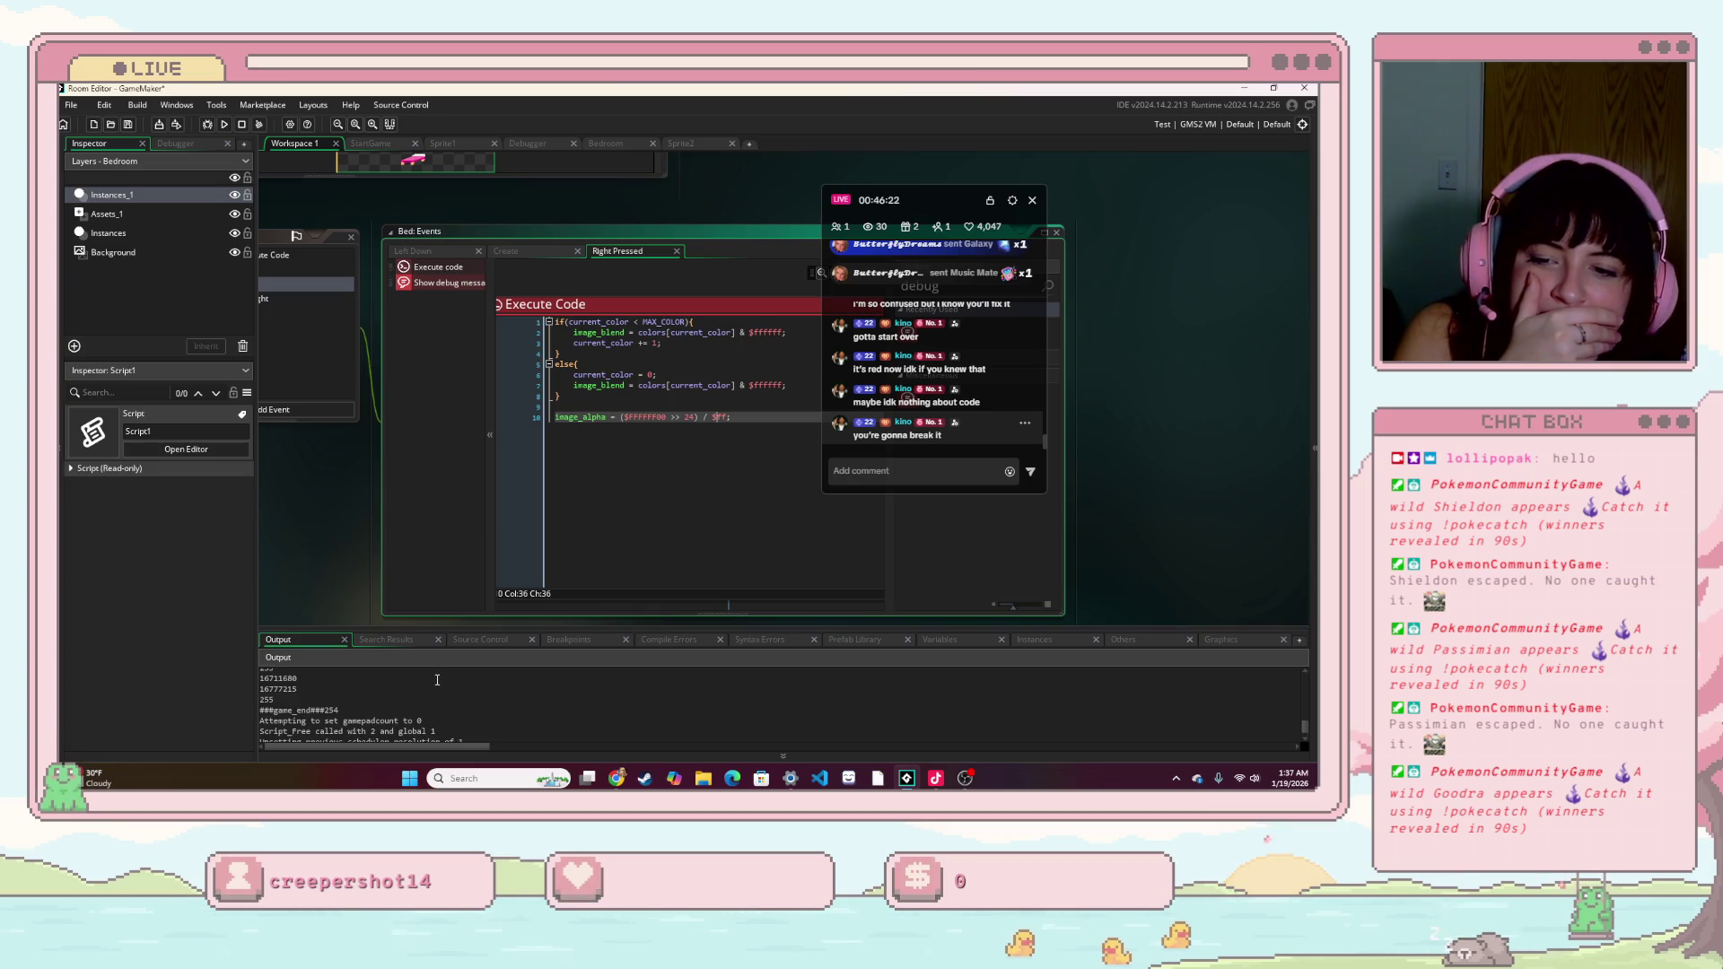
{"action": "mouse_move", "coordinate": [273, 728]}
{"action": "left_mouse_down"}
{"action": "mouse_move", "coordinate": [210, 698]}
{"action": "mouse_move", "coordinate": [308, 711]}
{"action": "left_mouse_up"}
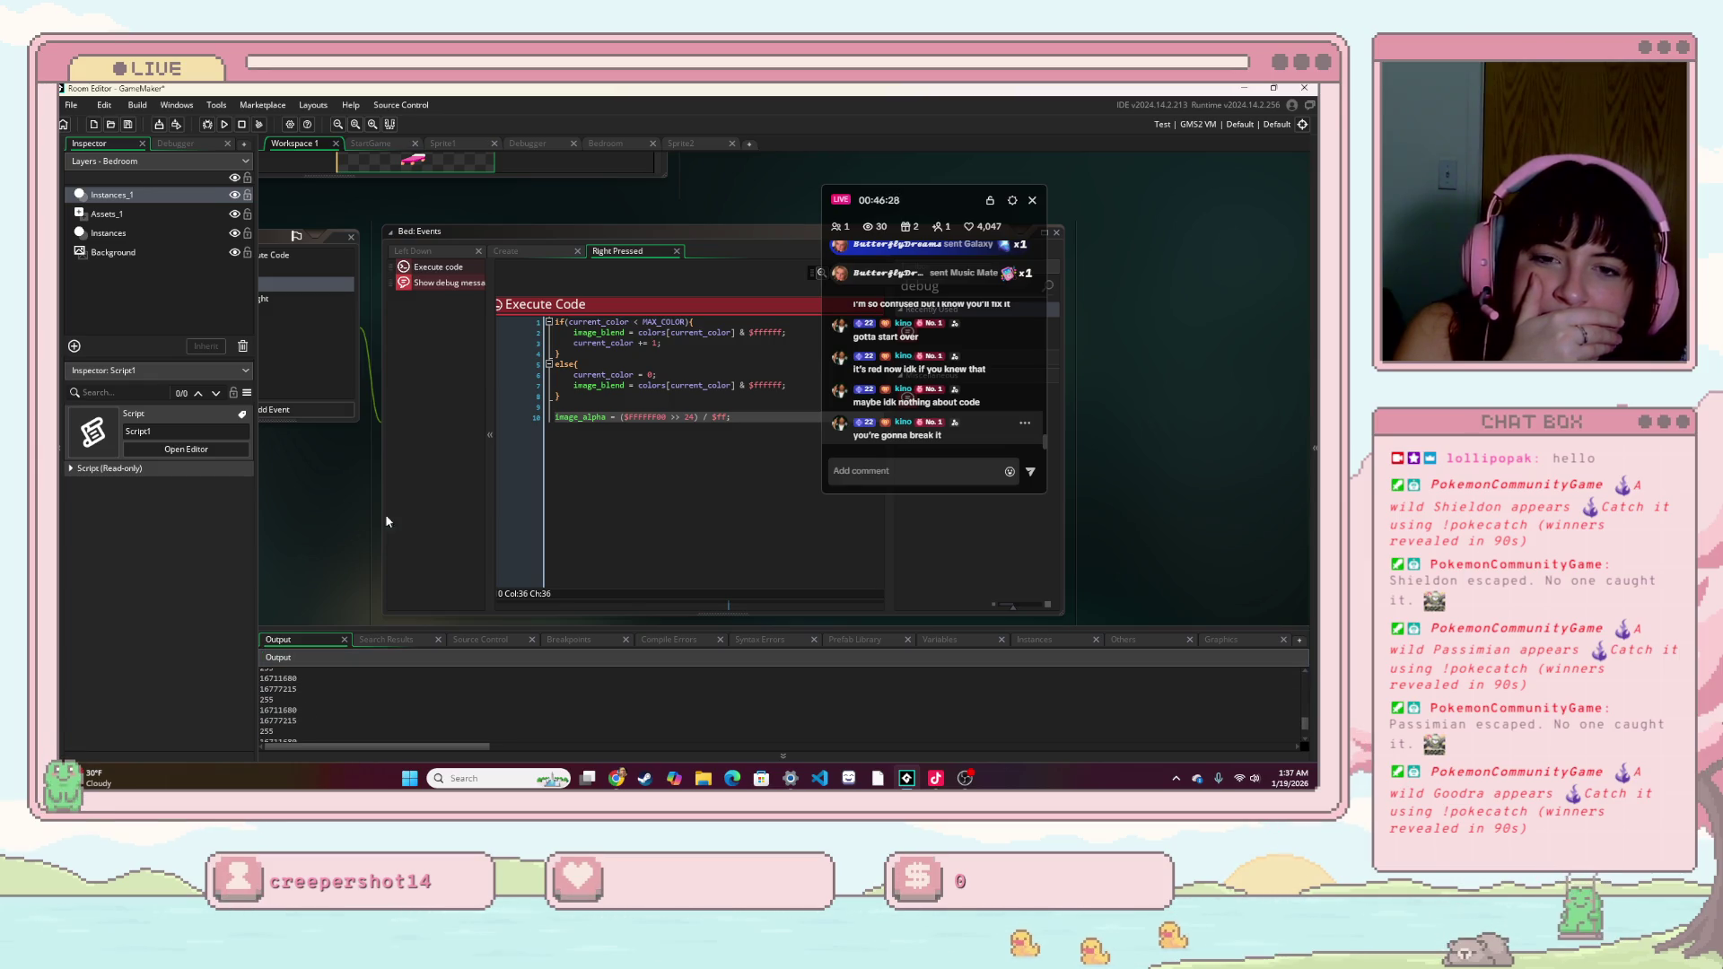
{"action": "left_click", "coordinate": [773, 480]}
{"action": "mouse_move", "coordinate": [353, 504]}
{"action": "left_mouse_down"}
{"action": "mouse_move", "coordinate": [326, 546]}
{"action": "mouse_move", "coordinate": [213, 531]}
{"action": "left_mouse_up"}
{"action": "left_click", "coordinate": [542, 386]}
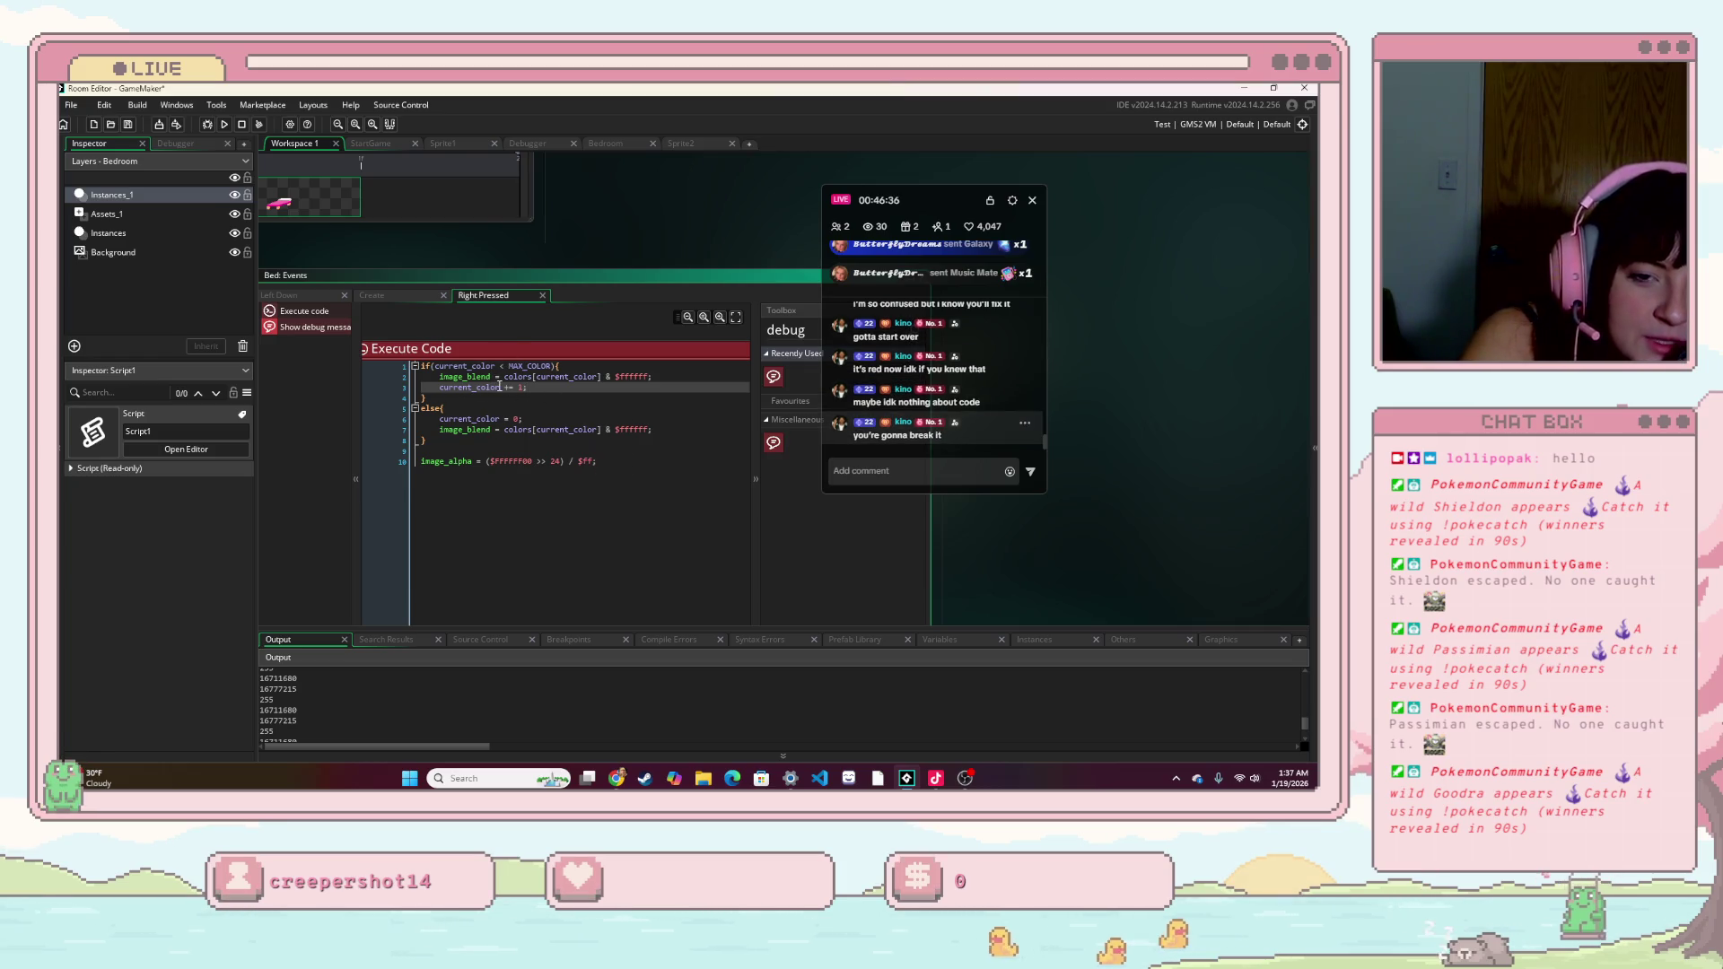
{"action": "left_click_drag", "start_coordinate": [528, 388], "coordinate": [434, 389]}
{"action": "key", "text": "ctrl+c"}
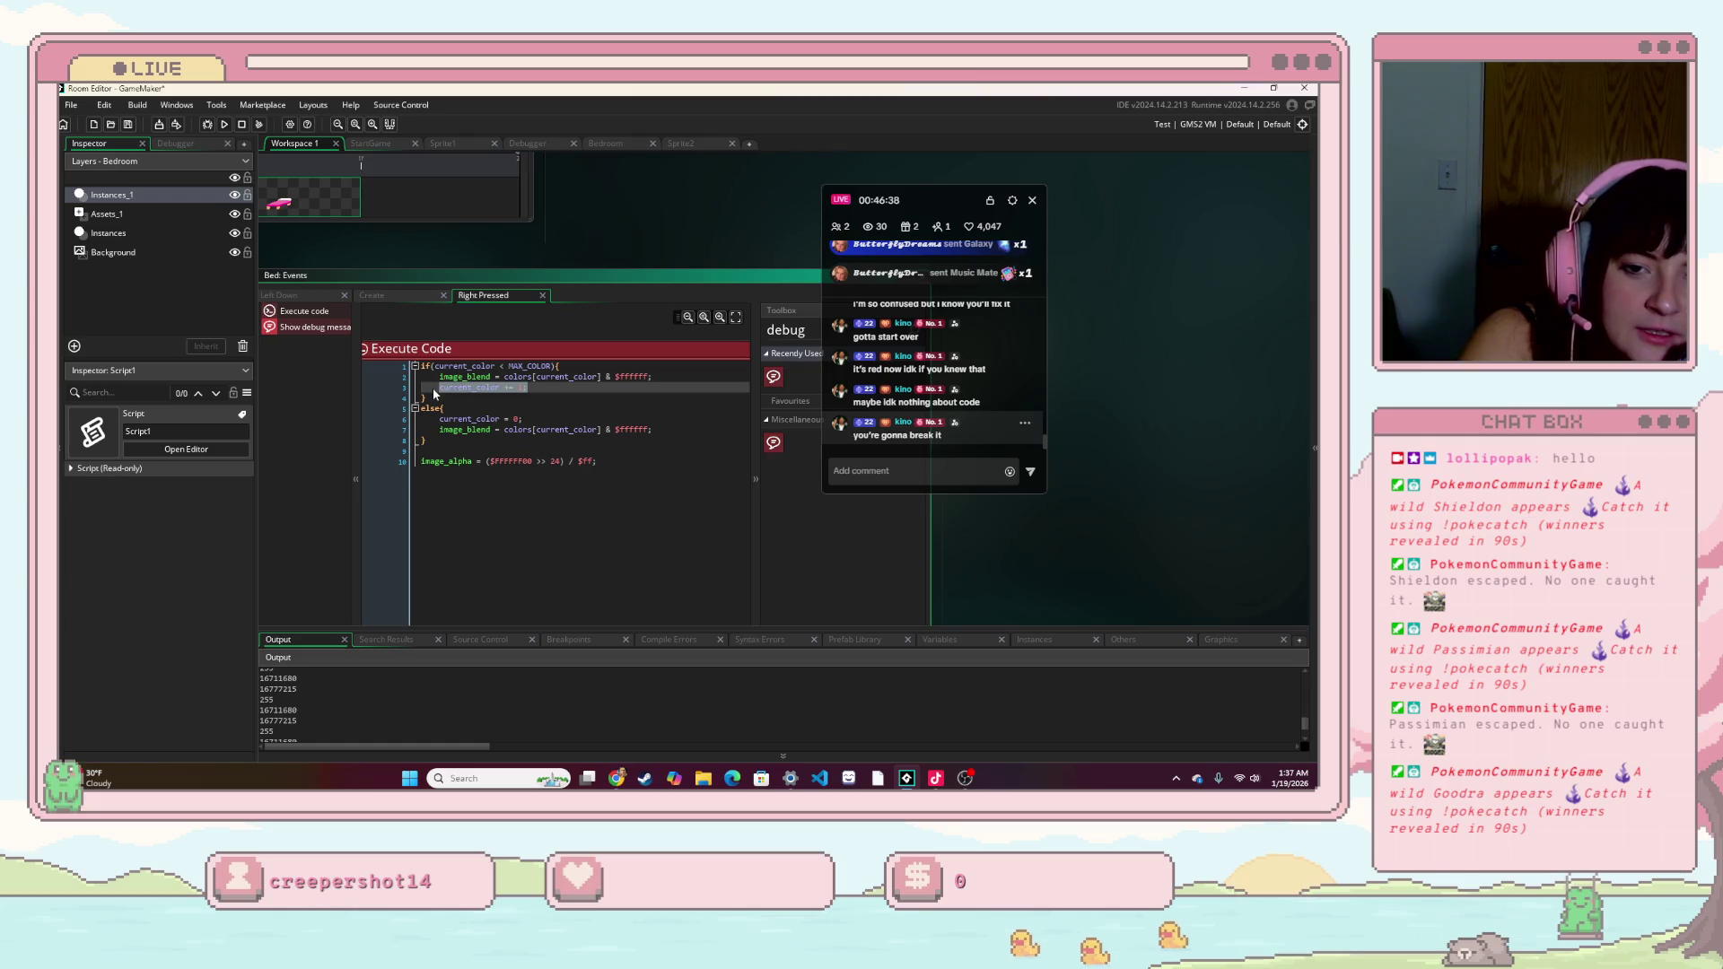
{"action": "key", "text": "BackSpace"}
{"action": "key", "text": "BackSpace"}
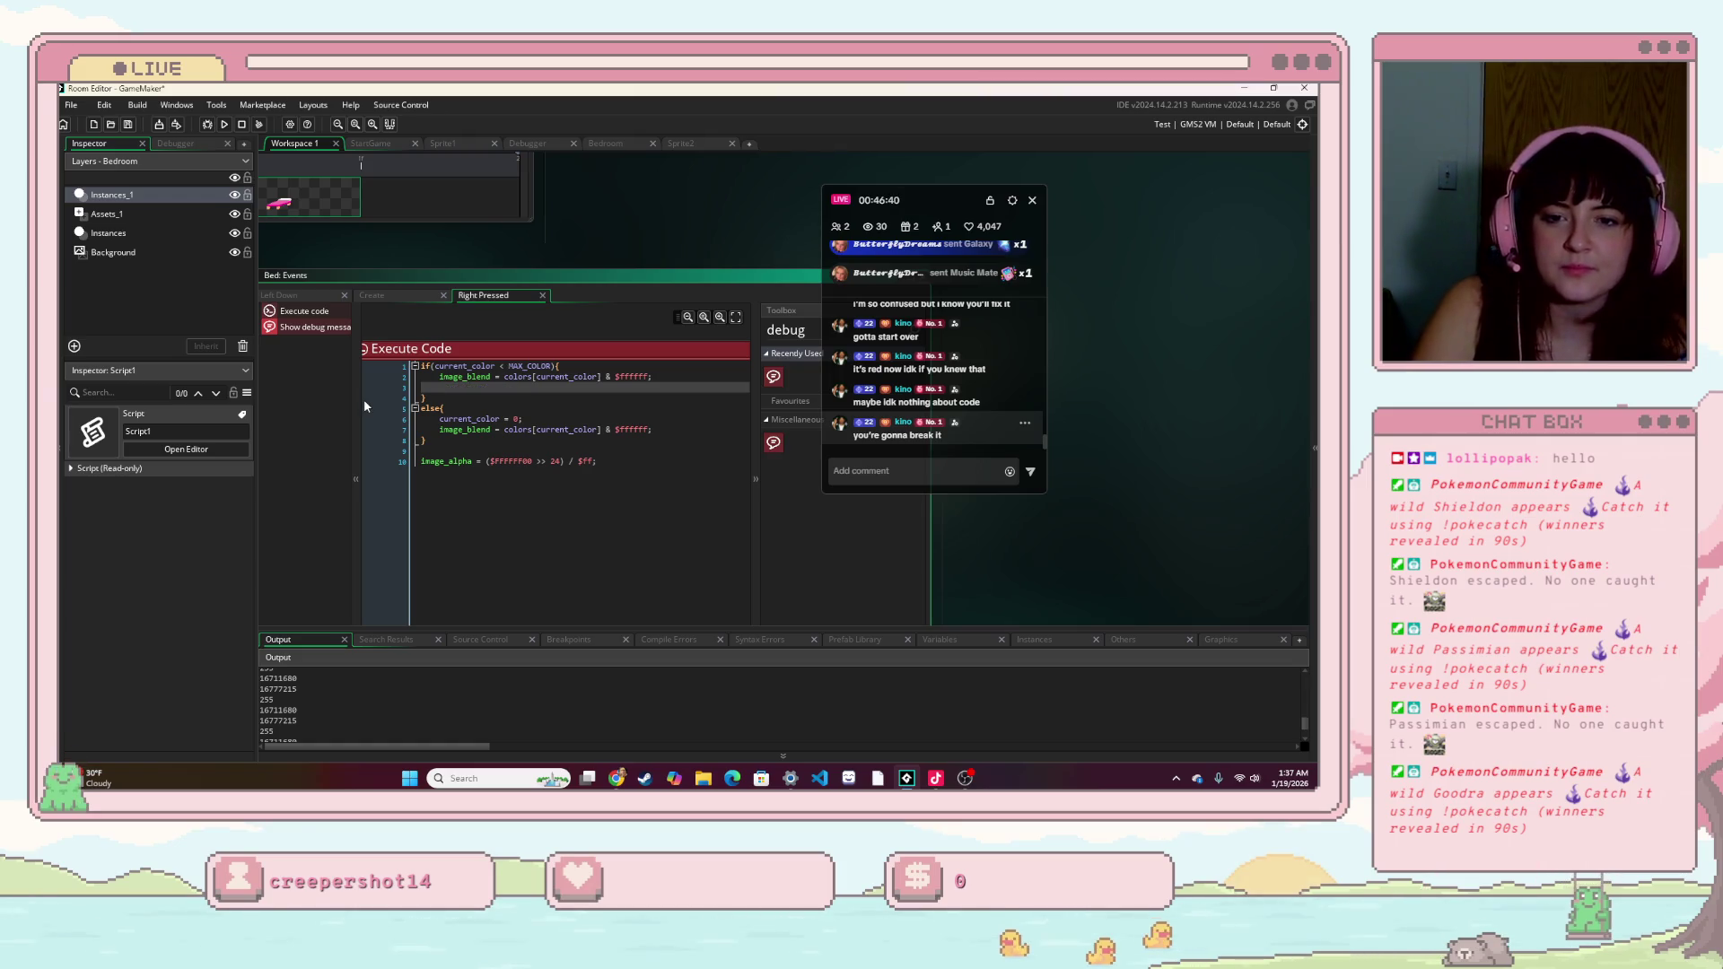
{"action": "key", "text": "Down"}
{"action": "key", "text": "Down"}
{"action": "key", "text": "Down"}
{"action": "key", "text": "Down"}
{"action": "key", "text": "Down"}
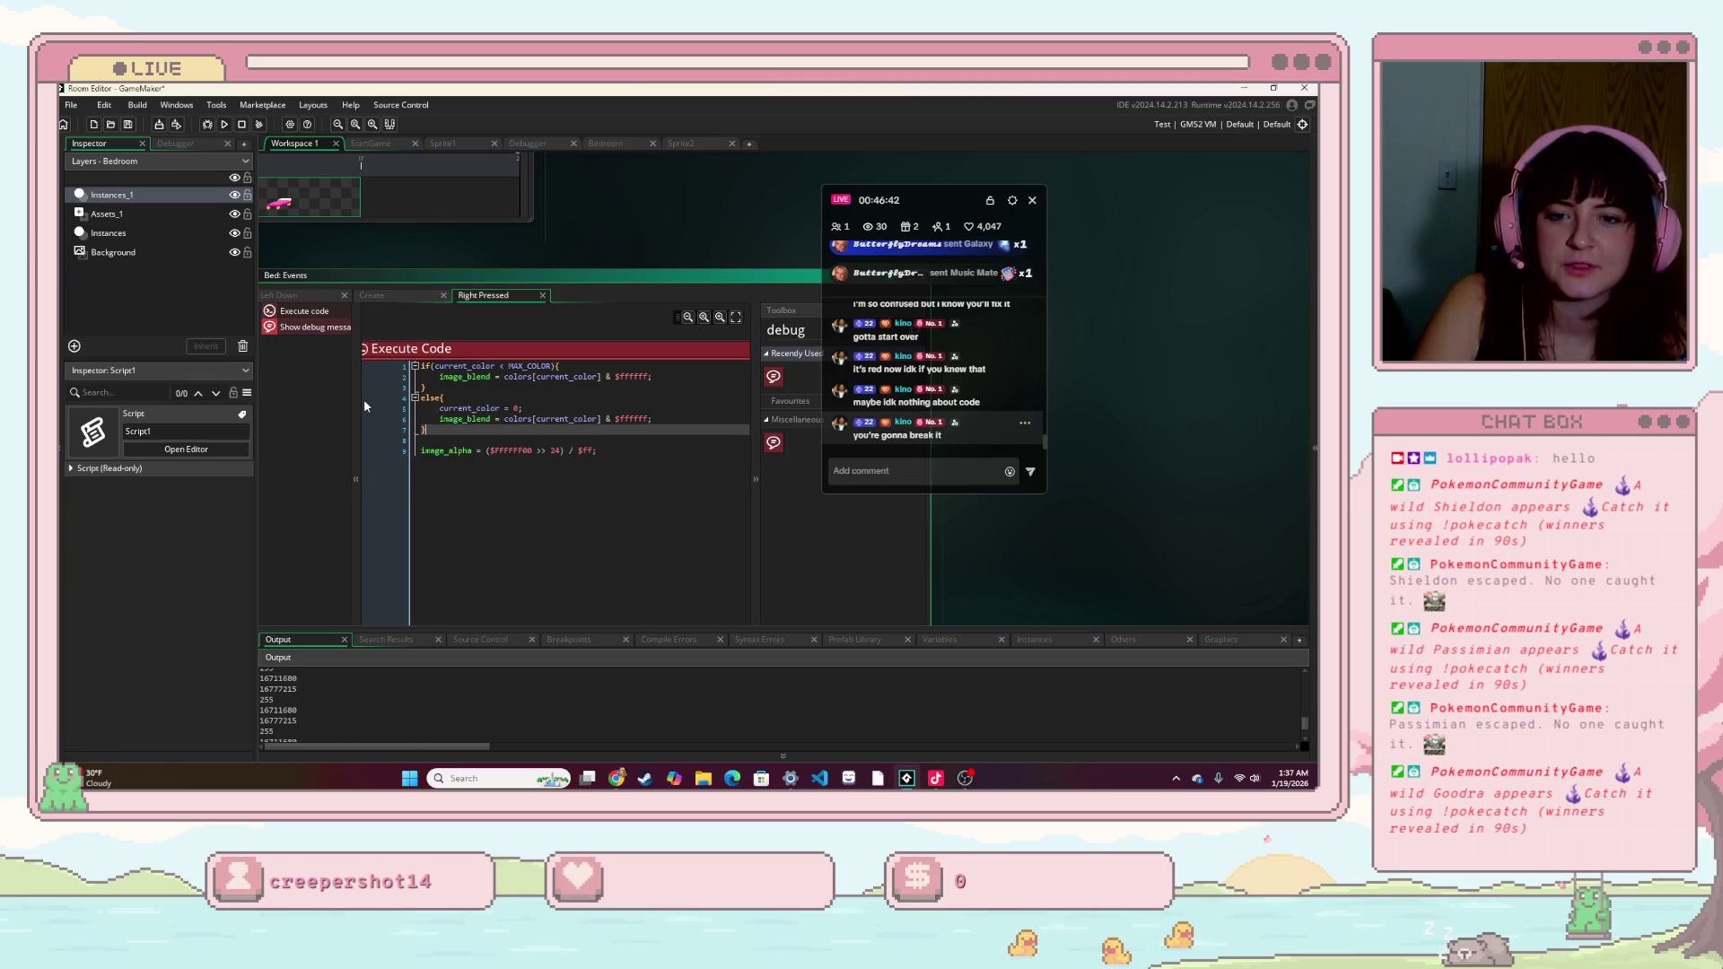
{"action": "key", "text": "Return"}
{"action": "key", "text": "ctrl+v"}
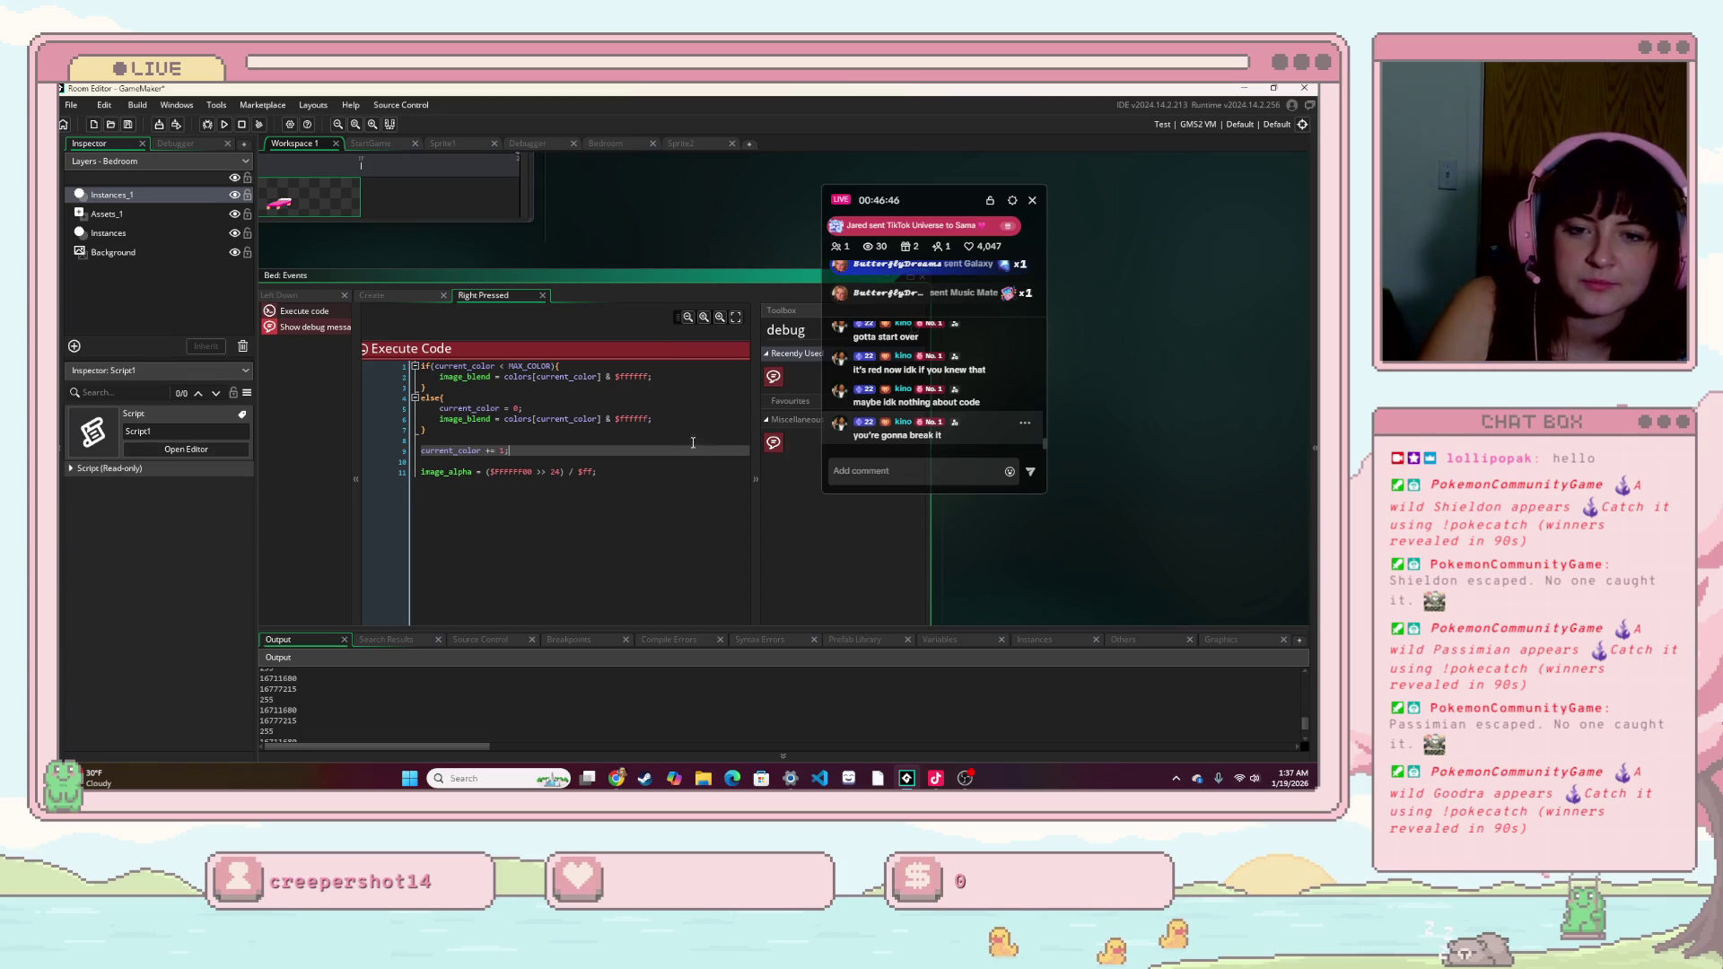
{"action": "left_click", "coordinate": [226, 123]}
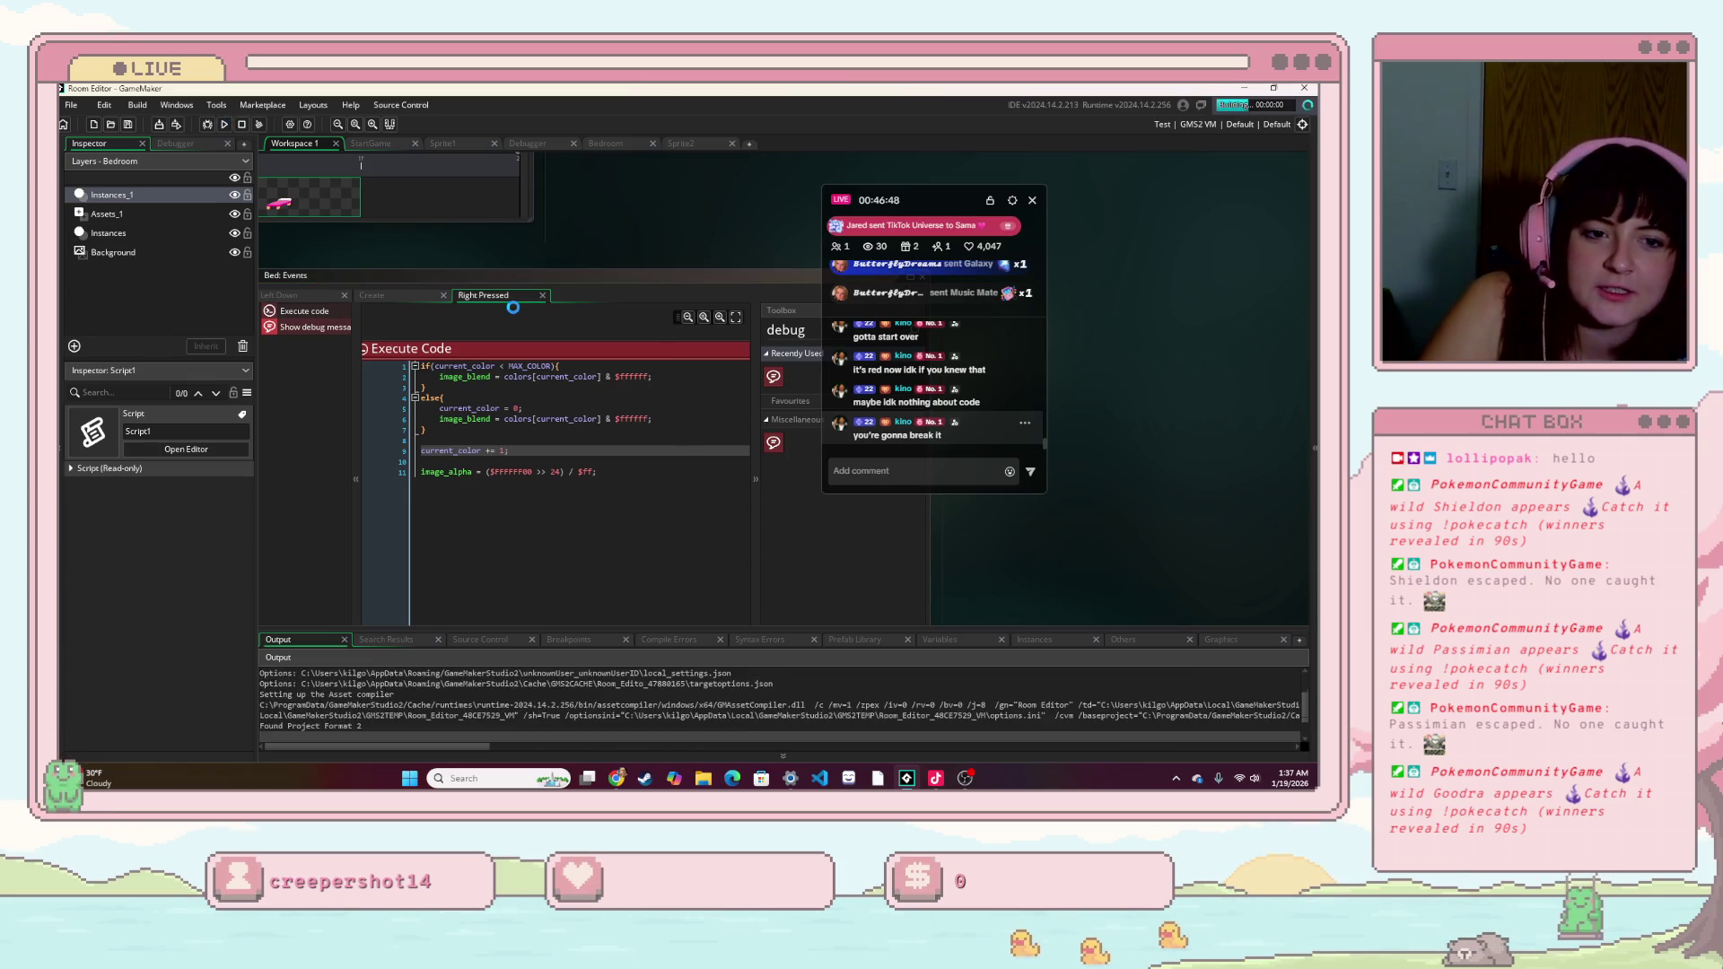
- Start the game, click and drag the bed to cycle its colour, then close the game
{"action": "left_click", "coordinate": [732, 455]}
{"action": "left_click", "coordinate": [1054, 589]}
{"action": "left_click", "coordinate": [1054, 588]}
{"action": "left_click", "coordinate": [1054, 588]}
{"action": "left_click", "coordinate": [1054, 589]}
{"action": "mouse_move", "coordinate": [1054, 589]}
{"action": "left_mouse_down"}
{"action": "mouse_move", "coordinate": [555, 375]}
{"action": "mouse_move", "coordinate": [544, 413]}
{"action": "left_mouse_up"}
{"action": "left_click", "coordinate": [545, 410]}
{"action": "left_click", "coordinate": [1121, 181]}
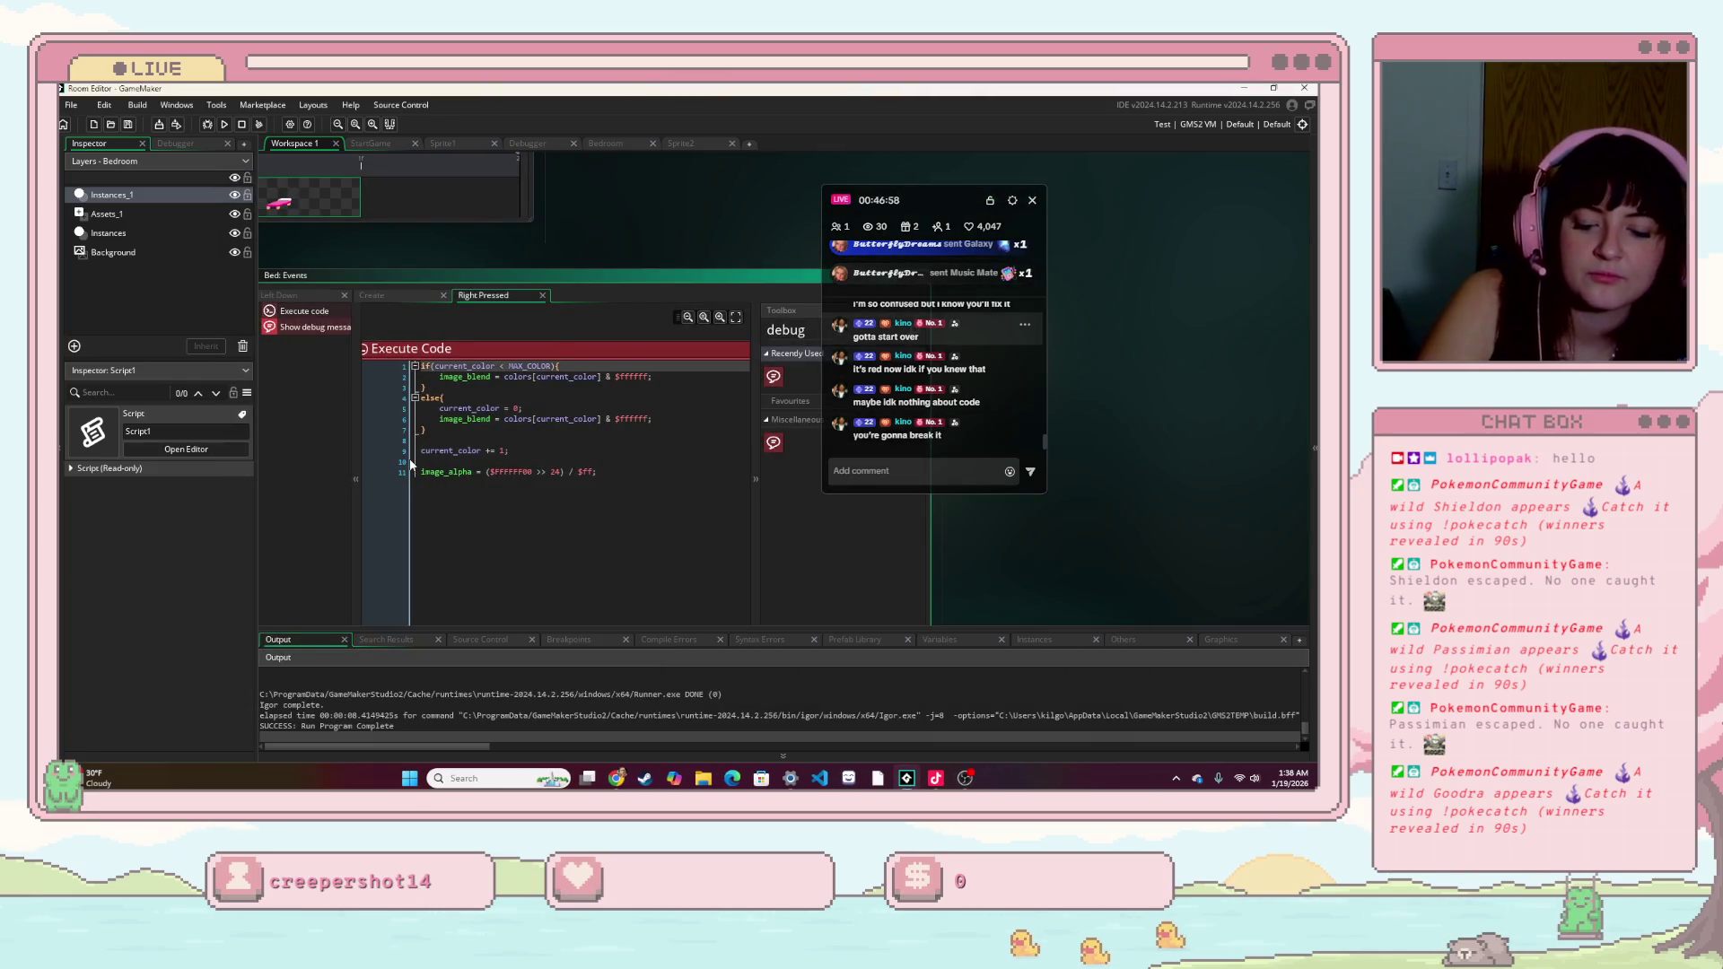
- Rerun and right-click the bed, hitting the colors index 3 out-of-range error, then dismiss it
{"action": "left_click", "coordinate": [224, 124]}
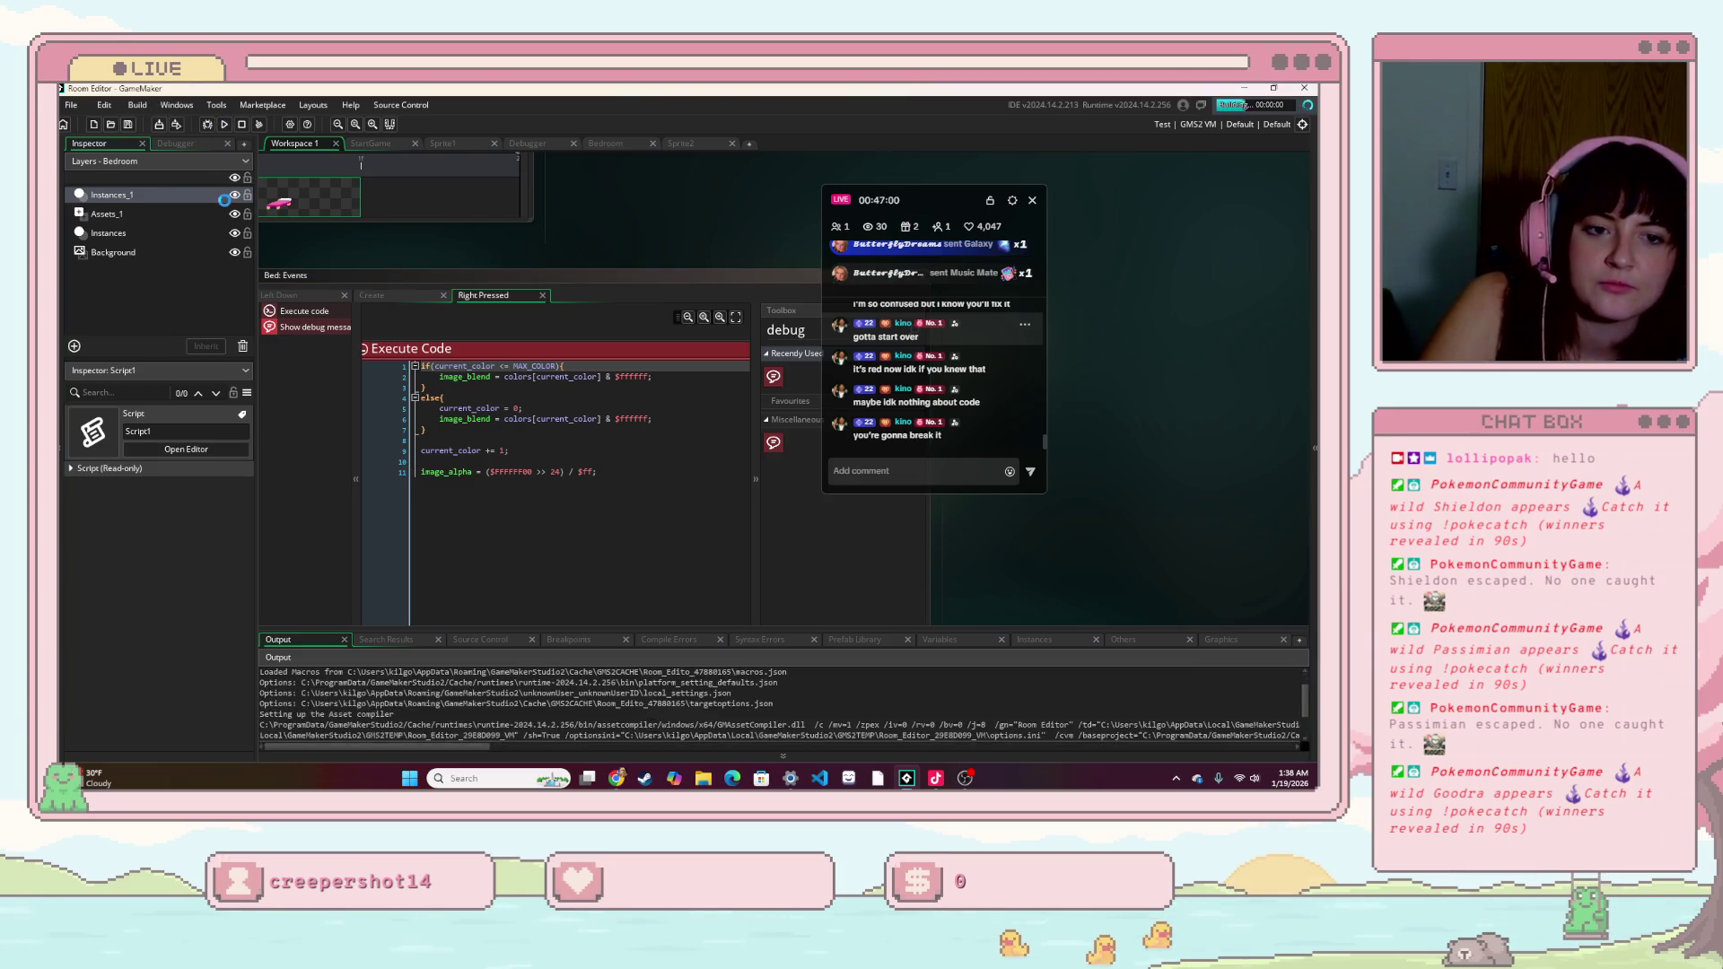
{"action": "left_click", "coordinate": [888, 580]}
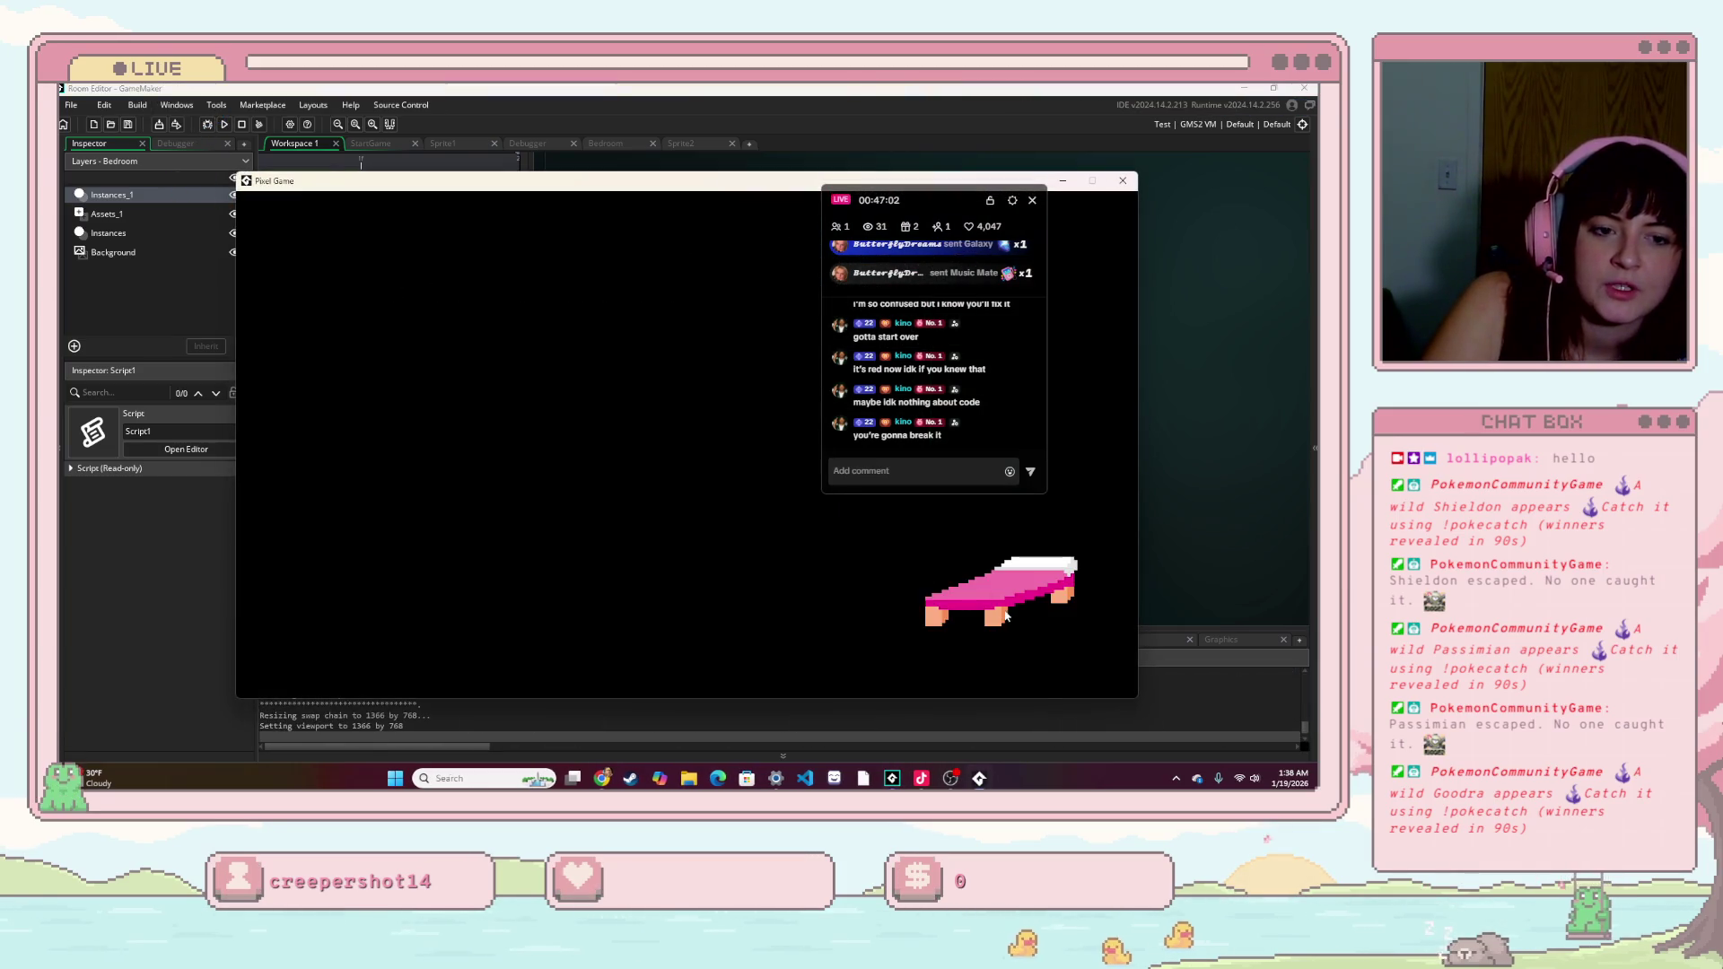
{"action": "right_click", "coordinate": [393, 350]}
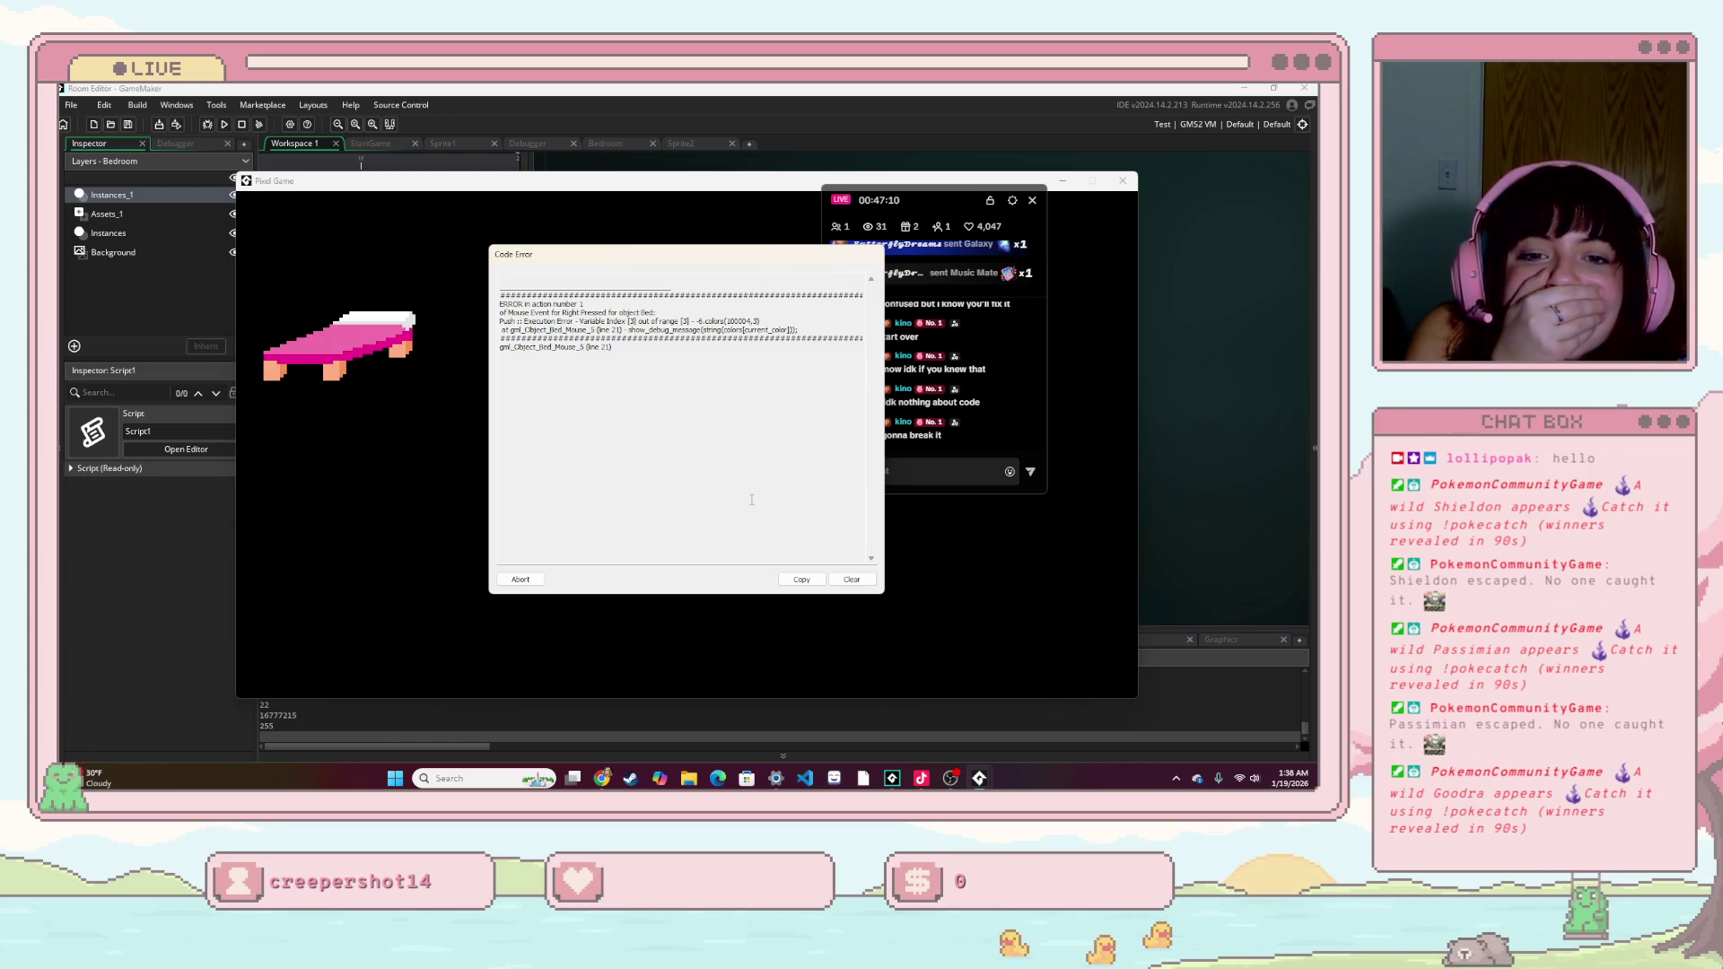
{"action": "left_click", "coordinate": [834, 578]}
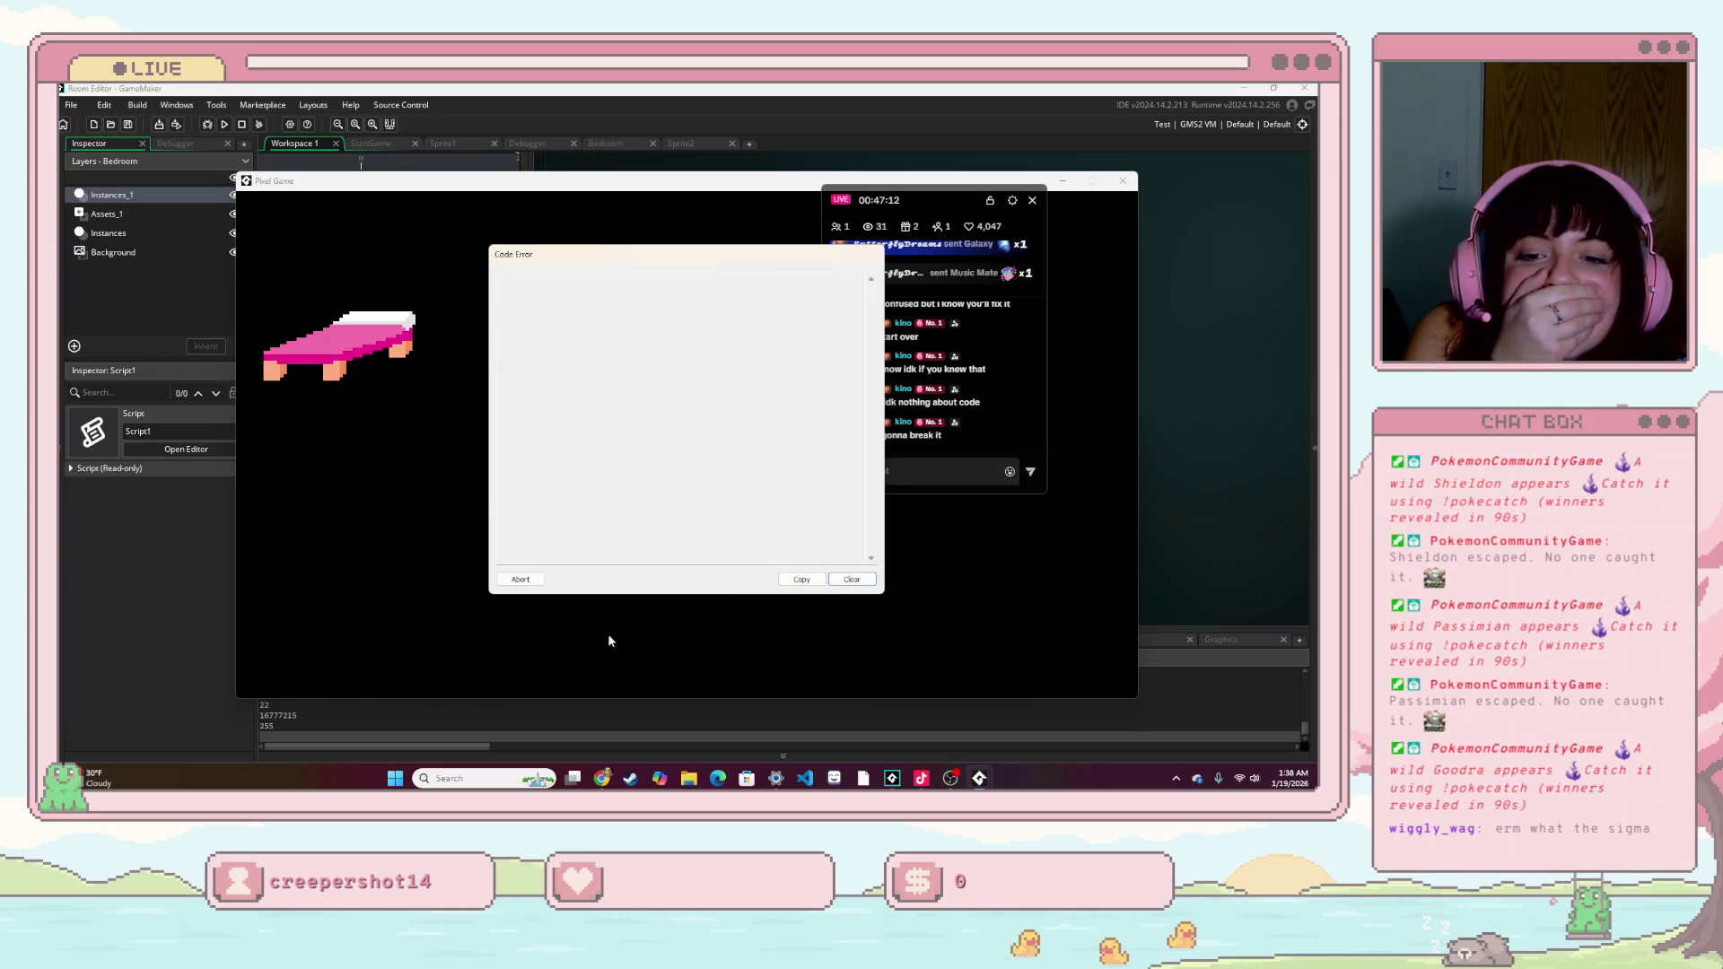
{"action": "left_click", "coordinate": [520, 579]}
{"action": "left_click_drag", "start_coordinate": [508, 472], "coordinate": [420, 450]}
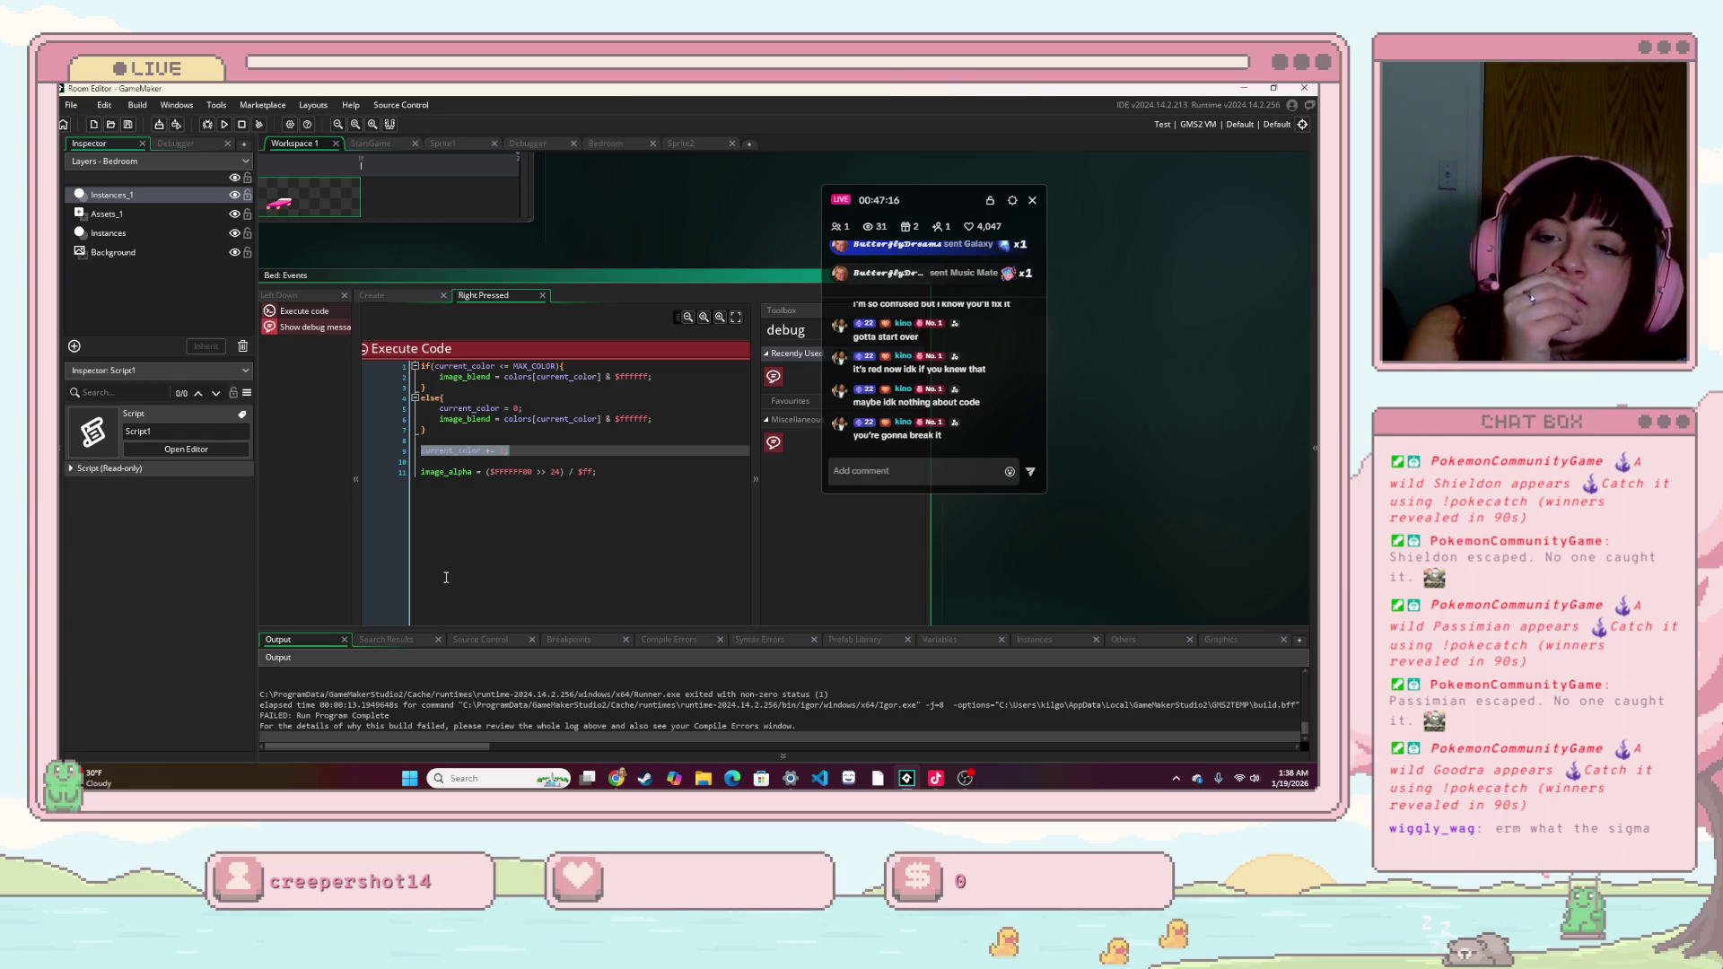
{"action": "scroll", "coordinate": [485, 496], "scroll_direction": "up", "scroll_amount": 1}
{"action": "key", "text": "ctrl+Home"}
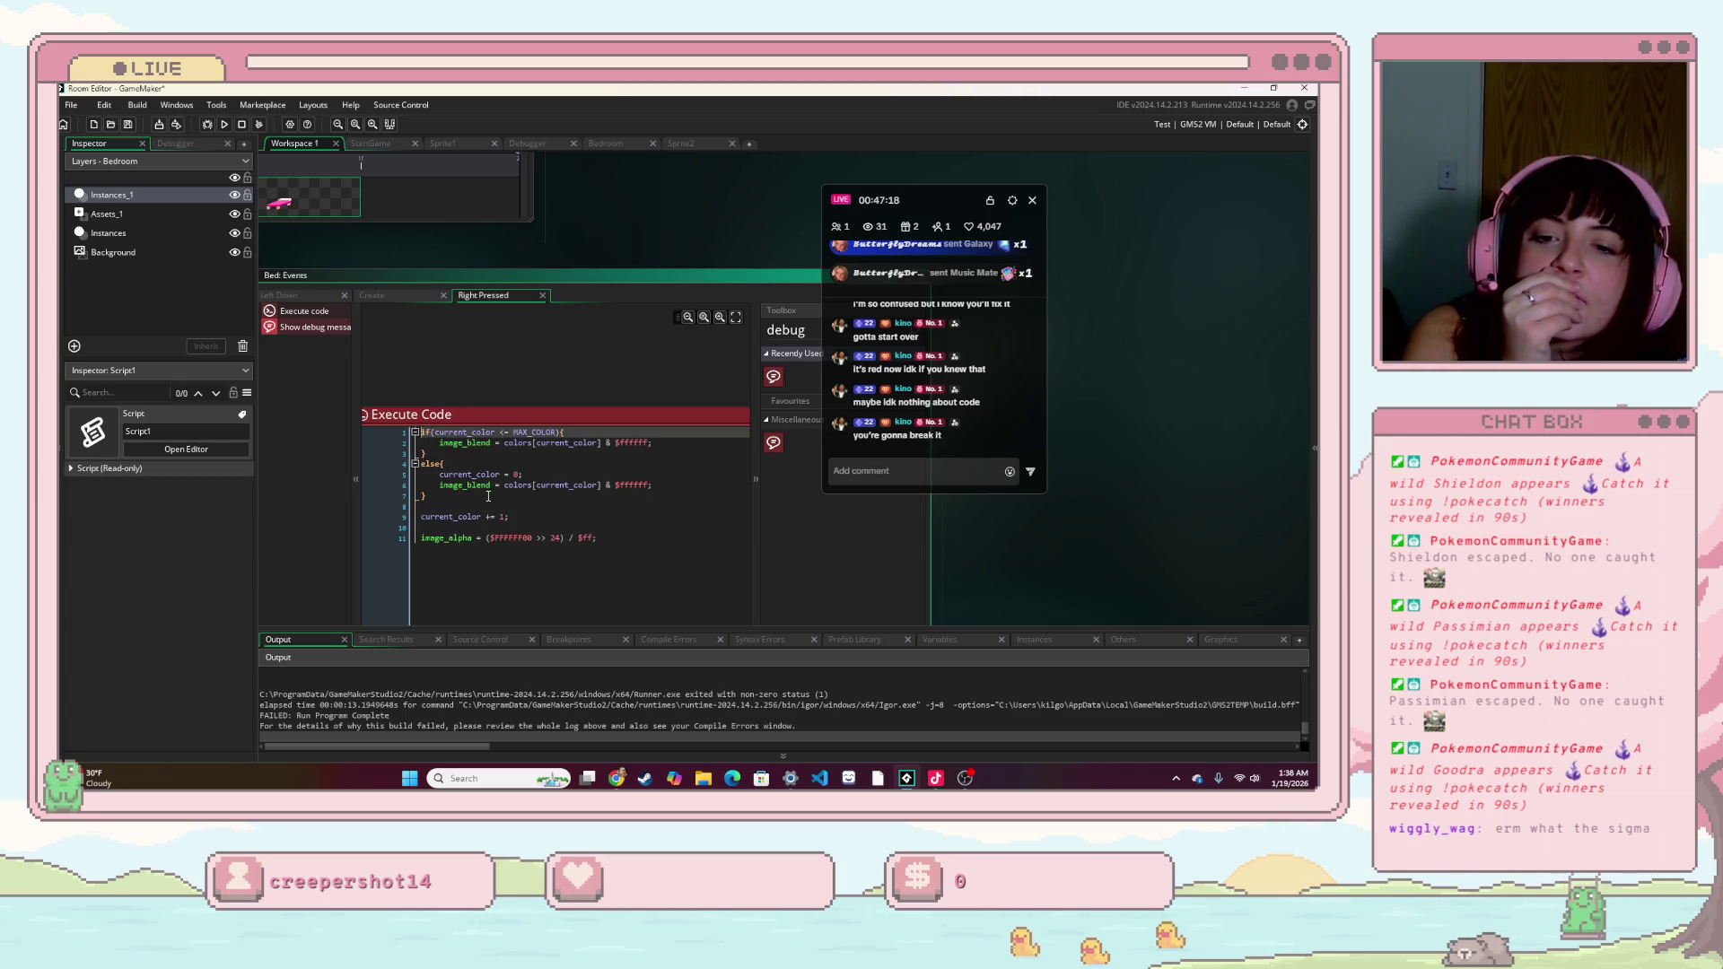
{"action": "left_click", "coordinate": [530, 477]}
{"action": "double_click", "coordinate": [467, 475]}
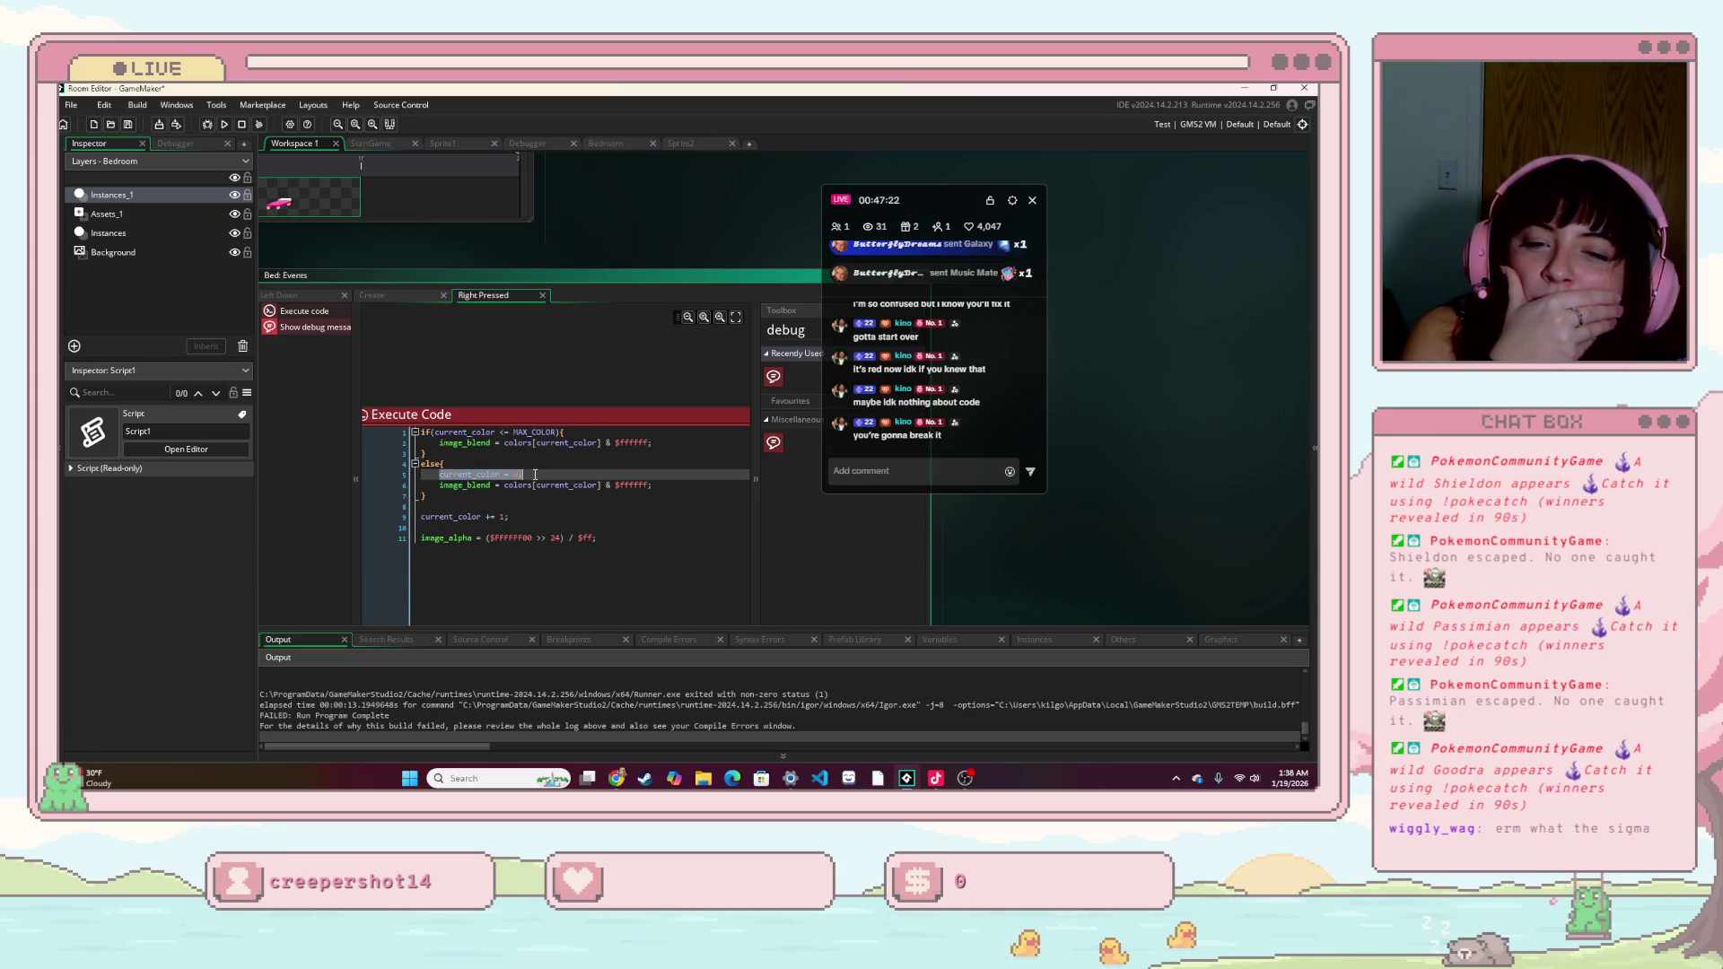
{"action": "left_click", "coordinate": [508, 431]}
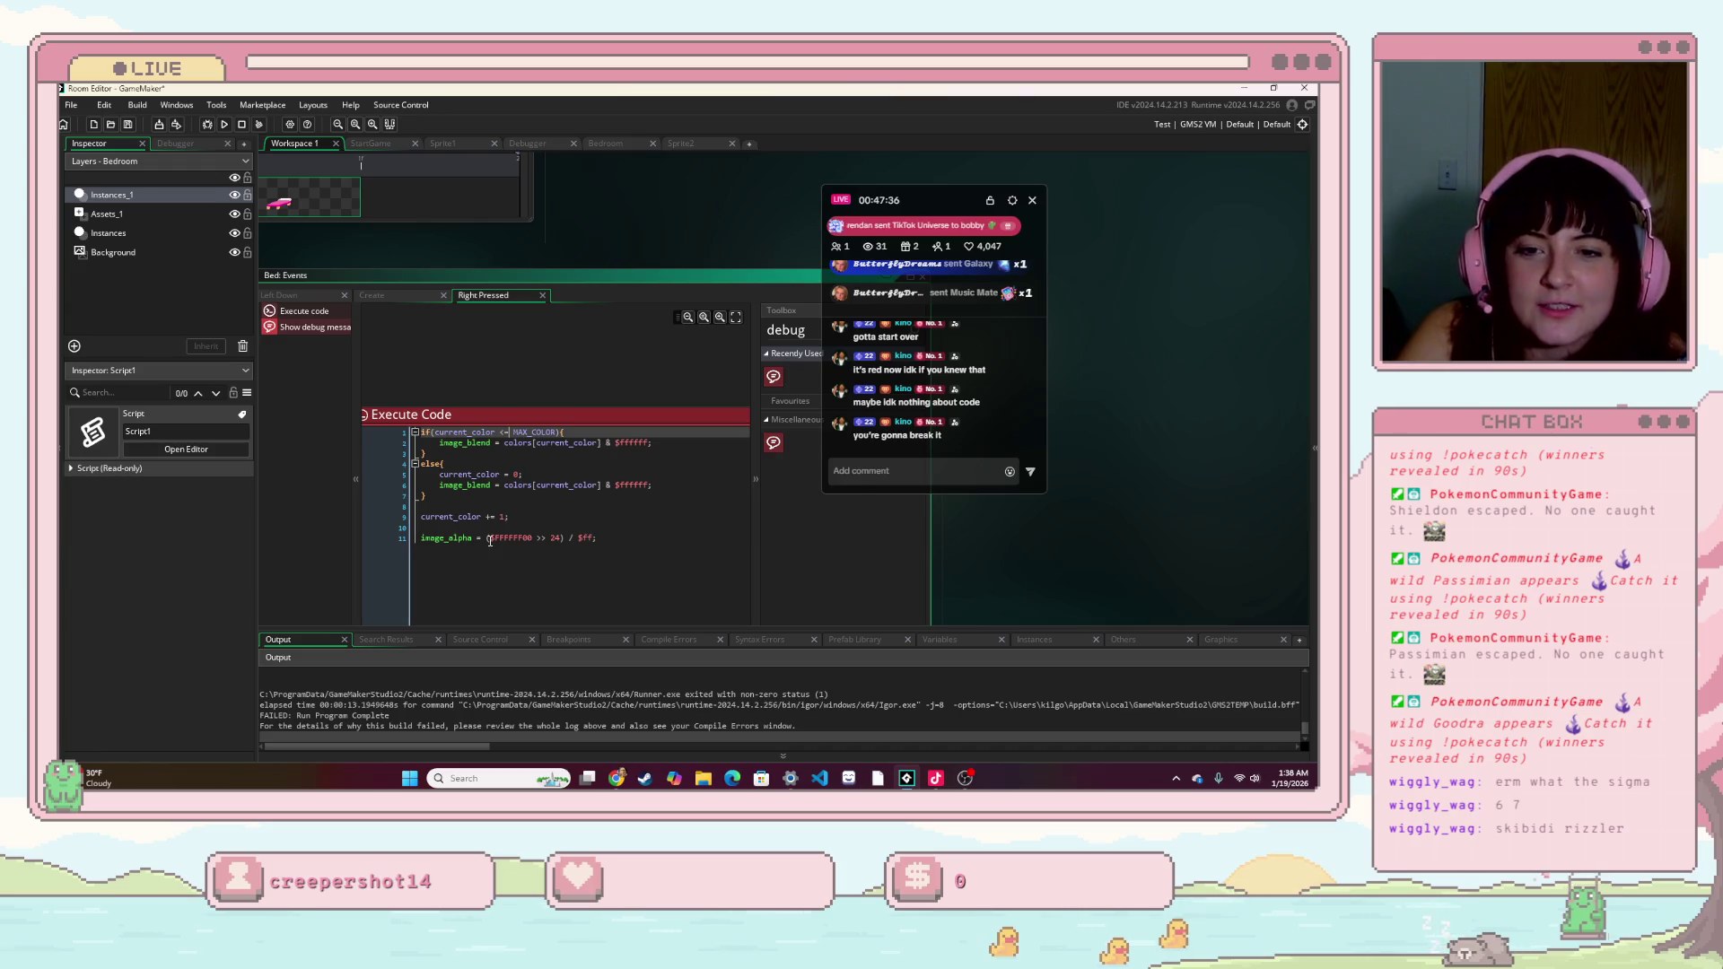
{"action": "scroll", "coordinate": [490, 539], "scroll_direction": "down", "scroll_amount": 2}
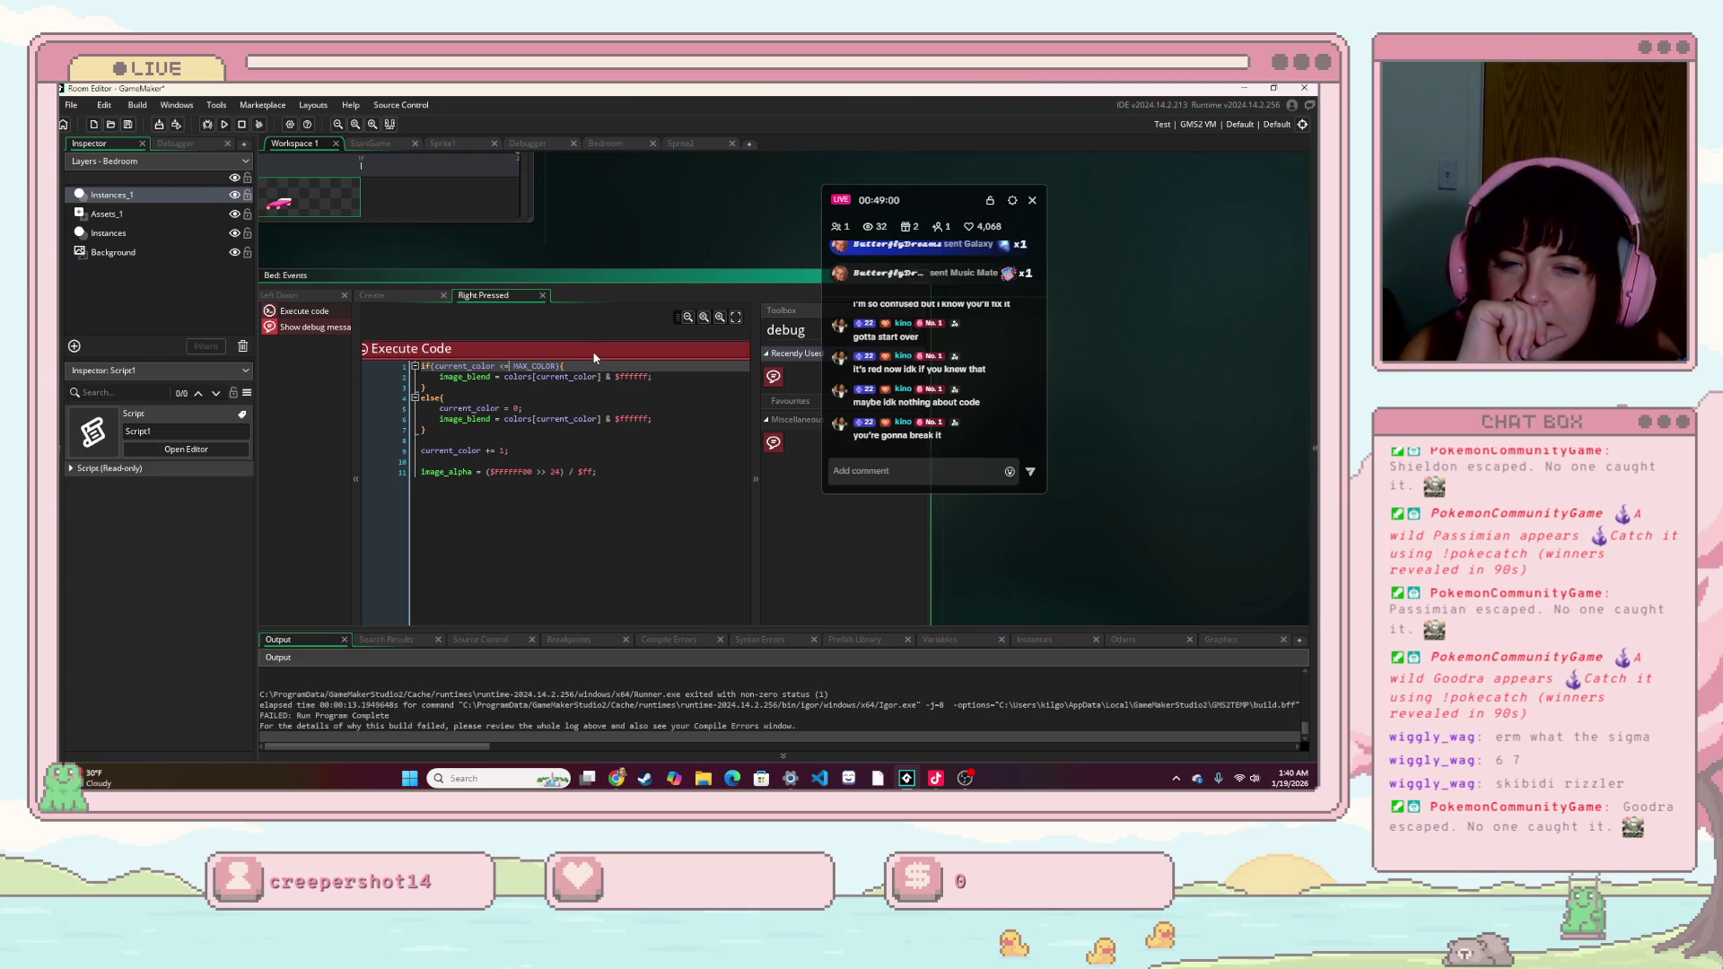
- Float the Bed: Events panel and inspect the if condition comparing current_color with MAX_COLOR
{"action": "mouse_move", "coordinate": [556, 274]}
{"action": "left_mouse_down"}
{"action": "mouse_move", "coordinate": [658, 319]}
{"action": "mouse_move", "coordinate": [682, 308]}
{"action": "mouse_move", "coordinate": [566, 290]}
{"action": "mouse_move", "coordinate": [566, 265]}
{"action": "mouse_move", "coordinate": [583, 301]}
{"action": "left_mouse_up"}
{"action": "left_click_drag", "start_coordinate": [450, 512], "coordinate": [514, 514]}
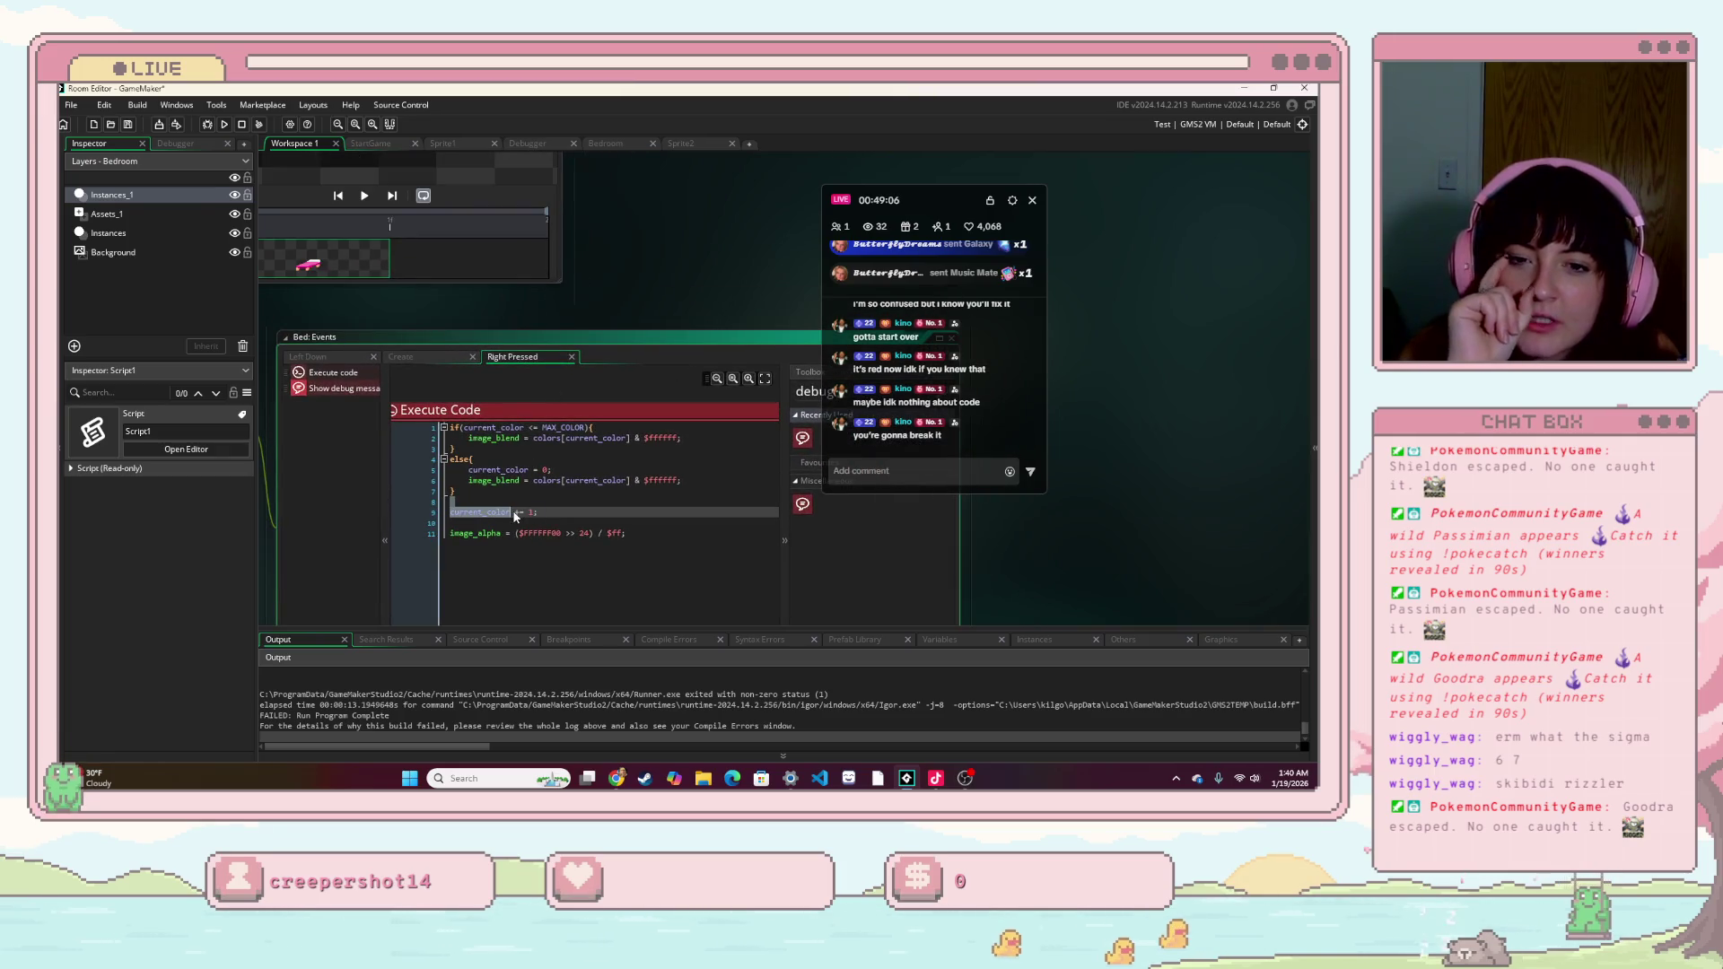
{"action": "left_click", "coordinate": [454, 491]}
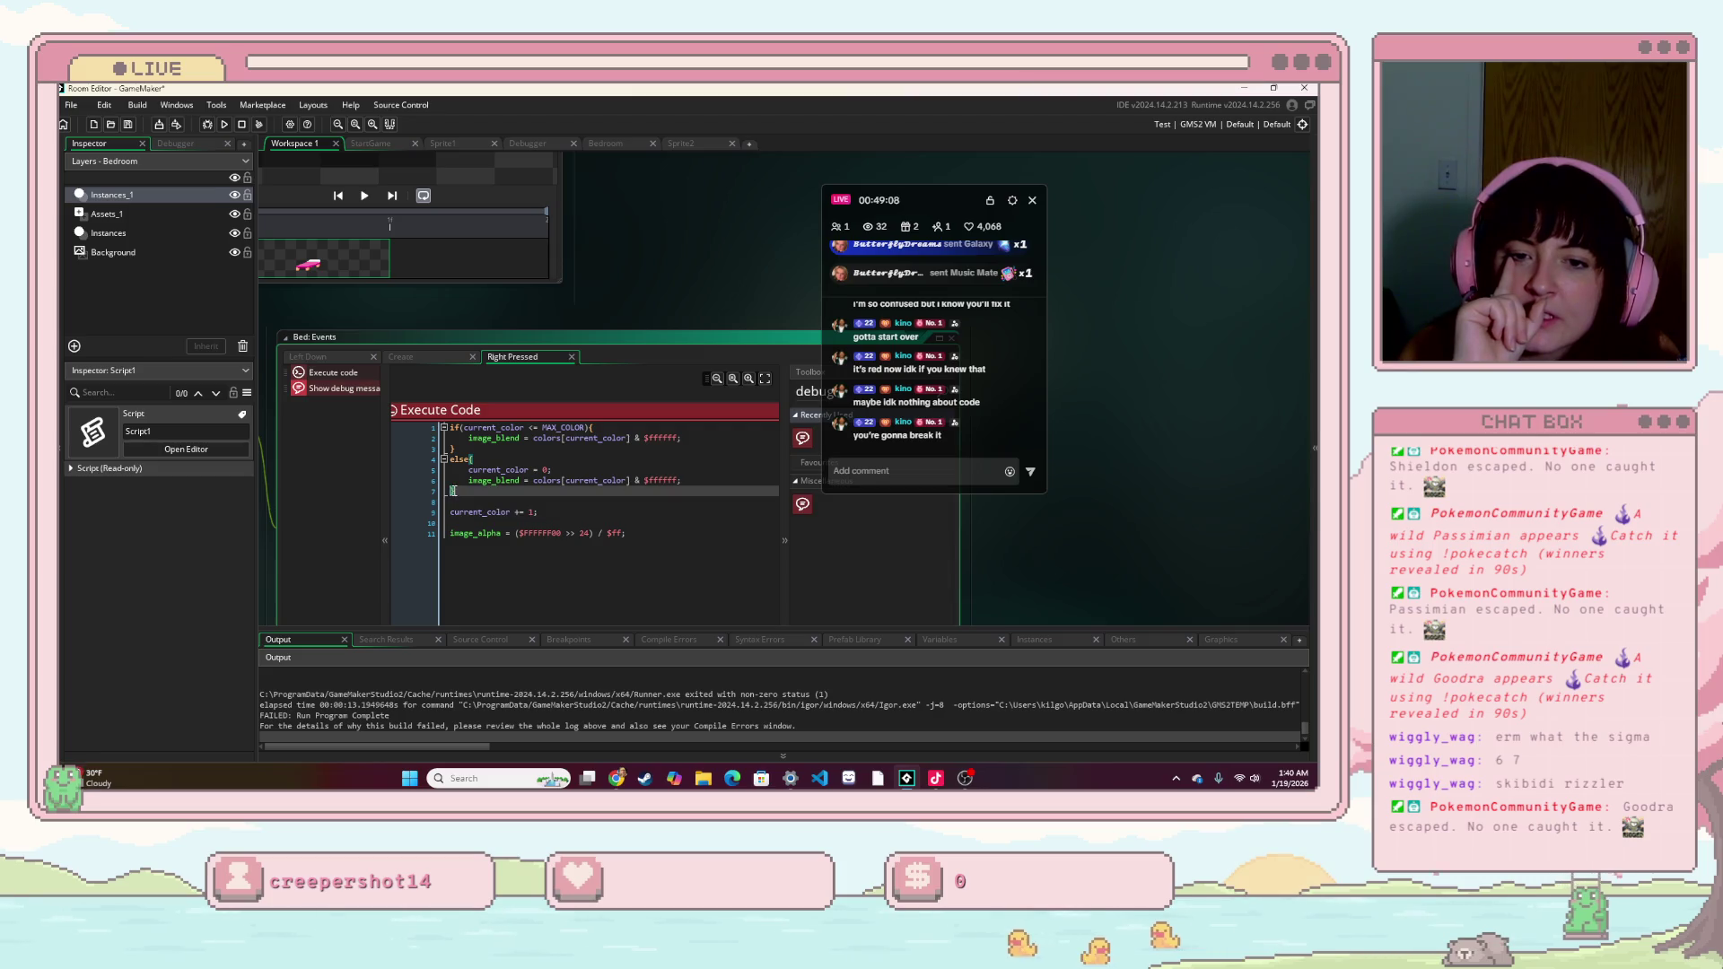
{"action": "left_click_drag", "start_coordinate": [451, 428], "coordinate": [601, 426]}
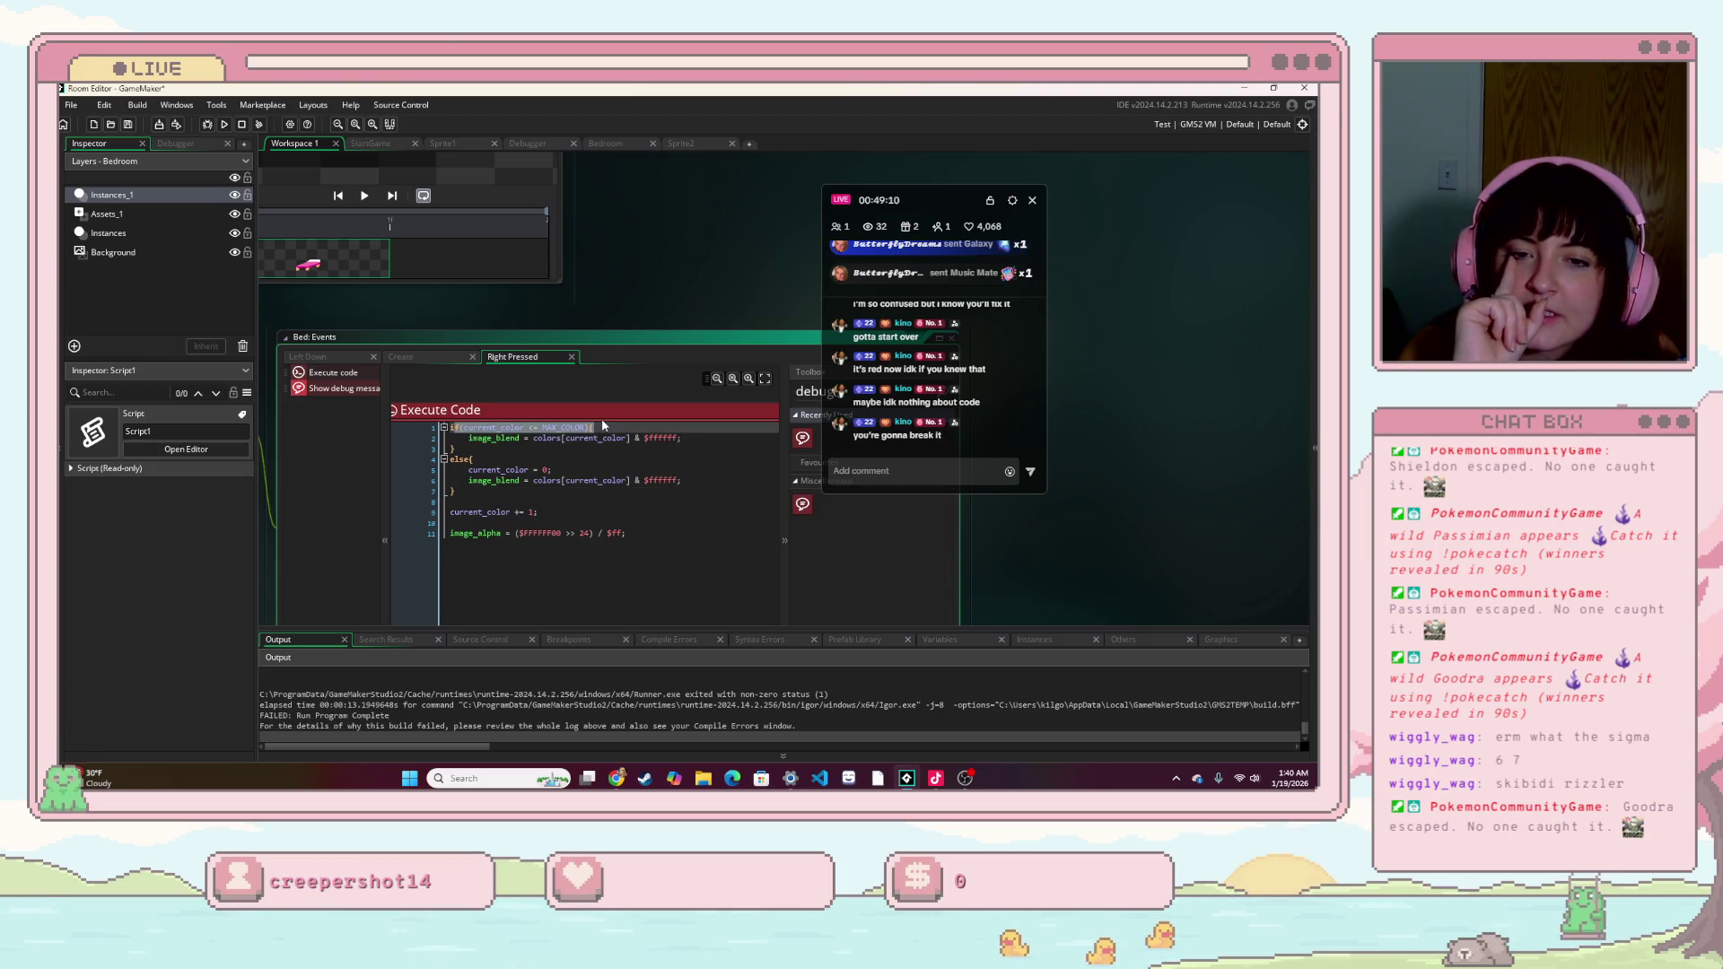
{"action": "double_click", "coordinate": [581, 428]}
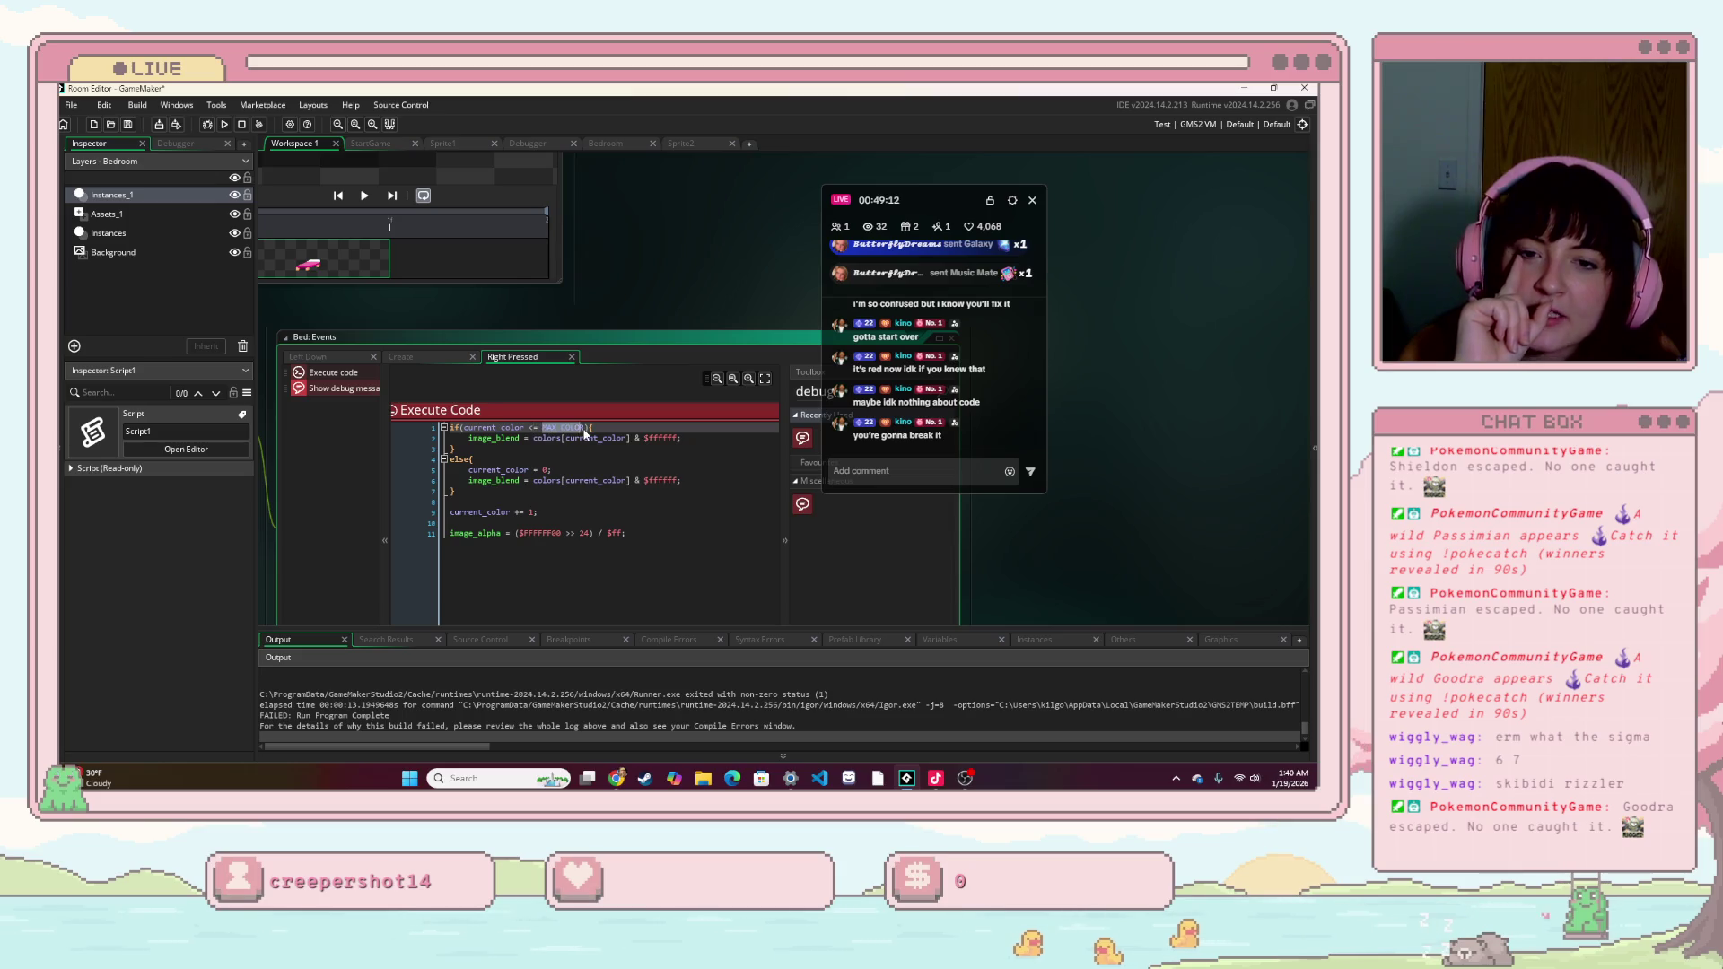
{"action": "left_click", "coordinate": [590, 428]}
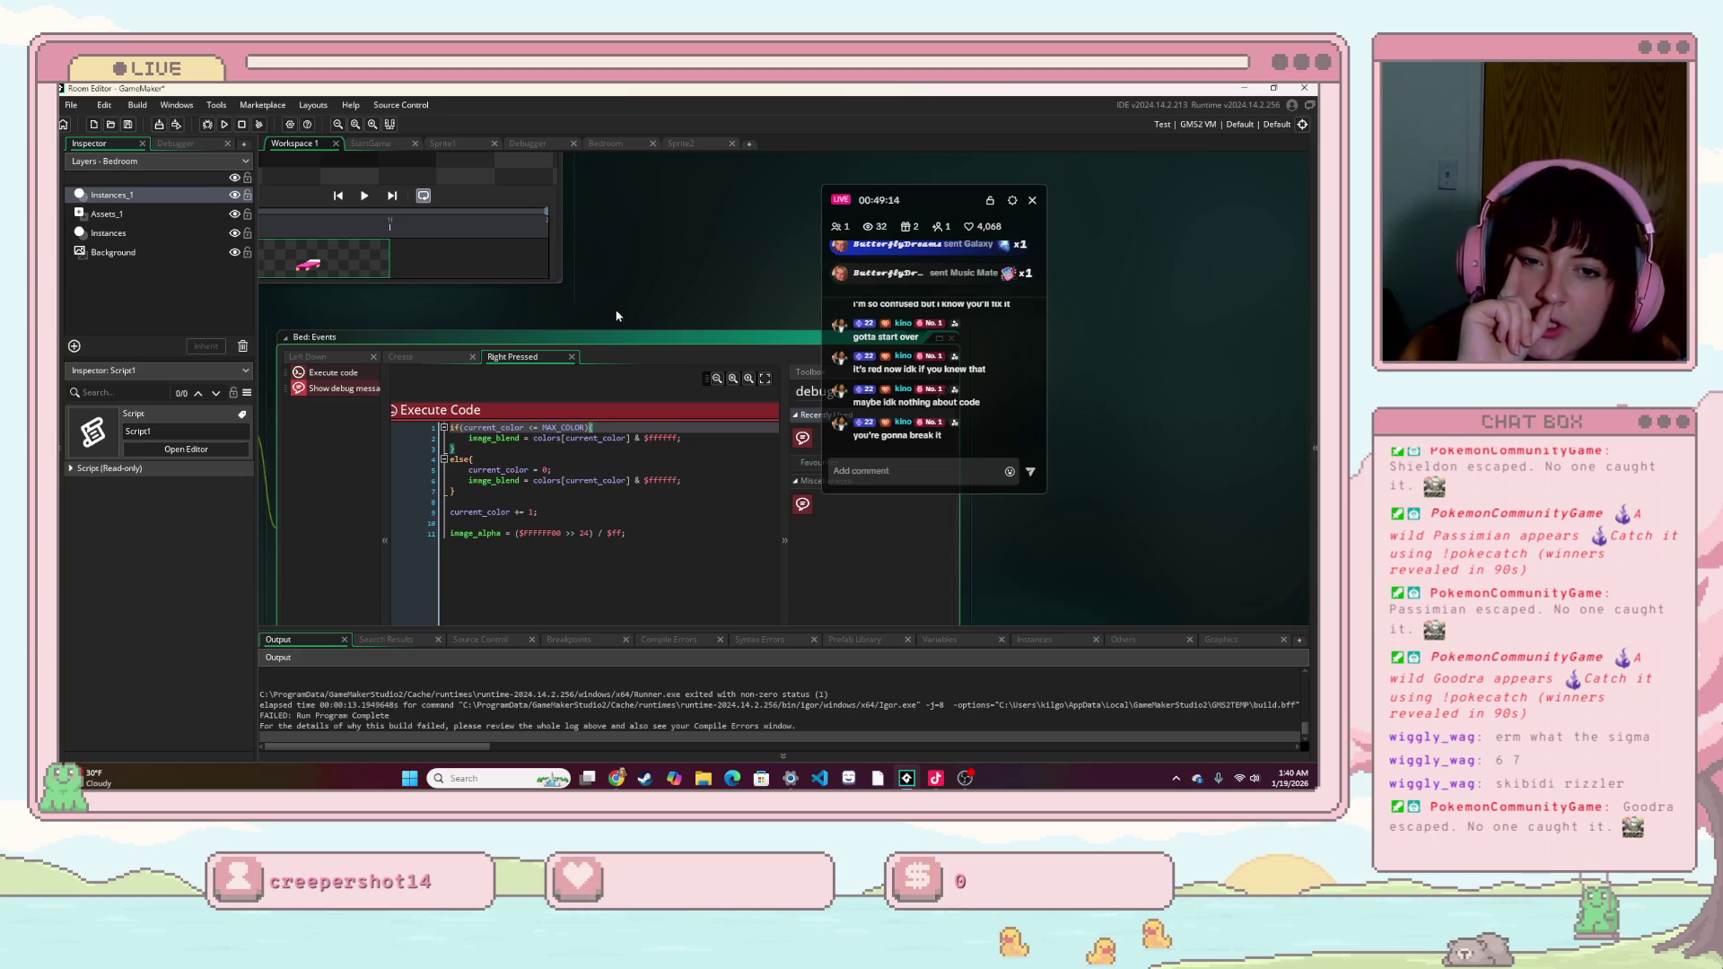
{"action": "scroll", "coordinate": [615, 321], "scroll_direction": "down", "scroll_amount": 2}
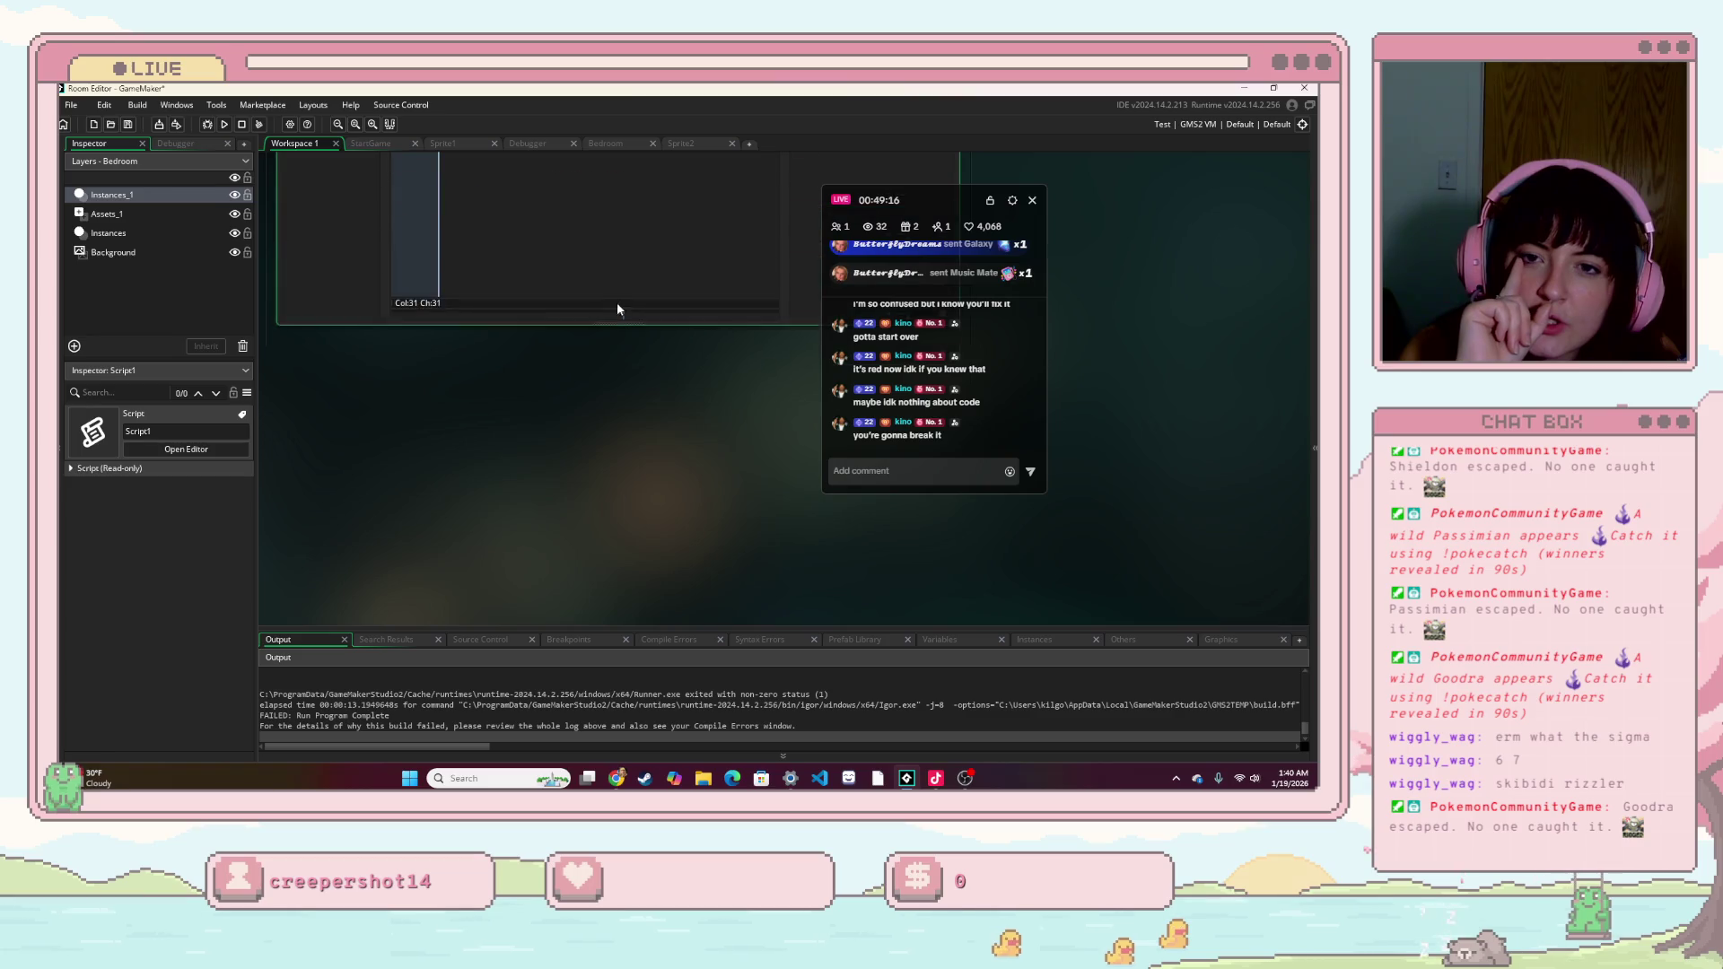
{"action": "scroll", "coordinate": [617, 303], "scroll_direction": "up", "scroll_amount": 3}
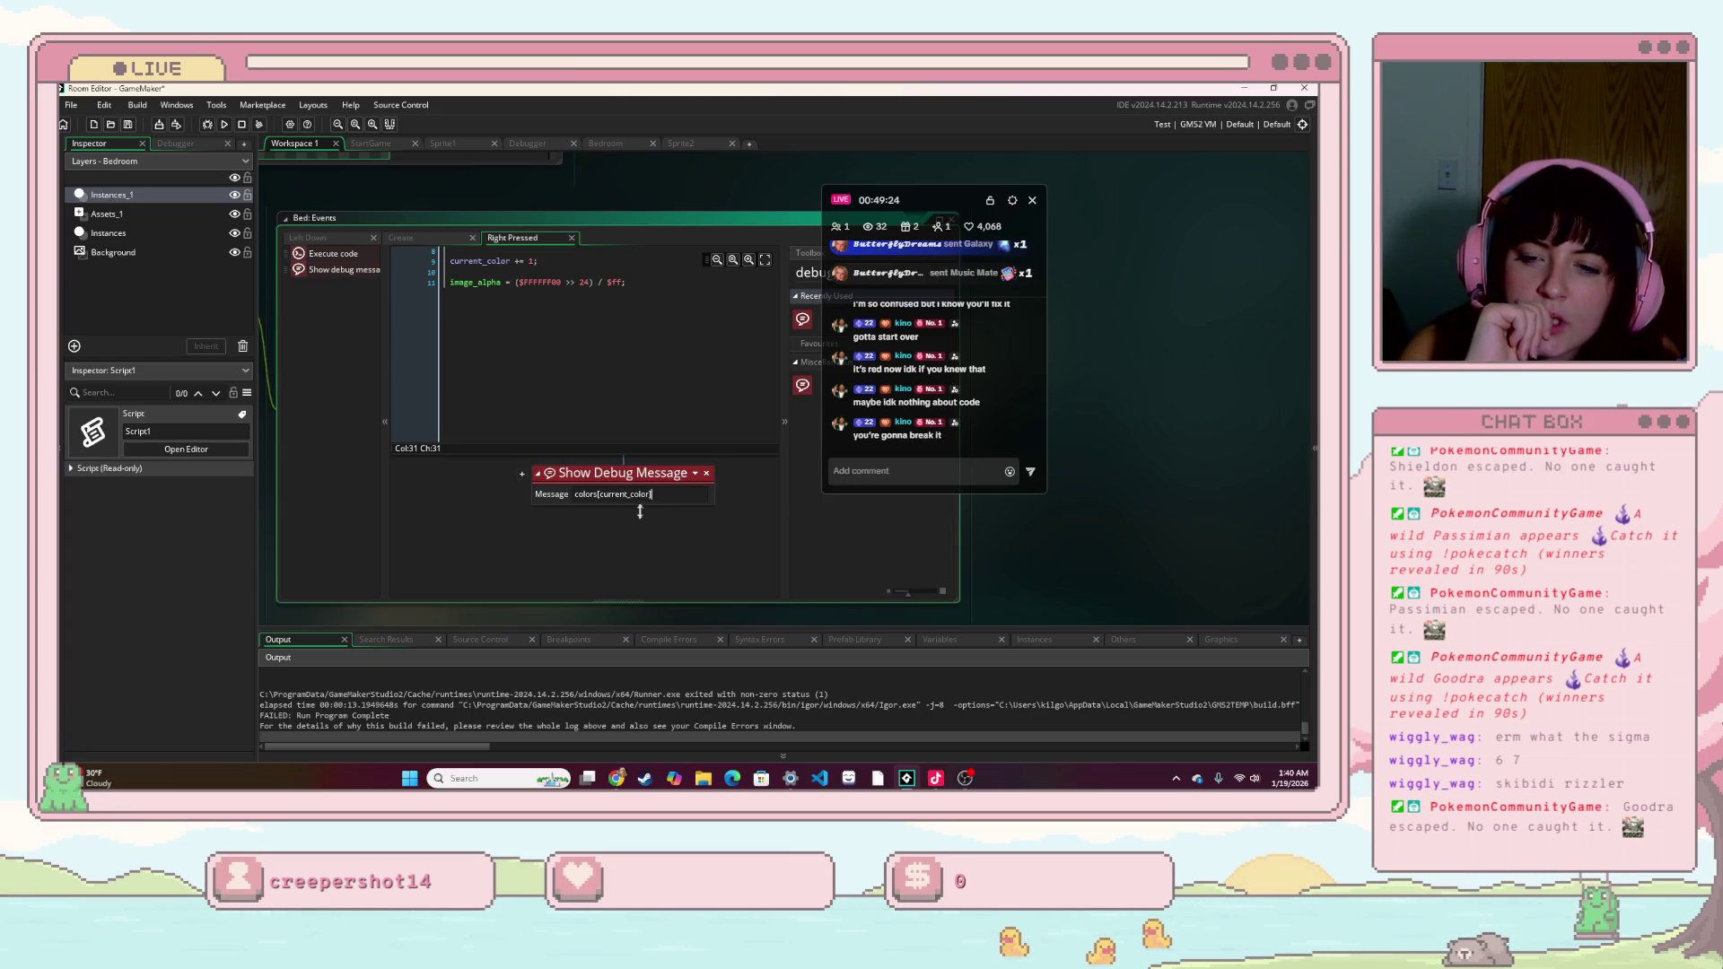
{"action": "scroll", "coordinate": [546, 693], "scroll_direction": "up", "scroll_amount": 2}
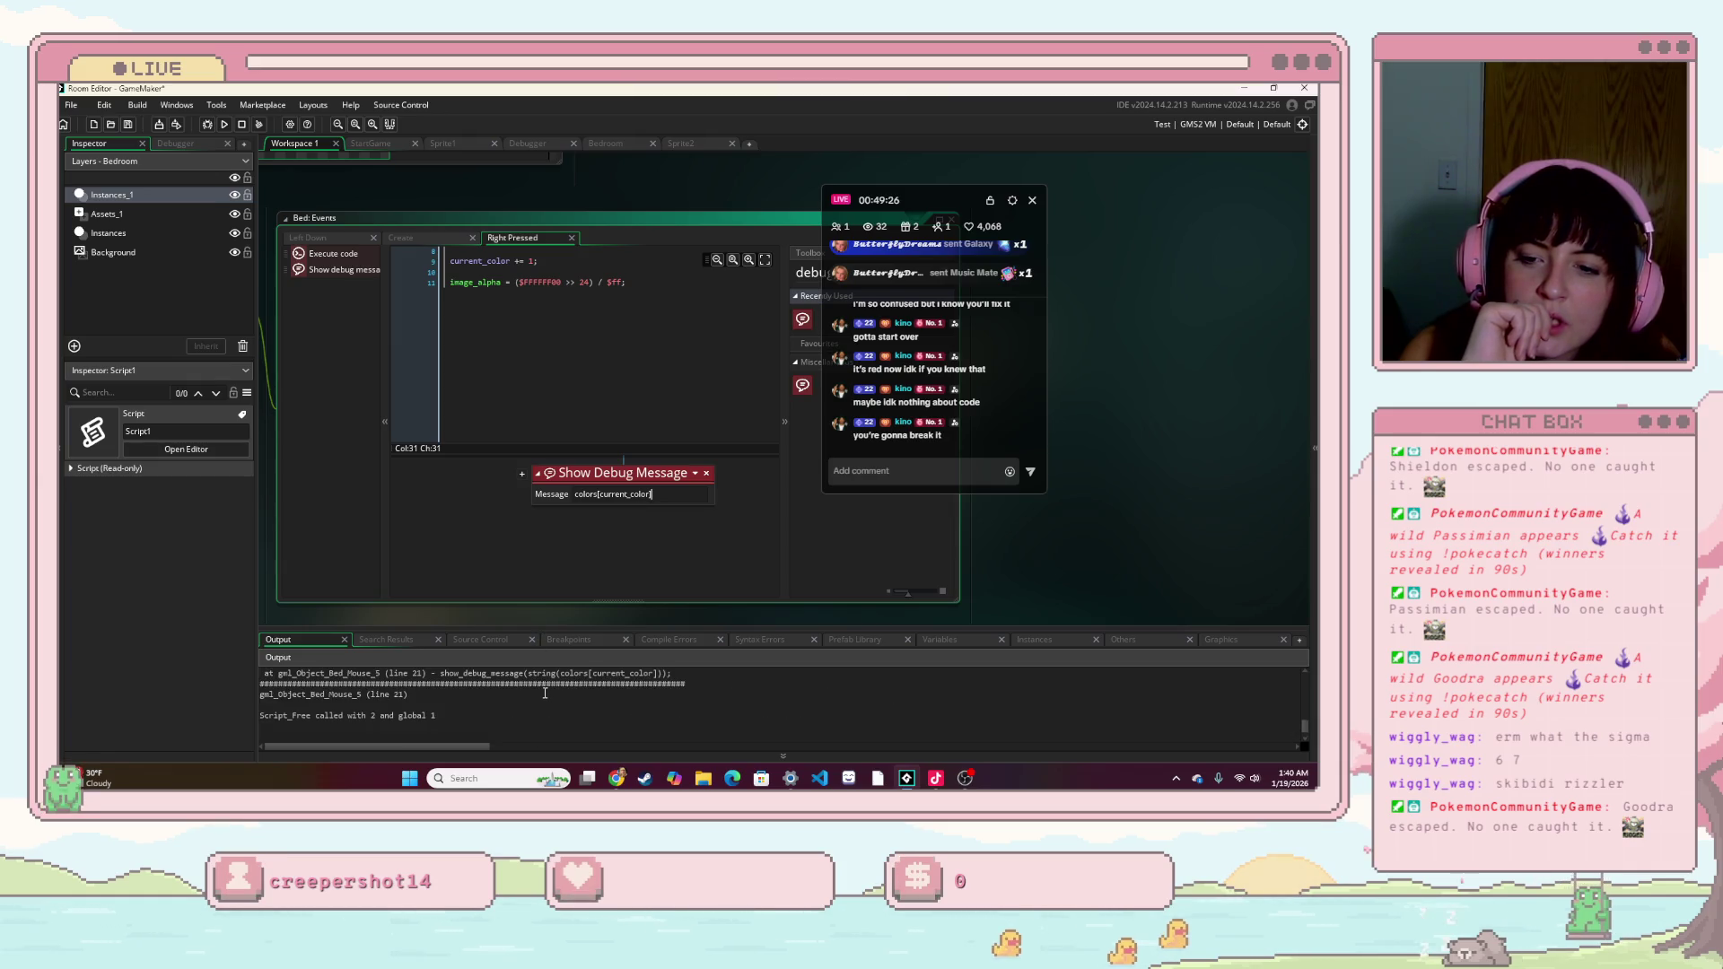
{"action": "scroll", "coordinate": [545, 693], "scroll_direction": "up", "scroll_amount": 1}
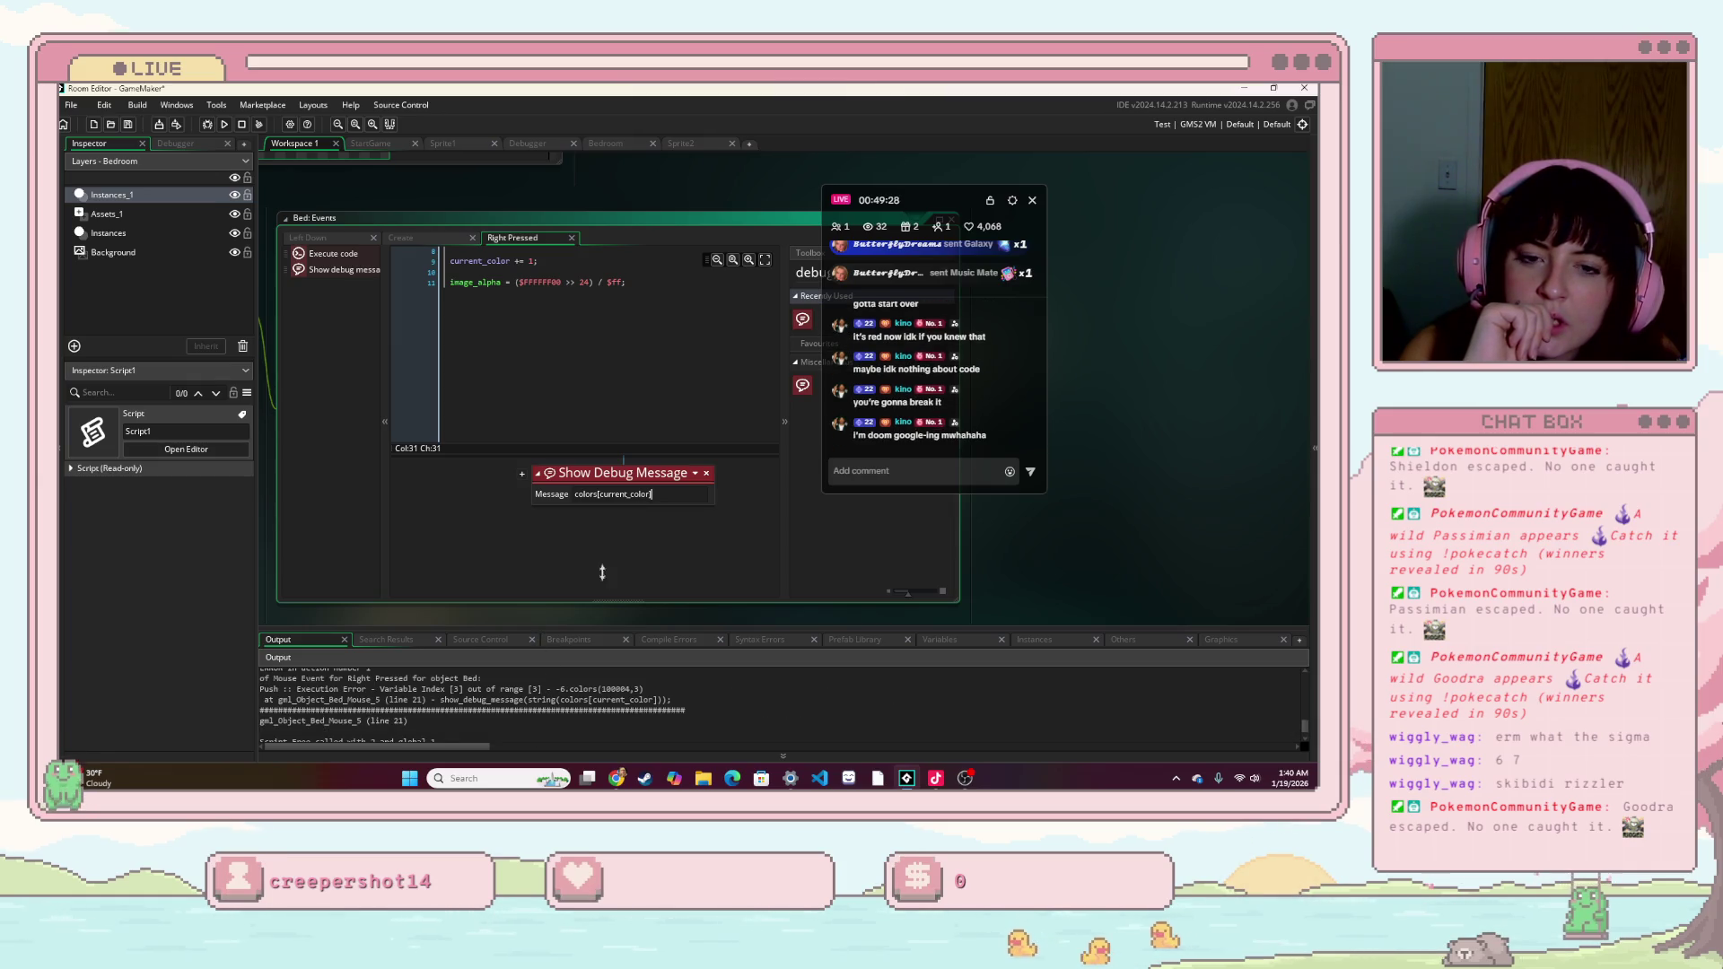
- Make the debug message print colors[2], change the first check to current_color < MAX_COLOR, and run
{"action": "double_click", "coordinate": [640, 493]}
{"action": "type", "text": "2"}
{"action": "scroll", "coordinate": [521, 473], "scroll_direction": "up", "scroll_amount": 3}
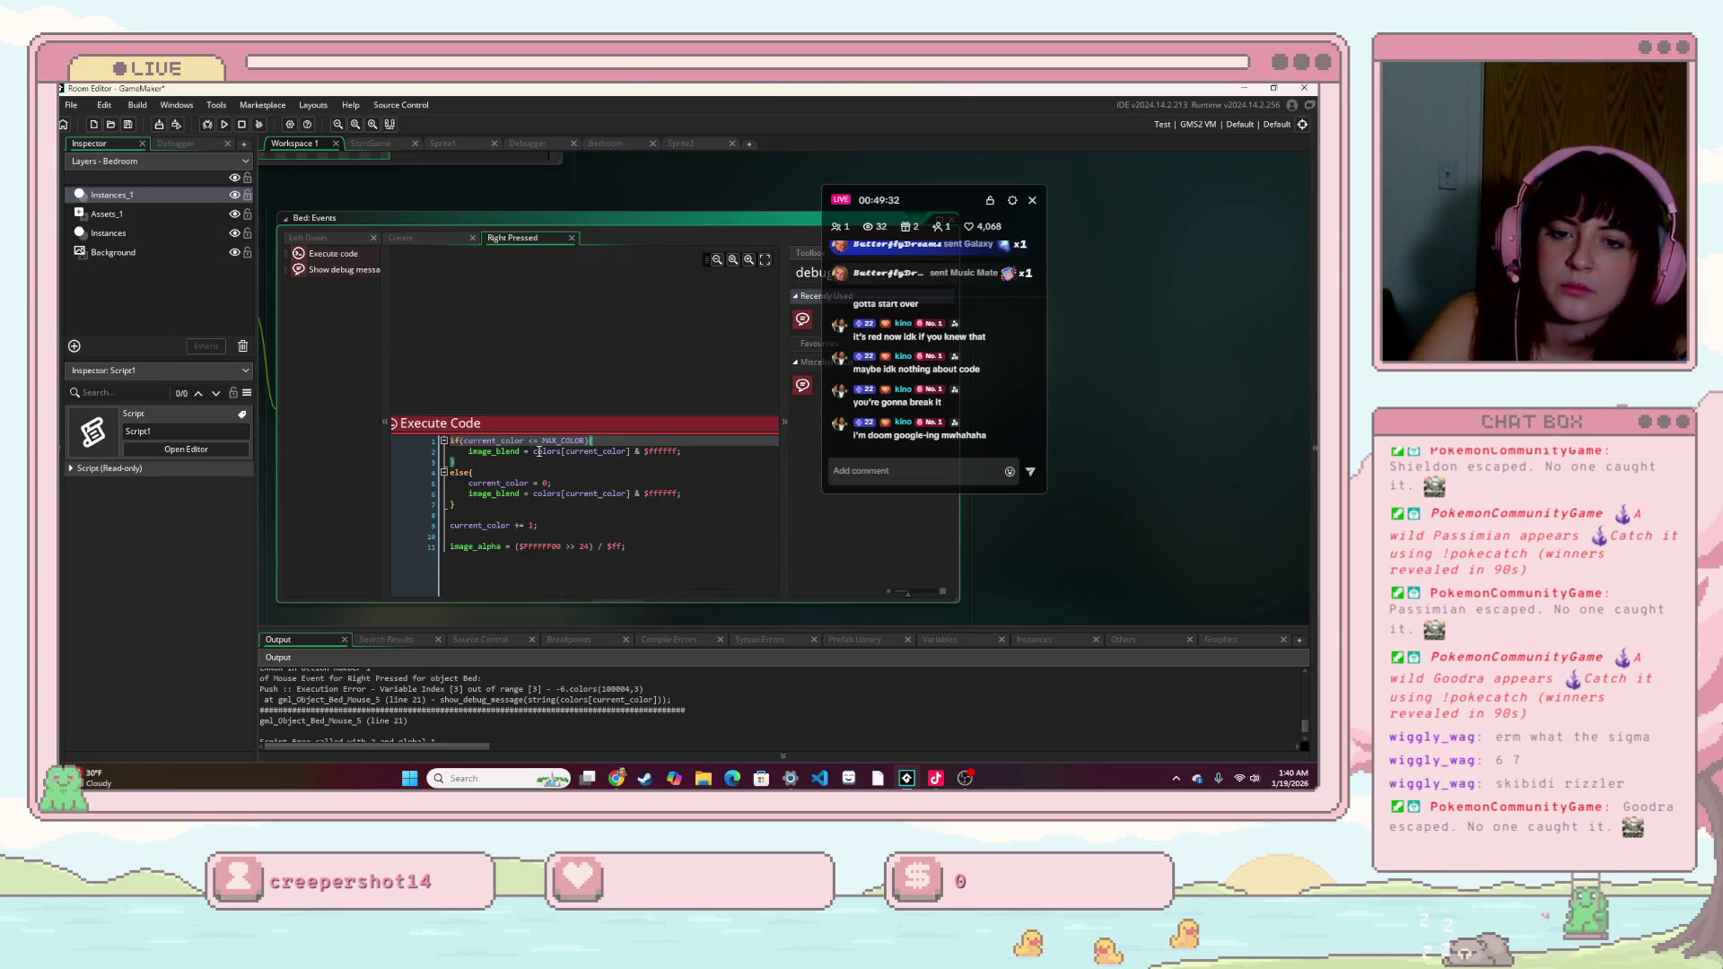
{"action": "key", "text": "Delete"}
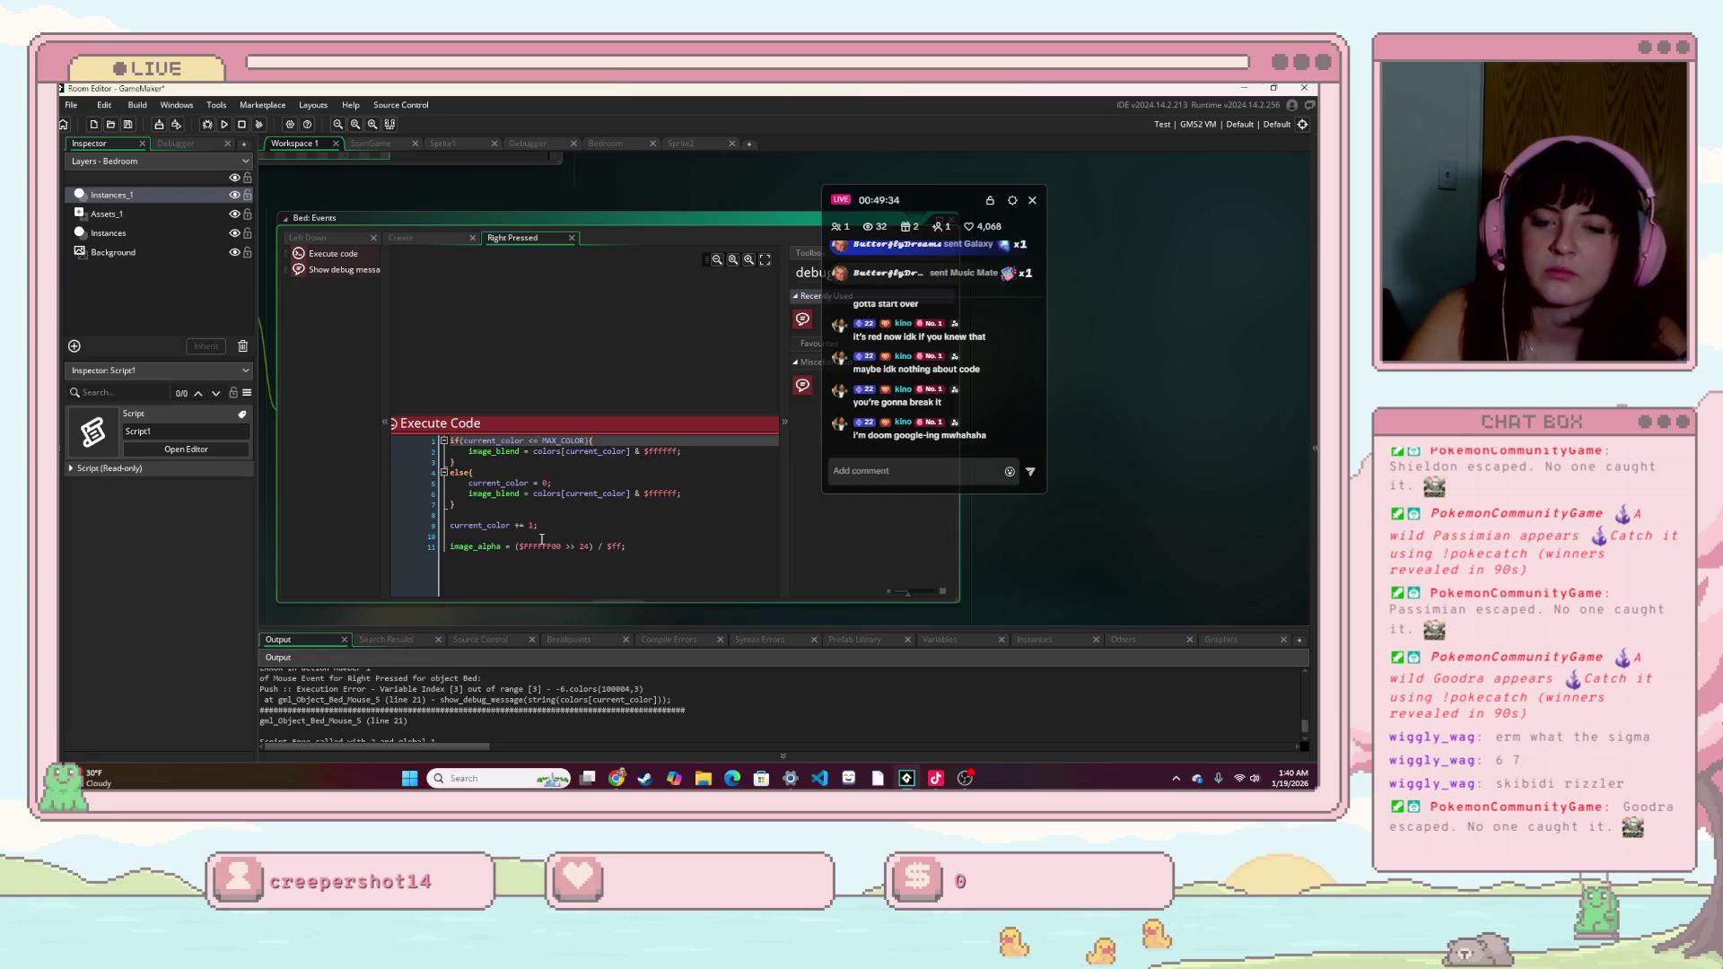
{"action": "left_click", "coordinate": [225, 124]}
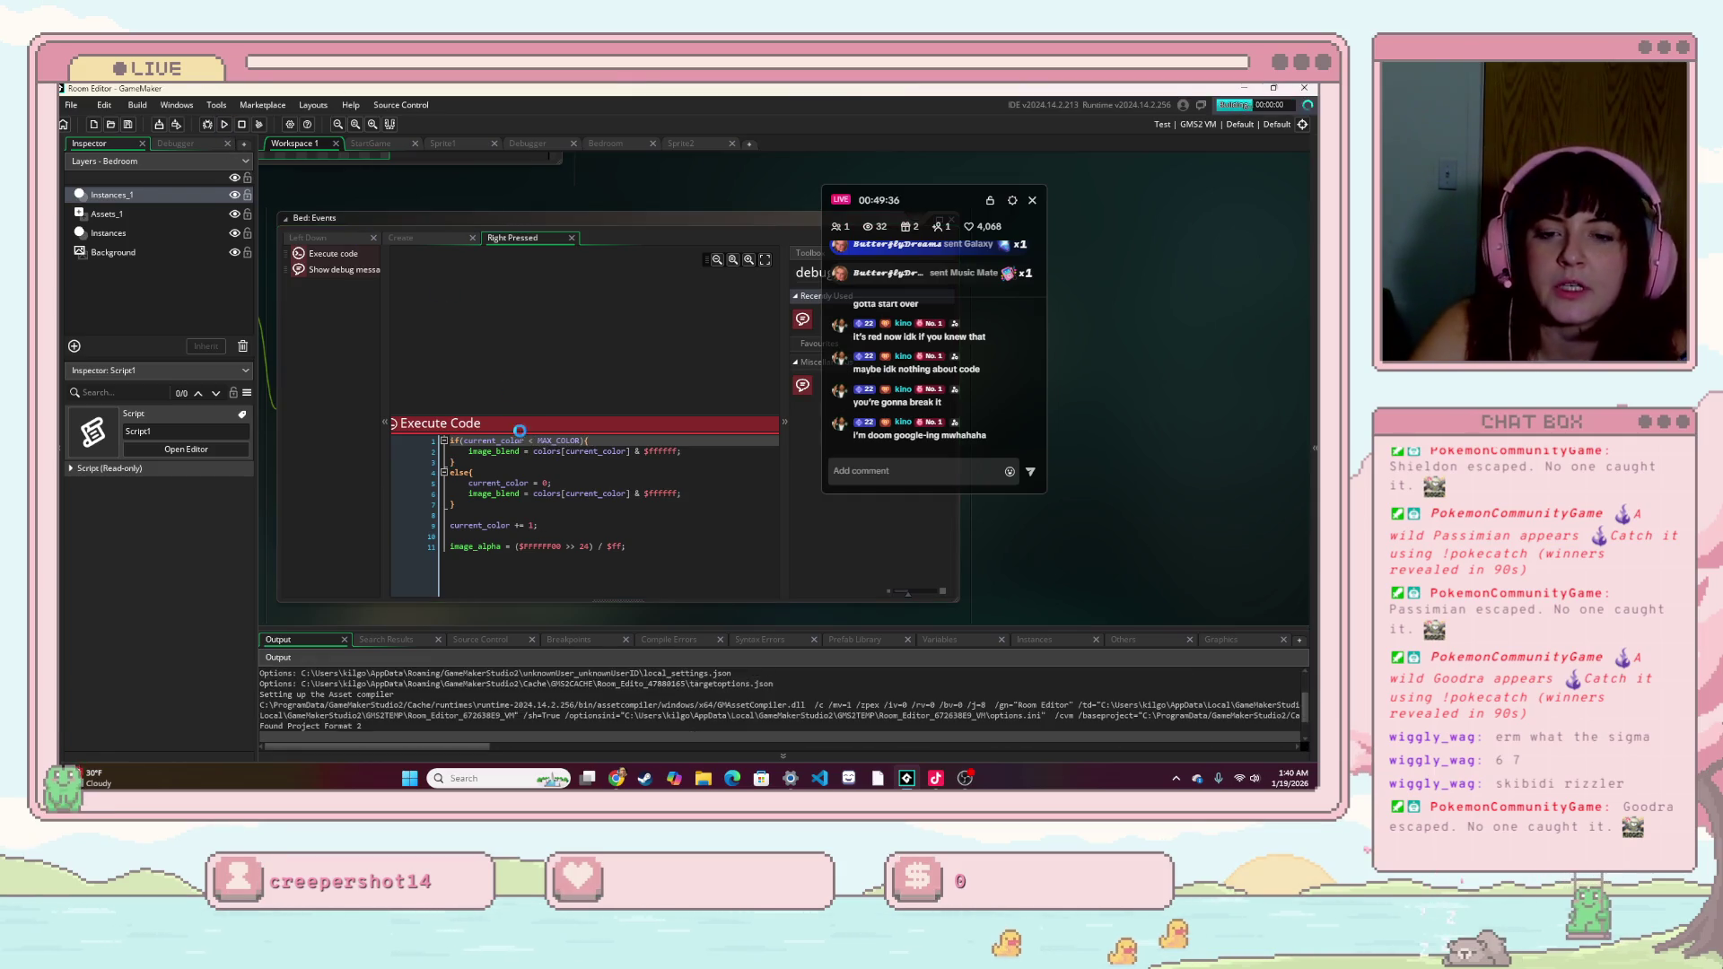
- Start the game and toggle the bed between pink and blue several times
{"action": "left_click", "coordinate": [635, 449]}
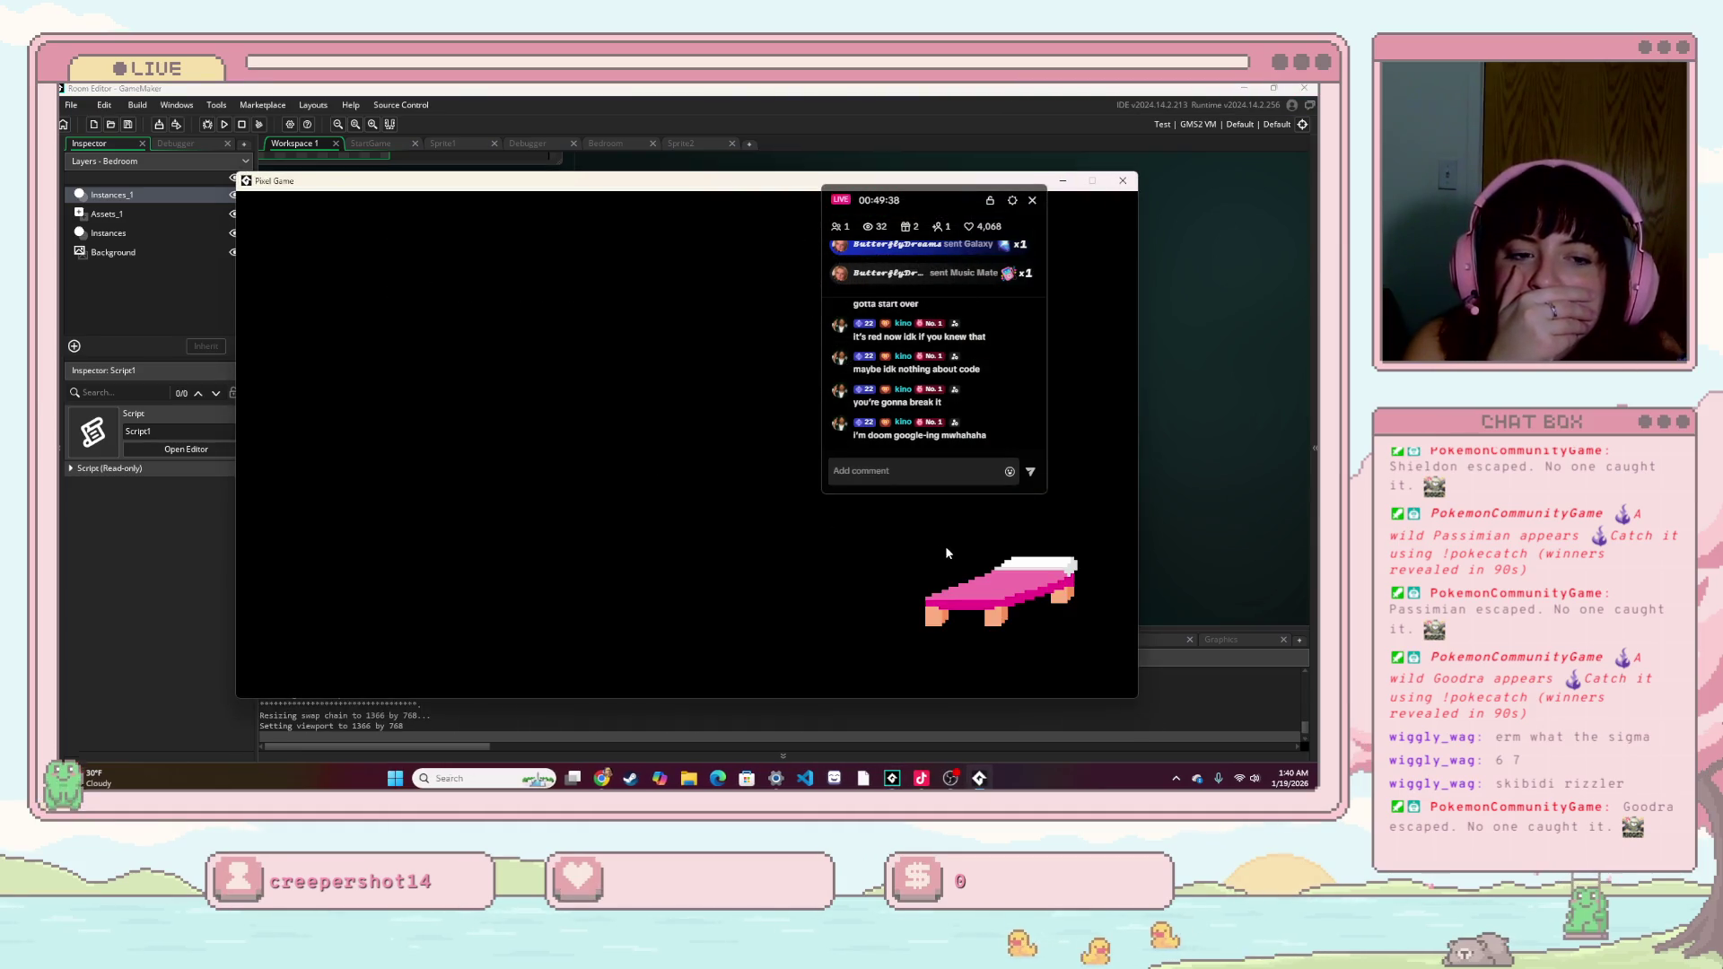
{"action": "left_click", "coordinate": [990, 575]}
{"action": "left_click", "coordinate": [991, 575]}
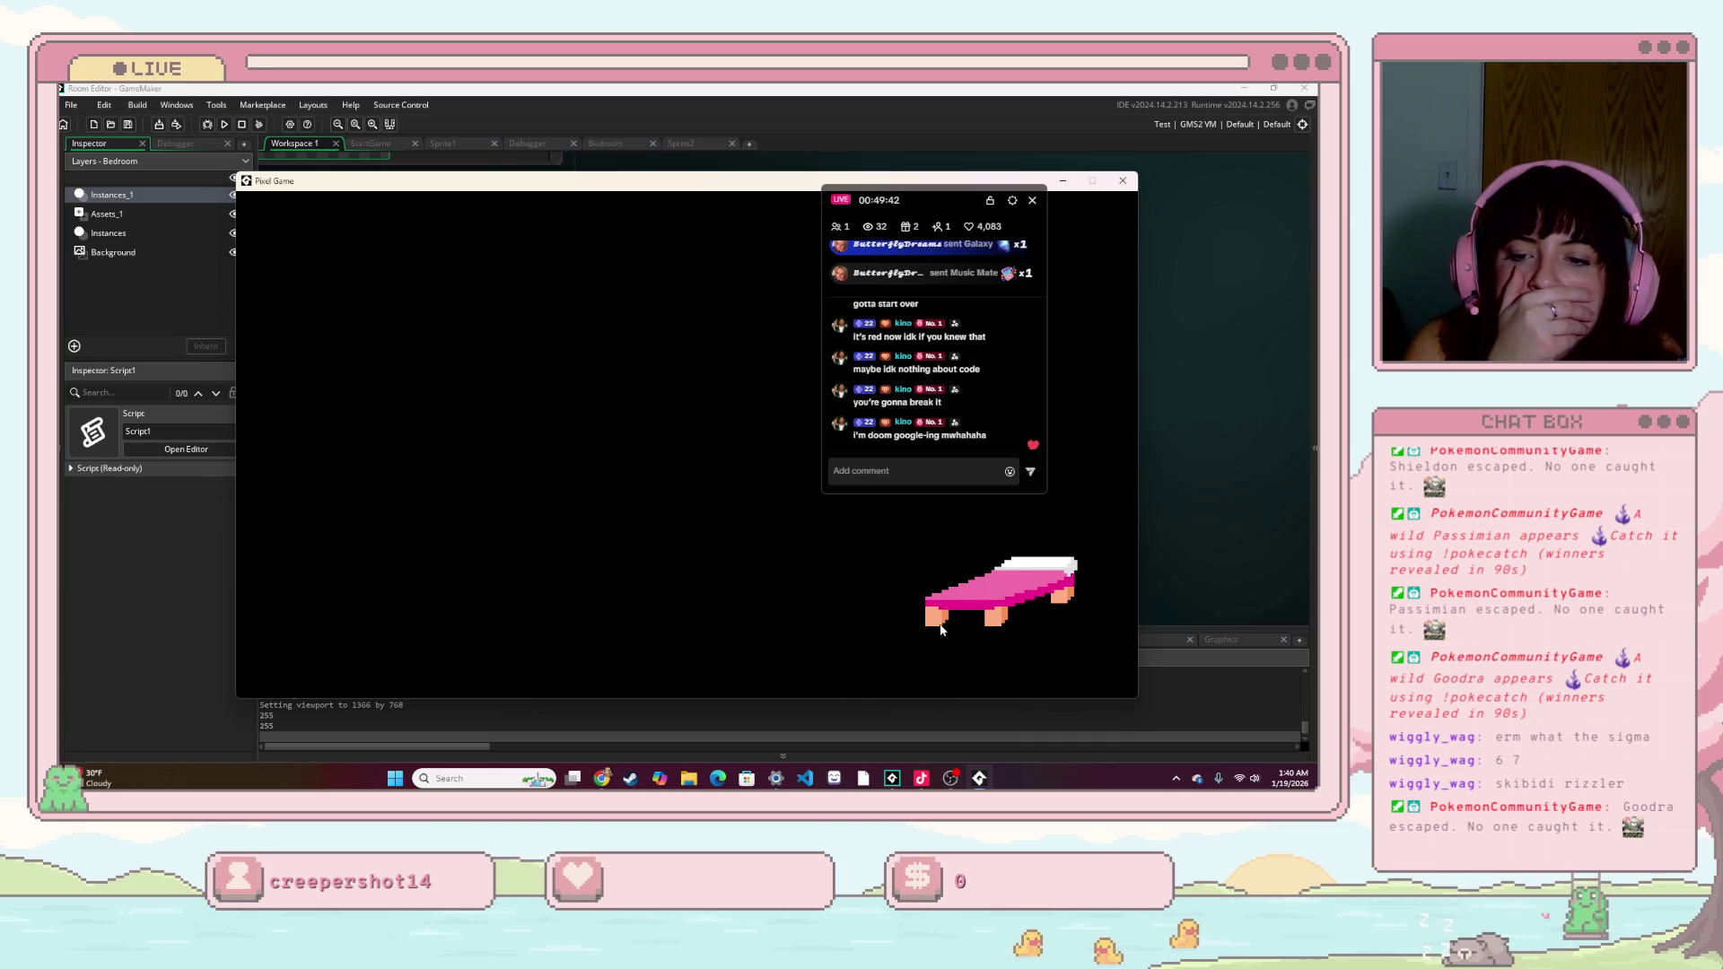
{"action": "left_click", "coordinate": [965, 590]}
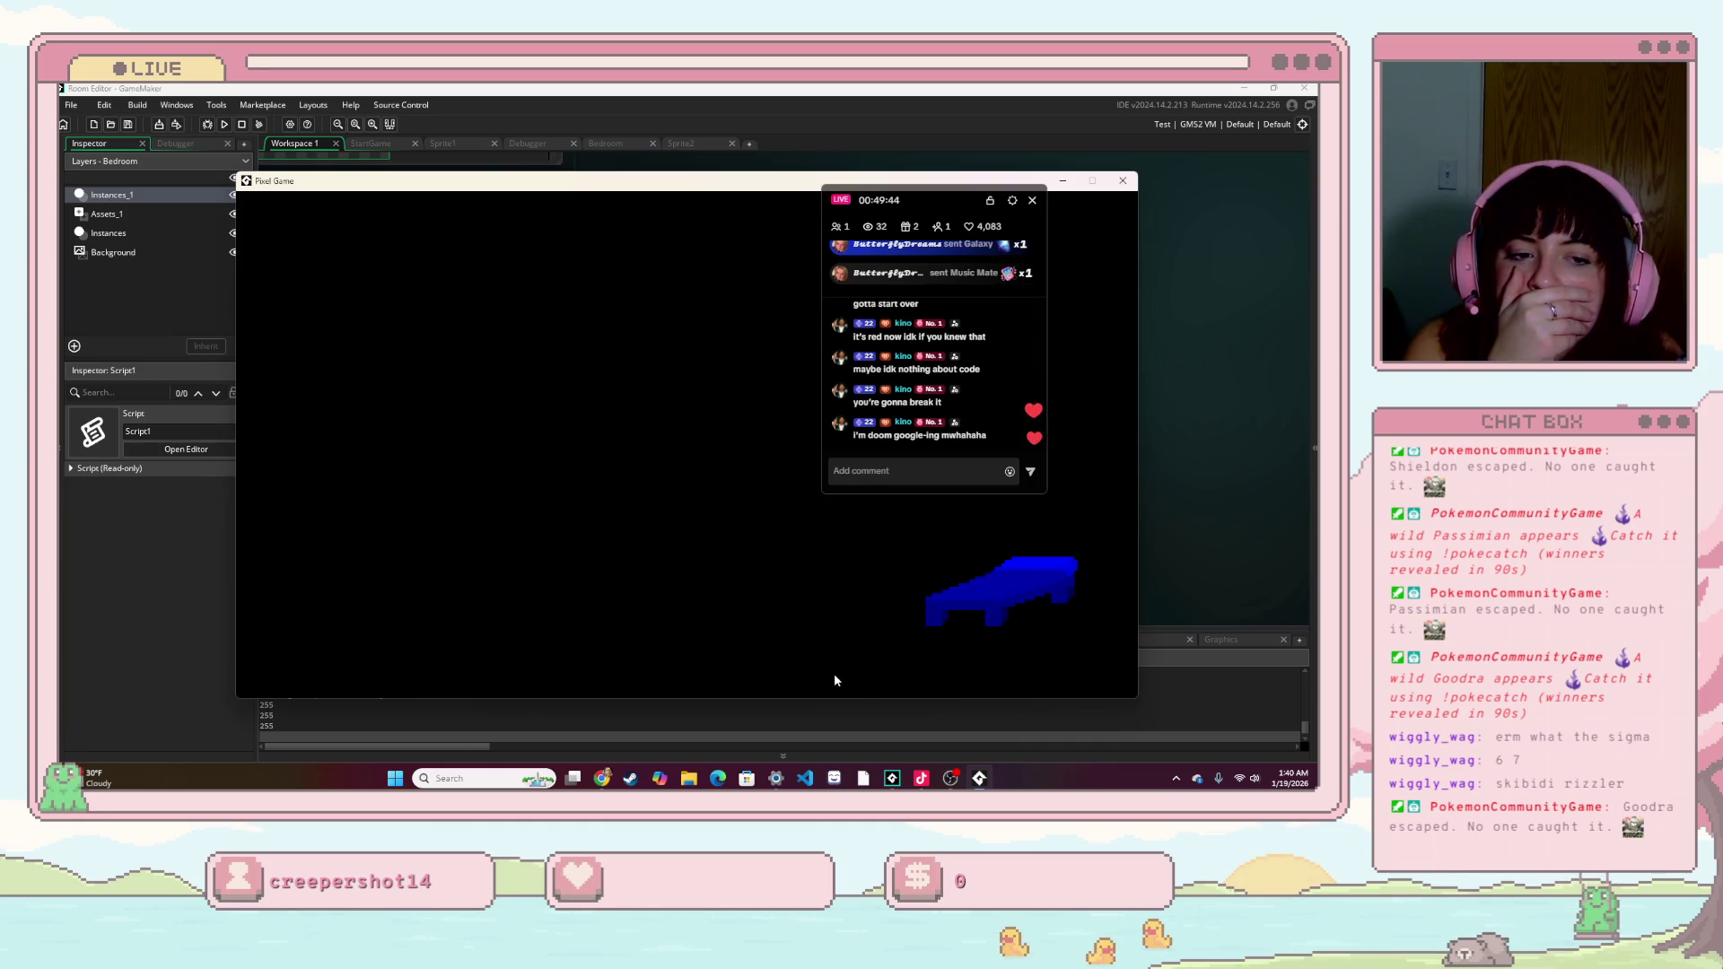
{"action": "left_click", "coordinate": [905, 635]}
{"action": "scroll", "coordinate": [709, 721], "scroll_direction": "down", "scroll_amount": 3}
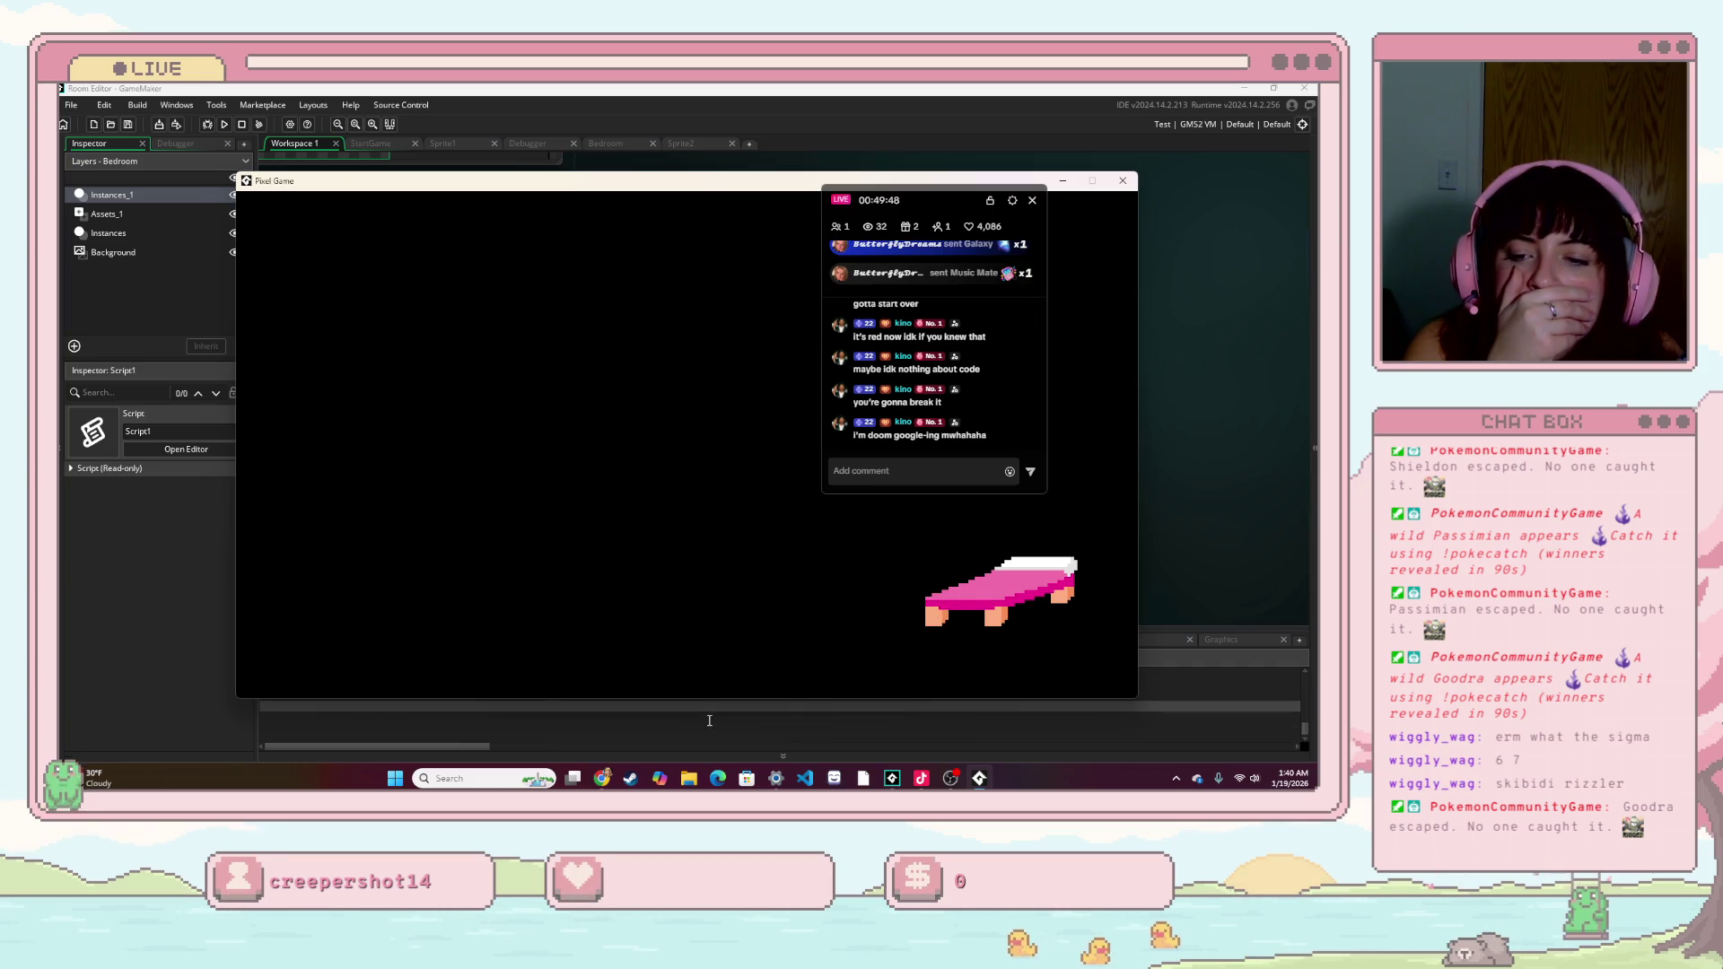
{"action": "scroll", "coordinate": [709, 720], "scroll_direction": "up", "scroll_amount": 2}
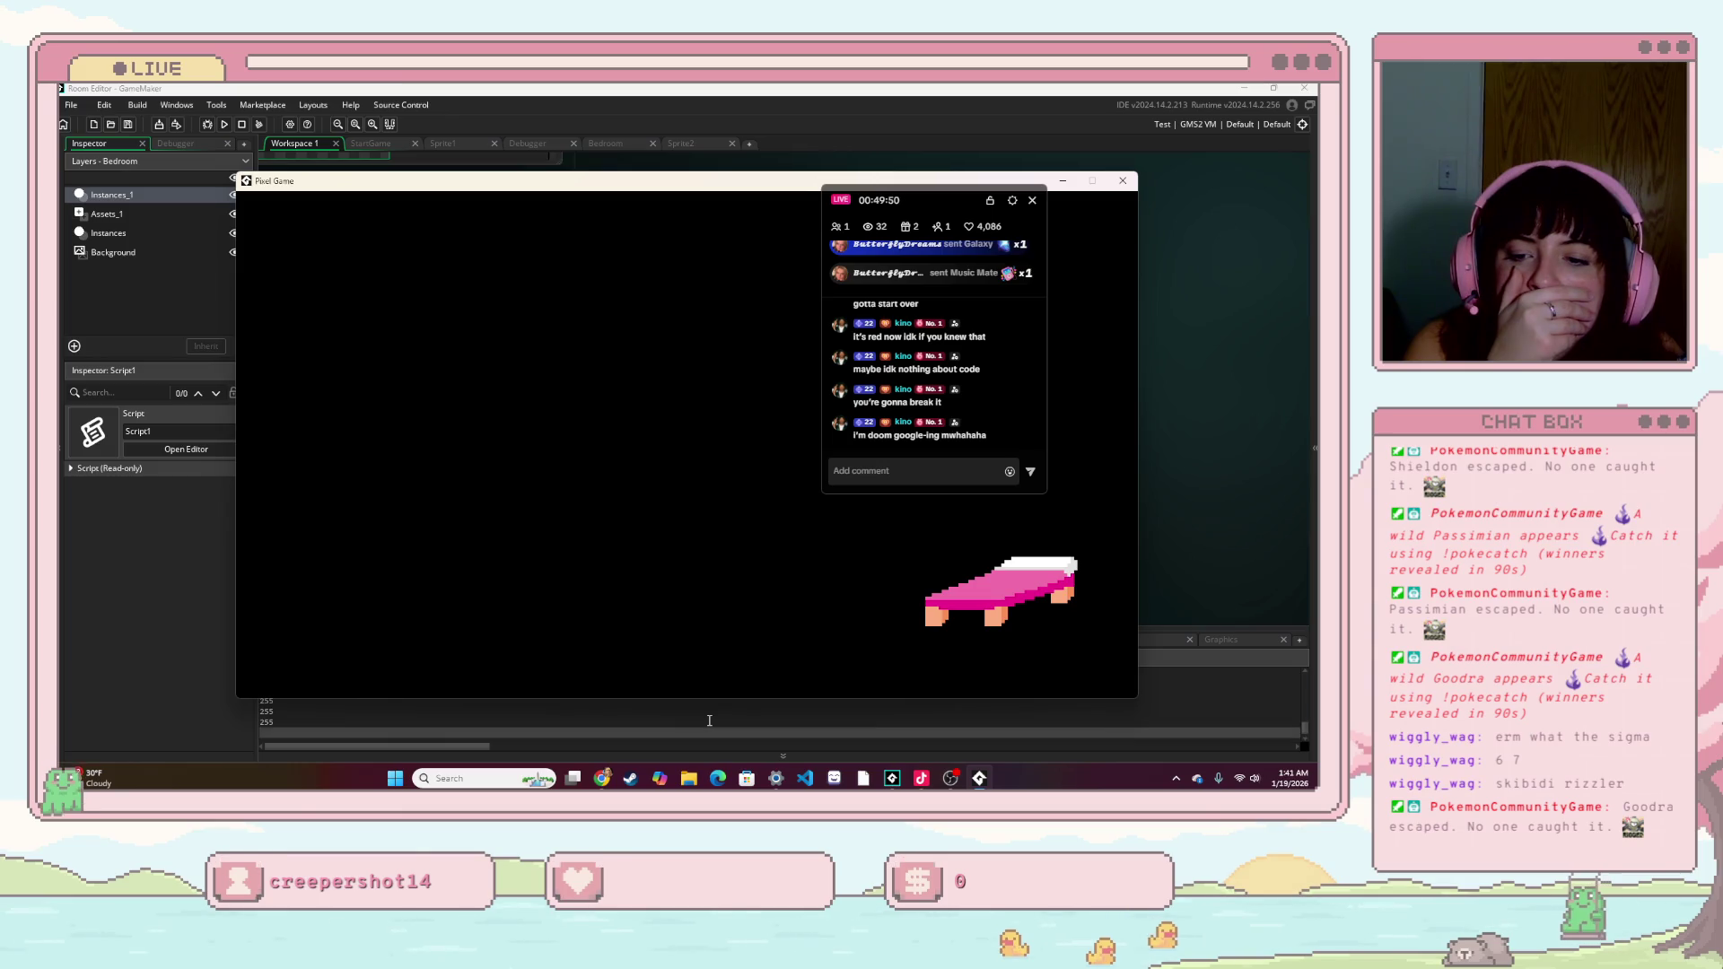
- Move the bed to the upper left, toggle it blue and pink again, then close the game
{"action": "mouse_move", "coordinate": [930, 610]}
{"action": "left_mouse_down"}
{"action": "mouse_move", "coordinate": [907, 638]}
{"action": "mouse_move", "coordinate": [593, 453]}
{"action": "mouse_move", "coordinate": [507, 430]}
{"action": "left_mouse_up"}
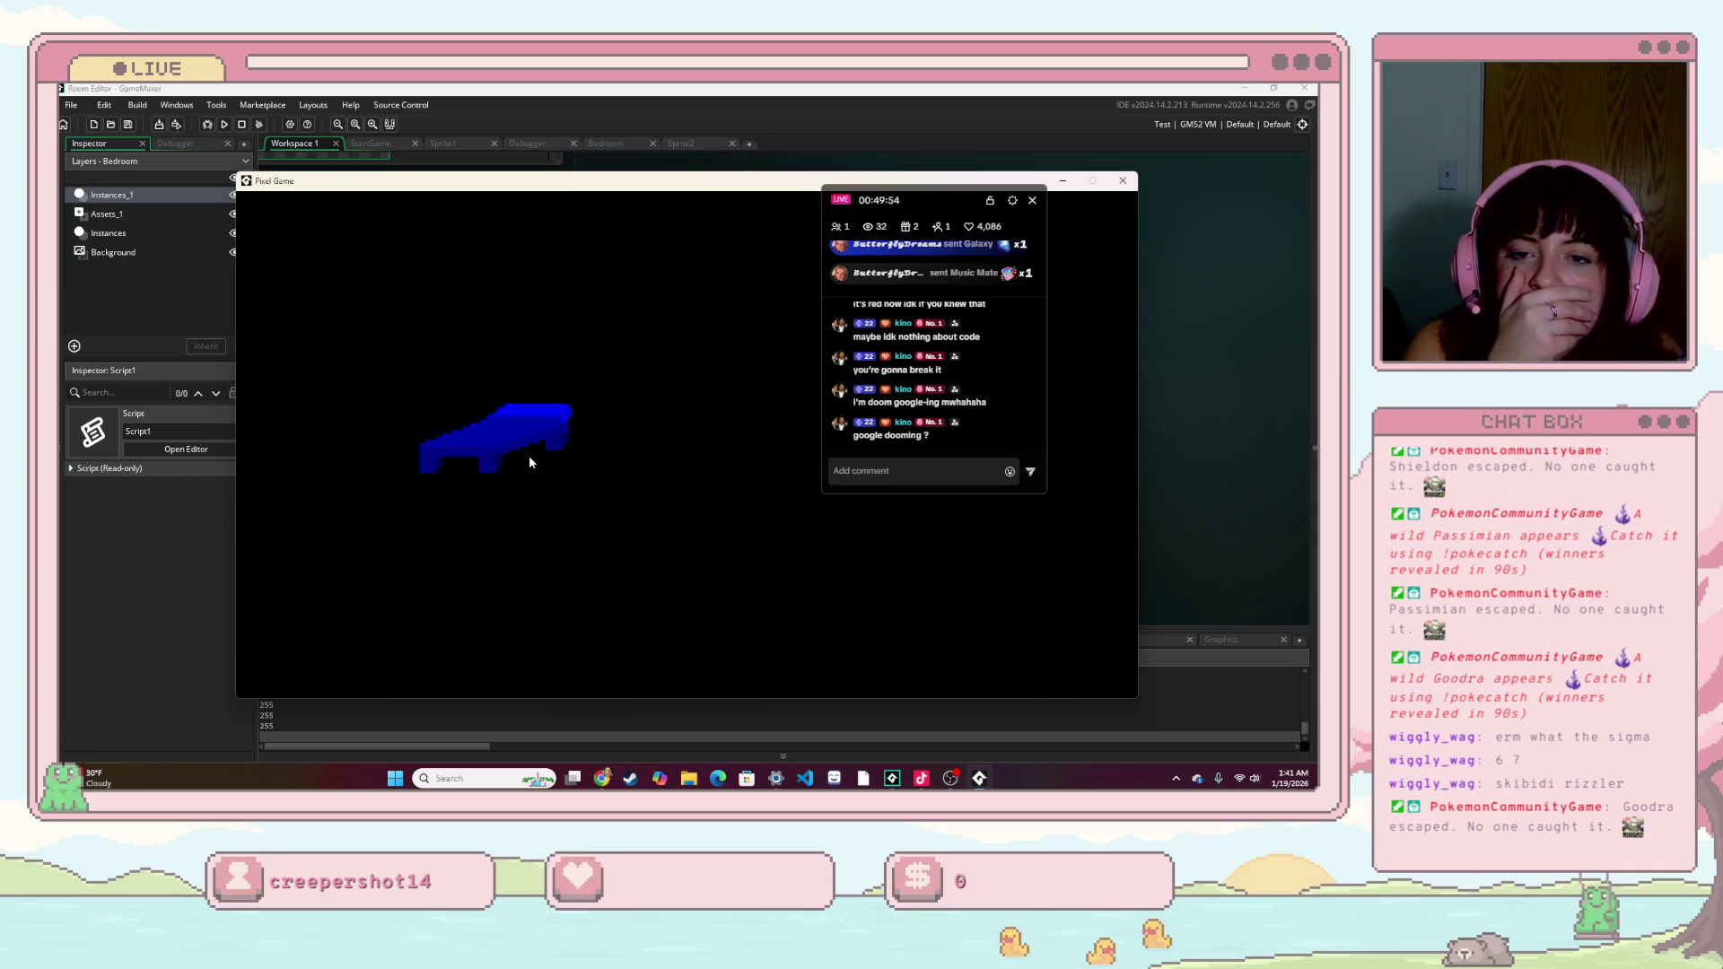
{"action": "left_click", "coordinate": [530, 422]}
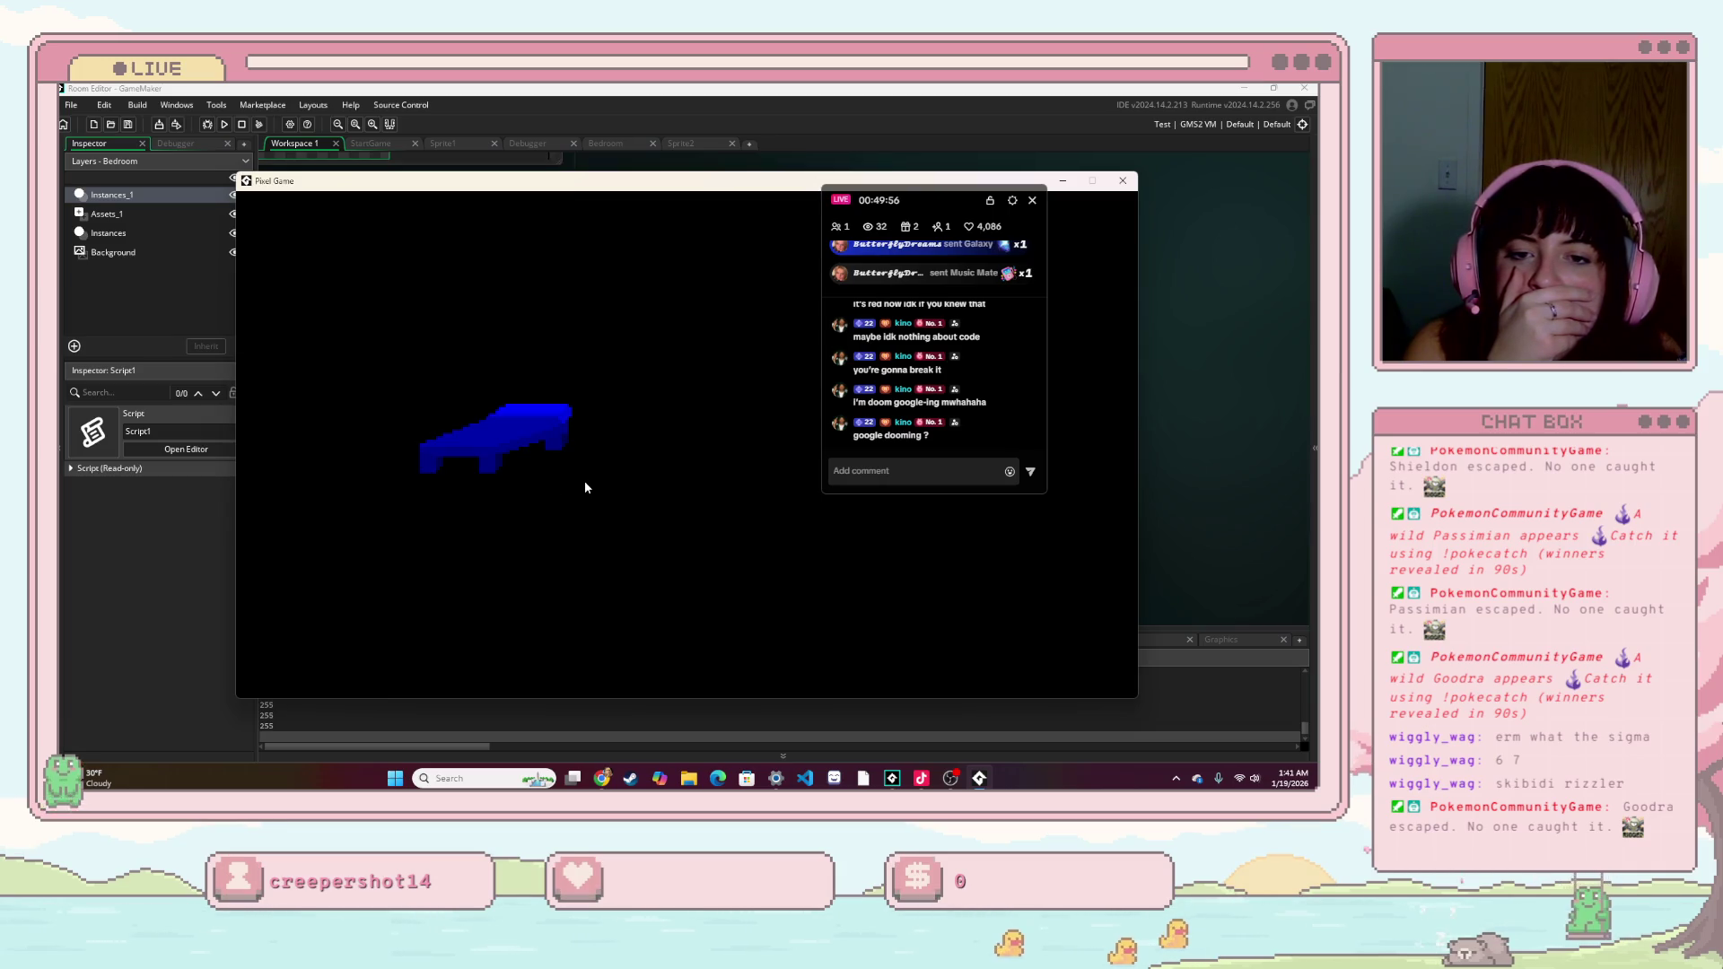
{"action": "left_click", "coordinate": [479, 425]}
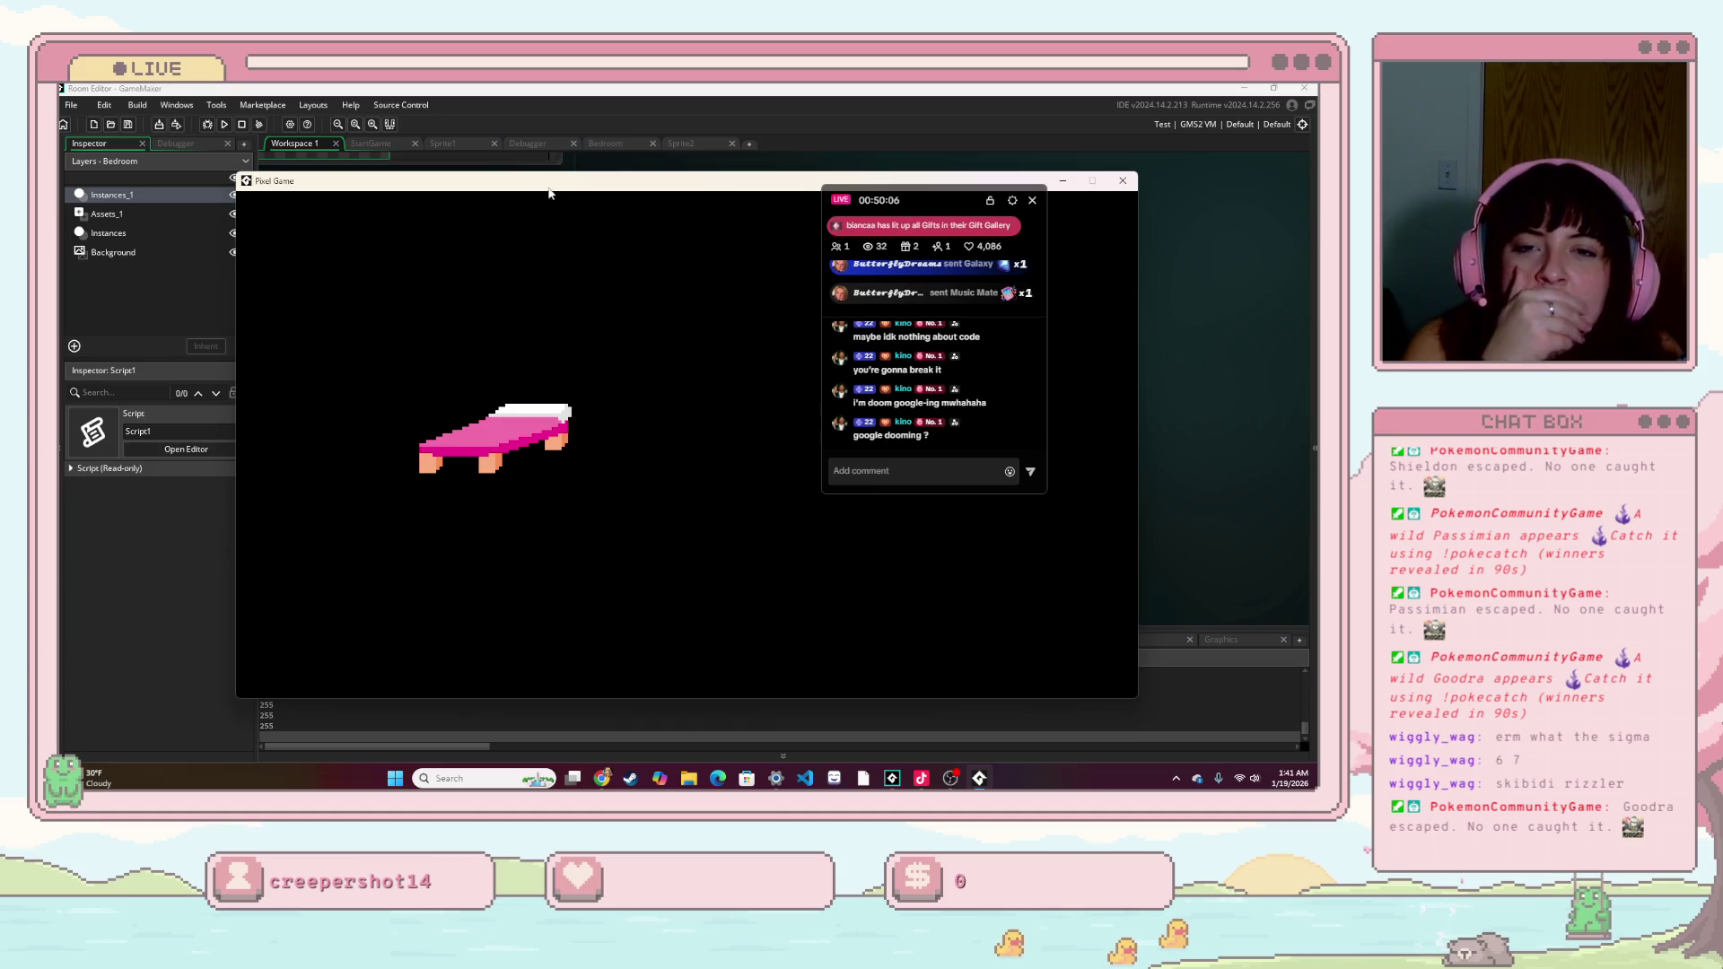
{"action": "left_click_drag", "start_coordinate": [547, 194], "coordinate": [446, 264]}
{"action": "left_click_drag", "start_coordinate": [942, 212], "coordinate": [1243, 107]}
{"action": "left_click", "coordinate": [1023, 251]}
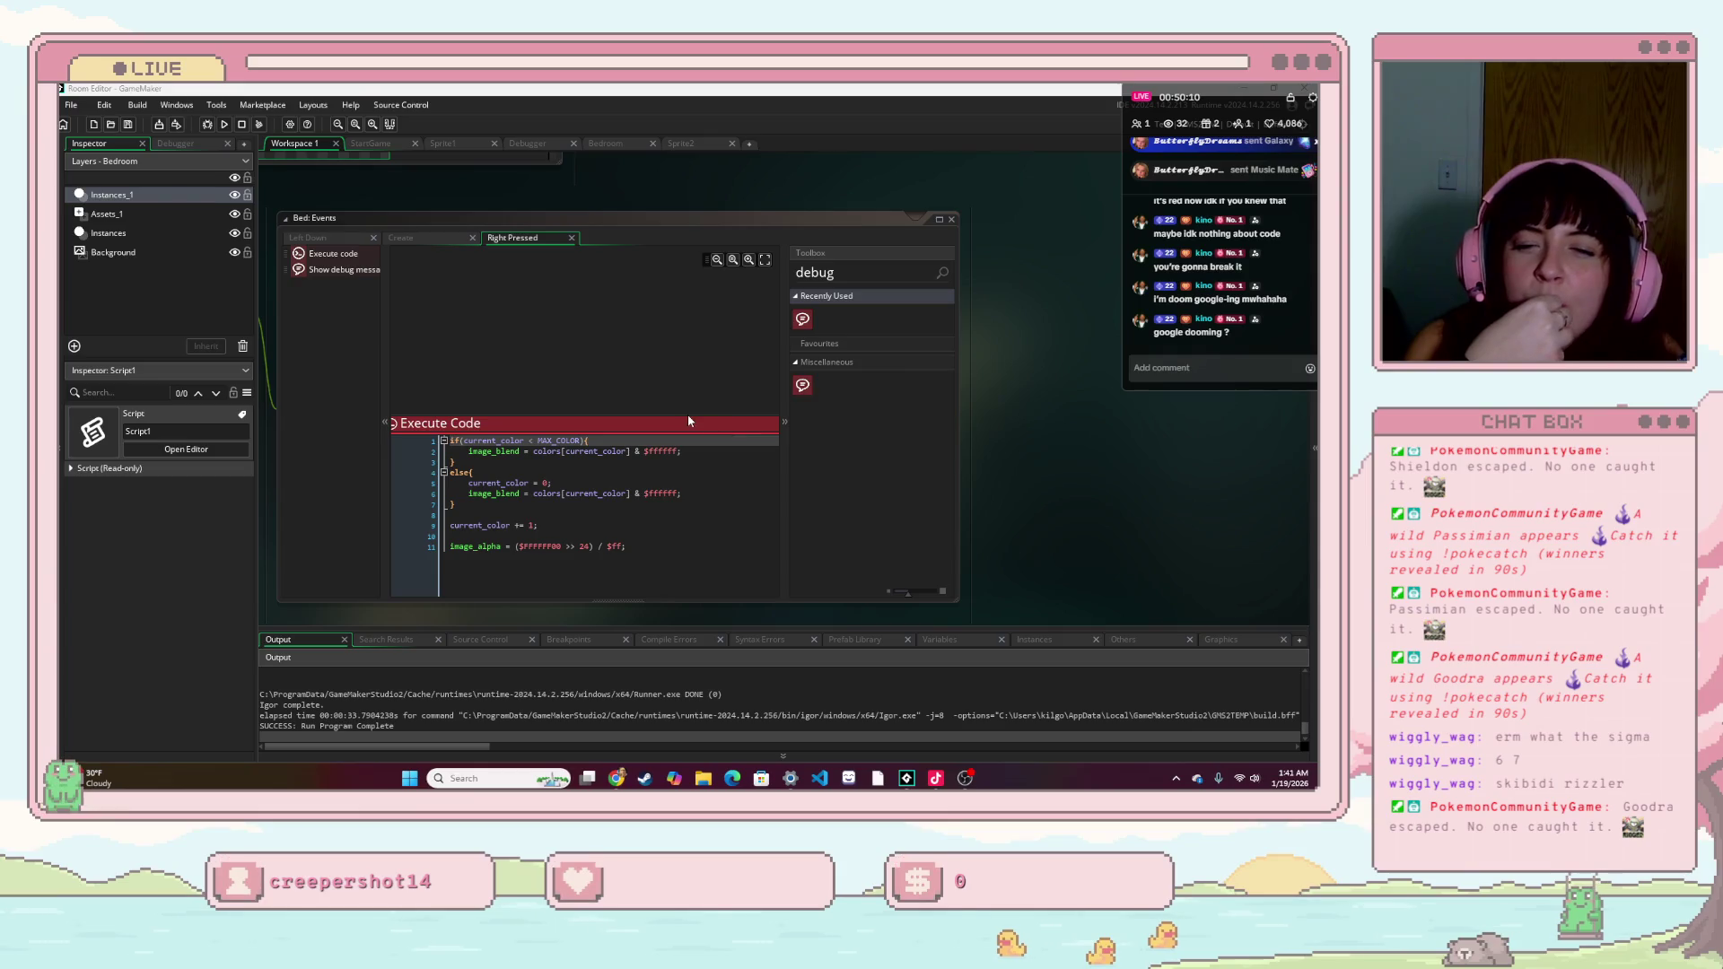
{"action": "scroll", "coordinate": [677, 463], "scroll_direction": "down", "scroll_amount": 2}
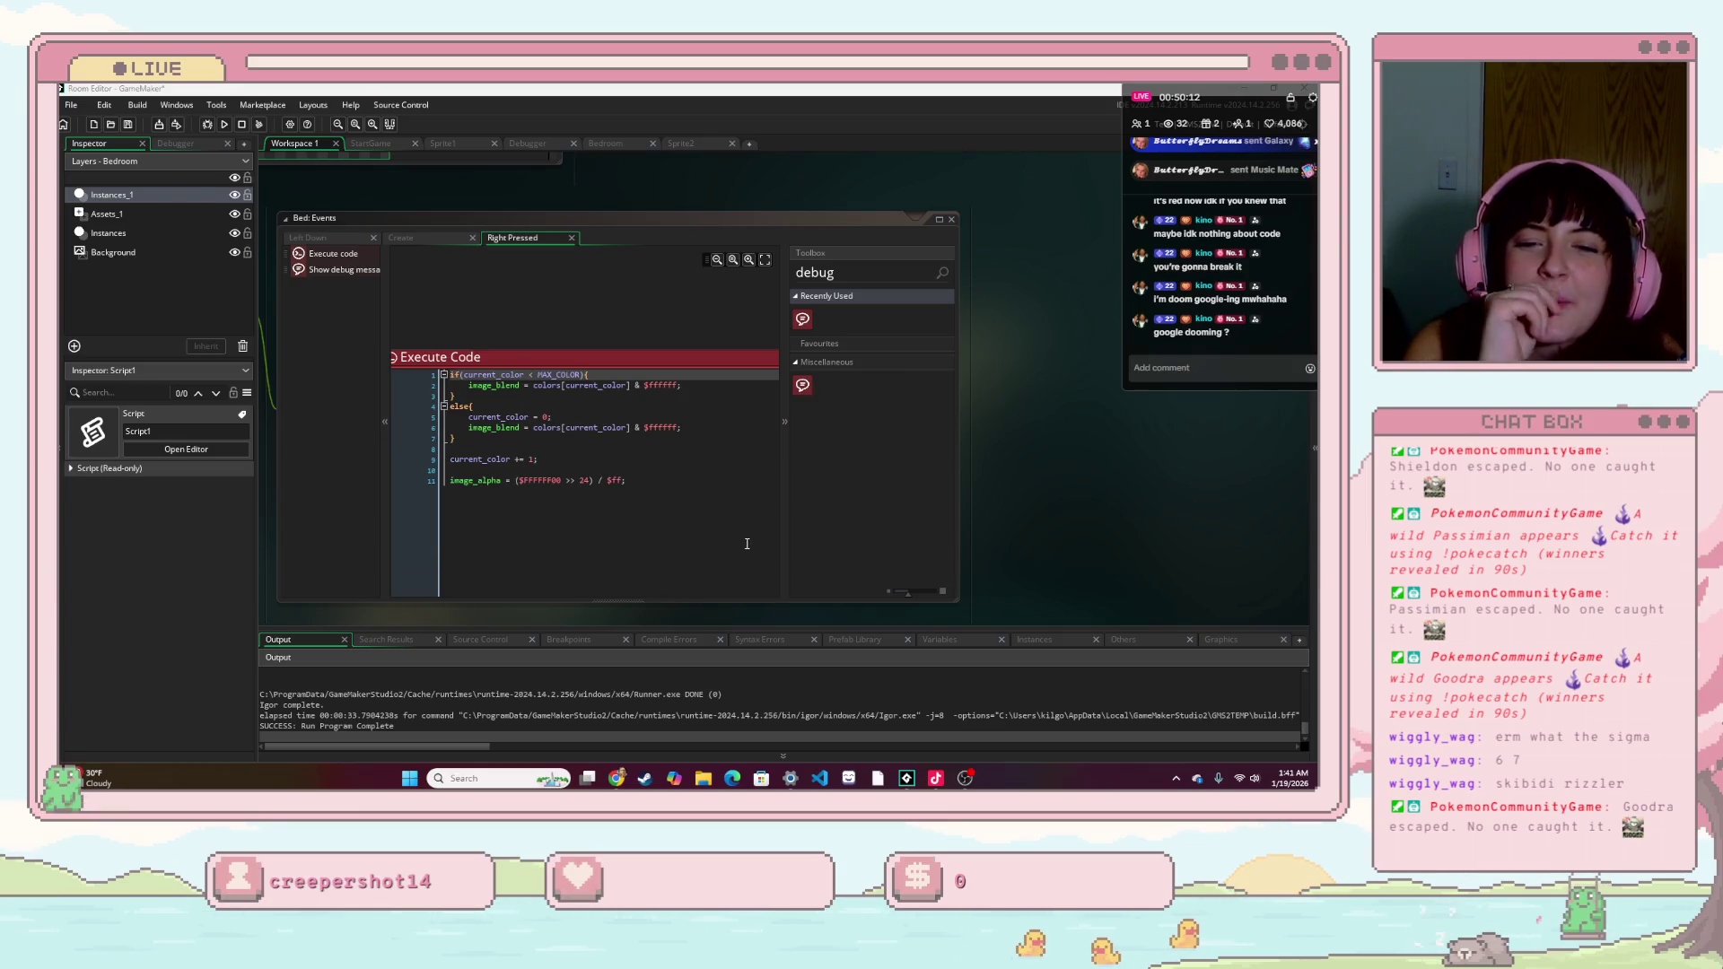
{"action": "scroll", "coordinate": [745, 544], "scroll_direction": "down", "scroll_amount": 6}
{"action": "scroll", "coordinate": [745, 544], "scroll_direction": "up", "scroll_amount": 6}
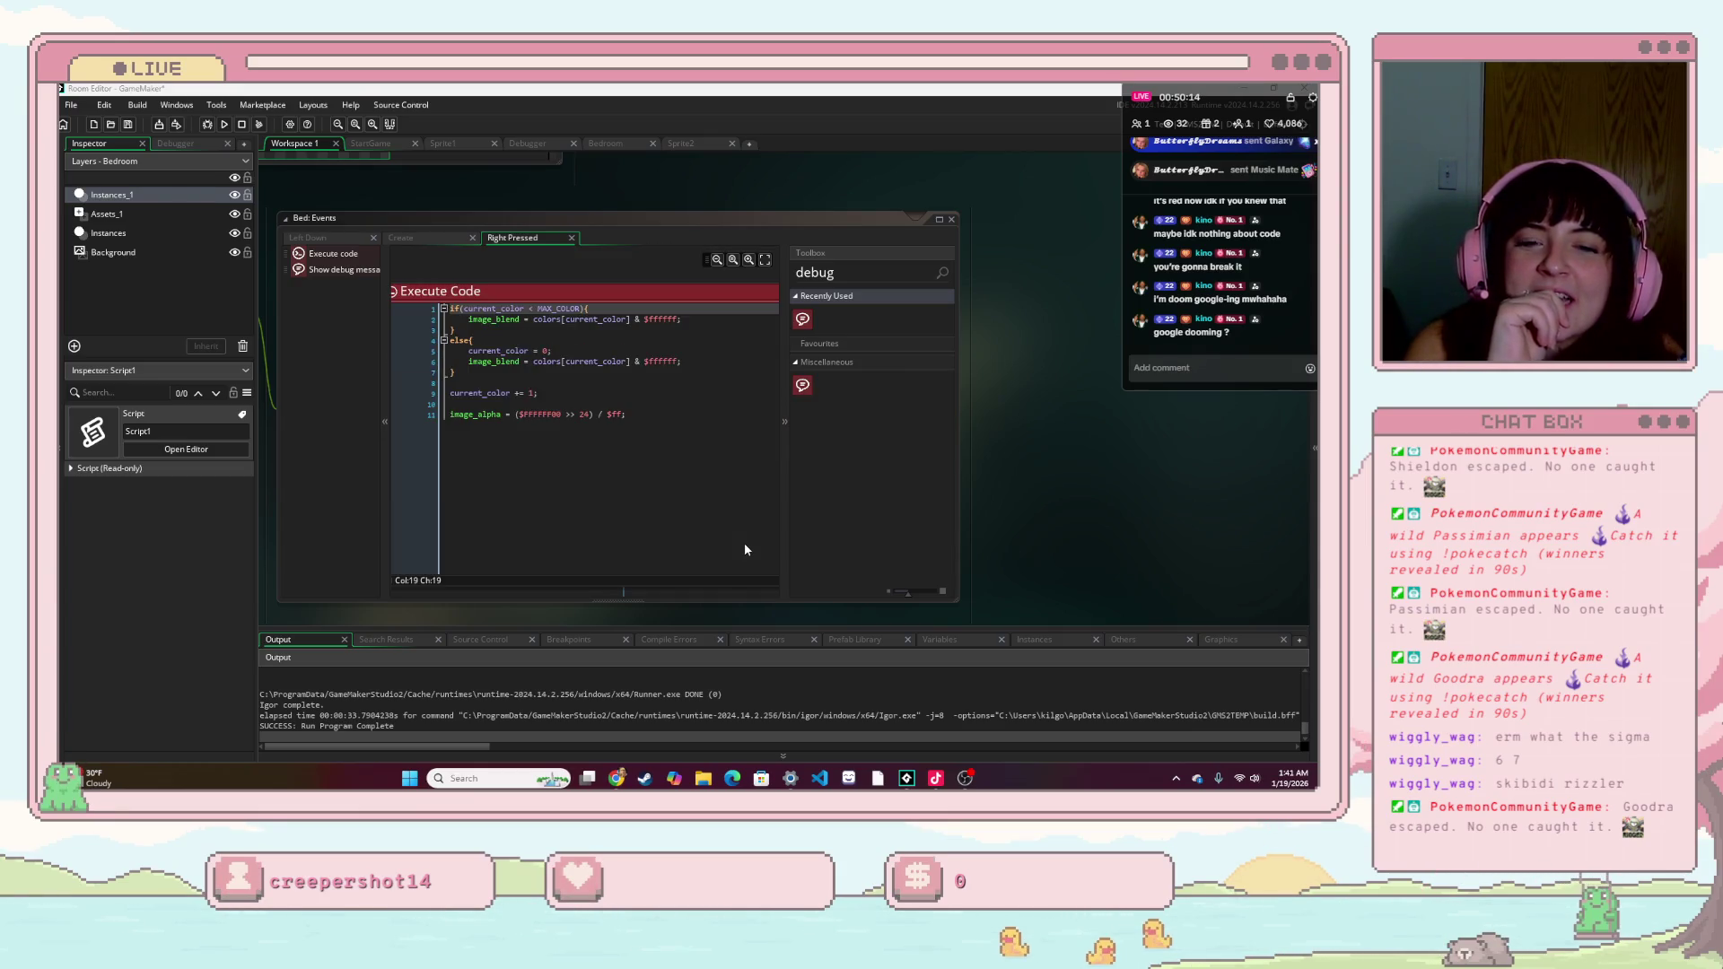
{"action": "left_click", "coordinate": [549, 352]}
{"action": "scroll", "coordinate": [550, 352], "scroll_direction": "up", "scroll_amount": 1}
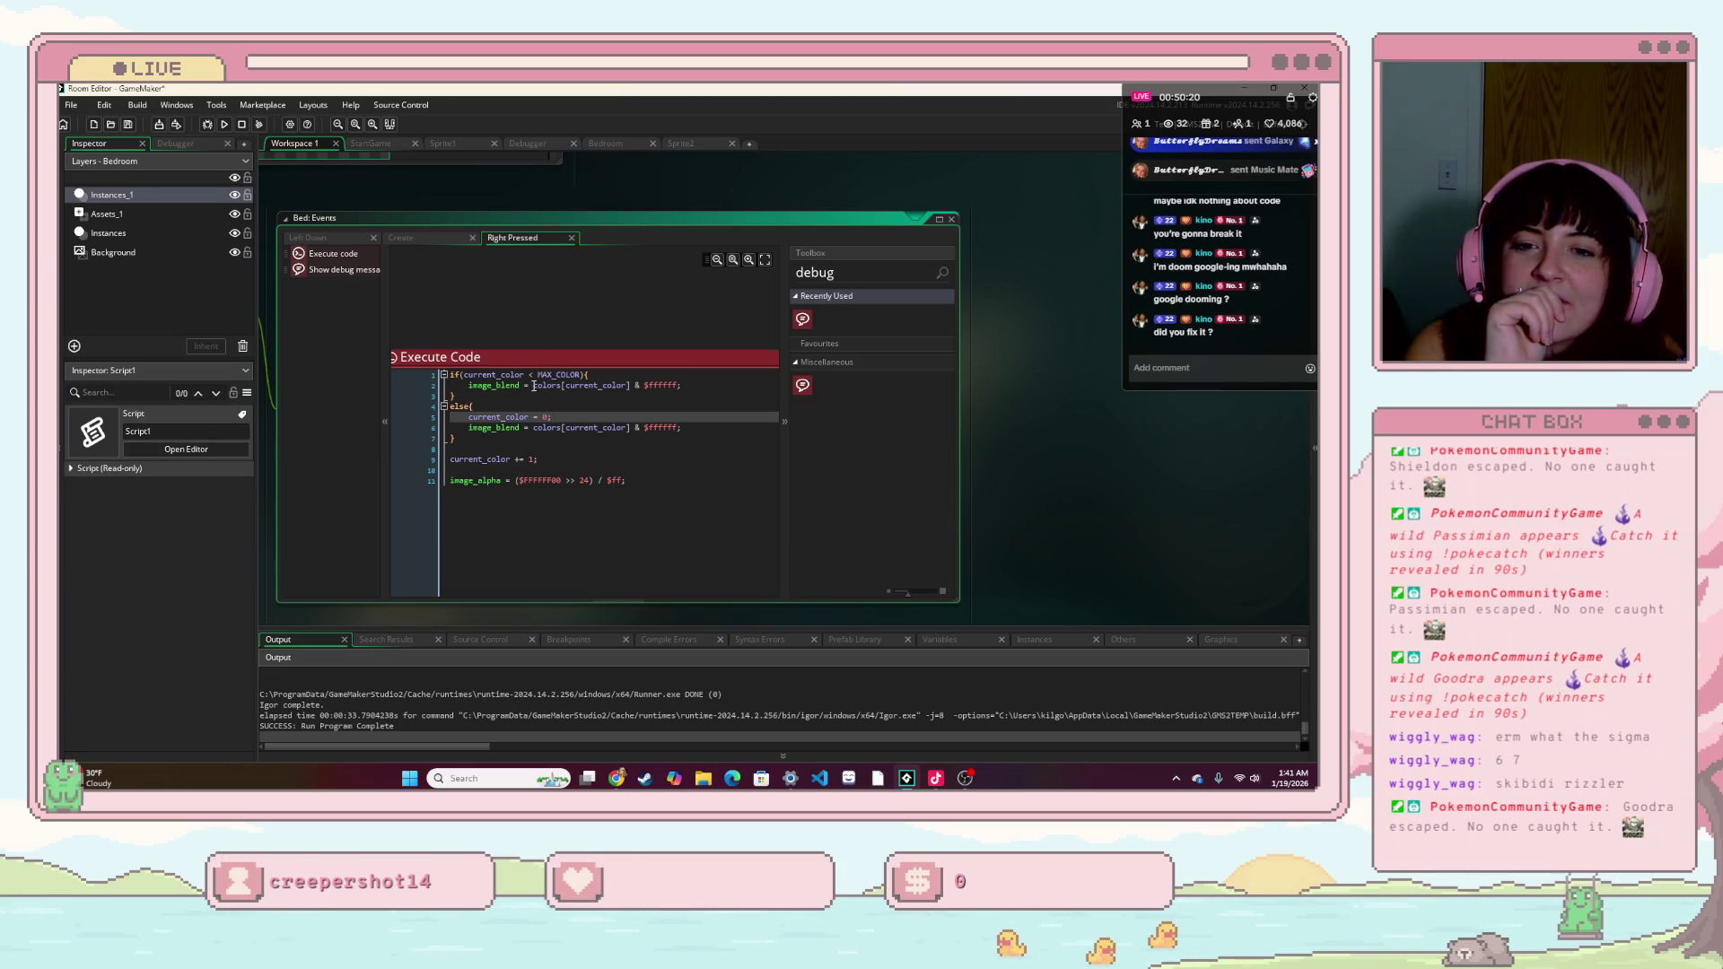
{"action": "left_click", "coordinate": [388, 240]}
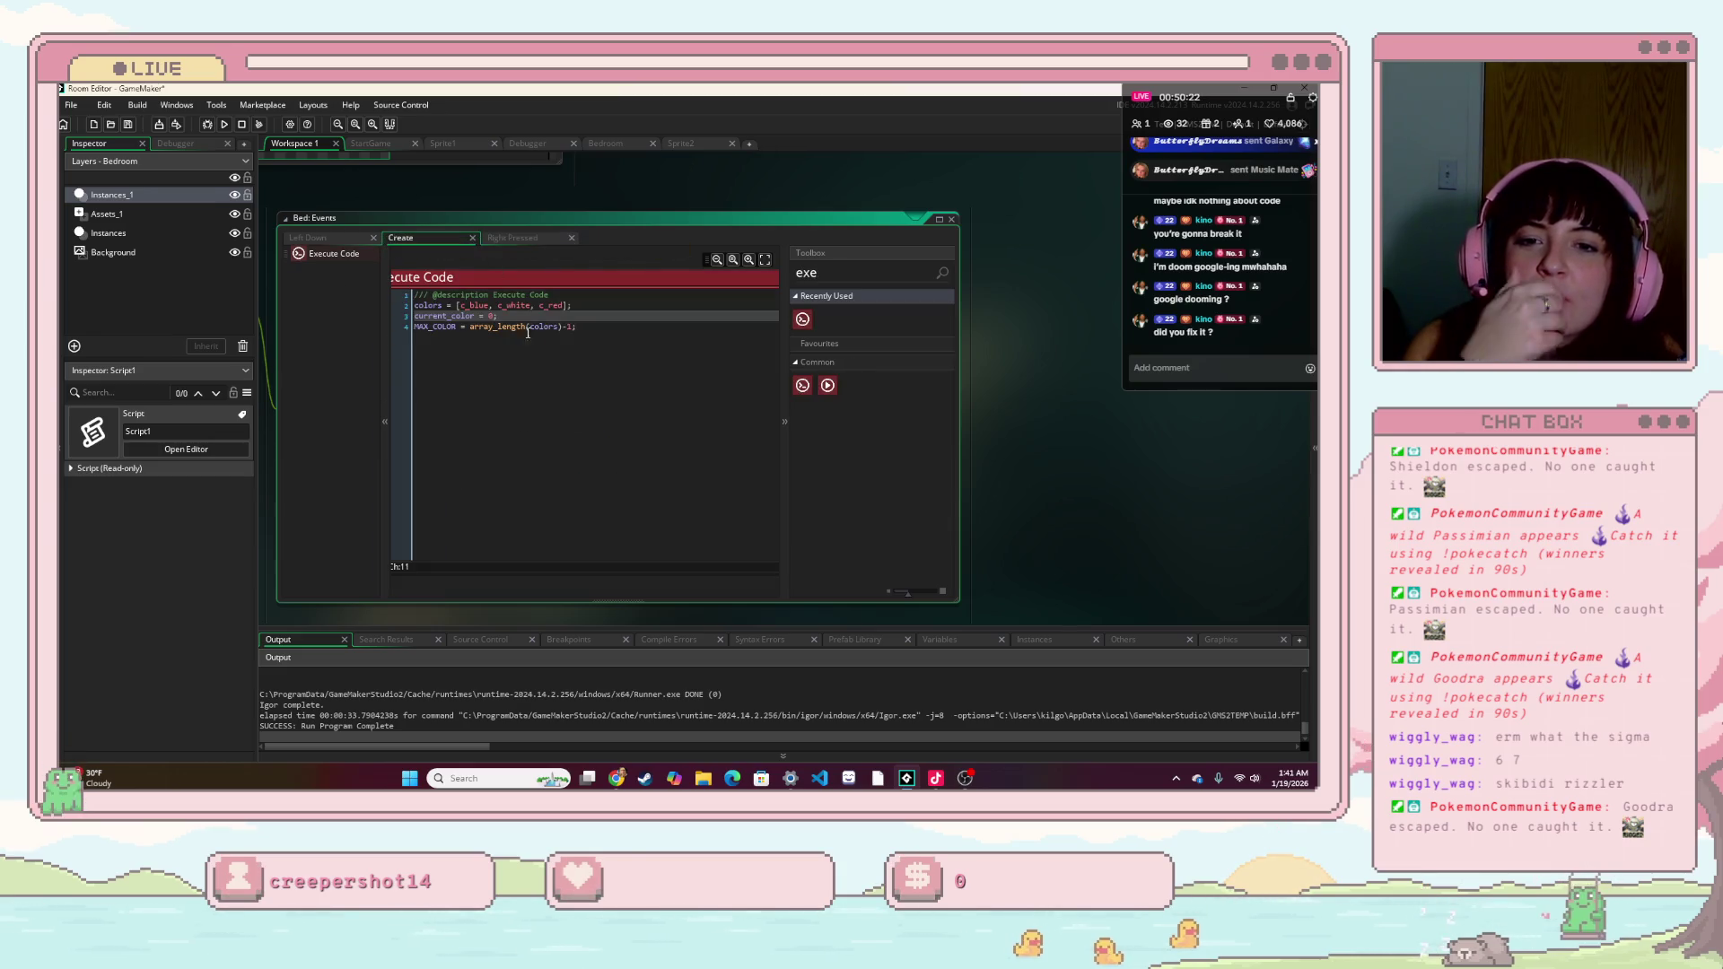
{"action": "left_click", "coordinate": [617, 291]}
{"action": "left_click_drag", "start_coordinate": [415, 316], "coordinate": [408, 327]}
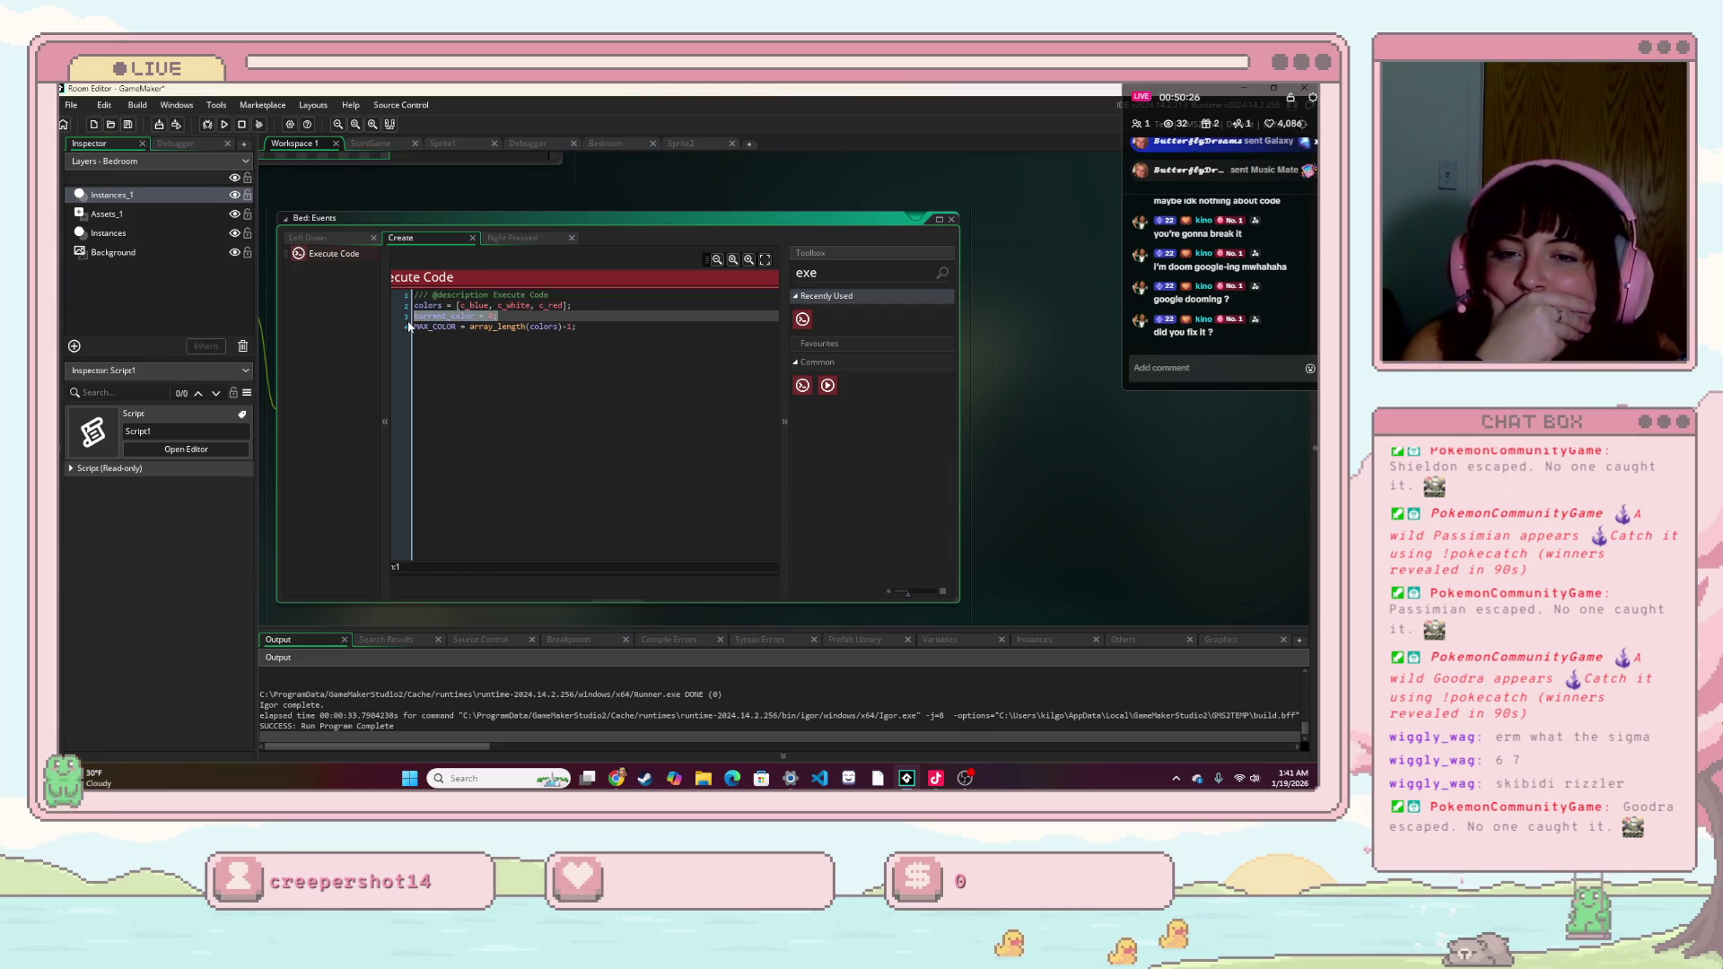
{"action": "left_click", "coordinate": [586, 329]}
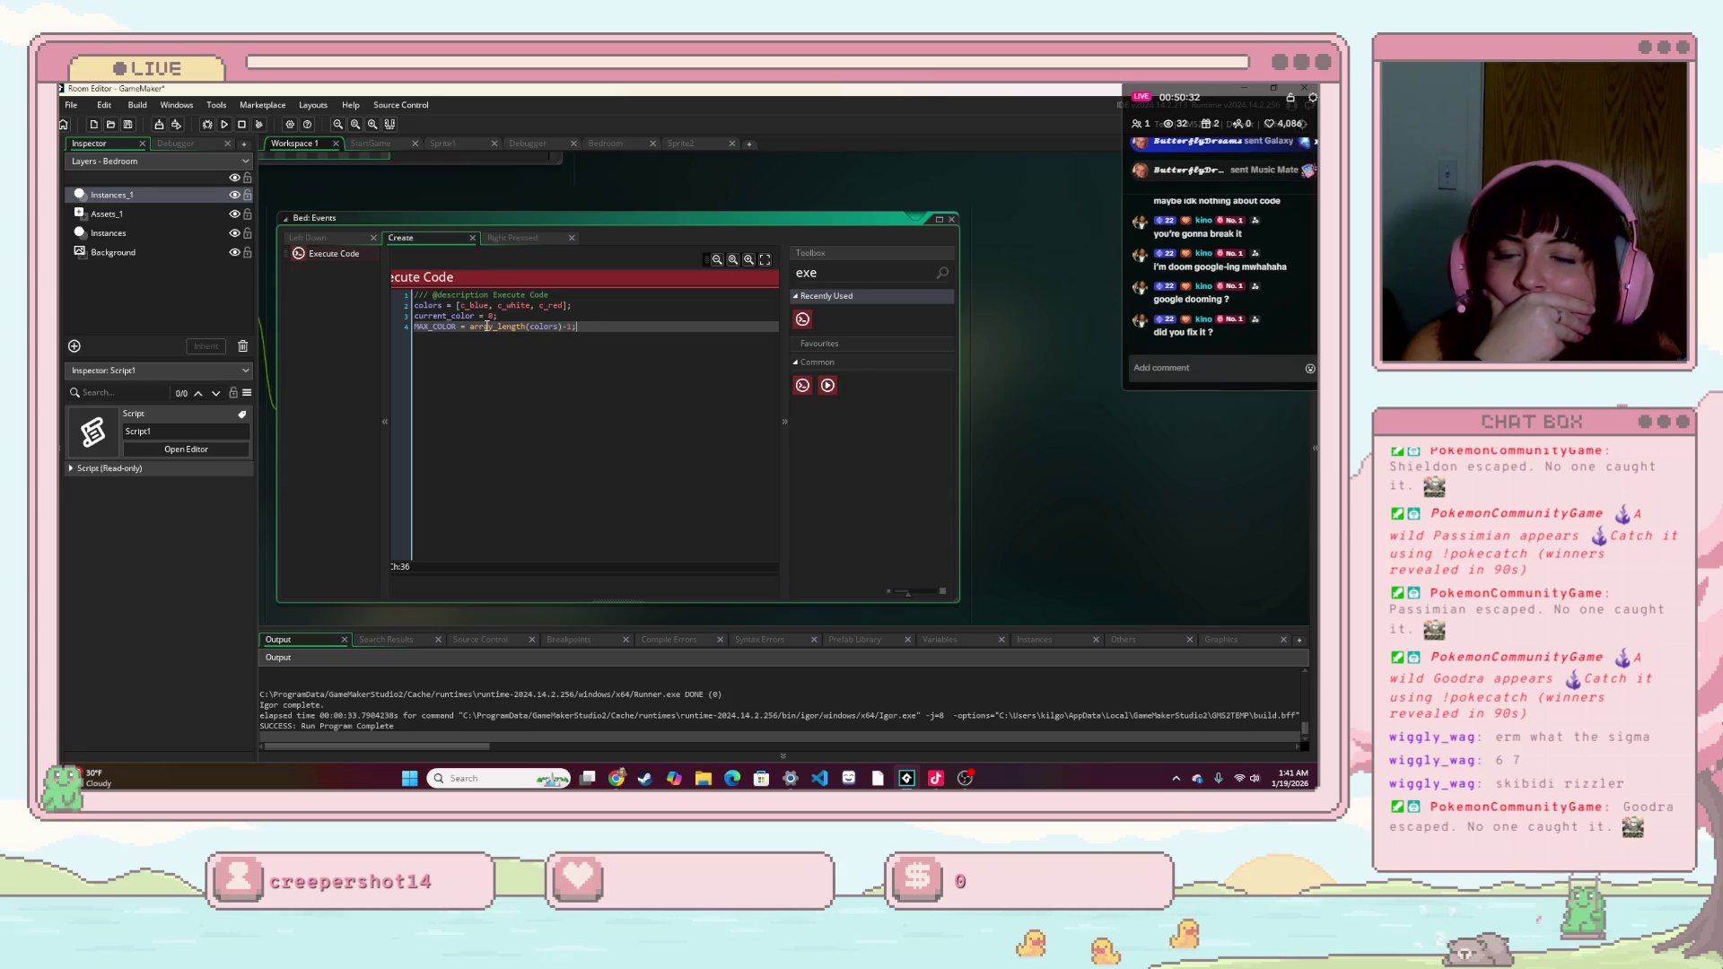
{"action": "left_click", "coordinate": [543, 239]}
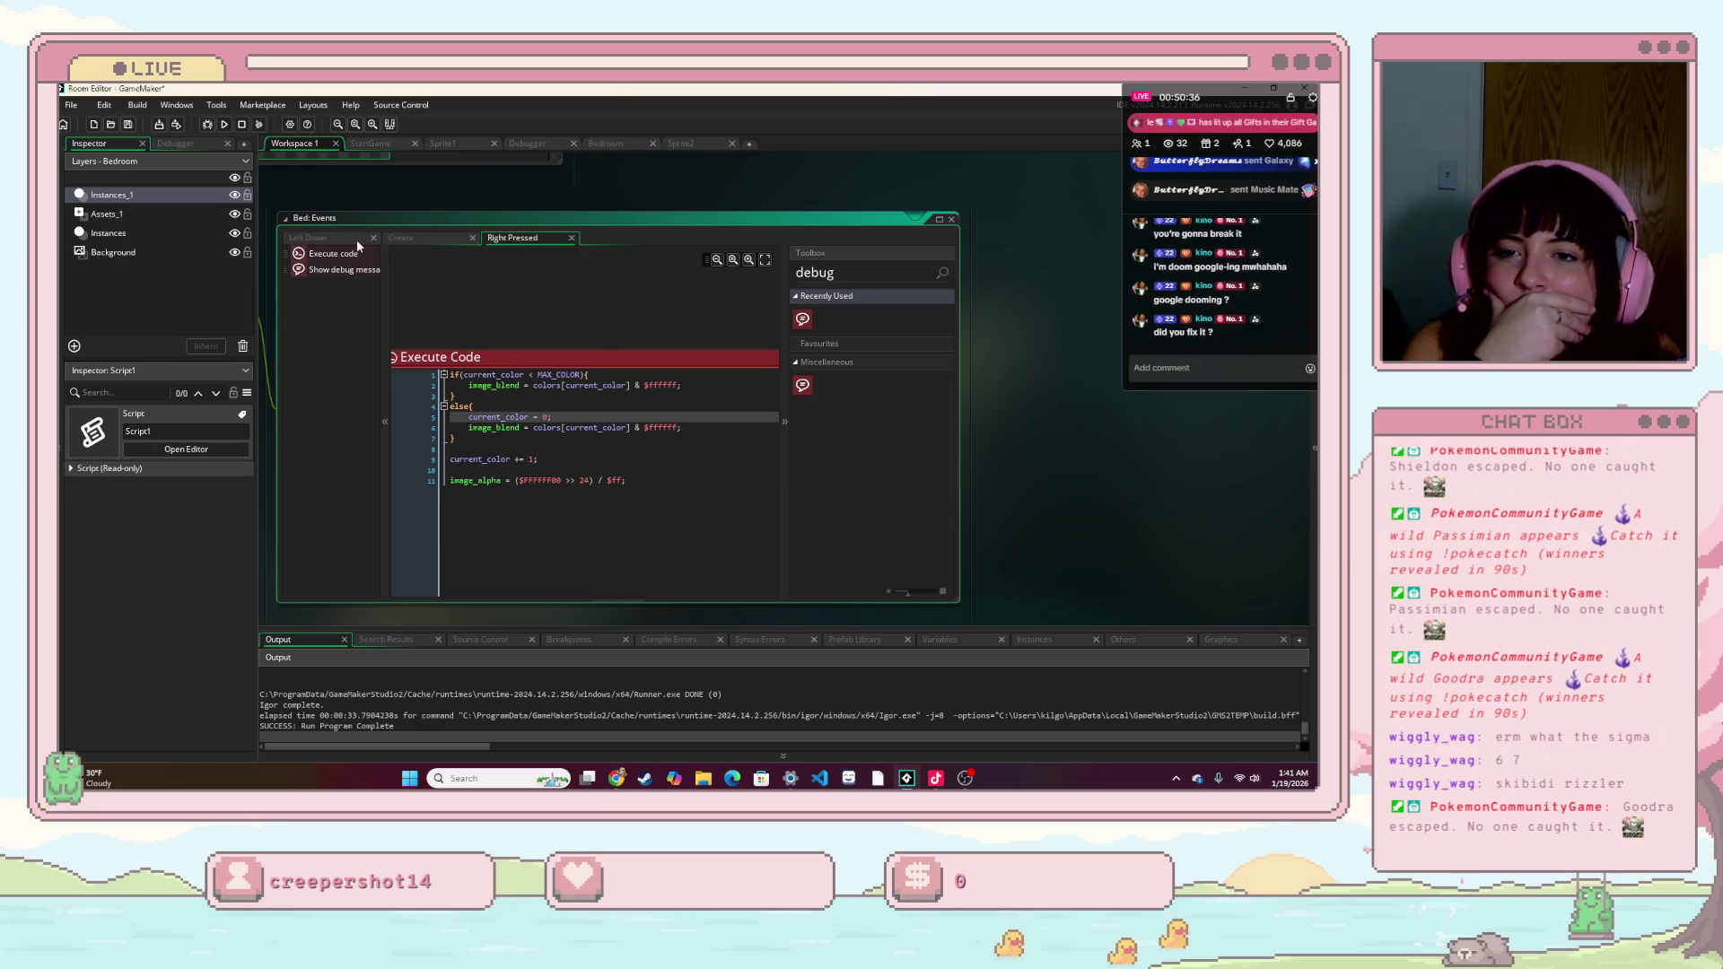
{"action": "left_click", "coordinate": [415, 239]}
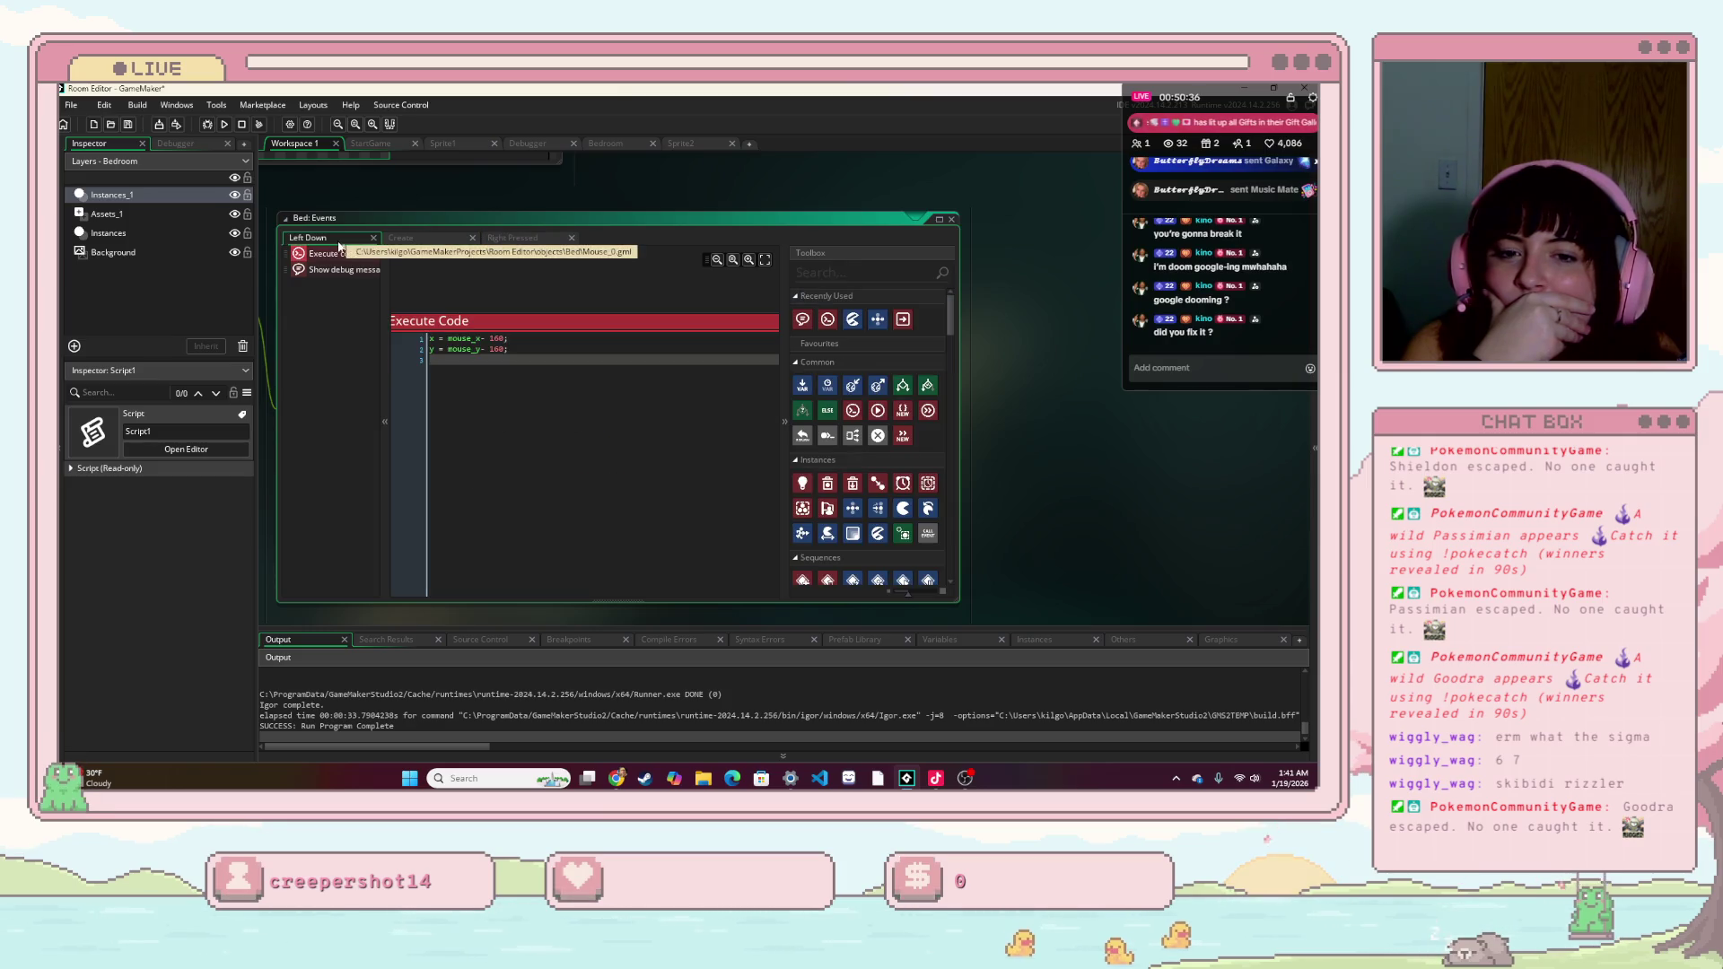
{"action": "left_click", "coordinate": [533, 240]}
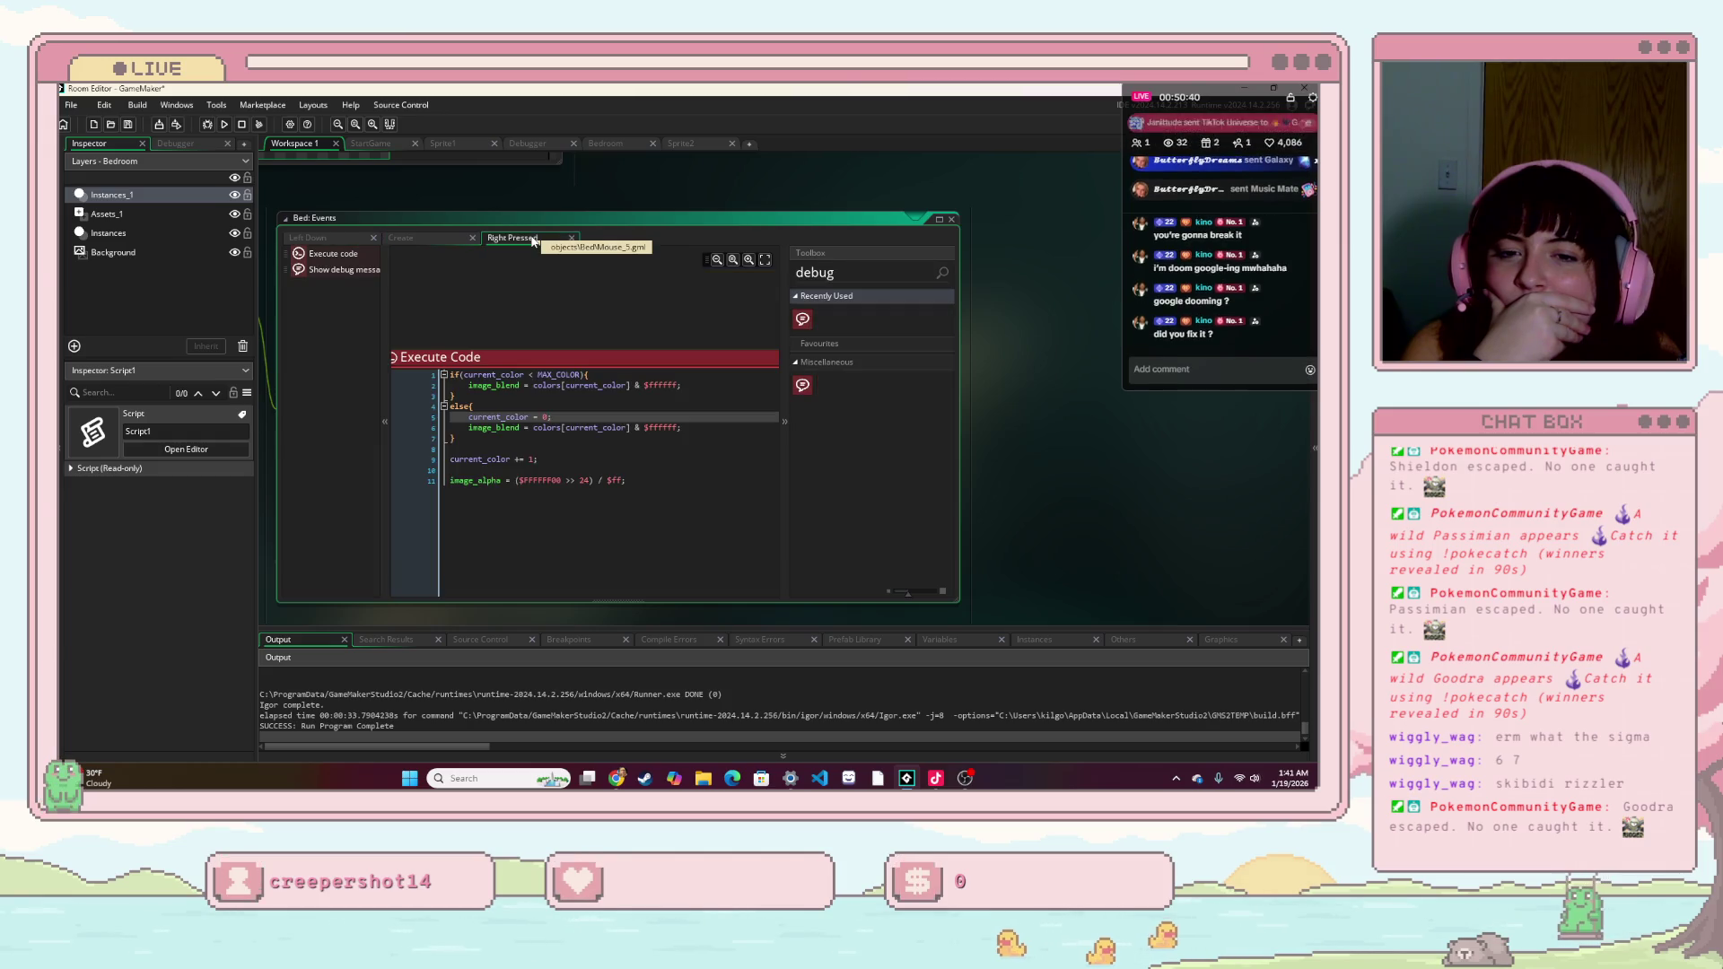
{"action": "left_click_drag", "start_coordinate": [474, 352], "coordinate": [474, 274]}
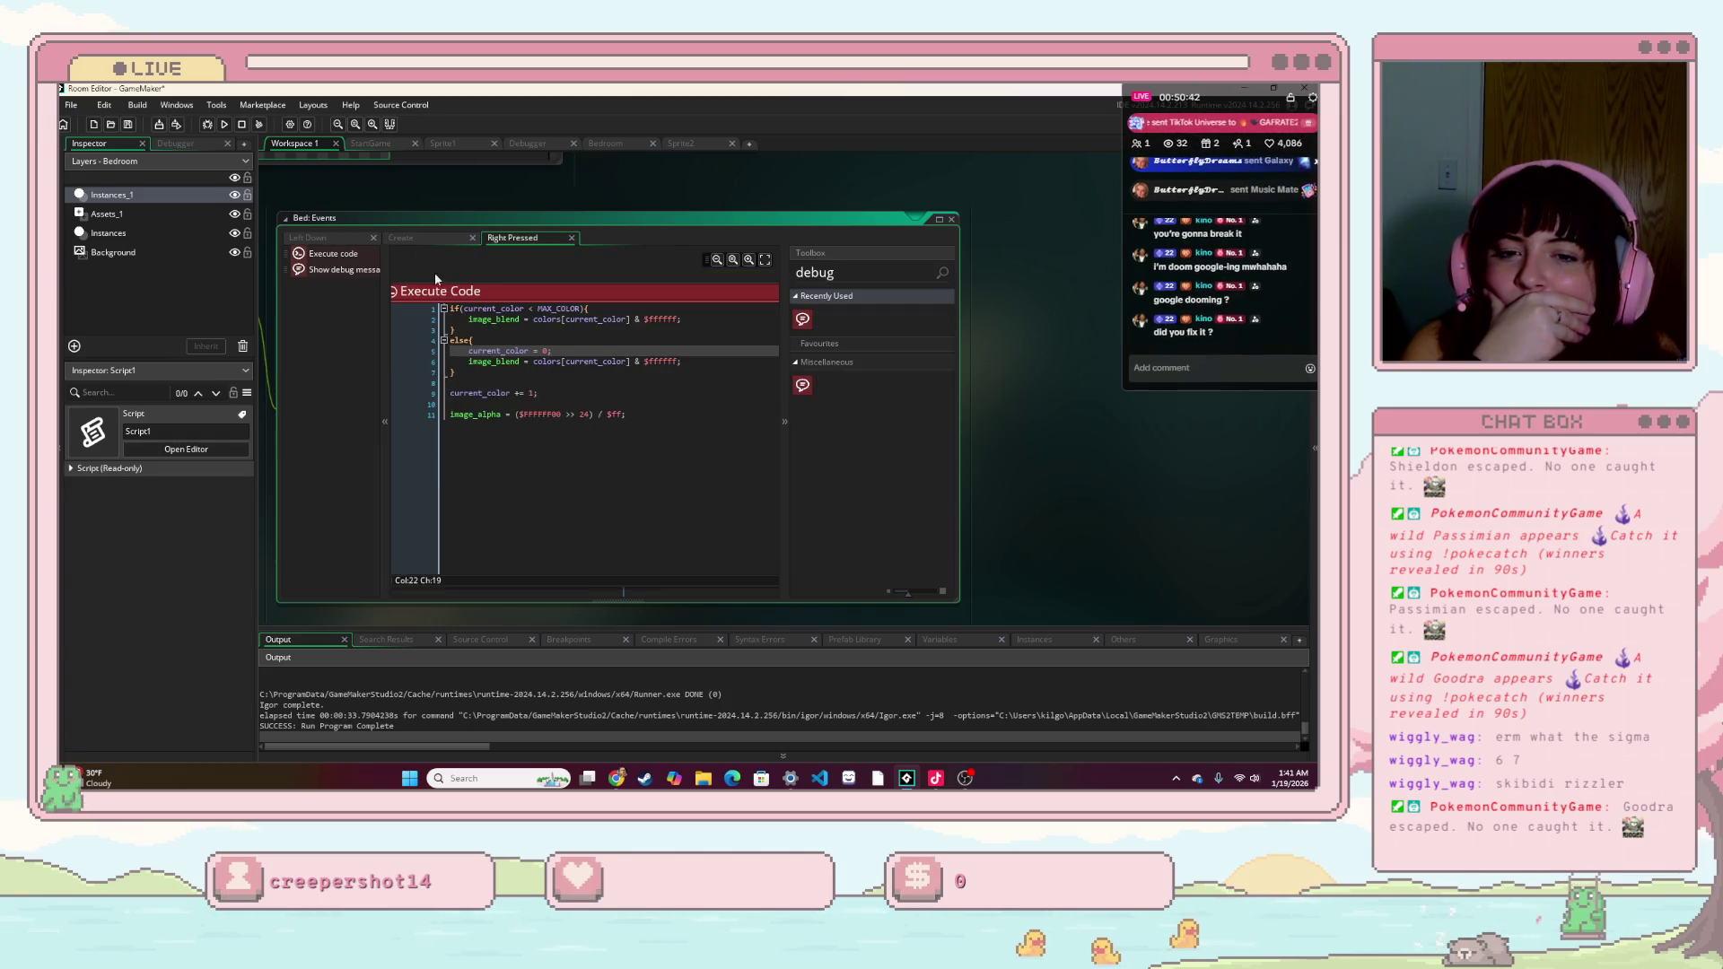
{"action": "scroll", "coordinate": [548, 359], "scroll_direction": "down", "scroll_amount": 3}
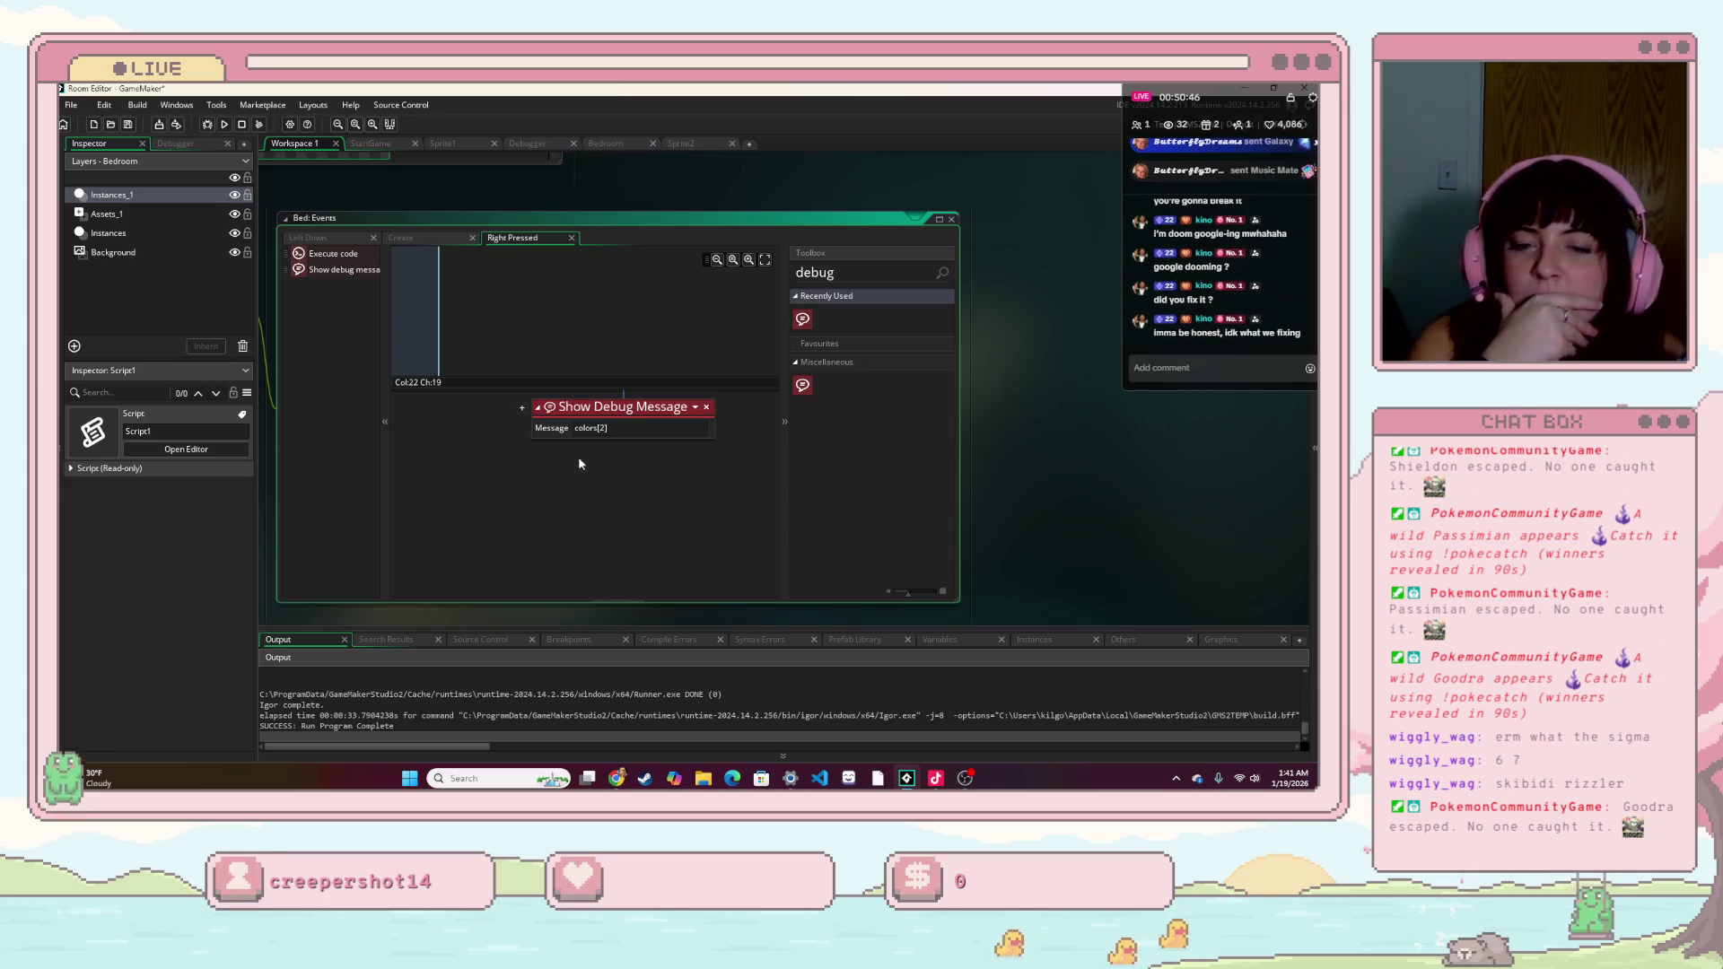
- Rewrite the debug message as string(colors[0]) + string(colors[2]) and run the game
{"action": "left_click", "coordinate": [575, 428]}
{"action": "type", "text": "lors[0"}
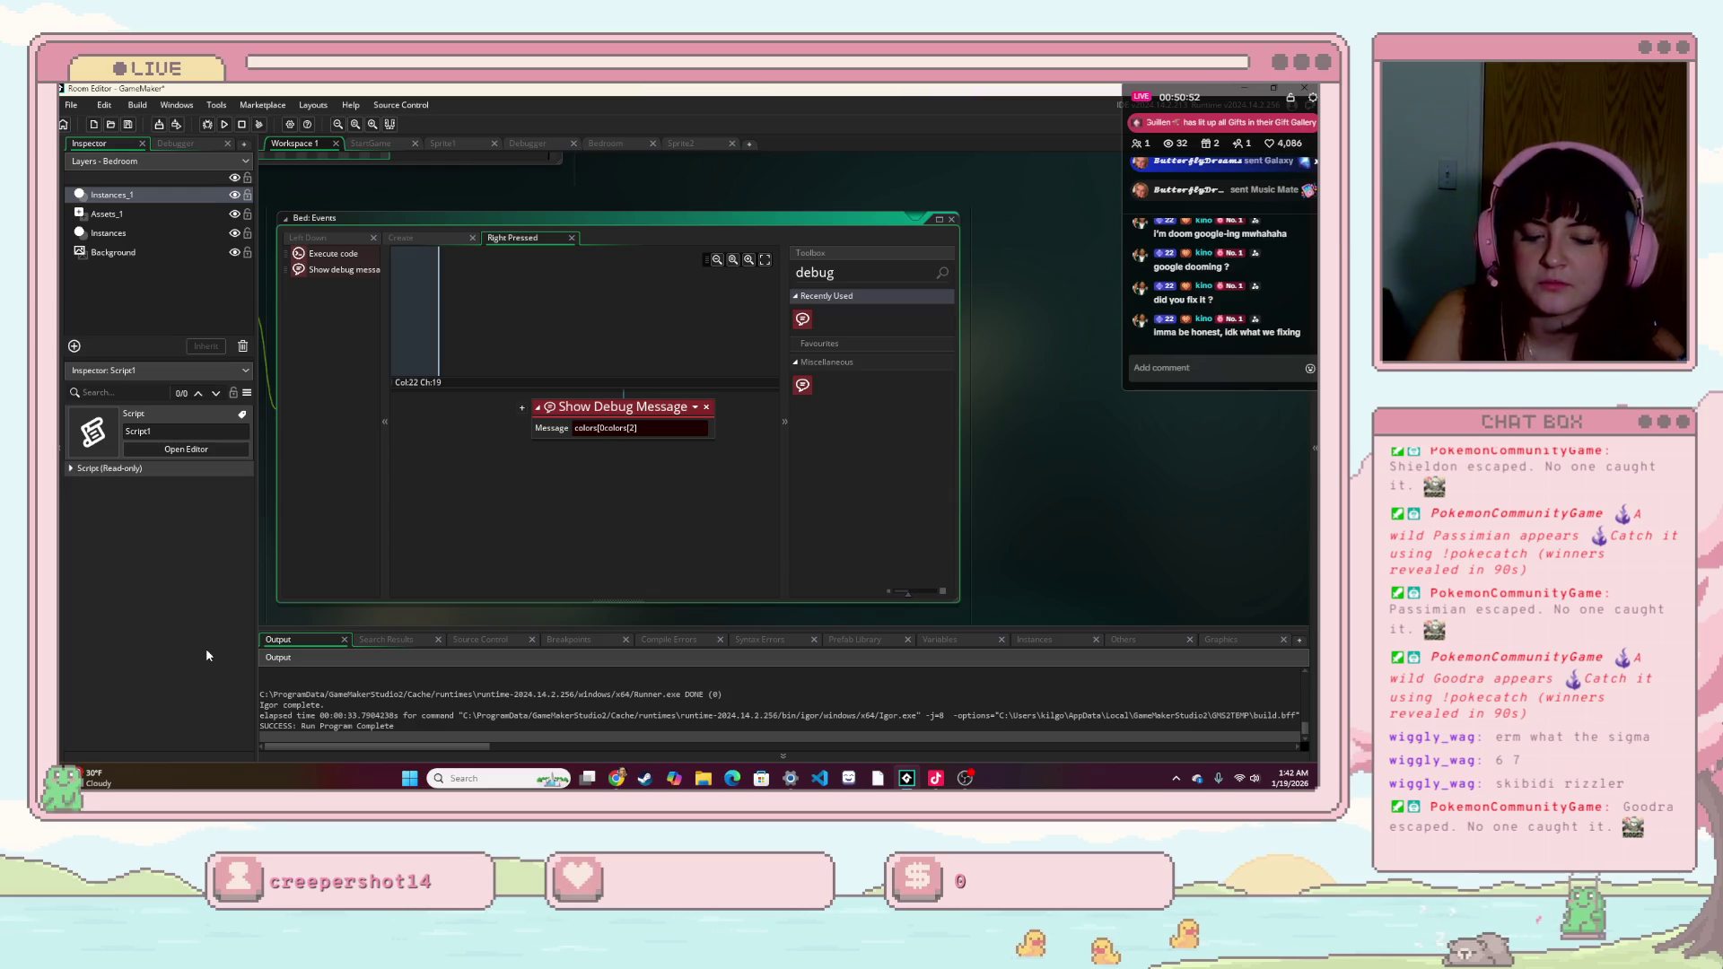
{"action": "type", "text": "]"}
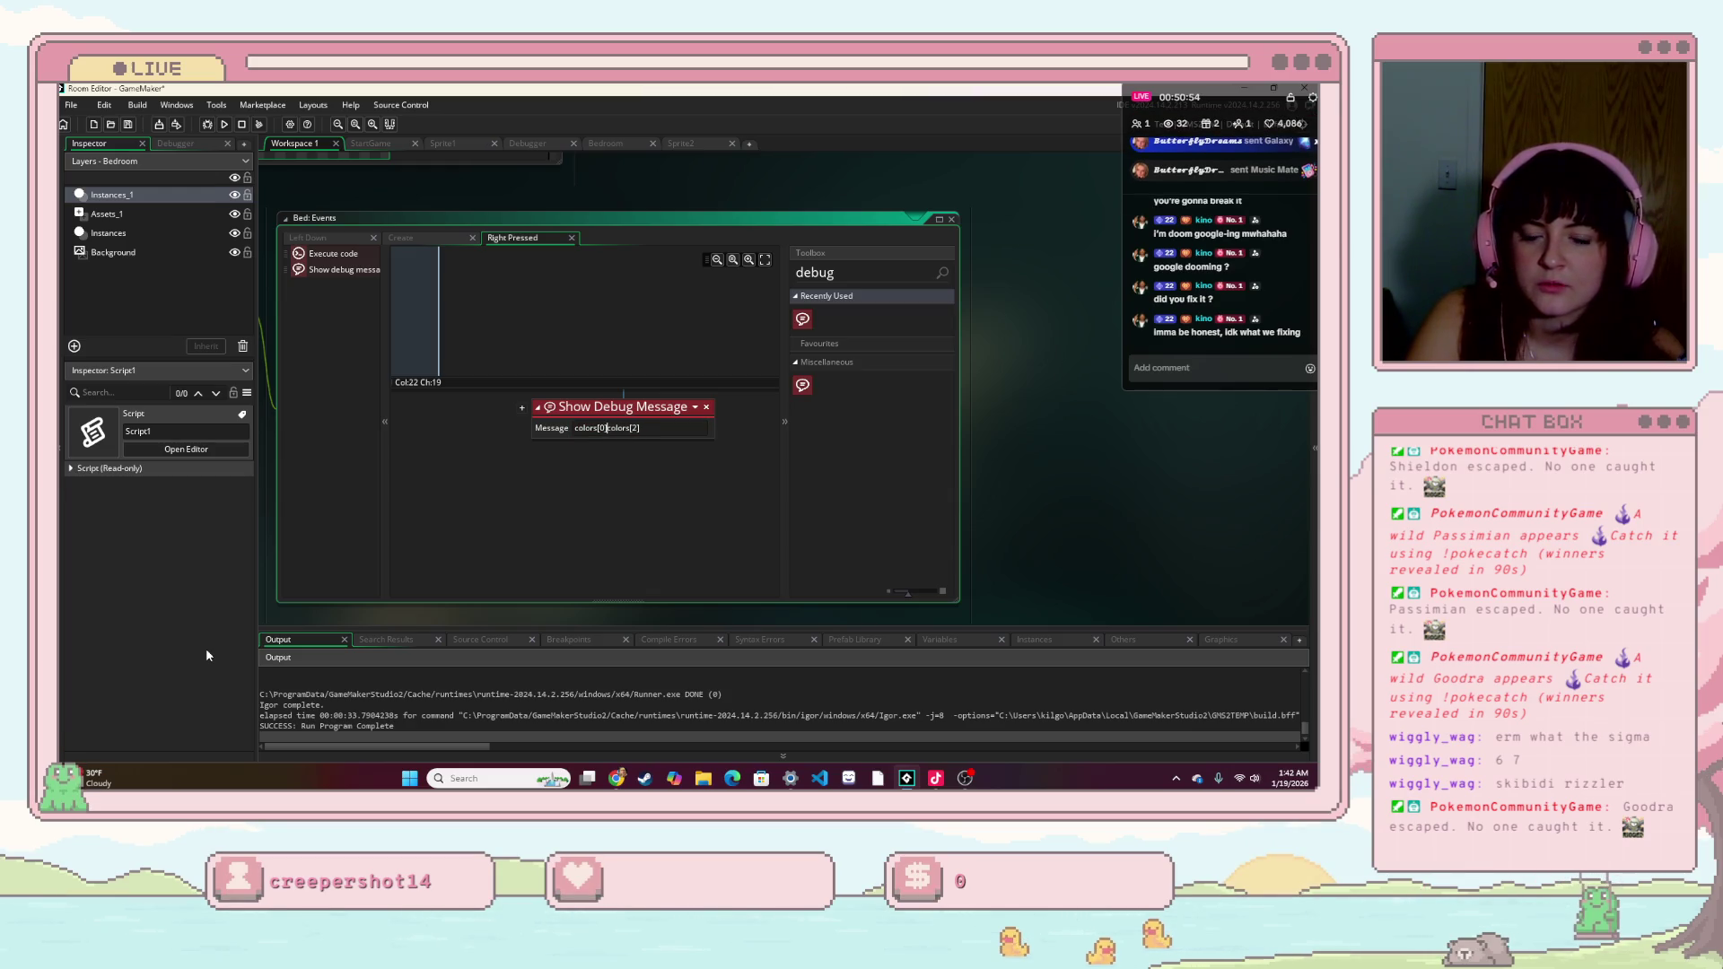
{"action": "type", "text": " +"}
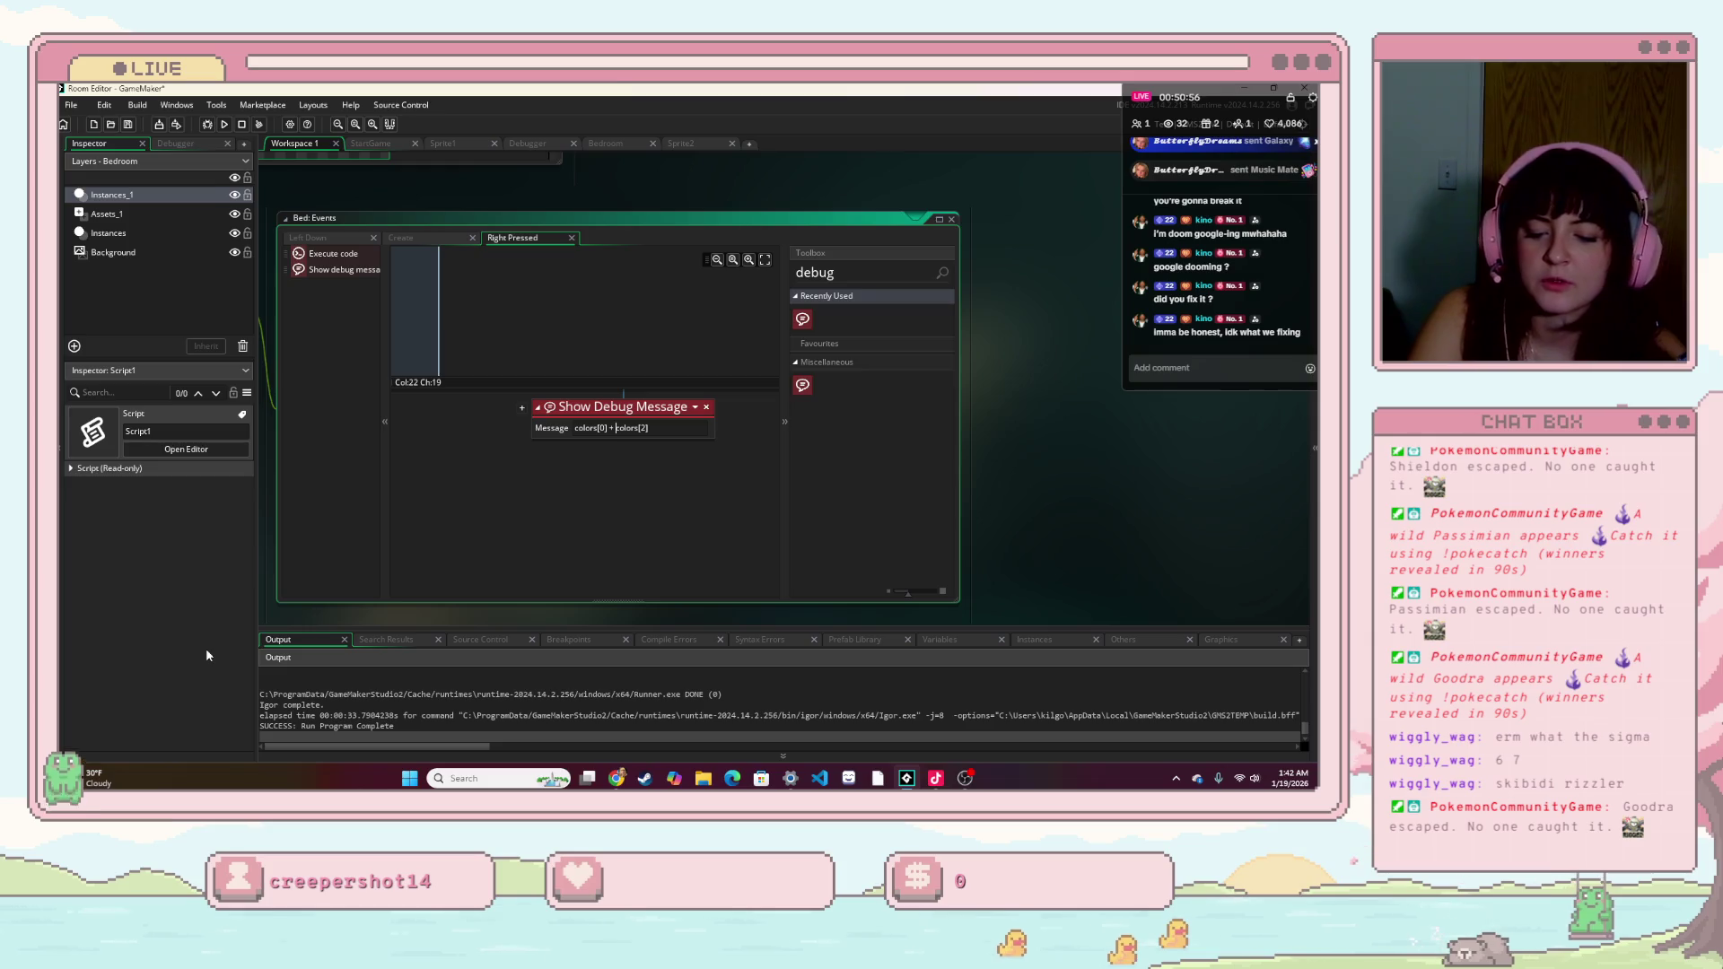
{"action": "key", "text": "BackSpace"}
{"action": "key", "text": "BackSpace"}
{"action": "key", "text": "BackSpace"}
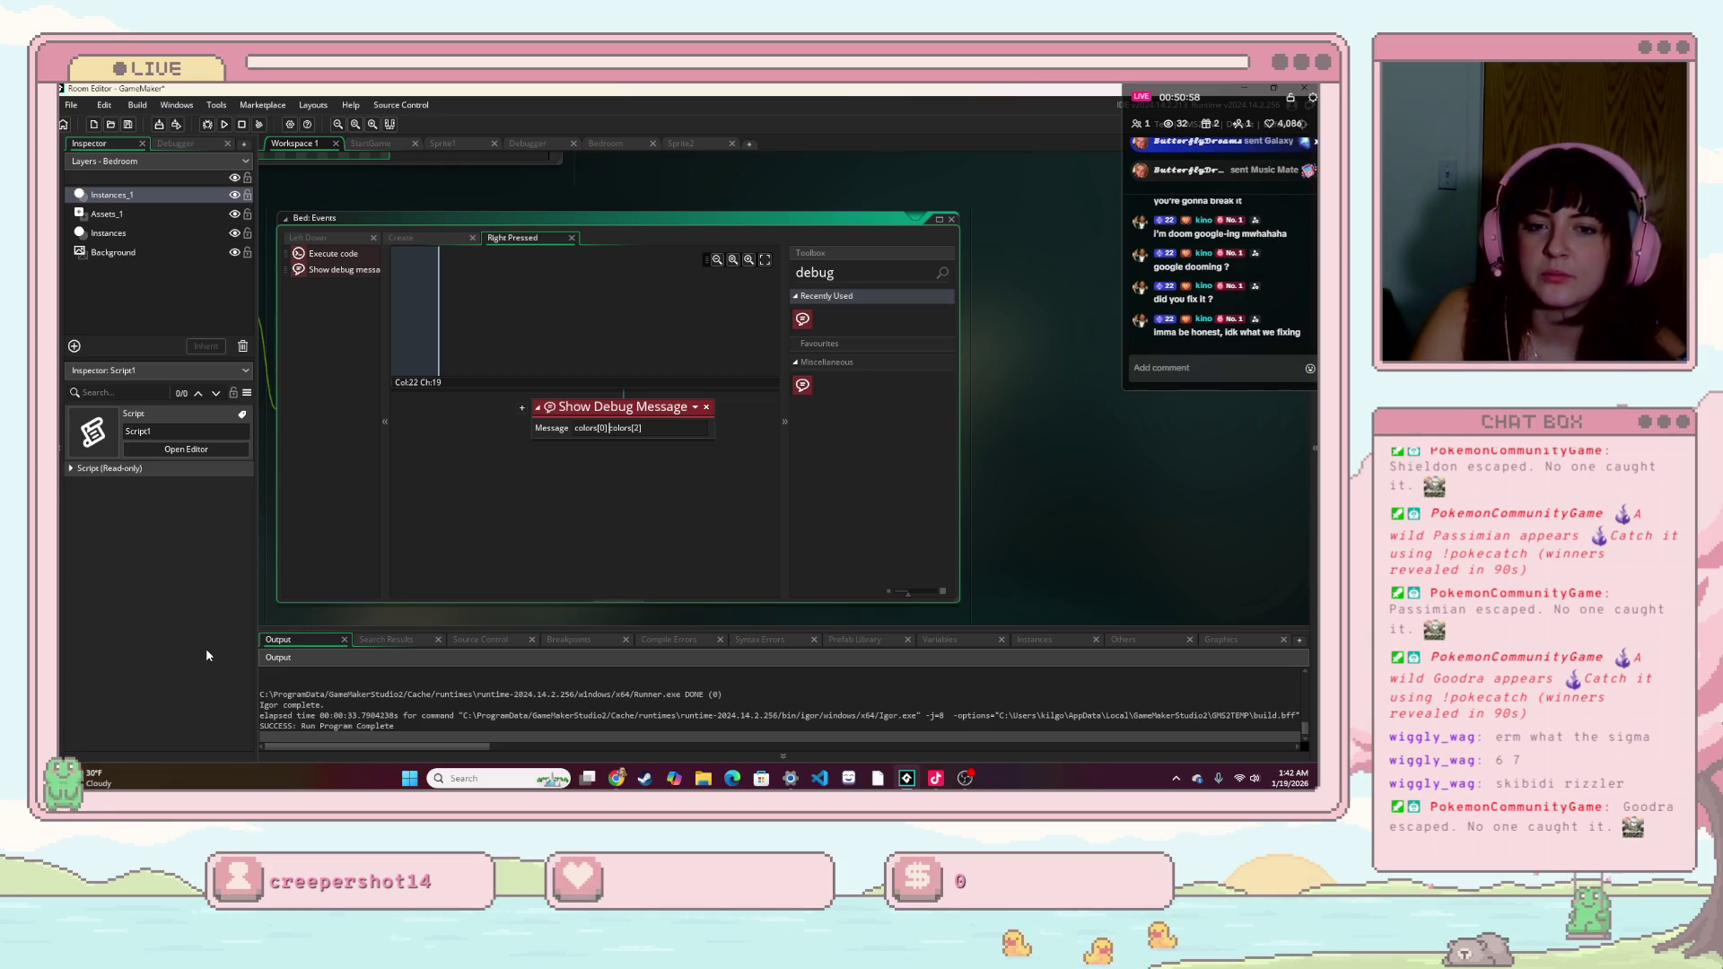
{"action": "key", "text": "Home"}
{"action": "type", "text": "string("}
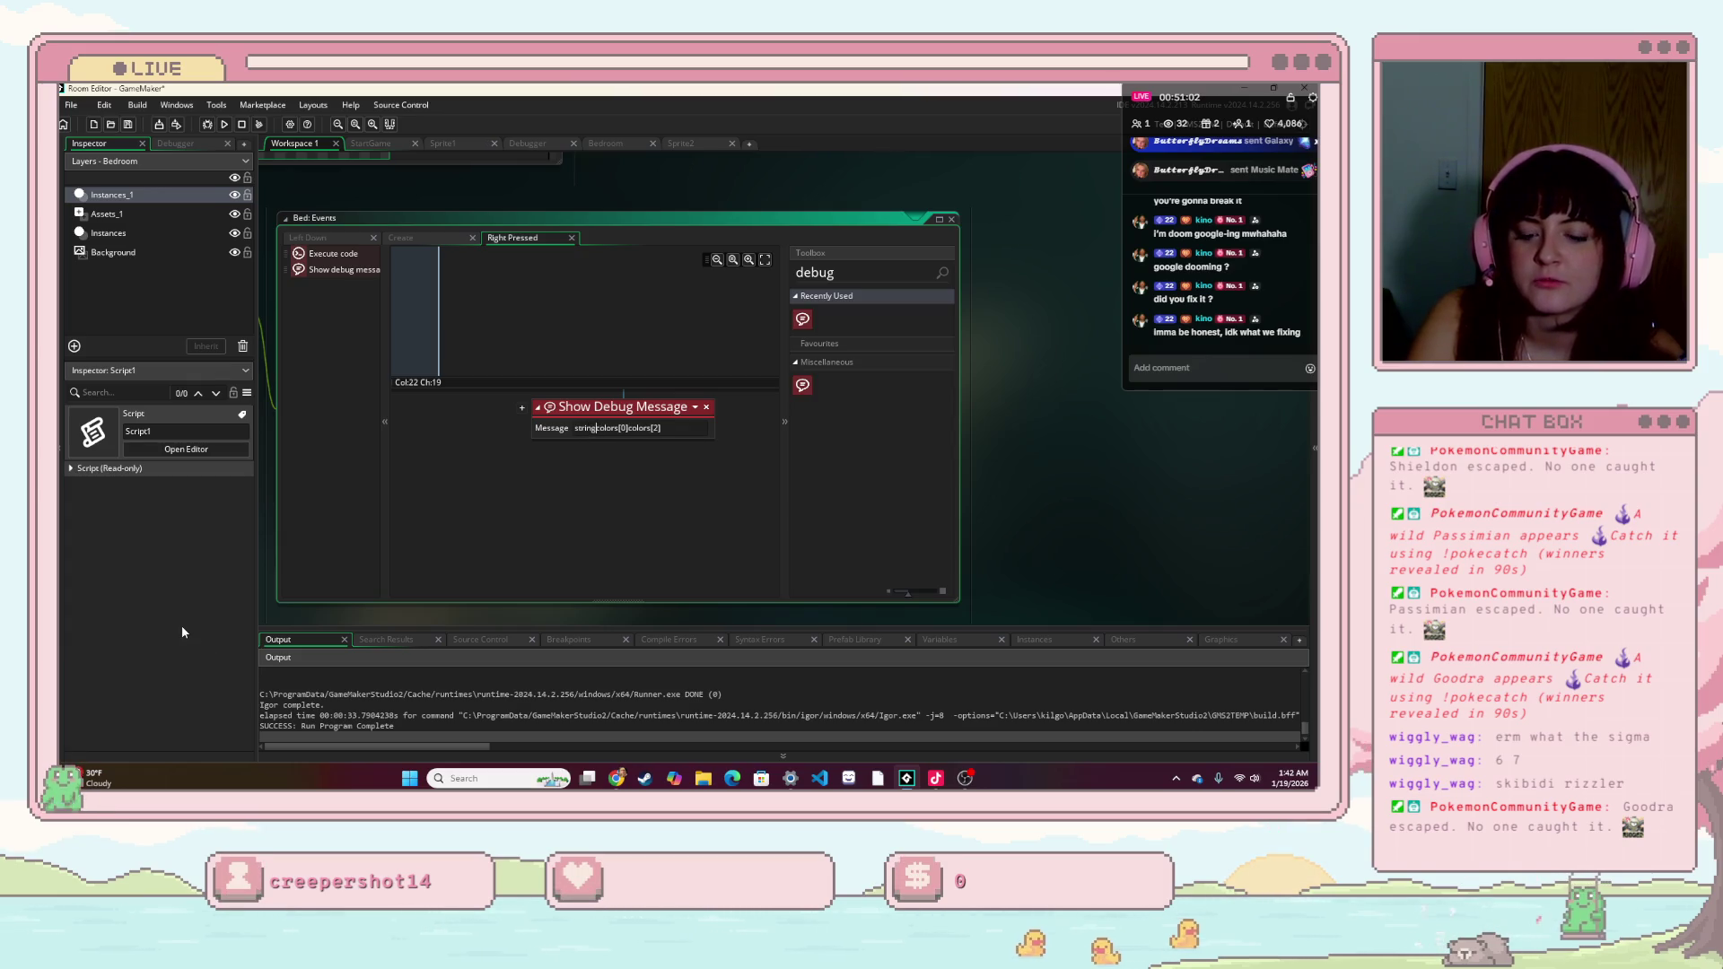
{"action": "key", "text": "Right"}
{"action": "key", "text": "Right"}
{"action": "key", "text": "Right"}
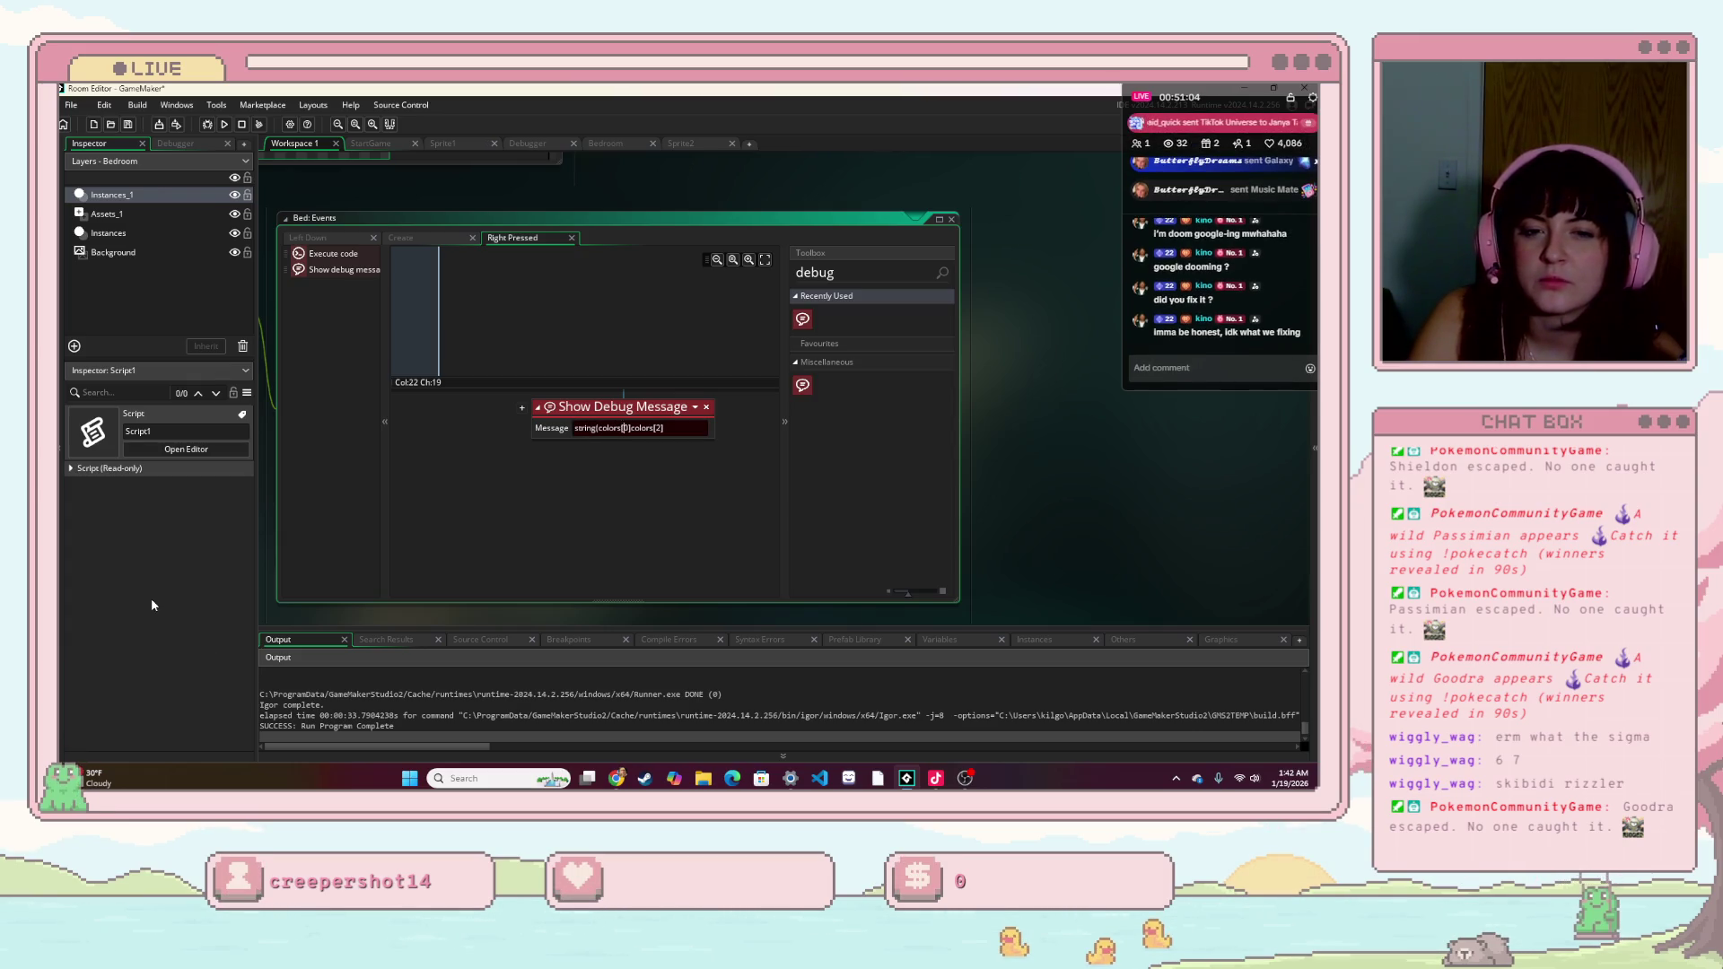
{"action": "type", "text": ") +"}
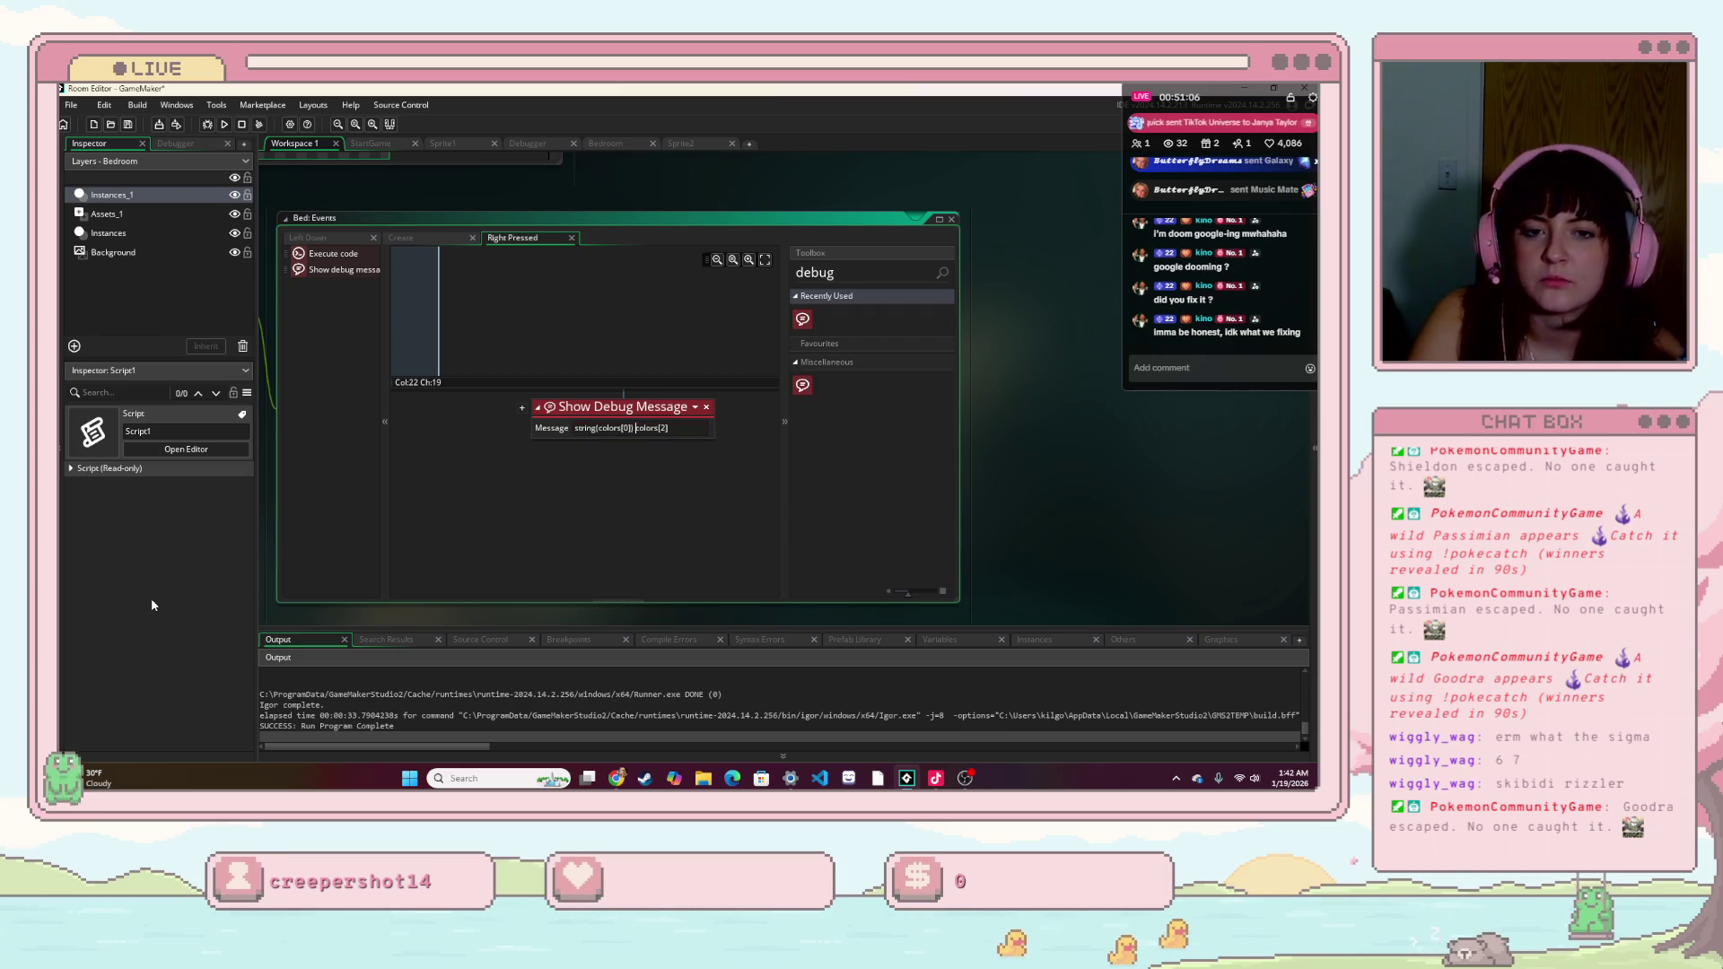
{"action": "type", "text": " str"}
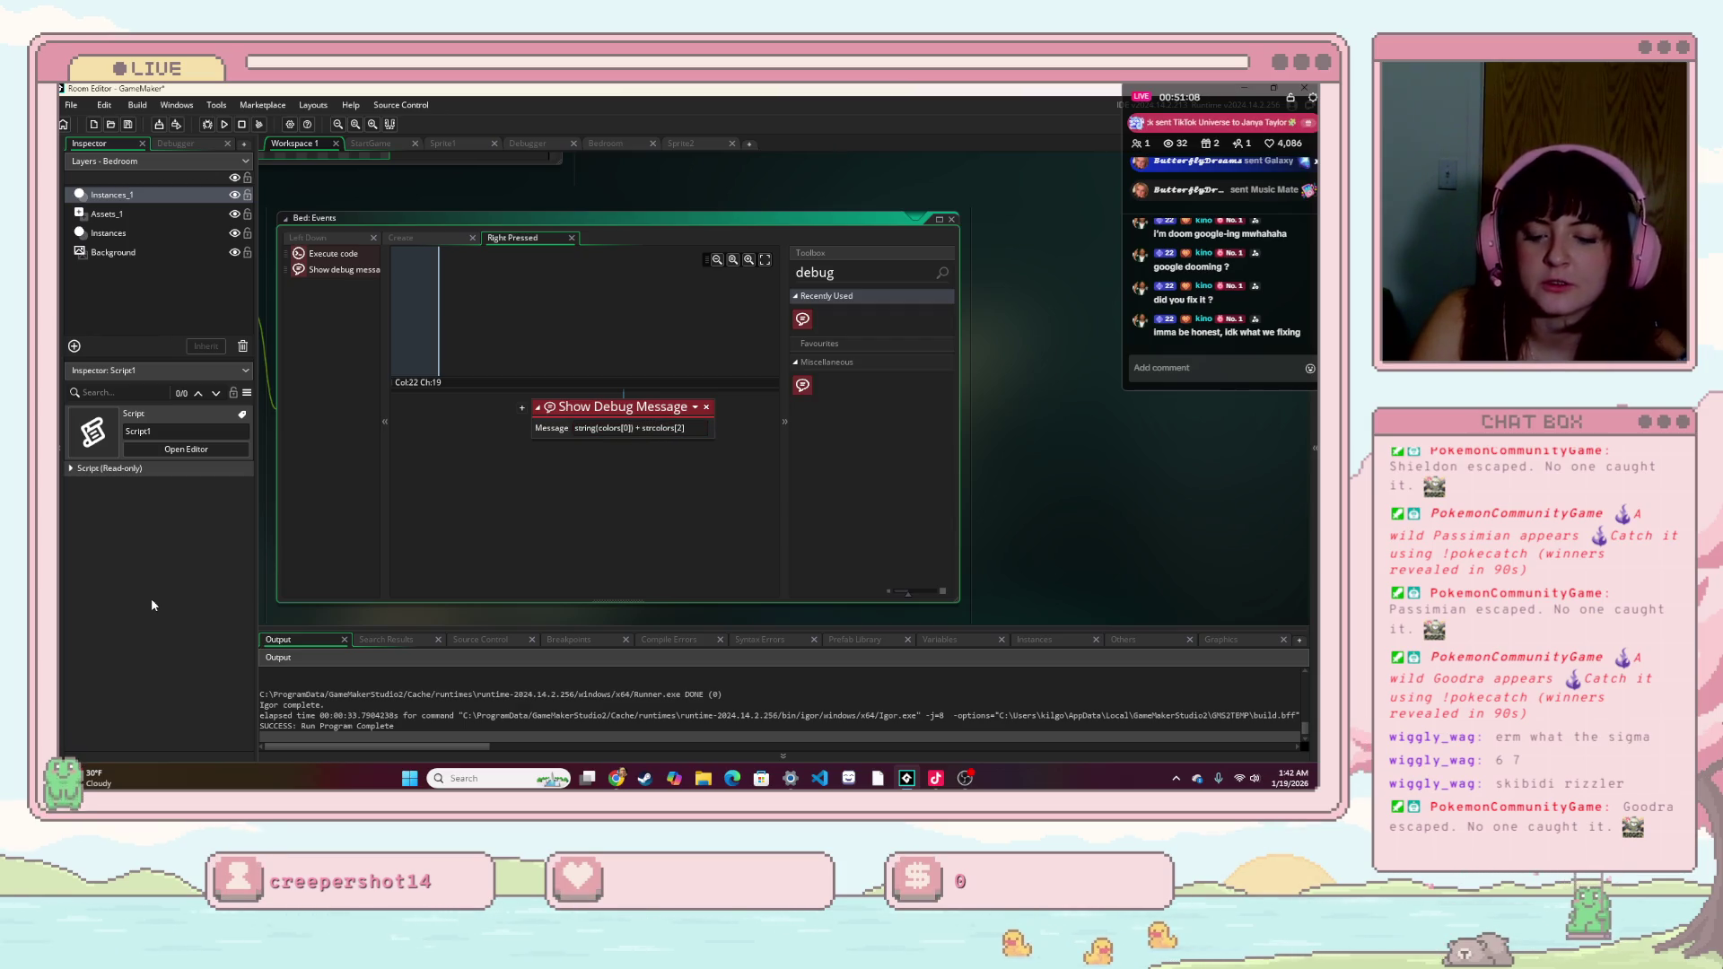
{"action": "type", "text": "ing(colors[2]"}
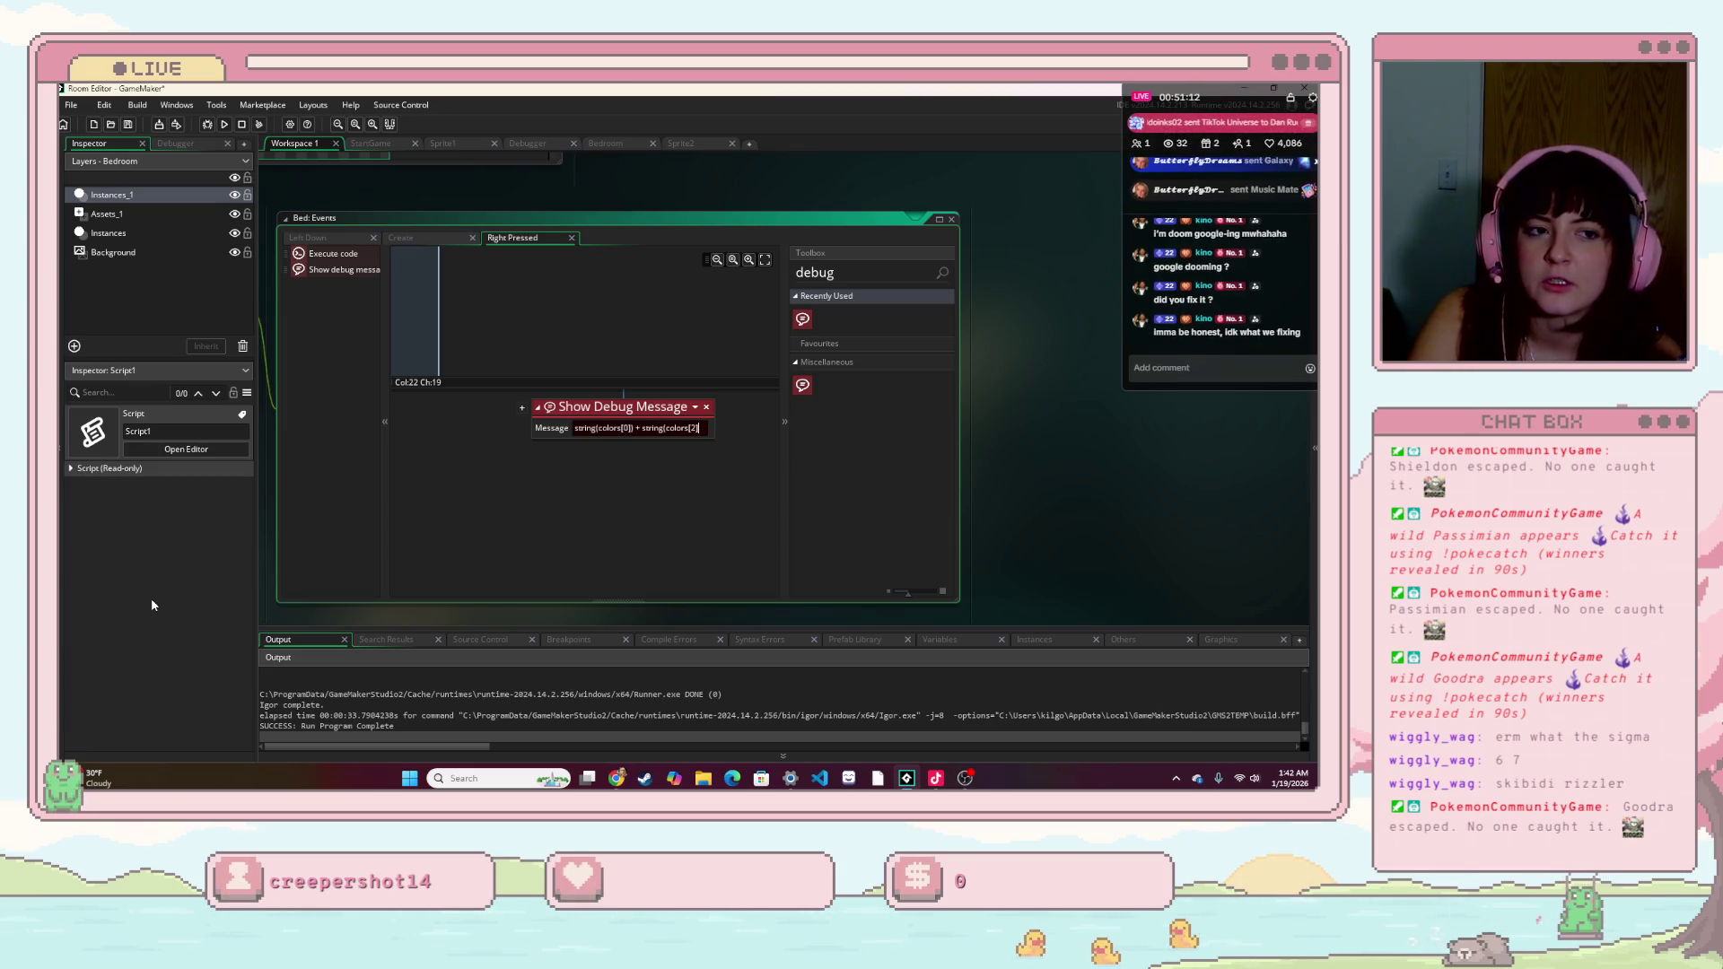
{"action": "type", "text": ")"}
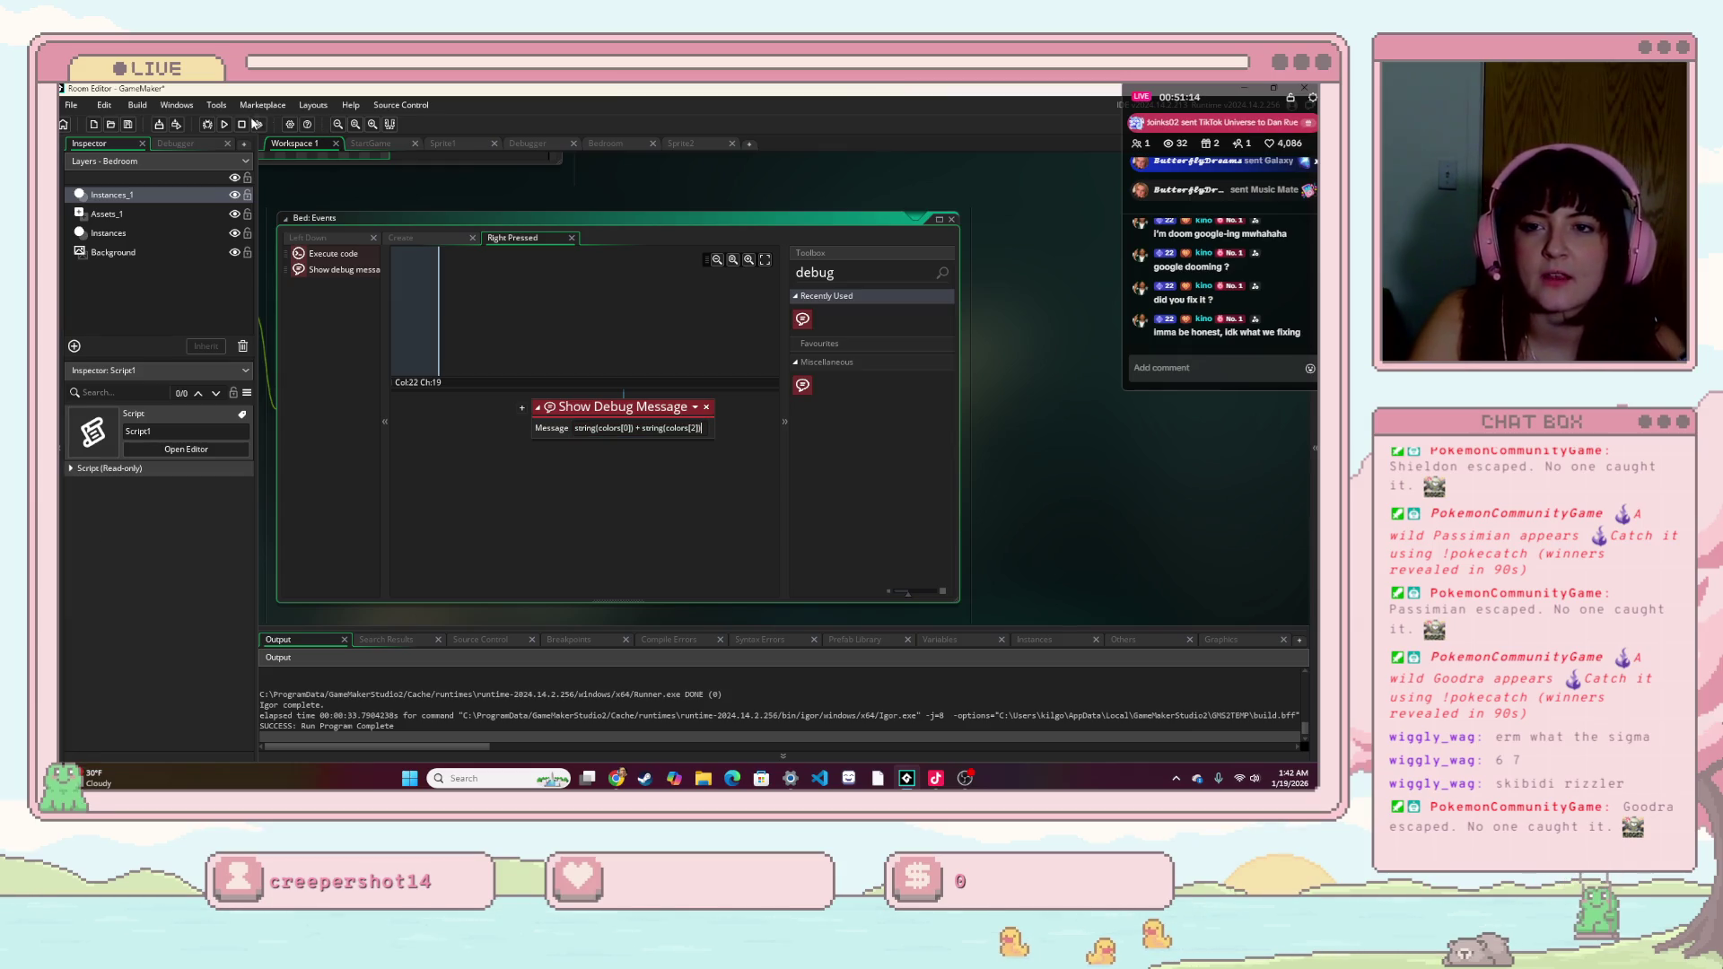
{"action": "left_click", "coordinate": [224, 124]}
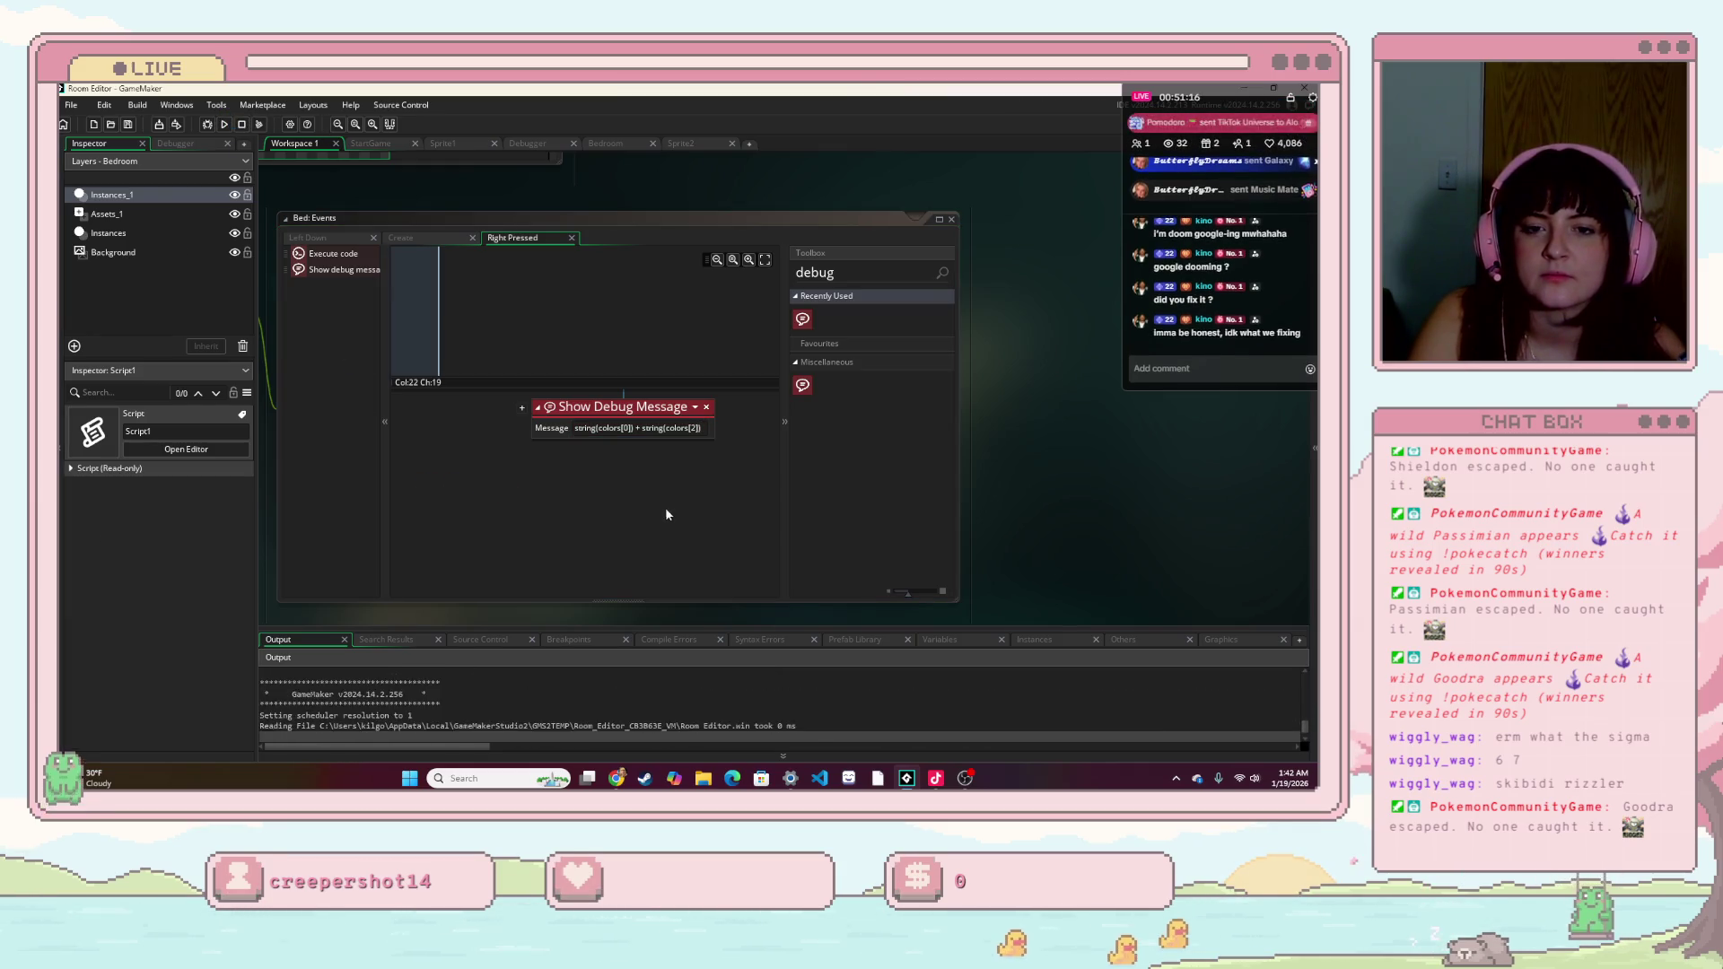
{"action": "left_click", "coordinate": [737, 485]}
{"action": "left_click", "coordinate": [1005, 601]}
{"action": "left_click", "coordinate": [1010, 608]}
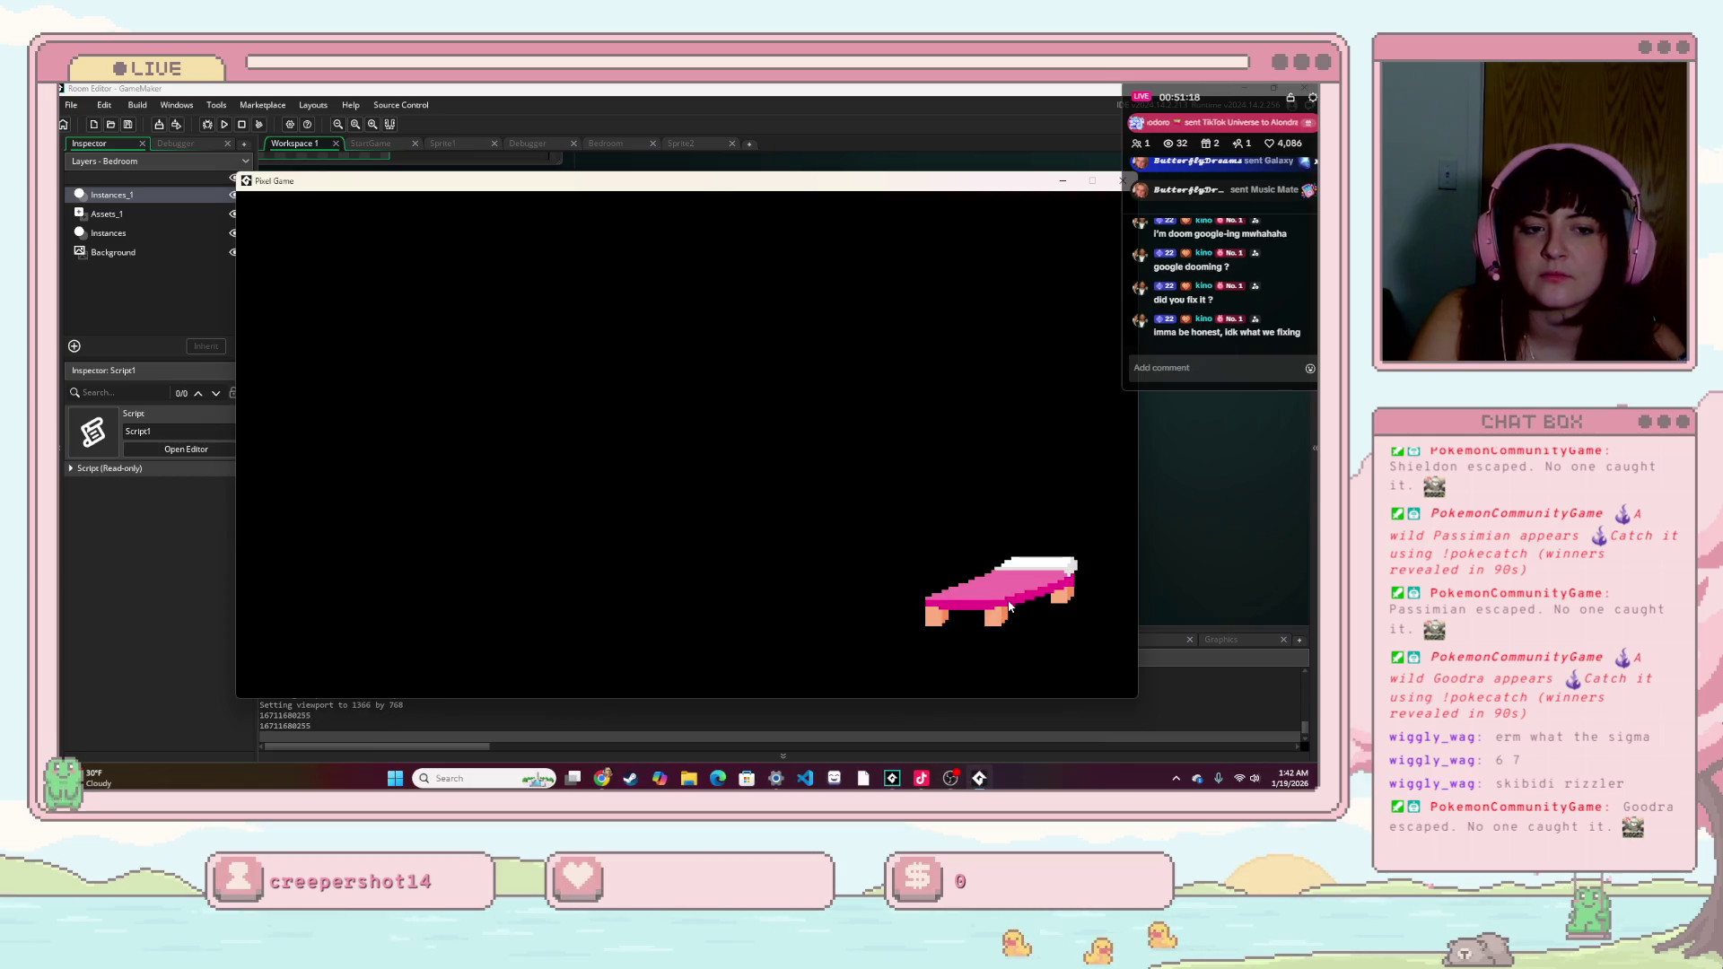
{"action": "left_click", "coordinate": [1010, 607]}
{"action": "left_click", "coordinate": [999, 597]}
{"action": "left_click", "coordinate": [999, 596]}
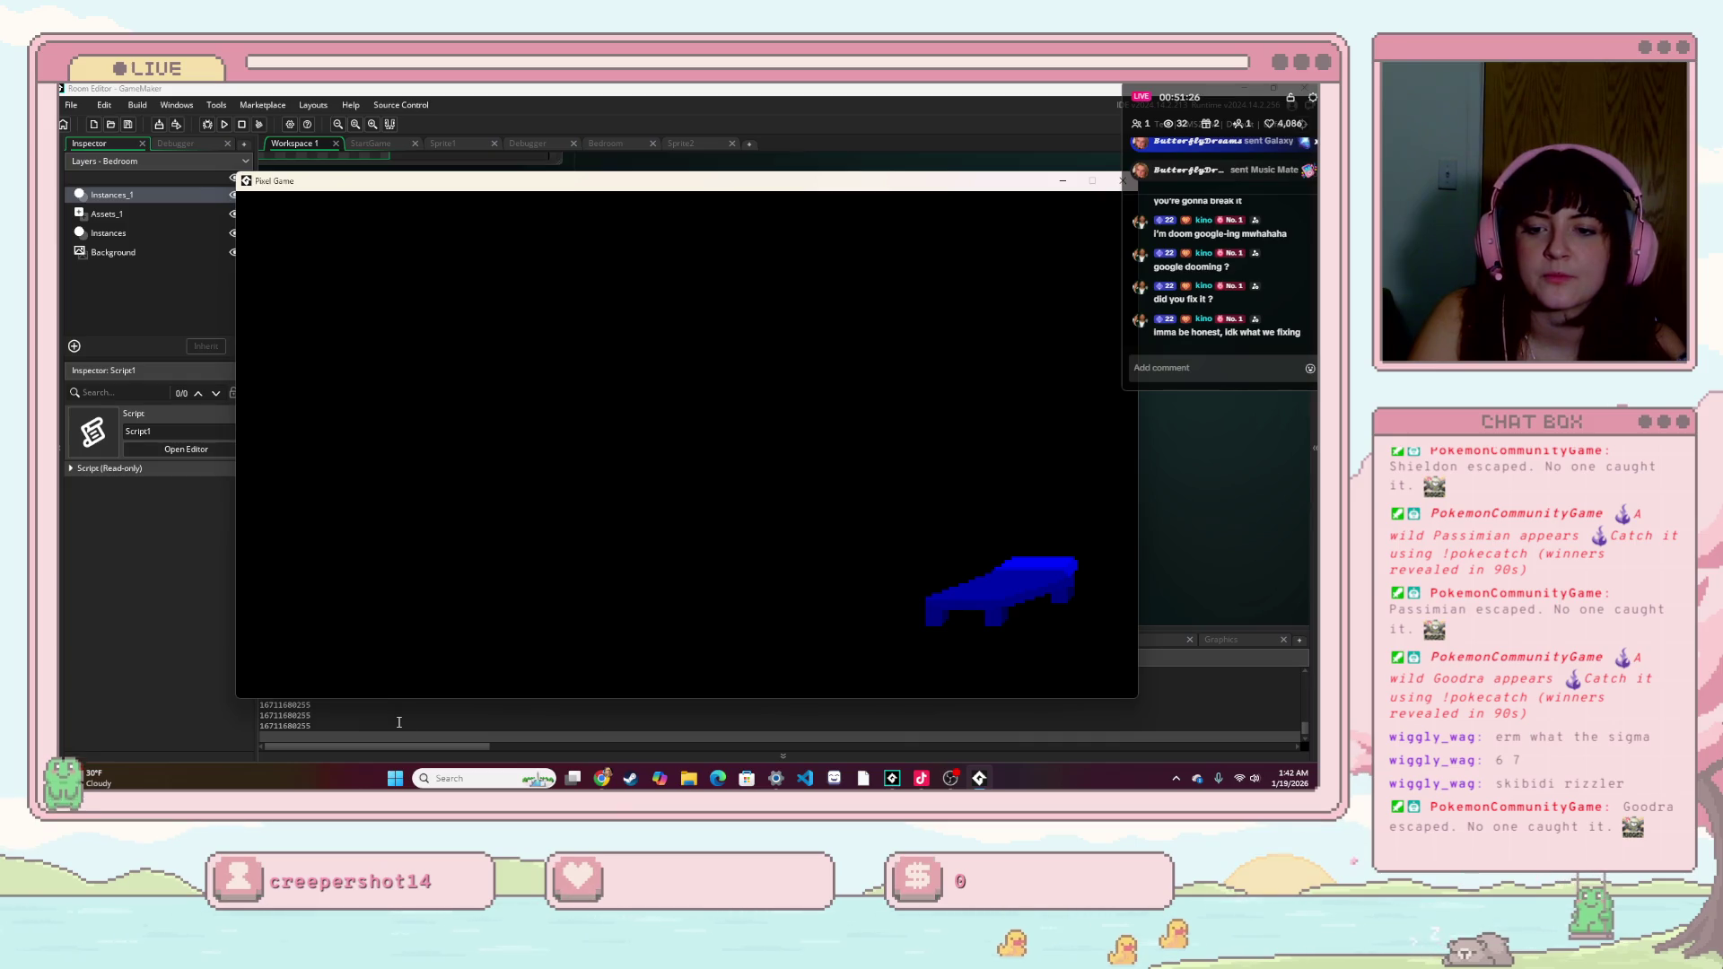
{"action": "left_click", "coordinate": [1122, 180]}
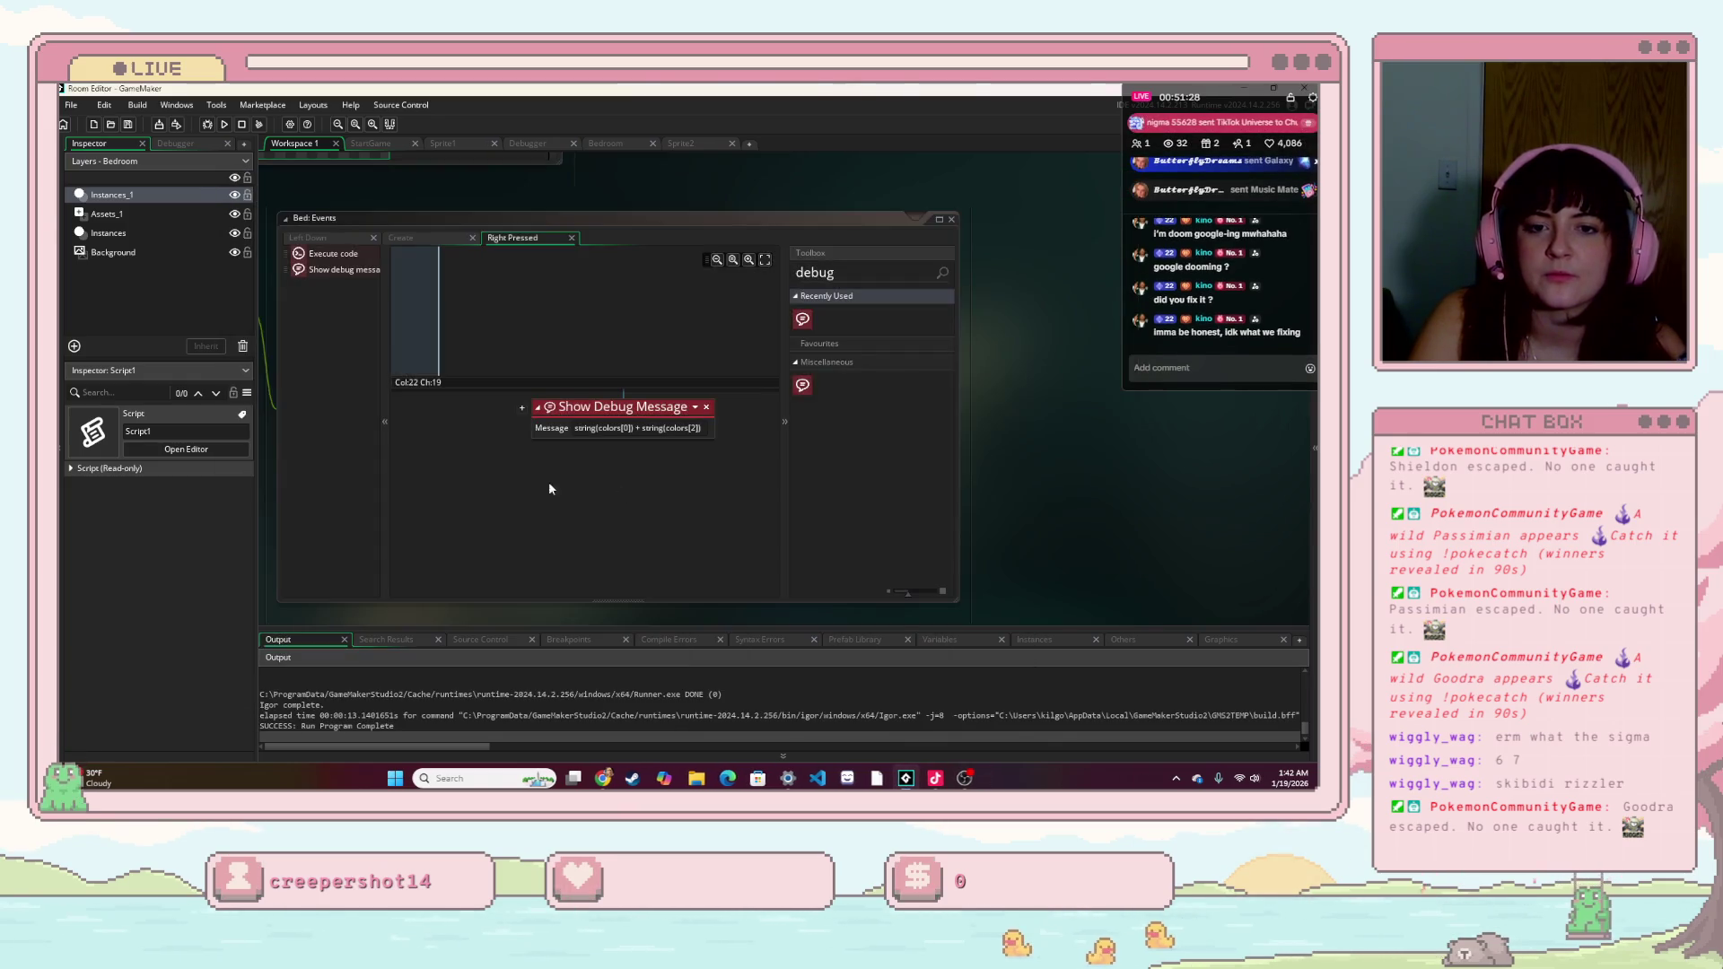
- Join the string(colors[...]) parts of the debug message with " " spacers and rebuild with F5
{"action": "left_click", "coordinate": [626, 426]}
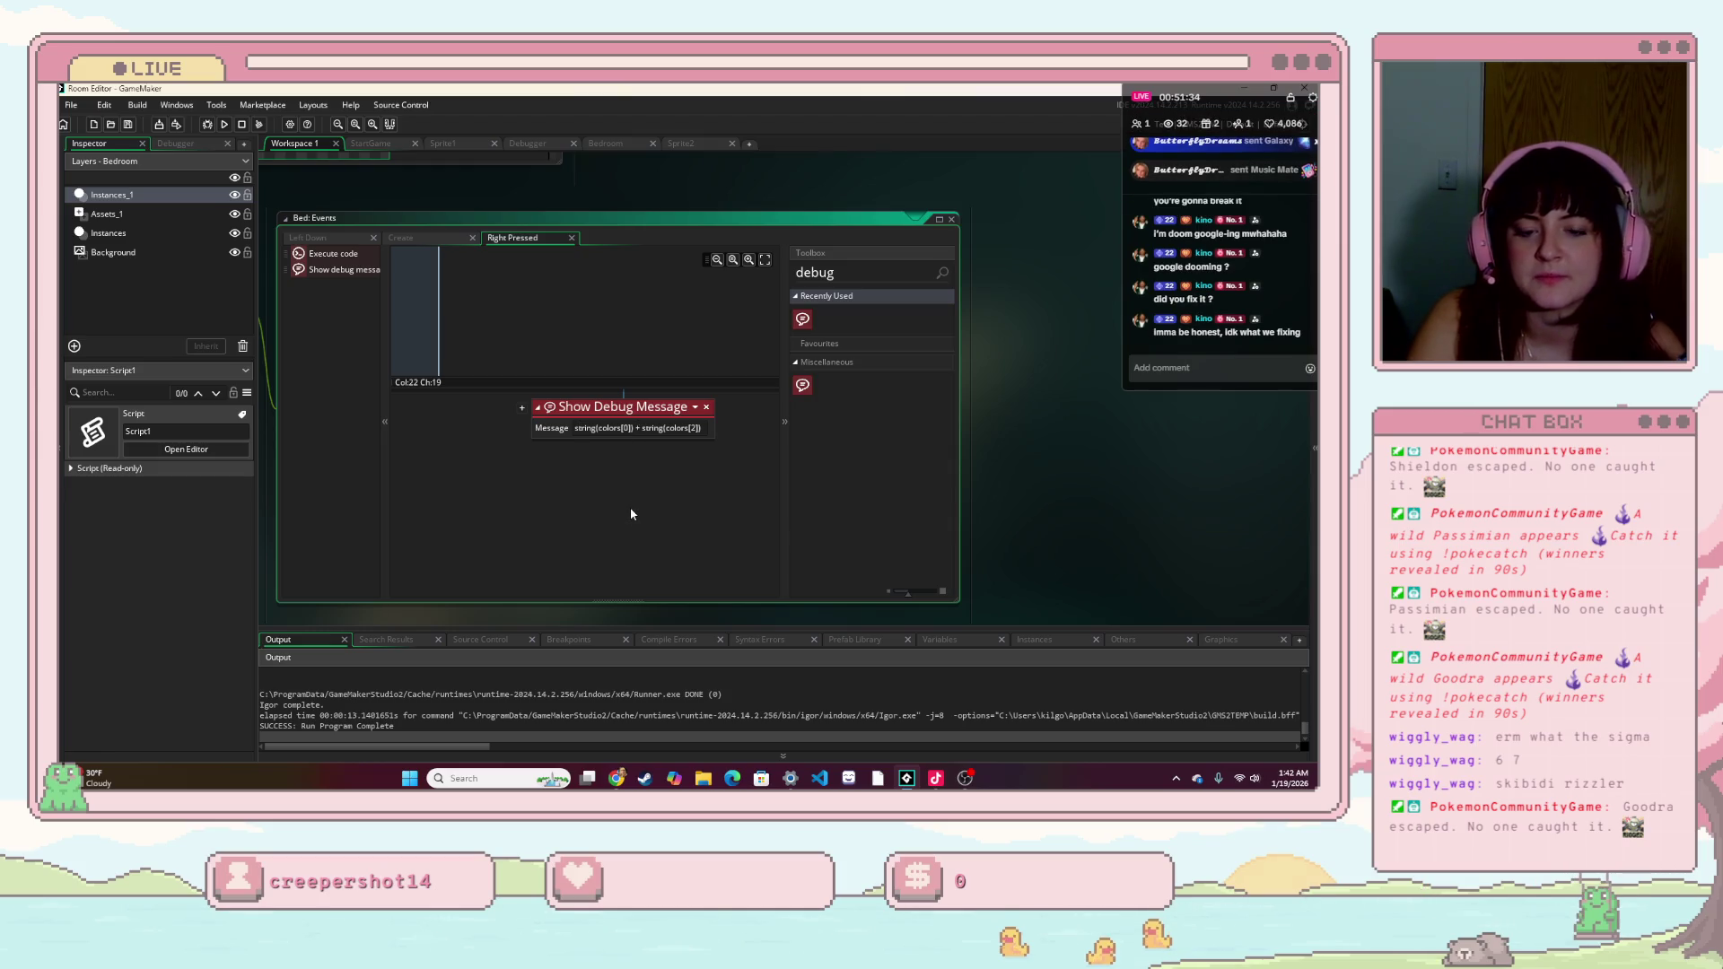
{"action": "type", "text": "+\" \" "}
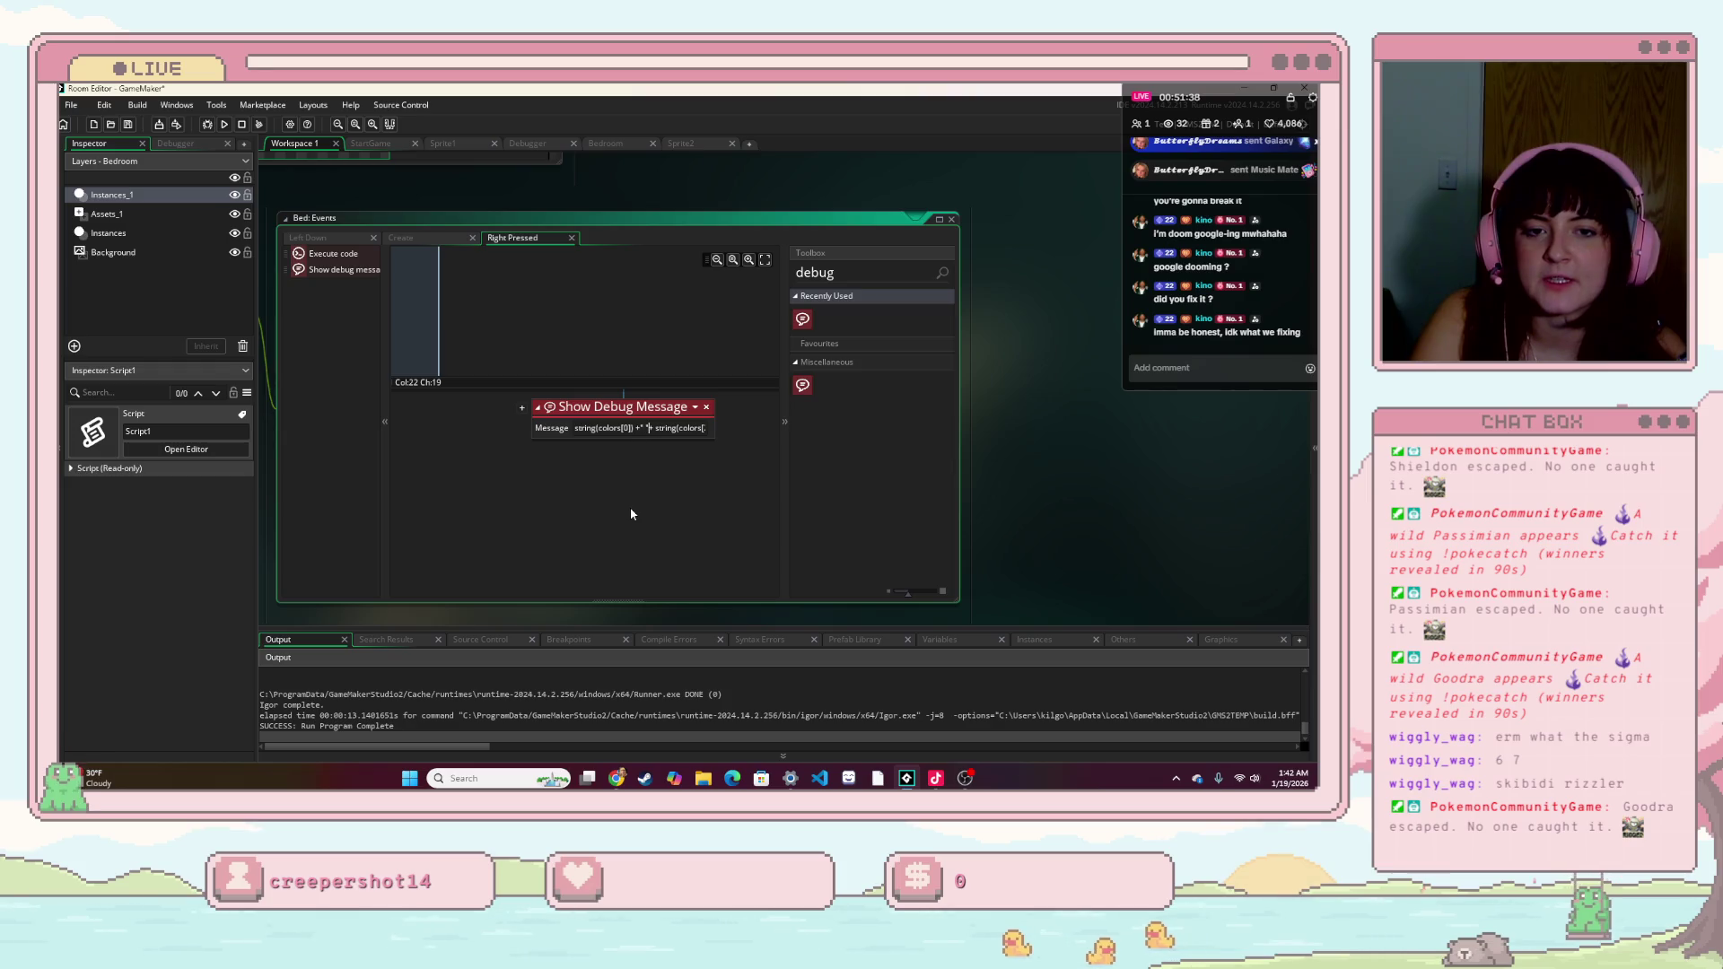
{"action": "type", "text": " + s"}
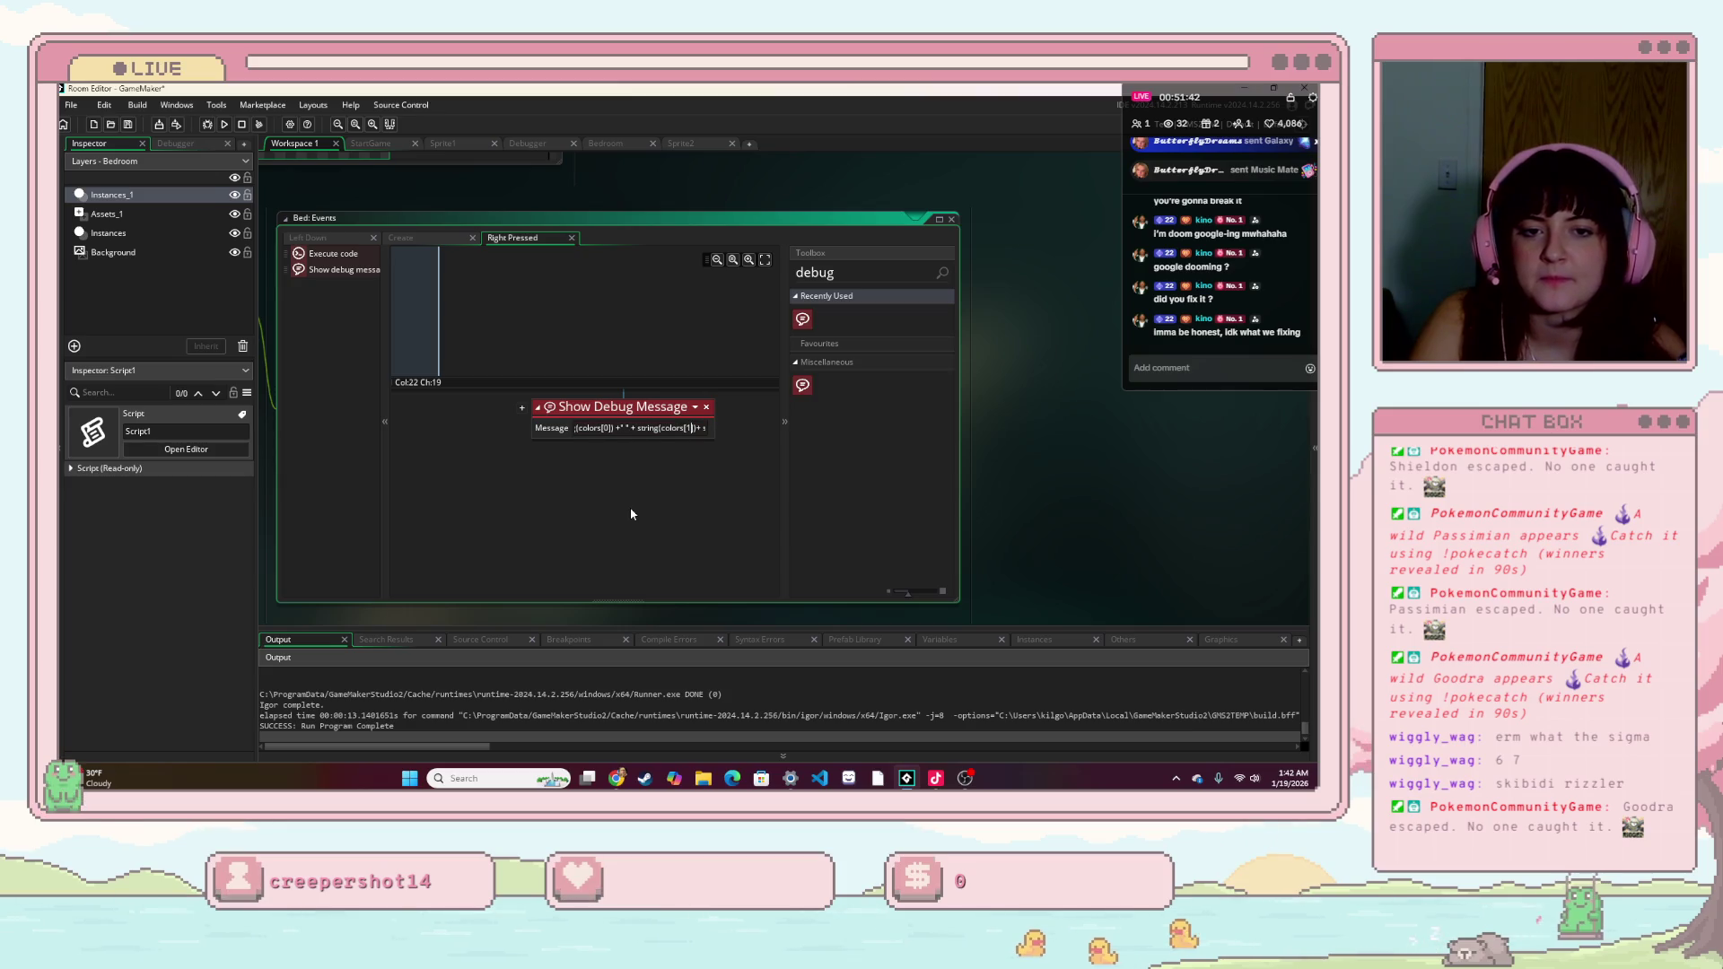
{"action": "type", "text": "tring(colors[0])  + \"\""}
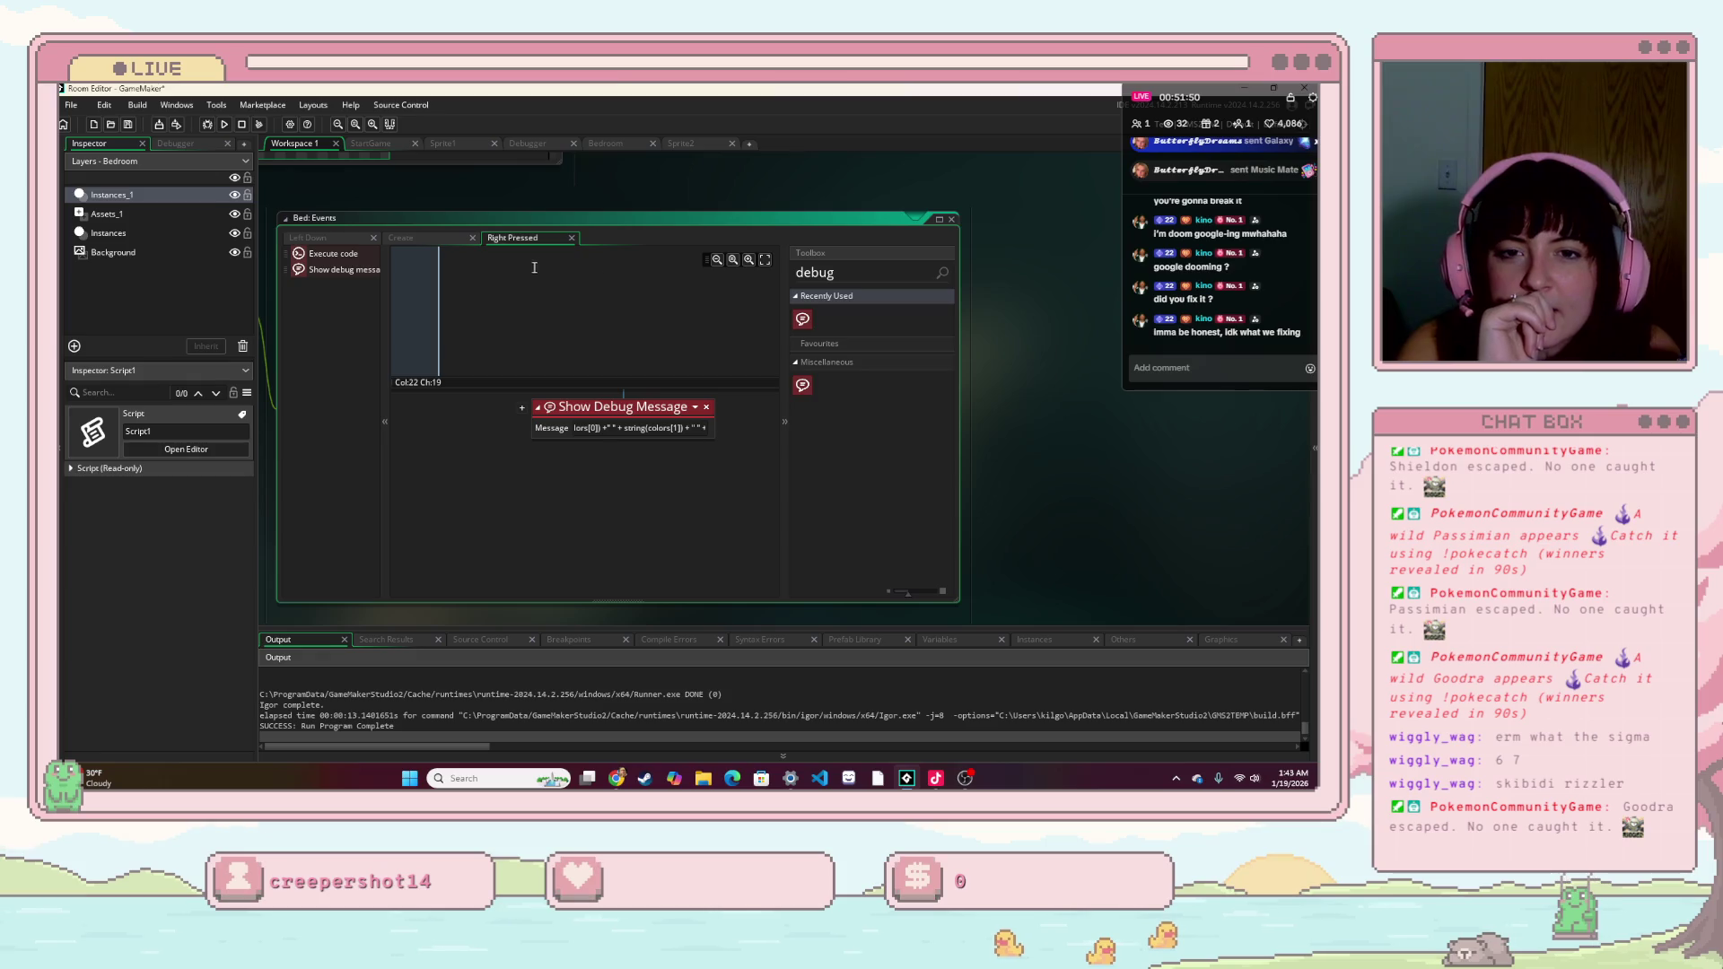
{"action": "key", "text": "F5"}
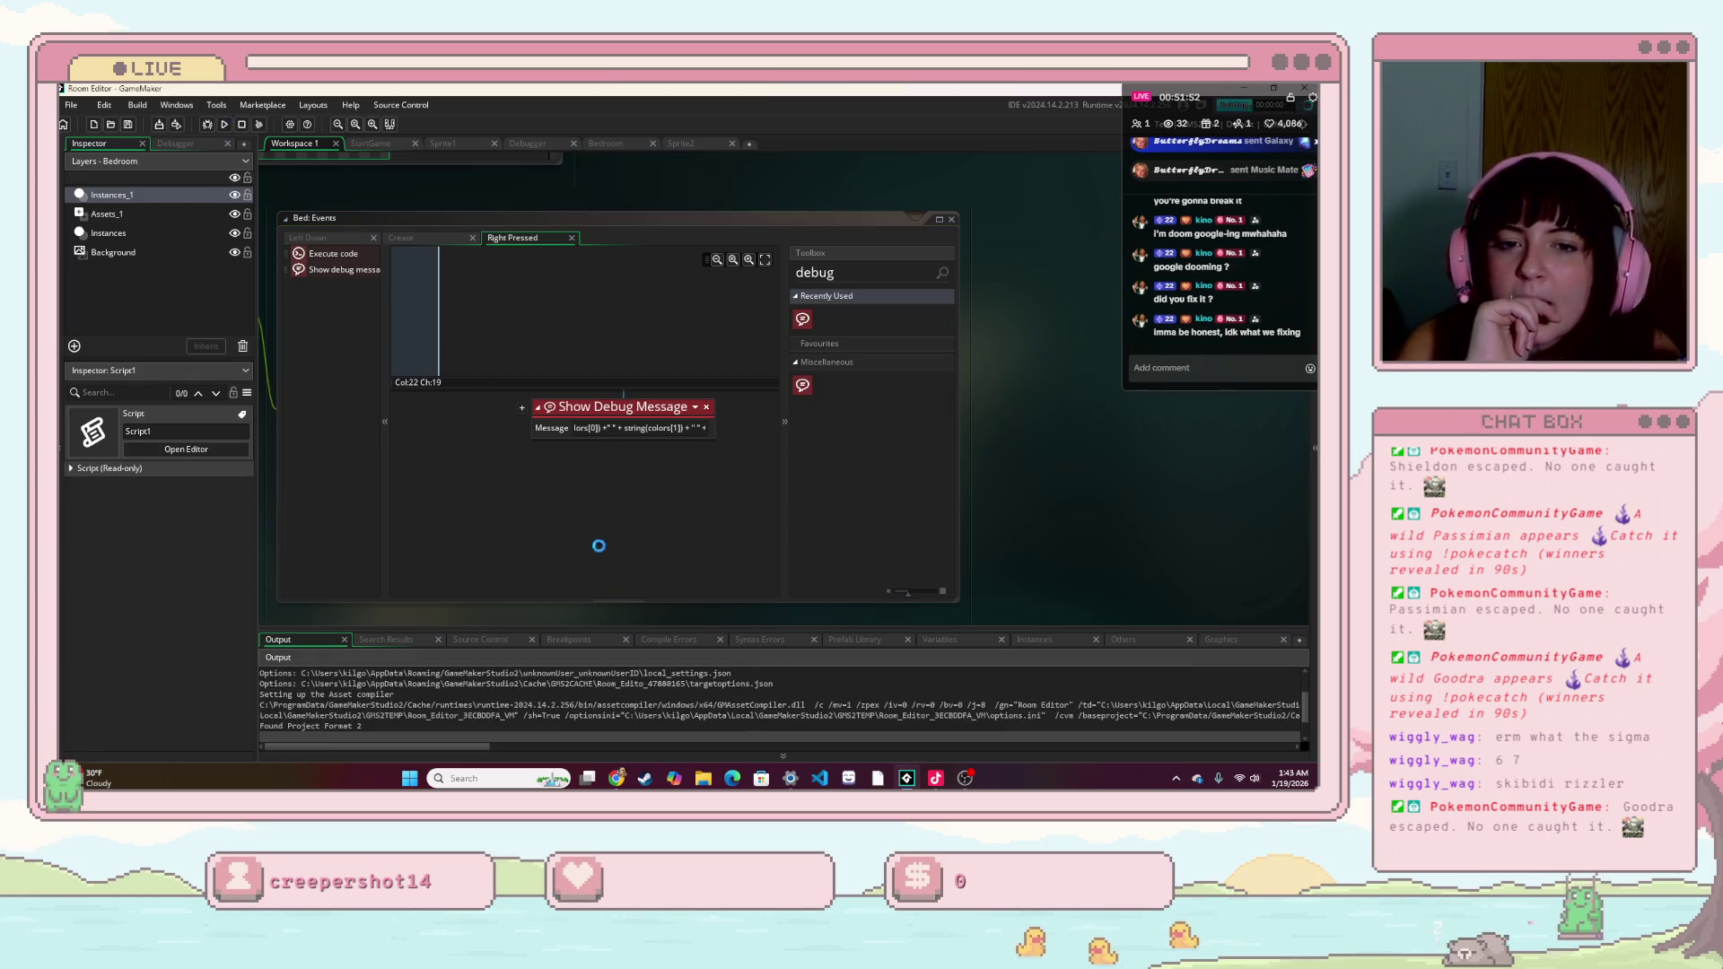
{"action": "left_click", "coordinate": [600, 502]}
{"action": "right_click", "coordinate": [972, 589]}
{"action": "right_click", "coordinate": [972, 589]}
{"action": "right_click", "coordinate": [972, 590]}
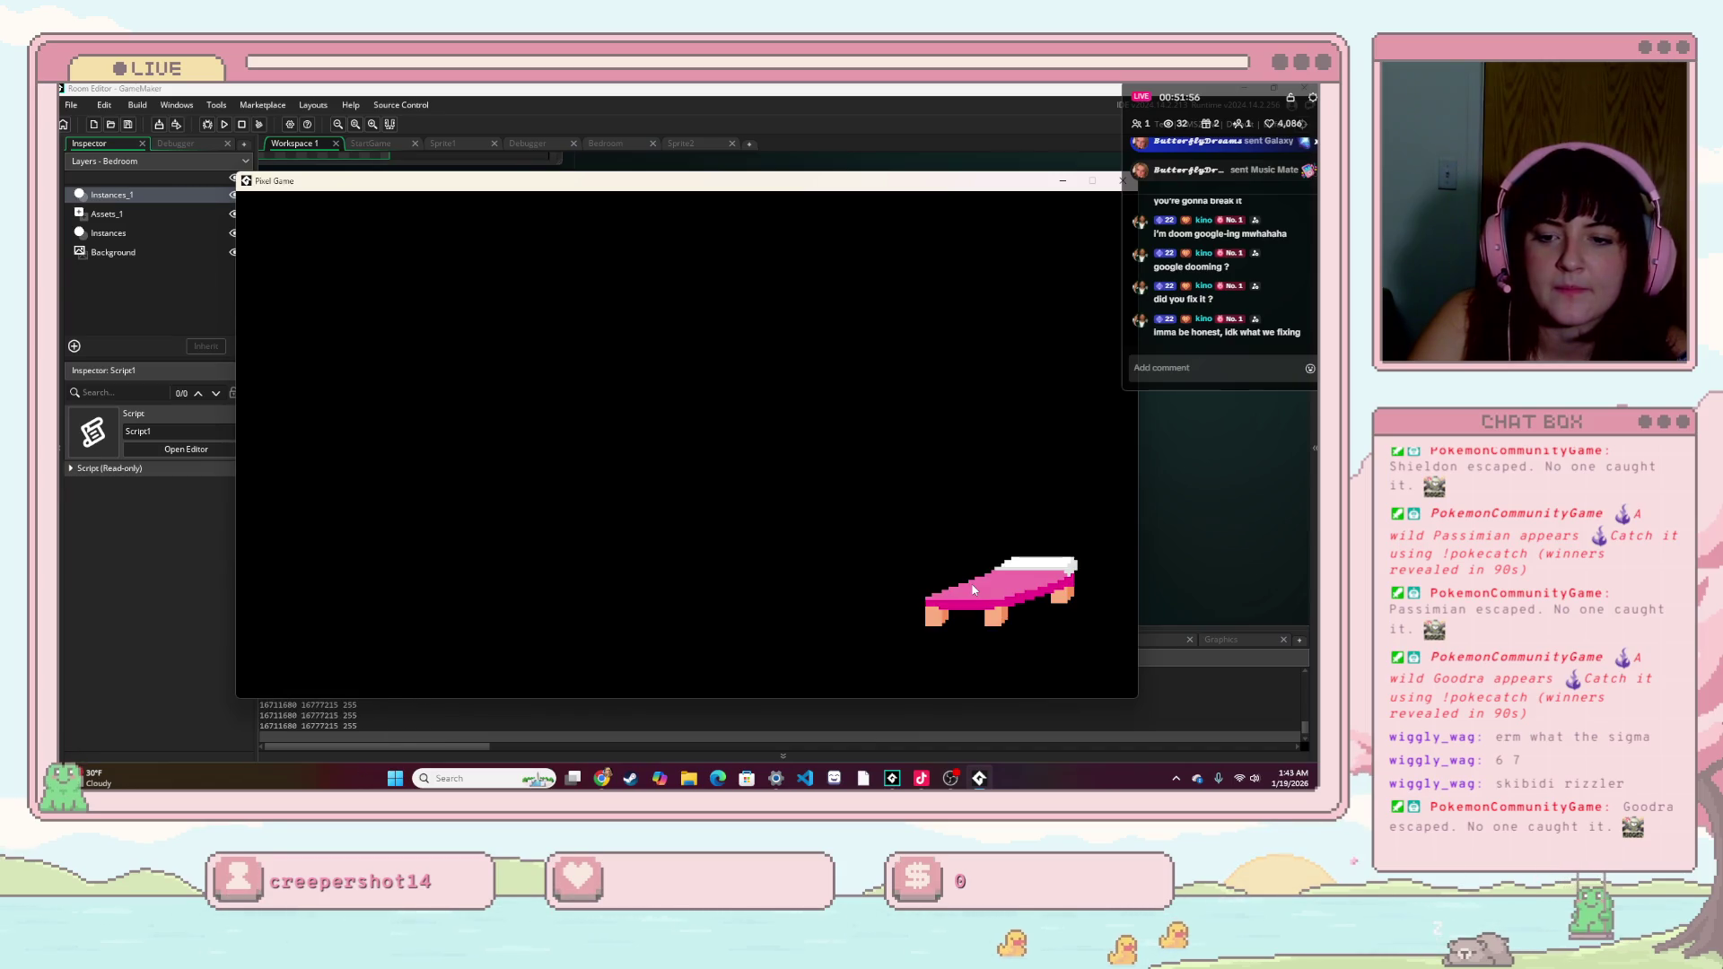
{"action": "right_click", "coordinate": [972, 590]}
{"action": "right_click", "coordinate": [972, 590]}
{"action": "right_click", "coordinate": [972, 590]}
{"action": "right_click", "coordinate": [971, 589]}
{"action": "right_click", "coordinate": [971, 589]}
{"action": "right_click", "coordinate": [972, 590]}
{"action": "right_click", "coordinate": [972, 590]}
{"action": "right_click", "coordinate": [972, 589]}
{"action": "right_click", "coordinate": [972, 589]}
{"action": "left_click", "coordinate": [386, 736]}
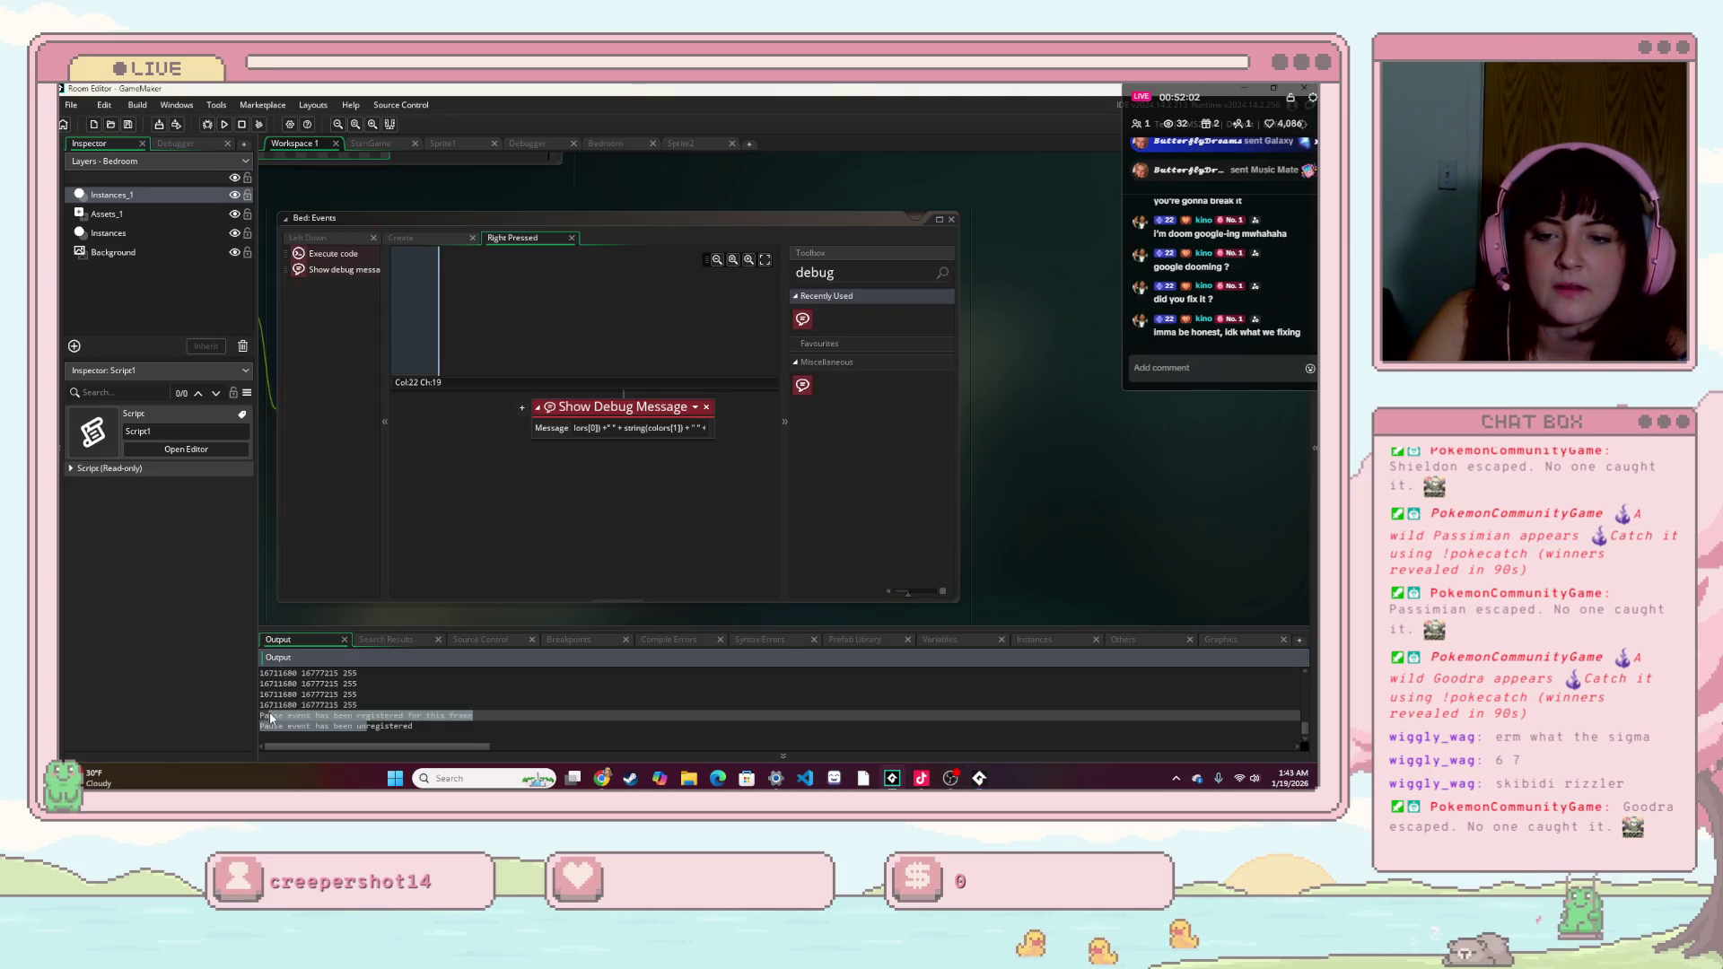
{"action": "left_click", "coordinate": [446, 725]}
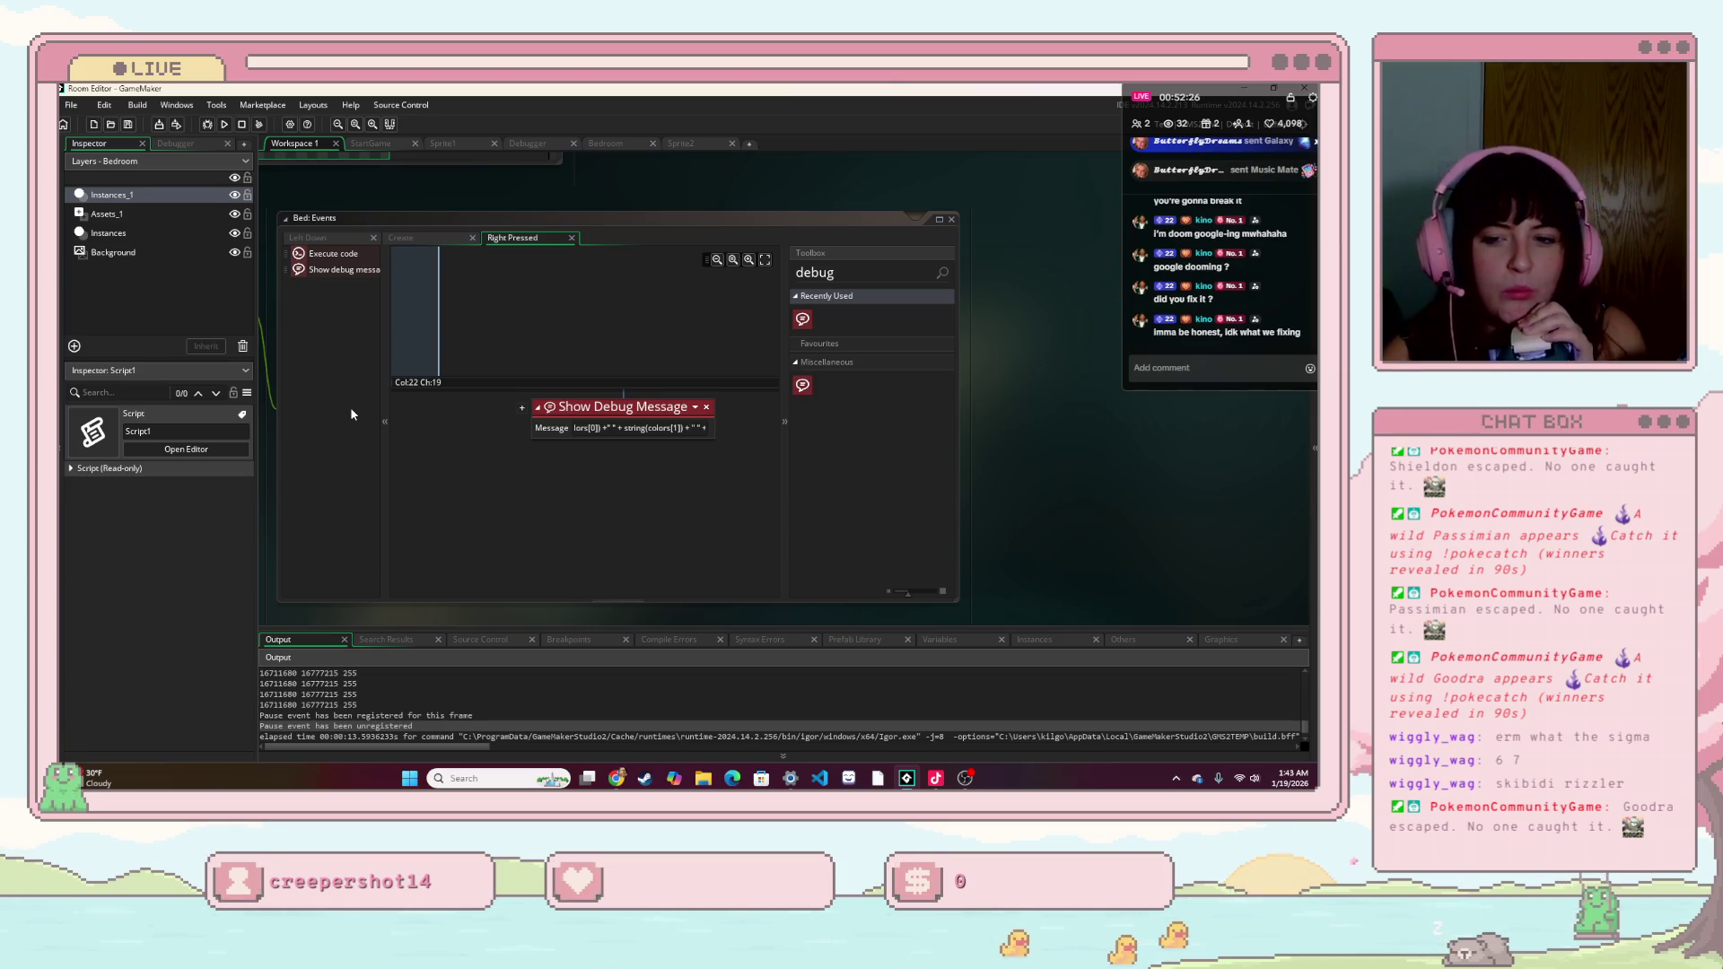
- Replace c_red with c_aqua in the Bed's Create event colors array
{"action": "left_click", "coordinate": [400, 239]}
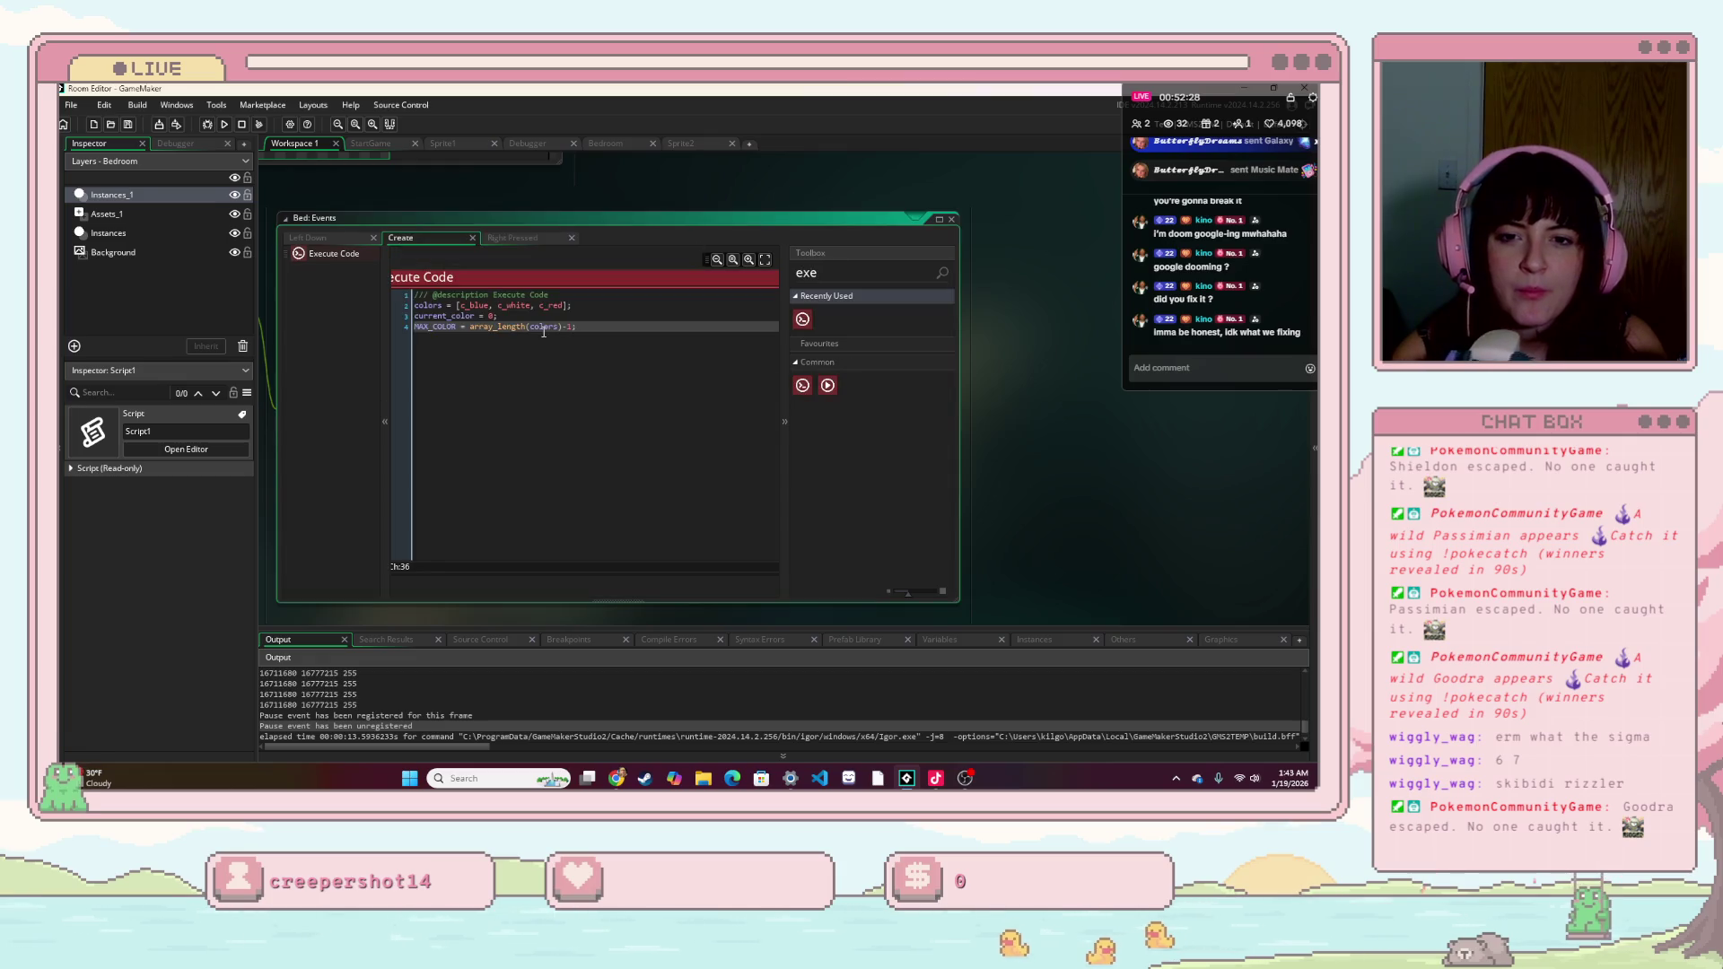
{"action": "left_click", "coordinate": [562, 305]}
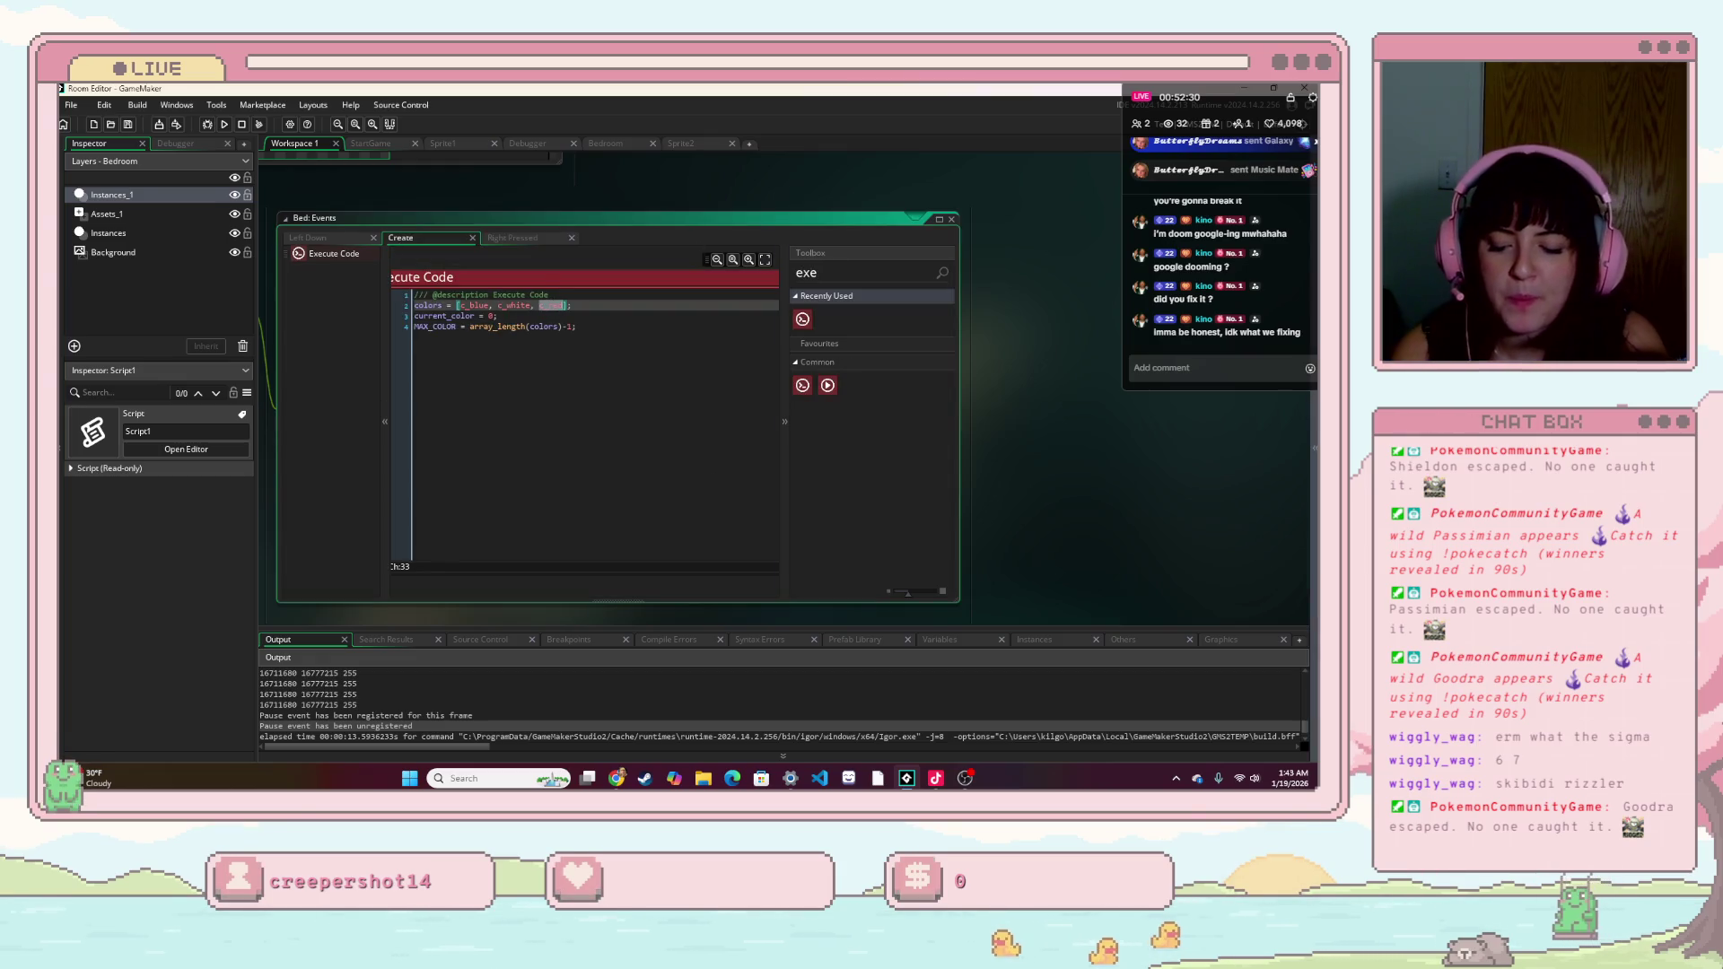
{"action": "key", "text": "BackSpace"}
{"action": "key", "text": "BackSpace"}
{"action": "key", "text": "BackSpace"}
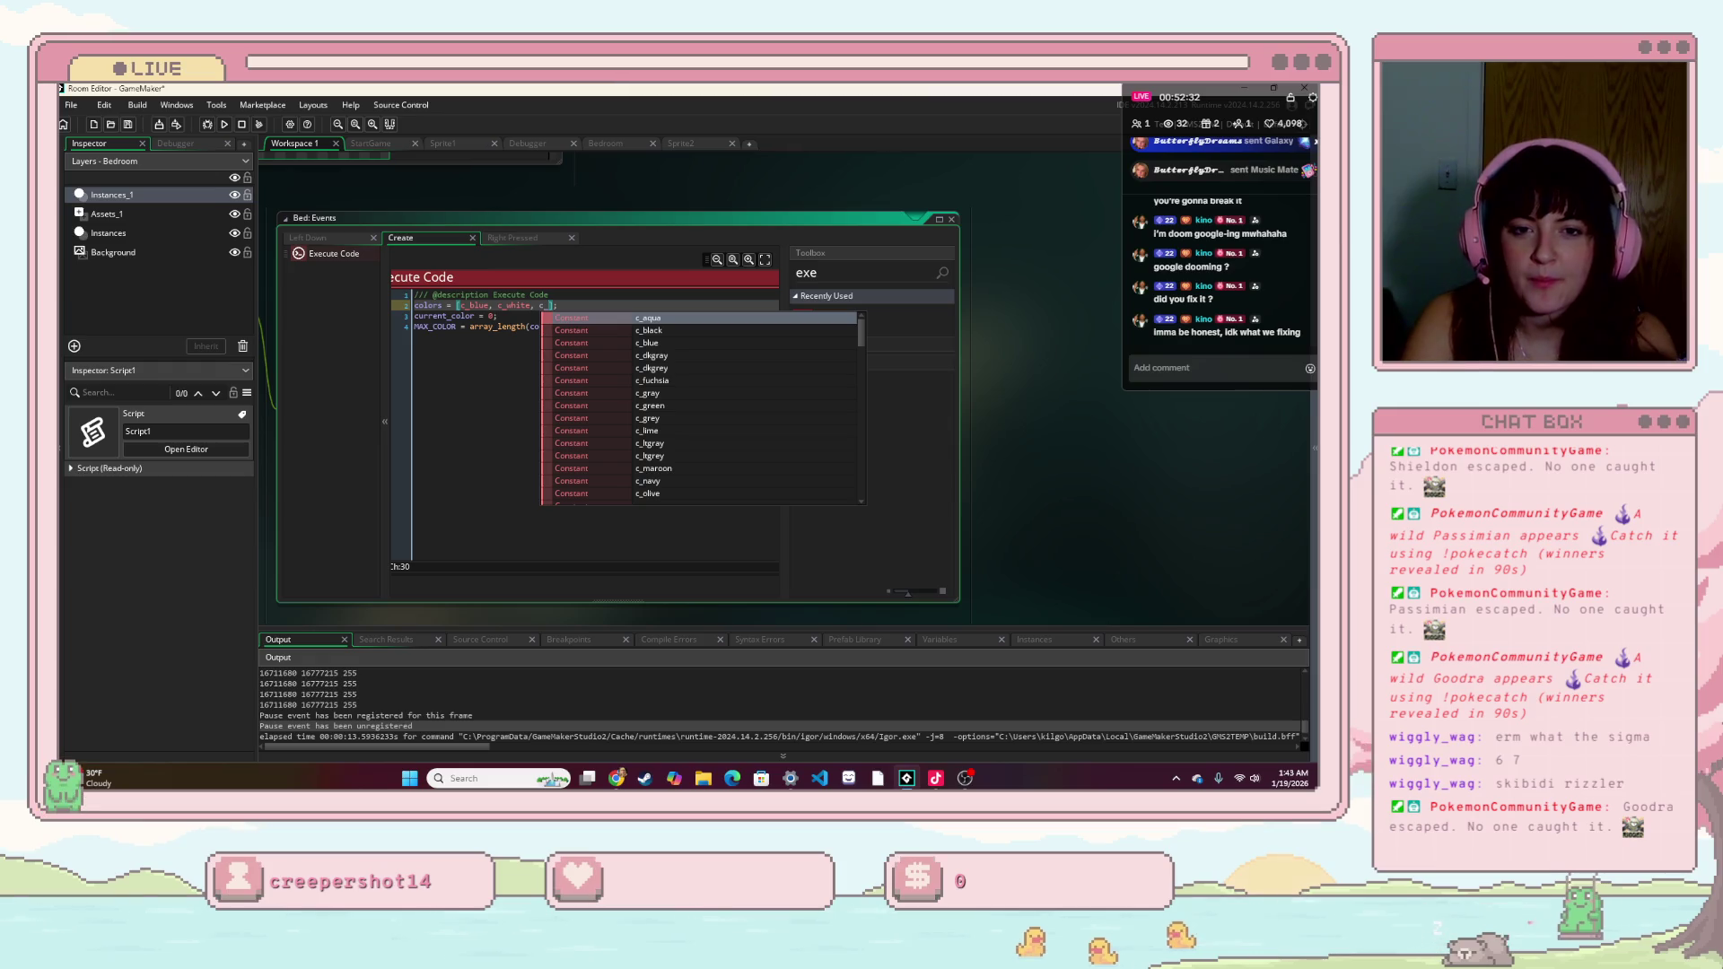
{"action": "key", "text": "Return"}
{"action": "left_click", "coordinate": [613, 376]}
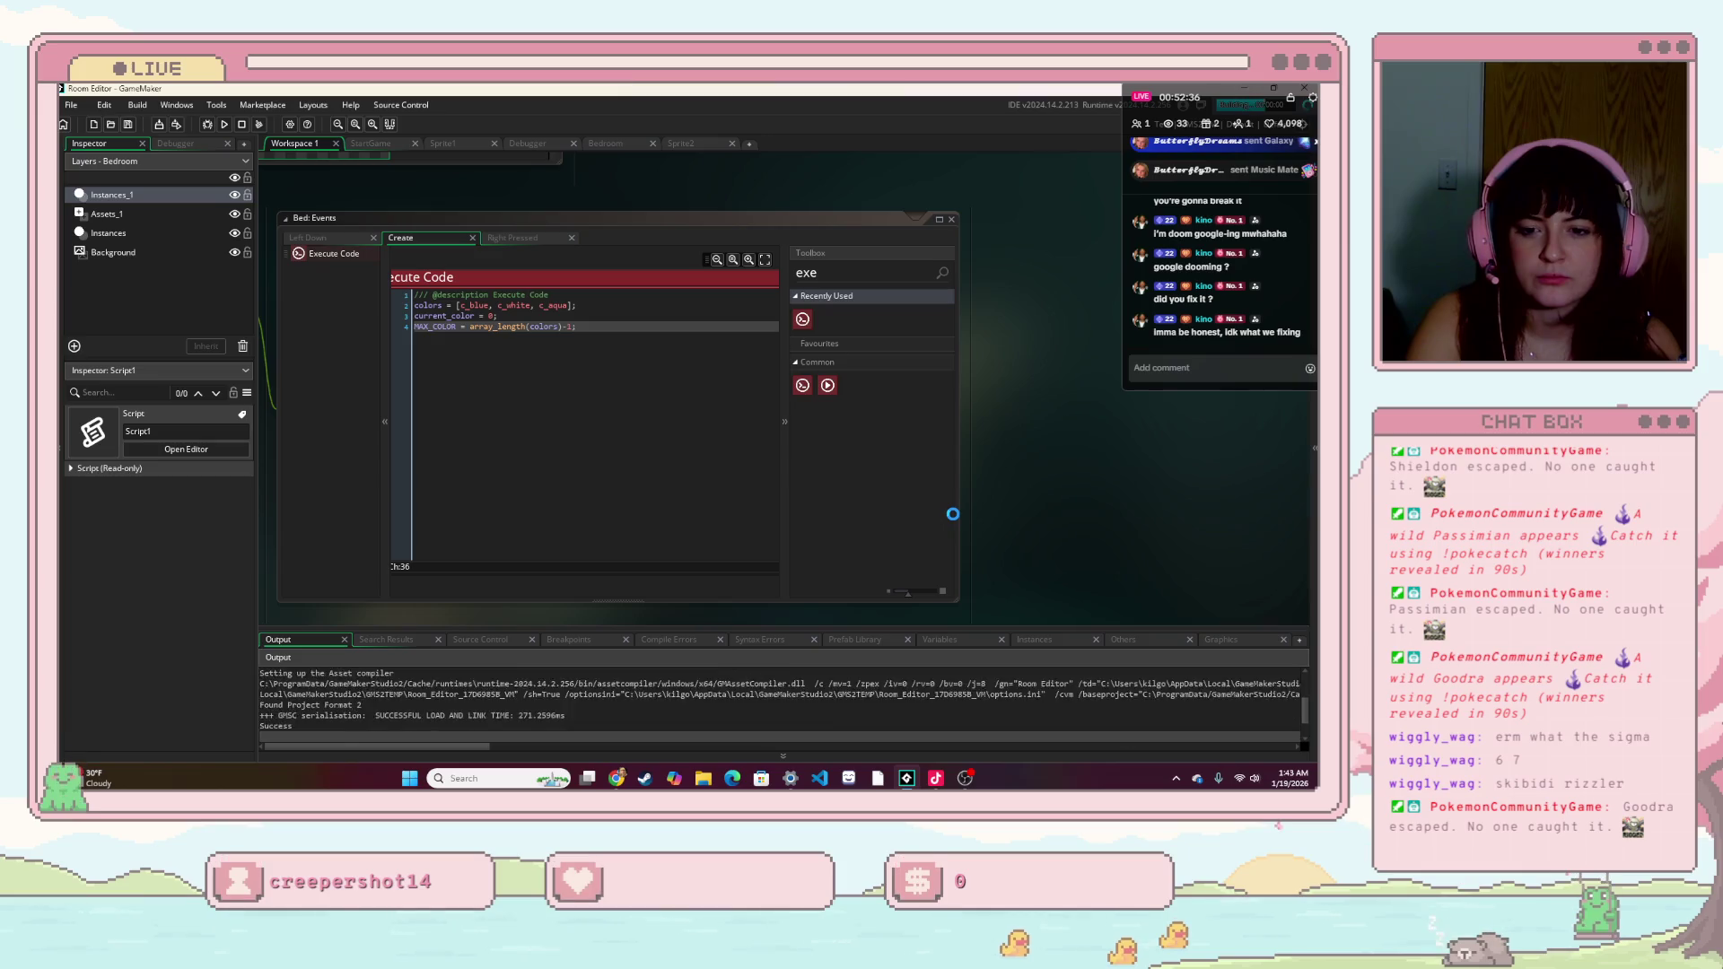
- Test the game by clicking the bed to cycle colours, logging 16776960, then close it
{"action": "left_click", "coordinate": [789, 491]}
{"action": "left_click", "coordinate": [1012, 590]}
{"action": "left_click", "coordinate": [1013, 590]}
{"action": "left_click", "coordinate": [1012, 590]}
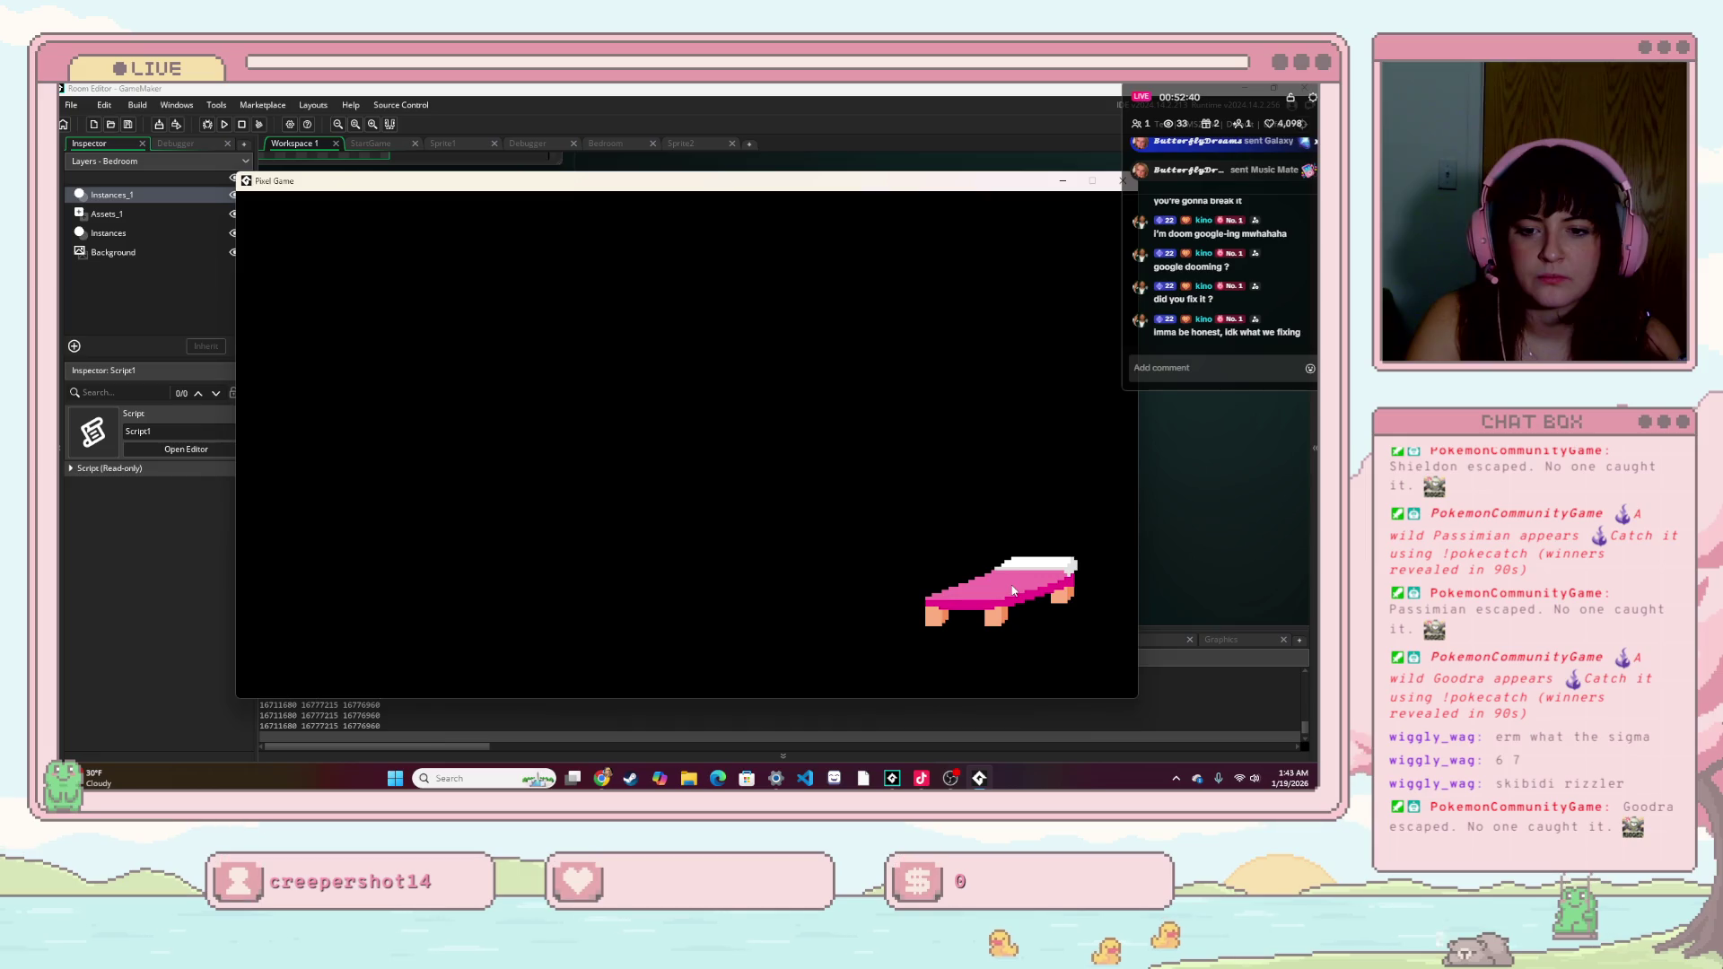
{"action": "left_click_drag", "start_coordinate": [915, 185], "coordinate": [776, 185]}
{"action": "key", "text": "alt+F4"}
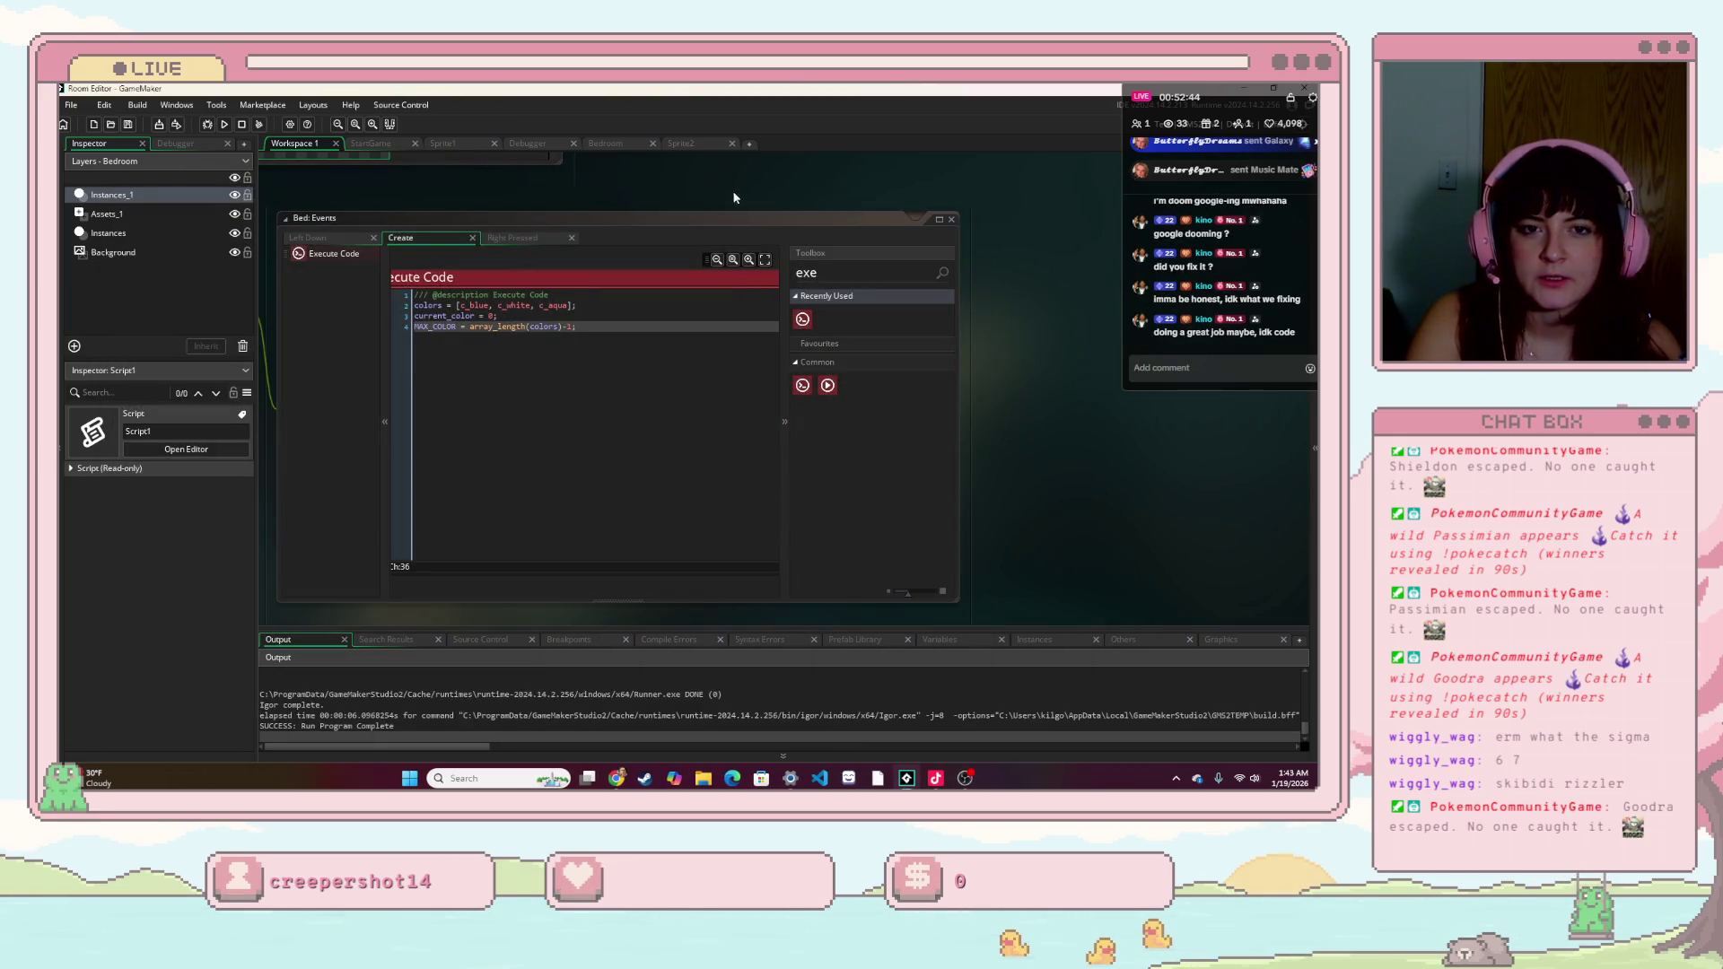
{"action": "scroll", "coordinate": [574, 208], "scroll_direction": "up", "scroll_amount": 5}
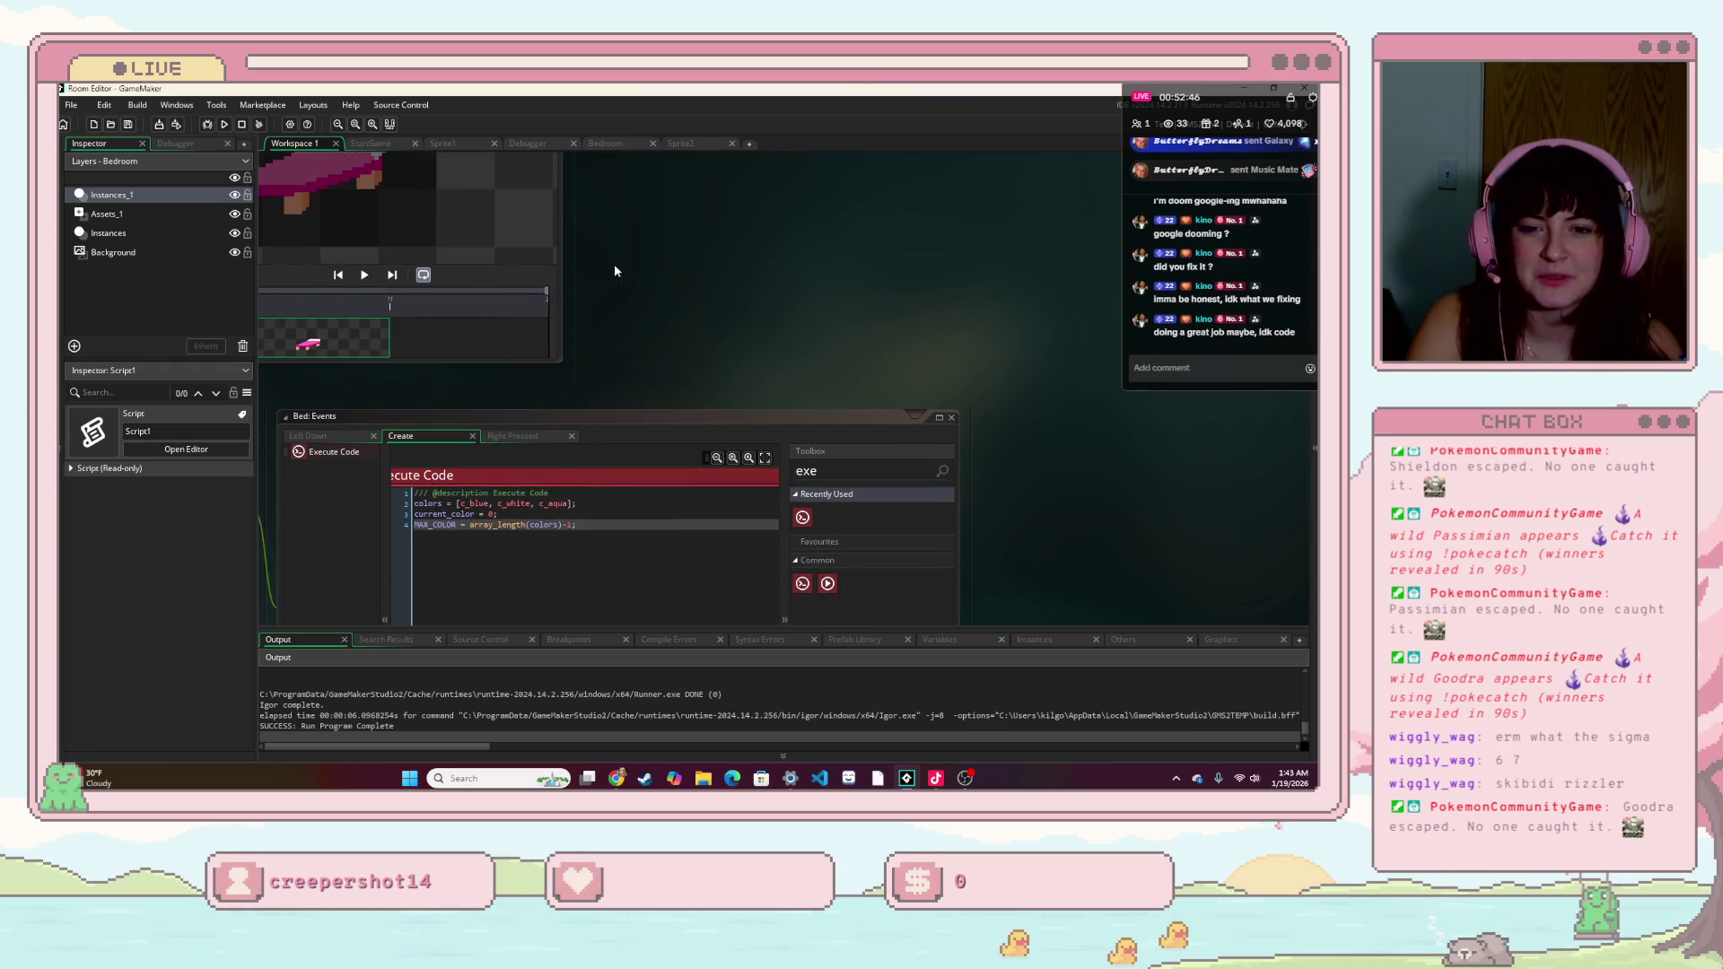
- Change the Right Pressed condition from '<' to '<=' so current_color can reach MAX_COLOR
{"action": "scroll", "coordinate": [609, 265], "scroll_direction": "down", "scroll_amount": 2}
{"action": "left_click", "coordinate": [507, 356]}
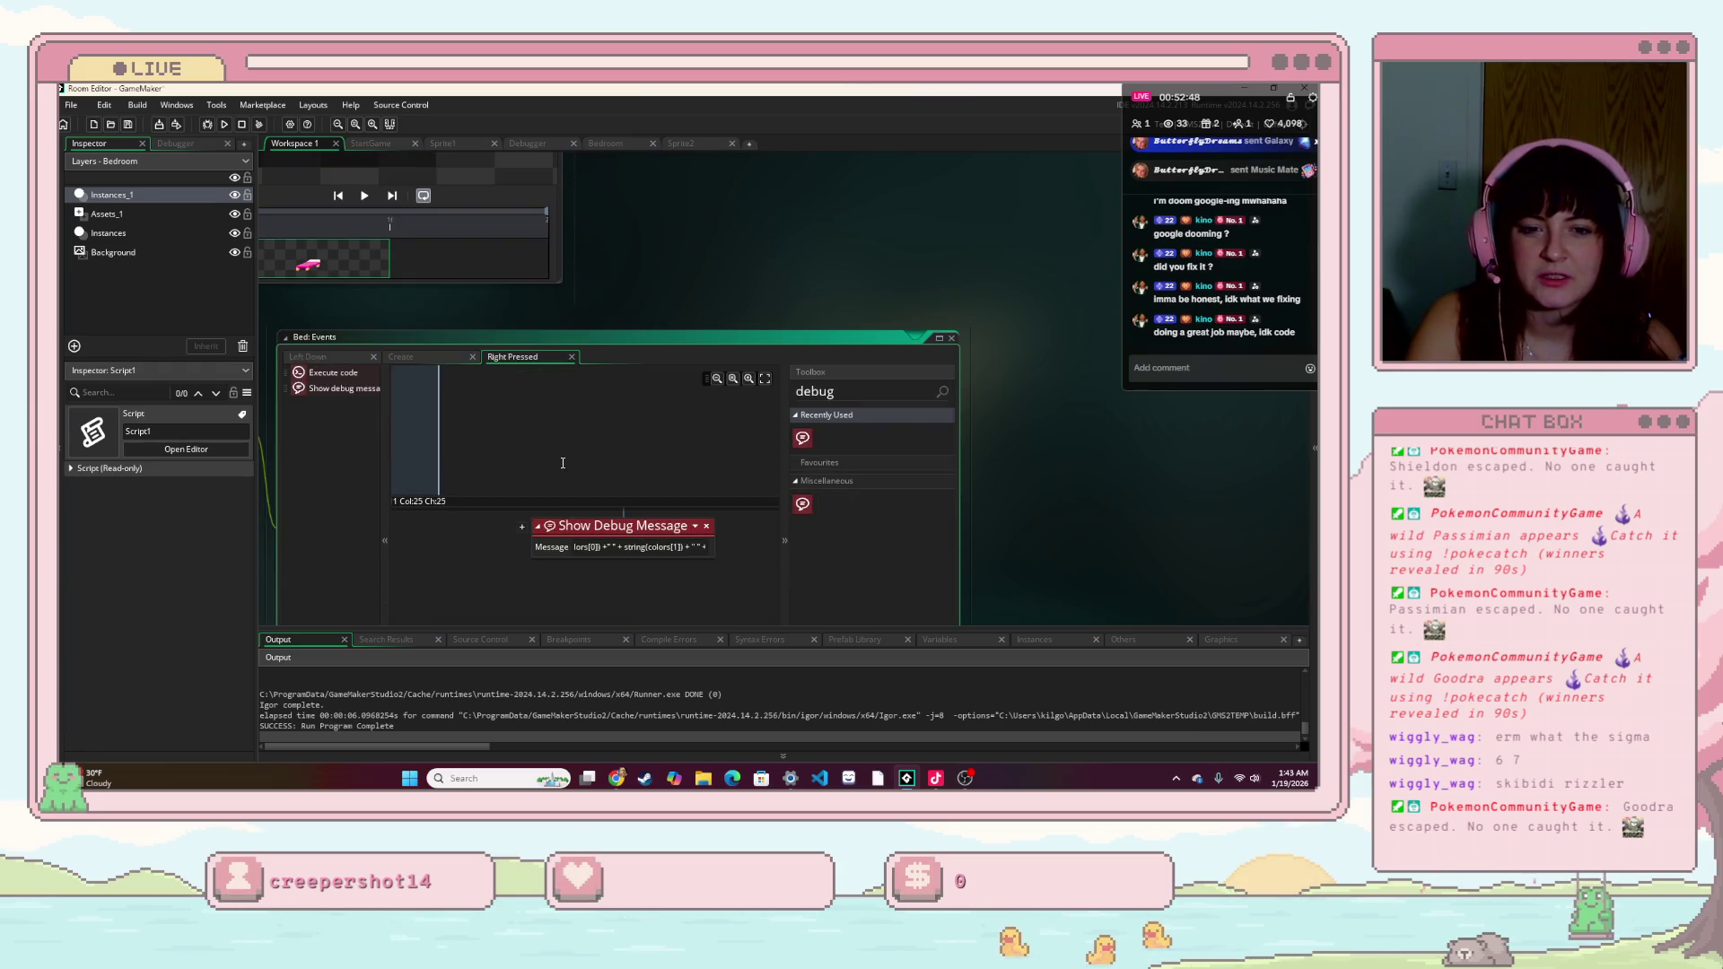
{"action": "scroll", "coordinate": [559, 538], "scroll_direction": "up", "scroll_amount": 3}
{"action": "scroll", "coordinate": [613, 520], "scroll_direction": "up", "scroll_amount": 2}
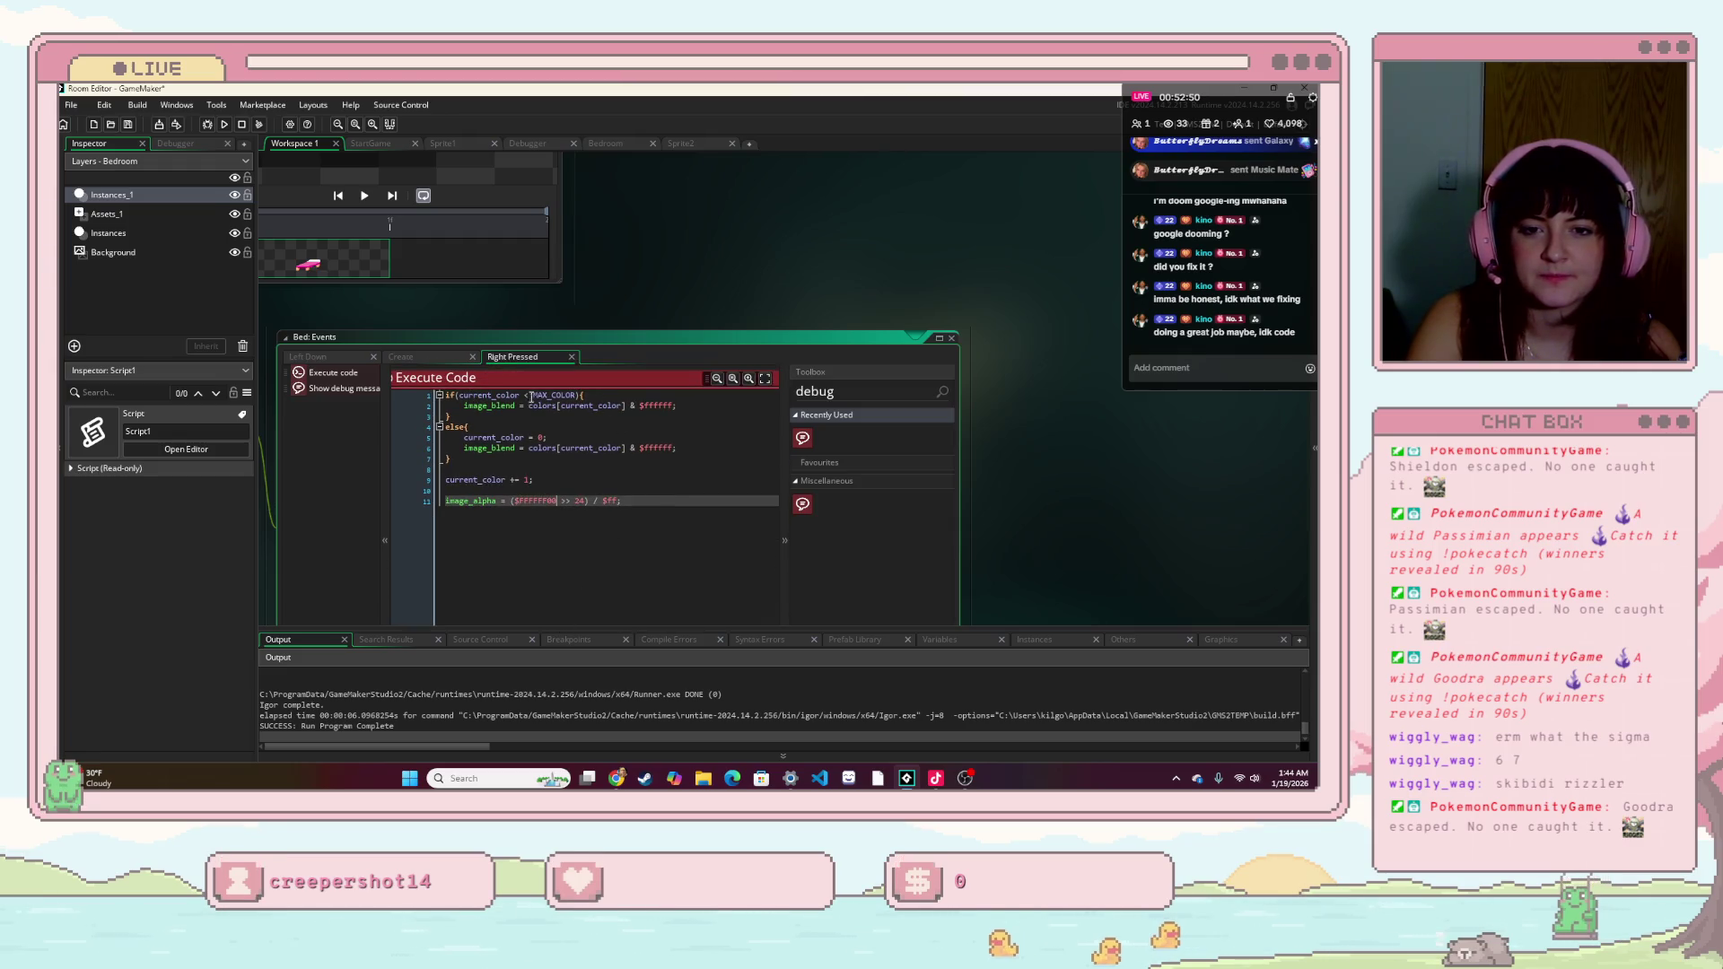
{"action": "left_click", "coordinate": [528, 395]}
{"action": "type", "text": "="}
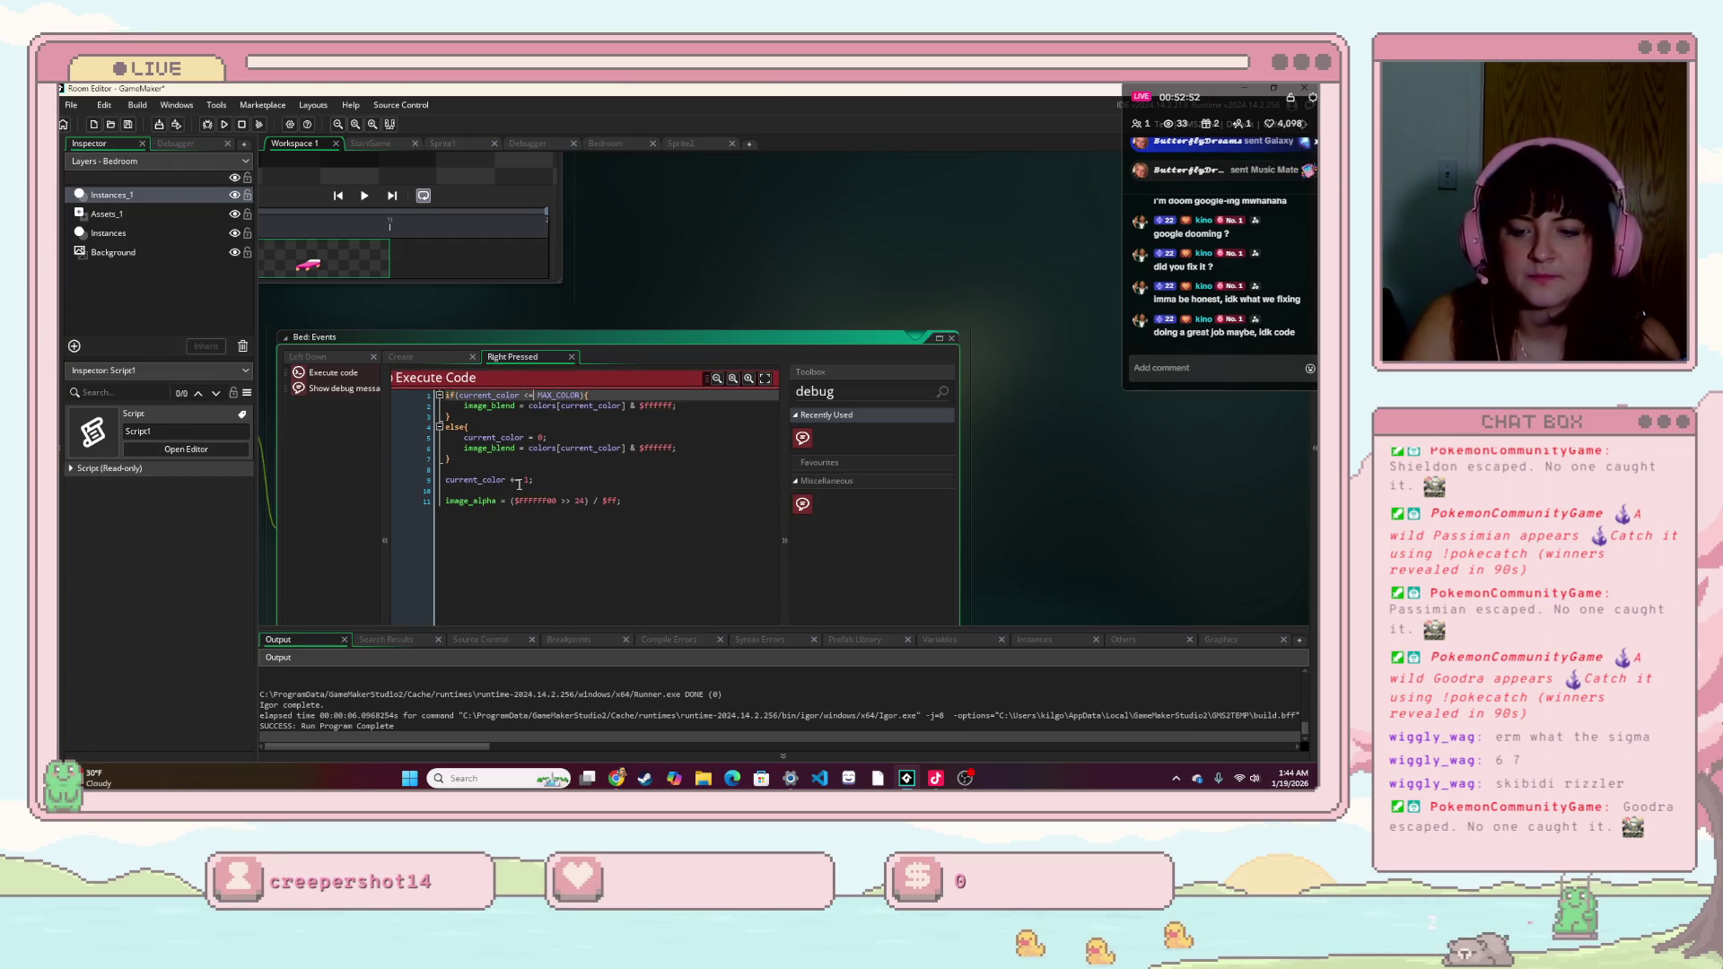
- Run the game with F5, right-click the bed three times to cycle colours, then close it
{"action": "key", "text": "F5"}
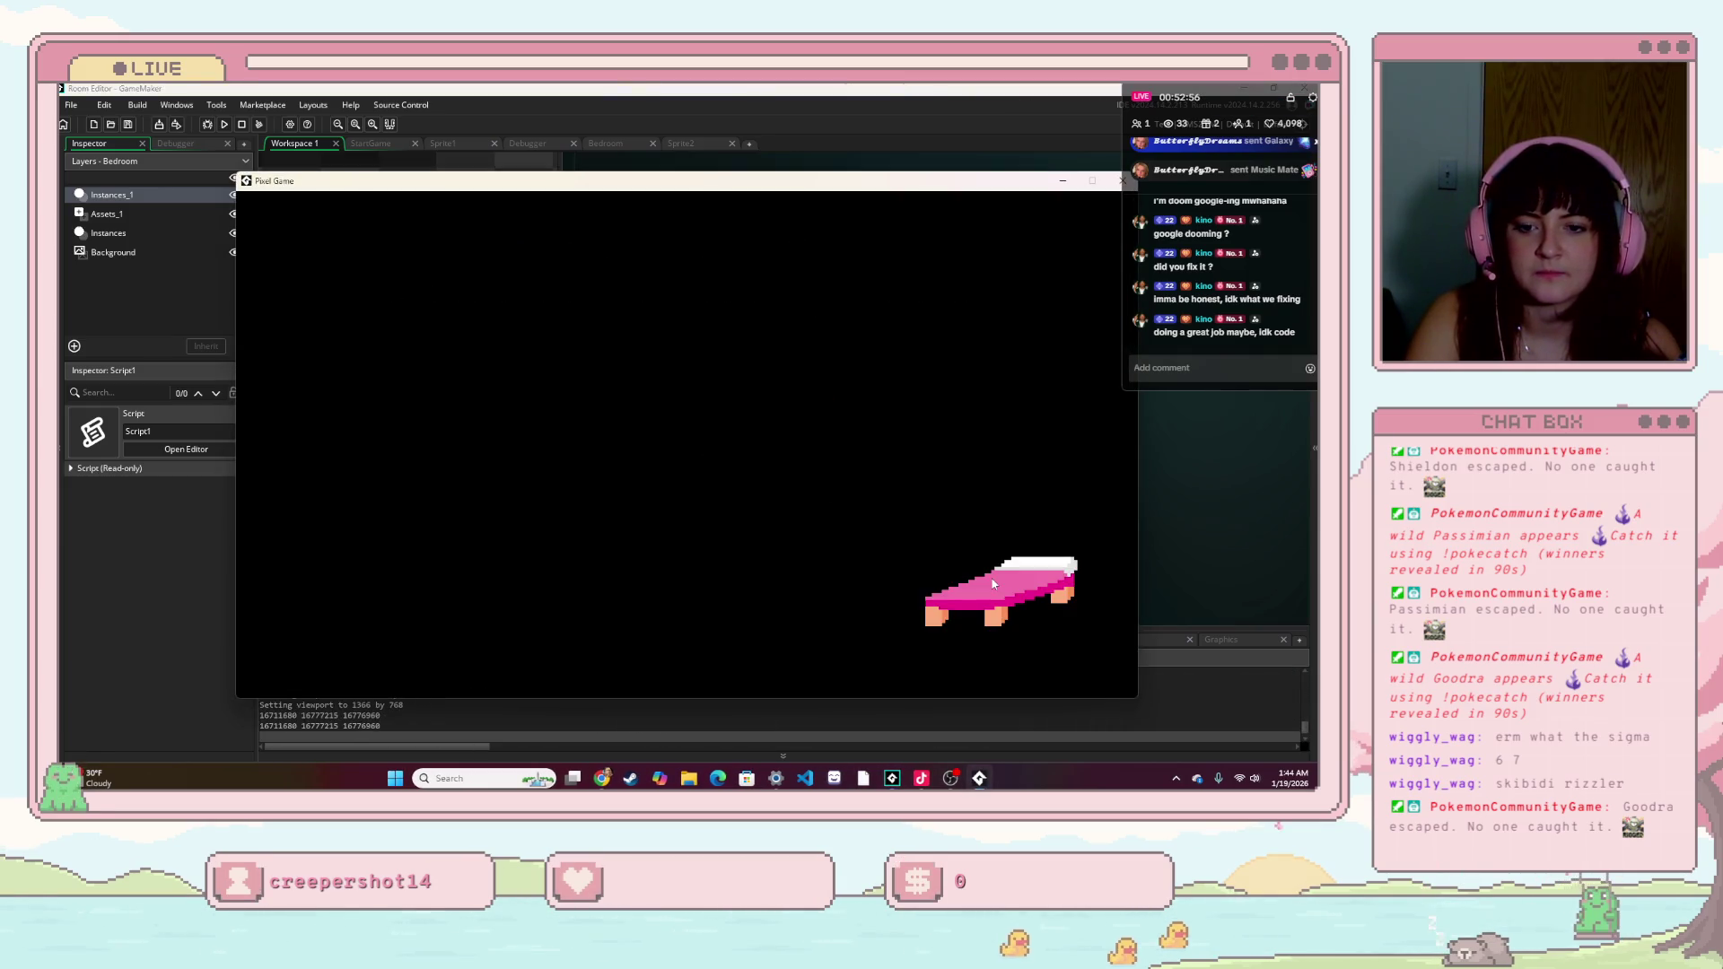
{"action": "mouse_move", "coordinate": [990, 576]}
{"action": "left_mouse_down"}
{"action": "mouse_move", "coordinate": [503, 391]}
{"action": "mouse_move", "coordinate": [494, 438]}
{"action": "left_mouse_up"}
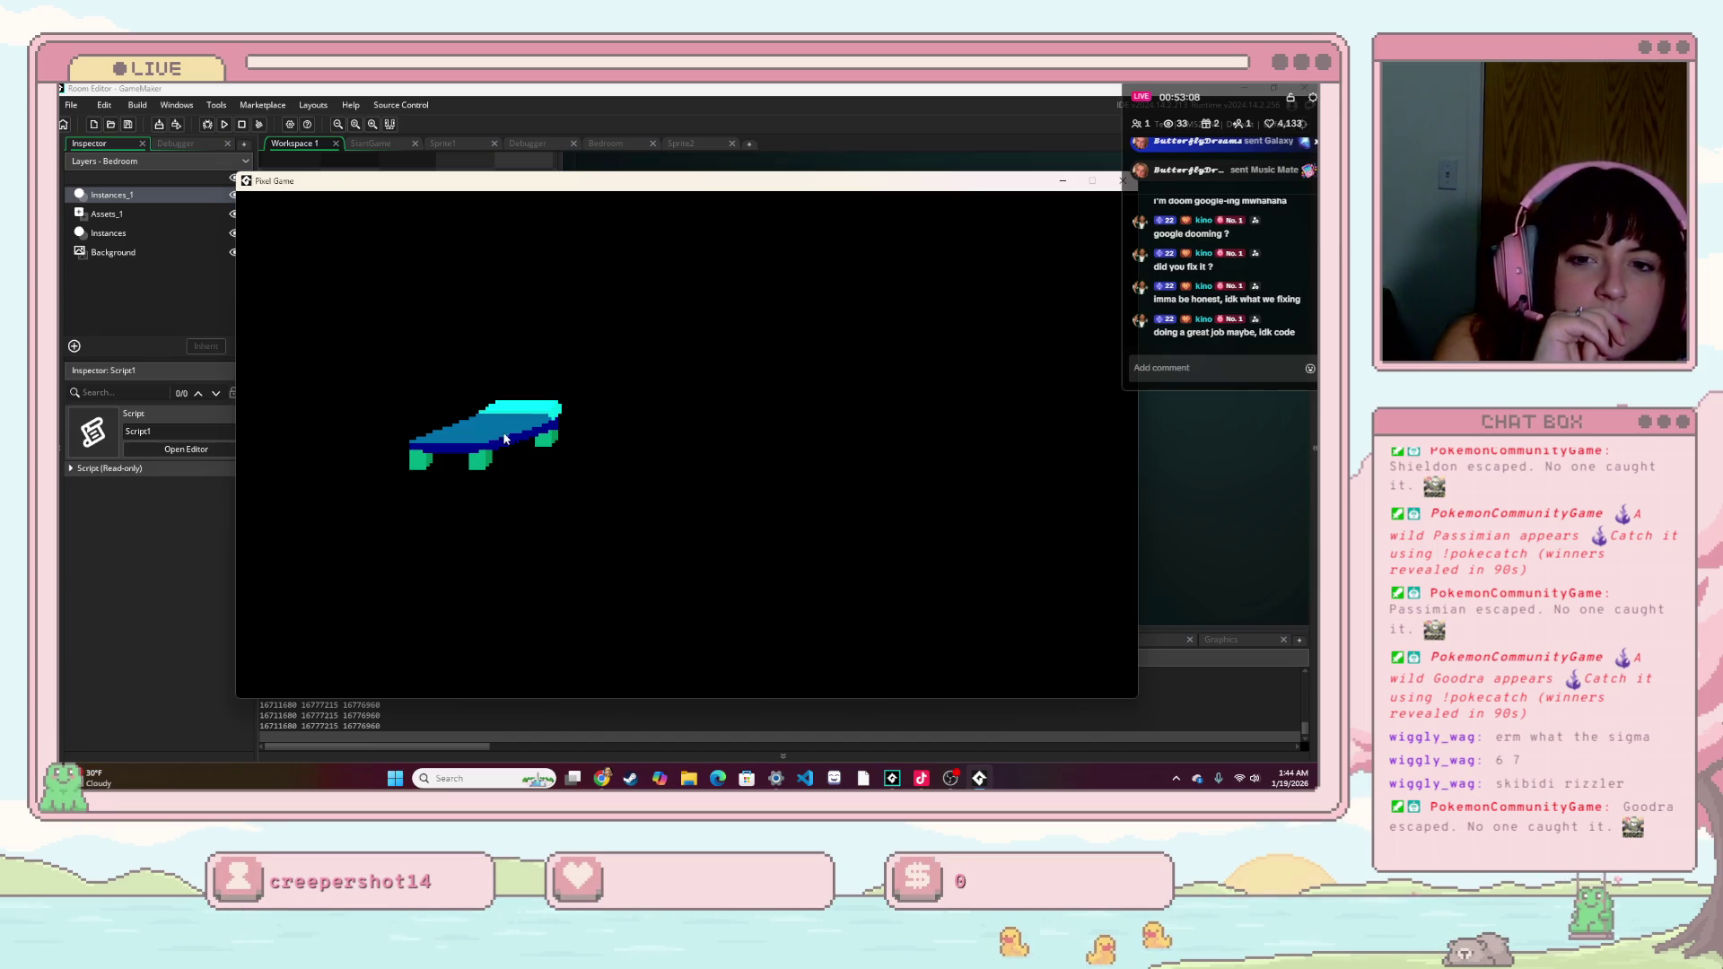
{"action": "left_click", "coordinate": [509, 437]}
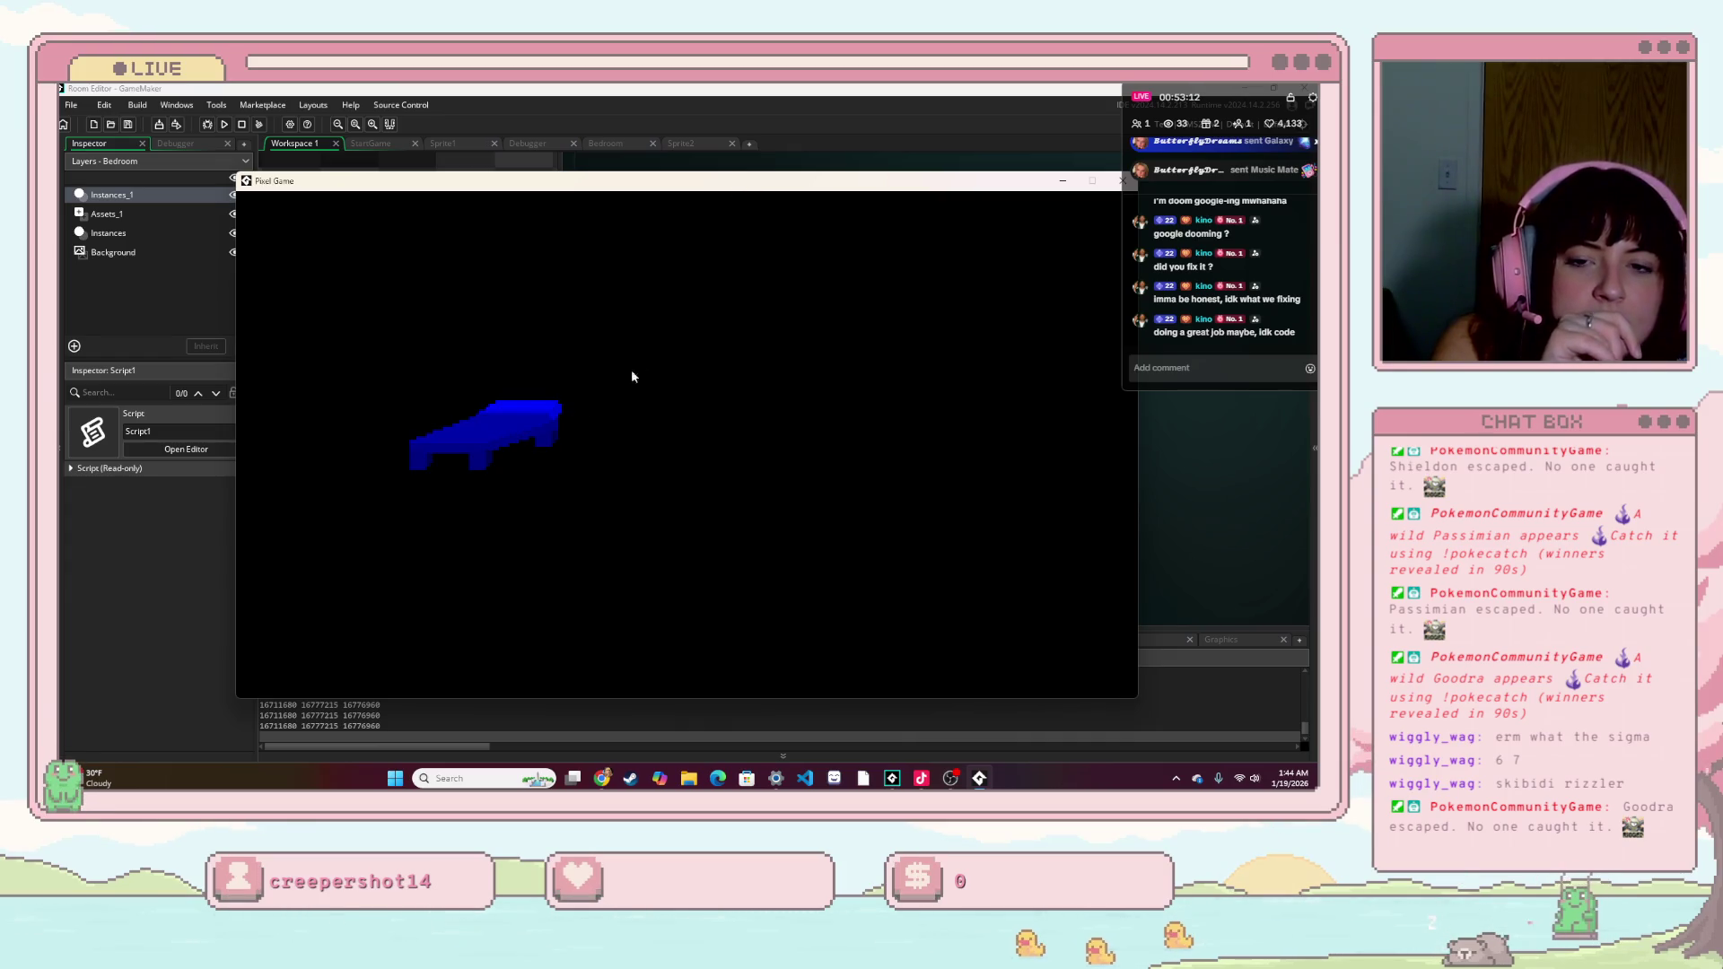
{"action": "left_click", "coordinate": [517, 437]}
{"action": "left_click", "coordinate": [515, 437]}
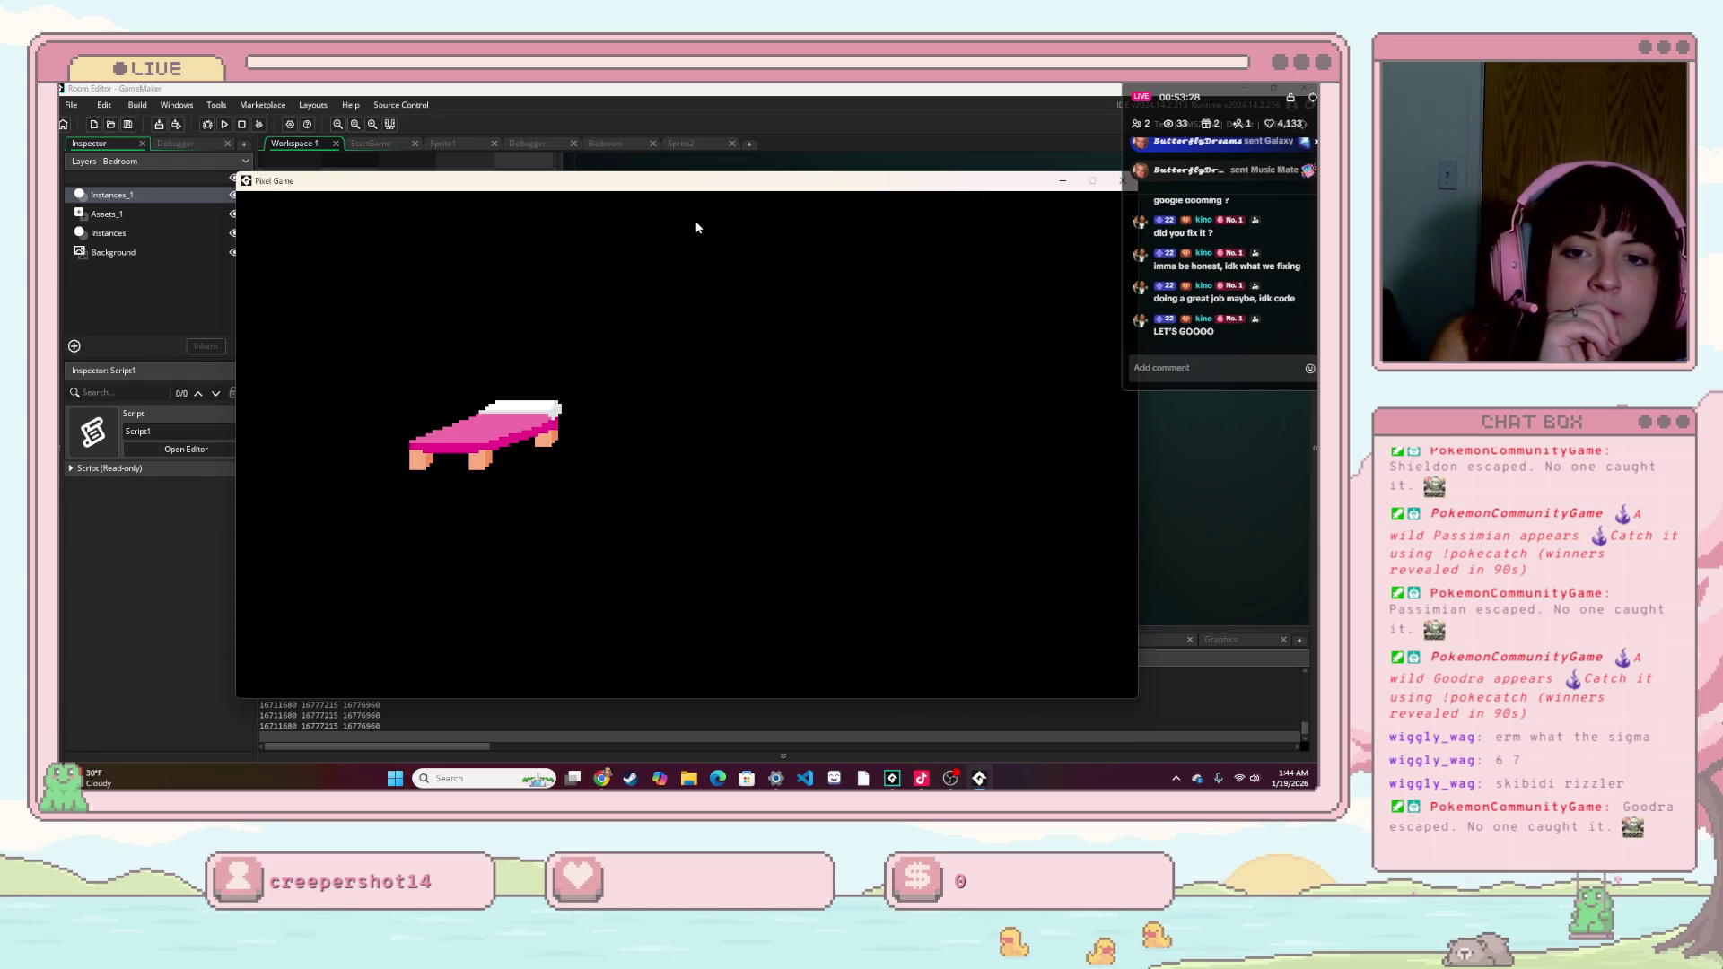
{"action": "left_click_drag", "start_coordinate": [703, 185], "coordinate": [632, 191]}
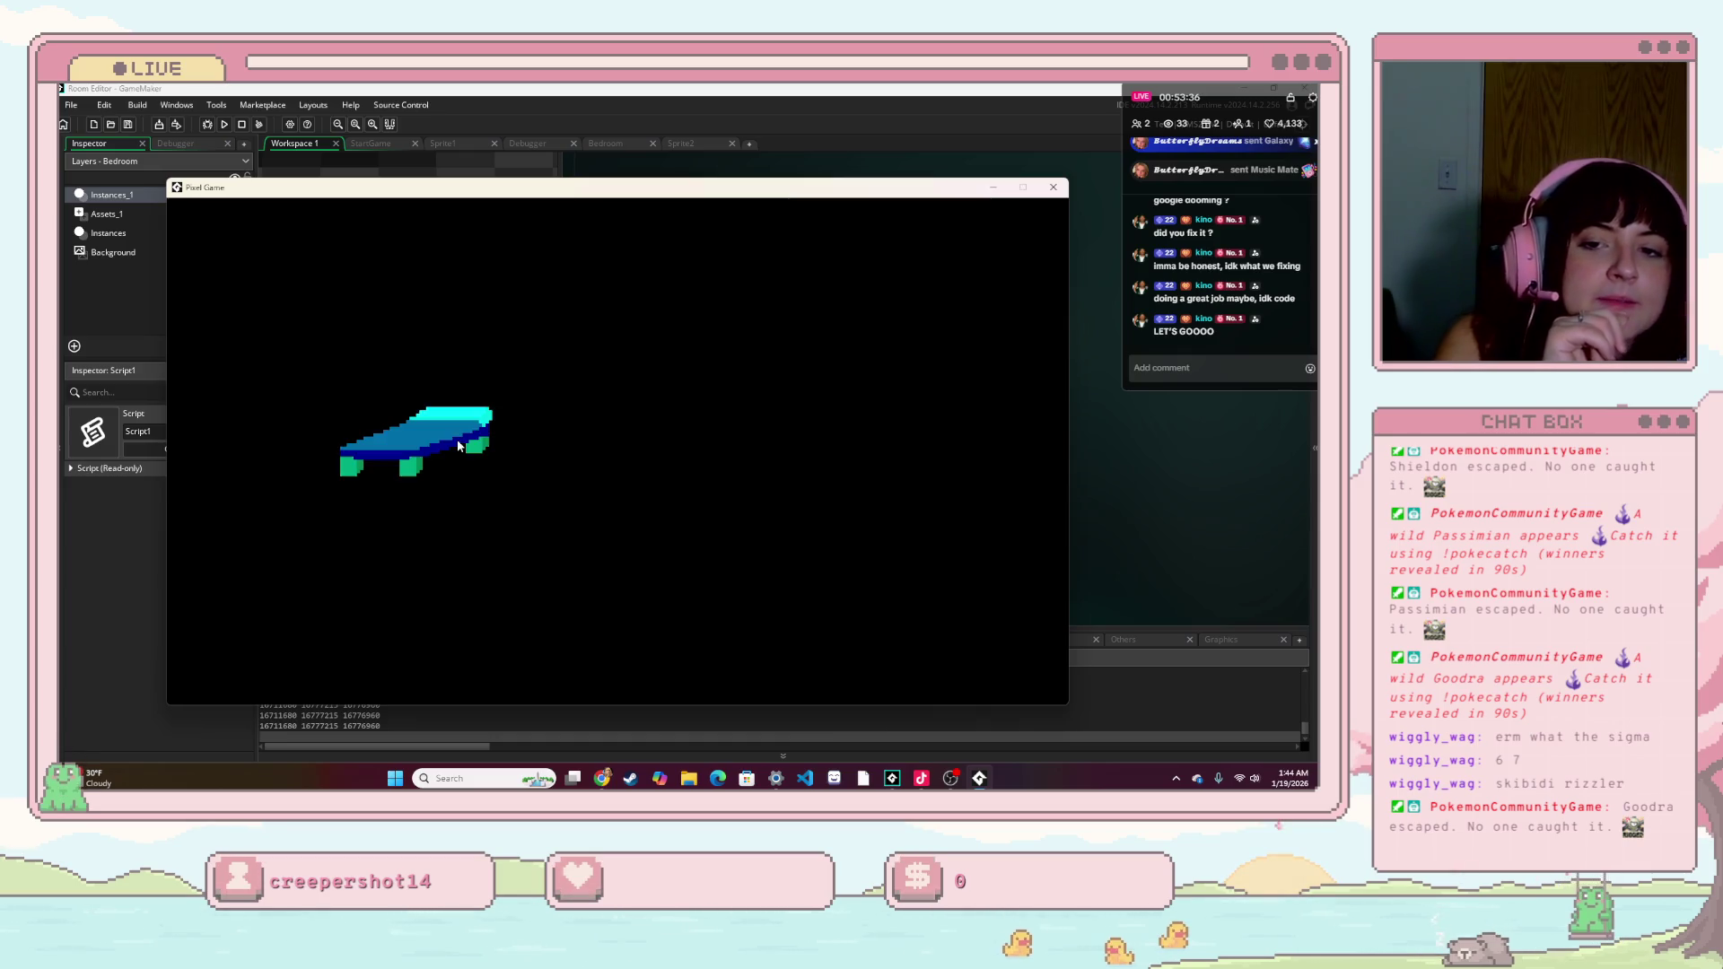
{"action": "left_click", "coordinate": [1062, 186]}
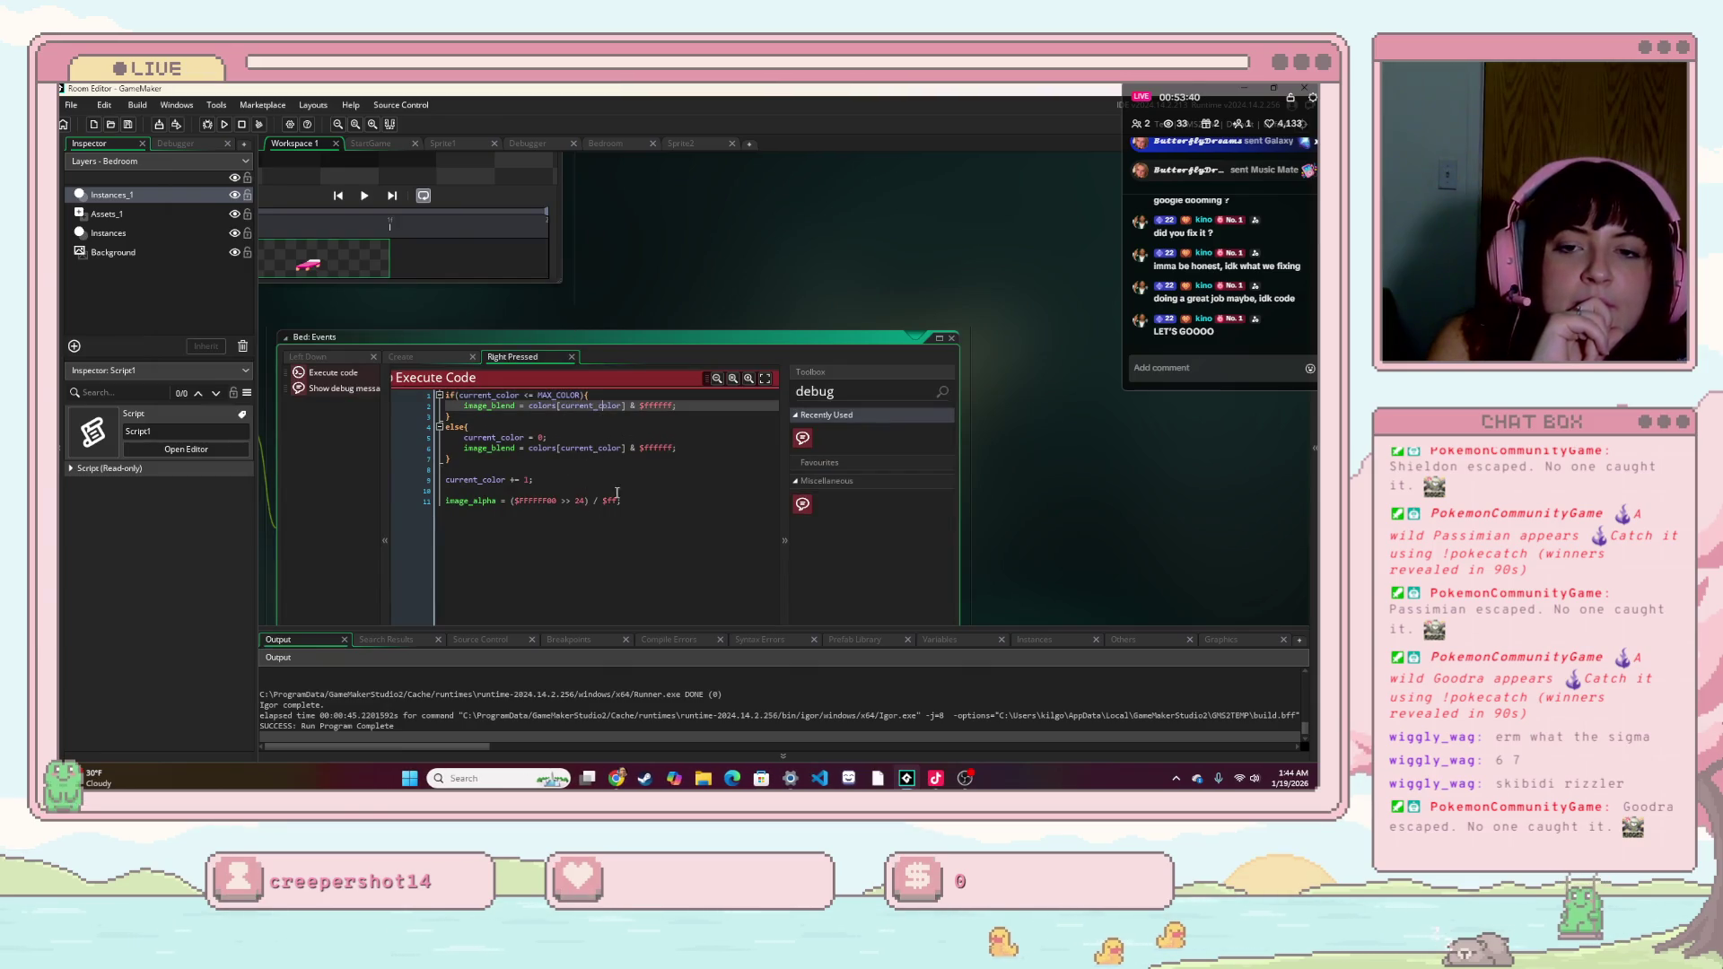
- Append c_fuchsia to the end of the colors array in the bed's Create event
{"action": "left_click", "coordinate": [429, 357]}
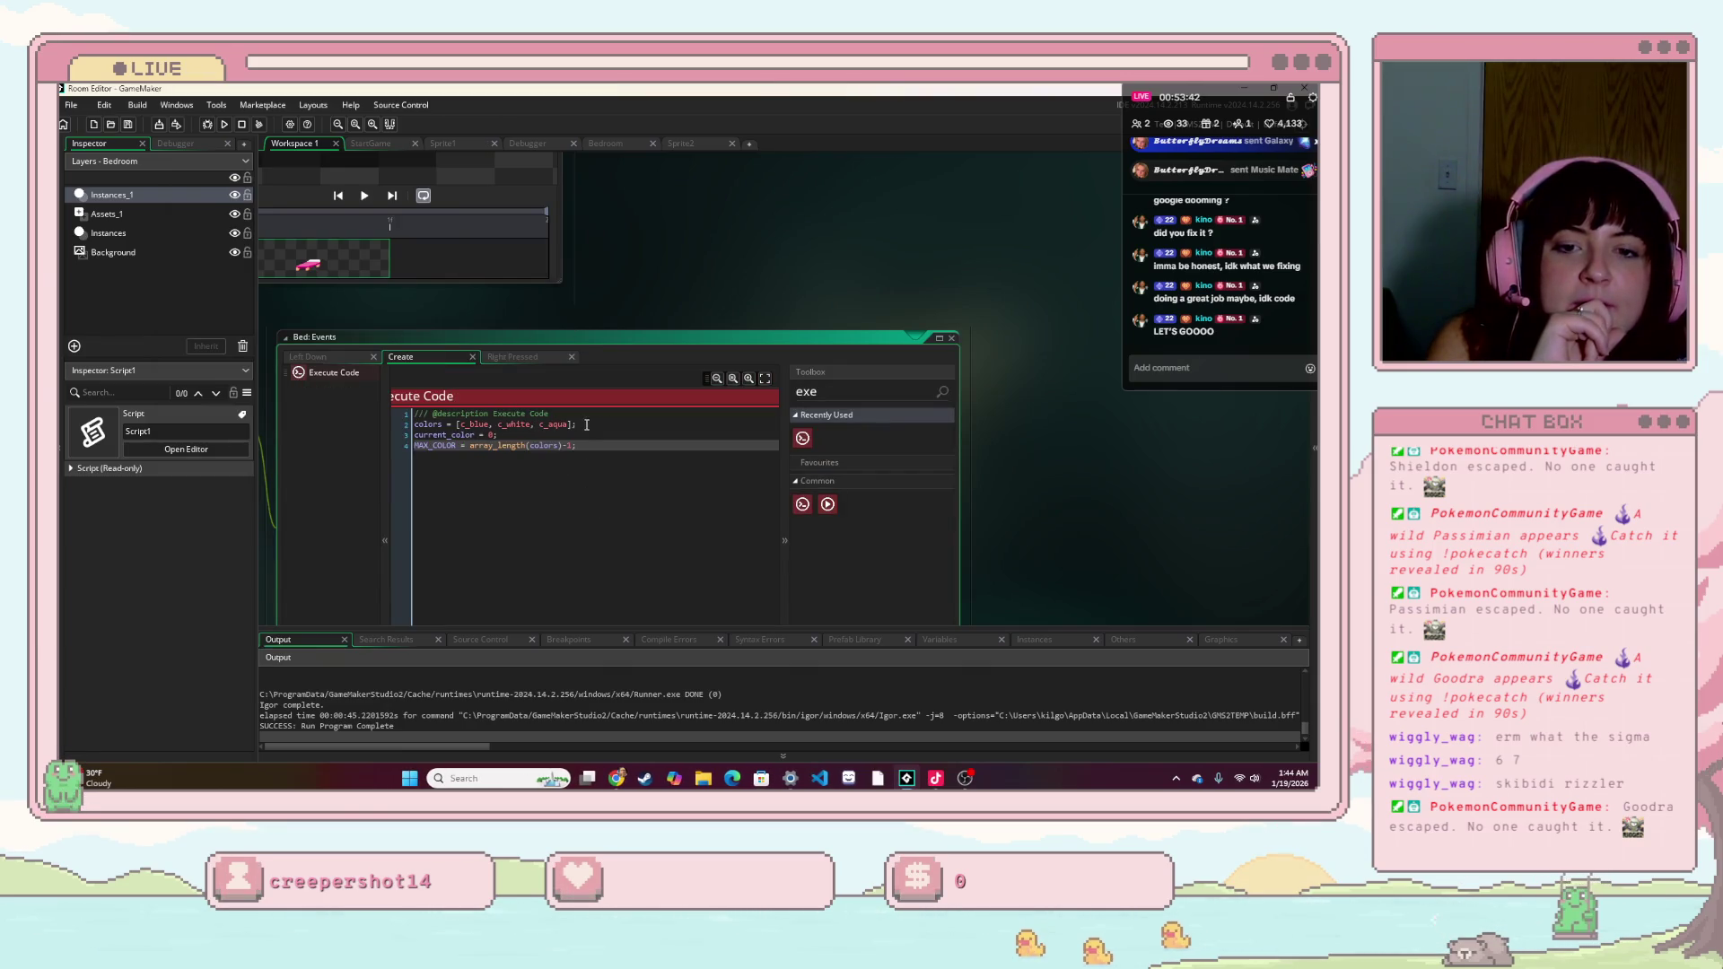
{"action": "left_click", "coordinate": [566, 424]}
{"action": "key", "text": "Right"}
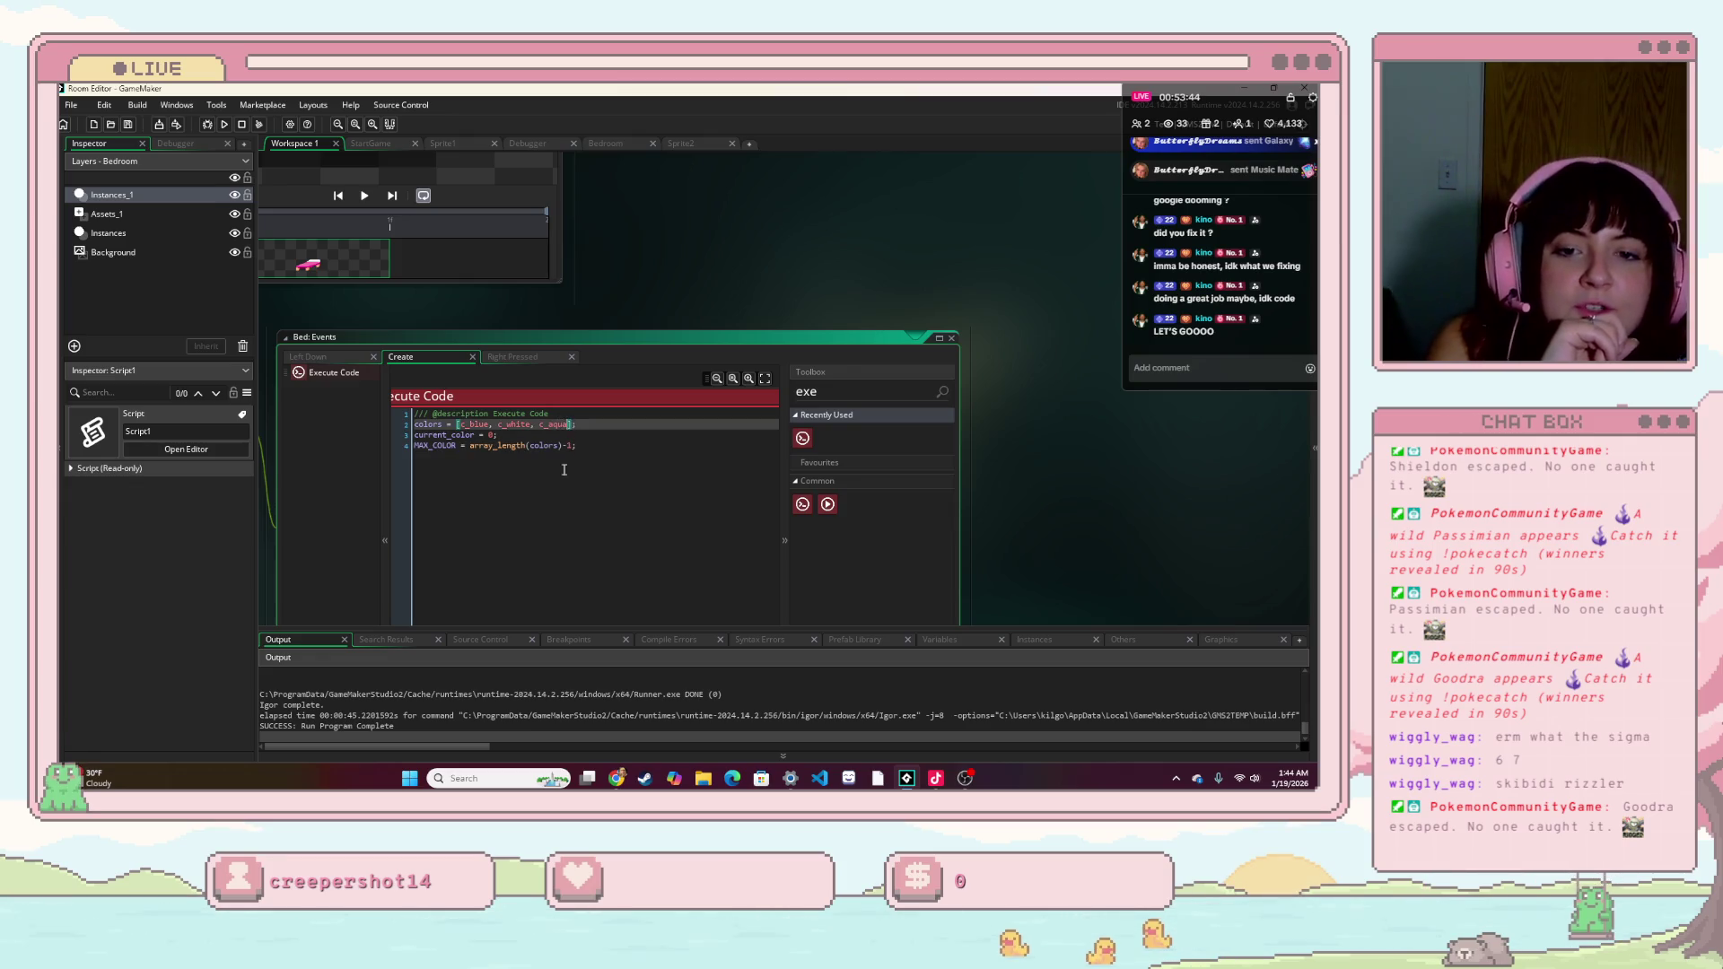
{"action": "type", "text": "c_fuchsia,"}
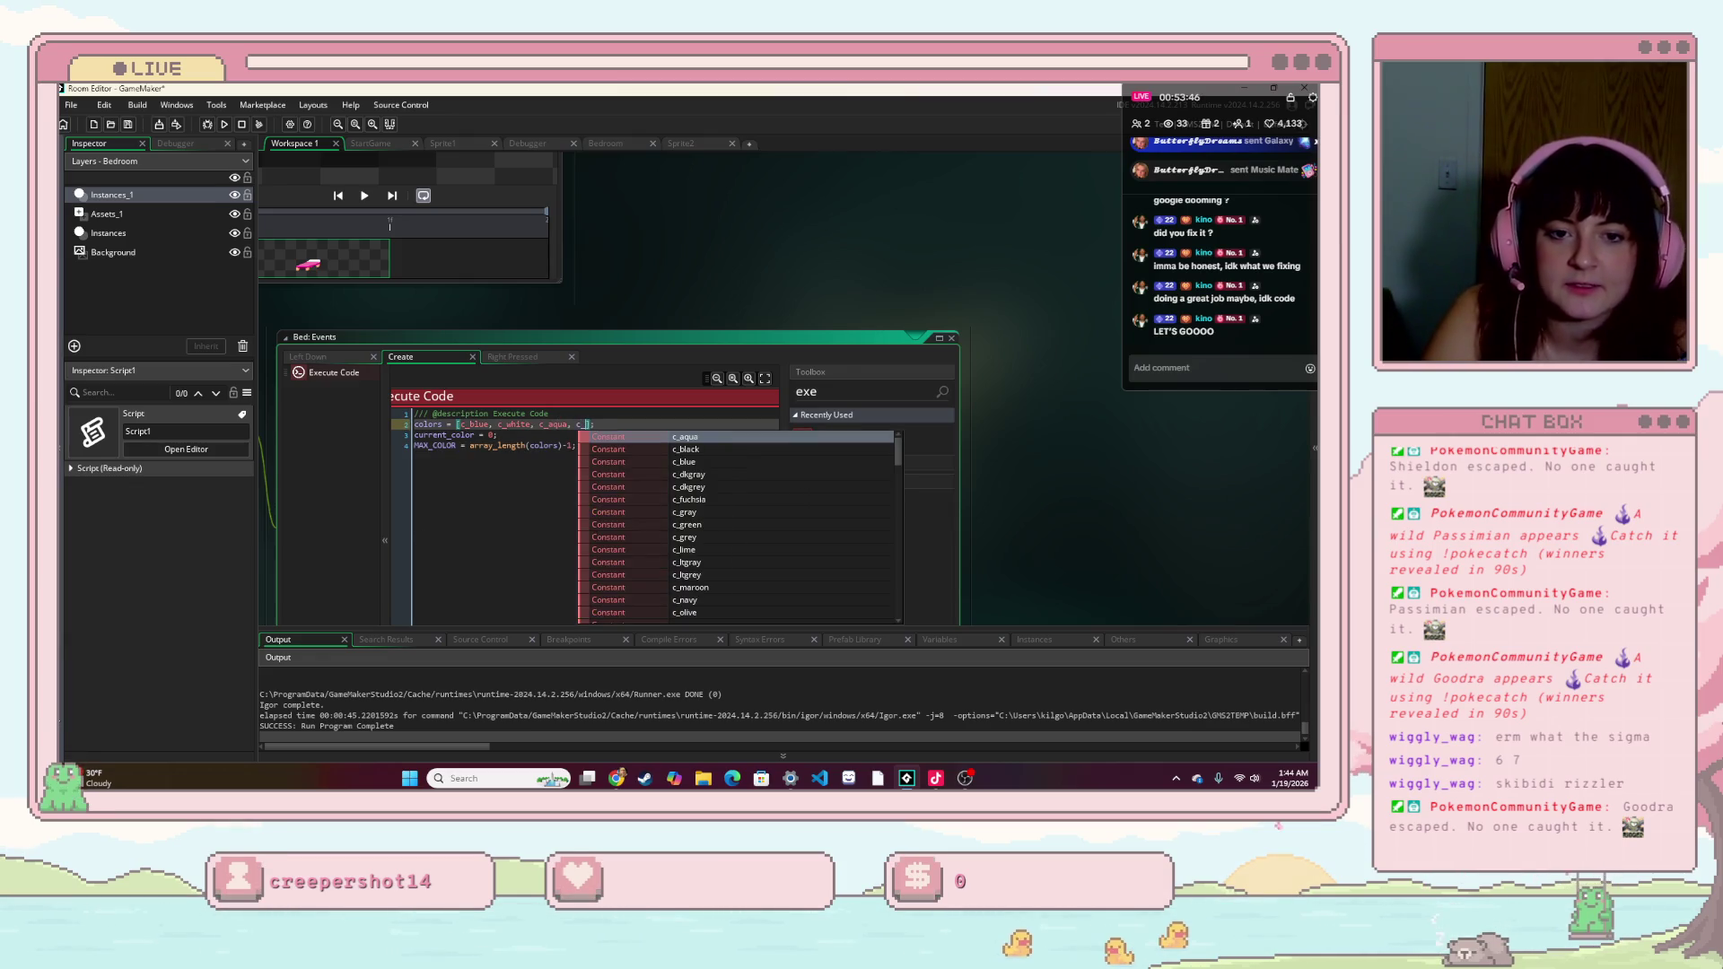
{"action": "left_click", "coordinate": [741, 500]}
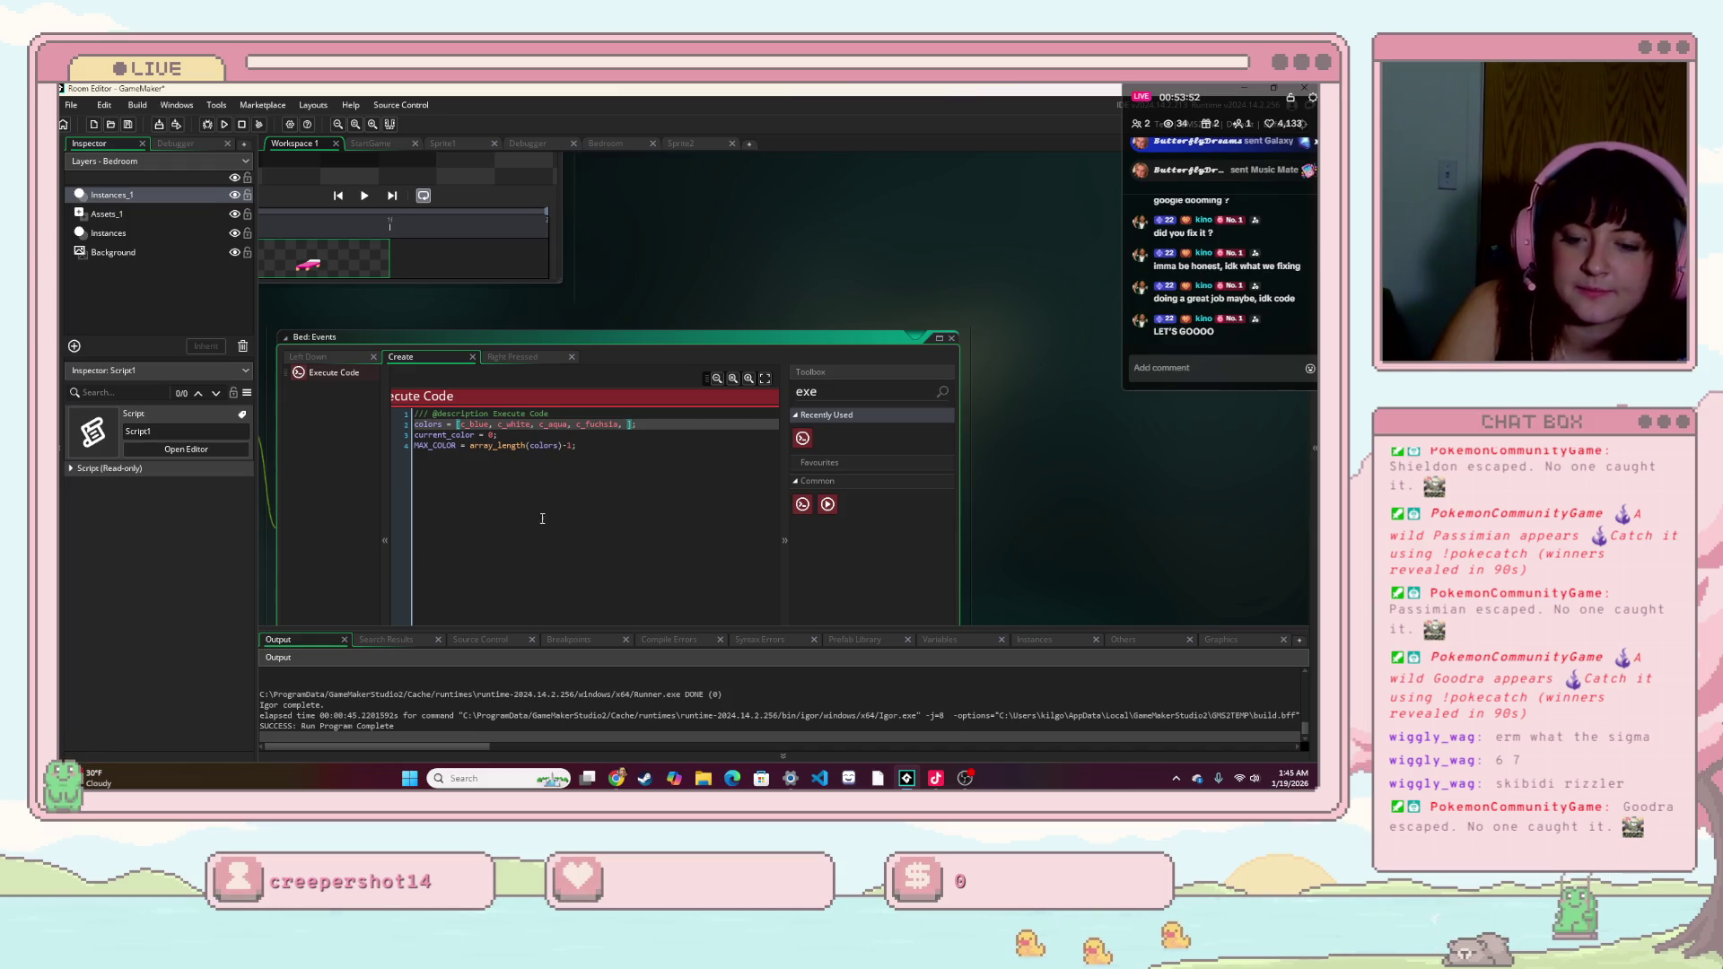
- Paste 16776960 from the debug output into the colors array, fix its digits, and run the game
{"action": "left_click", "coordinate": [378, 683]}
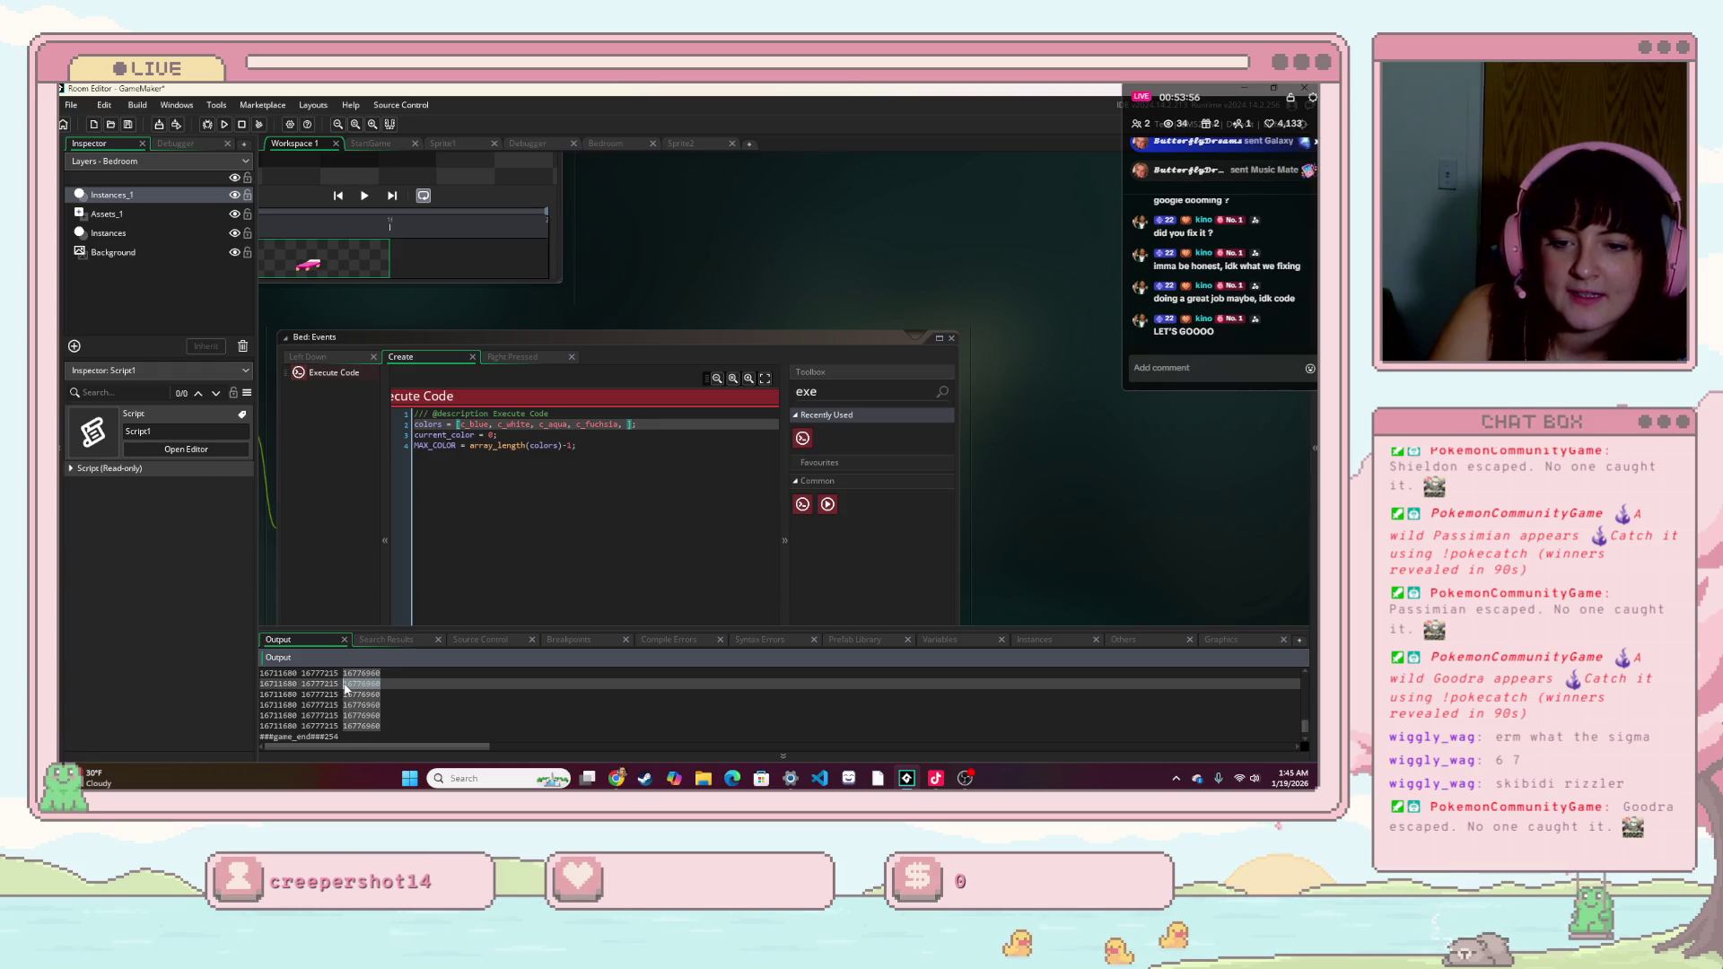
{"action": "left_click", "coordinate": [627, 427]}
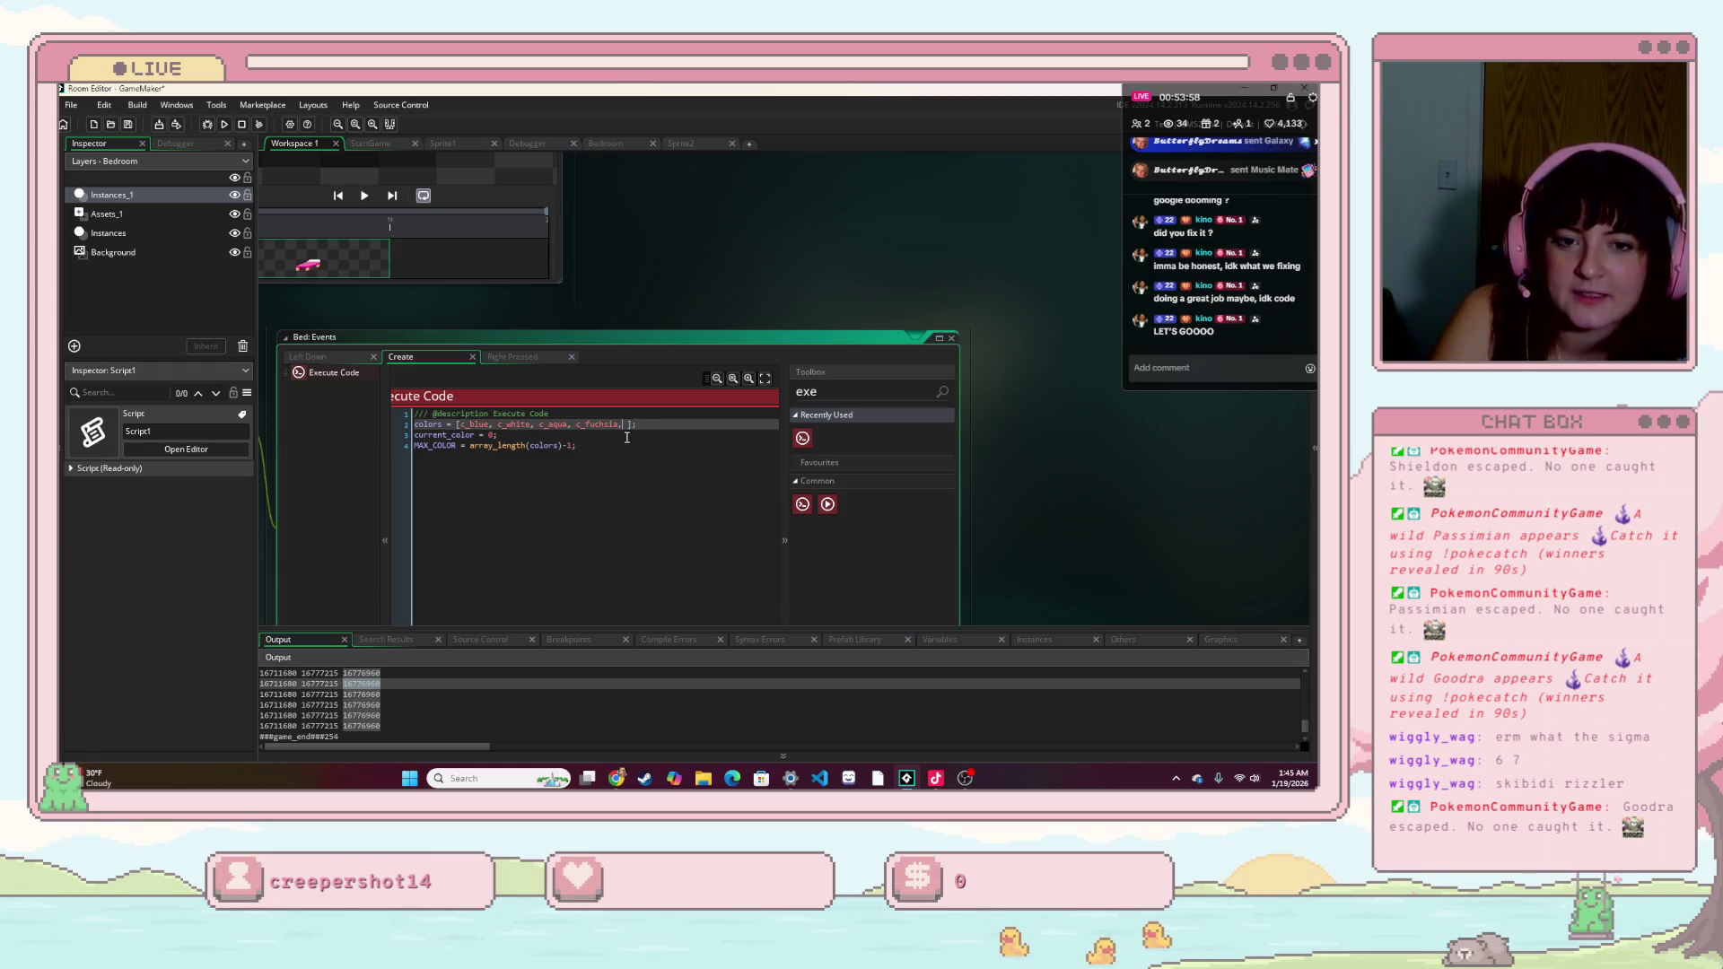
{"action": "type", "text": "16776960"}
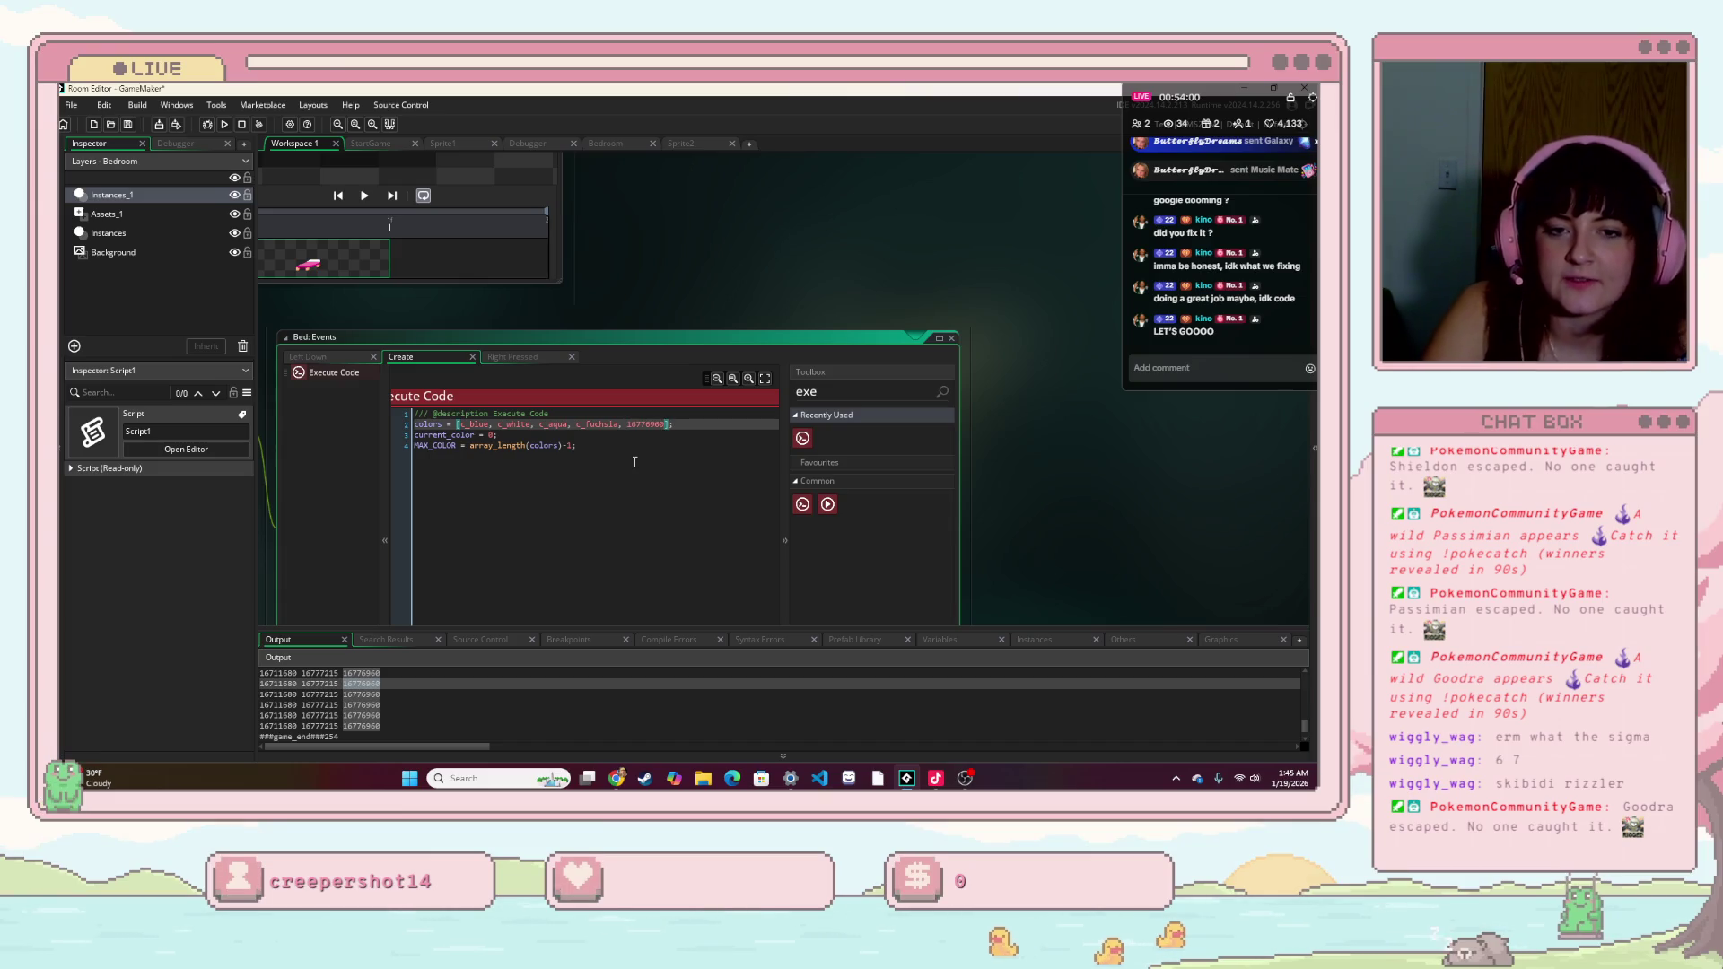
{"action": "left_click", "coordinate": [652, 424]}
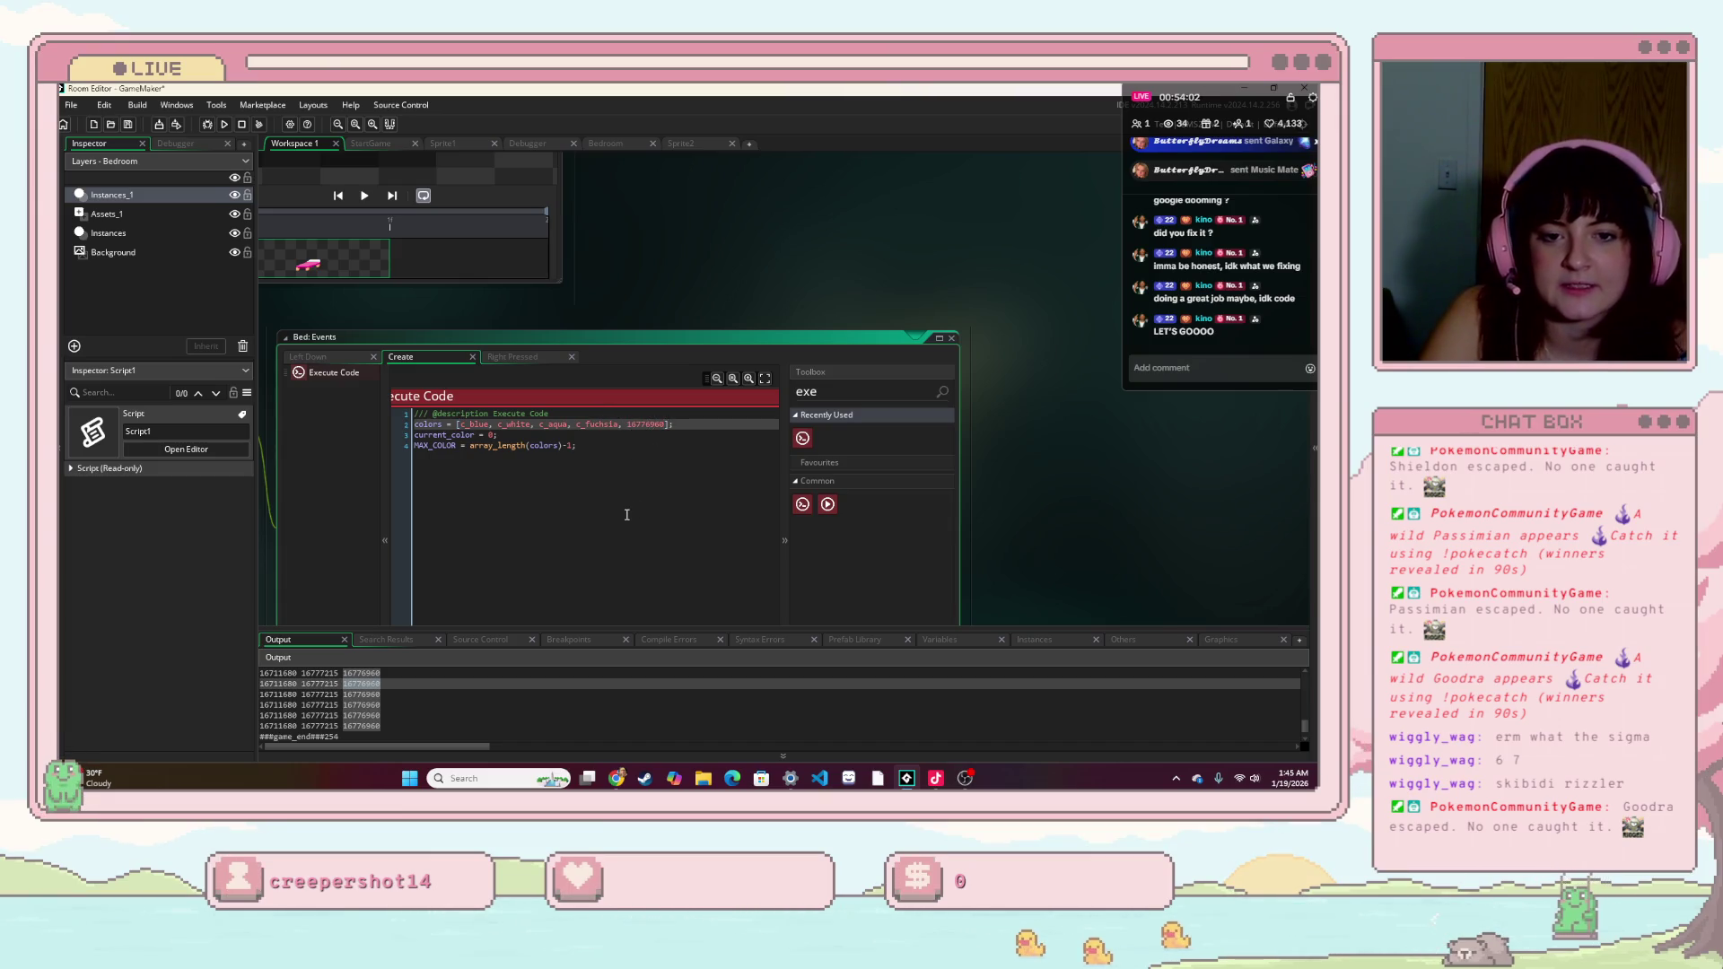
{"action": "type", "text": "60"}
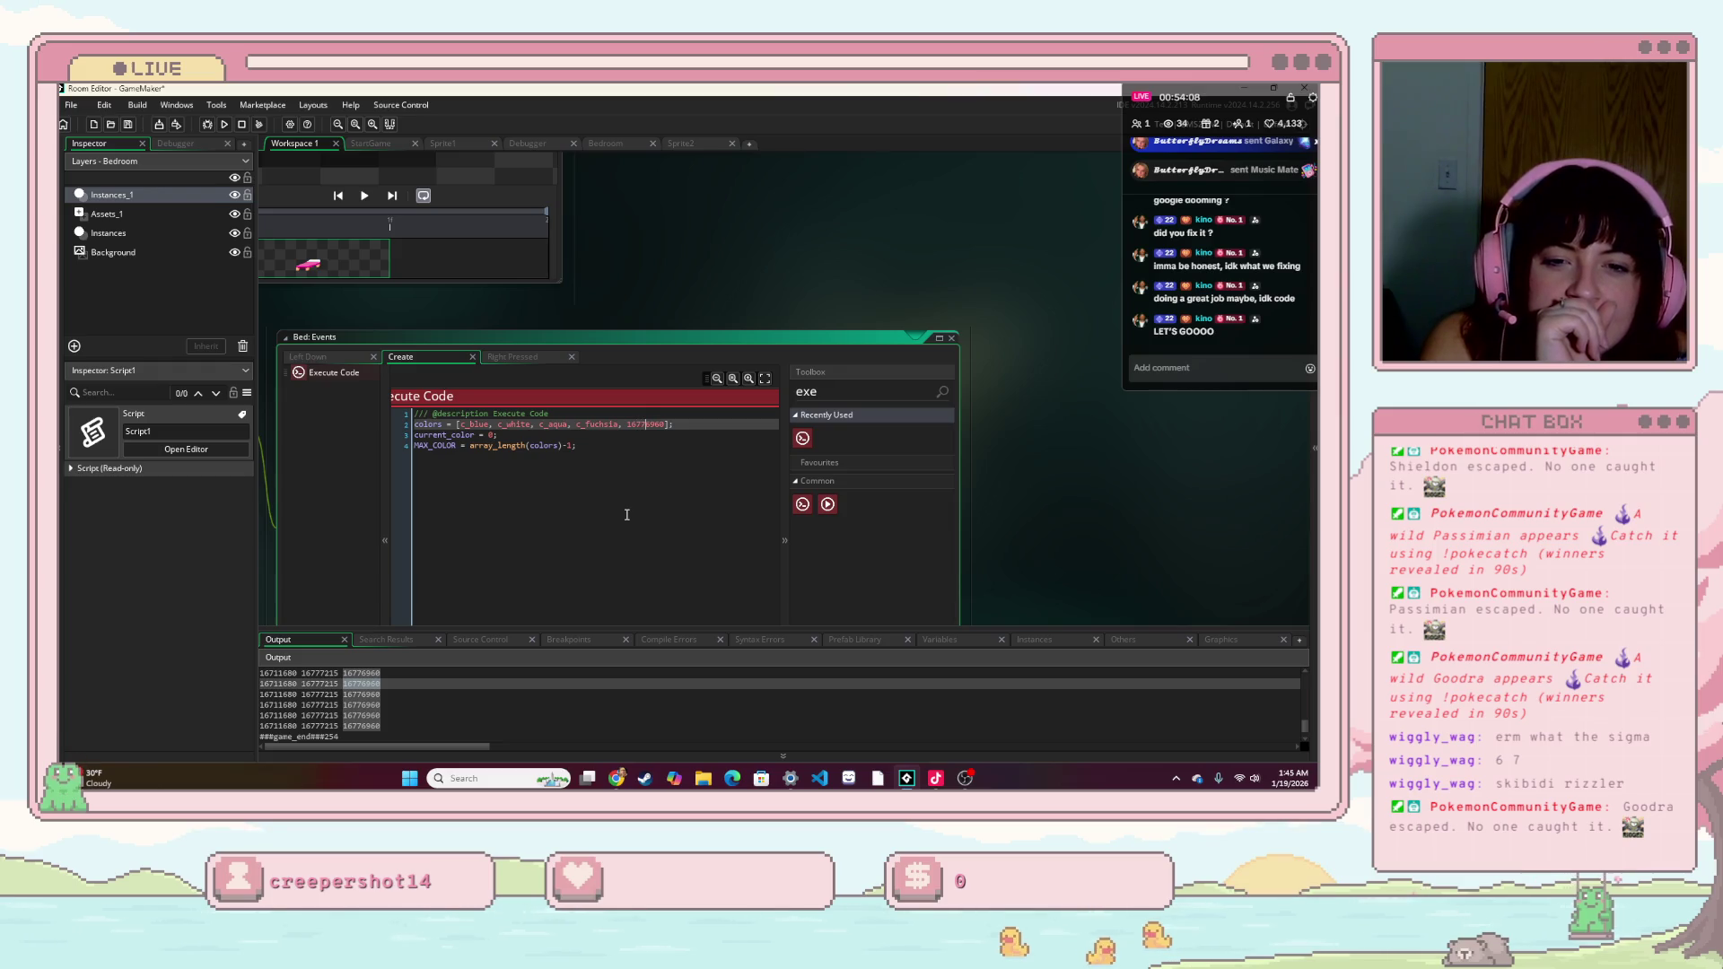
{"action": "key", "text": "Right"}
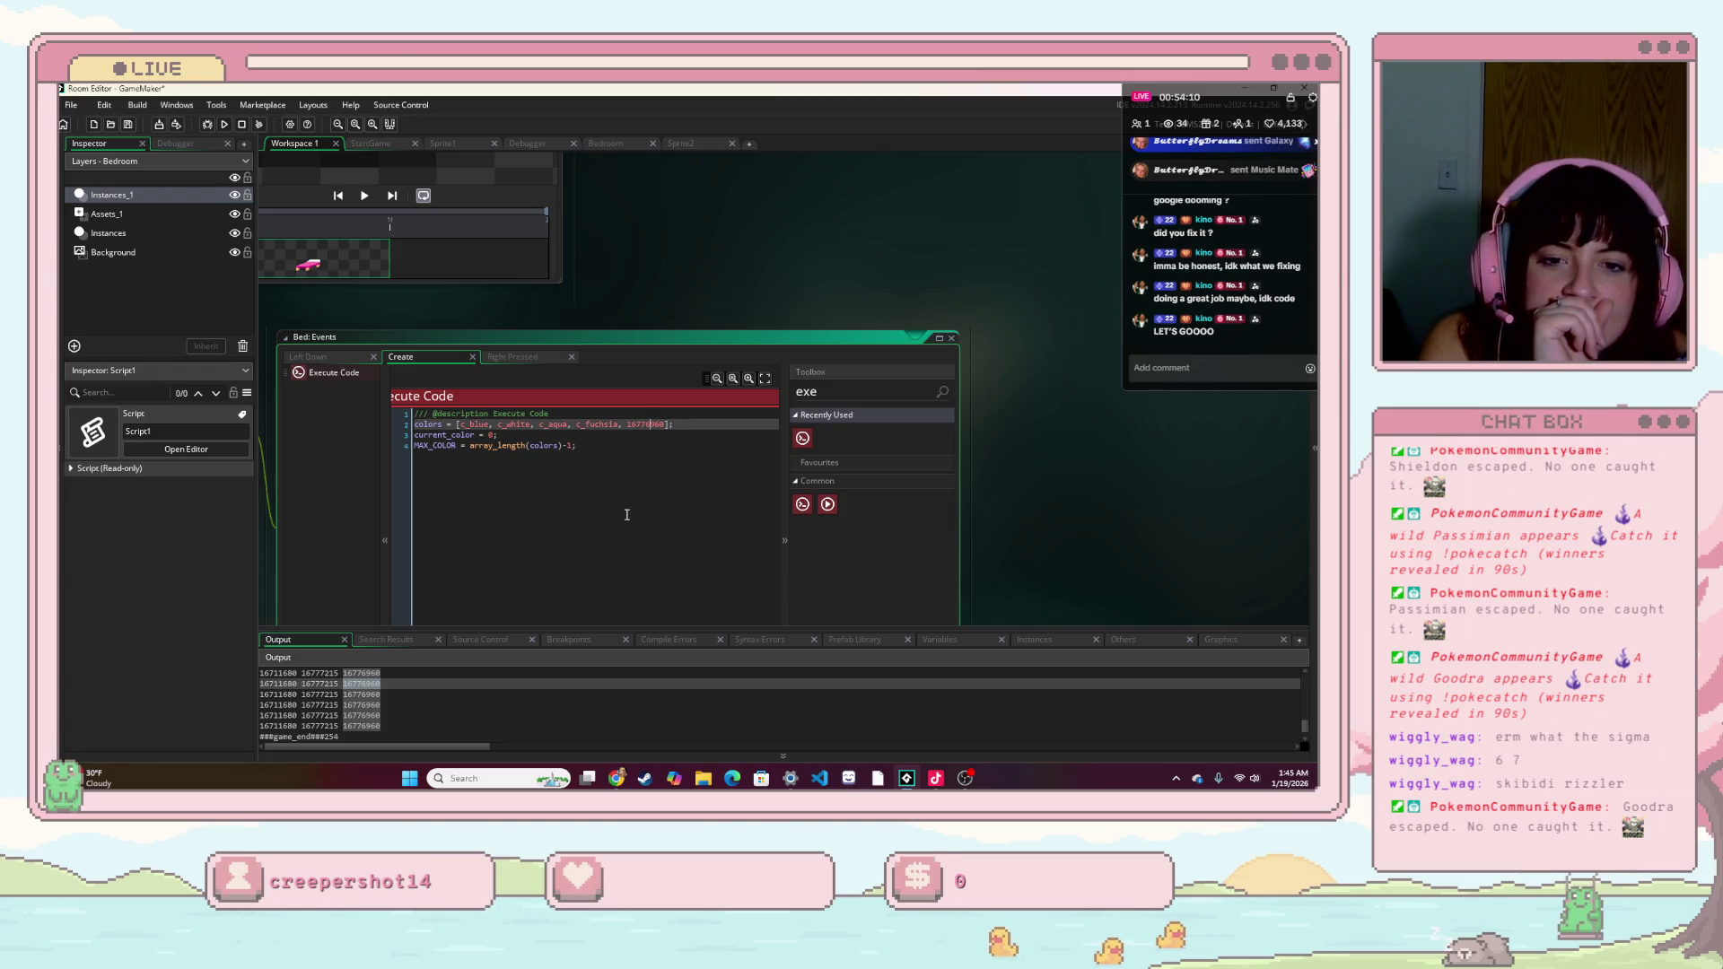
{"action": "key", "text": "Left"}
{"action": "key", "text": "Left"}
{"action": "key", "text": "Left"}
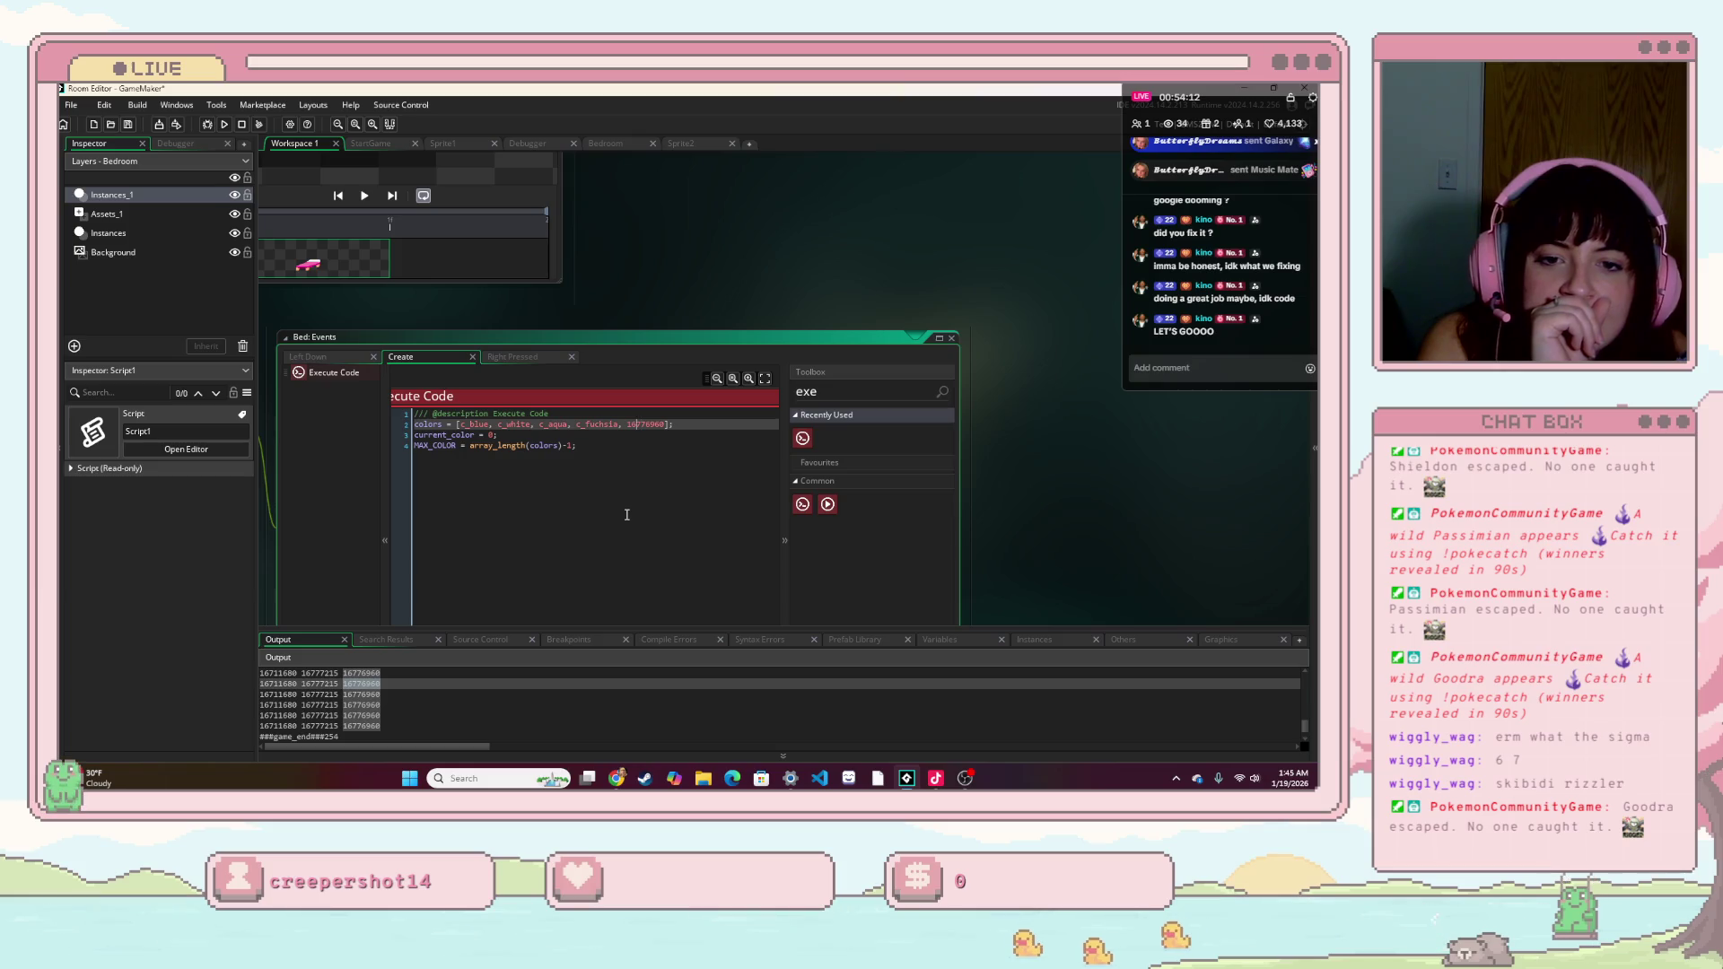
{"action": "key", "text": "Right"}
{"action": "key", "text": "Right"}
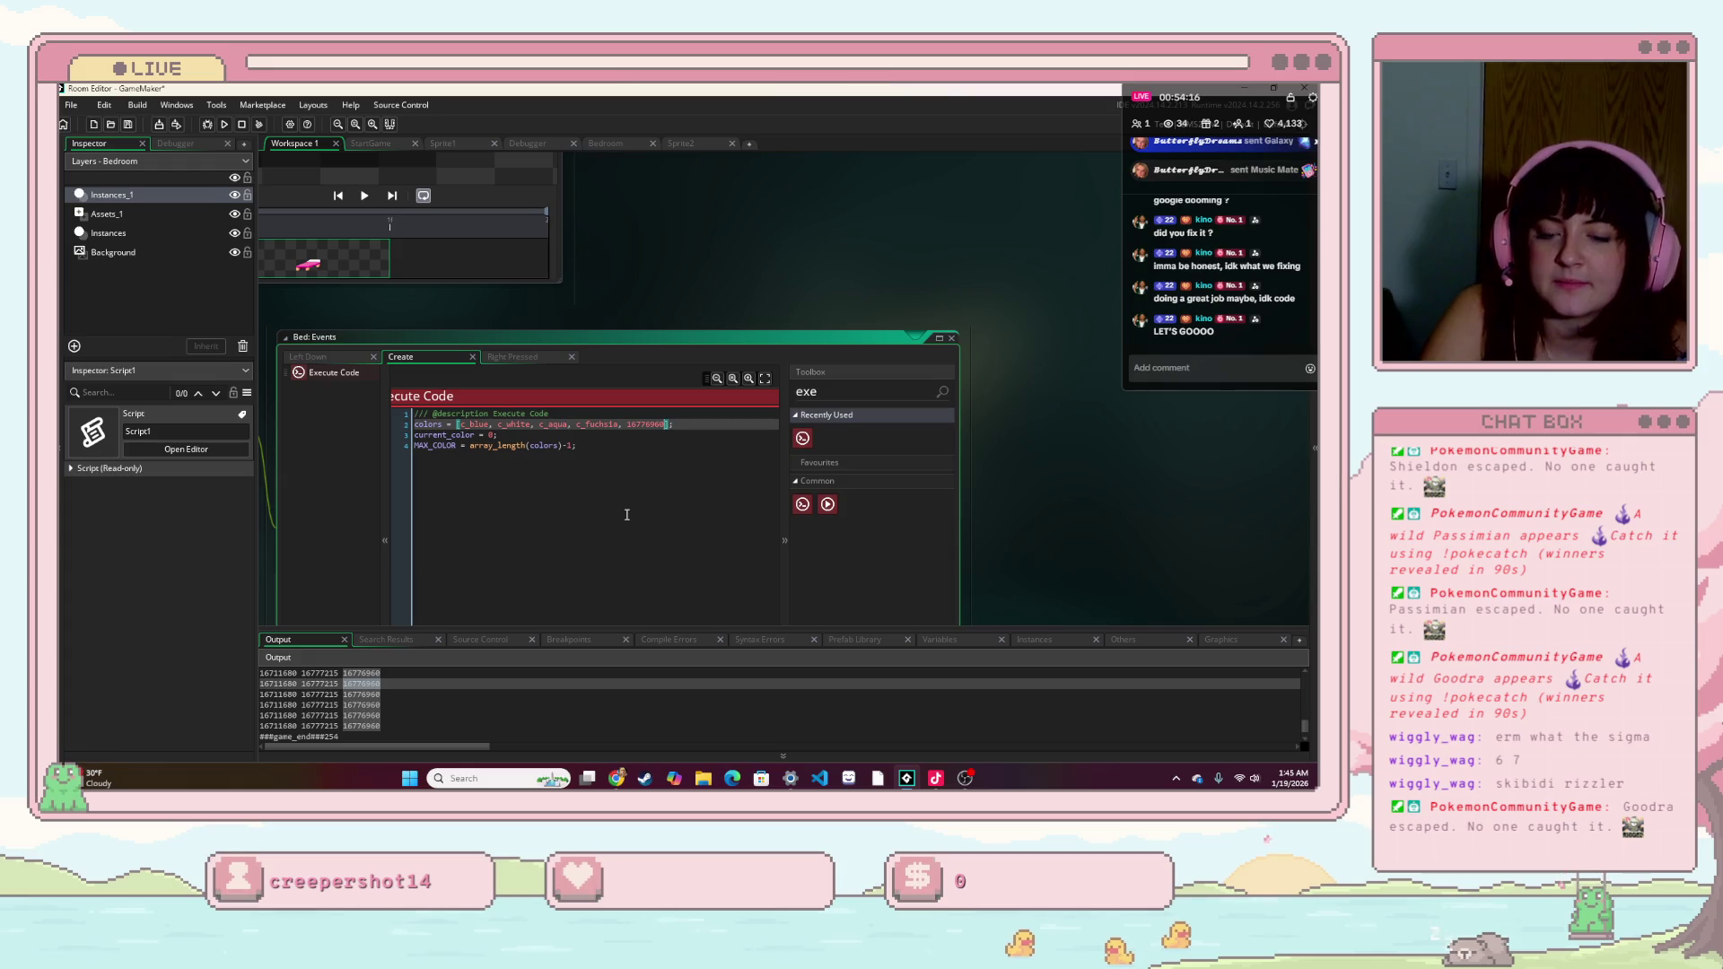
{"action": "key", "text": "BackSpace"}
{"action": "key", "text": "BackSpace"}
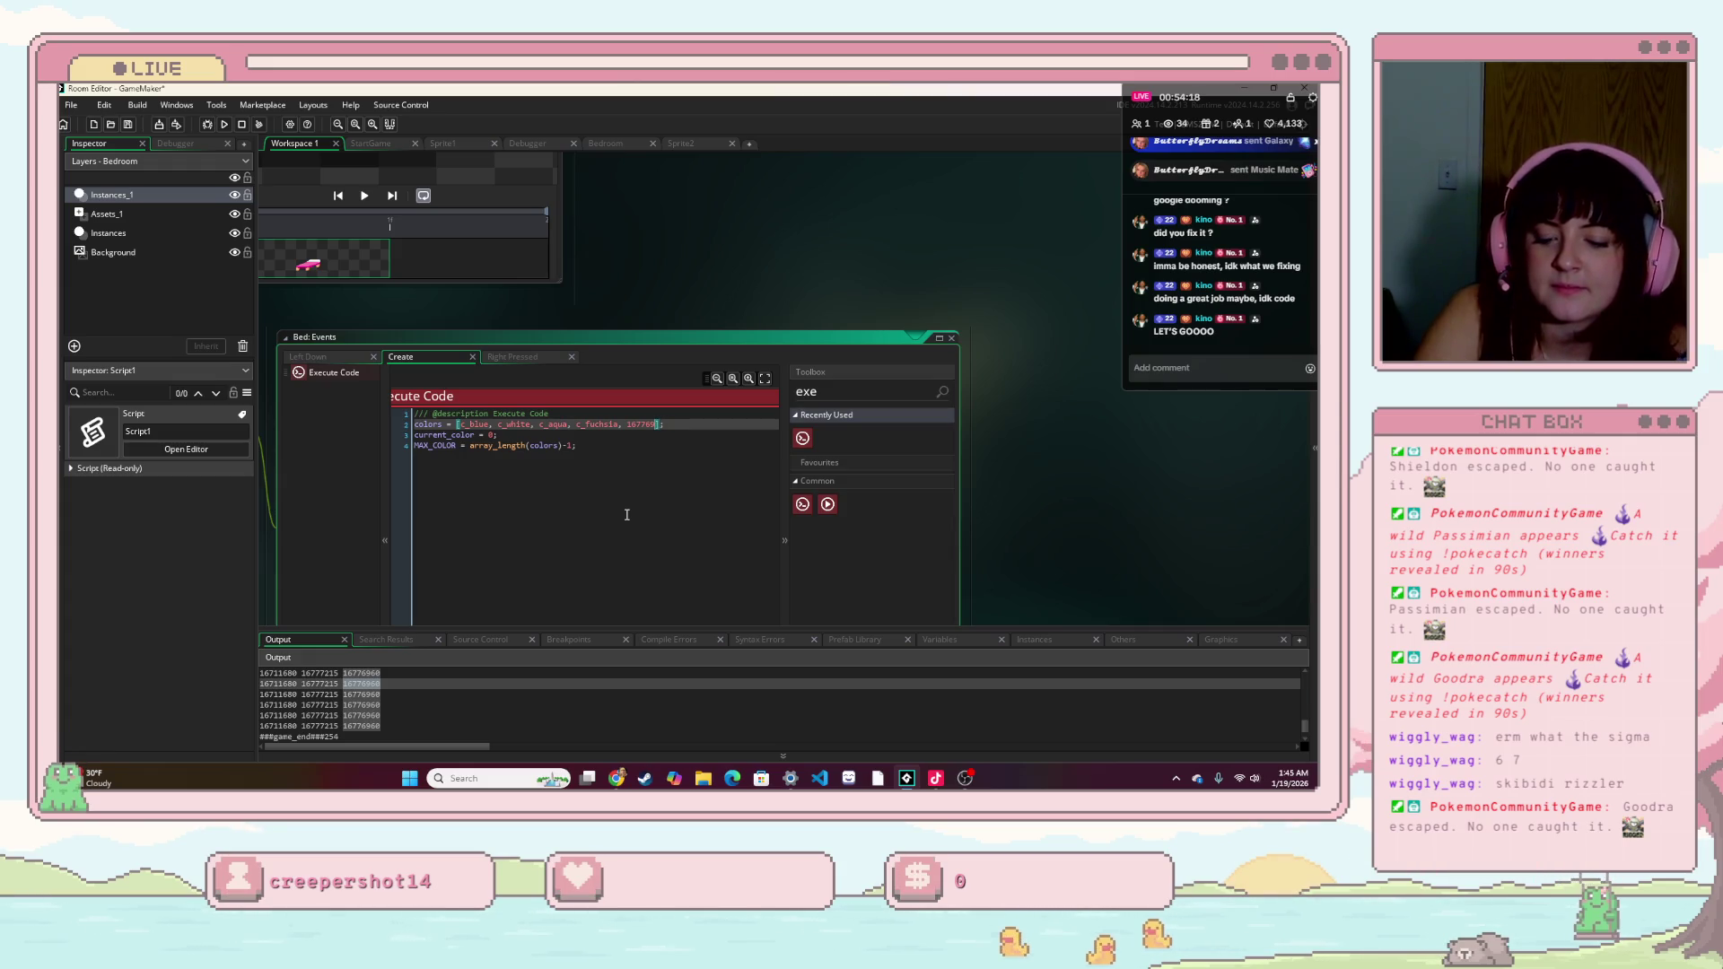
{"action": "left_click", "coordinate": [627, 514]}
{"action": "key", "text": "F5"}
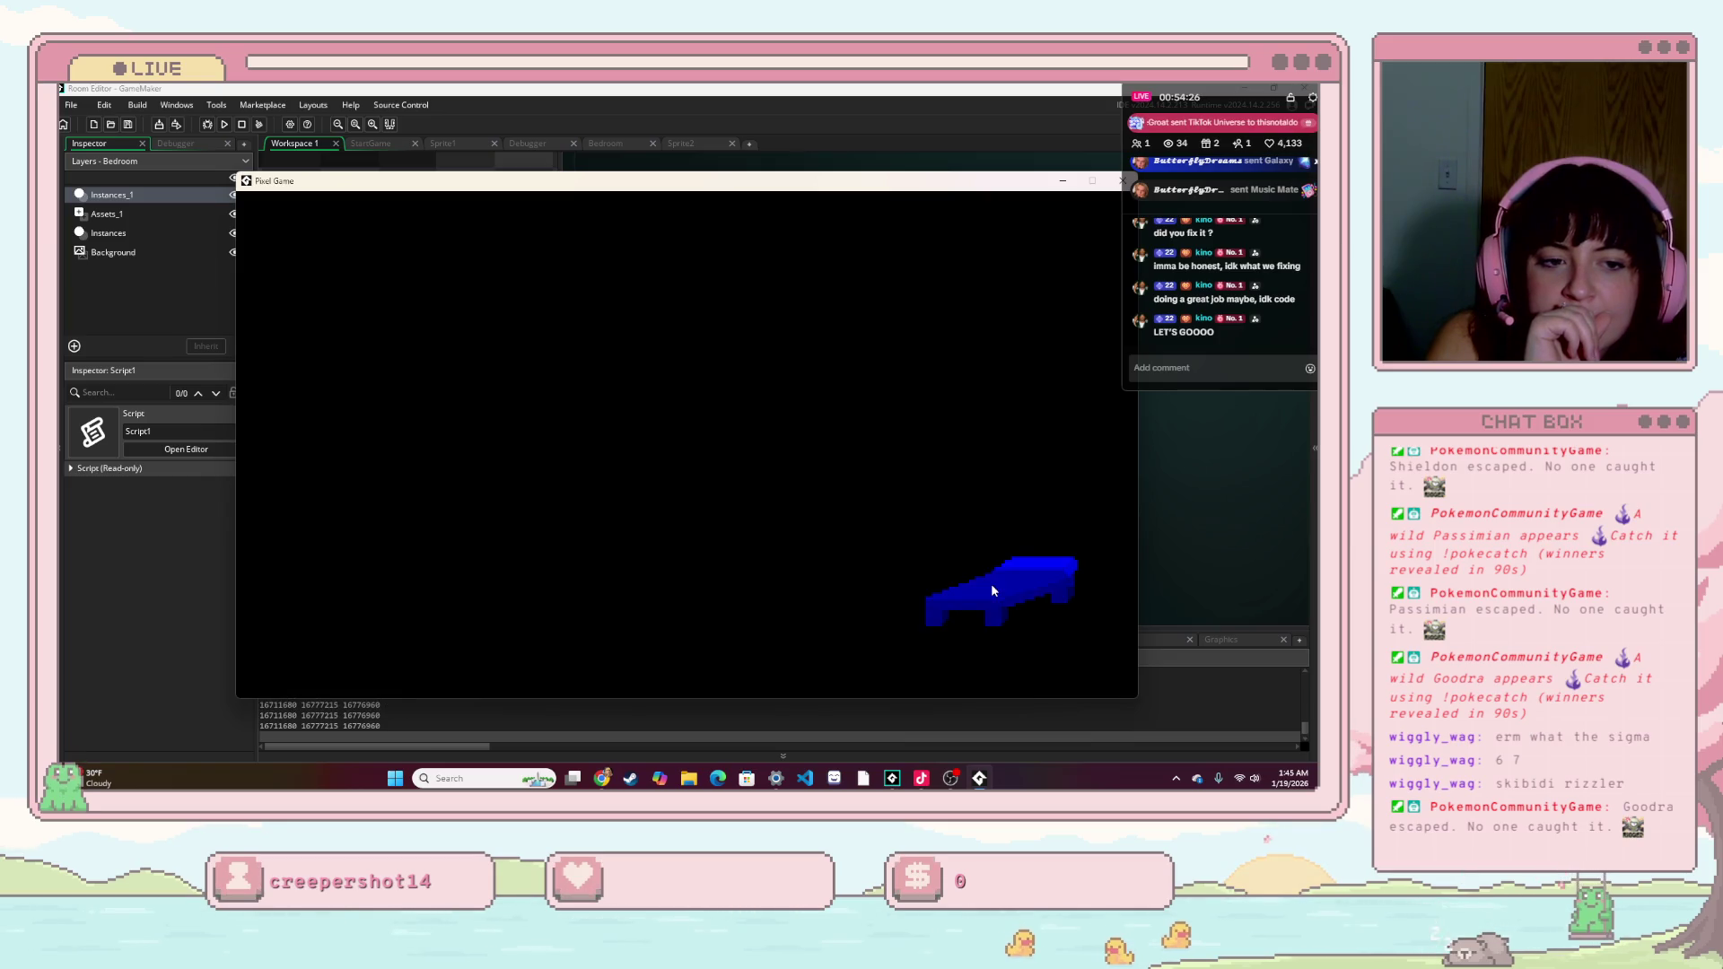
- Drag the bed in the running test game, then close the game window
{"action": "mouse_move", "coordinate": [991, 584]}
{"action": "left_mouse_down"}
{"action": "mouse_move", "coordinate": [654, 442]}
{"action": "mouse_move", "coordinate": [625, 408]}
{"action": "left_mouse_up"}
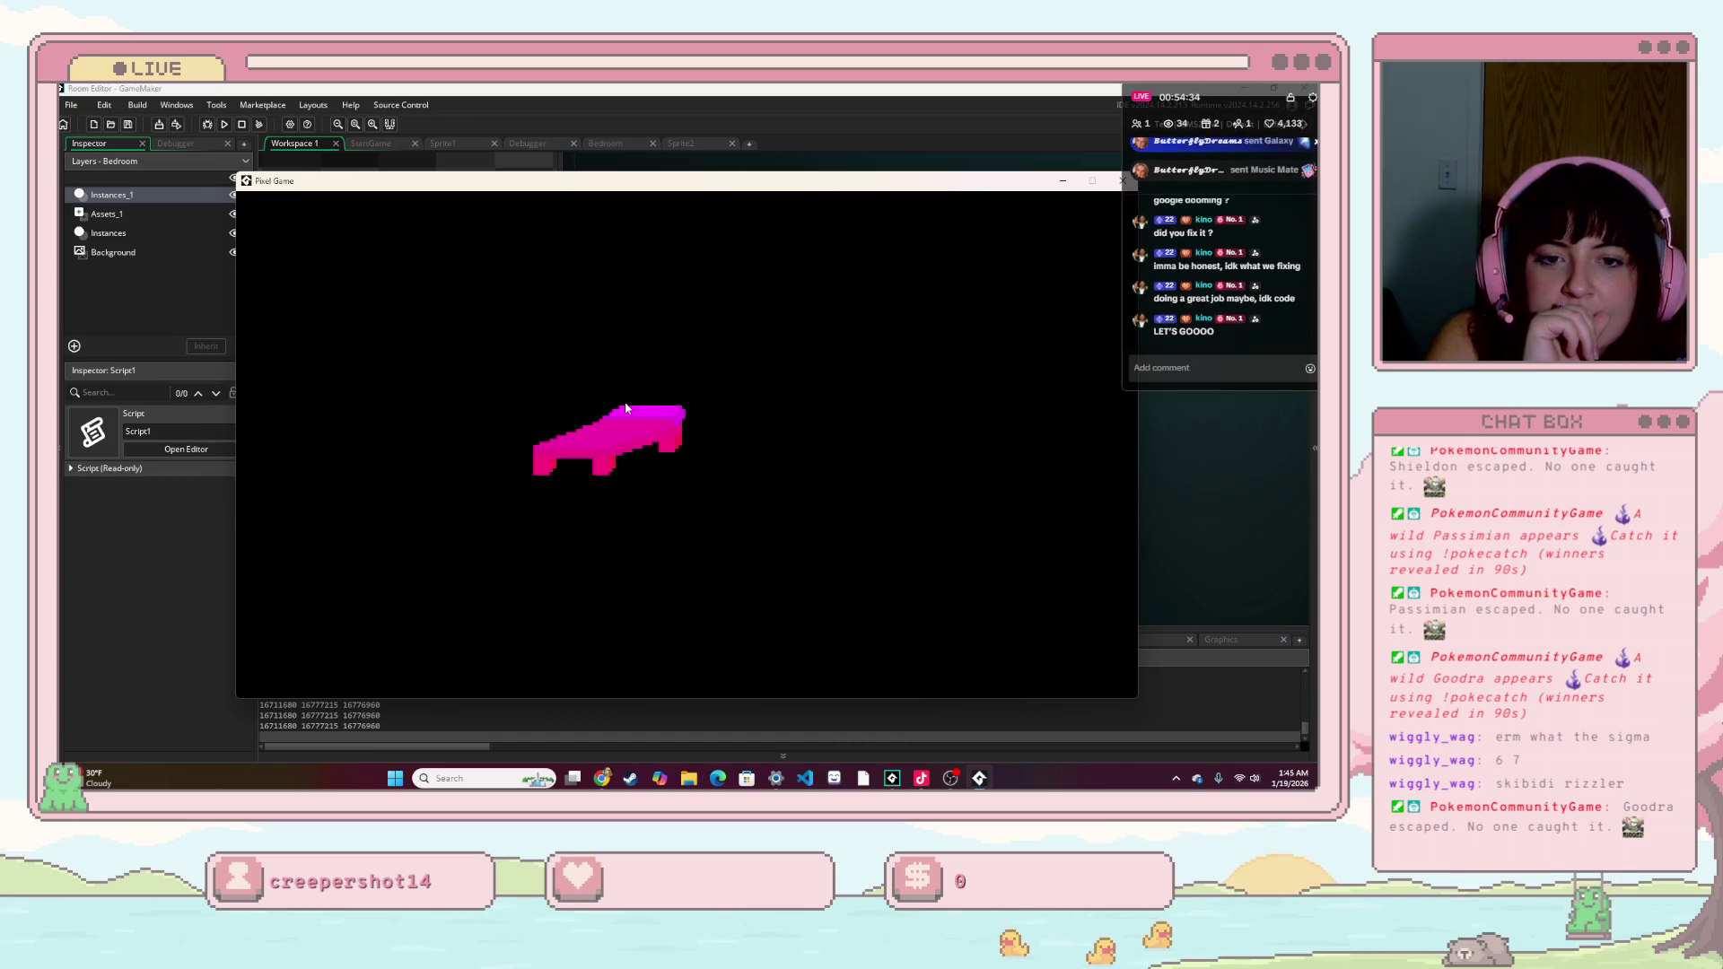
{"action": "left_click_drag", "start_coordinate": [891, 194], "coordinate": [767, 205]}
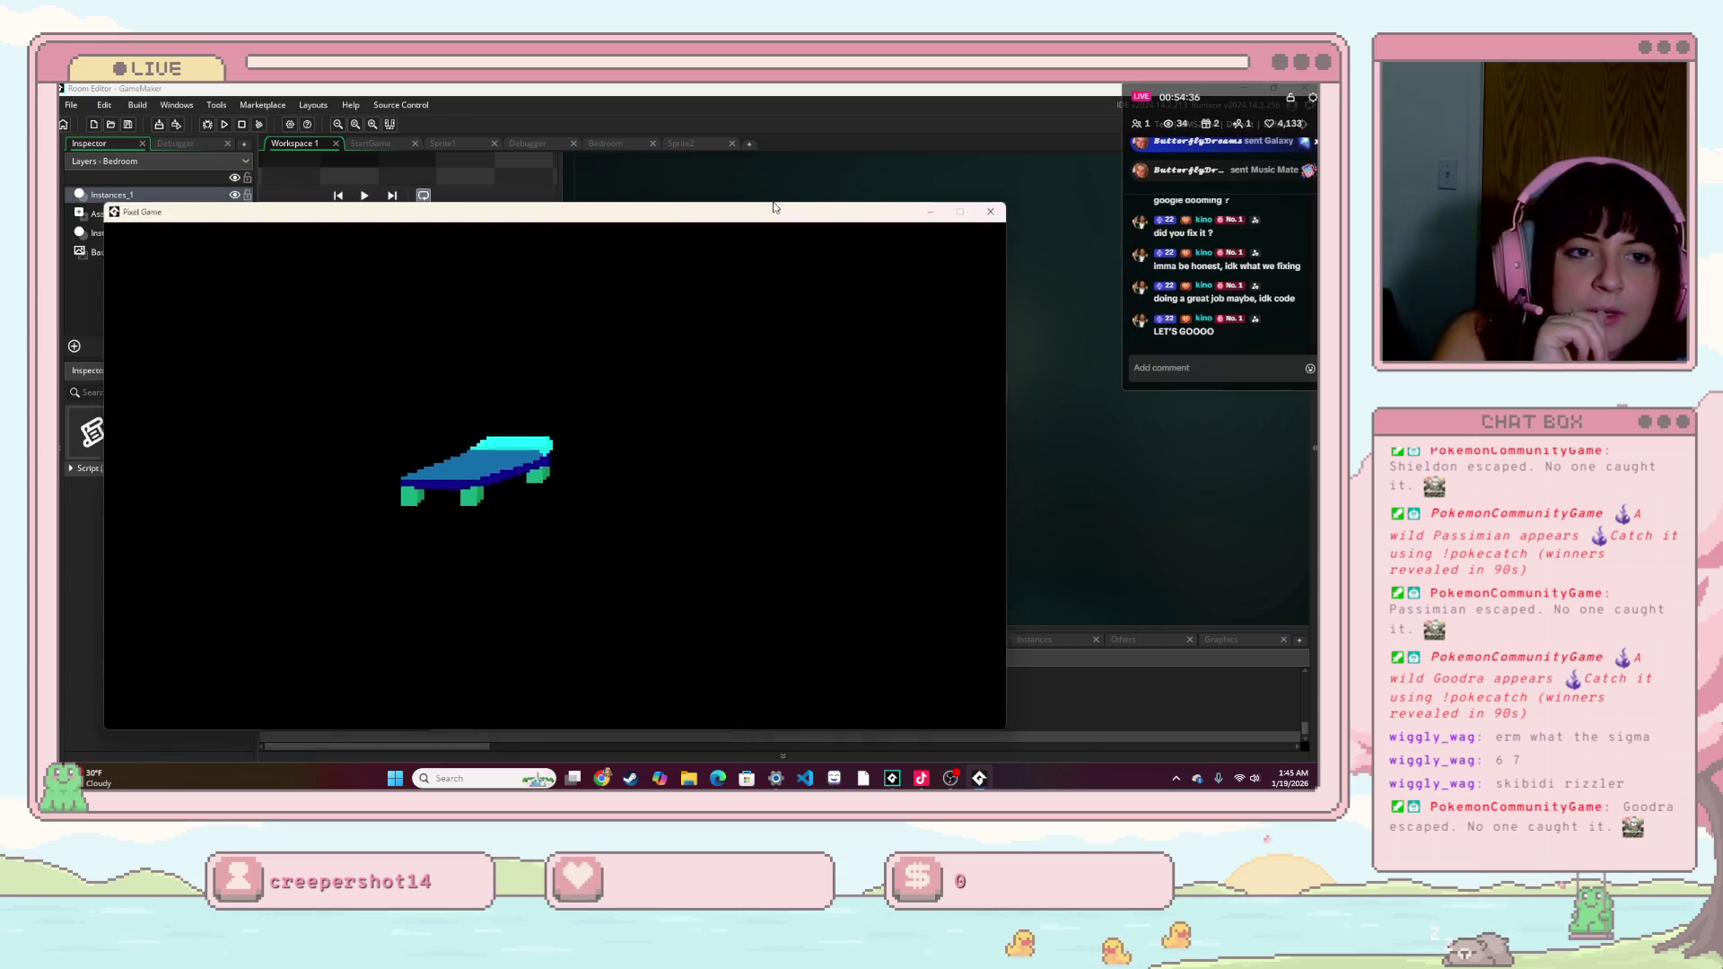
{"action": "left_click", "coordinate": [992, 207]}
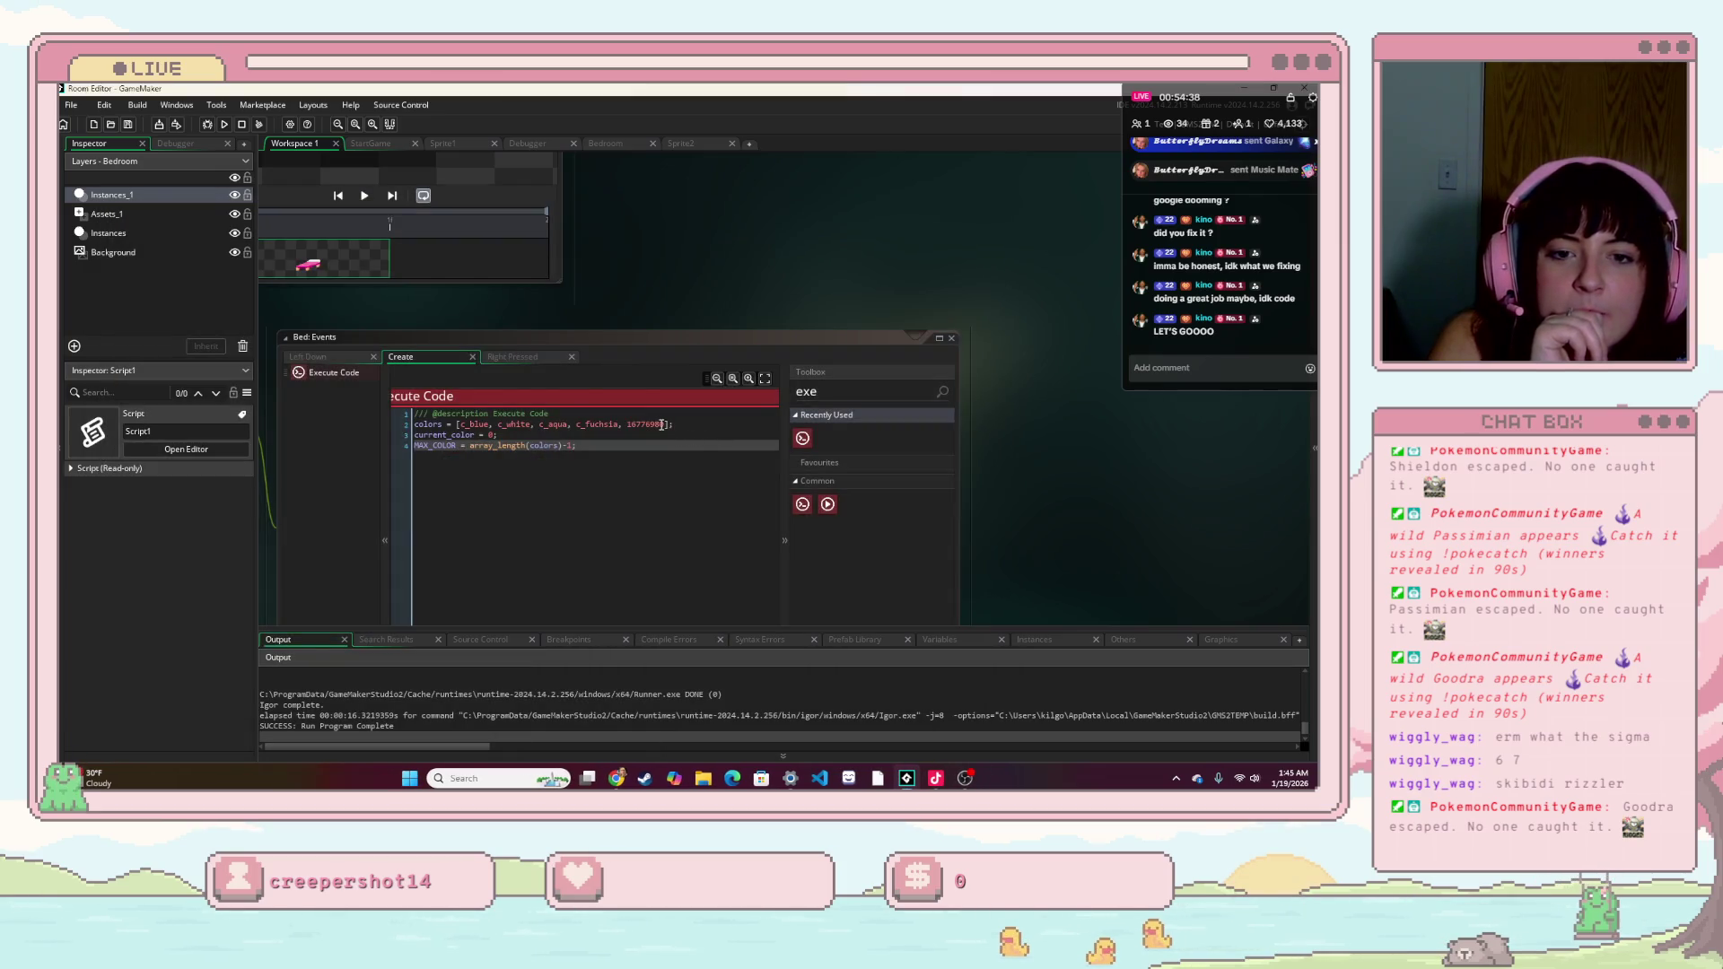
- Delete ', 16776960' so colors reads [c_blue, c_white, c_aqua, c_fuchsia]
{"action": "left_click_drag", "start_coordinate": [666, 427], "coordinate": [615, 431]}
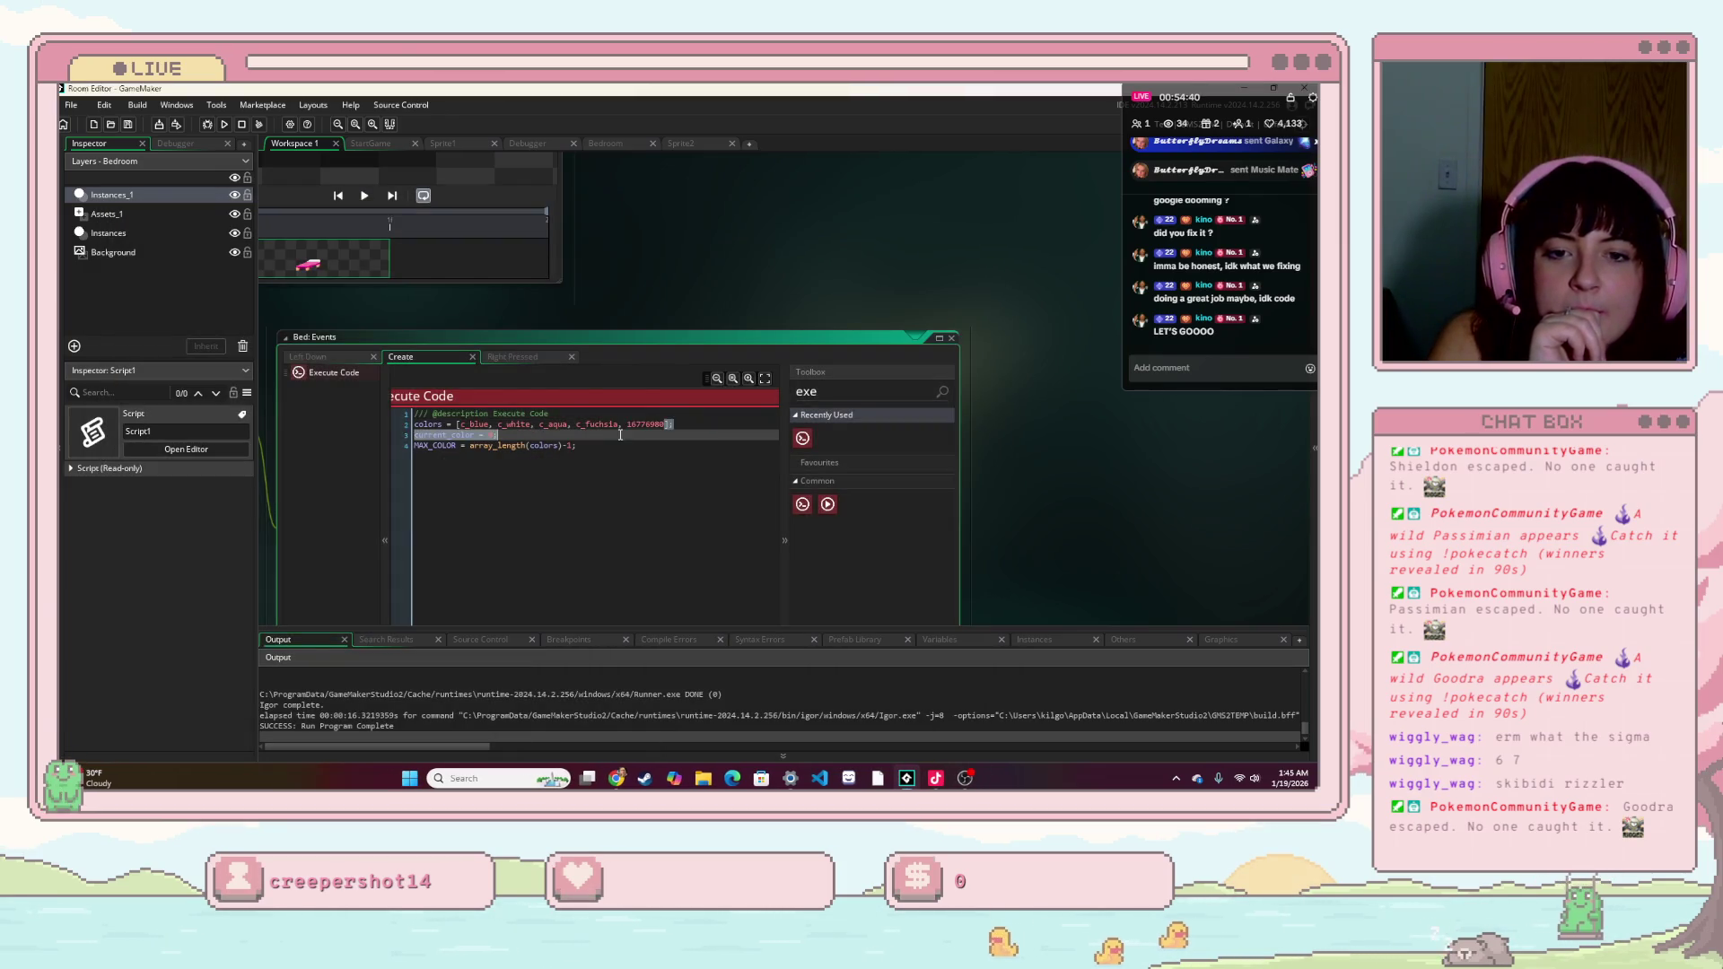
{"action": "key", "text": "BackSpace"}
{"action": "left_click", "coordinate": [645, 479]}
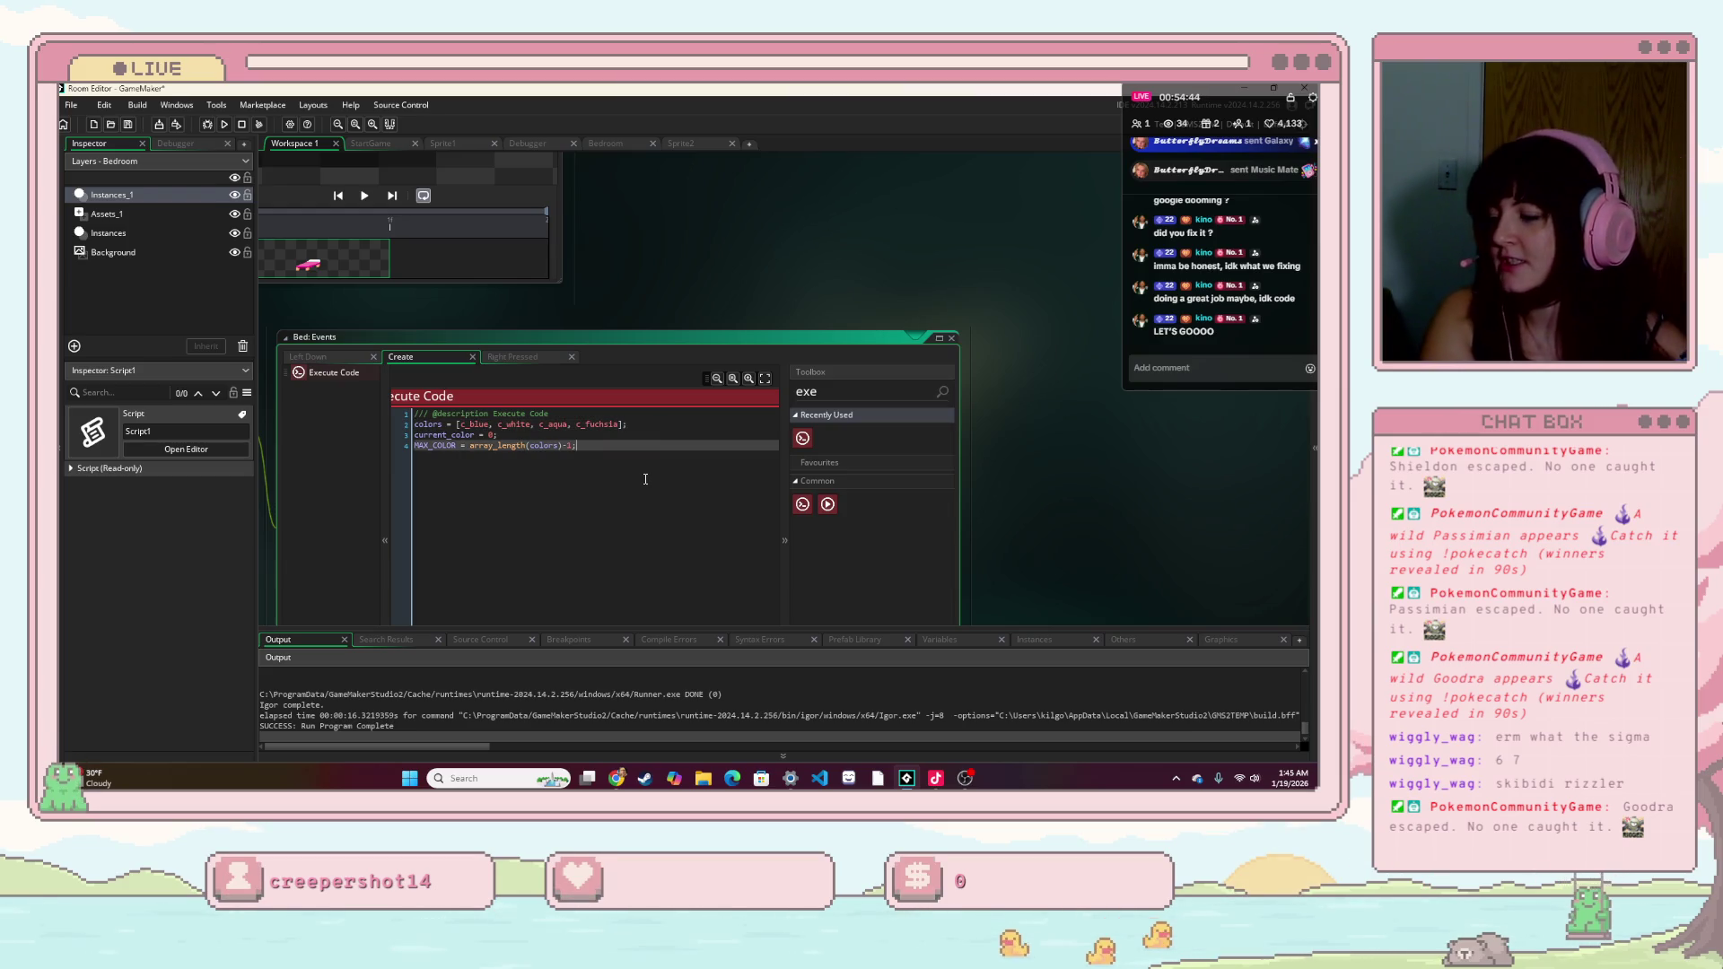
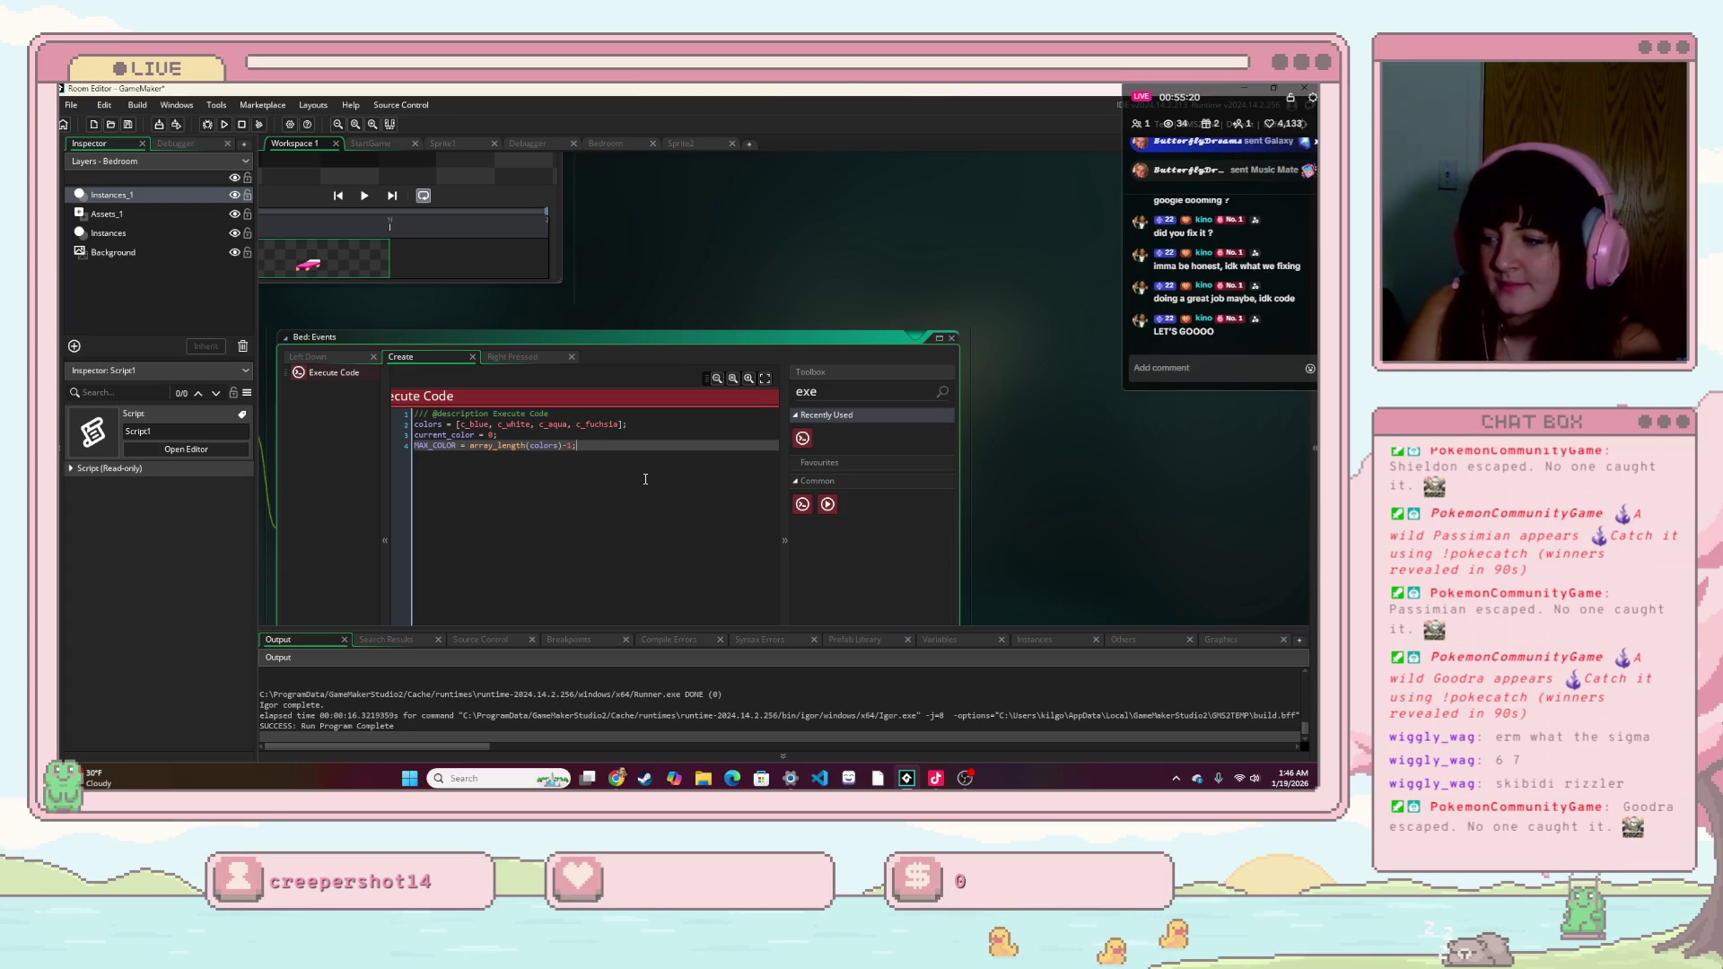
- Arrange the workspace so the Sprite2 editor and Bed object windows are in view
{"action": "scroll", "coordinate": [965, 451], "scroll_direction": "up", "scroll_amount": 5}
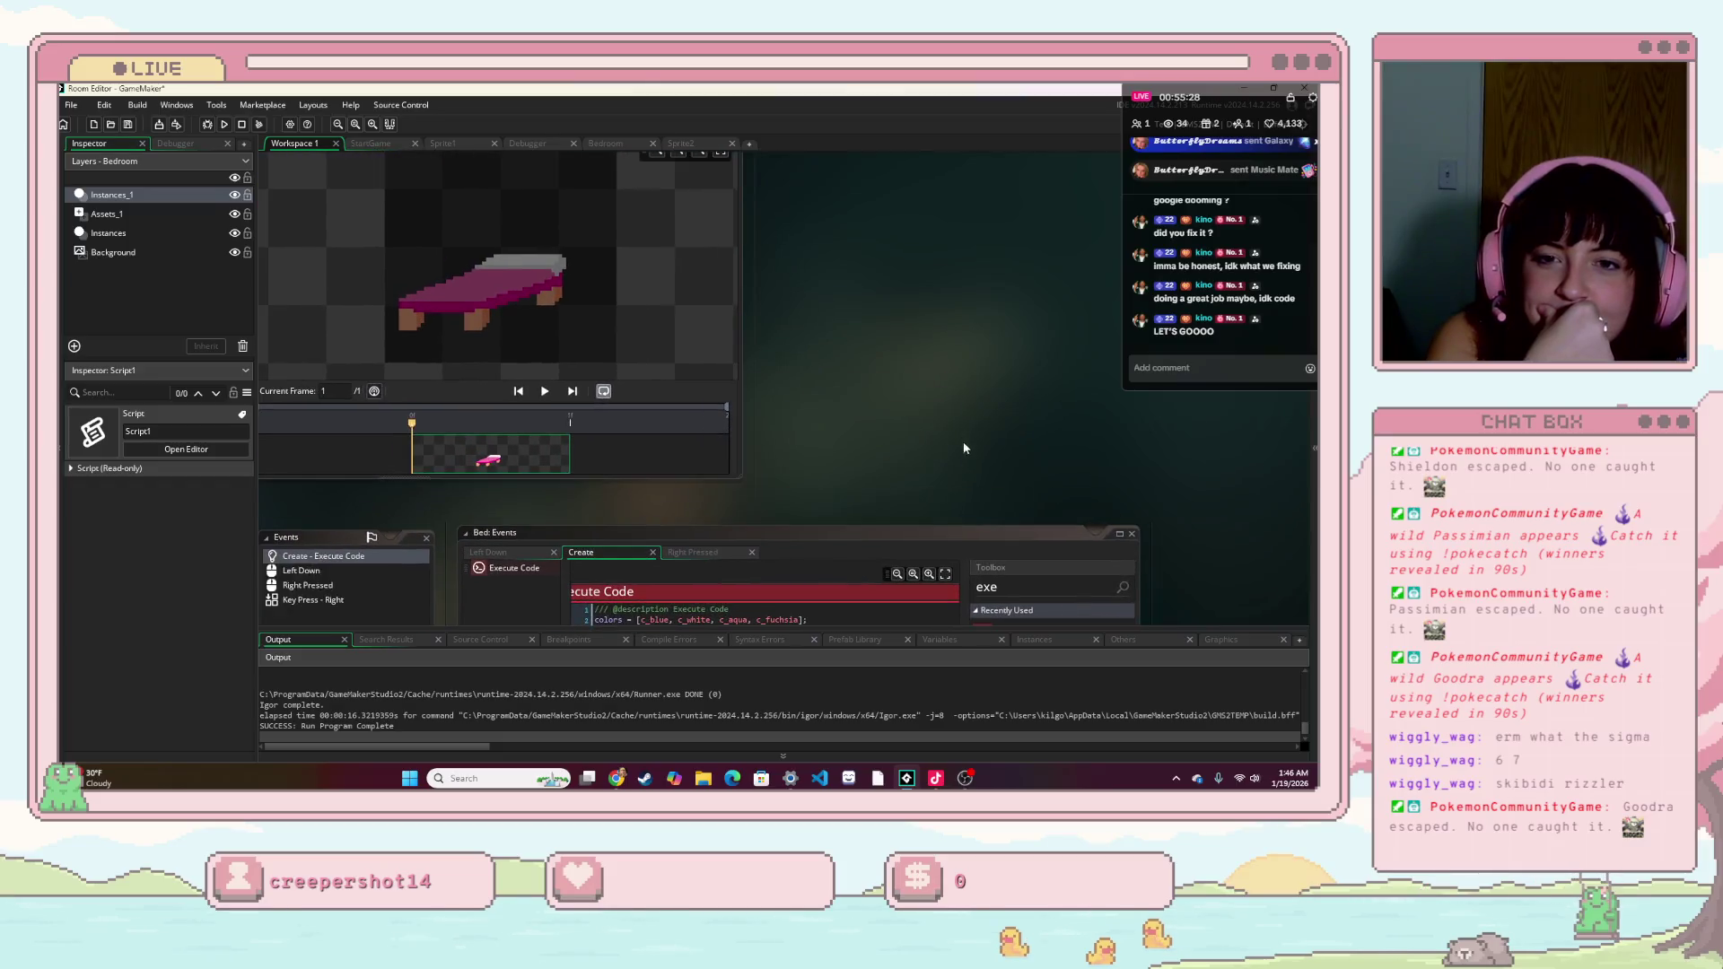
{"action": "scroll", "coordinate": [1011, 453], "scroll_direction": "down", "scroll_amount": 5}
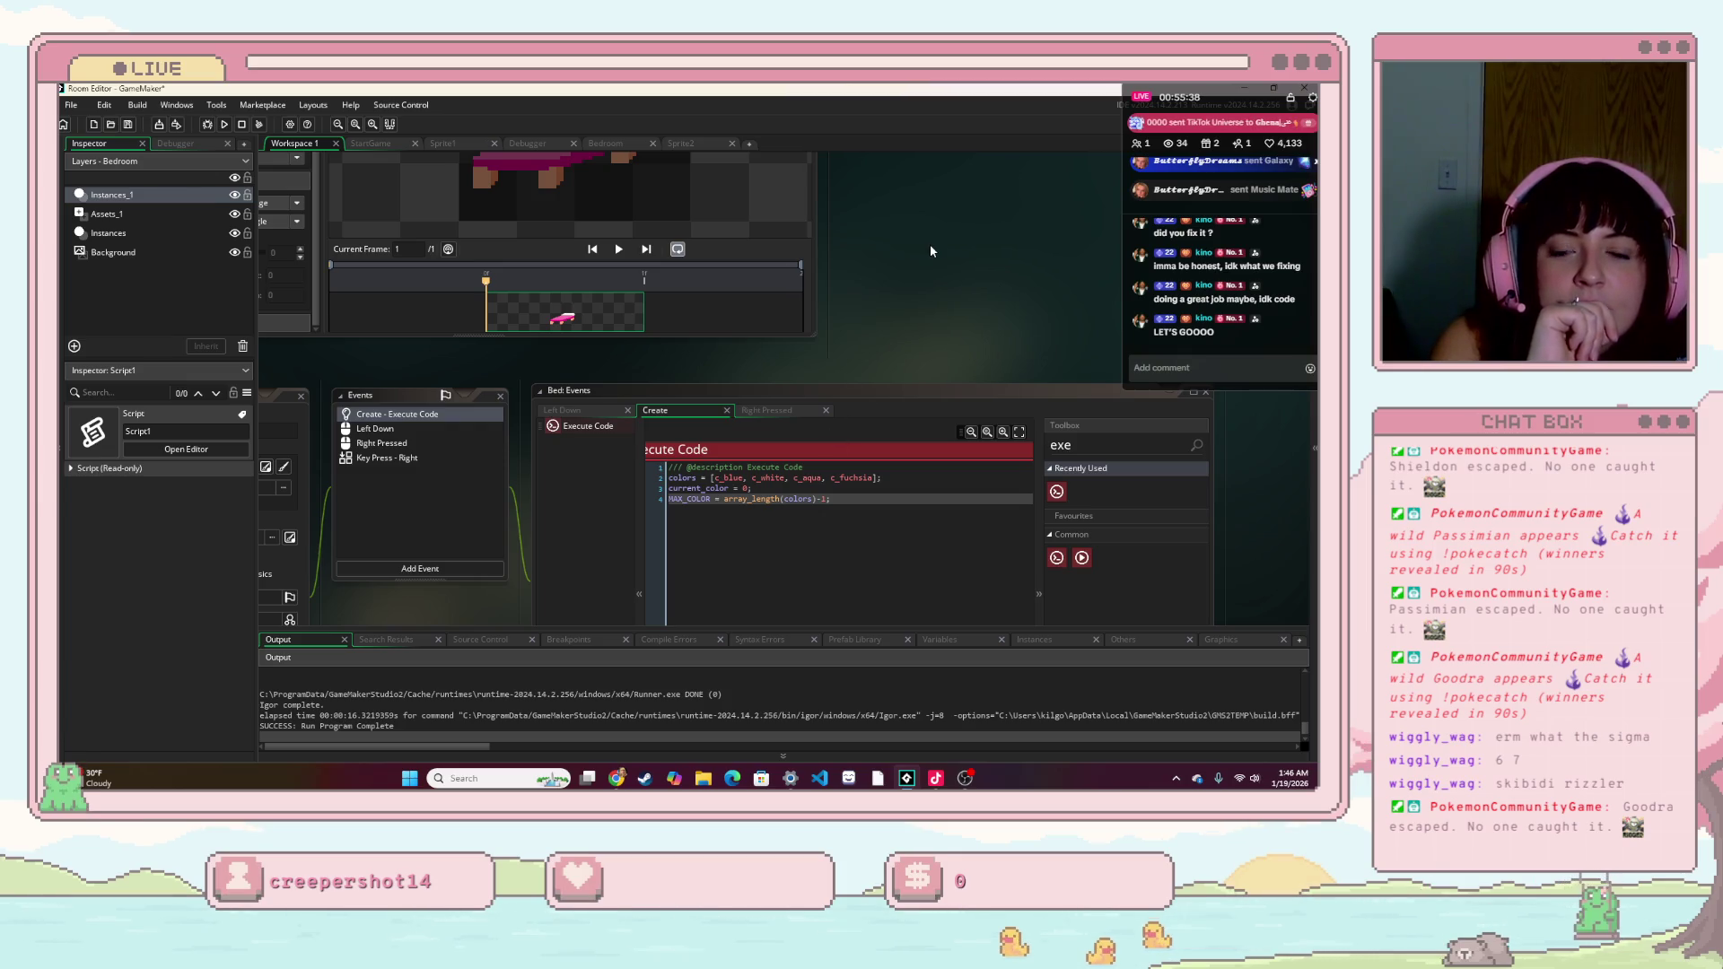
{"action": "left_click_drag", "start_coordinate": [930, 251], "coordinate": [961, 532]}
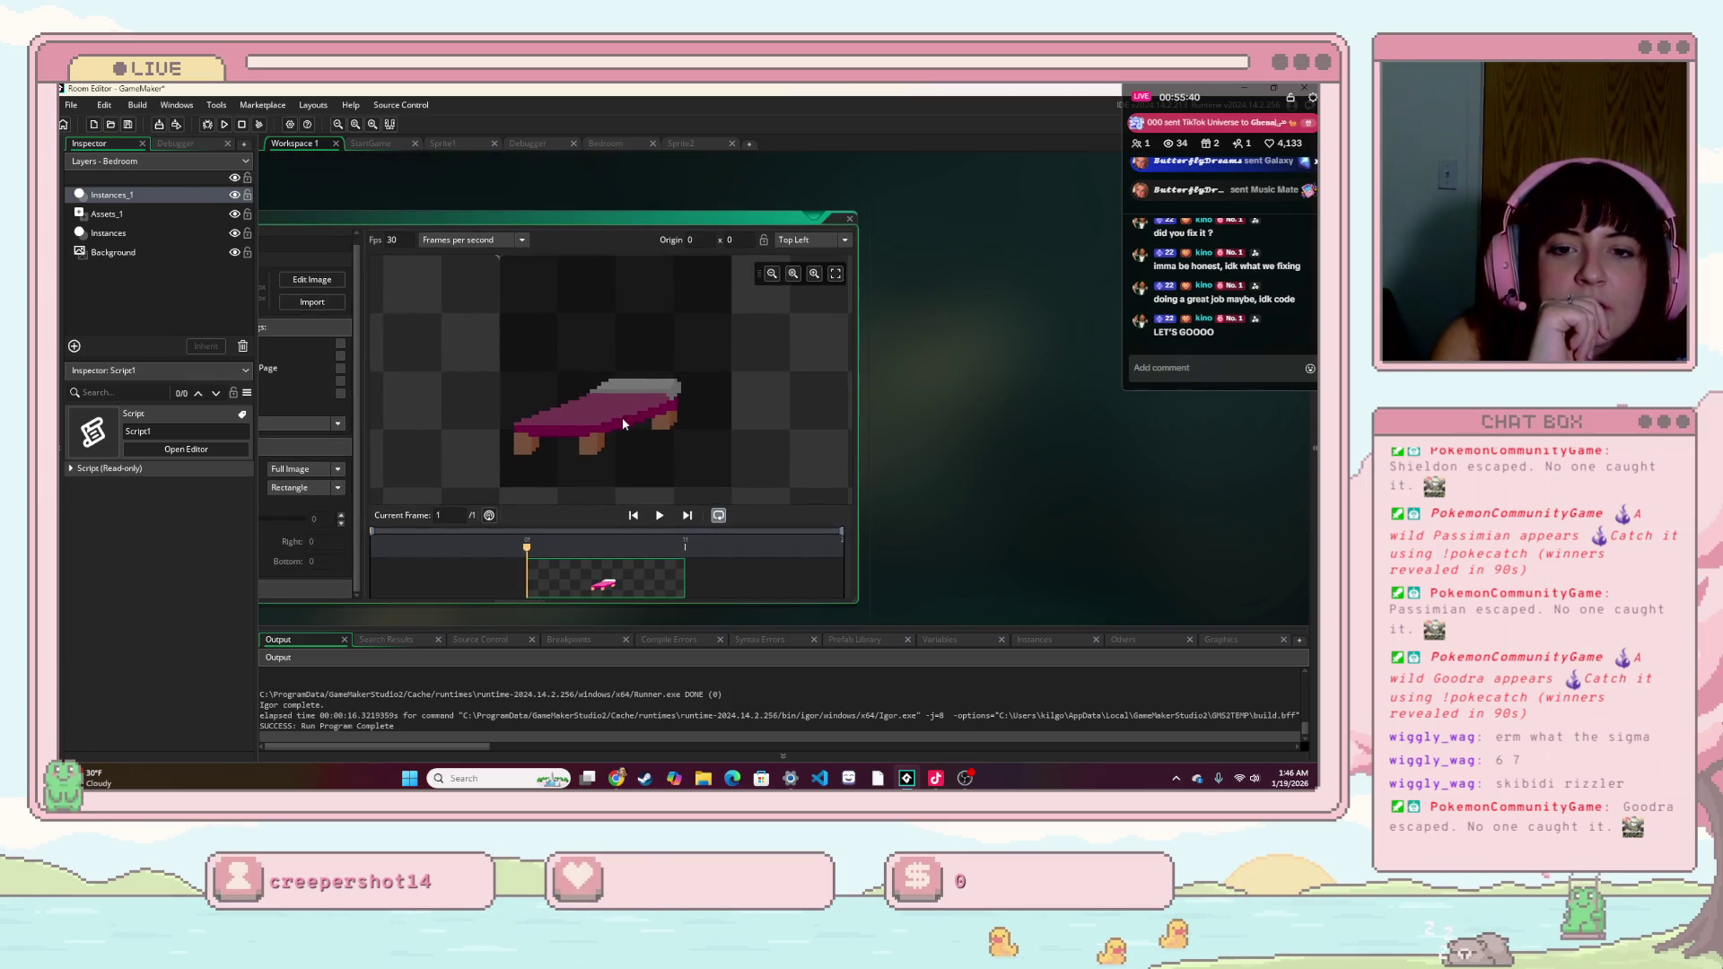
{"action": "mouse_move", "coordinate": [951, 439]}
{"action": "left_mouse_down"}
{"action": "mouse_move", "coordinate": [1068, 443]}
{"action": "mouse_move", "coordinate": [977, 434]}
{"action": "left_mouse_up"}
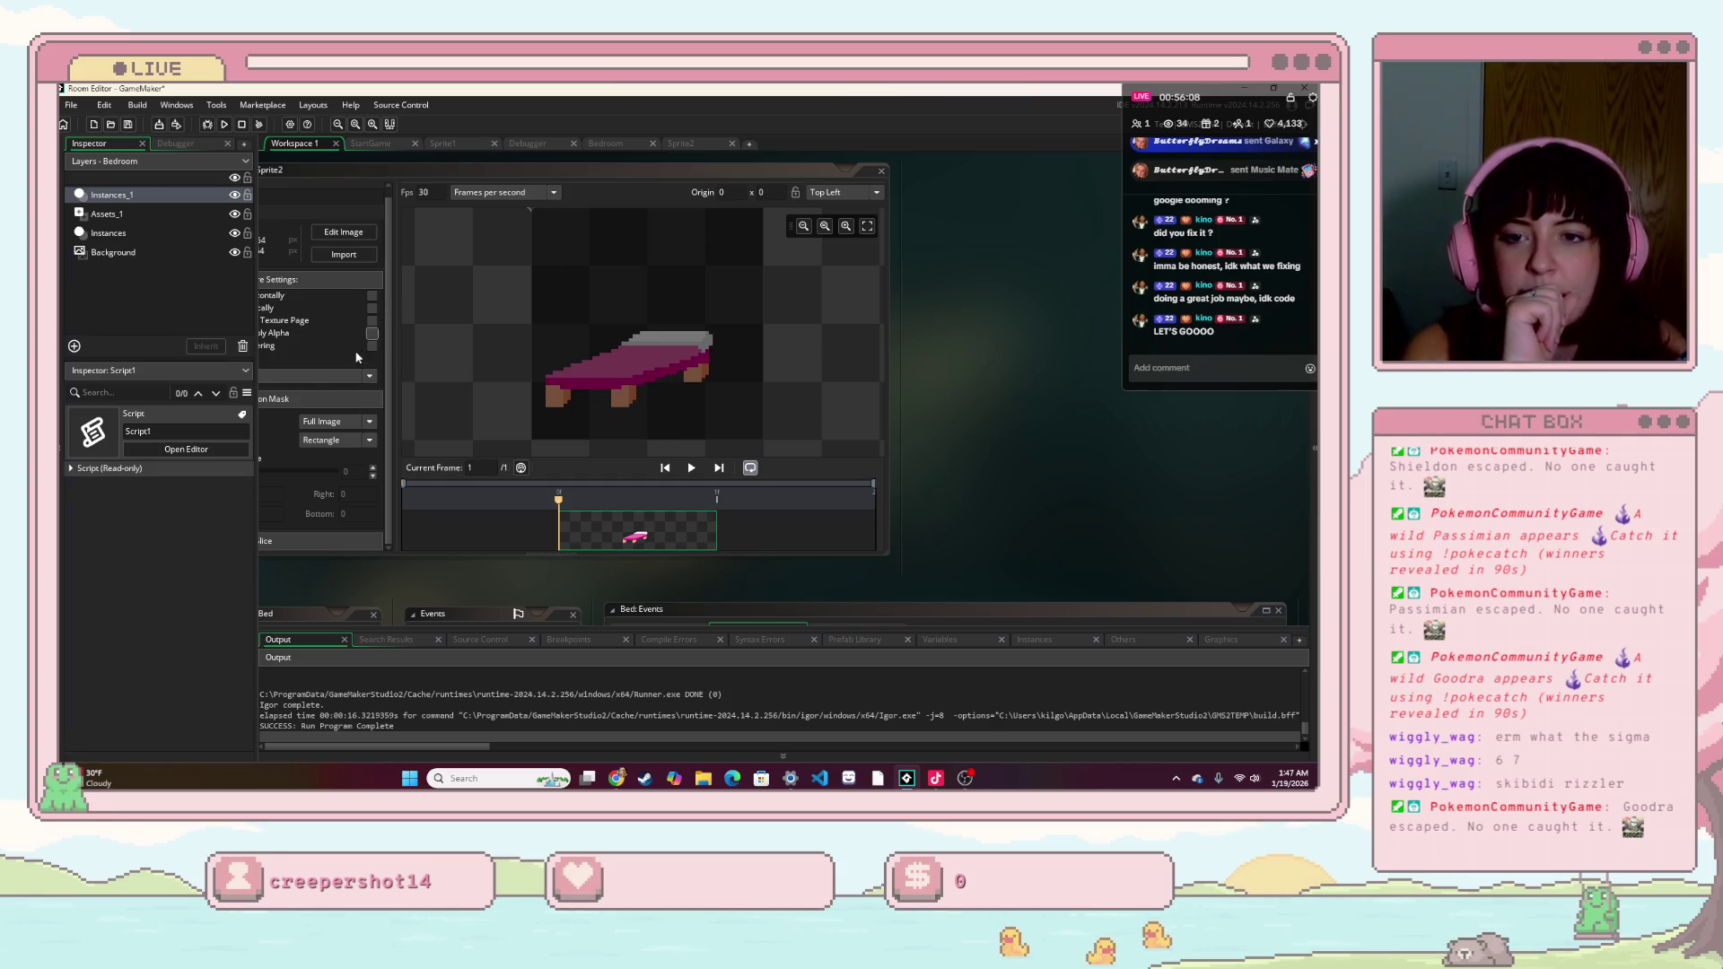
{"action": "left_click", "coordinate": [312, 360]}
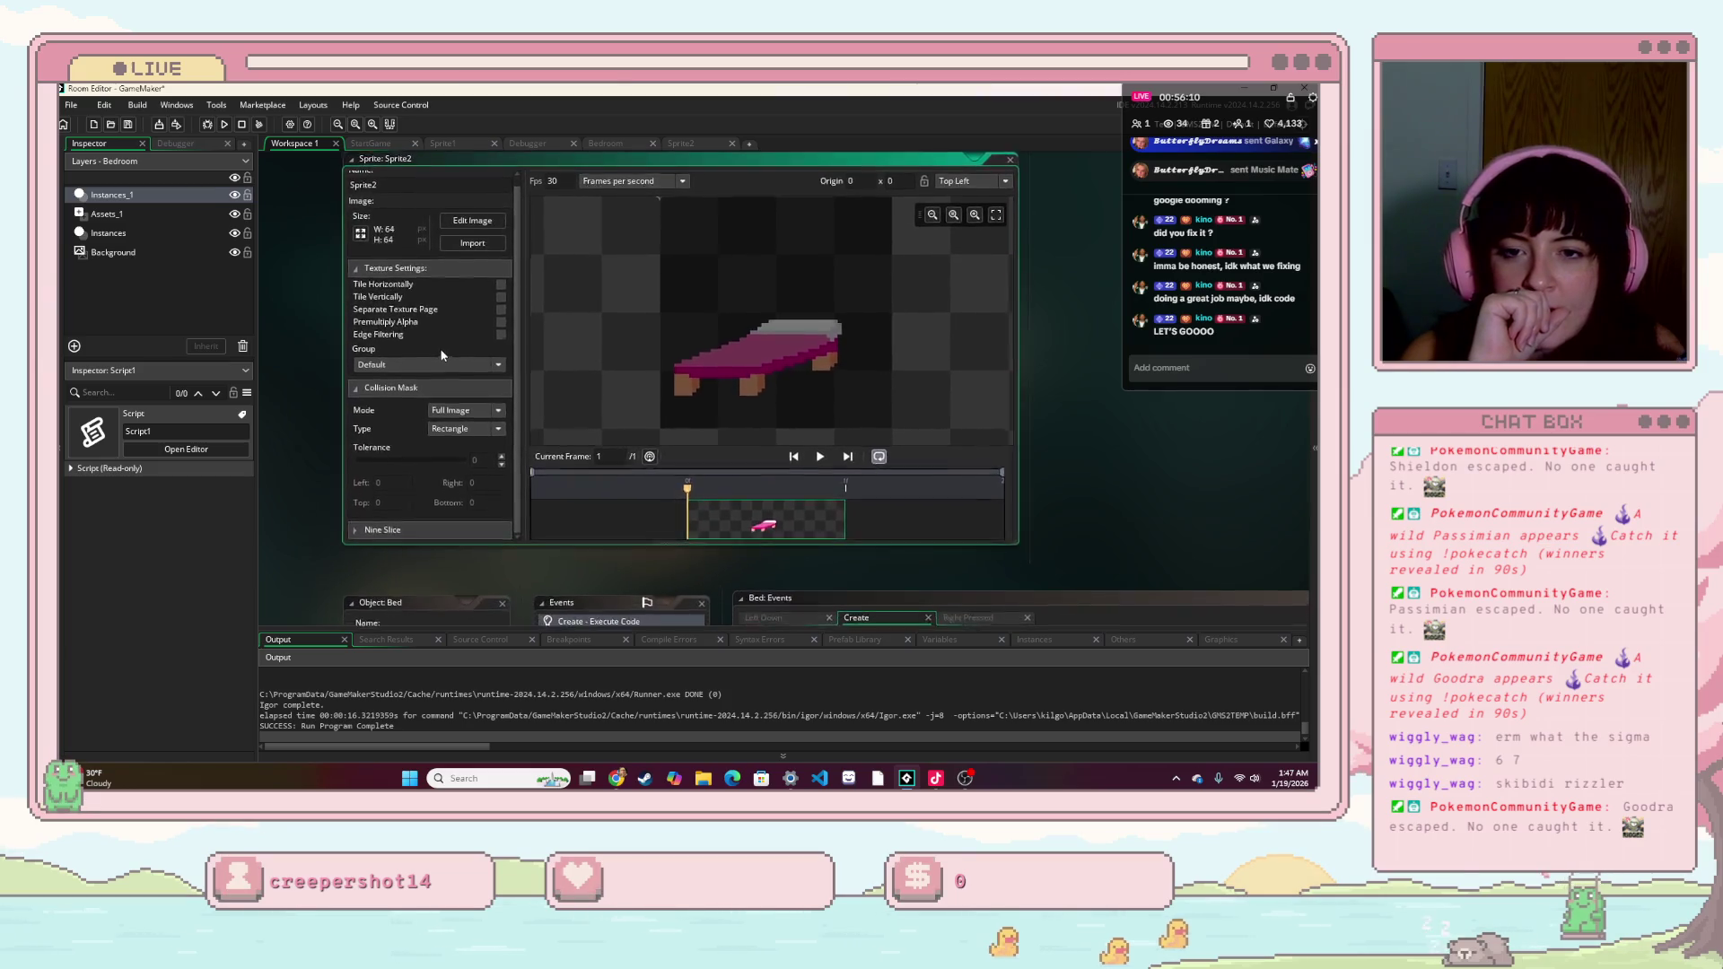
{"action": "left_click_drag", "start_coordinate": [441, 355], "coordinate": [428, 337]}
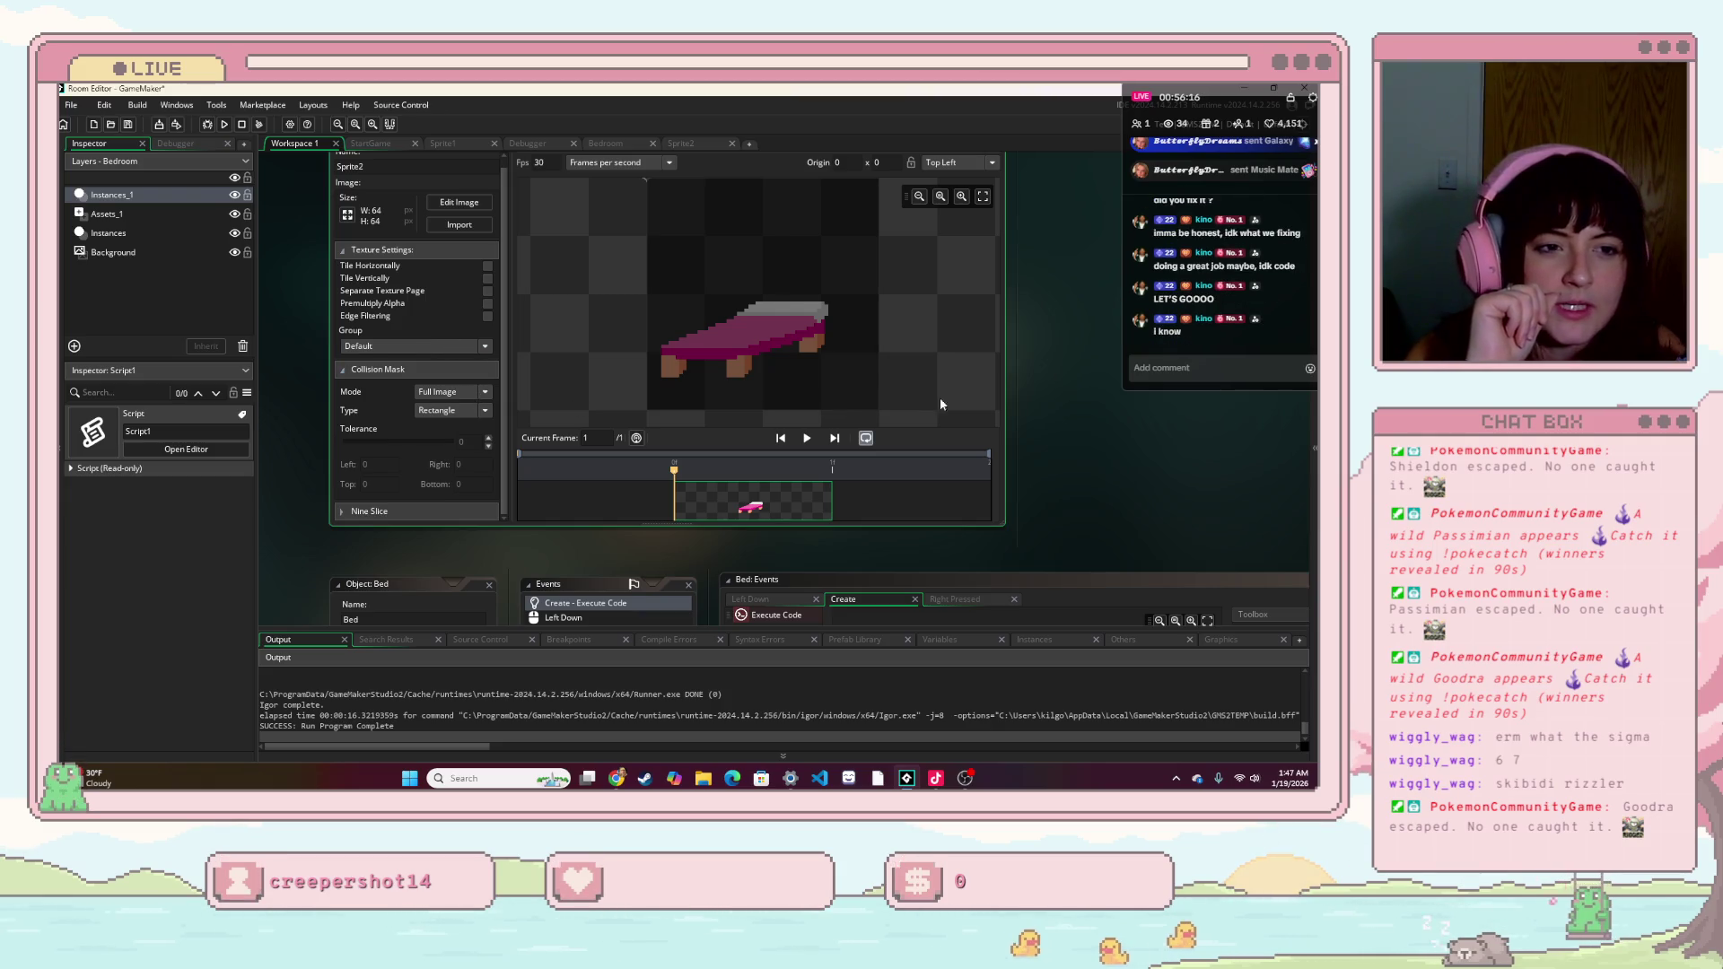
{"action": "scroll", "coordinate": [917, 403], "scroll_direction": "right", "scroll_amount": 5}
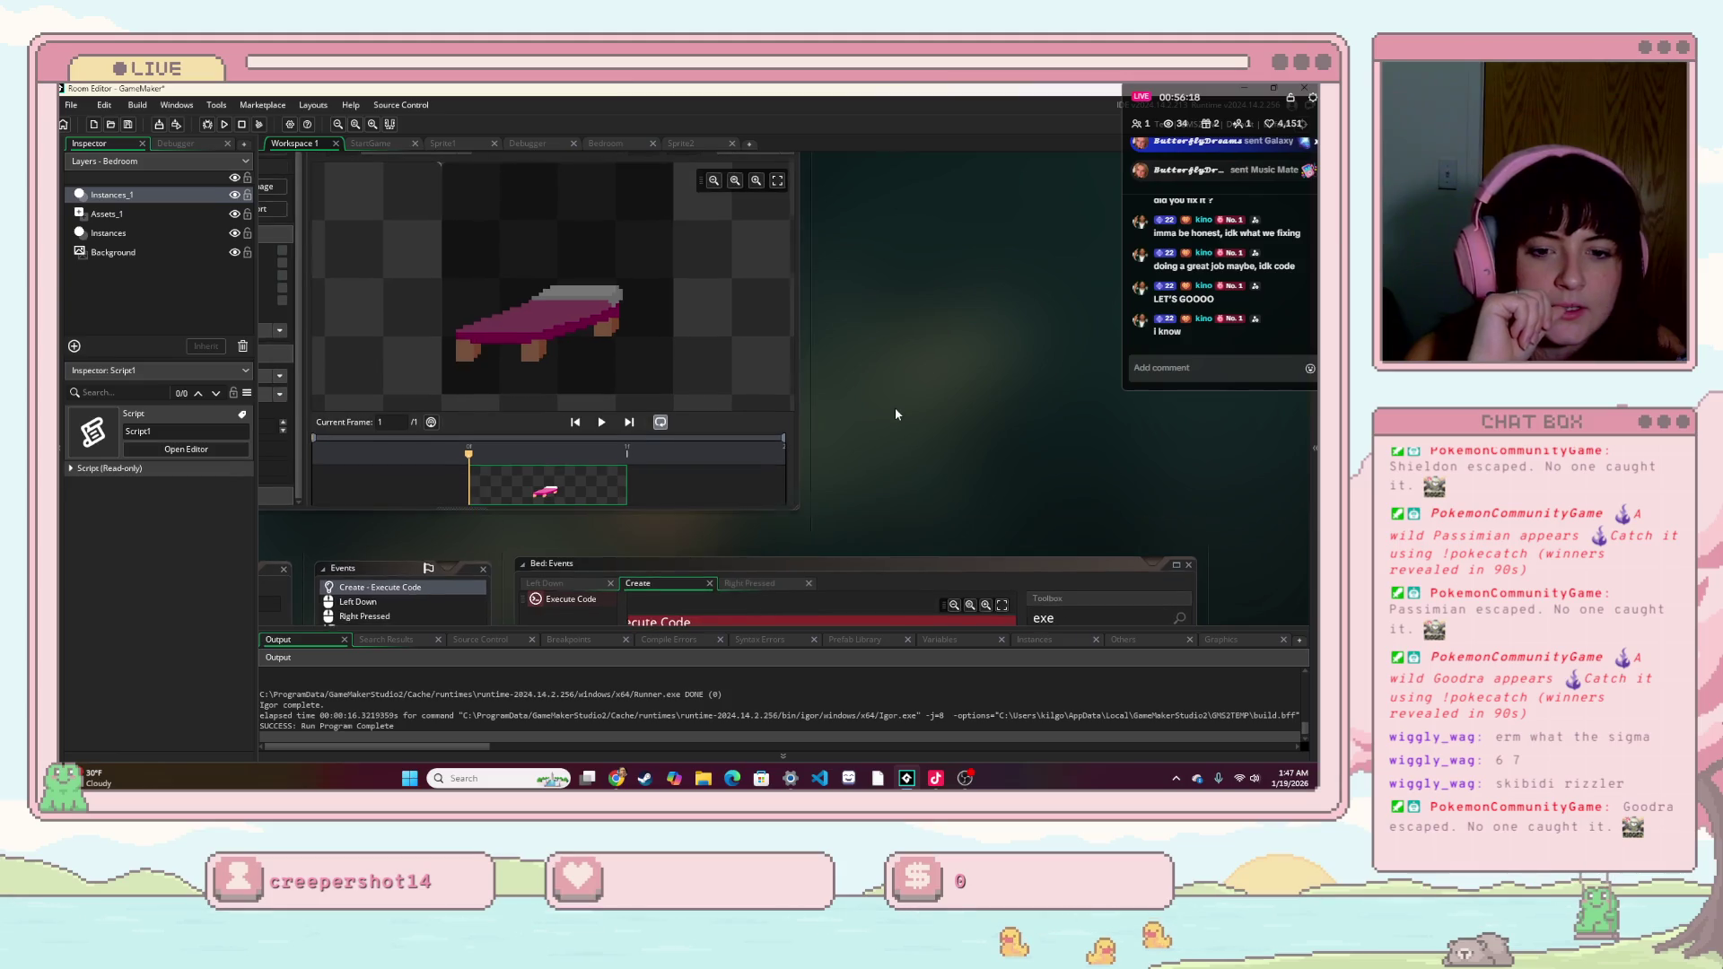
{"action": "scroll", "coordinate": [896, 414], "scroll_direction": "down", "scroll_amount": 4}
{"action": "left_click_drag", "start_coordinate": [373, 549], "coordinate": [554, 532]}
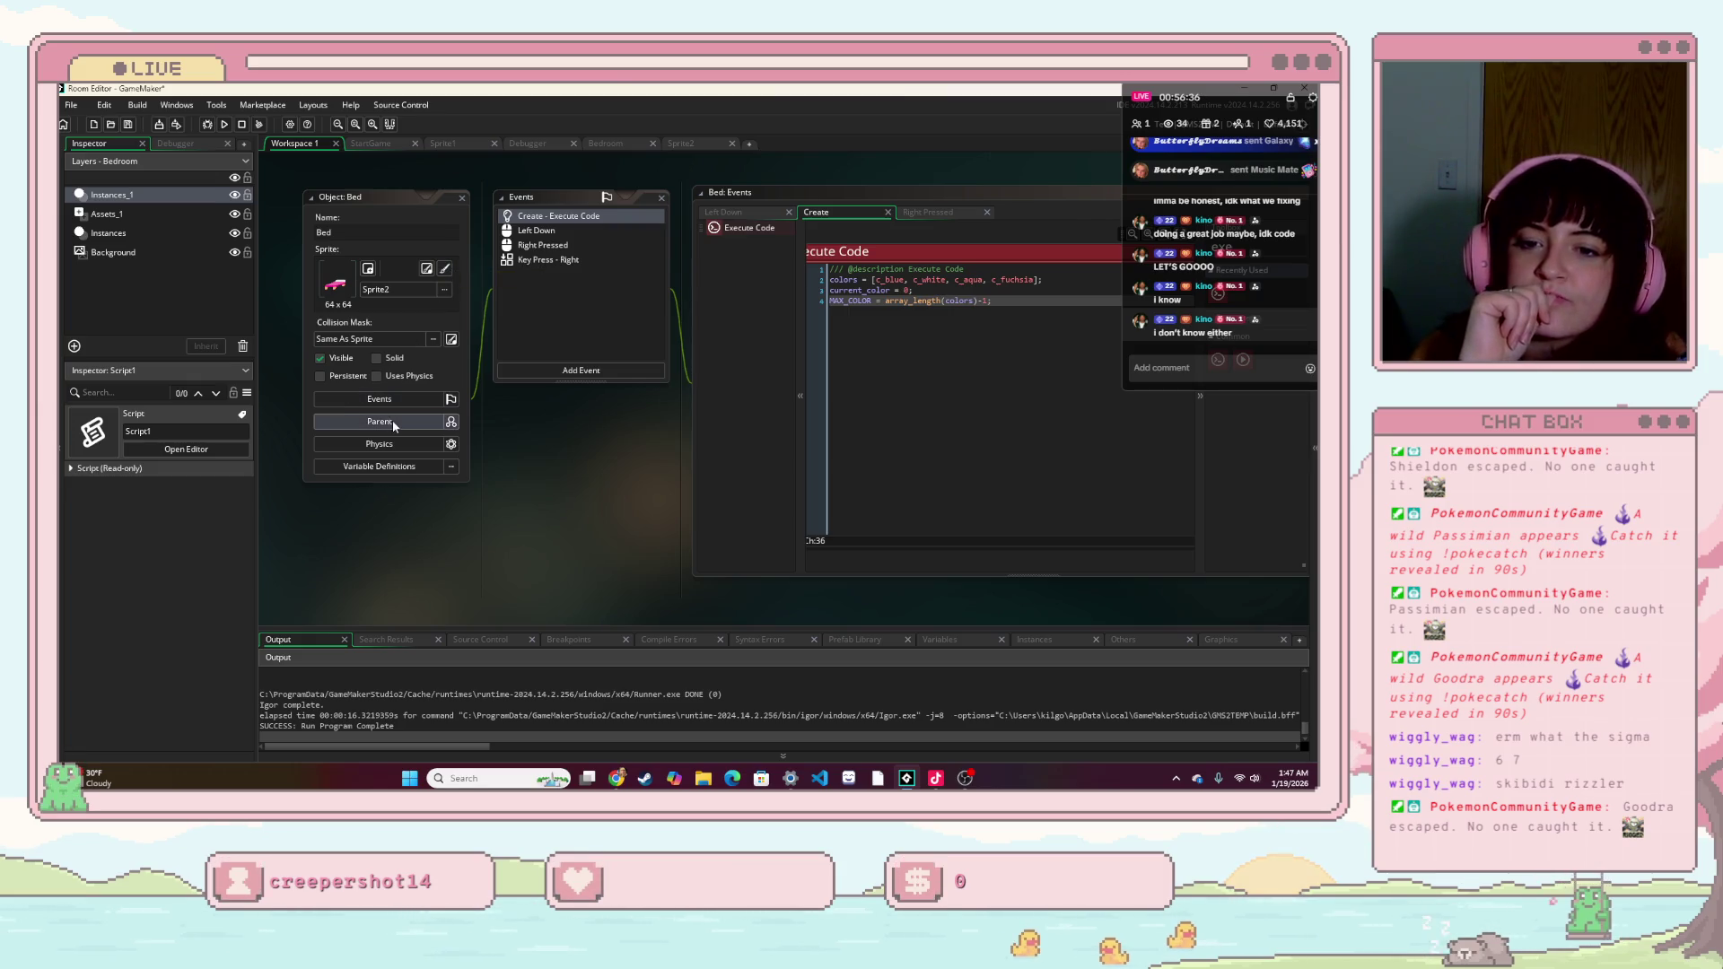
{"action": "scroll", "coordinate": [645, 486], "scroll_direction": "up", "scroll_amount": 1}
{"action": "mouse_move", "coordinate": [643, 497]}
{"action": "left_mouse_down"}
{"action": "mouse_move", "coordinate": [422, 493]}
{"action": "mouse_move", "coordinate": [583, 502]}
{"action": "left_mouse_up"}
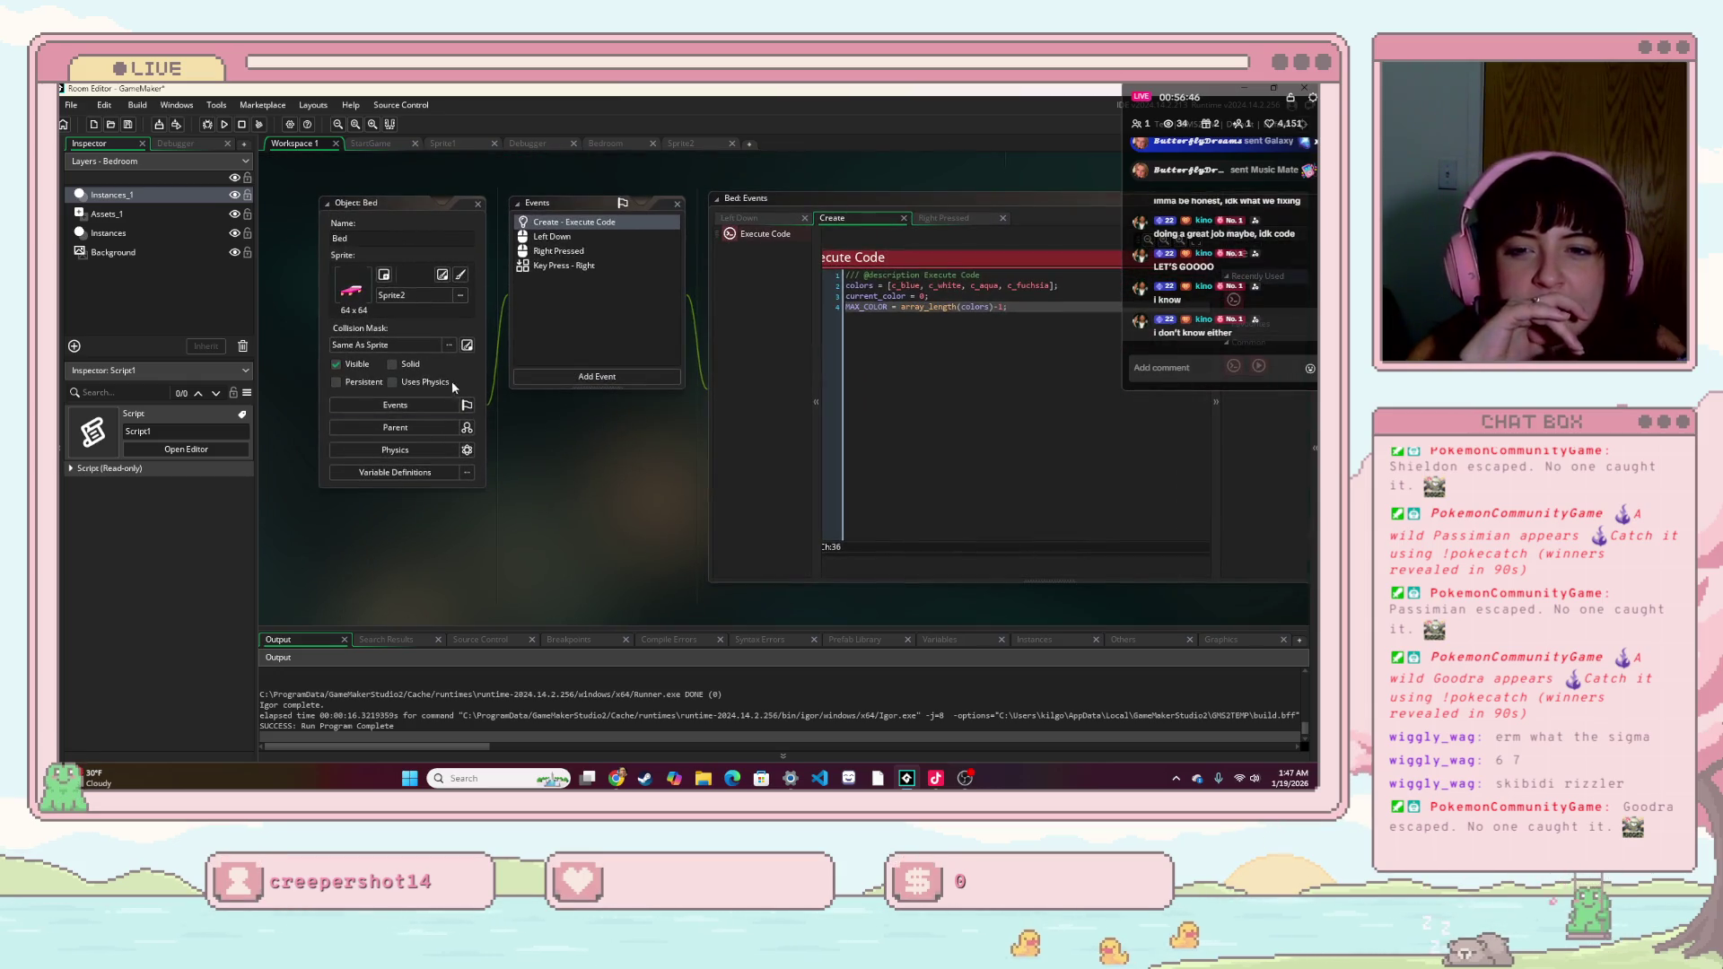
- Load Sprite2's settings from the Bed object and expand its Collision Mask and Texture Settings
{"action": "left_click", "coordinate": [355, 294]}
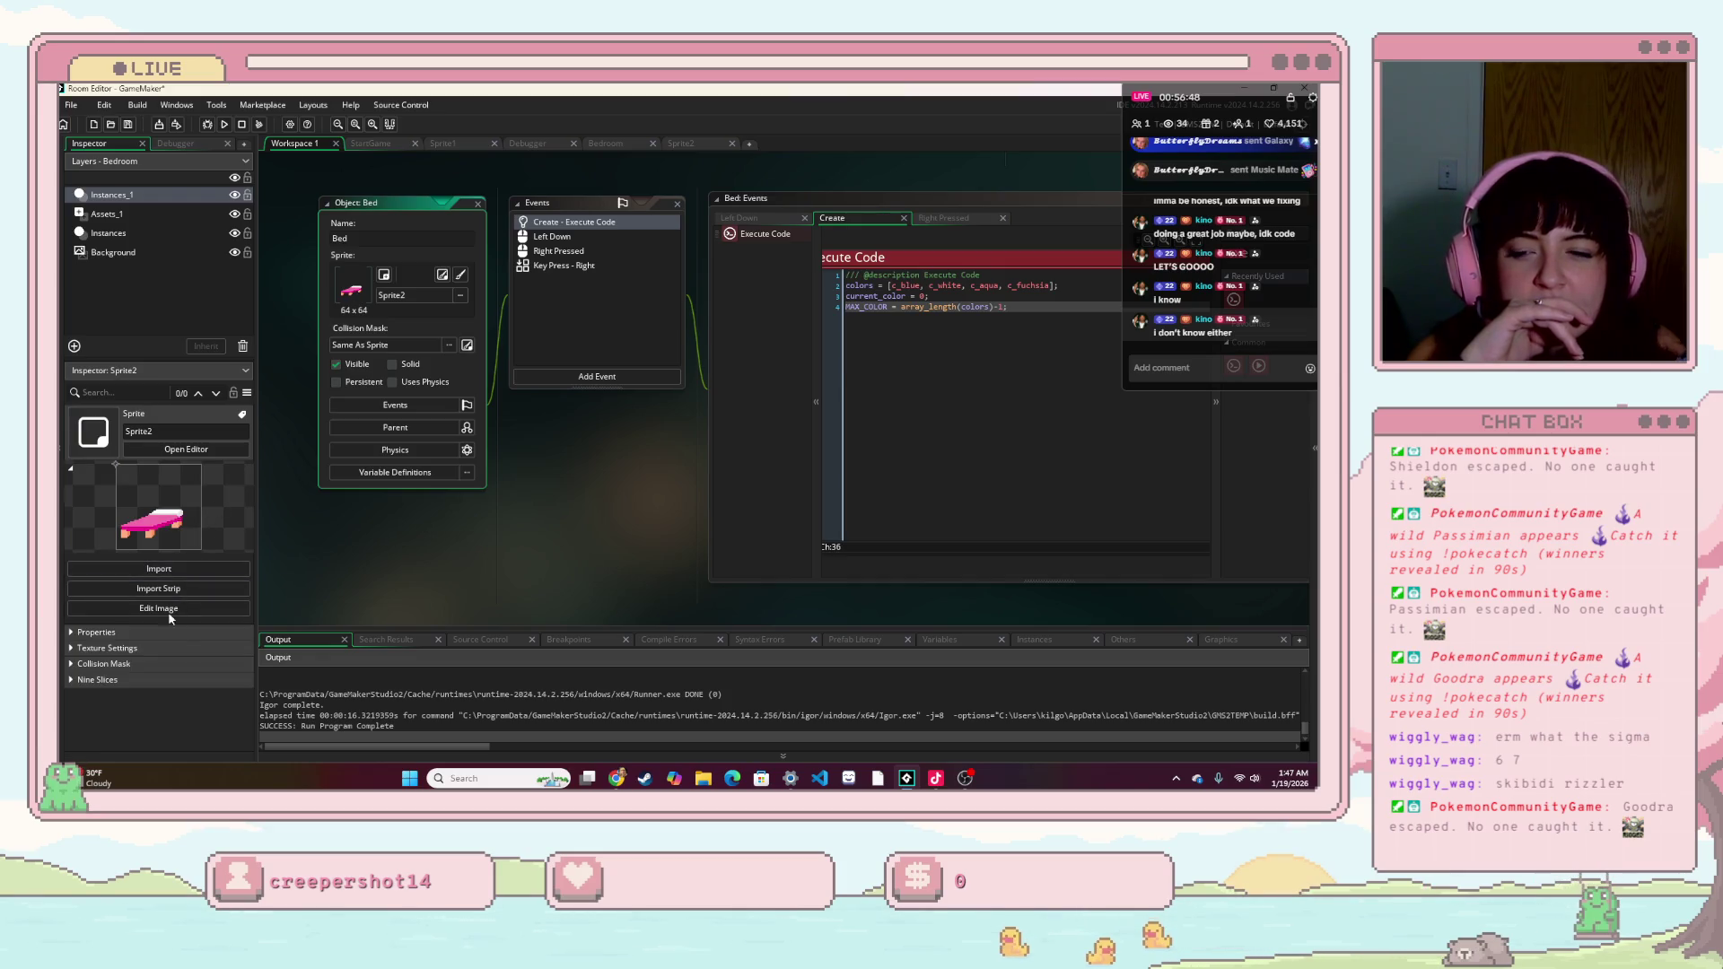
{"action": "left_click", "coordinate": [130, 664]}
{"action": "scroll", "coordinate": [129, 664], "scroll_direction": "down", "scroll_amount": 1}
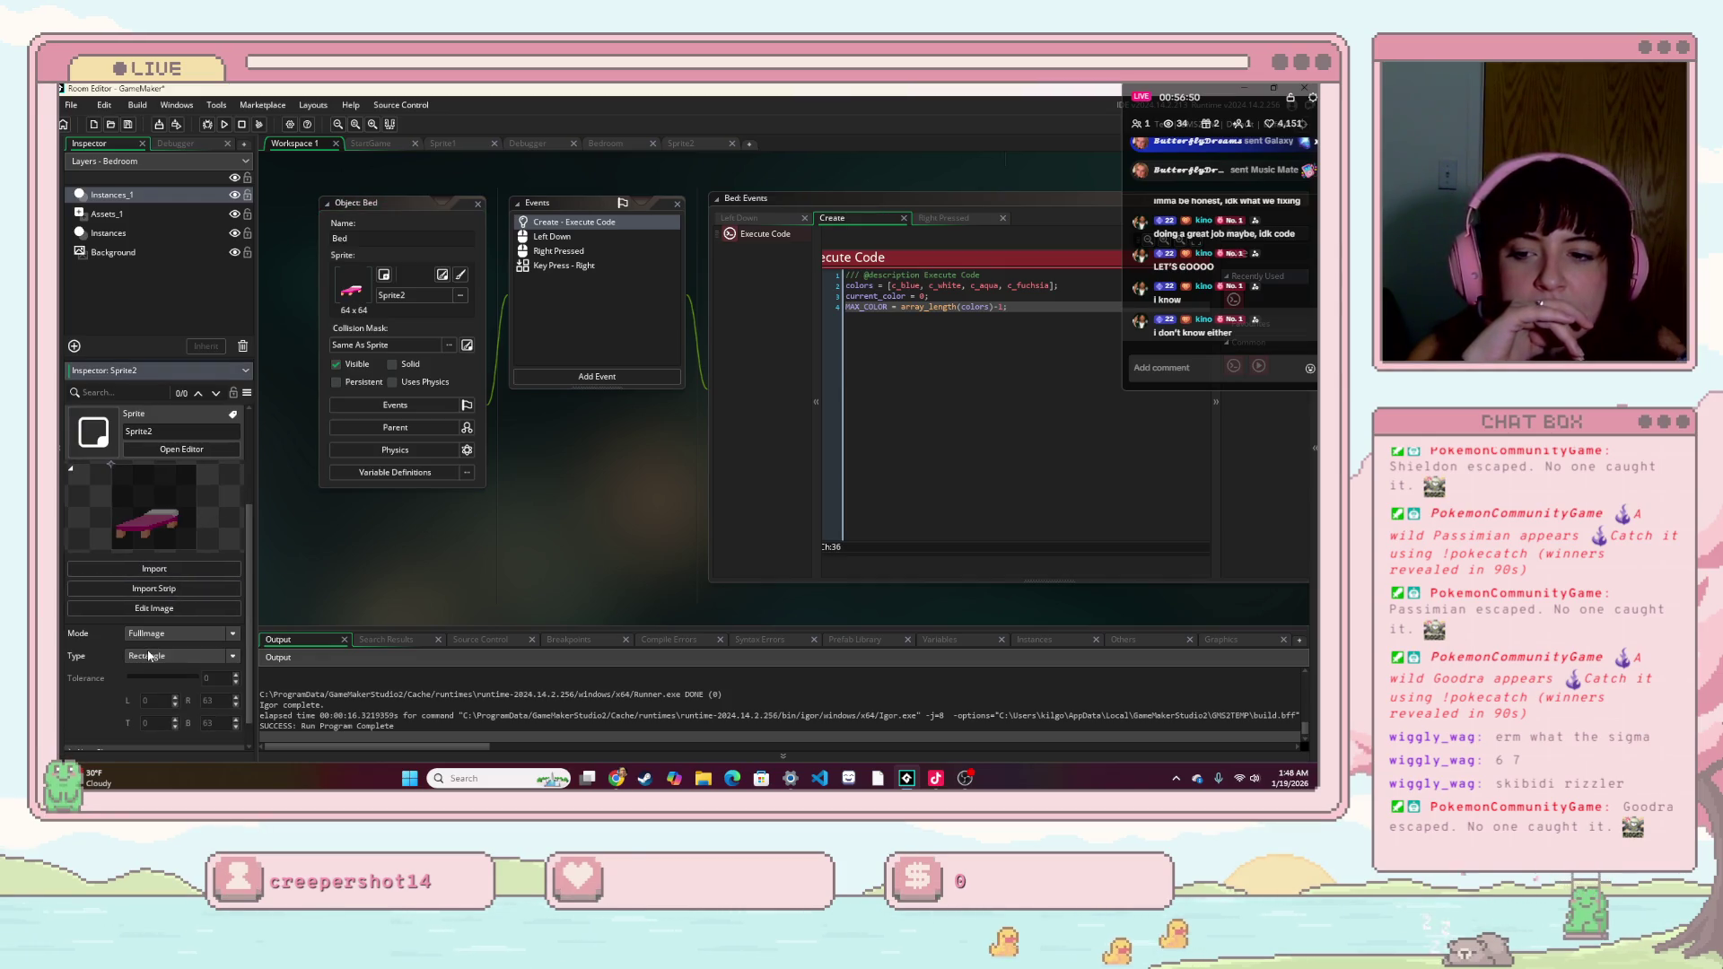
{"action": "left_click_drag", "start_coordinate": [377, 592], "coordinate": [493, 558]}
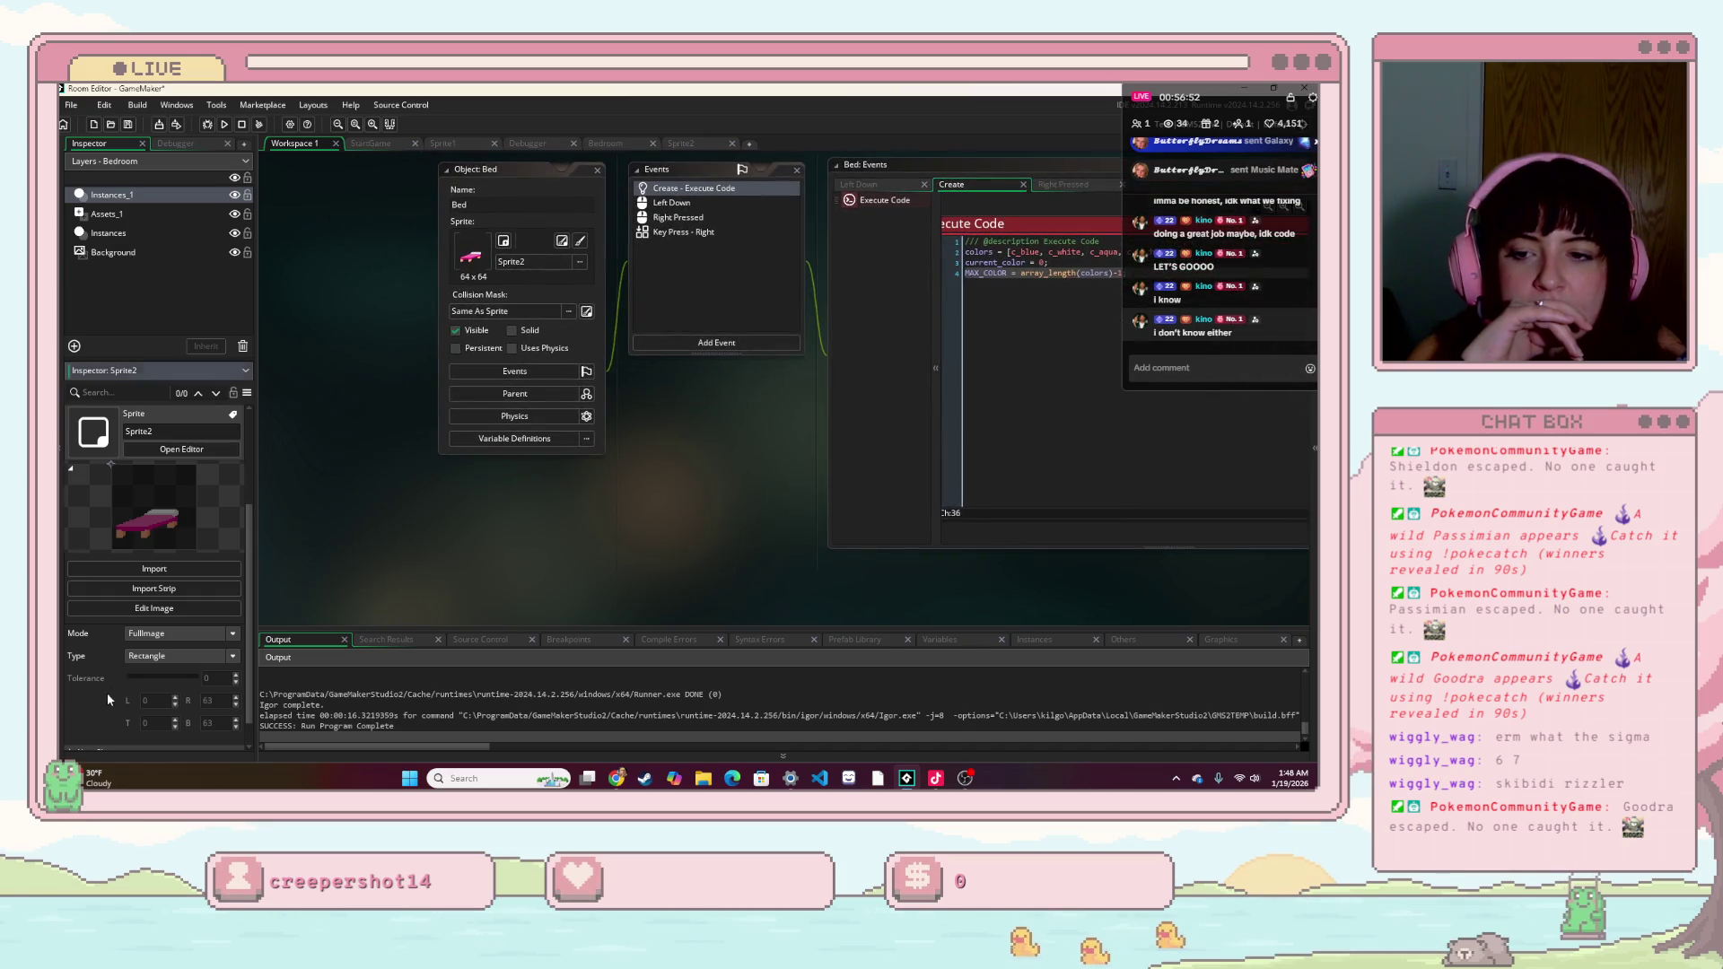
{"action": "scroll", "coordinate": [123, 679], "scroll_direction": "down", "scroll_amount": 1}
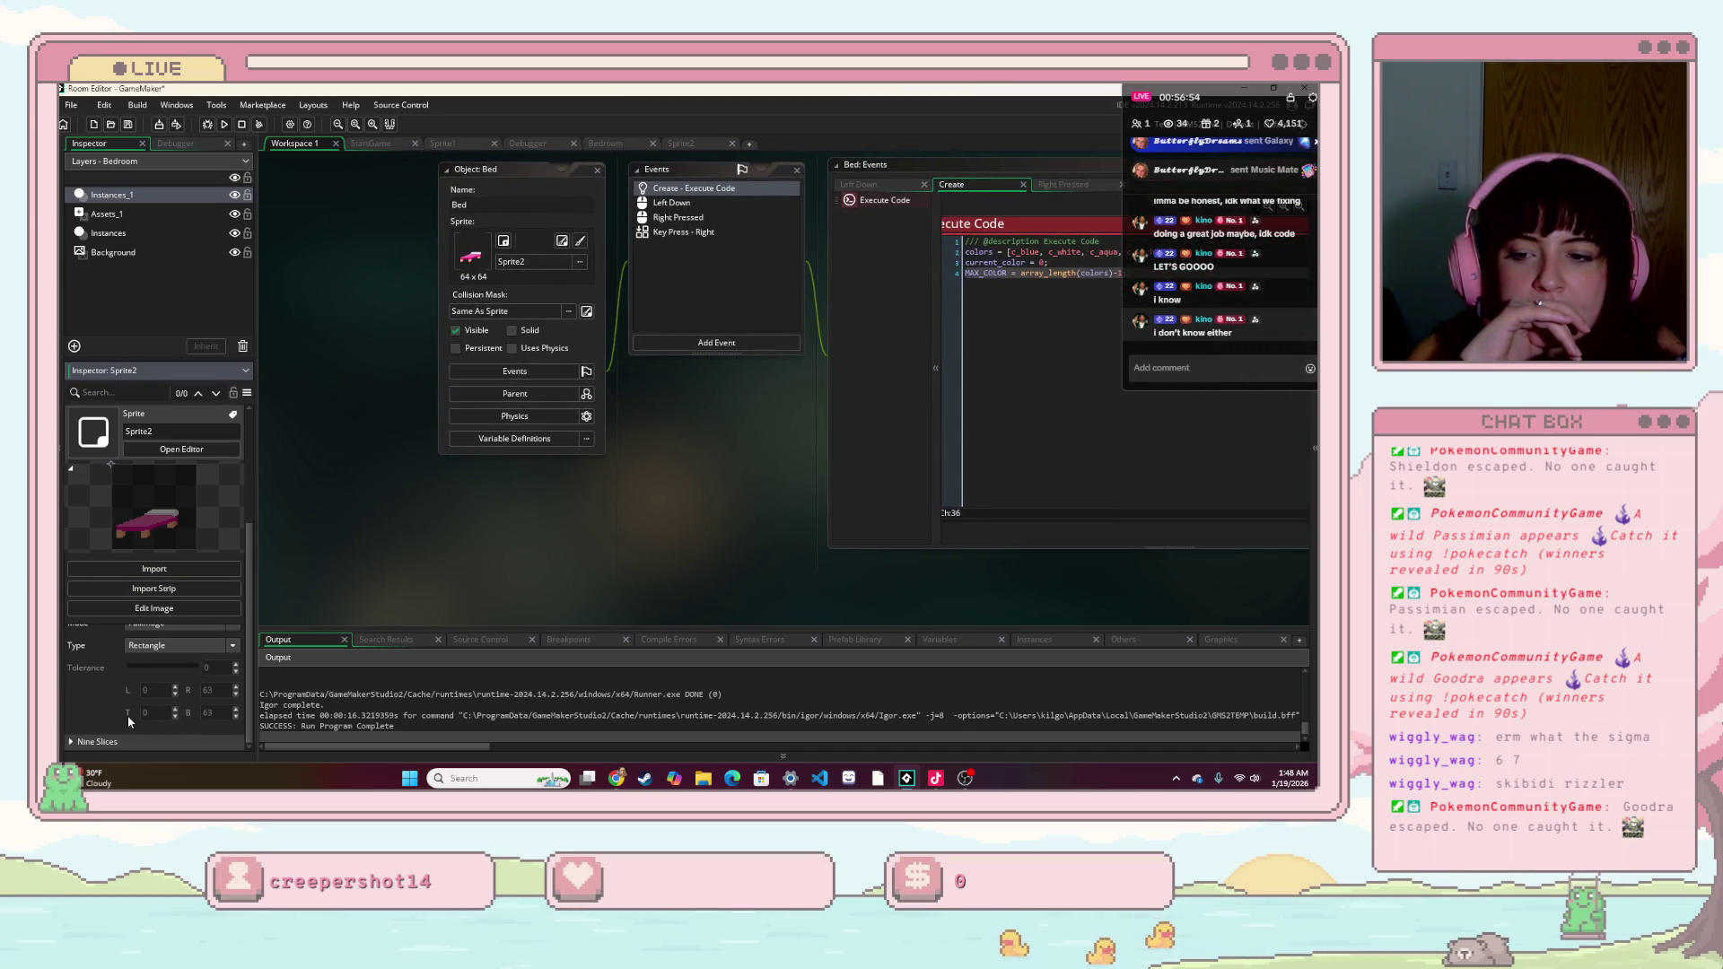
{"action": "scroll", "coordinate": [127, 714], "scroll_direction": "down", "scroll_amount": 2}
{"action": "left_click", "coordinate": [96, 632]}
{"action": "left_click", "coordinate": [132, 650]}
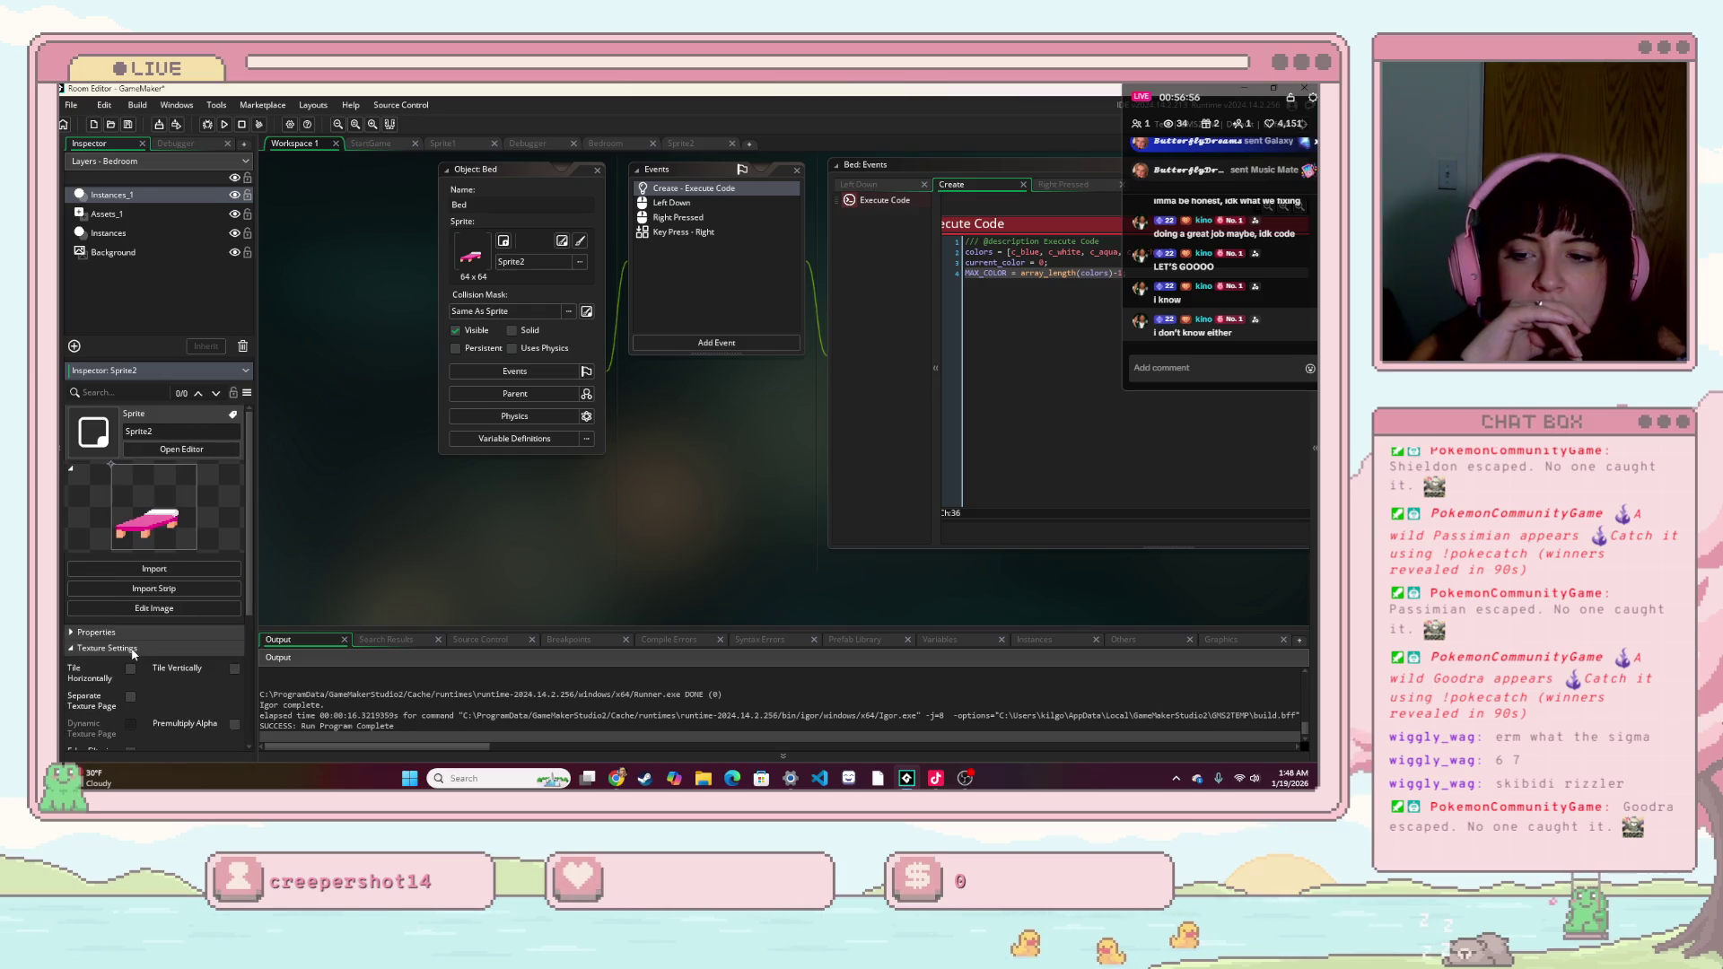
- Collapse Texture Settings, then expand and collapse Sprite2's size and fps Properties
{"action": "scroll", "coordinate": [140, 682], "scroll_direction": "down", "scroll_amount": 4}
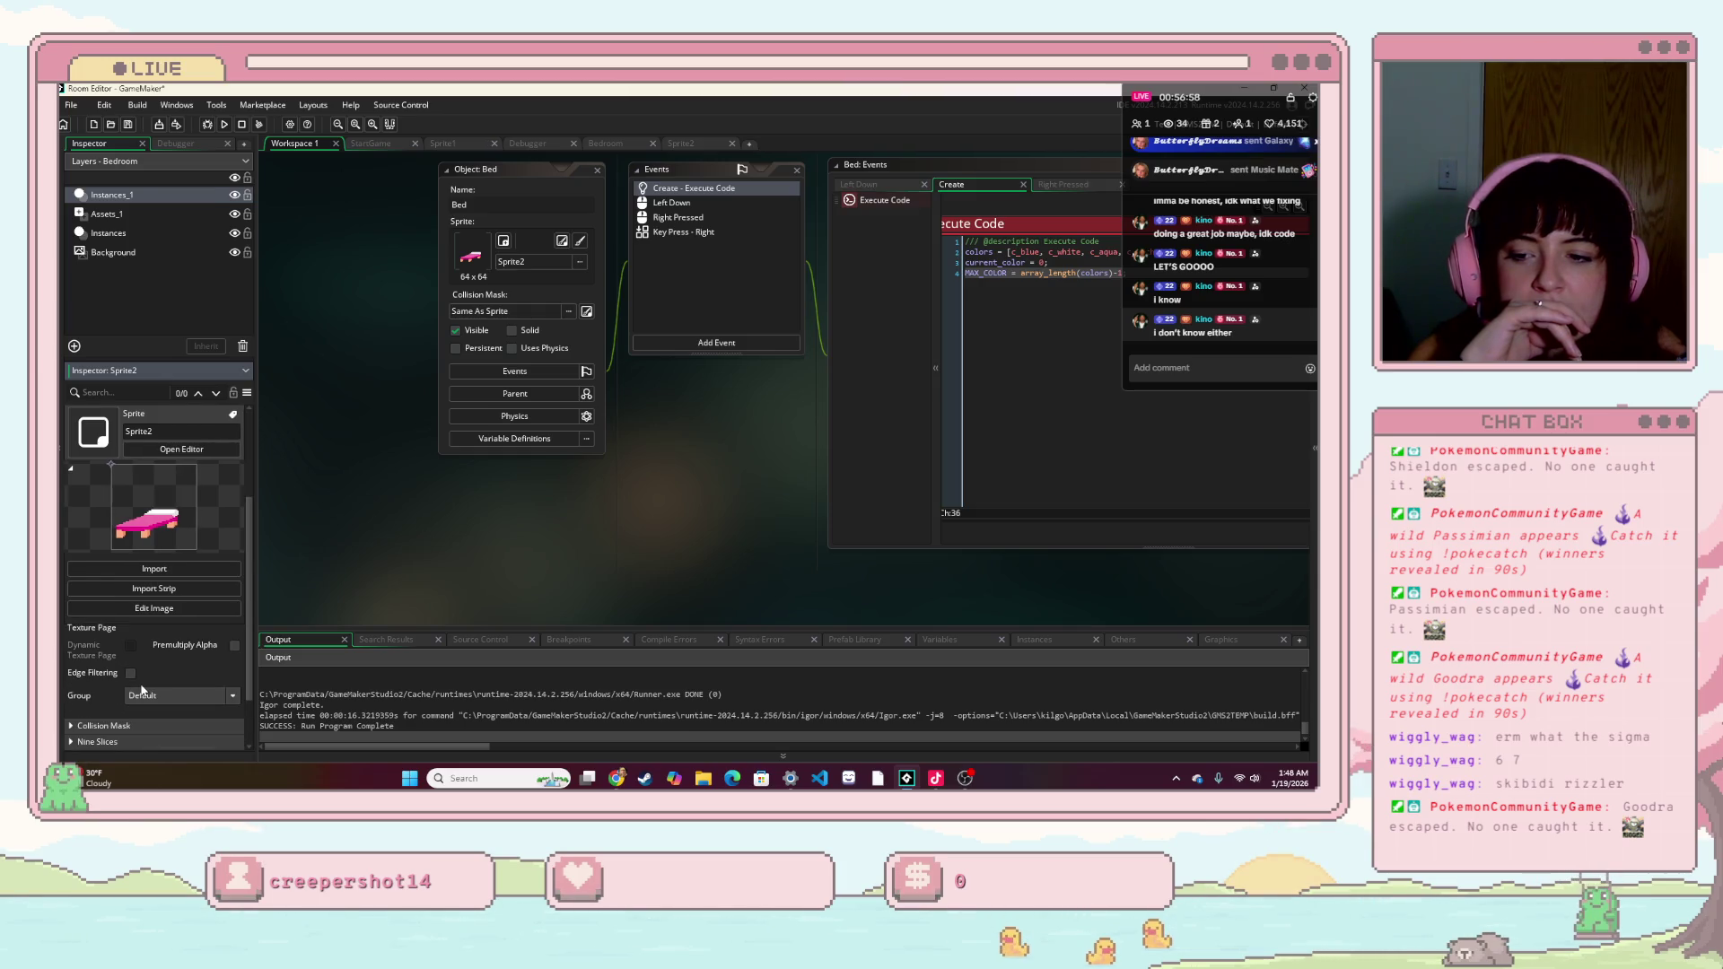
{"action": "scroll", "coordinate": [140, 682], "scroll_direction": "up", "scroll_amount": 4}
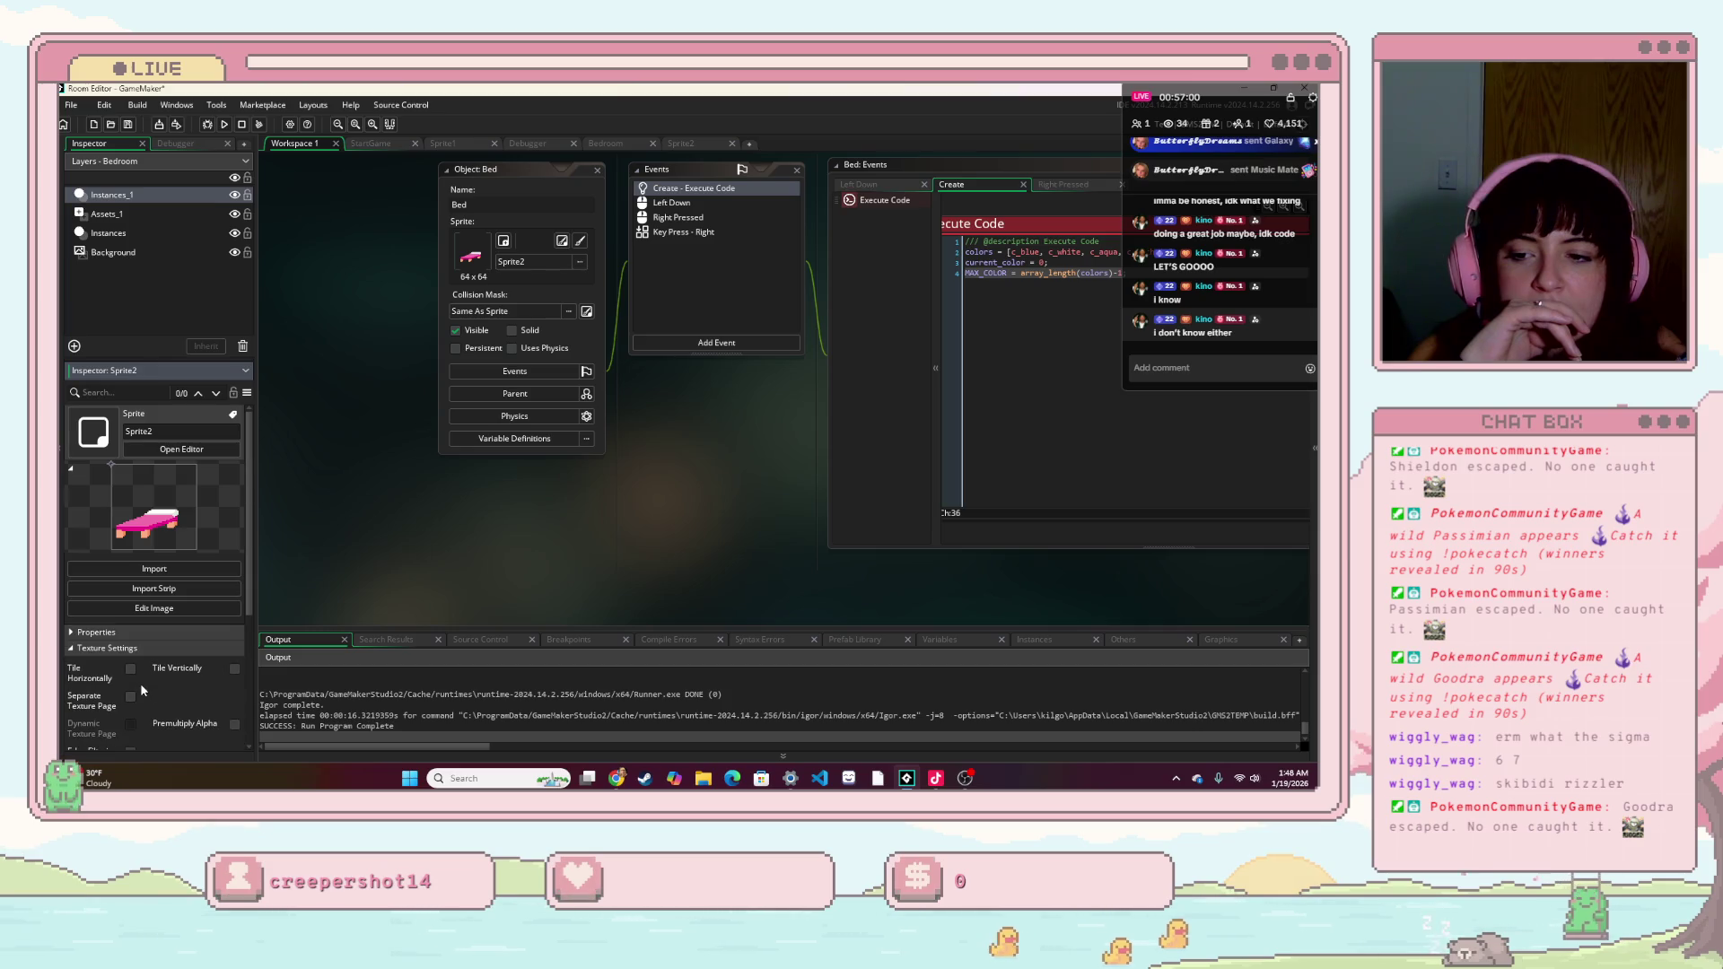
{"action": "left_click", "coordinate": [150, 648]}
{"action": "left_click", "coordinate": [154, 628]}
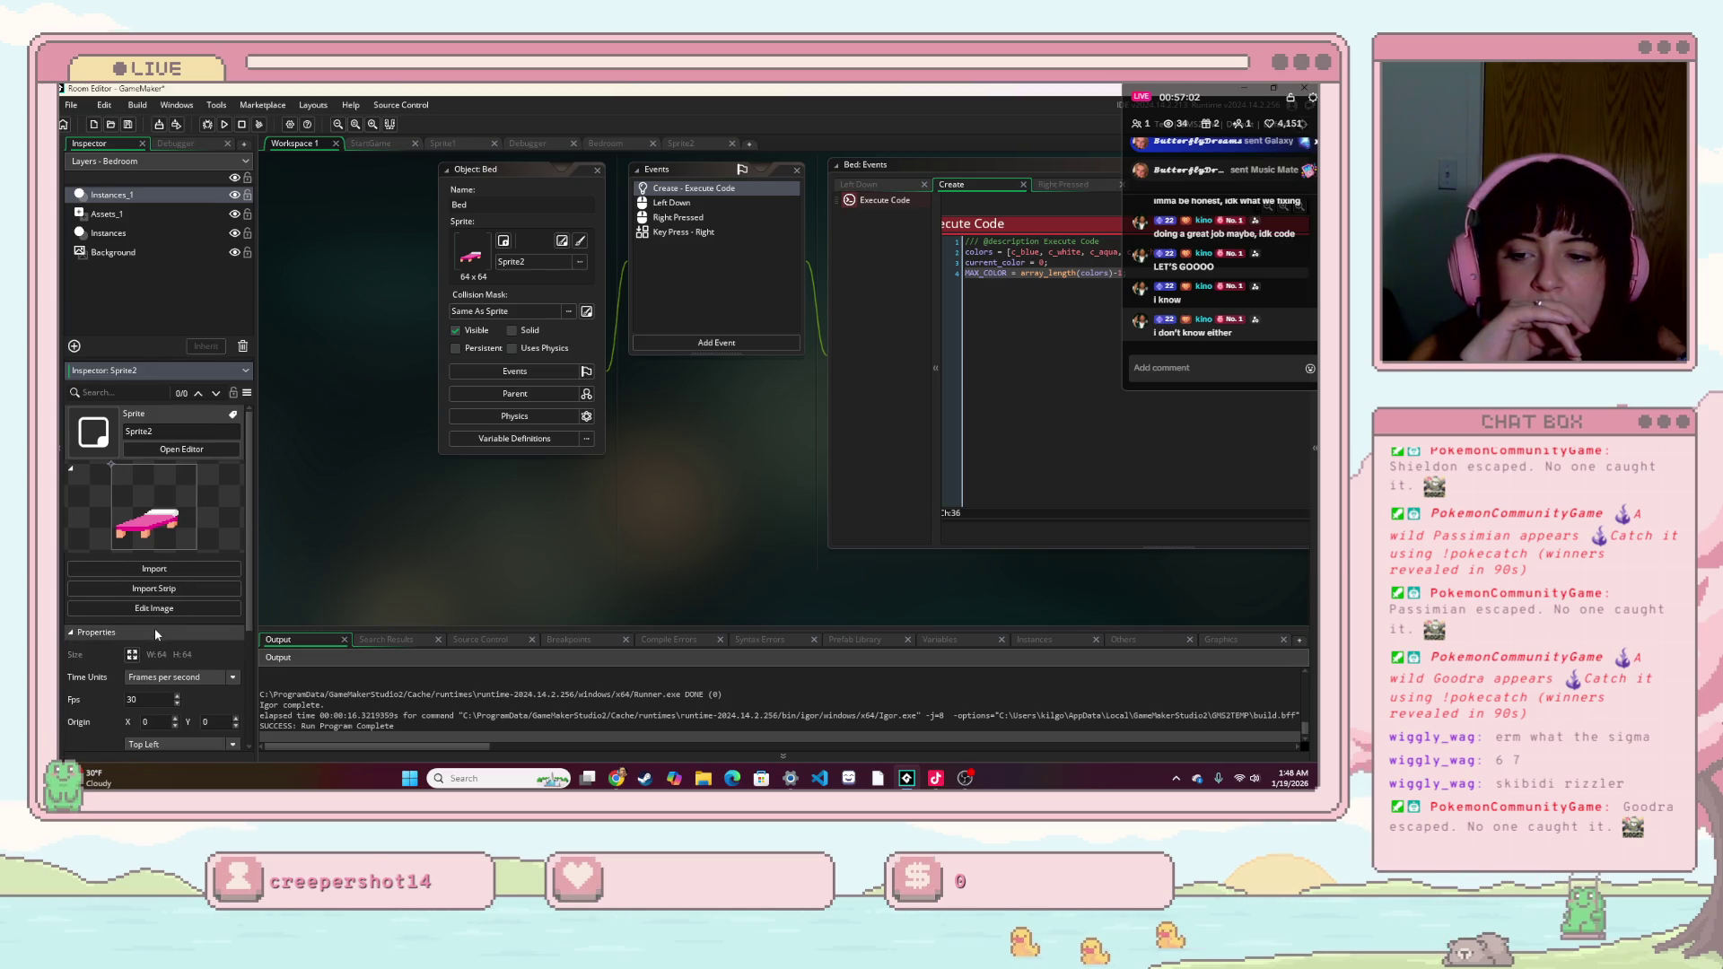
{"action": "scroll", "coordinate": [157, 670], "scroll_direction": "down", "scroll_amount": 2}
{"action": "scroll", "coordinate": [175, 646], "scroll_direction": "up", "scroll_amount": 1}
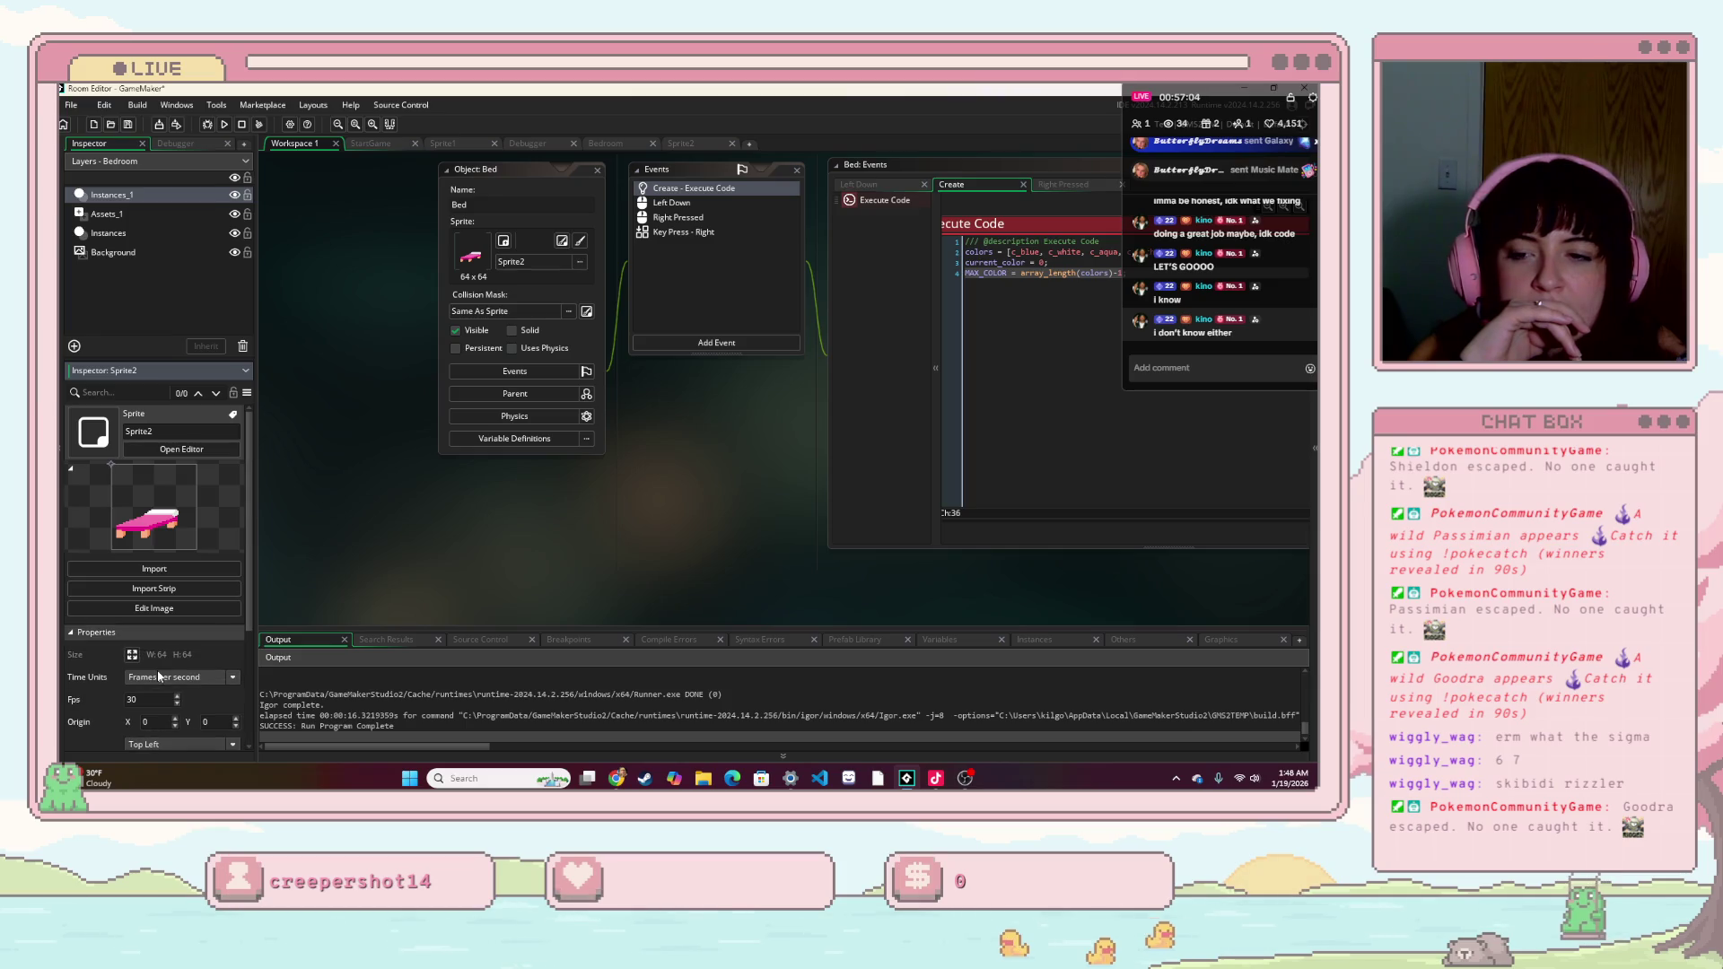
{"action": "left_click", "coordinate": [179, 635]}
{"action": "mouse_move", "coordinate": [563, 545]}
{"action": "left_mouse_down"}
{"action": "mouse_move", "coordinate": [584, 530]}
{"action": "mouse_move", "coordinate": [388, 555]}
{"action": "left_mouse_up"}
{"action": "left_click_drag", "start_coordinate": [452, 504], "coordinate": [438, 663]}
{"action": "mouse_move", "coordinate": [939, 268]}
{"action": "left_mouse_down"}
{"action": "mouse_move", "coordinate": [875, 476]}
{"action": "mouse_move", "coordinate": [949, 354]}
{"action": "mouse_move", "coordinate": [838, 281]}
{"action": "mouse_move", "coordinate": [795, 192]}
{"action": "mouse_move", "coordinate": [808, 256]}
{"action": "left_mouse_up"}
- Google 'can you access layers of a sprite in gml code' and highlight the AI Overview answer
{"action": "key", "text": "alt+Tab"}
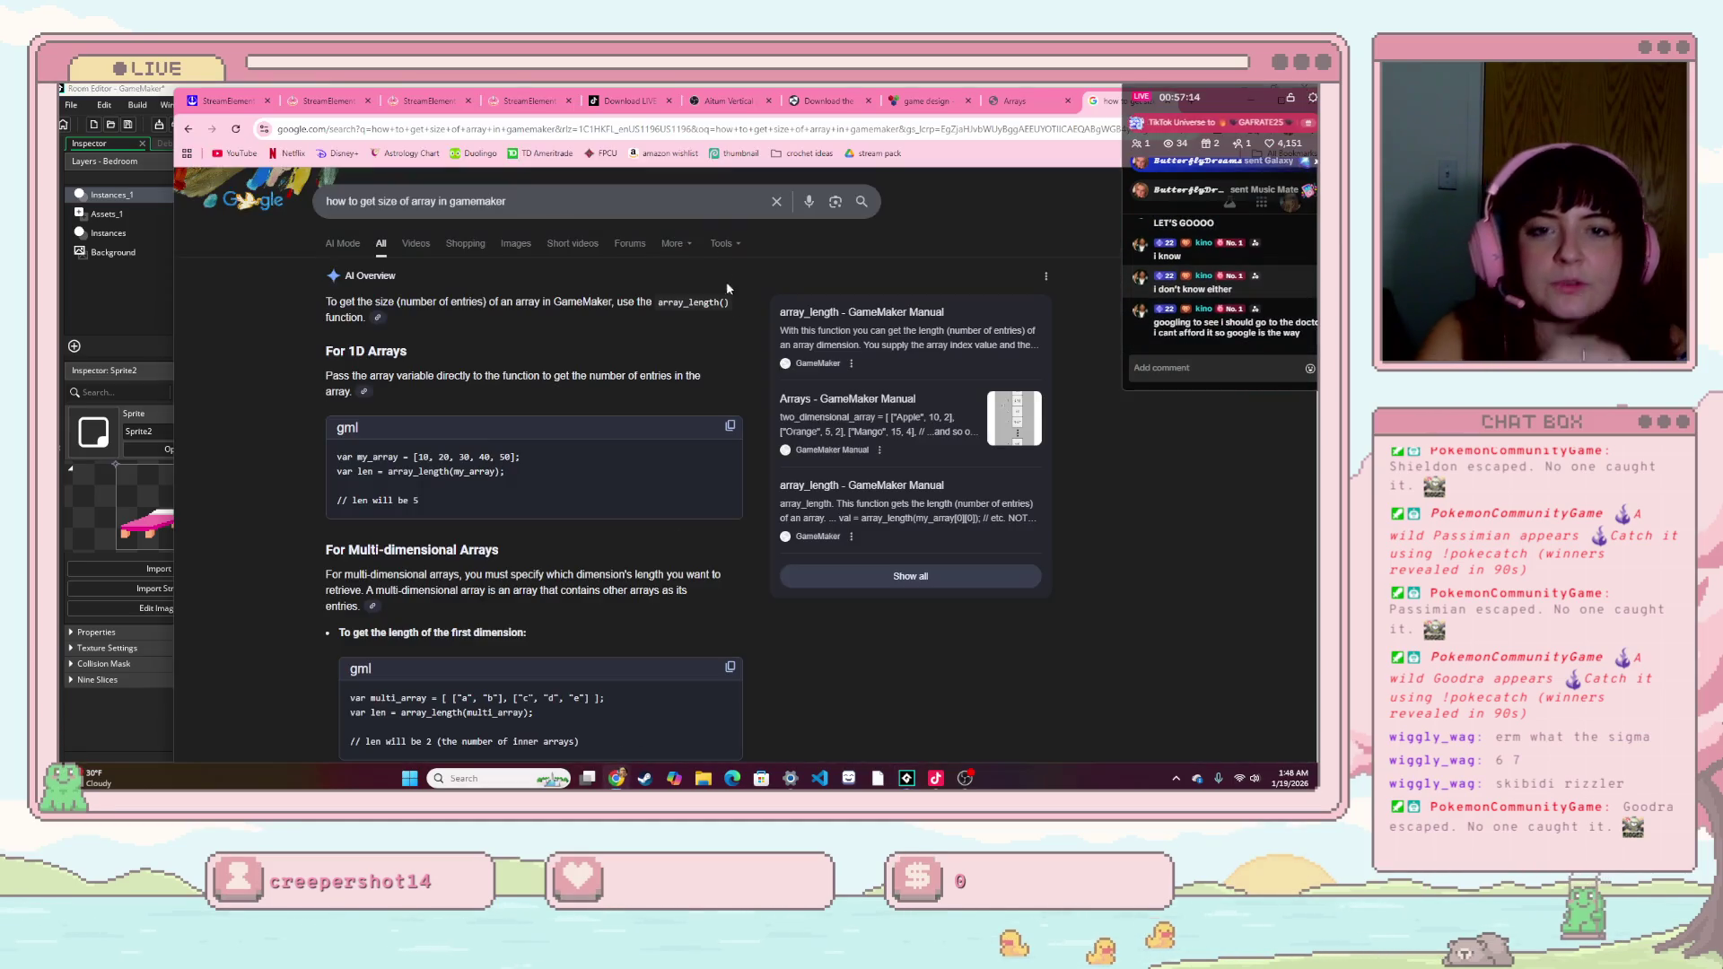
{"action": "key", "text": "ctrl+l"}
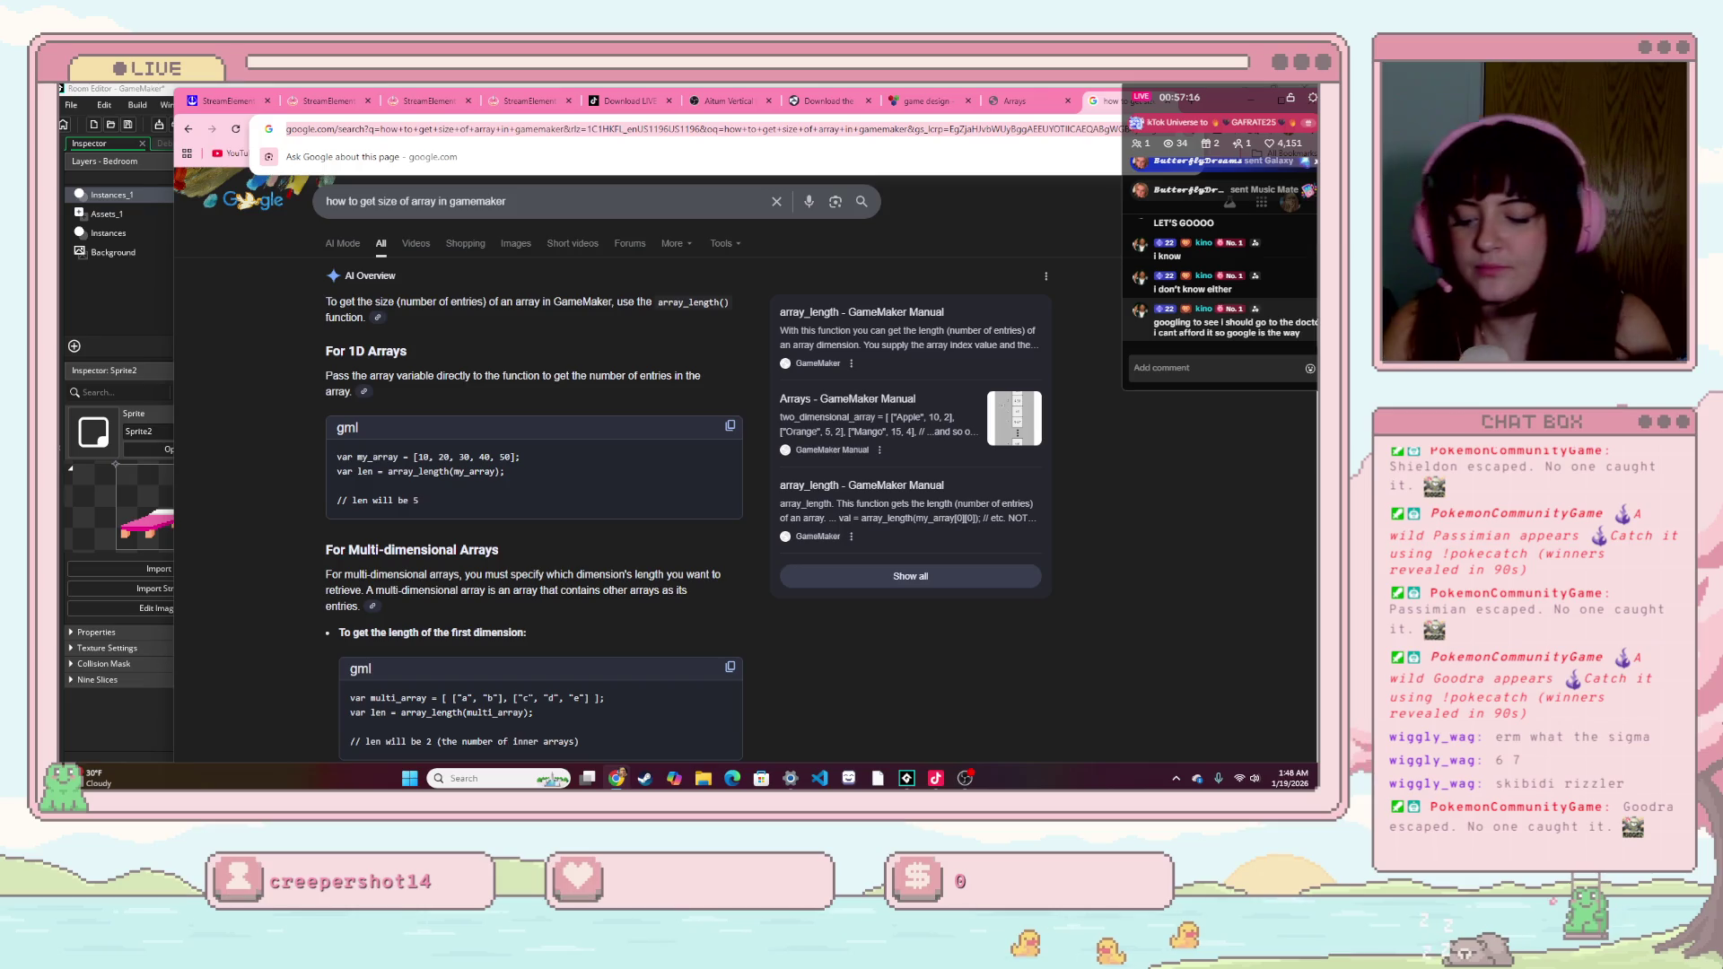
{"action": "type", "text": "can you ac"}
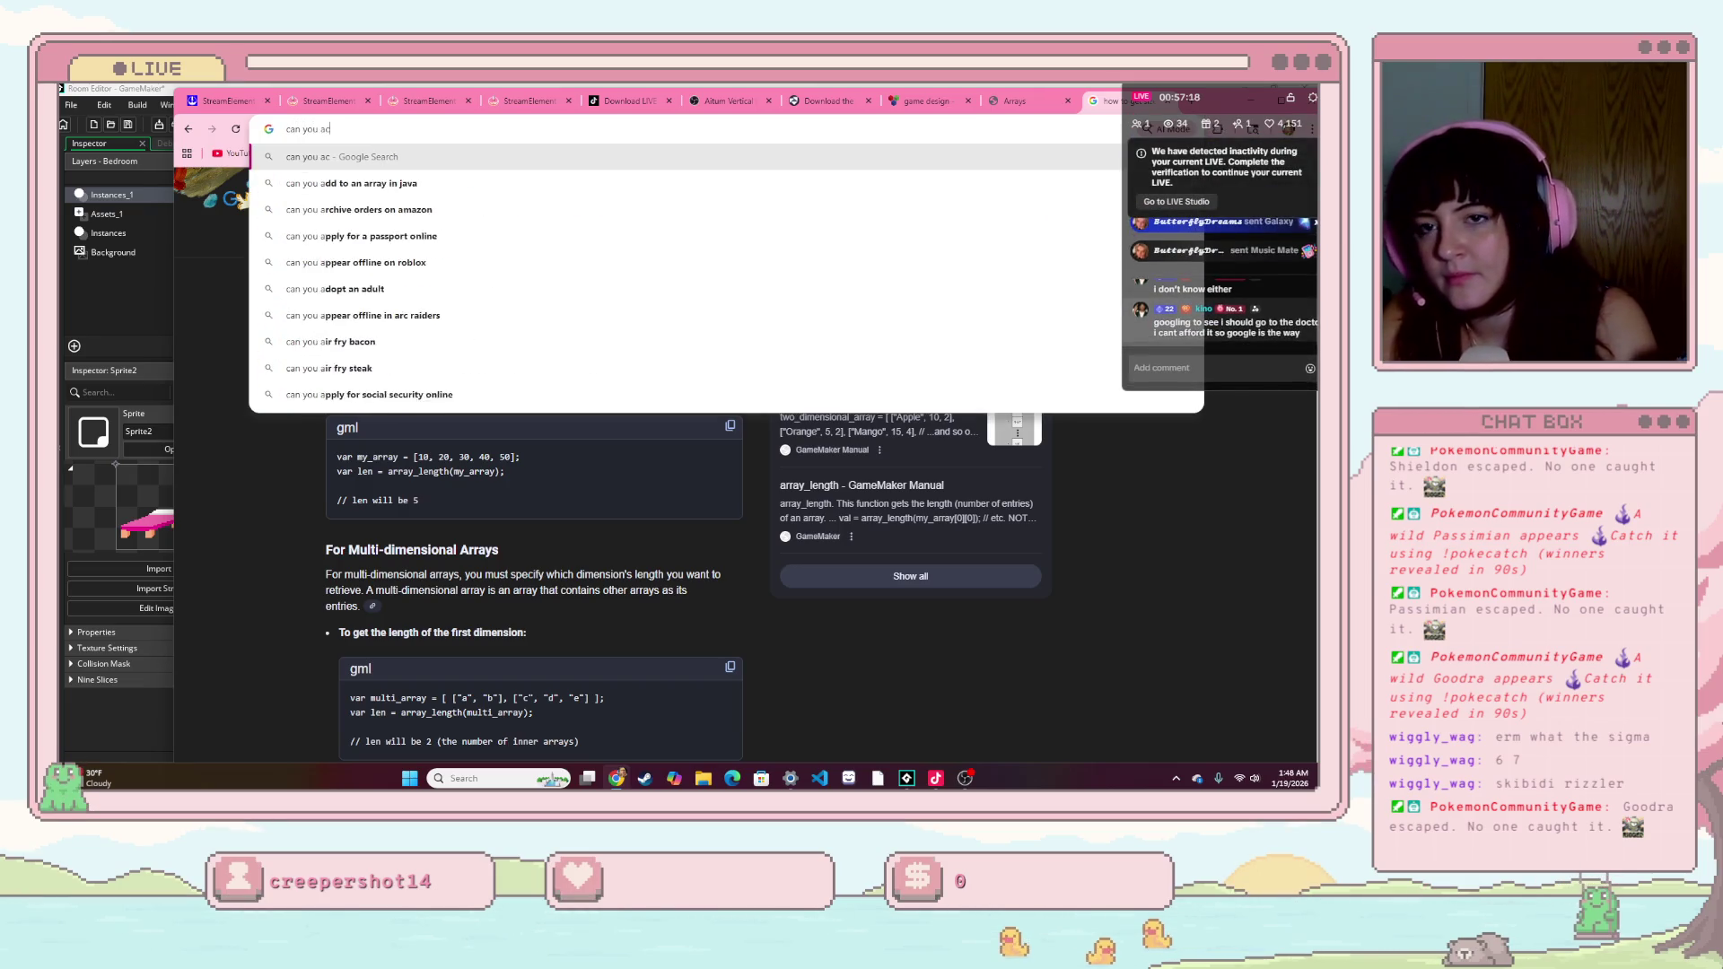
{"action": "type", "text": "cess la"}
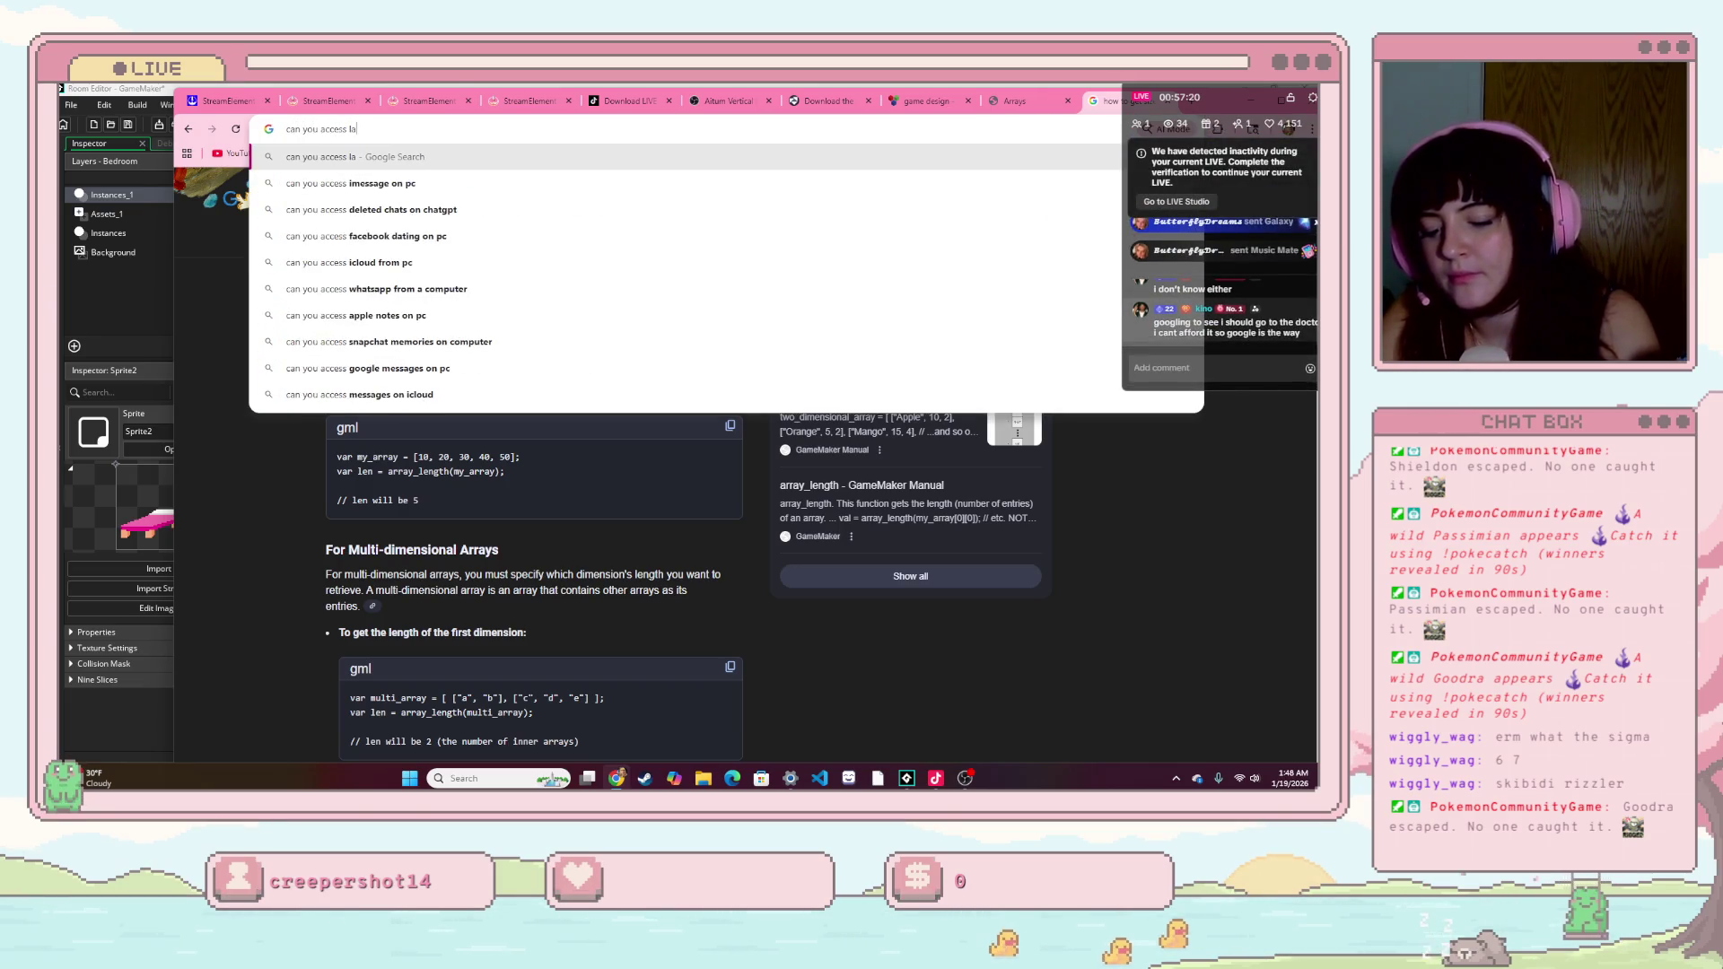
{"action": "type", "text": "yers of a spr"}
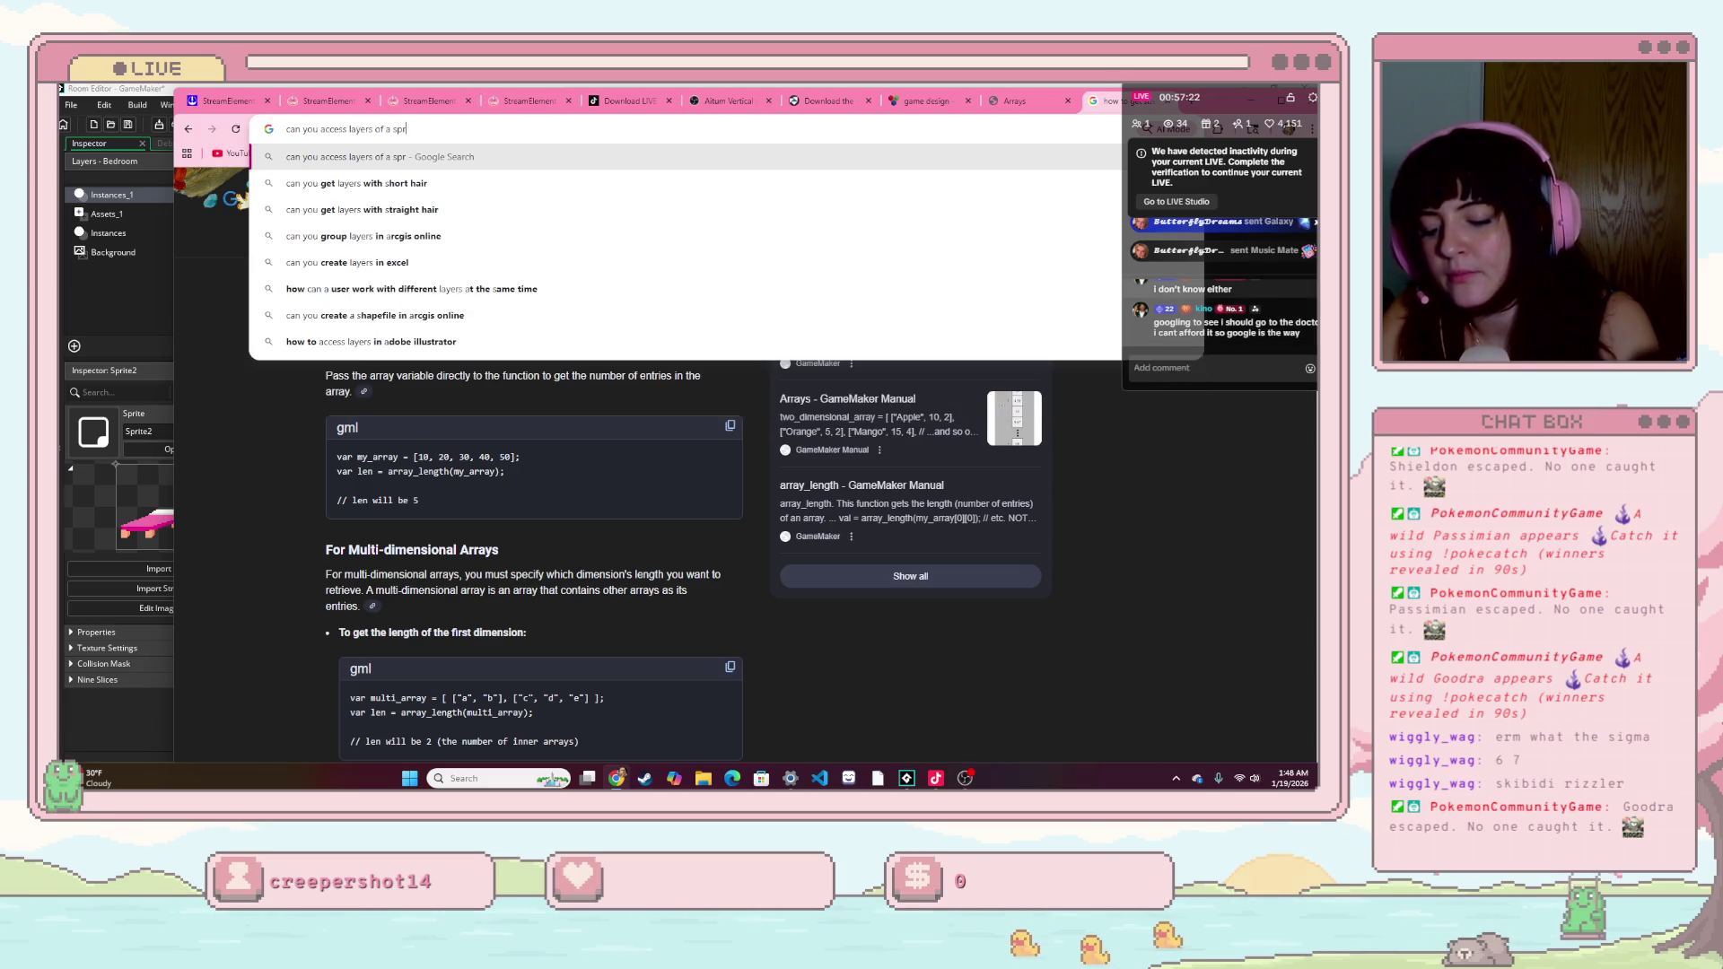
{"action": "type", "text": "ite in gml"}
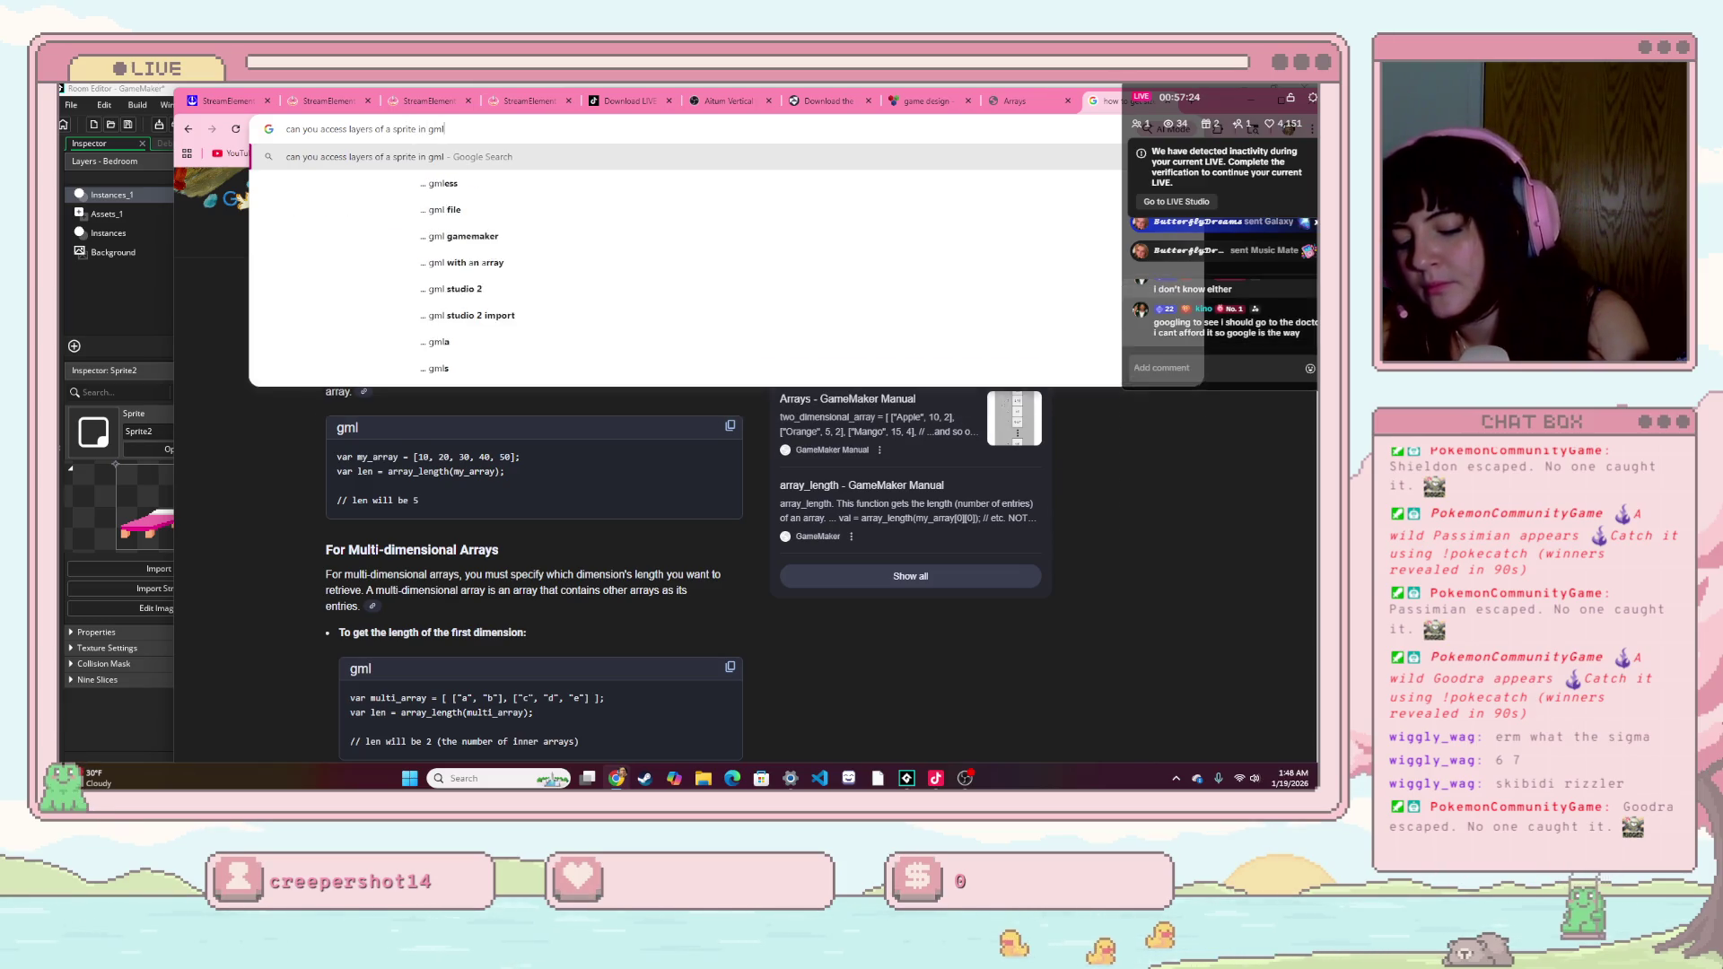
{"action": "type", "text": " code"}
{"action": "key", "text": "Return"}
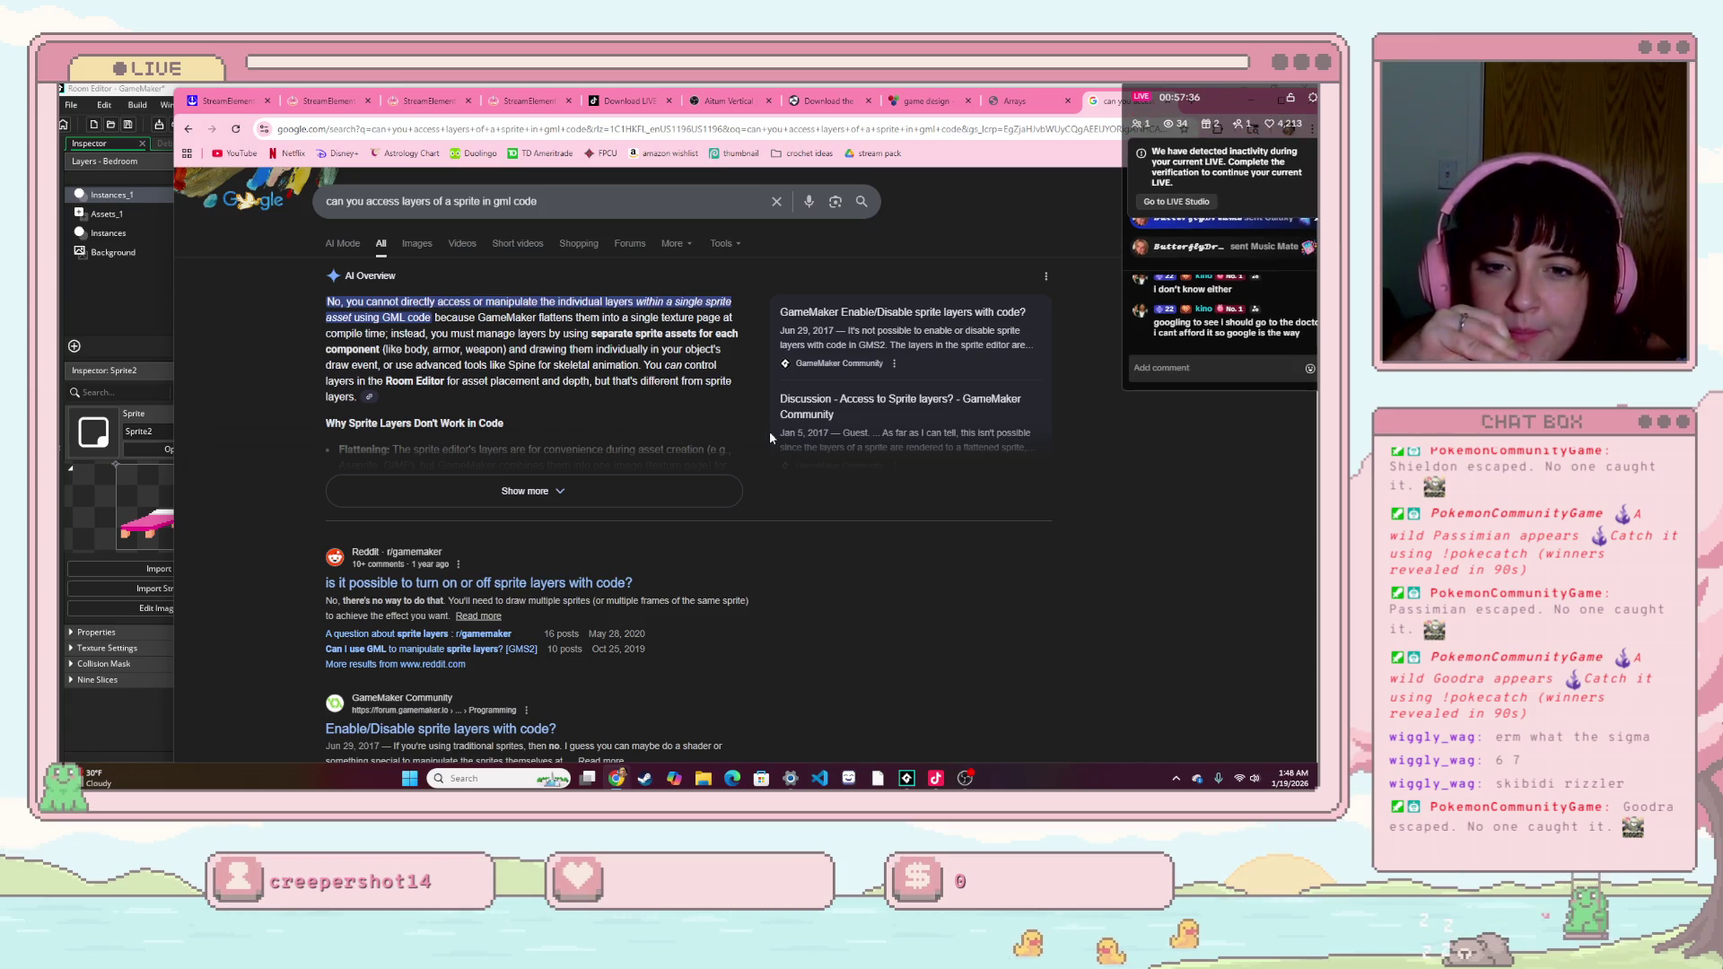
{"action": "mouse_move", "coordinate": [327, 301]}
{"action": "left_mouse_down"}
{"action": "mouse_move", "coordinate": [718, 350]}
{"action": "mouse_move", "coordinate": [659, 364]}
{"action": "left_mouse_up"}
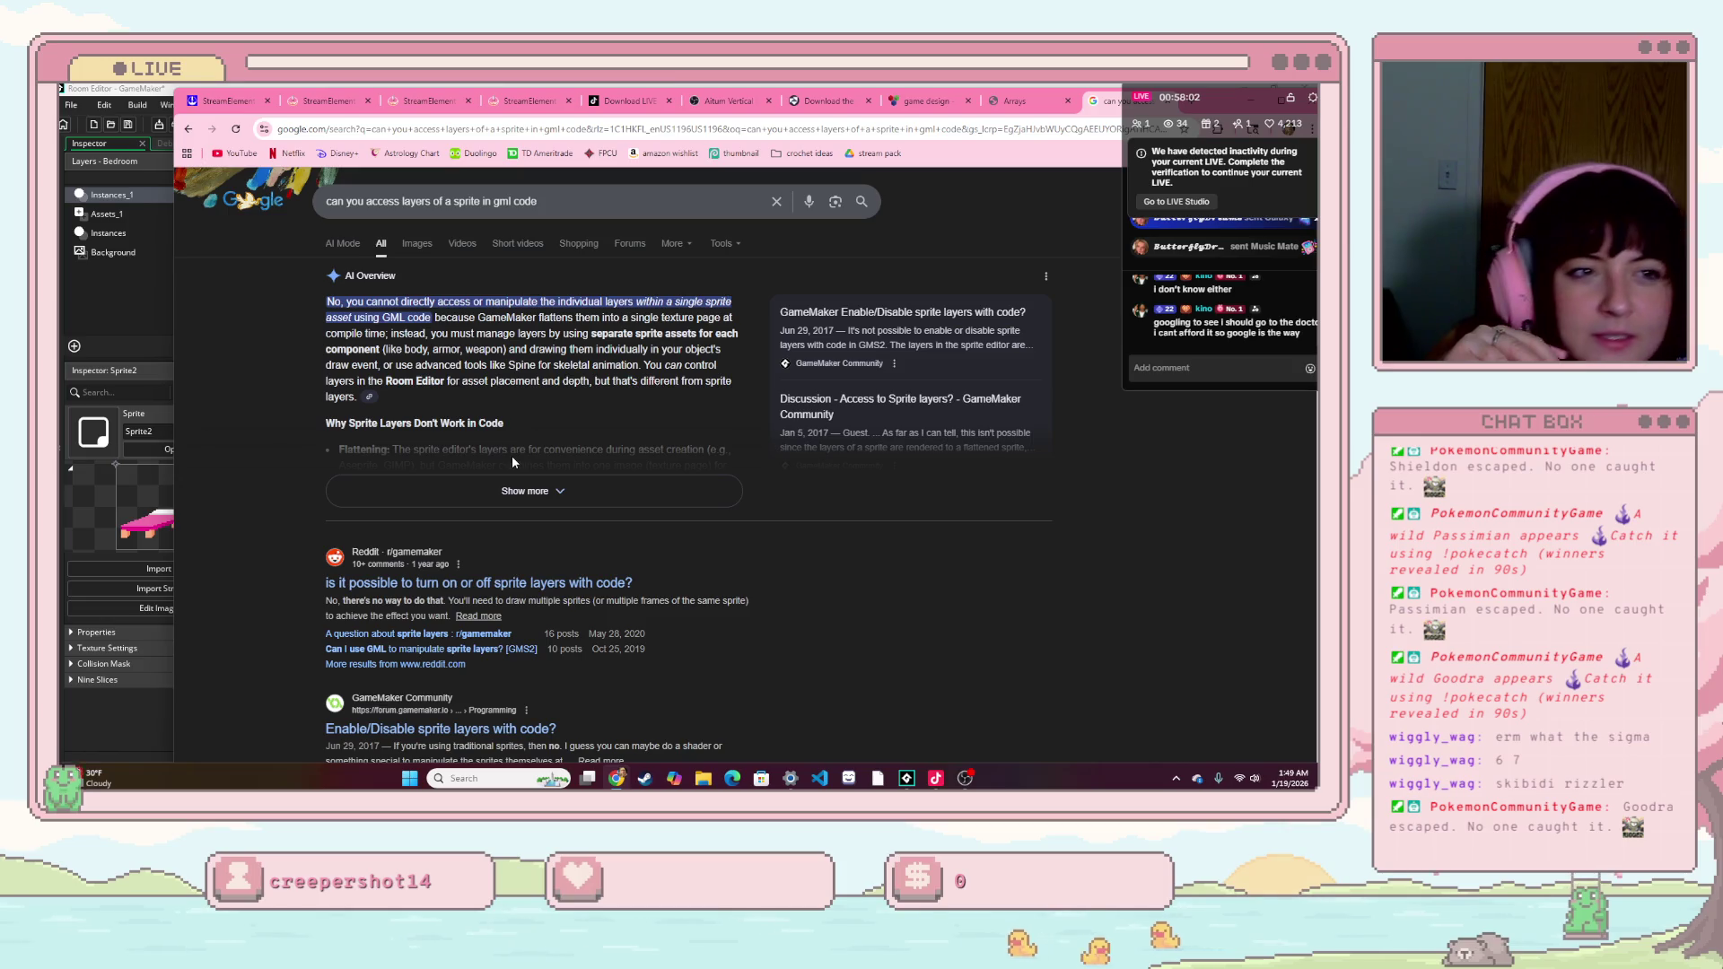
- Complete the stream's inactivity verification puzzle and move the live chat overlay slightly left
{"action": "left_click", "coordinate": [1176, 202]}
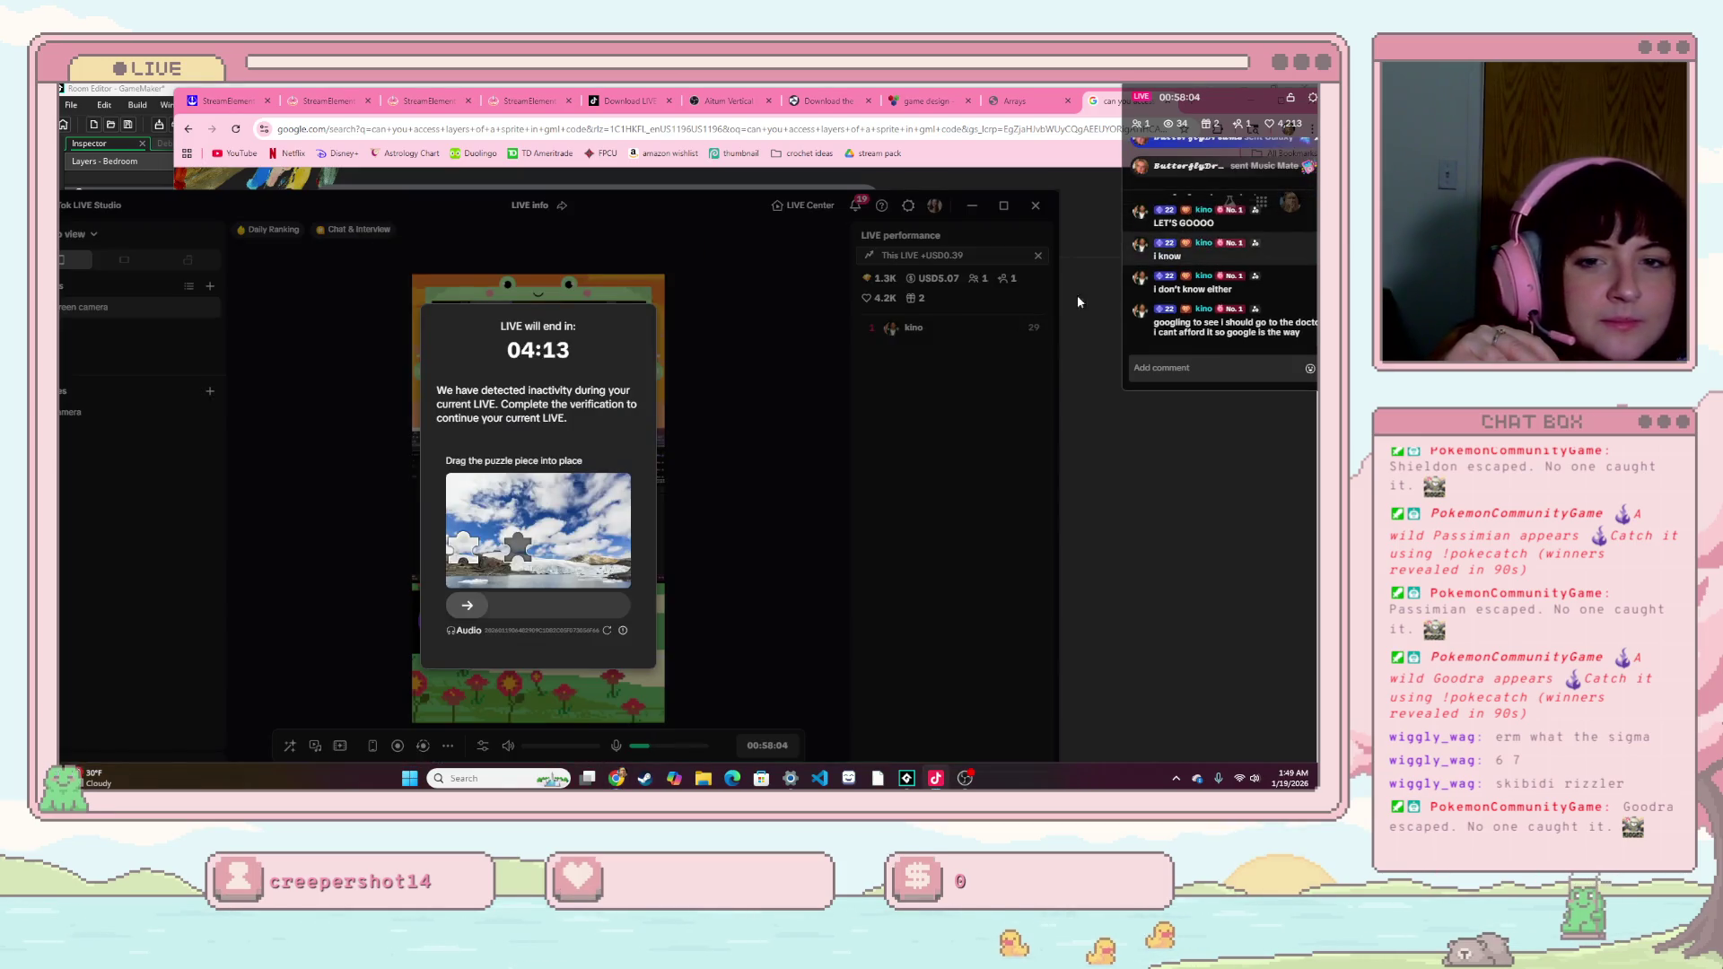
{"action": "mouse_move", "coordinate": [469, 608]}
{"action": "left_mouse_down"}
{"action": "mouse_move", "coordinate": [574, 608]}
{"action": "mouse_move", "coordinate": [509, 610]}
{"action": "left_mouse_up"}
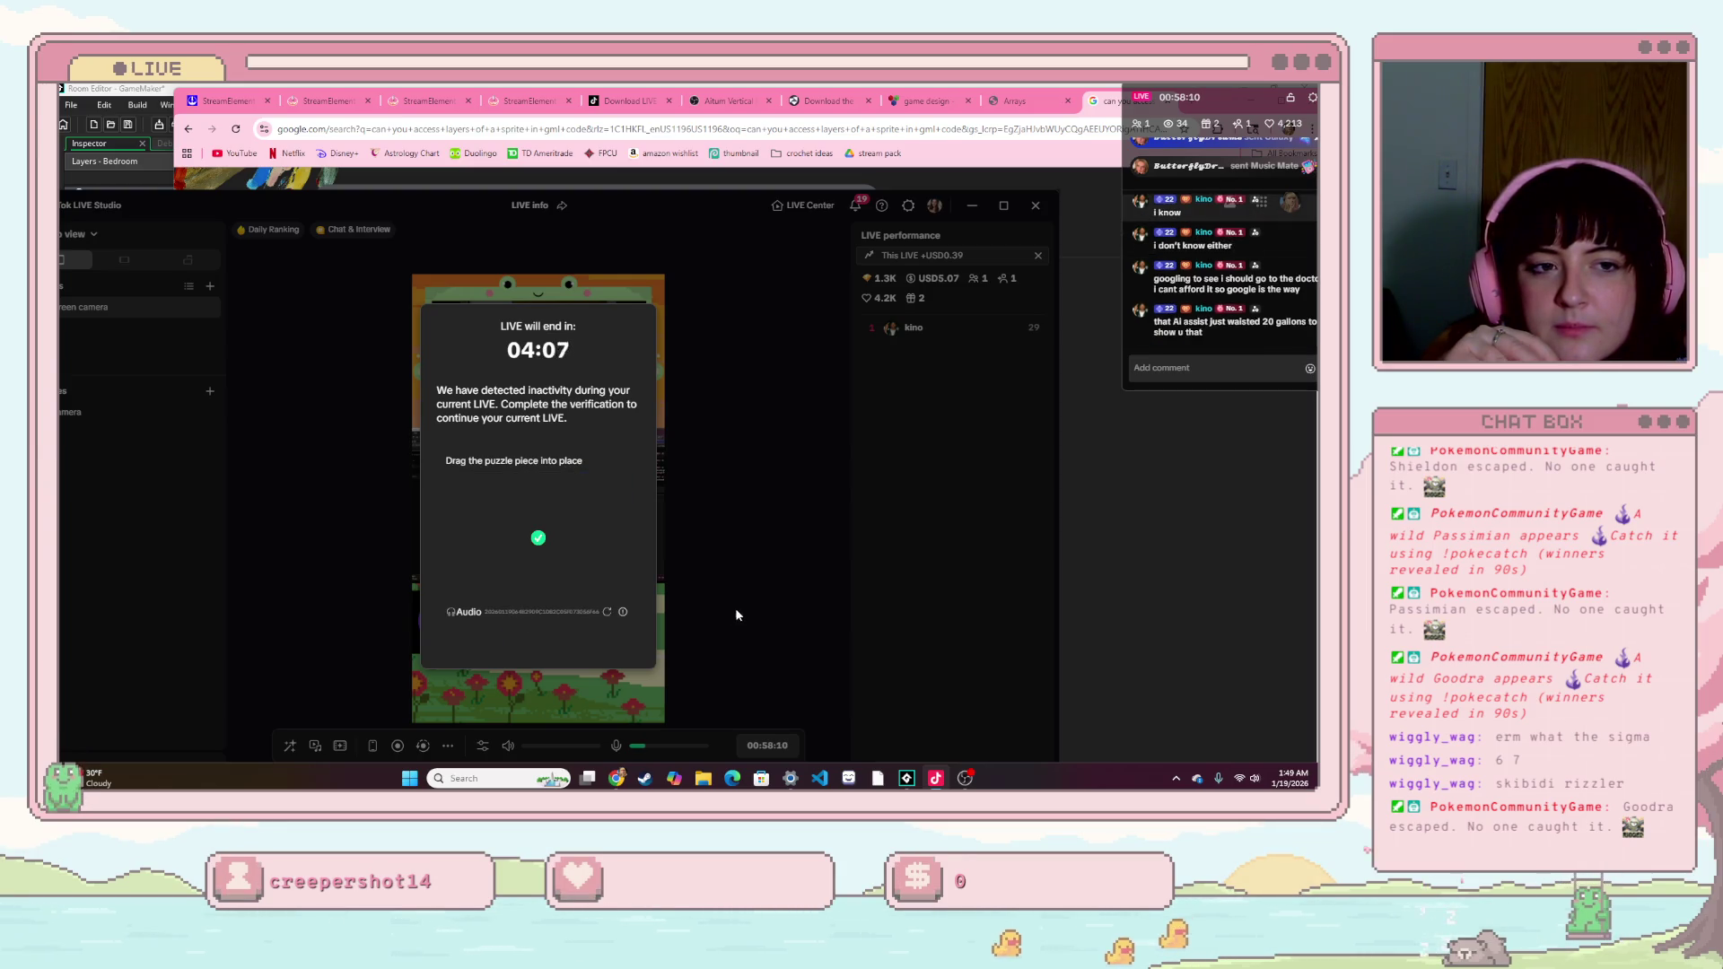
{"action": "left_click", "coordinate": [1064, 514]}
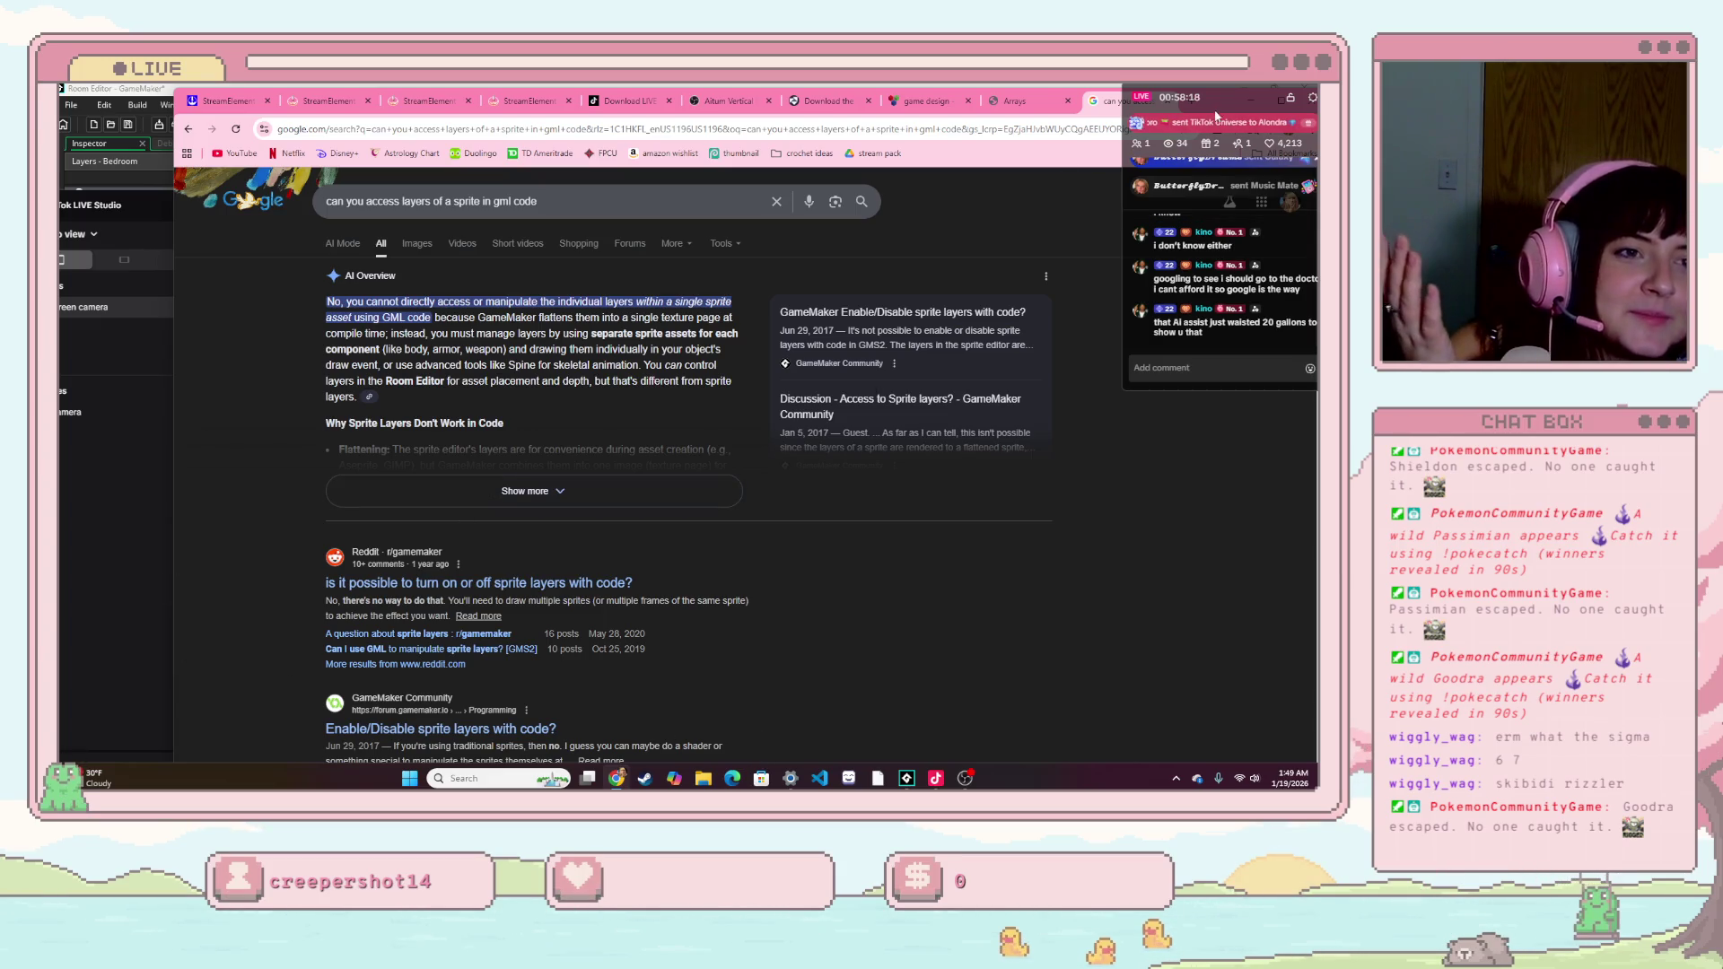
{"action": "left_click_drag", "start_coordinate": [1216, 106], "coordinate": [1193, 106]}
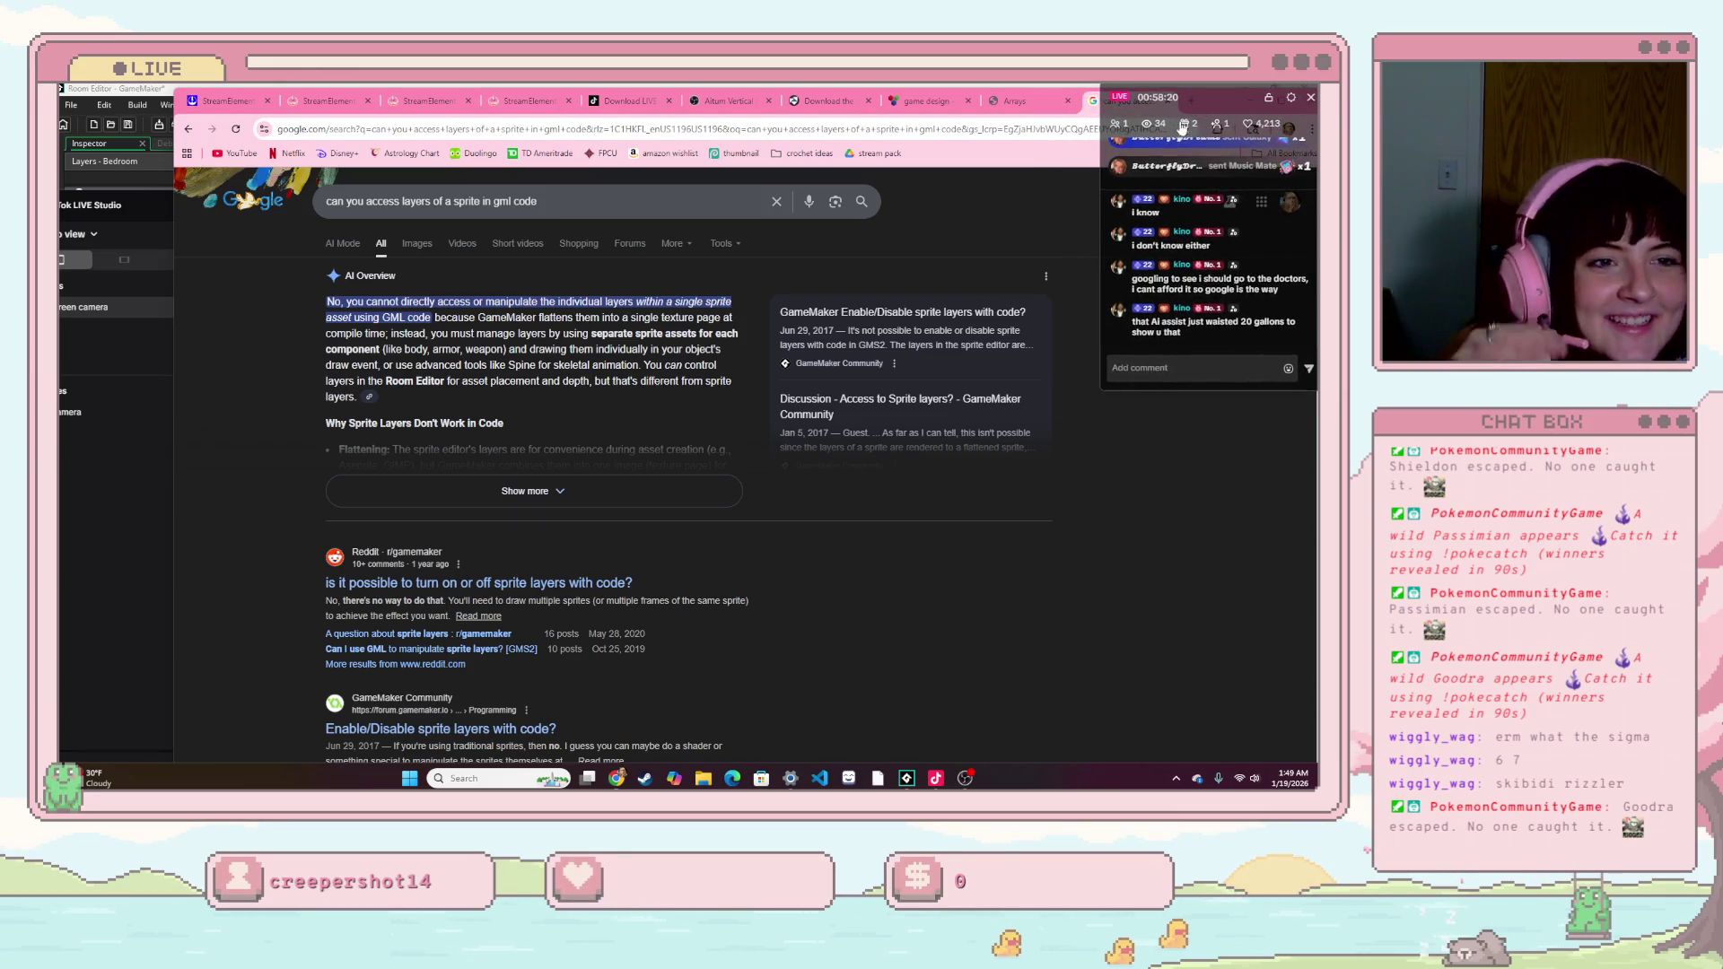
- Maximize, restore, then minimize the TikTok LIVE Studio window to reveal the search results
{"action": "left_click", "coordinate": [1006, 207]}
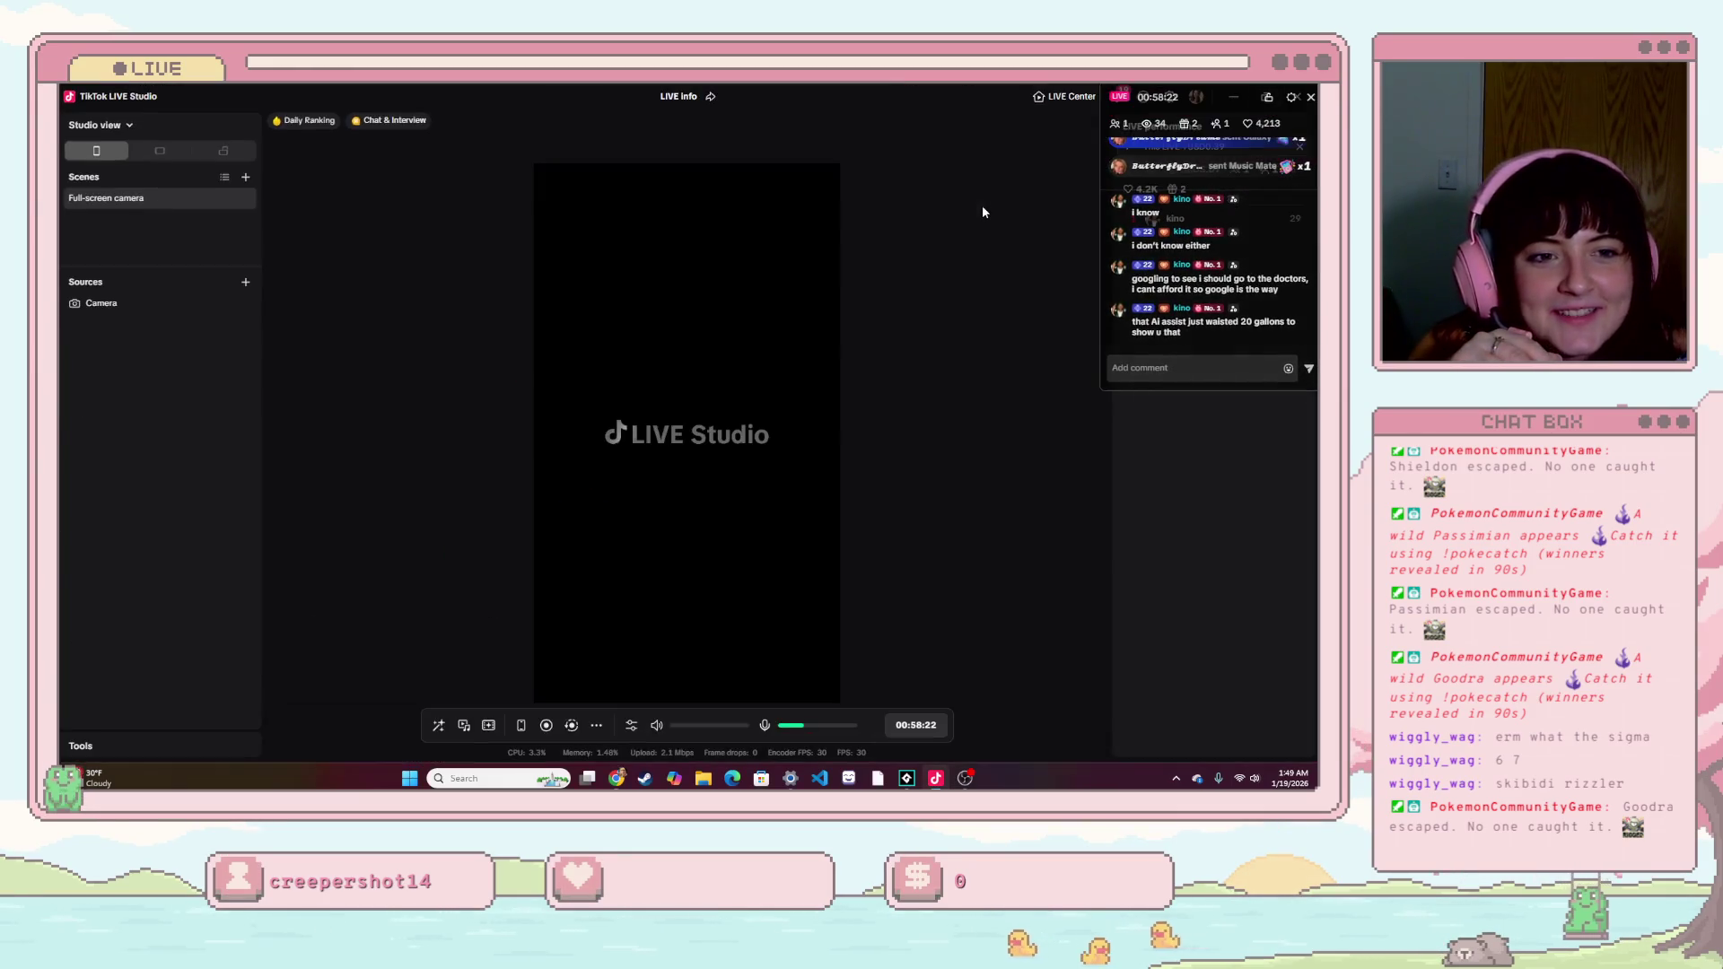
{"action": "mouse_move", "coordinate": [761, 96]}
{"action": "left_mouse_down"}
{"action": "mouse_move", "coordinate": [735, 169]}
{"action": "mouse_move", "coordinate": [513, 253]}
{"action": "left_mouse_up"}
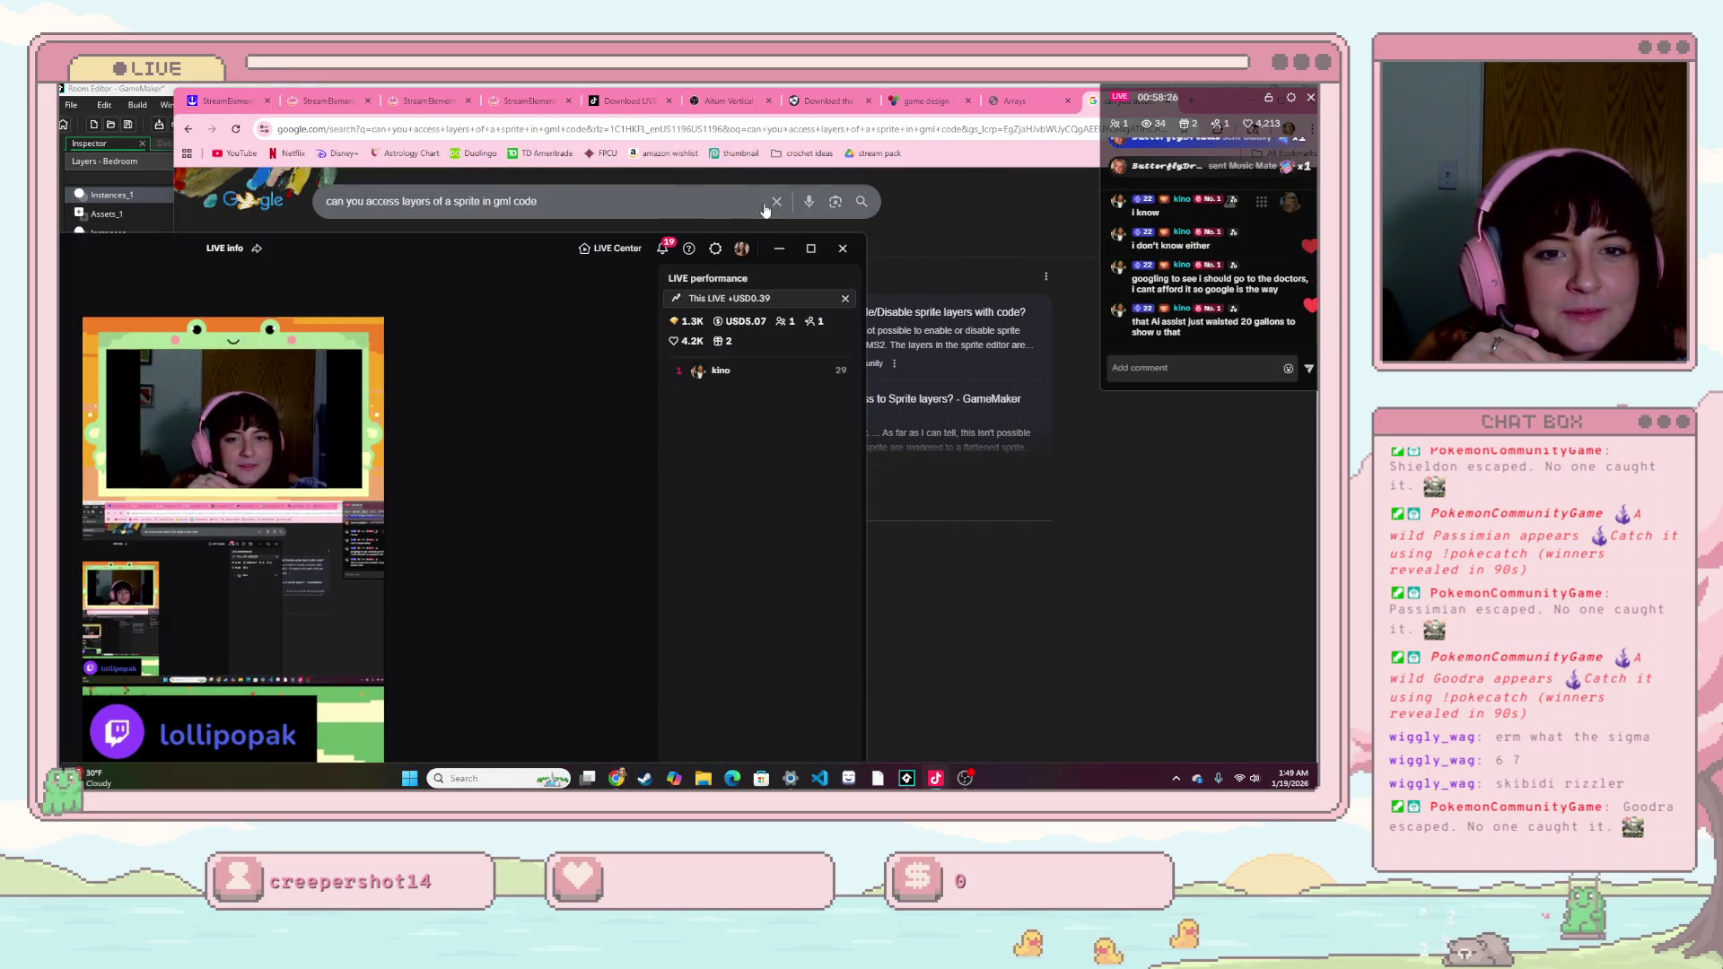
{"action": "left_click", "coordinate": [788, 250]}
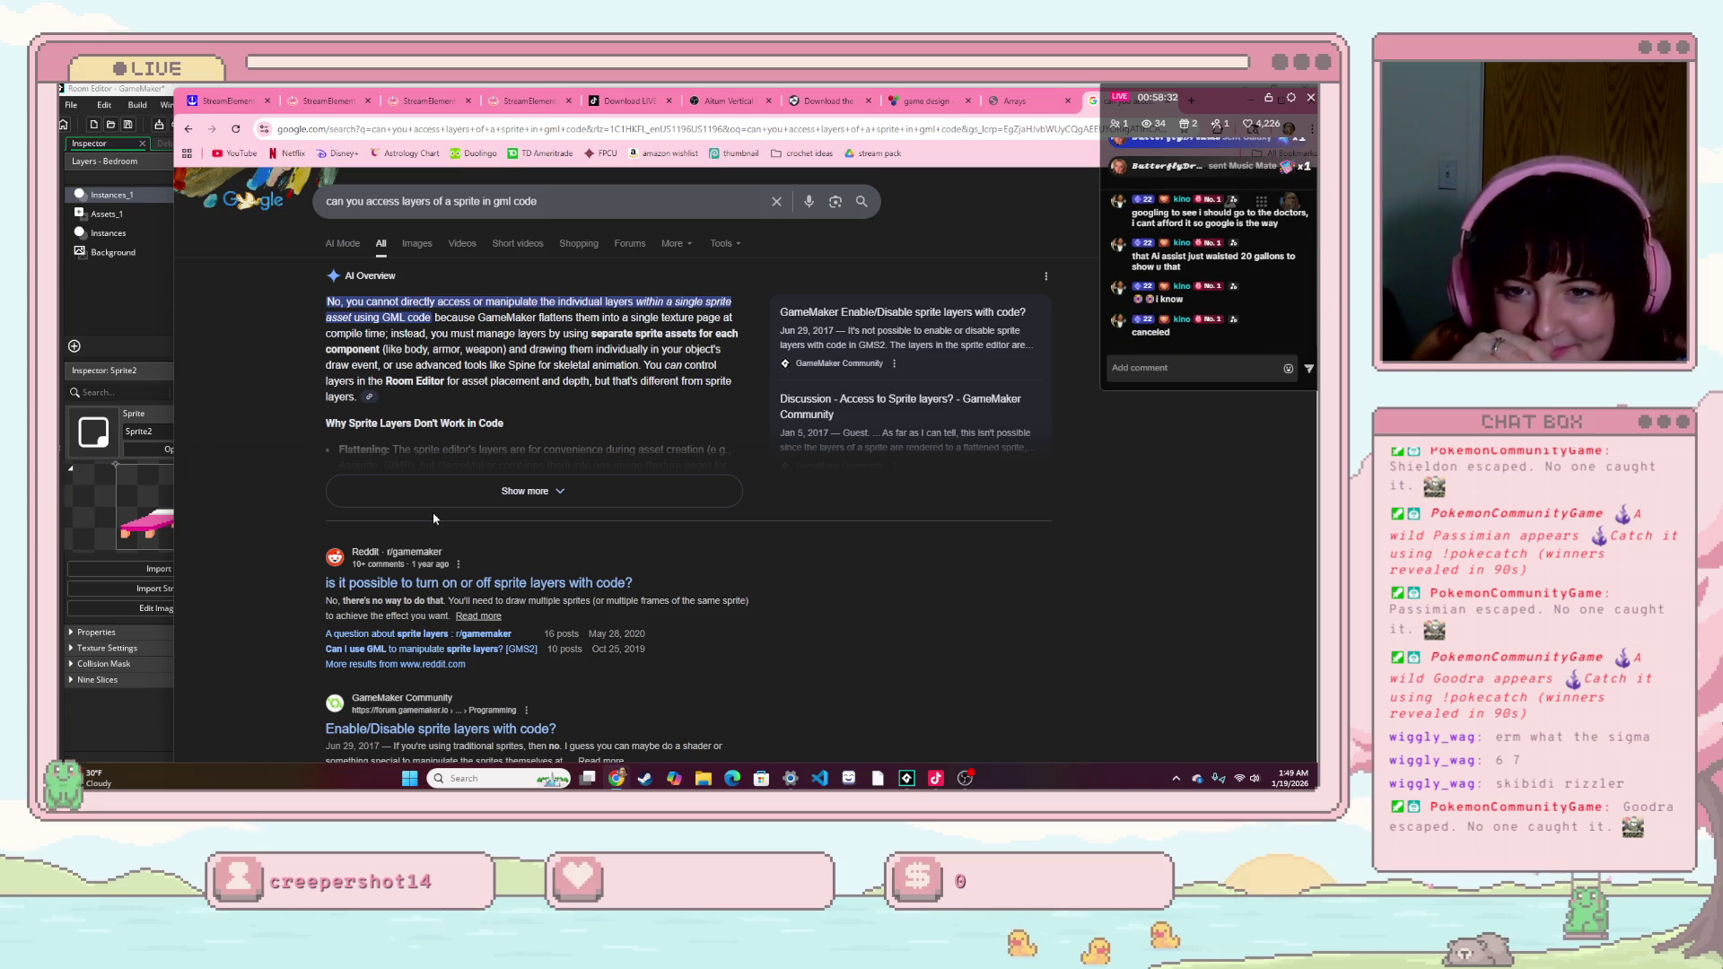
- Check Google's Tools filter options and scroll the results, then switch back to GameMaker
{"action": "left_click", "coordinate": [748, 250]}
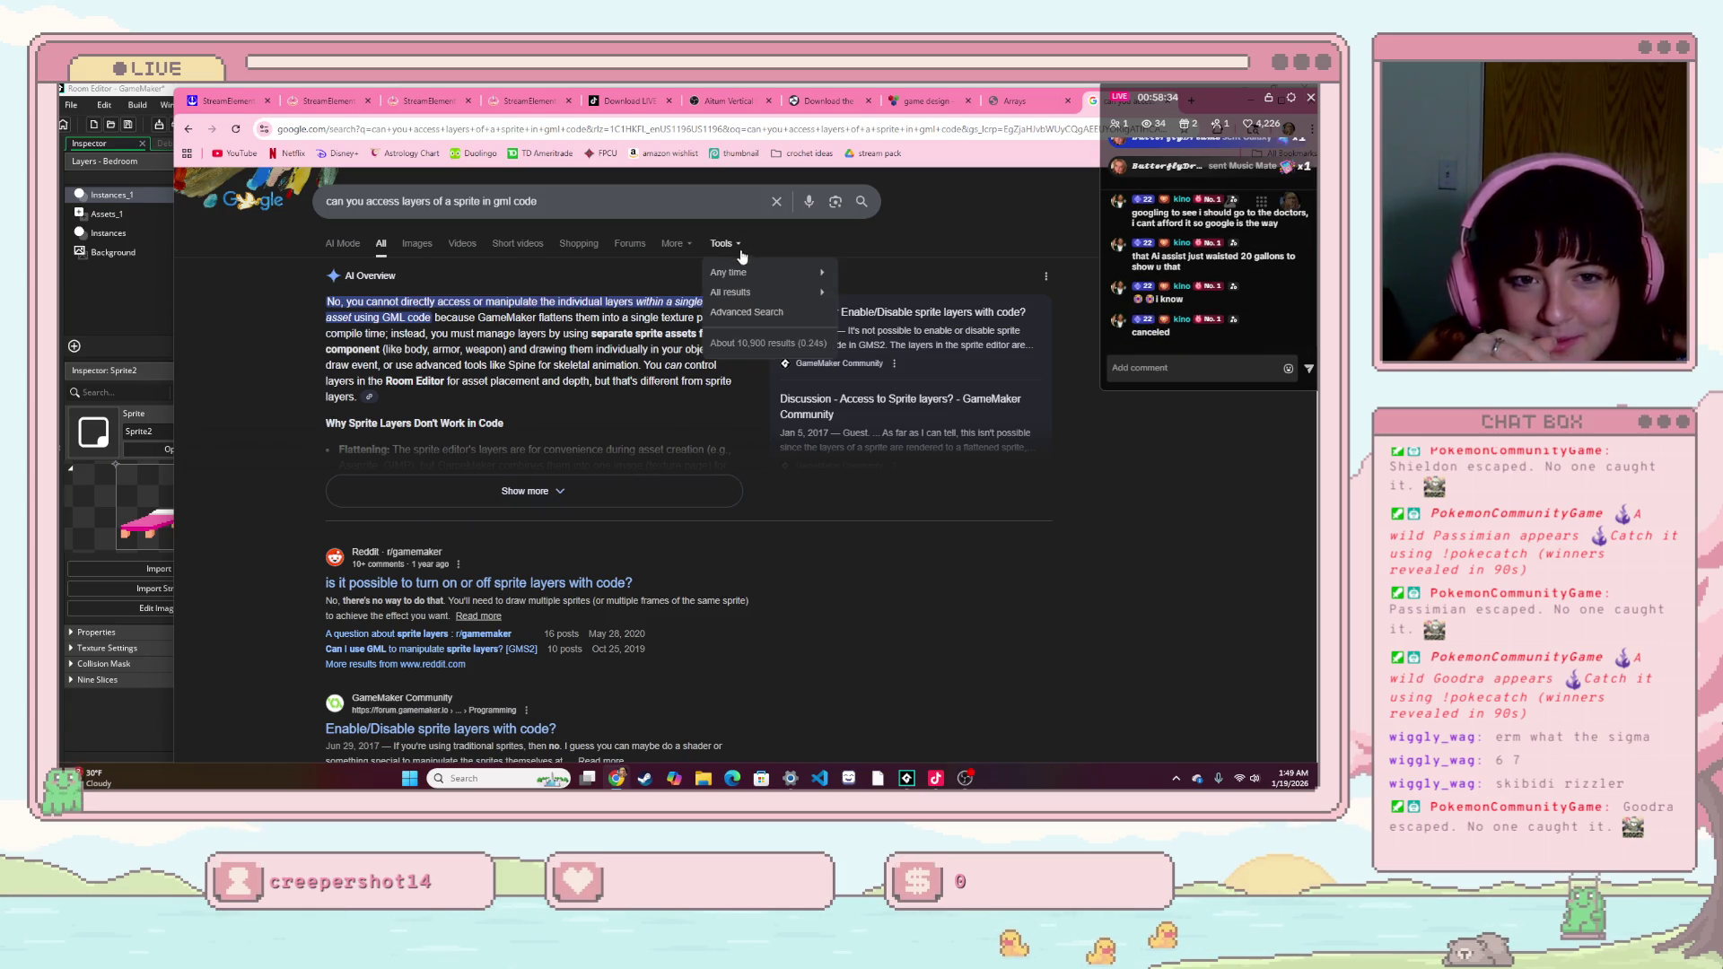
{"action": "mouse_move", "coordinate": [760, 285]}
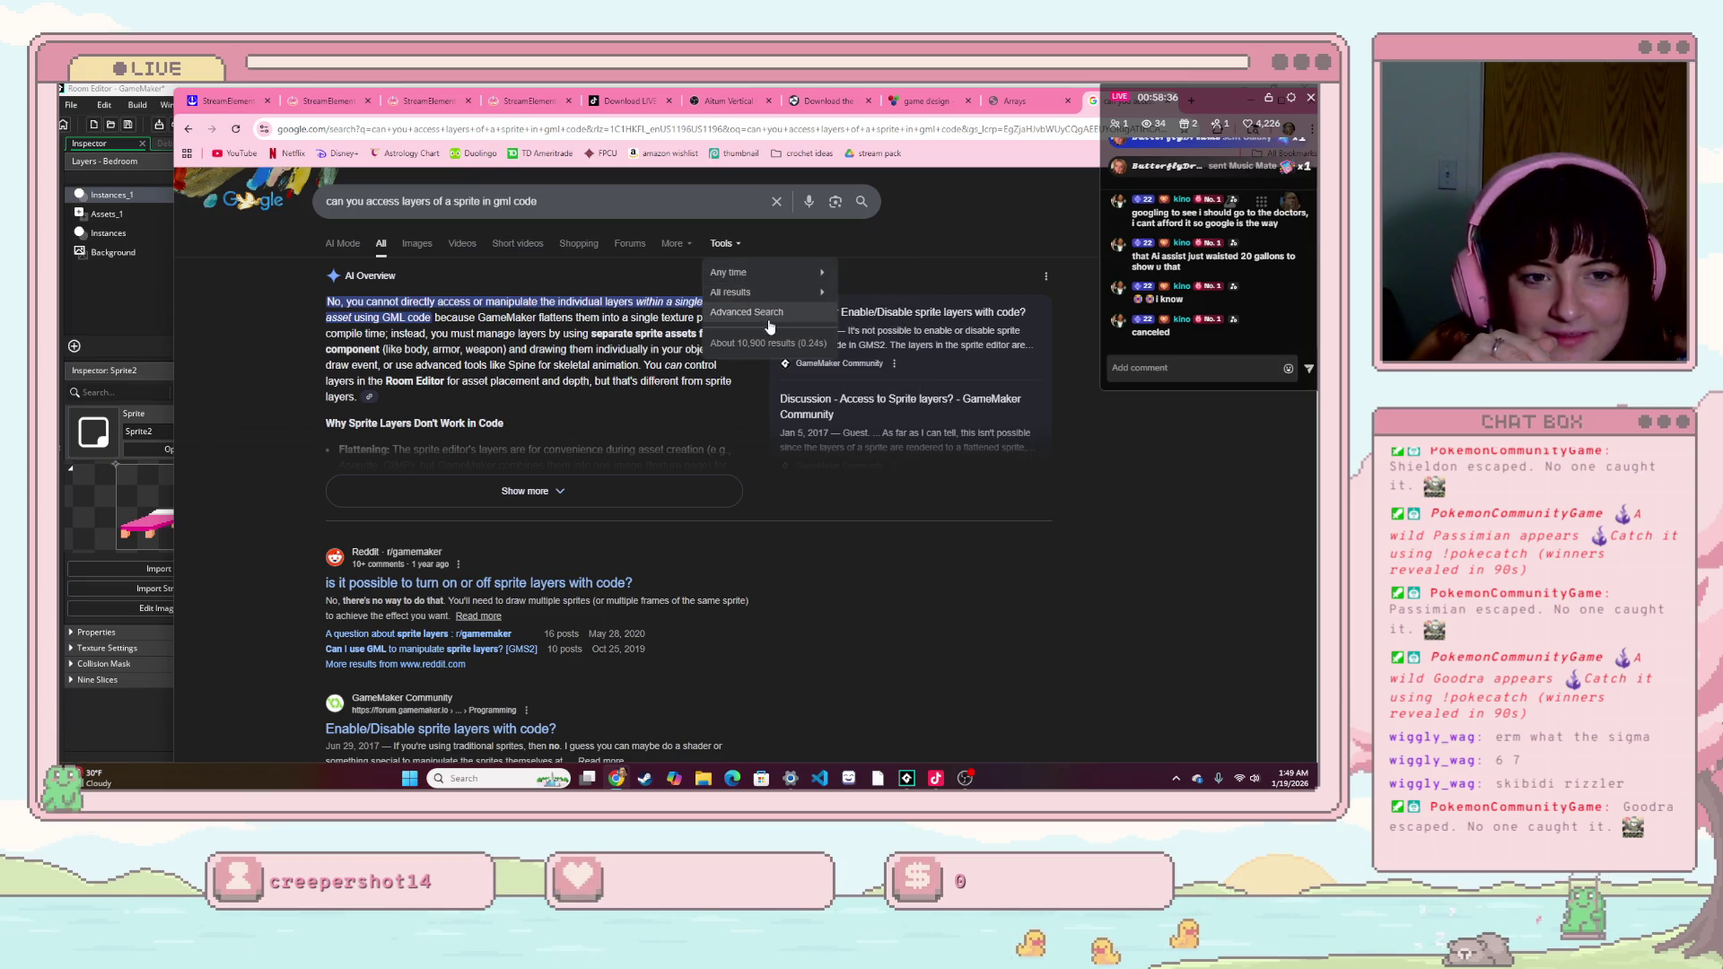
{"action": "left_click", "coordinate": [755, 553]}
{"action": "scroll", "coordinate": [581, 587], "scroll_direction": "down", "scroll_amount": 1}
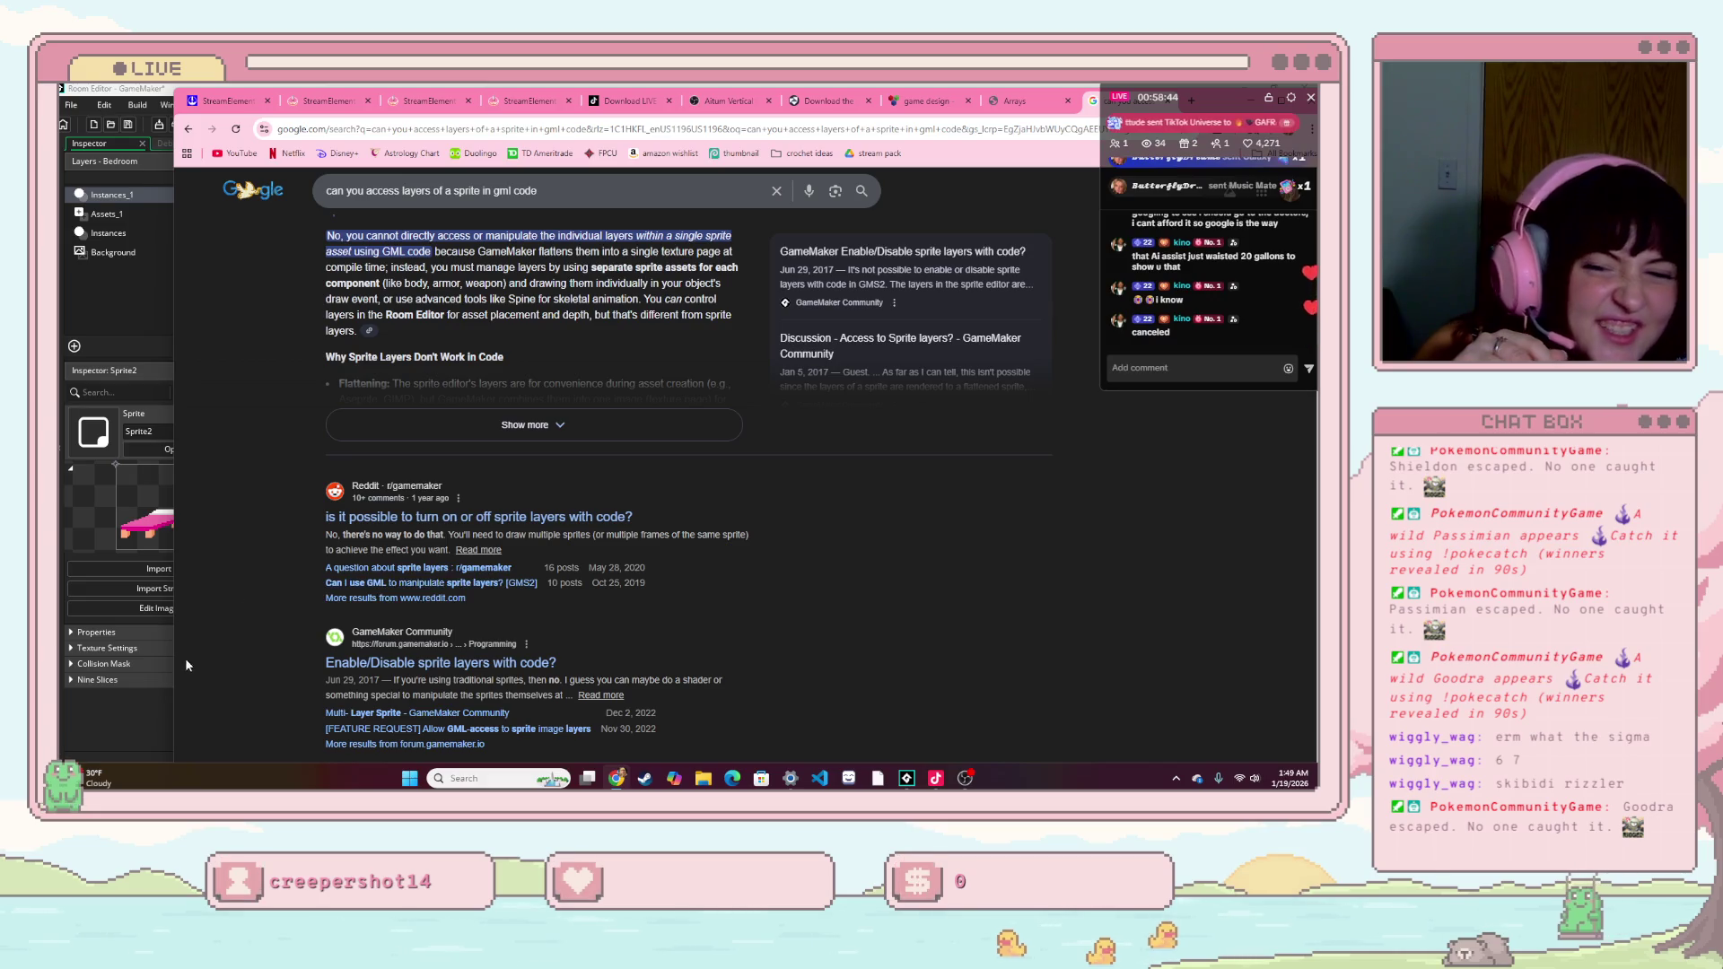
{"action": "left_click", "coordinate": [105, 738]}
{"action": "mouse_move", "coordinate": [325, 596]}
{"action": "left_mouse_down"}
{"action": "mouse_move", "coordinate": [407, 596]}
{"action": "mouse_move", "coordinate": [450, 572]}
{"action": "mouse_move", "coordinate": [487, 642]}
{"action": "left_mouse_up"}
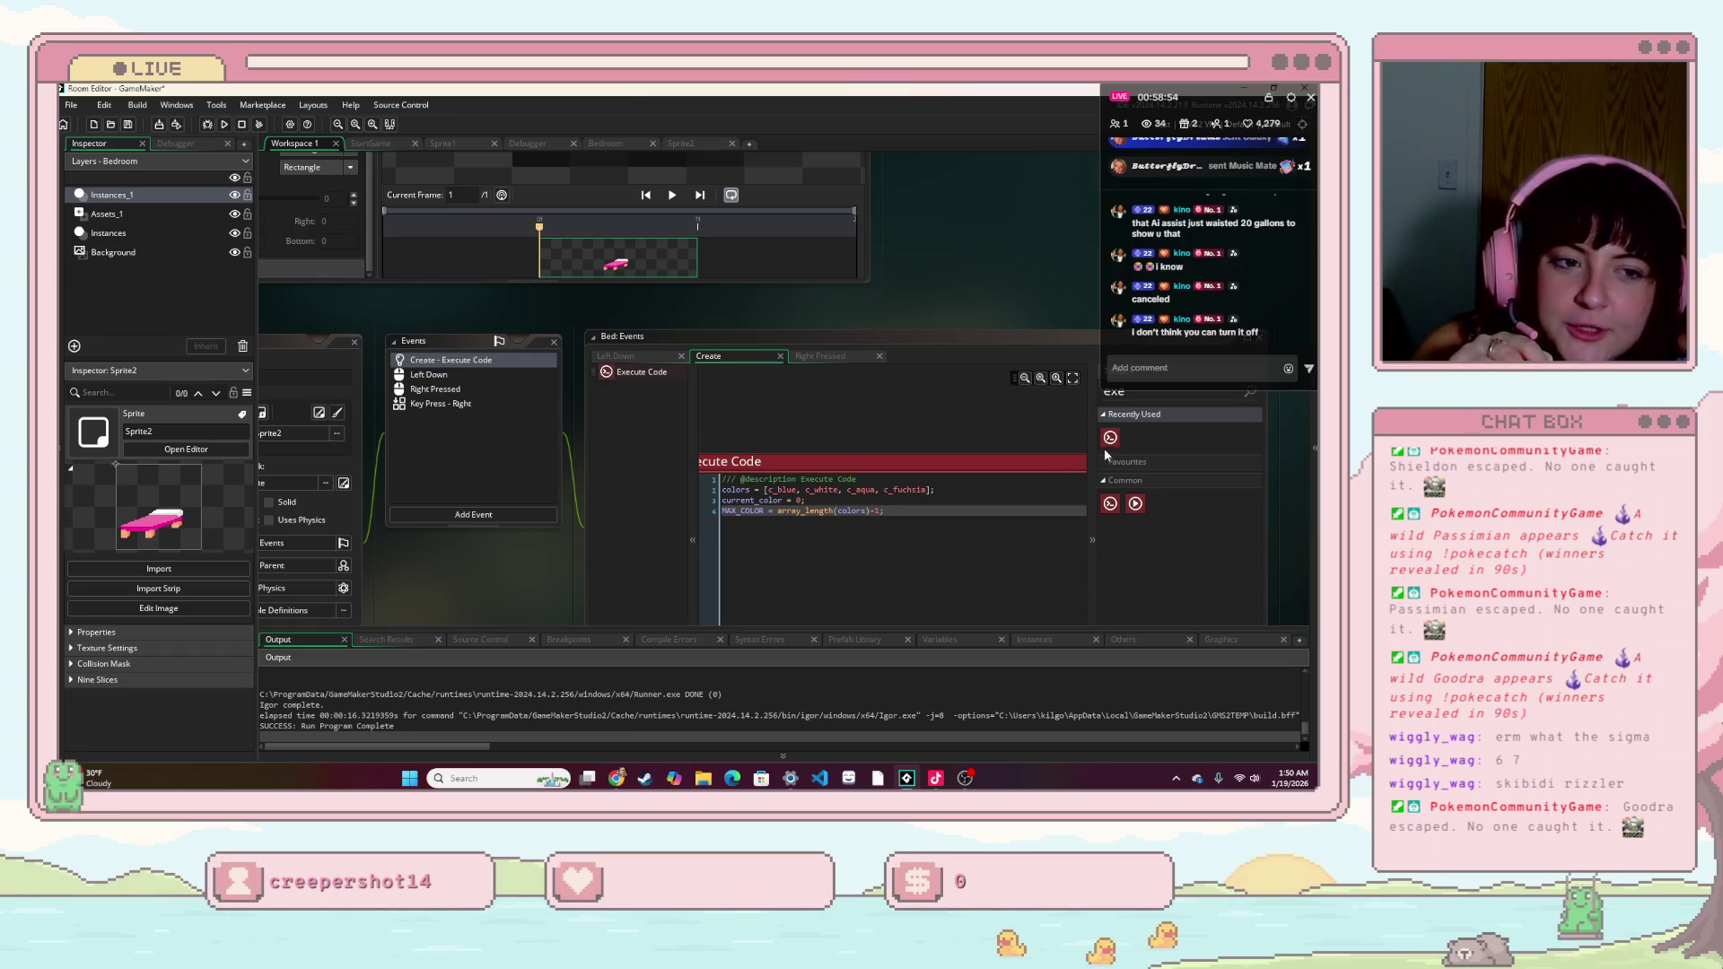
- Bring the Sprite2 window forward and open its bed image in the Image Editor
{"action": "scroll", "coordinate": [897, 422], "scroll_direction": "up", "scroll_amount": 2}
{"action": "scroll", "coordinate": [938, 410], "scroll_direction": "up", "scroll_amount": 5}
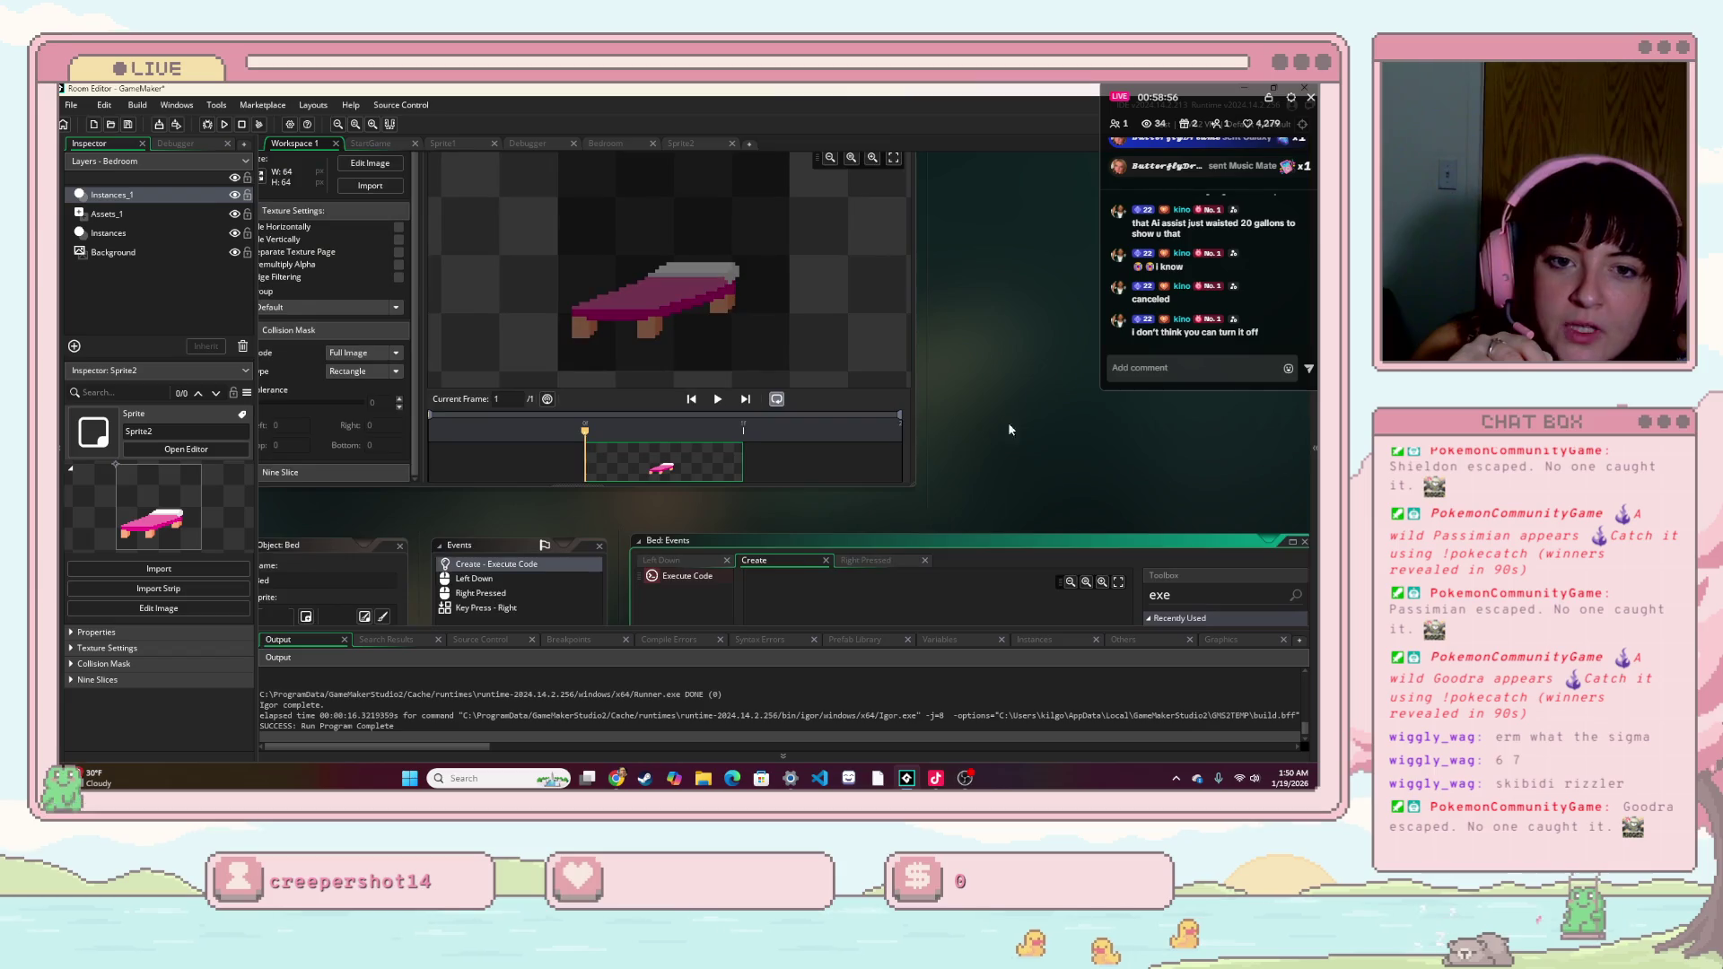
{"action": "left_click", "coordinate": [763, 396]}
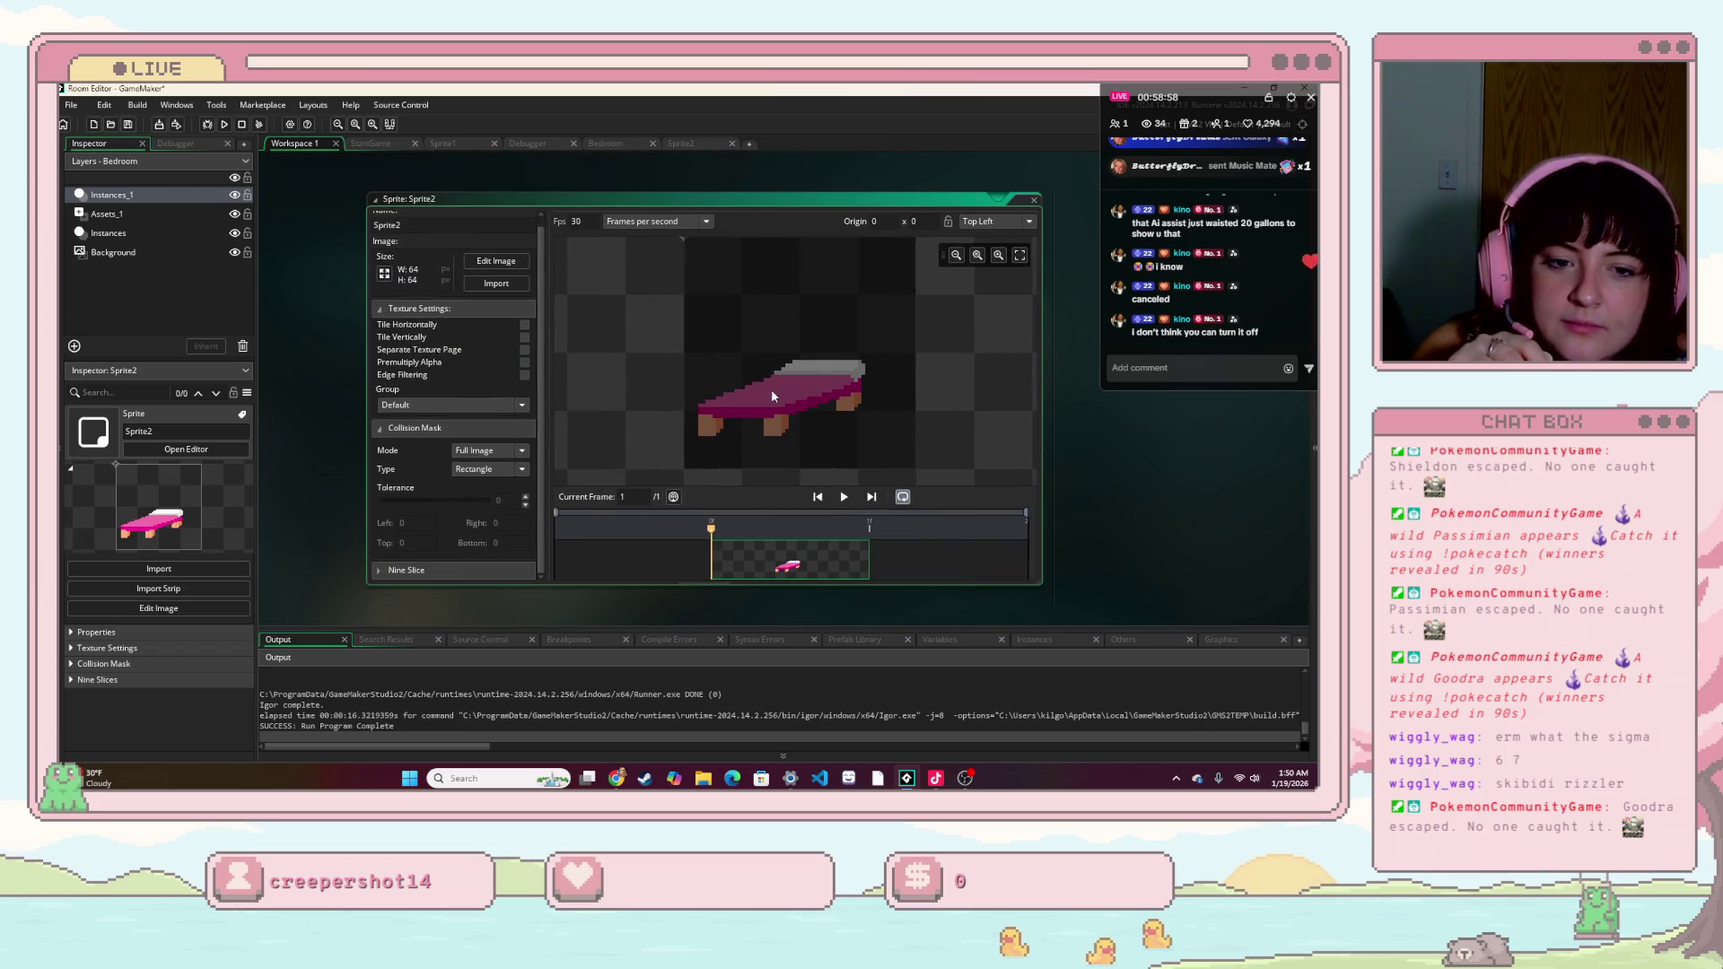
{"action": "left_click", "coordinate": [377, 225]}
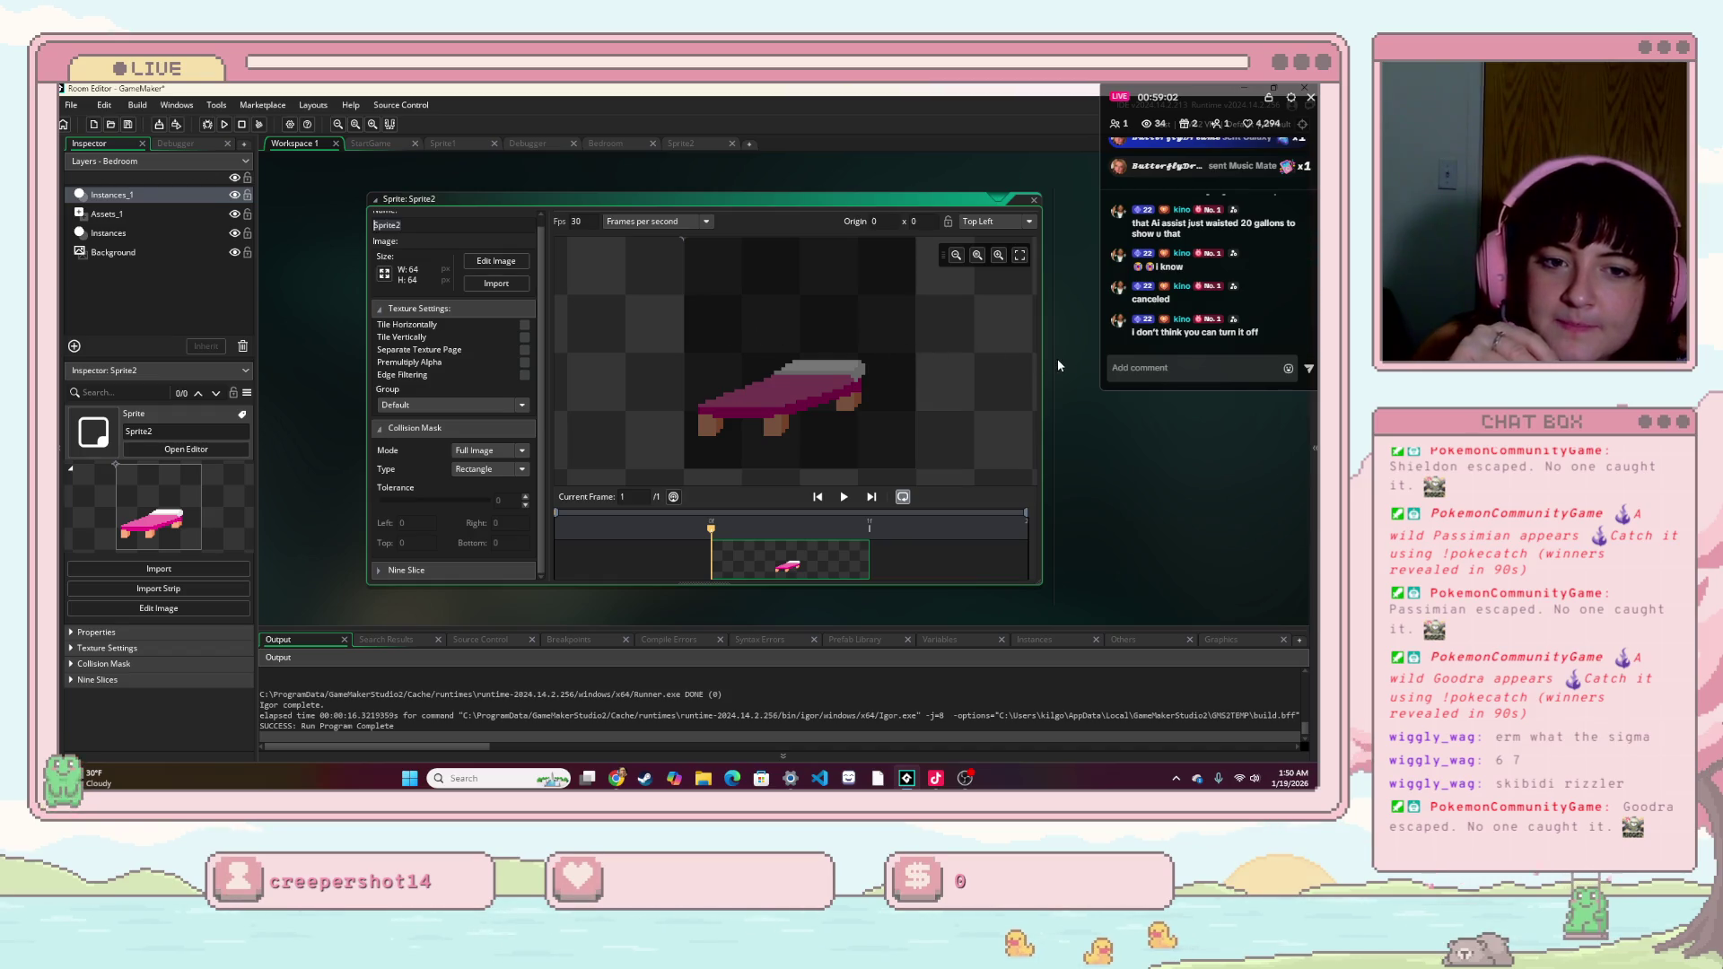
{"action": "scroll", "coordinate": [456, 251], "scroll_direction": "up", "scroll_amount": 1}
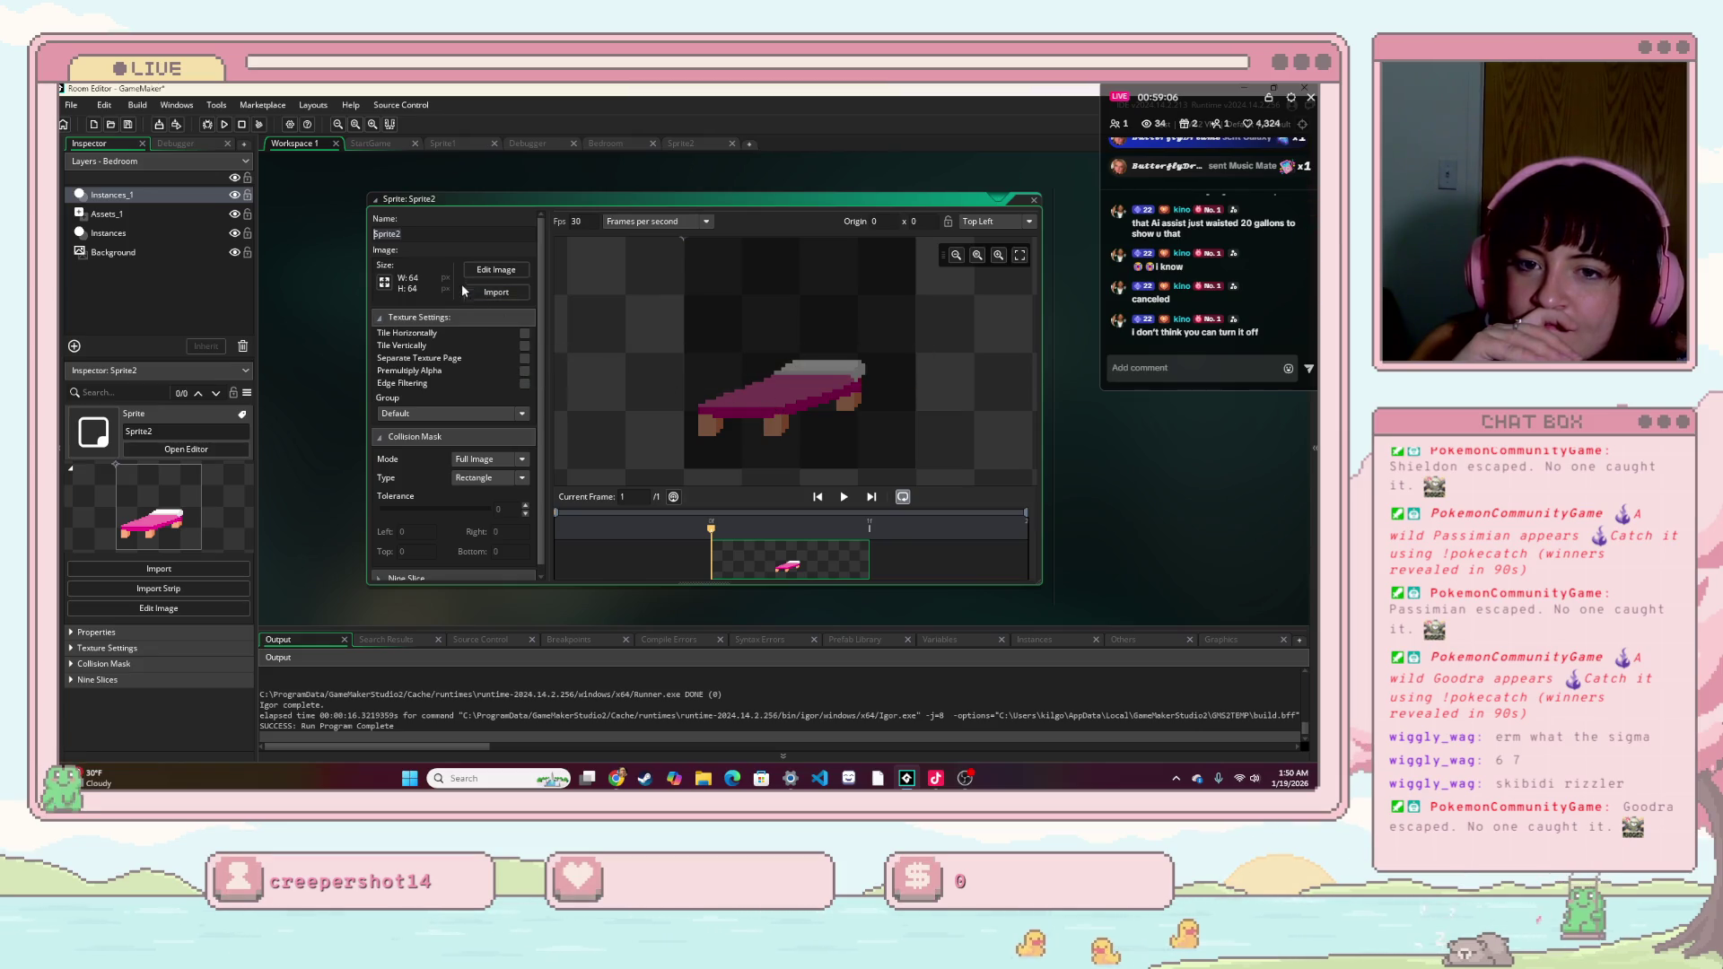
{"action": "left_click", "coordinate": [491, 273]}
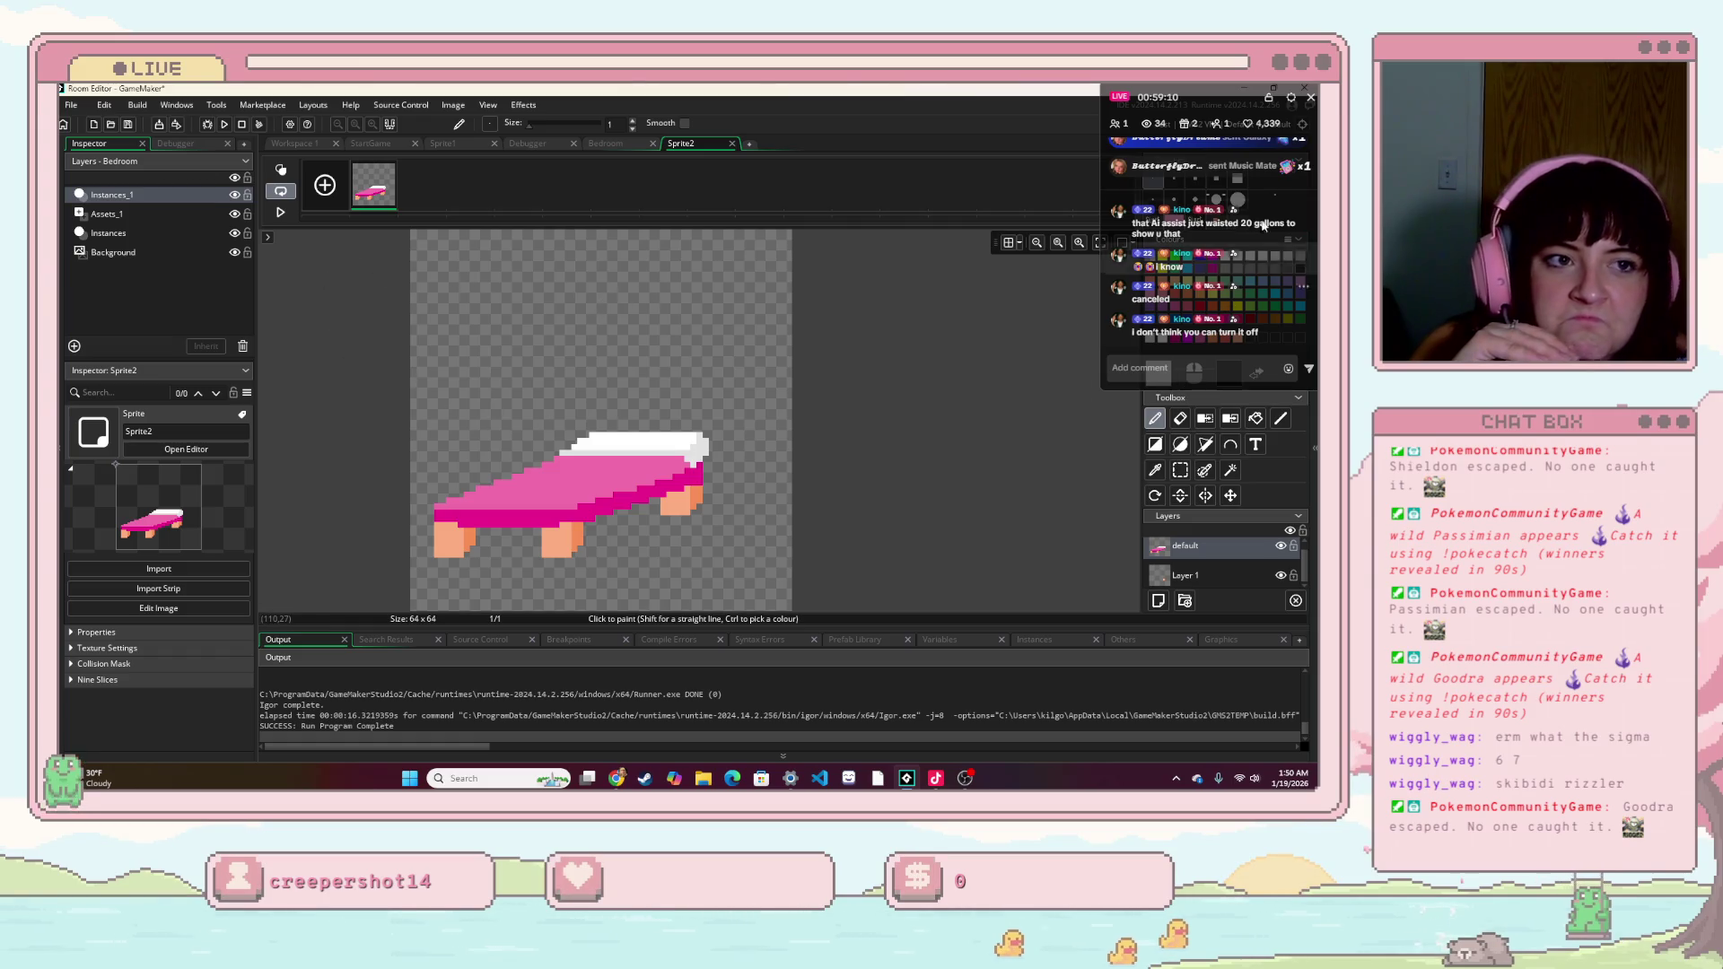
- Rectangle-select the whole bed in Sprite2, copy it, and paste it exactly over the original
{"action": "left_click_drag", "start_coordinate": [1225, 100], "coordinate": [967, 114]}
{"action": "left_click", "coordinate": [1180, 469]}
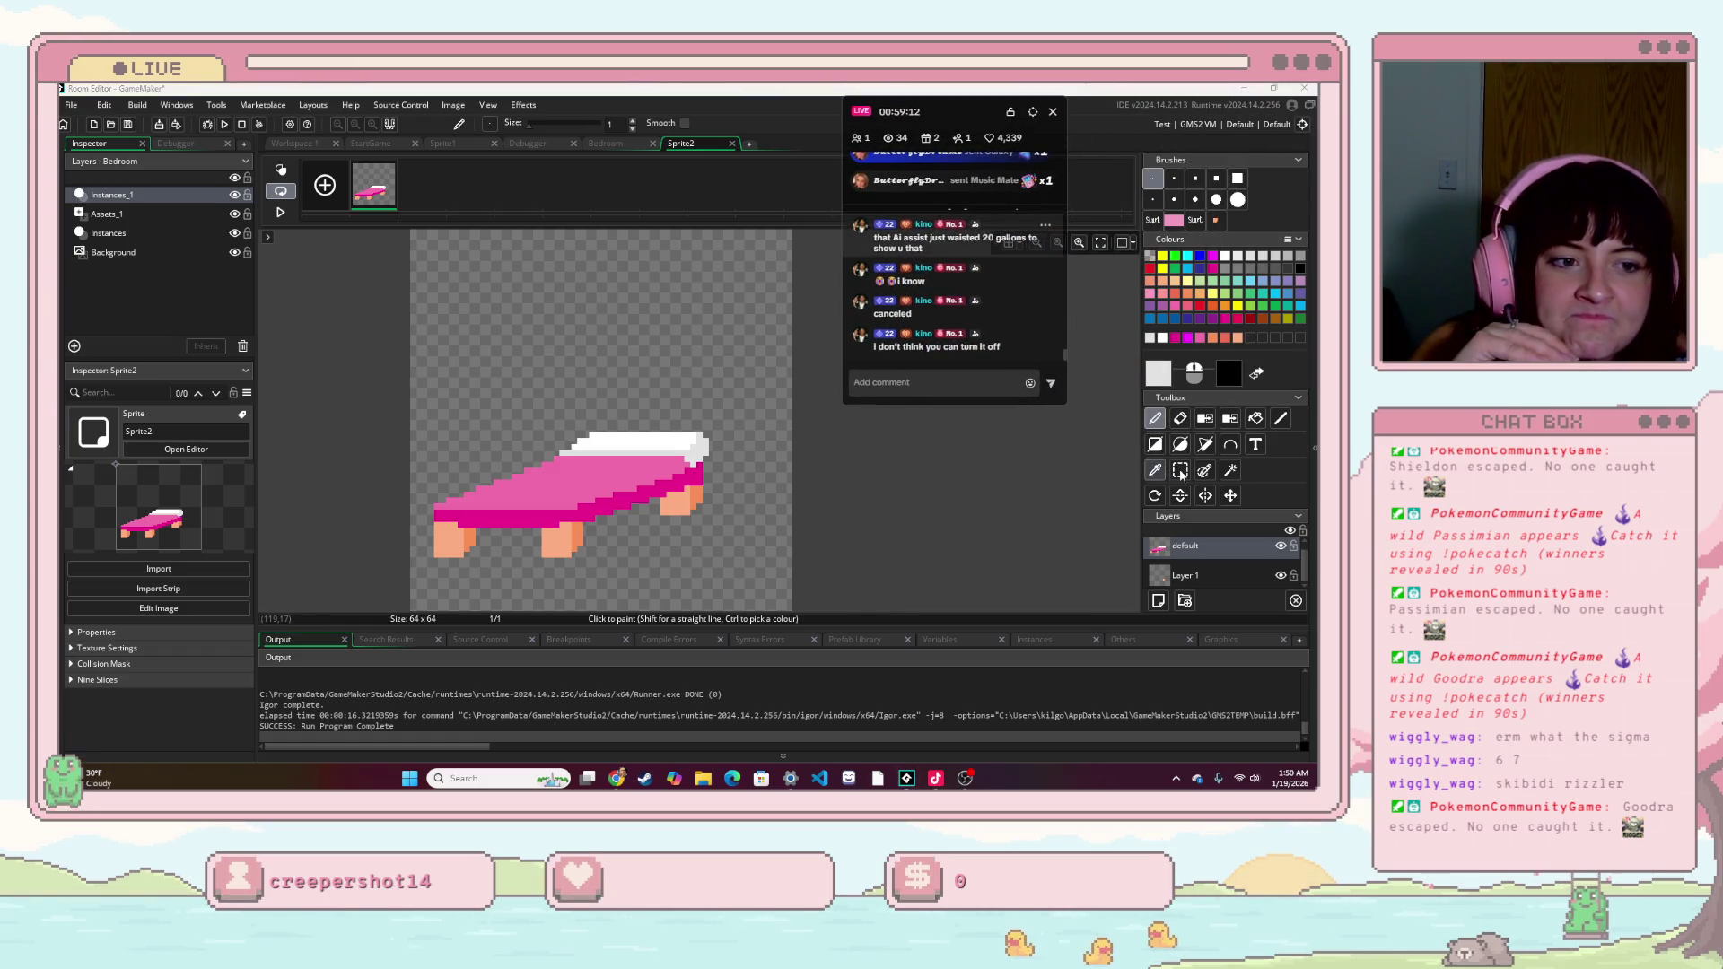
{"action": "mouse_move", "coordinate": [449, 438]}
{"action": "left_mouse_down"}
{"action": "mouse_move", "coordinate": [706, 453]}
{"action": "mouse_move", "coordinate": [709, 521]}
{"action": "left_mouse_up"}
{"action": "left_click", "coordinate": [542, 485]}
{"action": "mouse_move", "coordinate": [415, 440]}
{"action": "left_mouse_down"}
{"action": "mouse_move", "coordinate": [449, 485]}
{"action": "mouse_move", "coordinate": [720, 533]}
{"action": "left_mouse_up"}
{"action": "key", "text": "ctrl+c"}
{"action": "key", "text": "ctrl+v"}
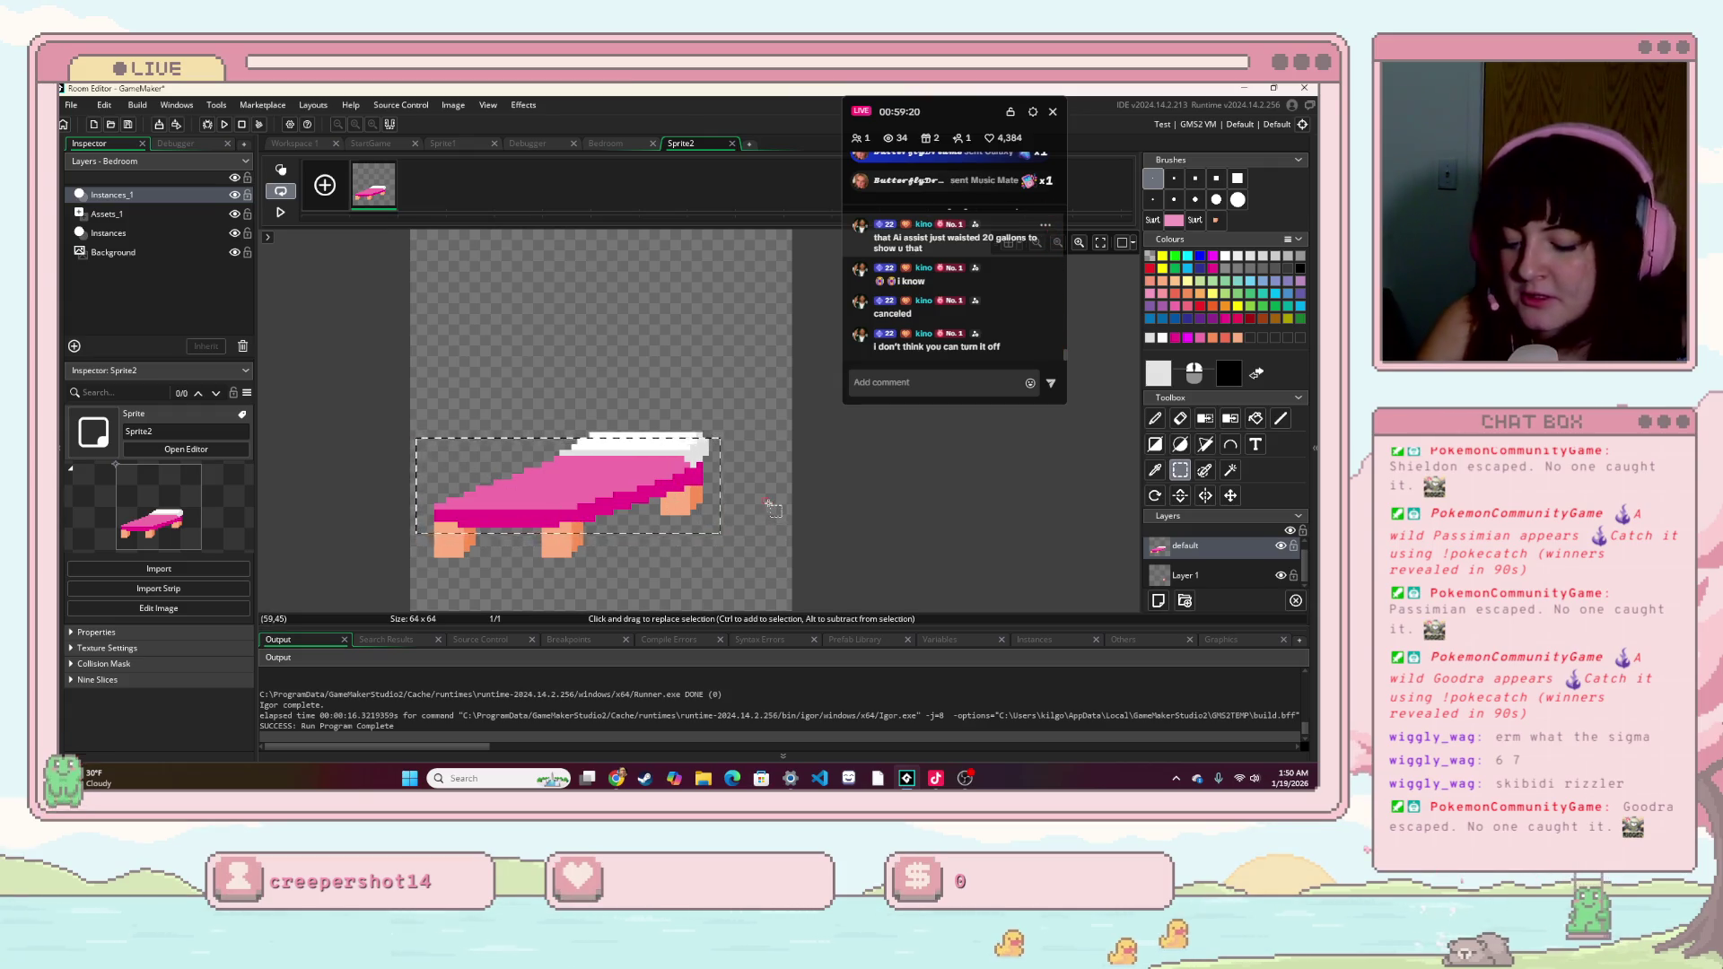
{"action": "left_click_drag", "start_coordinate": [530, 368], "coordinate": [567, 500]}
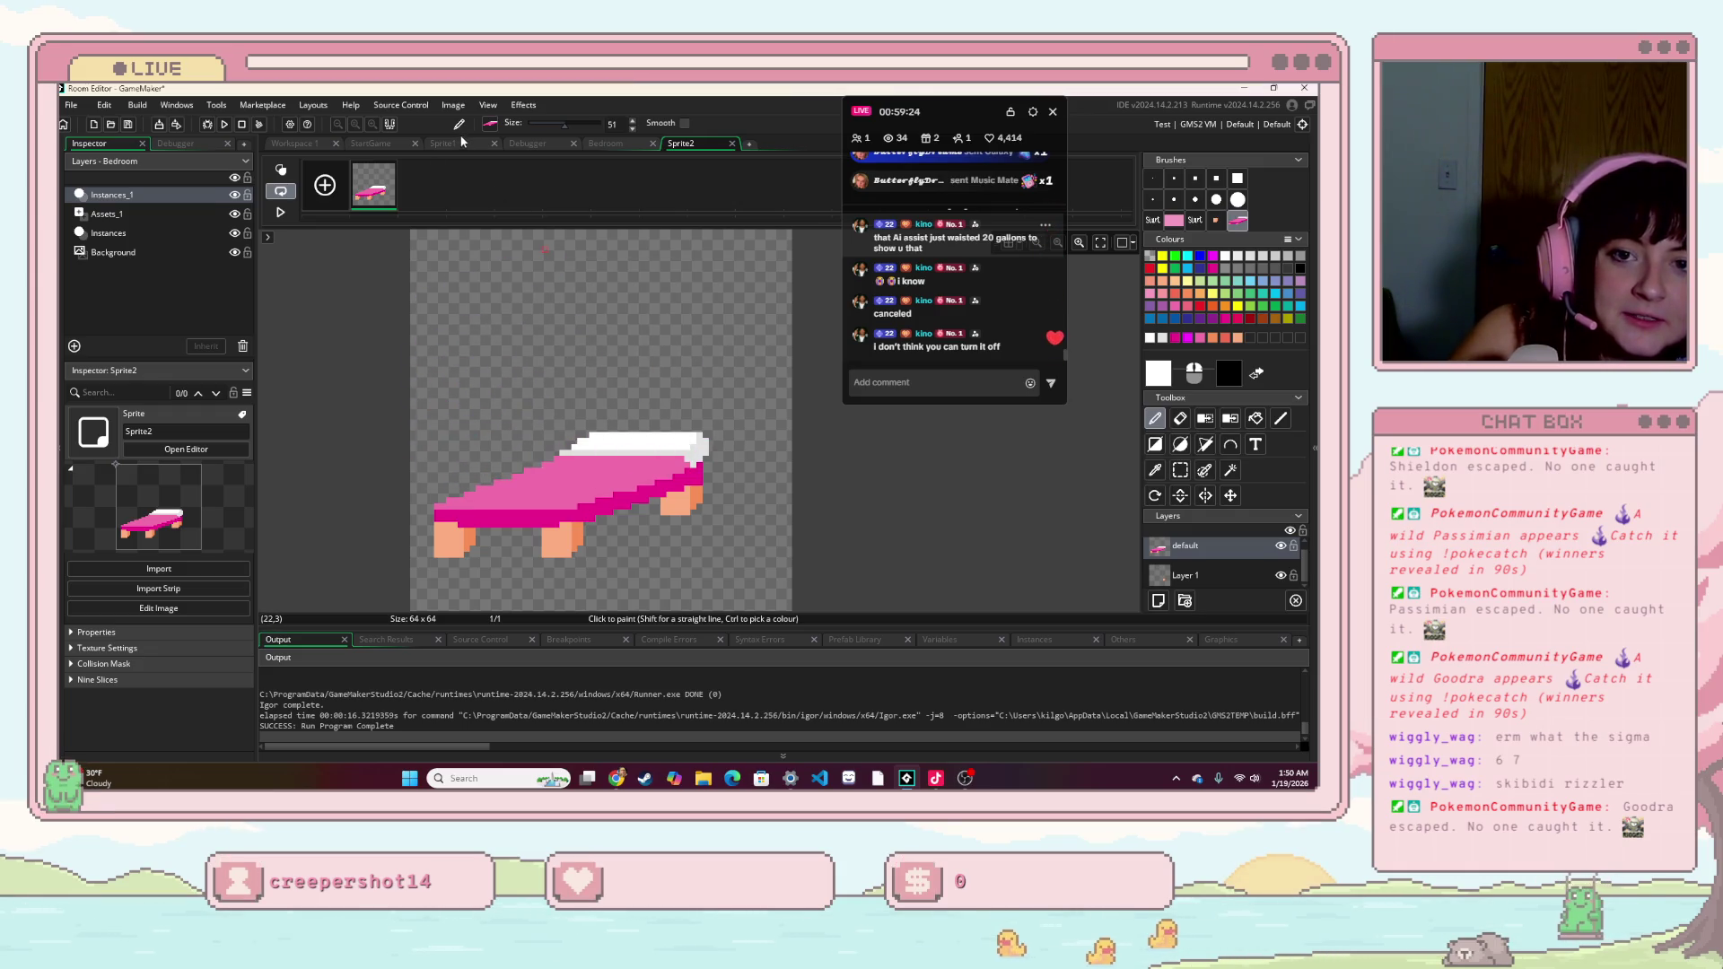
- Move through the Sprite1 and debugger tabs to reach the Bedroom room
{"action": "left_click", "coordinate": [462, 146]}
{"action": "key", "text": "ctrl+v"}
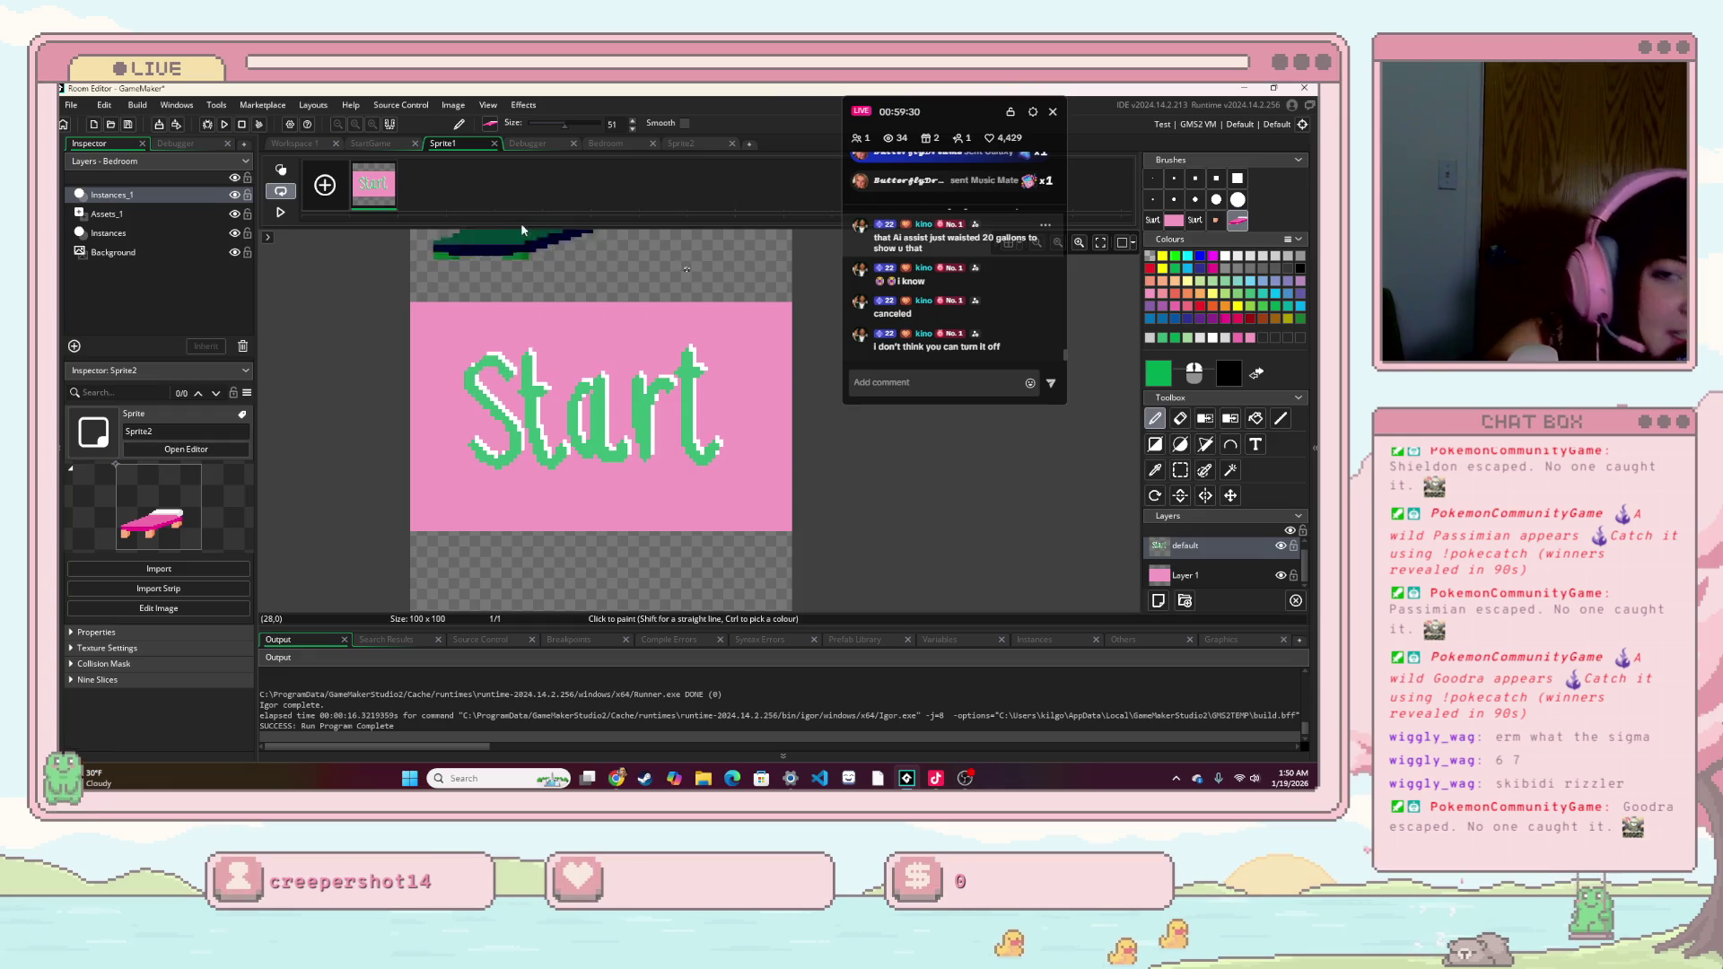
{"action": "left_click", "coordinate": [529, 144]}
{"action": "left_click", "coordinate": [606, 143]}
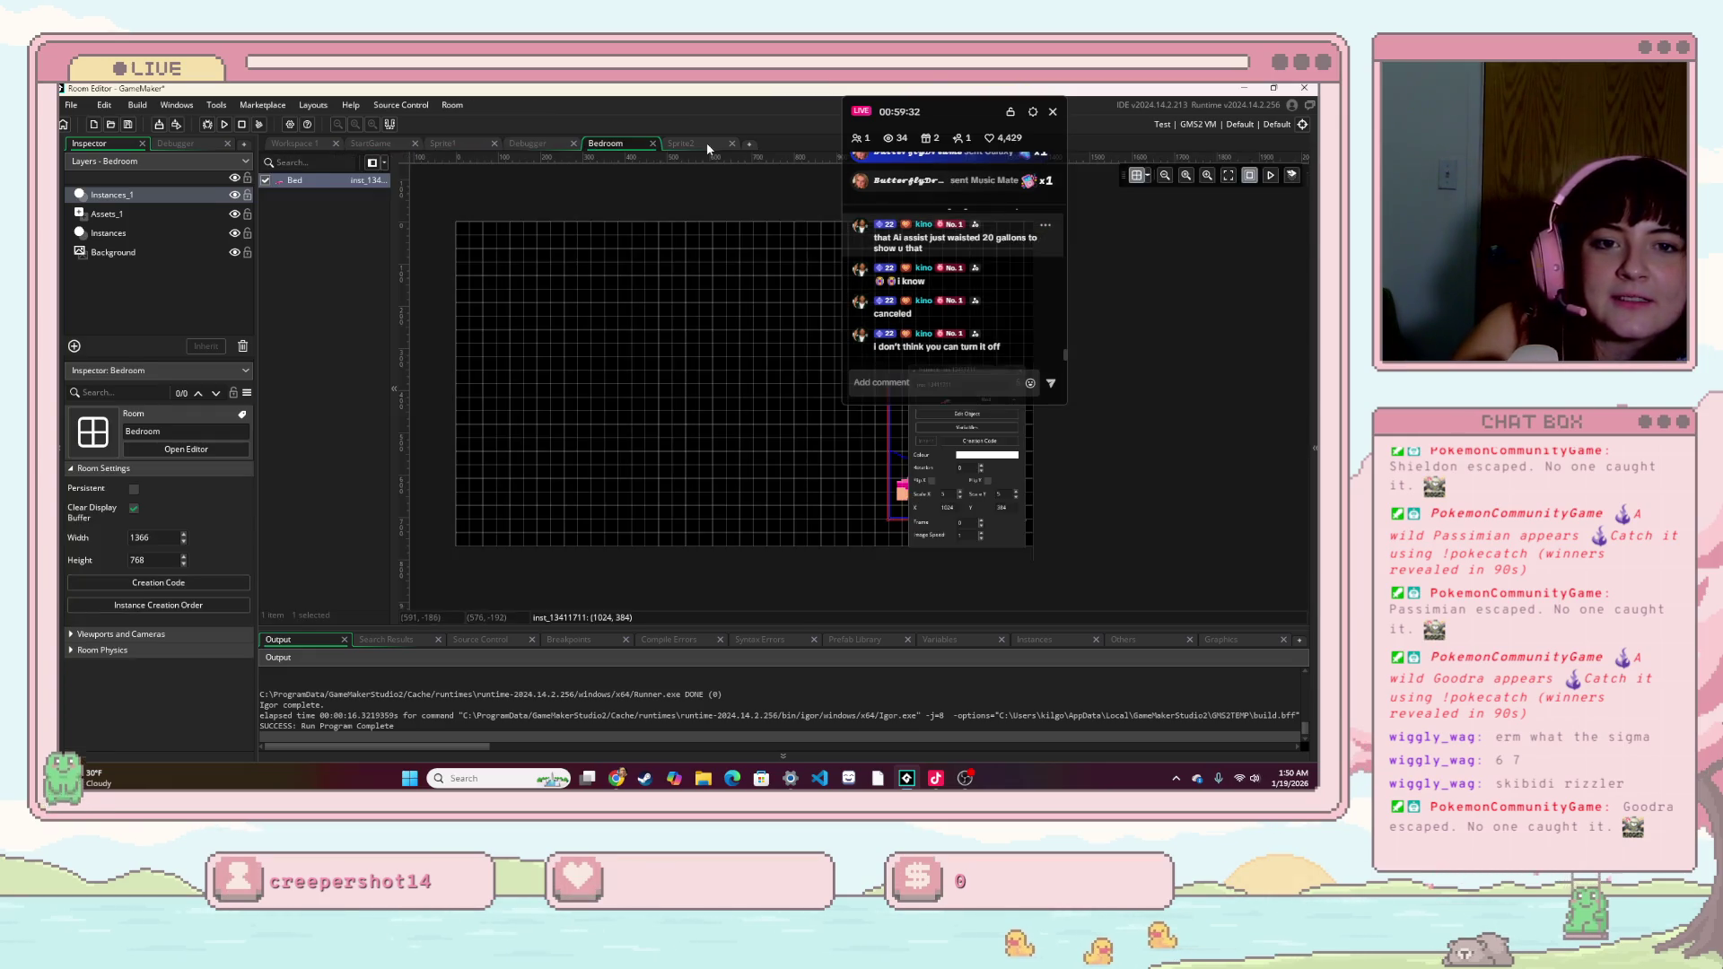
- Cycle through the open editor tabs and return to the main workspace
{"action": "left_click", "coordinate": [682, 144]}
{"action": "left_click", "coordinate": [749, 144]}
{"action": "left_click", "coordinate": [811, 145]}
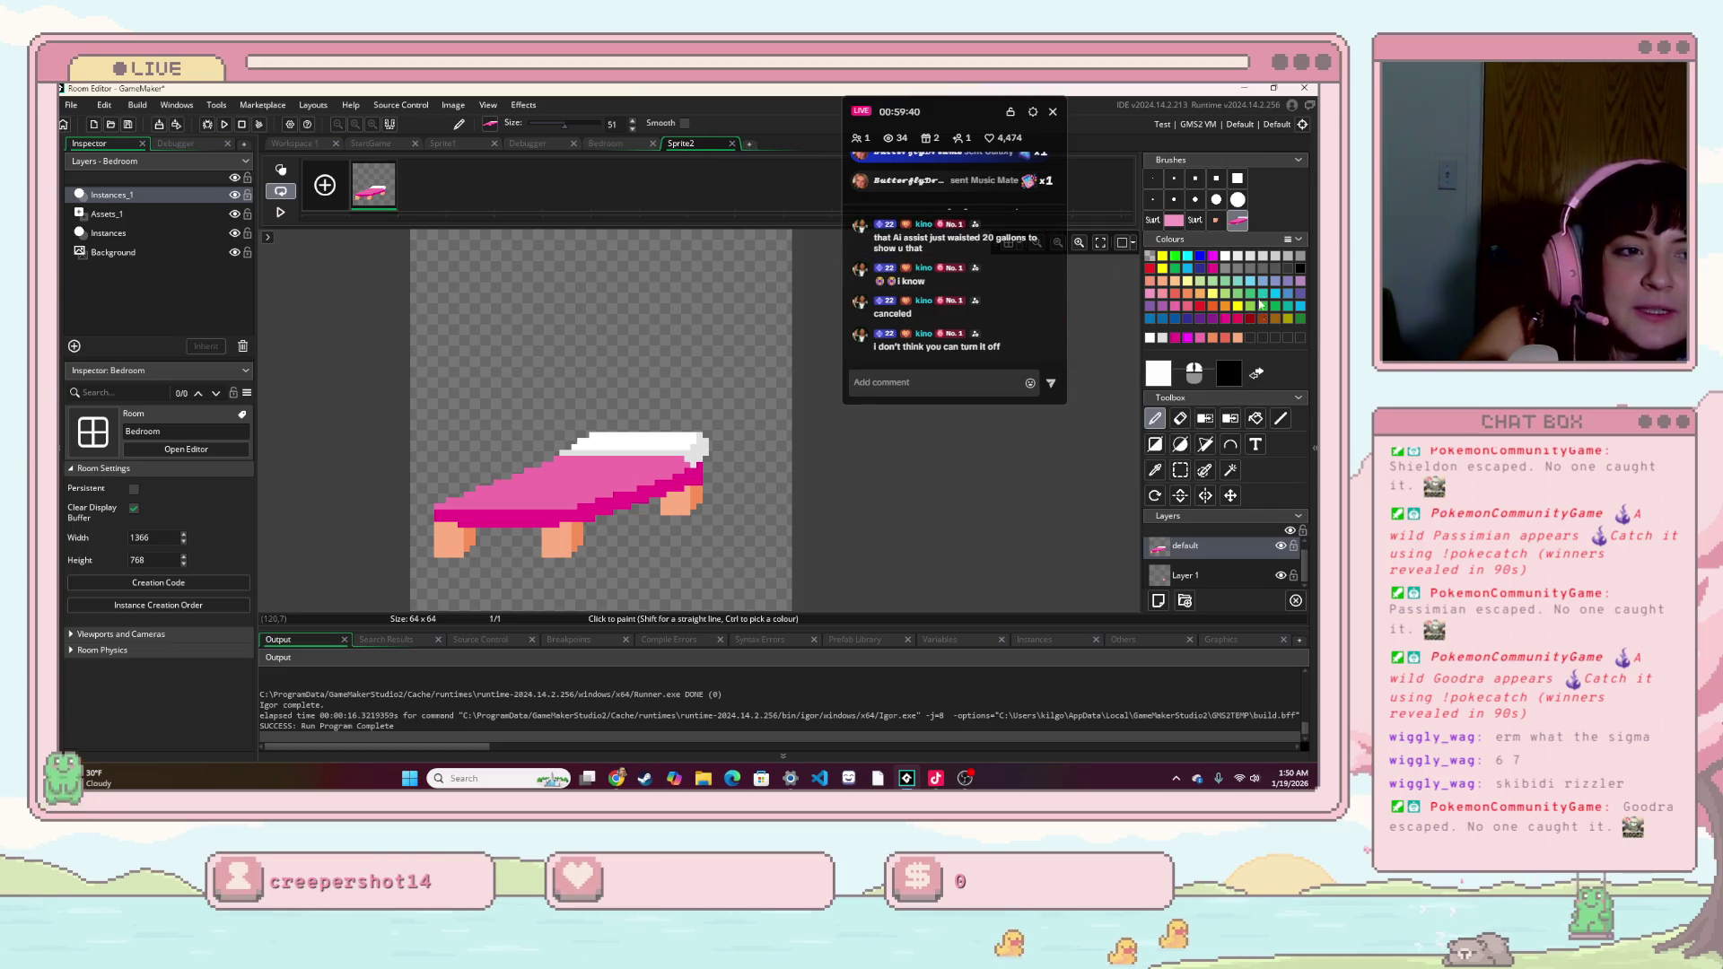
{"action": "left_click", "coordinate": [604, 144]}
{"action": "left_click", "coordinate": [529, 144]}
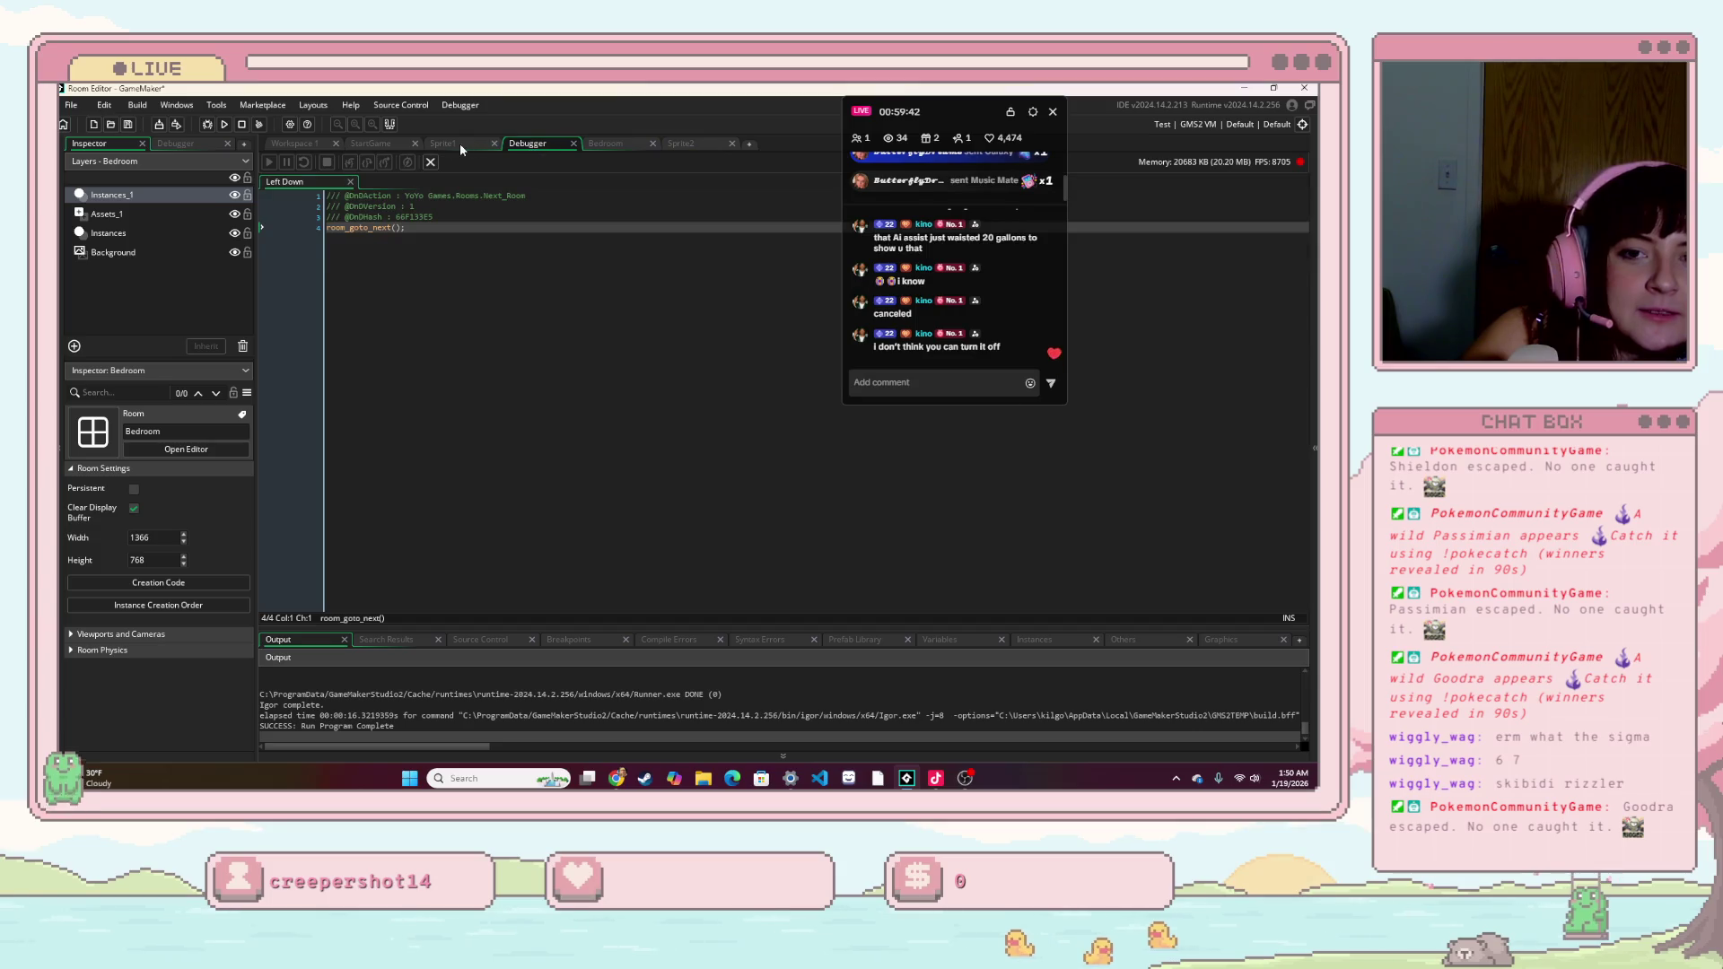
{"action": "left_click", "coordinate": [385, 145]}
{"action": "left_click", "coordinate": [294, 143]}
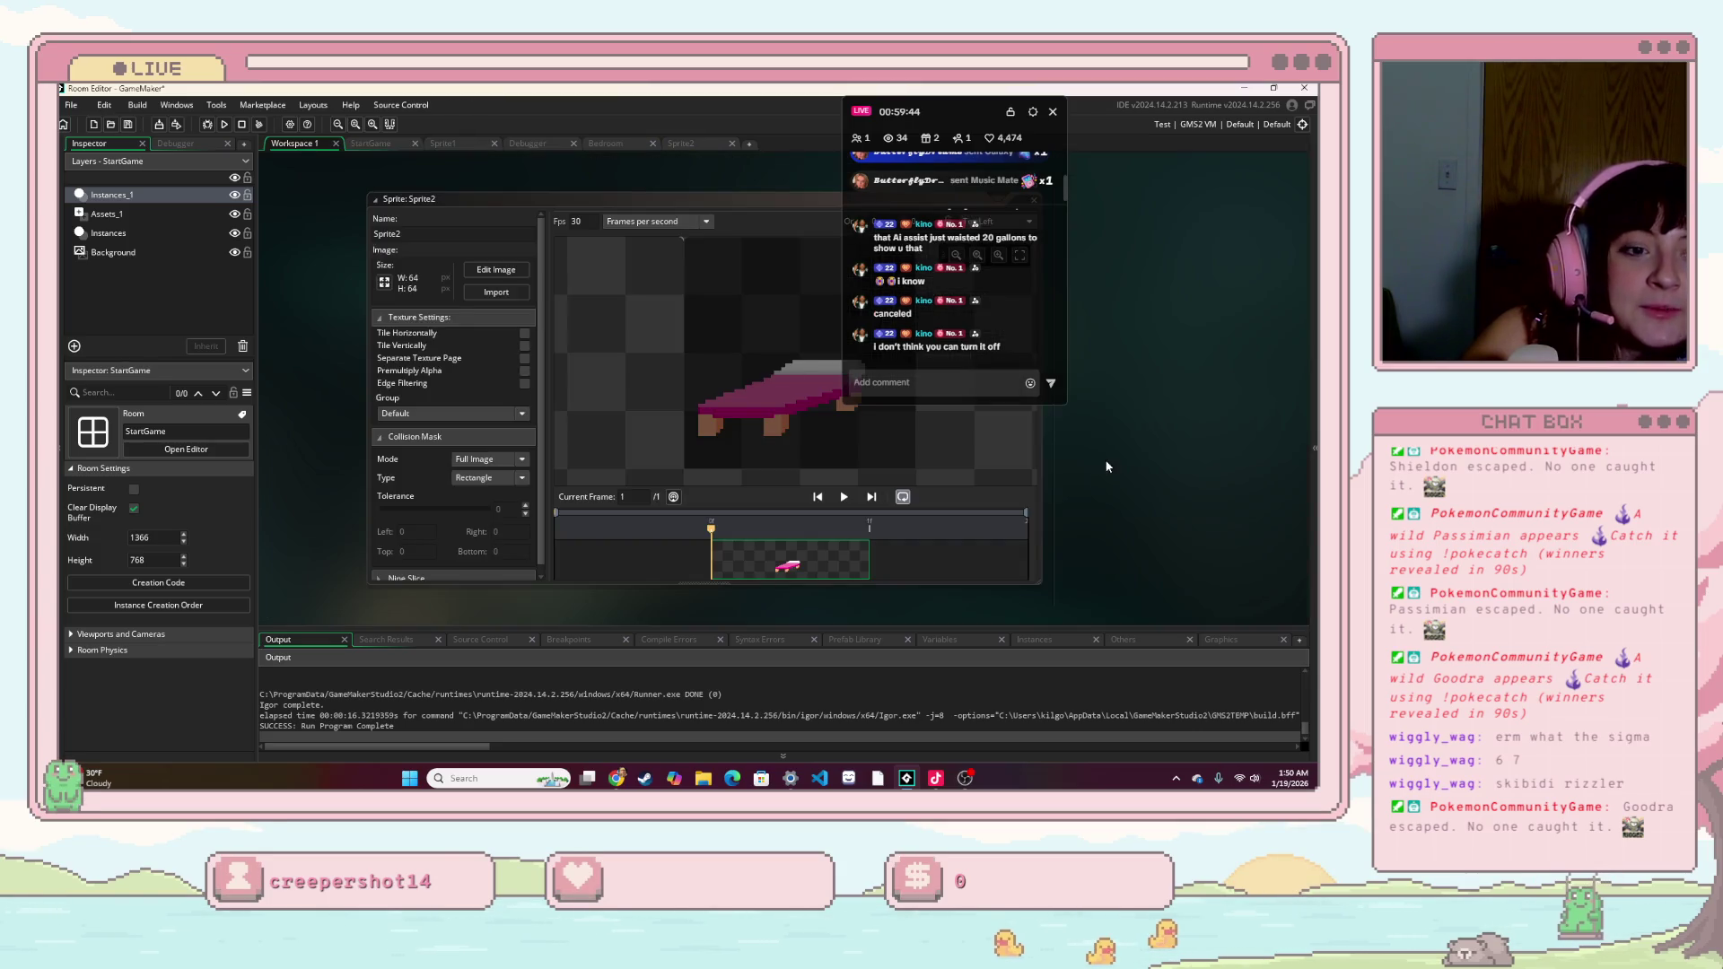
- Create a new sprite from the Asset Browser and name it 'sheets'
{"action": "left_click", "coordinate": [1314, 447]}
{"action": "right_click", "coordinate": [1216, 465]}
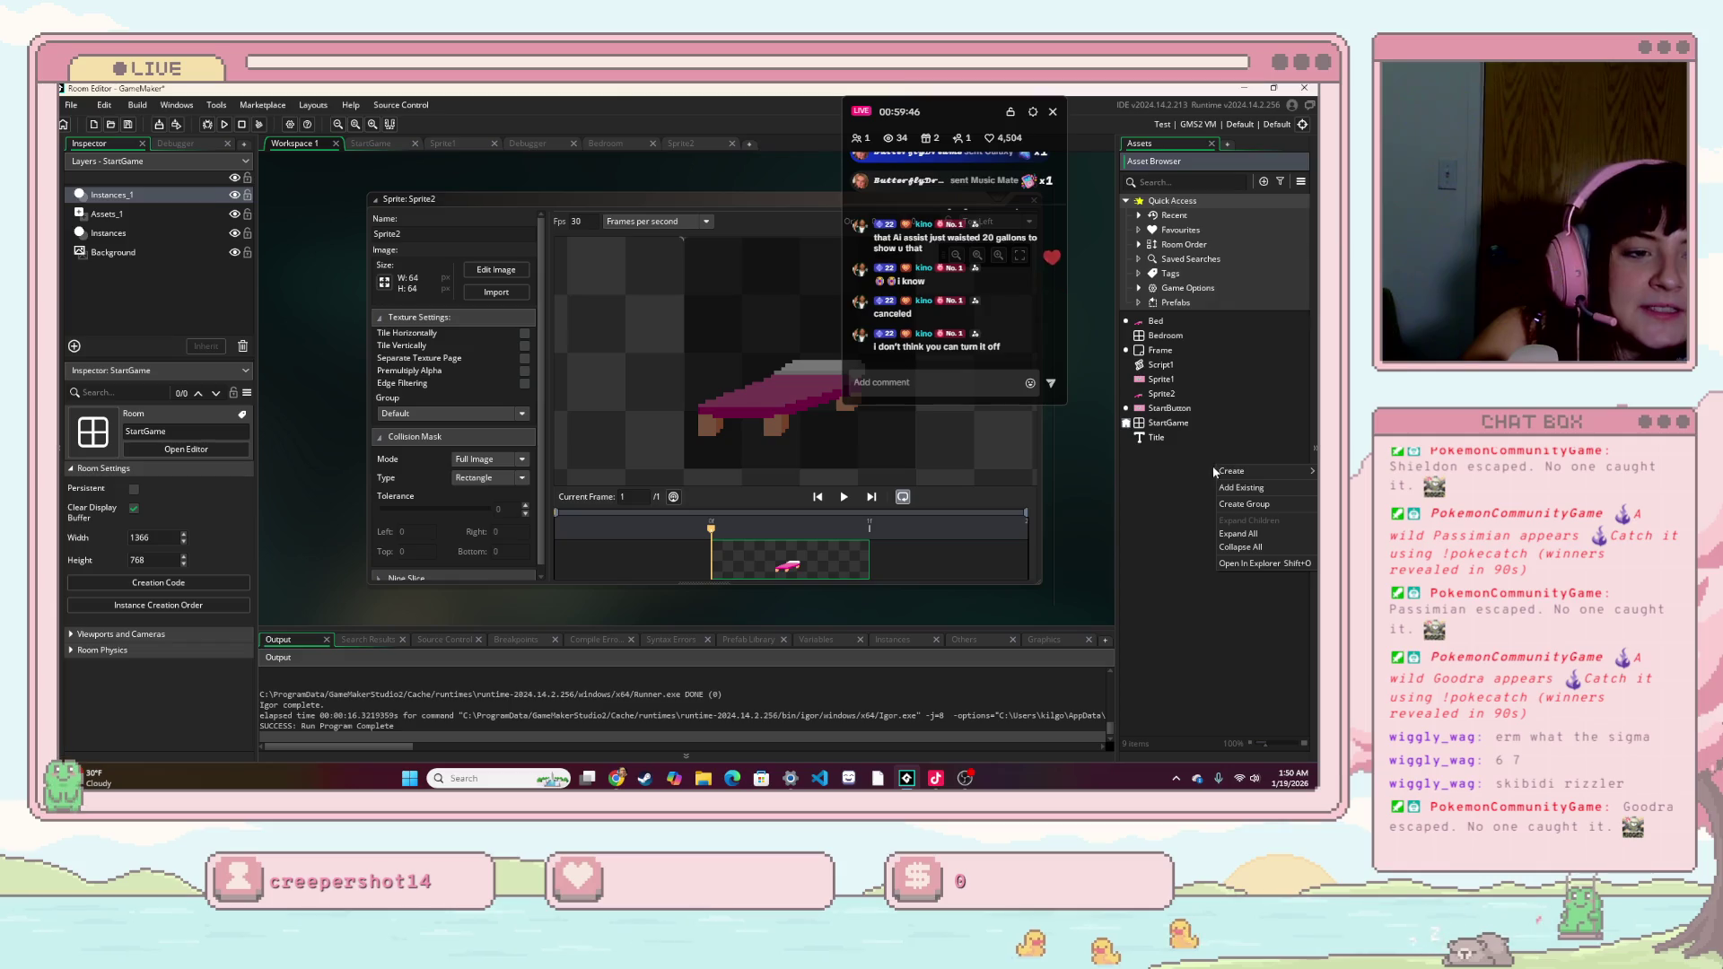
{"action": "mouse_move", "coordinate": [1221, 473]}
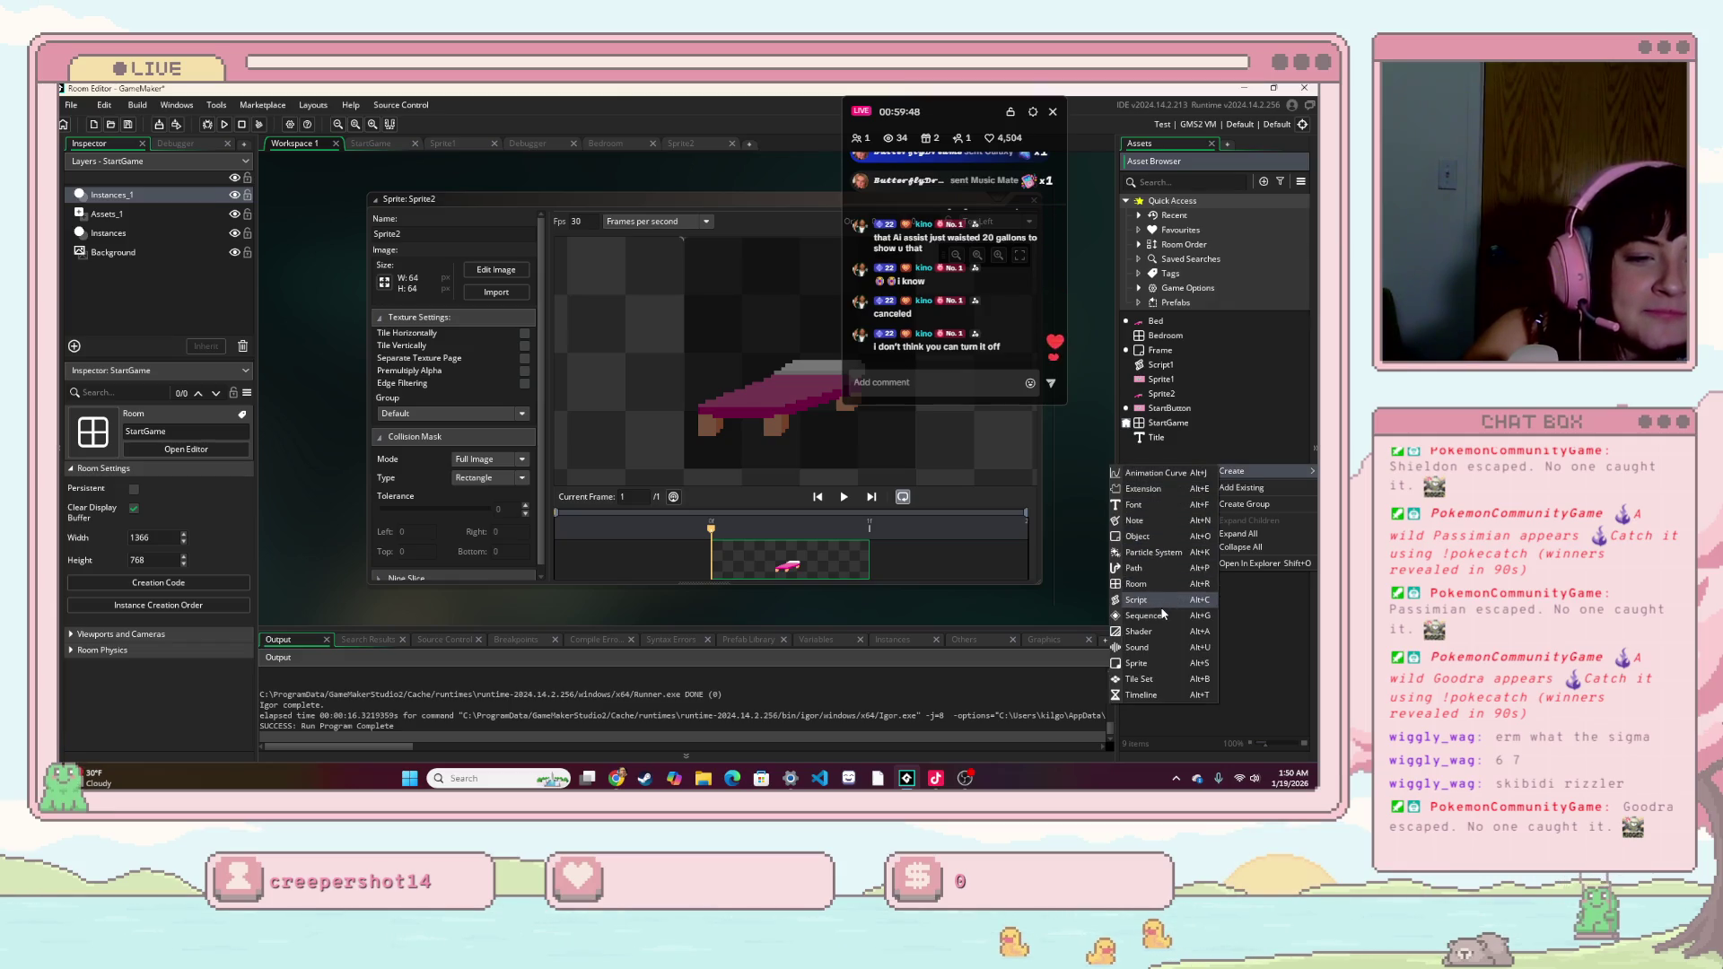
{"action": "left_click", "coordinate": [1165, 666]}
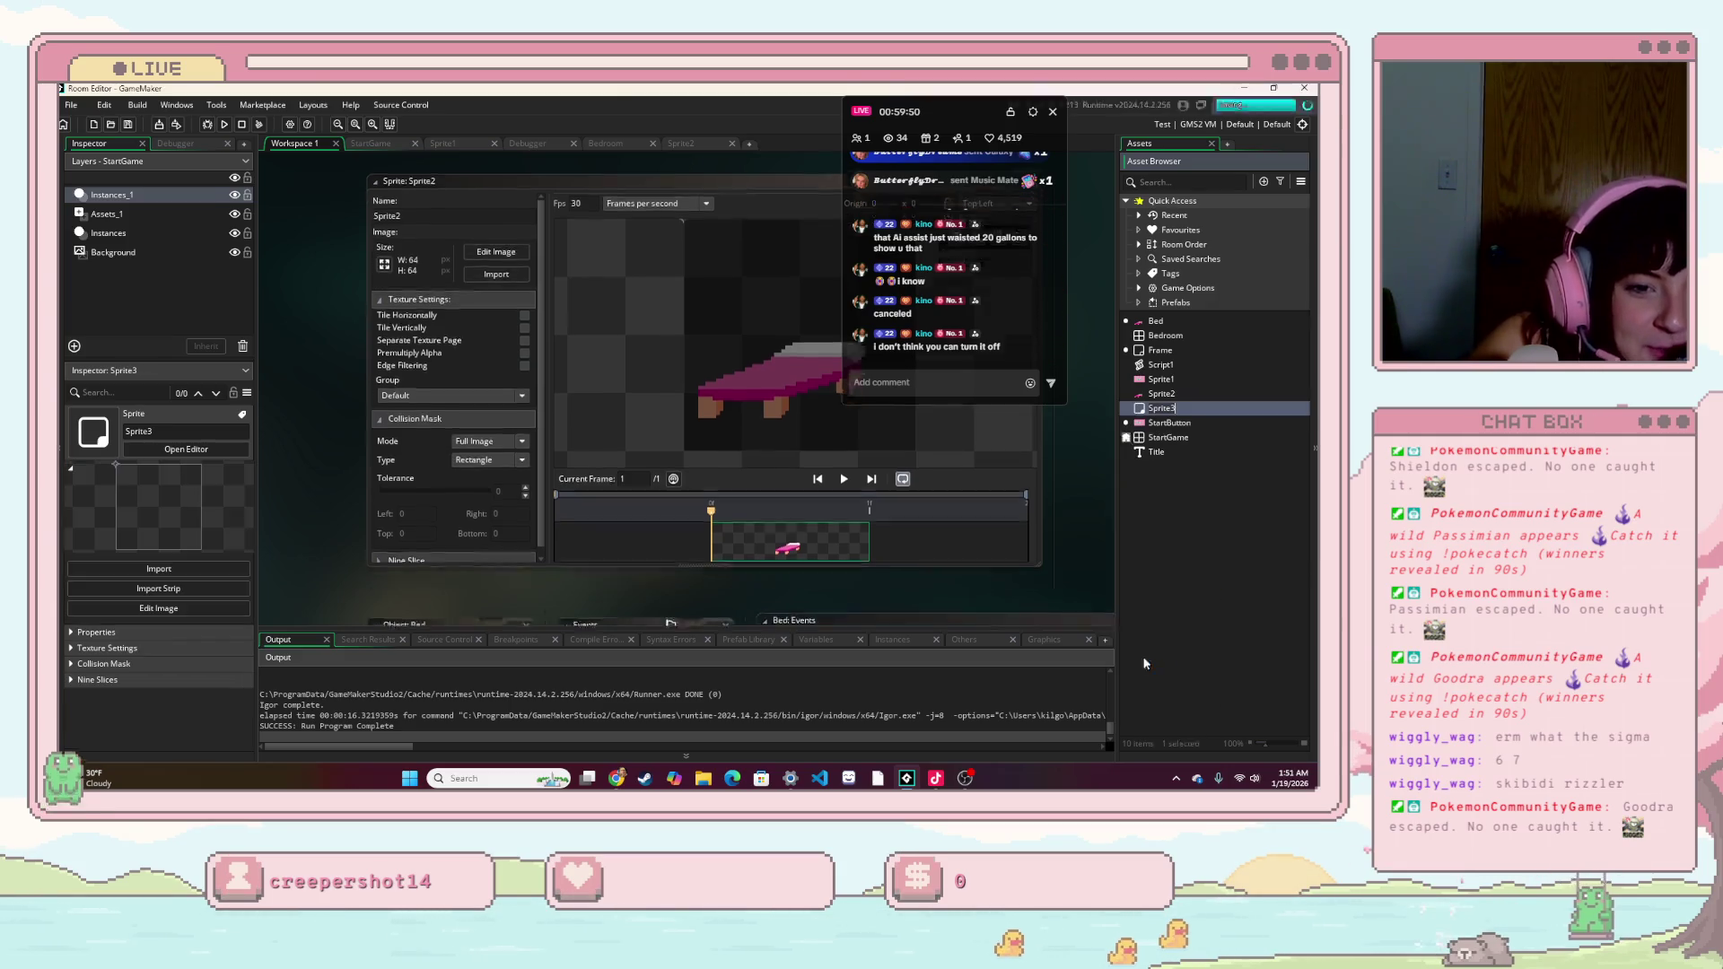
{"action": "type", "text": "s"}
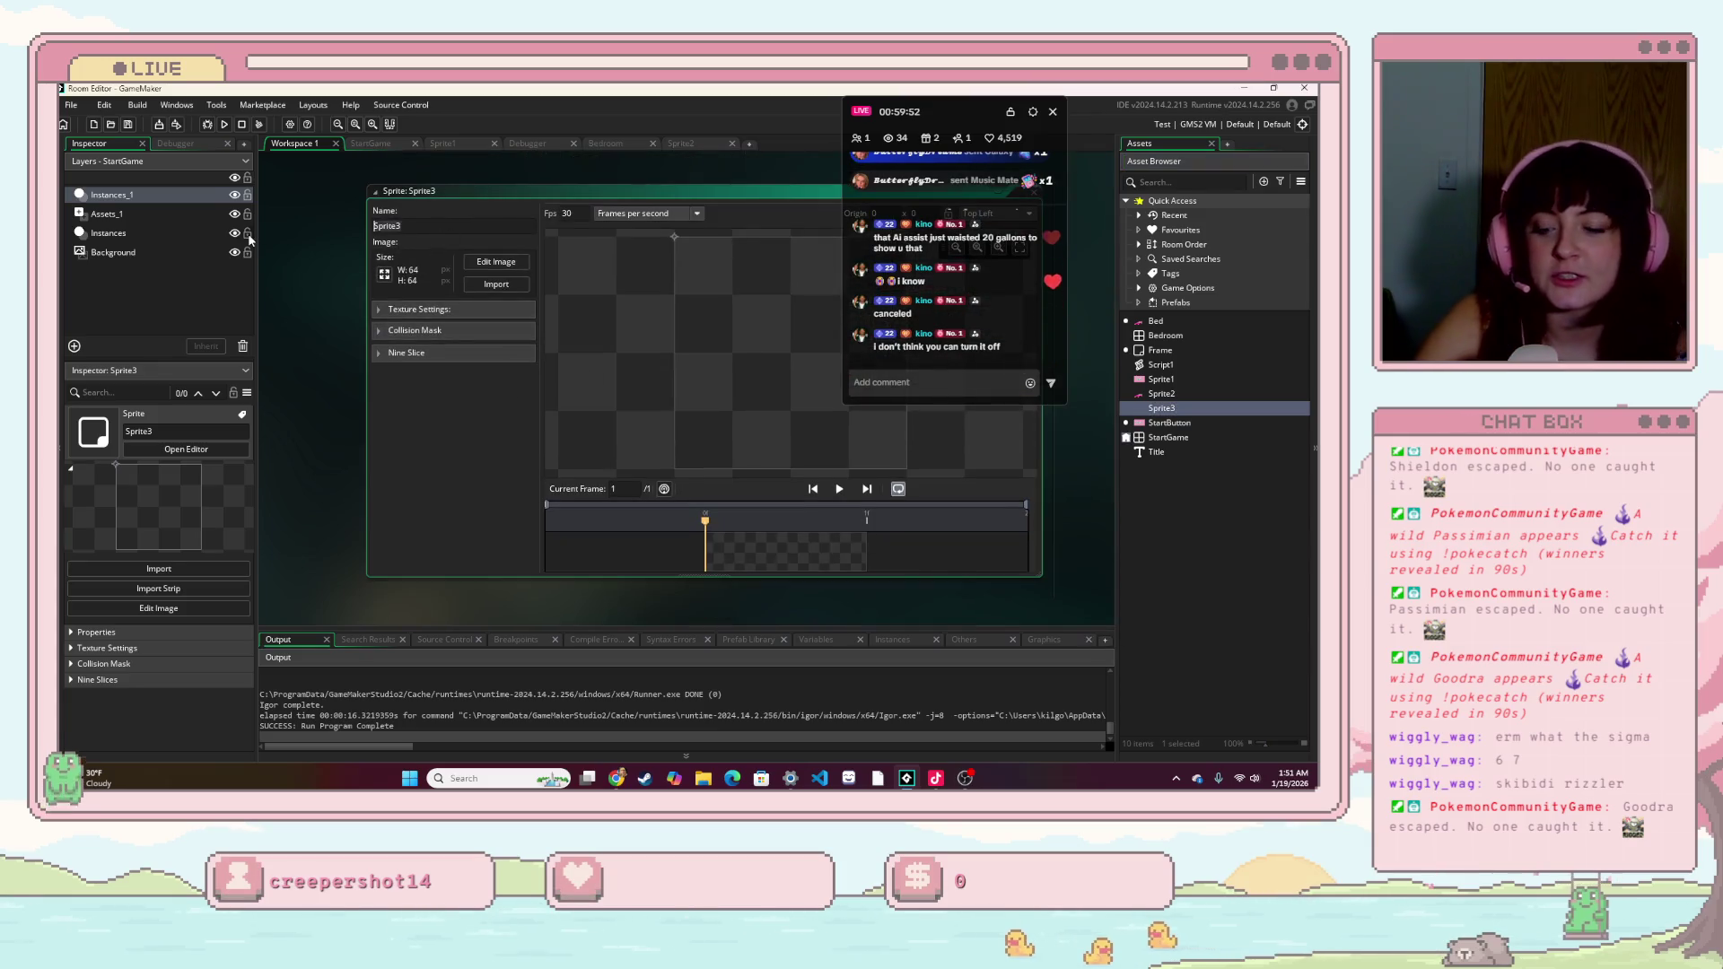
{"action": "type", "text": "heets"}
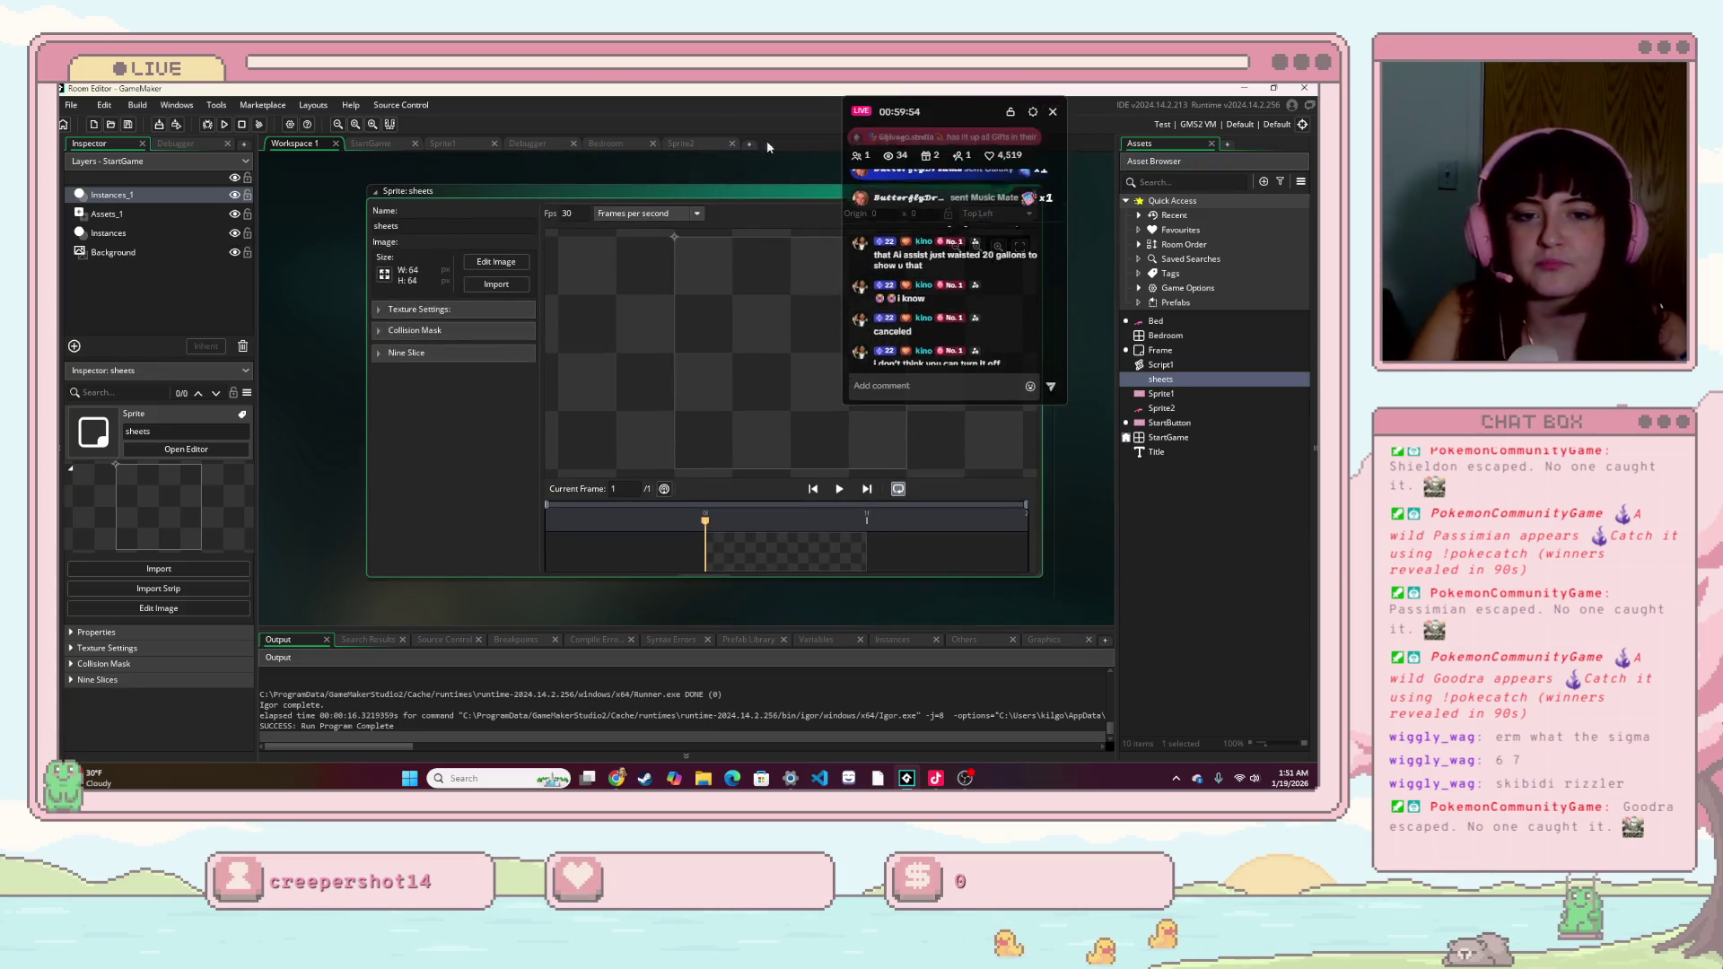
{"action": "type", "text": "16776960"}
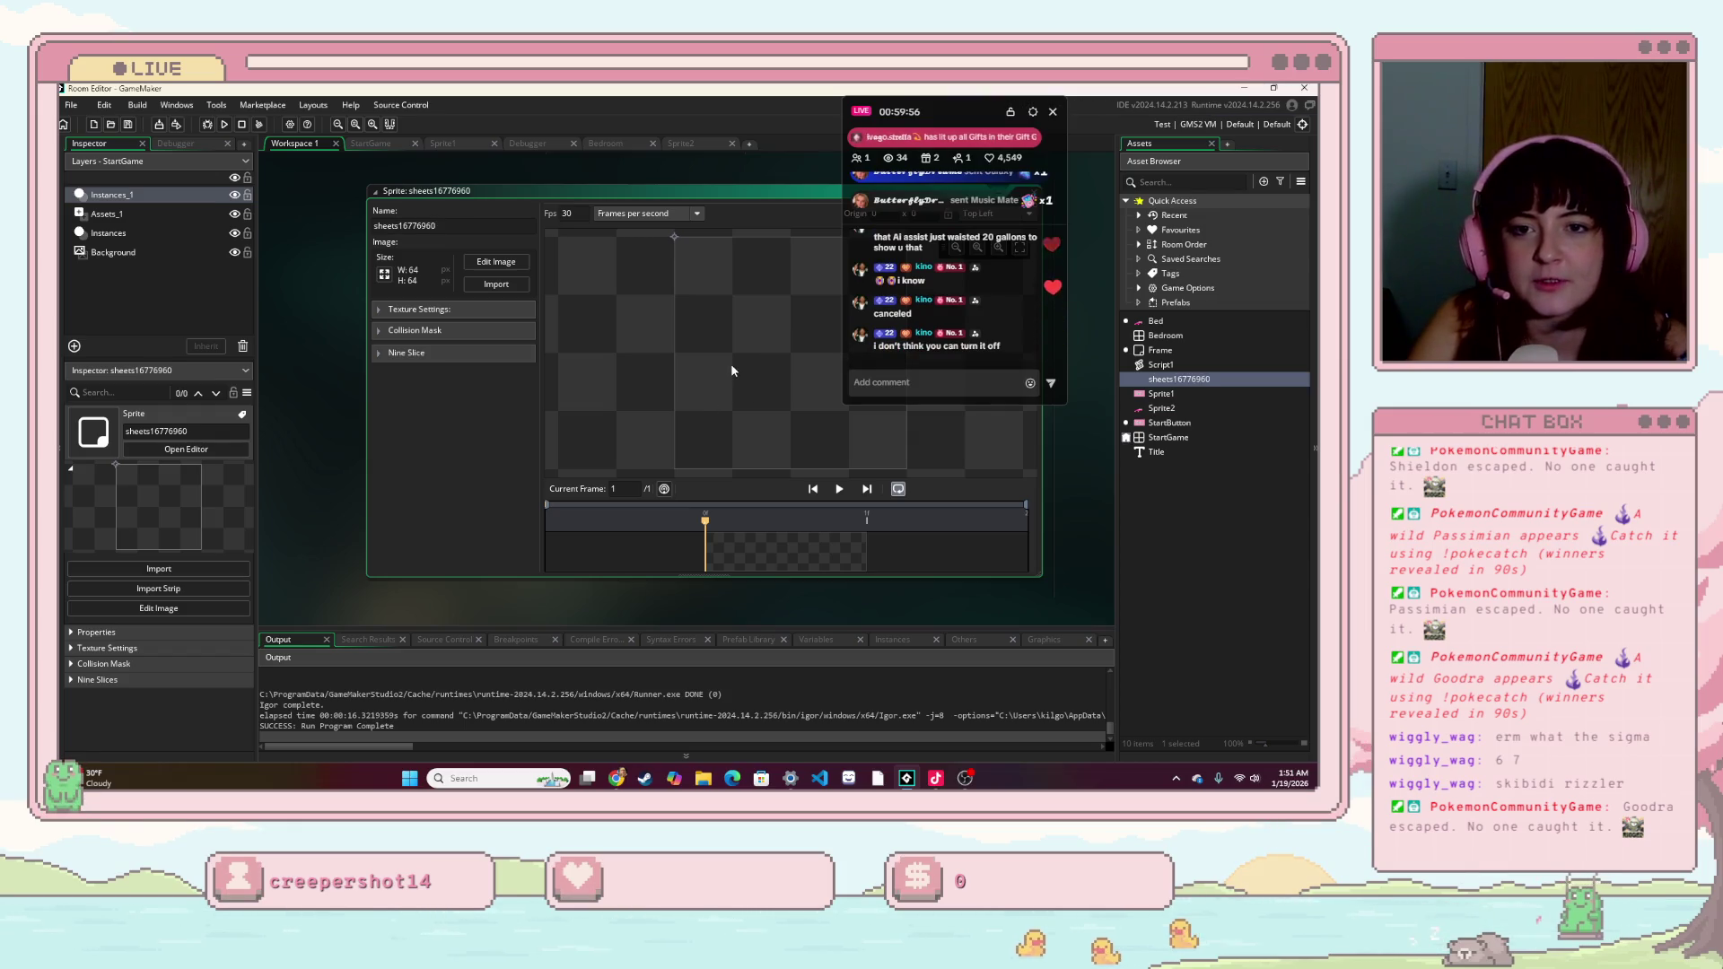
{"action": "type", "text": "sheets"}
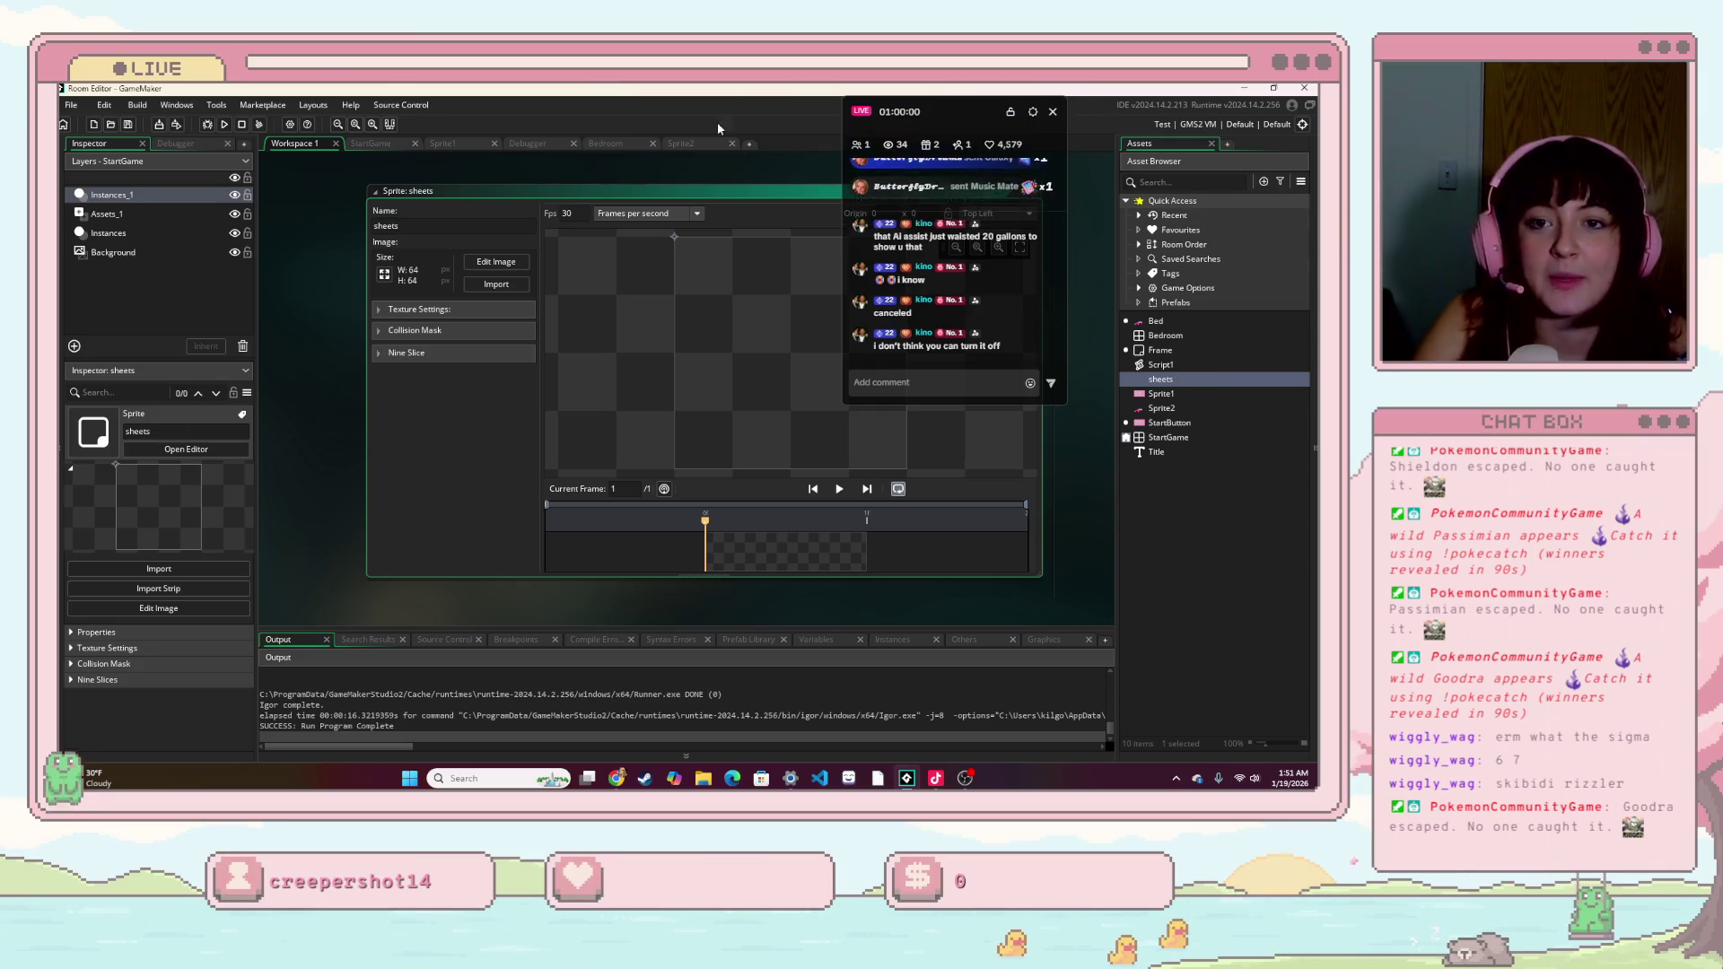
{"action": "left_click", "coordinate": [693, 213]}
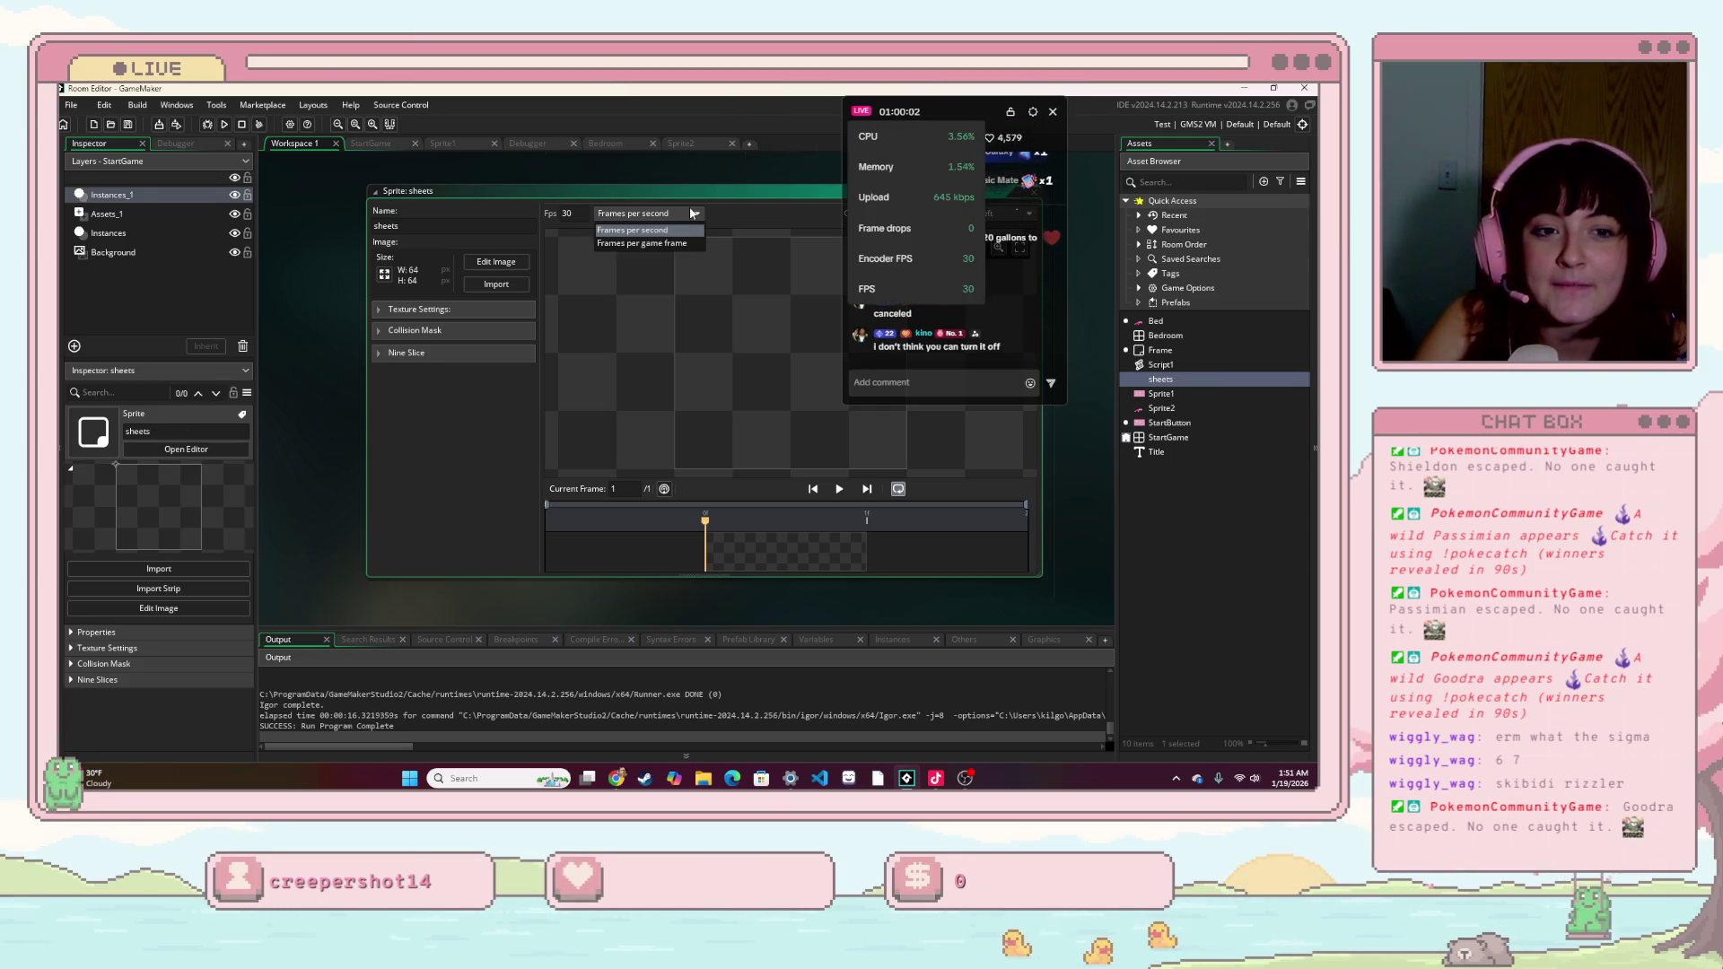
- Open the sheets sprite from the asset list in the Image Editor
{"action": "left_click", "coordinate": [763, 307]}
{"action": "left_click_drag", "start_coordinate": [967, 113], "coordinate": [1100, 178]}
{"action": "left_click", "coordinate": [682, 144]}
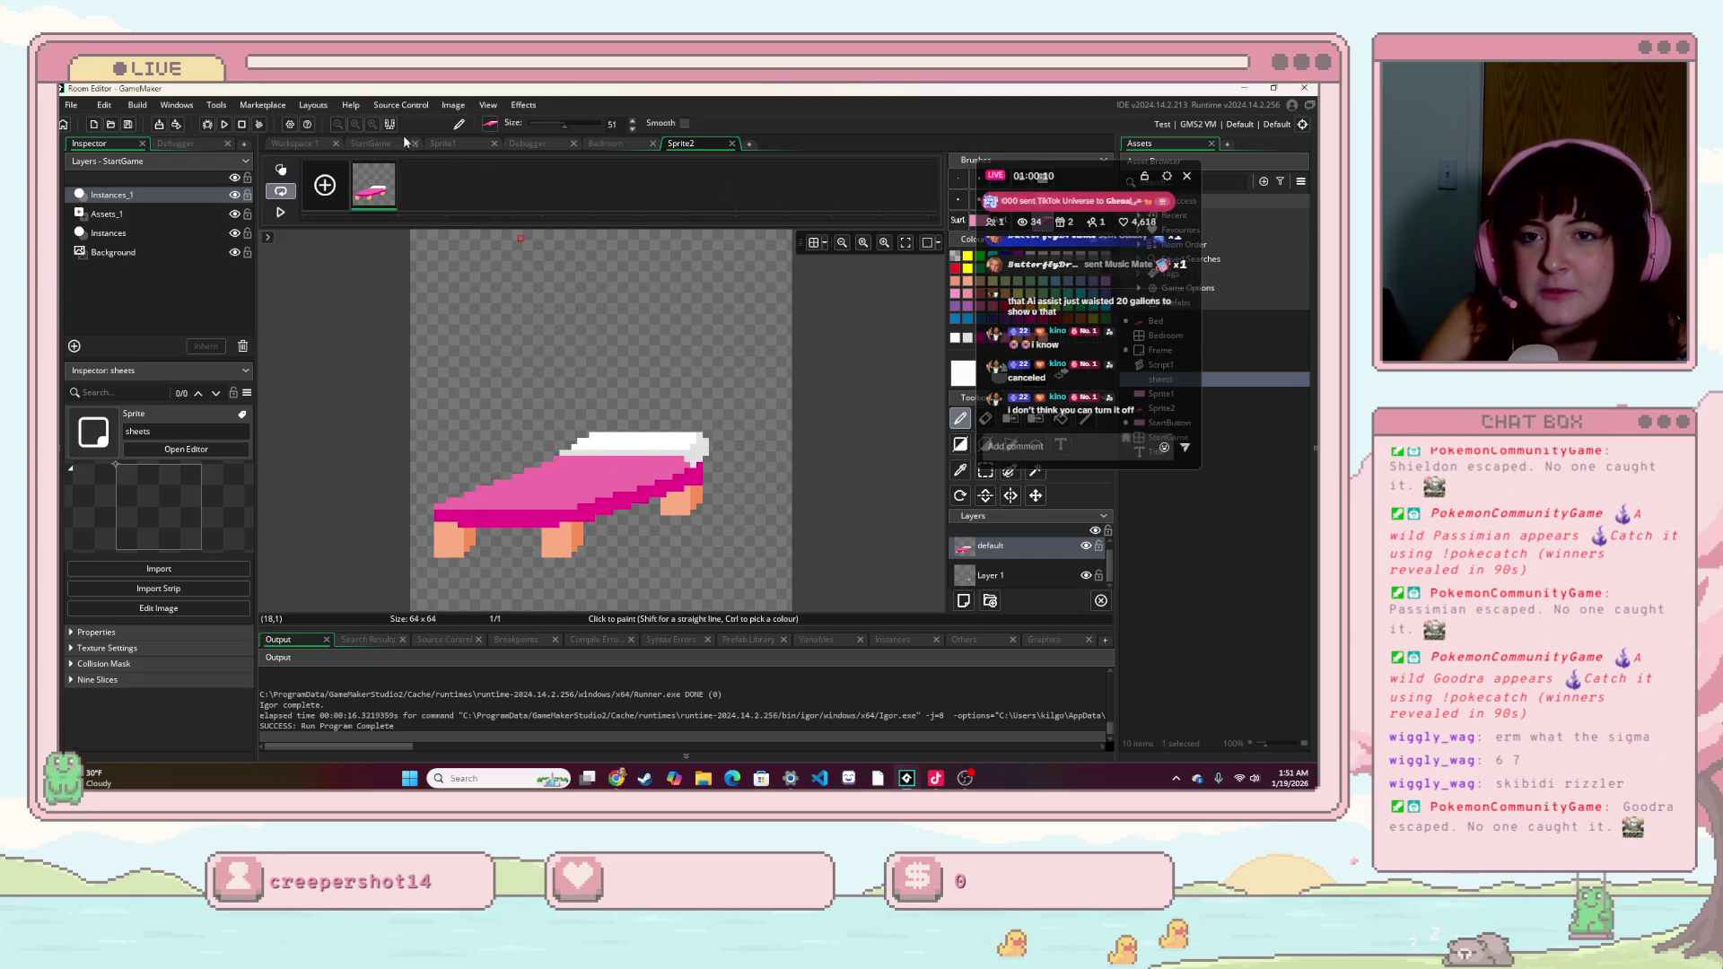
{"action": "left_click", "coordinate": [1242, 395]}
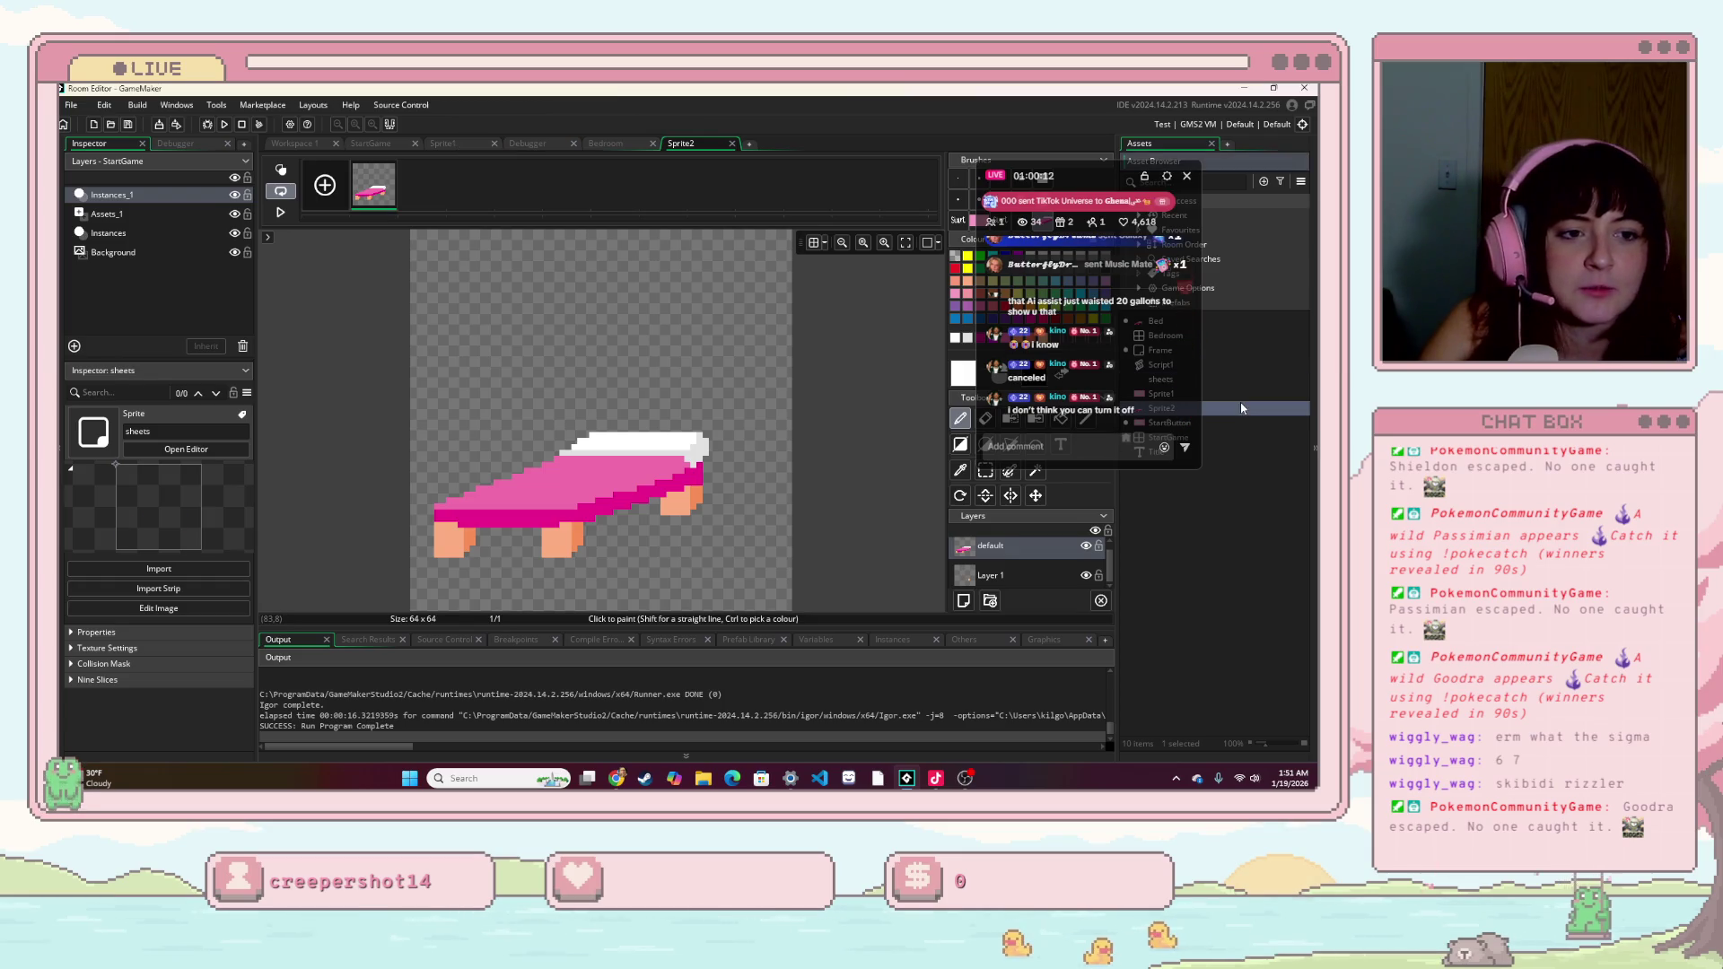
{"action": "left_click", "coordinate": [1244, 380]}
{"action": "double_click", "coordinate": [1244, 381]}
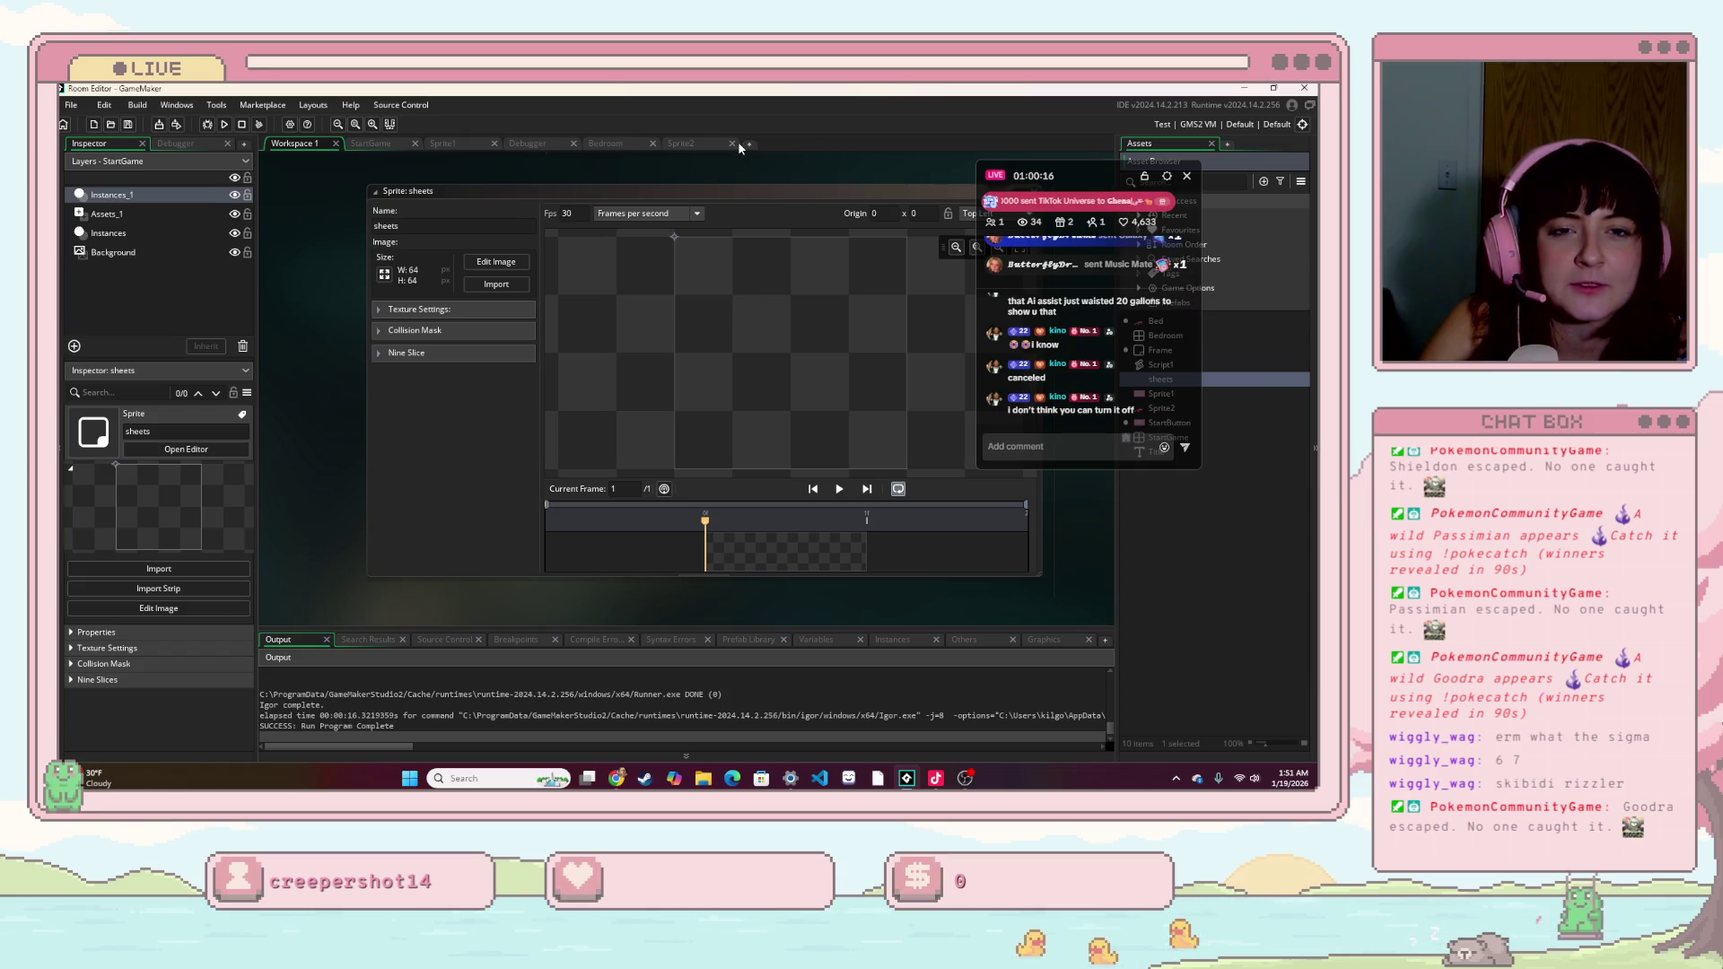
{"action": "left_click", "coordinate": [761, 382]}
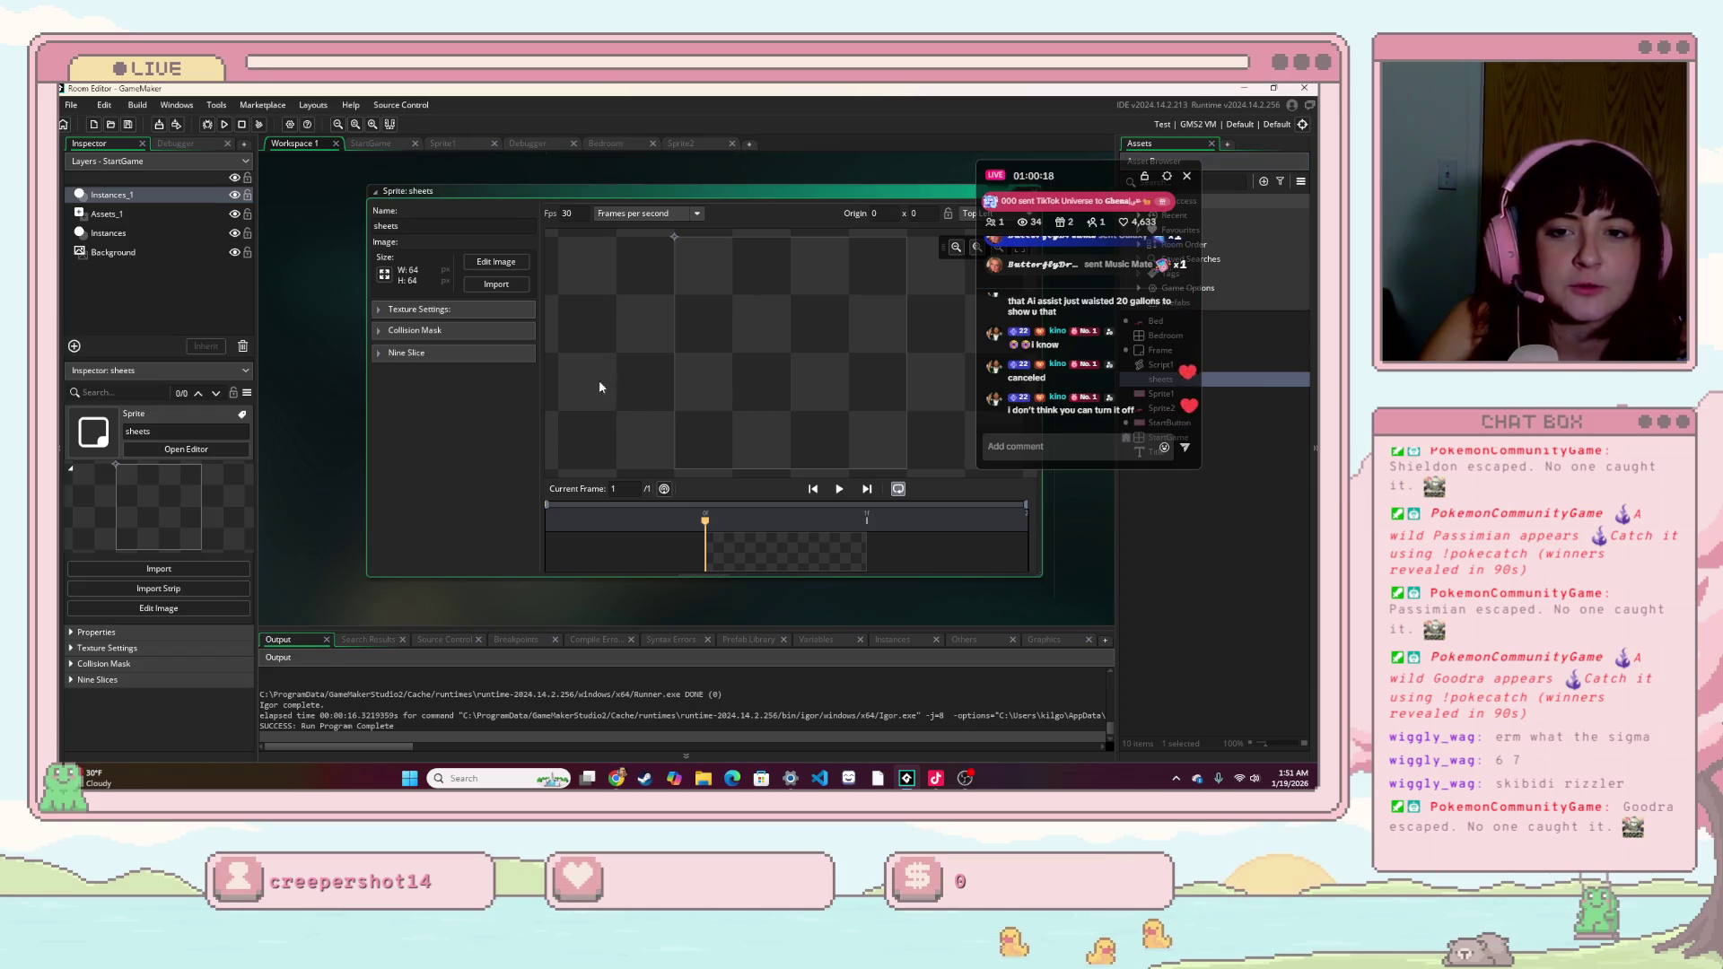
{"action": "left_click", "coordinate": [496, 264]}
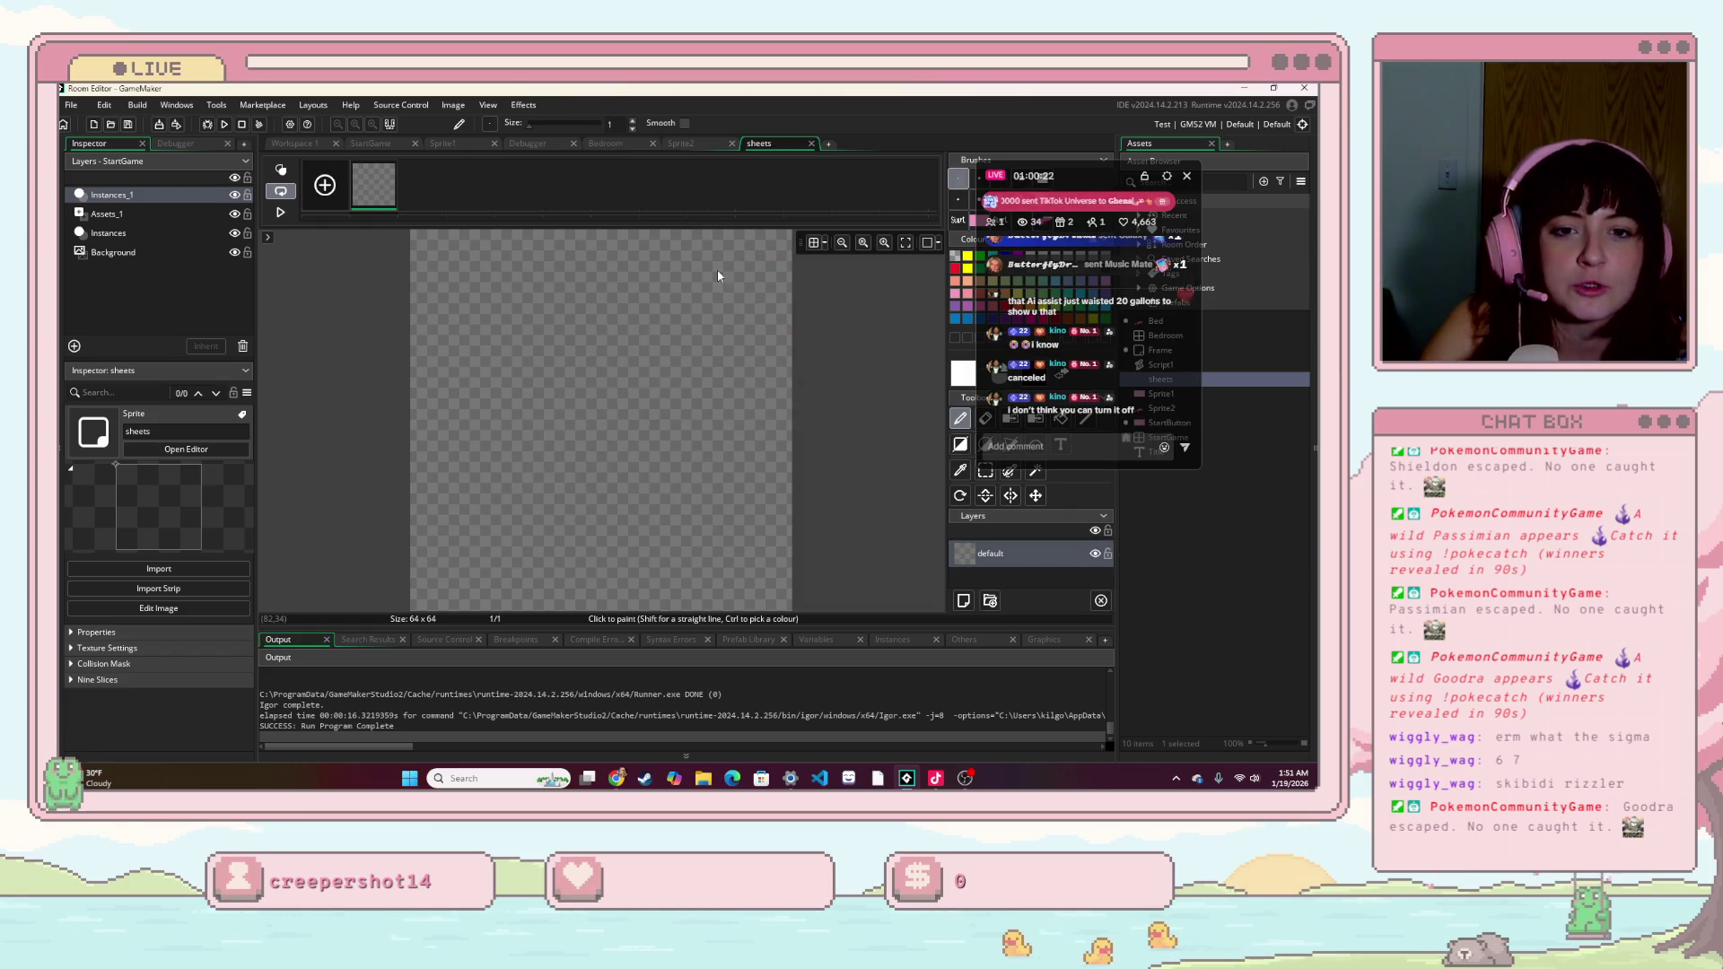
- Copy the bed from Sprite2 and stamp it onto the sheets canvas, undoing stray attempts
{"action": "key", "text": "ctrl+v"}
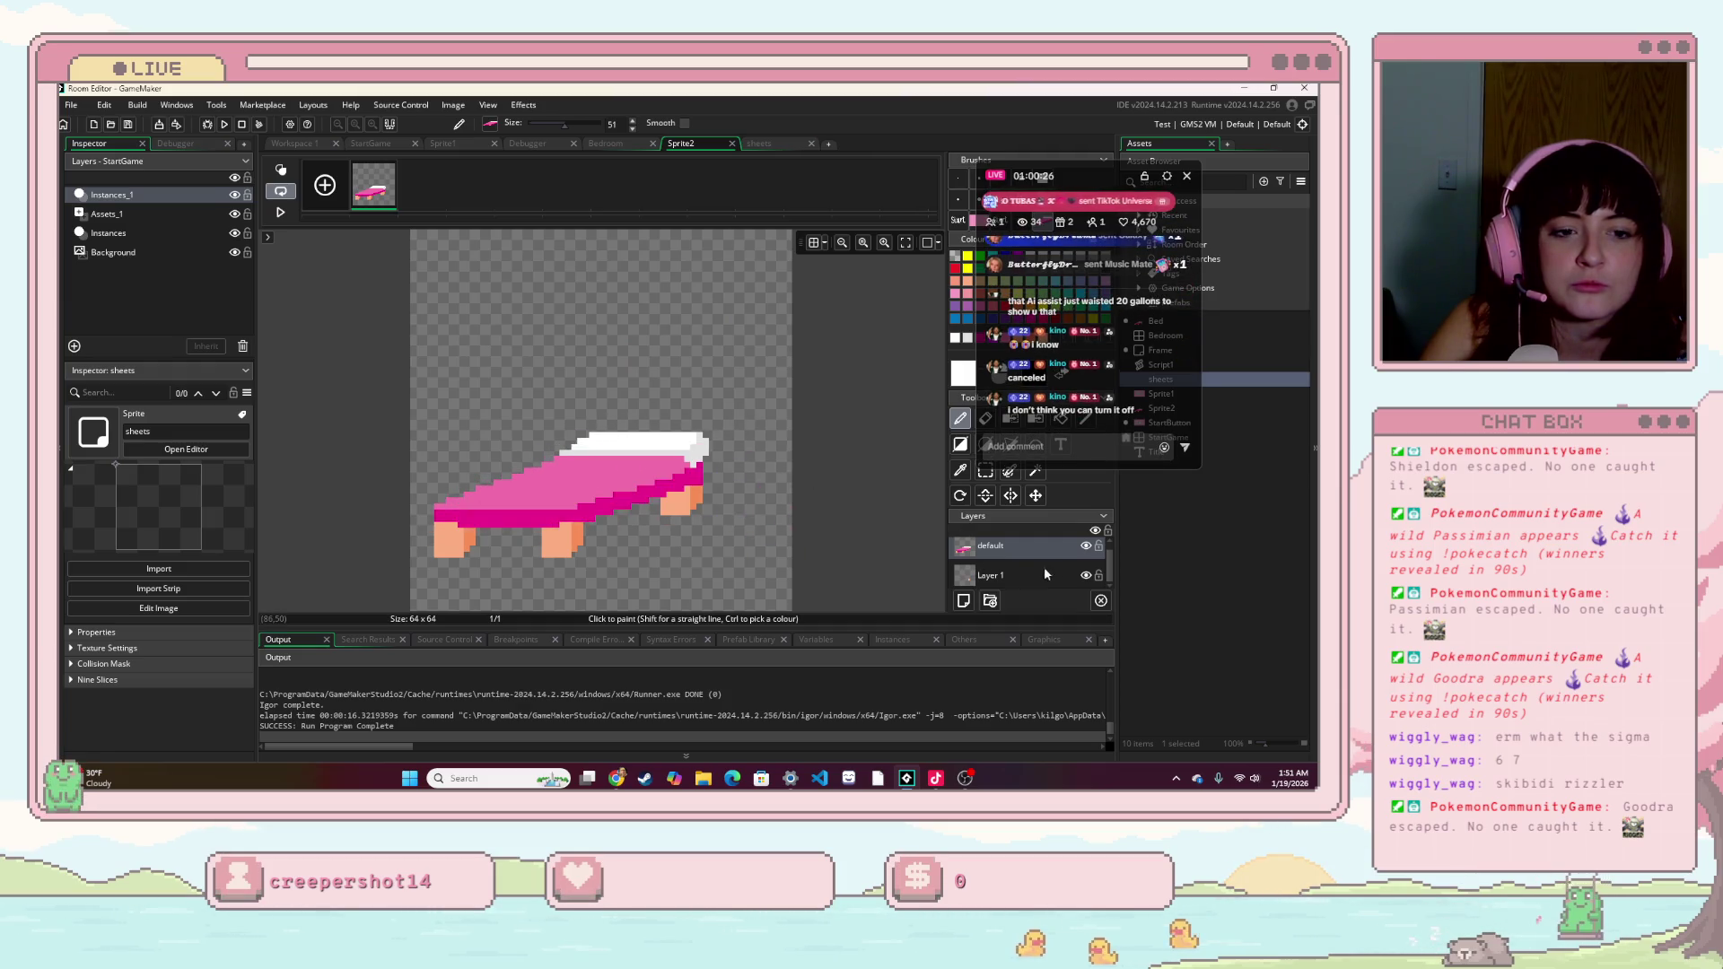
{"action": "right_click", "coordinate": [992, 547]}
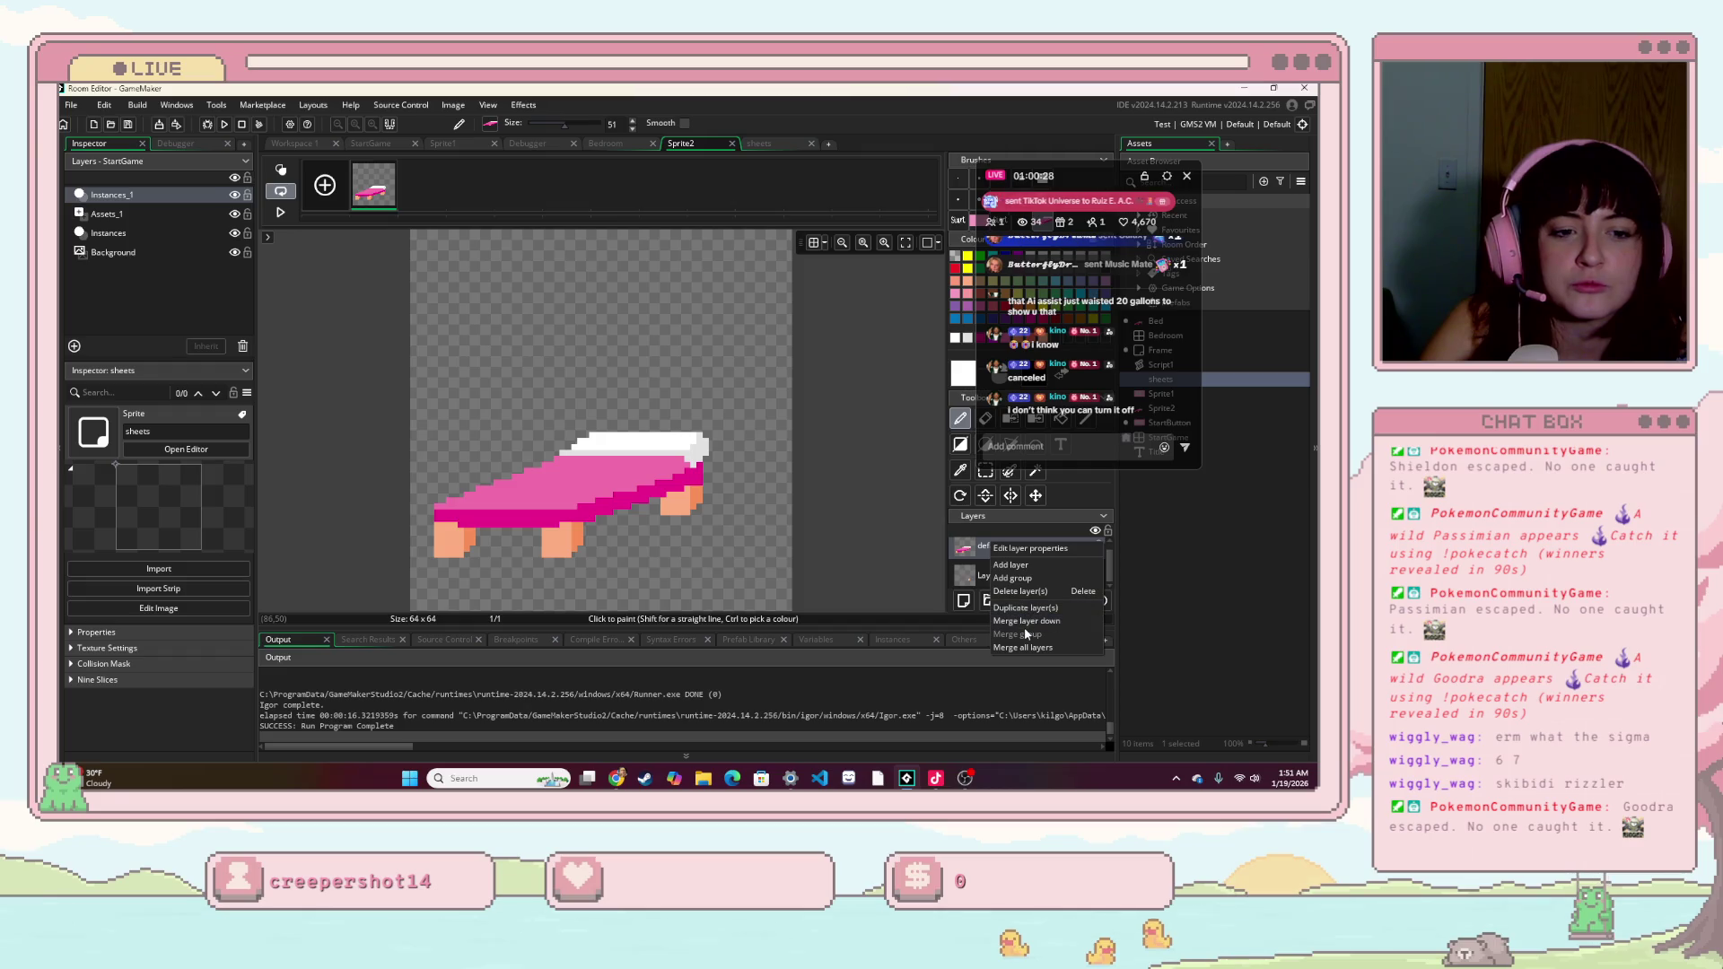
{"action": "key", "text": "Escape"}
{"action": "key", "text": "ctrl+v"}
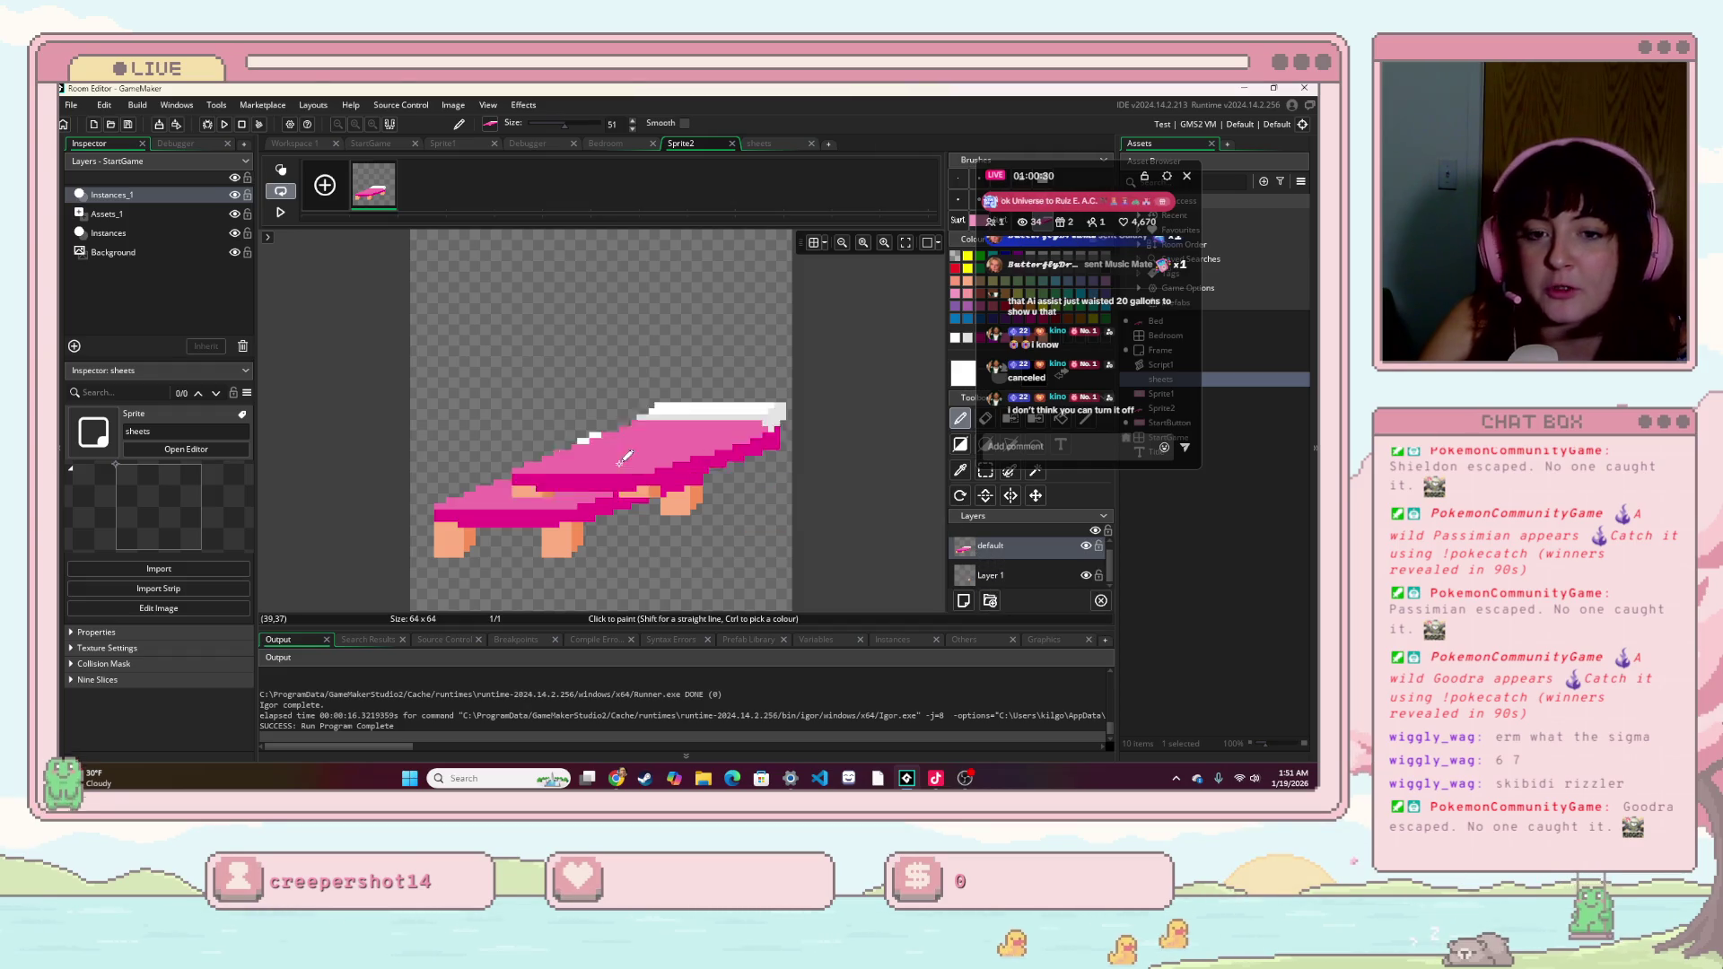
{"action": "key", "text": "ctrl+Tab"}
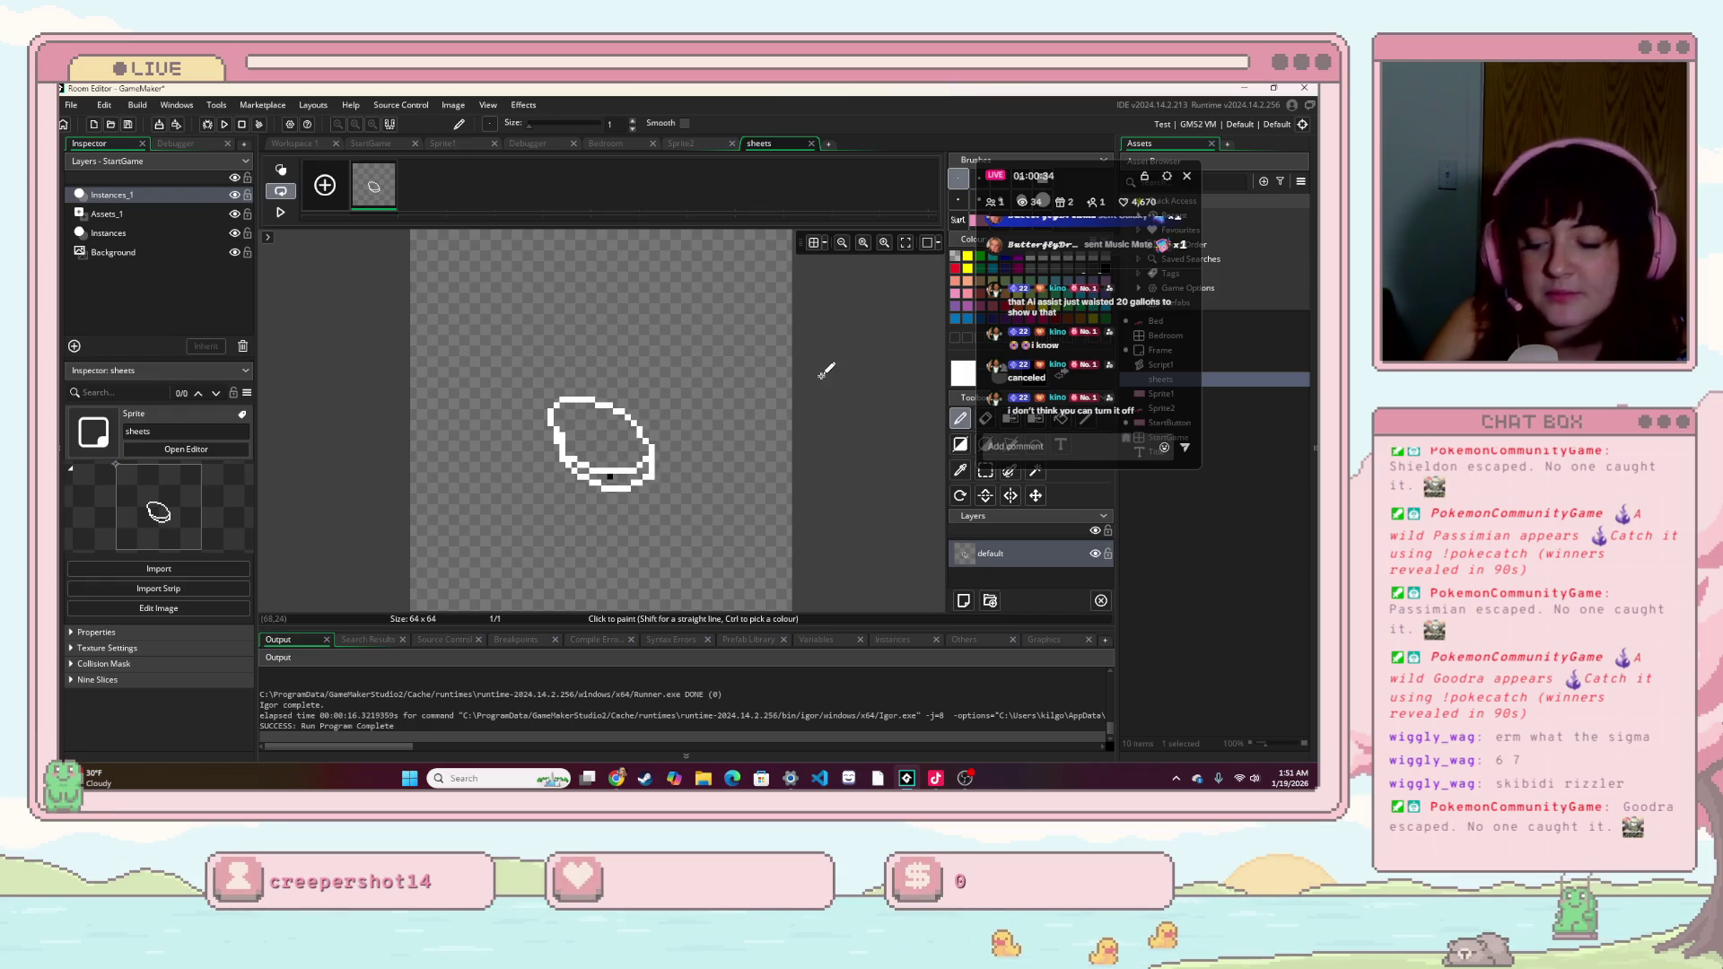
{"action": "key", "text": "ctrl+z"}
{"action": "key", "text": "ctrl+z"}
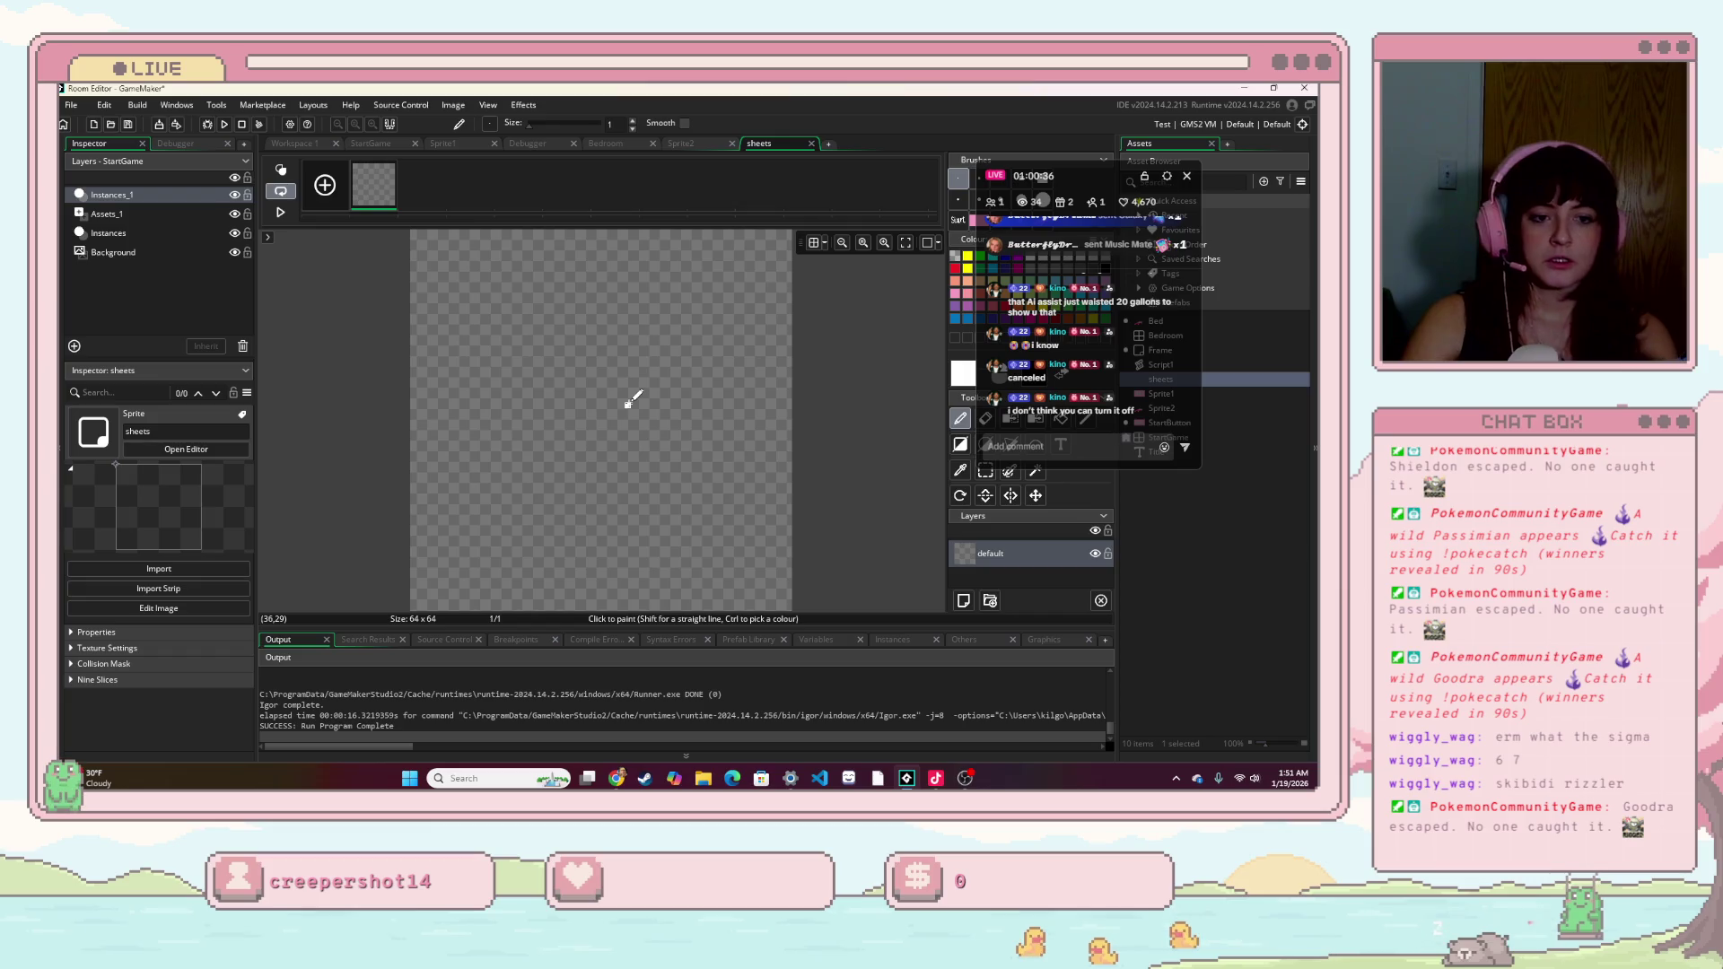
{"action": "key", "text": "ctrl+v"}
{"action": "left_click", "coordinate": [597, 438]}
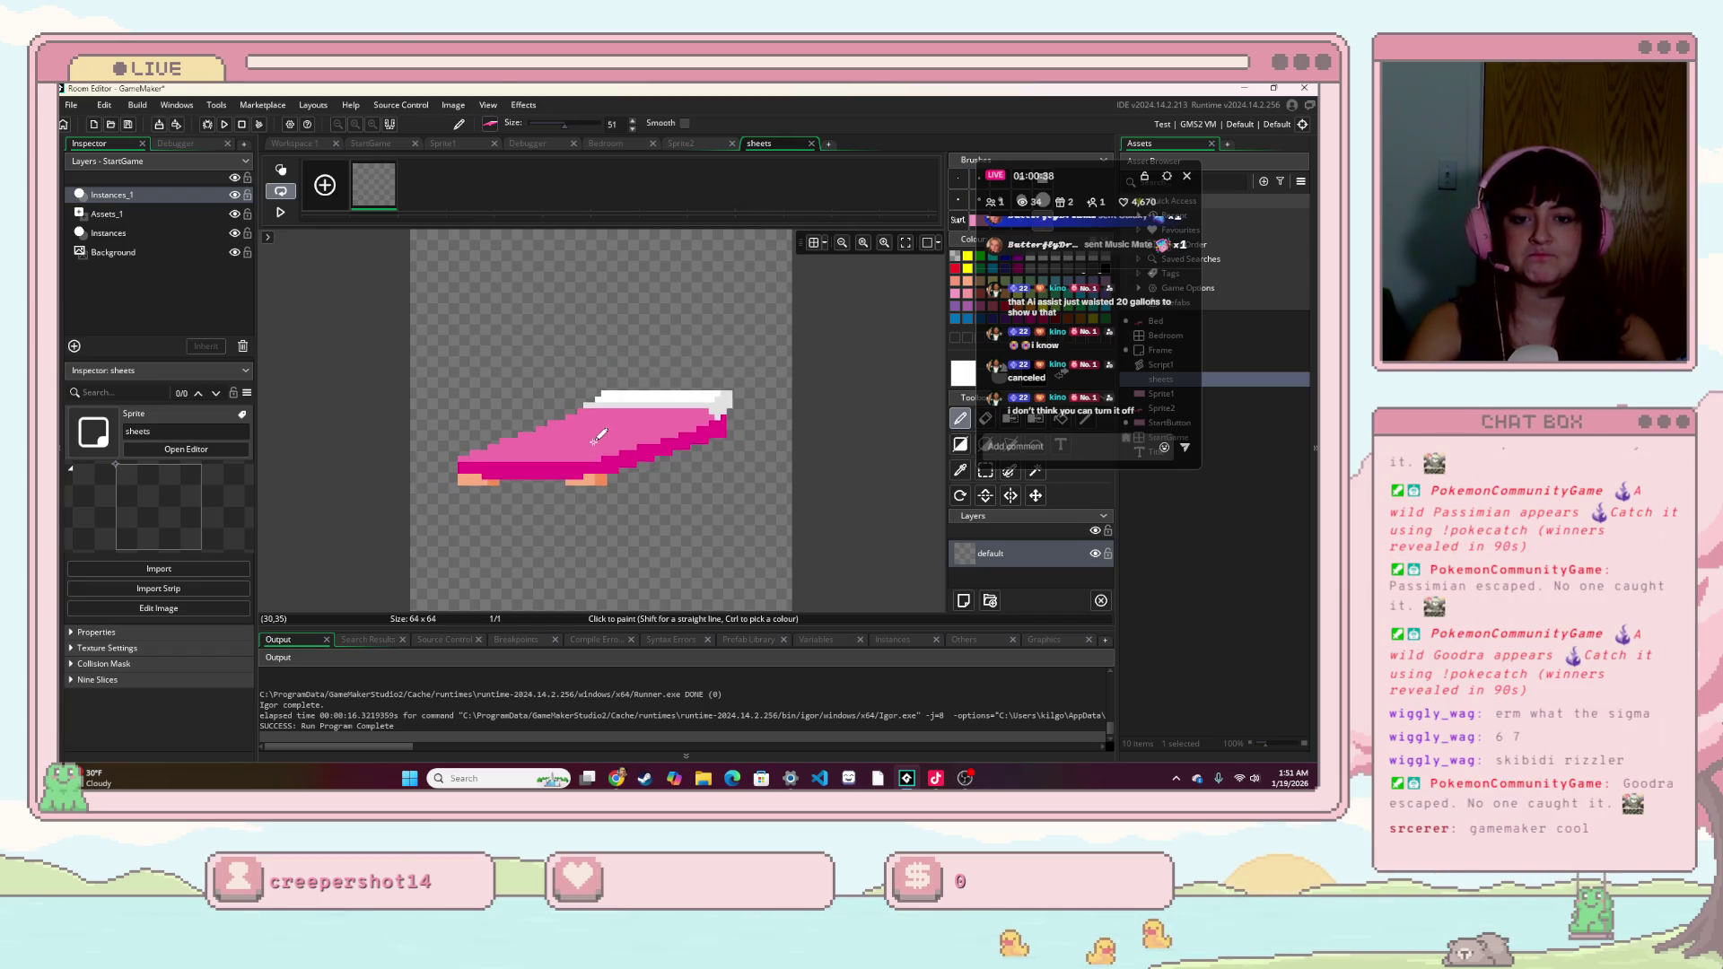
{"action": "key", "text": "ctrl+z"}
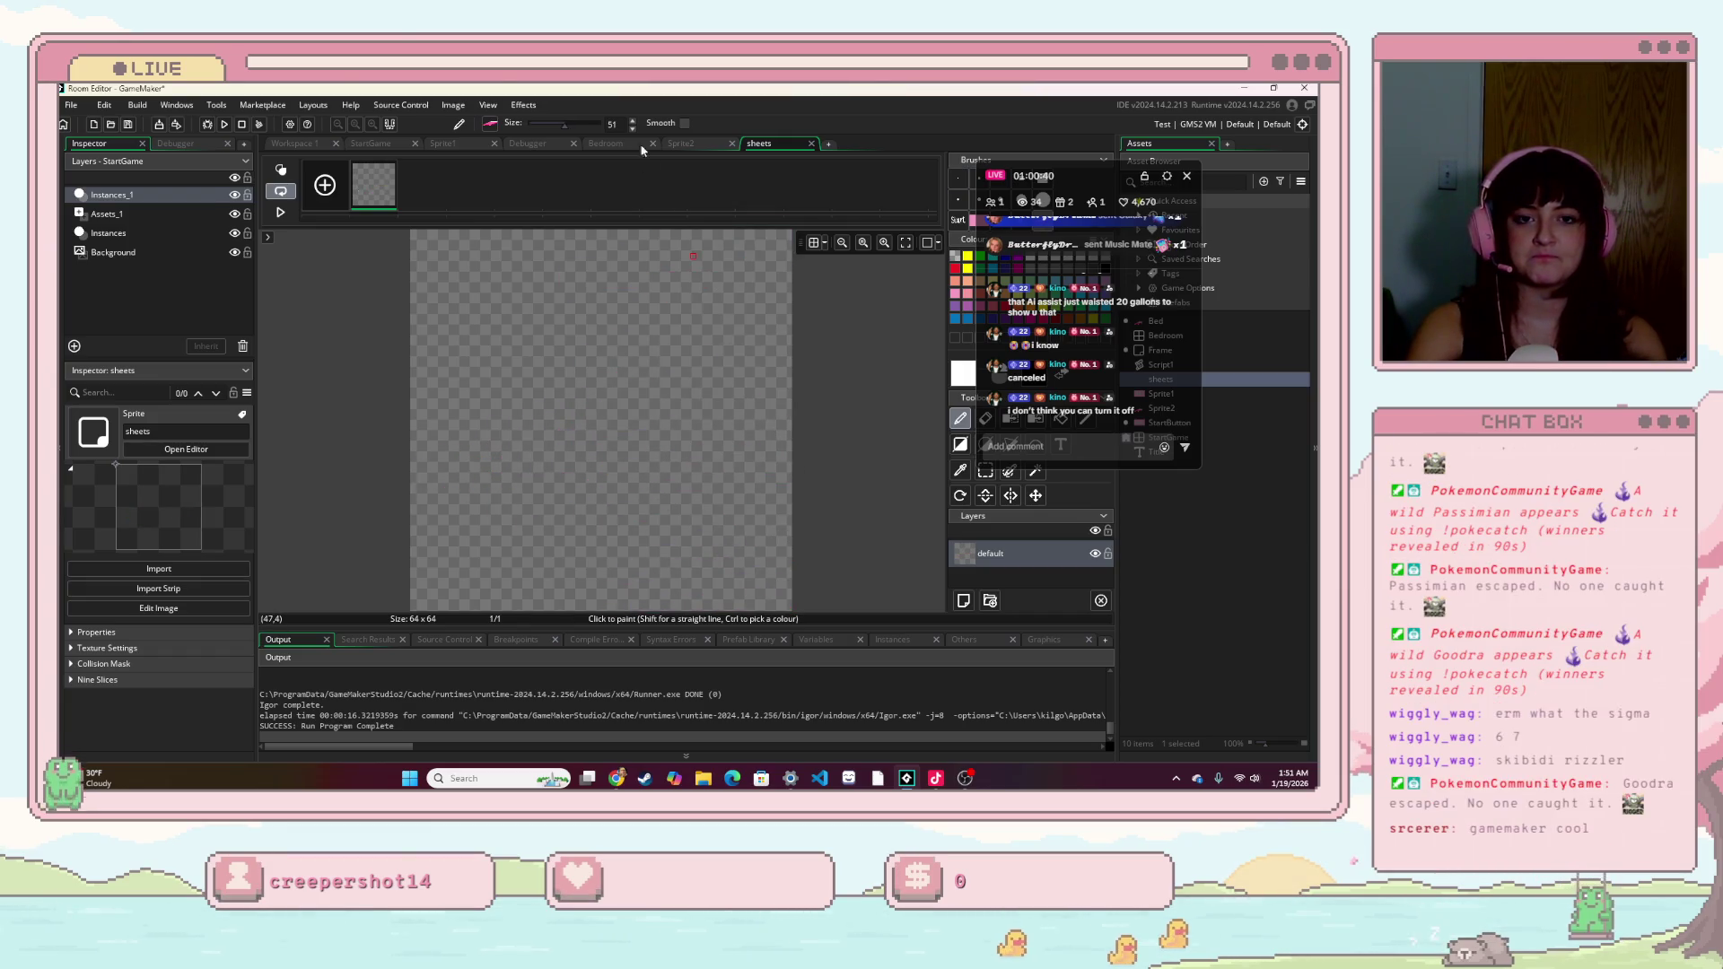
{"action": "left_click", "coordinate": [686, 142]}
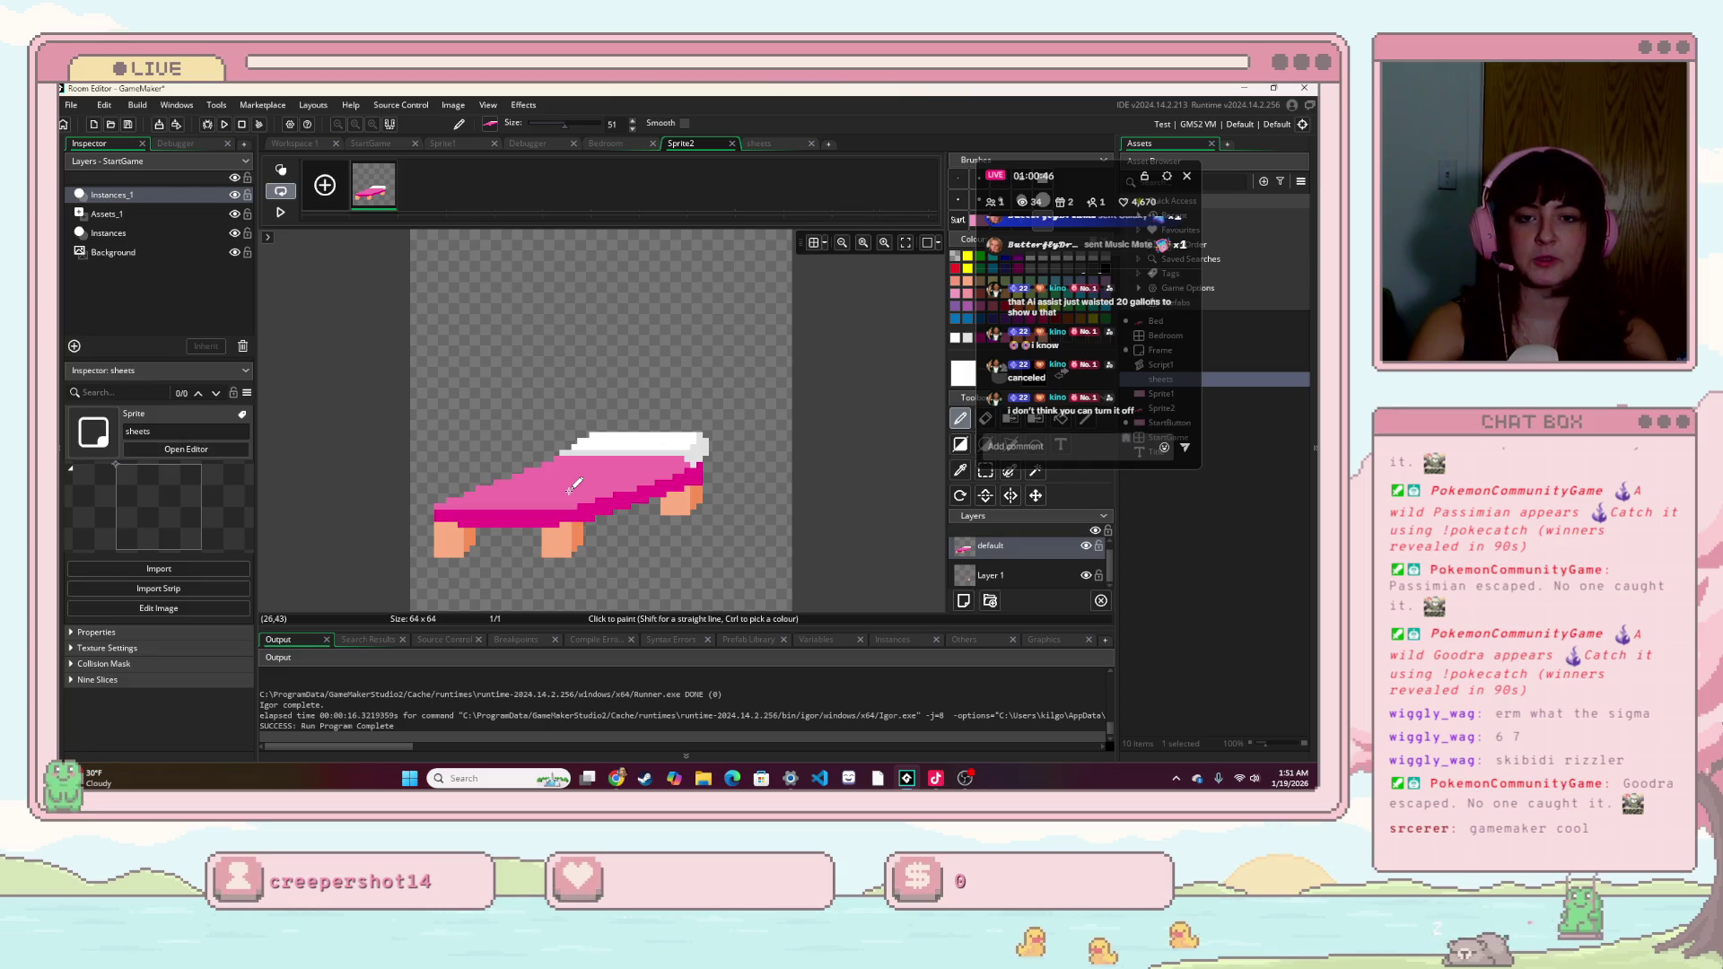
{"action": "left_click", "coordinate": [759, 143]}
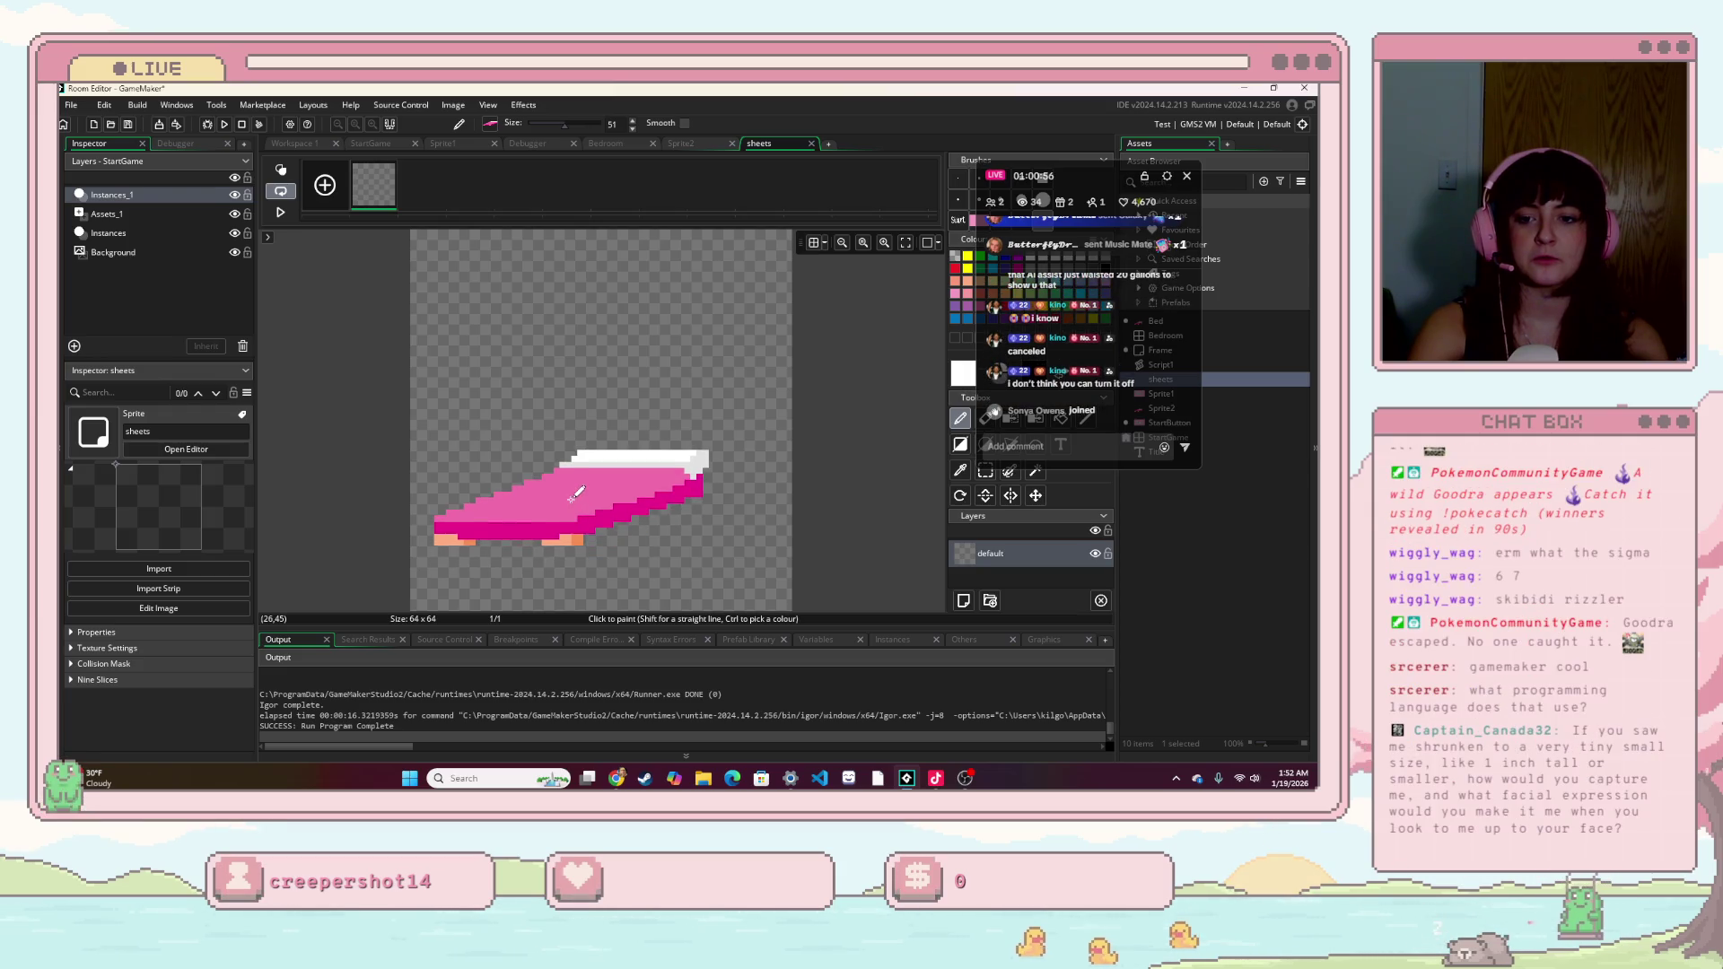
{"action": "left_click", "coordinate": [574, 483]}
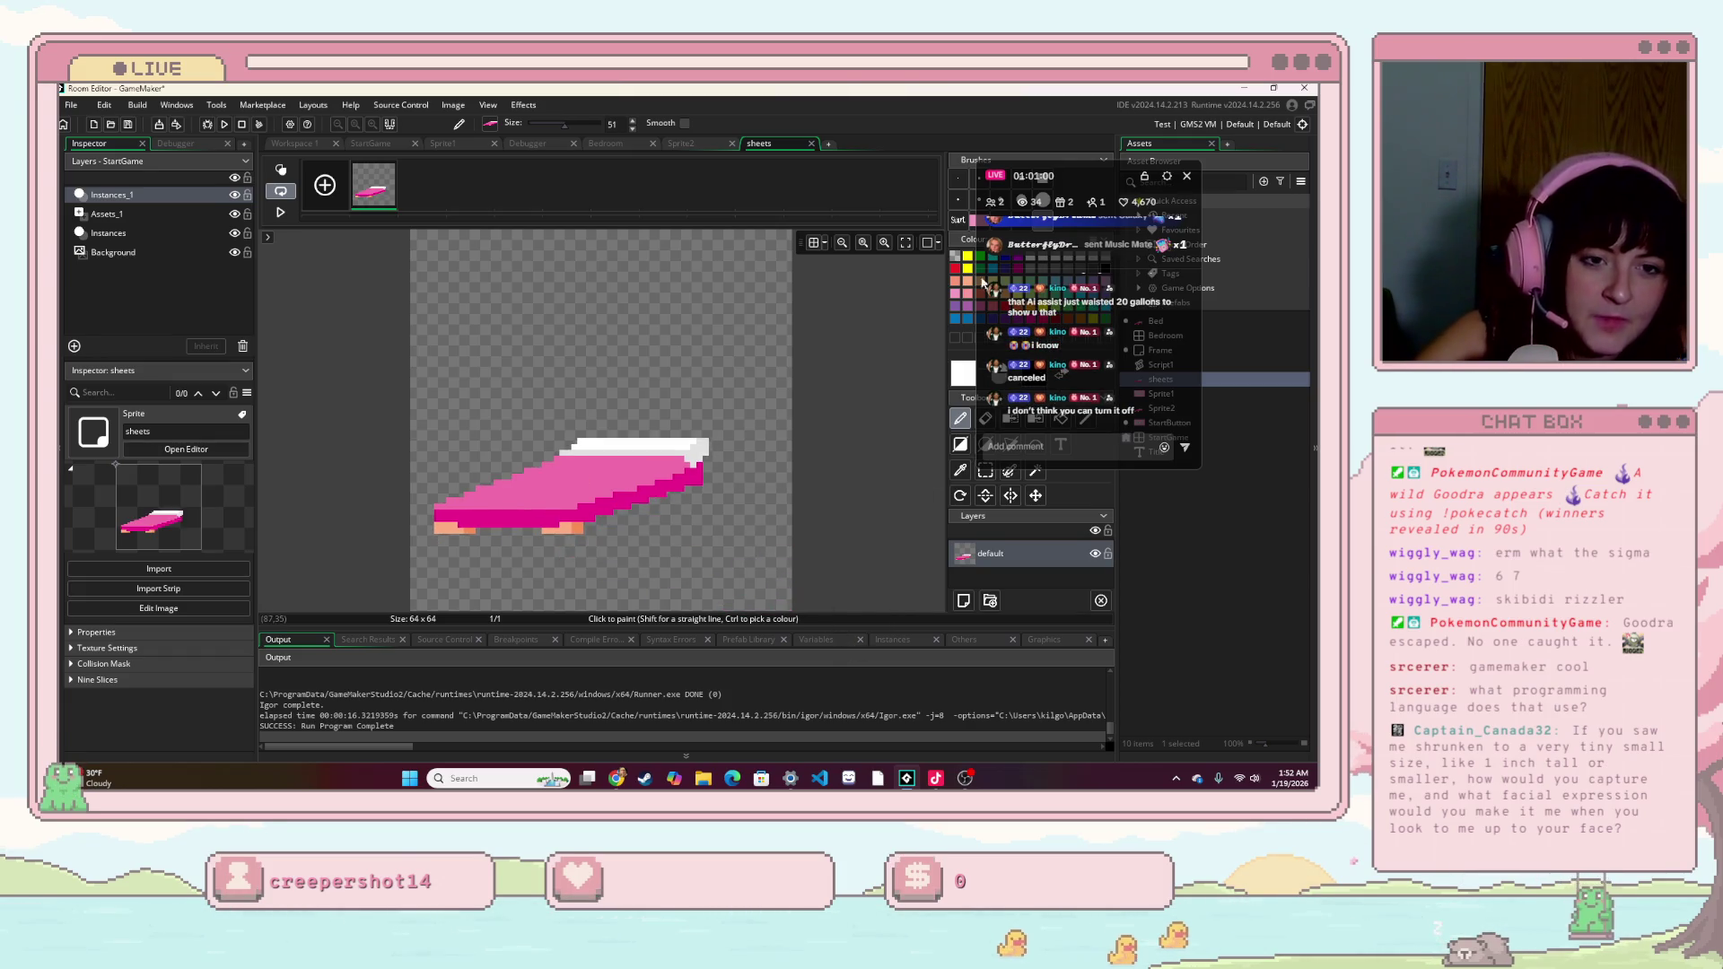
- Erase the white pillow strip and orange legs from sheets with a size-7 eraser
{"action": "left_click_drag", "start_coordinate": [1084, 190], "coordinate": [1251, 250]}
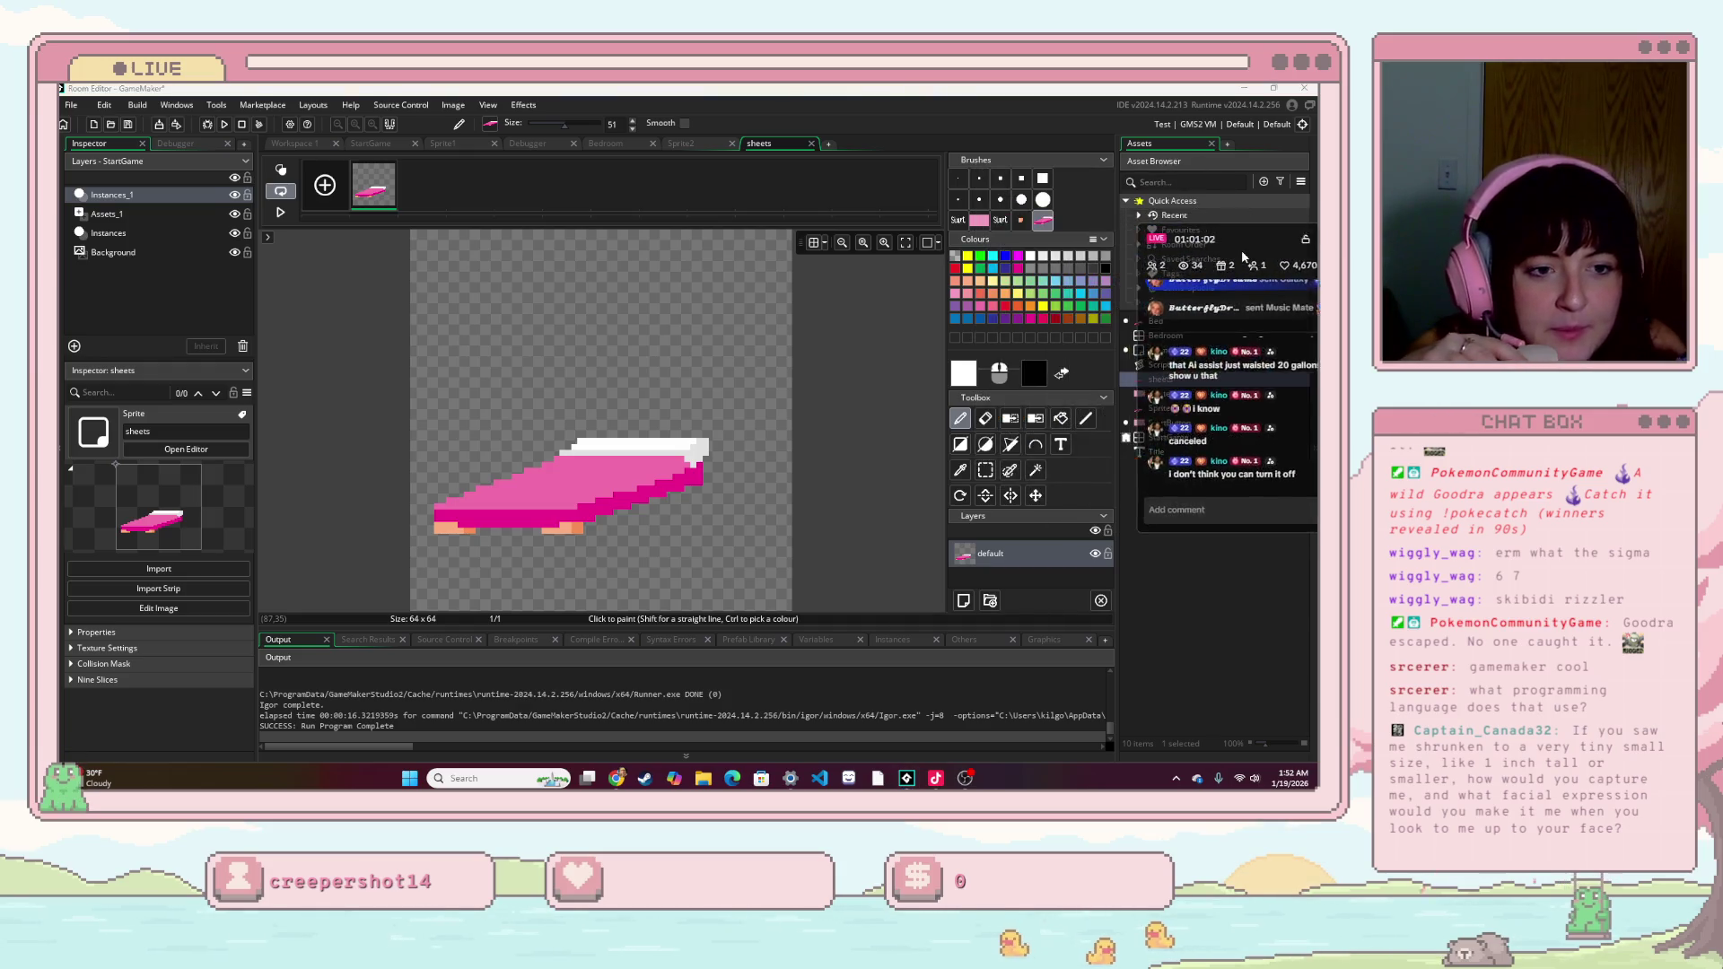
{"action": "left_click", "coordinate": [985, 418]}
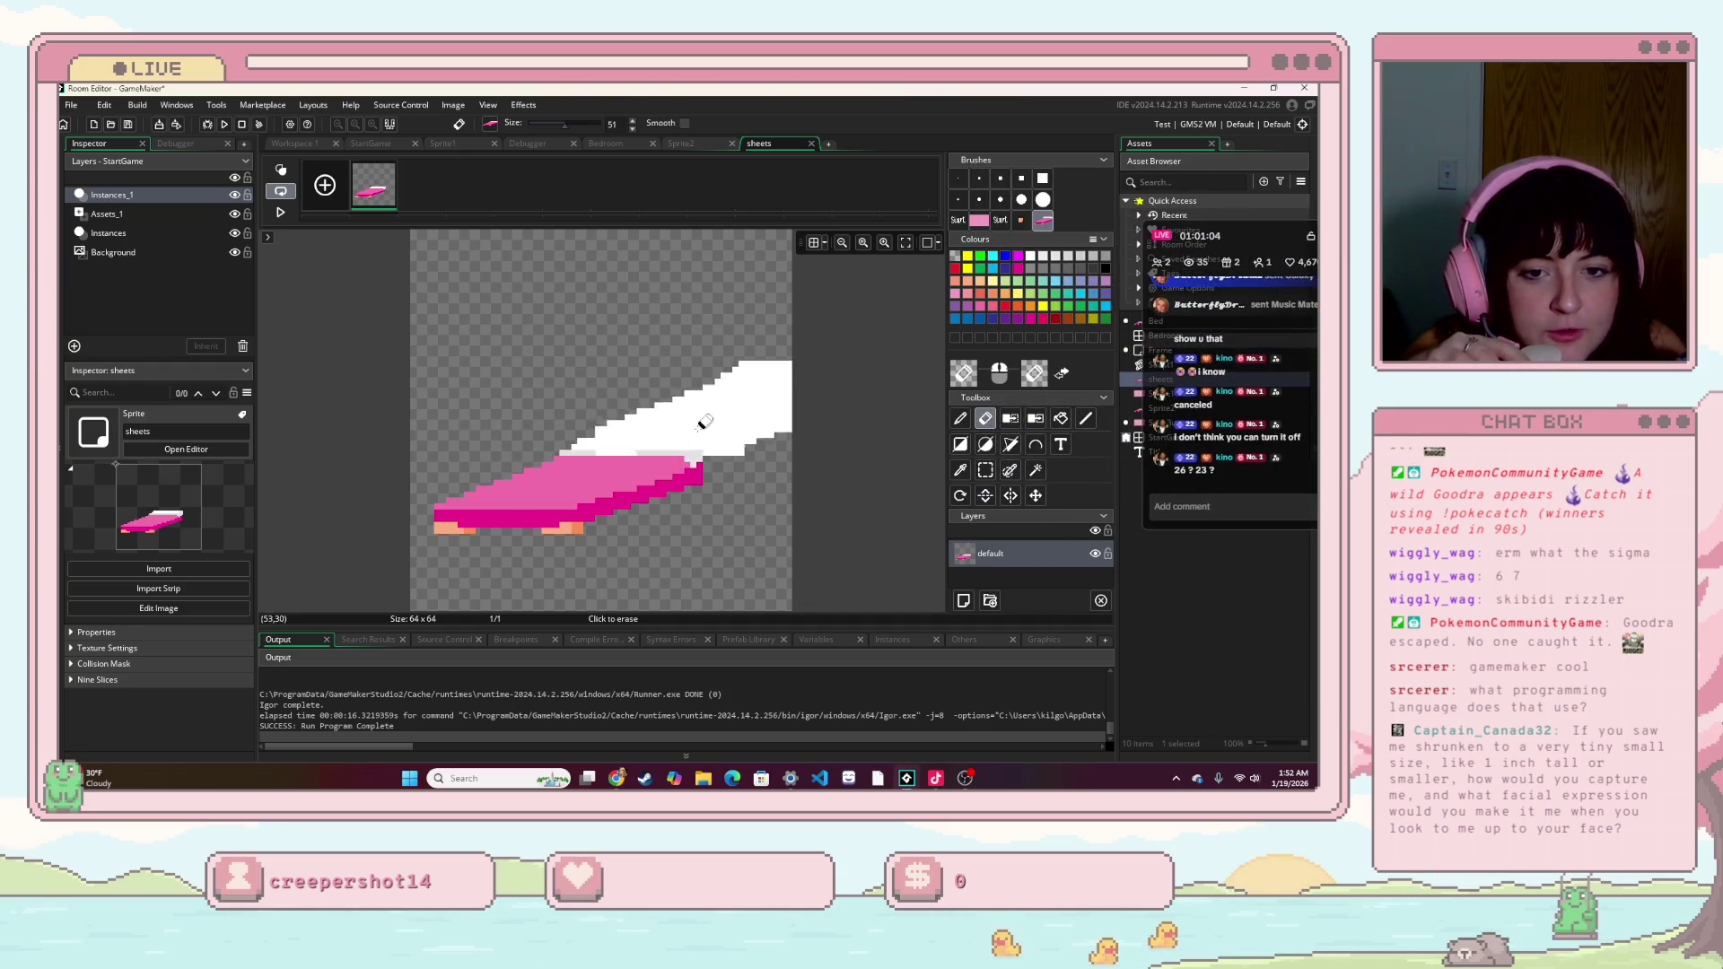
{"action": "left_click", "coordinate": [957, 177]}
{"action": "left_click", "coordinate": [1023, 181]}
{"action": "left_click_drag", "start_coordinate": [590, 426], "coordinate": [692, 434]}
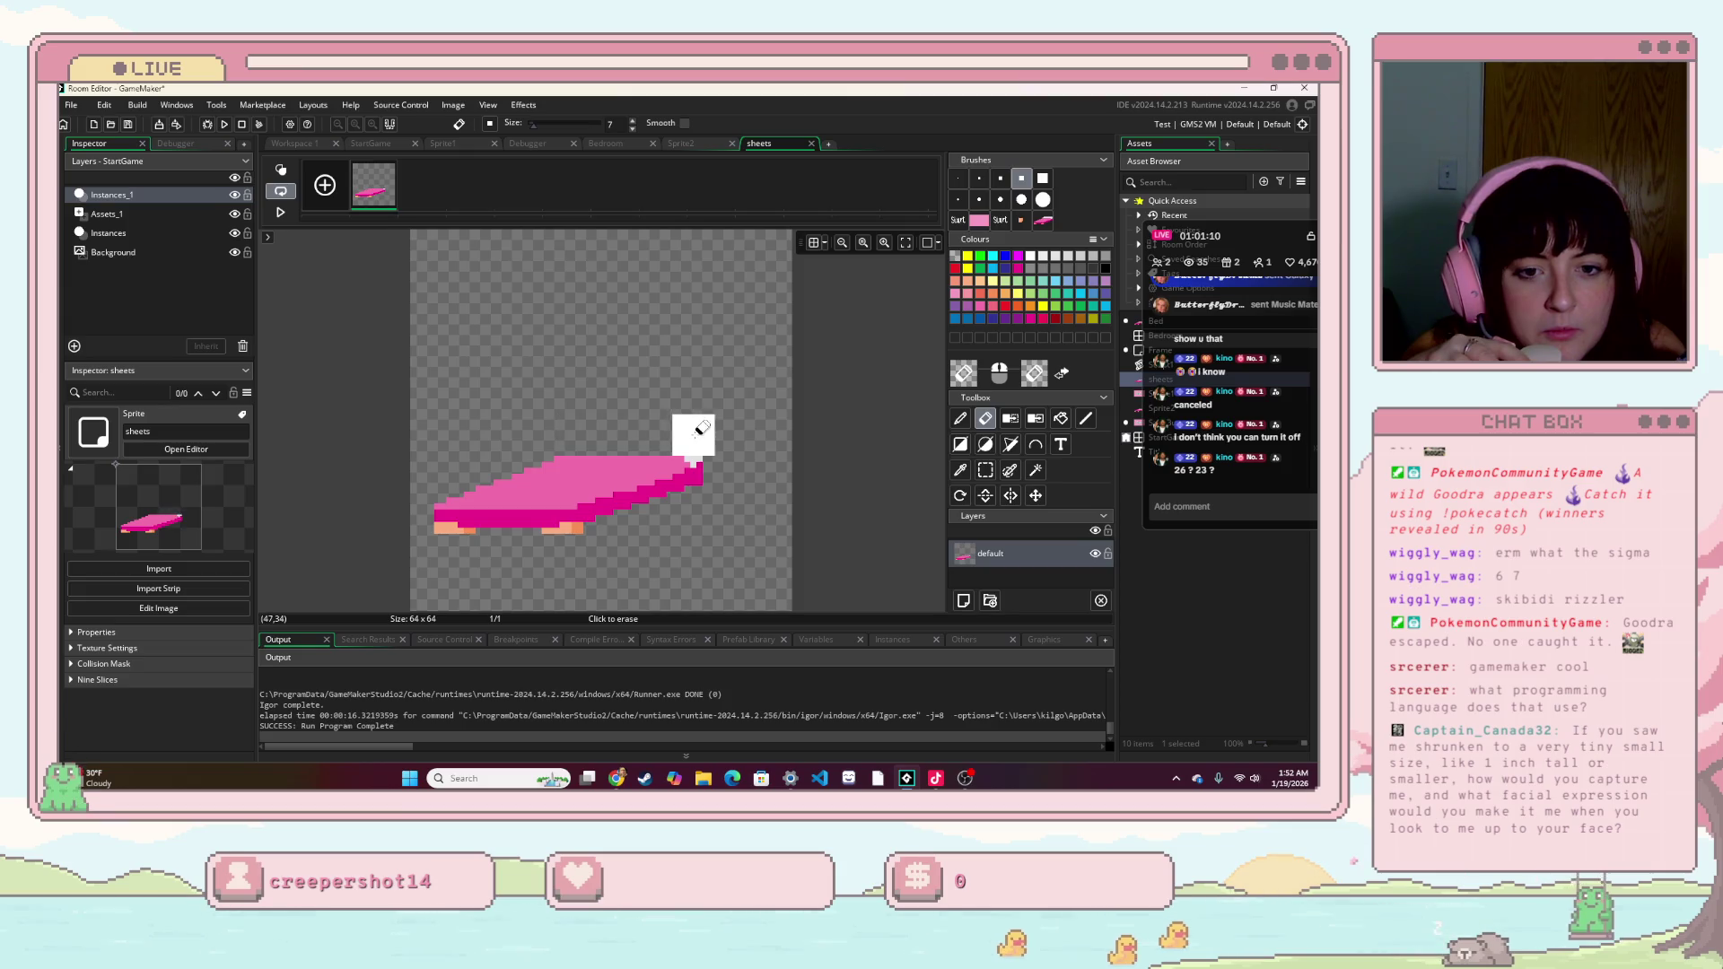
{"action": "left_click_drag", "start_coordinate": [579, 538], "coordinate": [435, 537]}
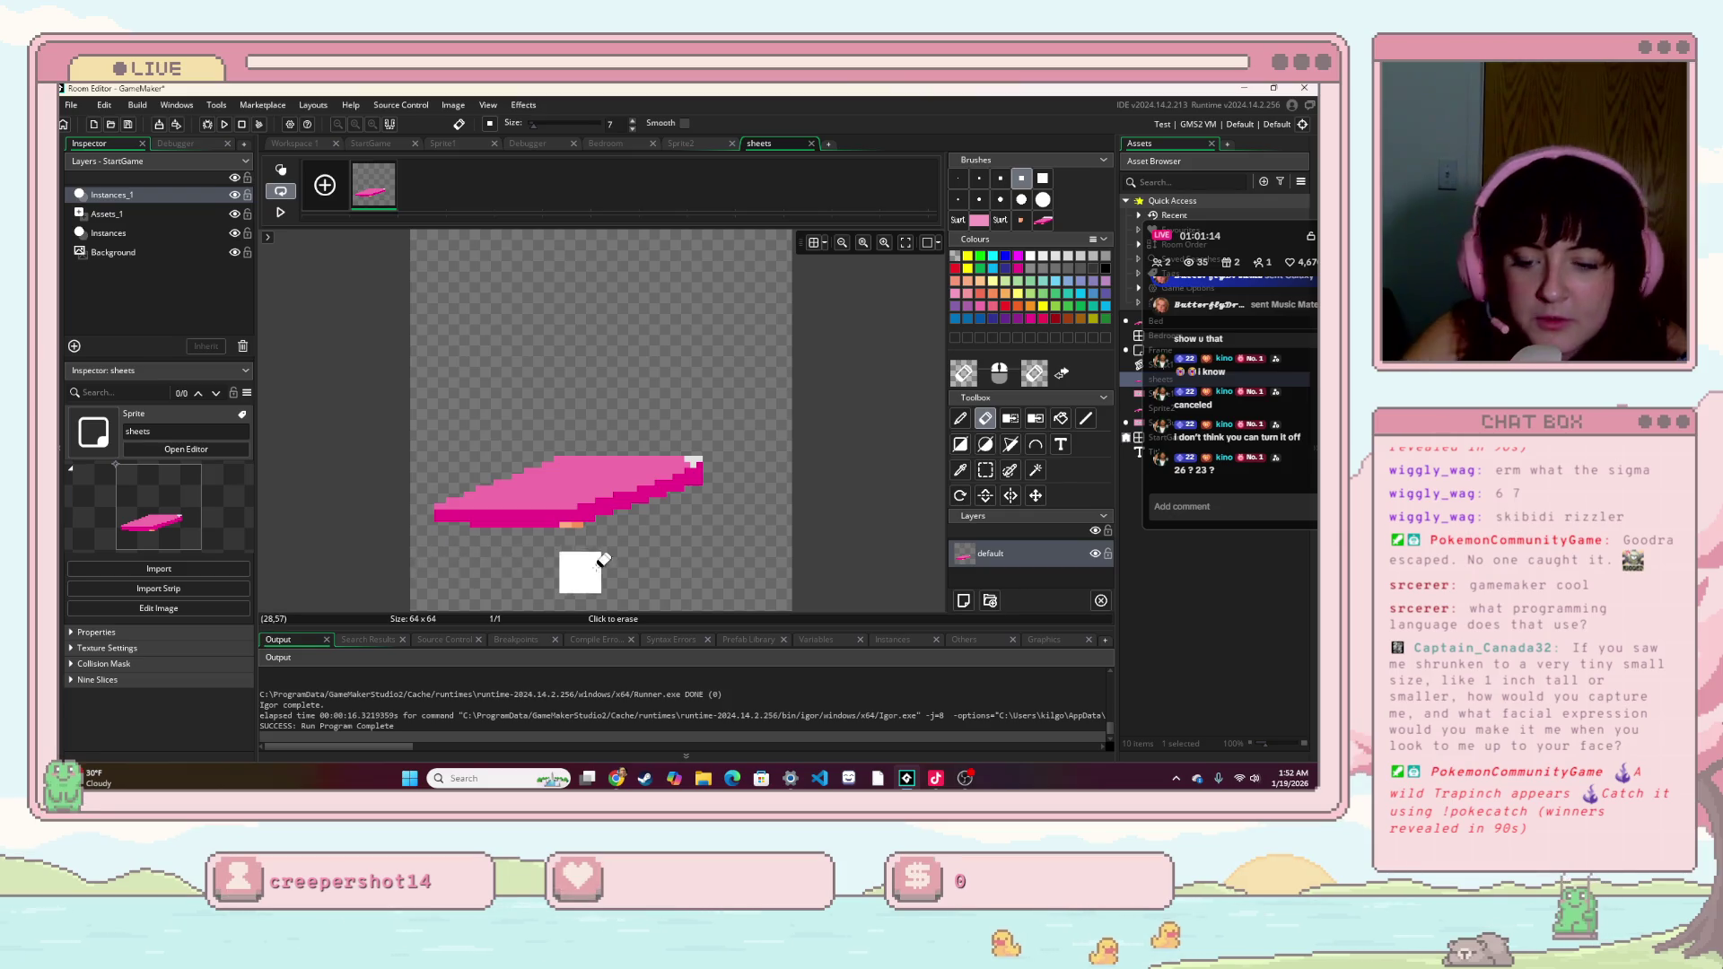
{"action": "key", "text": "ctrl+z"}
{"action": "left_click_drag", "start_coordinate": [589, 536], "coordinate": [531, 550]}
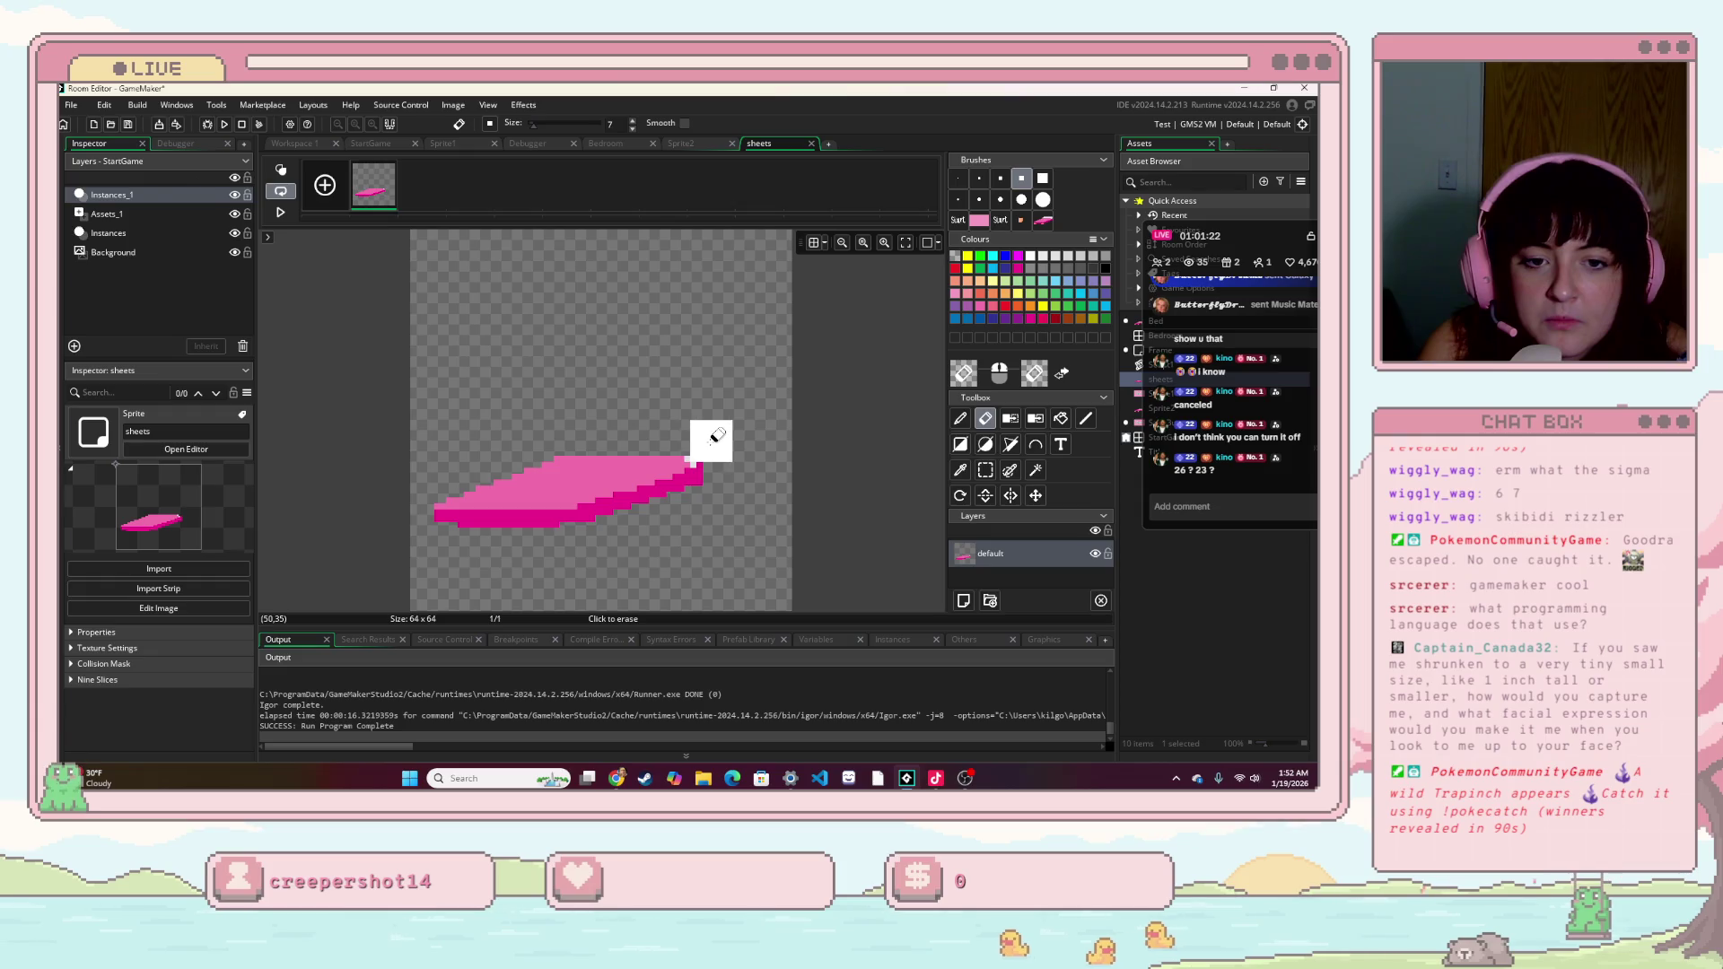
{"action": "left_click", "coordinate": [959, 181]}
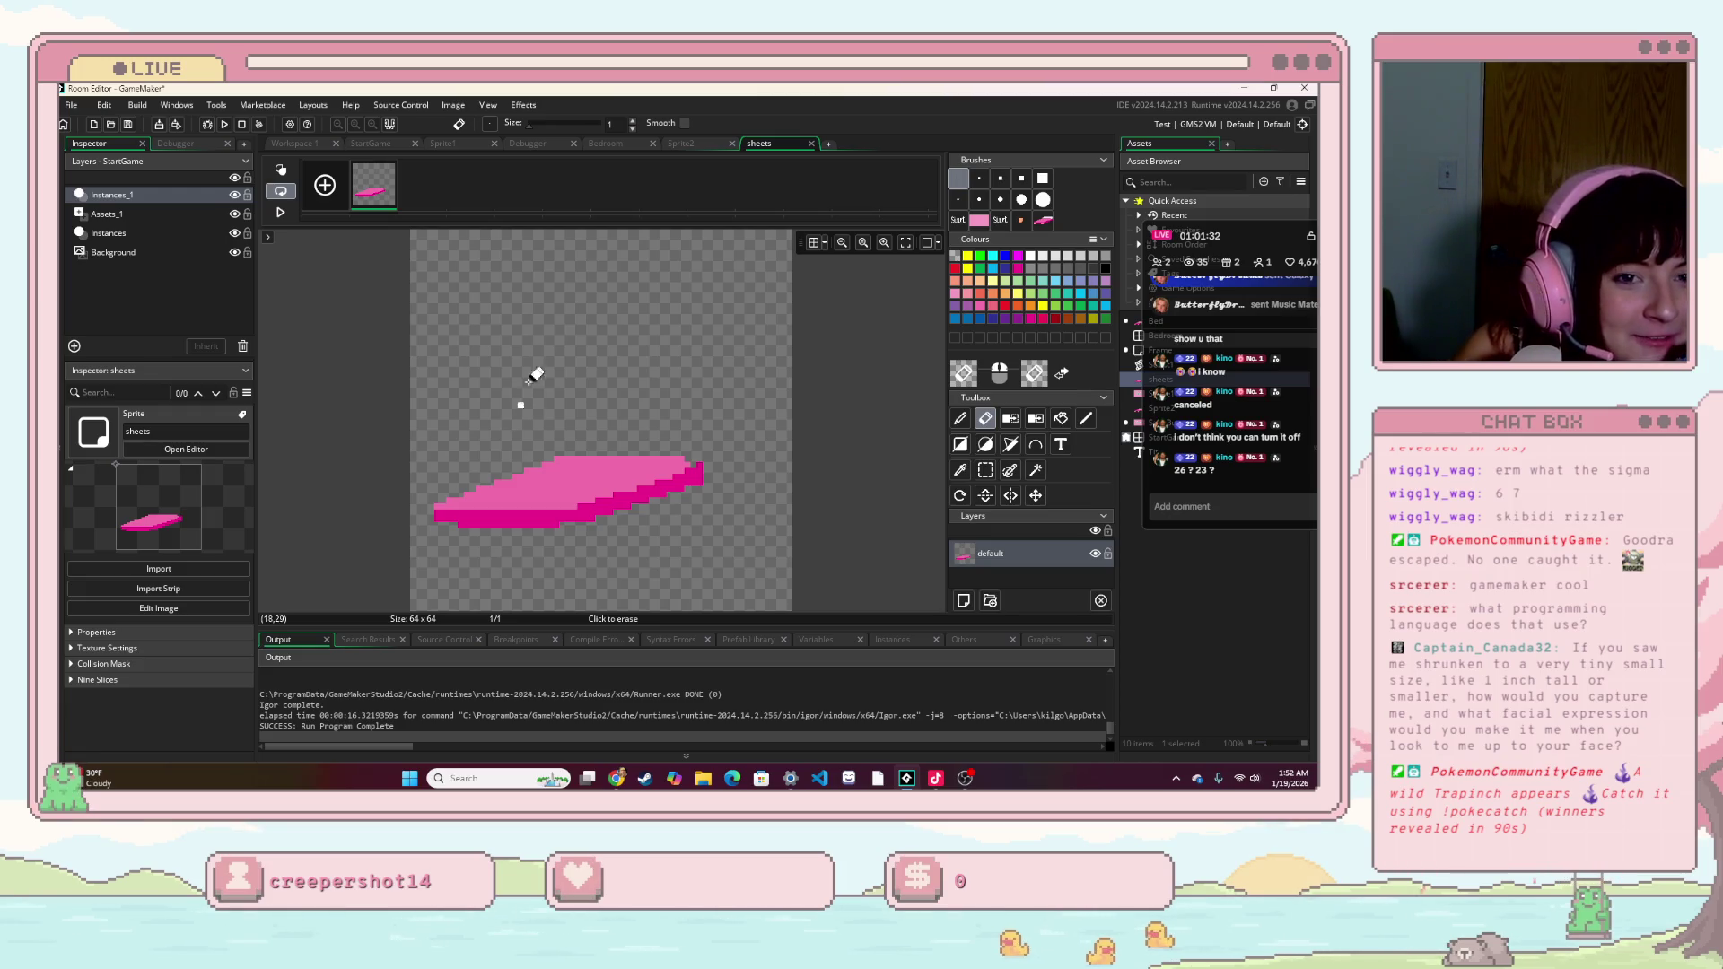
{"action": "left_click", "coordinate": [602, 144]}
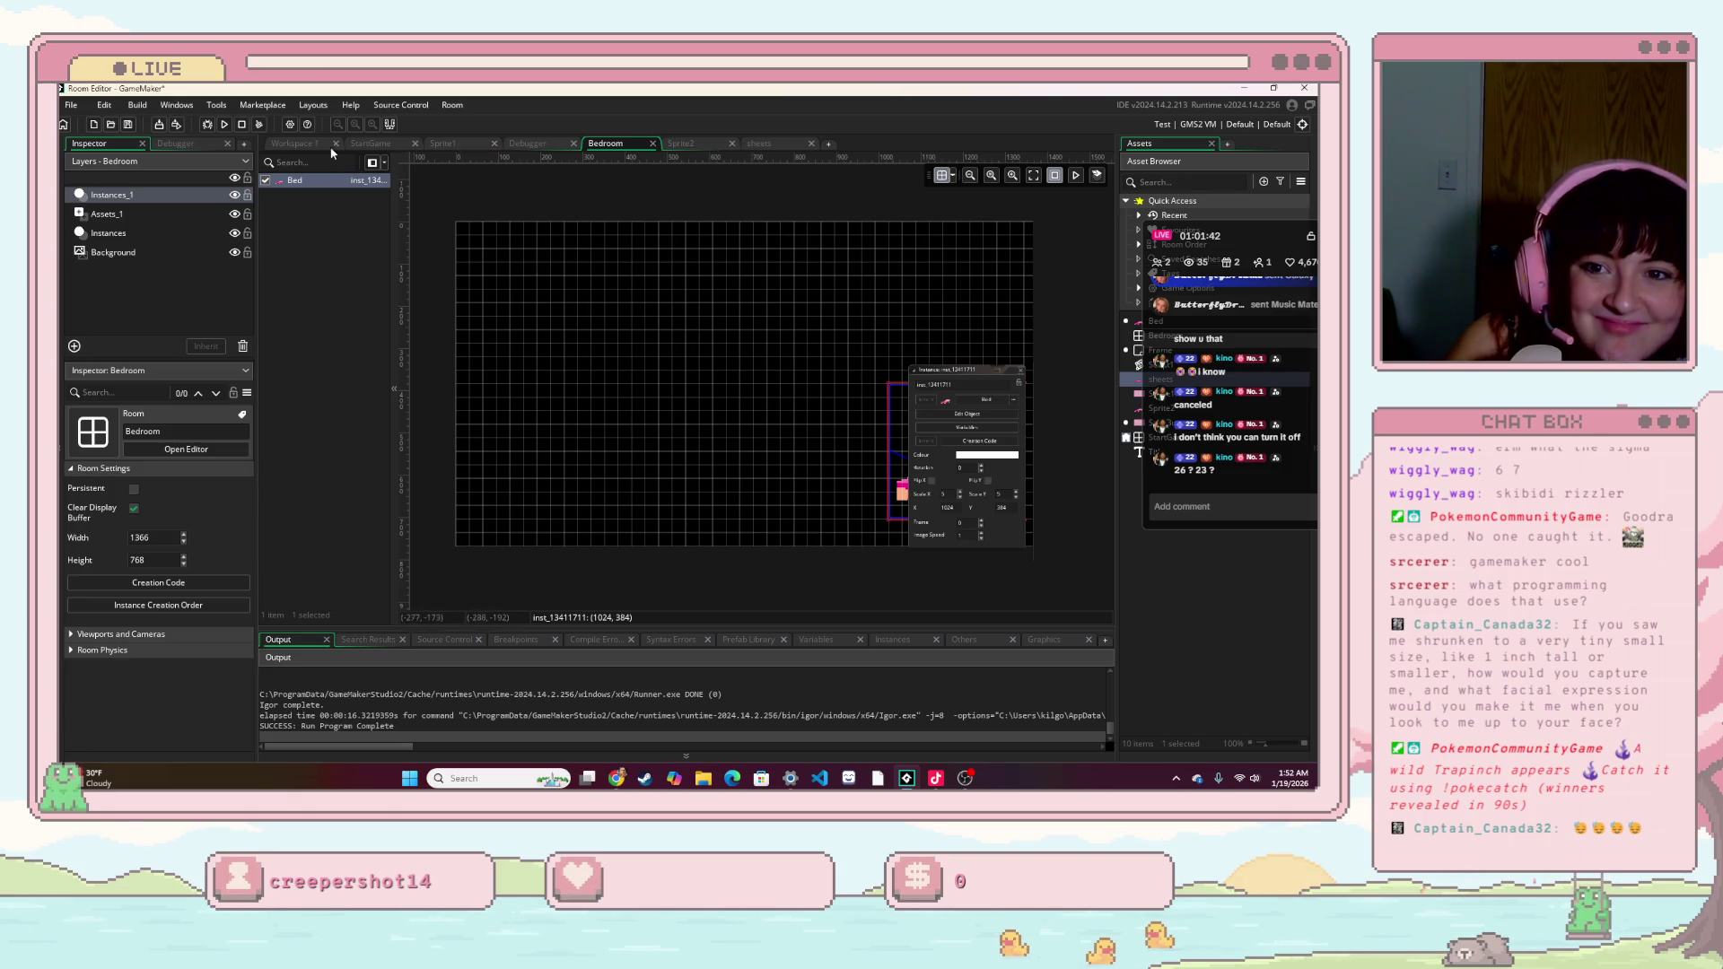
- Open the Bed object's Create event code from Workspace 1 and filter the Toolbox by 'draw'
{"action": "left_click", "coordinate": [307, 144]}
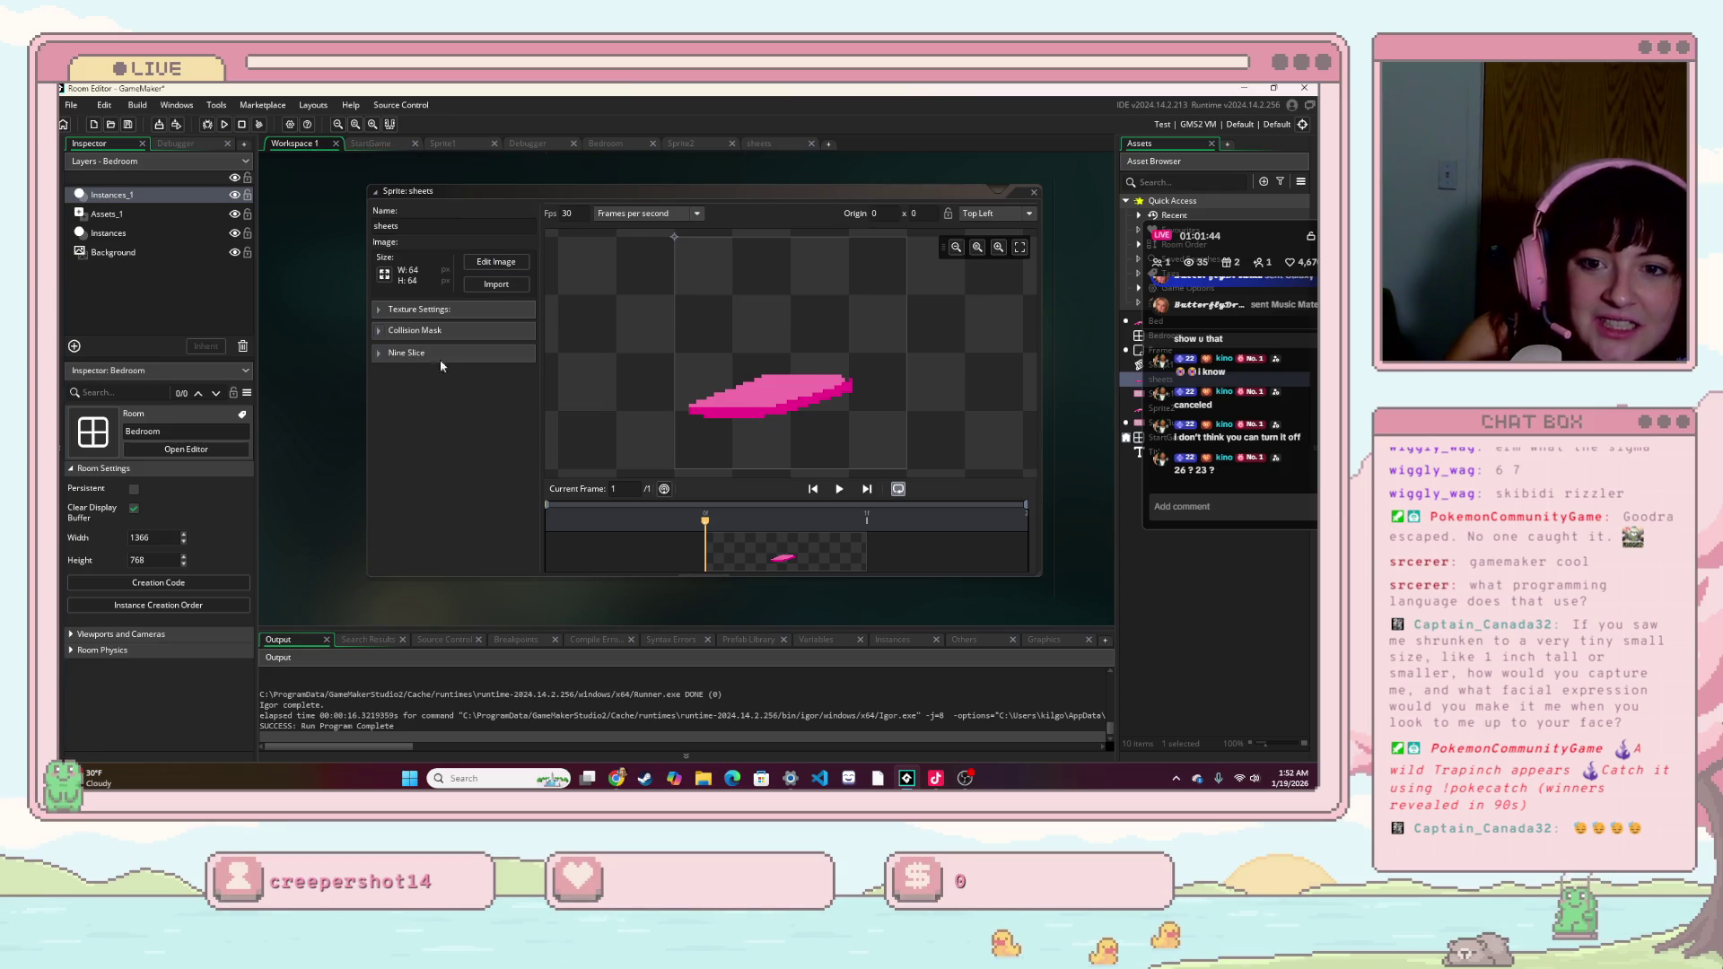
{"action": "scroll", "coordinate": [734, 355], "scroll_direction": "down", "scroll_amount": 5}
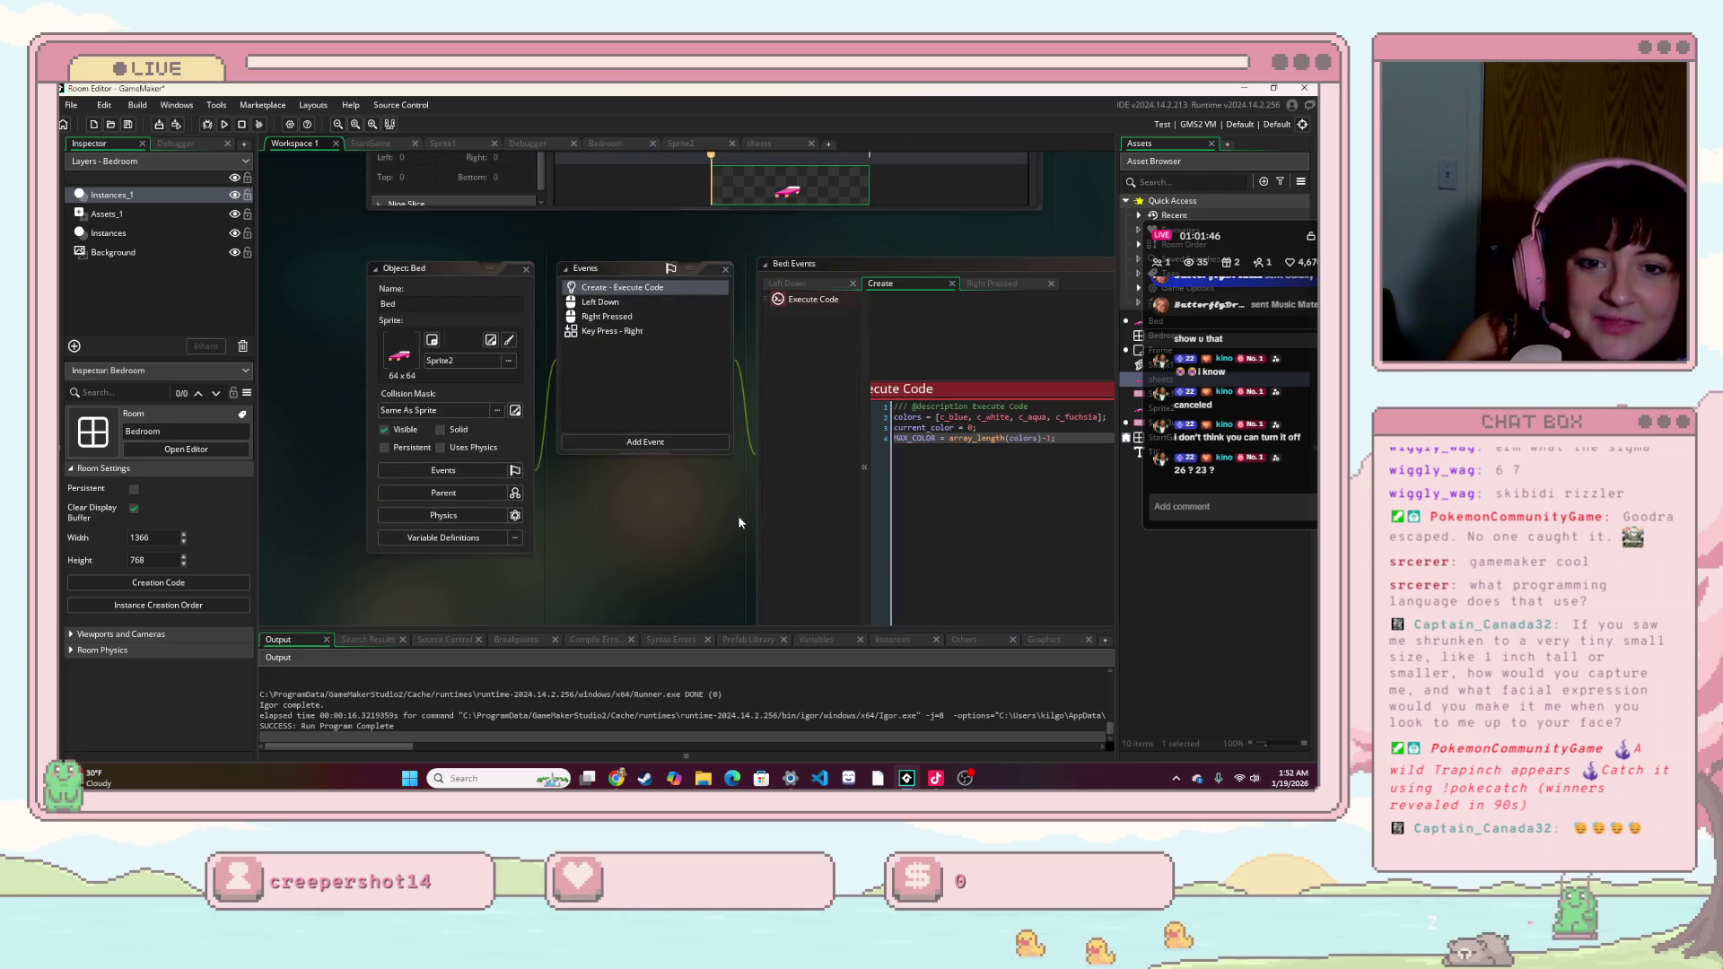
{"action": "left_click", "coordinate": [613, 292]}
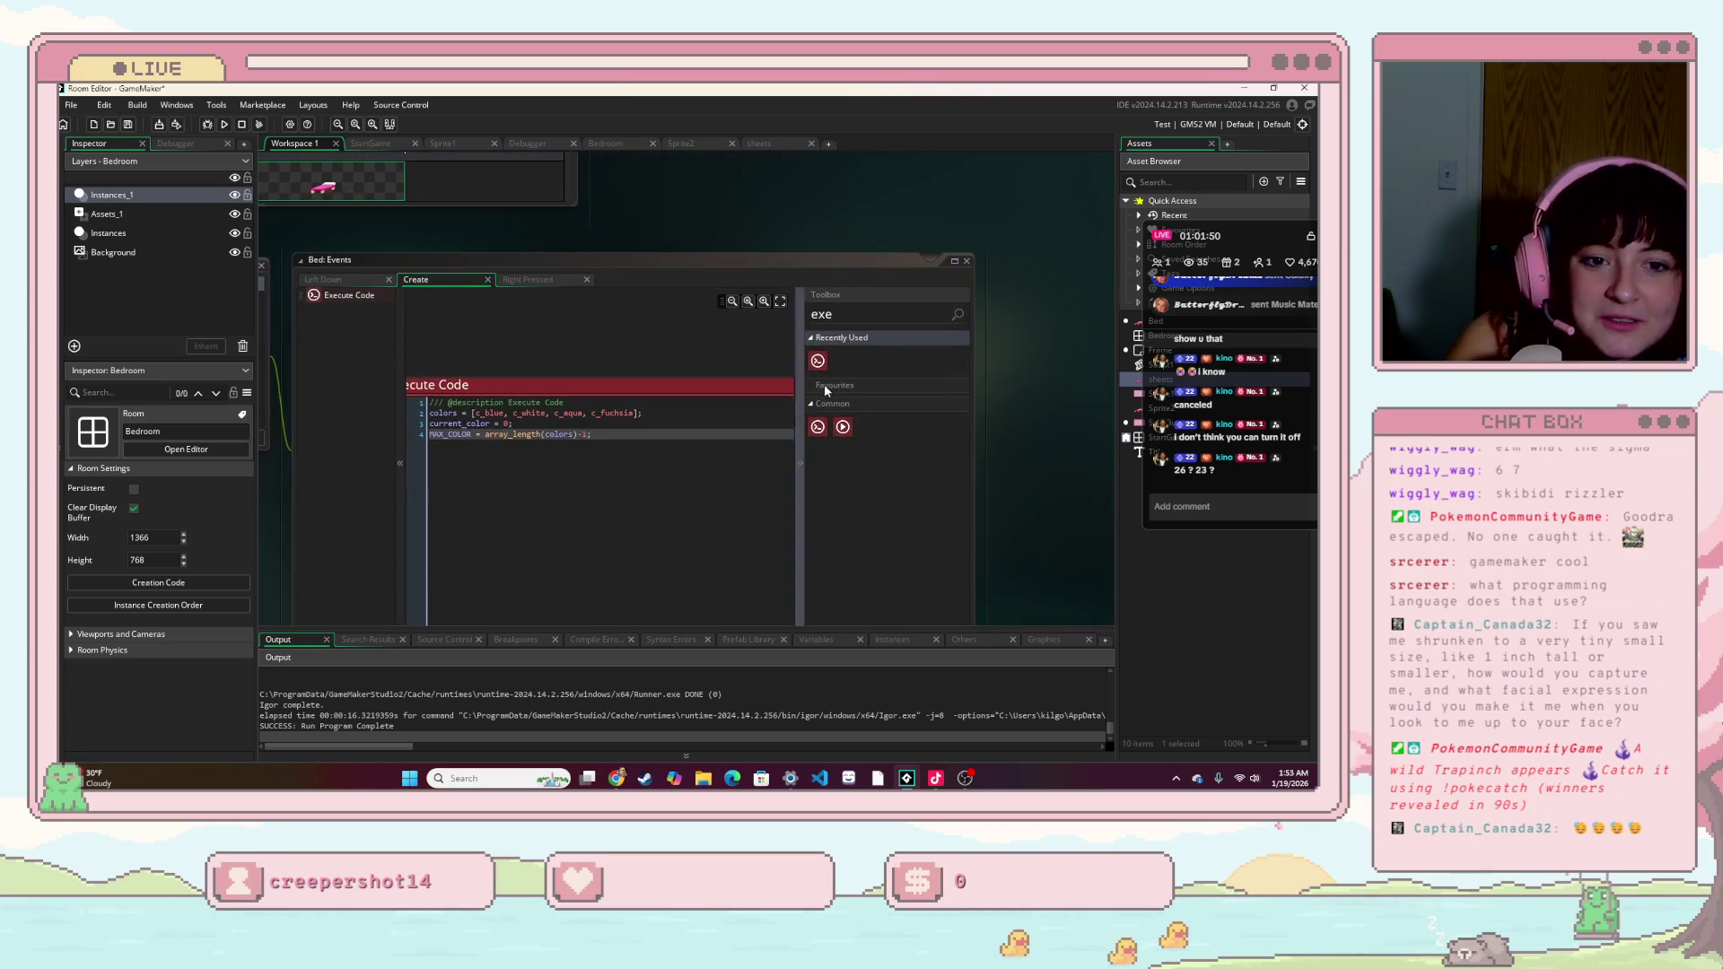
{"action": "type", "text": "draw"}
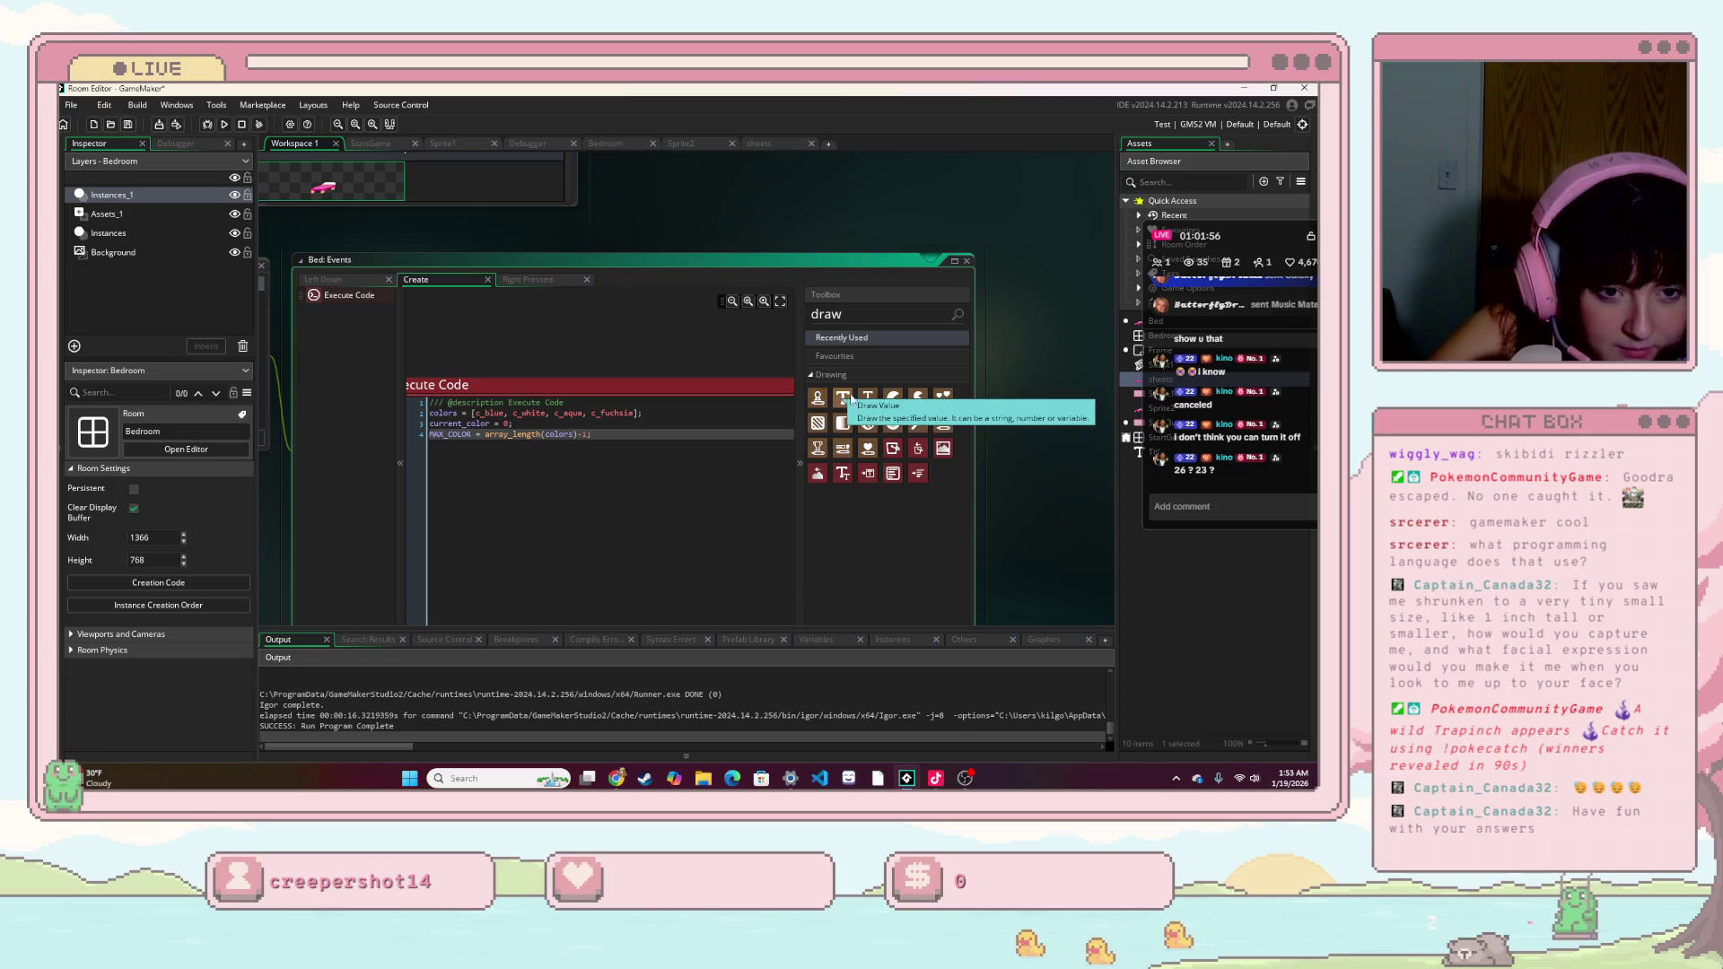
- Add a Draw Sprite action to the Create event that draws the sheets sprite at X 5
{"action": "left_click_drag", "start_coordinate": [893, 398], "coordinate": [617, 404]}
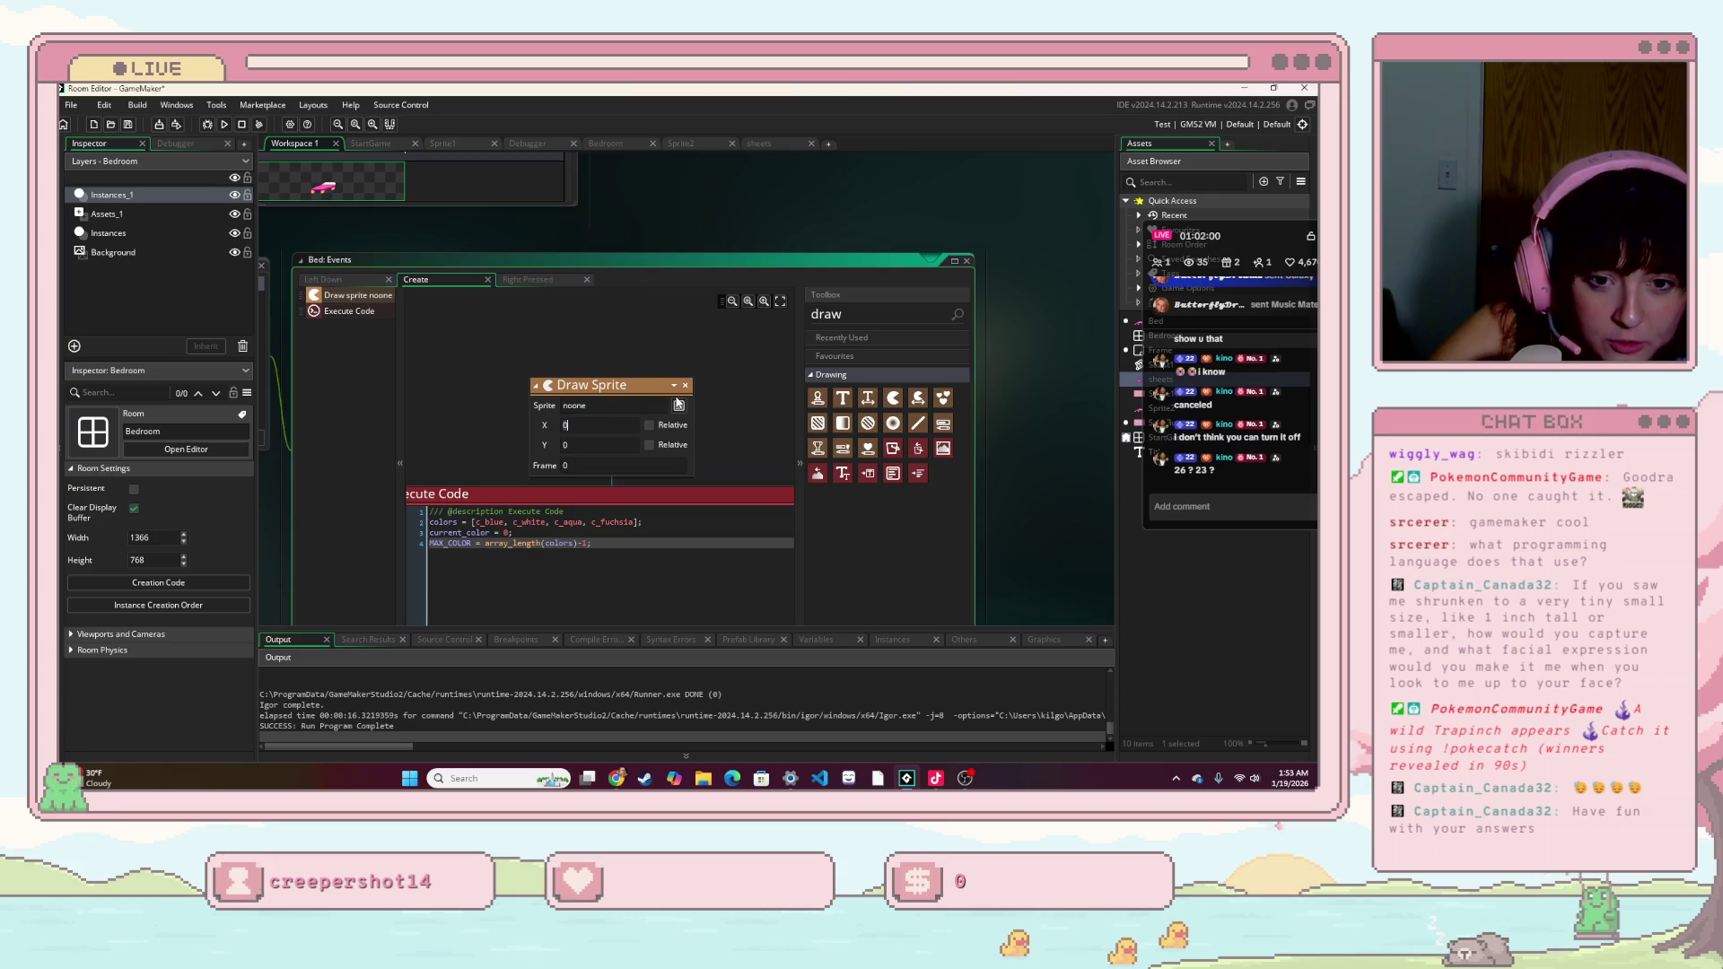
{"action": "left_click", "coordinate": [679, 406]}
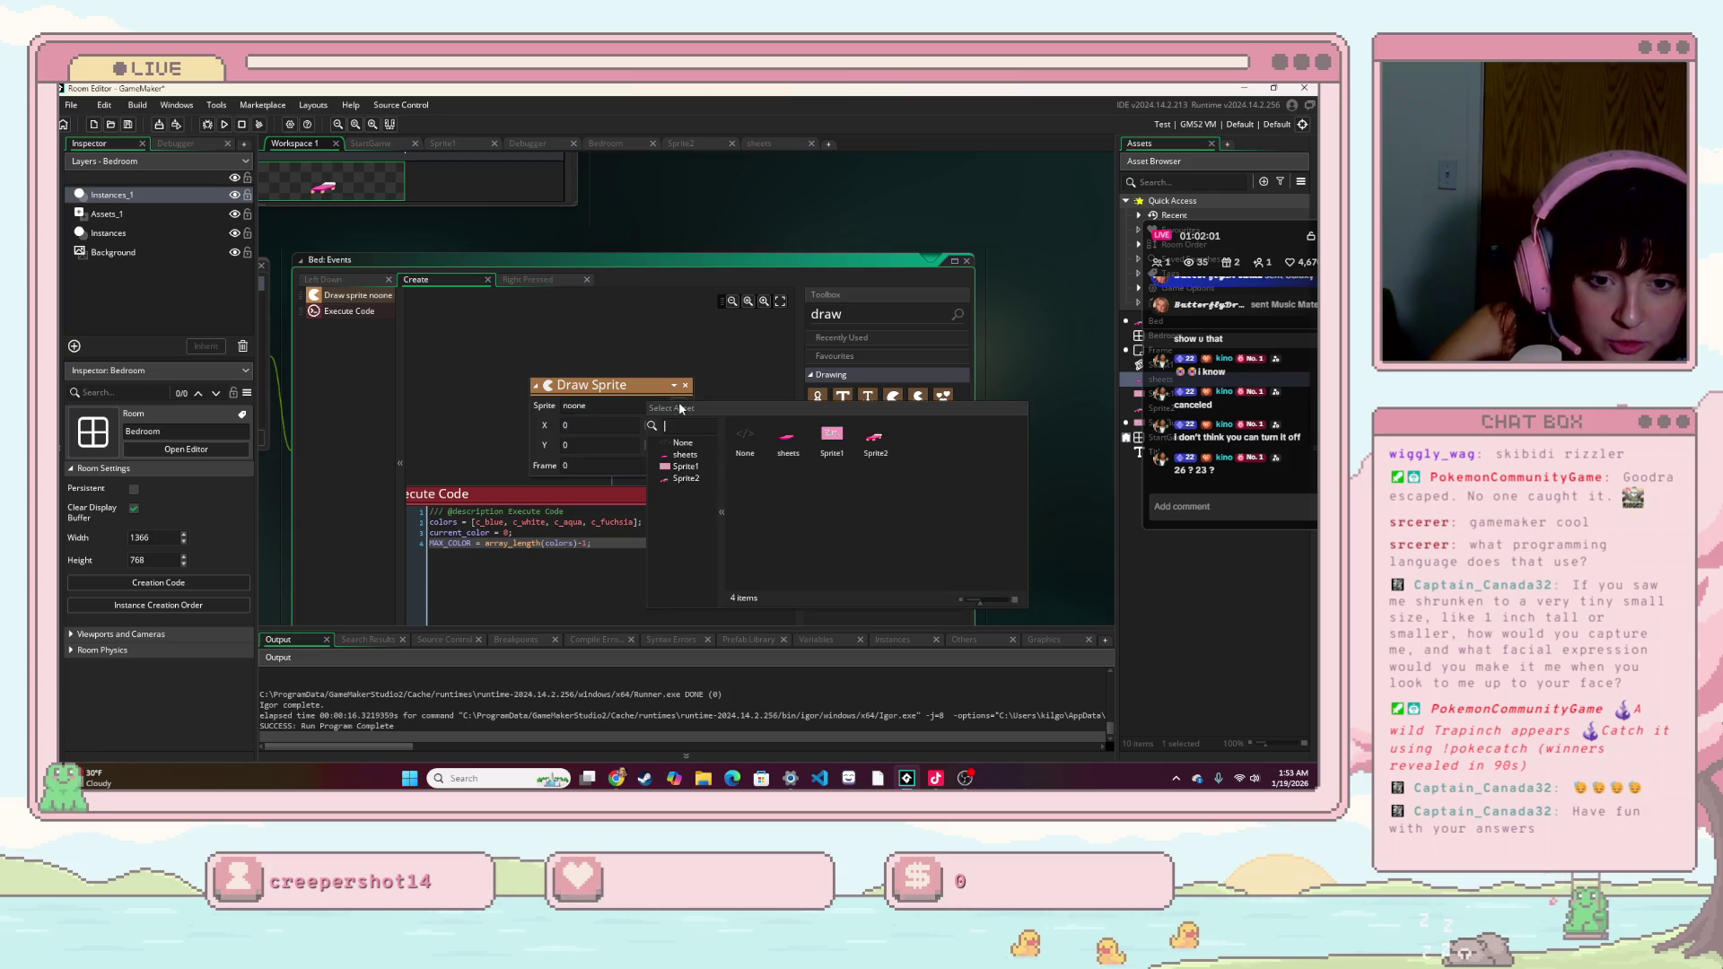
{"action": "left_click", "coordinate": [788, 440]}
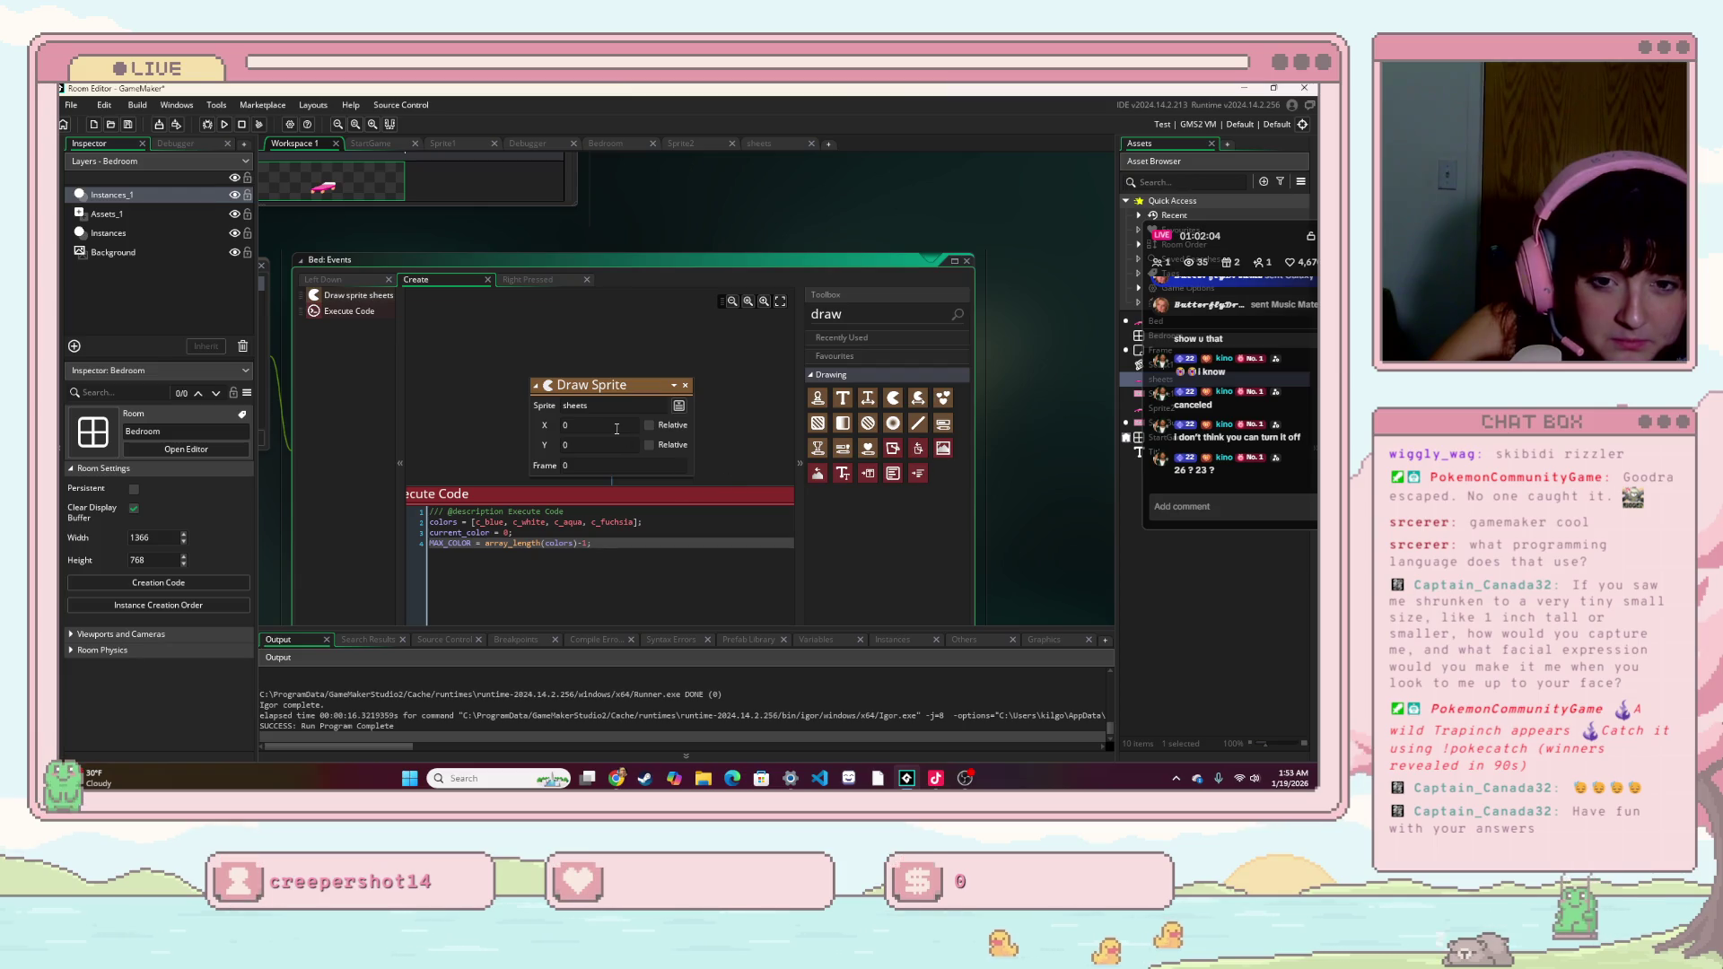
{"action": "left_click", "coordinate": [585, 426]}
{"action": "type", "text": "5"}
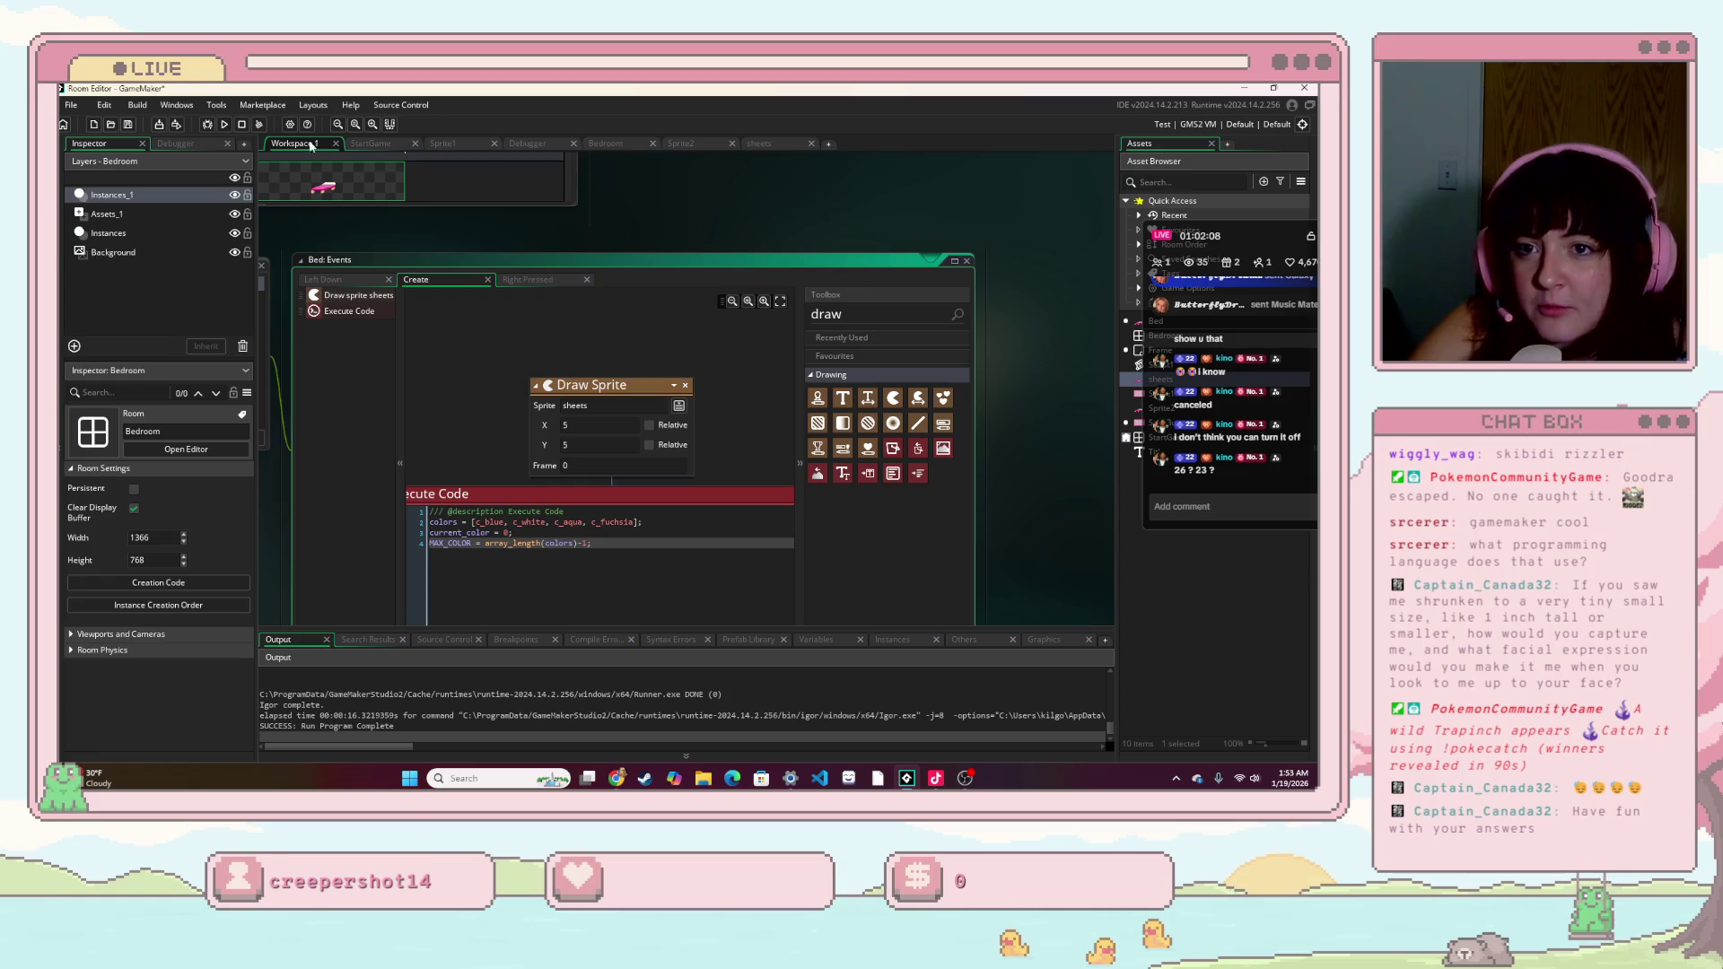
- Test-run the game by dragging the bed, then close it and revisit the X position value
{"action": "key", "text": "F5"}
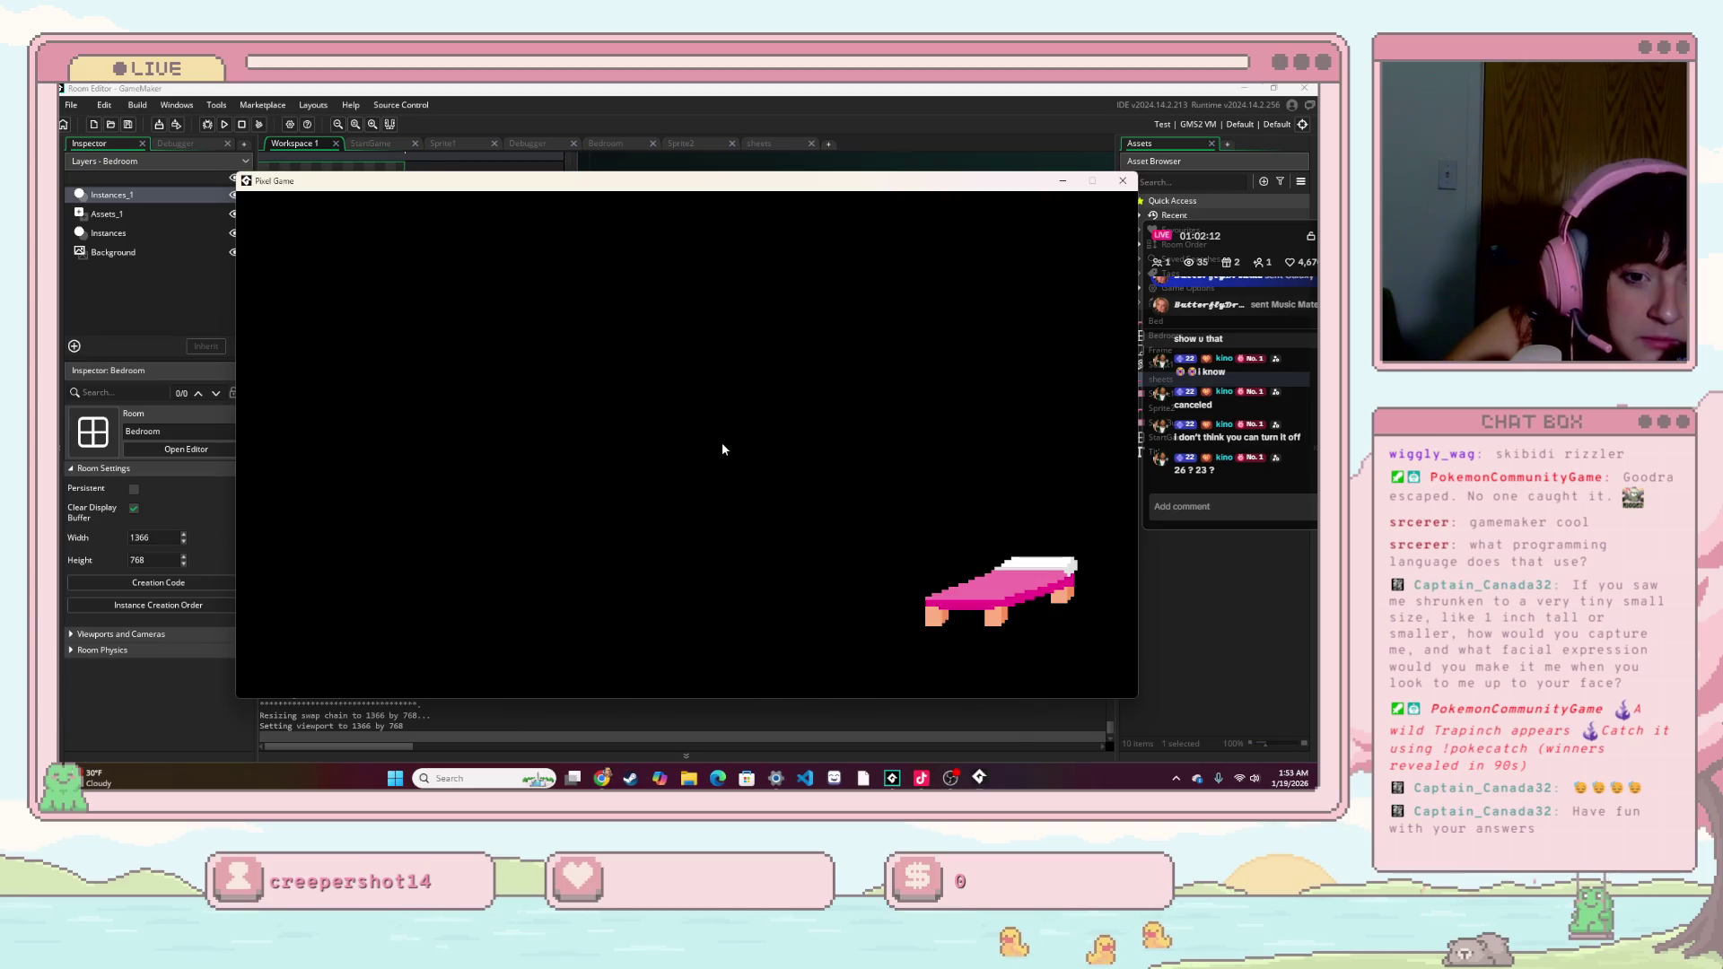
{"action": "mouse_move", "coordinate": [1013, 587]}
{"action": "left_mouse_down"}
{"action": "mouse_move", "coordinate": [844, 557]}
{"action": "mouse_move", "coordinate": [619, 466]}
{"action": "mouse_move", "coordinate": [625, 519]}
{"action": "left_mouse_up"}
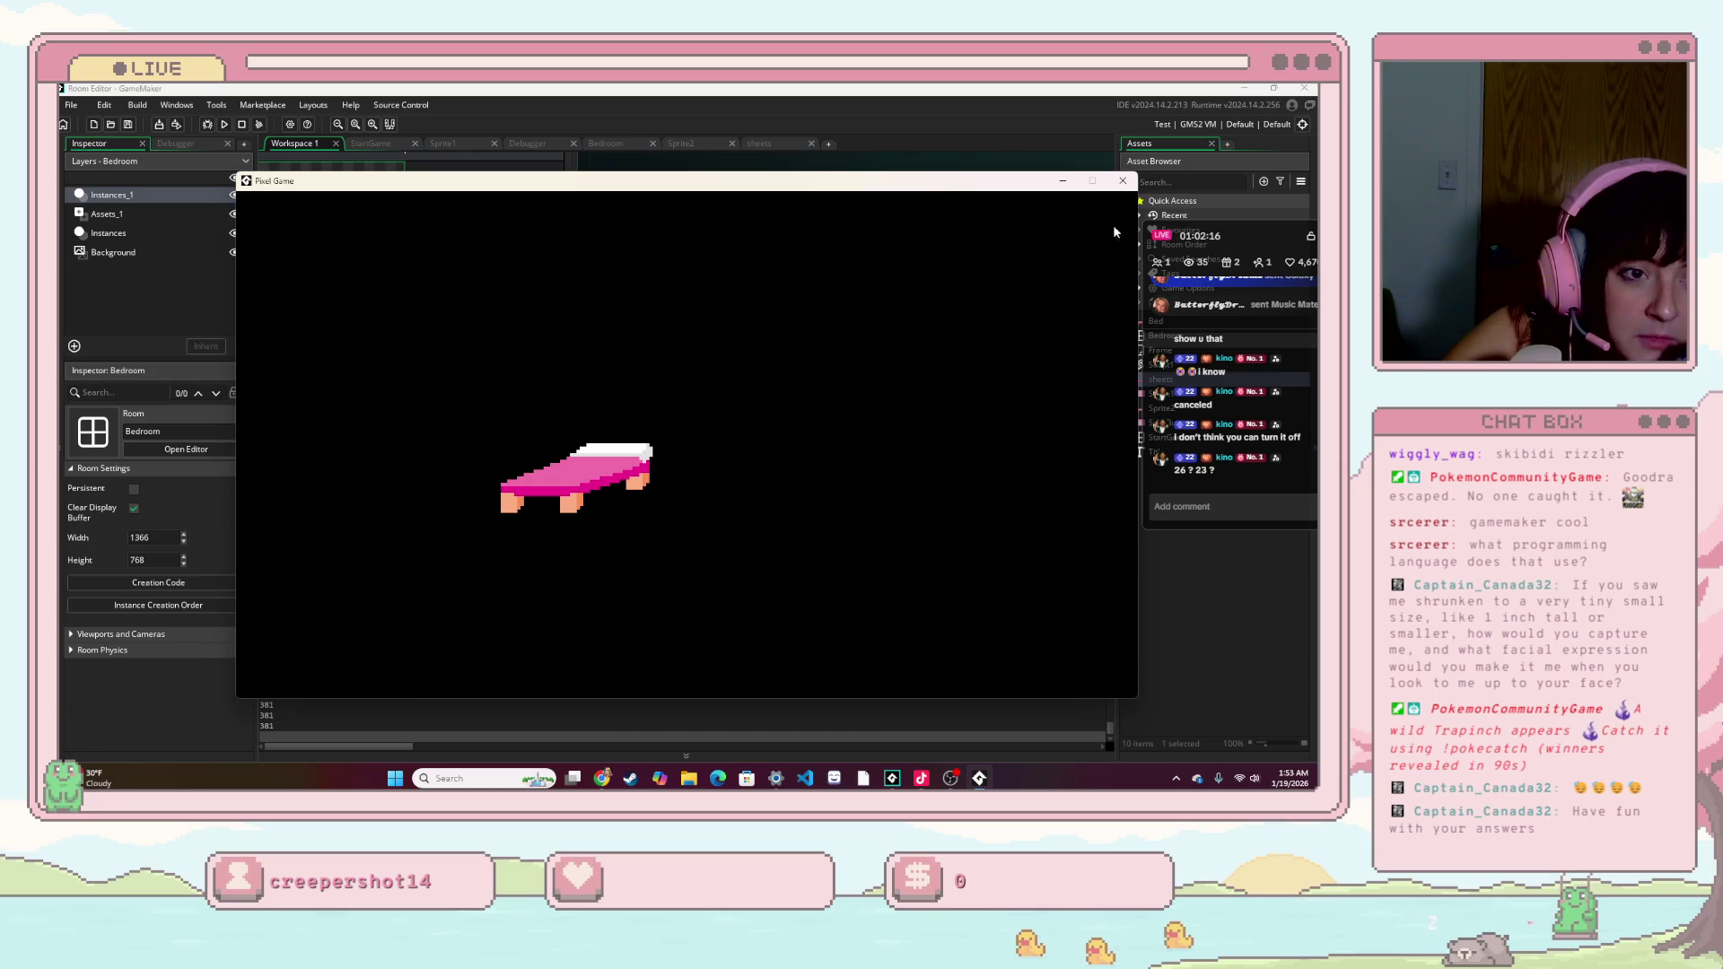
{"action": "left_click", "coordinate": [1122, 181]}
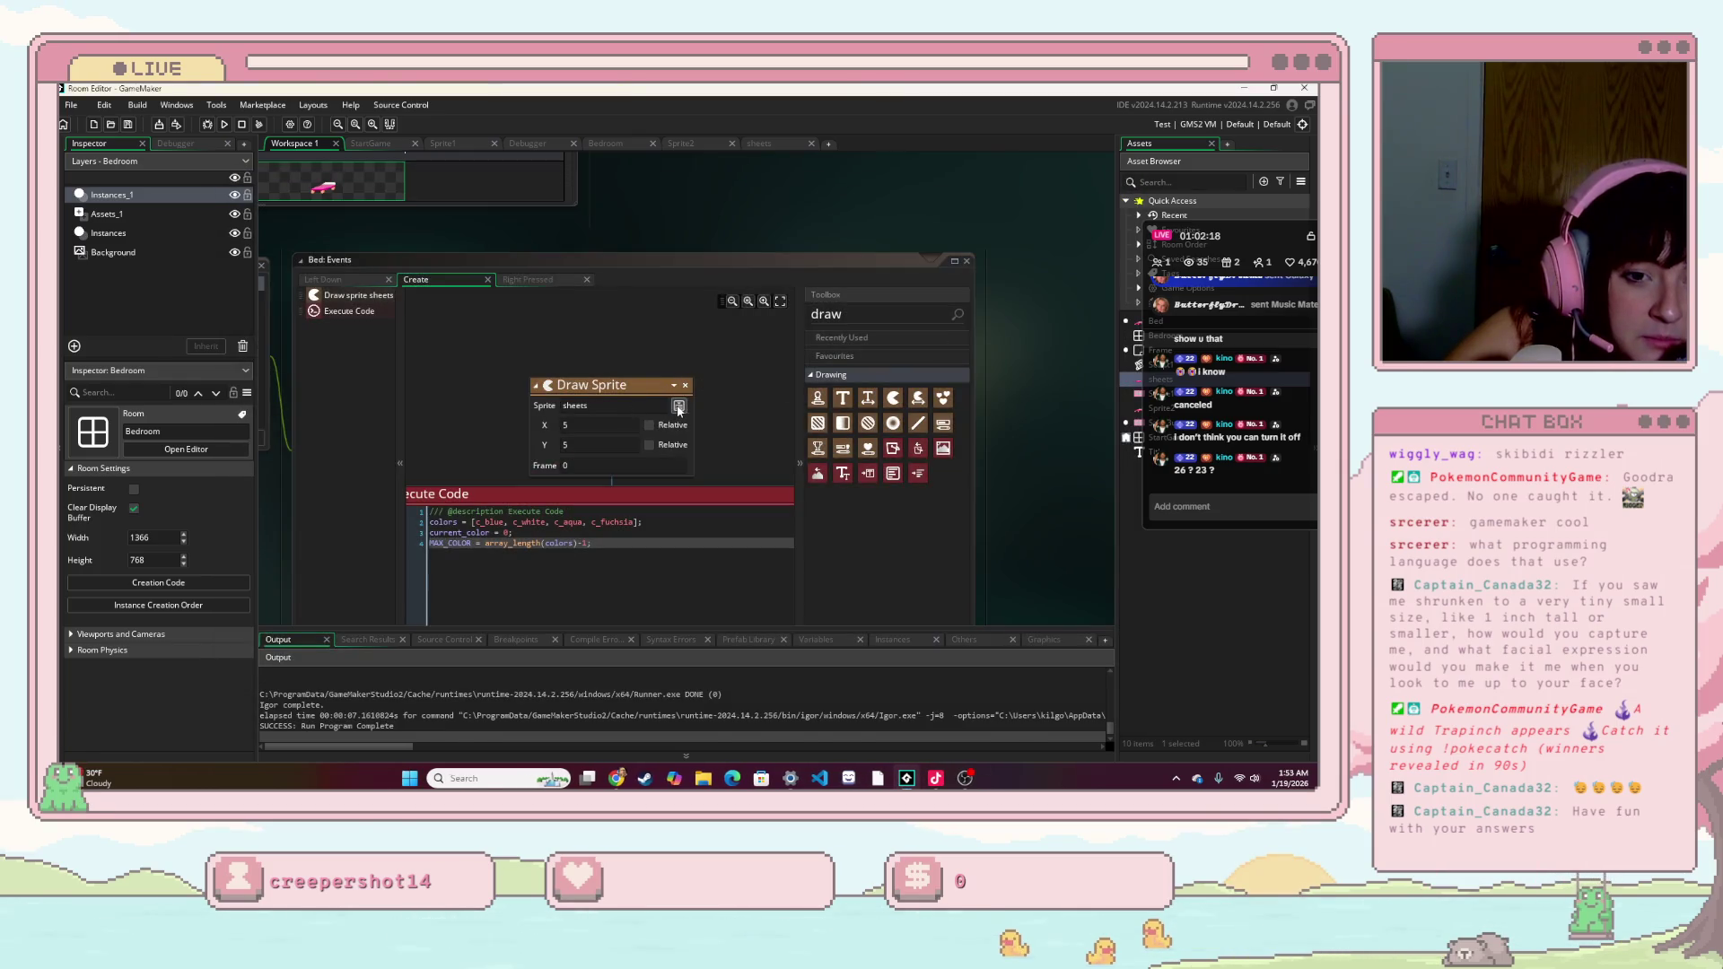
{"action": "left_click", "coordinate": [595, 427]}
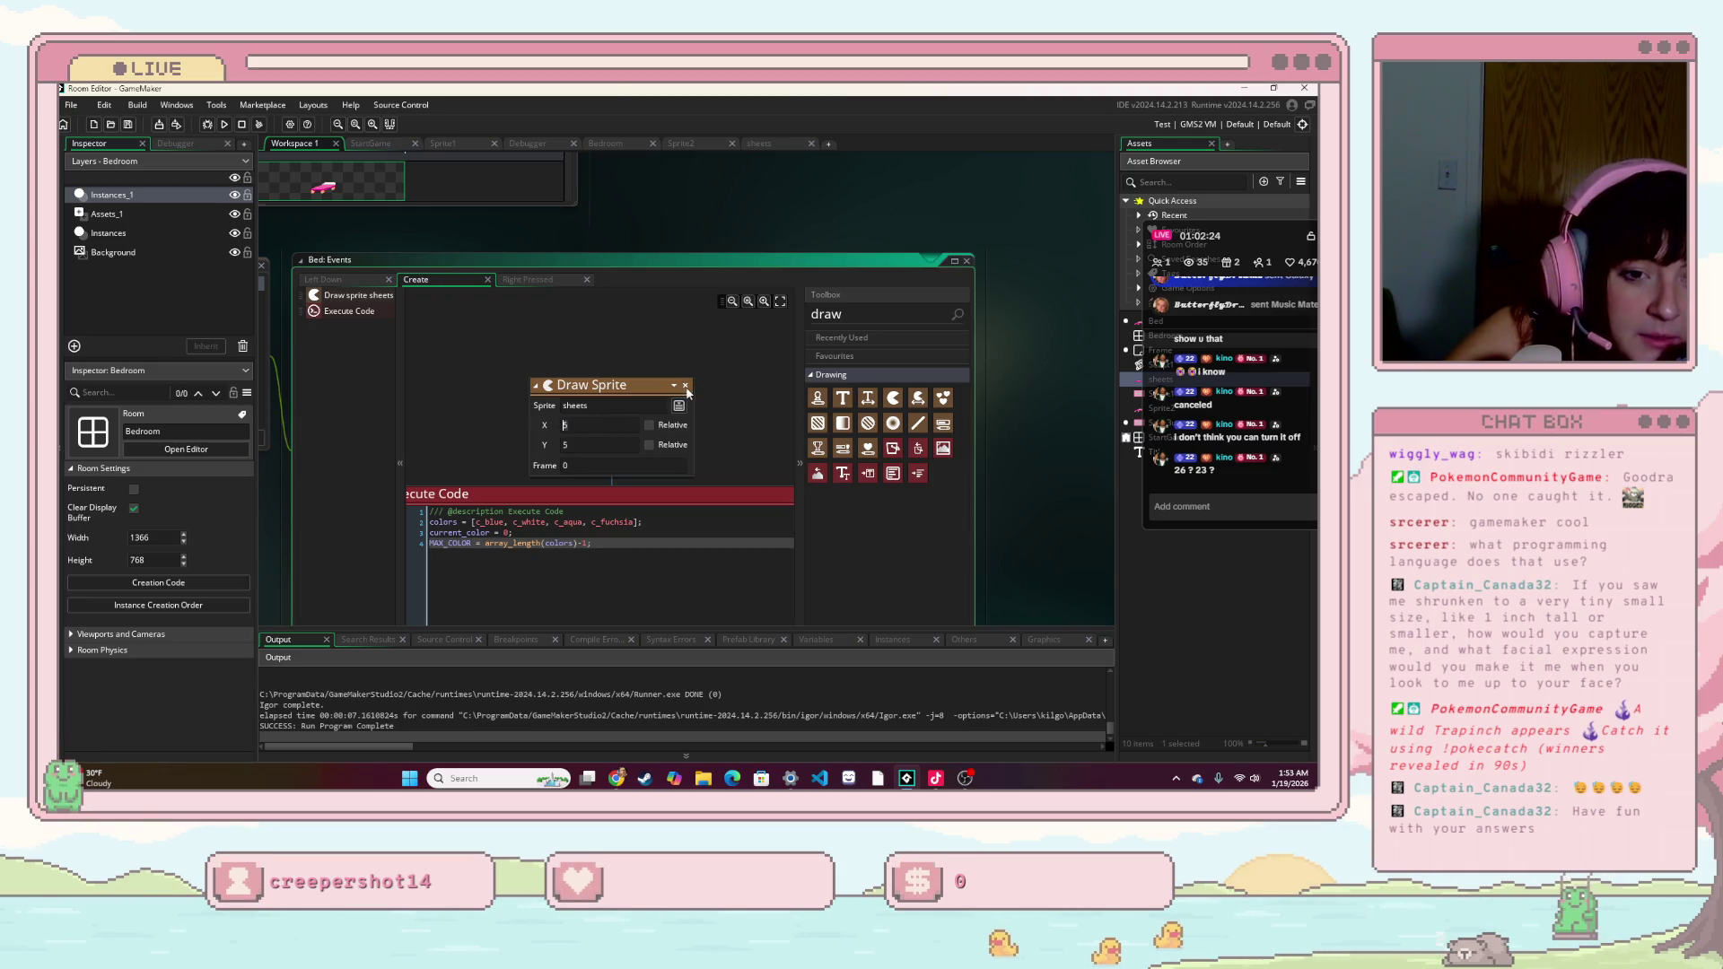
{"action": "left_click", "coordinate": [799, 443]}
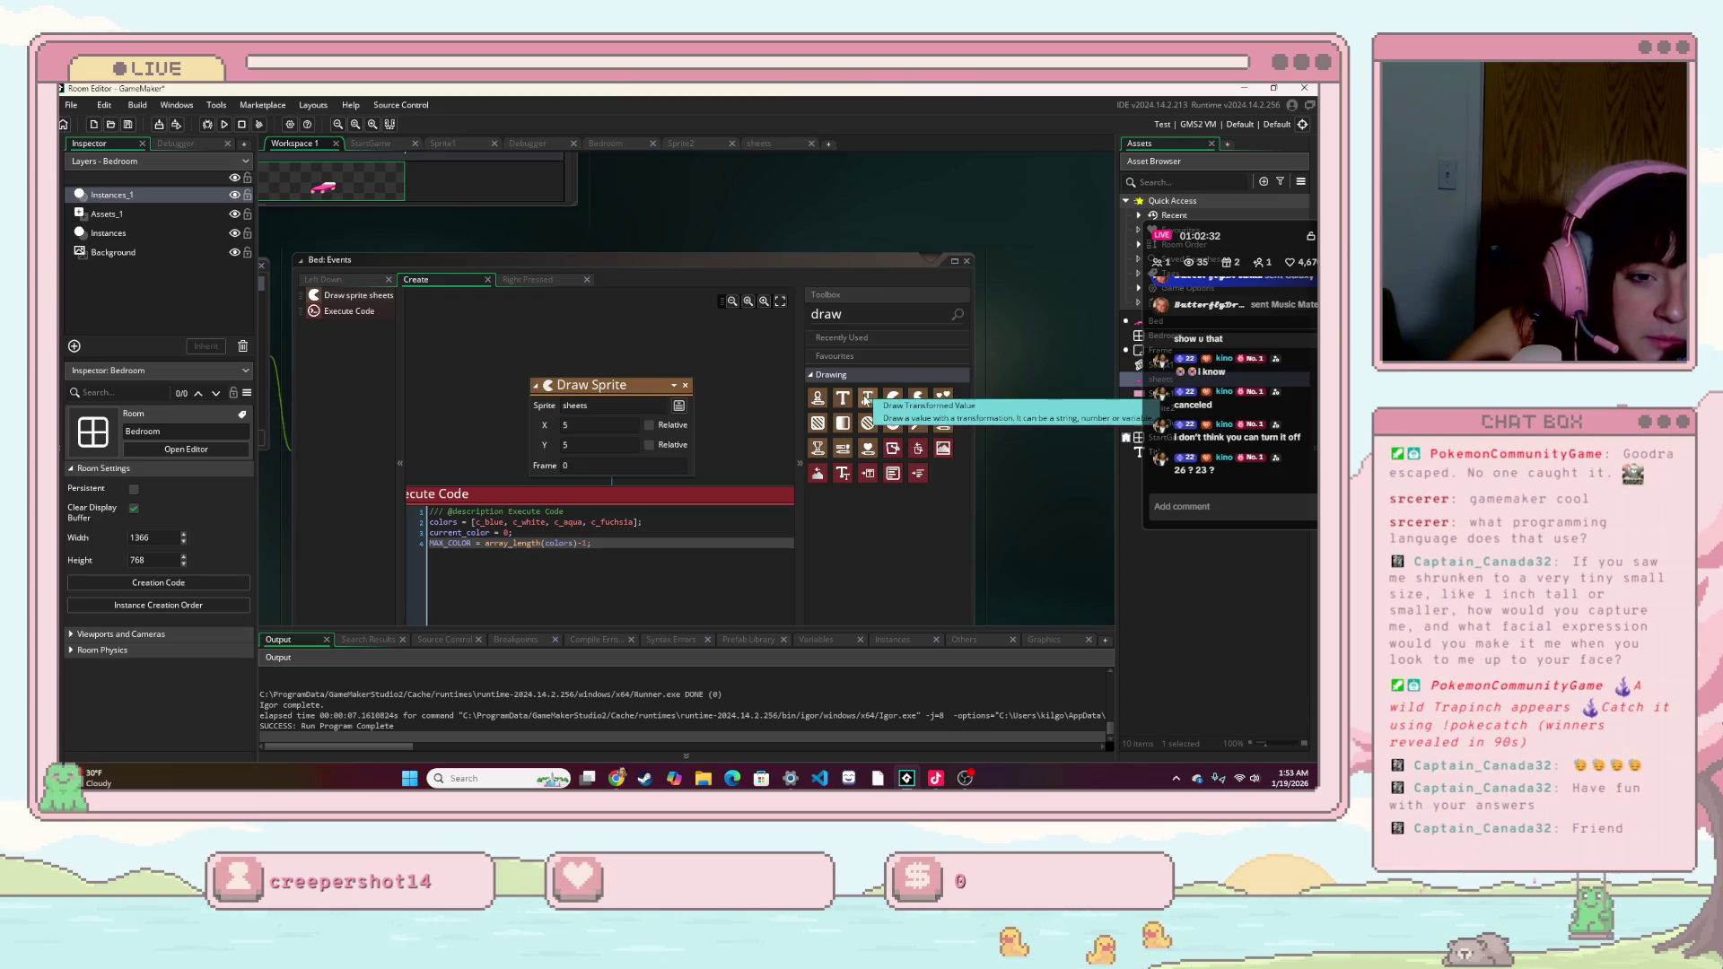
- Add a Draw Self action to the Create event, then delete it again
{"action": "left_click_drag", "start_coordinate": [818, 398], "coordinate": [591, 353]}
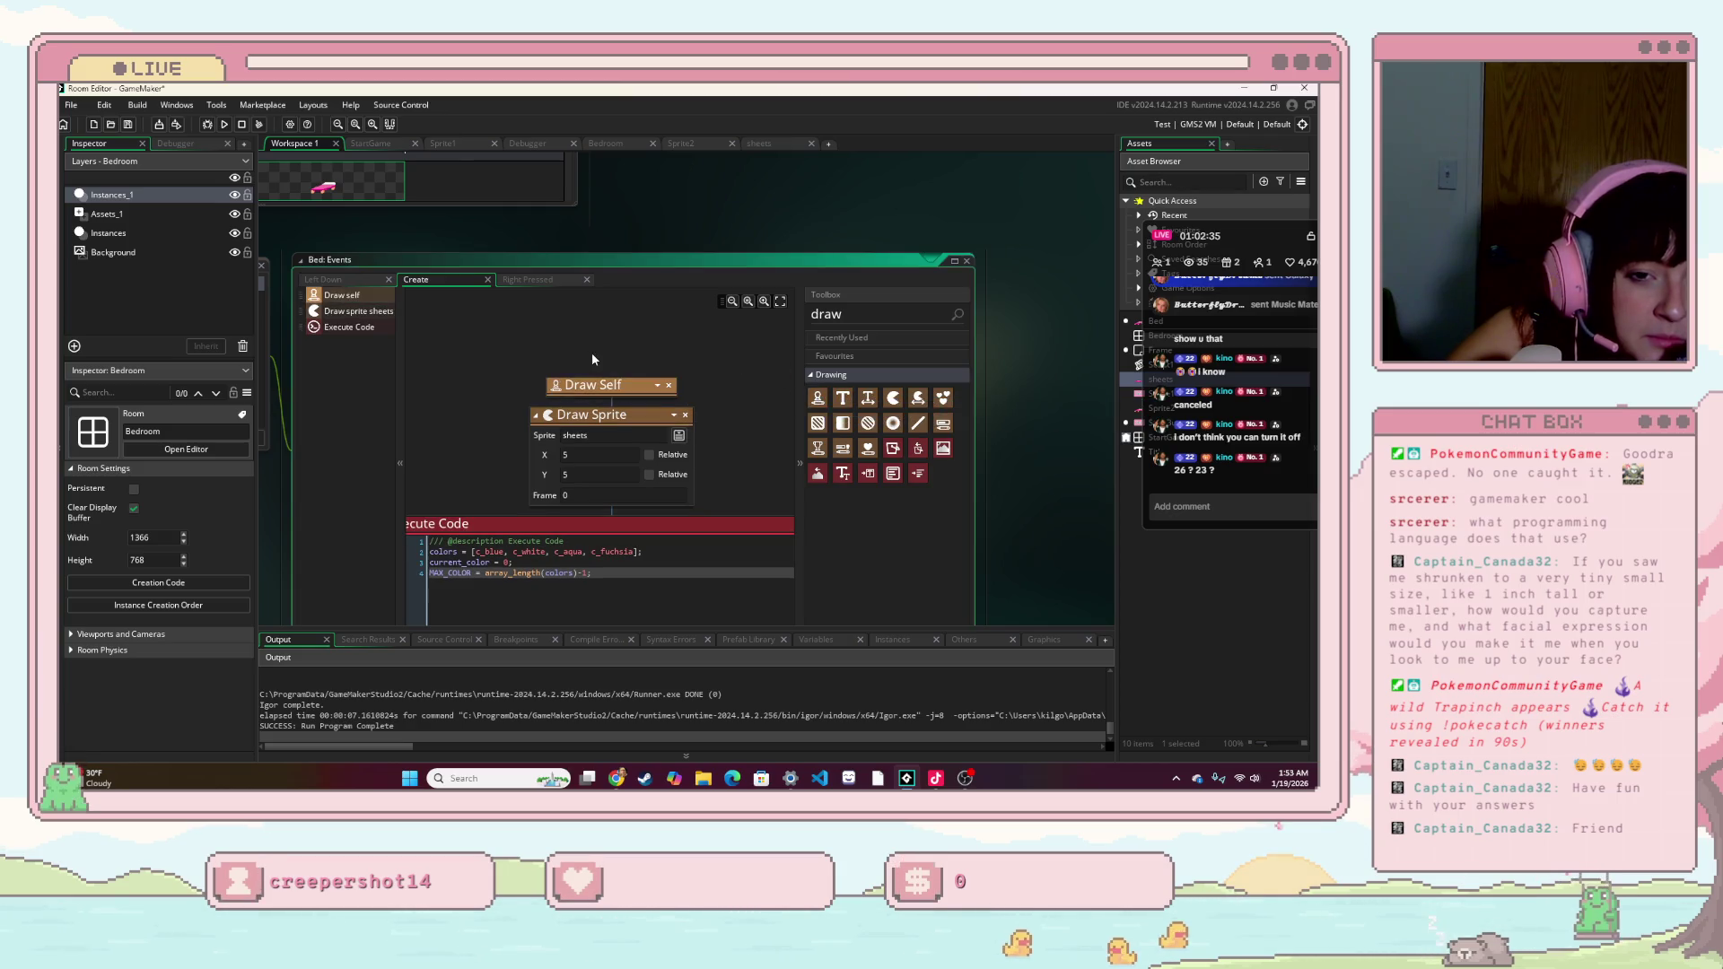
{"action": "left_click", "coordinate": [660, 388]}
{"action": "left_click", "coordinate": [697, 368]}
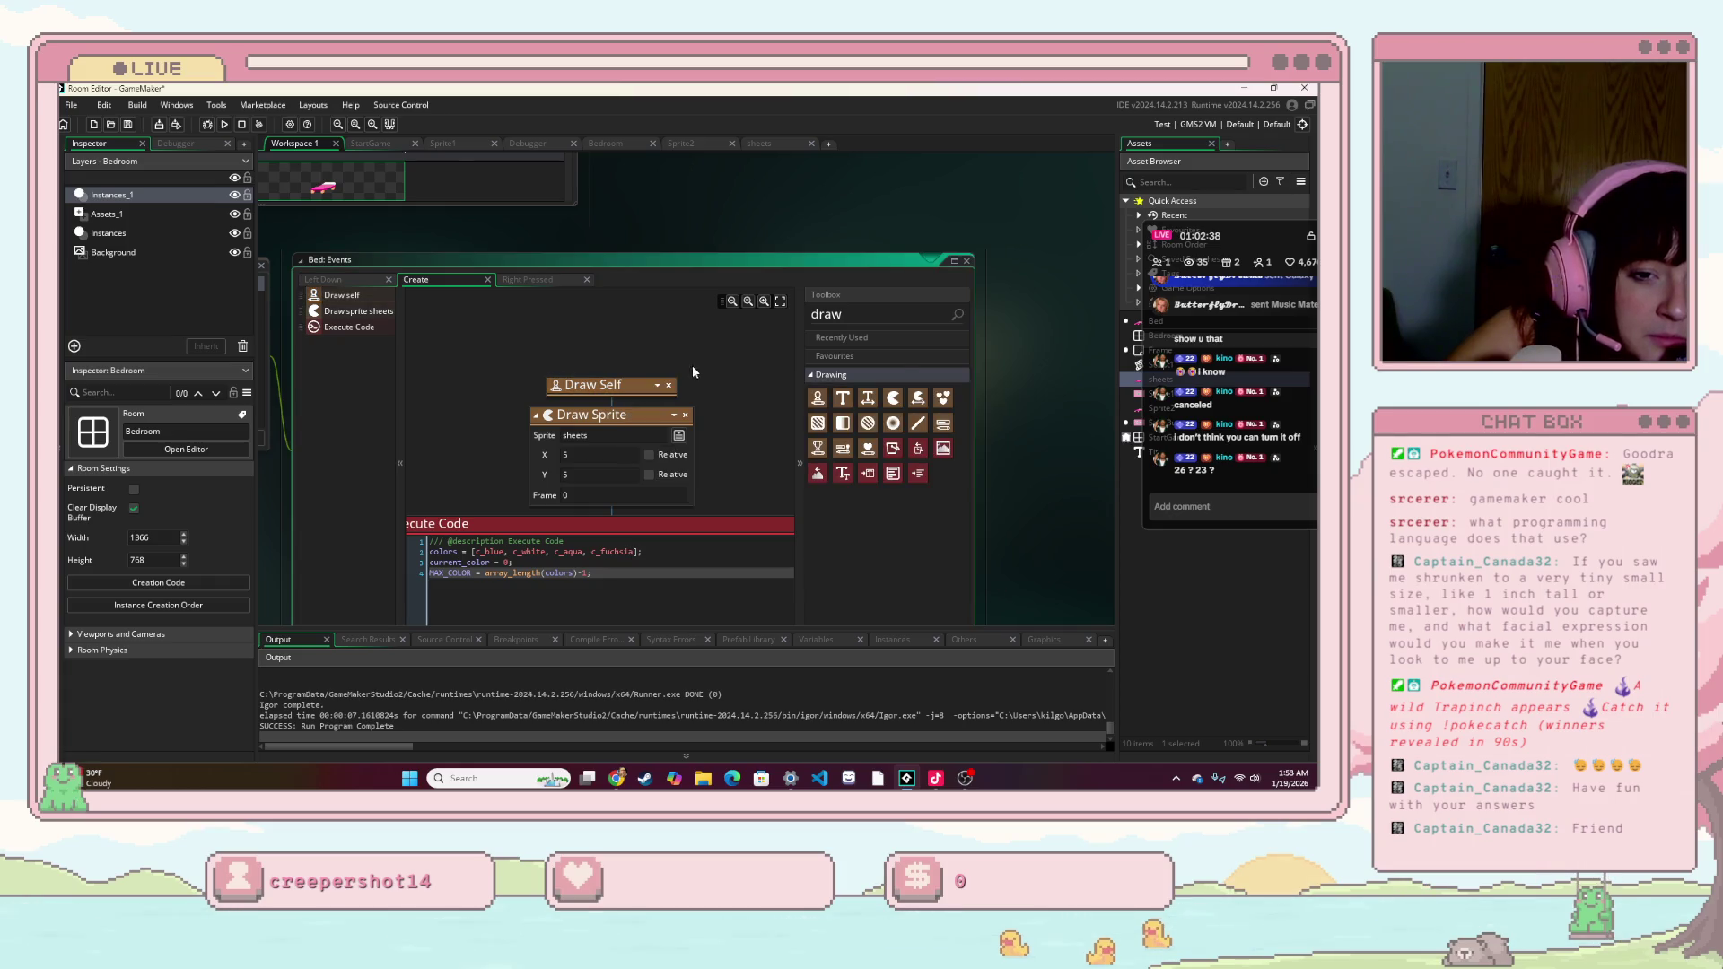
{"action": "left_click", "coordinate": [669, 386]}
{"action": "left_click", "coordinate": [712, 444]}
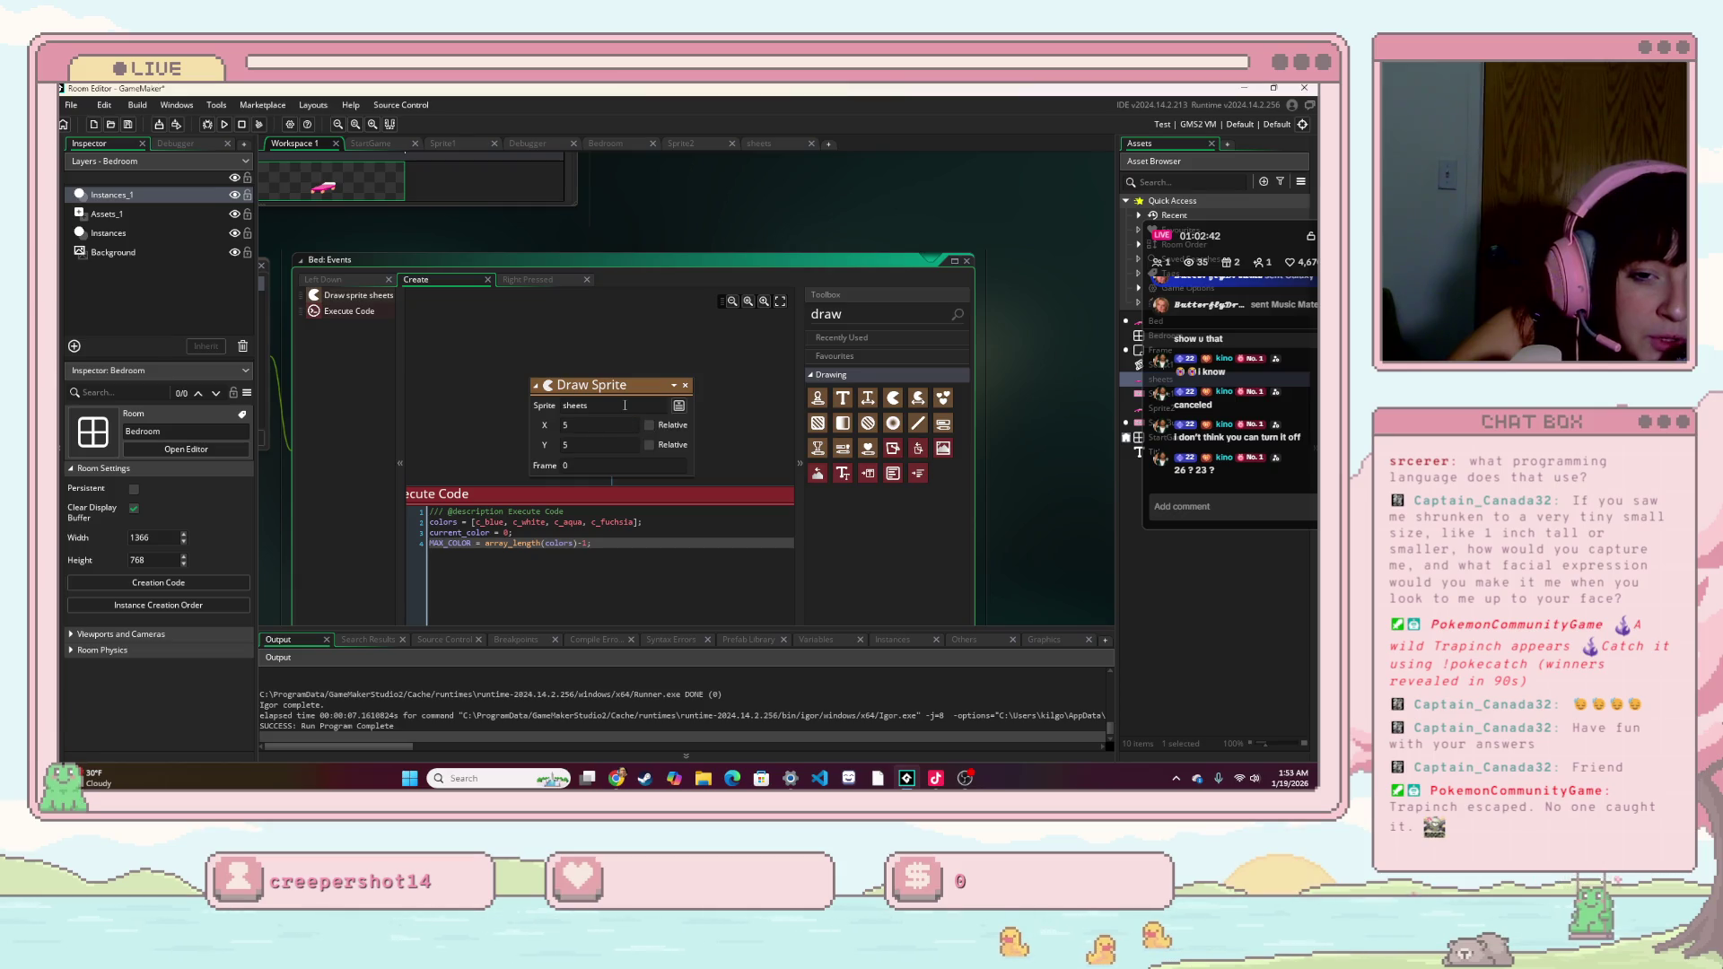
- Reset the Draw Sprite action's X and Y positions to 0
{"action": "scroll", "coordinate": [597, 477], "scroll_direction": "down", "scroll_amount": 1}
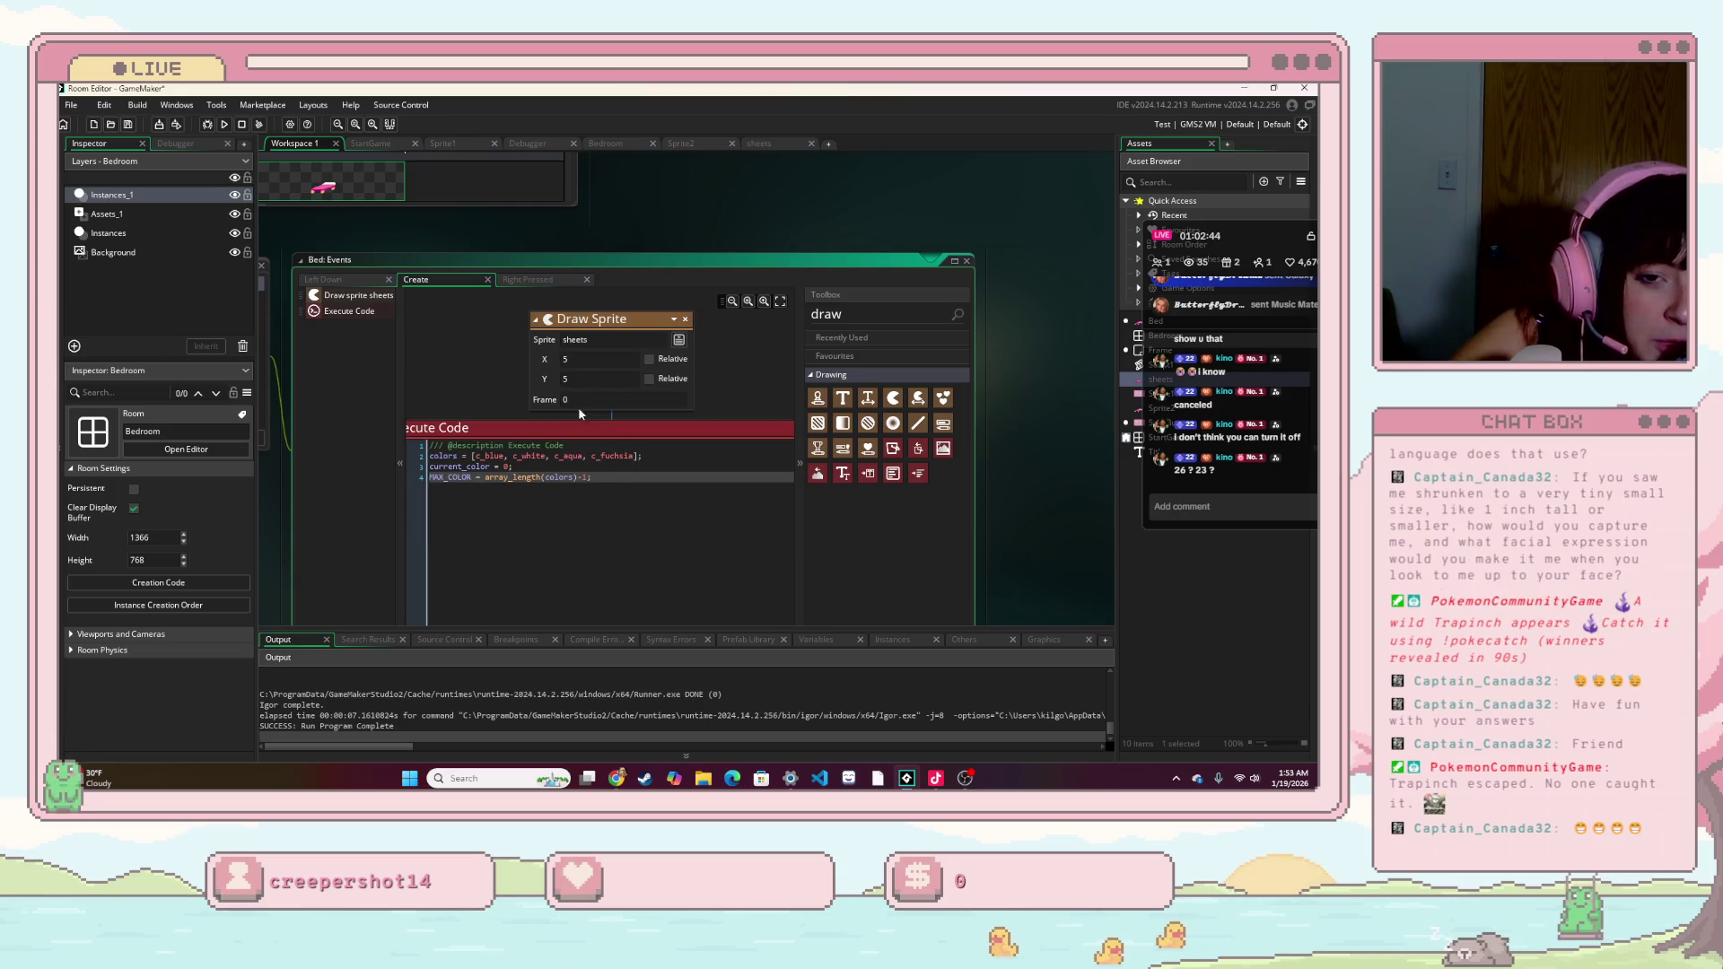
{"action": "left_click", "coordinate": [597, 359]}
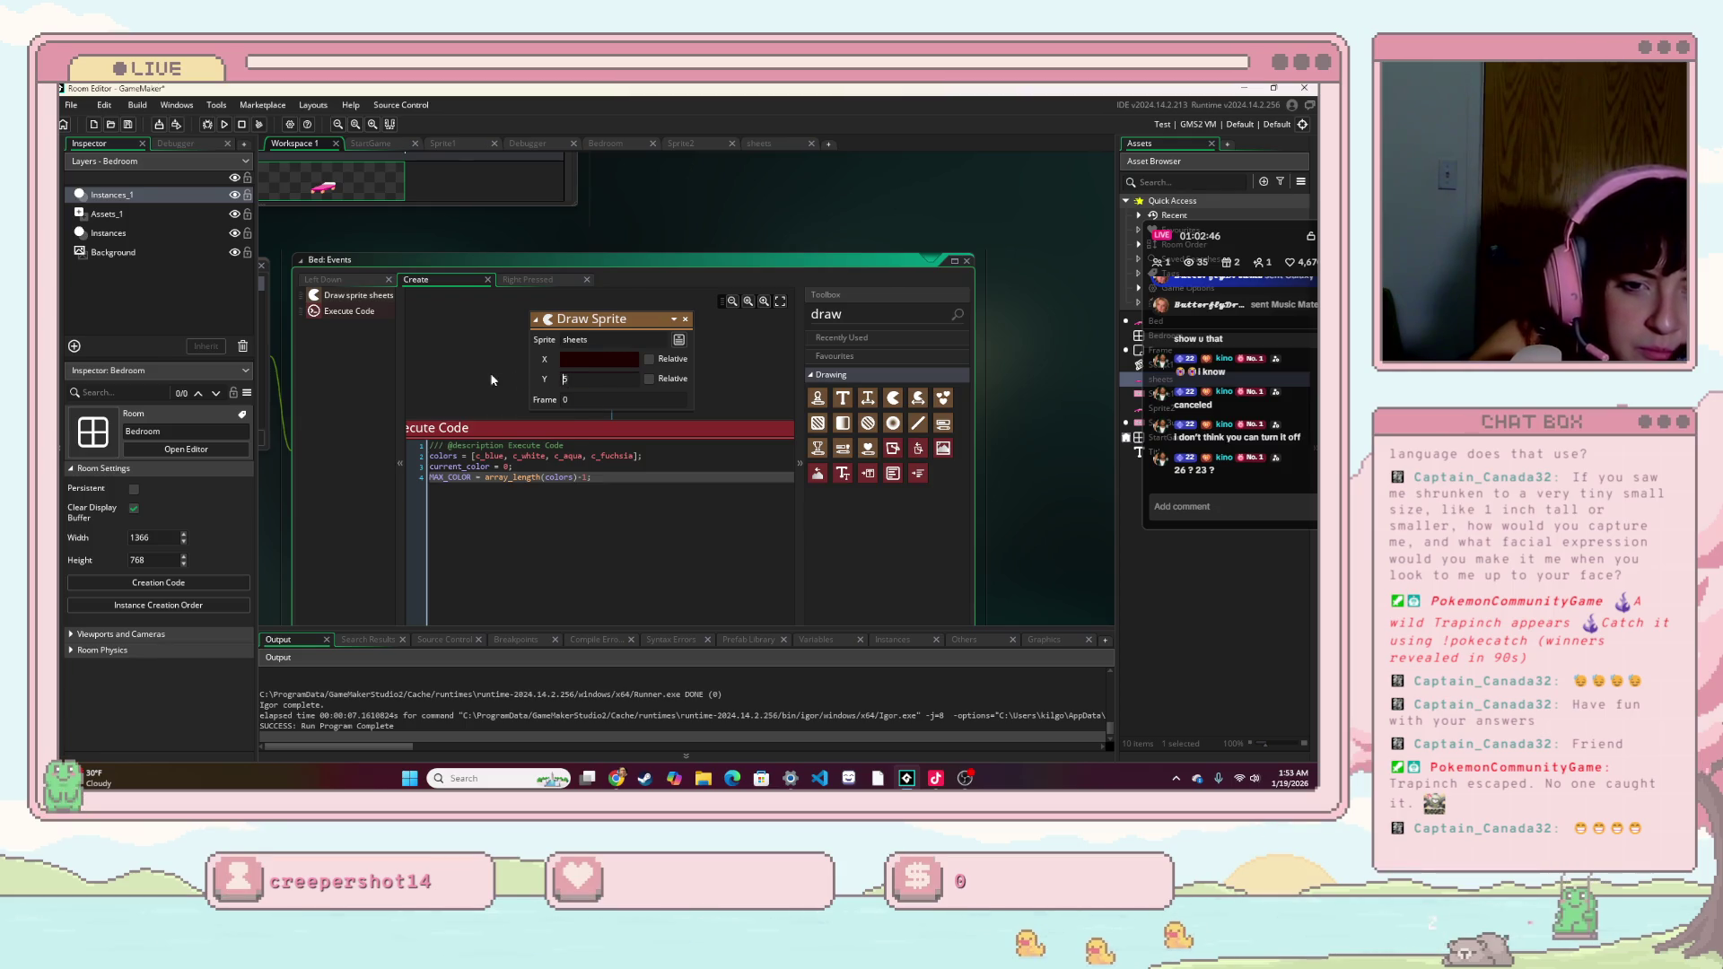
{"action": "key", "text": "BackSpace"}
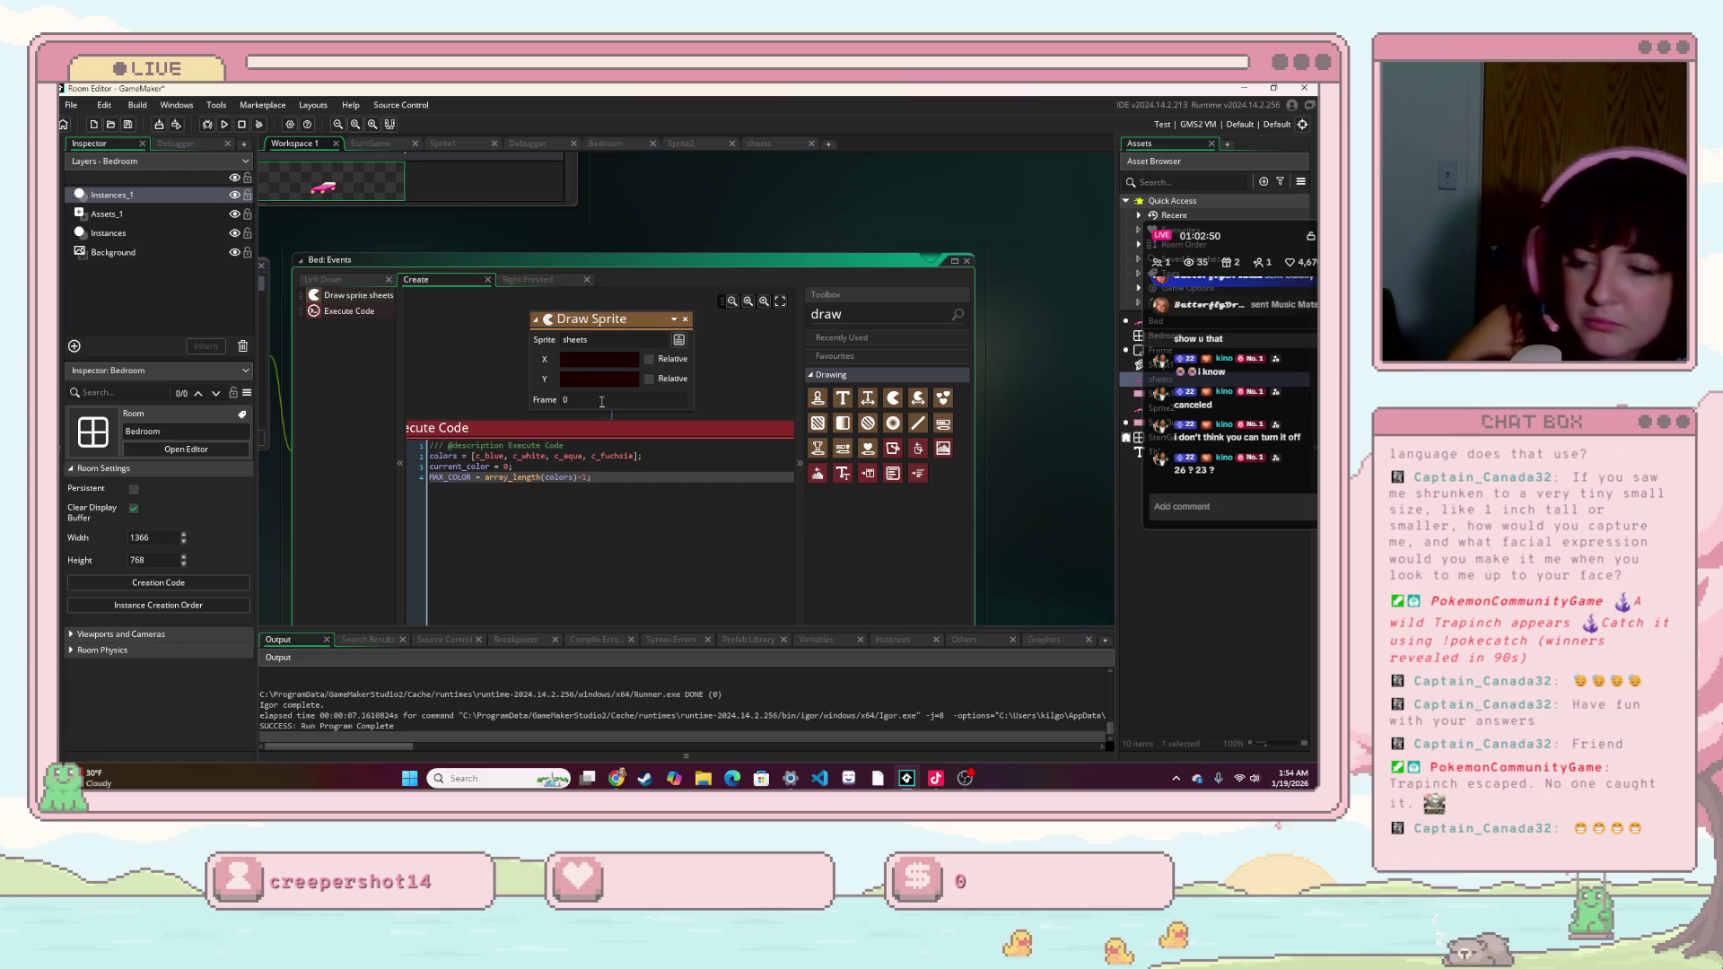
{"action": "type", "text": "sel"}
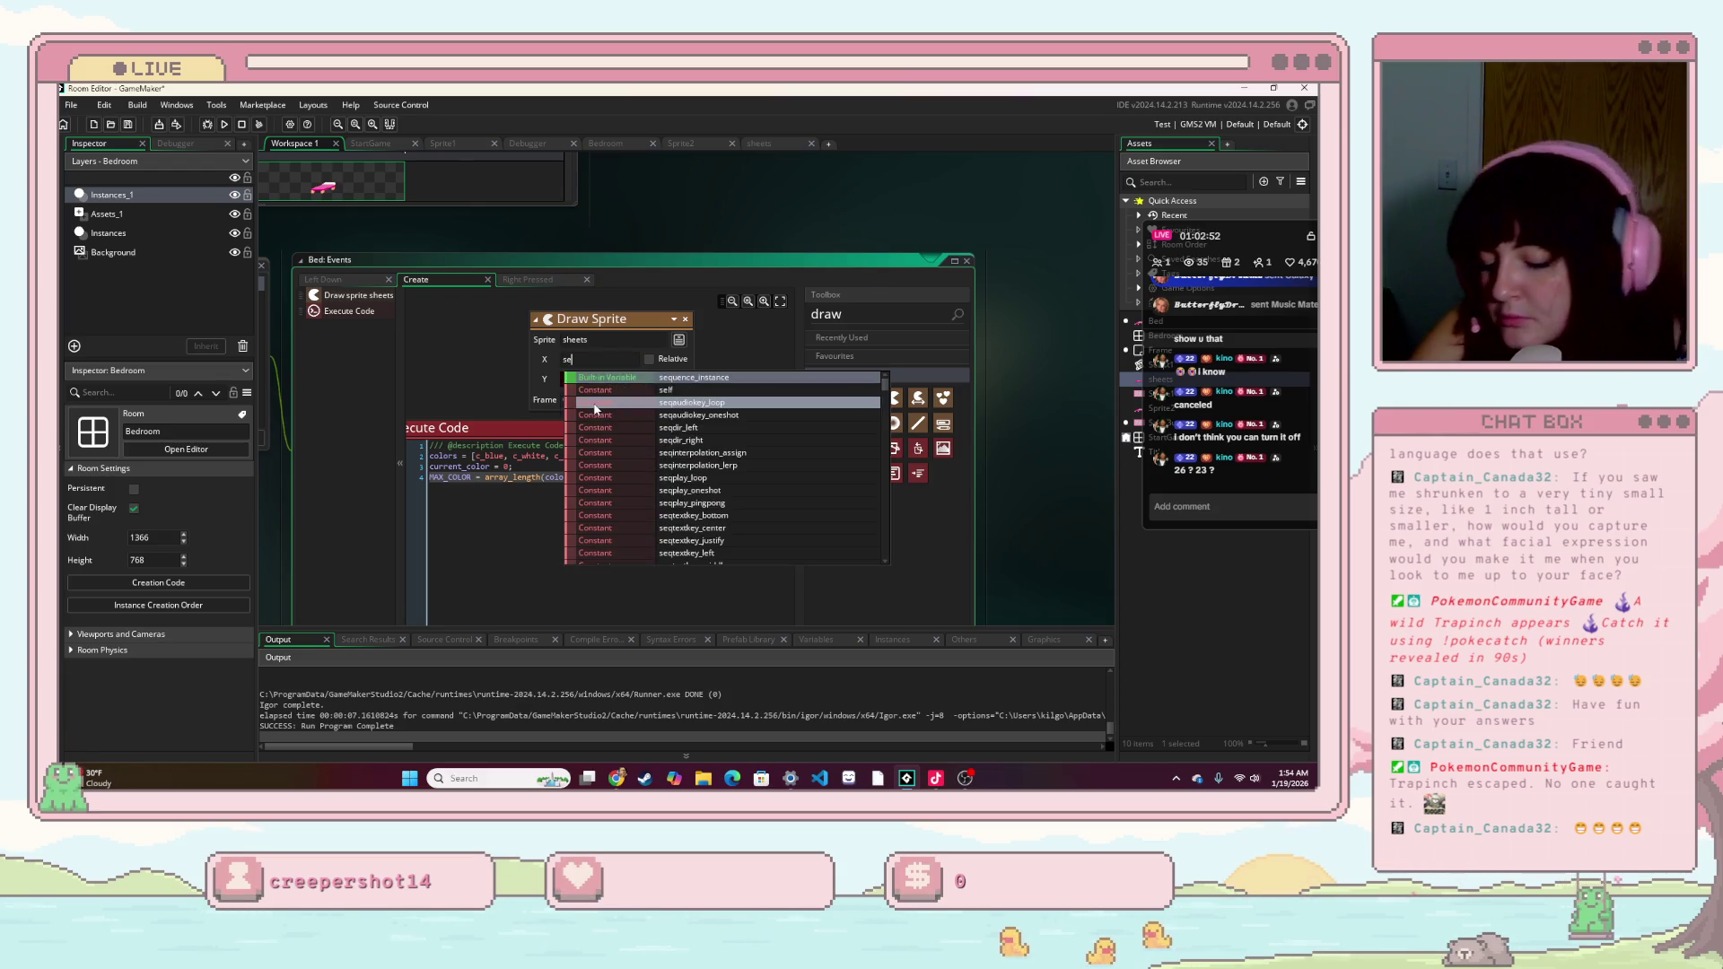
{"action": "left_click", "coordinate": [642, 378]}
{"action": "left_click", "coordinate": [613, 377]}
{"action": "type", "text": "se"}
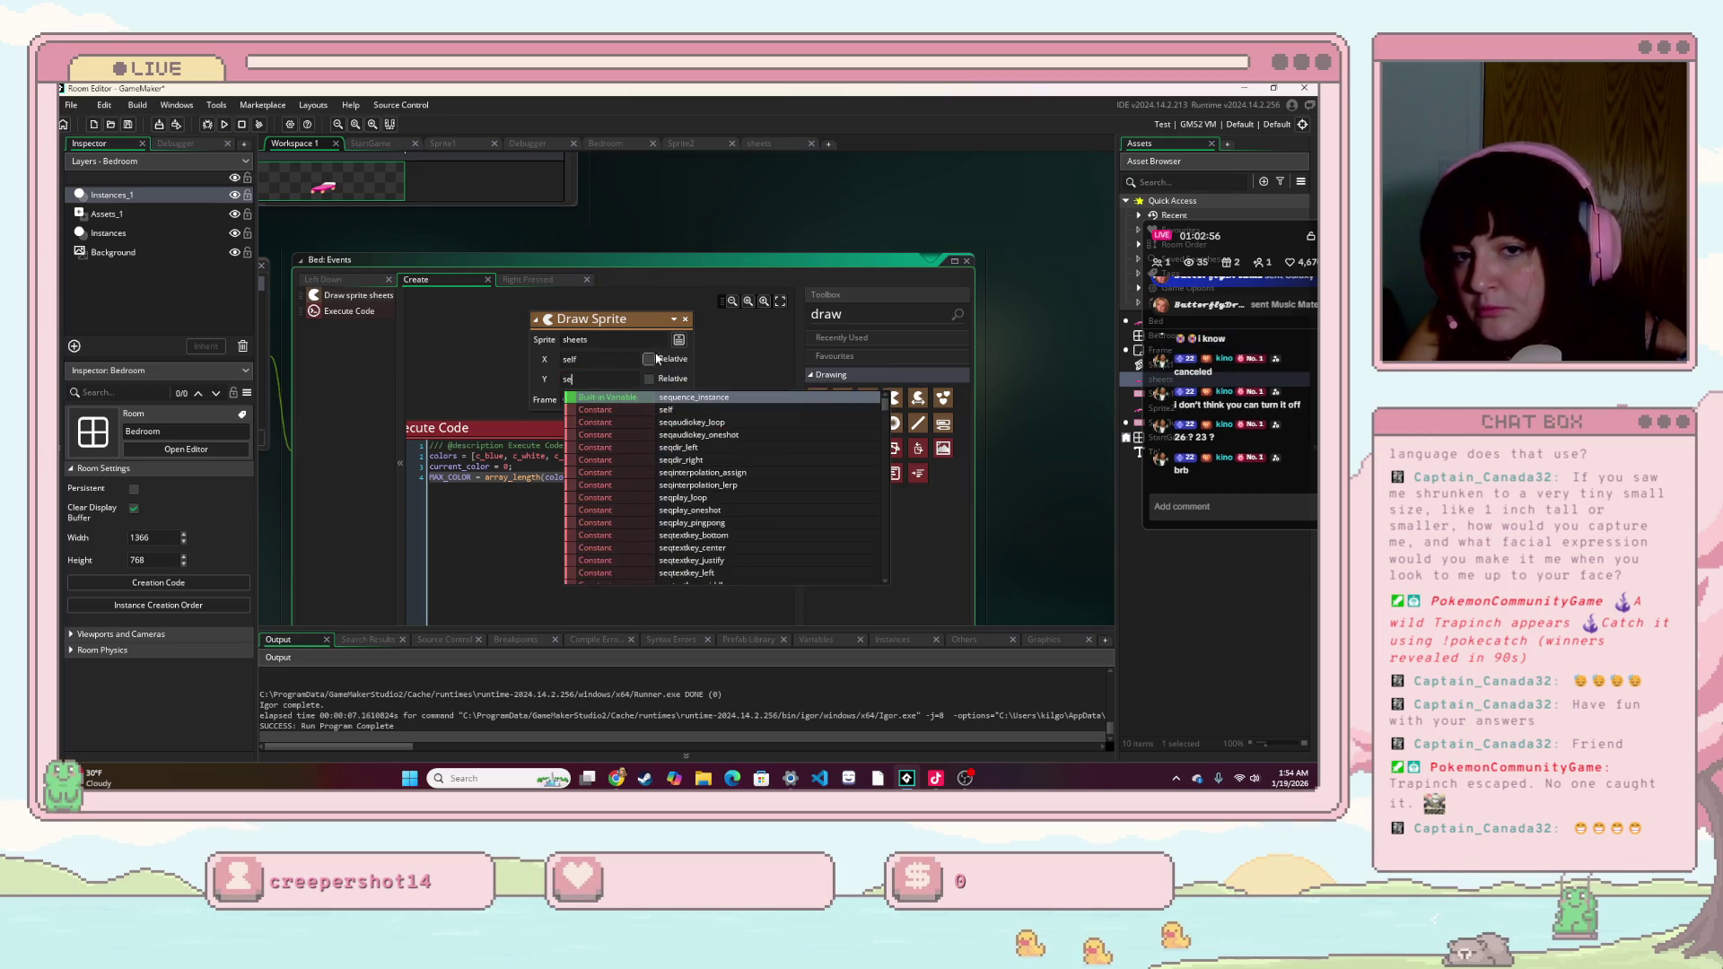
{"action": "key", "text": "Escape"}
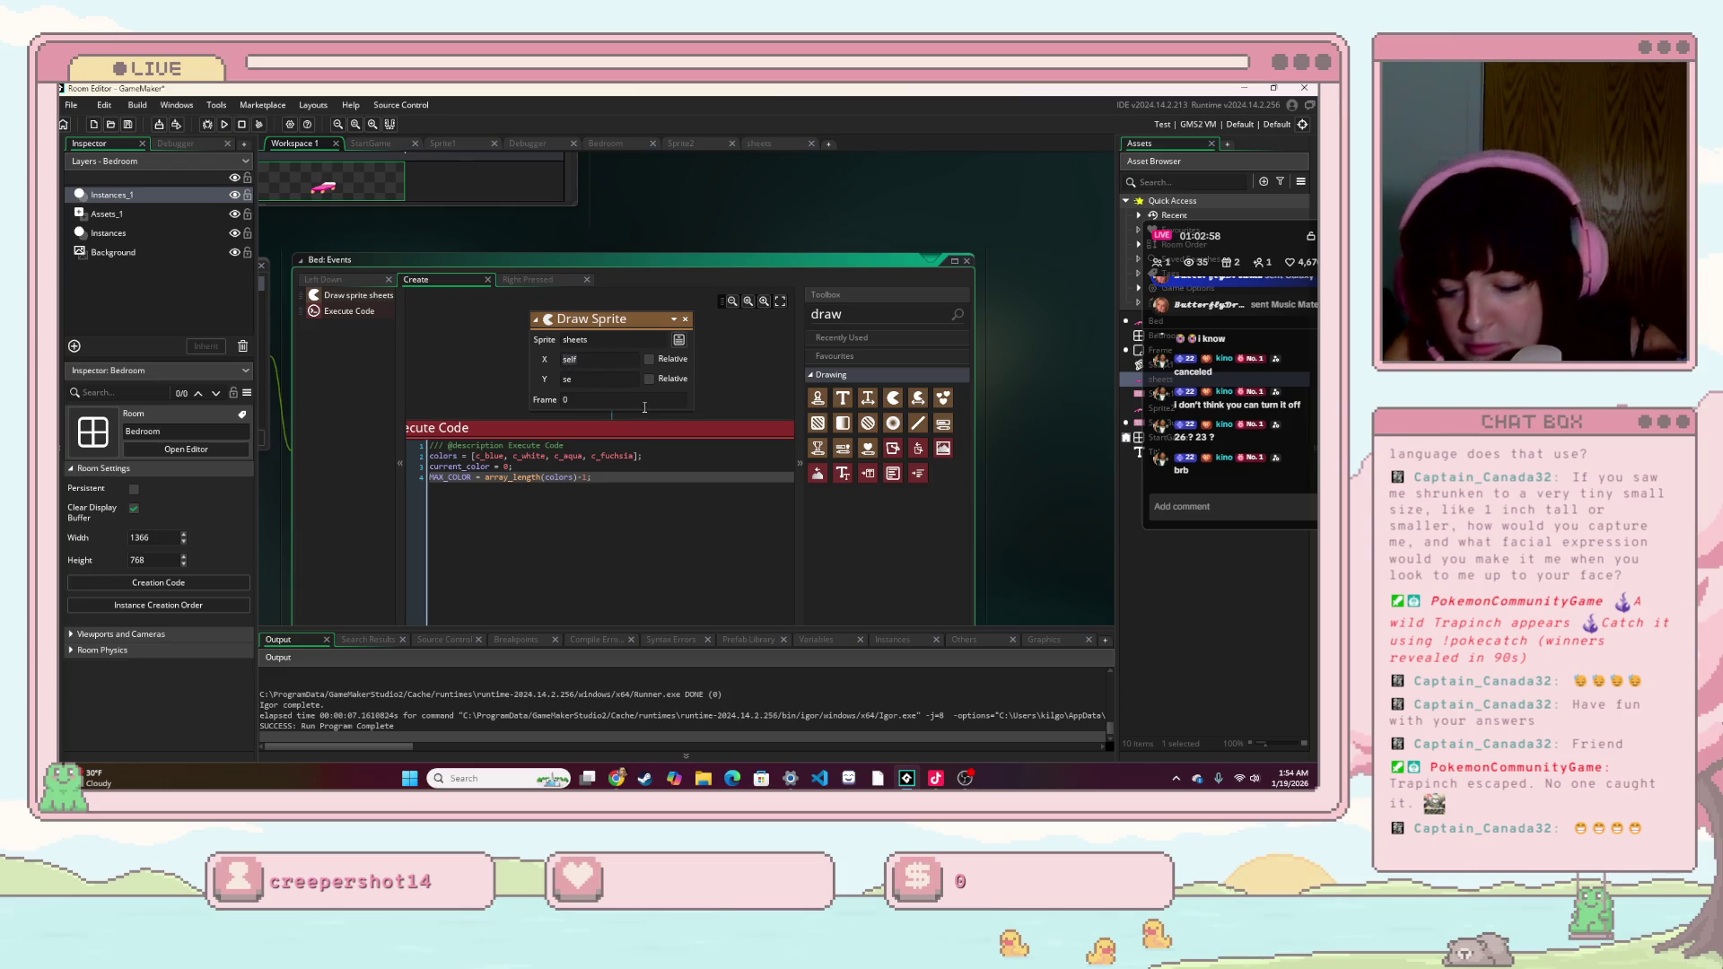
{"action": "type", "text": "0"}
{"action": "left_click", "coordinate": [723, 385]}
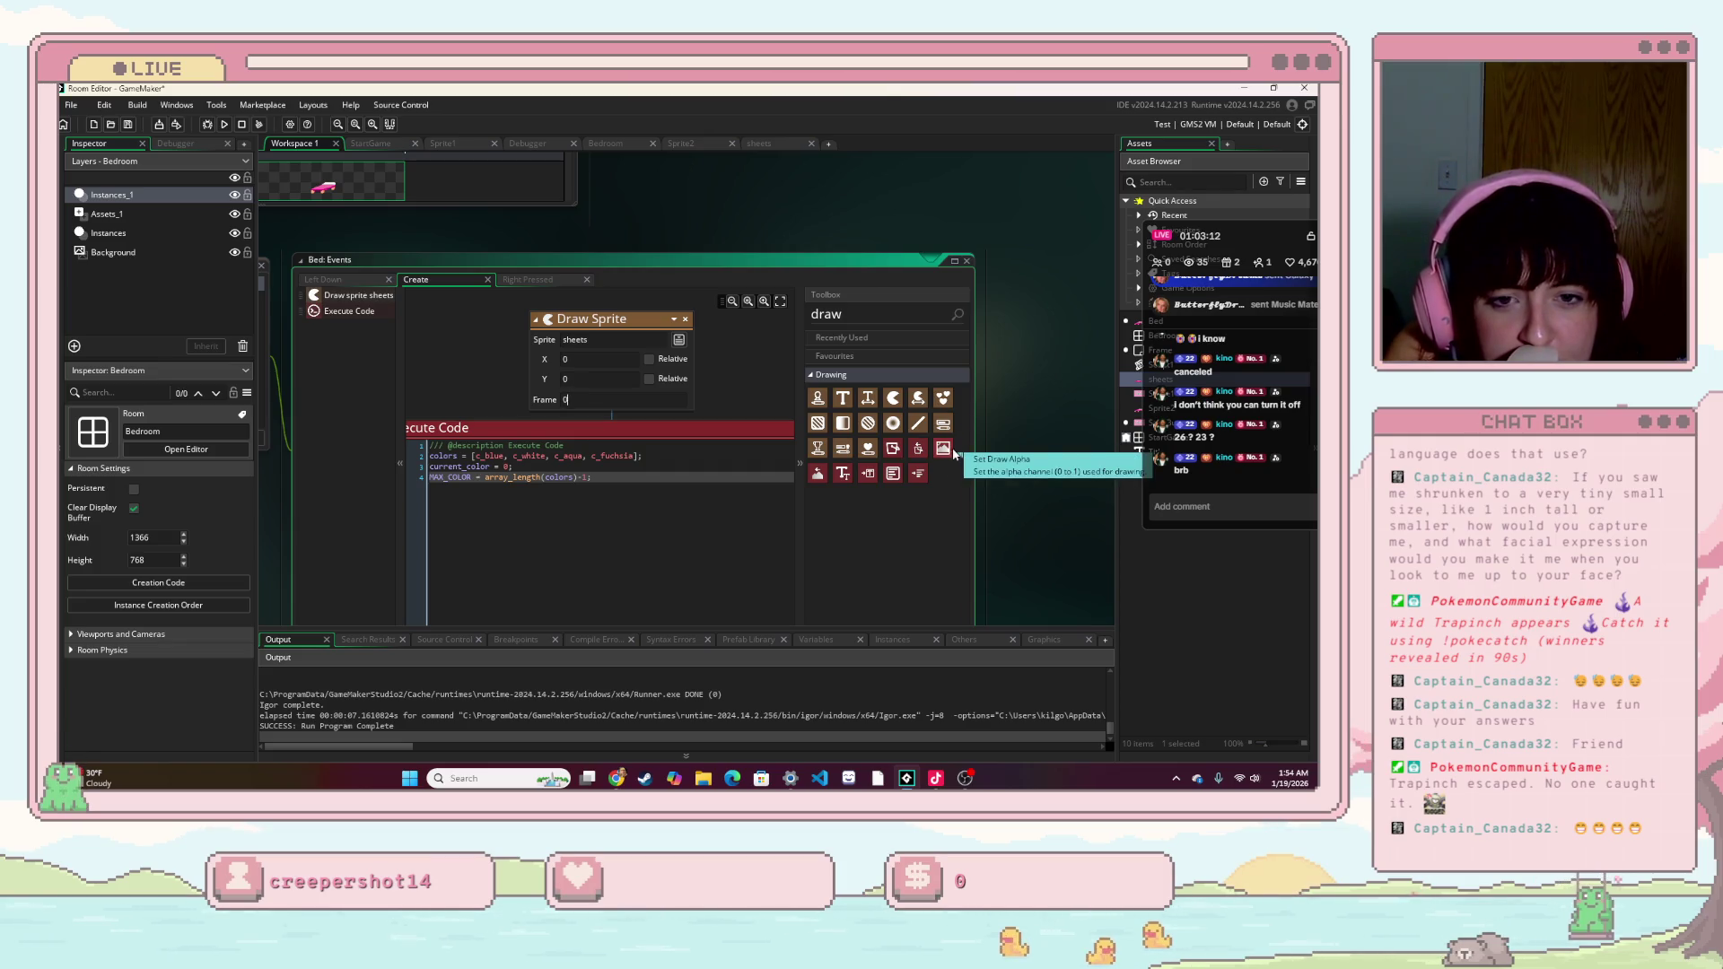
- Look over the colour list code, then move to the Right Pressed event's code
{"action": "left_click", "coordinate": [607, 456]}
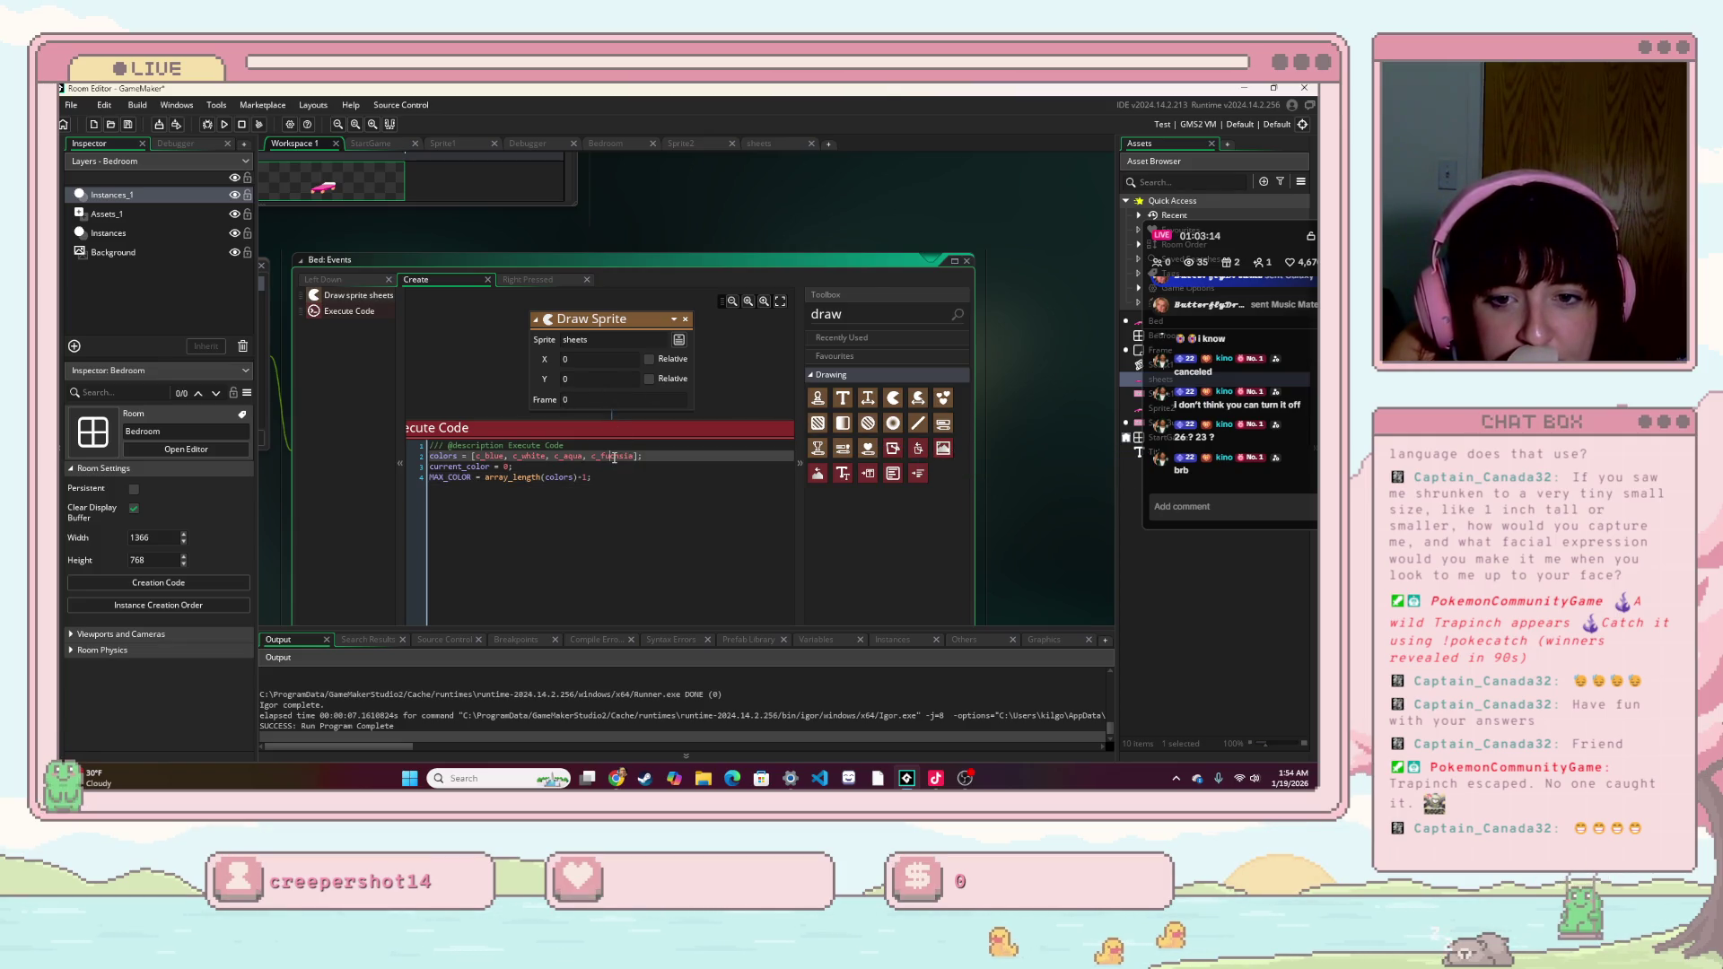
{"action": "scroll", "coordinate": [614, 457], "scroll_direction": "down", "scroll_amount": 1}
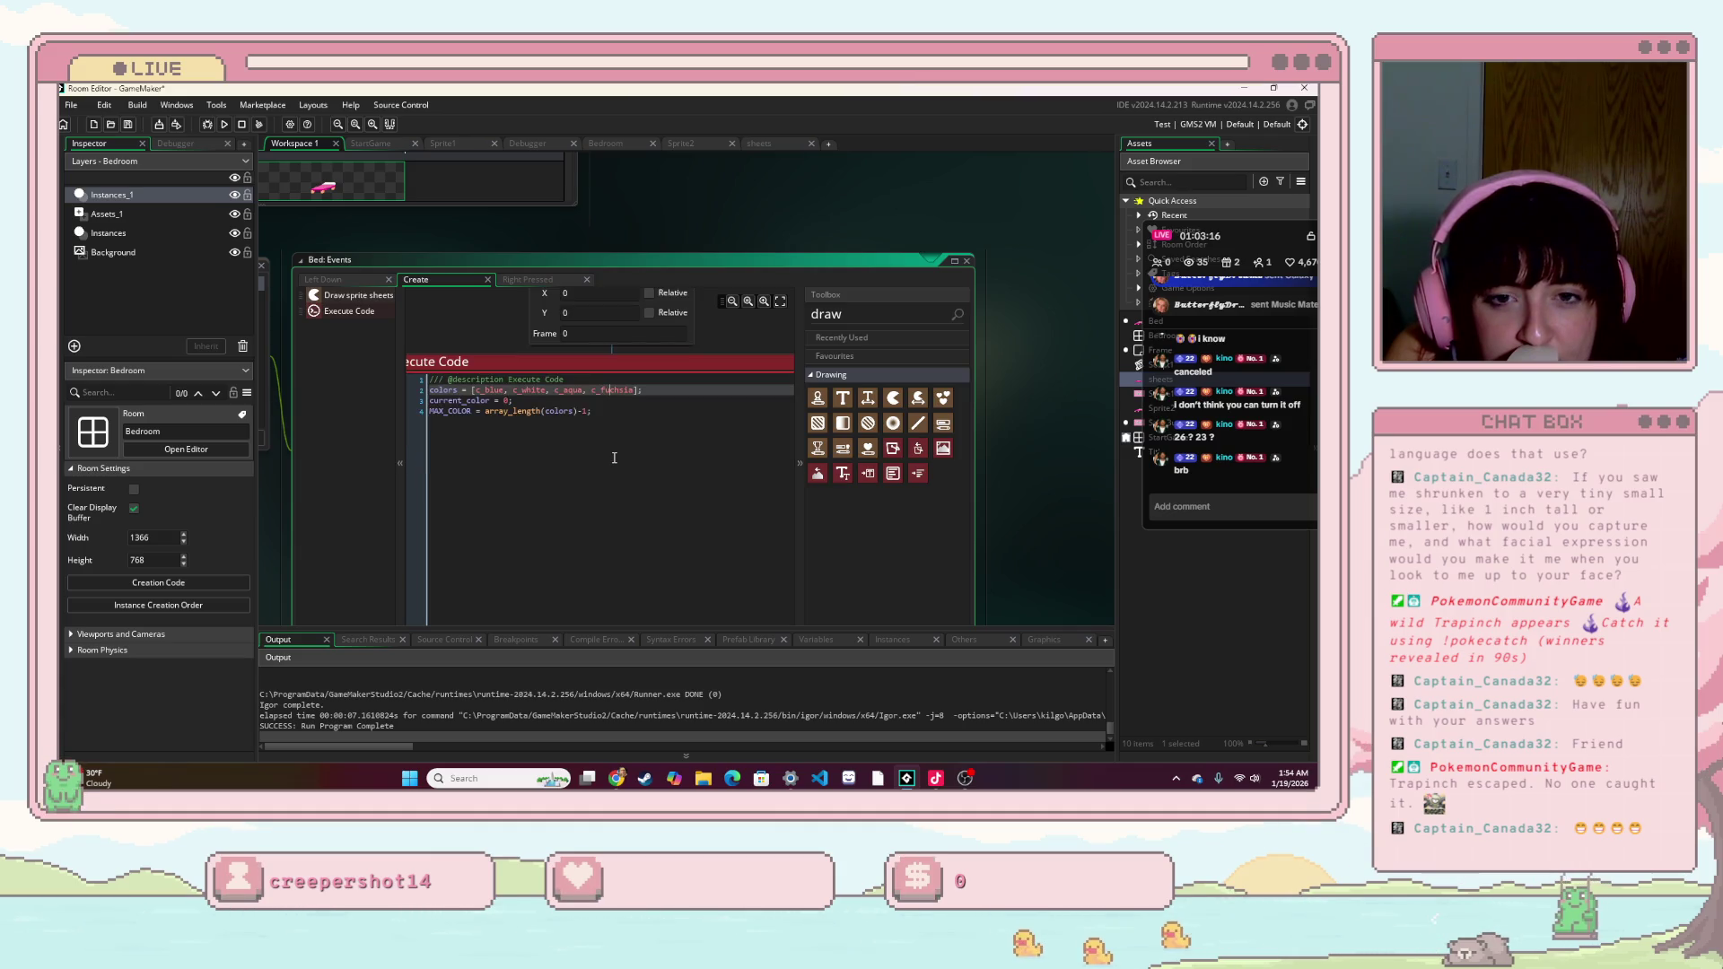
{"action": "scroll", "coordinate": [614, 457], "scroll_direction": "down", "scroll_amount": 1}
{"action": "scroll", "coordinate": [616, 459], "scroll_direction": "up", "scroll_amount": 3}
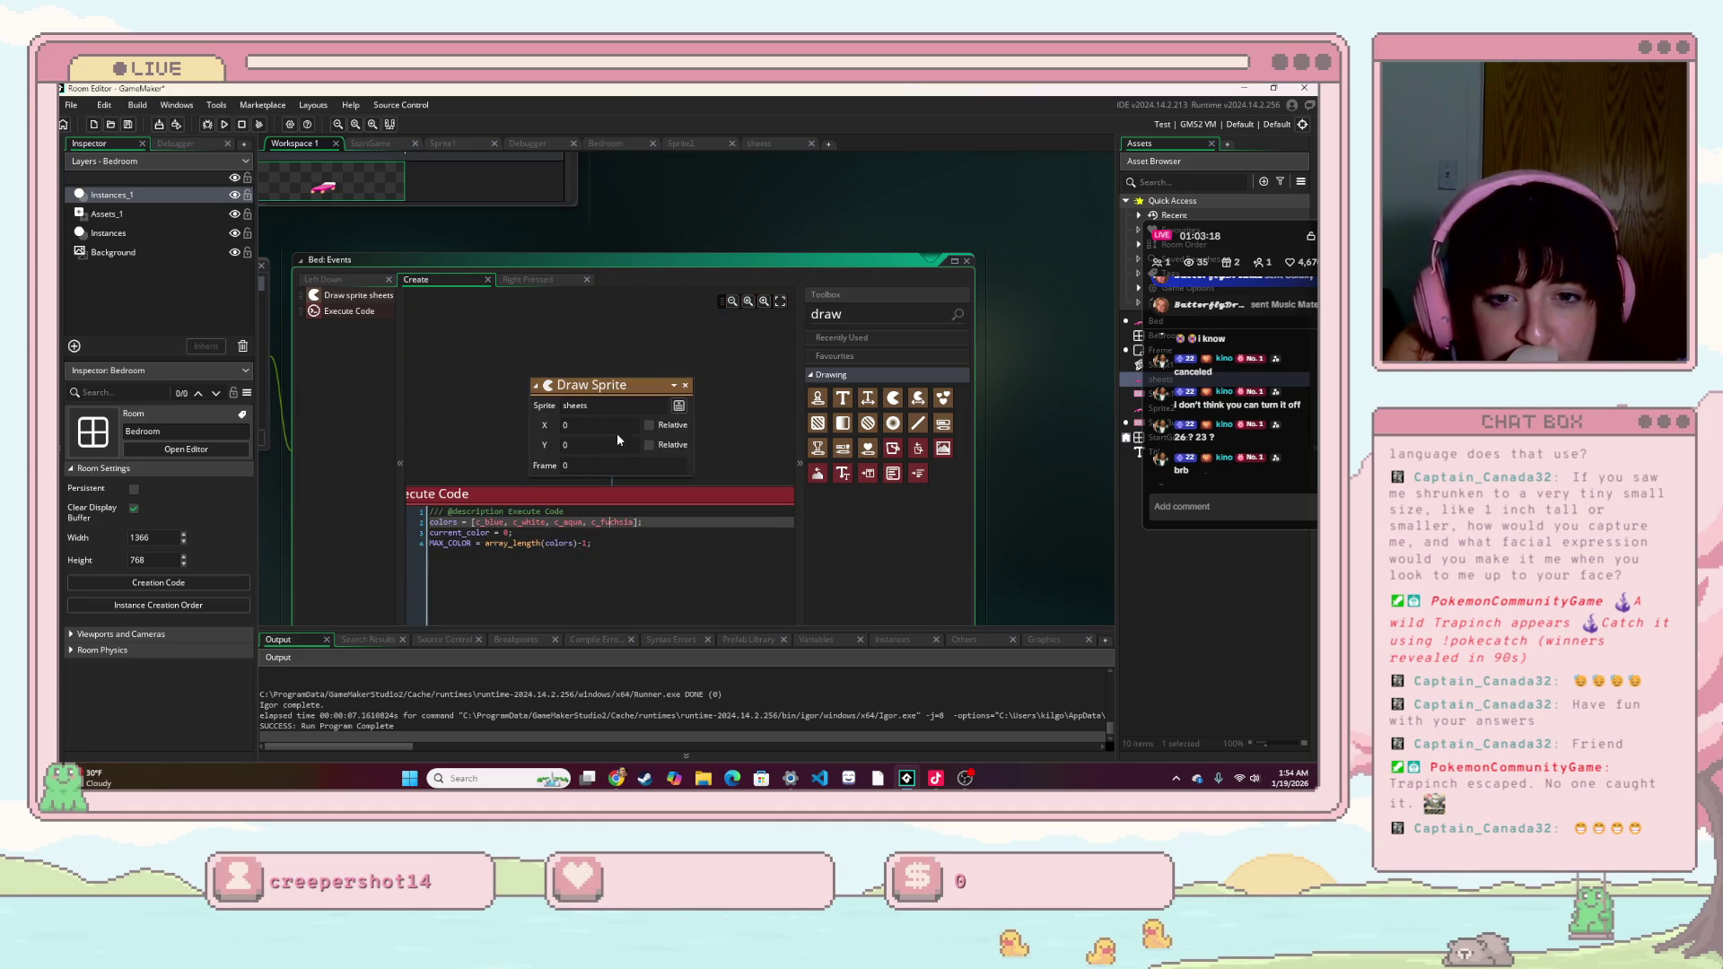
{"action": "left_click", "coordinate": [527, 280]}
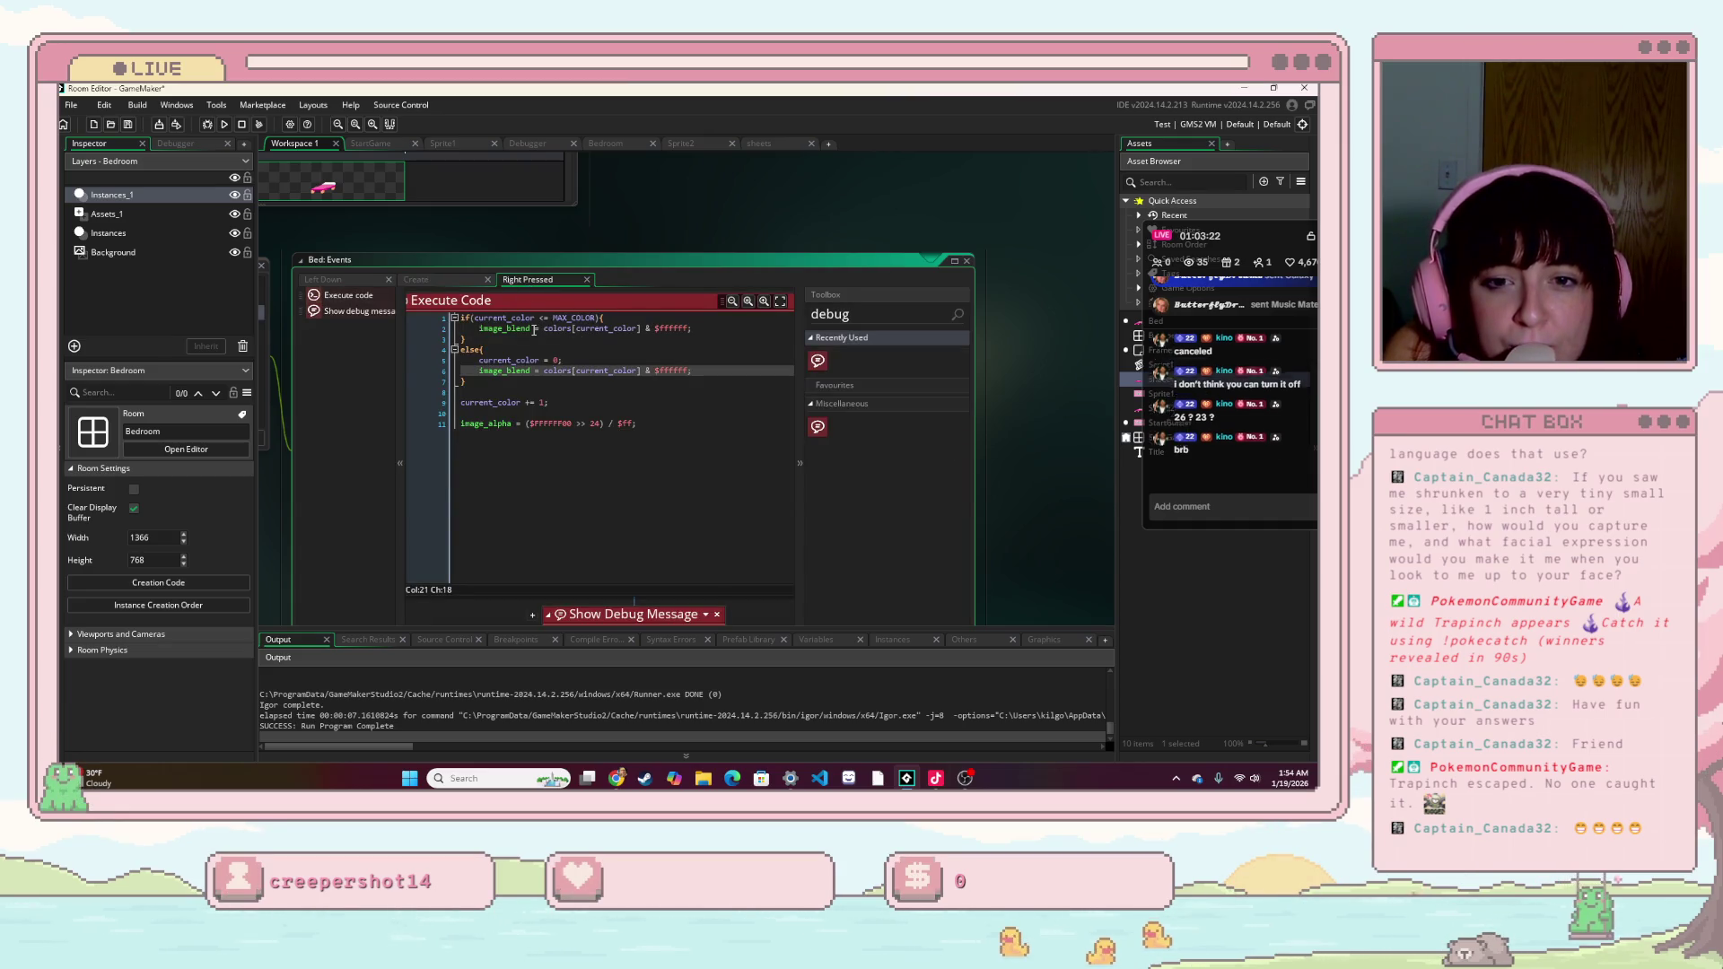
- Prefix image_blend on line 2 with 'sheets.' so it reads sheets.image_blend
{"action": "left_click", "coordinate": [477, 328]}
{"action": "type", "text": "she"}
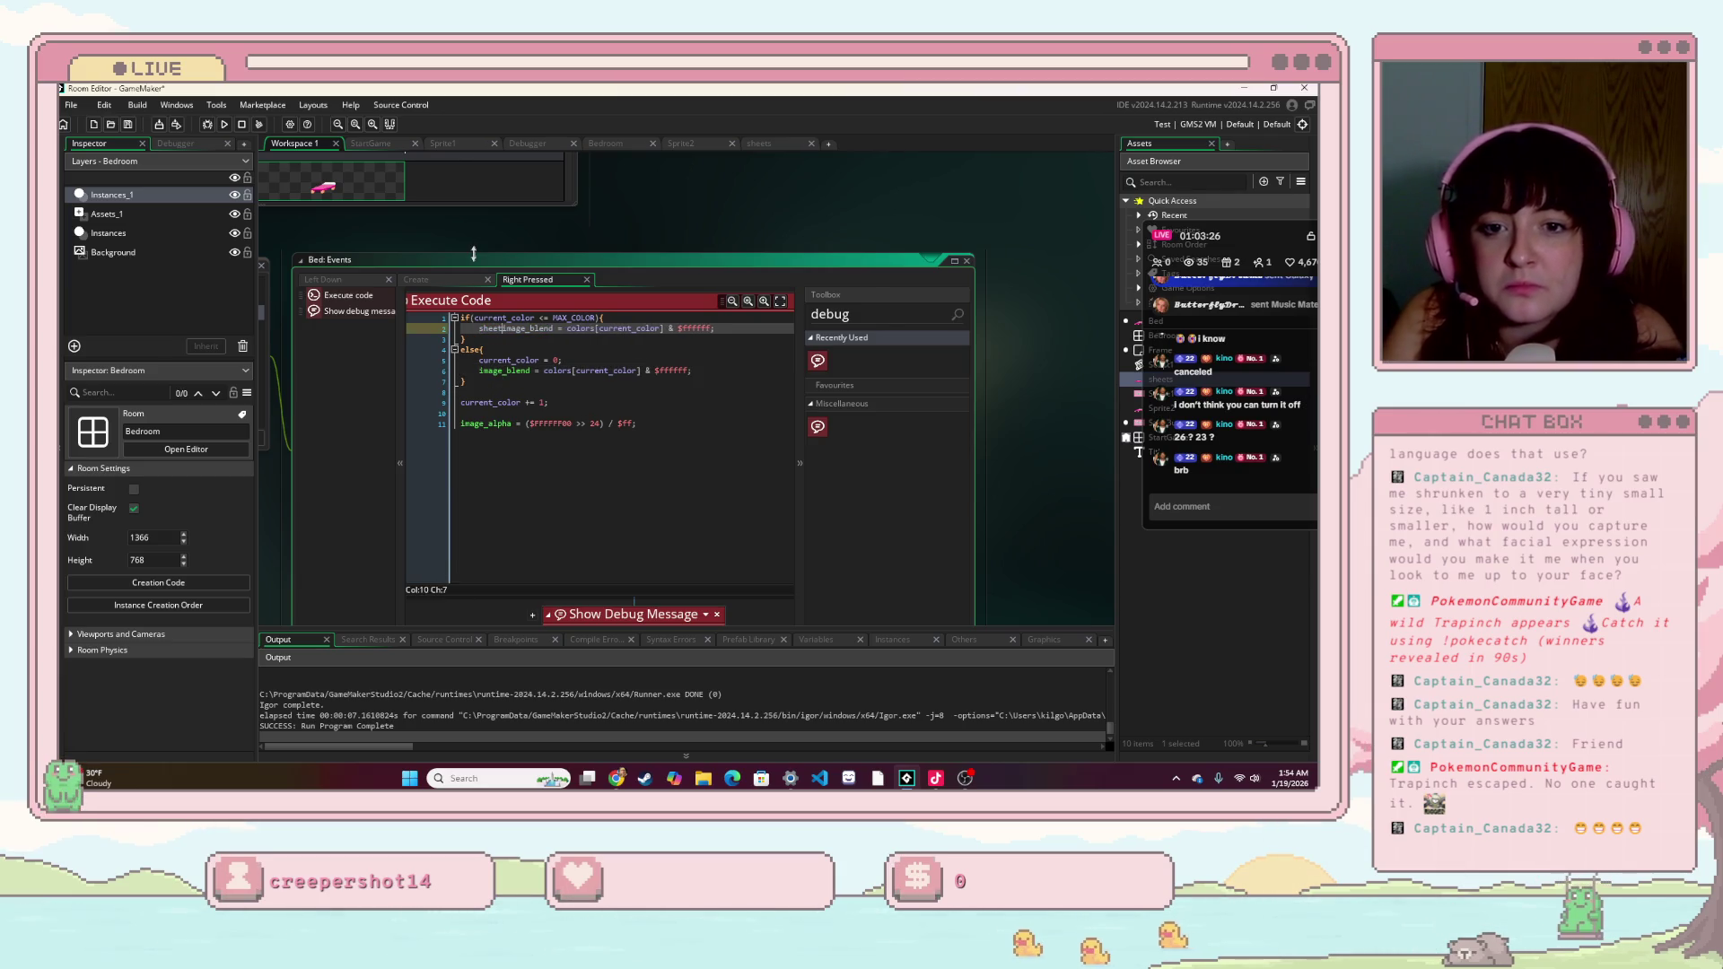
{"action": "type", "text": "ets."}
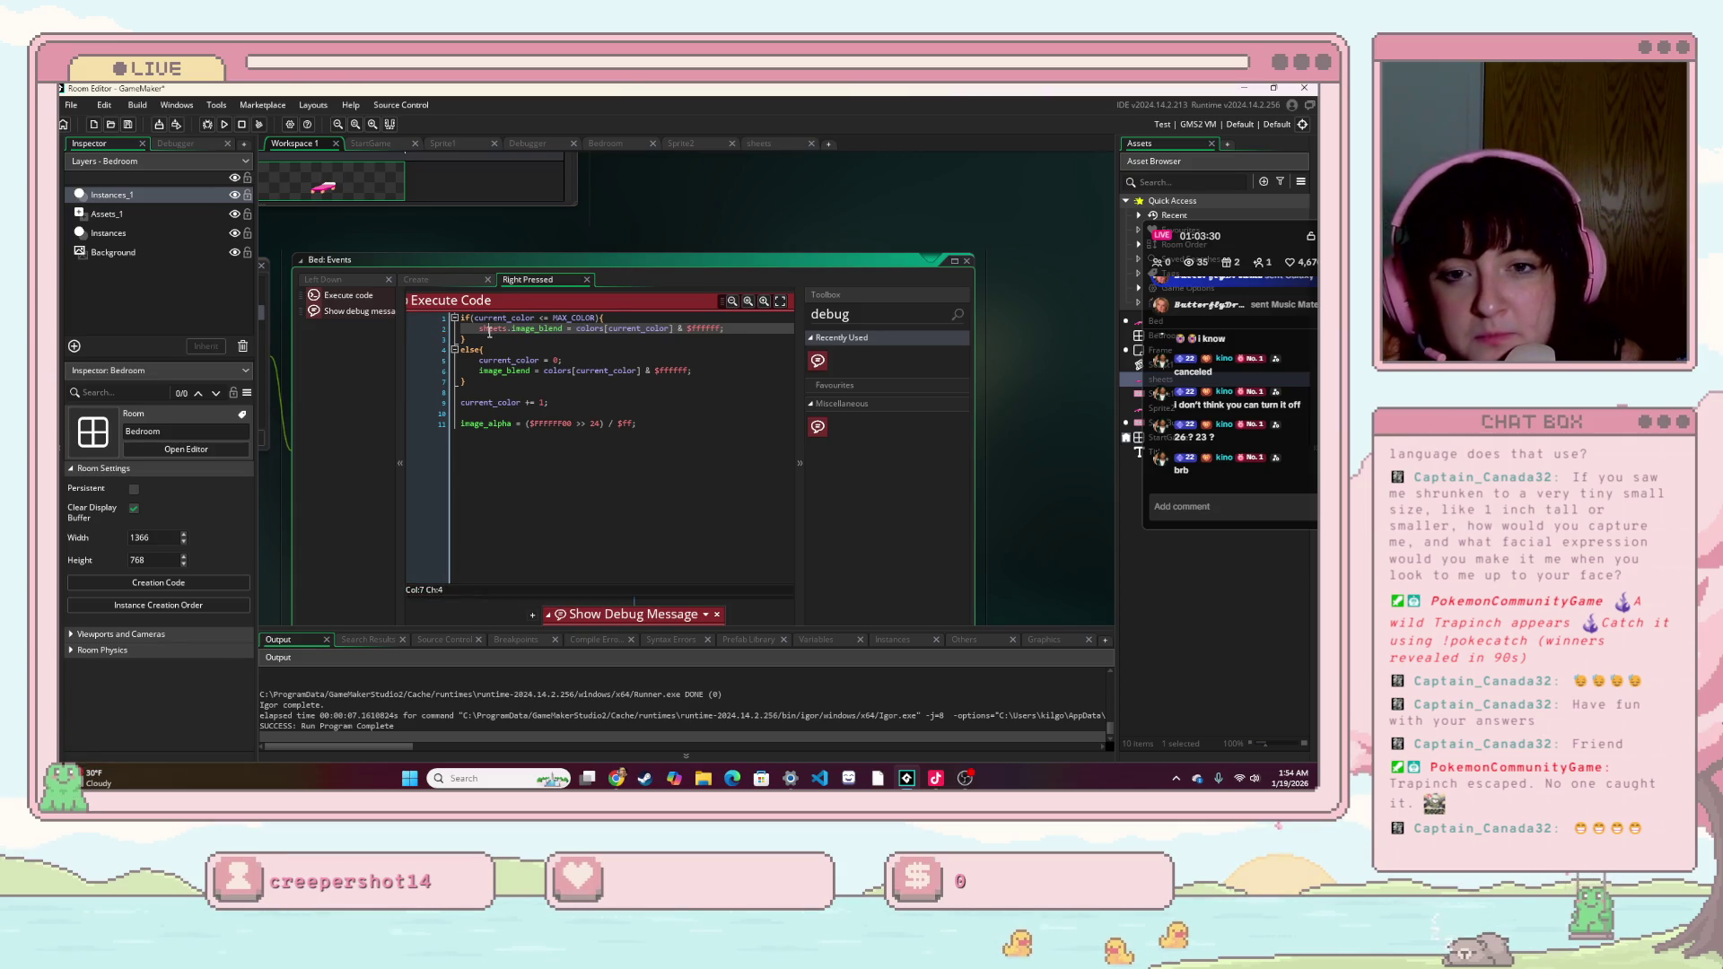
{"action": "key", "text": "BackSpace"}
{"action": "key", "text": "BackSpace"}
{"action": "key", "text": "Delete"}
{"action": "key", "text": "Delete"}
{"action": "key", "text": "Delete"}
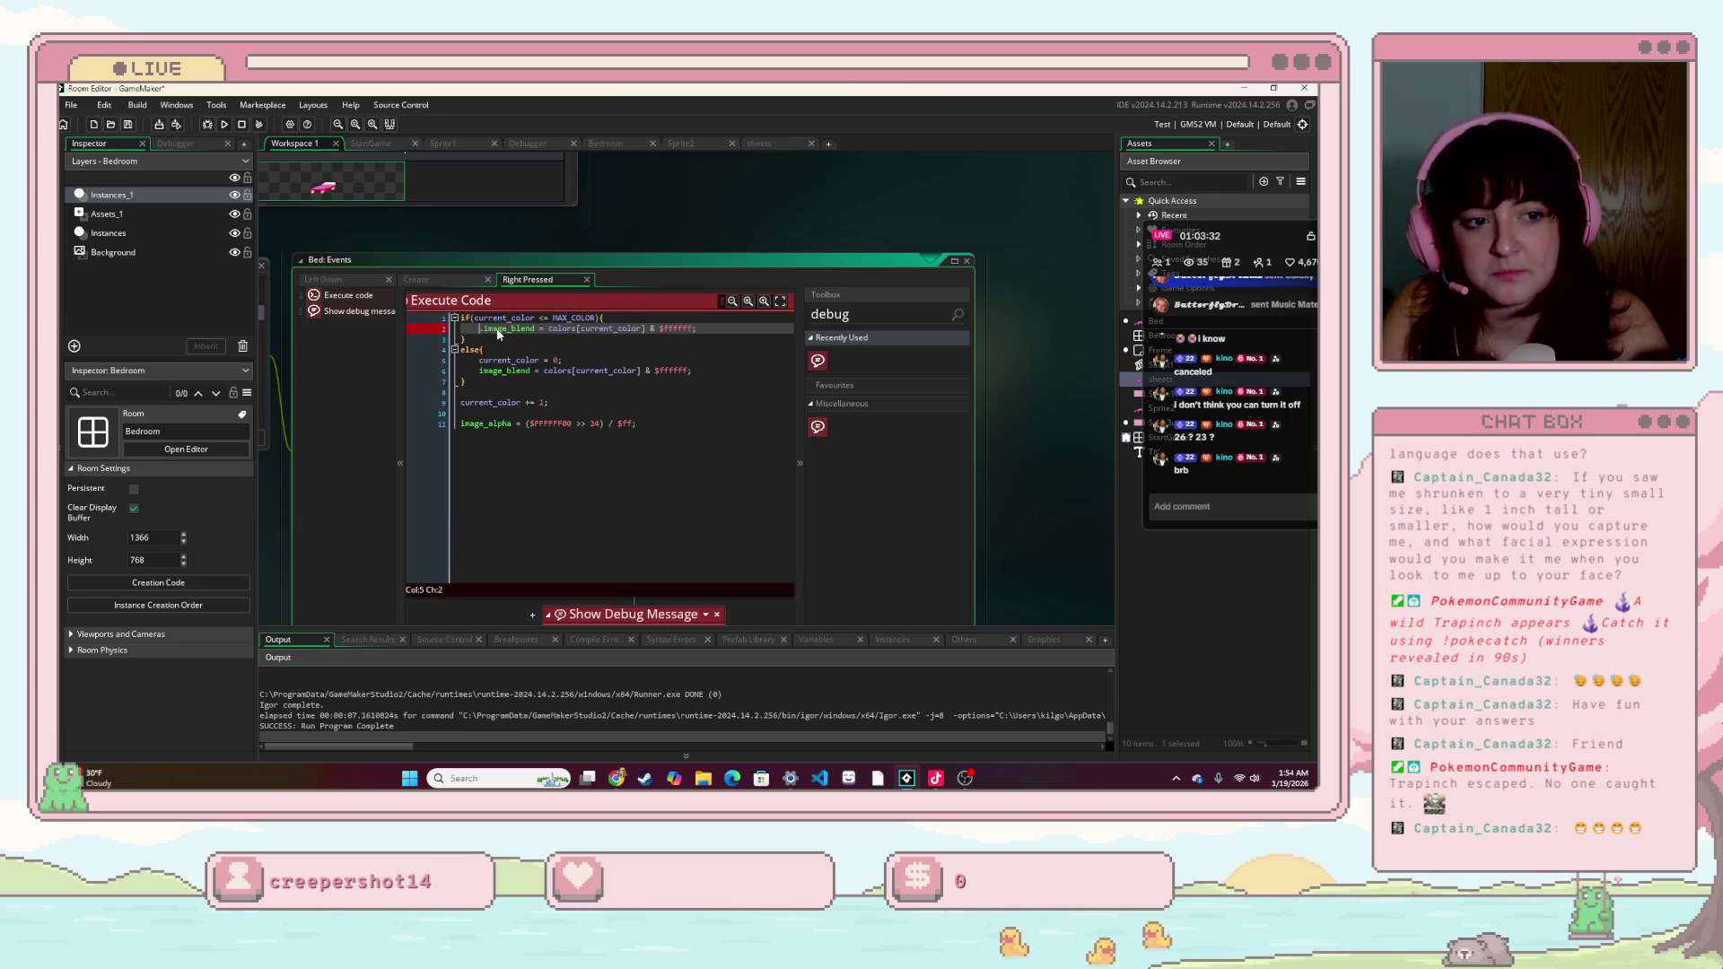
{"action": "type", "text": "eh"}
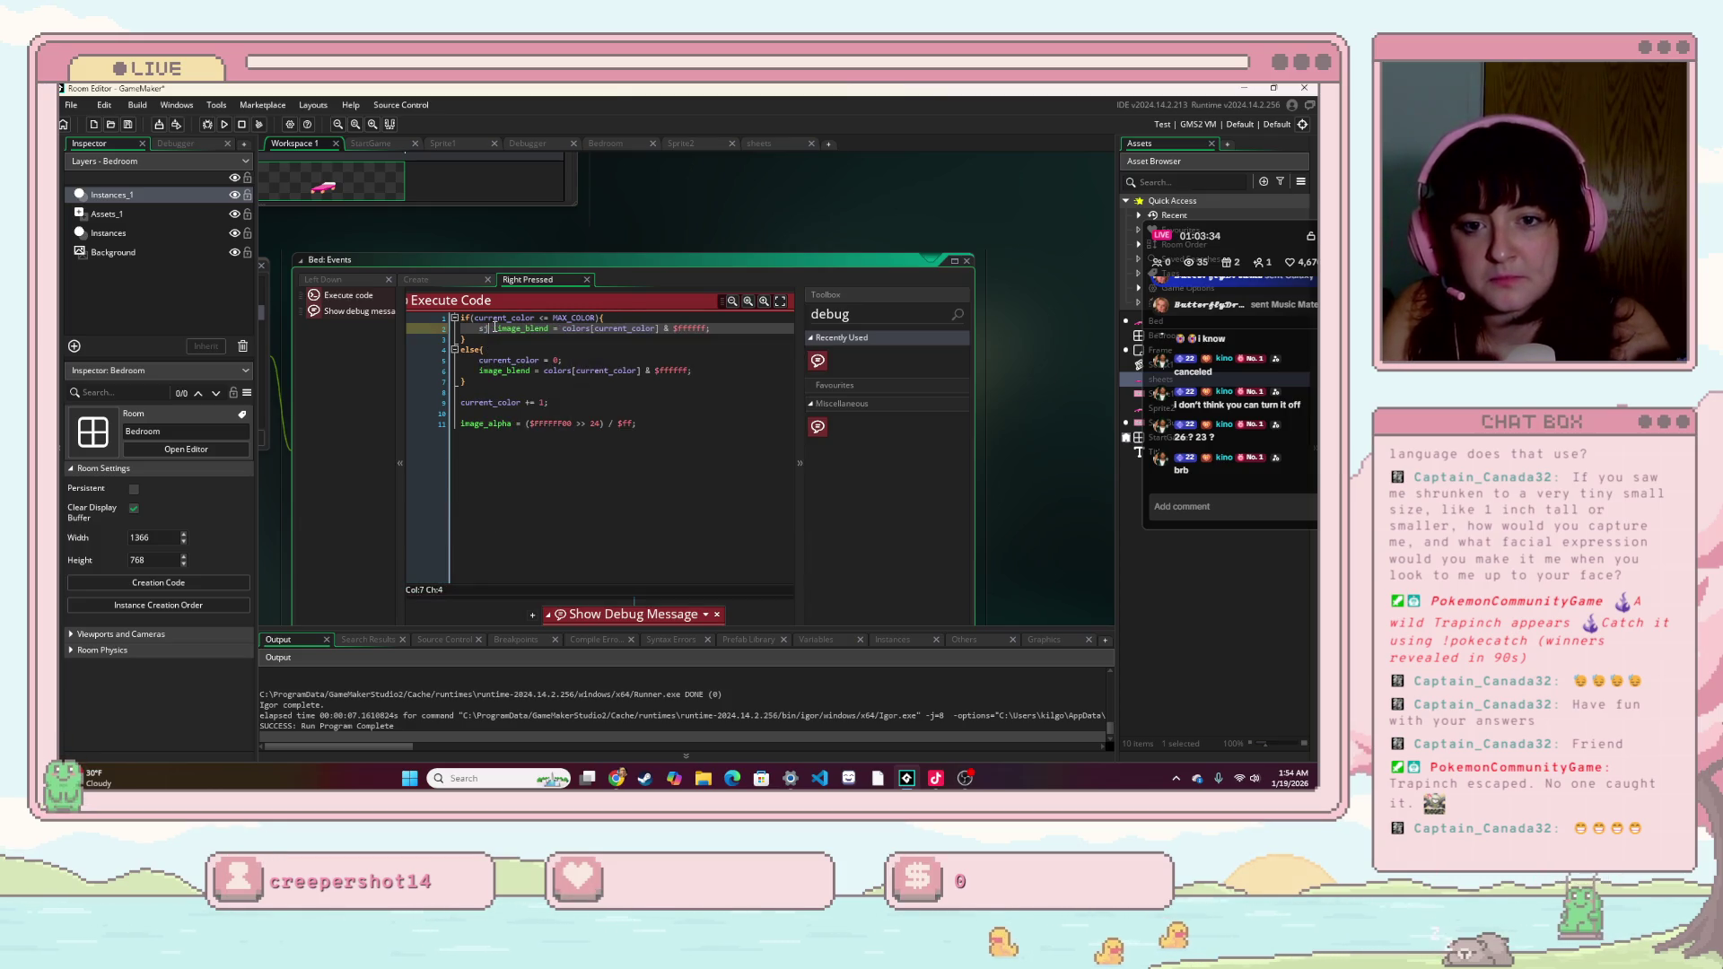
{"action": "type", "text": "eets"}
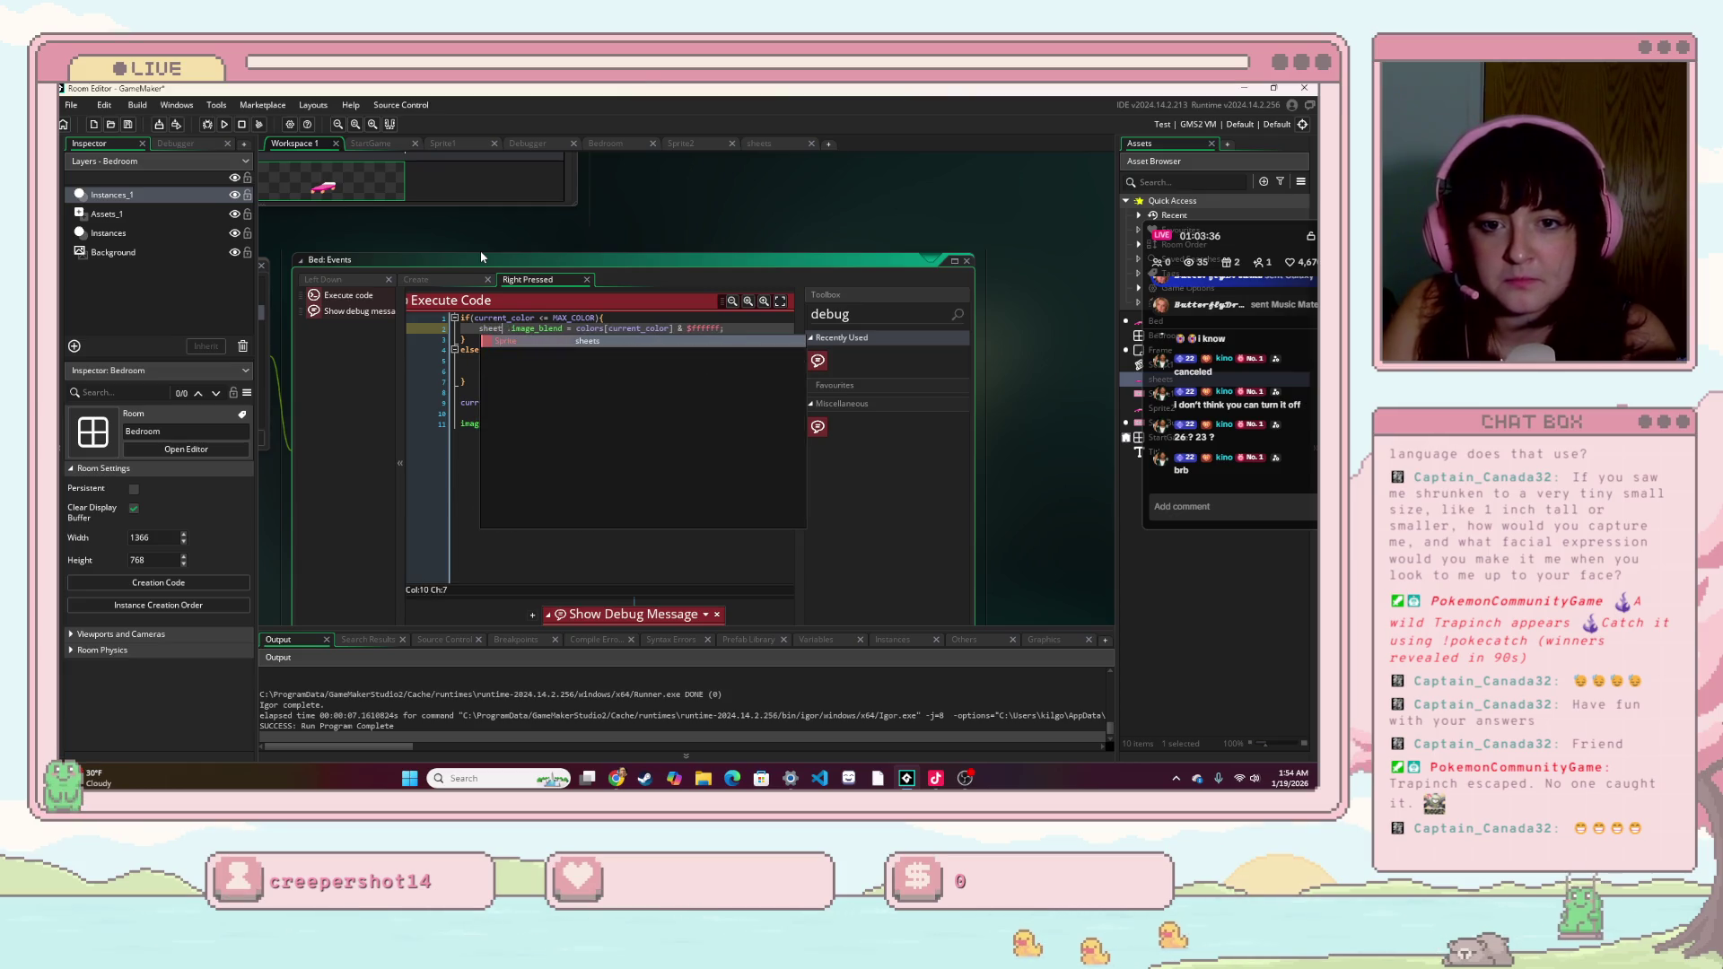
{"action": "key", "text": "Right"}
{"action": "left_click", "coordinate": [512, 328]}
{"action": "key", "text": "BackSpace"}
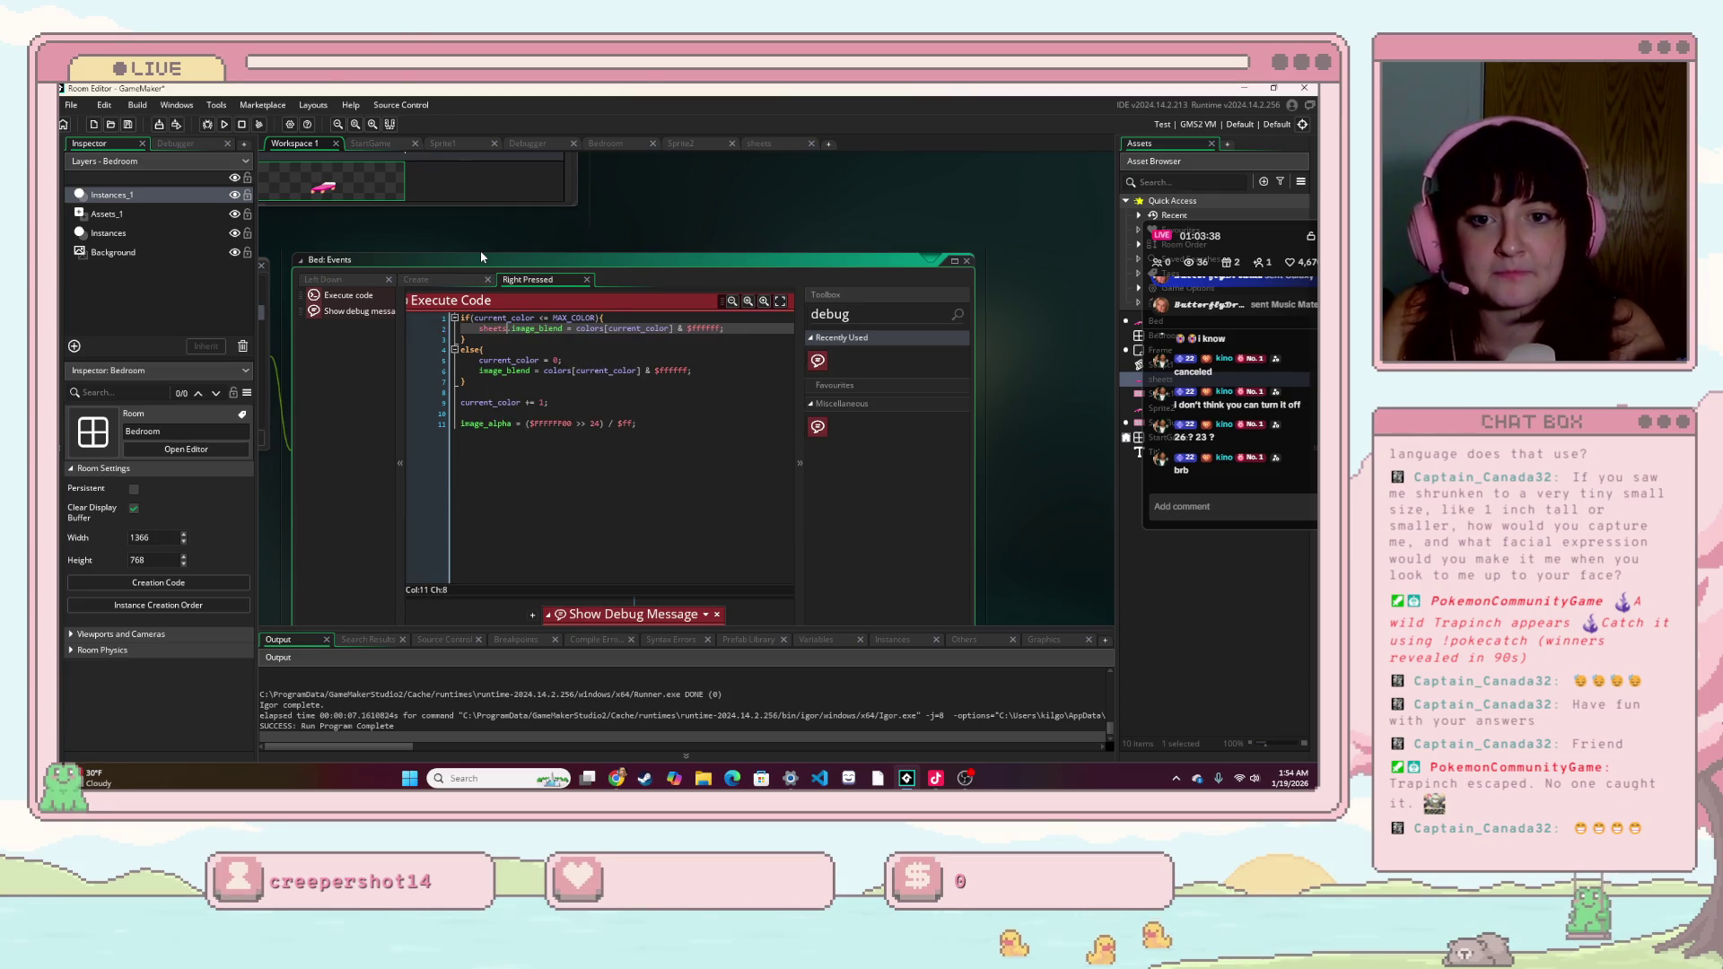
{"action": "left_click_drag", "start_coordinate": [511, 328], "coordinate": [478, 328]}
{"action": "key", "text": "ctrl+c"}
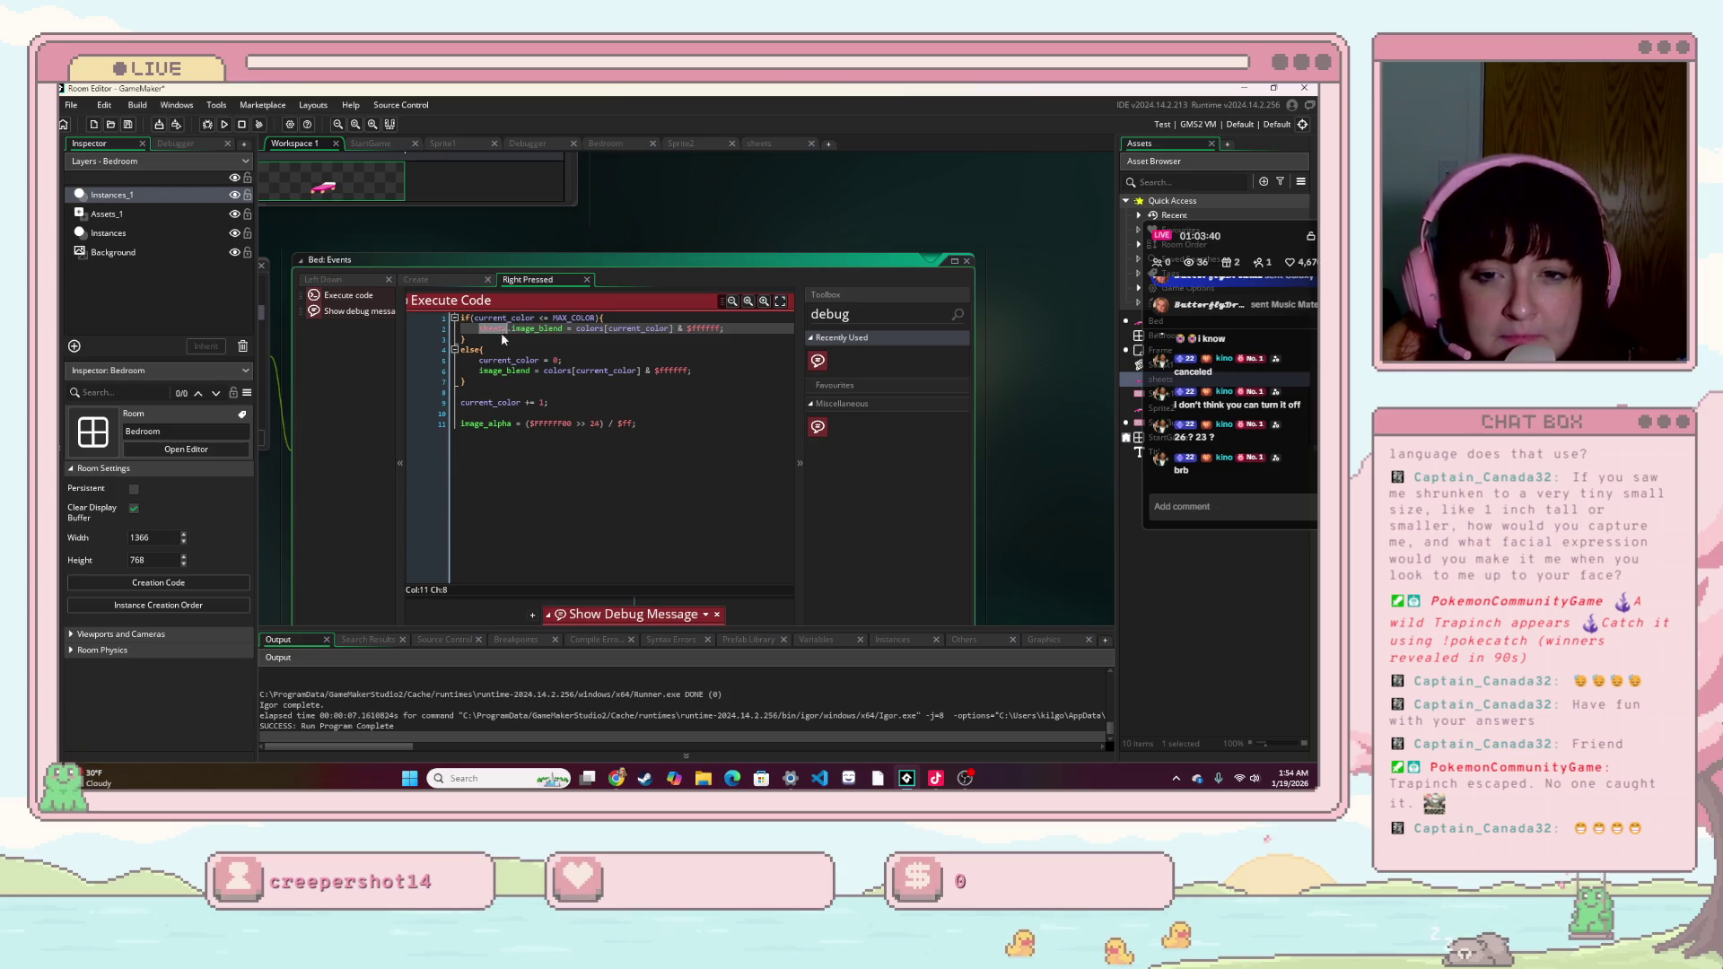
- Paste 'sheets.' before image_blend on line 6 and run the game with F5
{"action": "left_click", "coordinate": [480, 374]}
{"action": "key", "text": "ctrl+v"}
{"action": "type", "text": "."}
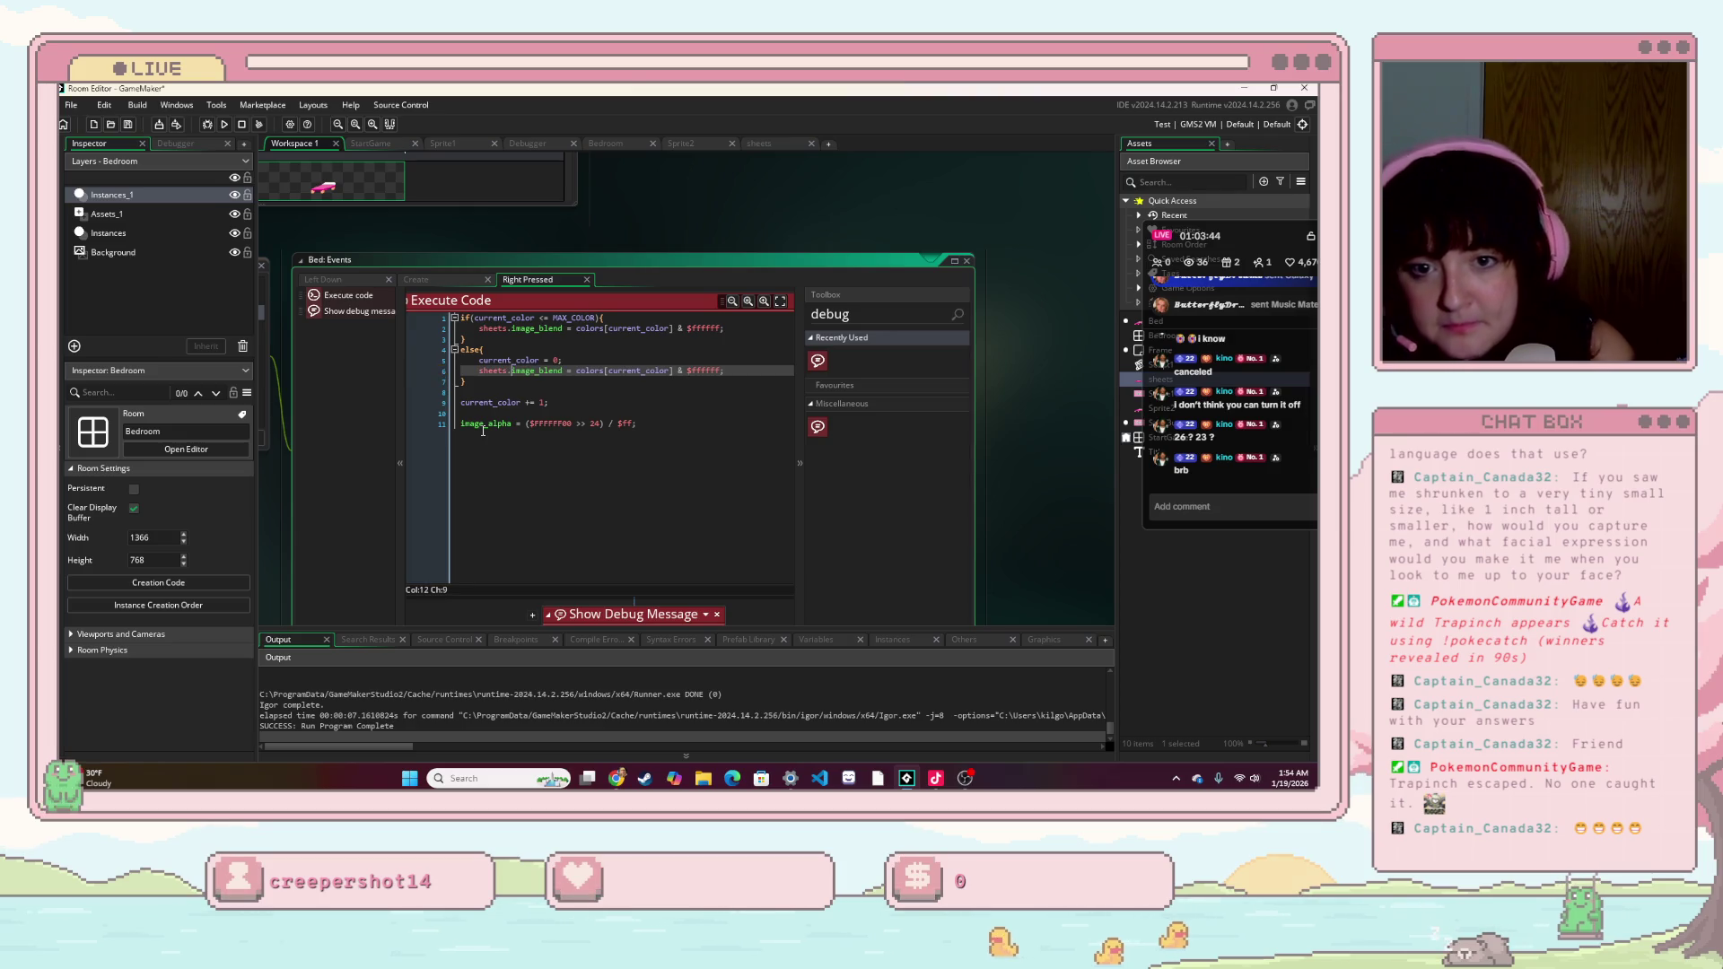
{"action": "left_click", "coordinate": [663, 472]}
{"action": "key", "text": "F5"}
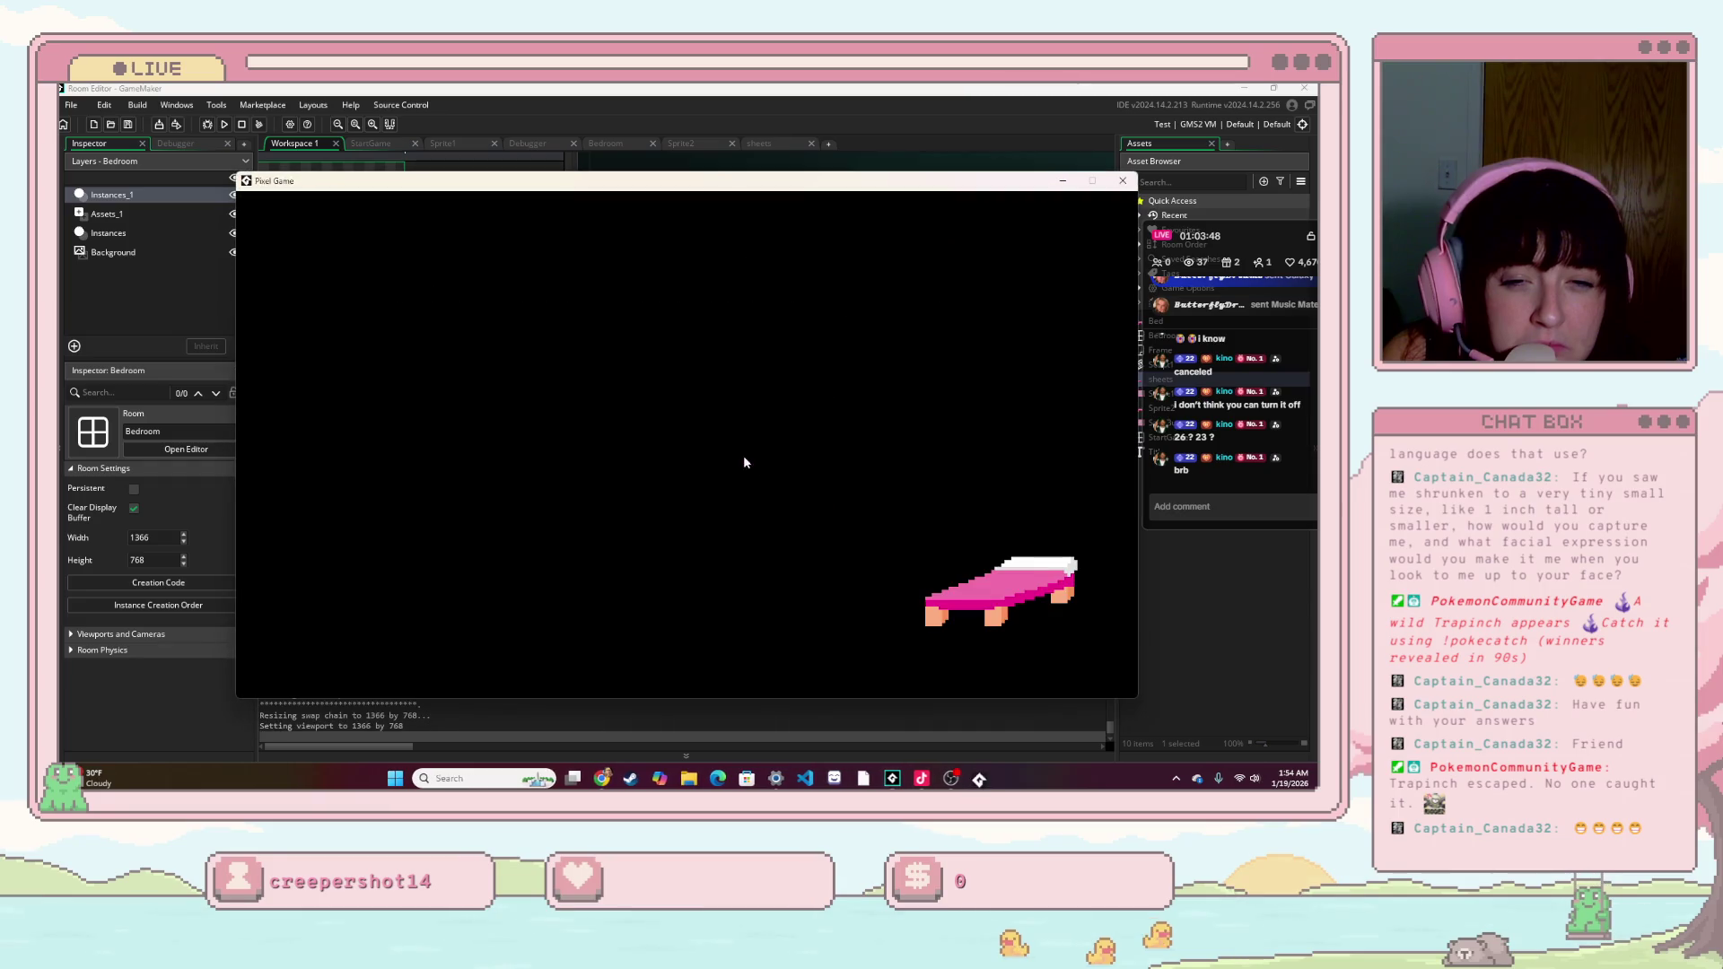
{"action": "right_click", "coordinate": [1053, 640]}
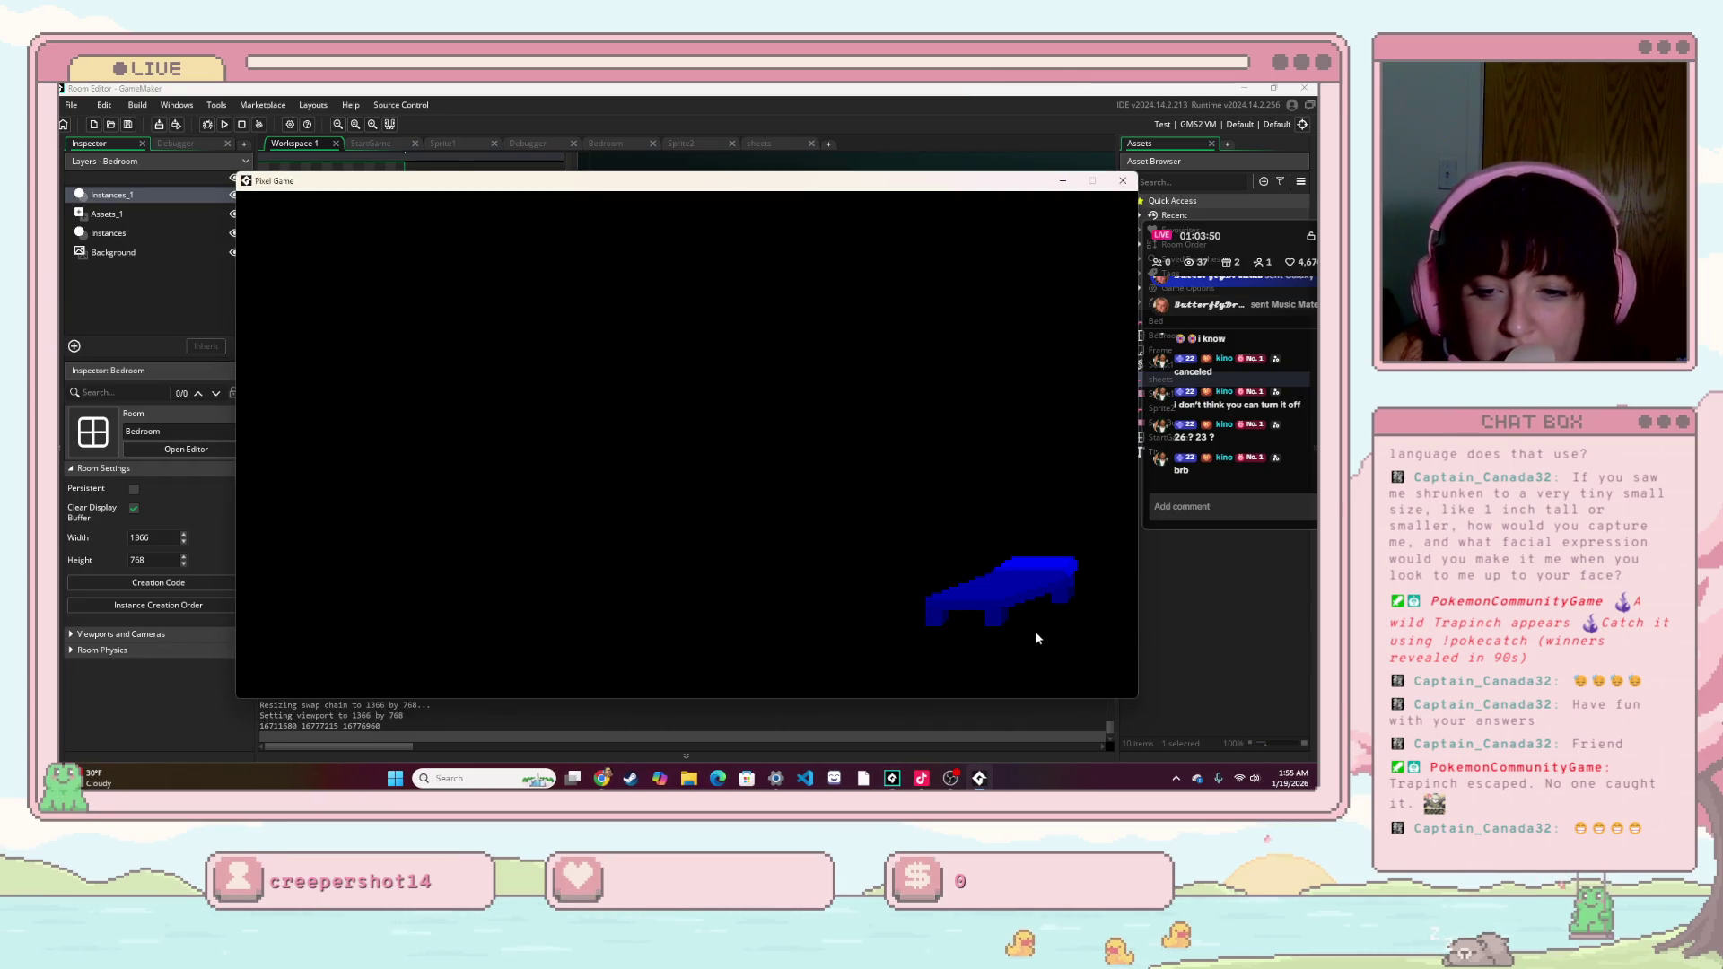
{"action": "left_click_drag", "start_coordinate": [1005, 599], "coordinate": [682, 376]}
{"action": "left_click", "coordinate": [662, 404]}
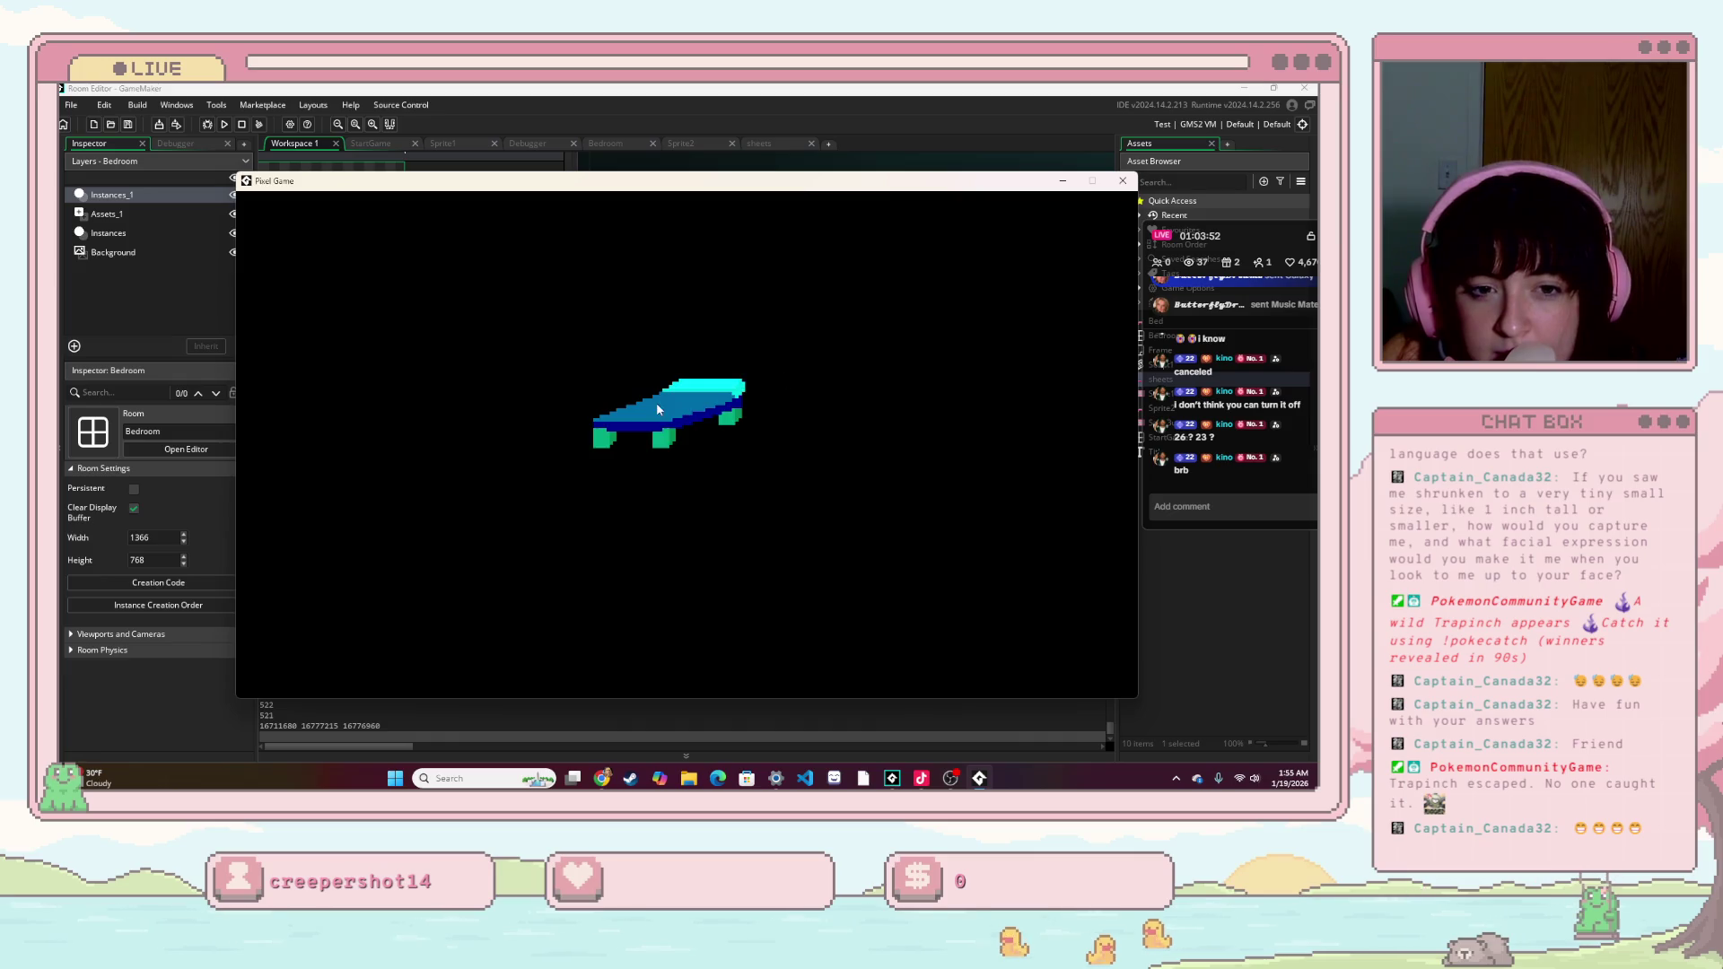
{"action": "left_click", "coordinate": [692, 418]}
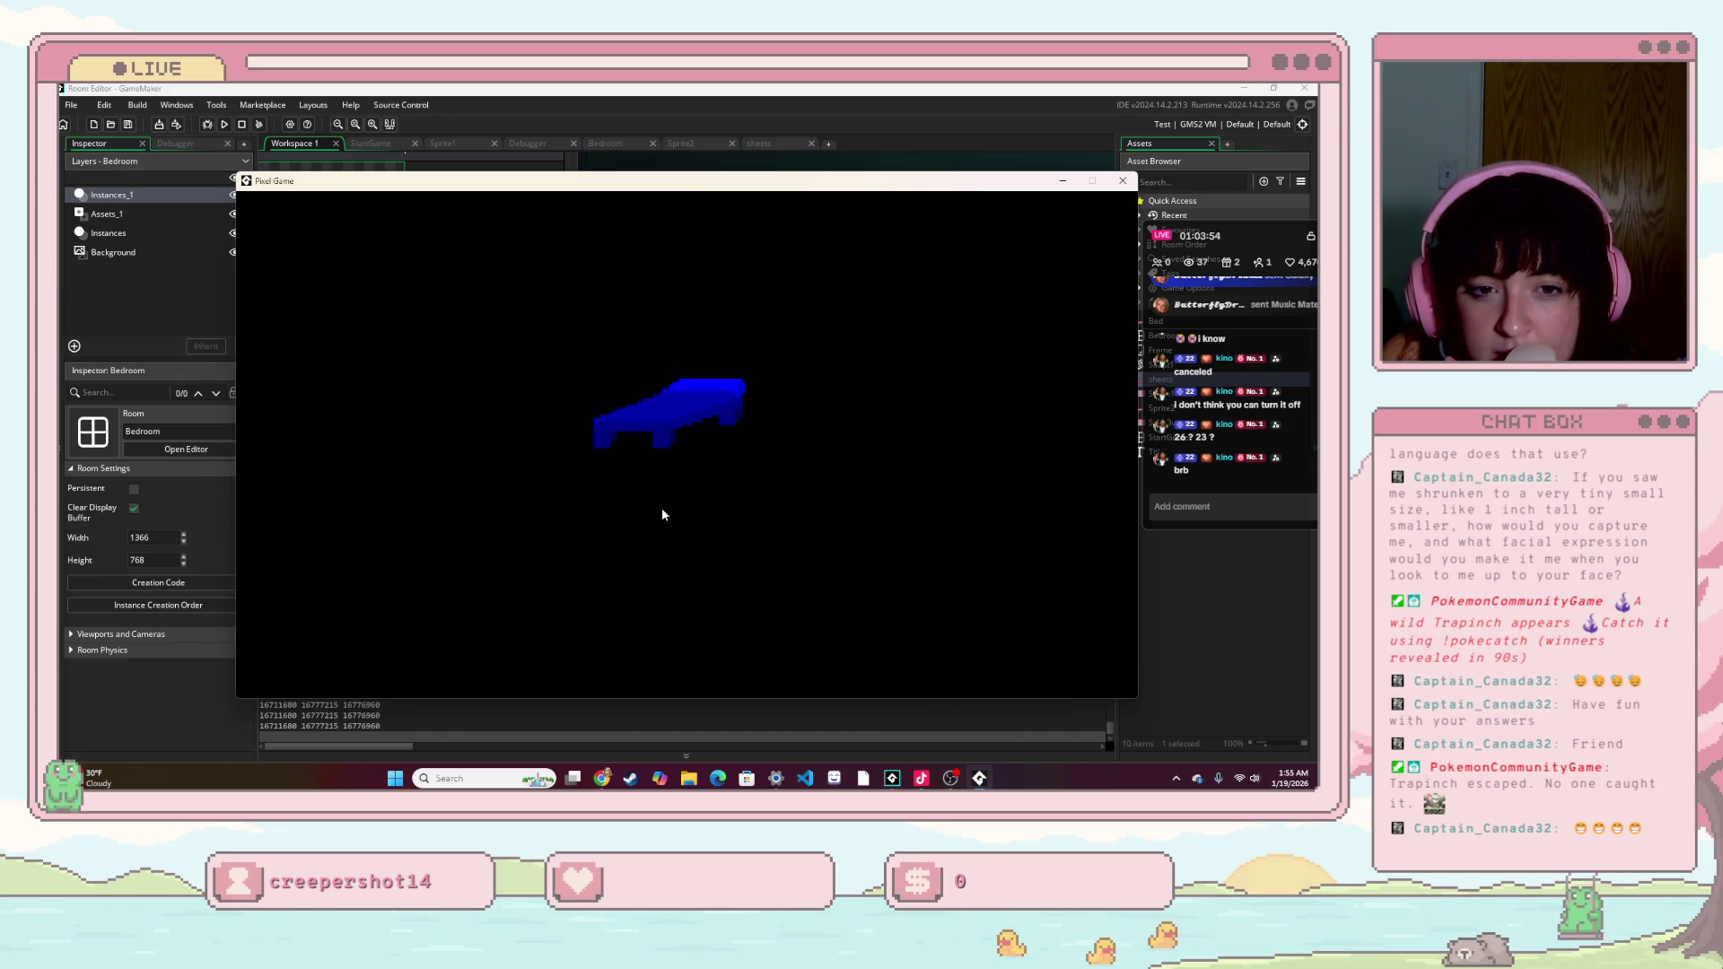
{"action": "left_click", "coordinate": [695, 425]}
{"action": "left_click", "coordinate": [1122, 180]}
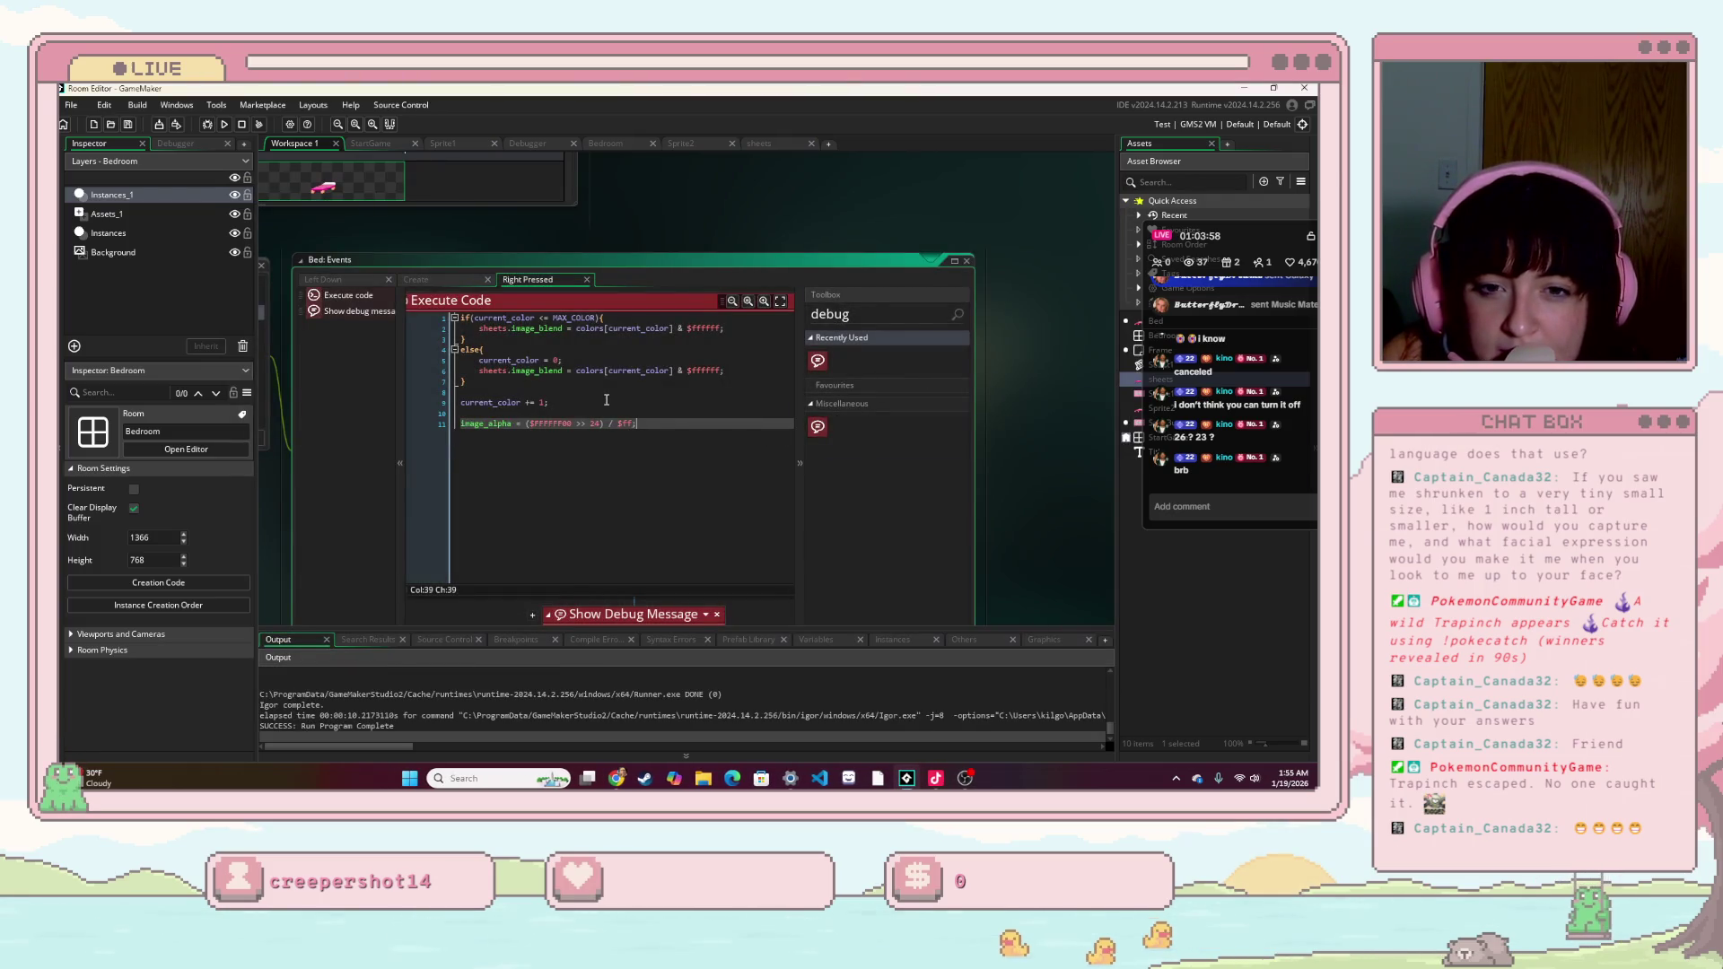
- Reselect the sheets sprite in the Create event's Draw Sprite action
{"action": "left_click", "coordinate": [422, 281]}
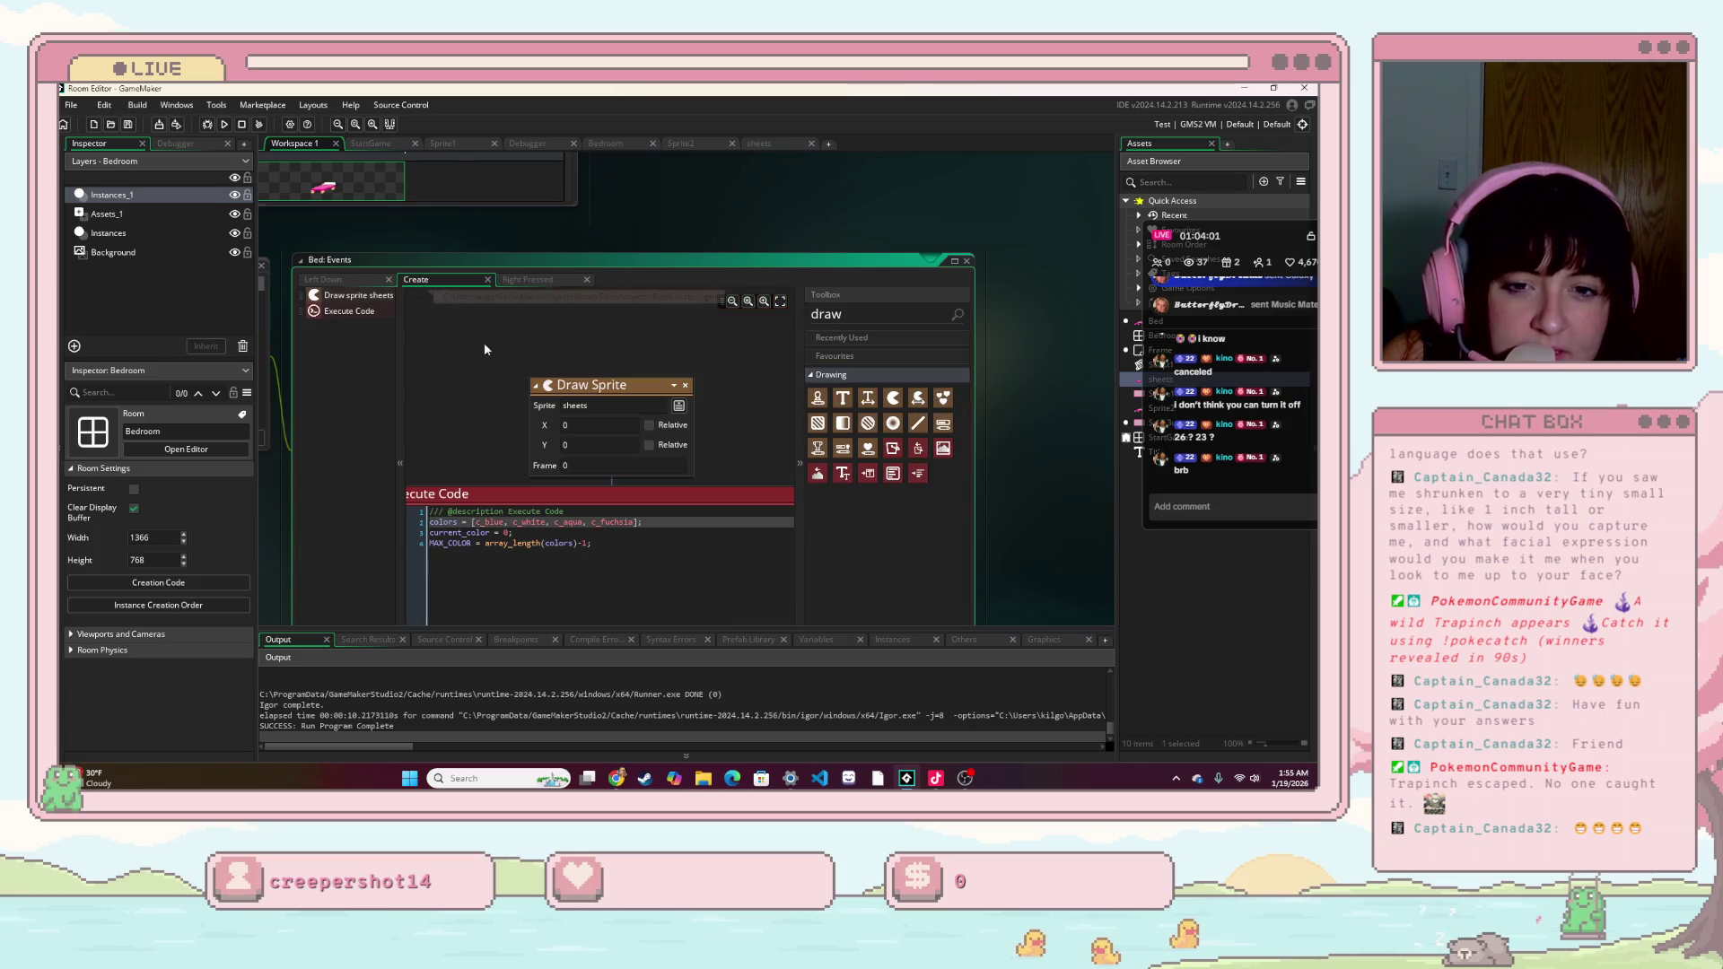
{"action": "left_click", "coordinate": [679, 406]}
{"action": "left_click", "coordinate": [784, 445]}
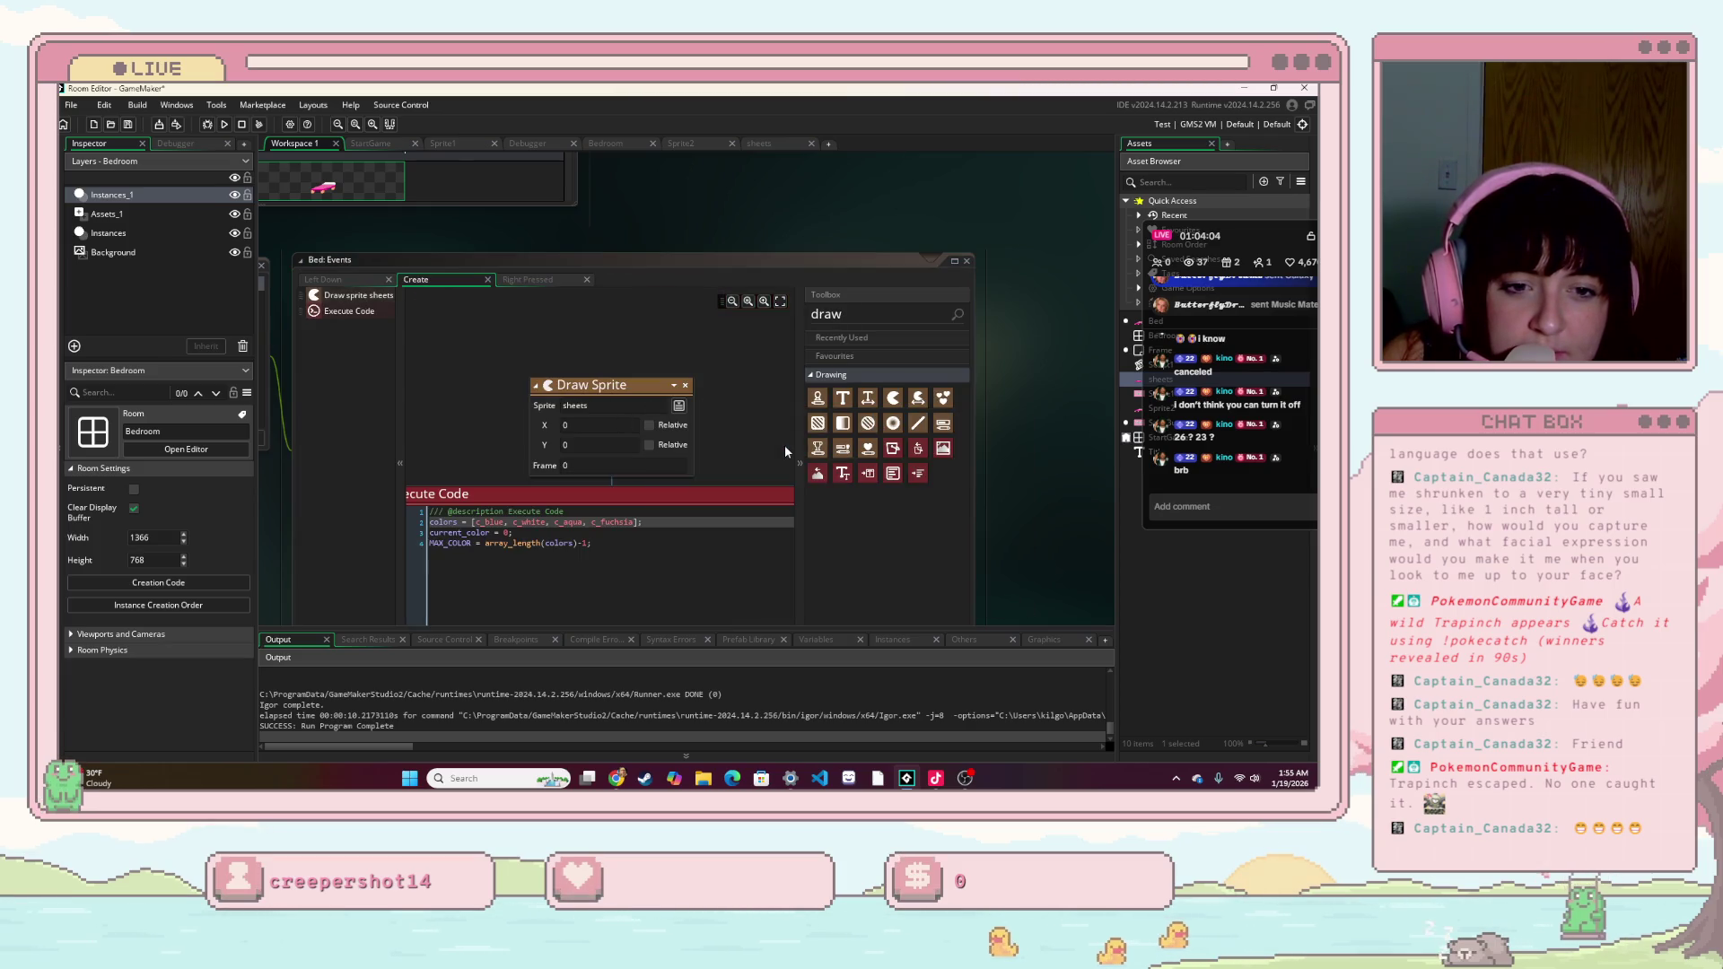
{"action": "left_click", "coordinate": [704, 462]}
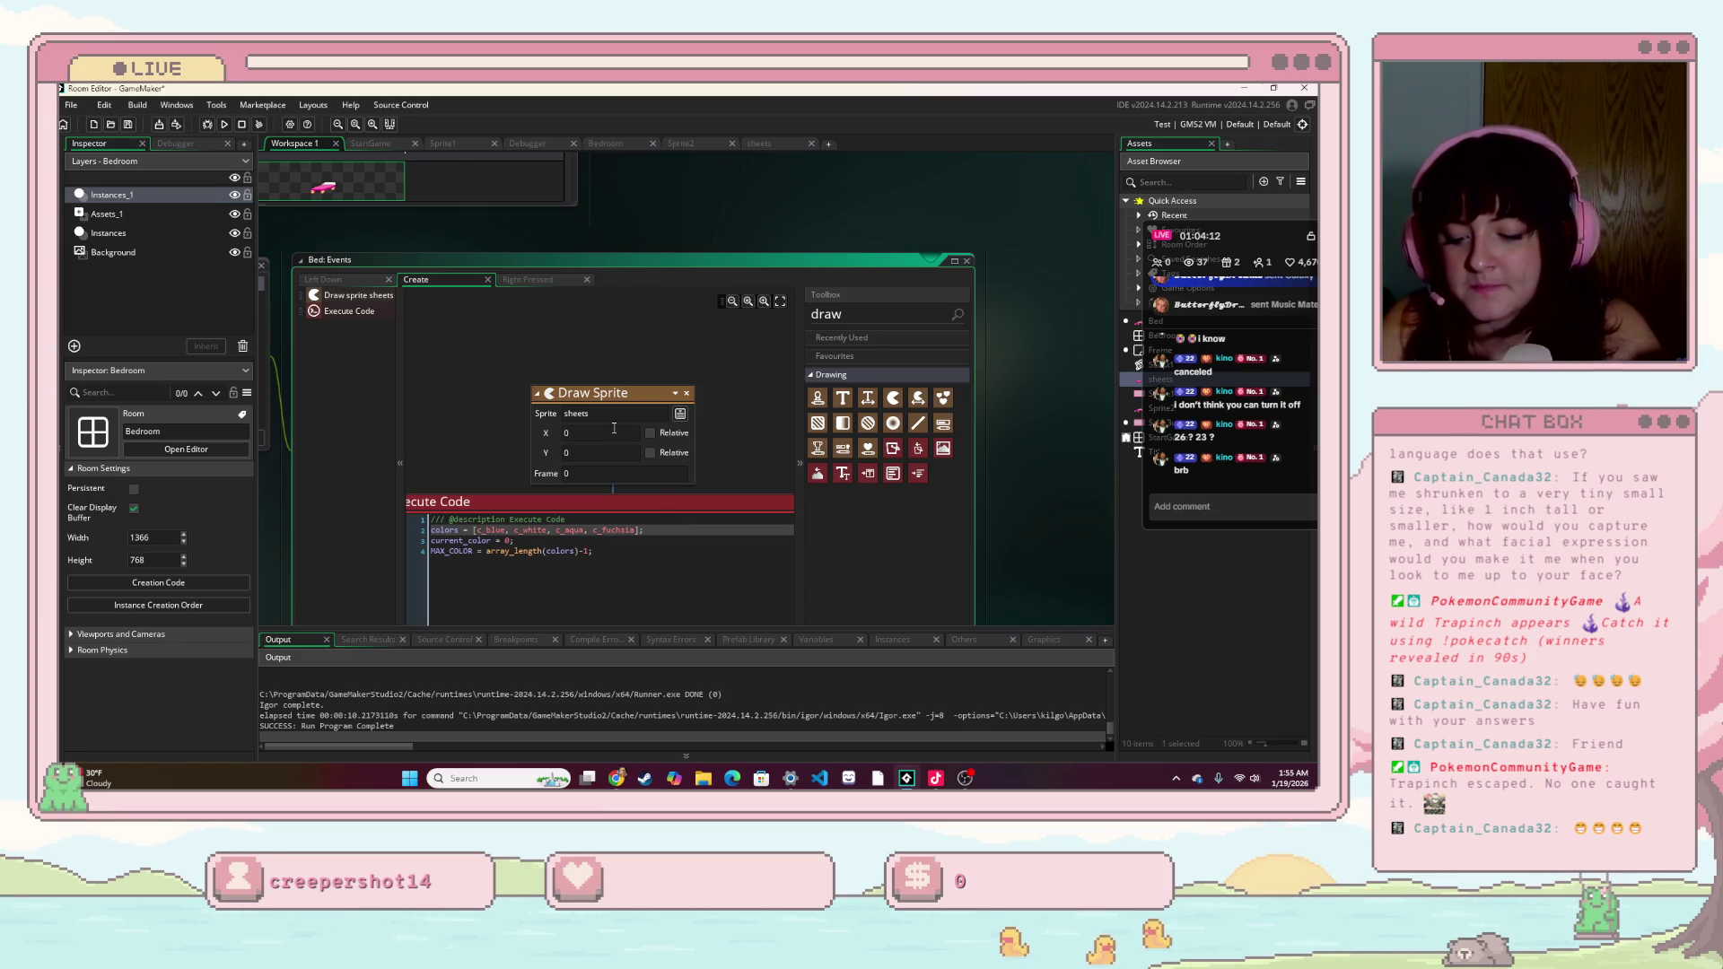
- Set Draw Sprite's X and Y to 100, then run the game past its title screen
{"action": "type", "text": "5"}
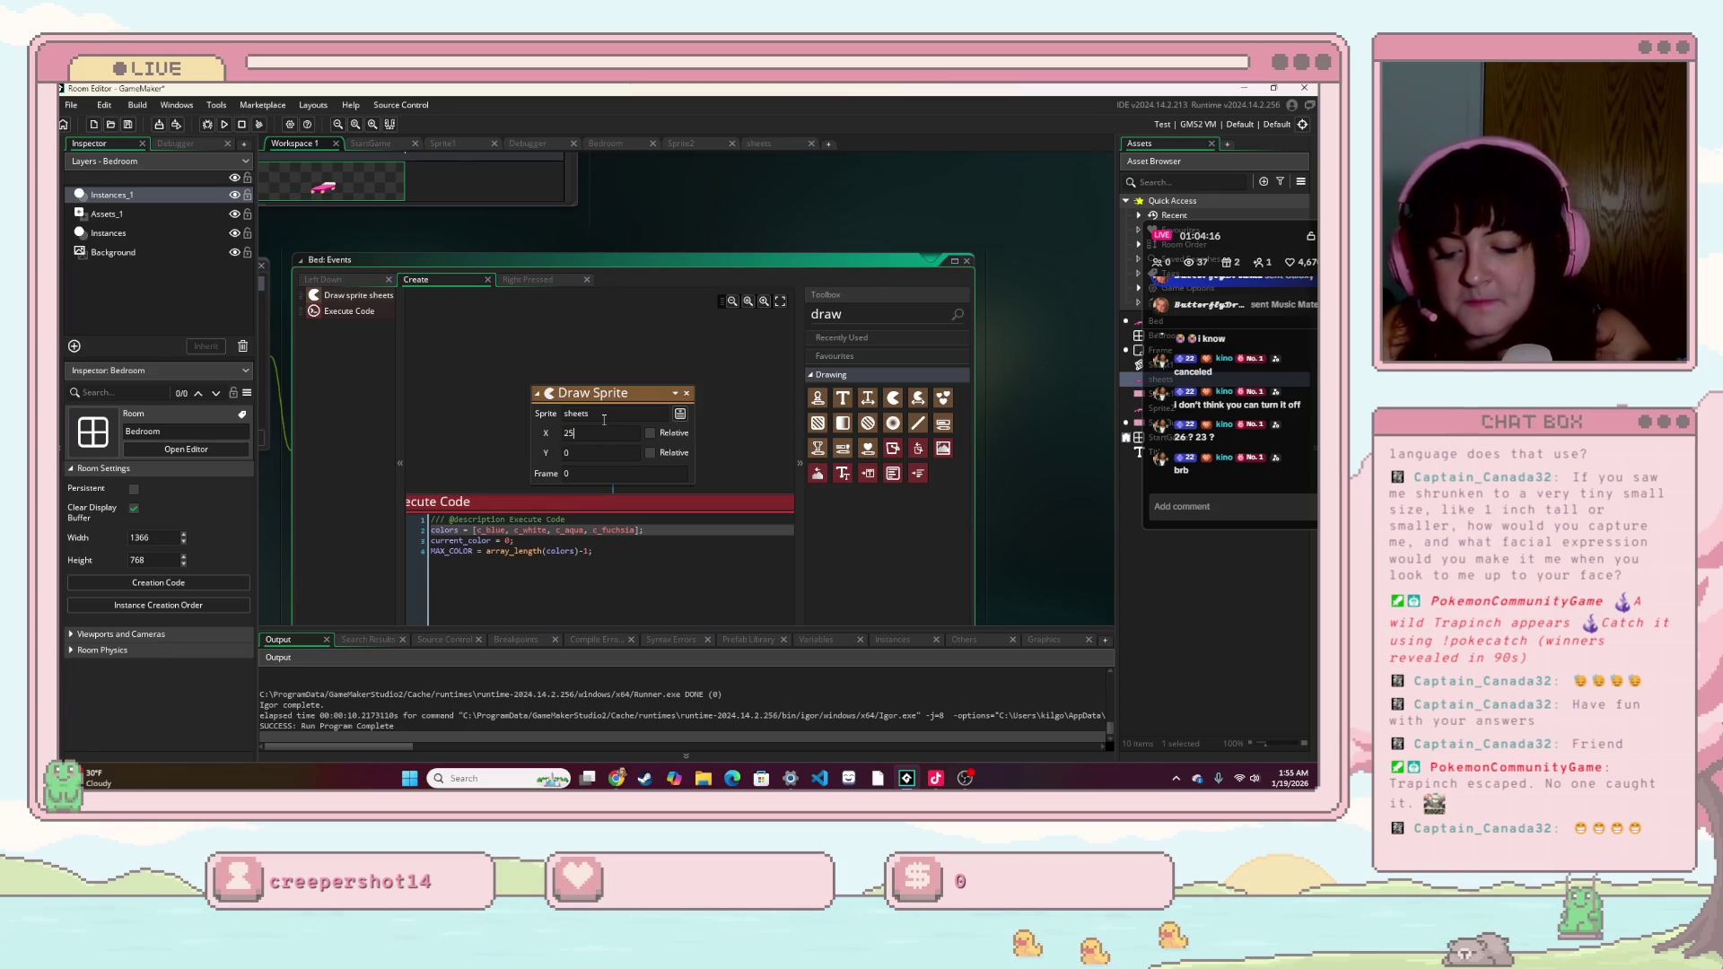
{"action": "key", "text": "BackSpace"}
{"action": "key", "text": "BackSpace"}
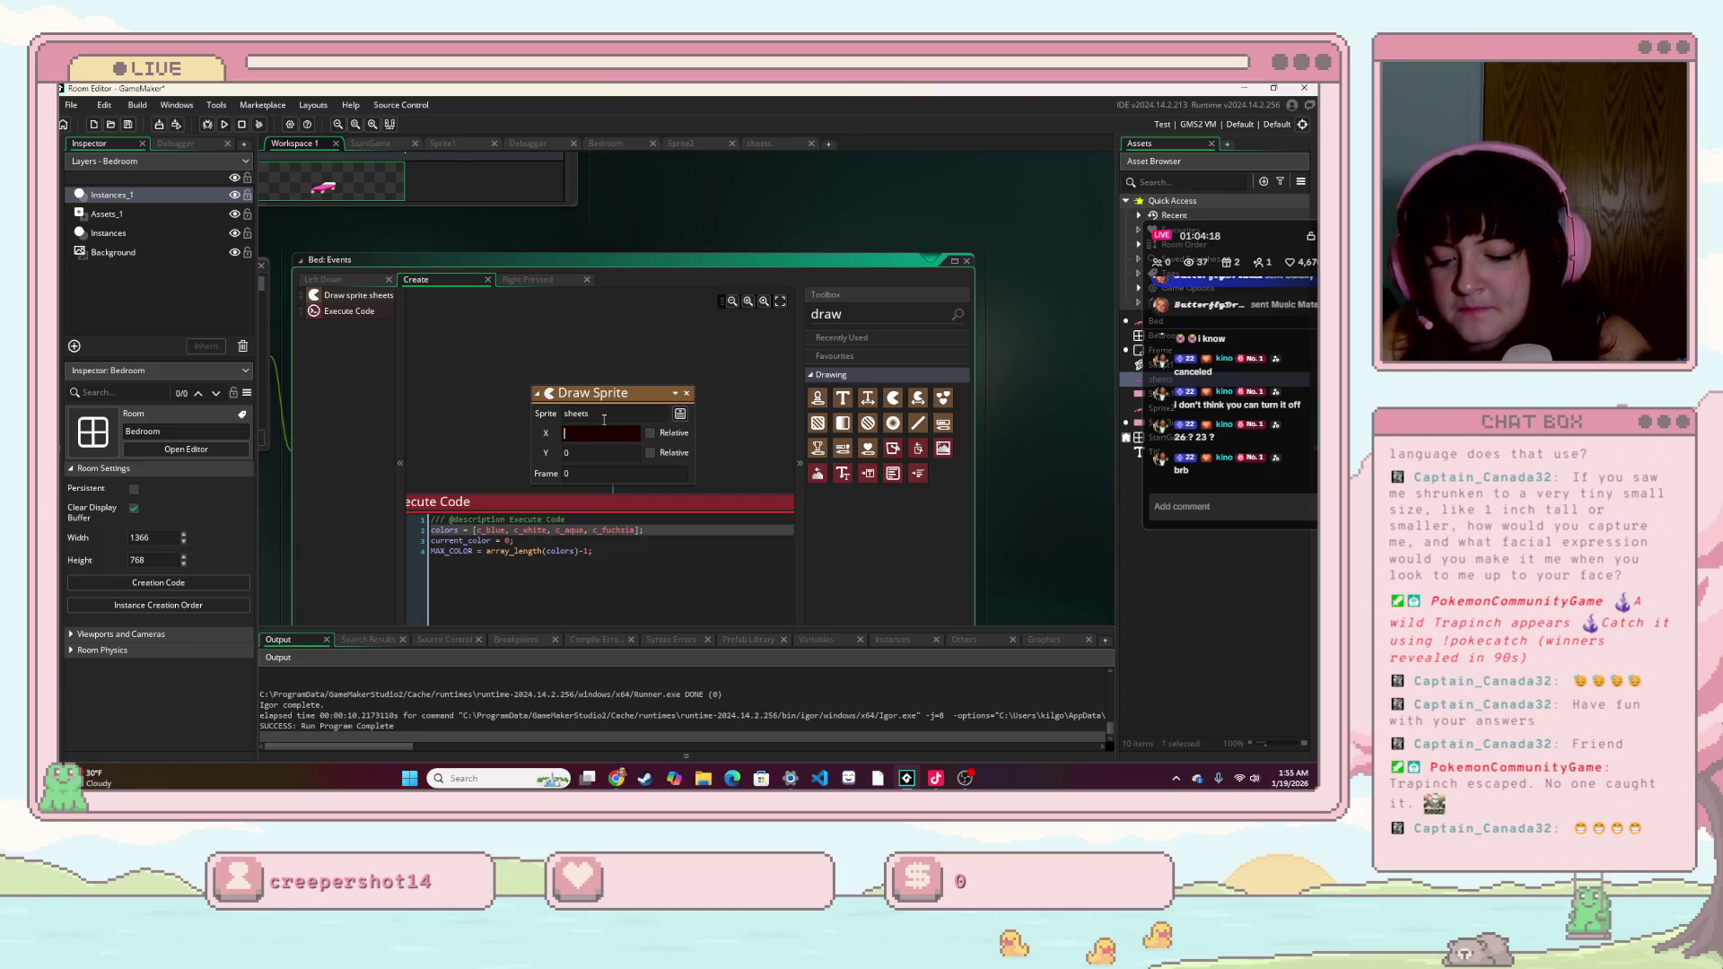
{"action": "type", "text": "100"}
{"action": "key", "text": "BackSpace"}
{"action": "key", "text": "BackSpace"}
{"action": "key", "text": "BackSpace"}
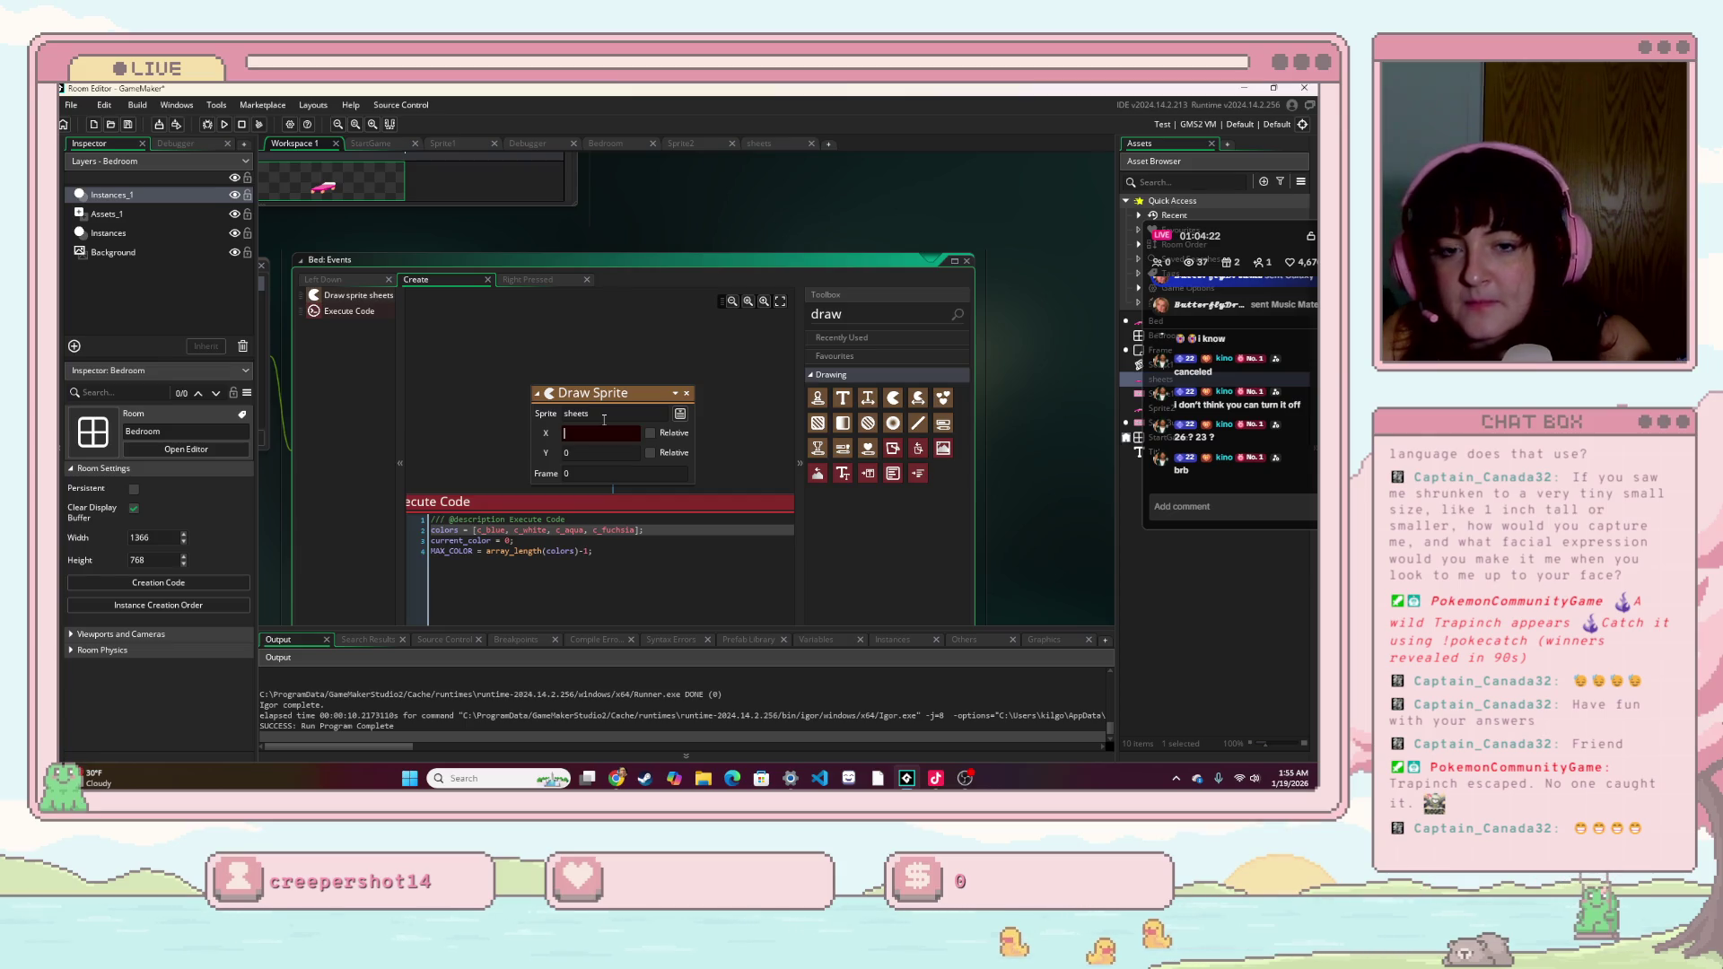
{"action": "type", "text": "100"}
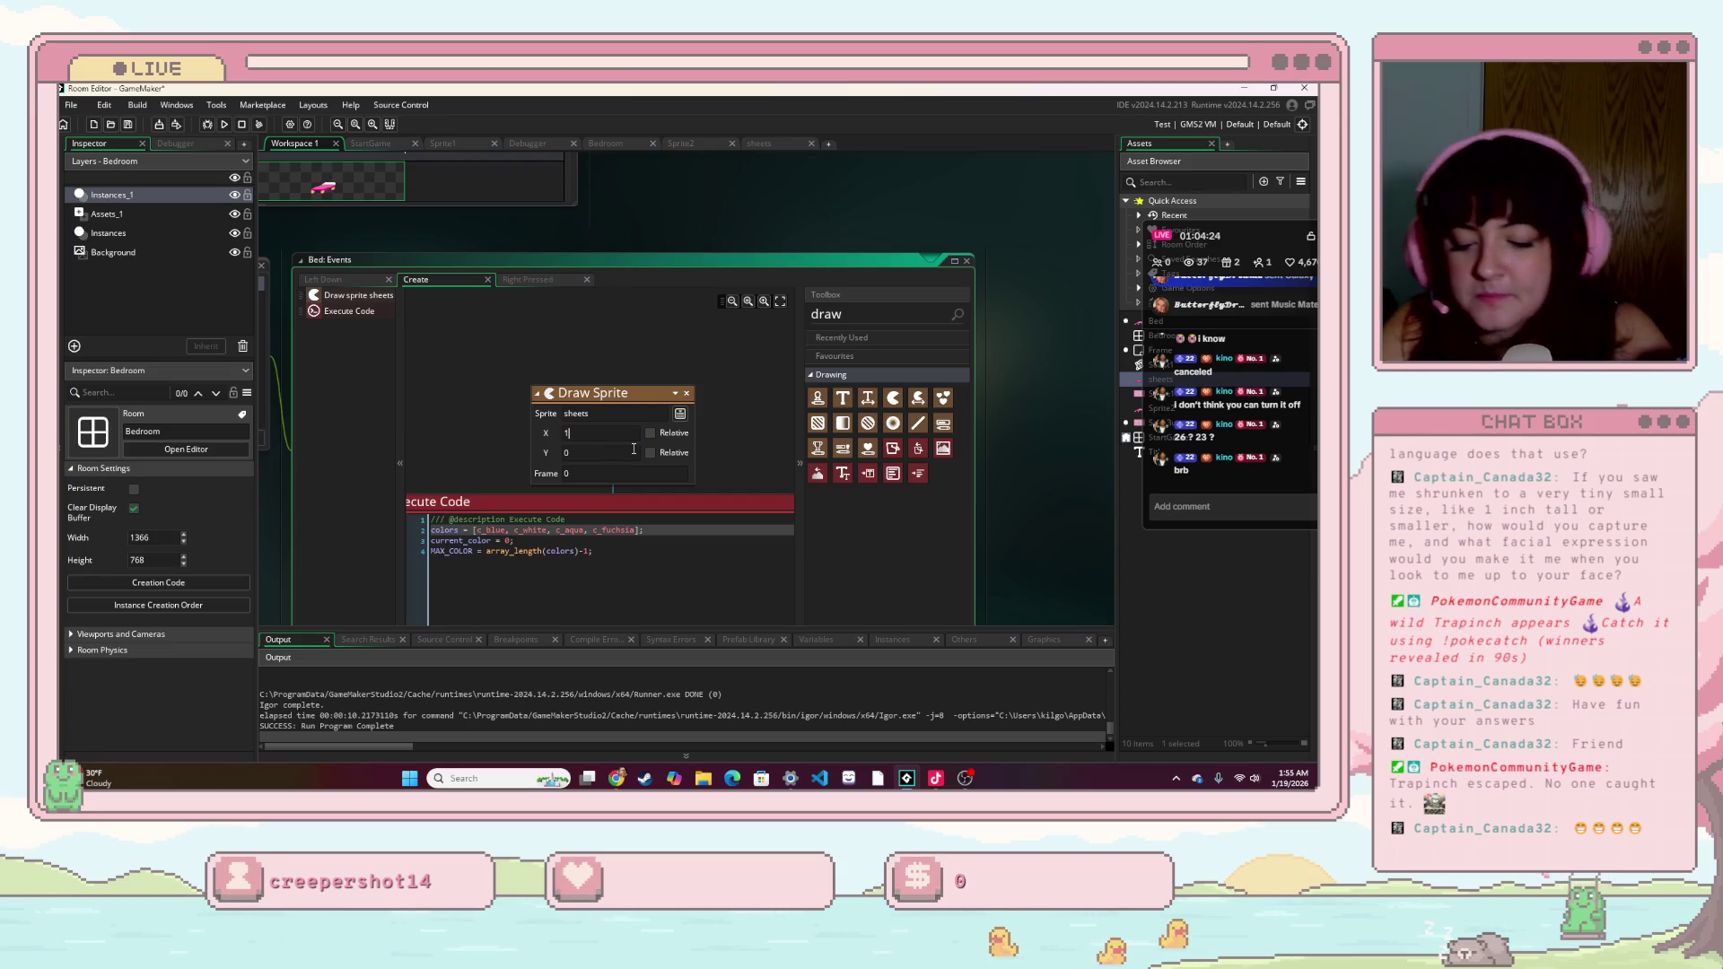
{"action": "left_click", "coordinate": [611, 455]}
{"action": "key", "text": "BackSpace"}
{"action": "type", "text": "100"}
{"action": "left_click", "coordinate": [224, 124]}
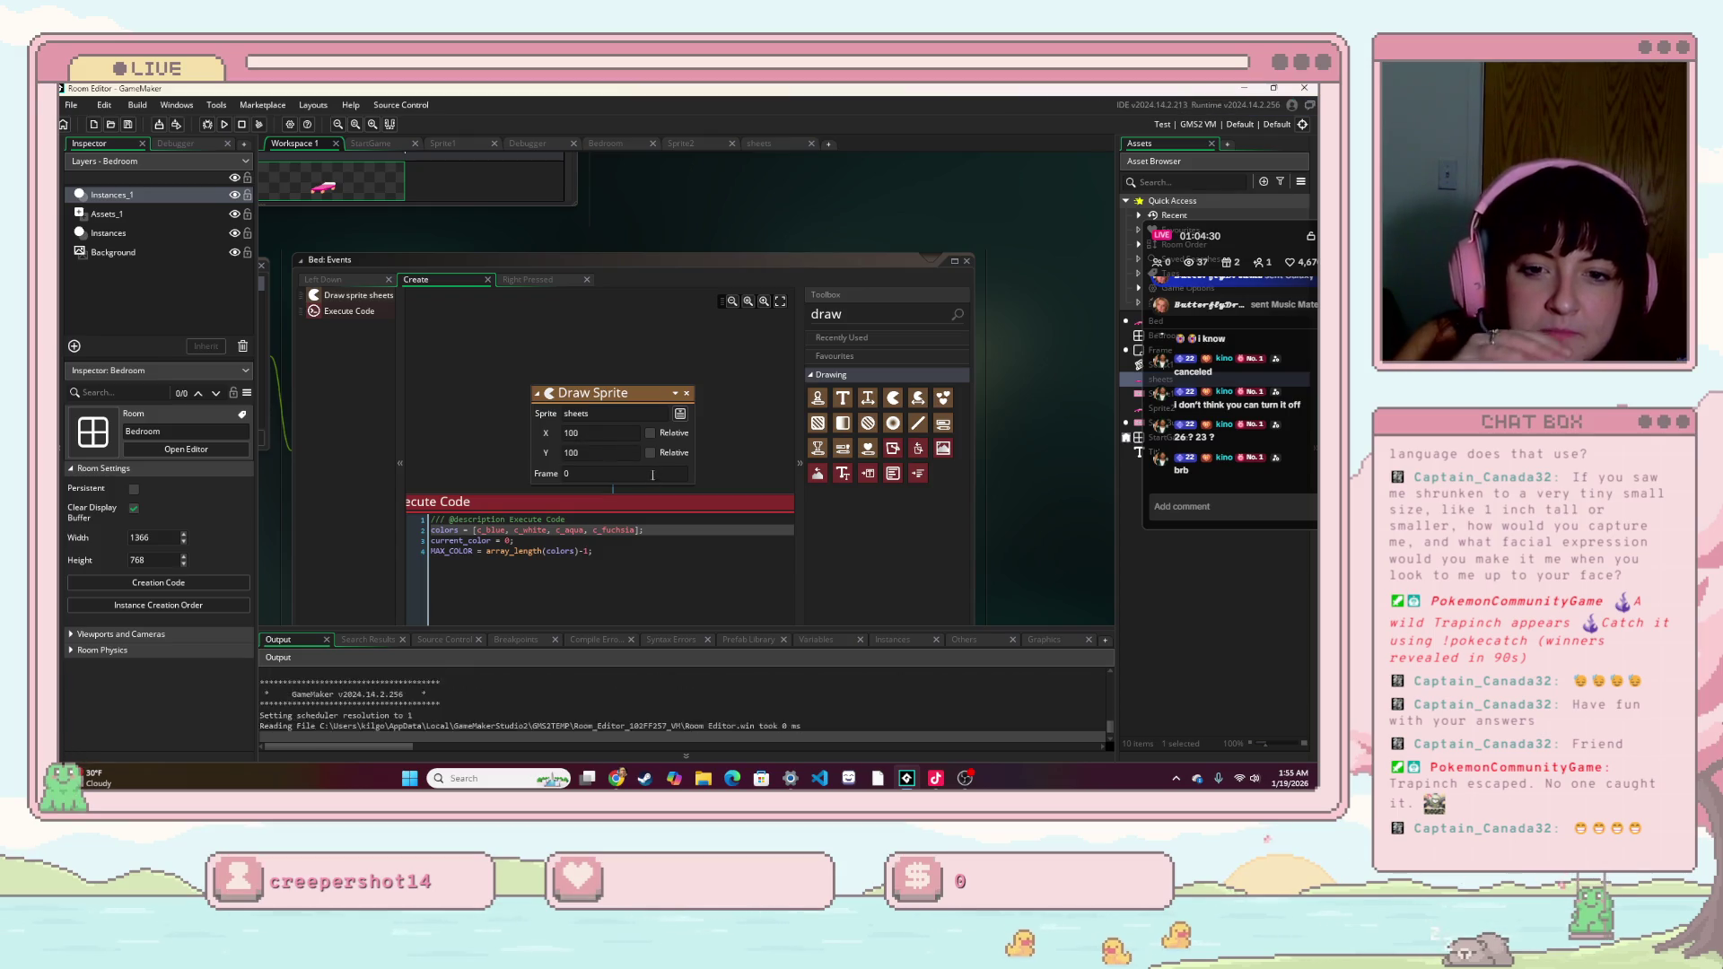
{"action": "left_click", "coordinate": [691, 476]}
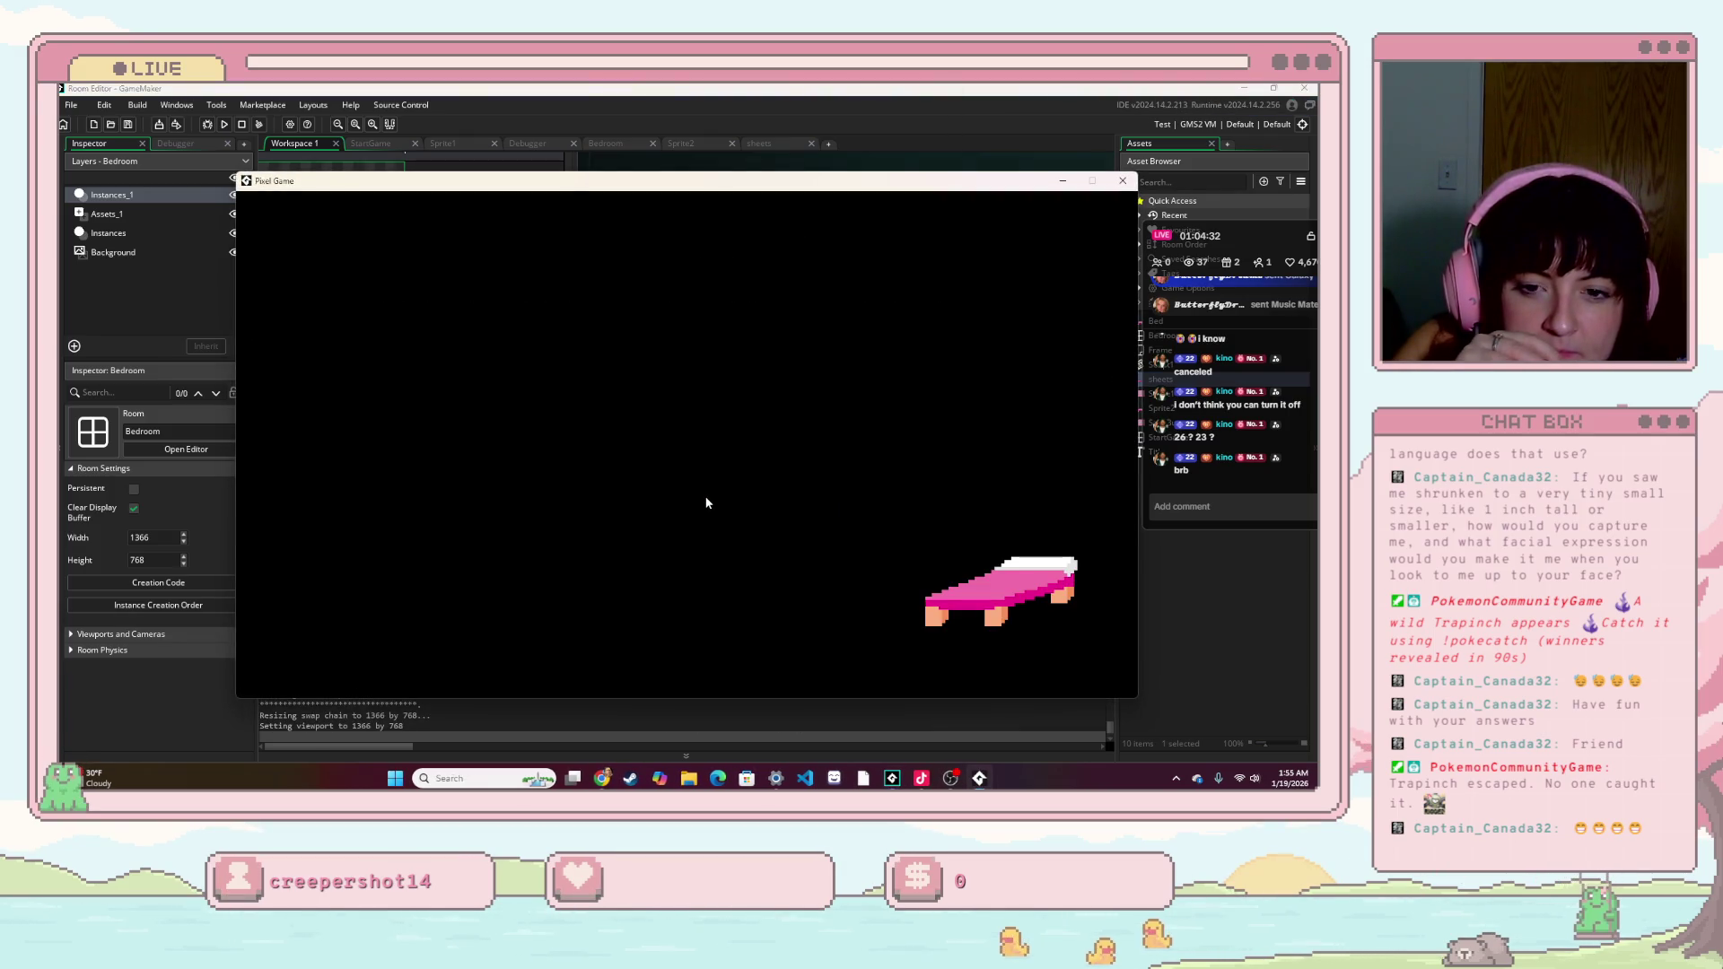
- Drag the bed to the left, click it five times to cycle colours, then close the game
{"action": "mouse_move", "coordinate": [975, 563]}
{"action": "left_mouse_down"}
{"action": "mouse_move", "coordinate": [772, 564]}
{"action": "mouse_move", "coordinate": [486, 403]}
{"action": "mouse_move", "coordinate": [497, 449]}
{"action": "left_mouse_up"}
{"action": "left_click", "coordinate": [459, 505]}
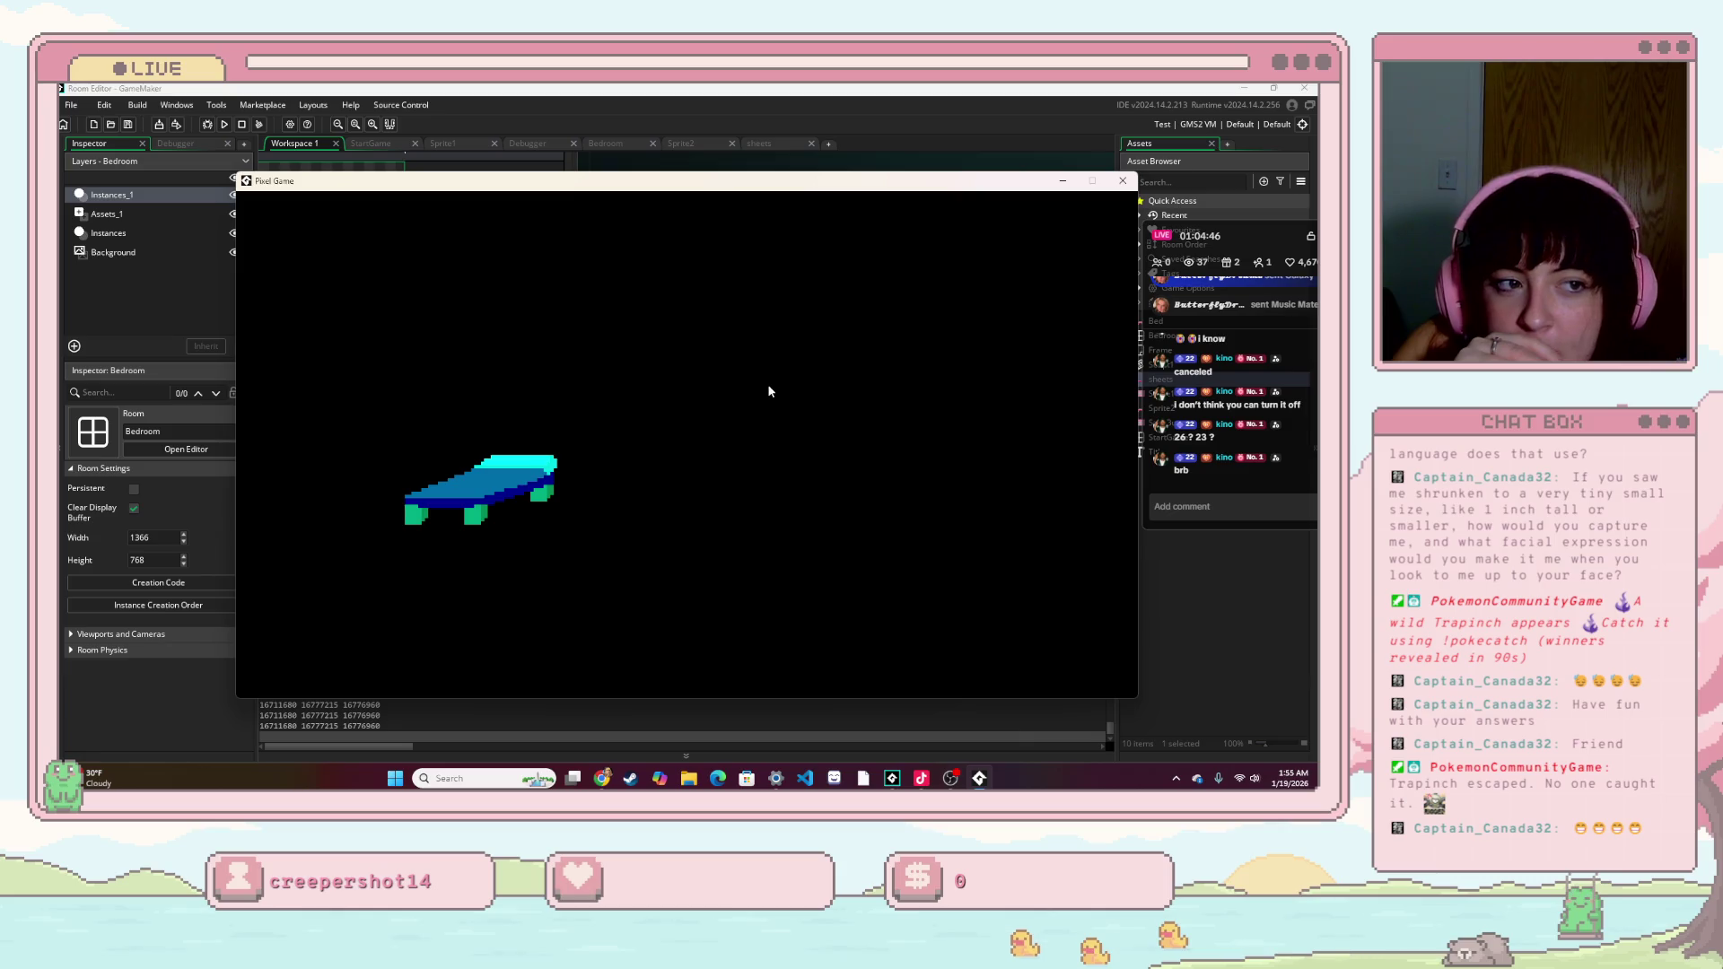
{"action": "left_click", "coordinate": [422, 492]}
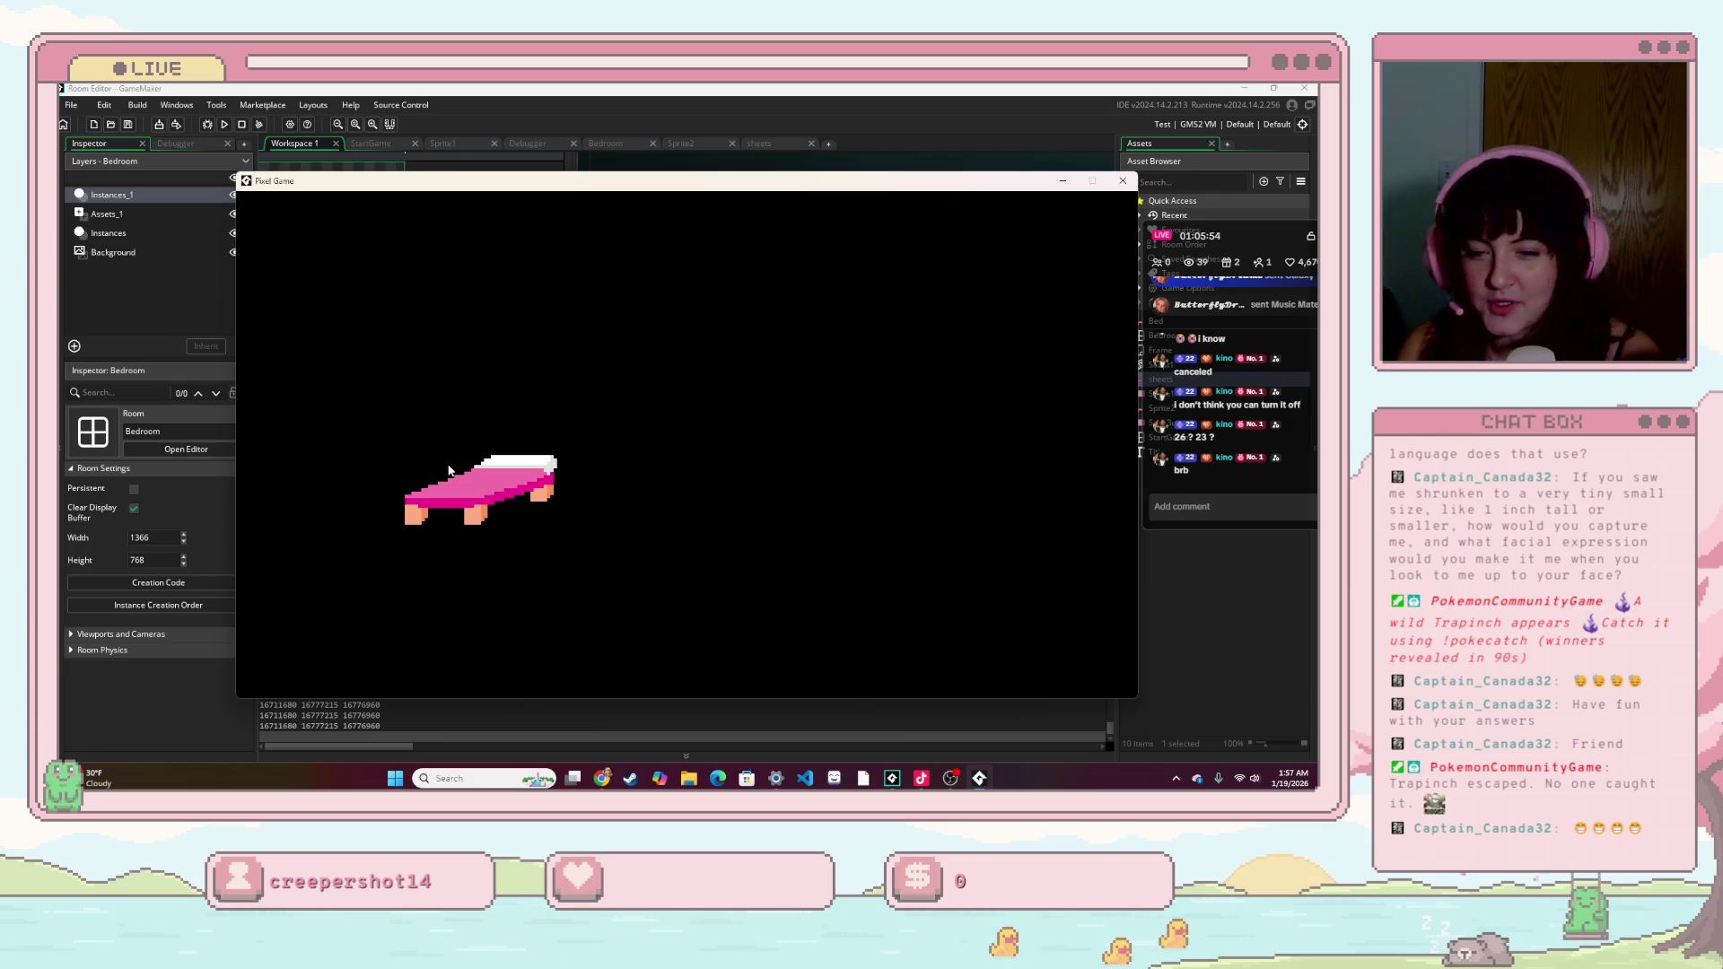
{"action": "left_click", "coordinate": [469, 494]}
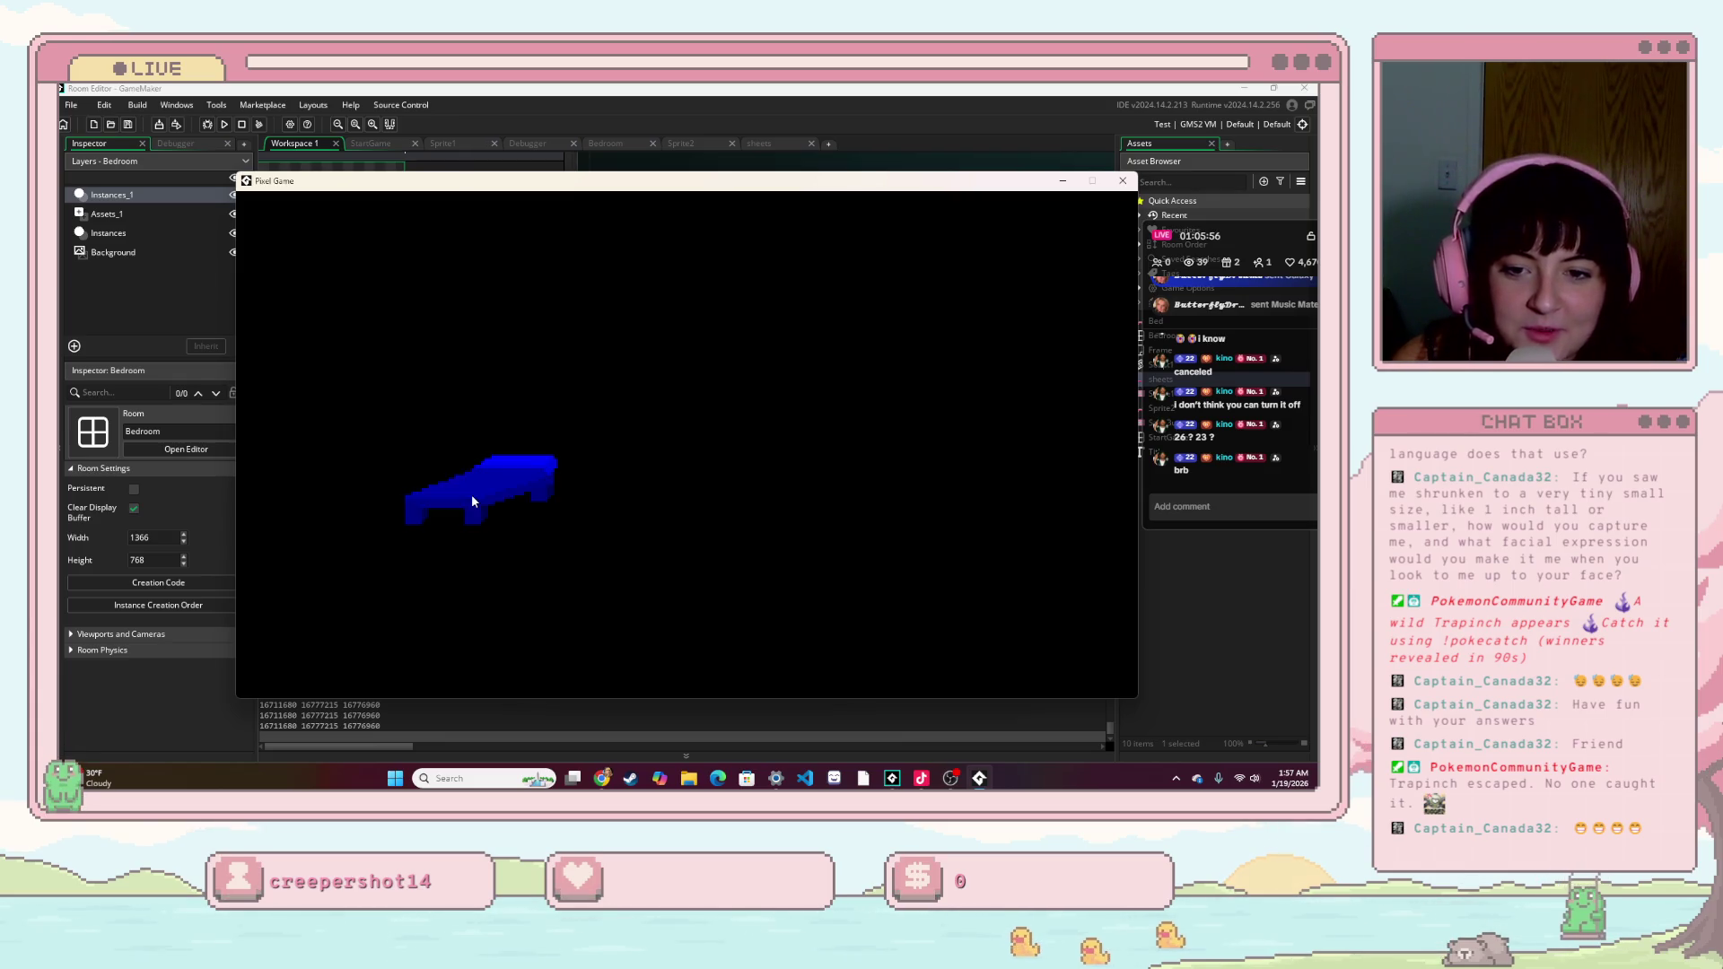
{"action": "left_click", "coordinate": [469, 495]}
{"action": "left_click", "coordinate": [468, 495]}
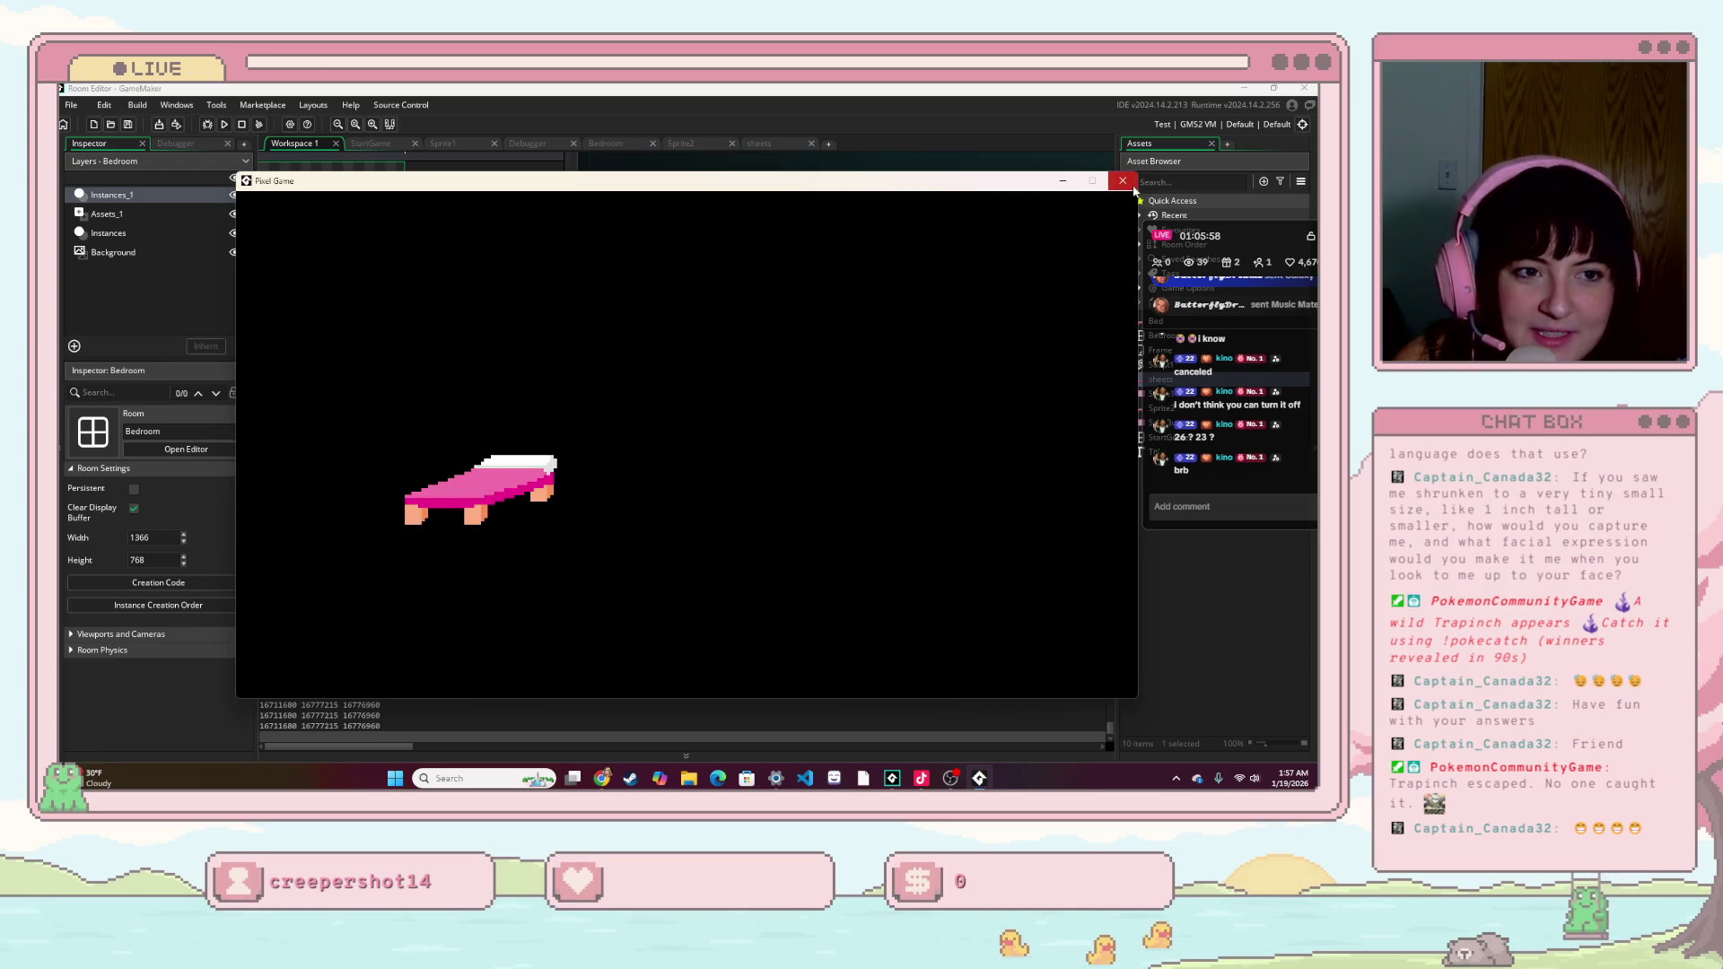
{"action": "left_click", "coordinate": [1123, 180]}
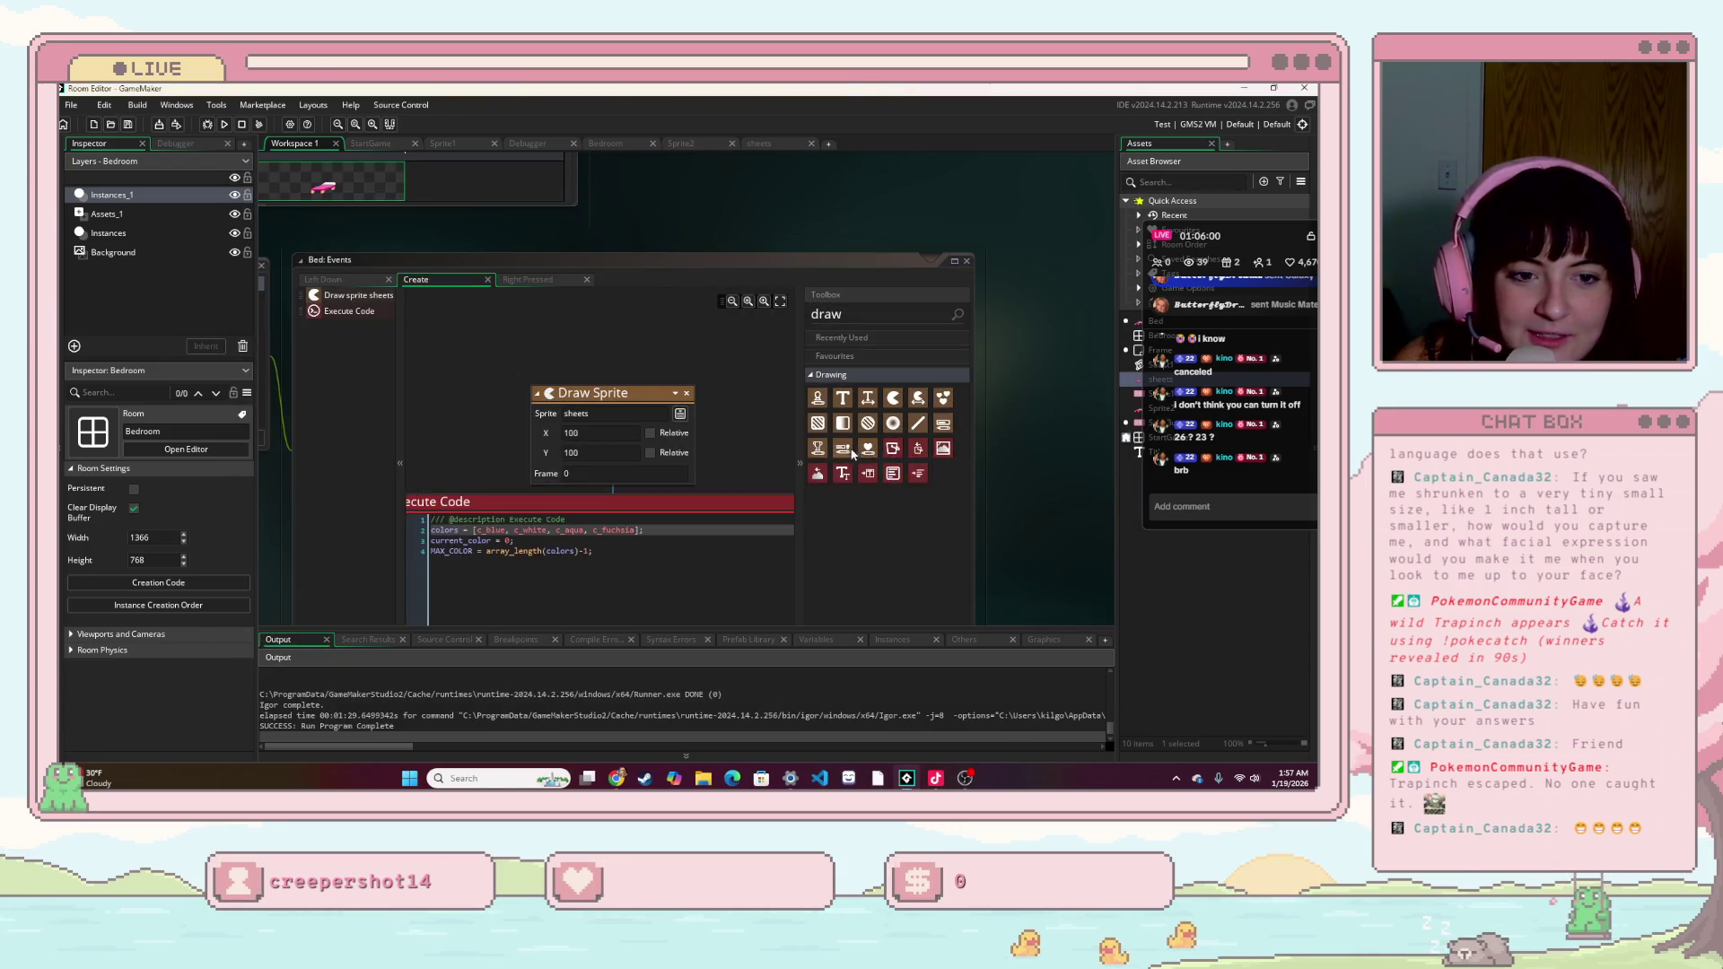
- Read the r/gamemaker sprite-layers thread's draw_self/draw_sprite example, then return to GameMaker
{"action": "left_click", "coordinate": [619, 779]}
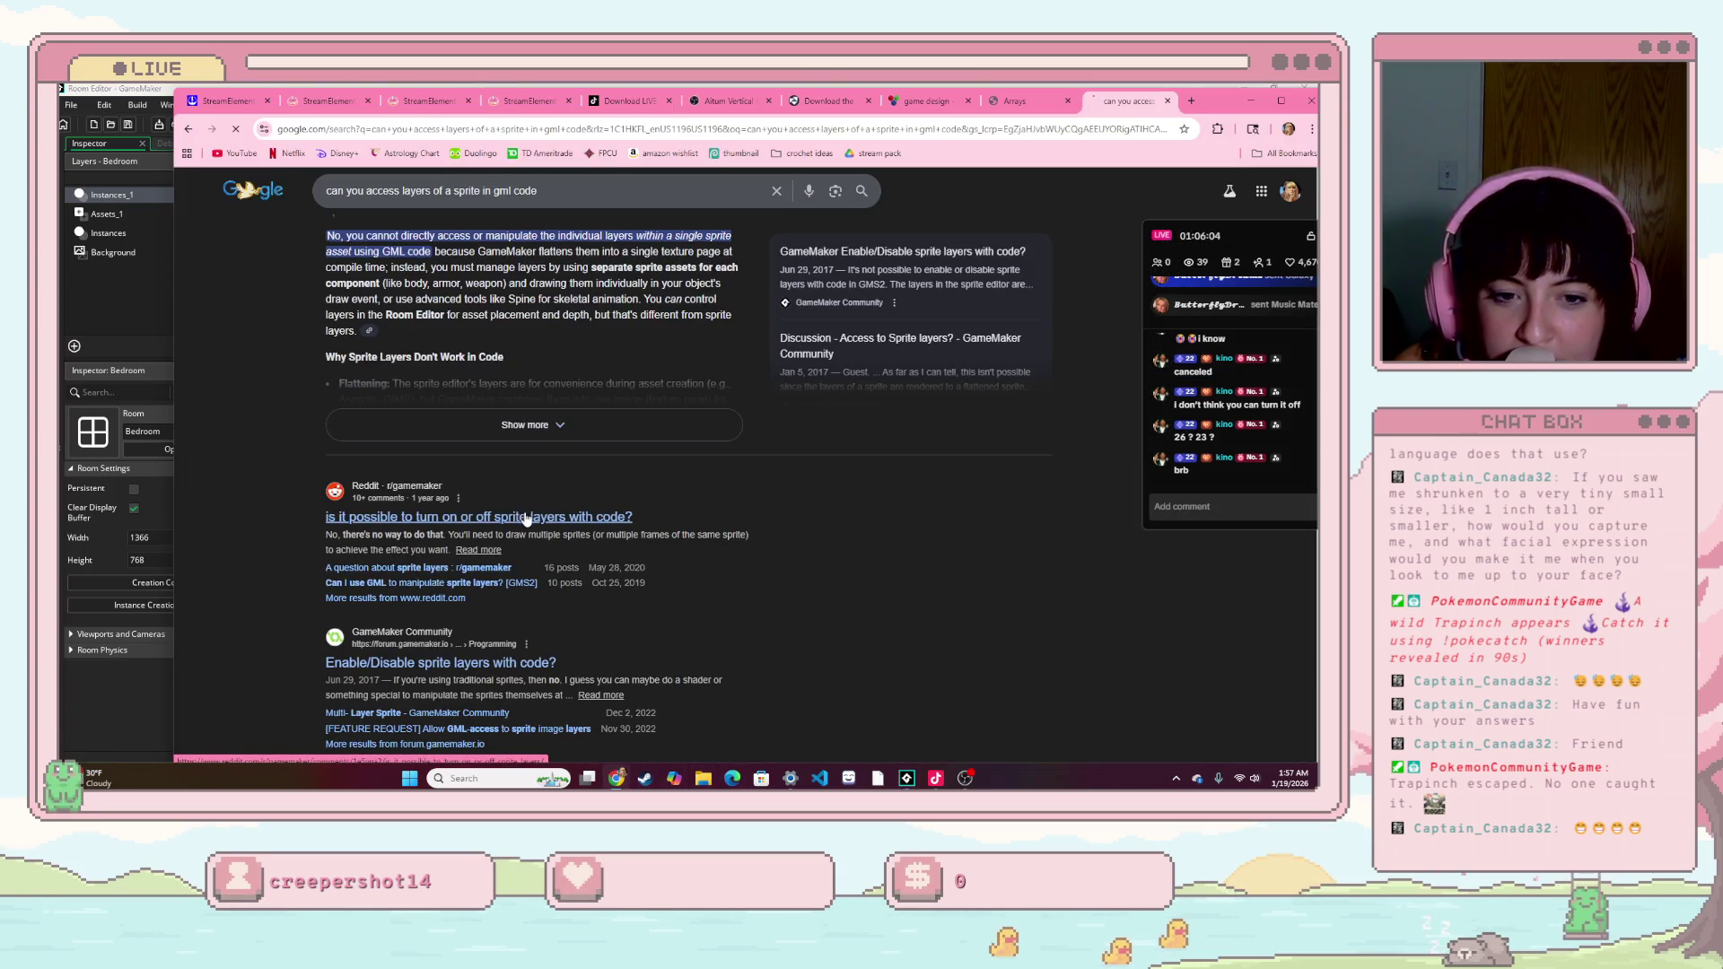
{"action": "left_click", "coordinate": [527, 519]}
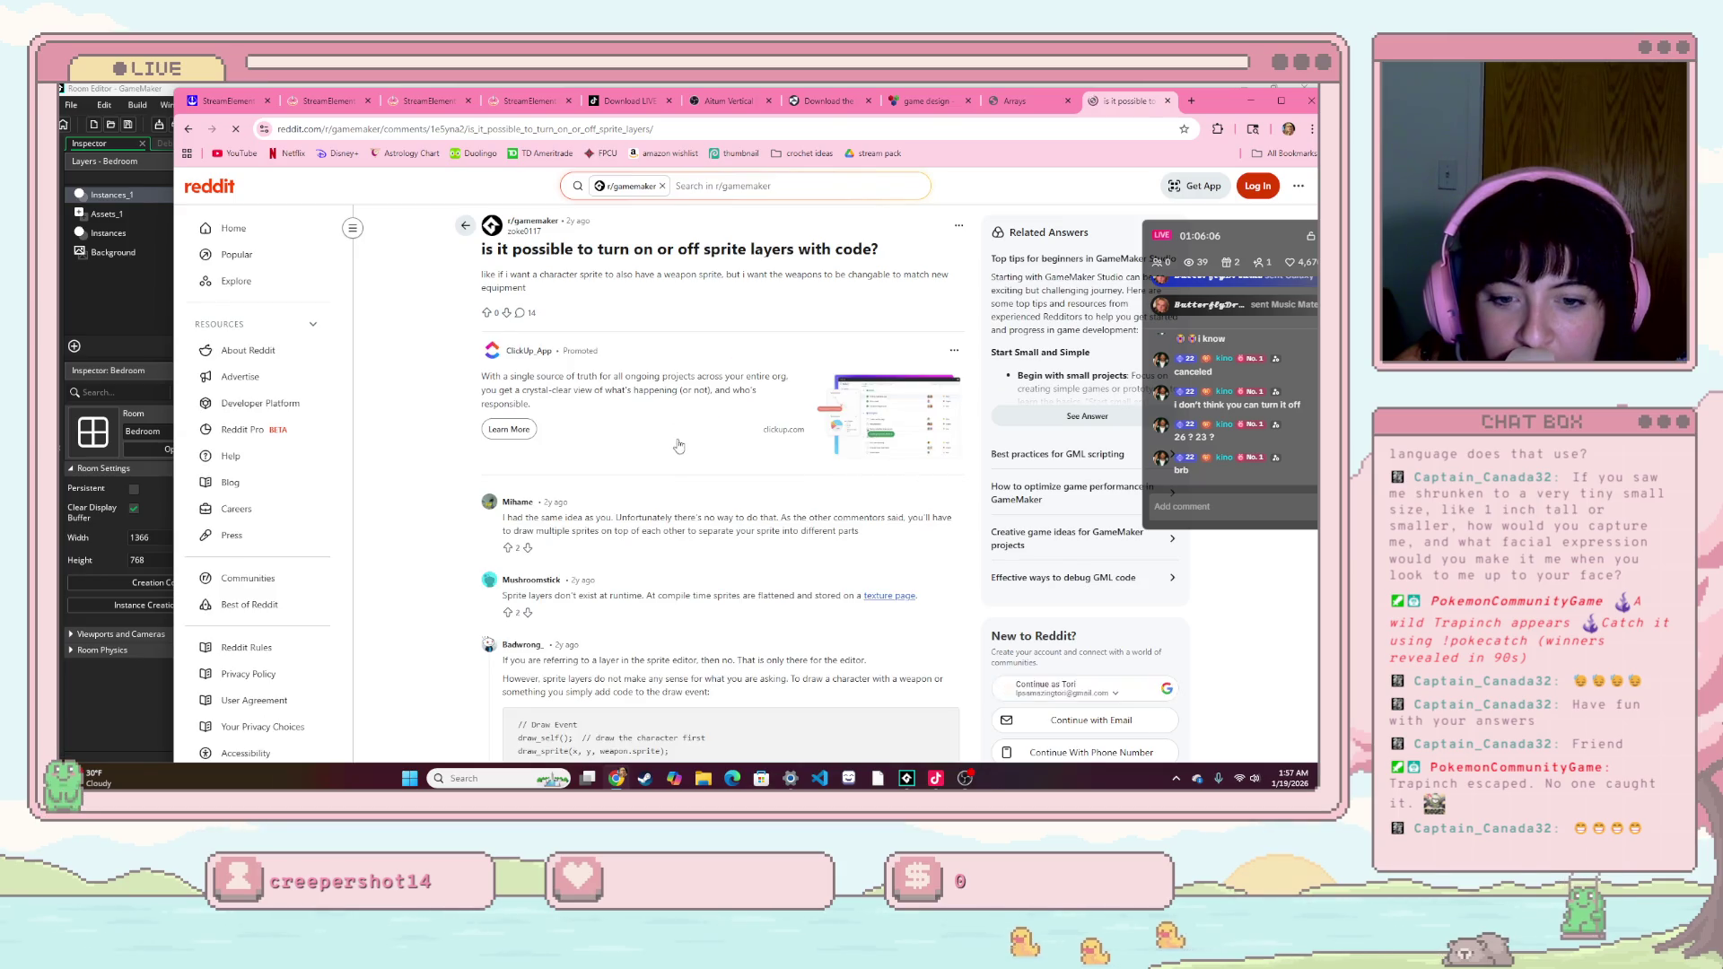
{"action": "scroll", "coordinate": [679, 445], "scroll_direction": "down", "scroll_amount": 2}
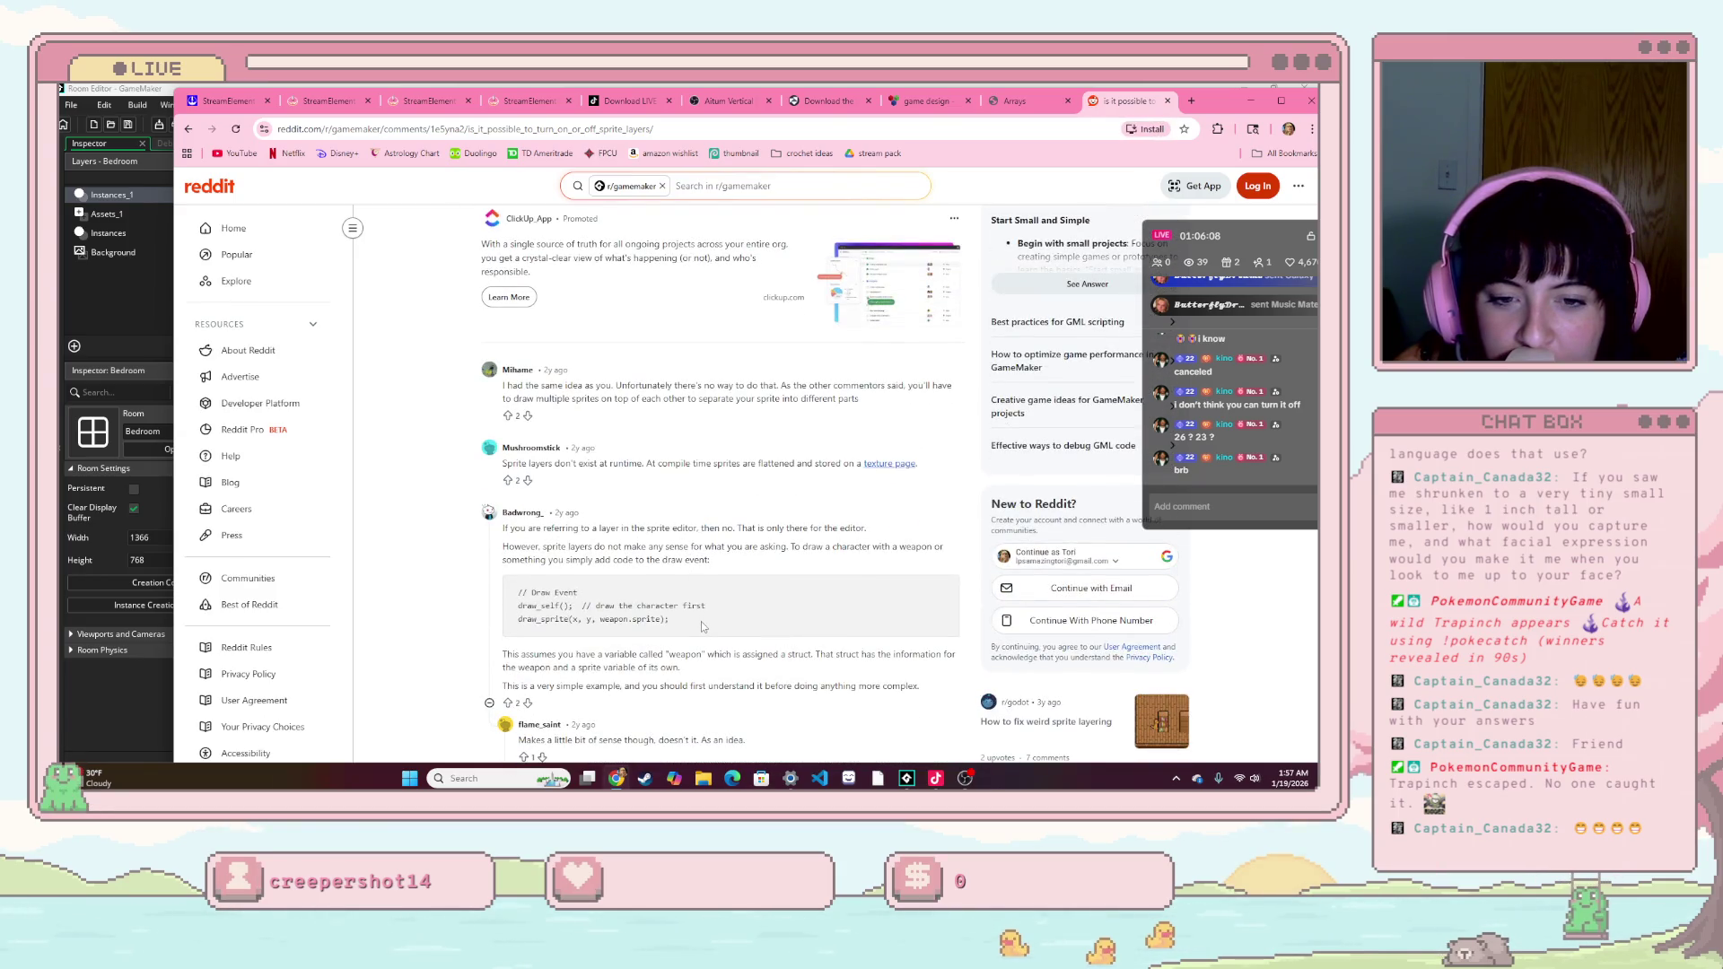
{"action": "left_click_drag", "start_coordinate": [703, 626], "coordinate": [575, 606]}
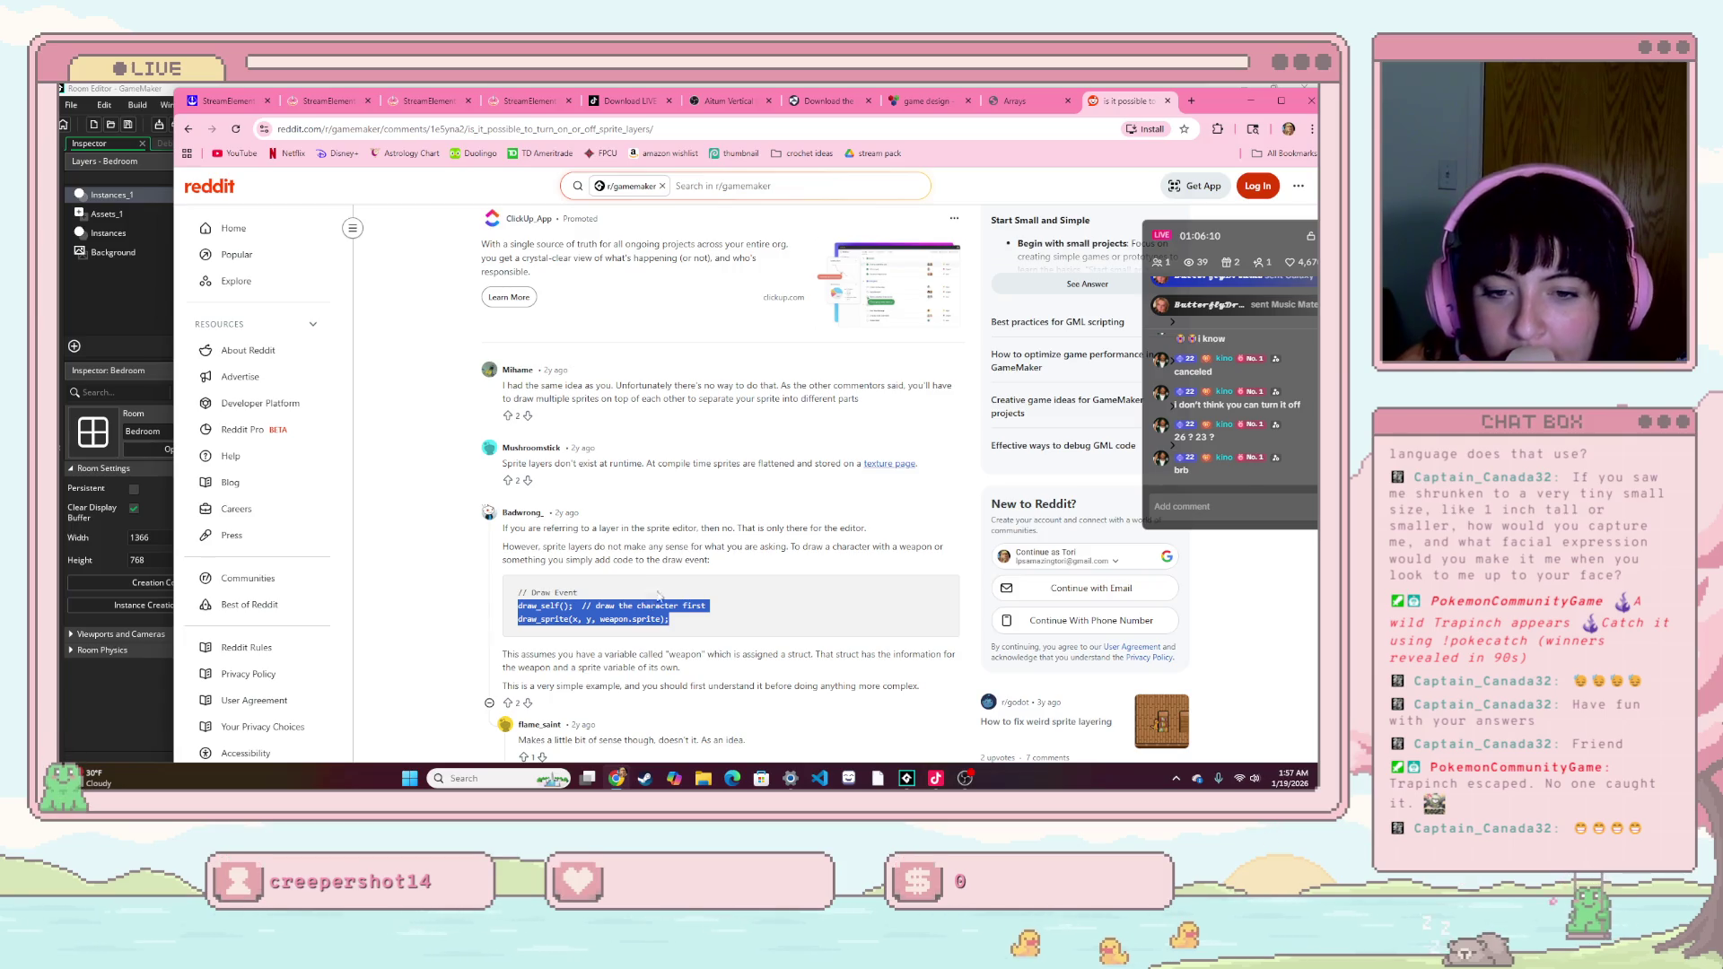
{"action": "left_click", "coordinate": [422, 628]}
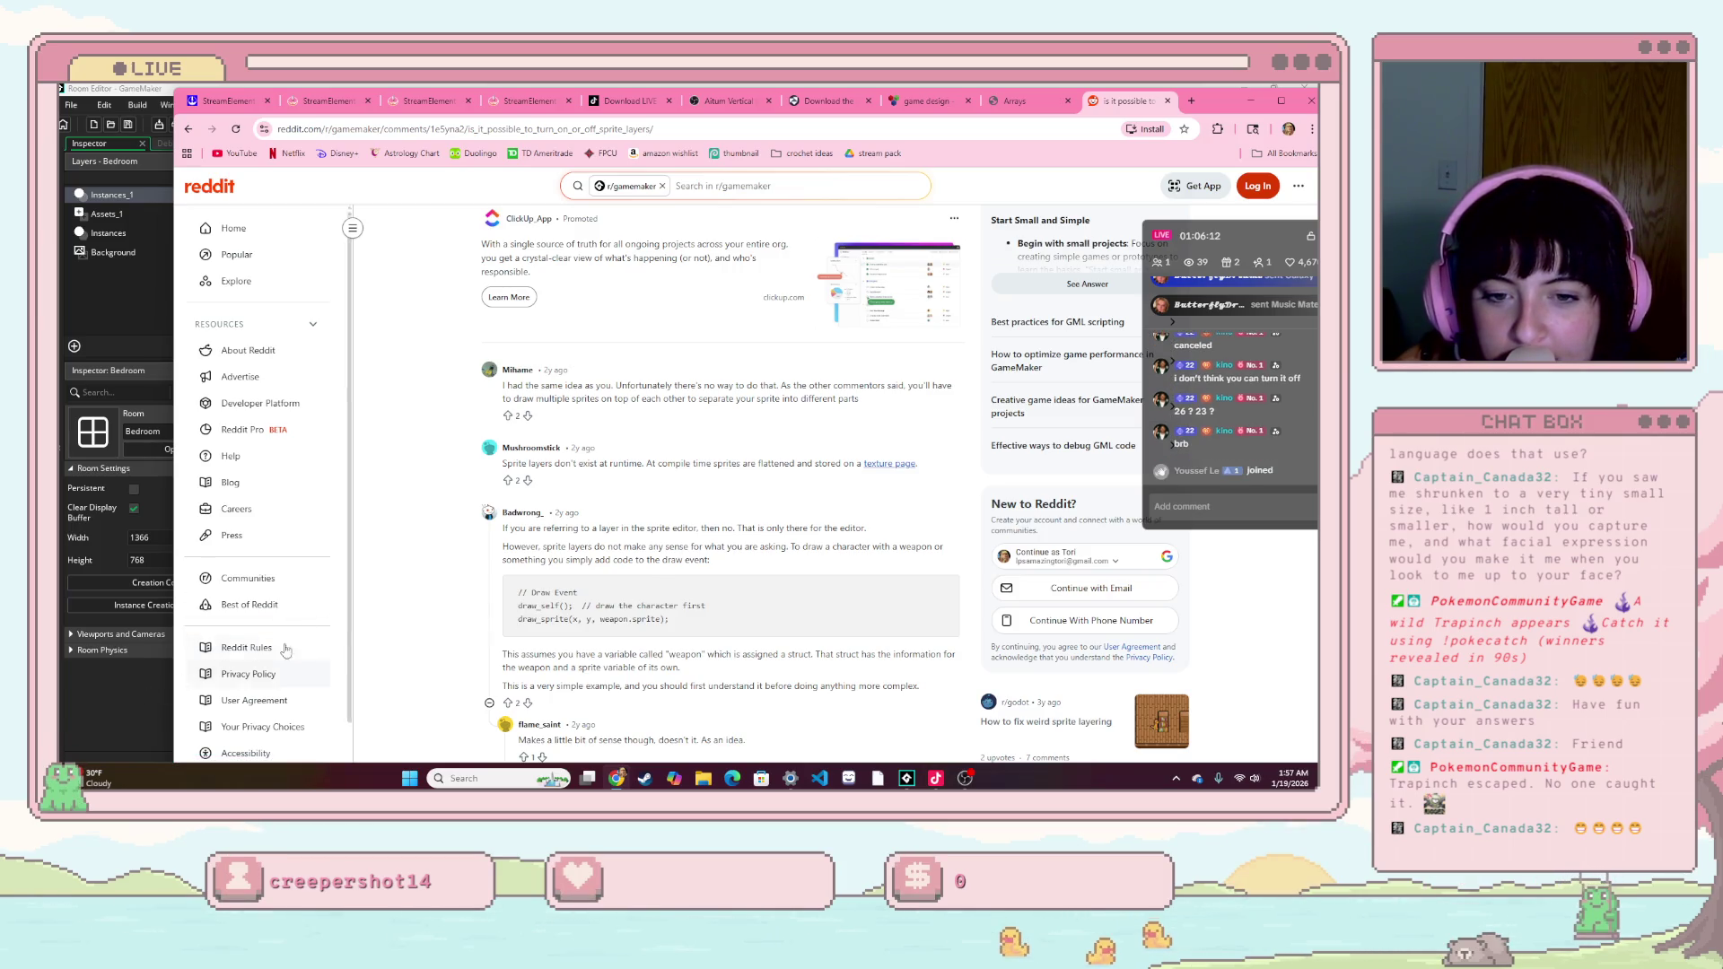
{"action": "mouse_move", "coordinate": [680, 620]}
{"action": "left_mouse_down"}
{"action": "mouse_move", "coordinate": [449, 610]}
{"action": "mouse_move", "coordinate": [513, 615]}
{"action": "left_mouse_up"}
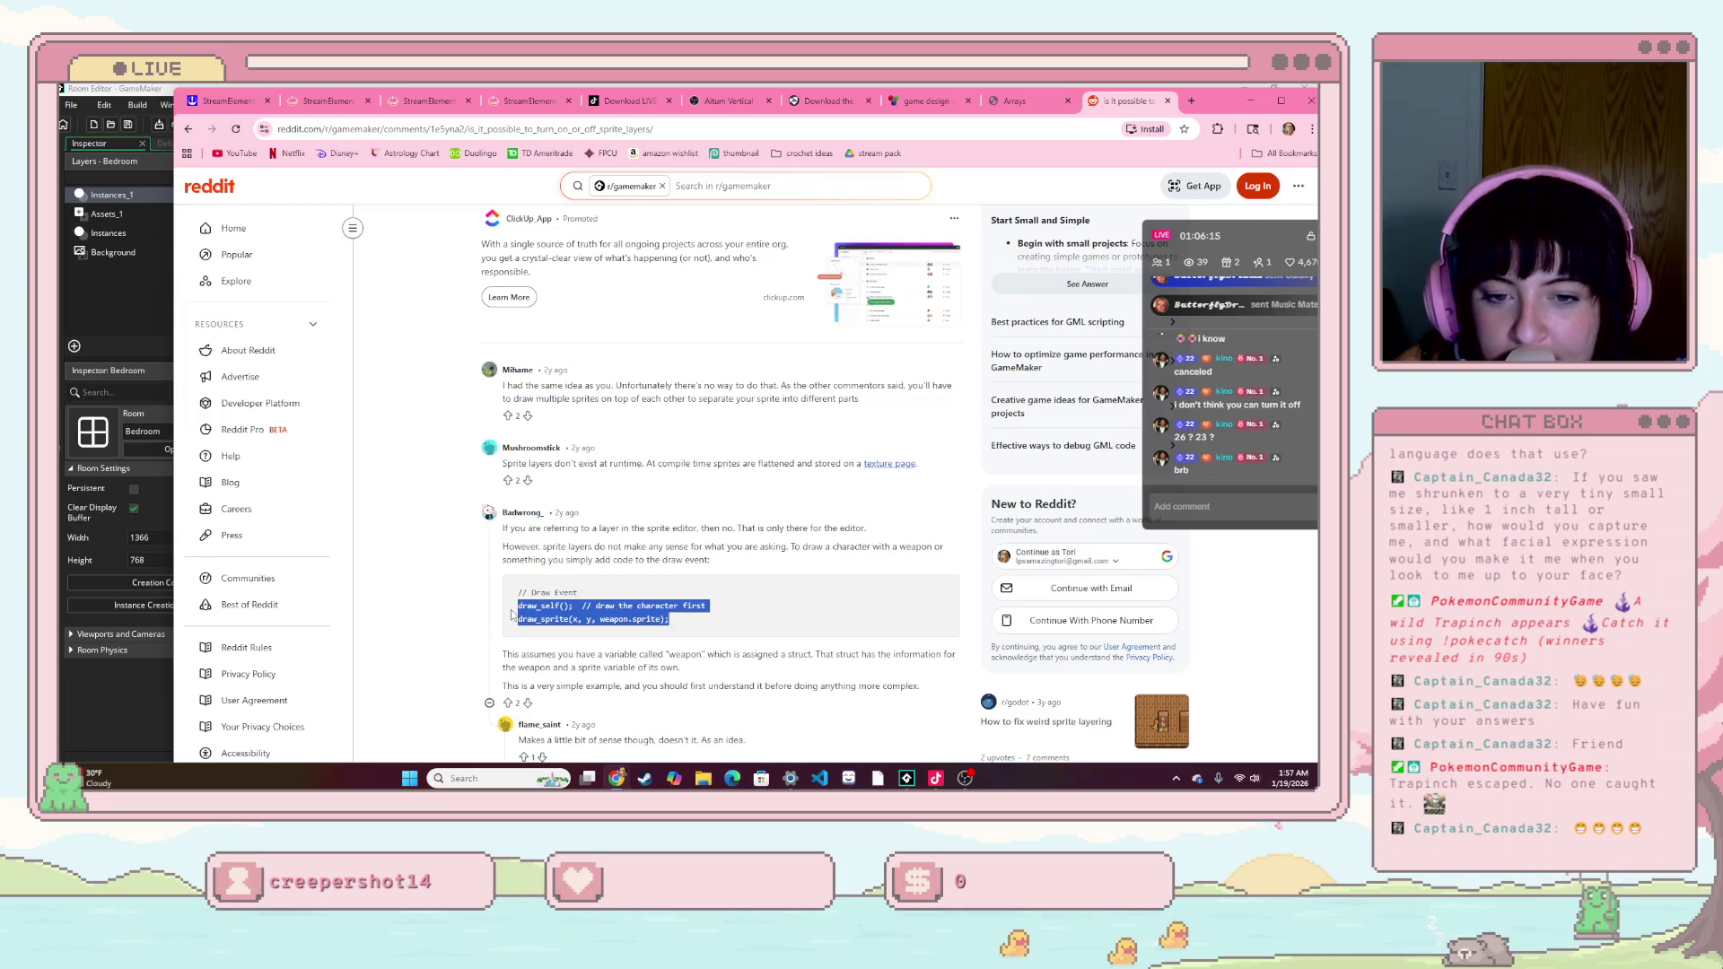
{"action": "left_click", "coordinate": [726, 624]}
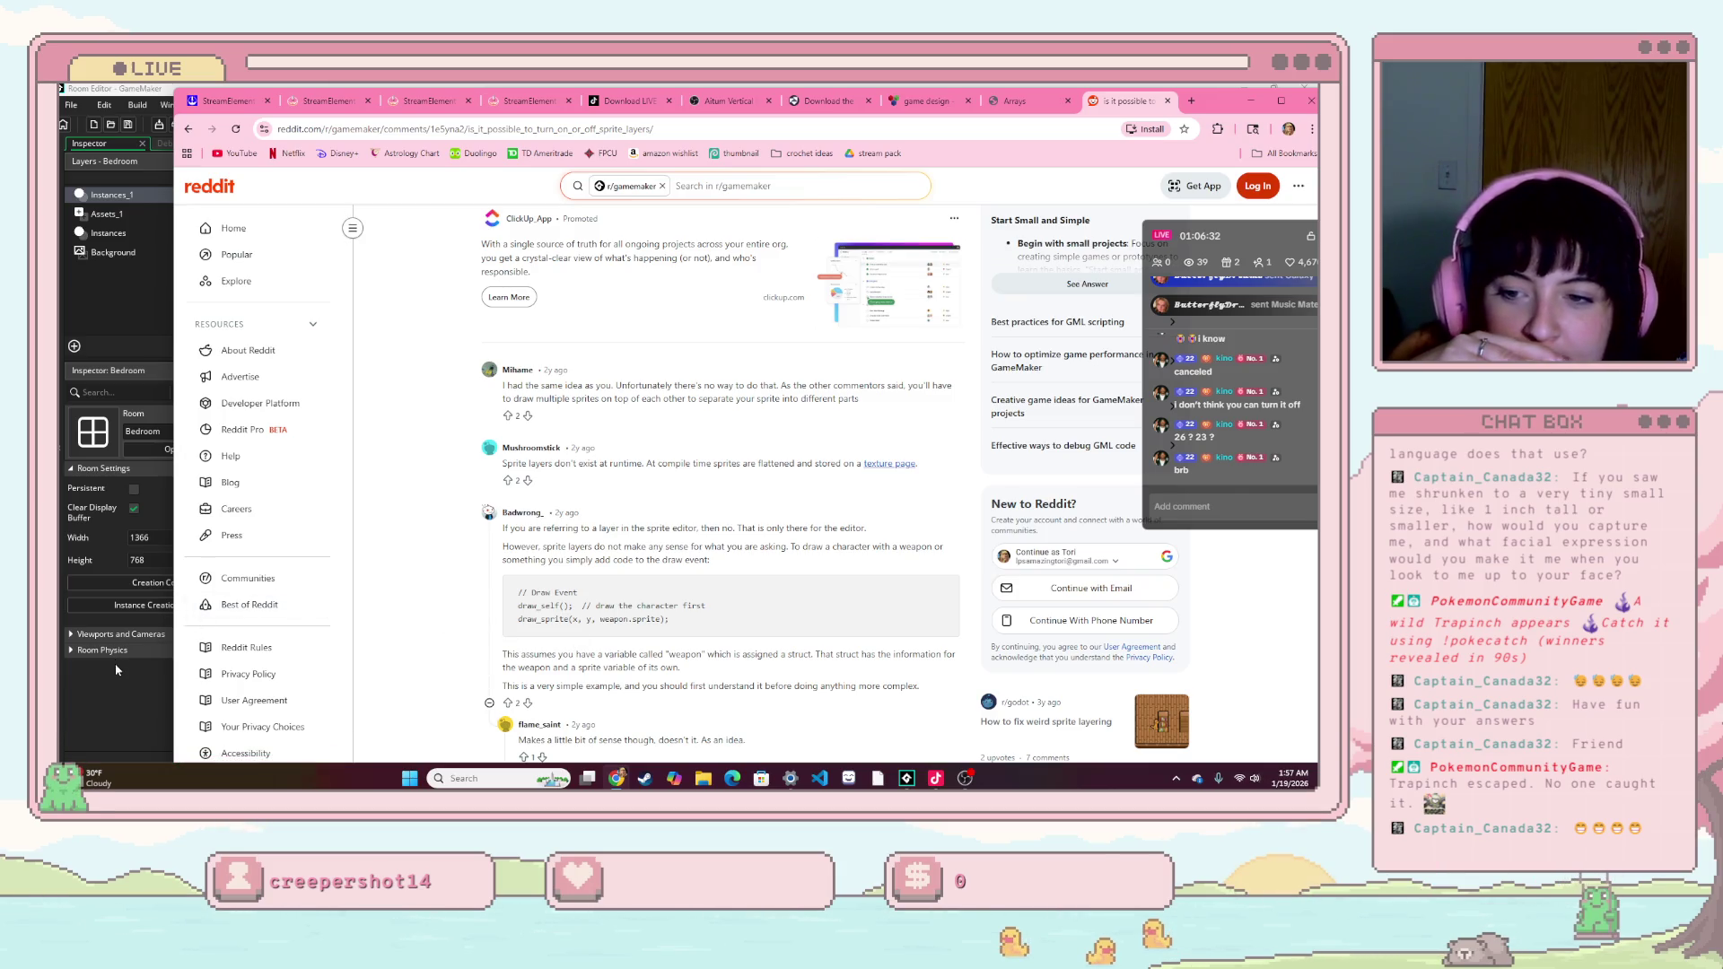
{"action": "left_click", "coordinate": [115, 661]}
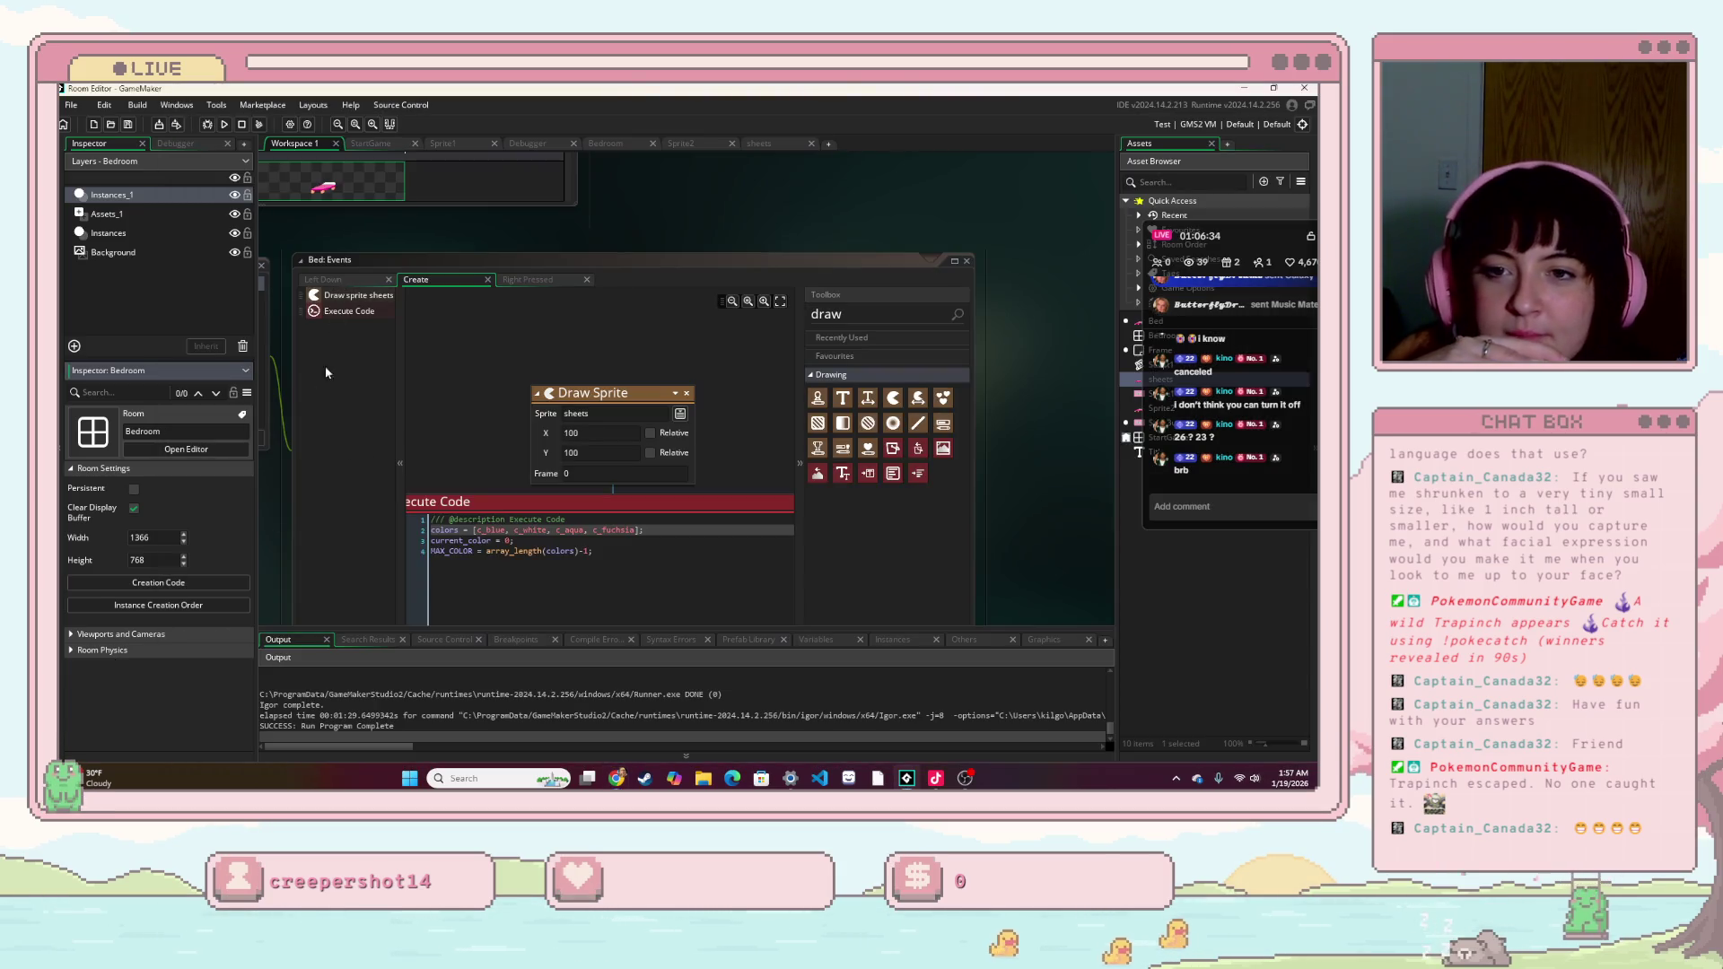
- Add a Draw event to the Bed object
{"action": "left_click_drag", "start_coordinate": [359, 400], "coordinate": [525, 337]}
{"action": "left_click", "coordinate": [403, 382]}
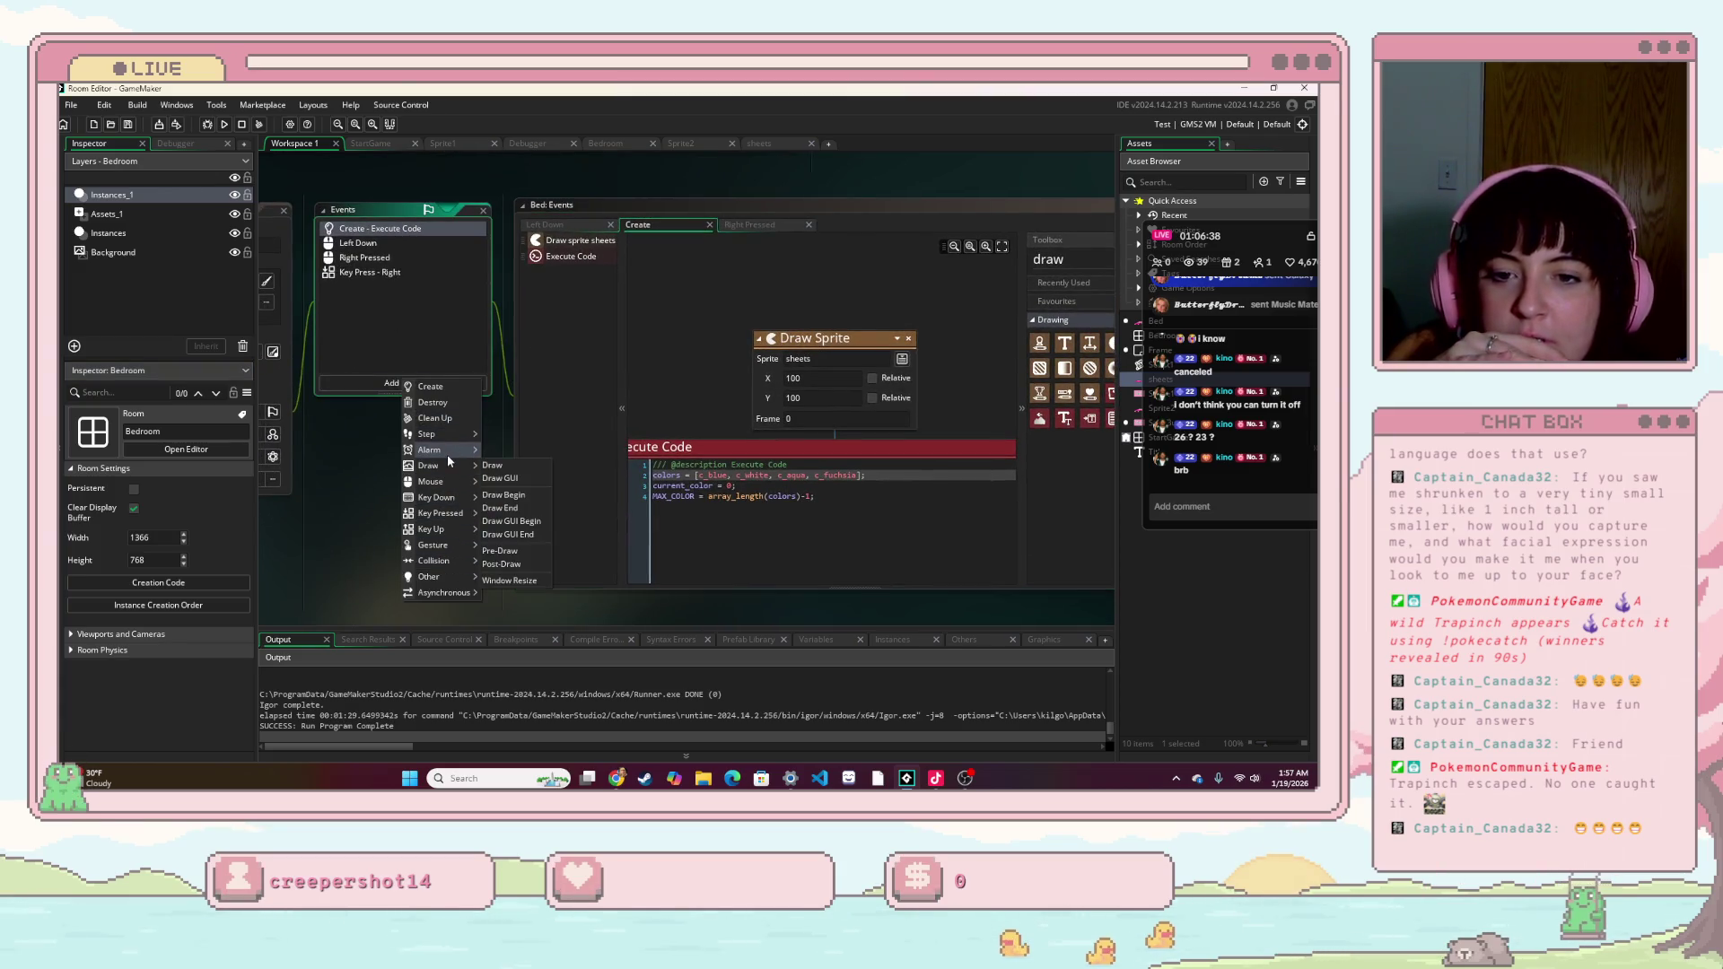
{"action": "mouse_move", "coordinate": [450, 466]}
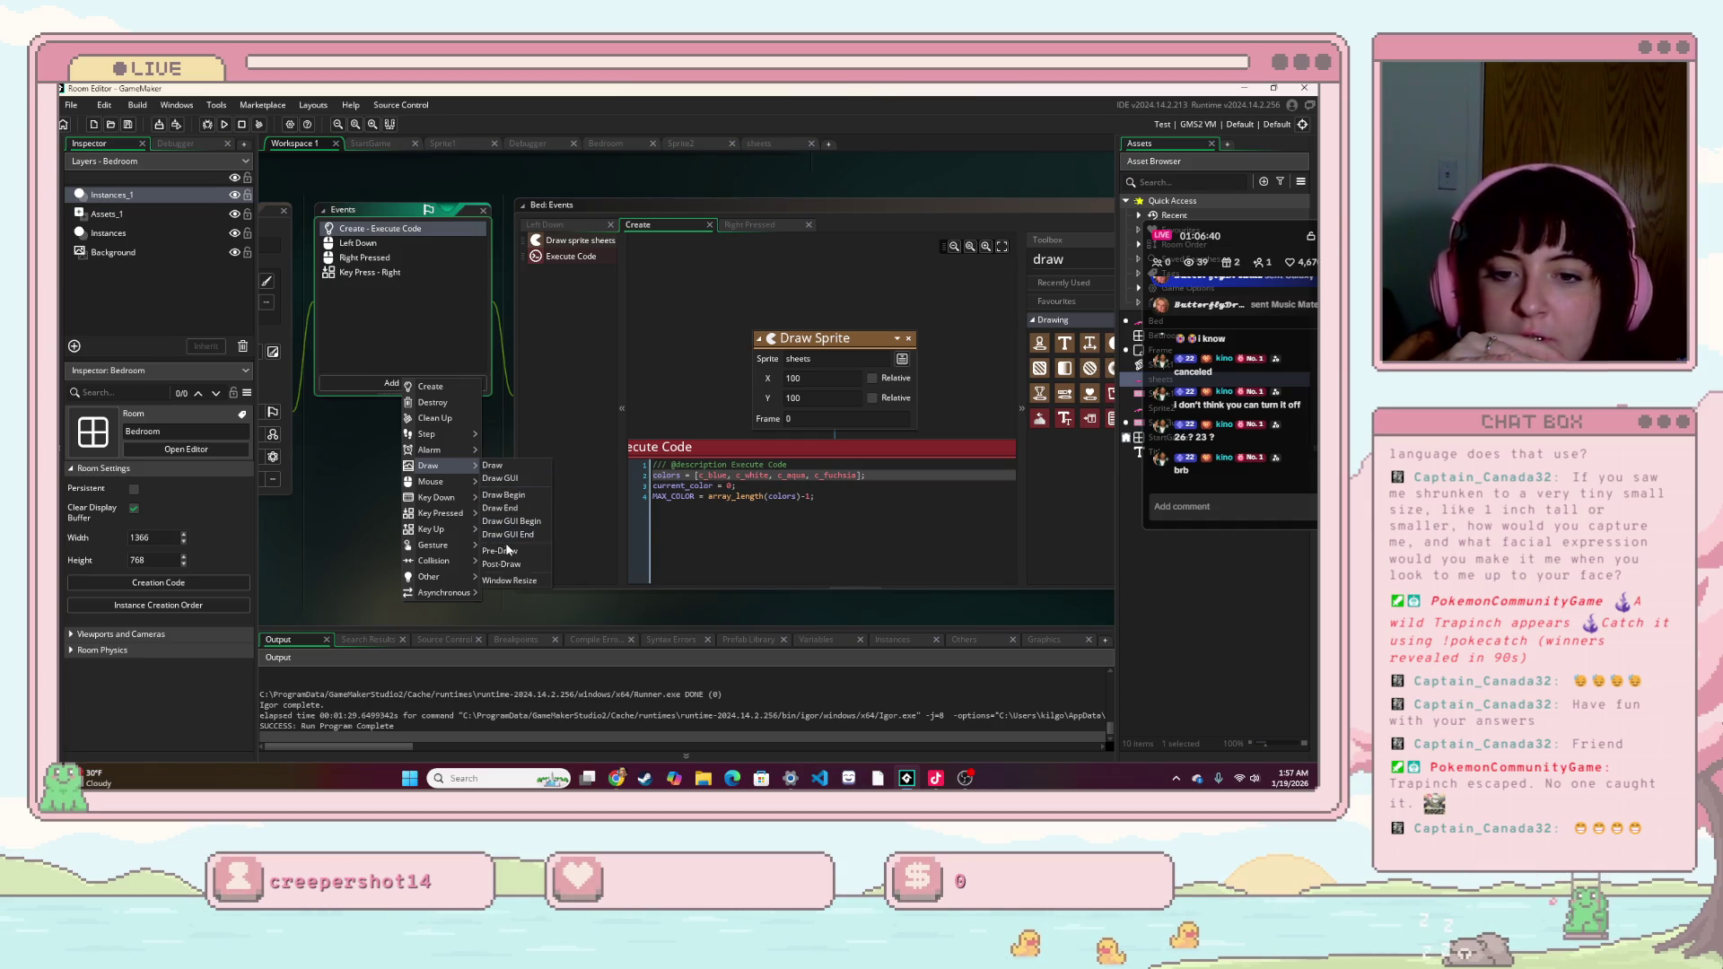
{"action": "left_click", "coordinate": [497, 466]}
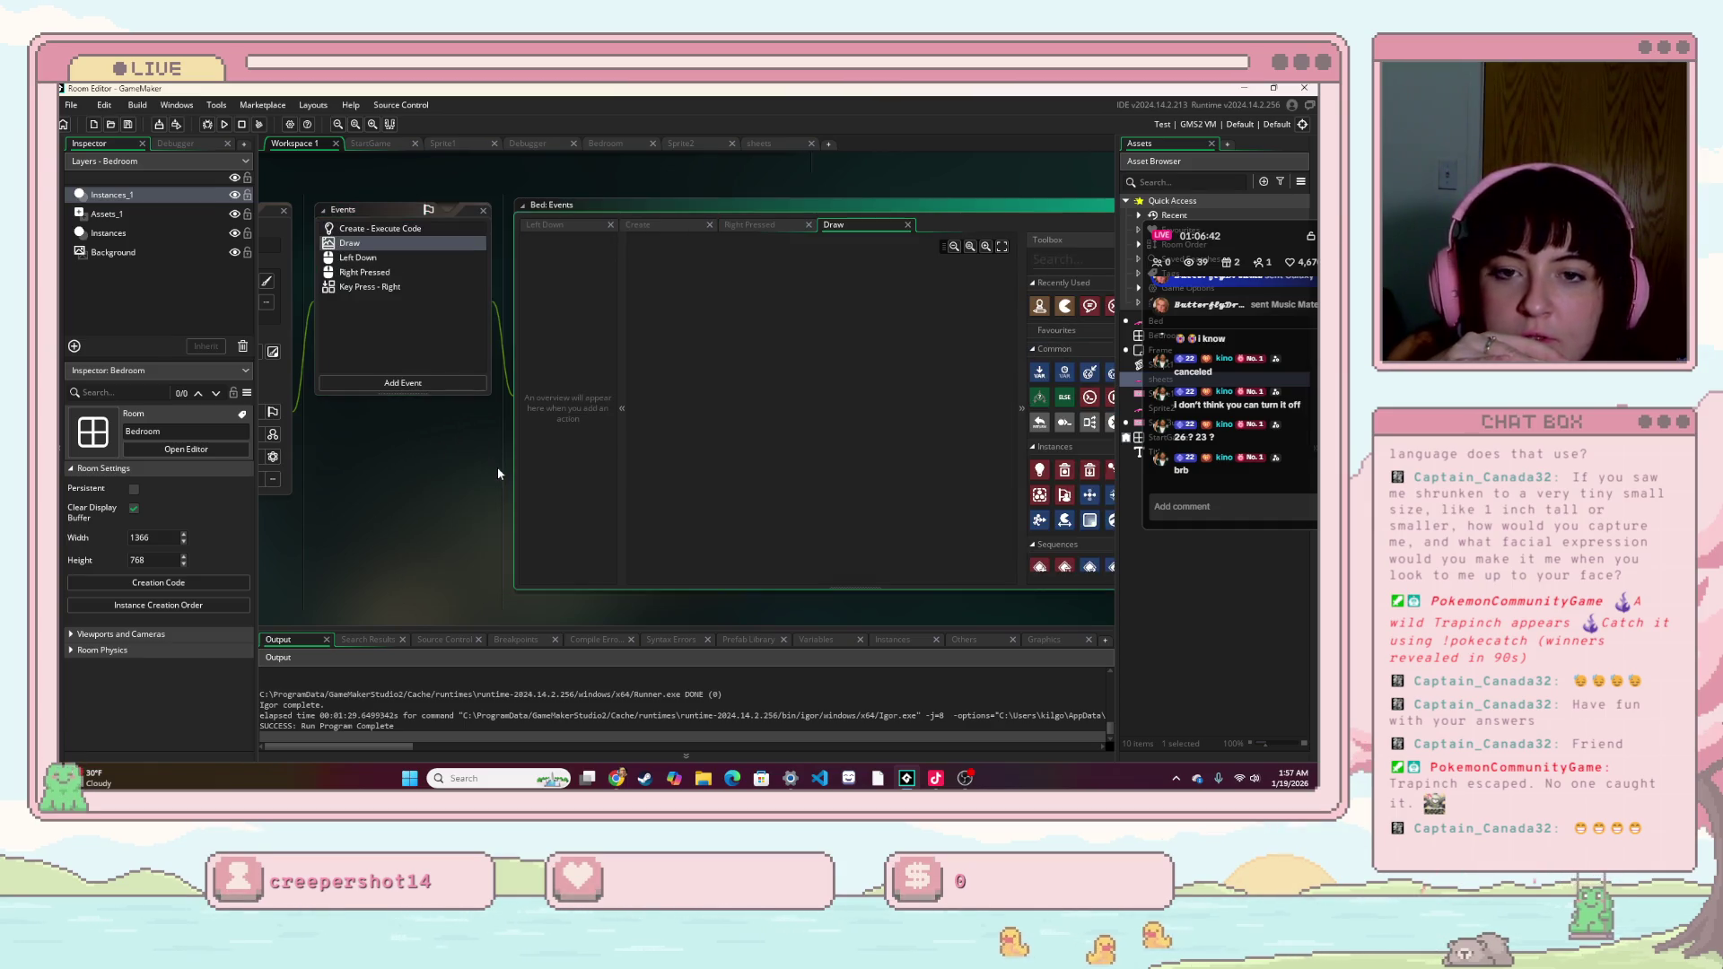
{"action": "right_click", "coordinate": [690, 351]}
{"action": "left_click", "coordinate": [668, 374]}
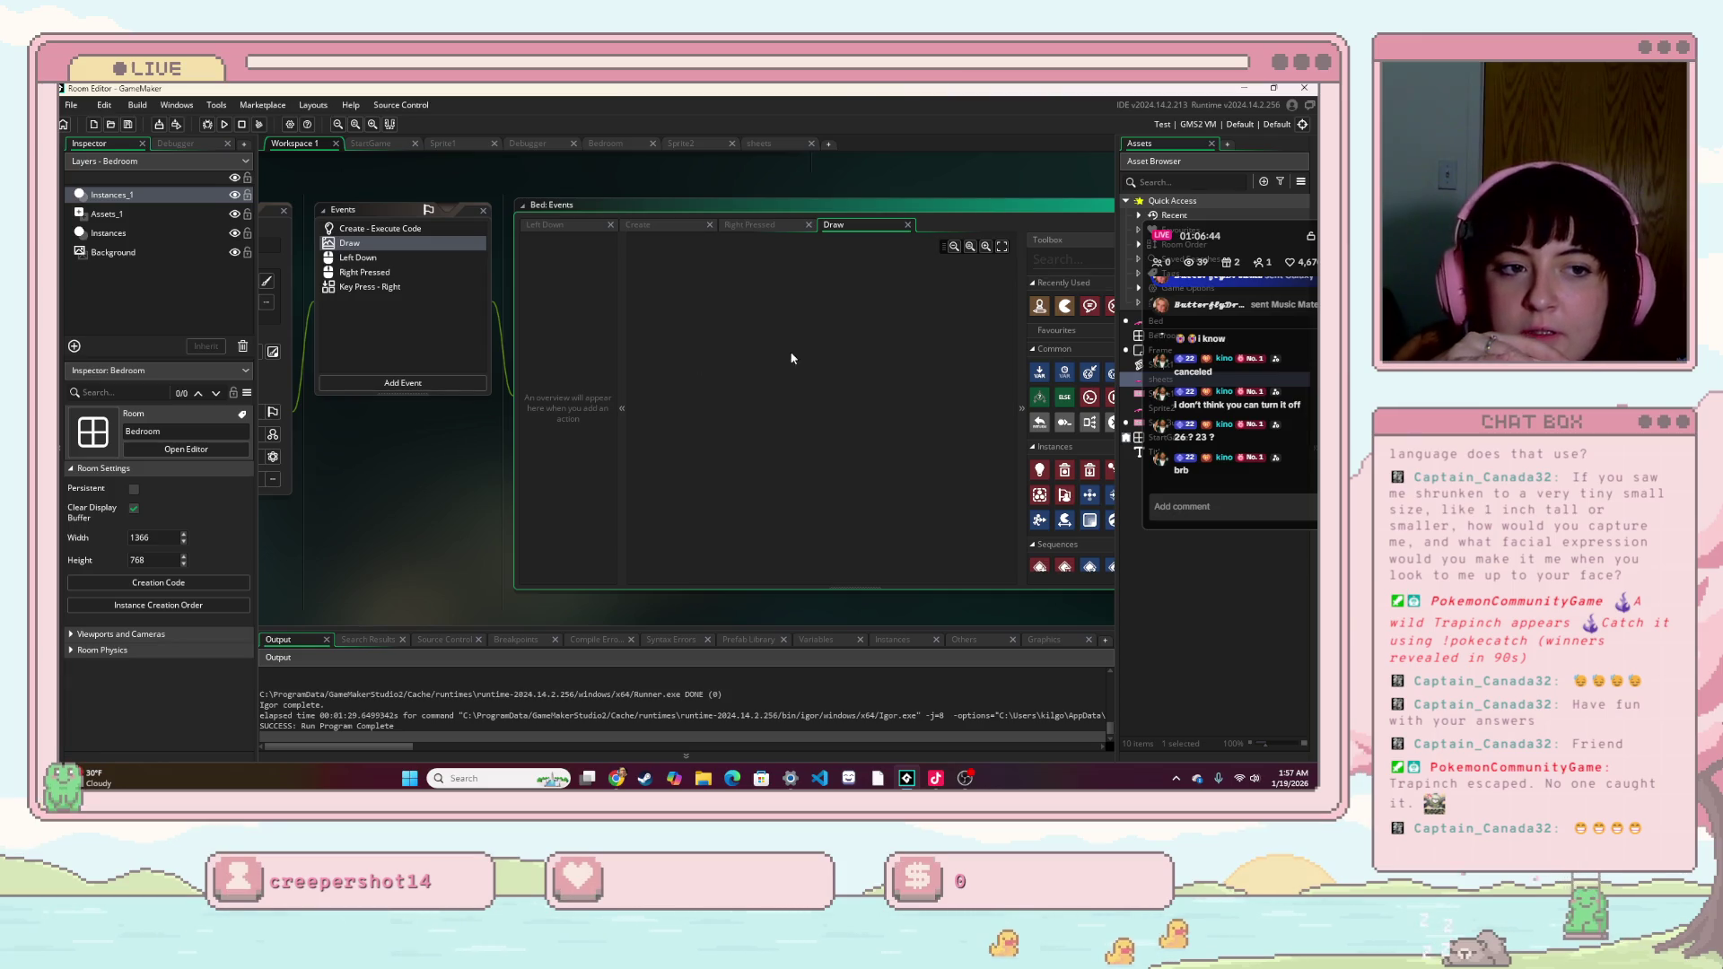
- Fill the Draw event with Draw Self and Draw Sprite sheets, then run the game
{"action": "mouse_move", "coordinate": [1041, 308]}
{"action": "left_mouse_down"}
{"action": "mouse_move", "coordinate": [1032, 350]}
{"action": "mouse_move", "coordinate": [876, 355]}
{"action": "mouse_move", "coordinate": [901, 358]}
{"action": "left_mouse_up"}
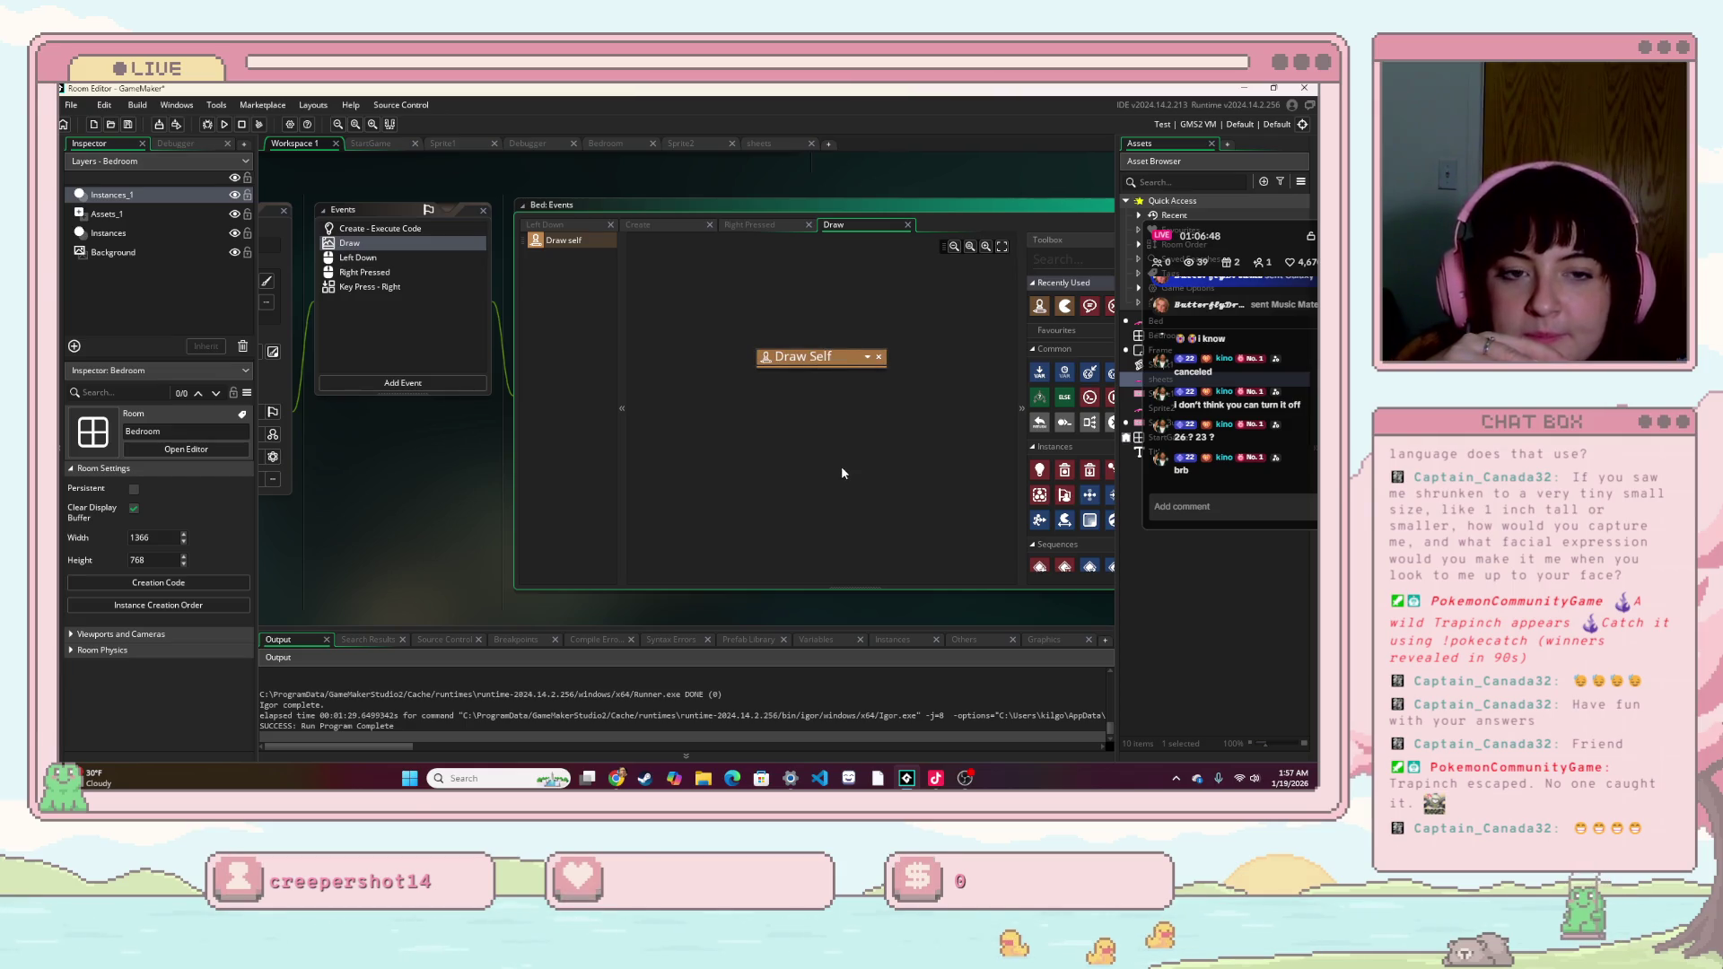
{"action": "right_click", "coordinate": [800, 477]}
{"action": "left_click", "coordinate": [755, 484]}
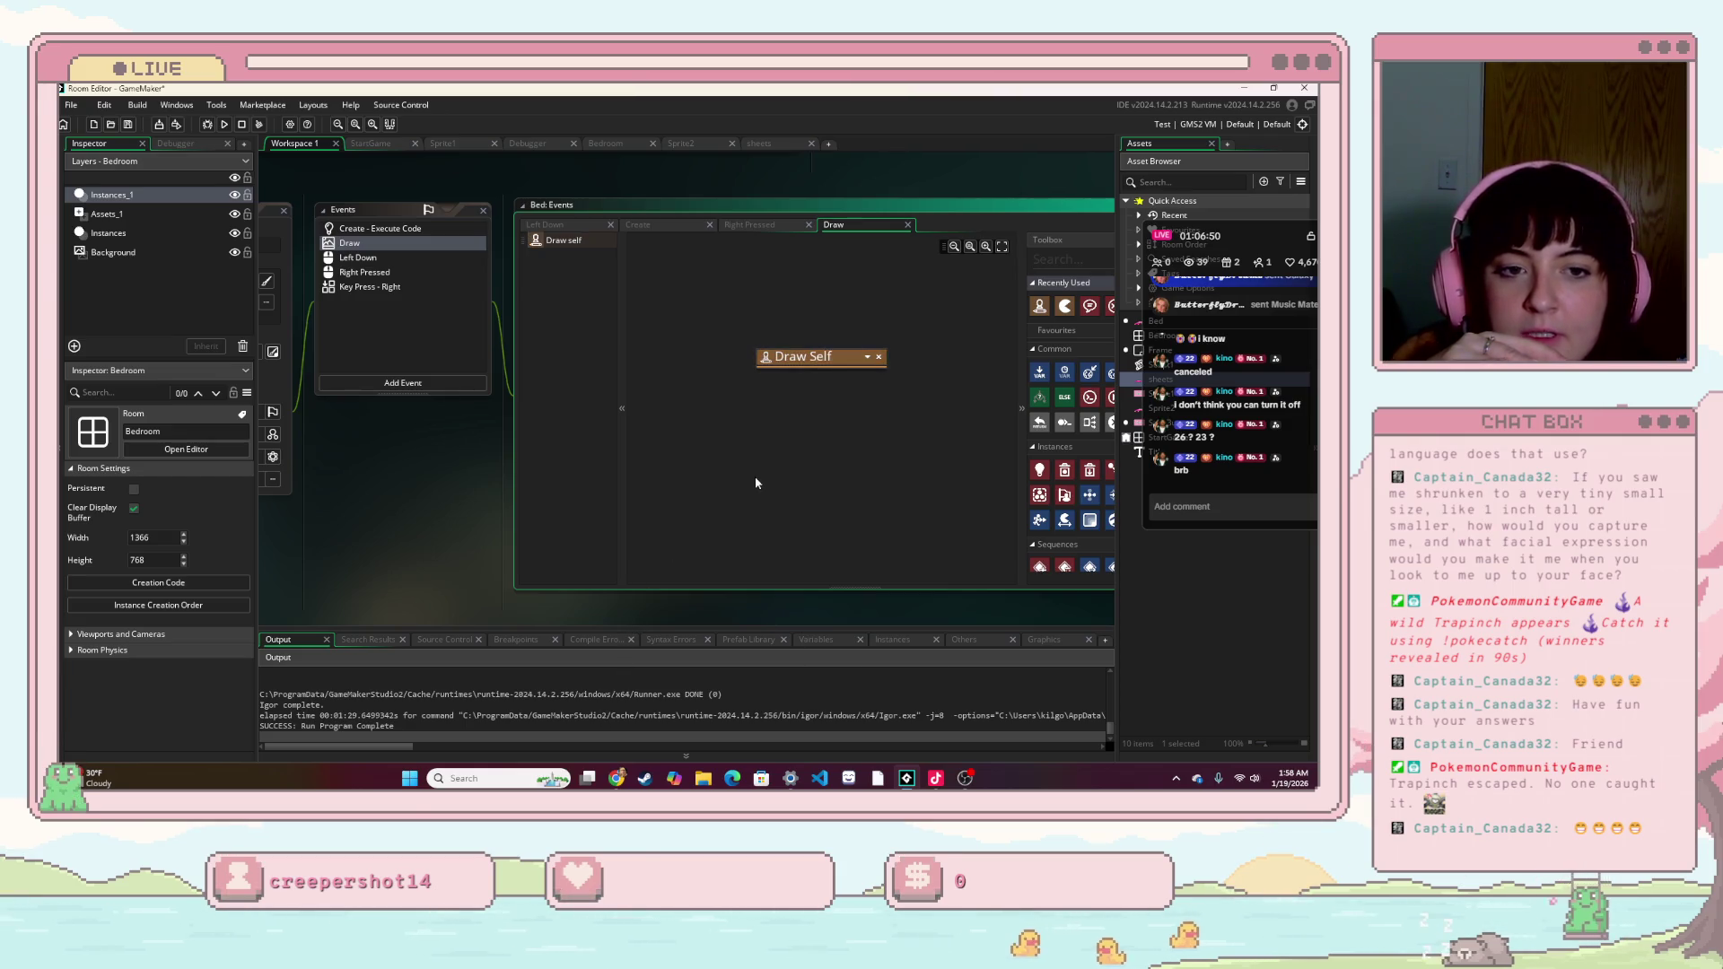
{"action": "mouse_move", "coordinate": [1064, 306]}
{"action": "left_mouse_down"}
{"action": "mouse_move", "coordinate": [1023, 350]}
{"action": "mouse_move", "coordinate": [812, 387]}
{"action": "left_mouse_up"}
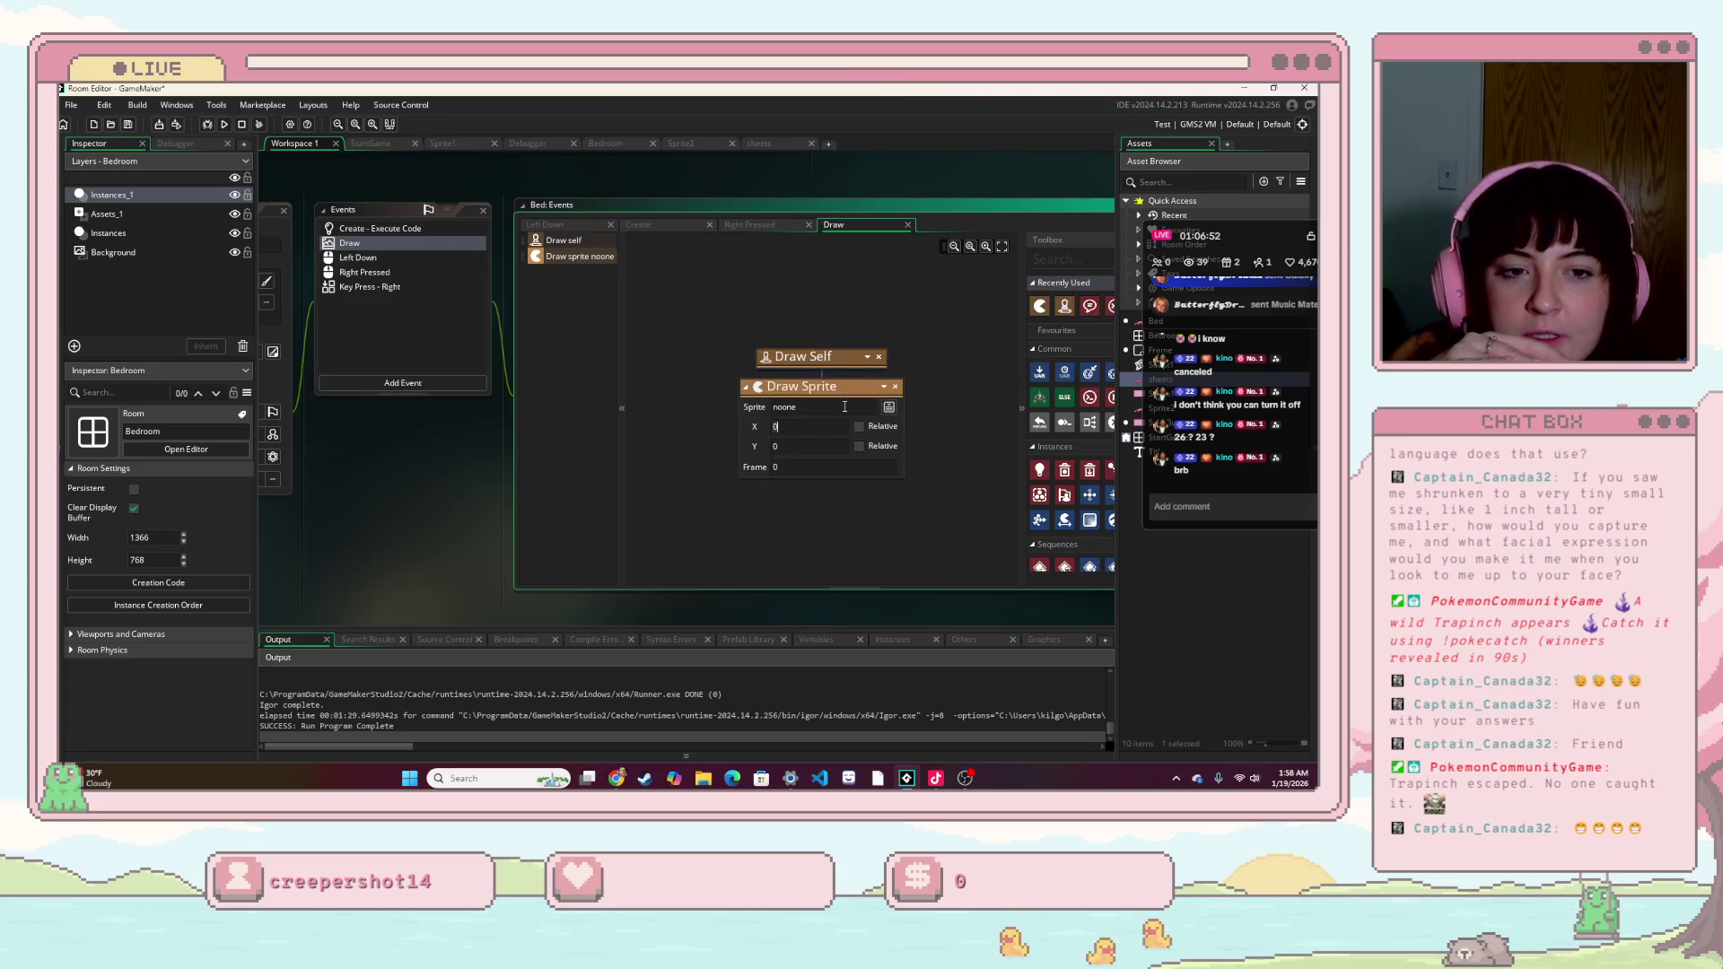
{"action": "left_click", "coordinate": [888, 407]}
{"action": "left_click", "coordinate": [998, 440]}
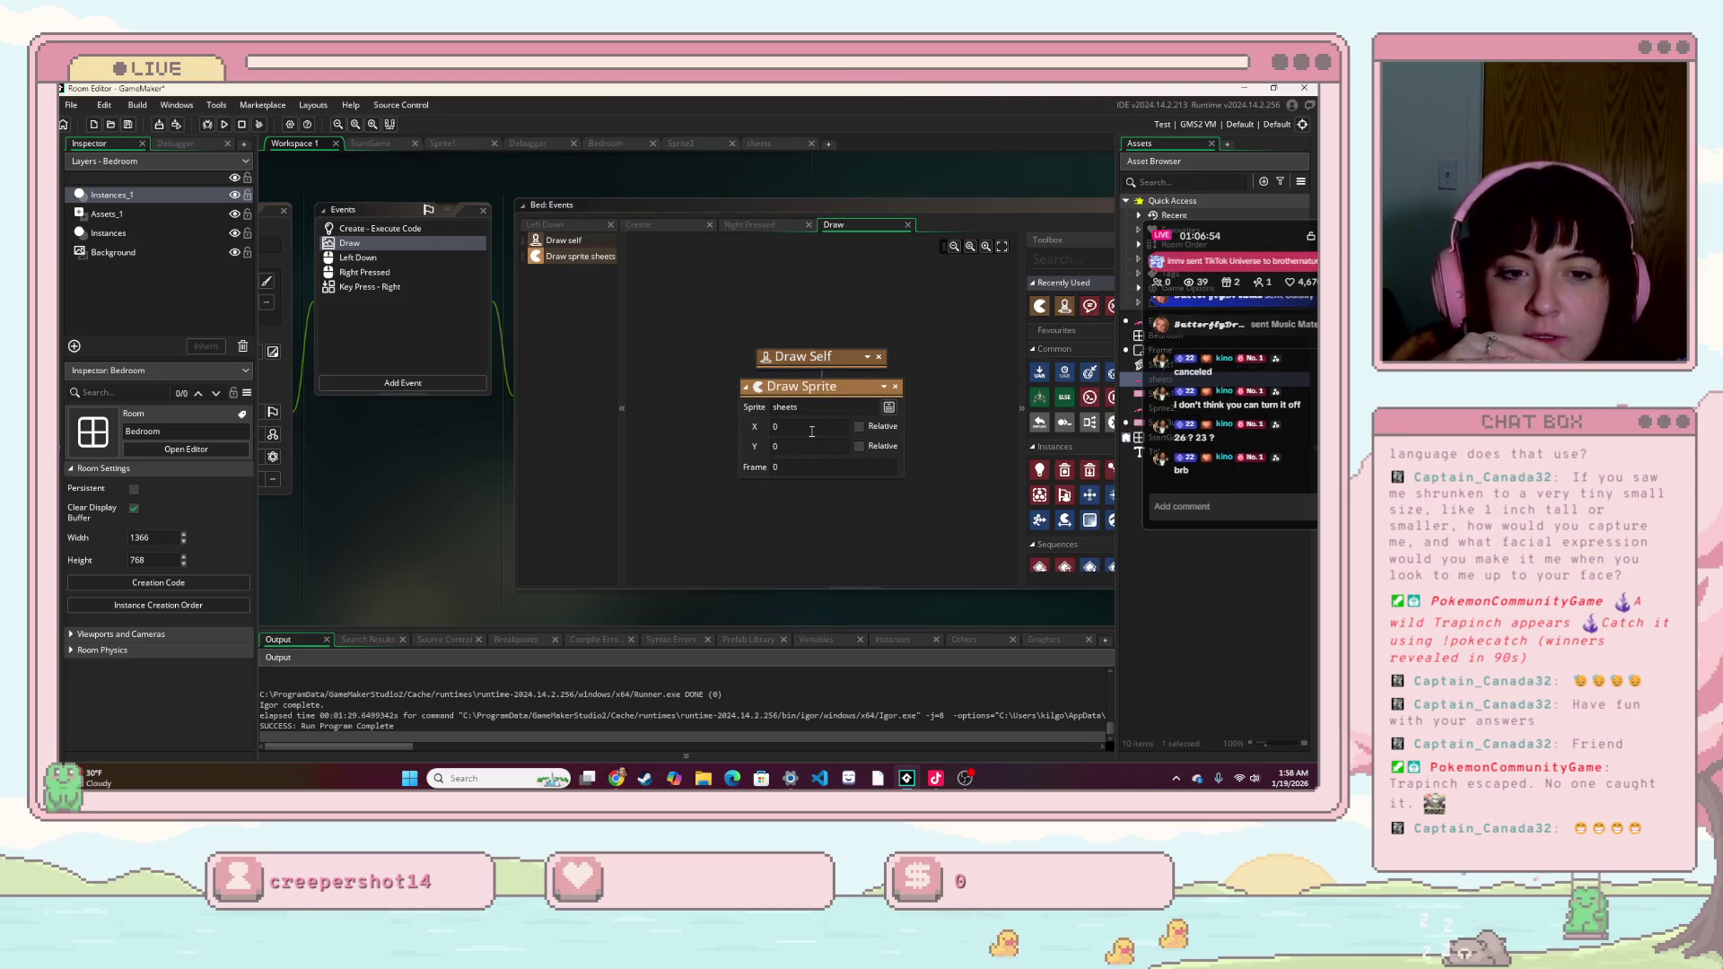
{"action": "left_click", "coordinate": [226, 124]}
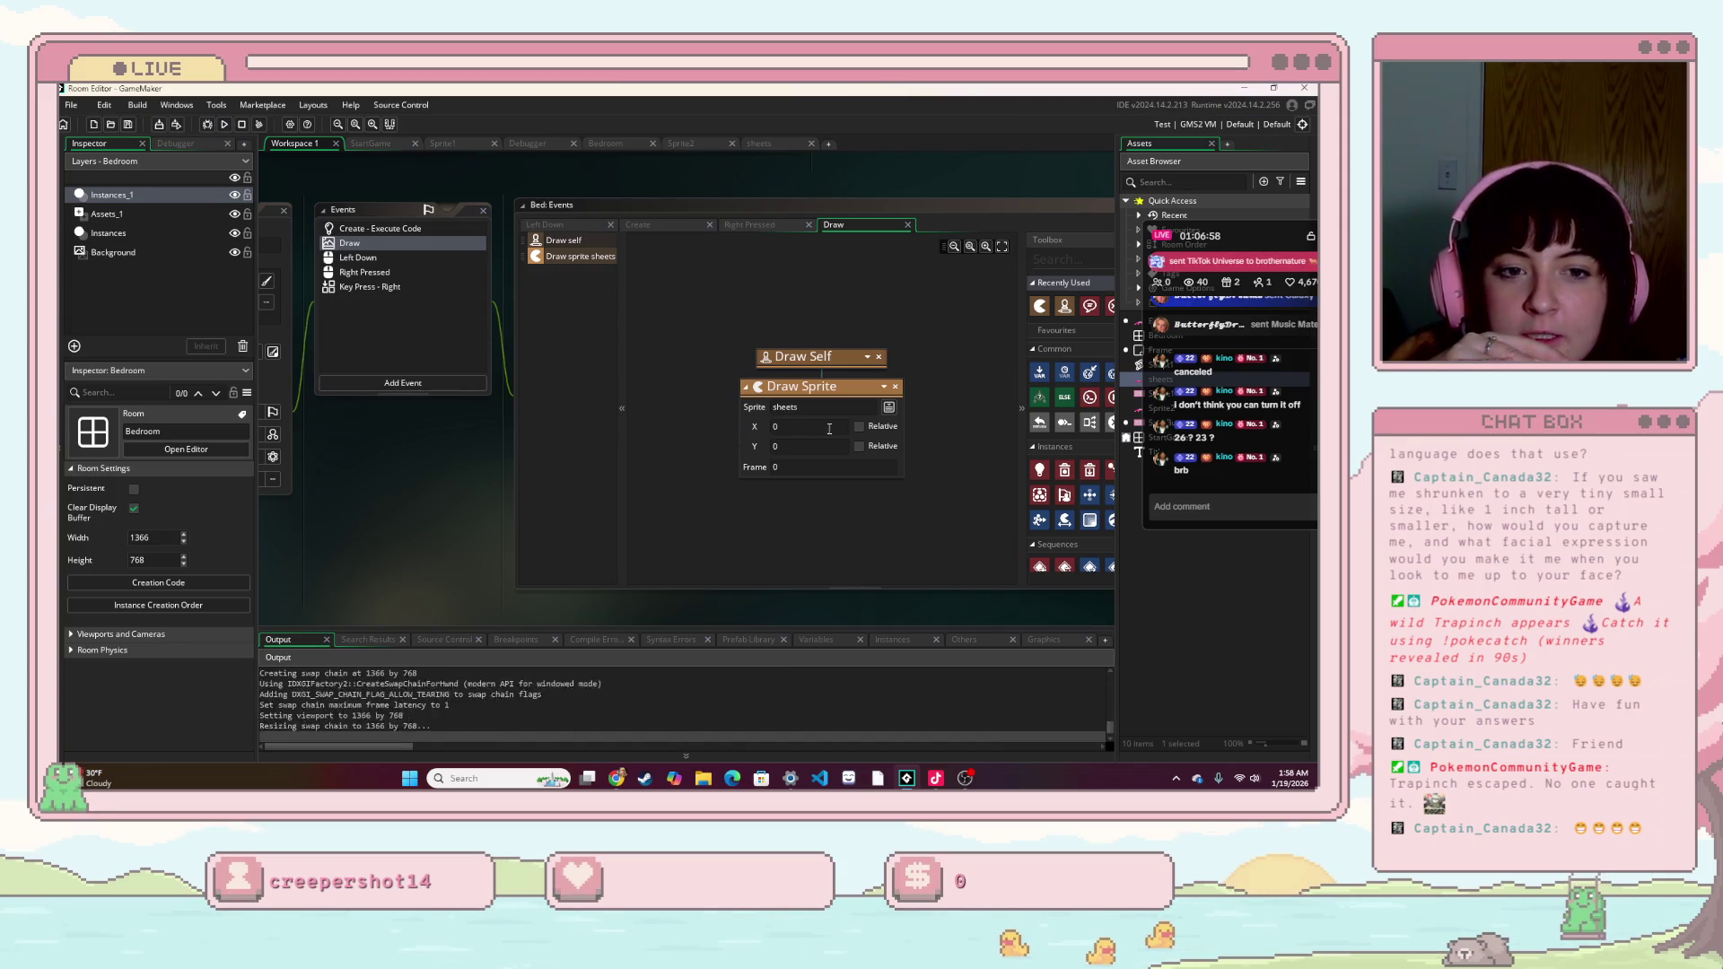
{"action": "left_click", "coordinate": [734, 454]}
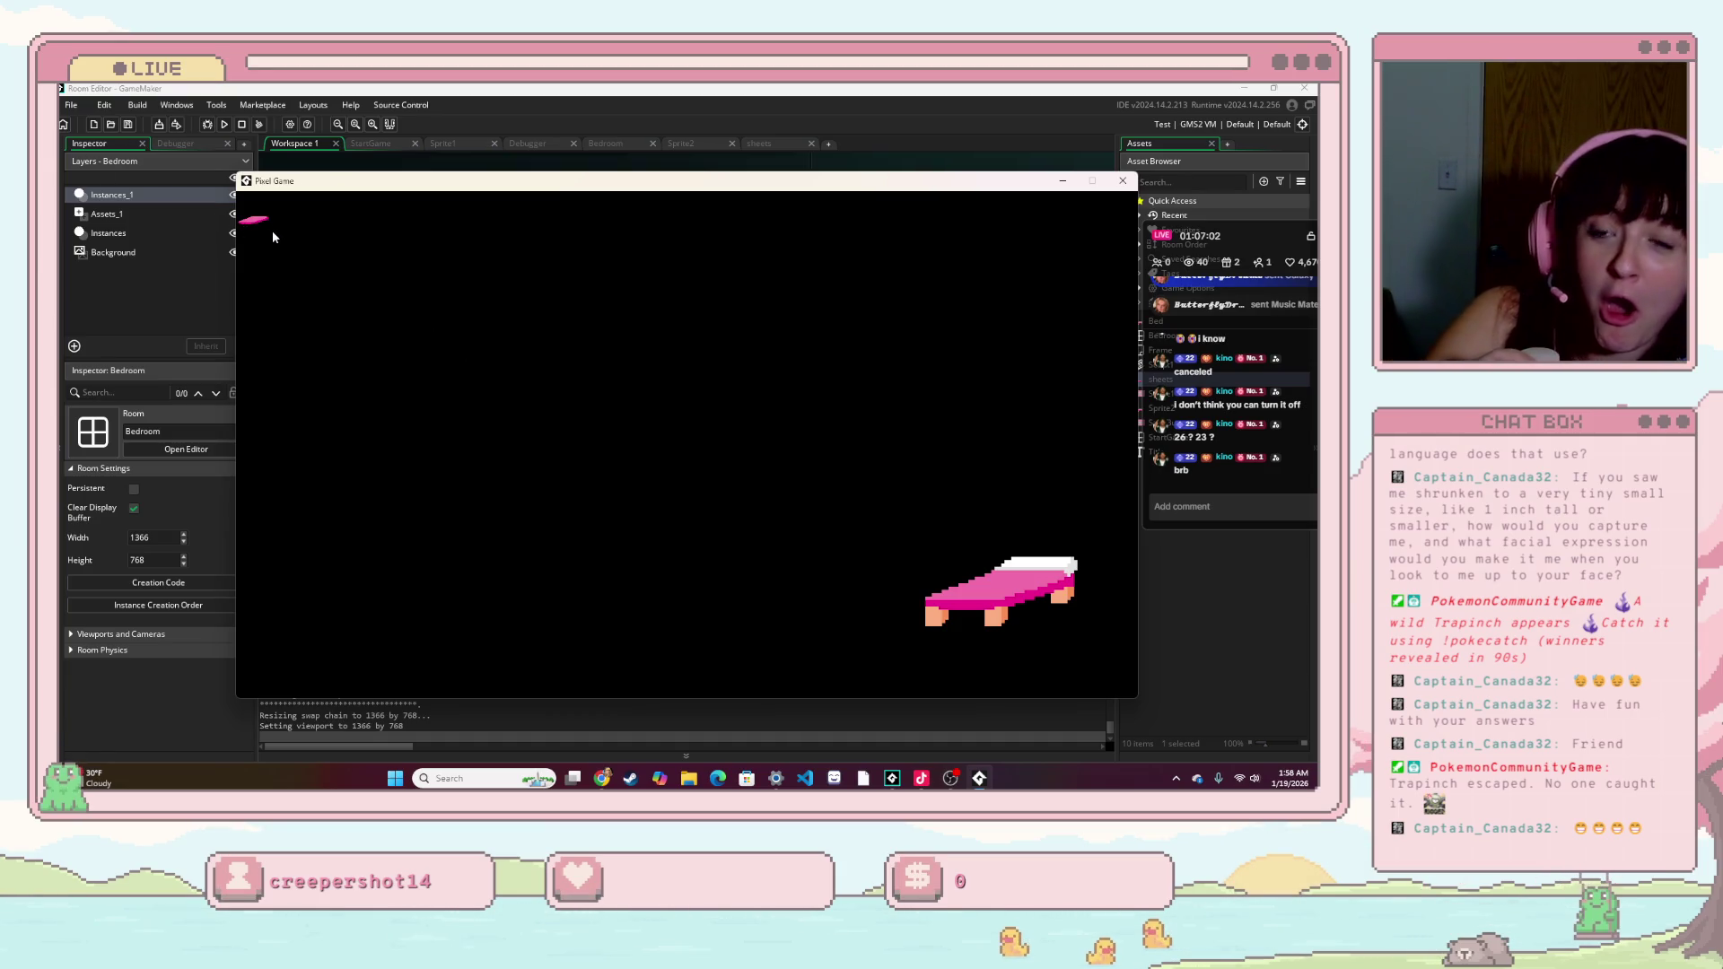
- Click the bed twice to cycle its colours, then close the game window
{"action": "left_click", "coordinate": [1016, 571]}
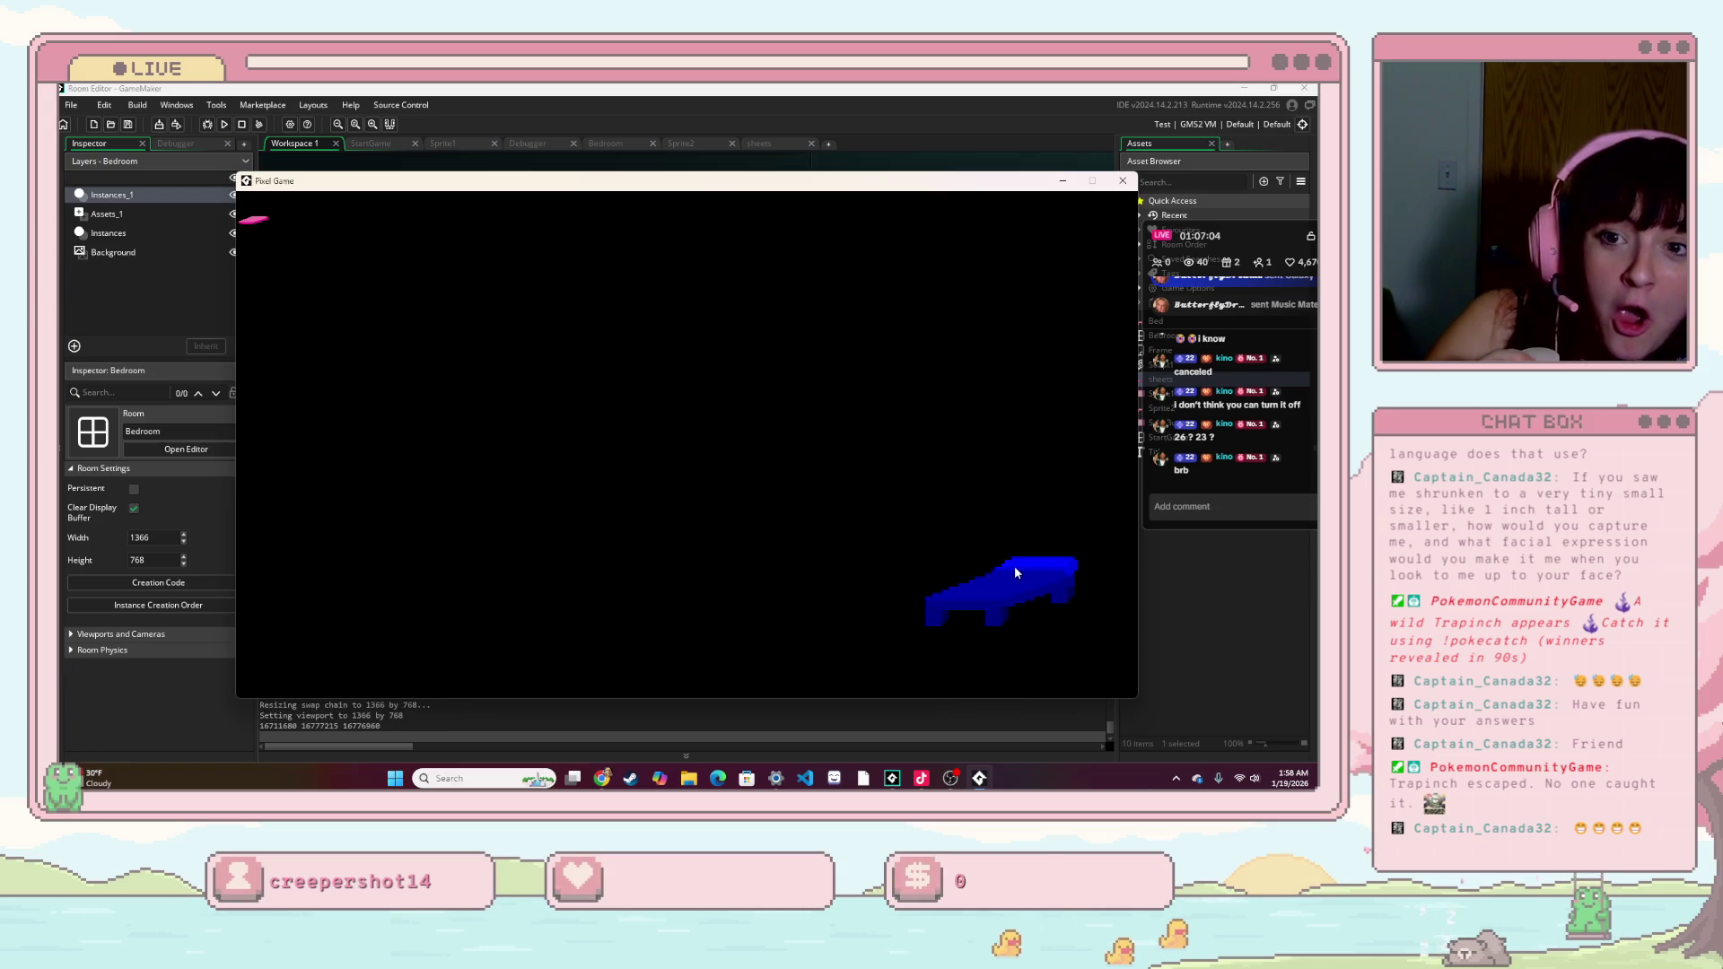
{"action": "left_click", "coordinate": [1012, 584]}
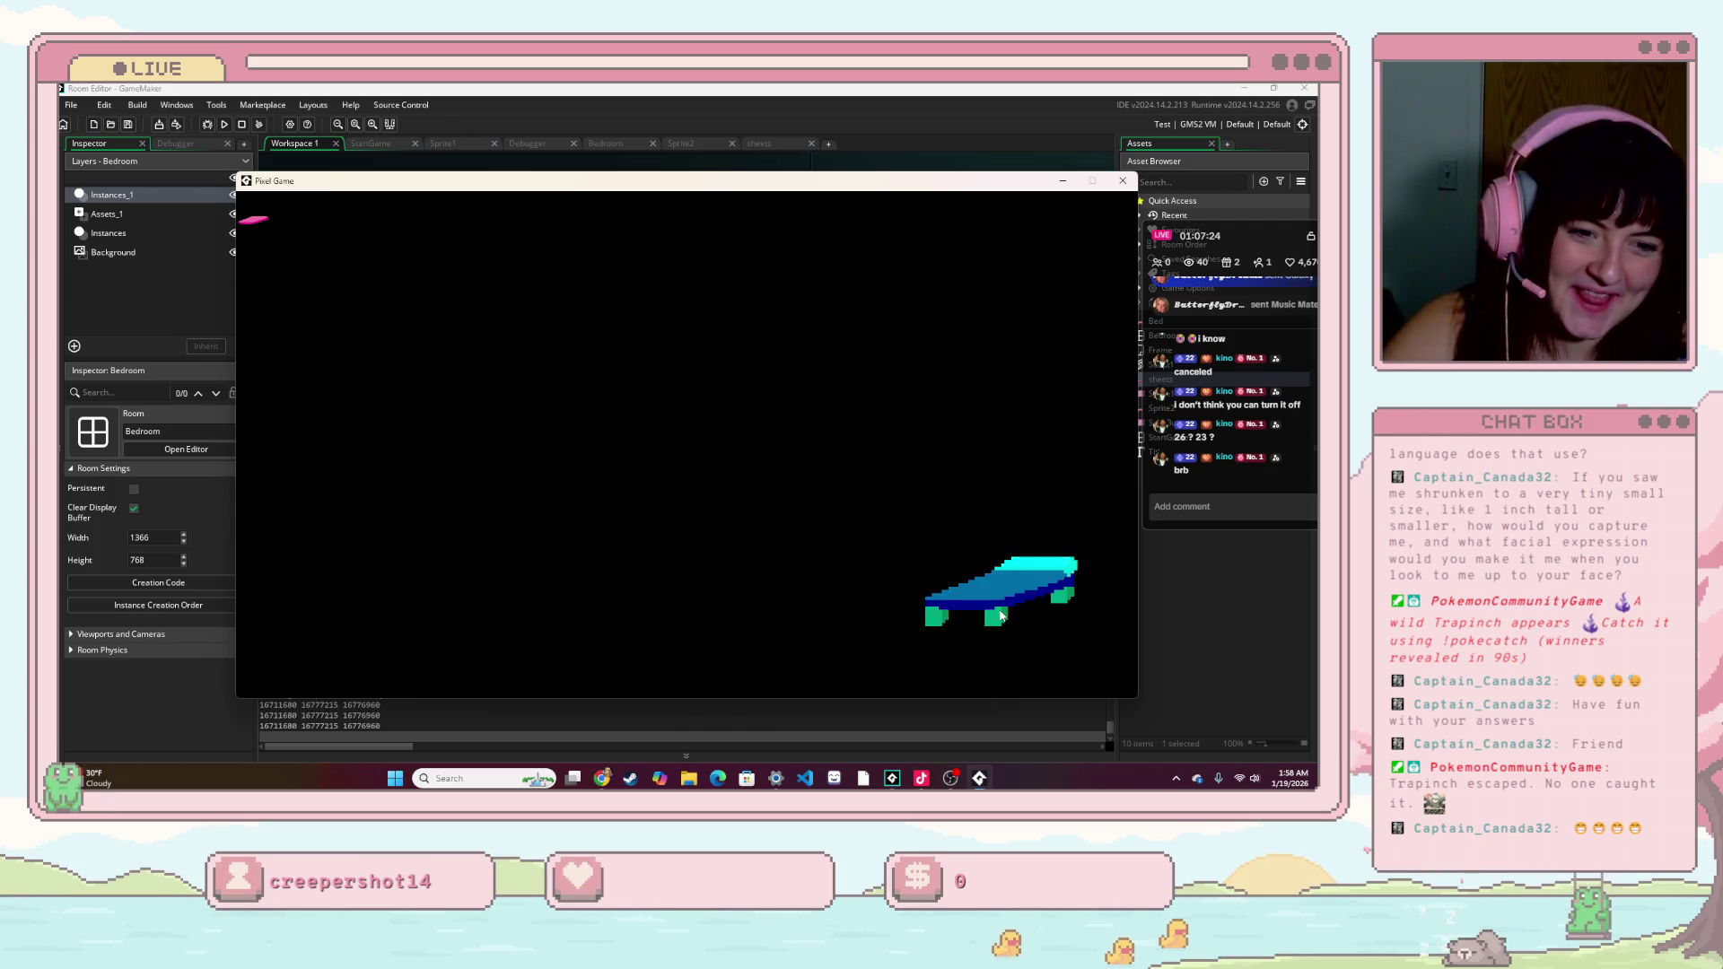
{"action": "left_click", "coordinate": [1123, 181]}
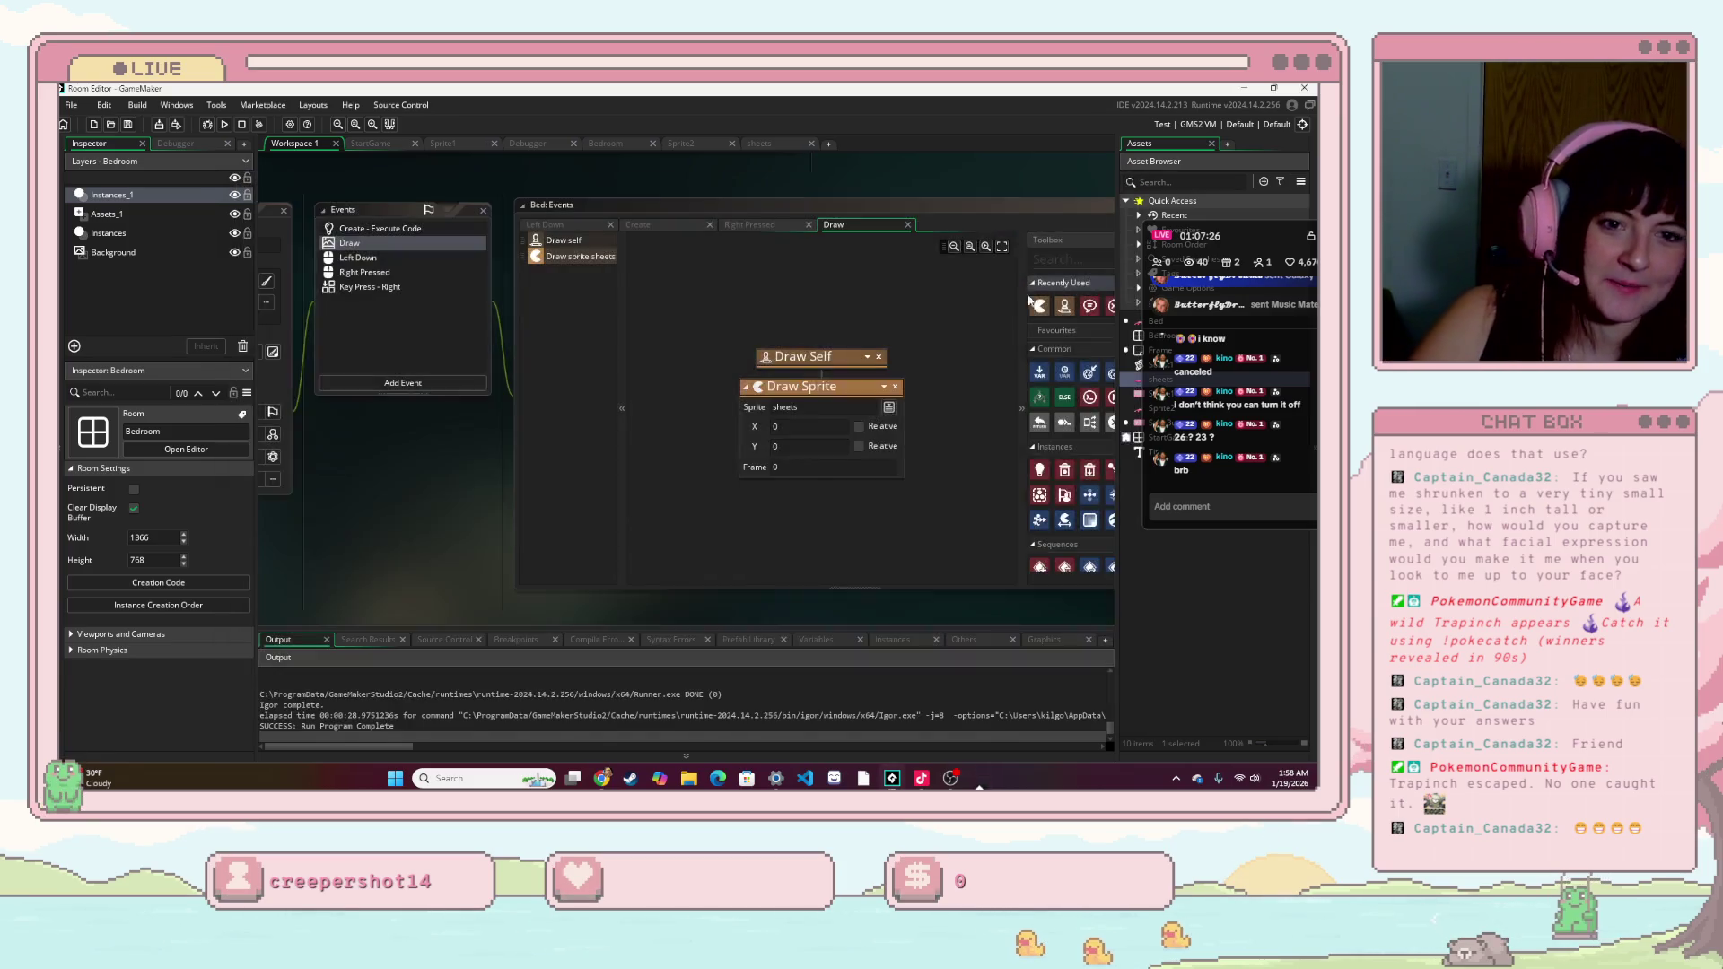
- Check the sheets reference in the right-click code, then set Draw Sprite's position to self.x, self.y
{"action": "left_click", "coordinate": [749, 225]}
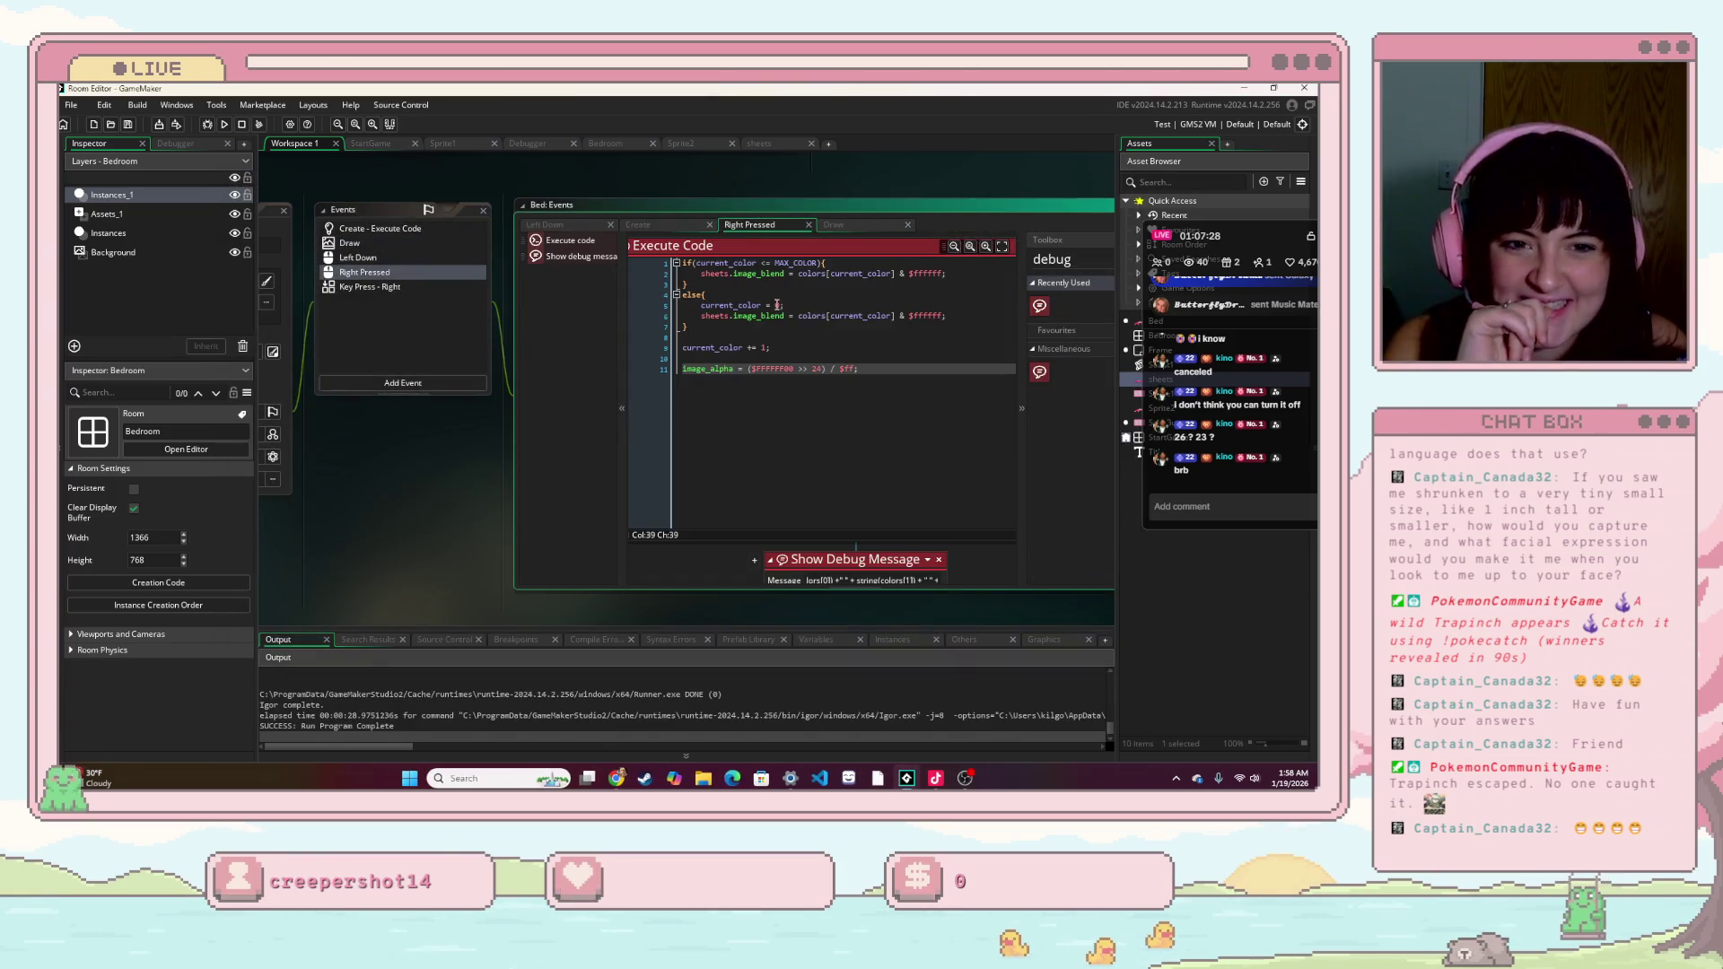
{"action": "double_click", "coordinate": [716, 274]}
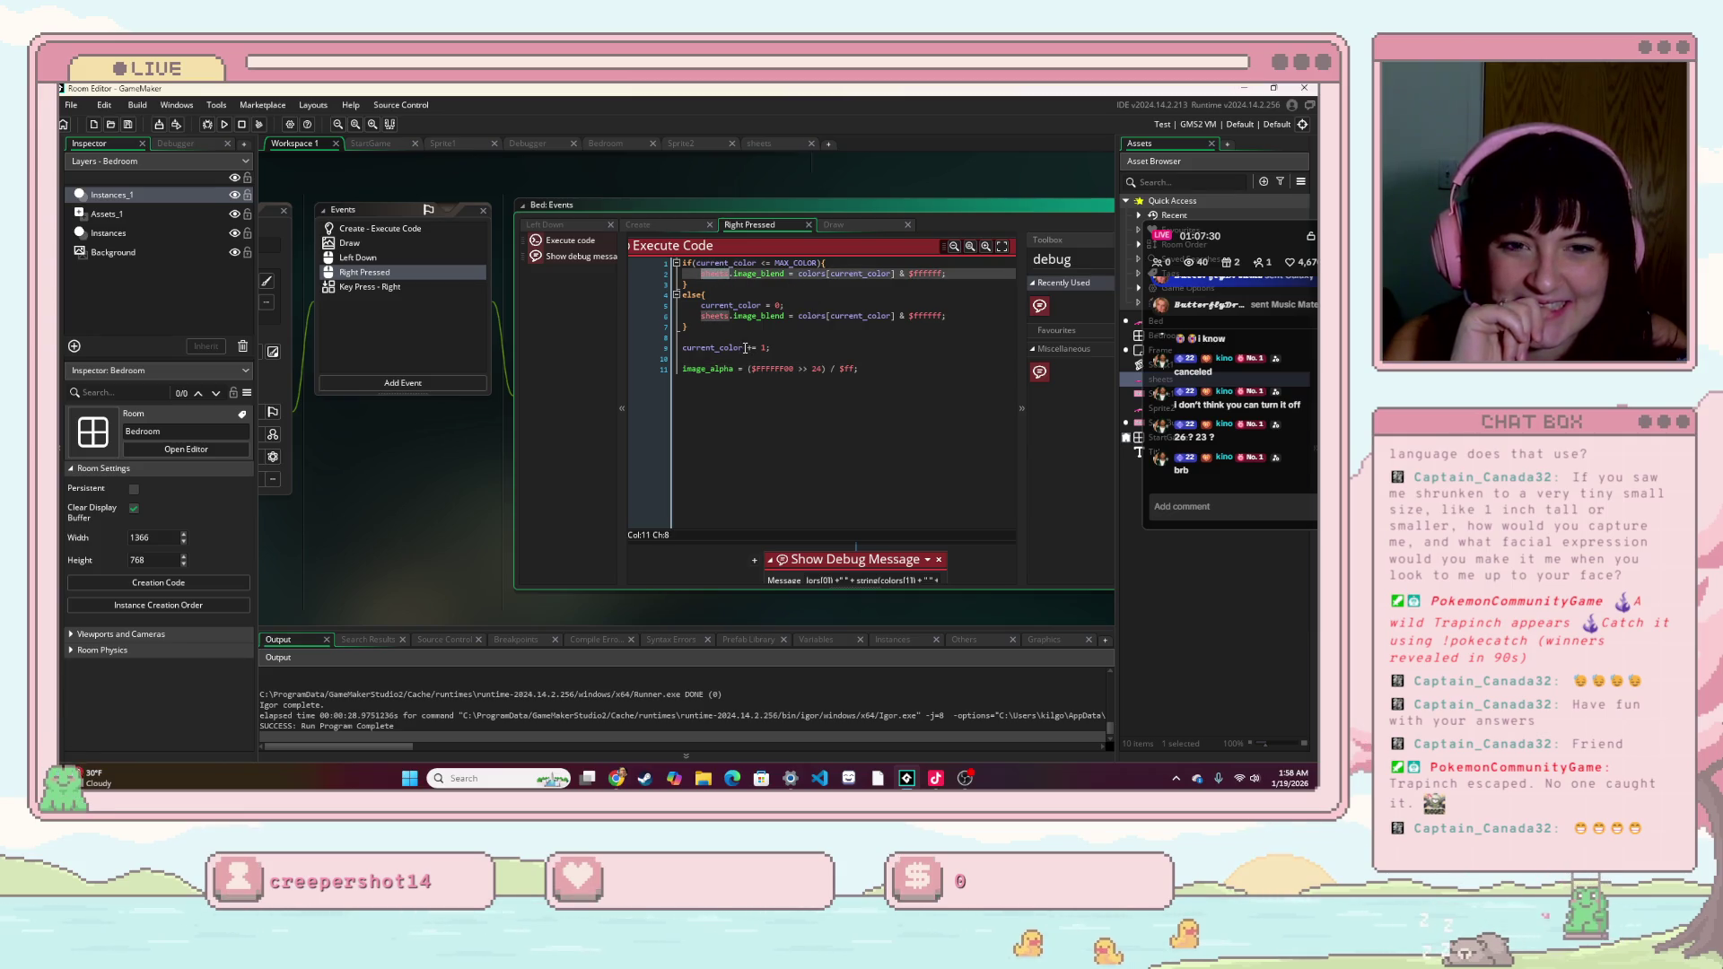
{"action": "left_click", "coordinate": [833, 226]}
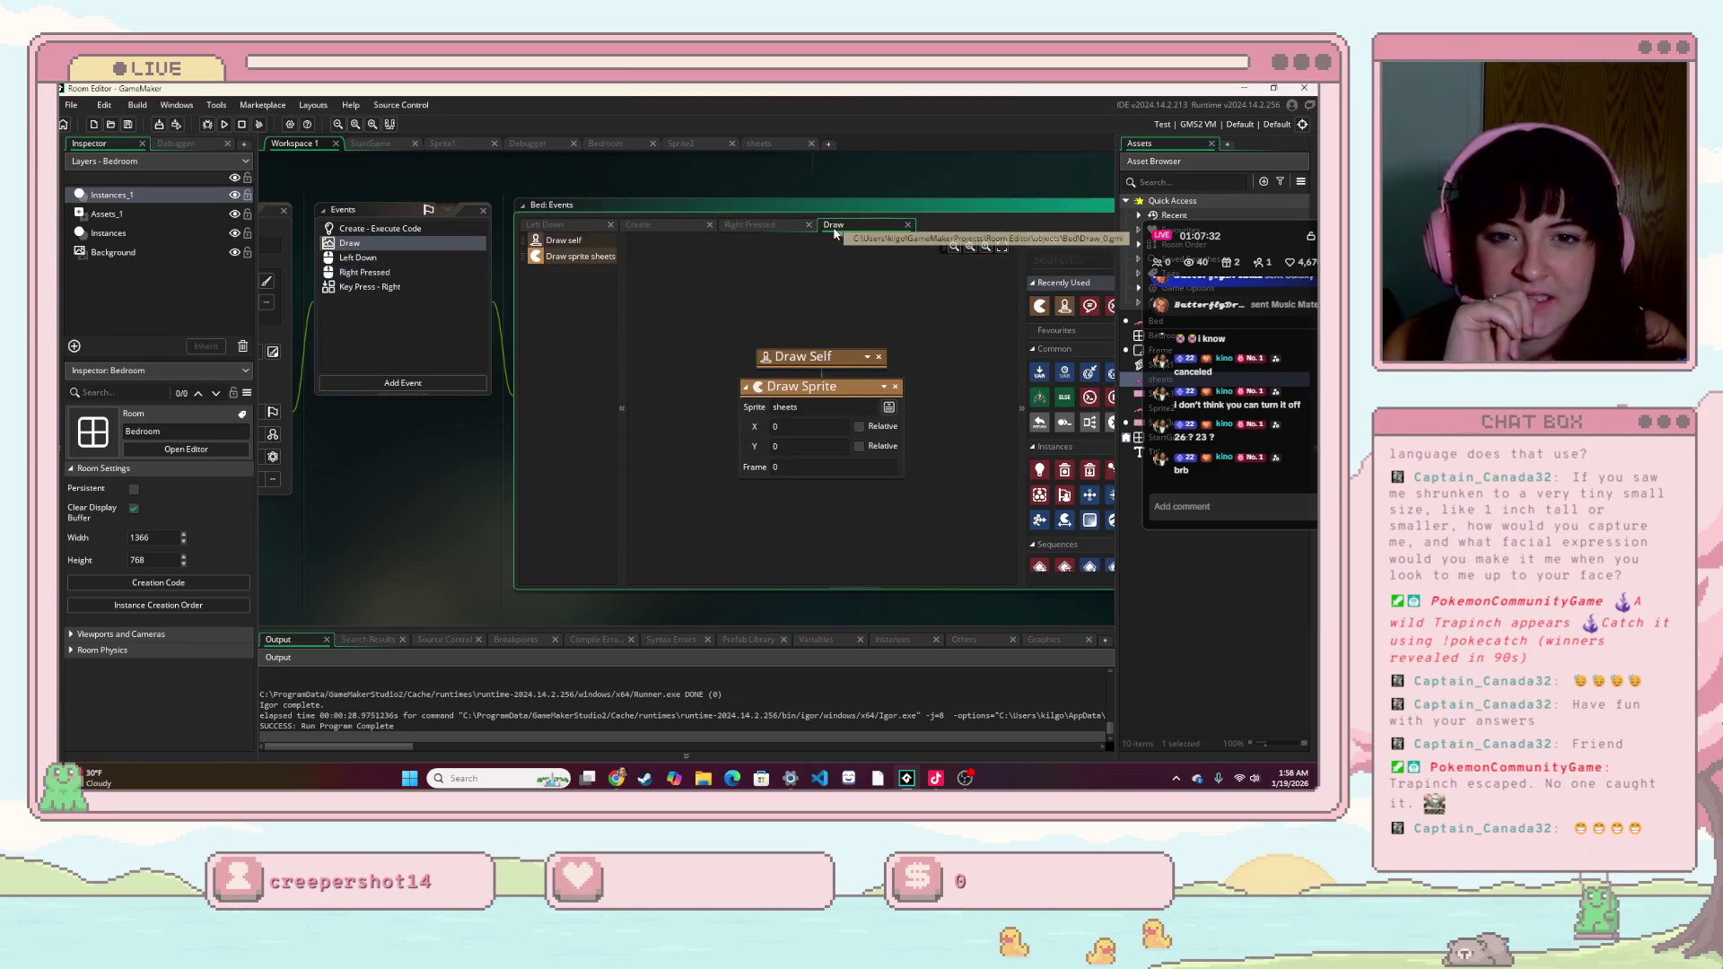
{"action": "double_click", "coordinate": [819, 433]}
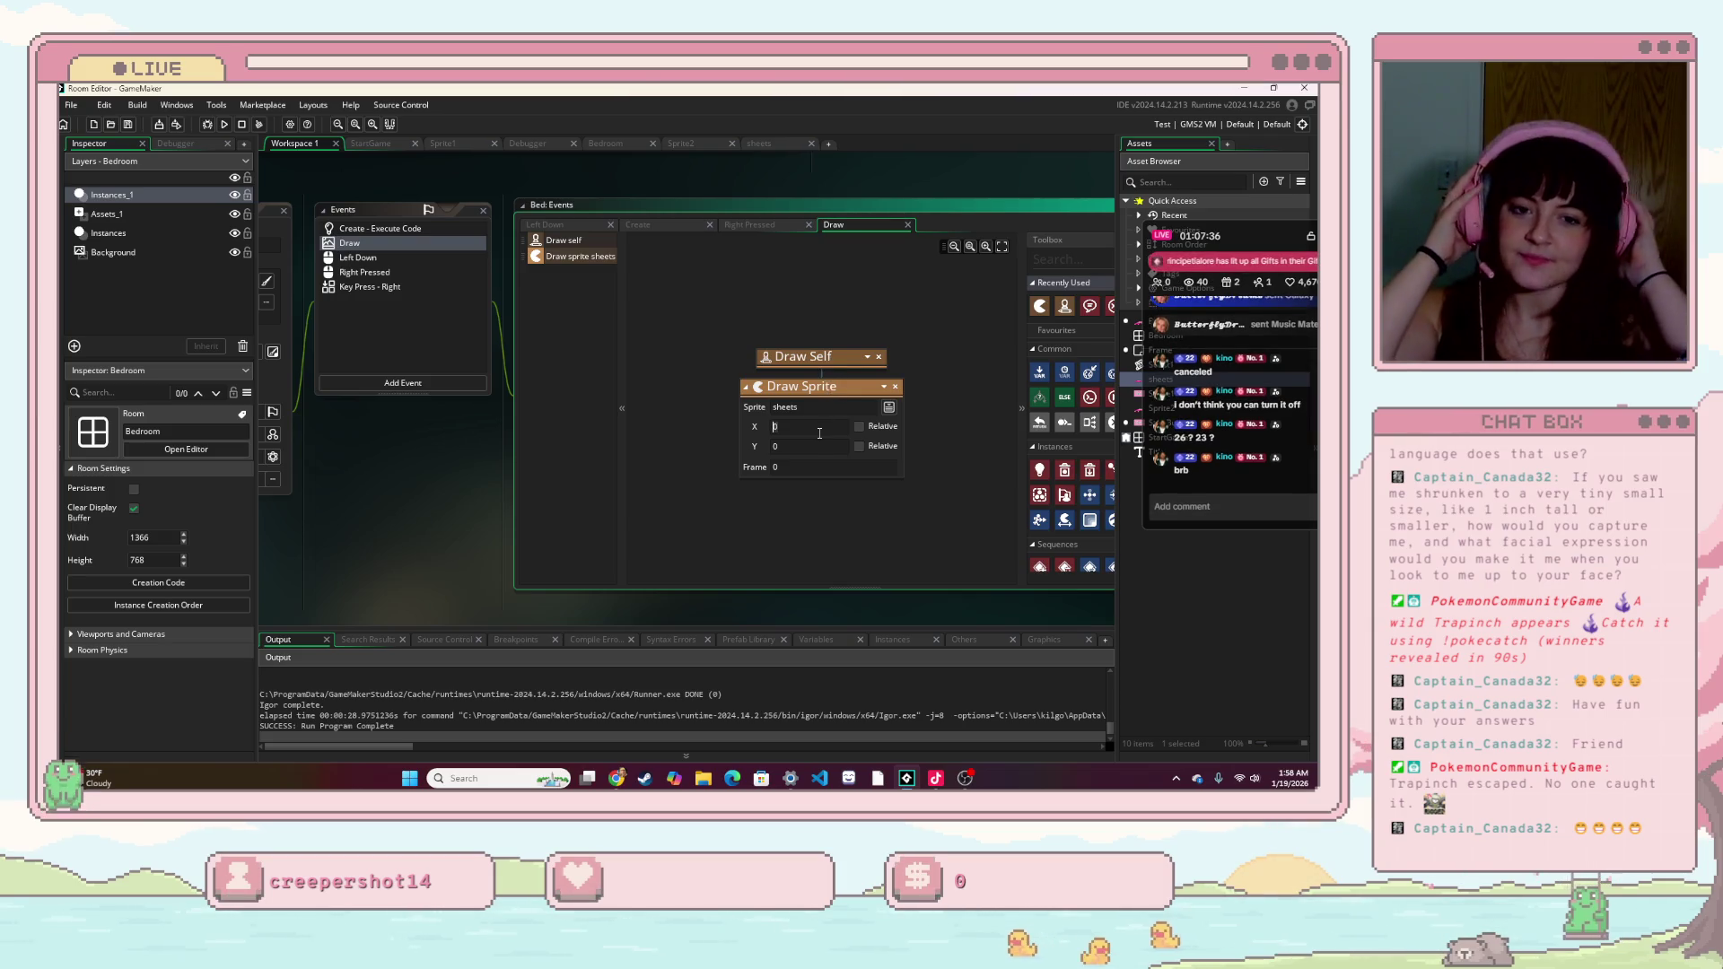
{"action": "type", "text": "self"}
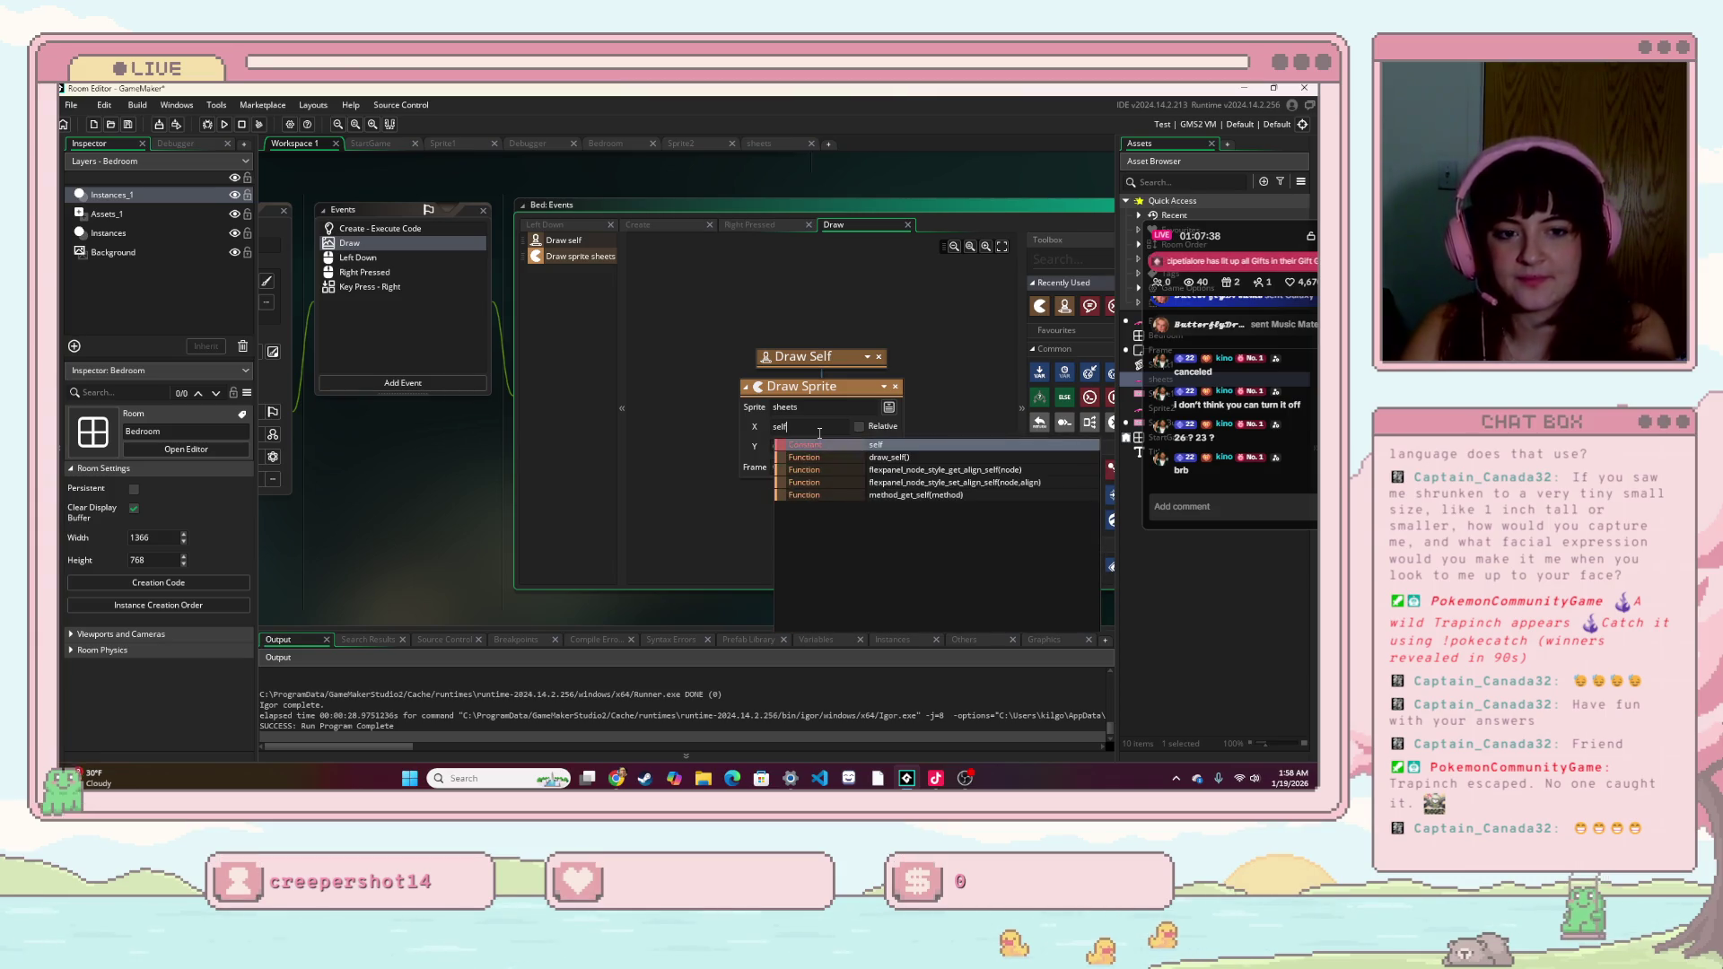
{"action": "type", "text": ".x"}
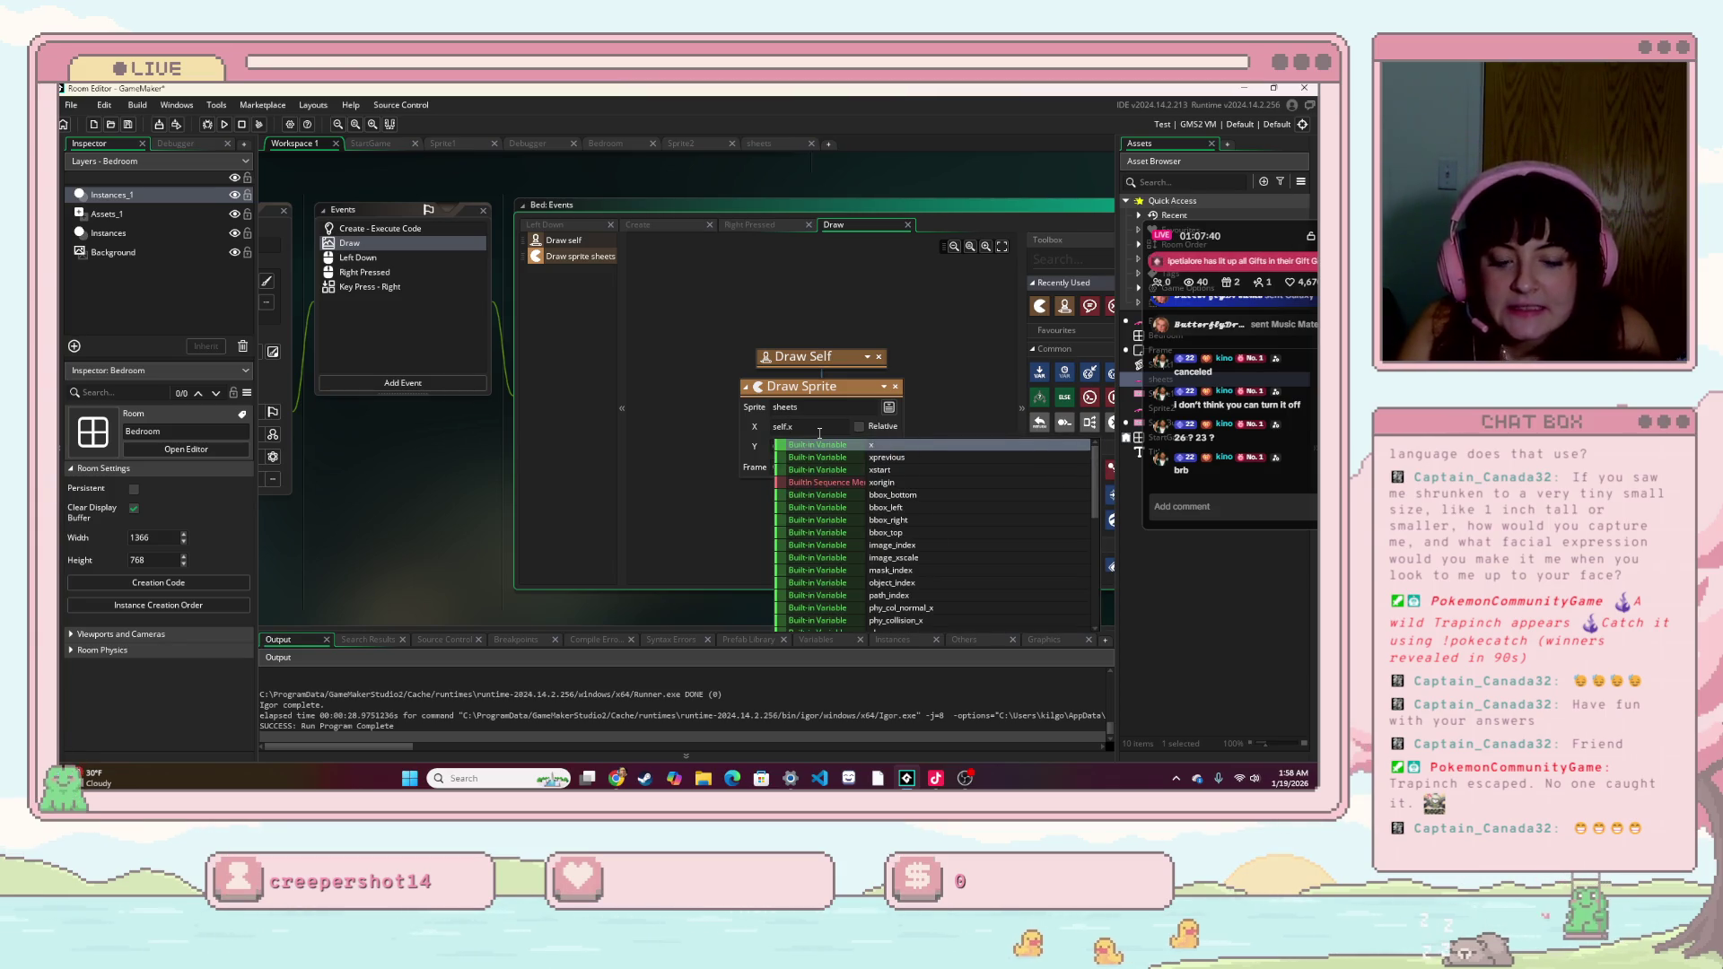
{"action": "left_click", "coordinate": [808, 439]}
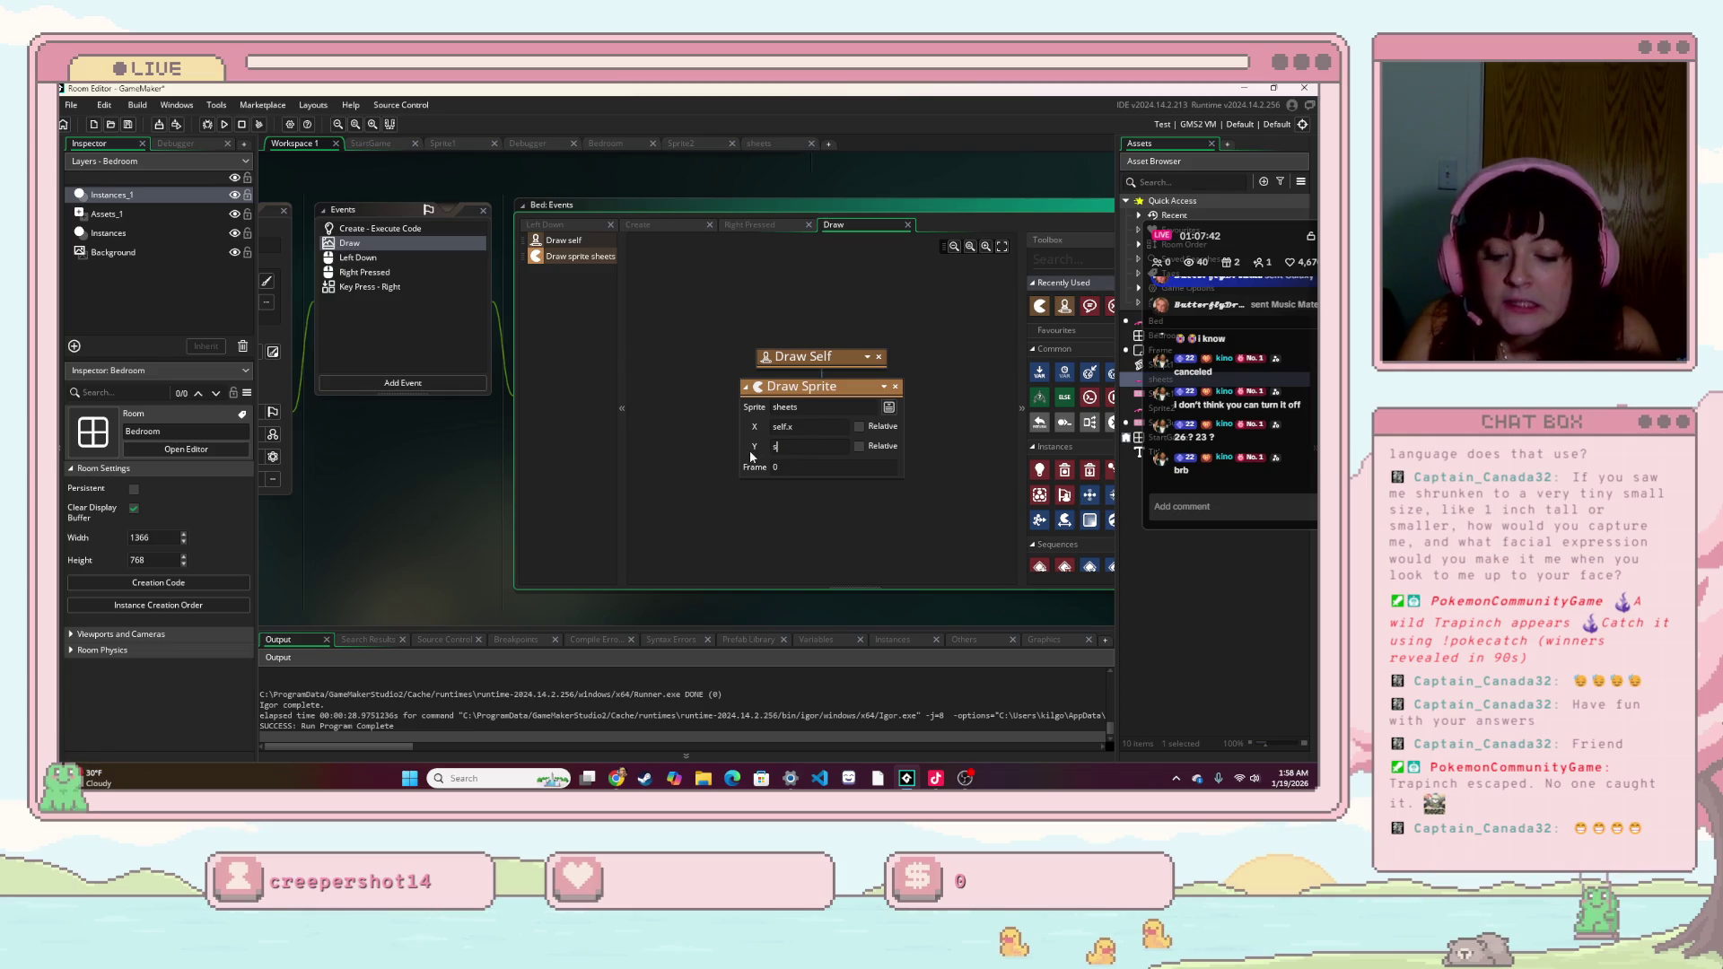
{"action": "type", "text": "elf.y"}
{"action": "left_click", "coordinate": [924, 386]}
- Search the Toolbox for 'draw' to list the drawing actions
{"action": "right_click", "coordinate": [961, 412]}
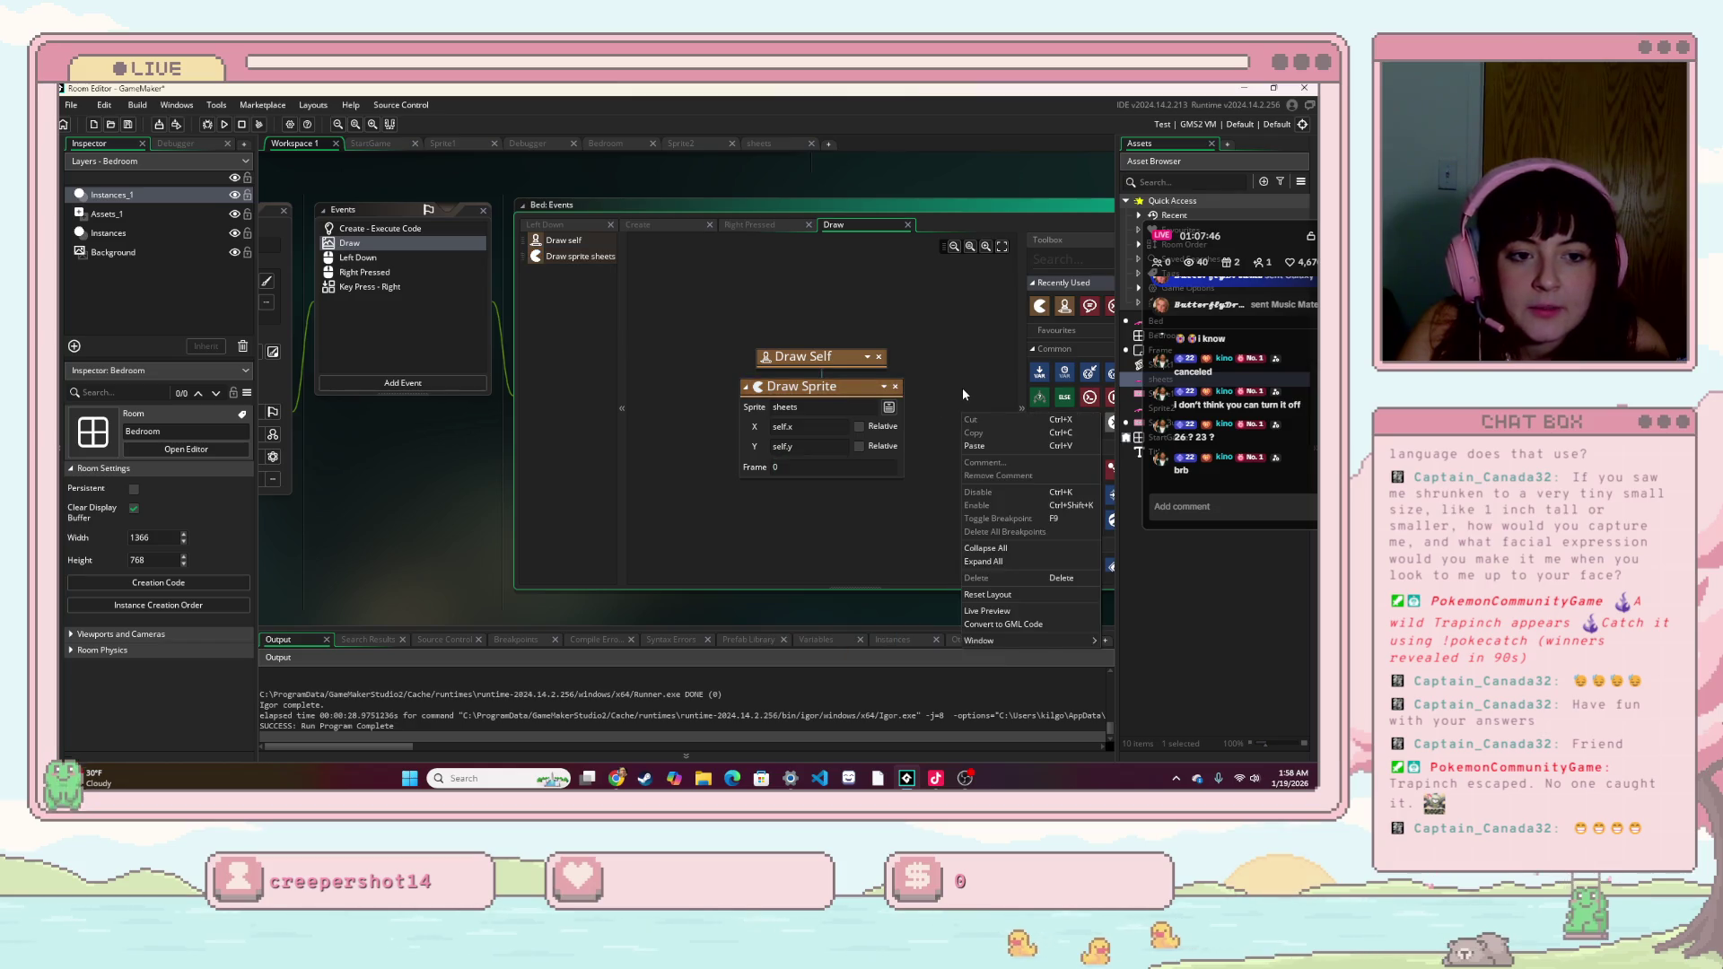
{"action": "left_click_drag", "start_coordinate": [962, 389], "coordinate": [893, 408]}
{"action": "type", "text": "draw"}
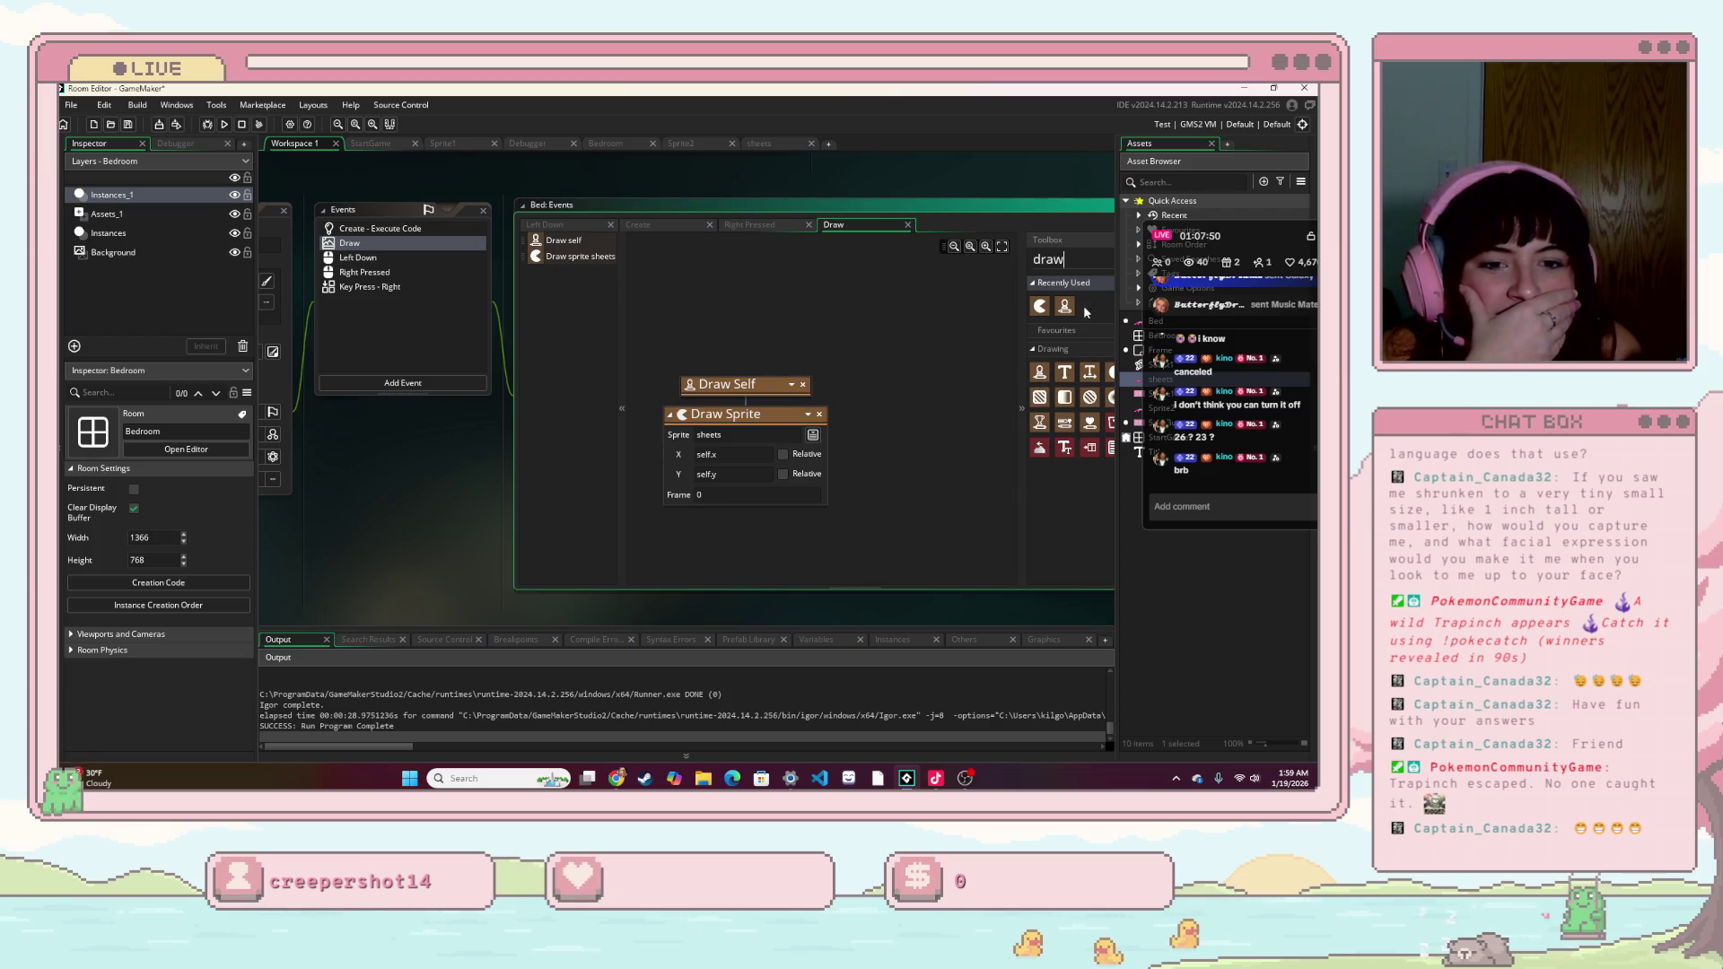
{"action": "left_click", "coordinate": [937, 206]}
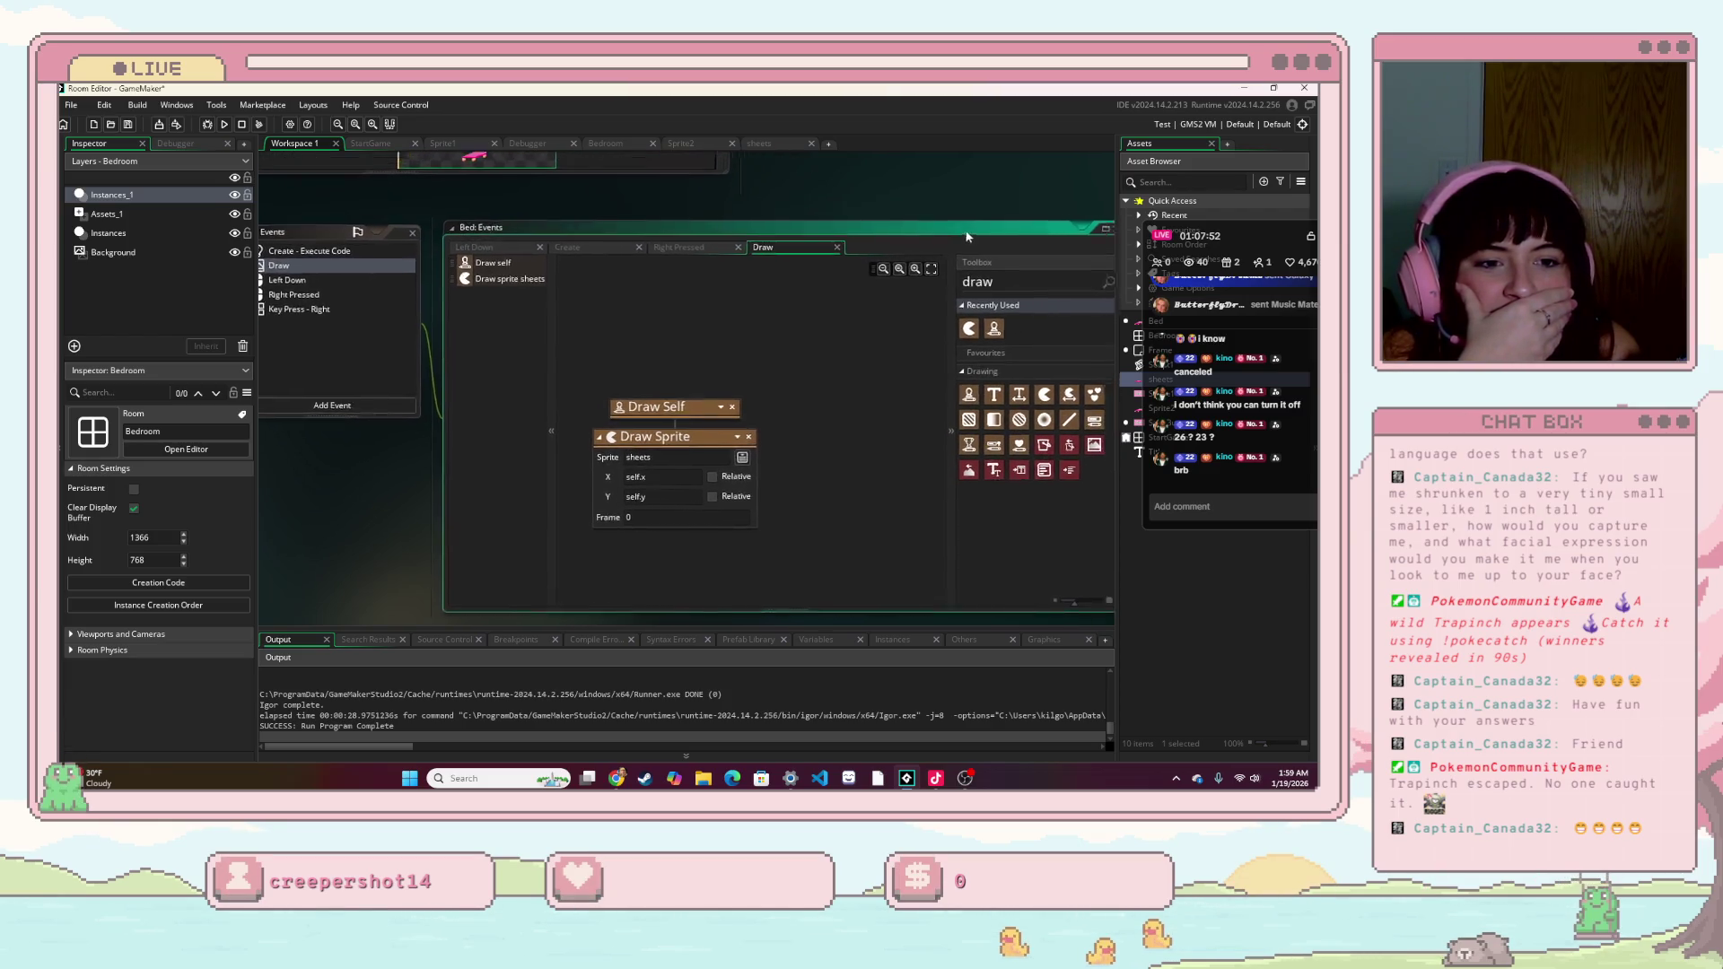
- Add Draw Sprite Transformed for sheets under Draw Self at self.x, self.y with scale 5
{"action": "mouse_move", "coordinate": [998, 384]}
{"action": "left_mouse_down"}
{"action": "mouse_move", "coordinate": [601, 431]}
{"action": "mouse_move", "coordinate": [606, 444]}
{"action": "left_mouse_up"}
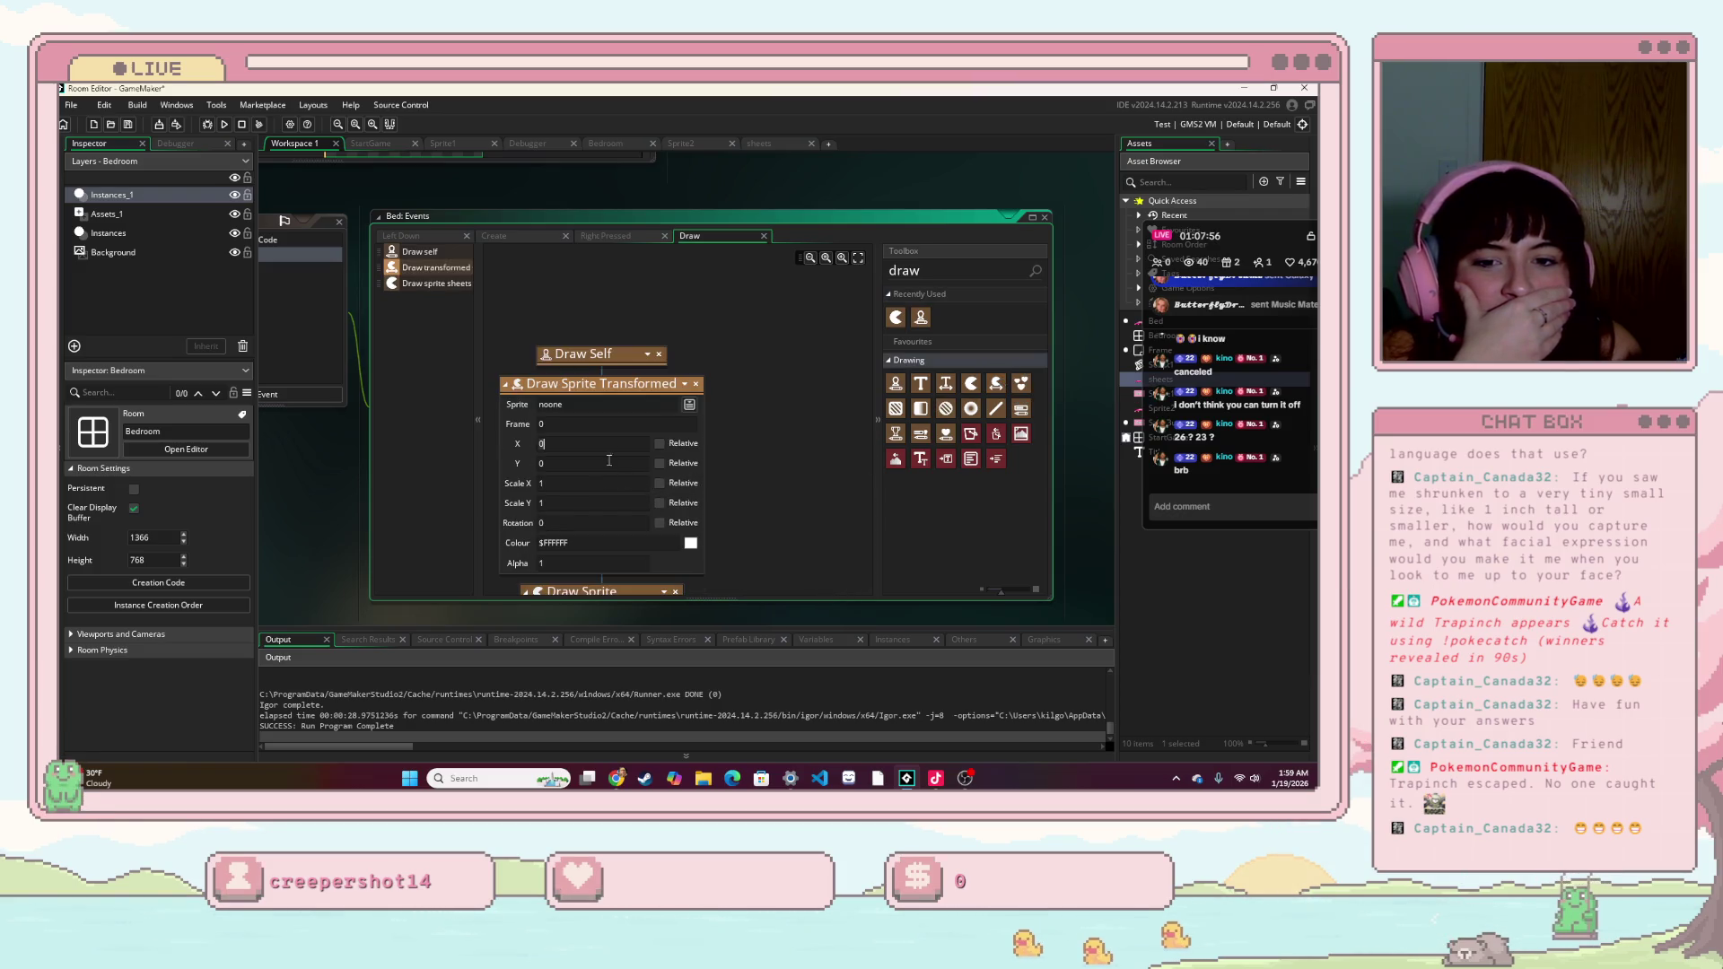
{"action": "left_click", "coordinate": [689, 404]}
{"action": "left_click", "coordinate": [808, 437]}
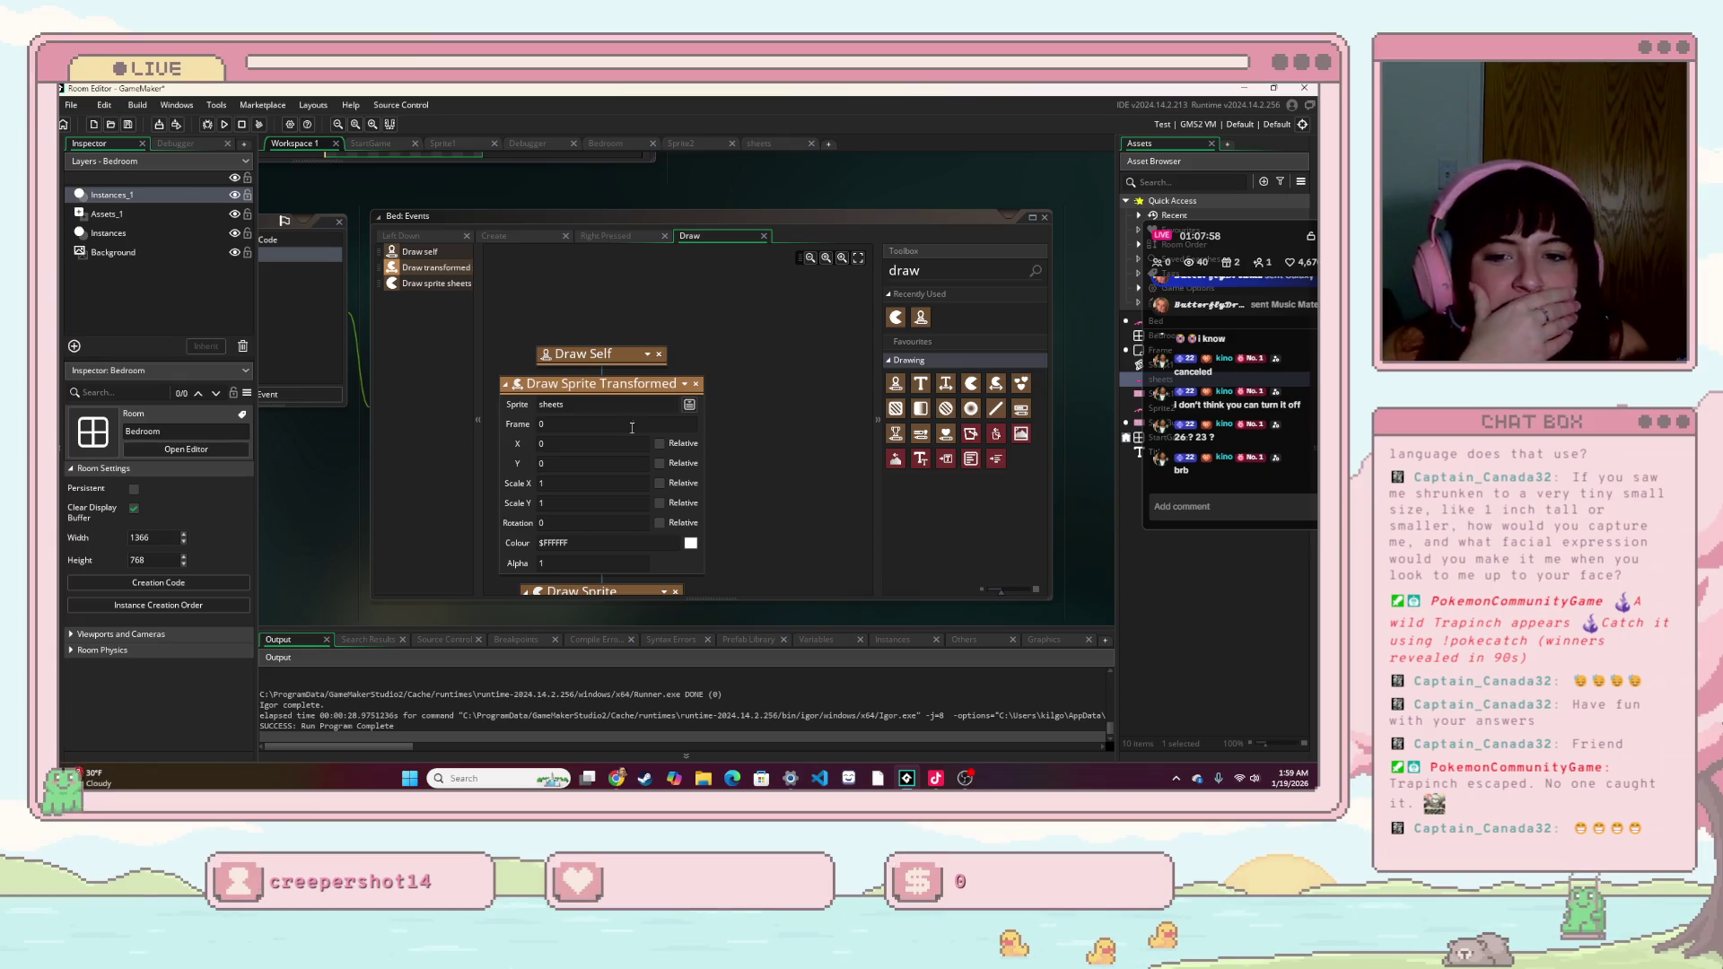
{"action": "scroll", "coordinate": [725, 461], "scroll_direction": "down", "scroll_amount": 3}
{"action": "left_click", "coordinate": [591, 358]}
{"action": "type", "text": "5"}
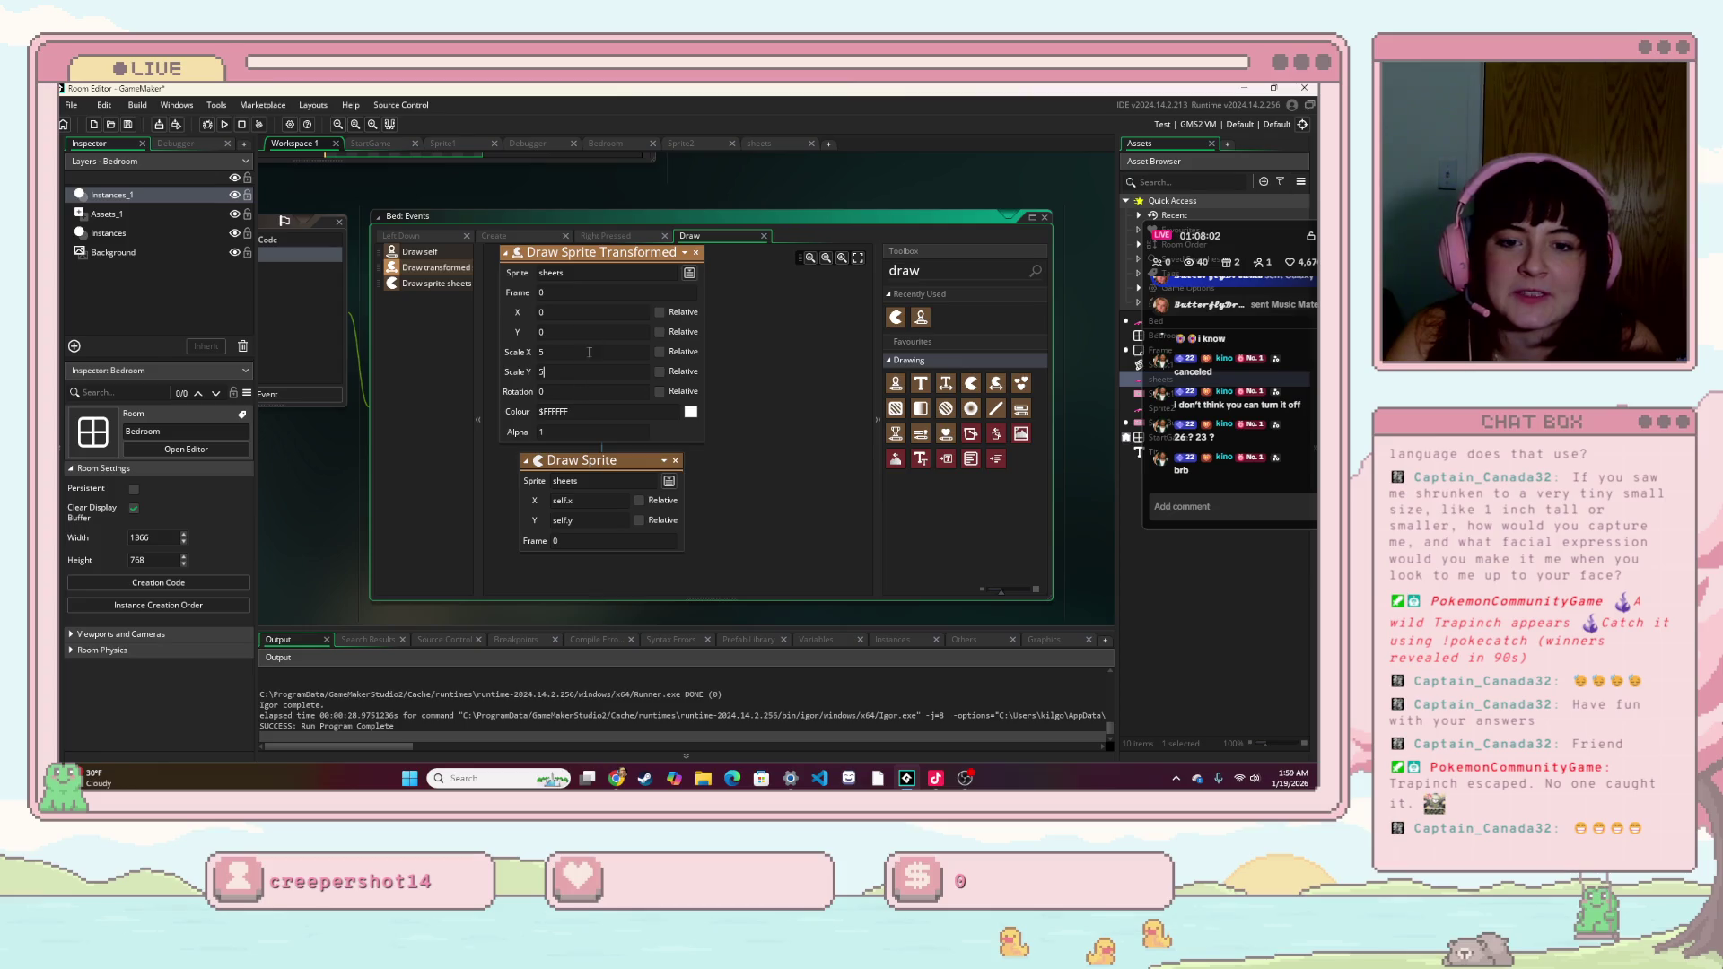
{"action": "left_click", "coordinate": [540, 312]}
{"action": "type", "text": "self.x"}
{"action": "left_click", "coordinate": [622, 334]}
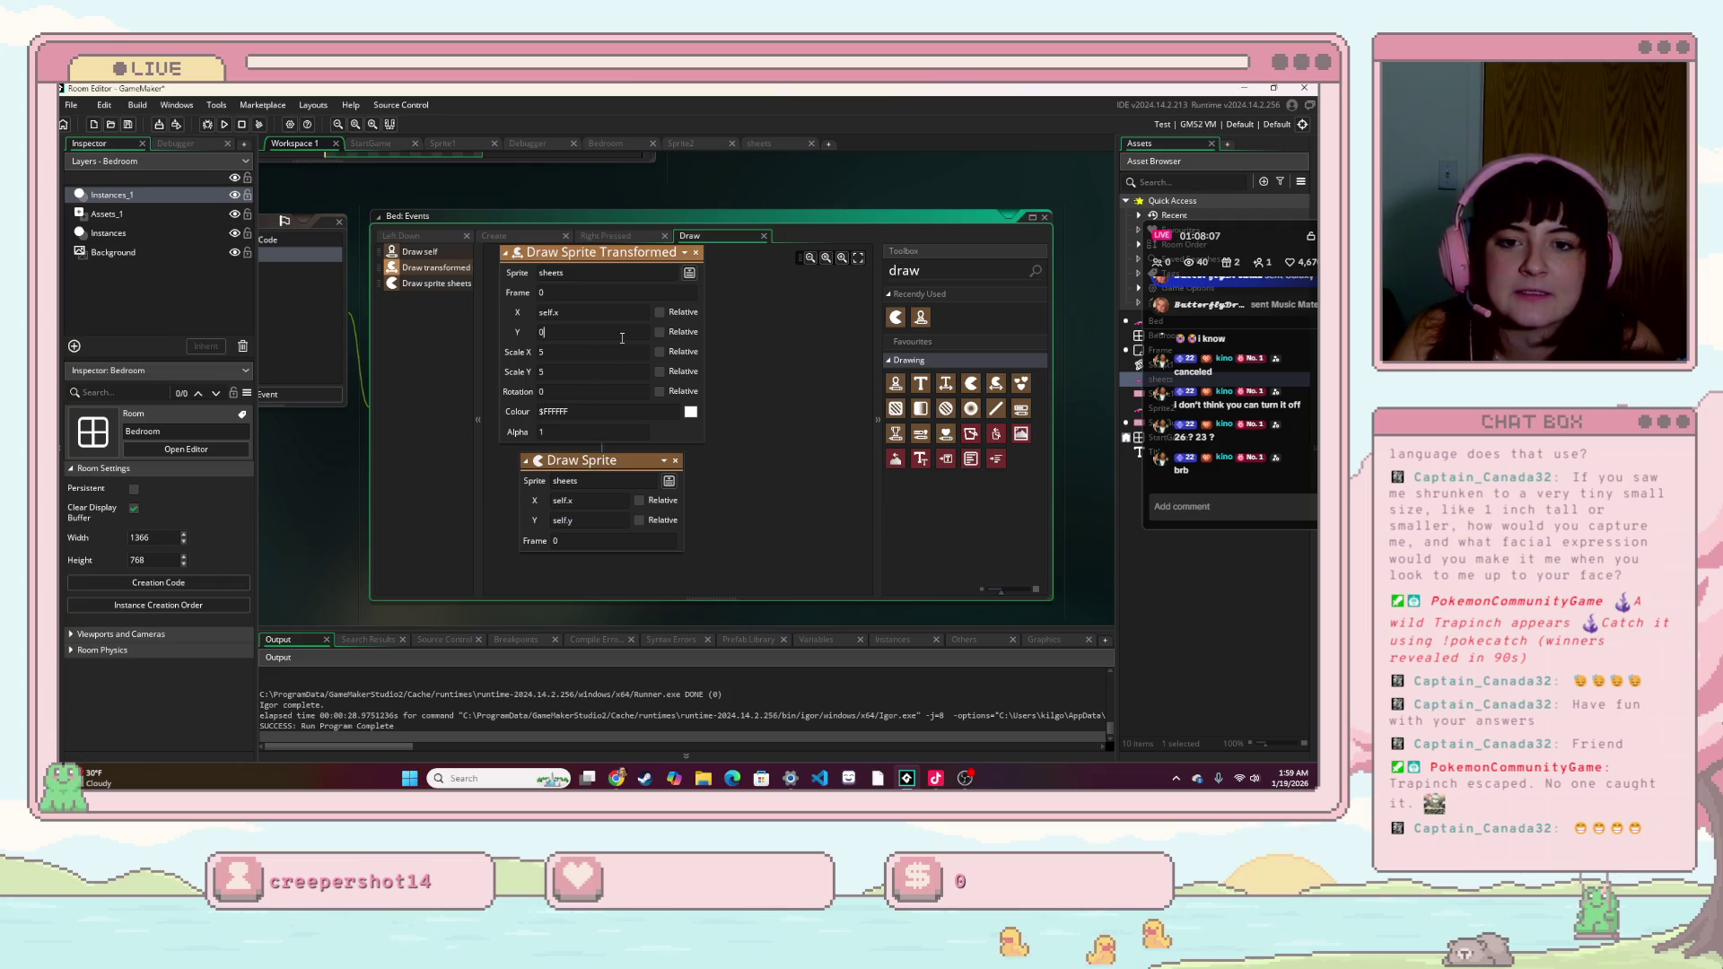
- Delete the old Draw Sprite action and run the game
{"action": "left_click", "coordinate": [675, 461]}
{"action": "left_click", "coordinate": [721, 452]}
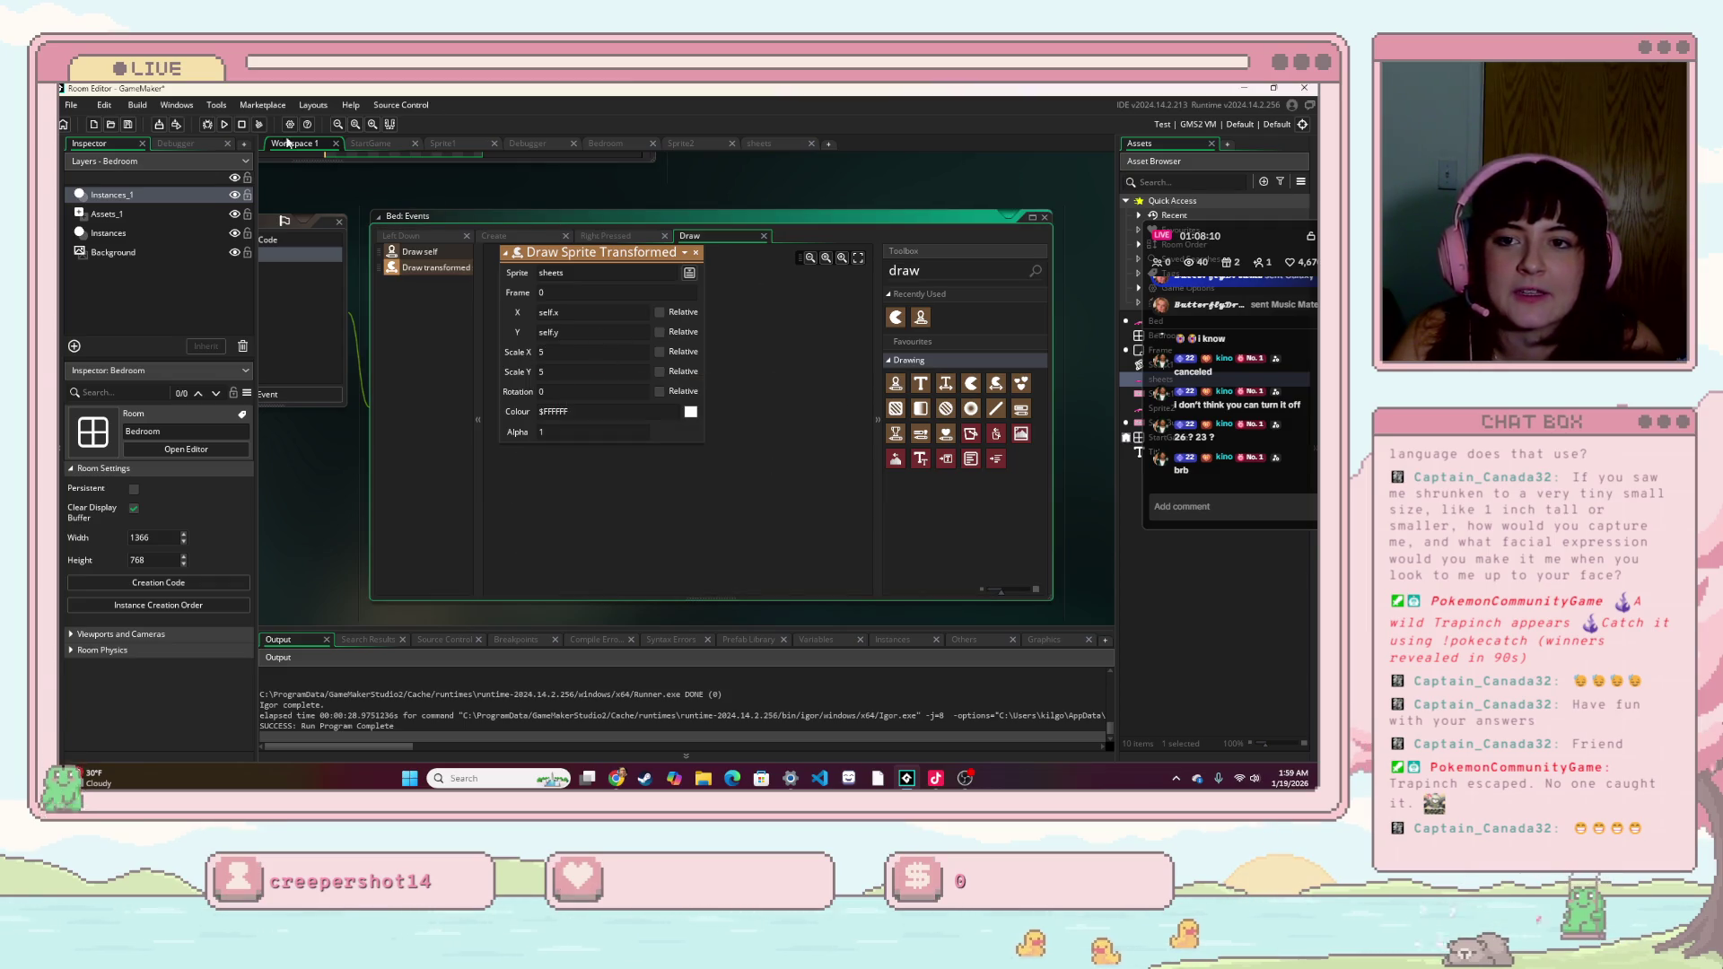
{"action": "left_click", "coordinate": [228, 128]}
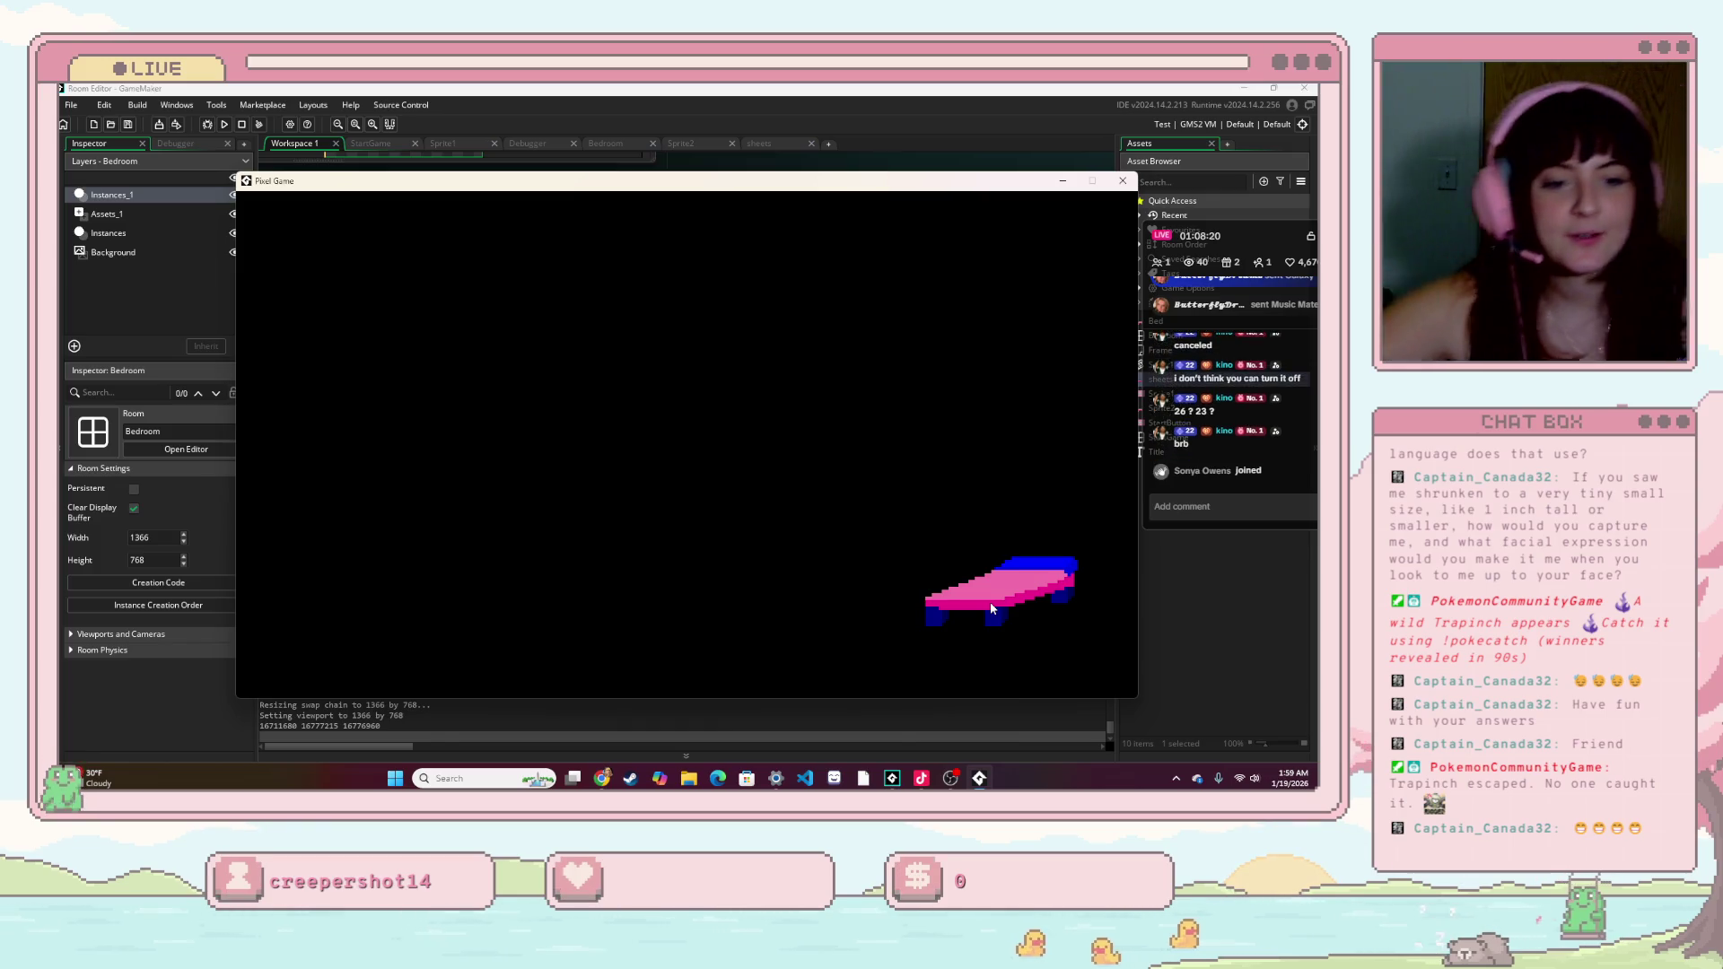
- In the running game, click the bed to cycle its colour, drag it around the room, then close the game
{"action": "left_click", "coordinate": [1006, 604]}
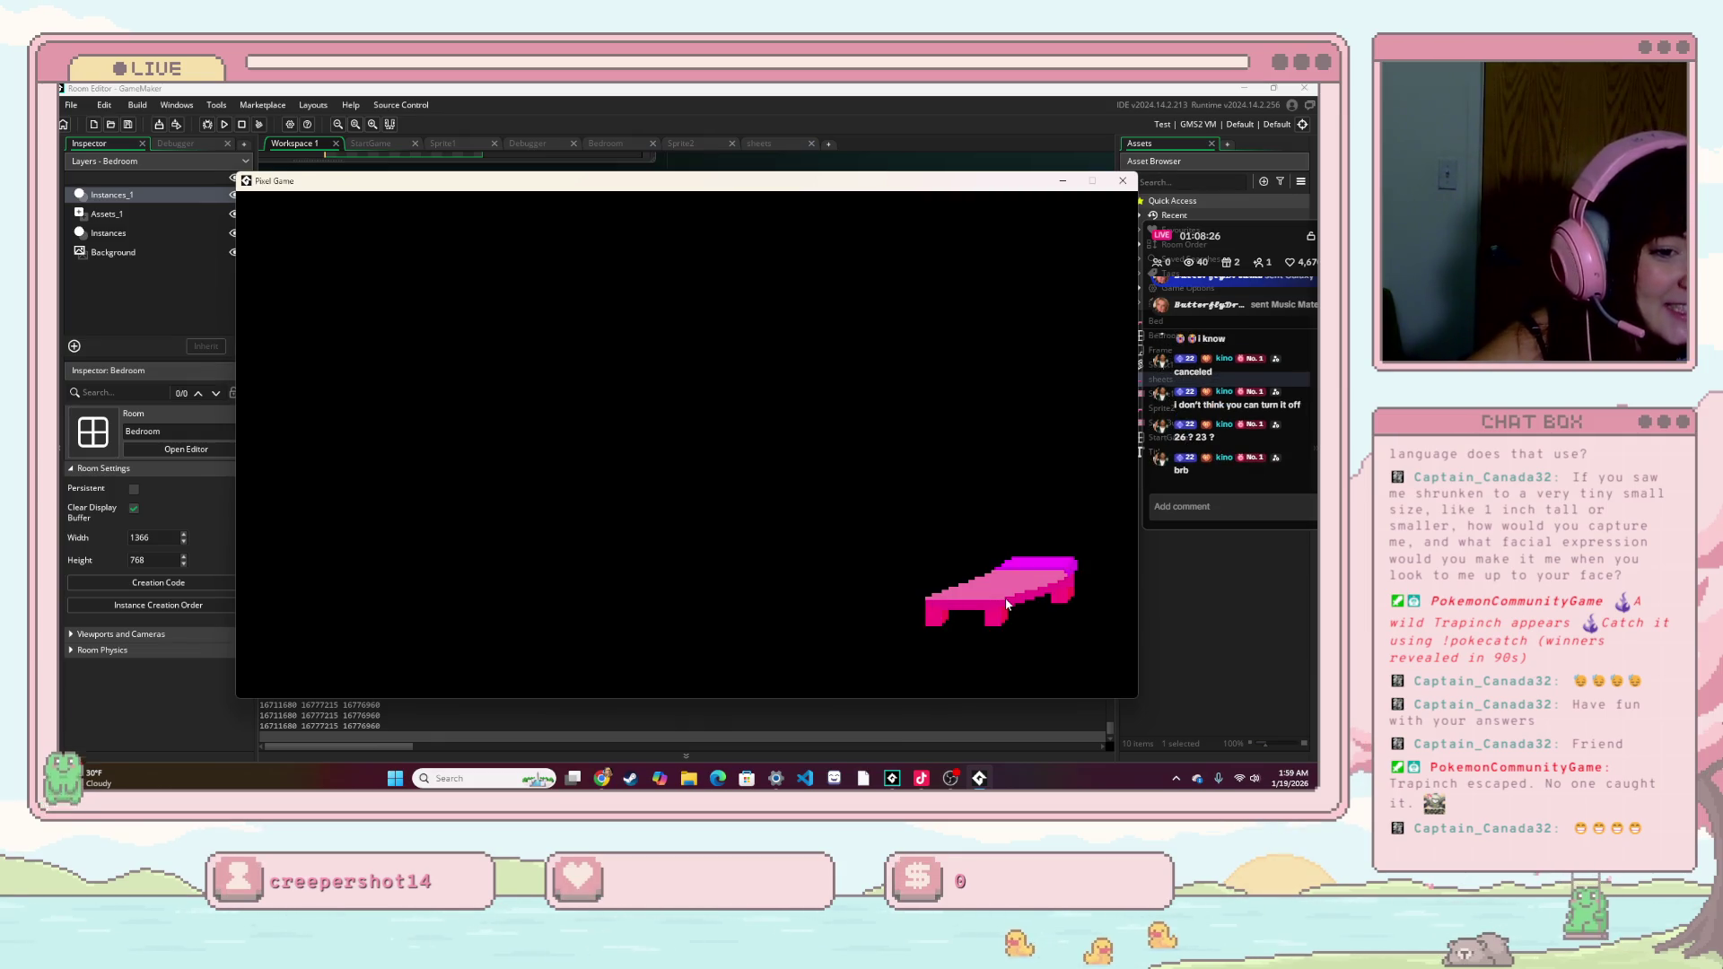
{"action": "mouse_move", "coordinate": [1005, 605]}
{"action": "left_mouse_down"}
{"action": "mouse_move", "coordinate": [577, 327]}
{"action": "mouse_move", "coordinate": [646, 403]}
{"action": "mouse_move", "coordinate": [703, 423]}
{"action": "left_mouse_up"}
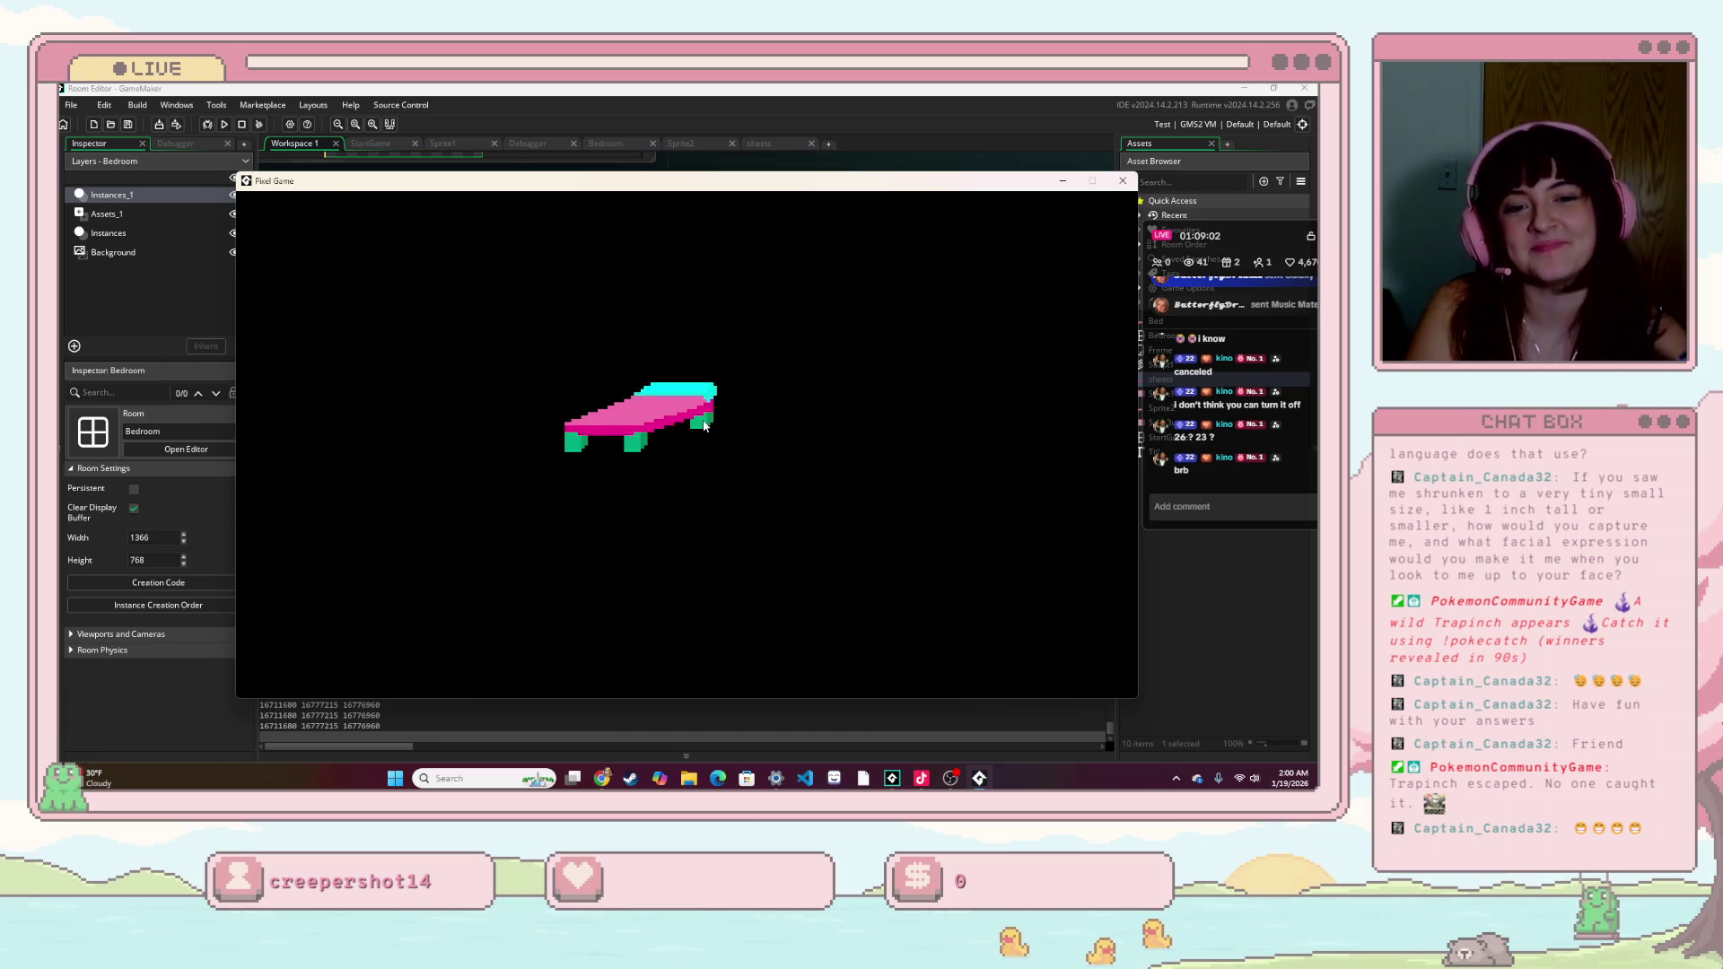
{"action": "mouse_move", "coordinate": [703, 425]}
{"action": "left_mouse_down"}
{"action": "mouse_move", "coordinate": [679, 502]}
{"action": "mouse_move", "coordinate": [628, 377]}
{"action": "mouse_move", "coordinate": [610, 471]}
{"action": "mouse_move", "coordinate": [787, 464]}
{"action": "mouse_move", "coordinate": [420, 293]}
{"action": "left_mouse_up"}
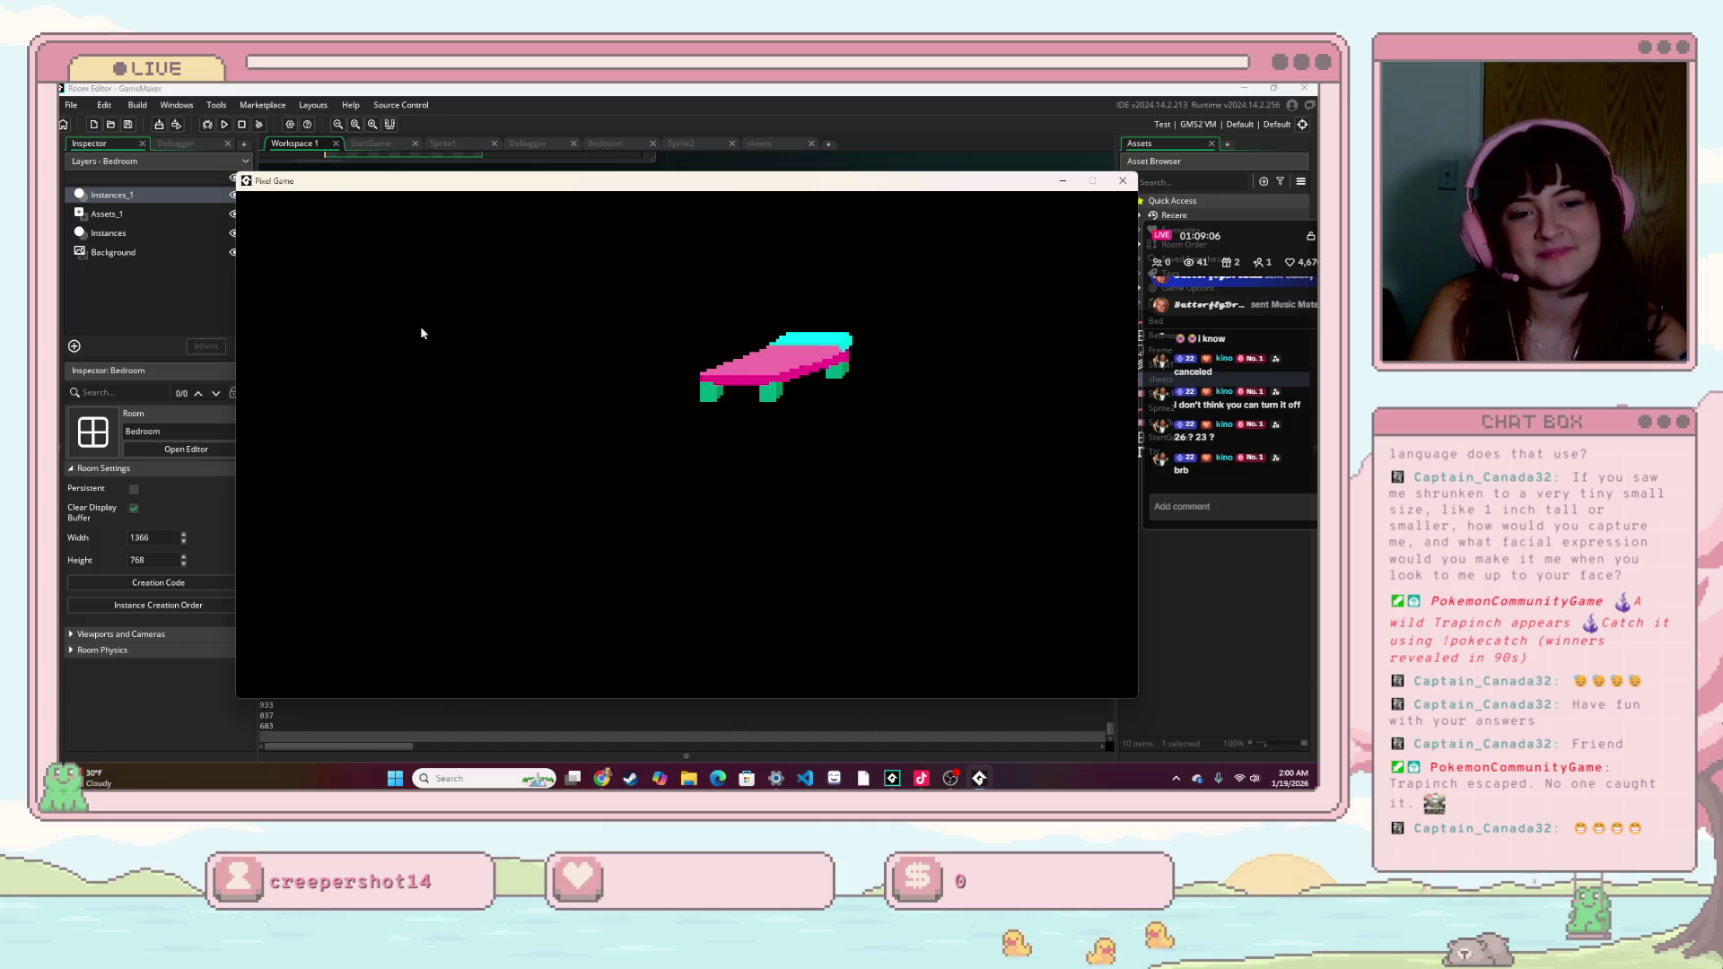
{"action": "mouse_move", "coordinate": [885, 453]}
{"action": "left_mouse_down"}
{"action": "mouse_move", "coordinate": [812, 530]}
{"action": "mouse_move", "coordinate": [575, 514]}
{"action": "mouse_move", "coordinate": [699, 476]}
{"action": "left_mouse_up"}
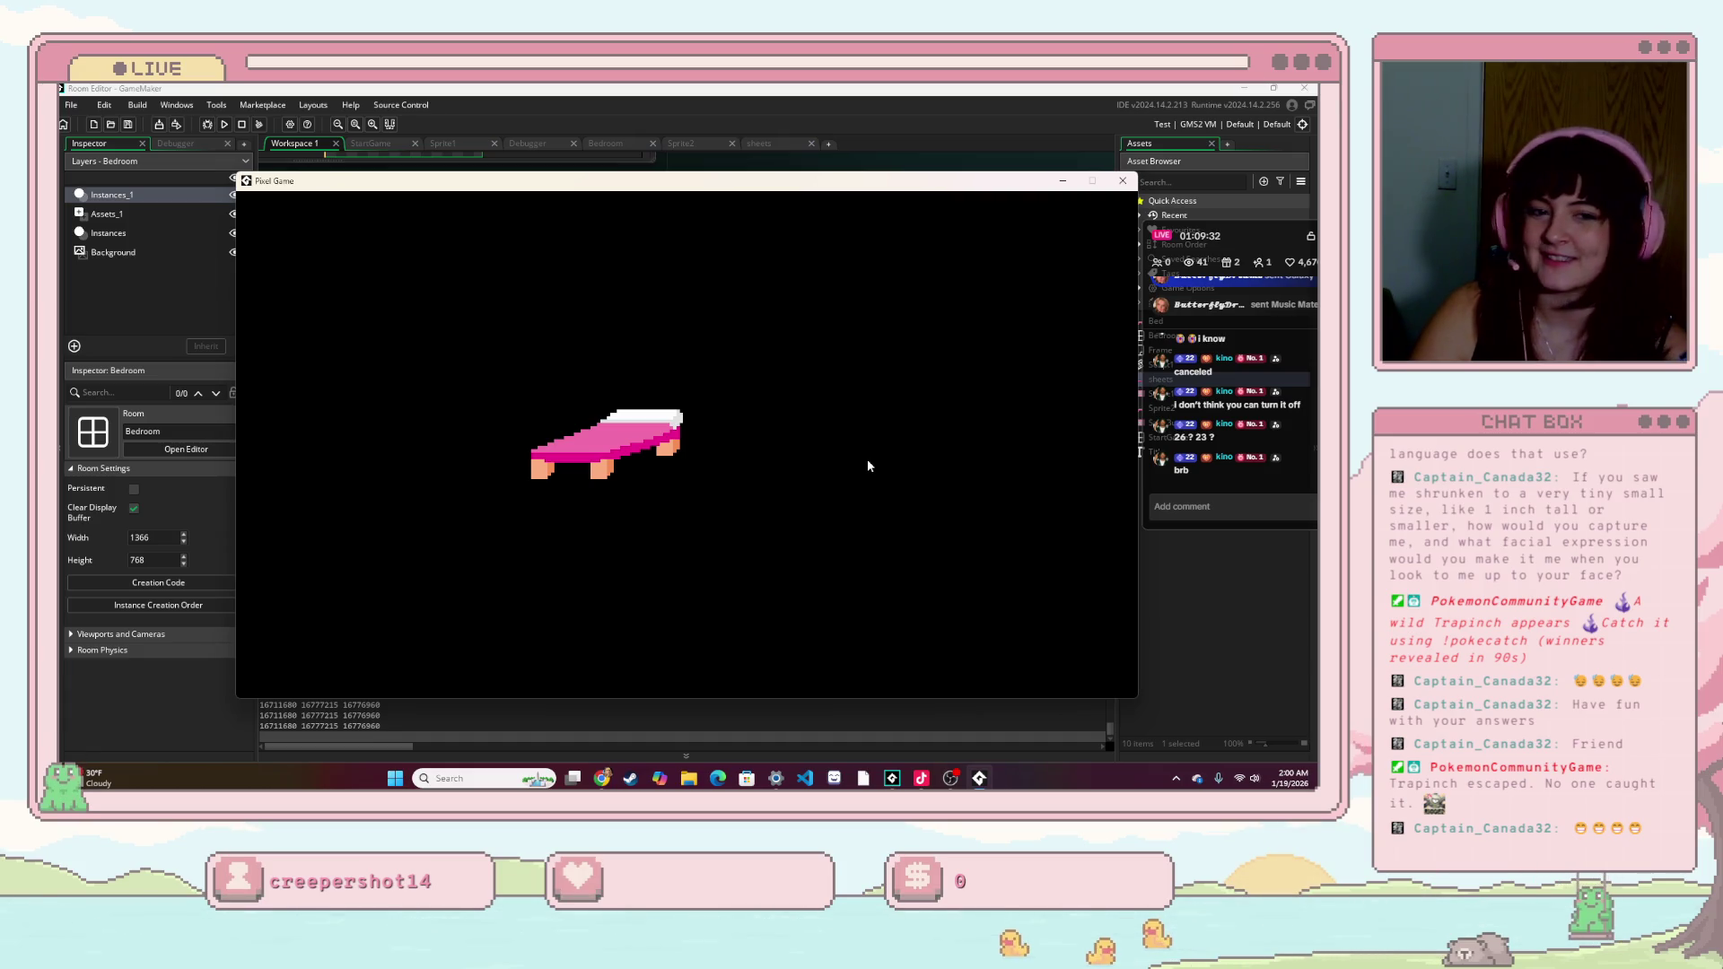
{"action": "left_click", "coordinate": [671, 463]}
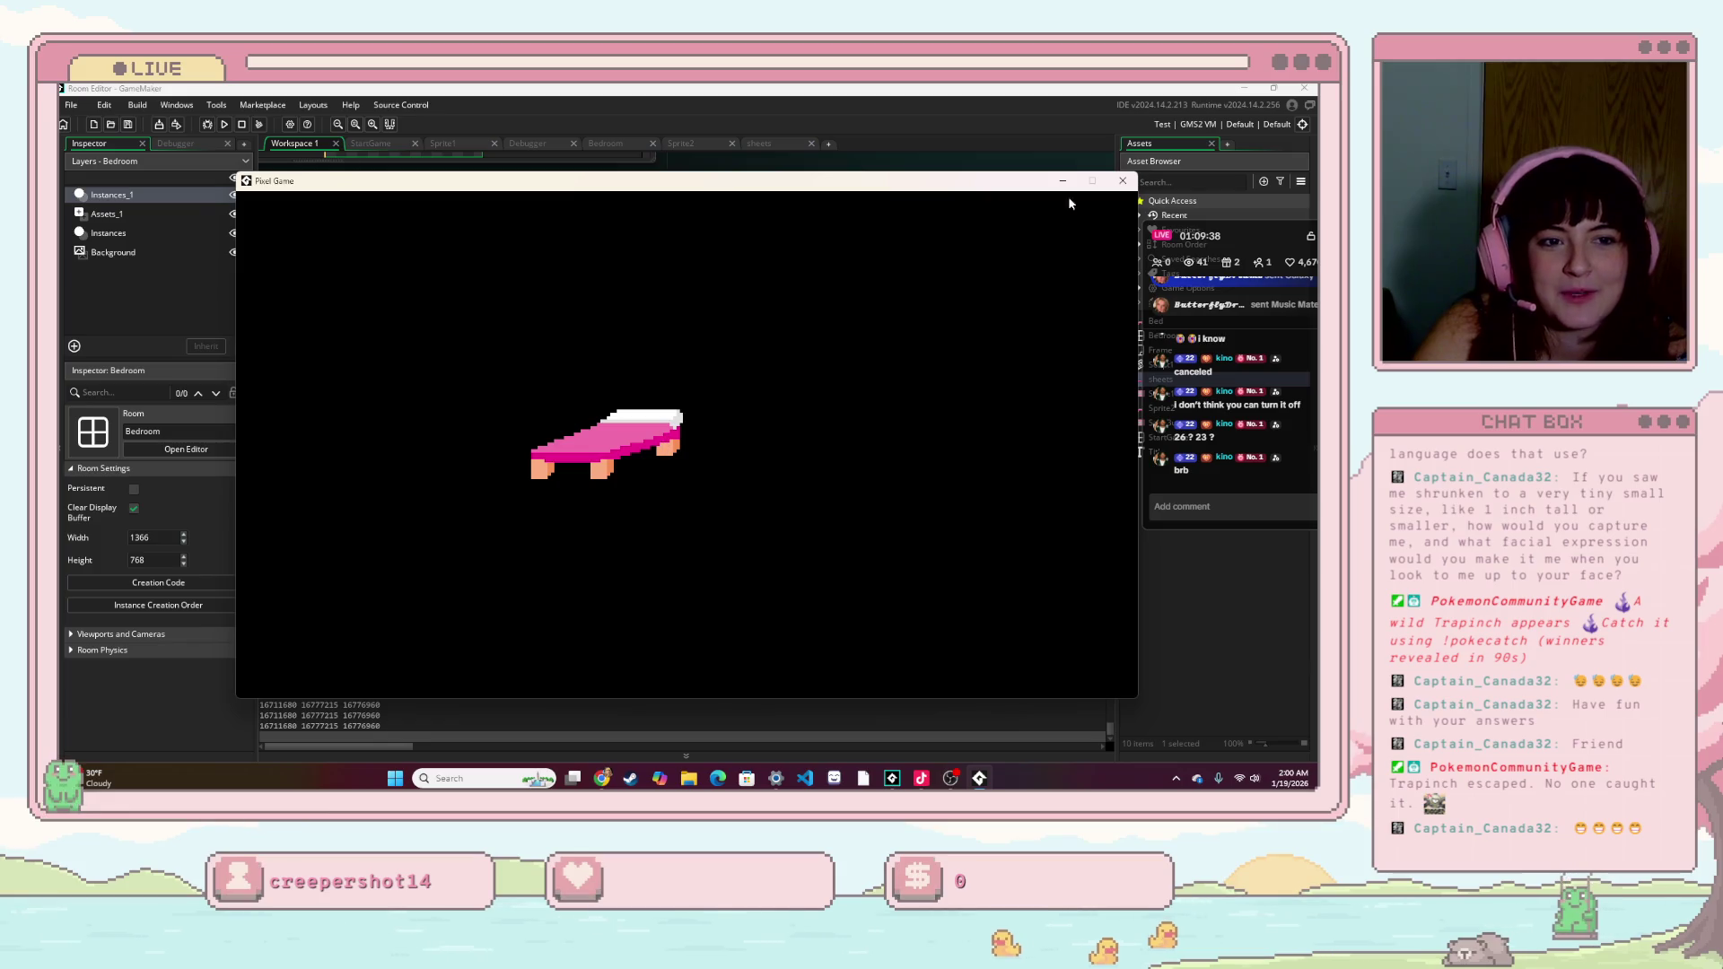
{"action": "left_click", "coordinate": [1121, 181]}
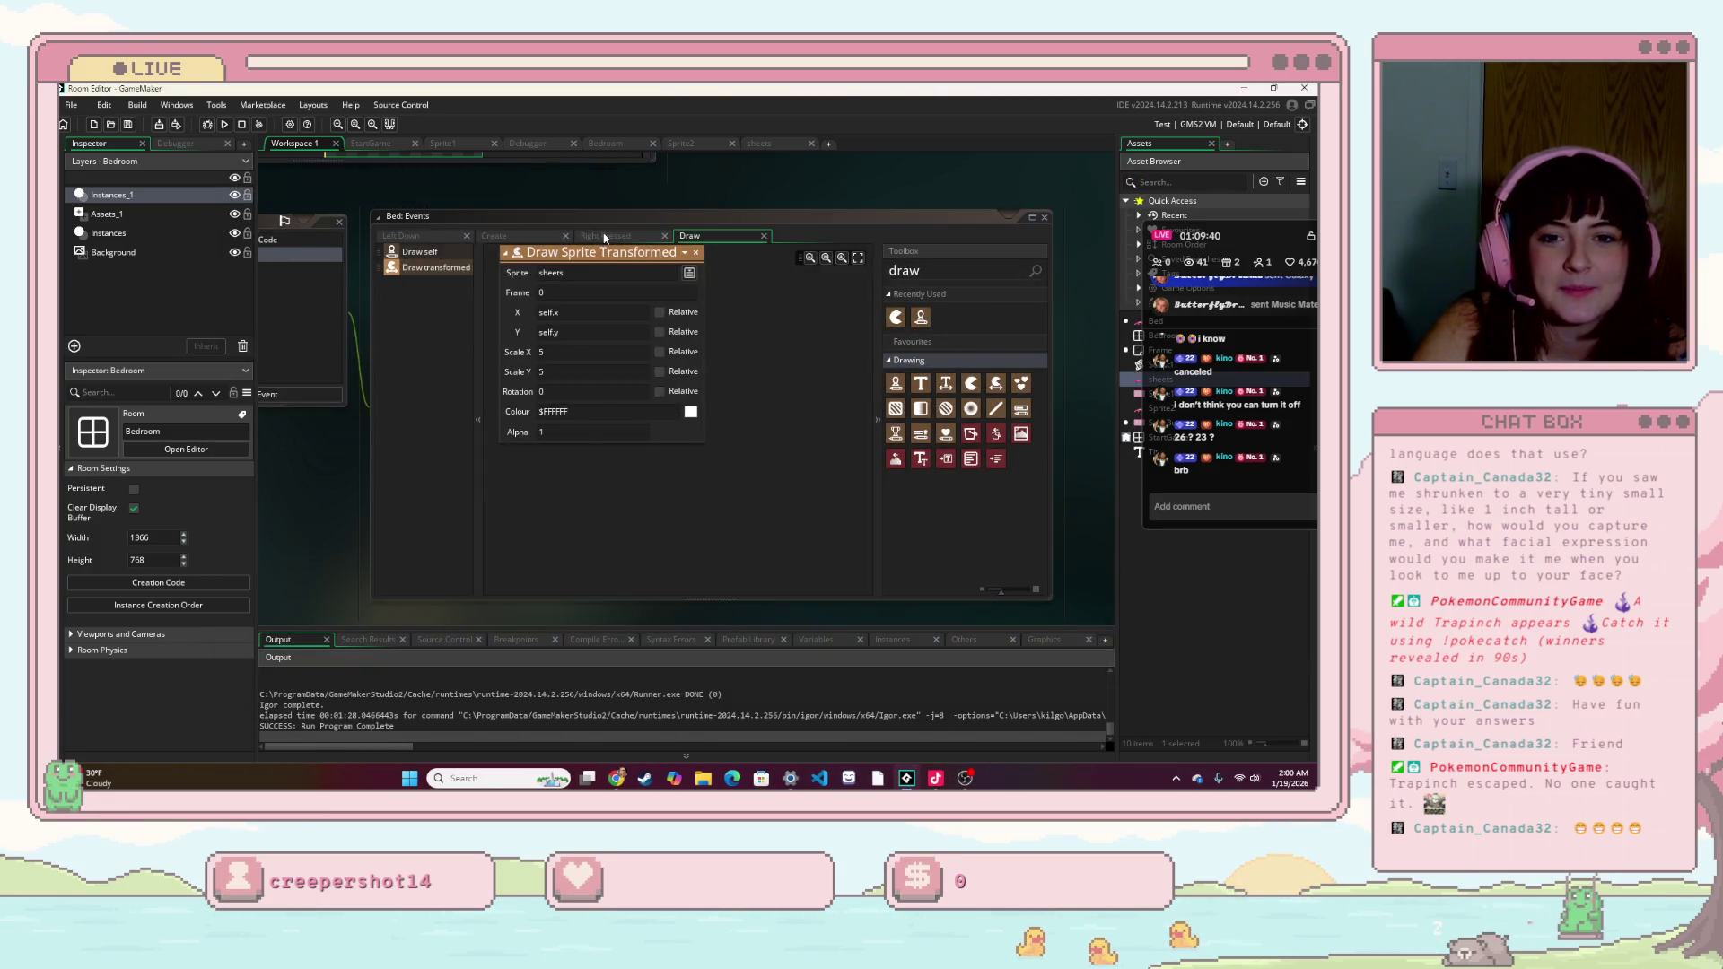
- Edit the image_blend reference on line 2 of the Right Pressed code, re-entering sheets via autocomplete
{"action": "left_click", "coordinate": [577, 259]}
{"action": "left_click", "coordinate": [623, 393]}
{"action": "double_click", "coordinate": [585, 341]}
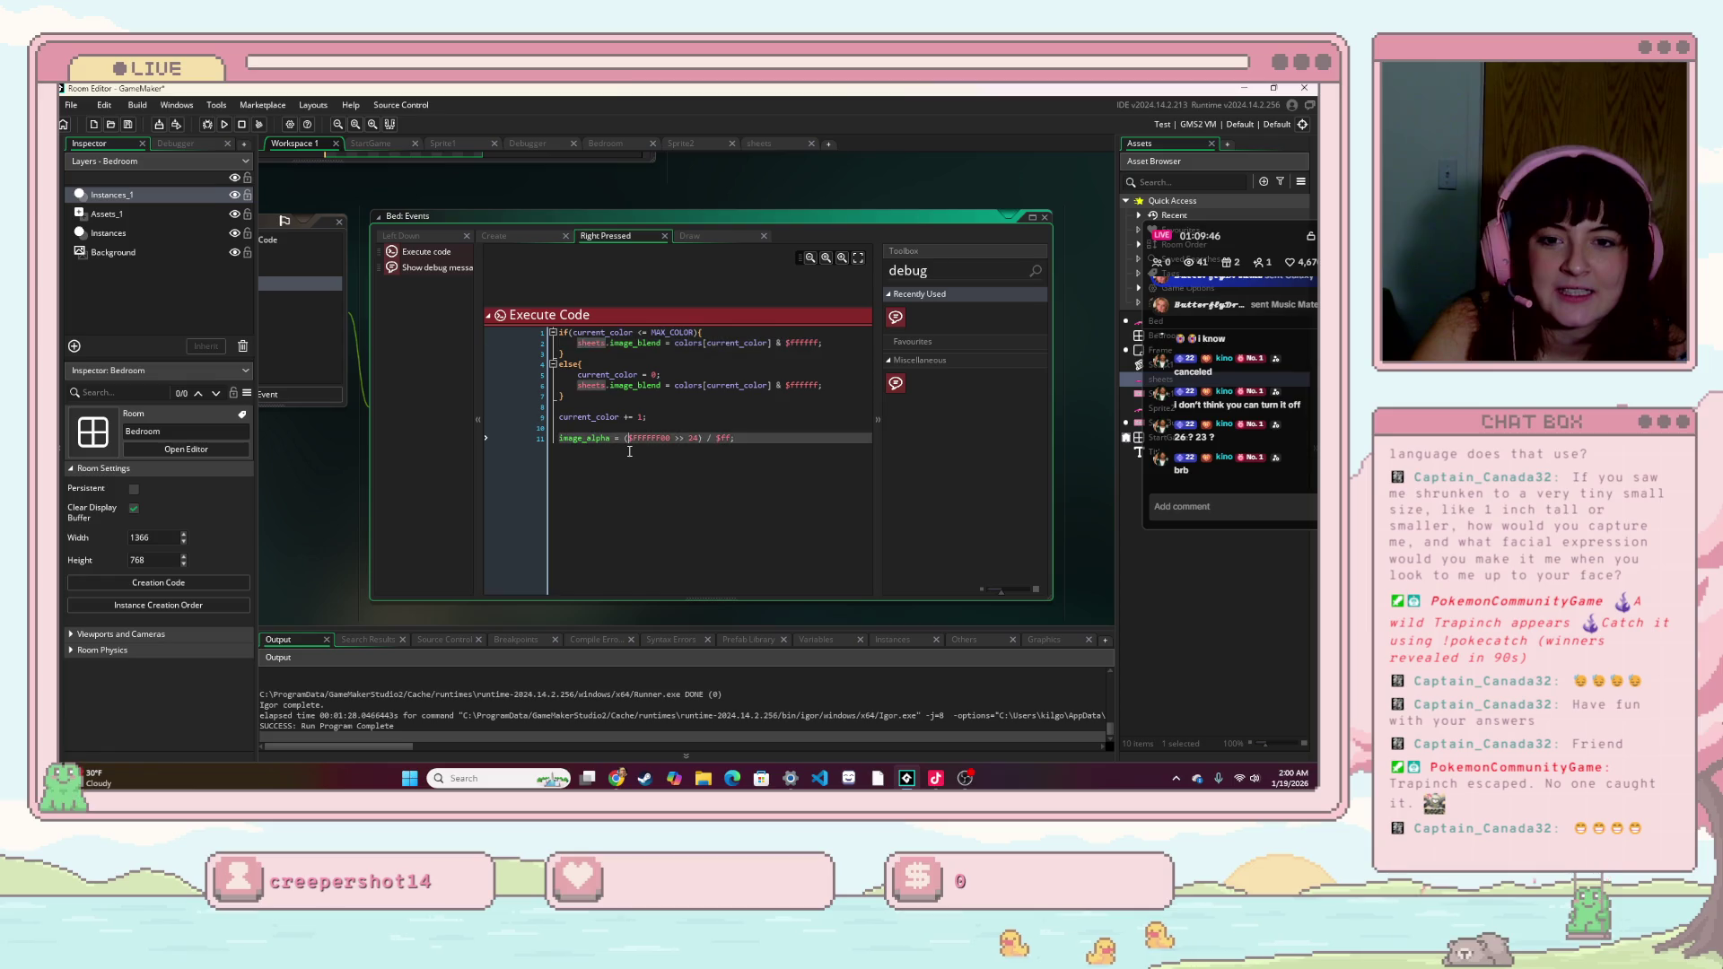
{"action": "left_click", "coordinate": [629, 451]}
{"action": "left_click", "coordinate": [631, 360]}
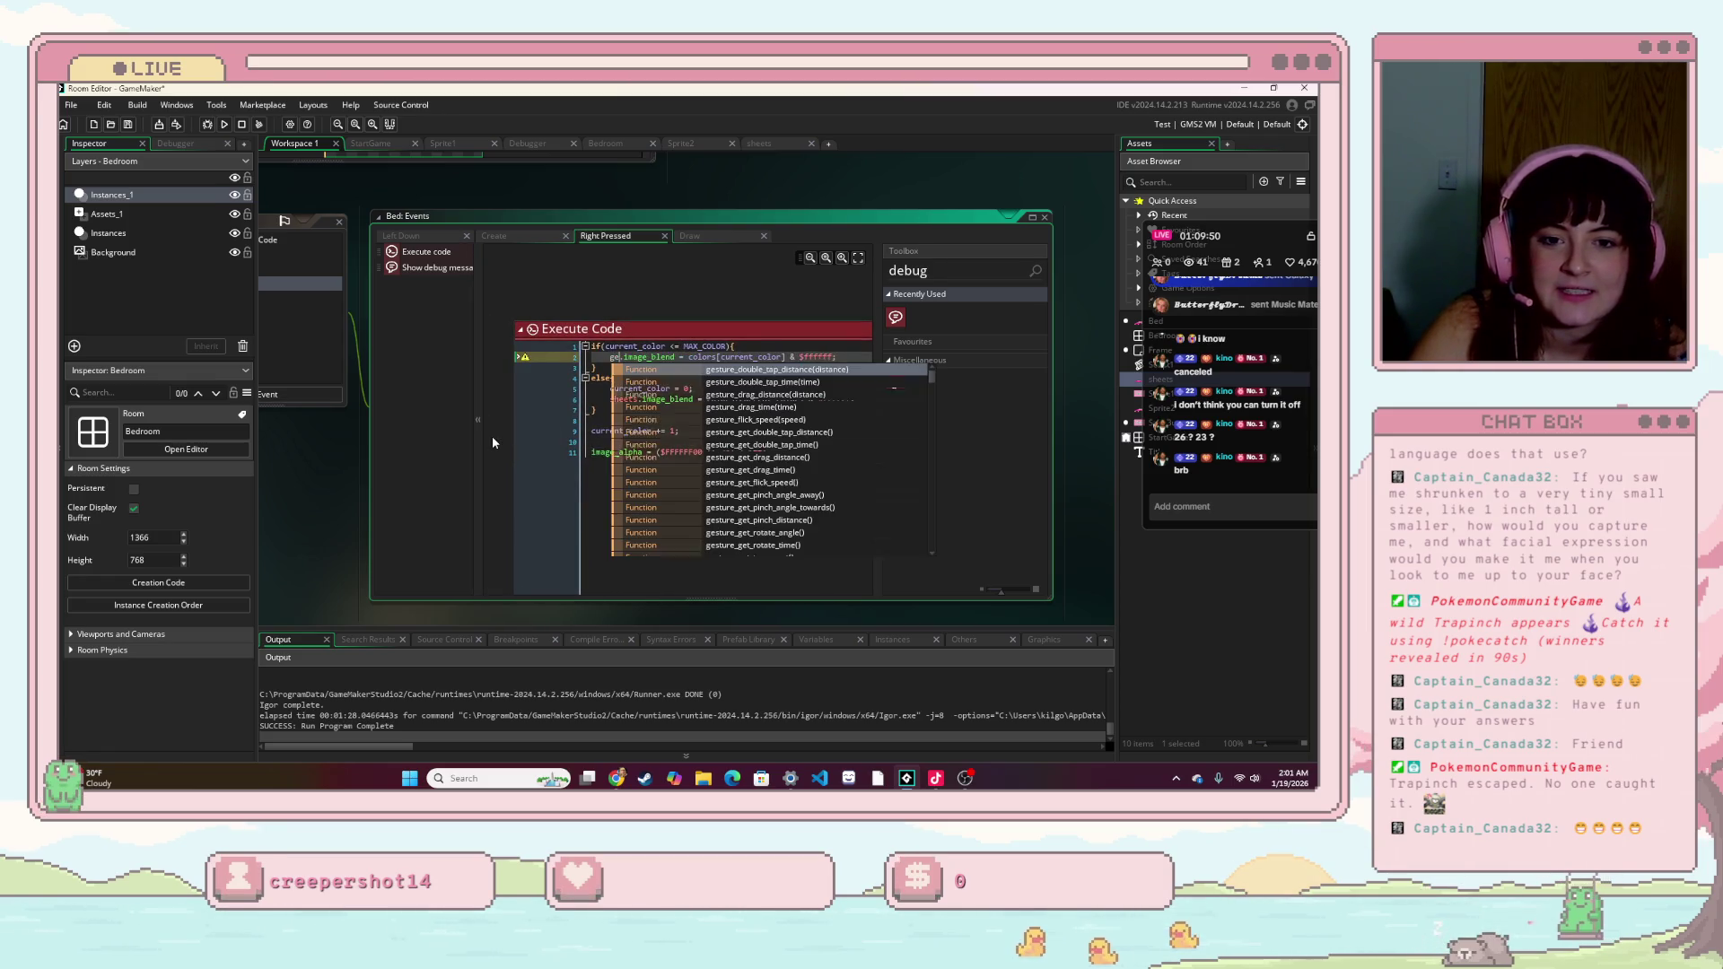
{"action": "type", "text": "get"}
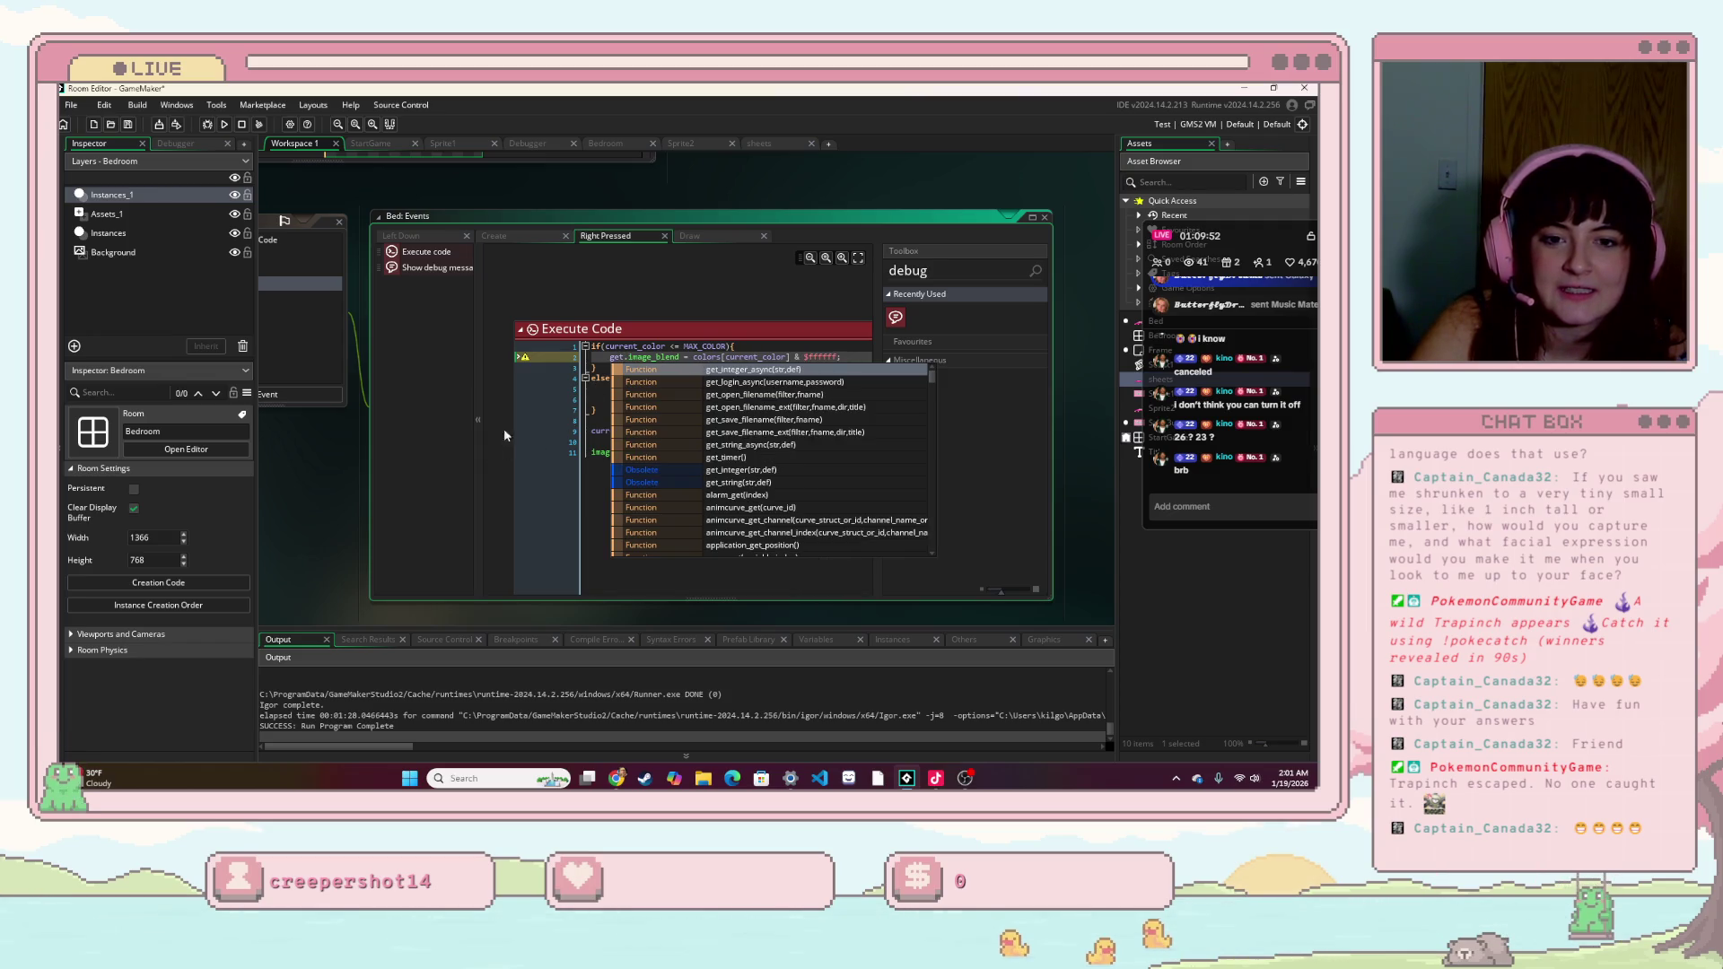
{"action": "key", "text": "BackSpace"}
{"action": "key", "text": "BackSpace"}
{"action": "key", "text": "BackSpace"}
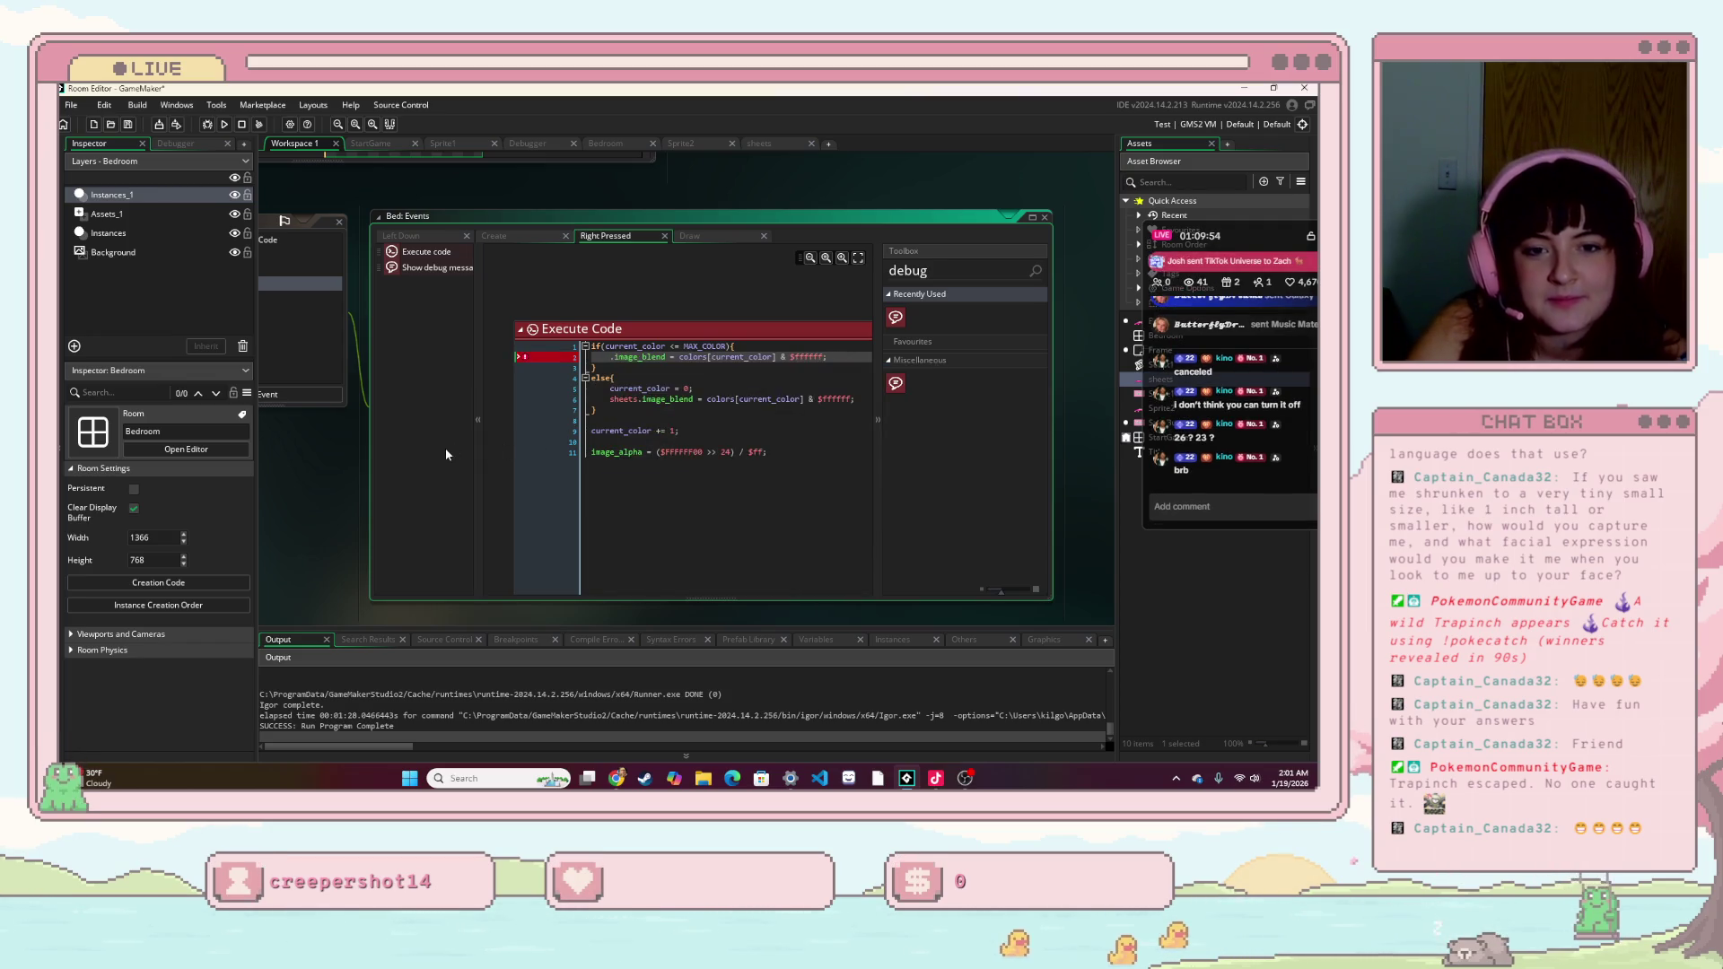
{"action": "key", "text": "Delete"}
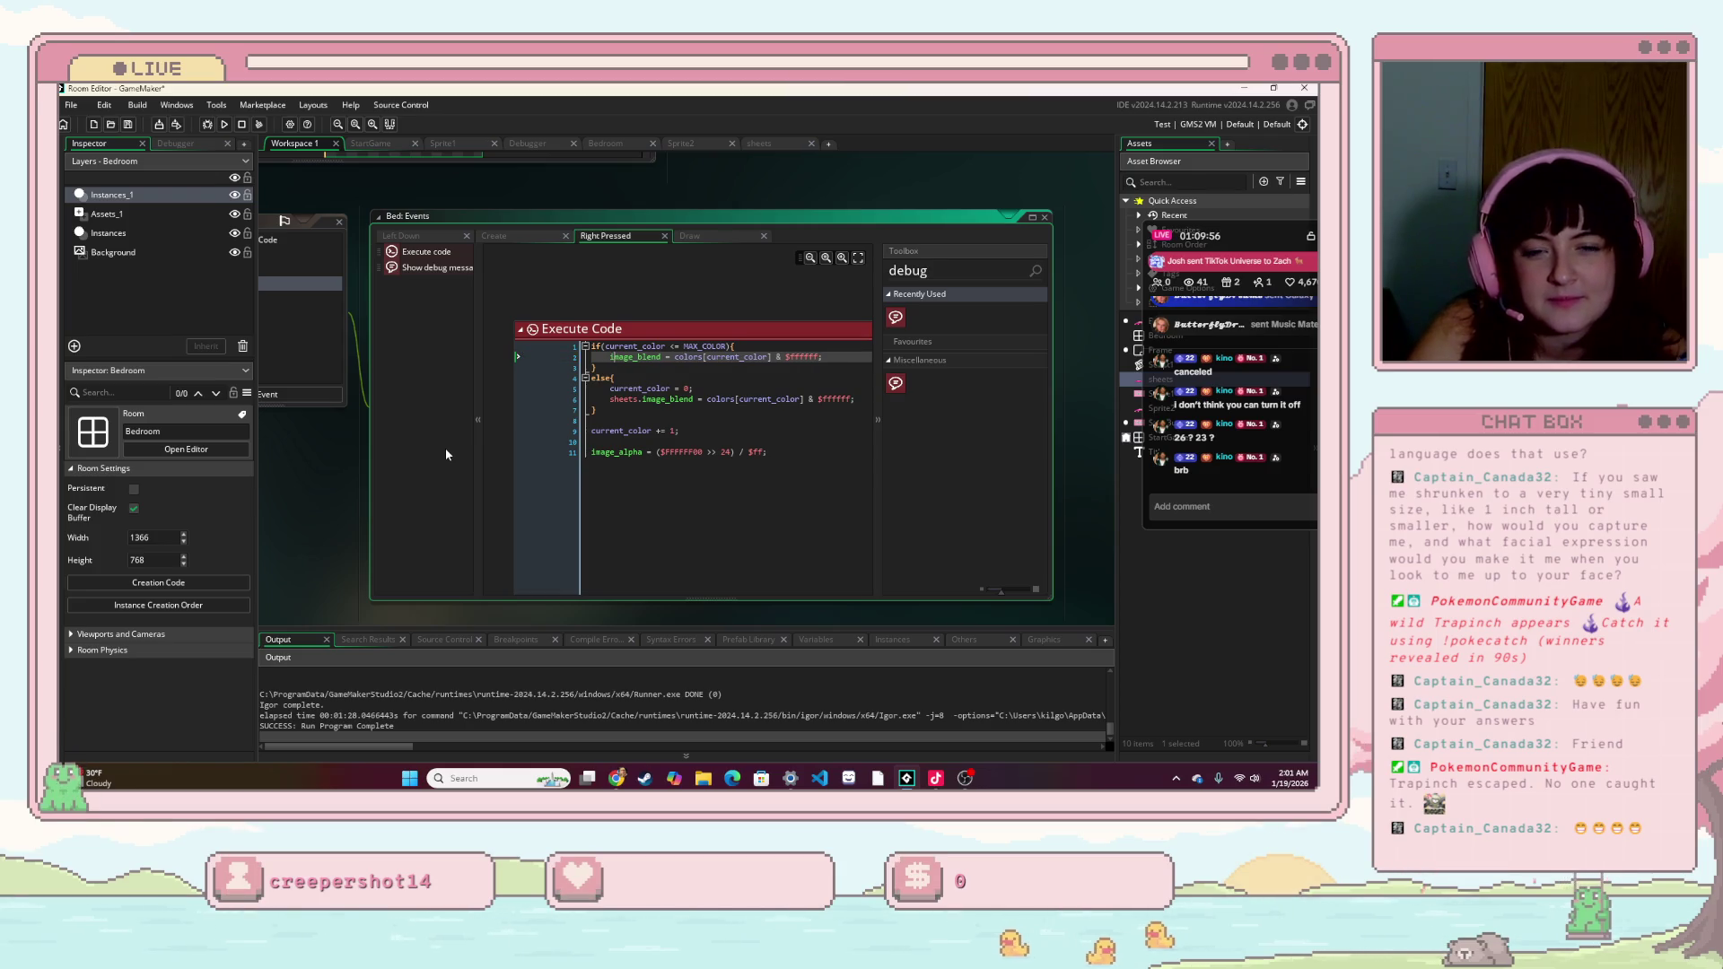
{"action": "type", "text": ".s"}
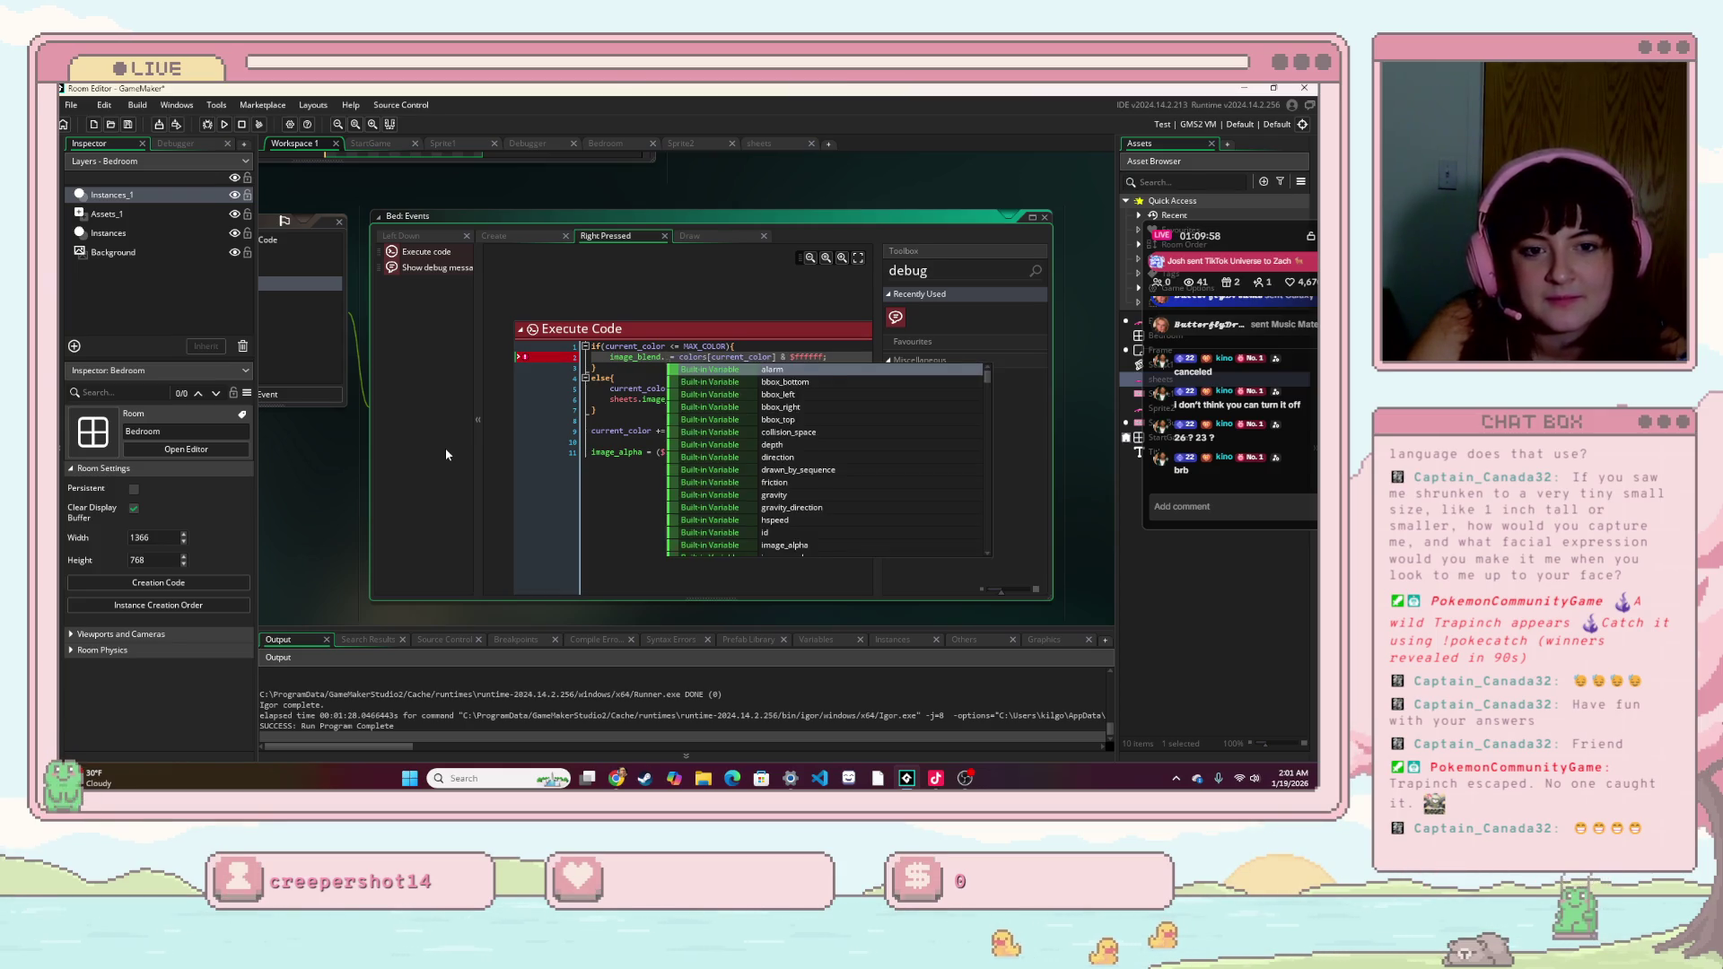
{"action": "type", "text": "he"}
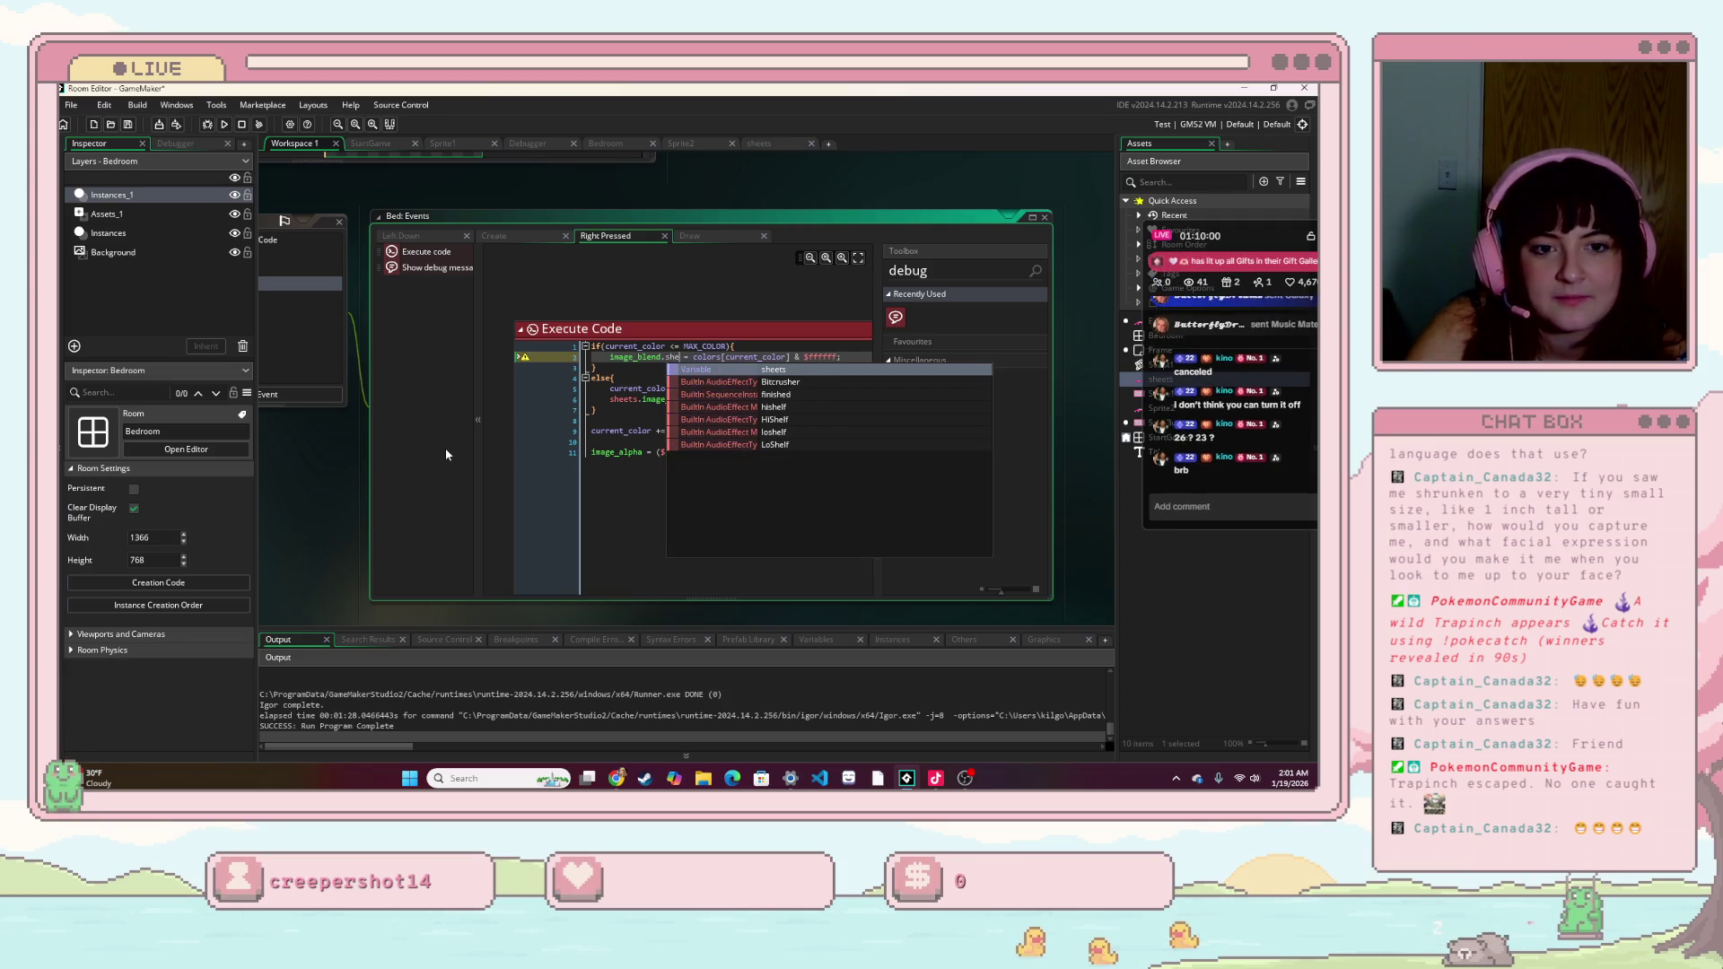
{"action": "key", "text": "Return"}
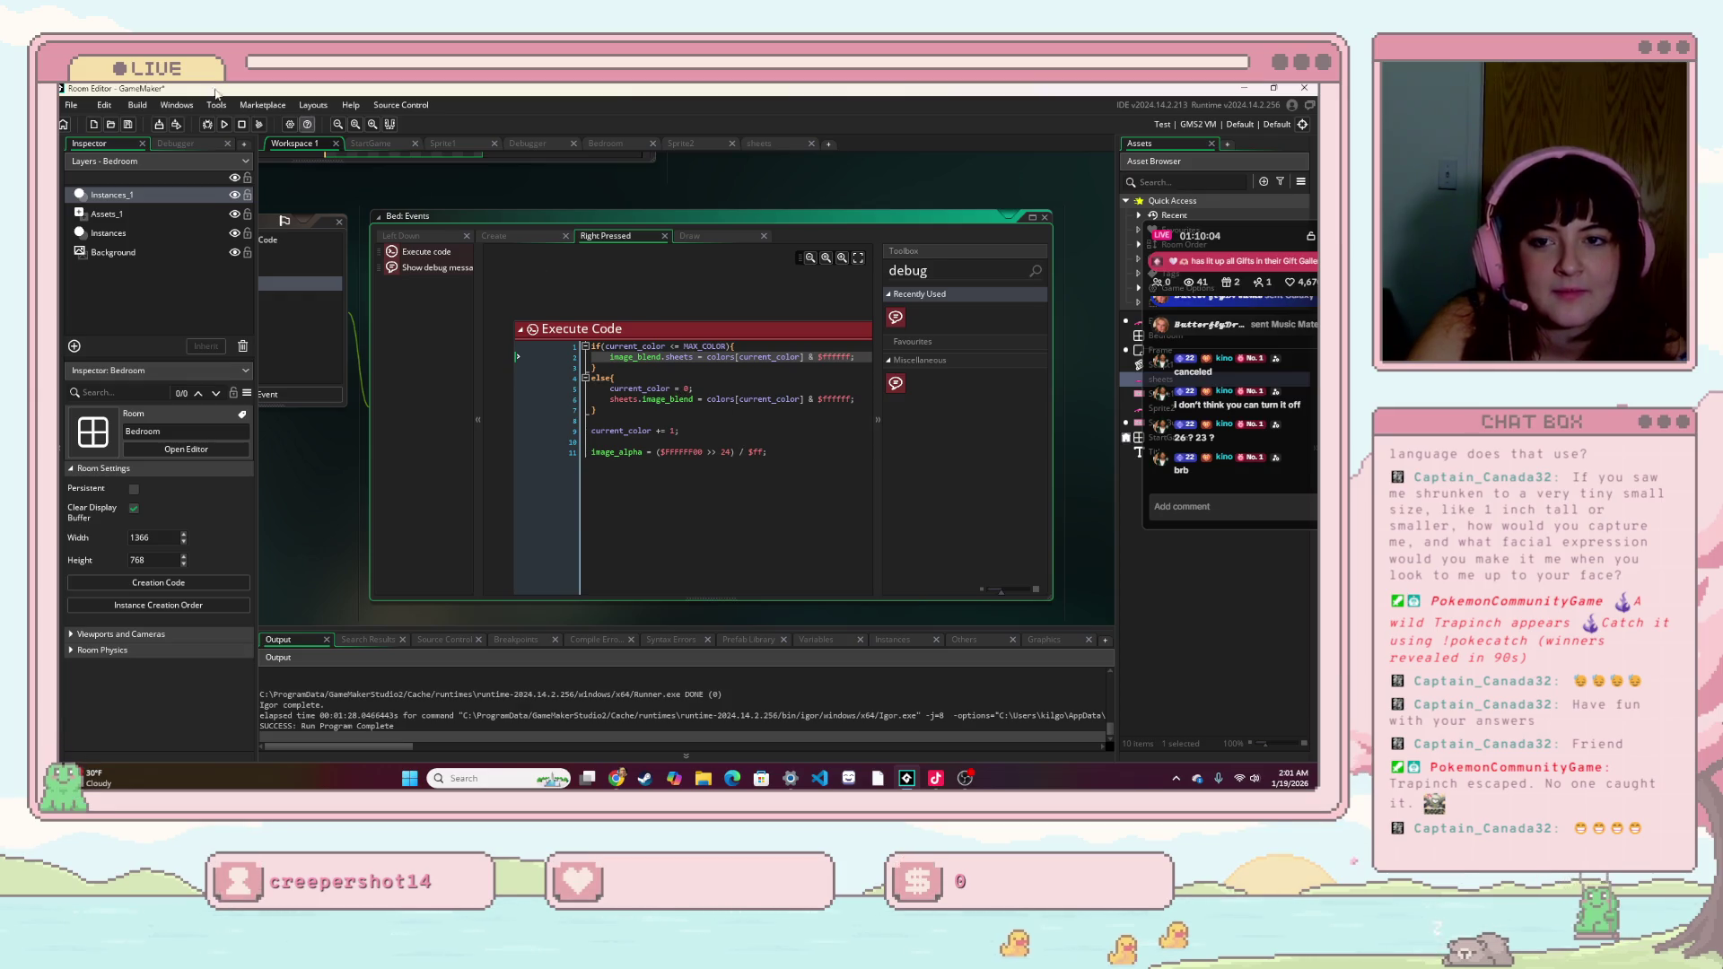
- Run the game, abort after the right-click error, and delete '.sheets' from line 2
{"action": "key", "text": "F5"}
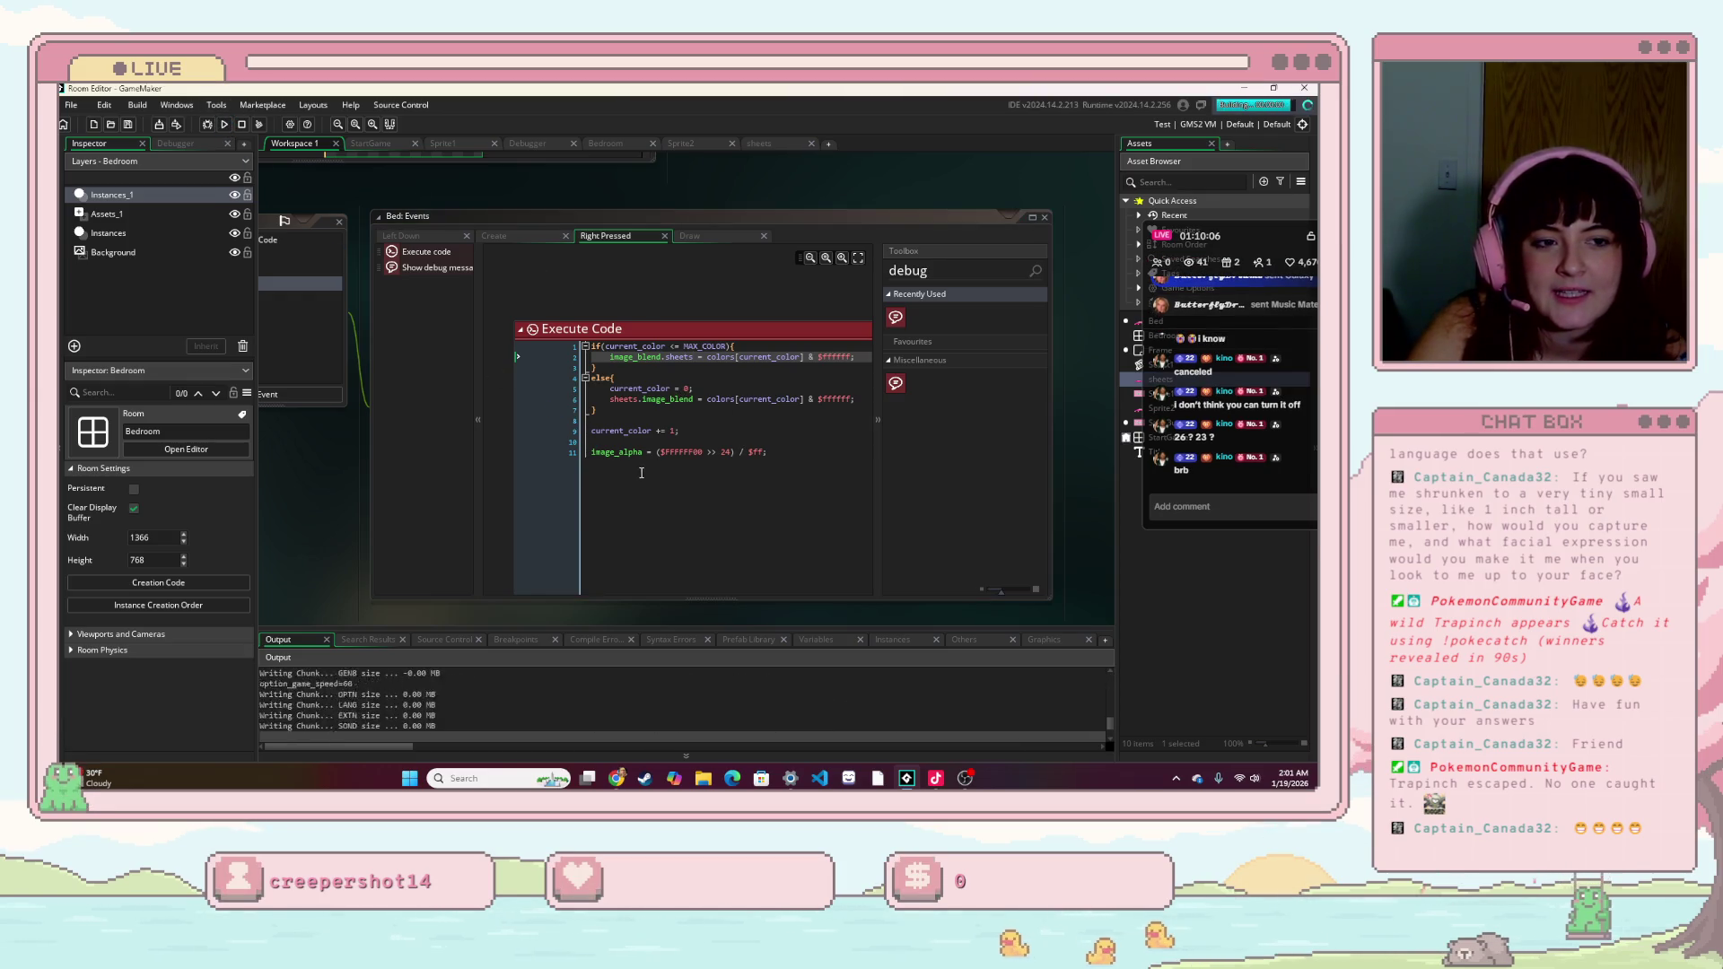
{"action": "right_click", "coordinate": [957, 566]}
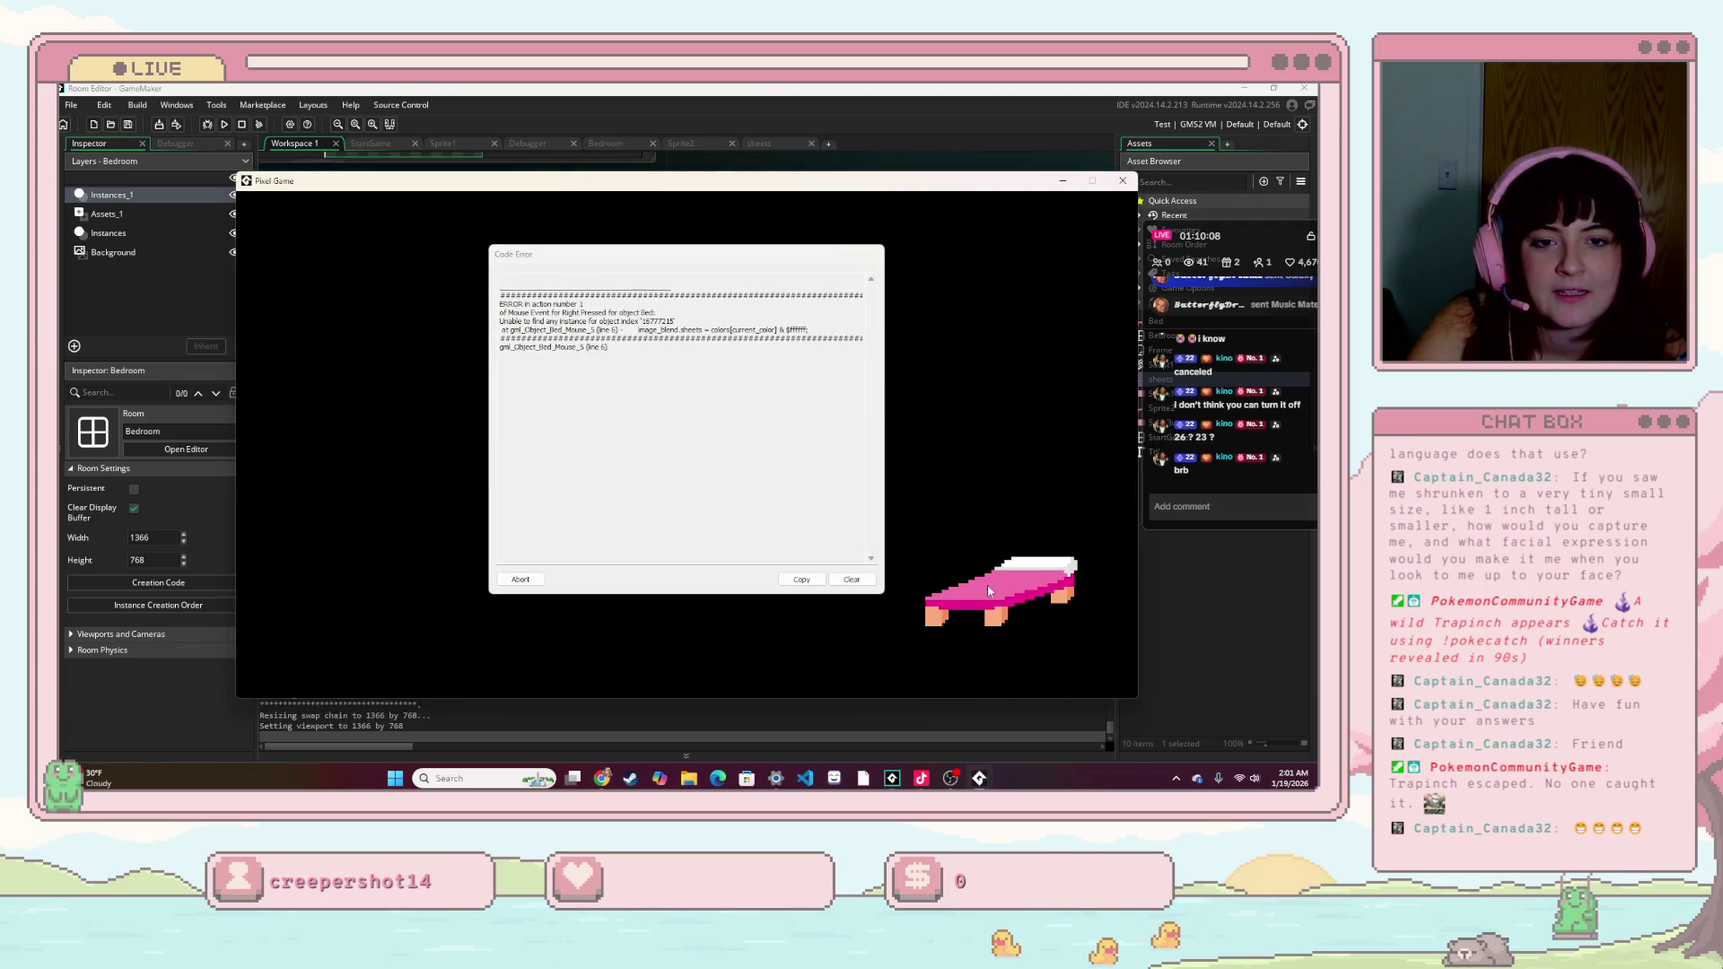
{"action": "left_click", "coordinate": [526, 578]}
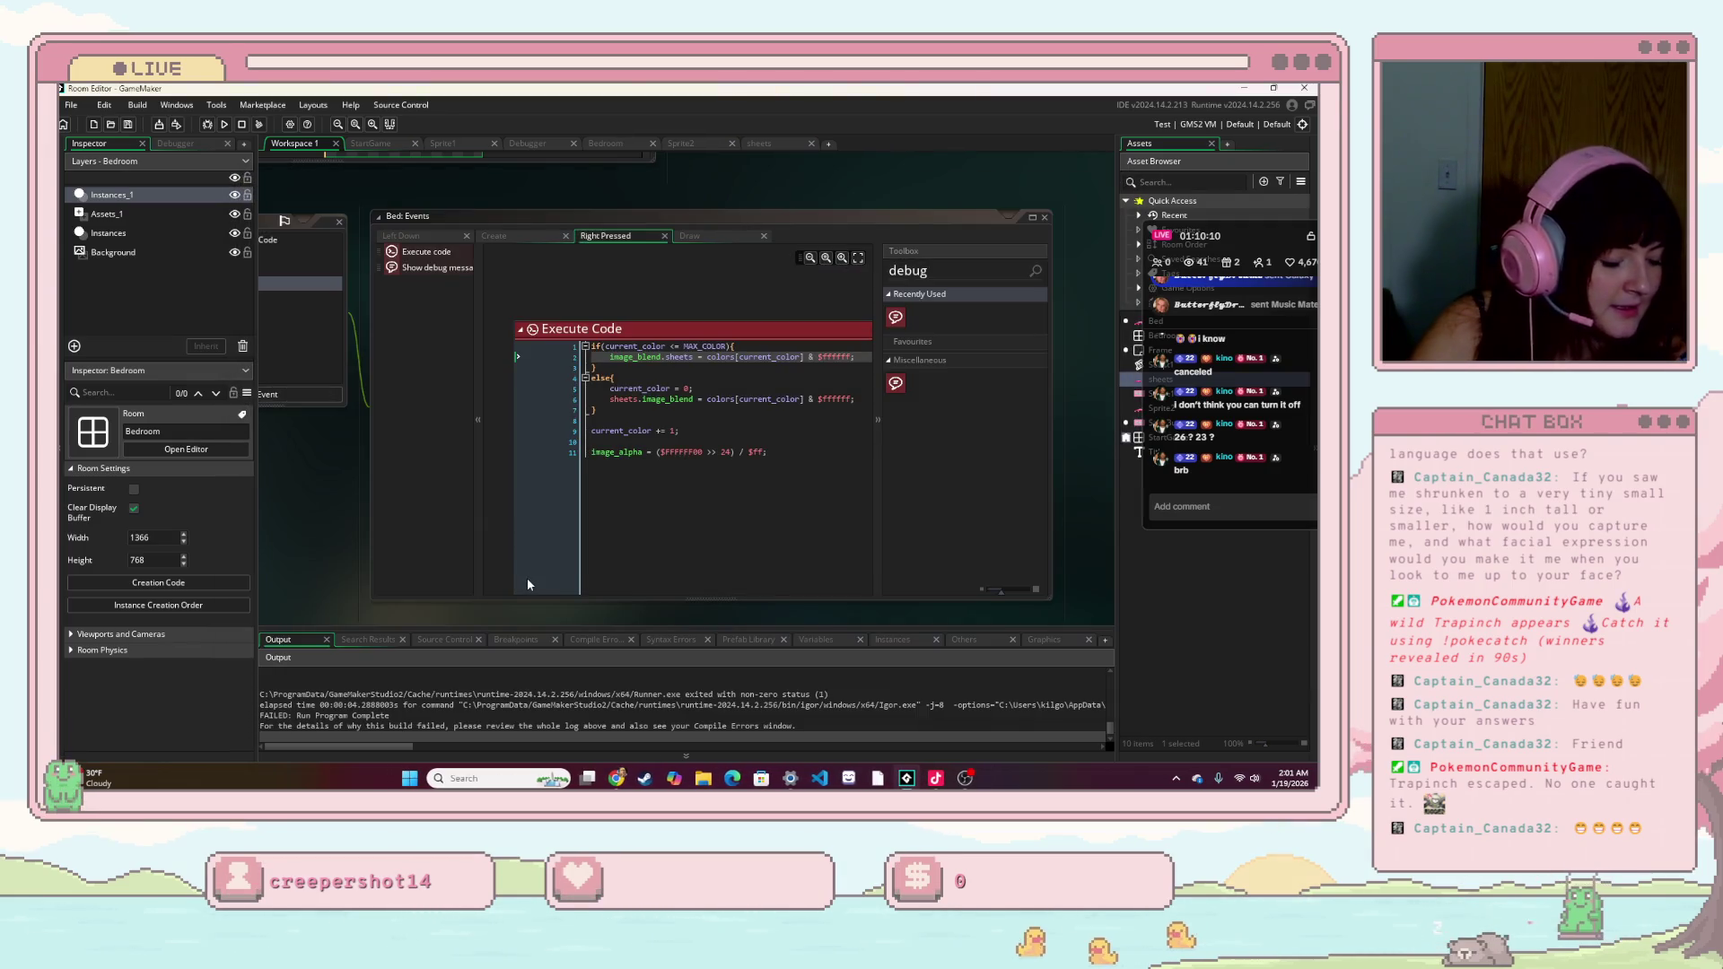
{"action": "left_click", "coordinate": [744, 380]}
{"action": "left_click", "coordinate": [692, 356]}
{"action": "key", "text": "BackSpace"}
{"action": "key", "text": "BackSpace"}
{"action": "key", "text": "BackSpace"}
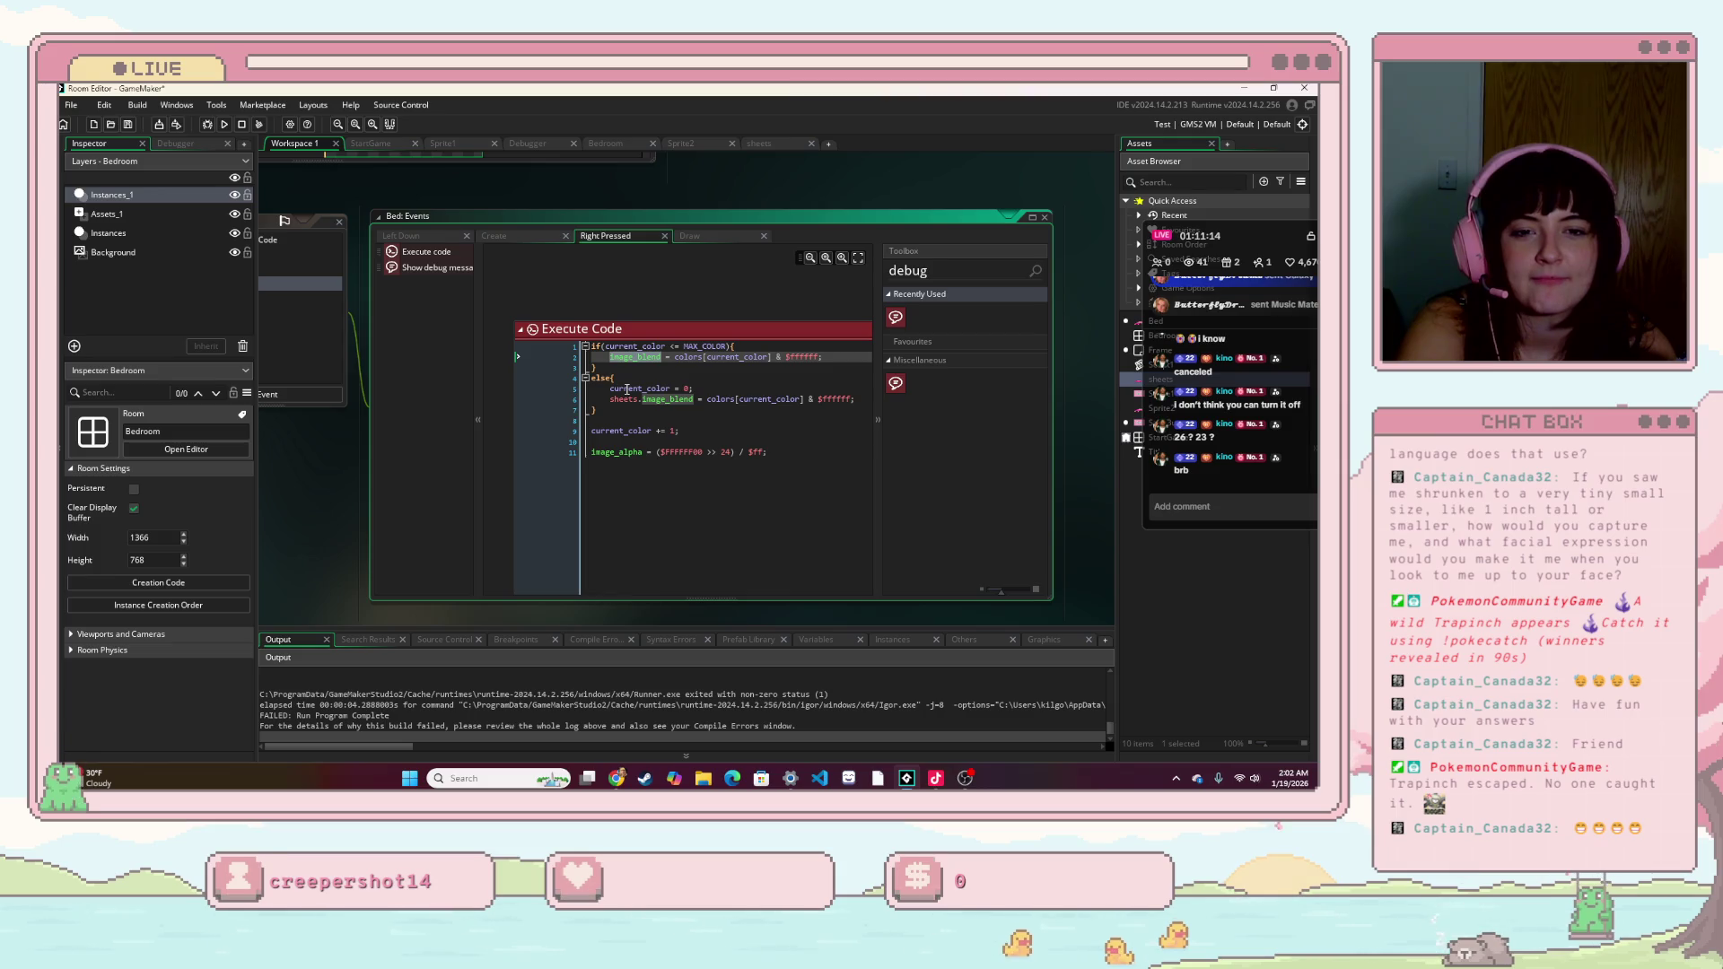
- Remove the 'sheets.' prefix from image_blend on line 6 of the else branch
{"action": "left_click", "coordinate": [656, 378]}
{"action": "left_click", "coordinate": [643, 401]}
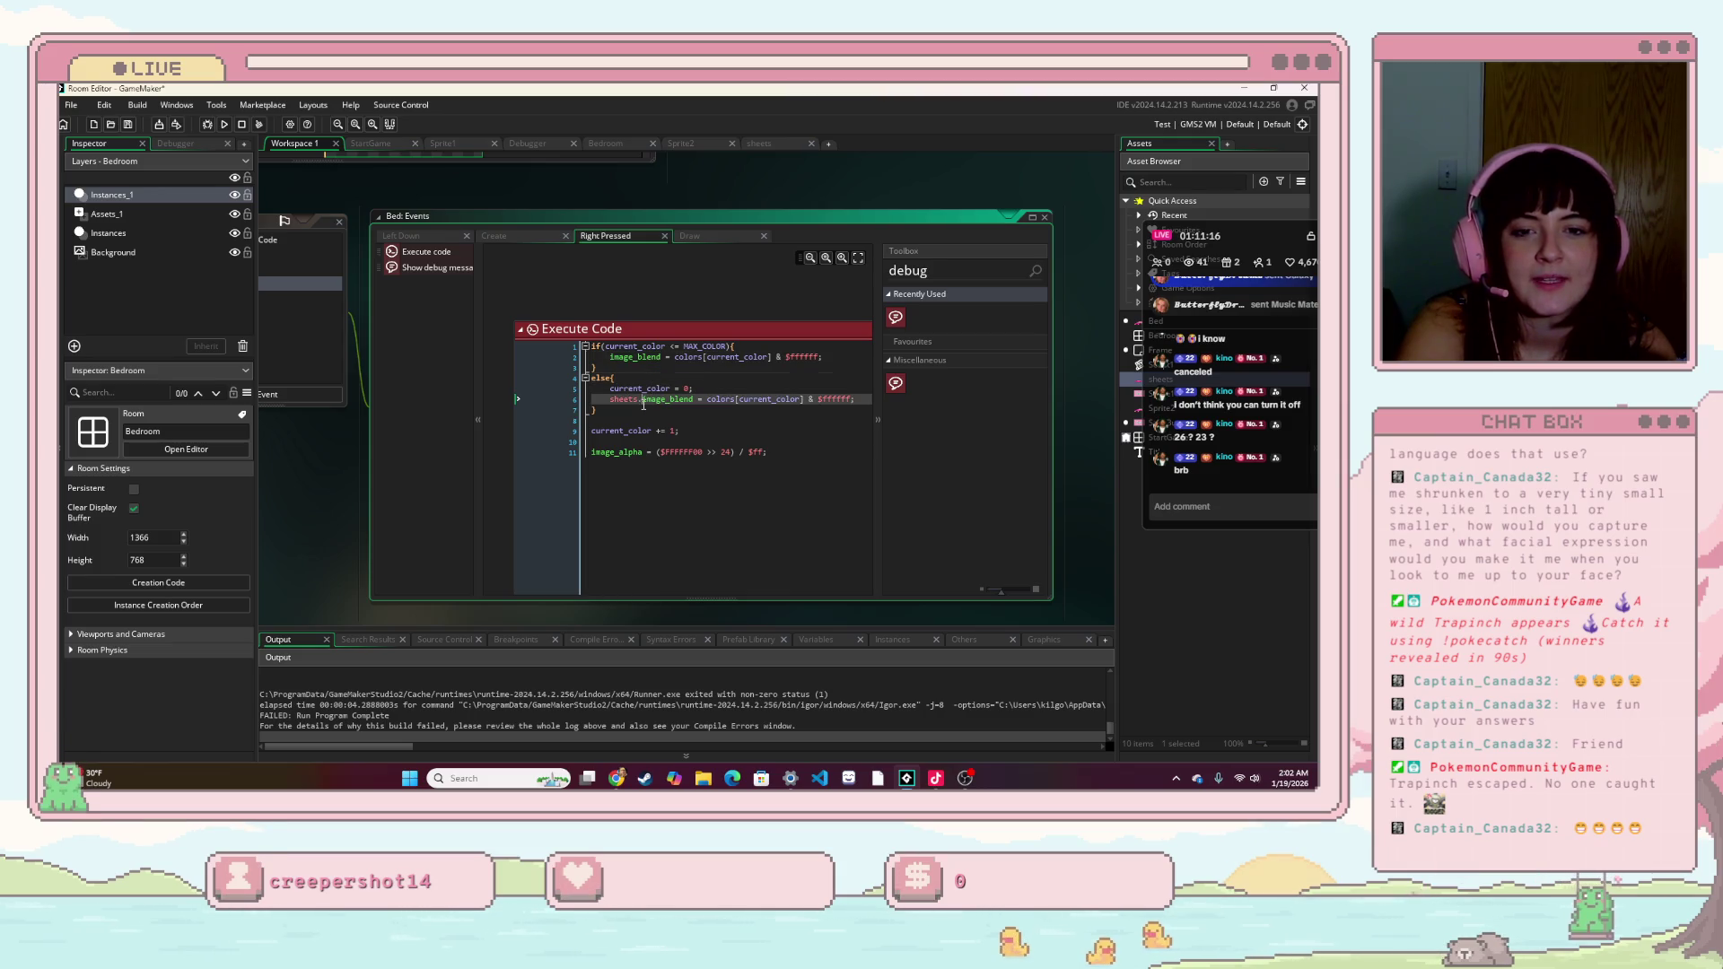
{"action": "key", "text": "BackSpace"}
{"action": "key", "text": "BackSpace"}
{"action": "key", "text": "BackSpace"}
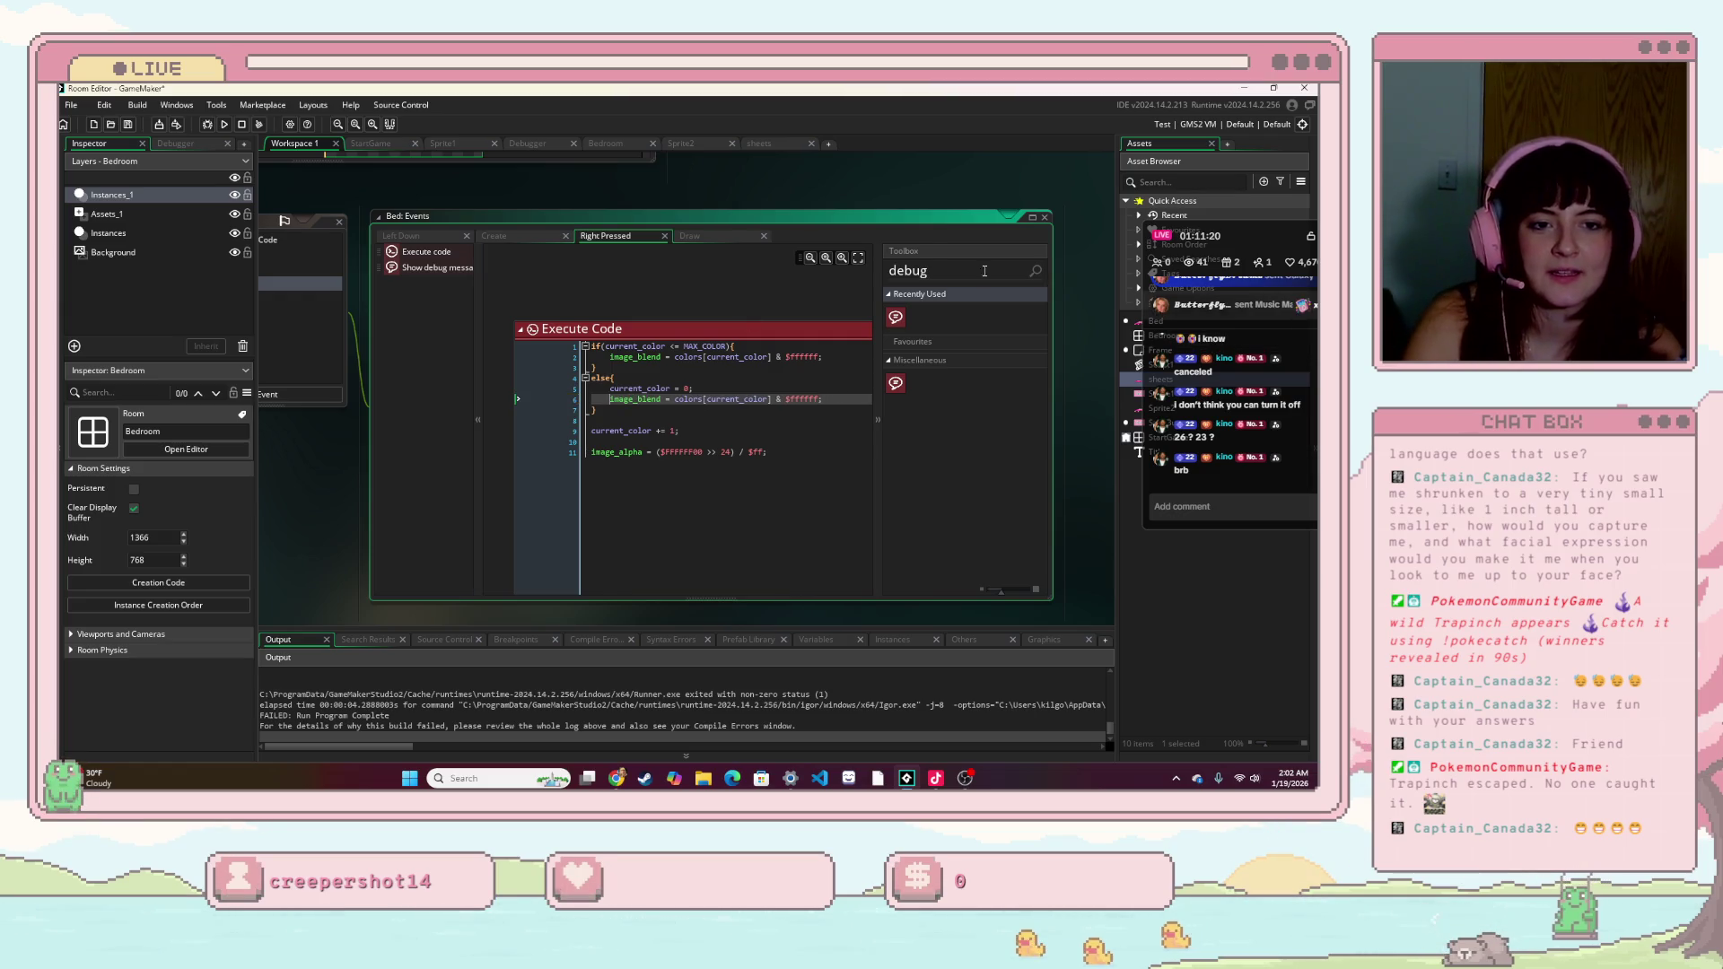
{"action": "type", "text": "get"}
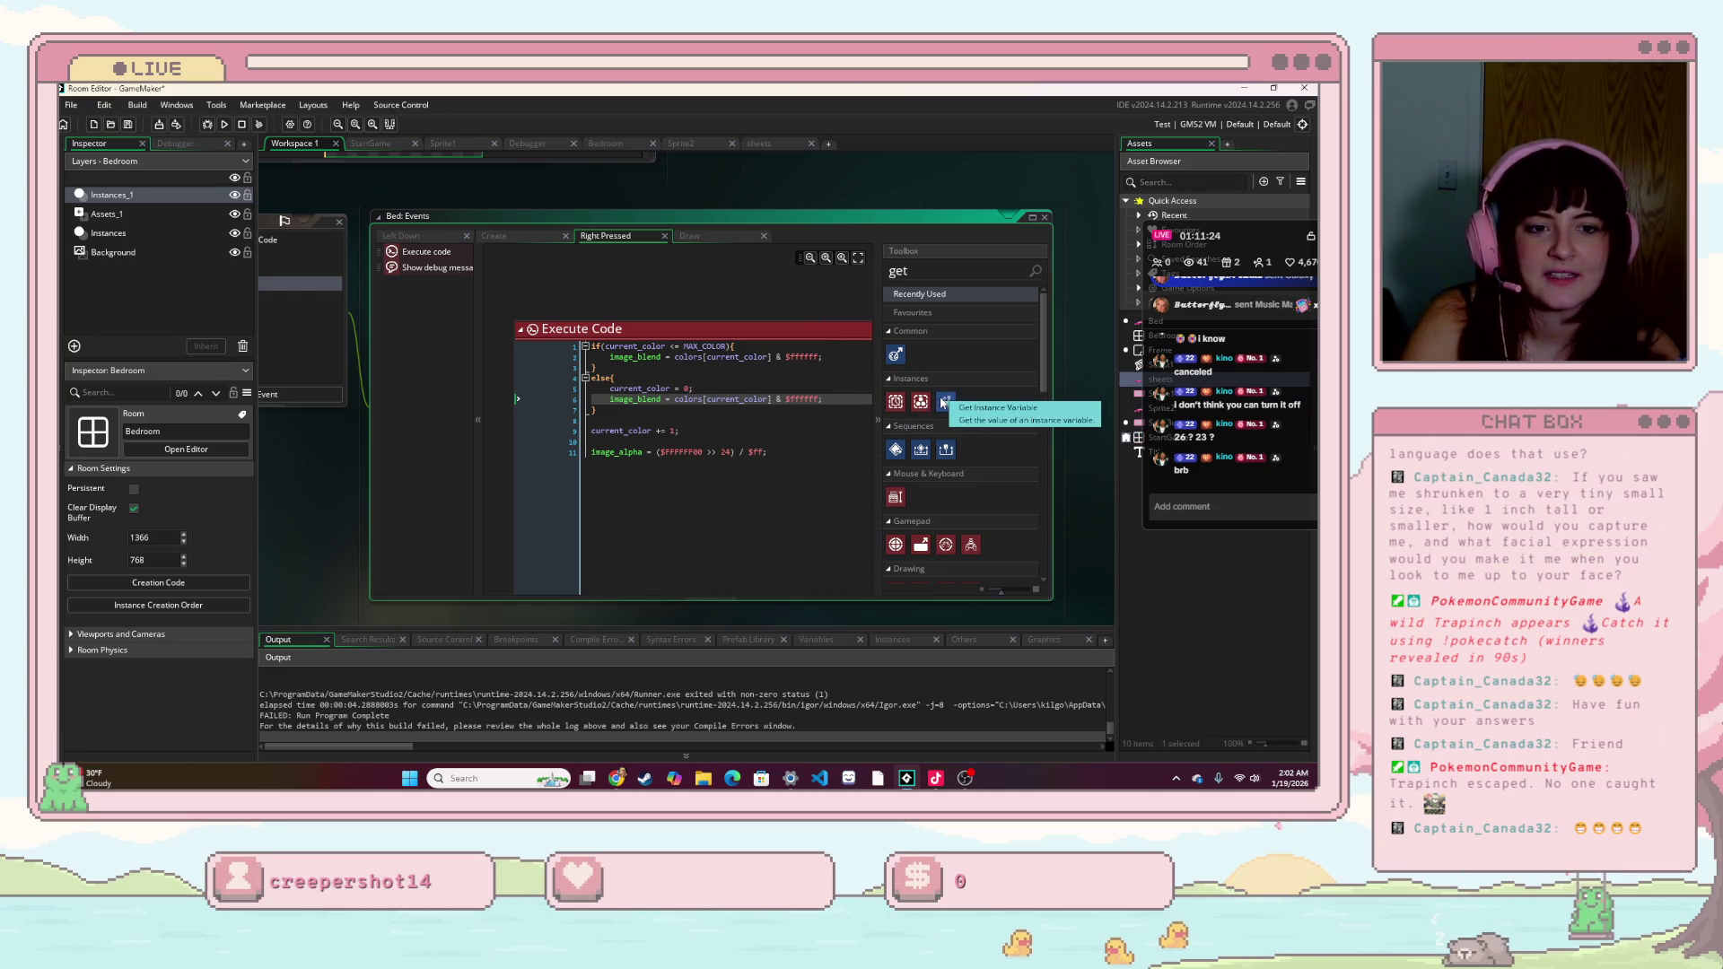
{"action": "scroll", "coordinate": [909, 431], "scroll_direction": "down", "scroll_amount": 1}
{"action": "scroll", "coordinate": [902, 436], "scroll_direction": "down", "scroll_amount": 4}
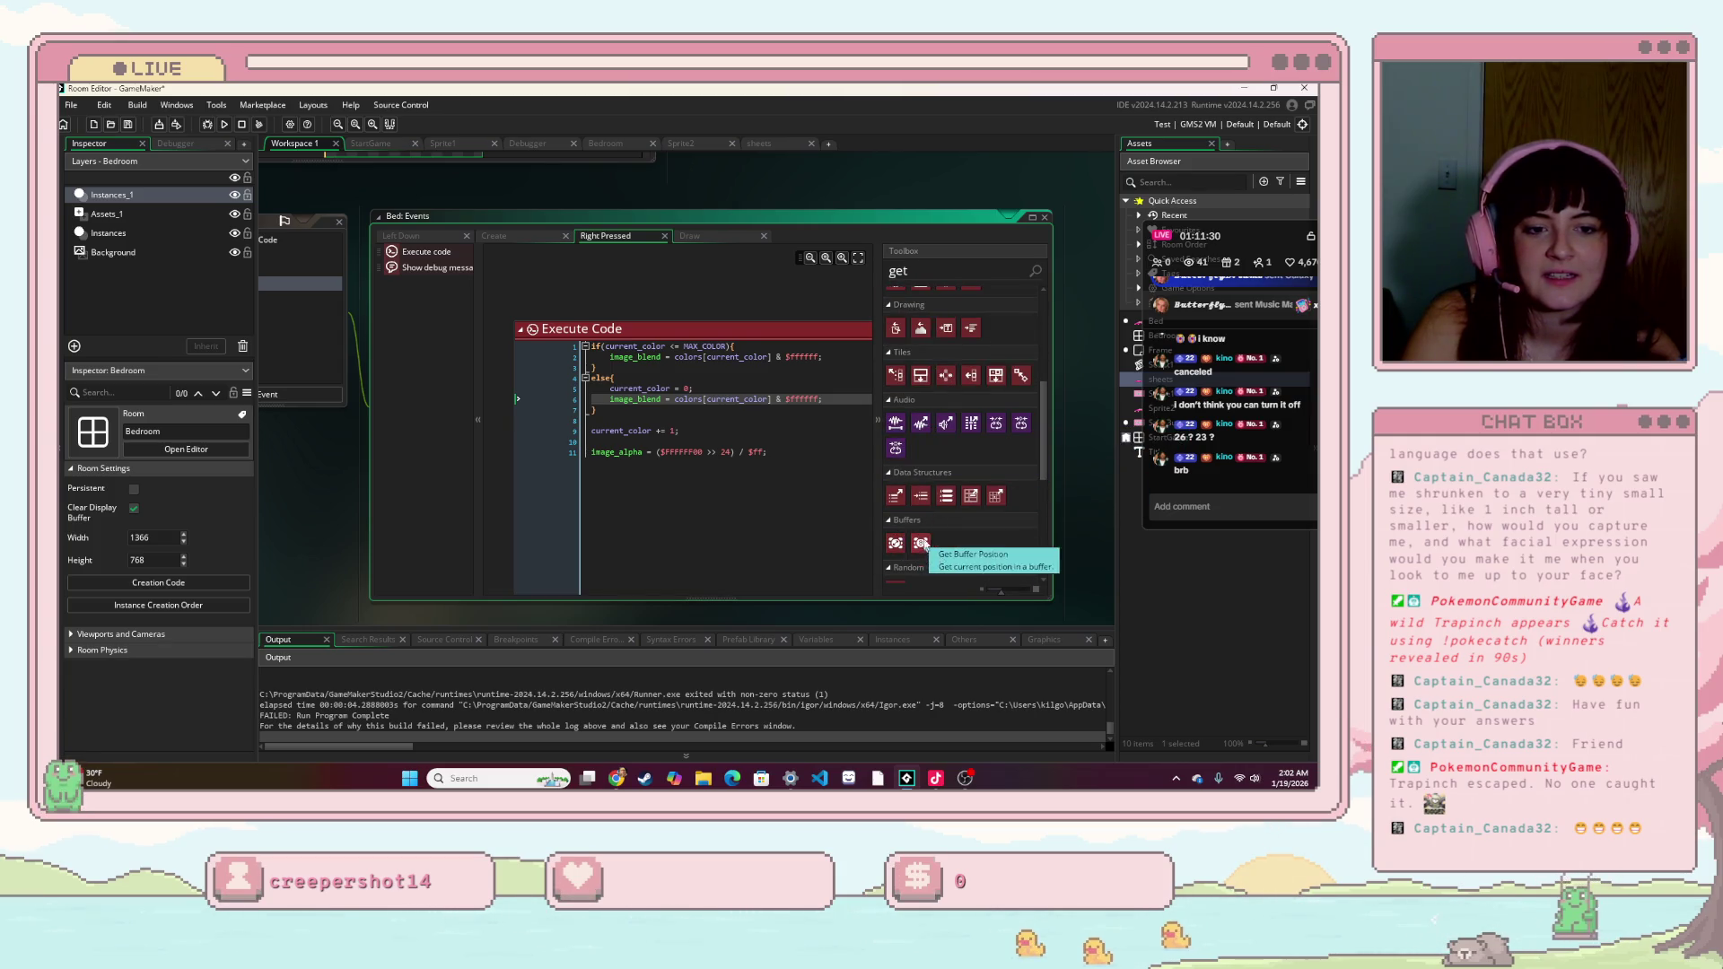
{"action": "scroll", "coordinate": [929, 521], "scroll_direction": "down", "scroll_amount": 2}
- Check the Bed's Draw event, then bring up the Sprite2 pink bed sprite
{"action": "left_click", "coordinate": [820, 431]}
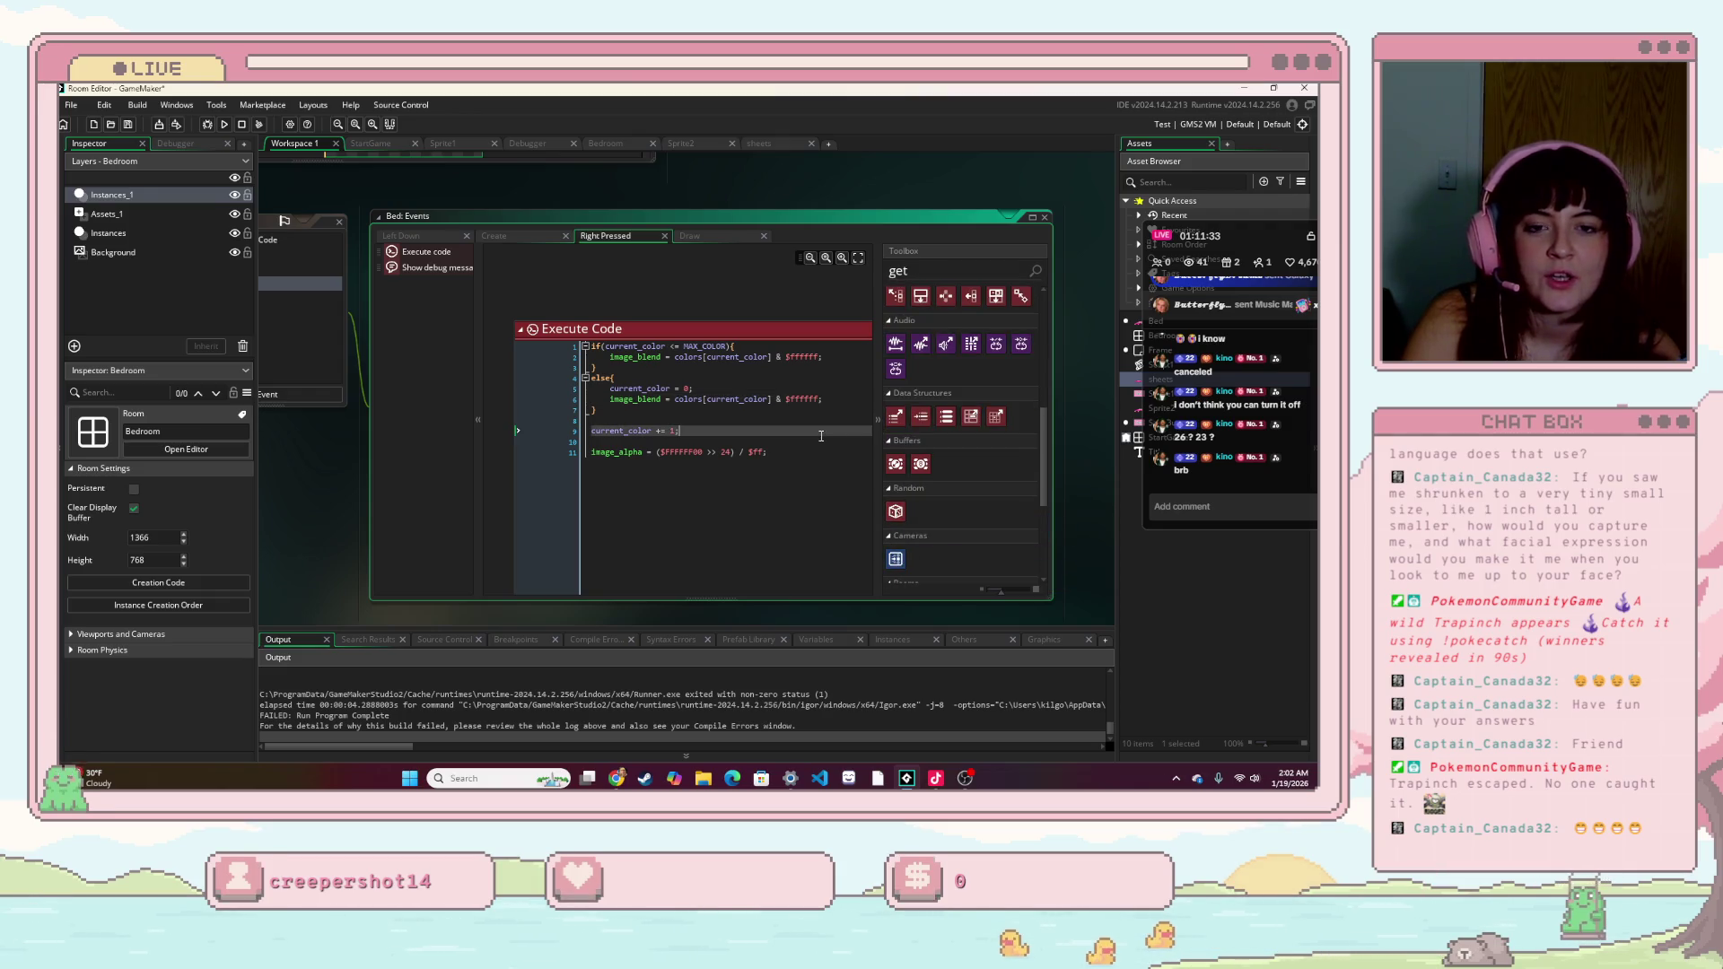
{"action": "left_click", "coordinate": [682, 235]}
{"action": "left_click", "coordinate": [679, 142]}
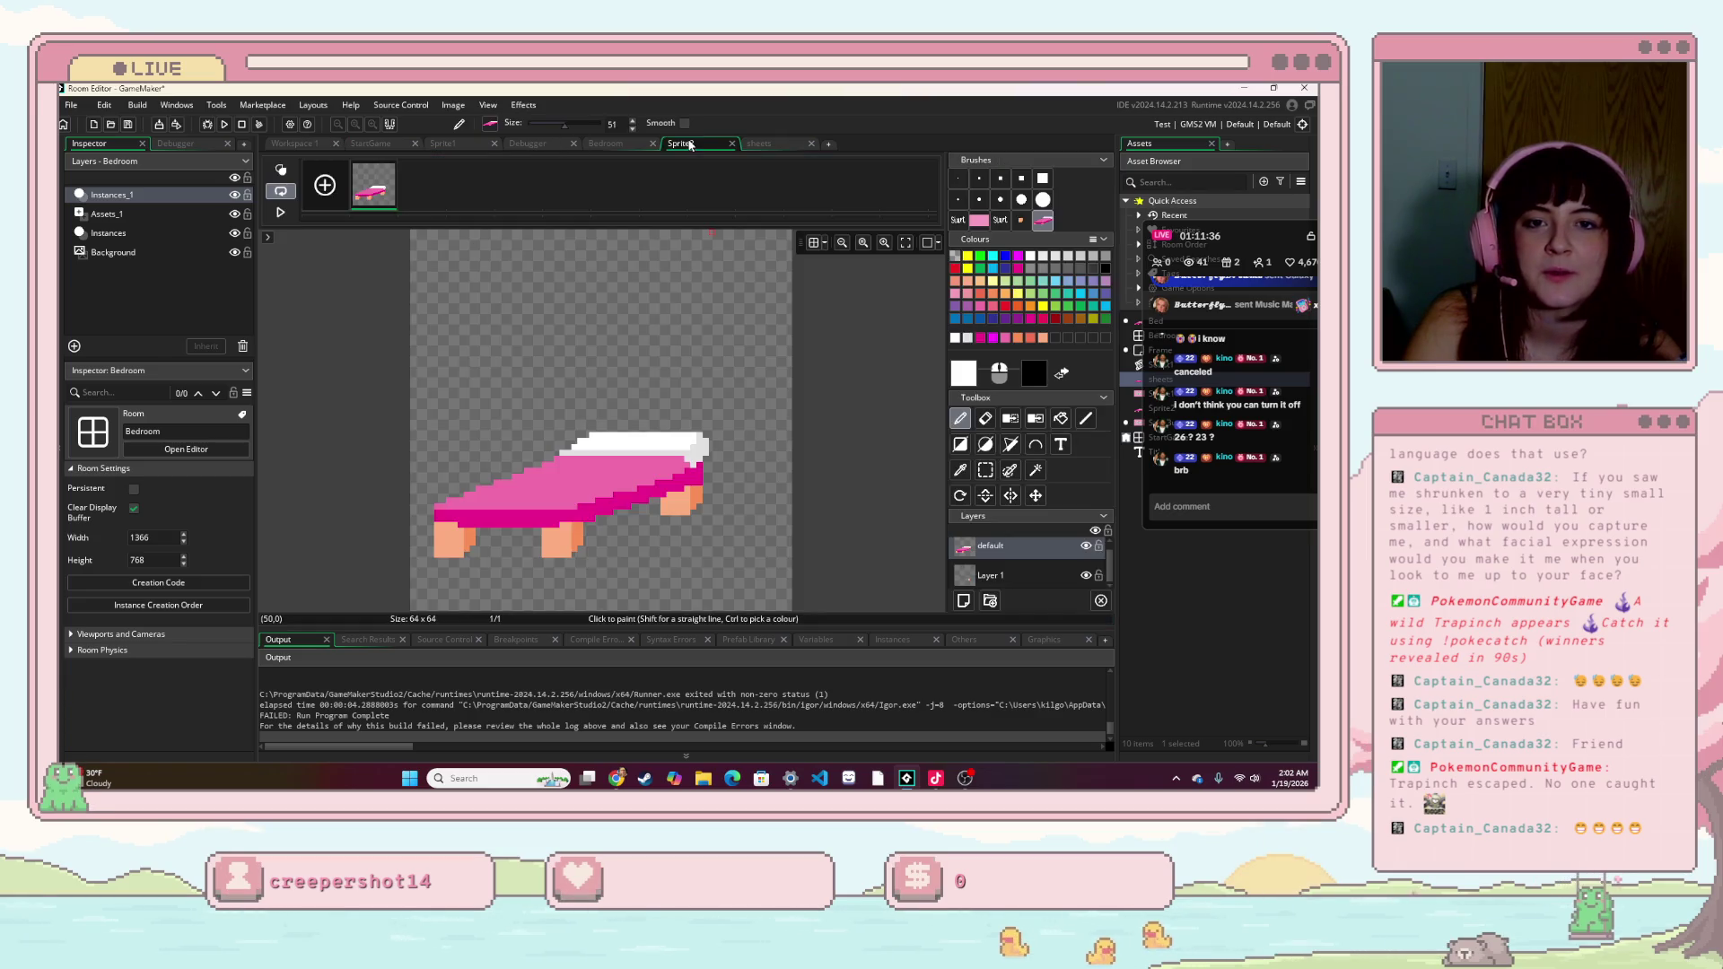
- Undo the stretched bed end, turn the selected bed into a brush, and stamp it onto sheets
{"action": "key", "text": "ctrl+z"}
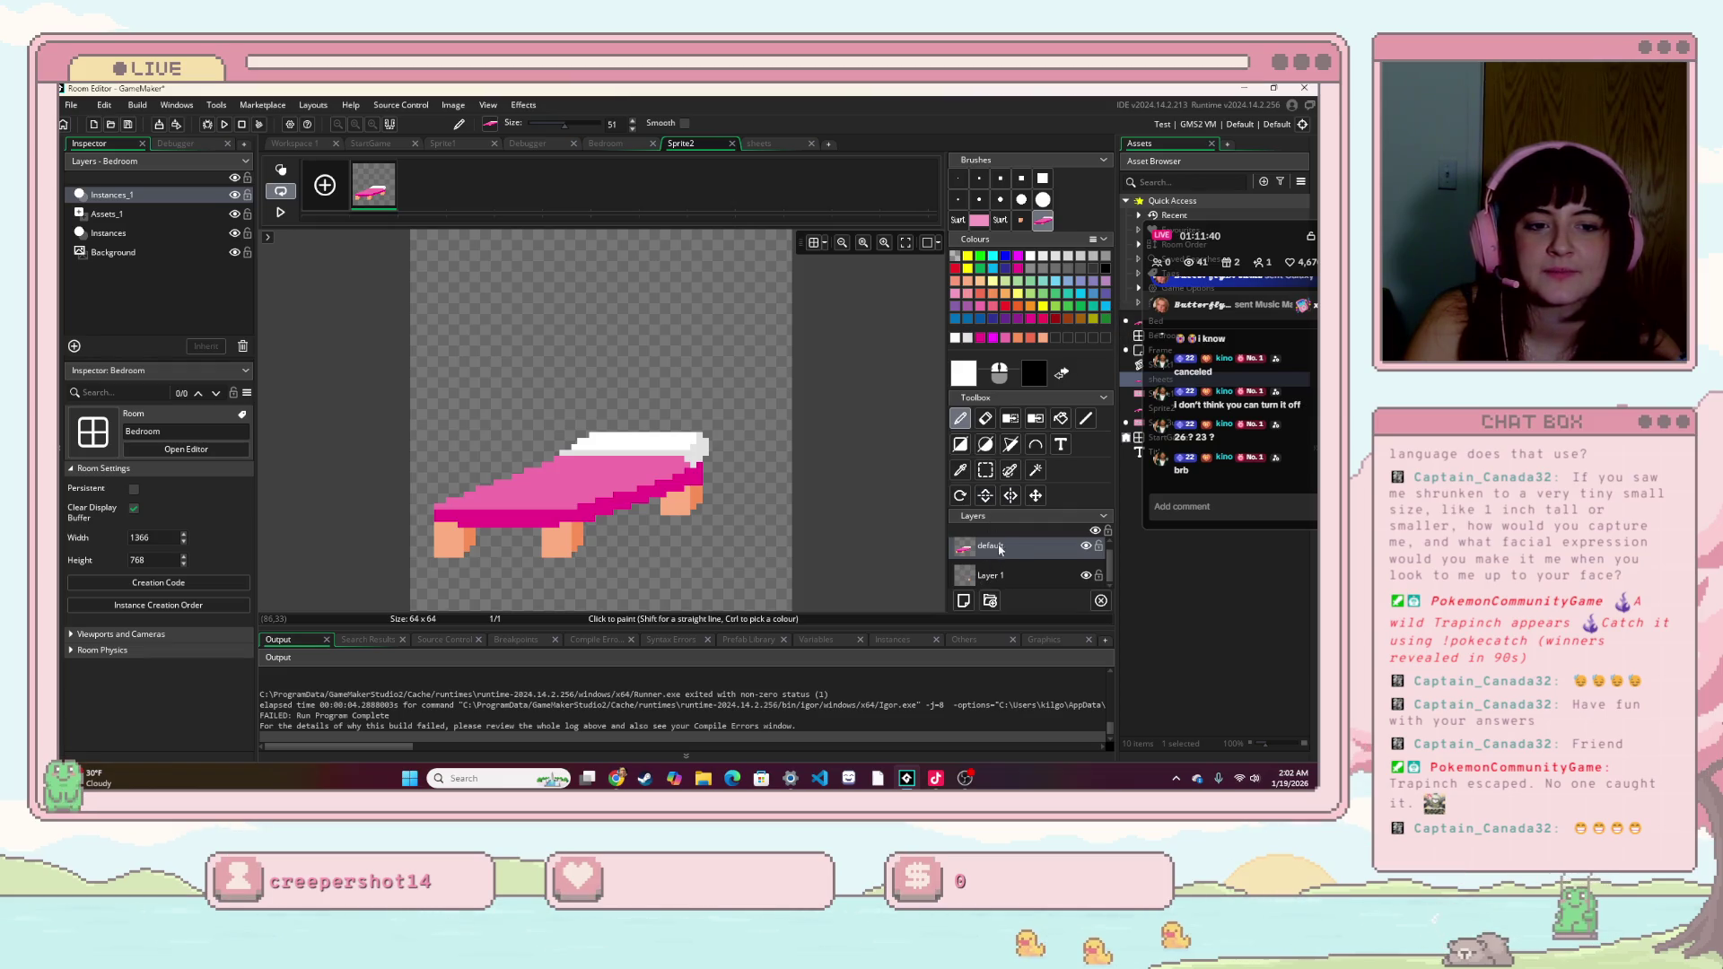
{"action": "left_click", "coordinate": [984, 469]}
{"action": "left_click_drag", "start_coordinate": [434, 390], "coordinate": [817, 626]}
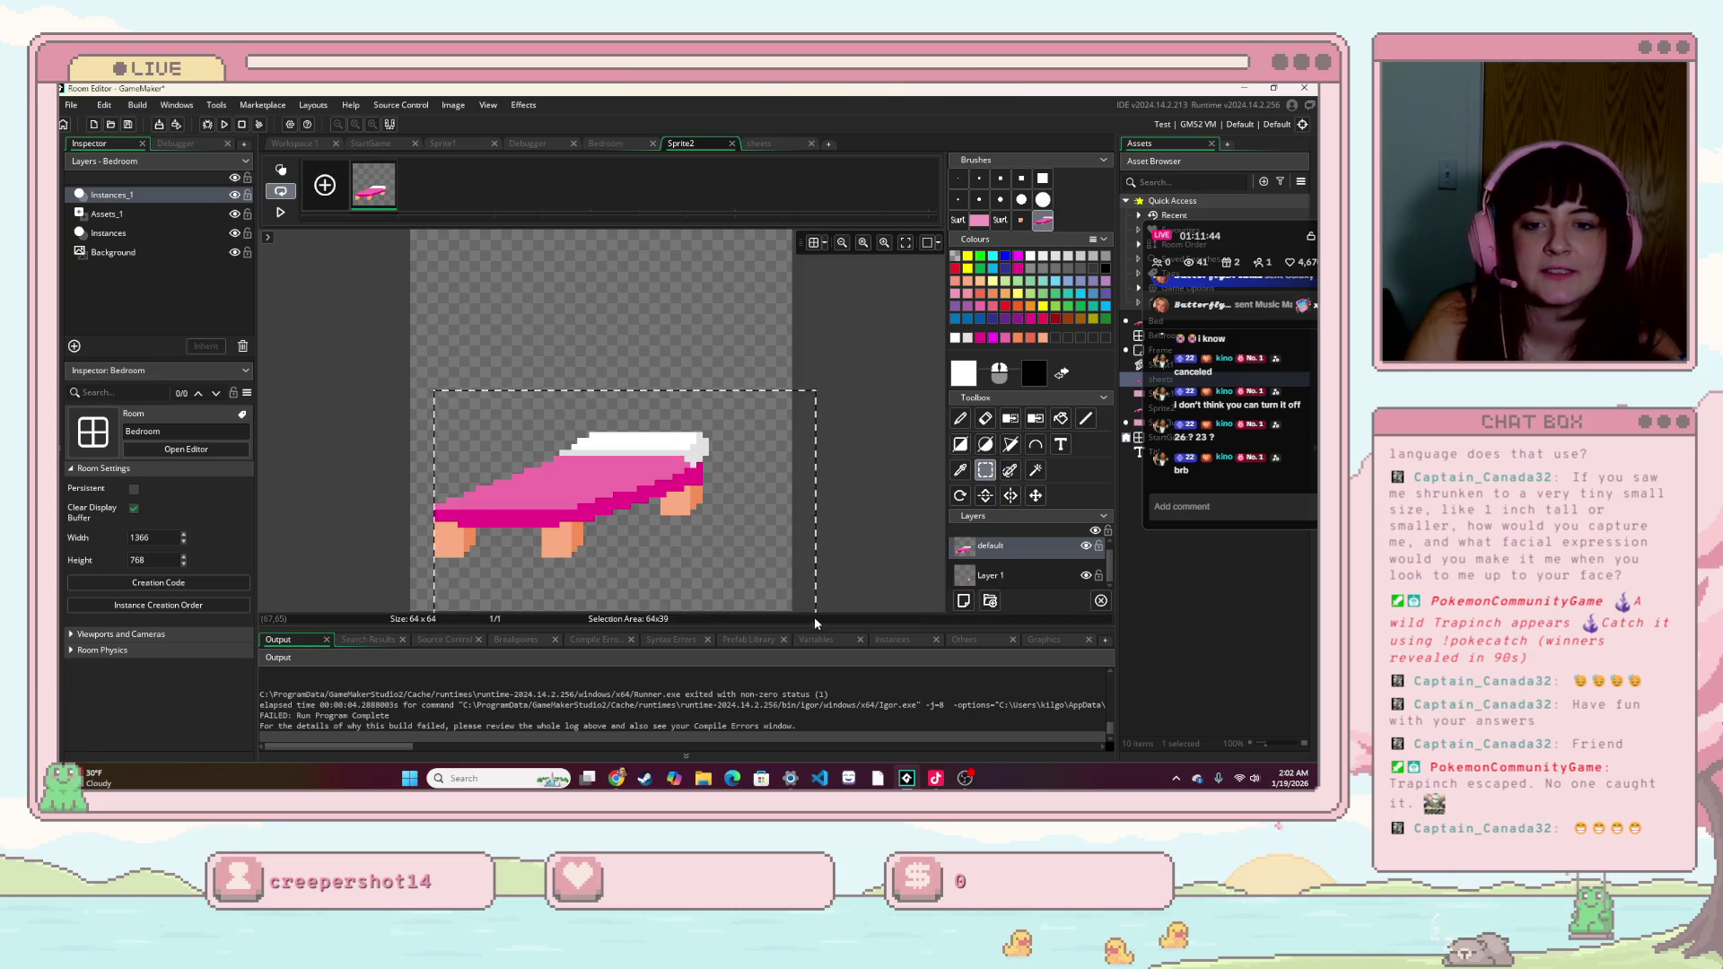
{"action": "key", "text": "ctrl+b"}
{"action": "left_click", "coordinate": [769, 143]}
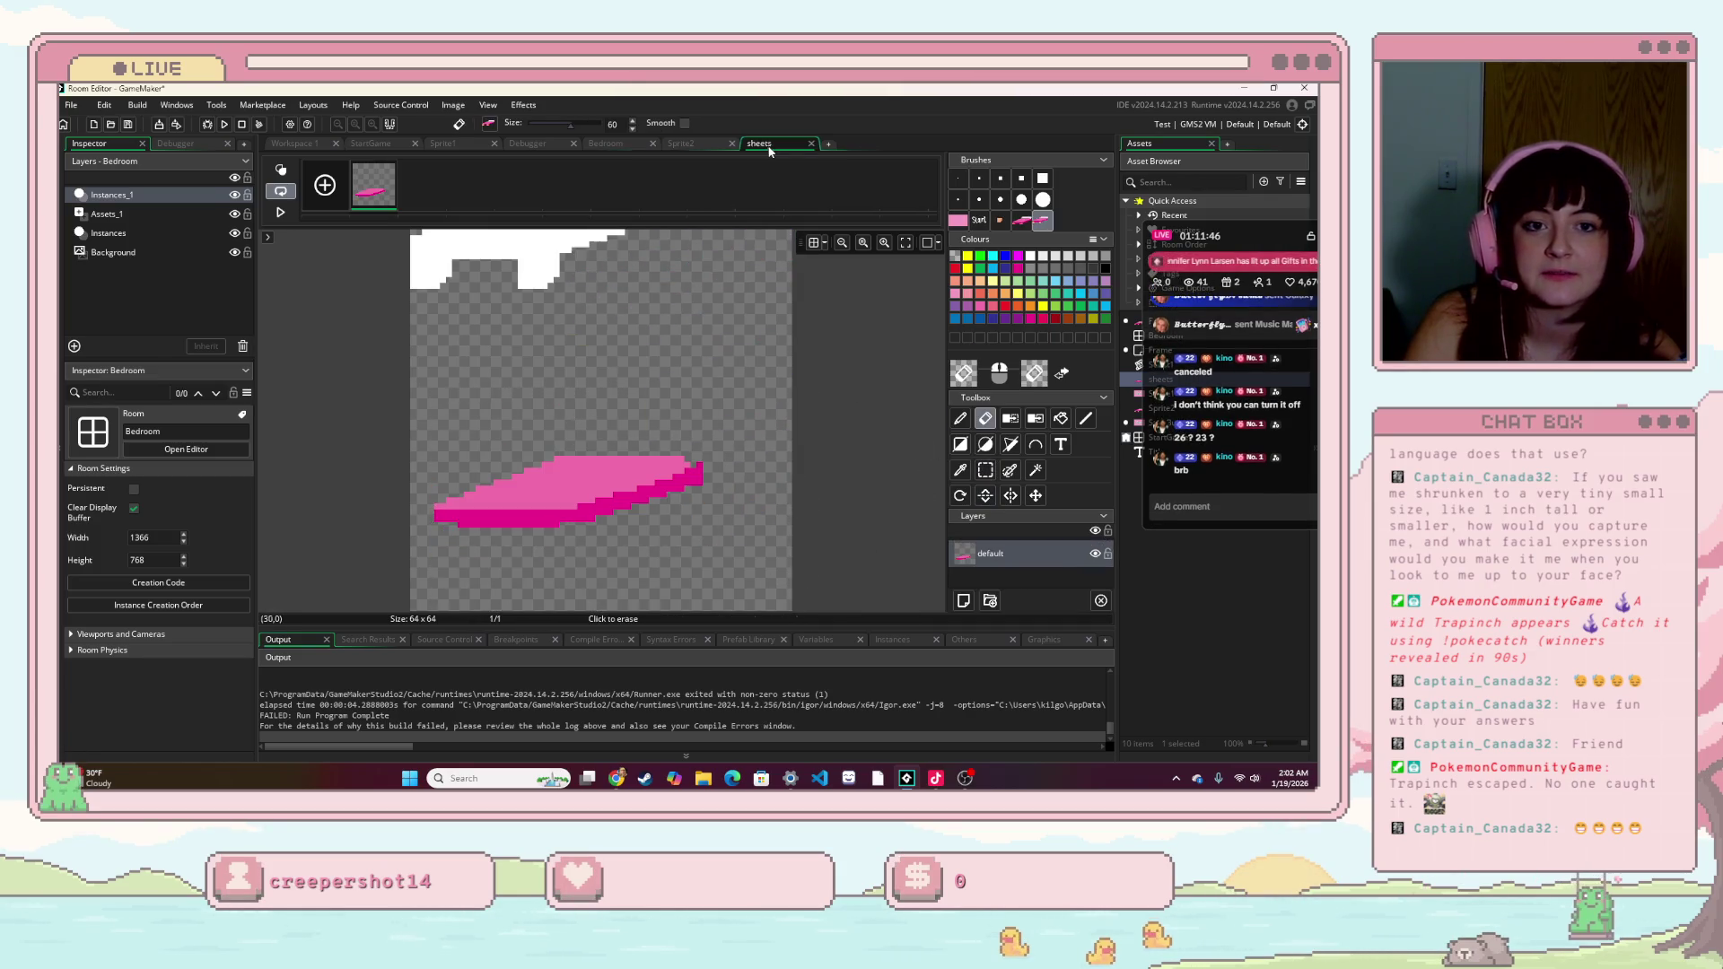
{"action": "key", "text": "e"}
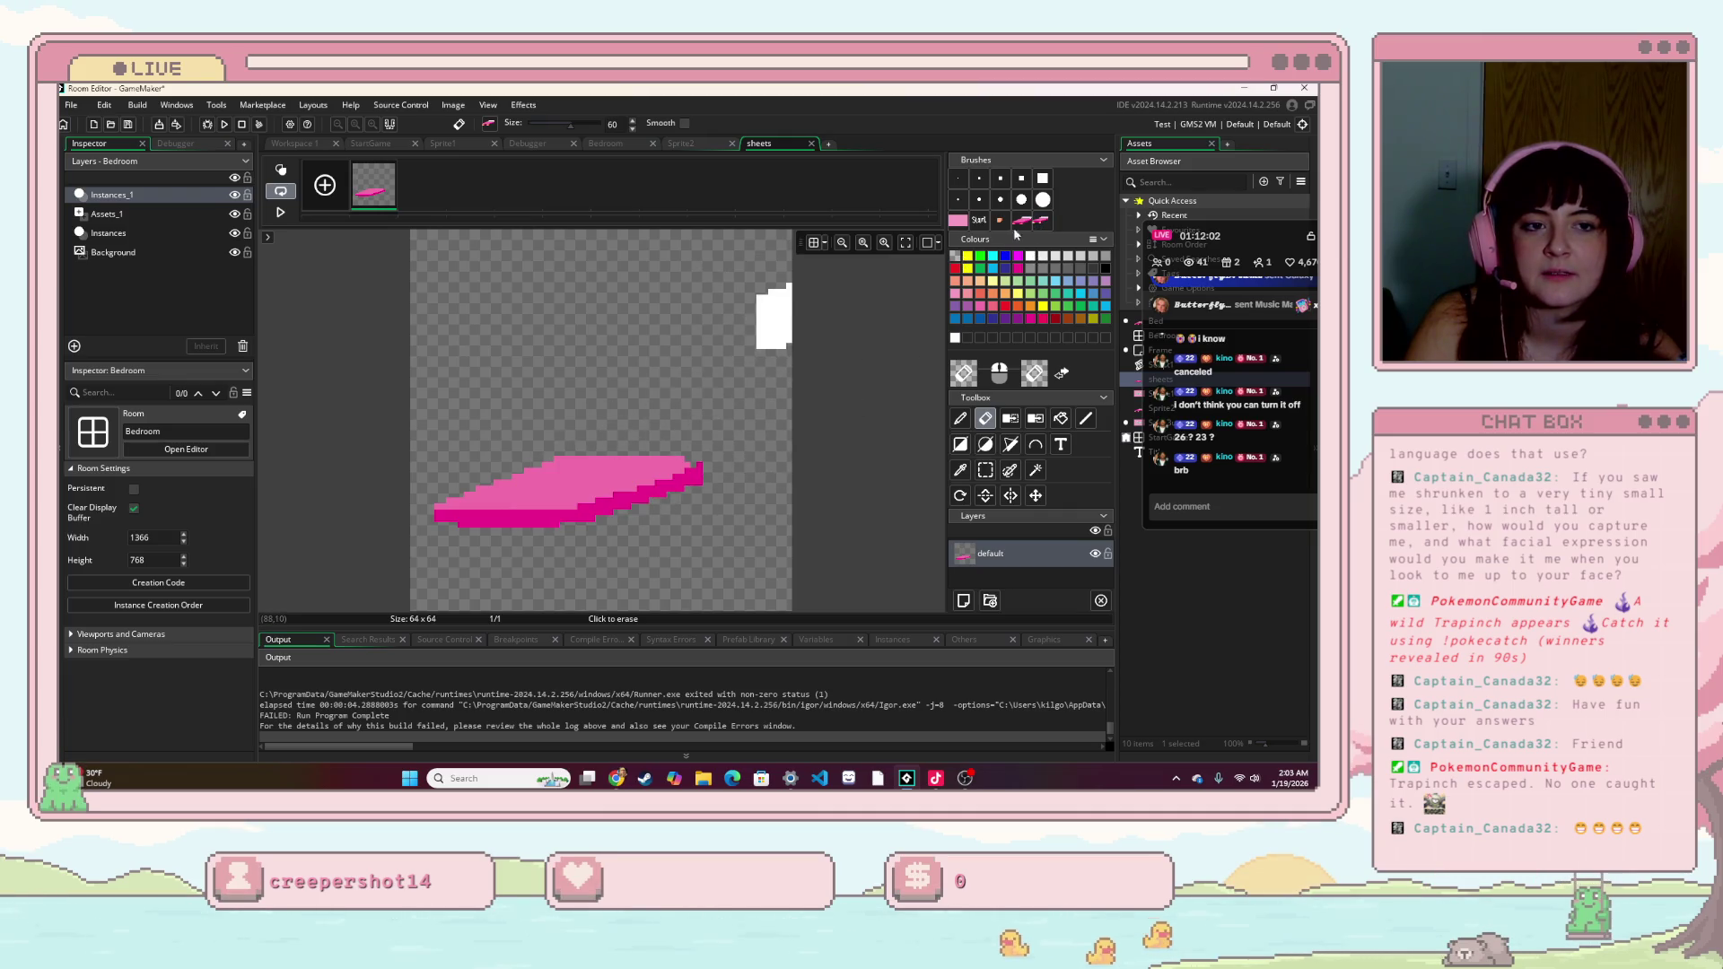
{"action": "key", "text": "d"}
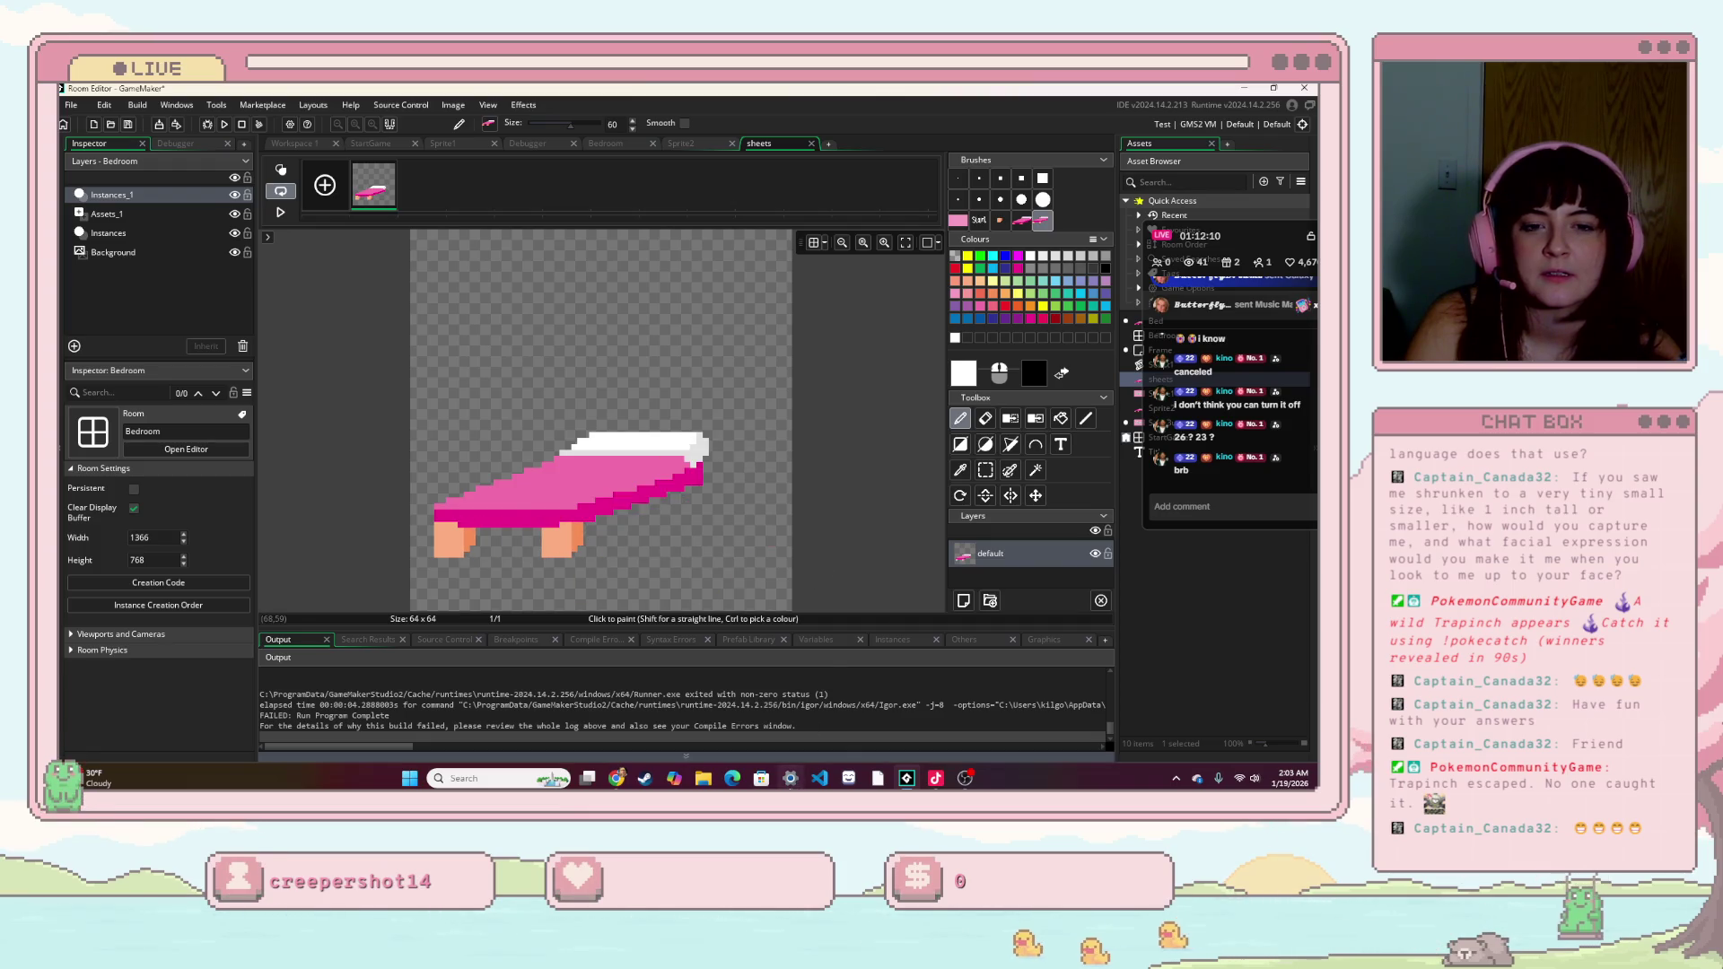
{"action": "mouse_move", "coordinate": [789, 778]}
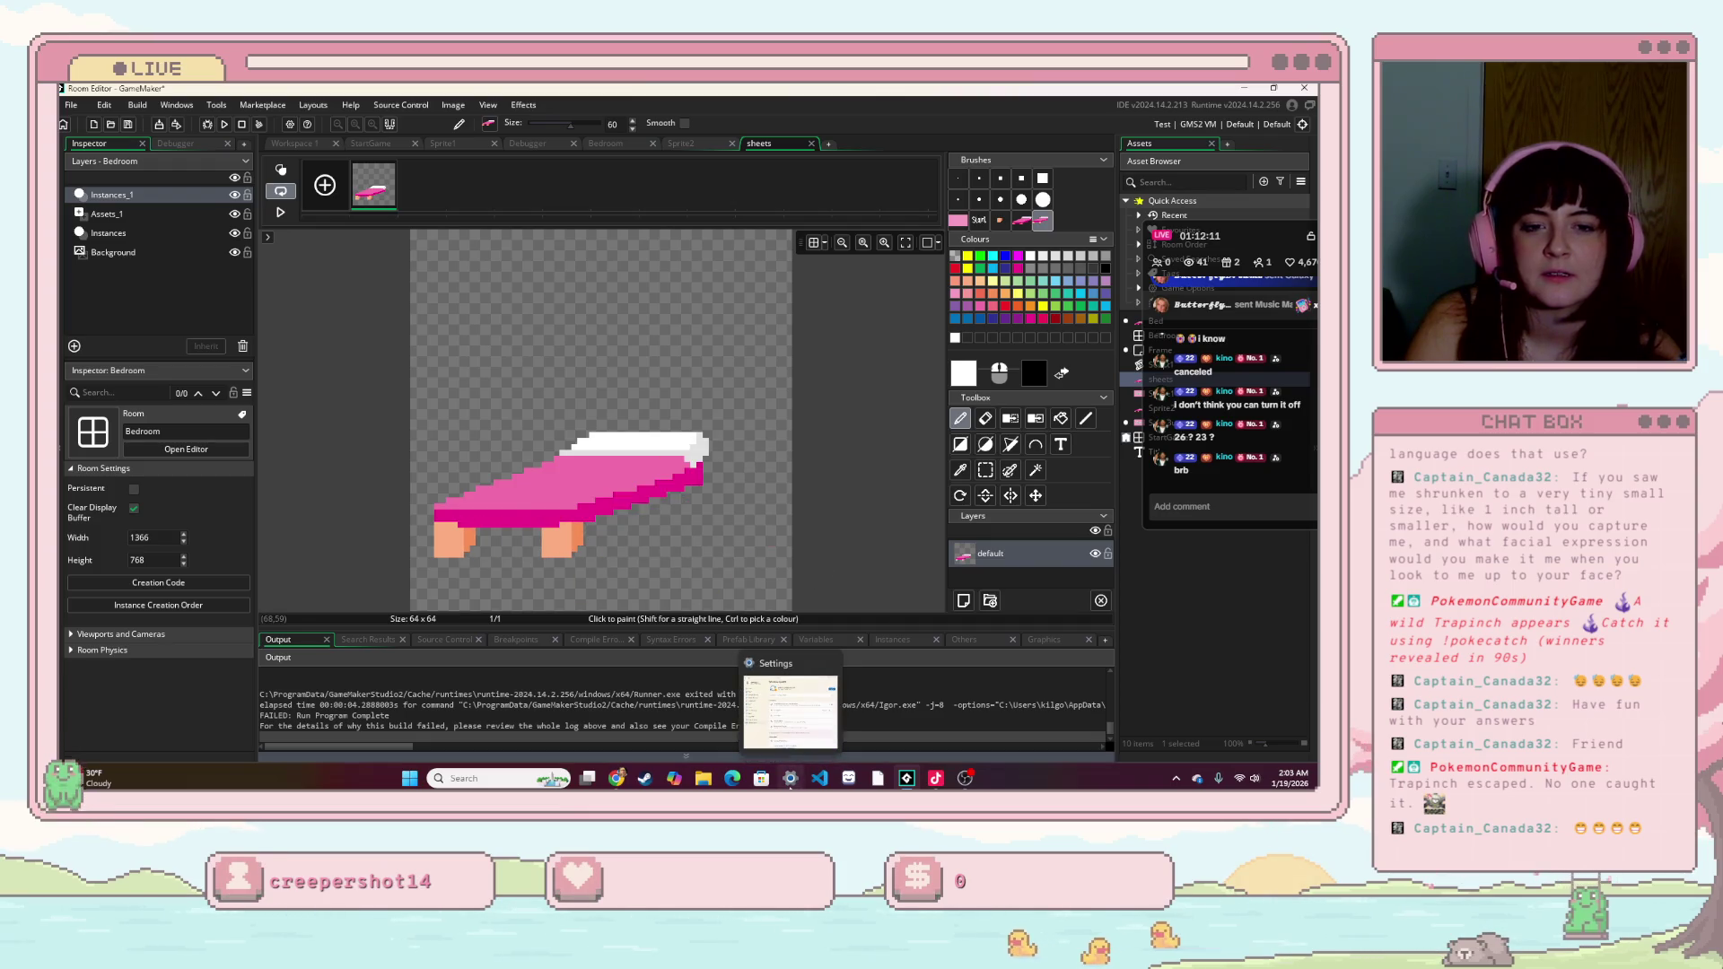
{"action": "left_click", "coordinate": [619, 496]}
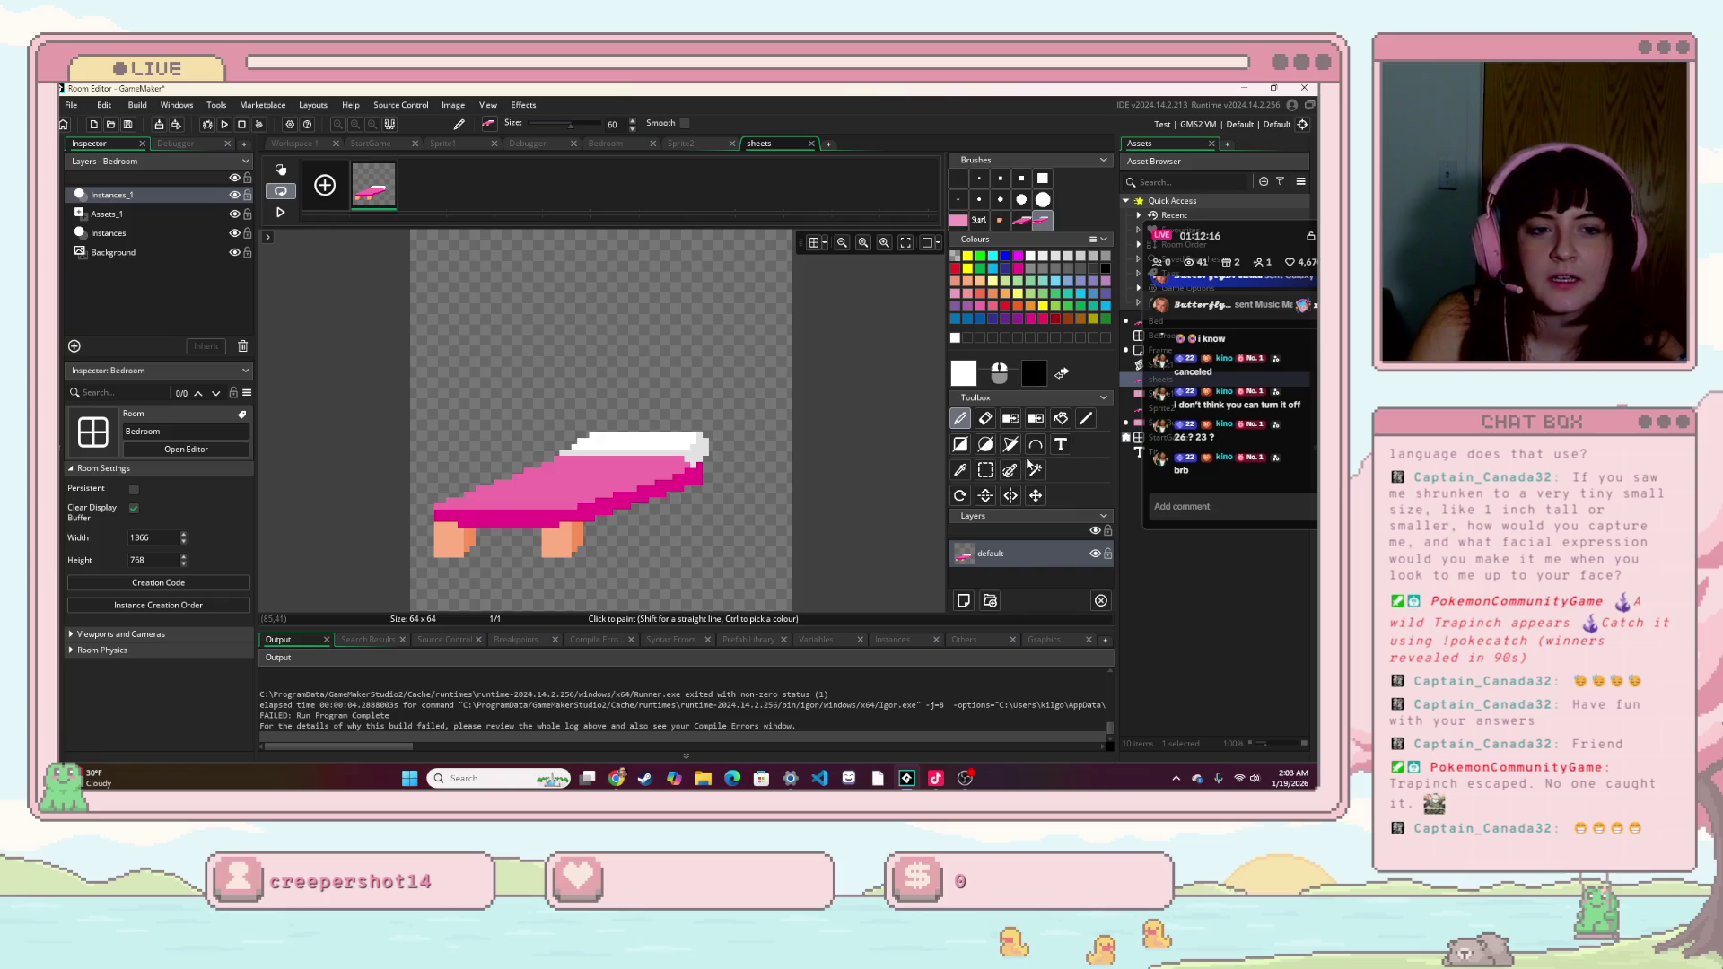
- Erase the pink deck from the sheets copy with a size-5 eraser, then rebuild the game
{"action": "left_click", "coordinate": [984, 418]}
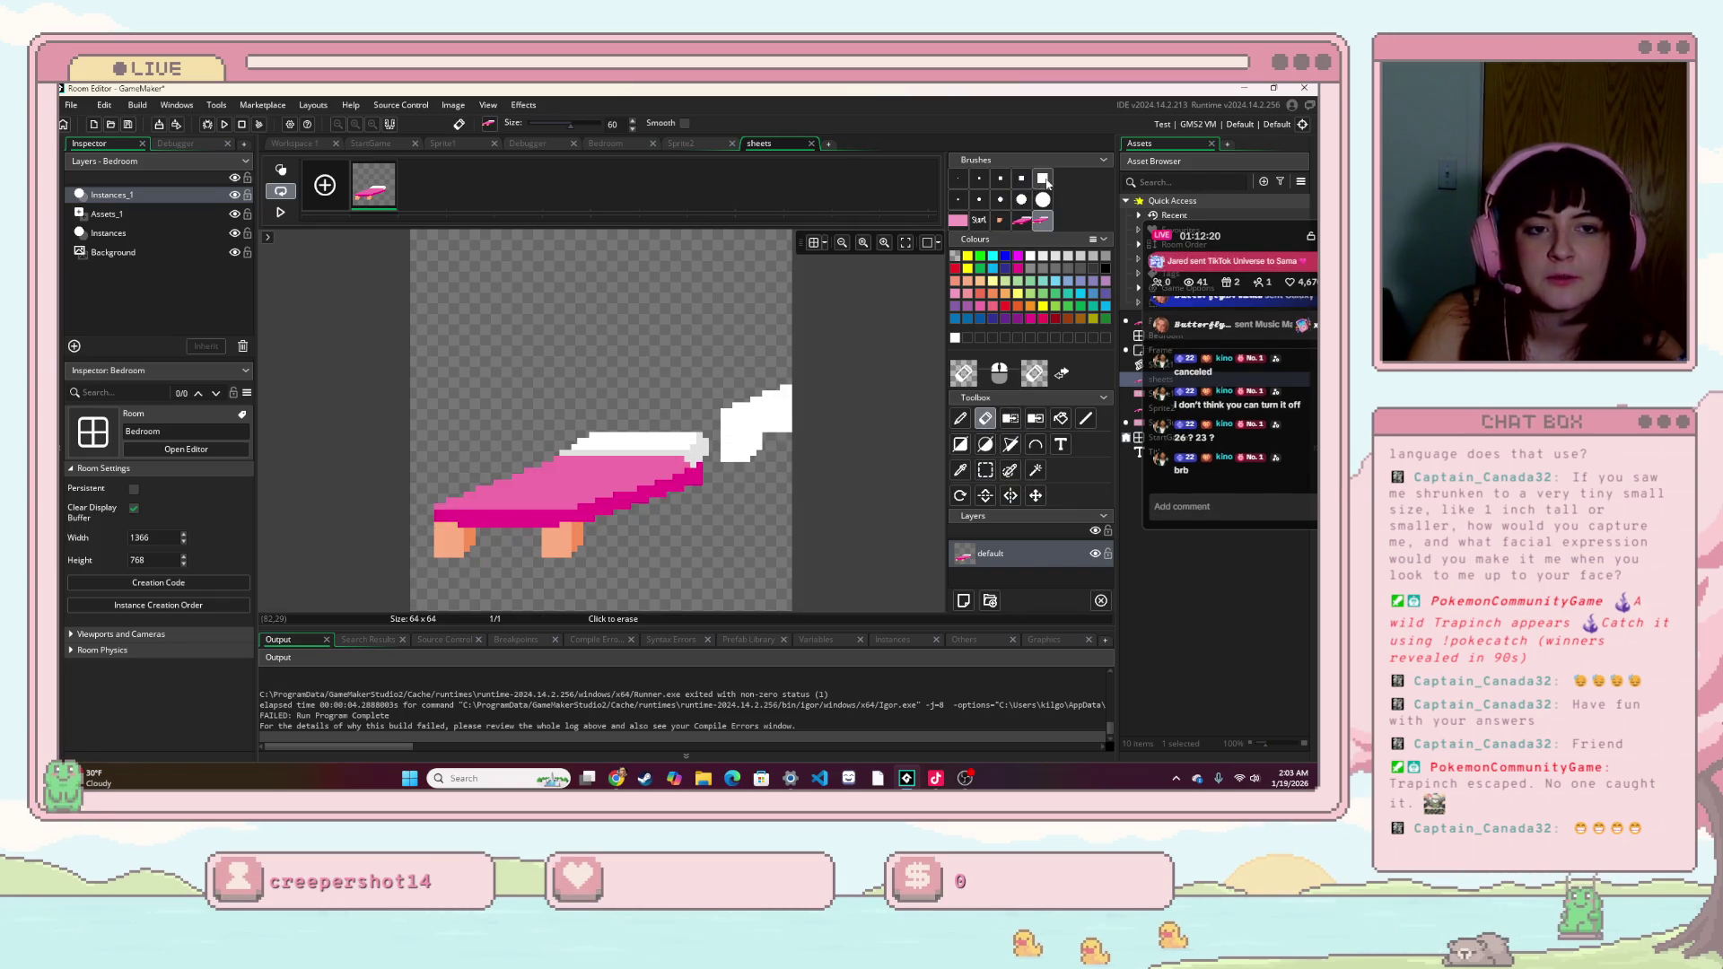
{"action": "left_click", "coordinate": [1000, 178]}
{"action": "mouse_move", "coordinate": [725, 484]}
{"action": "left_mouse_down"}
{"action": "mouse_move", "coordinate": [673, 495]}
{"action": "mouse_move", "coordinate": [500, 466]}
{"action": "mouse_move", "coordinate": [701, 479]}
{"action": "left_mouse_up"}
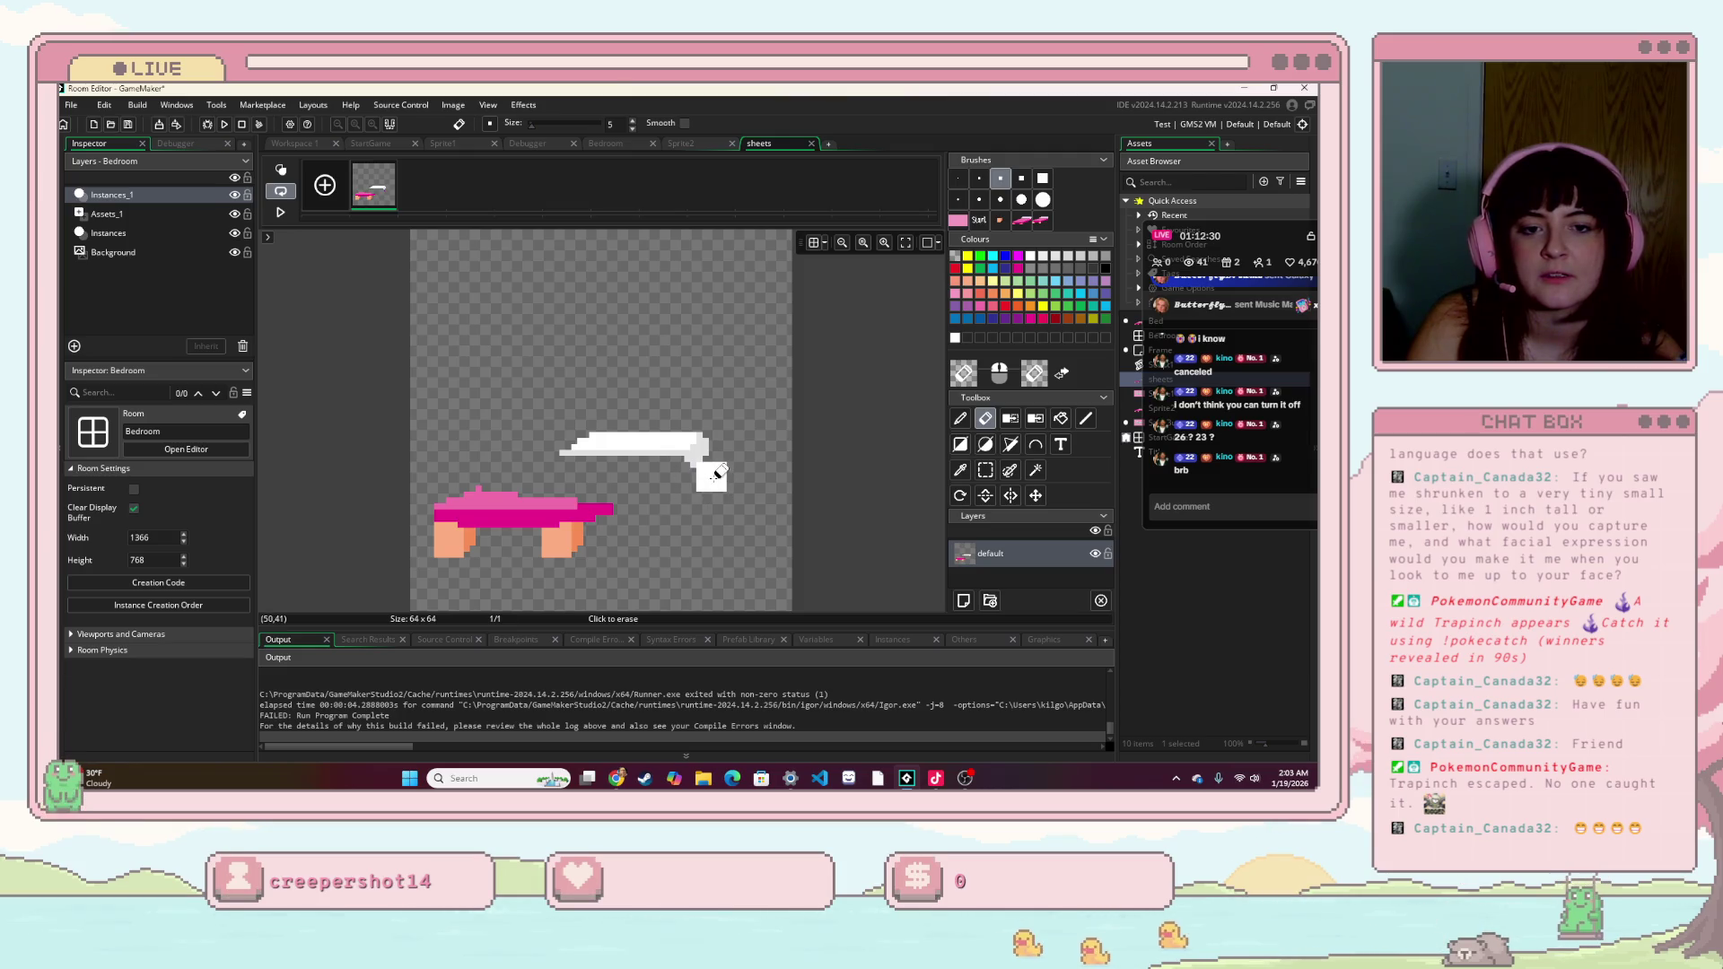
{"action": "mouse_move", "coordinate": [597, 500]}
{"action": "left_mouse_down"}
{"action": "mouse_move", "coordinate": [453, 498]}
{"action": "mouse_move", "coordinate": [538, 508]}
{"action": "left_mouse_up"}
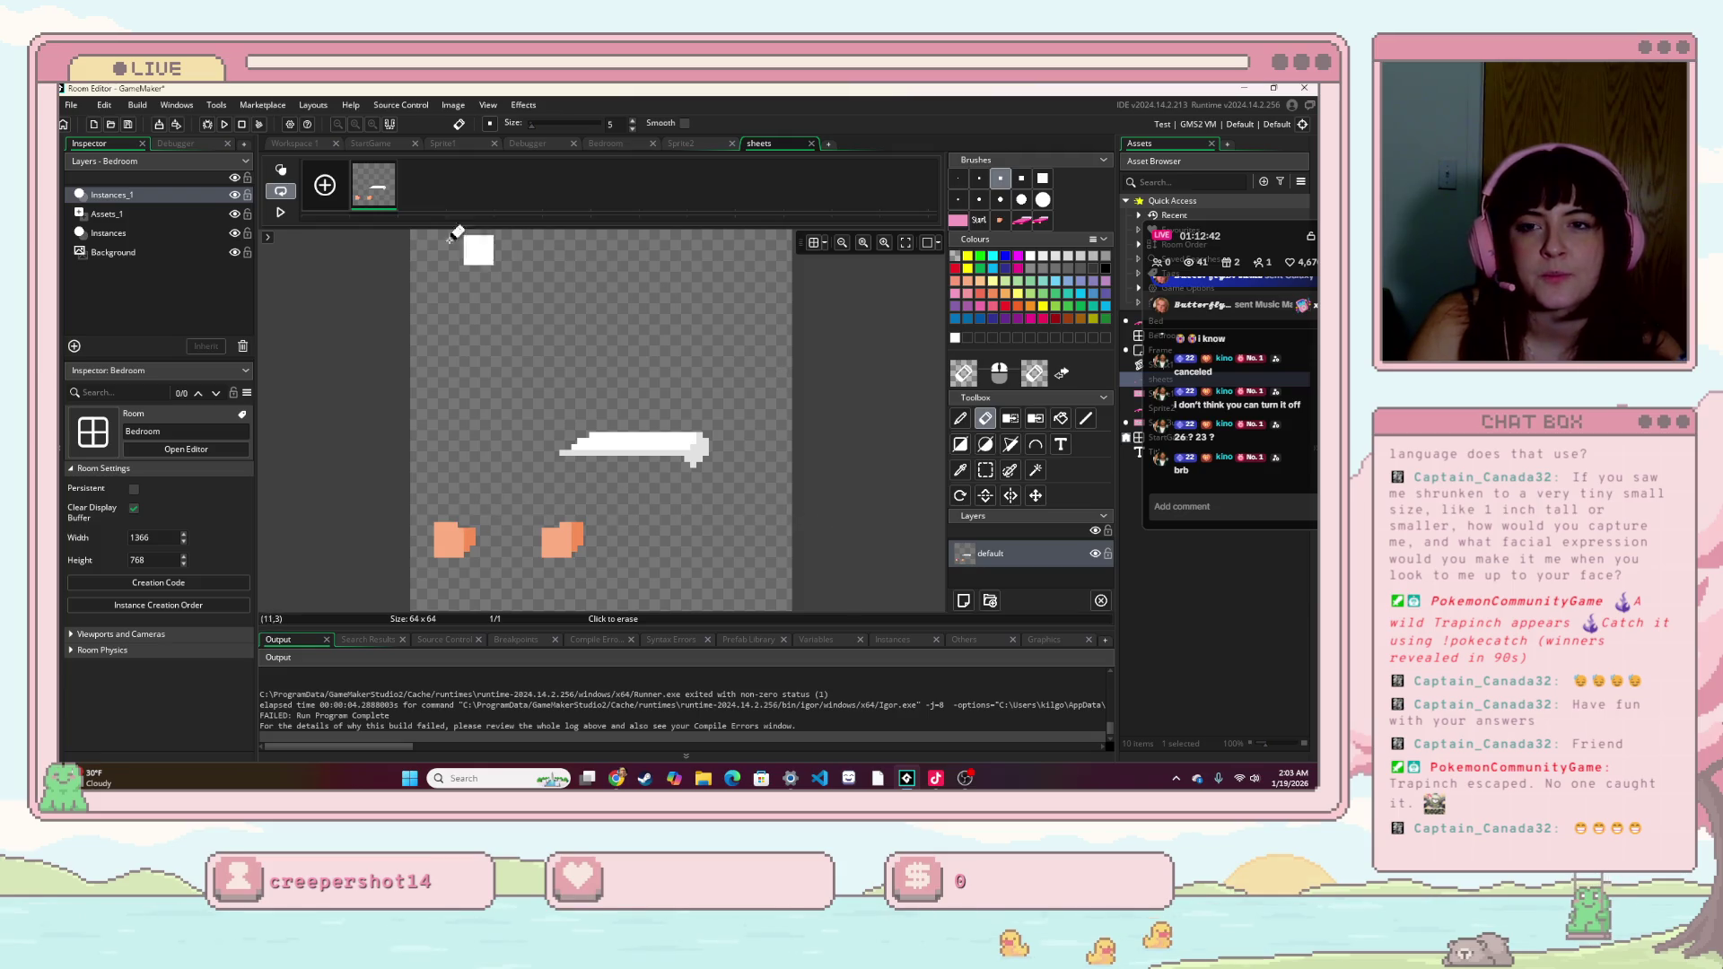
{"action": "key", "text": "F5"}
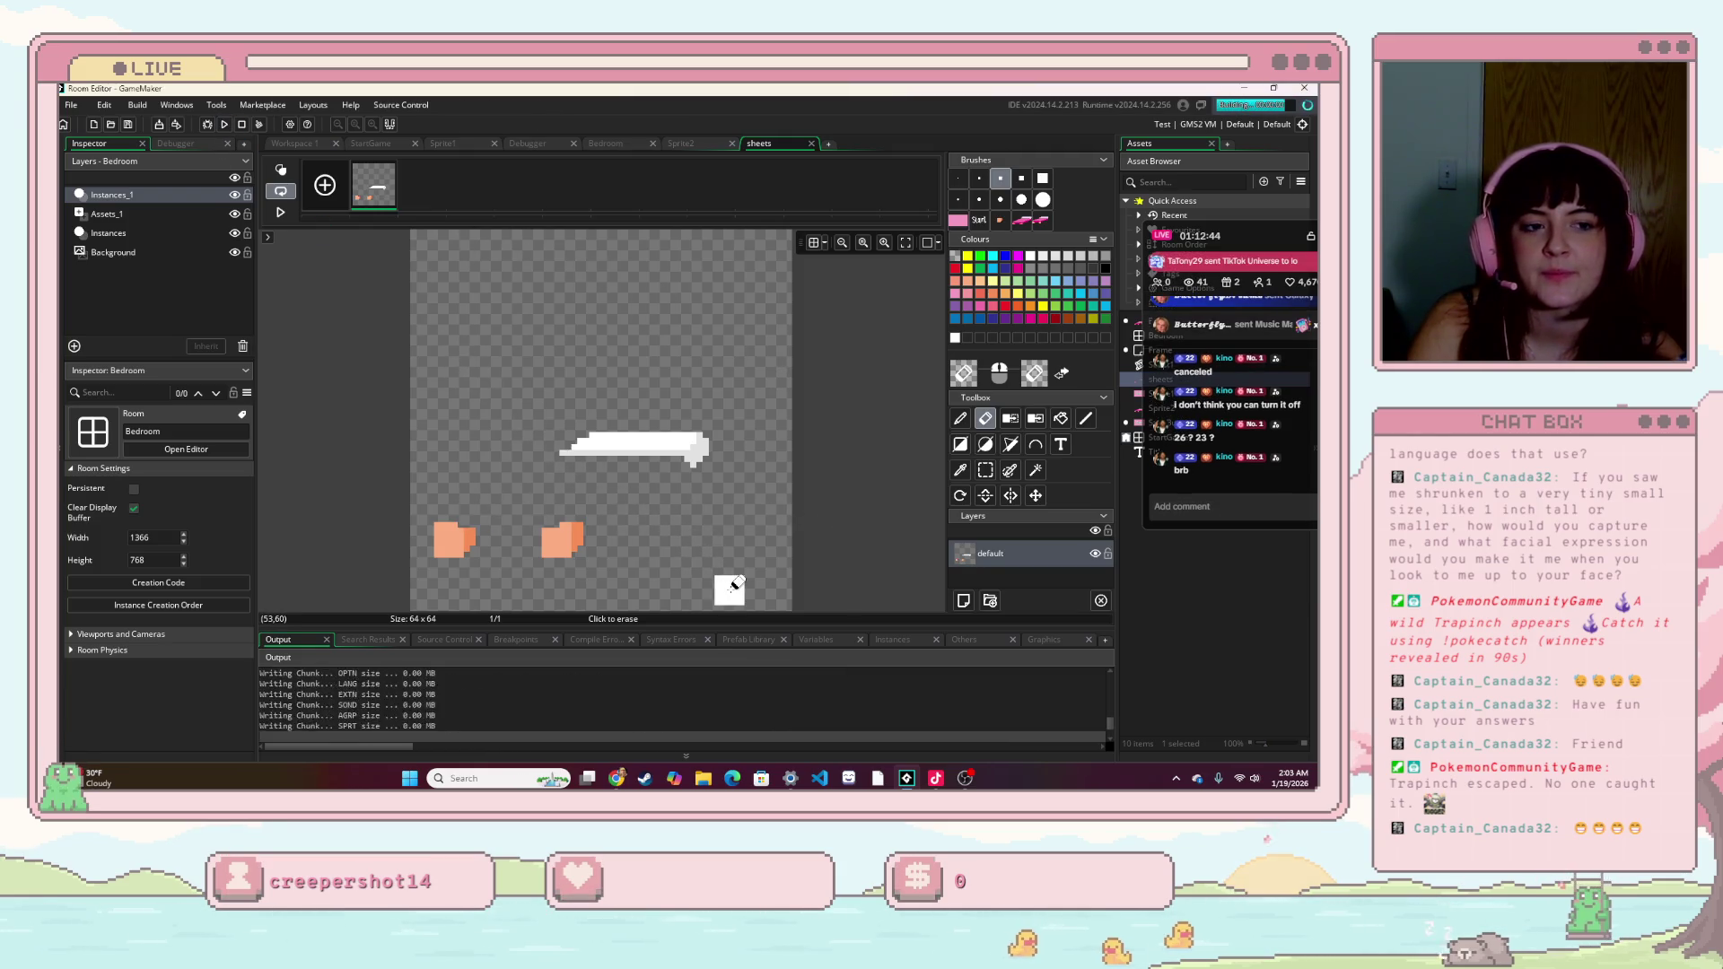
- Start the game and click the bed three times to cycle its colours, then close it
{"action": "left_click", "coordinate": [777, 513]}
{"action": "left_click", "coordinate": [996, 618]}
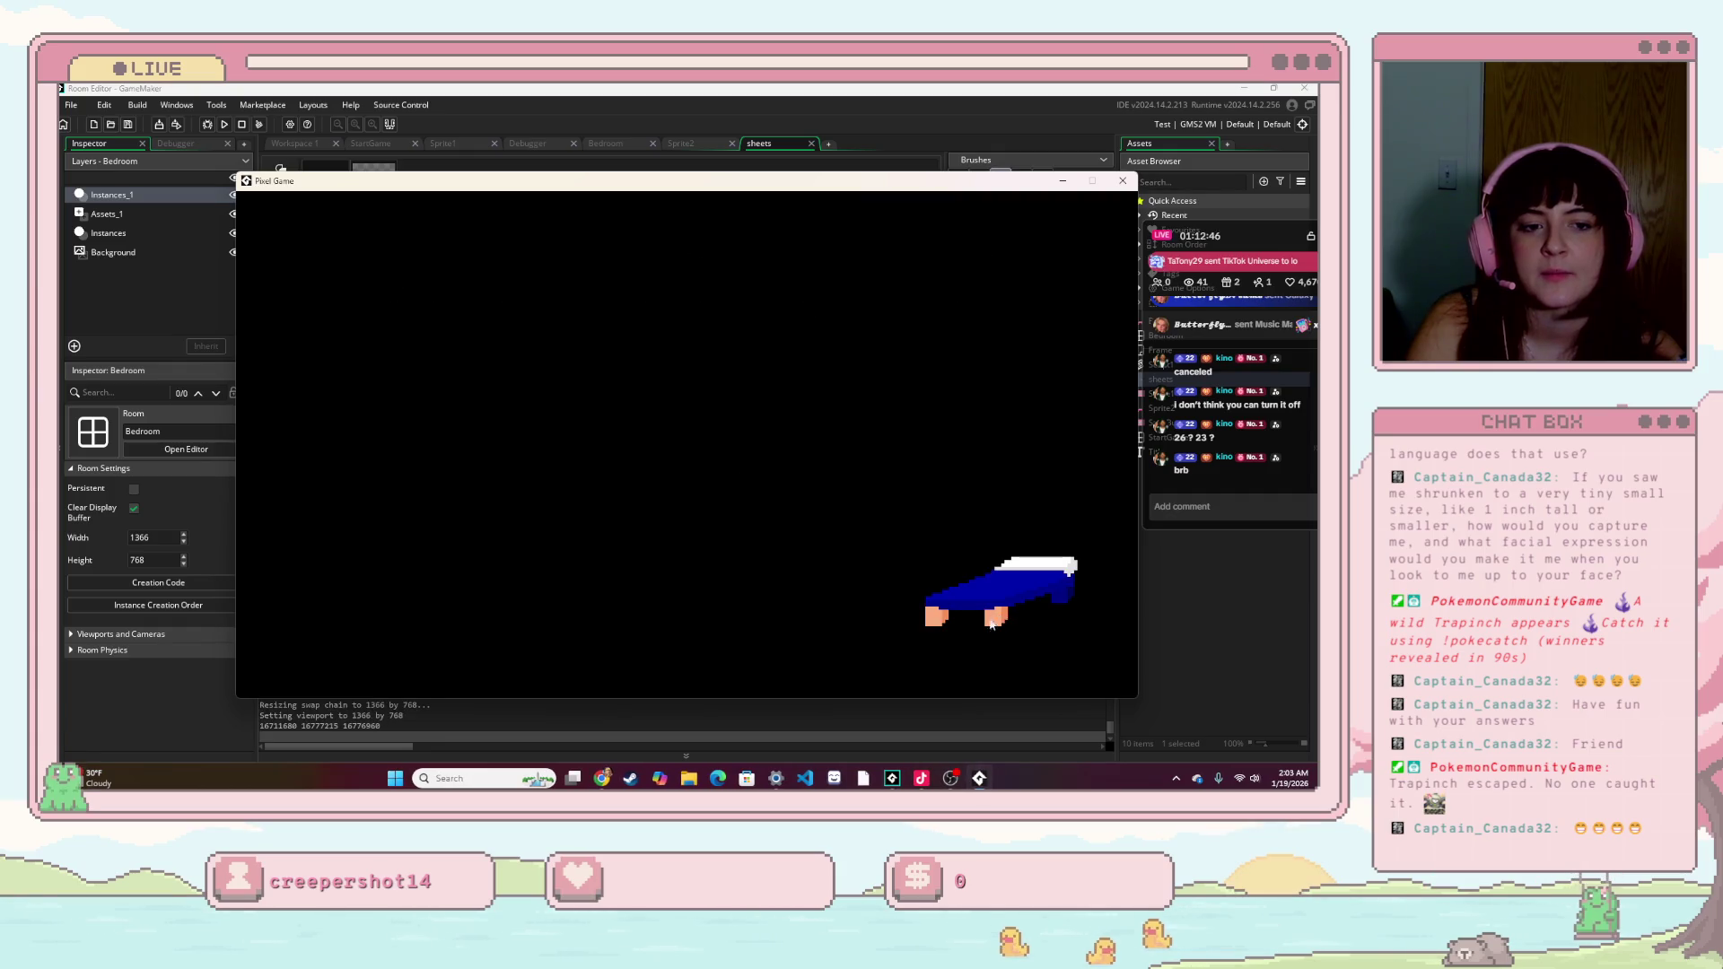
{"action": "left_click", "coordinate": [998, 588]}
{"action": "left_click", "coordinate": [997, 589]}
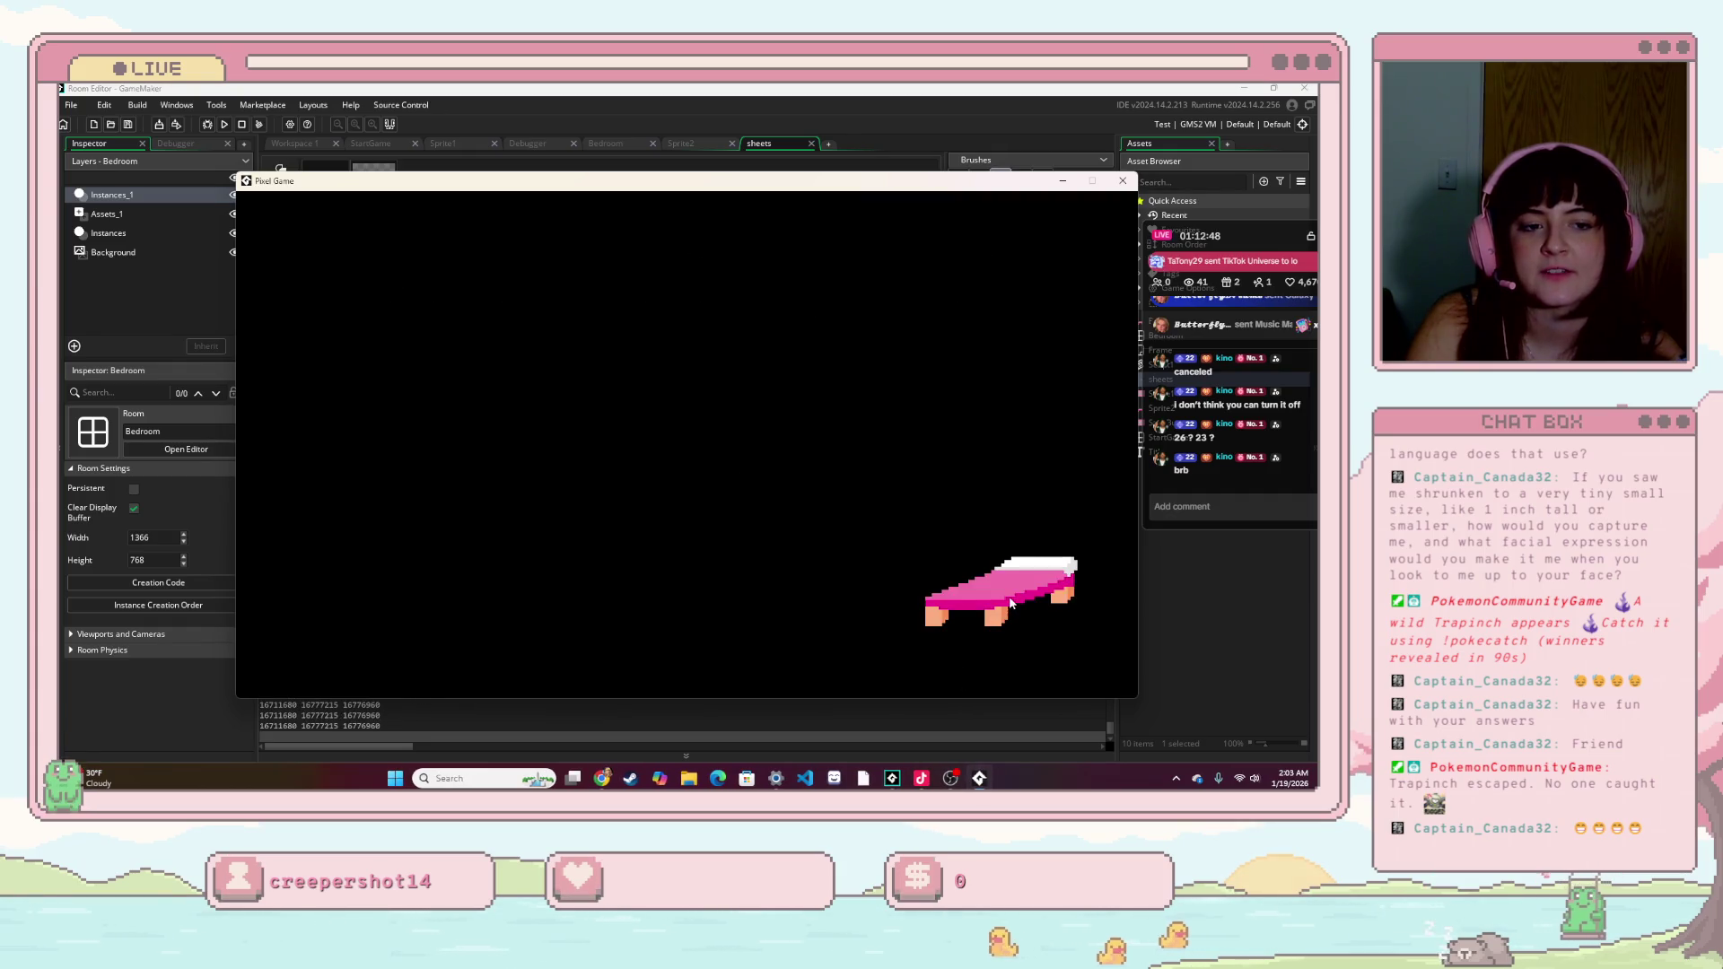
{"action": "left_click", "coordinate": [1122, 180]}
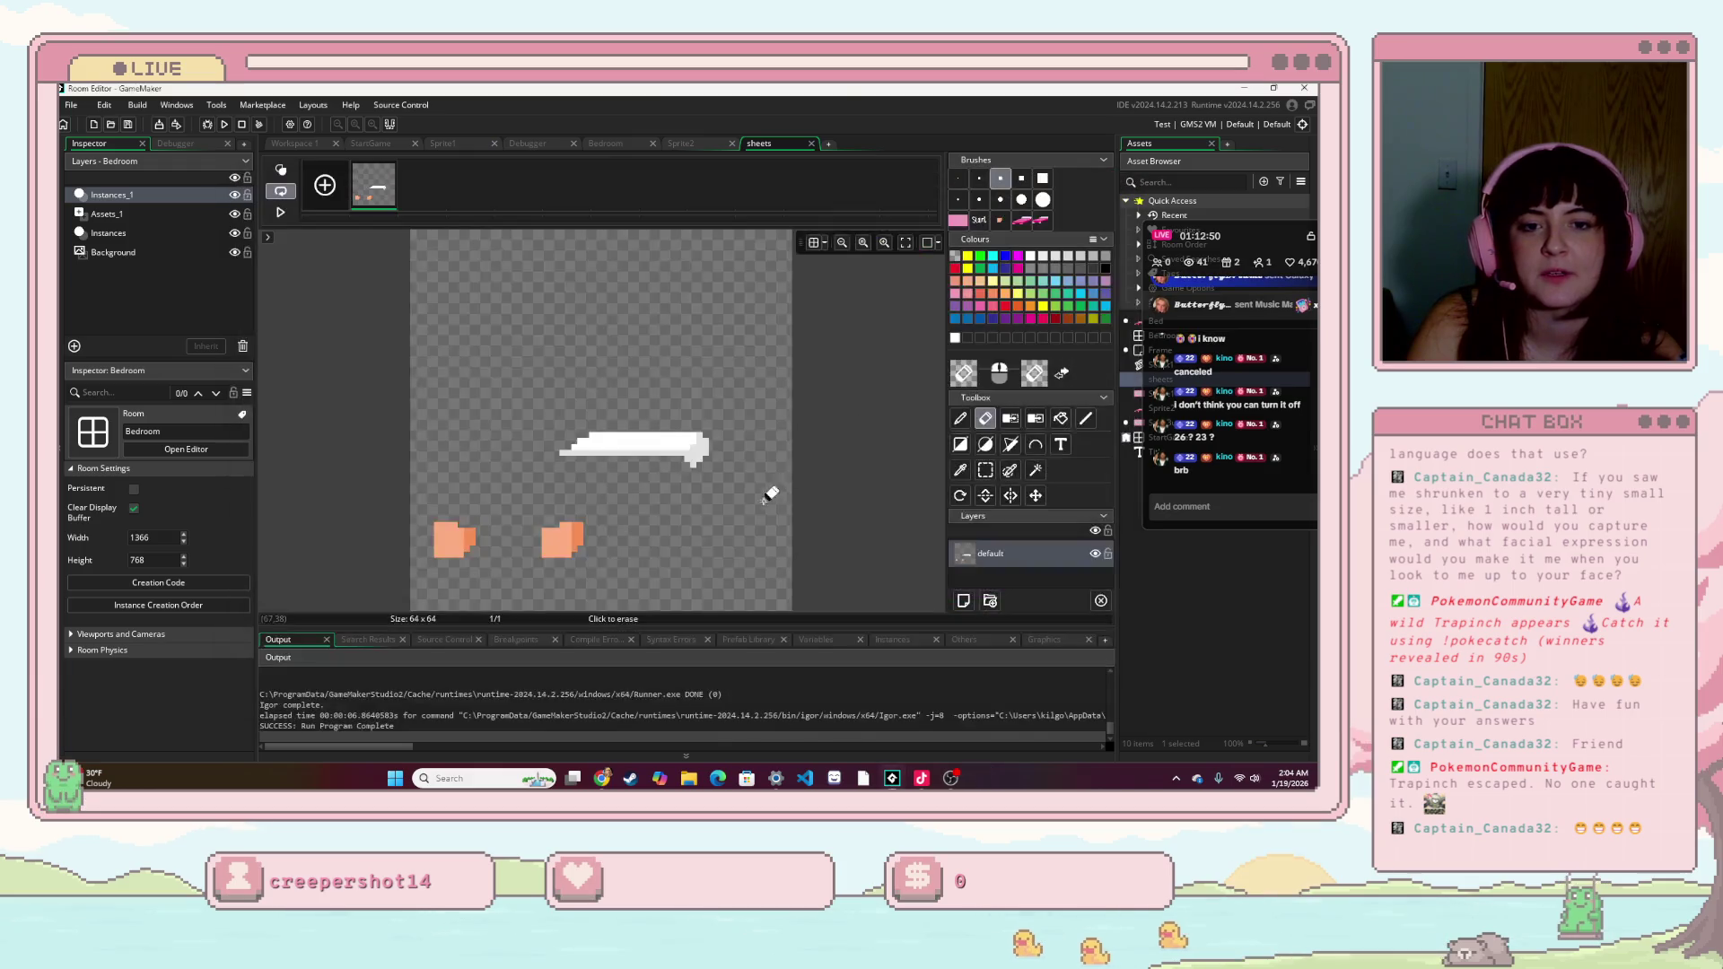
- Clean leftover magenta pixels on sheets, then undo the extra stamp and copy the bed in Sprite2
{"action": "key", "text": "ctrl+z"}
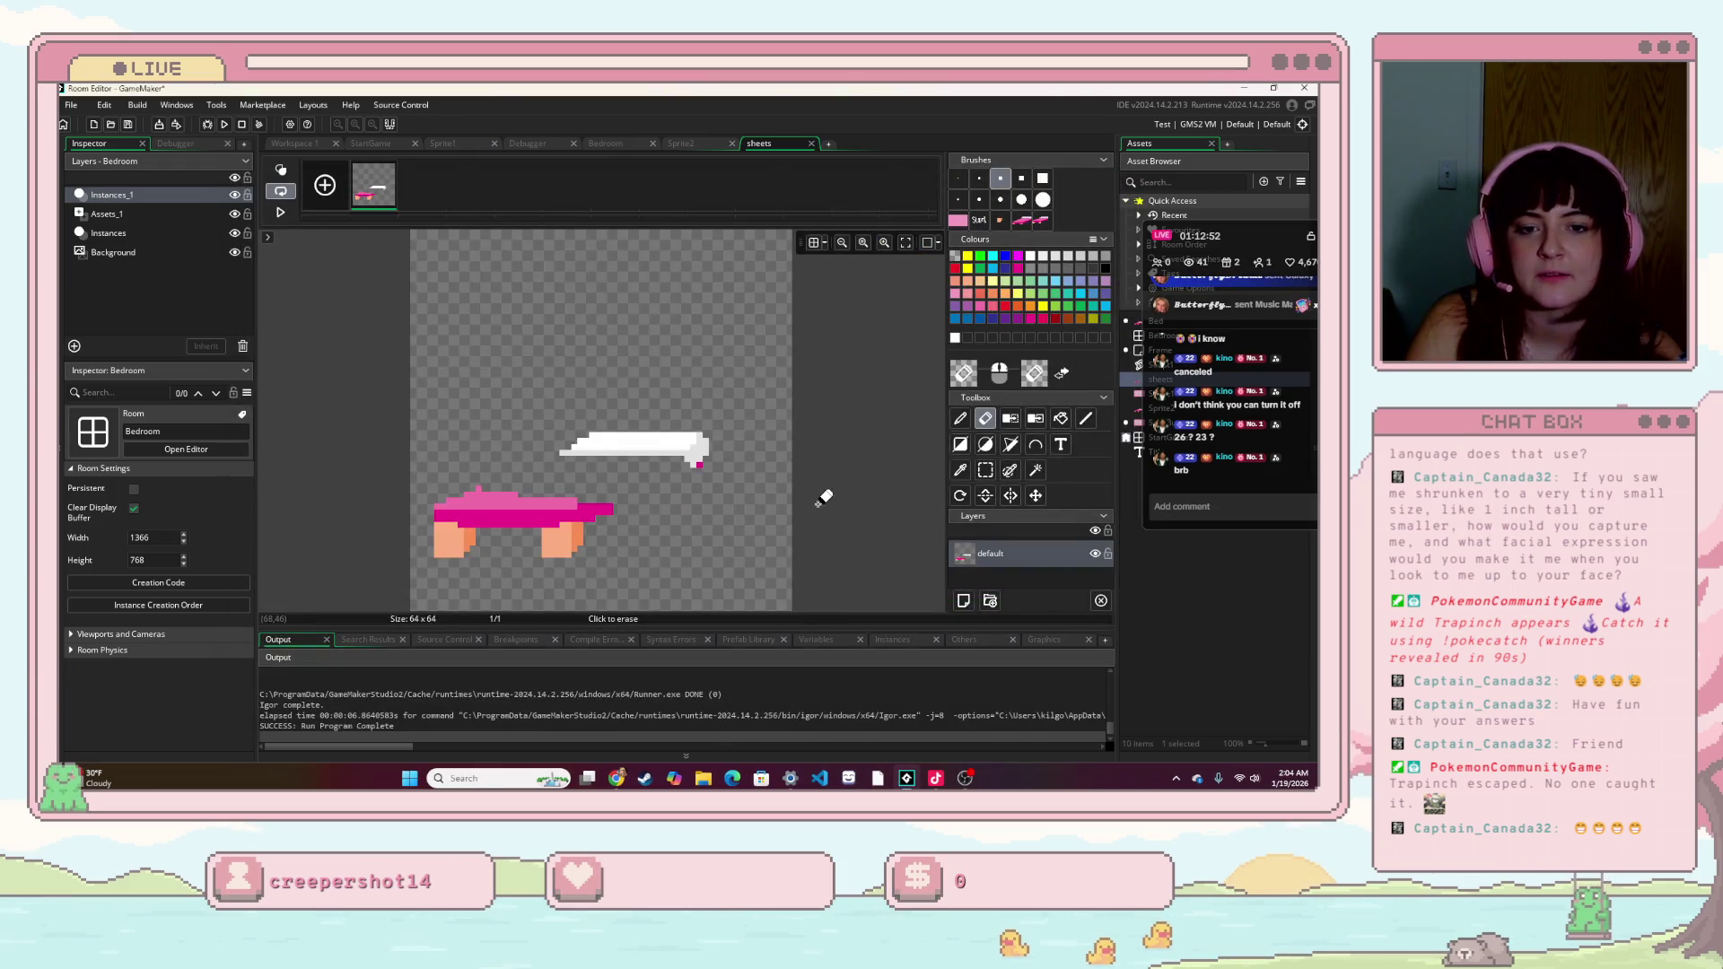
{"action": "left_click", "coordinate": [696, 475]}
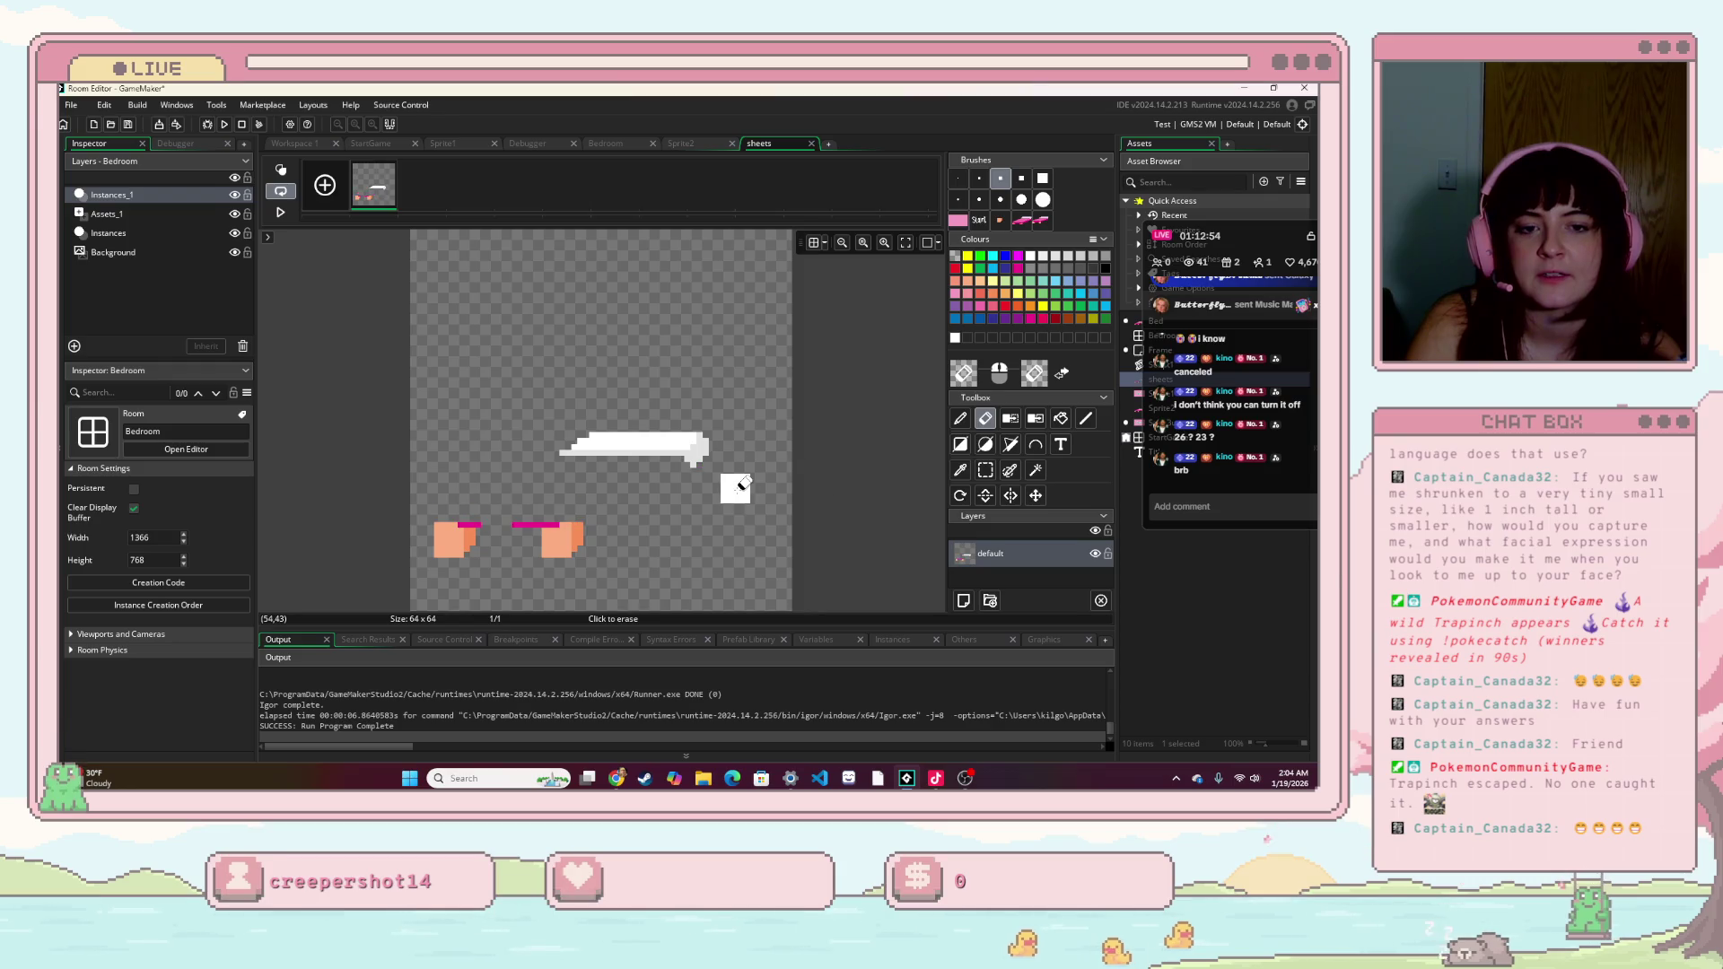
{"action": "left_click", "coordinate": [687, 144]}
{"action": "key", "text": "ctrl+z"}
{"action": "left_click", "coordinate": [985, 471]}
{"action": "mouse_move", "coordinate": [434, 389]}
{"action": "left_mouse_down"}
{"action": "mouse_move", "coordinate": [574, 538]}
{"action": "mouse_move", "coordinate": [729, 581]}
{"action": "left_mouse_up"}
{"action": "key", "text": "ctrl+c"}
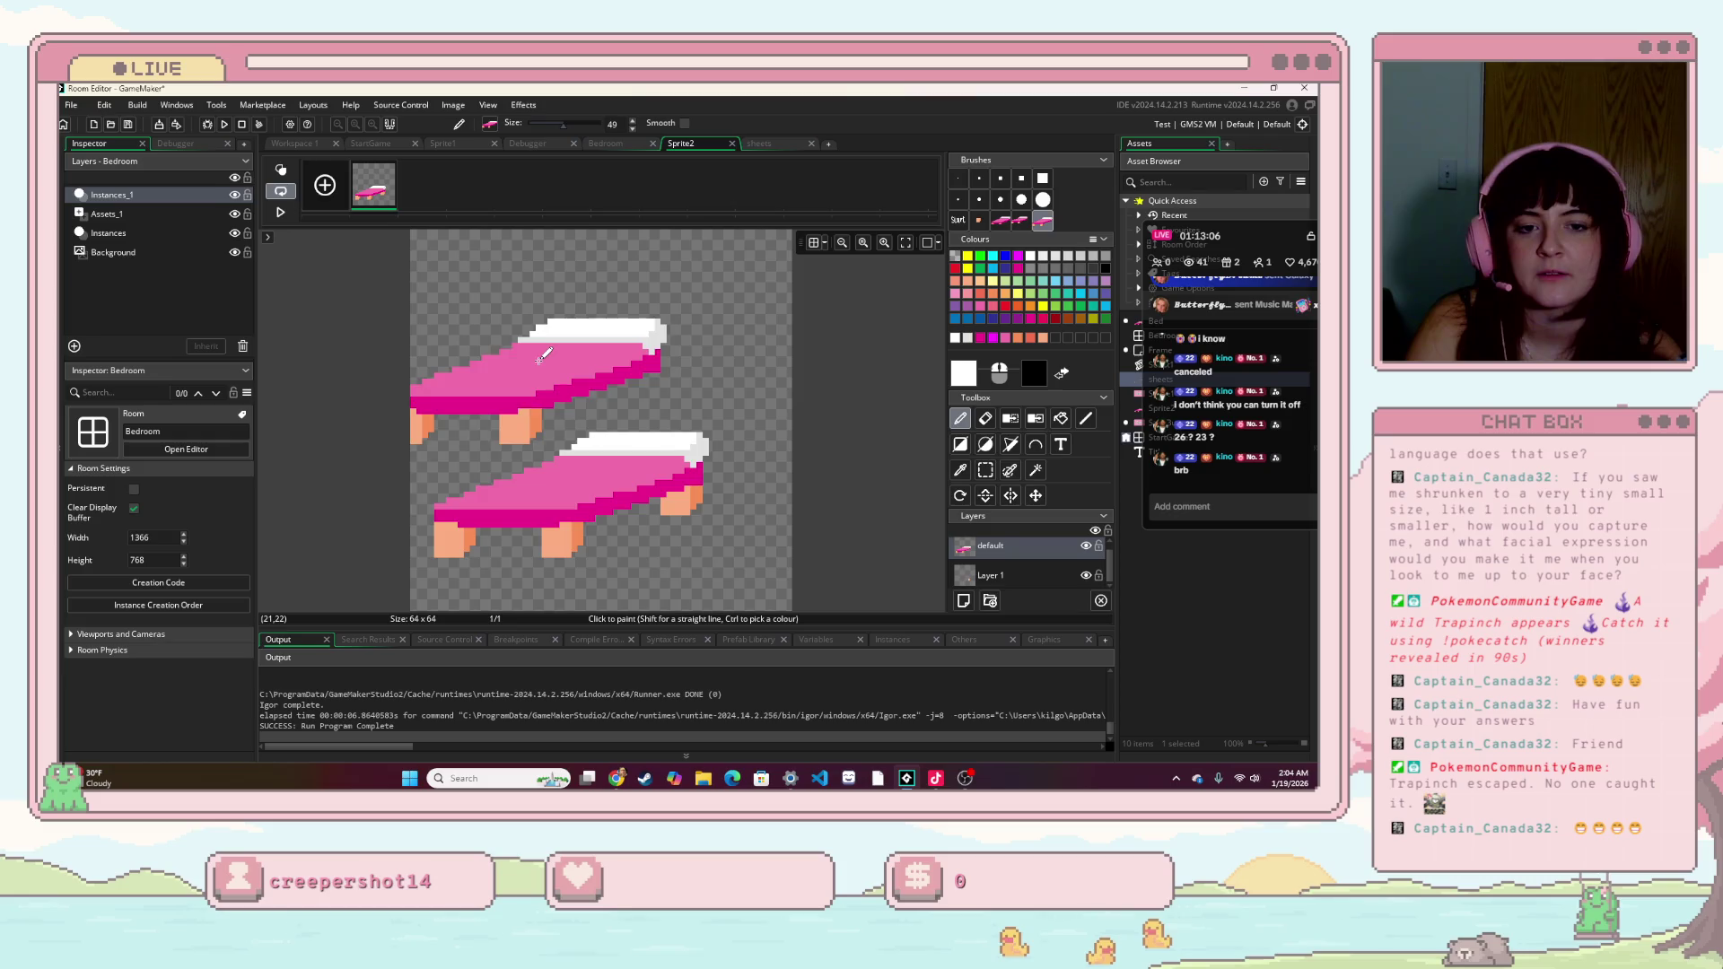
- Take the bed from Sprite2's Layer 1 as a brush, bring it to the sheets sprite, and relaunch the game
{"action": "left_click", "coordinate": [993, 579]}
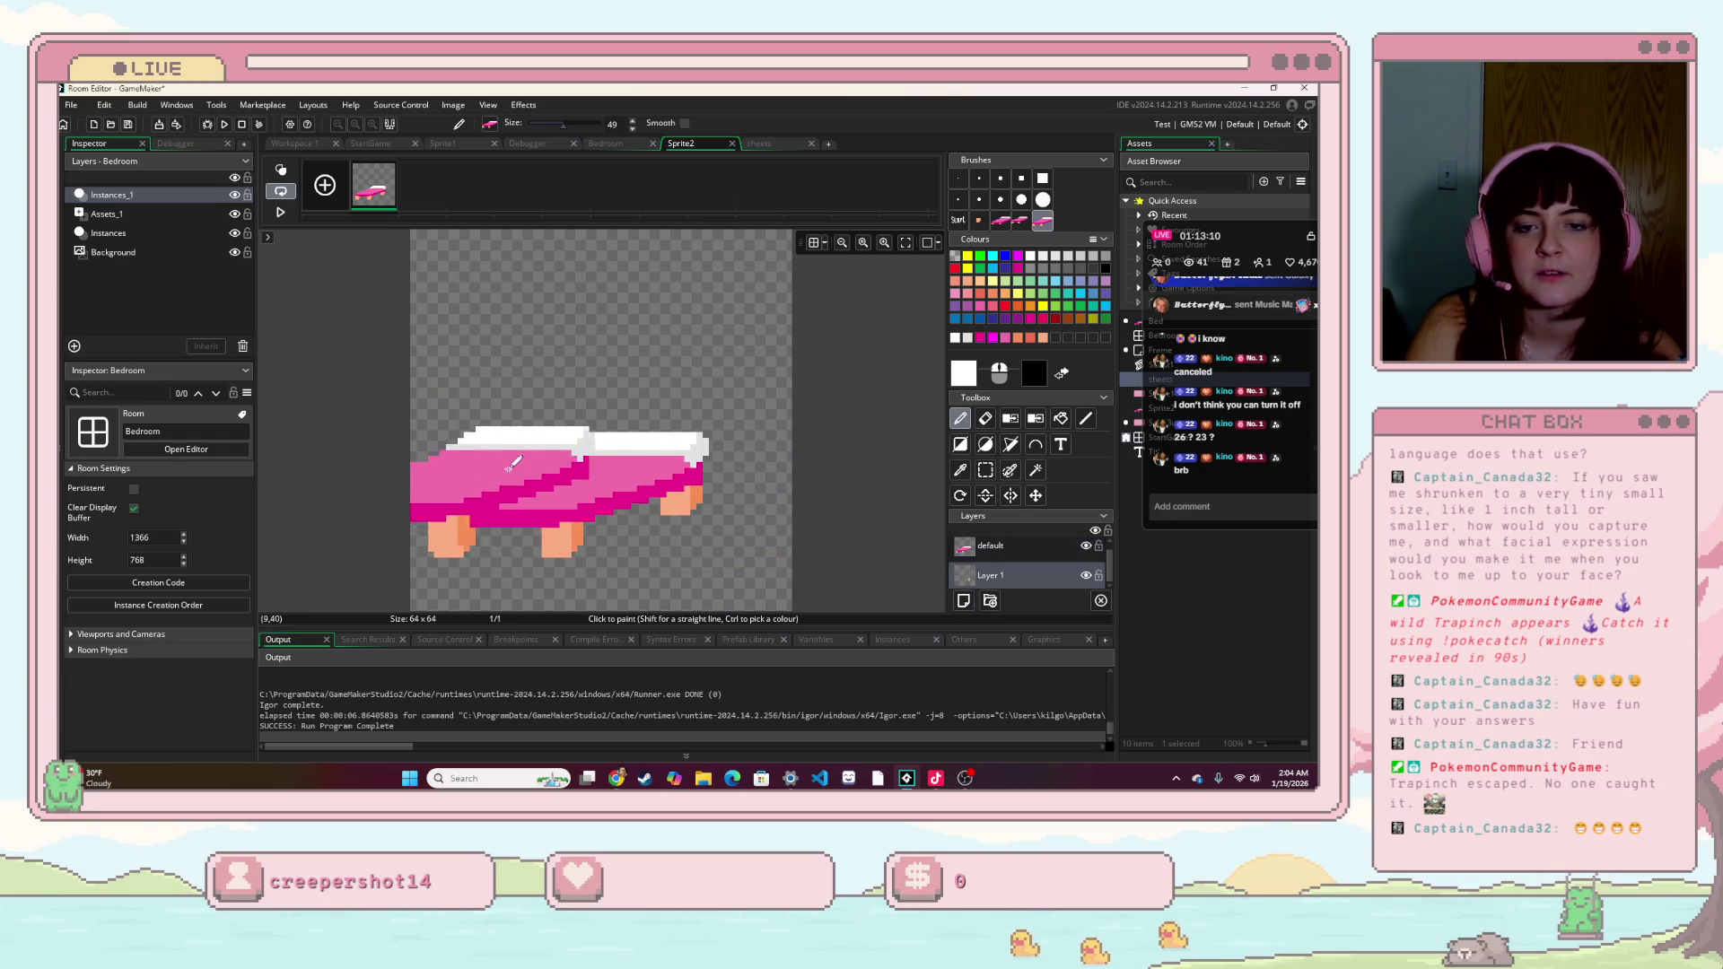
{"action": "left_click", "coordinate": [985, 469]}
{"action": "left_click_drag", "start_coordinate": [423, 391], "coordinate": [744, 568]}
{"action": "key", "text": "d"}
{"action": "left_click", "coordinate": [783, 144]}
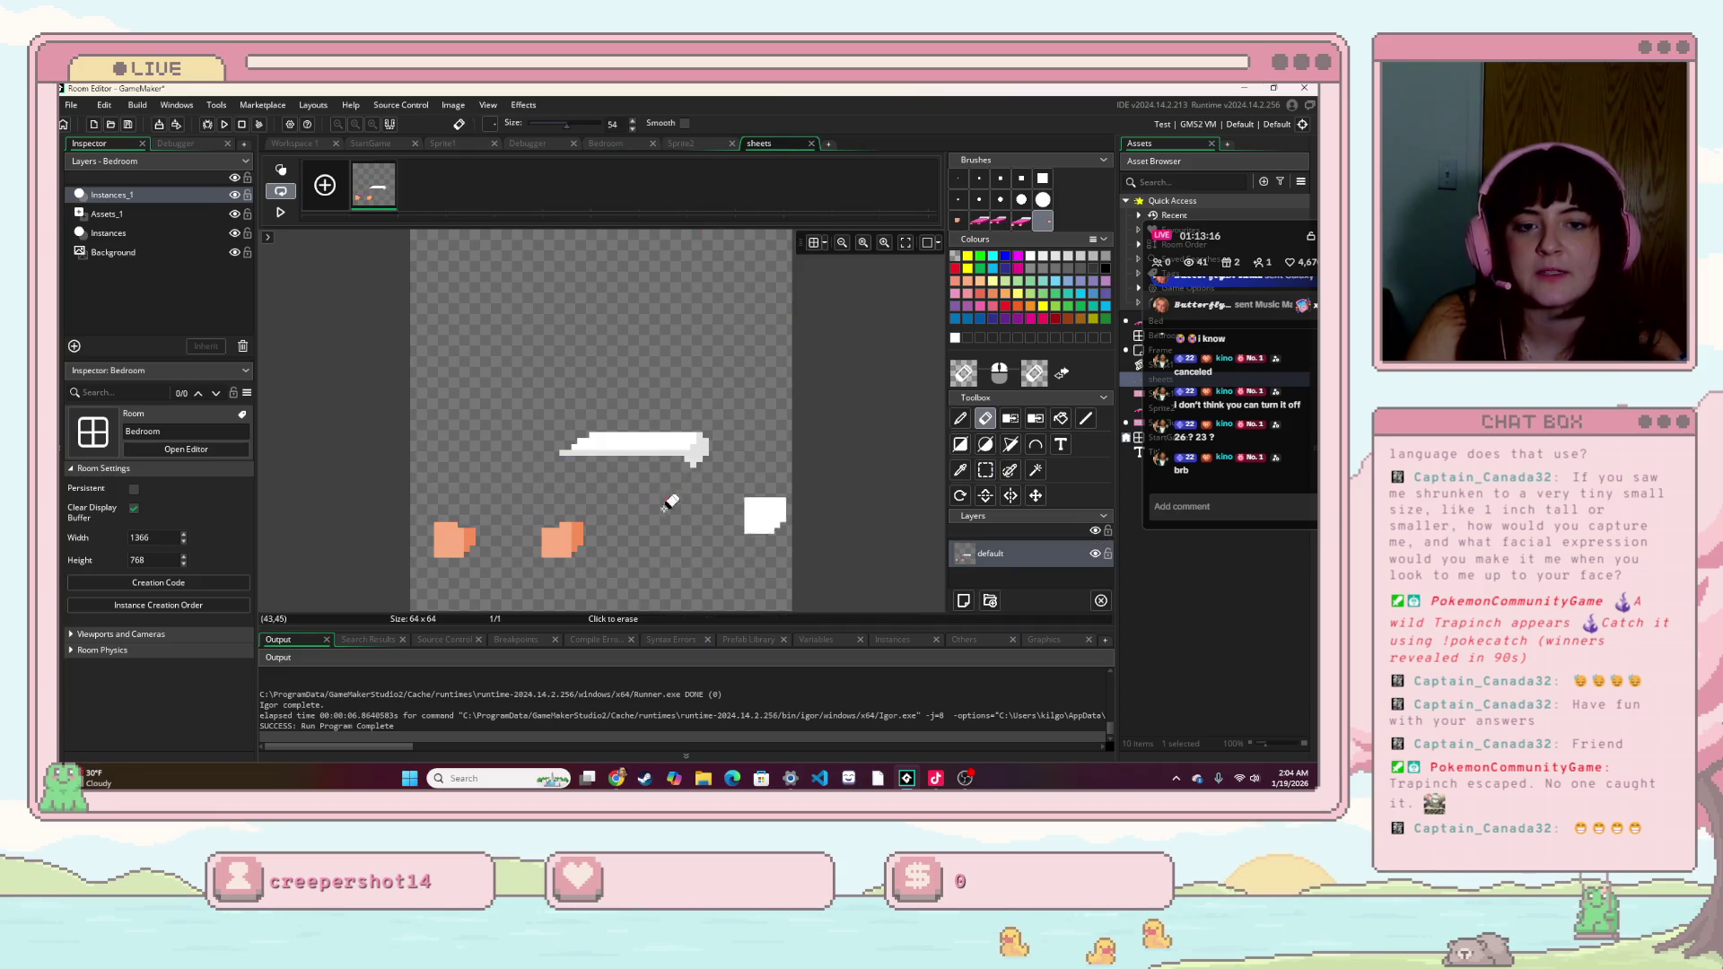
{"action": "left_click", "coordinate": [959, 418]}
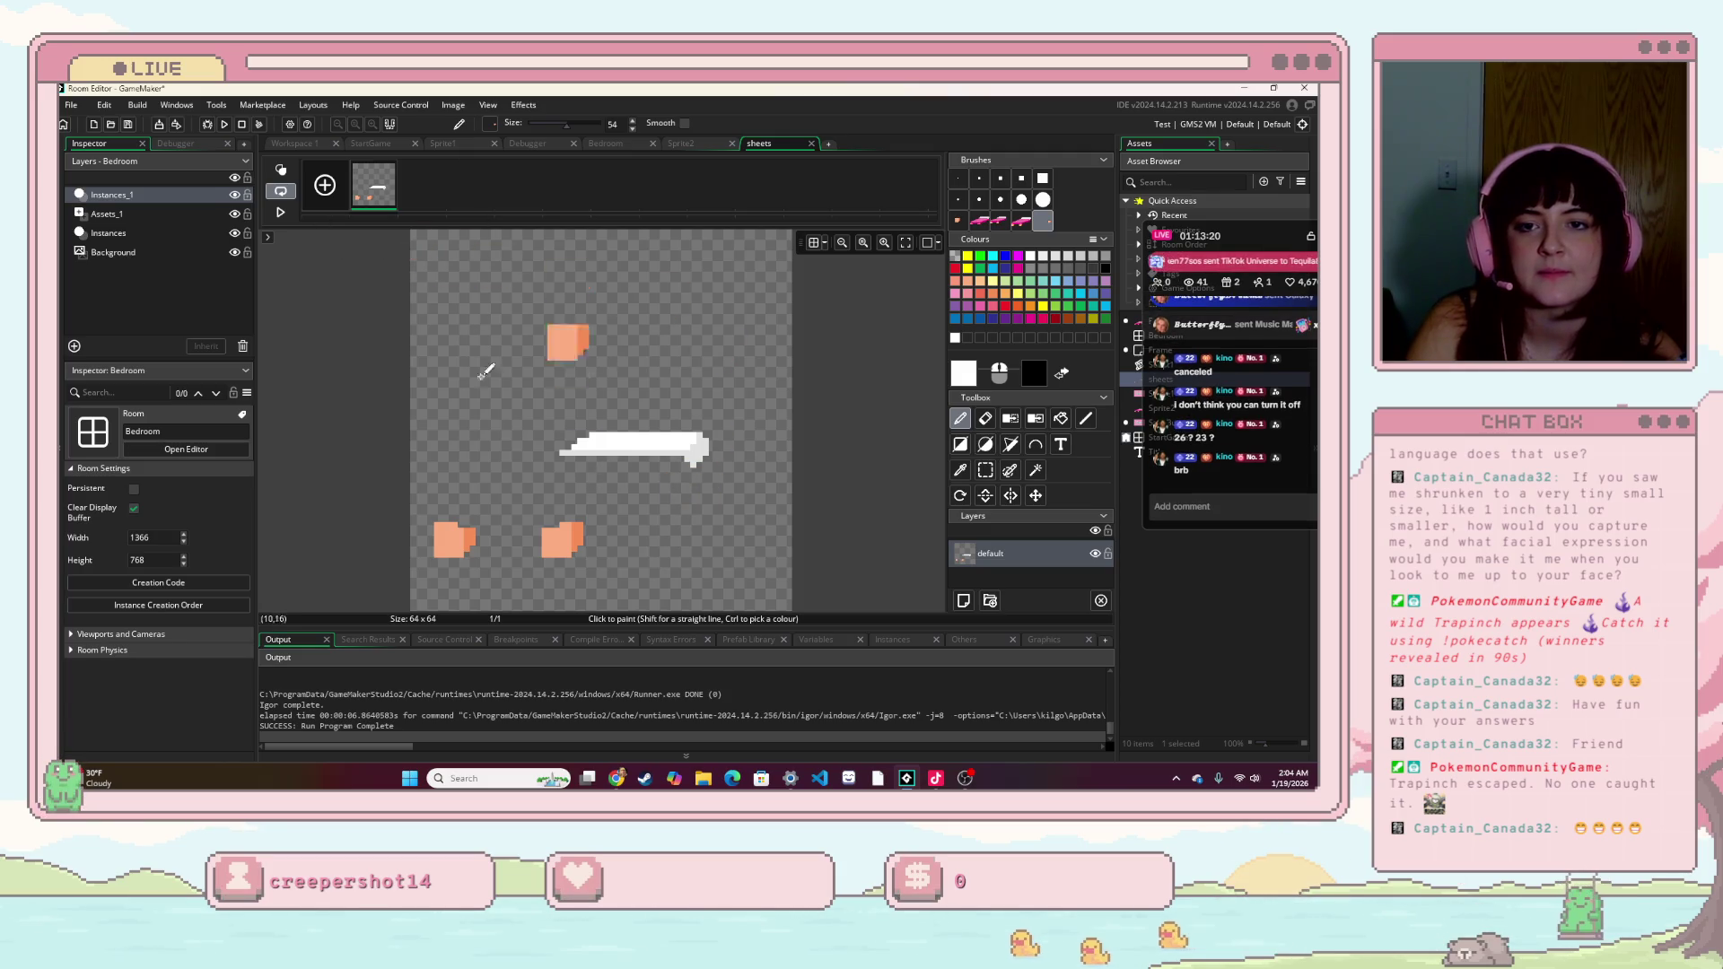
{"action": "left_click", "coordinate": [679, 148]}
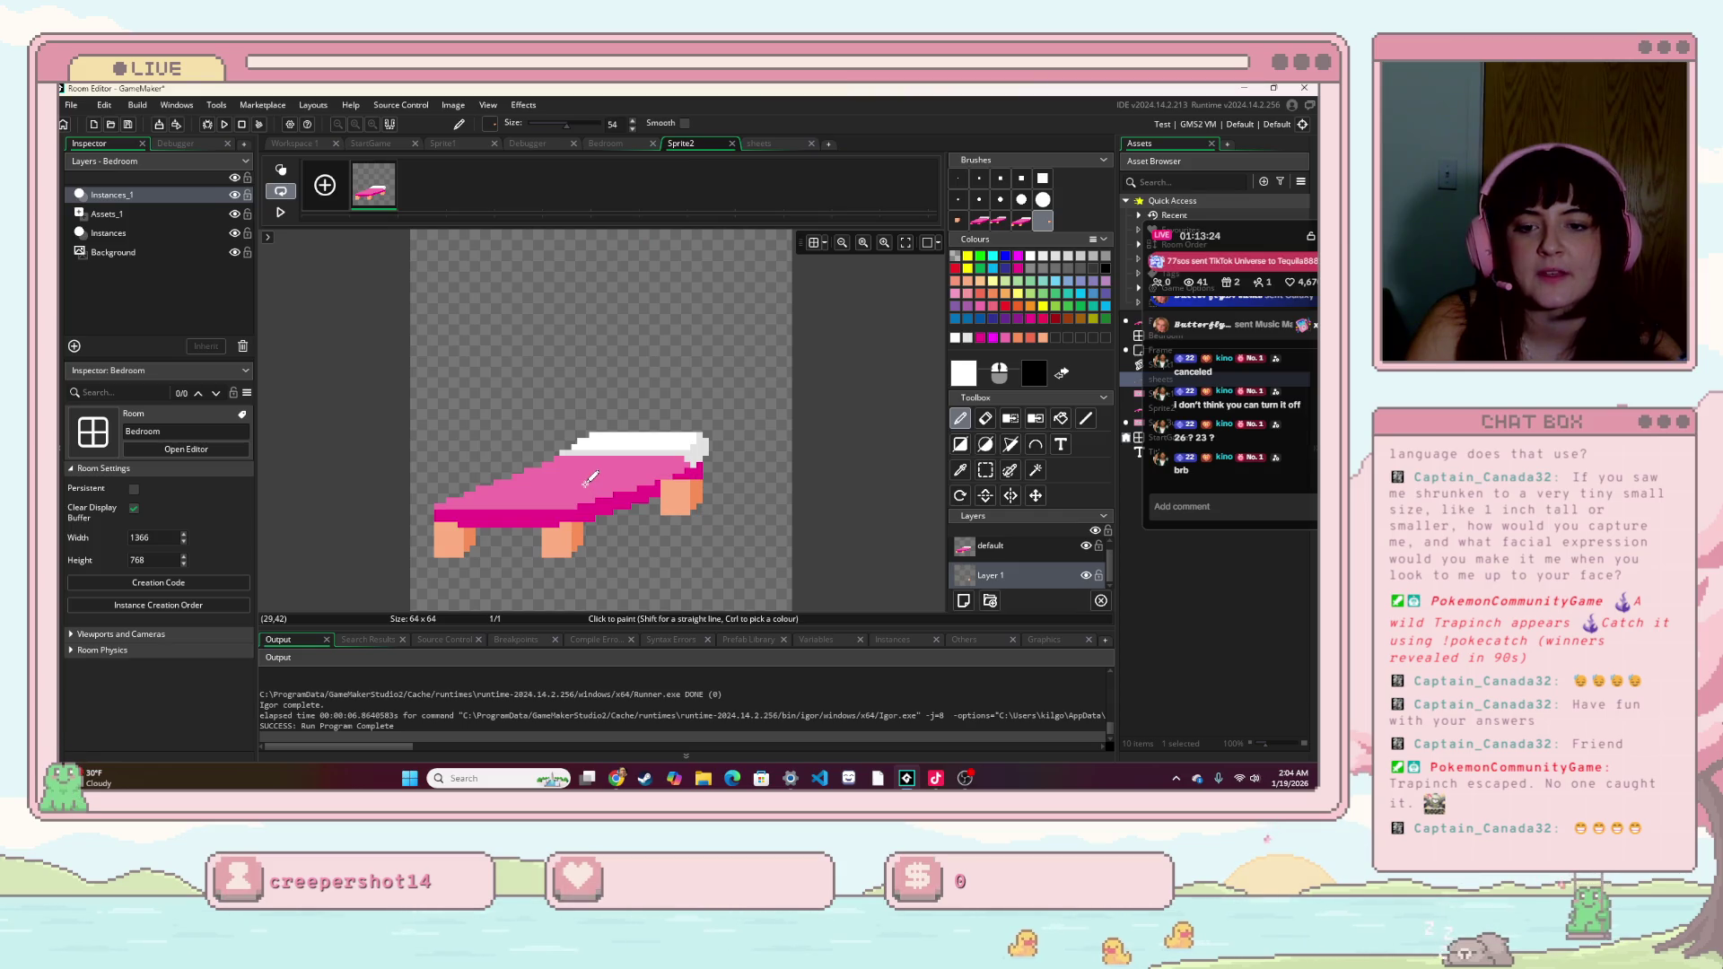
{"action": "key", "text": "ctrl+Tab"}
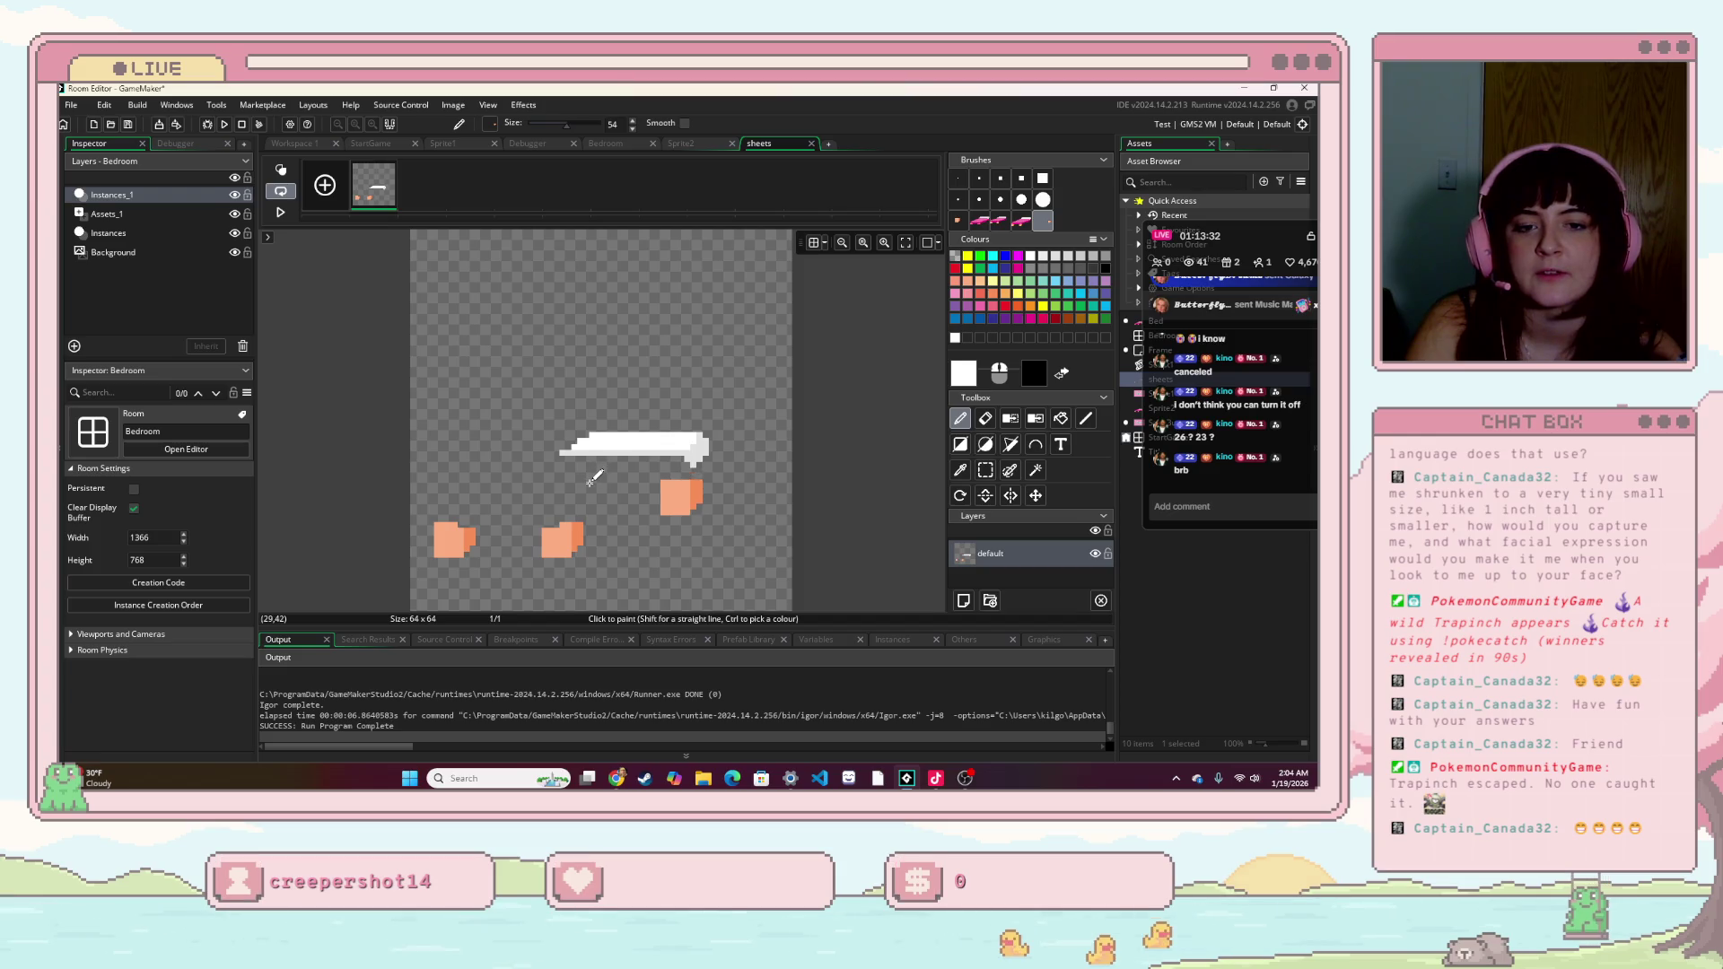
{"action": "left_click", "coordinate": [224, 125]}
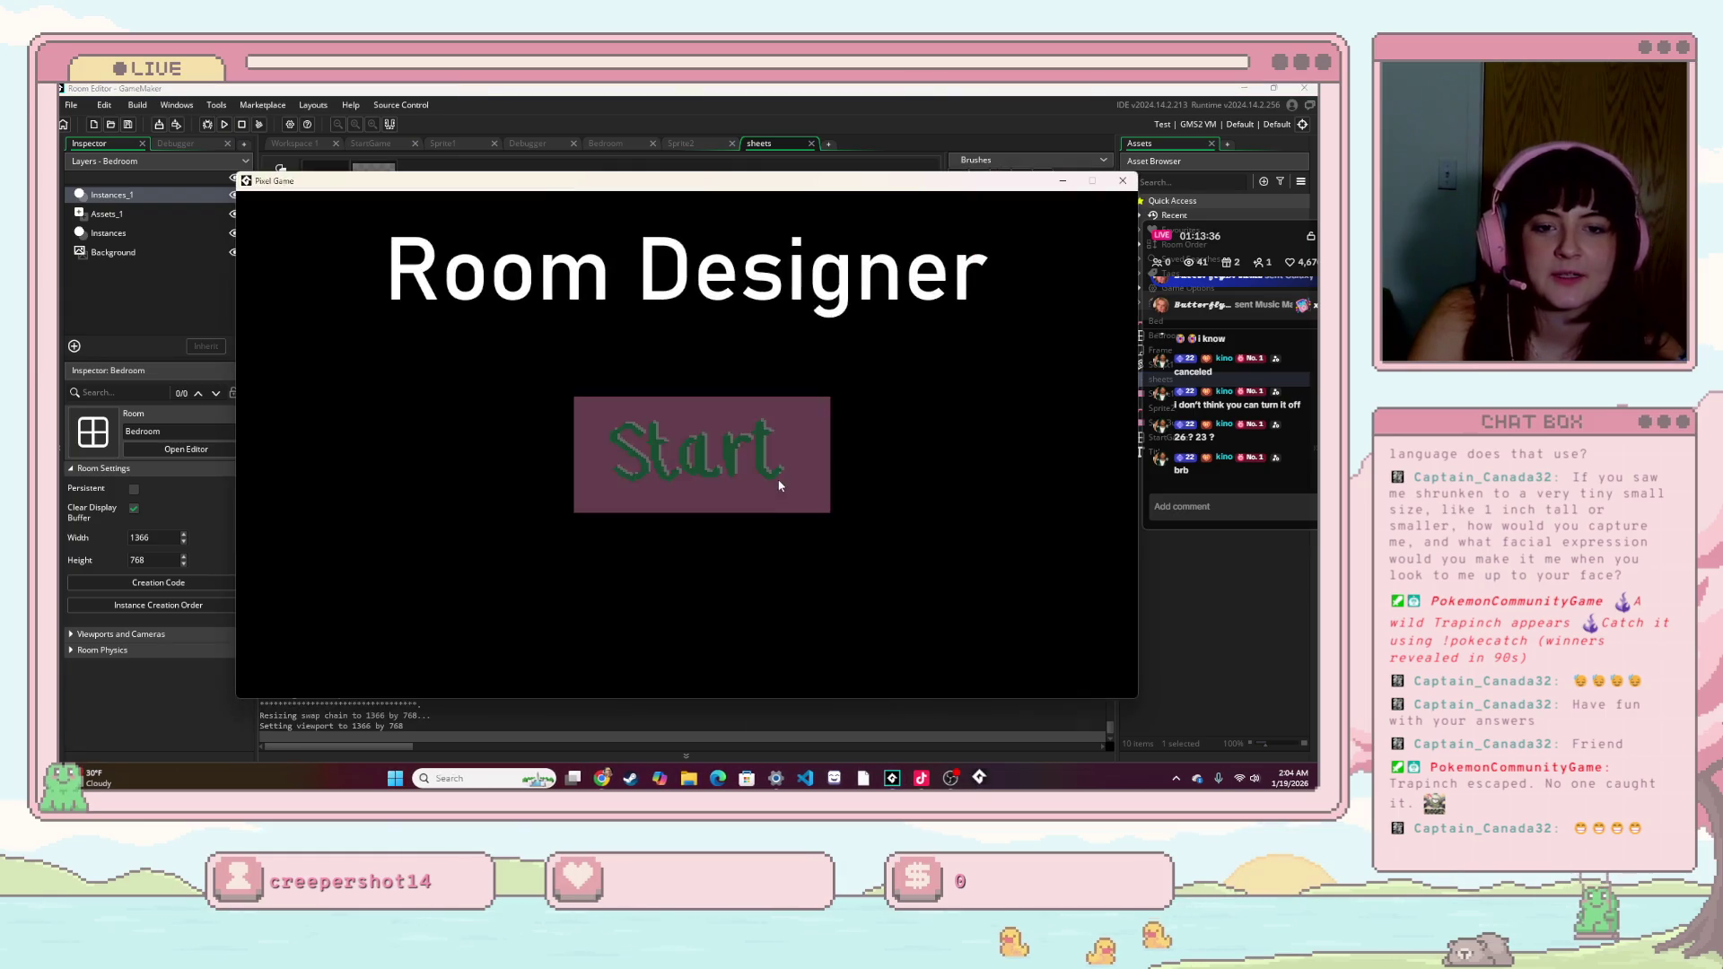
- Start the game, click the bed to change its sheet colour, then close it
{"action": "left_click", "coordinate": [774, 480]}
{"action": "left_click", "coordinate": [961, 596]}
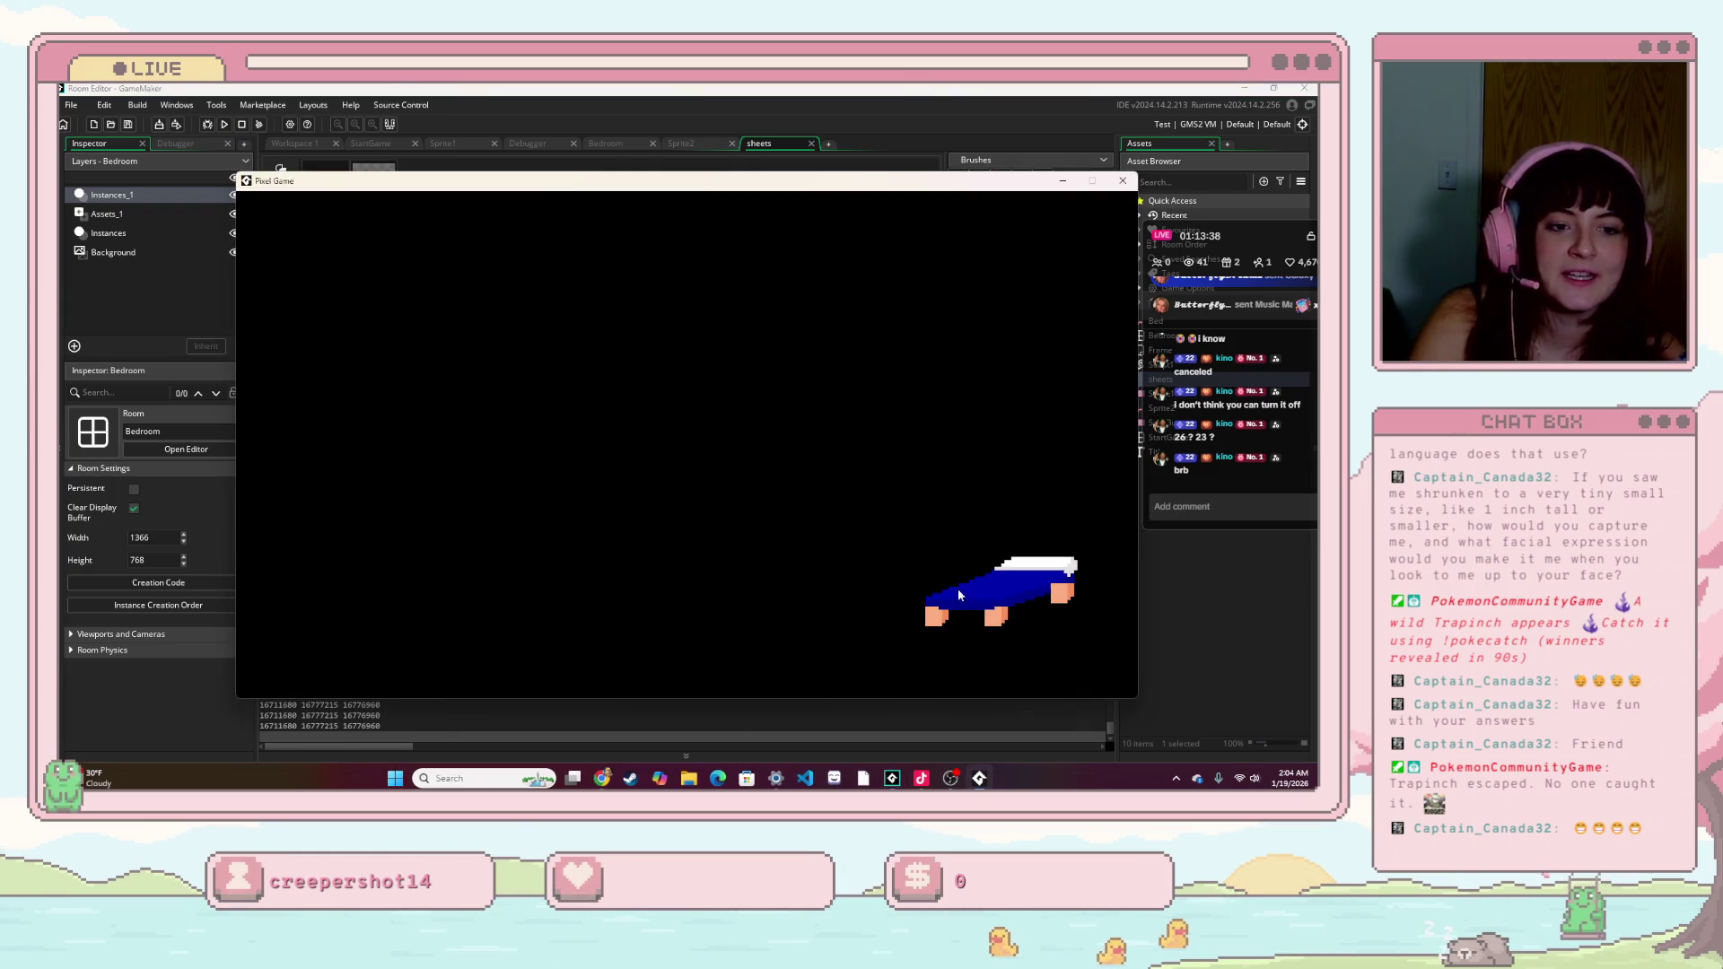
{"action": "left_click", "coordinate": [1123, 182]}
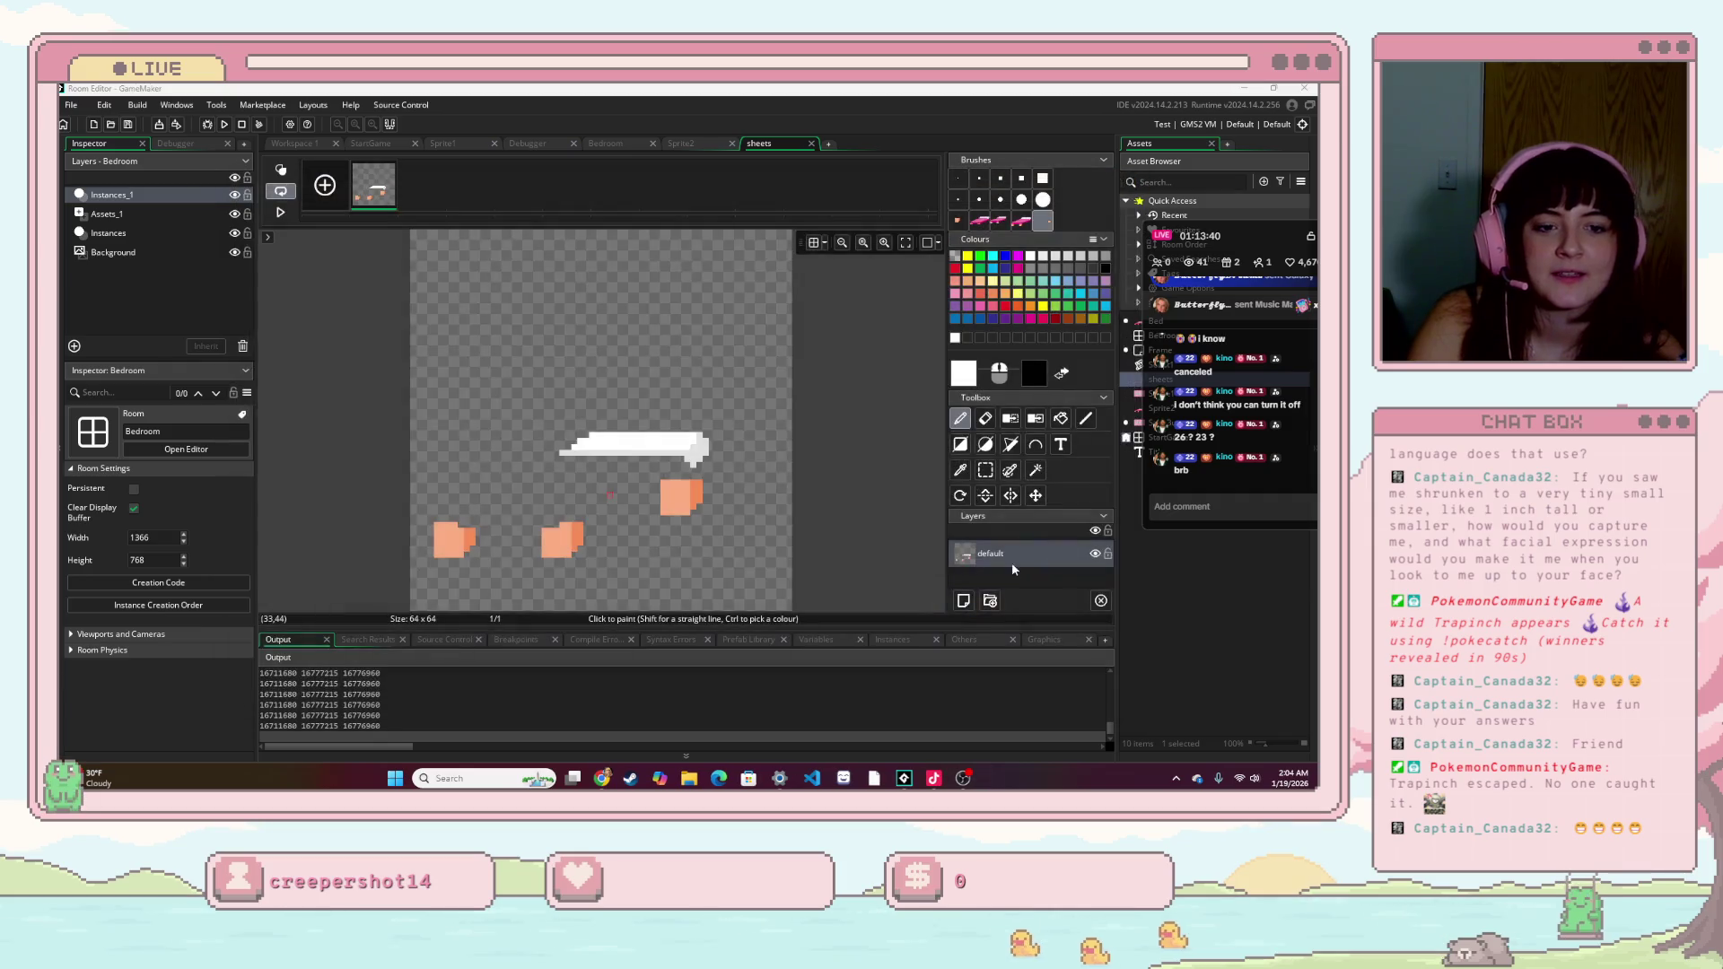
- Add a new Layer 1 to the sheets sprite, compare with Sprite2, and run the game again
{"action": "key", "text": "ctrl+z"}
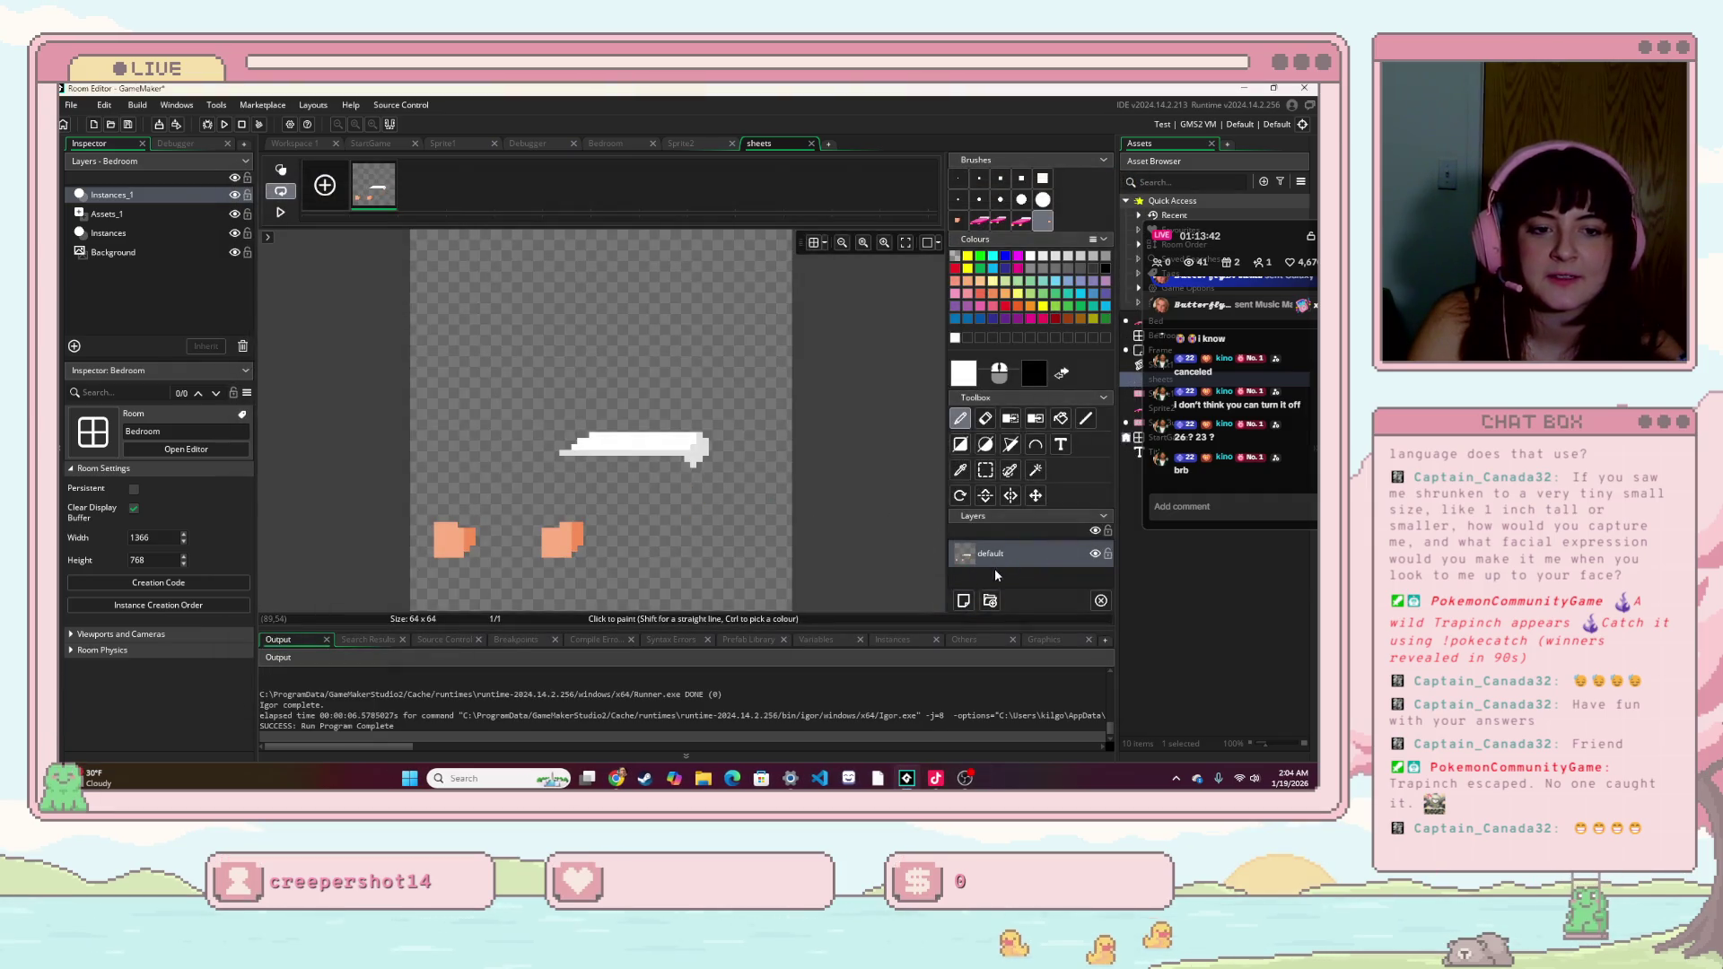
{"action": "left_click", "coordinate": [990, 600]}
{"action": "key", "text": "ctrl+z"}
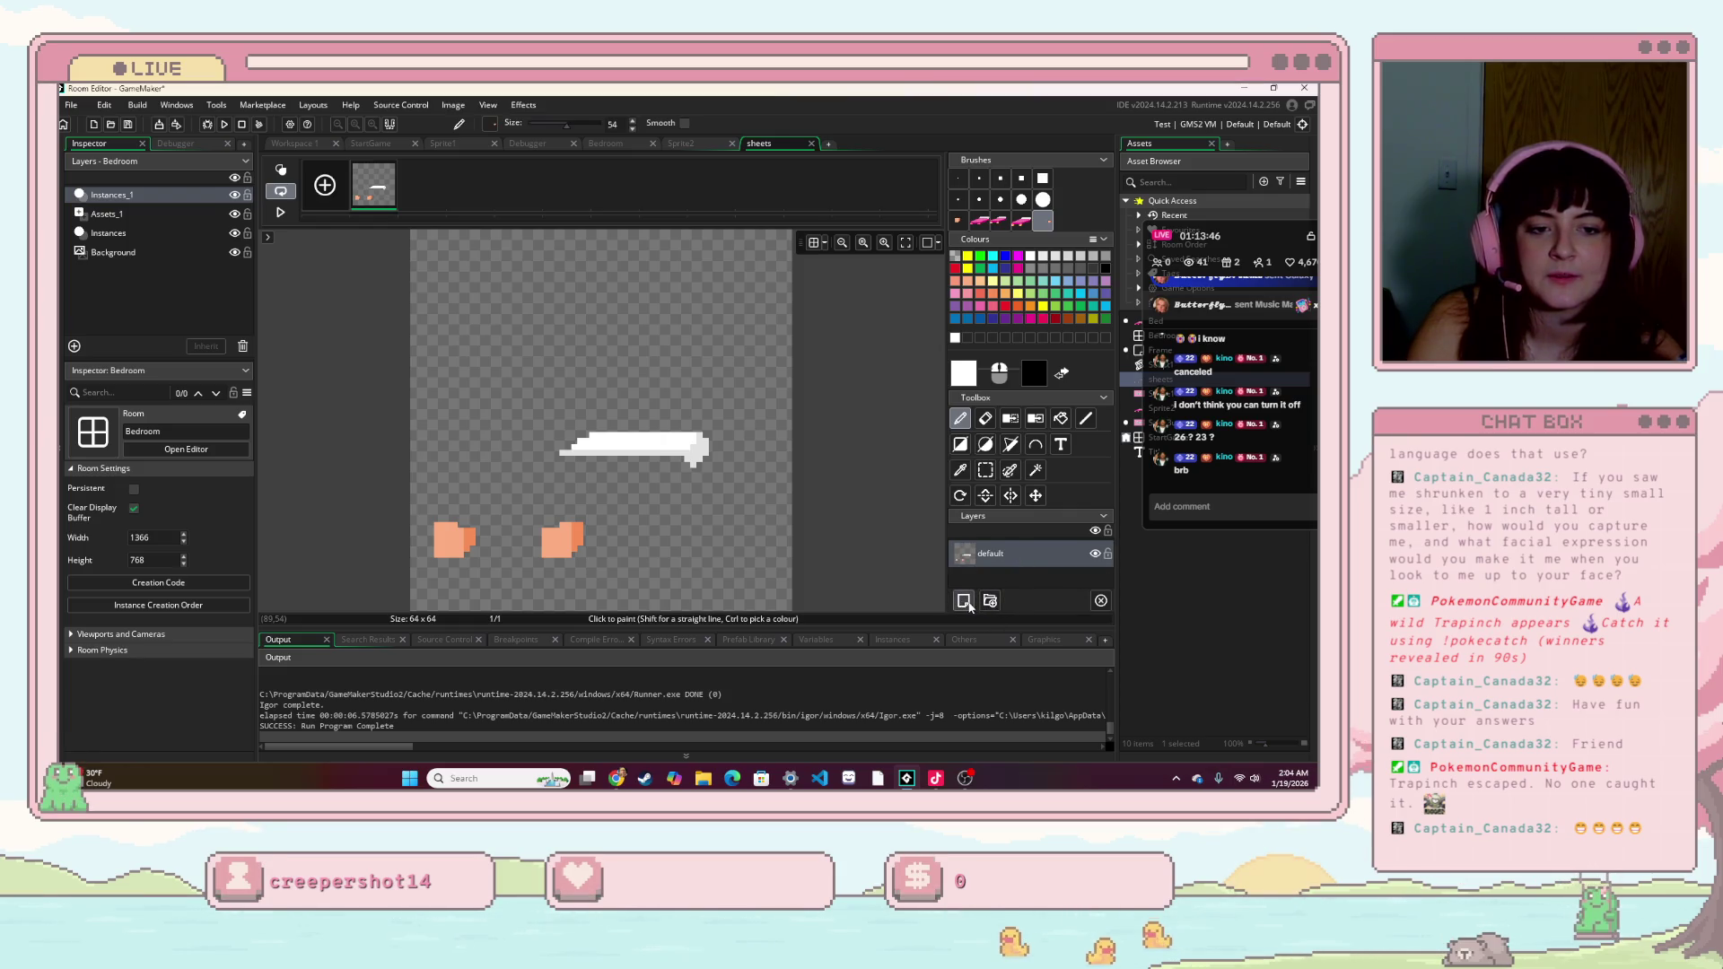
{"action": "left_click", "coordinate": [963, 601]}
{"action": "left_click", "coordinate": [778, 545]}
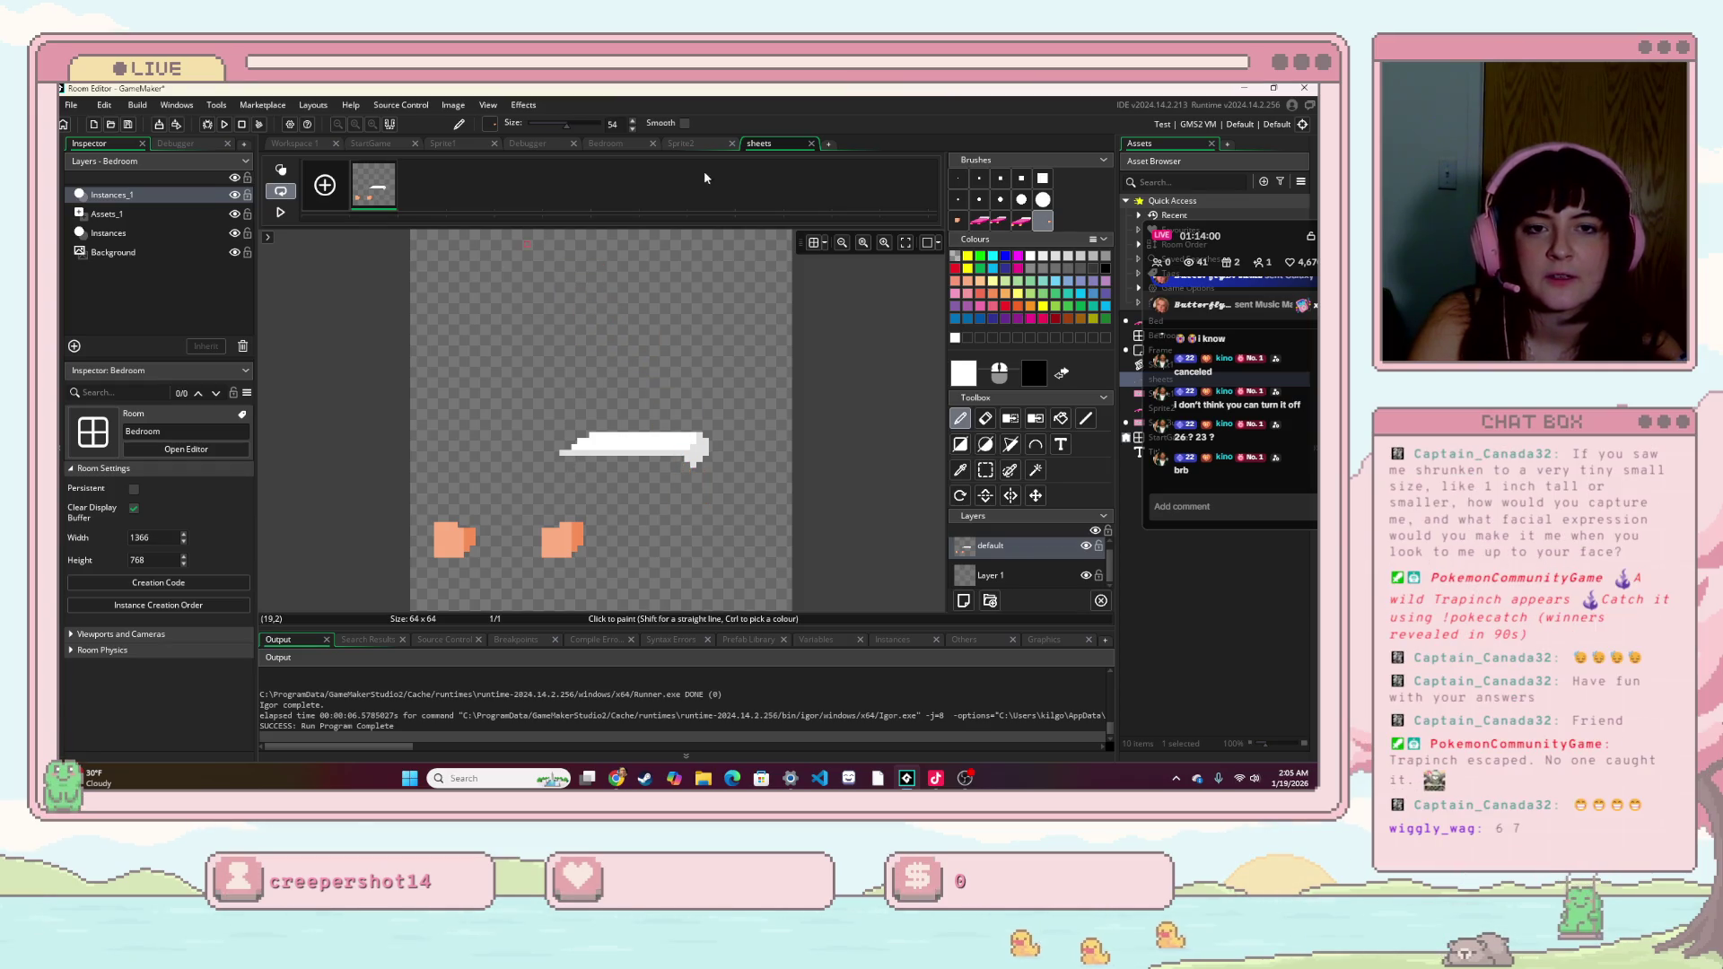
{"action": "left_click", "coordinate": [683, 143]}
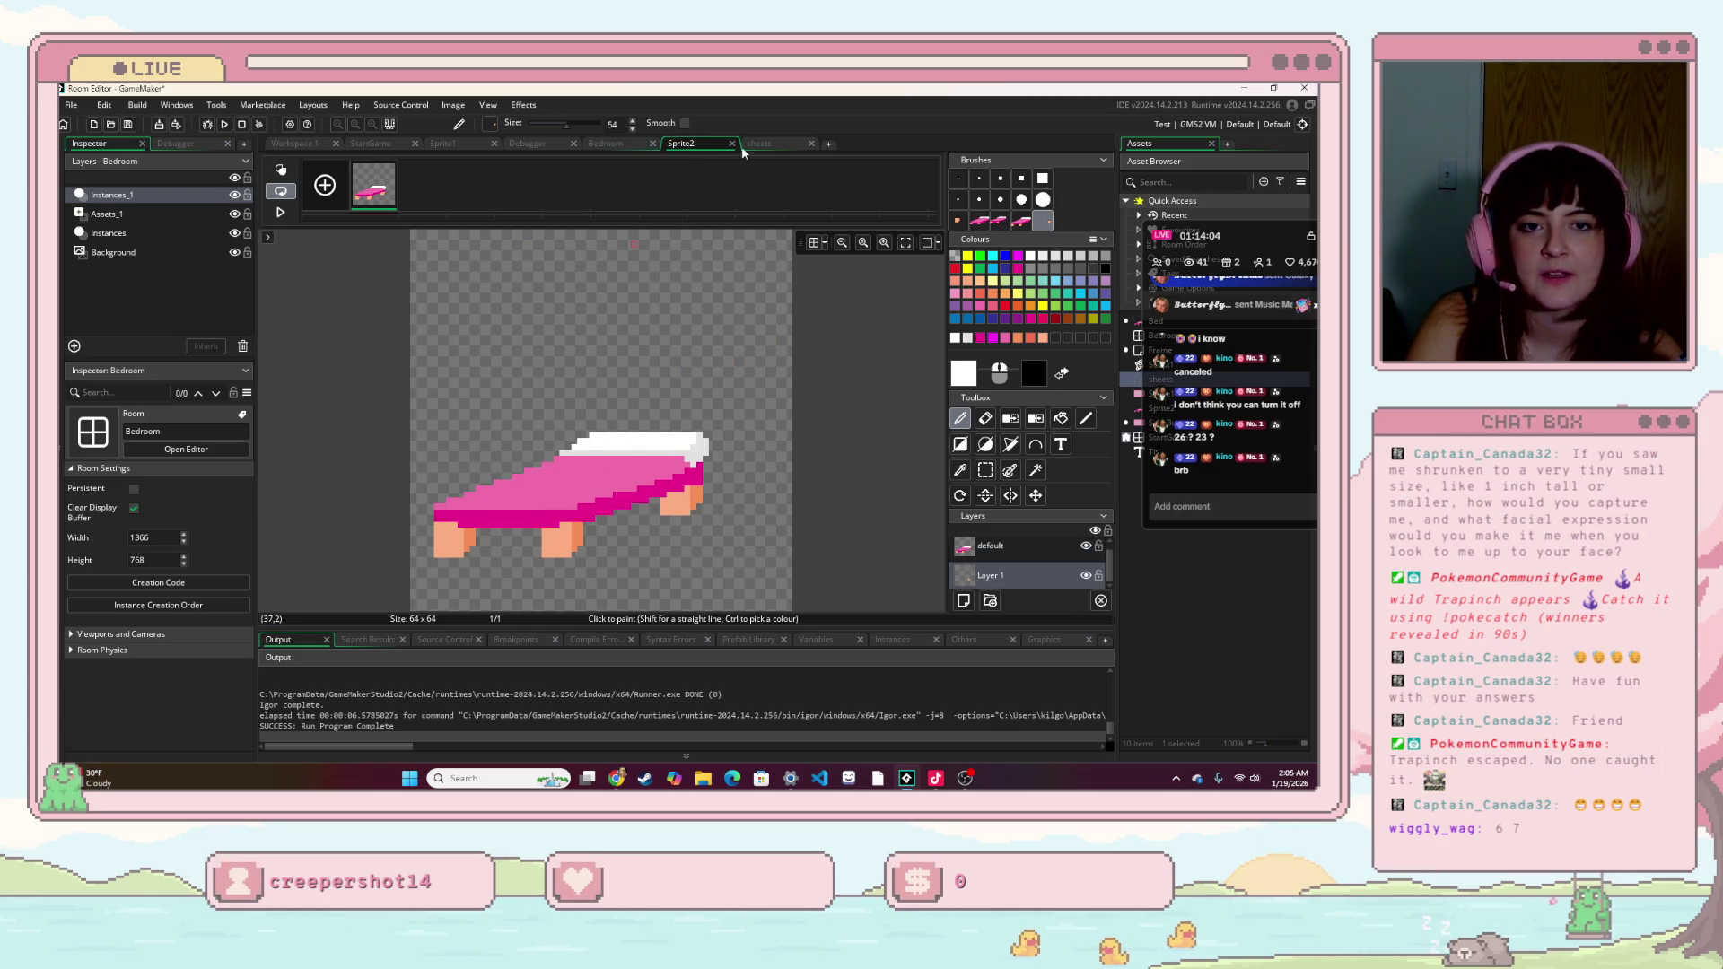
{"action": "key", "text": "ctrl+Tab"}
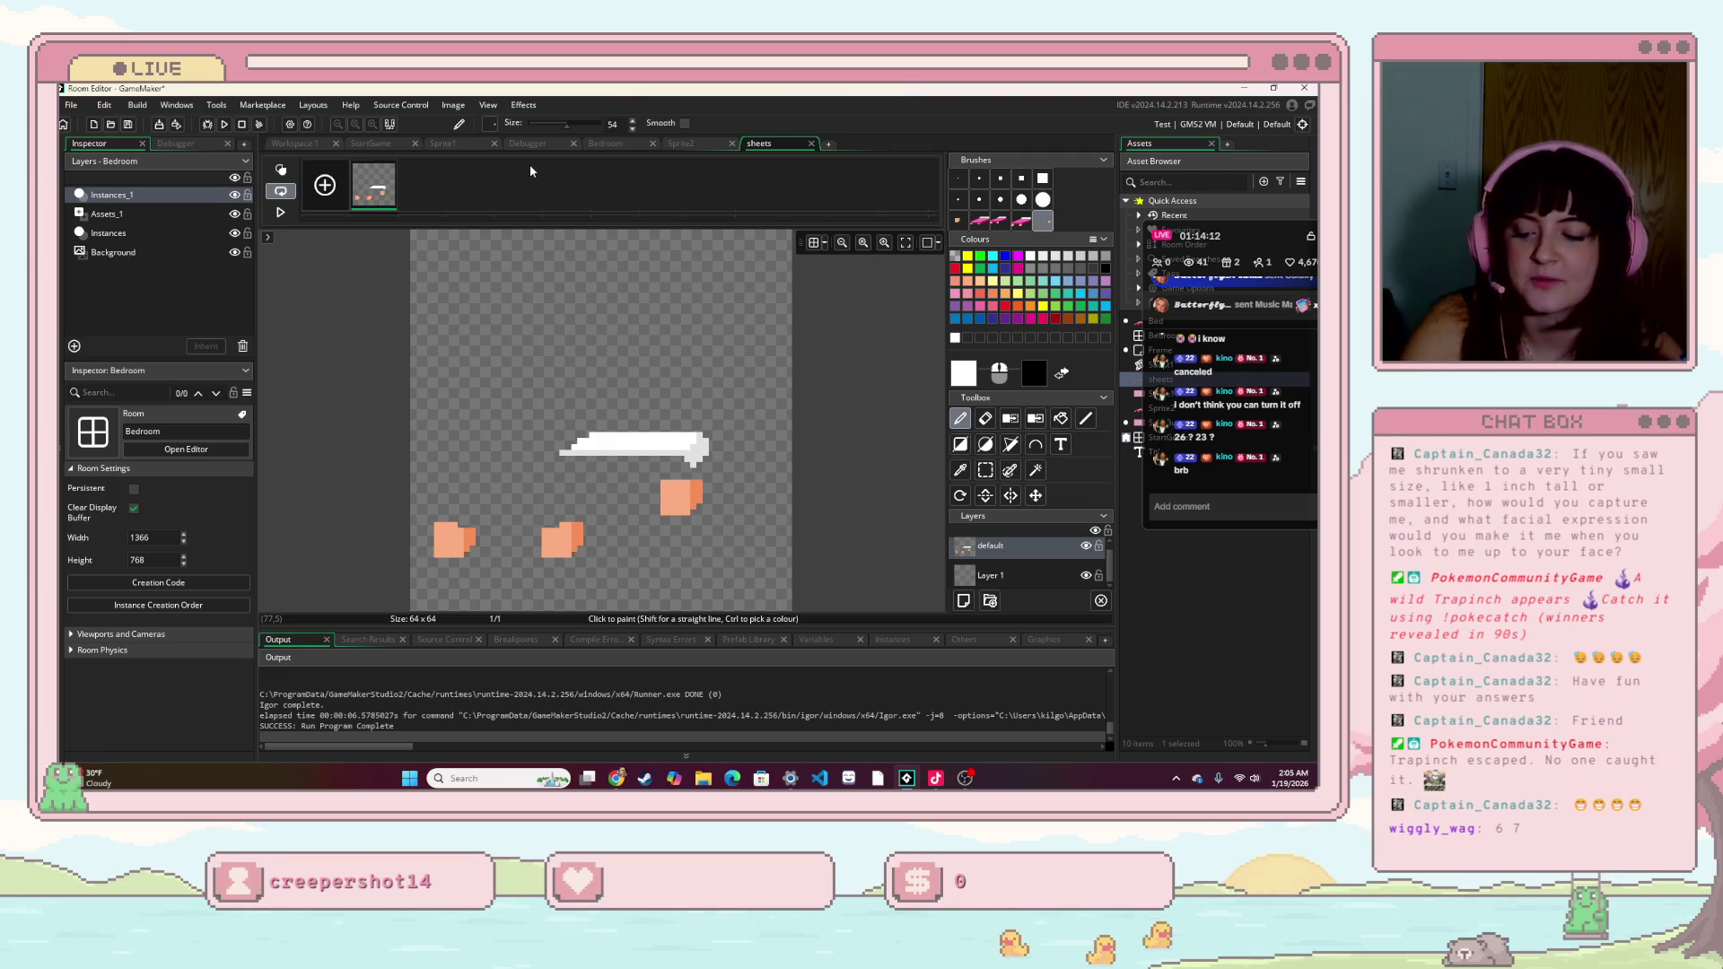
{"action": "key", "text": "F5"}
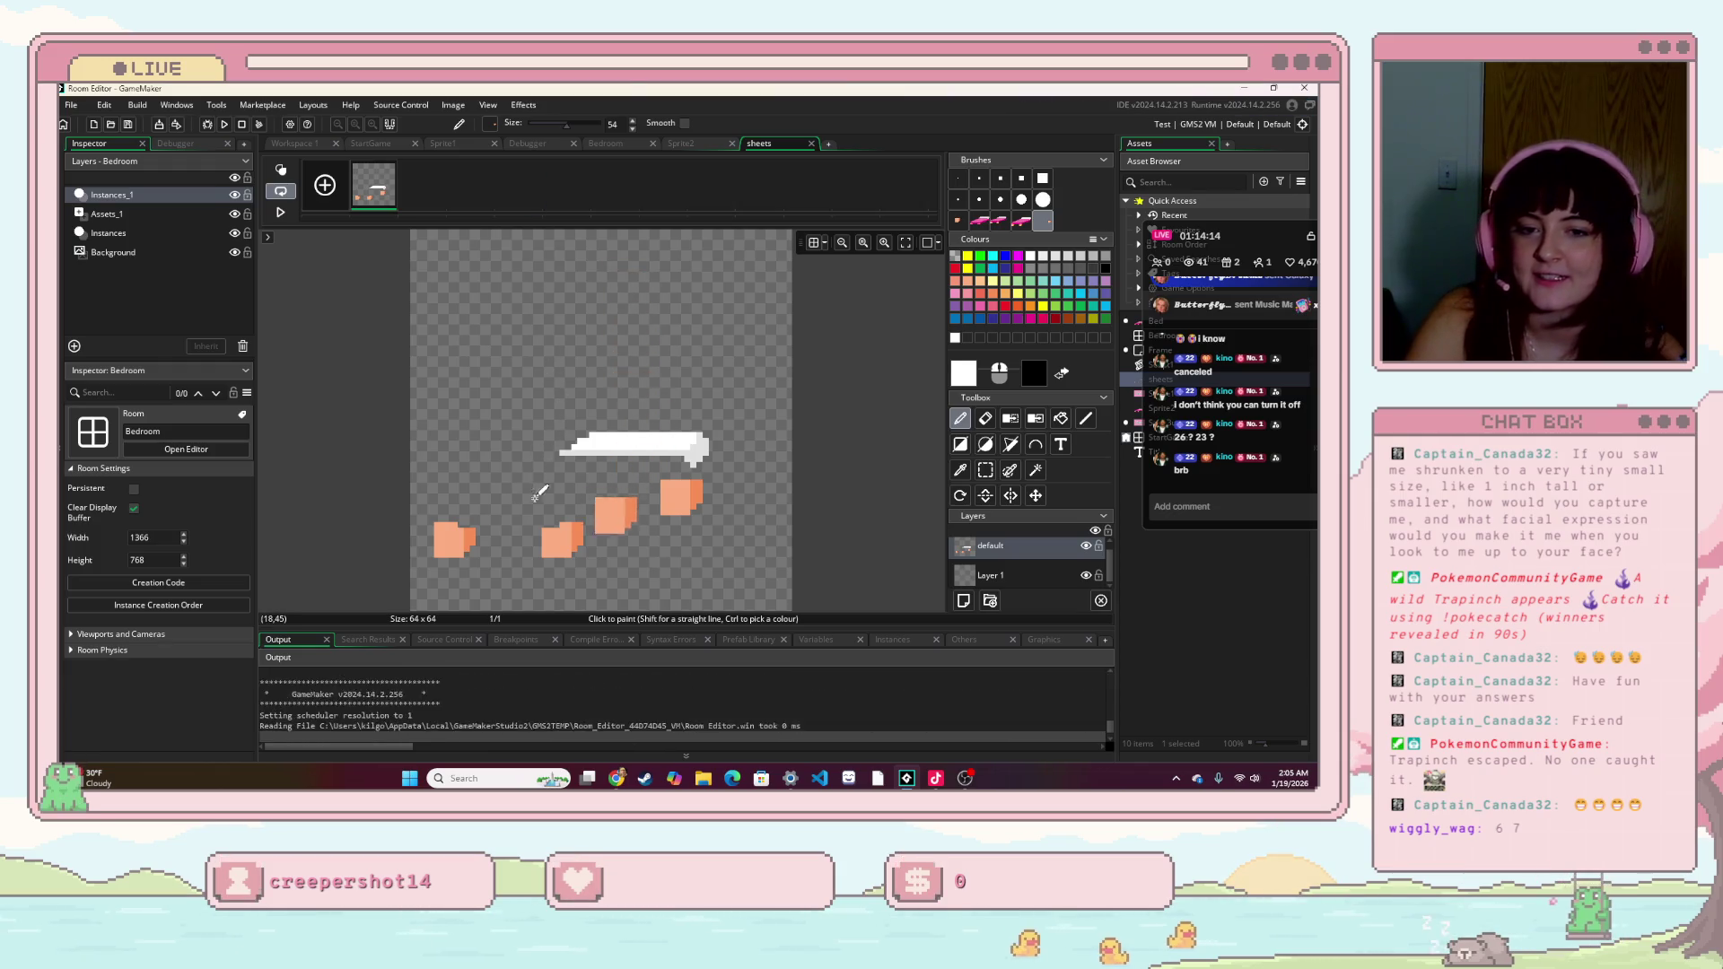
- Start the game and click the bed four times to cycle its sheet colours, then close it
{"action": "left_click", "coordinate": [784, 462]}
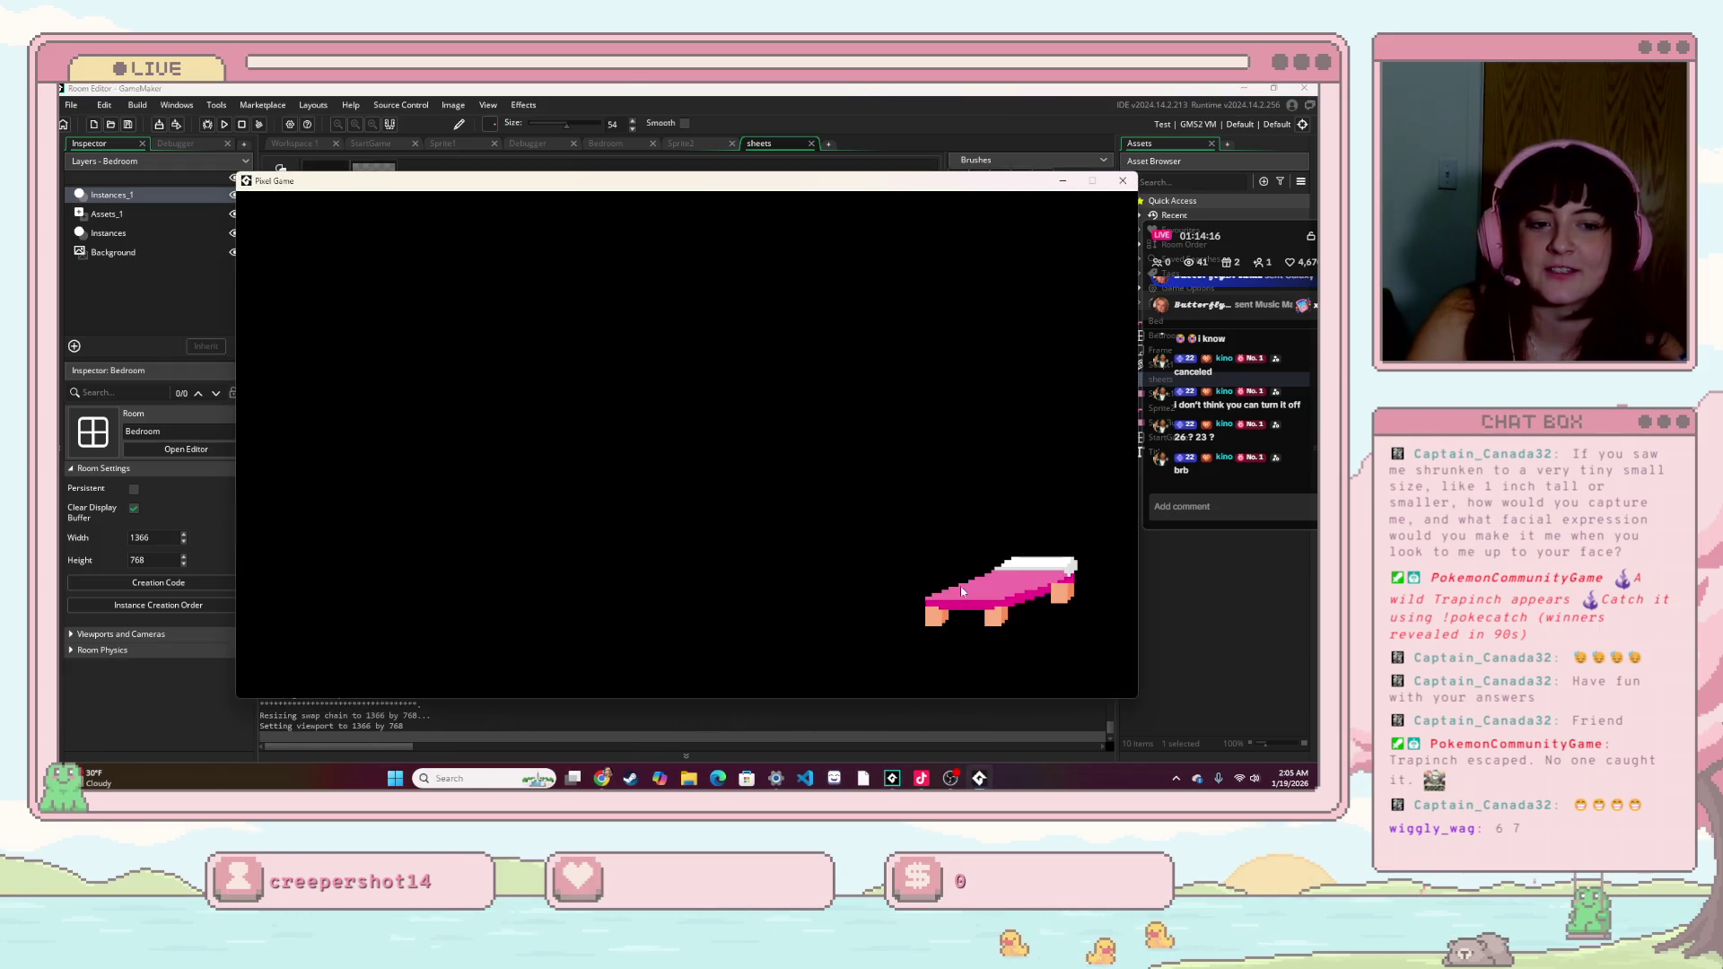
{"action": "left_click", "coordinate": [1016, 600]}
{"action": "left_click", "coordinate": [1014, 589]}
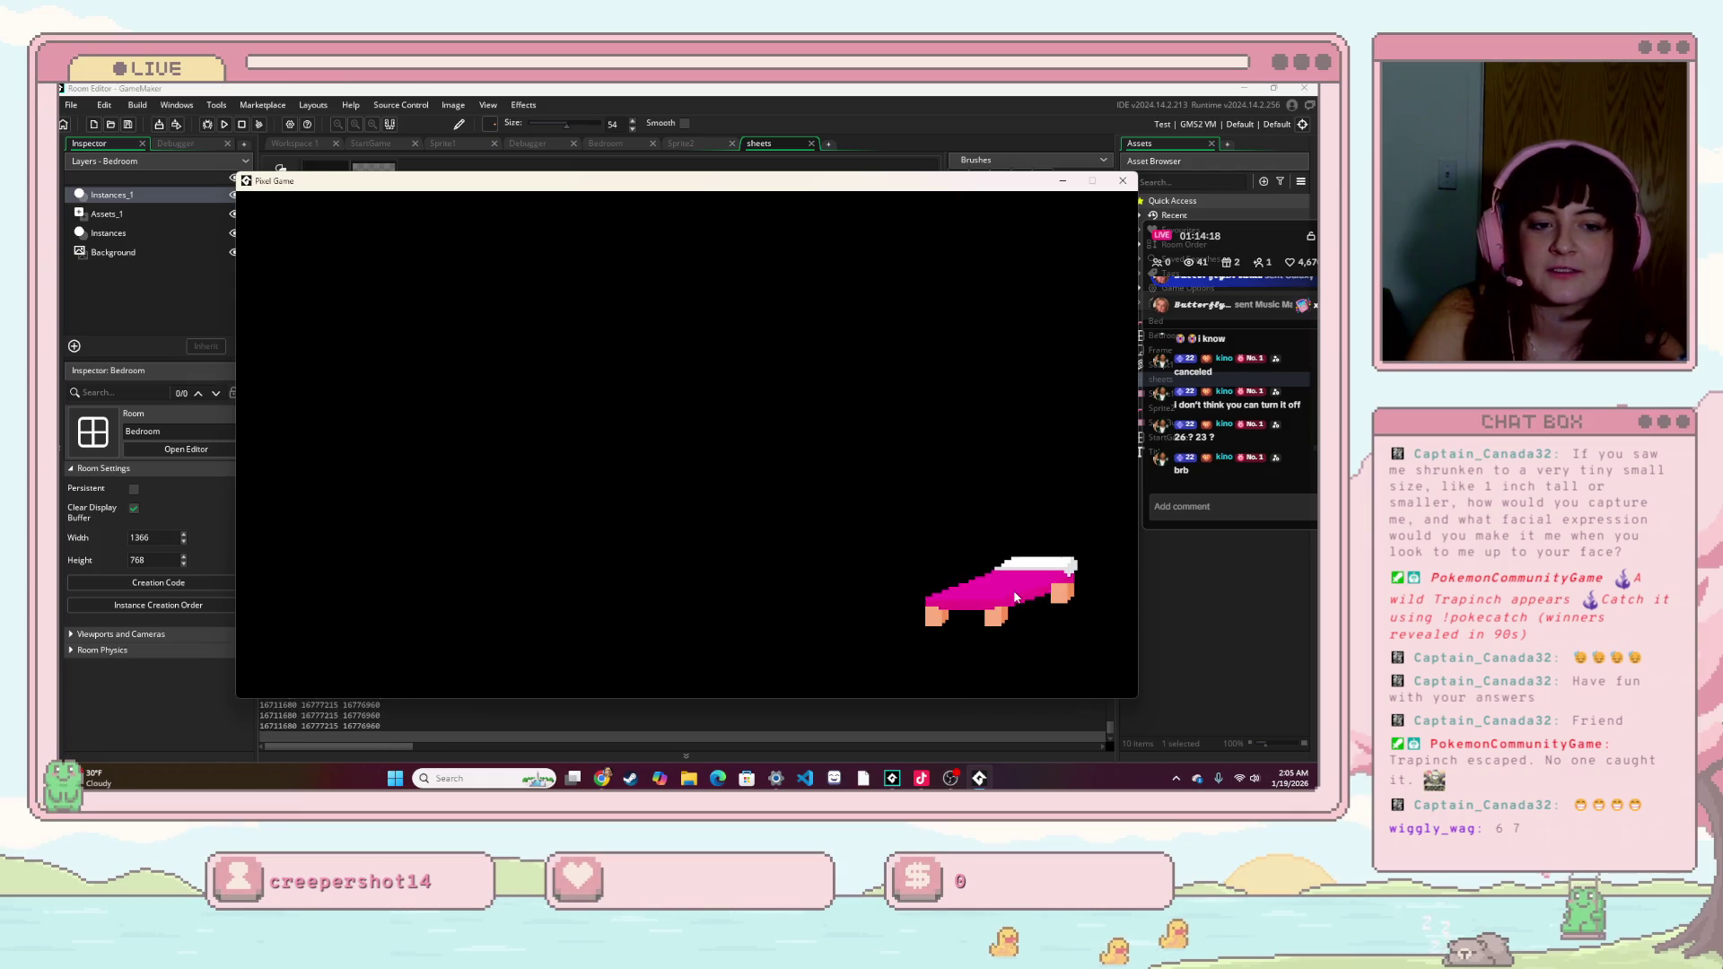
{"action": "left_click", "coordinate": [1036, 594]}
{"action": "left_click", "coordinate": [1033, 596]}
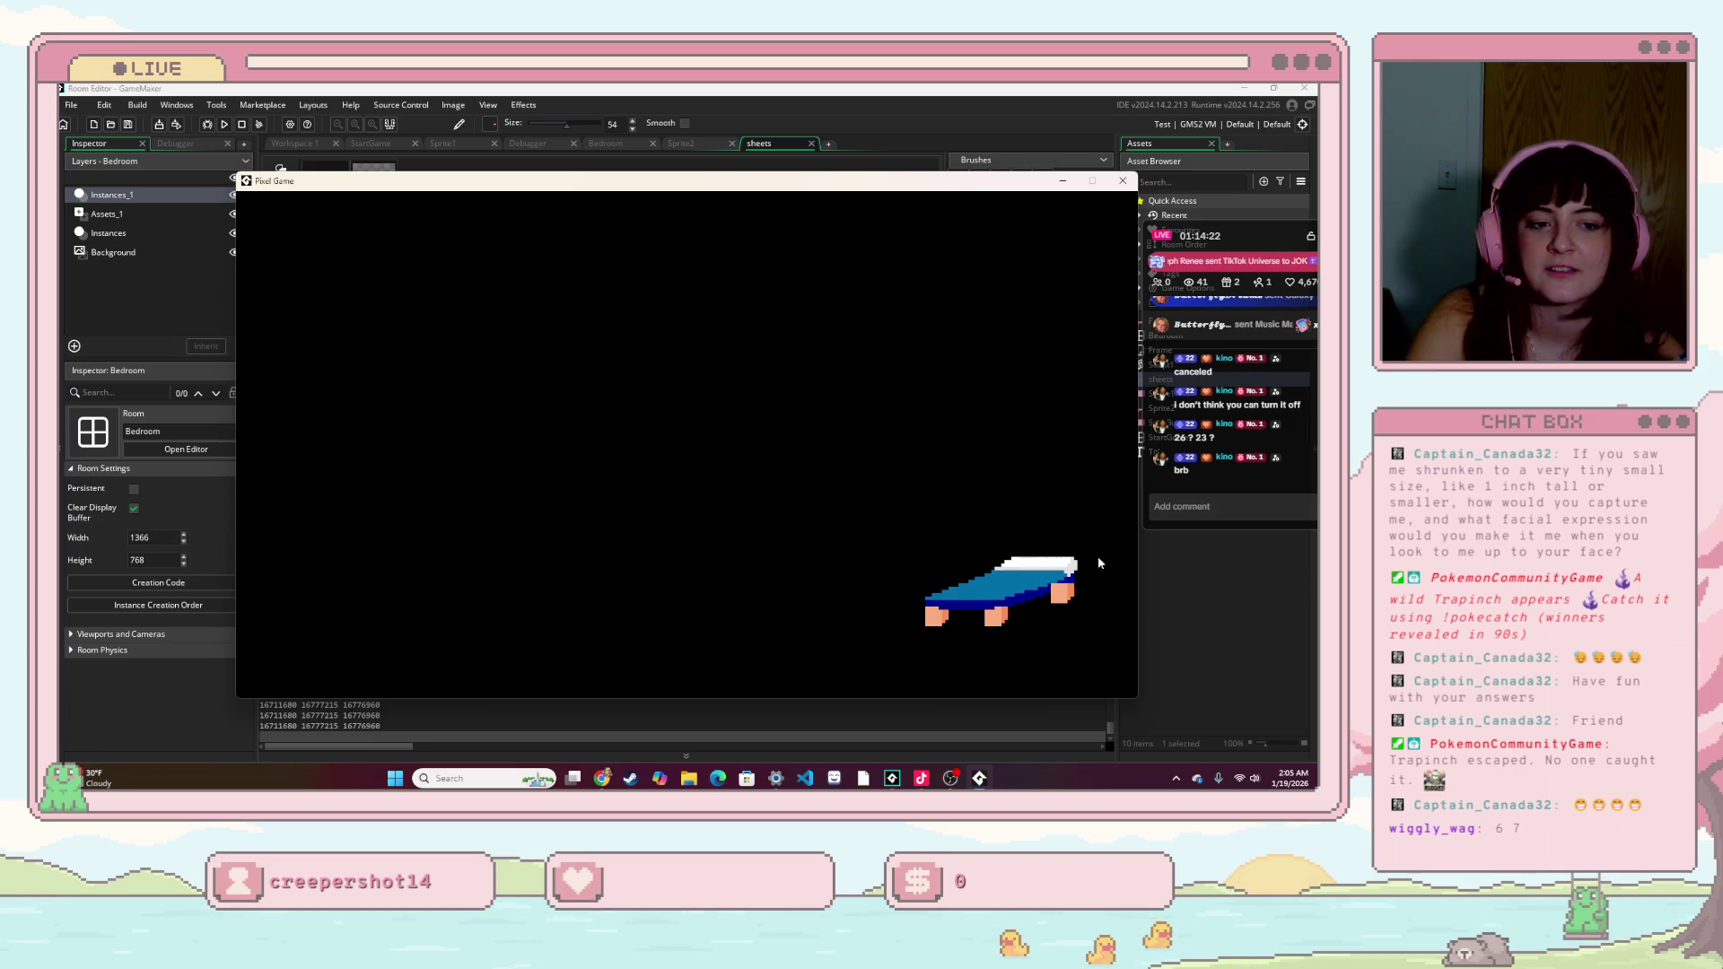
{"action": "key", "text": "alt+F4"}
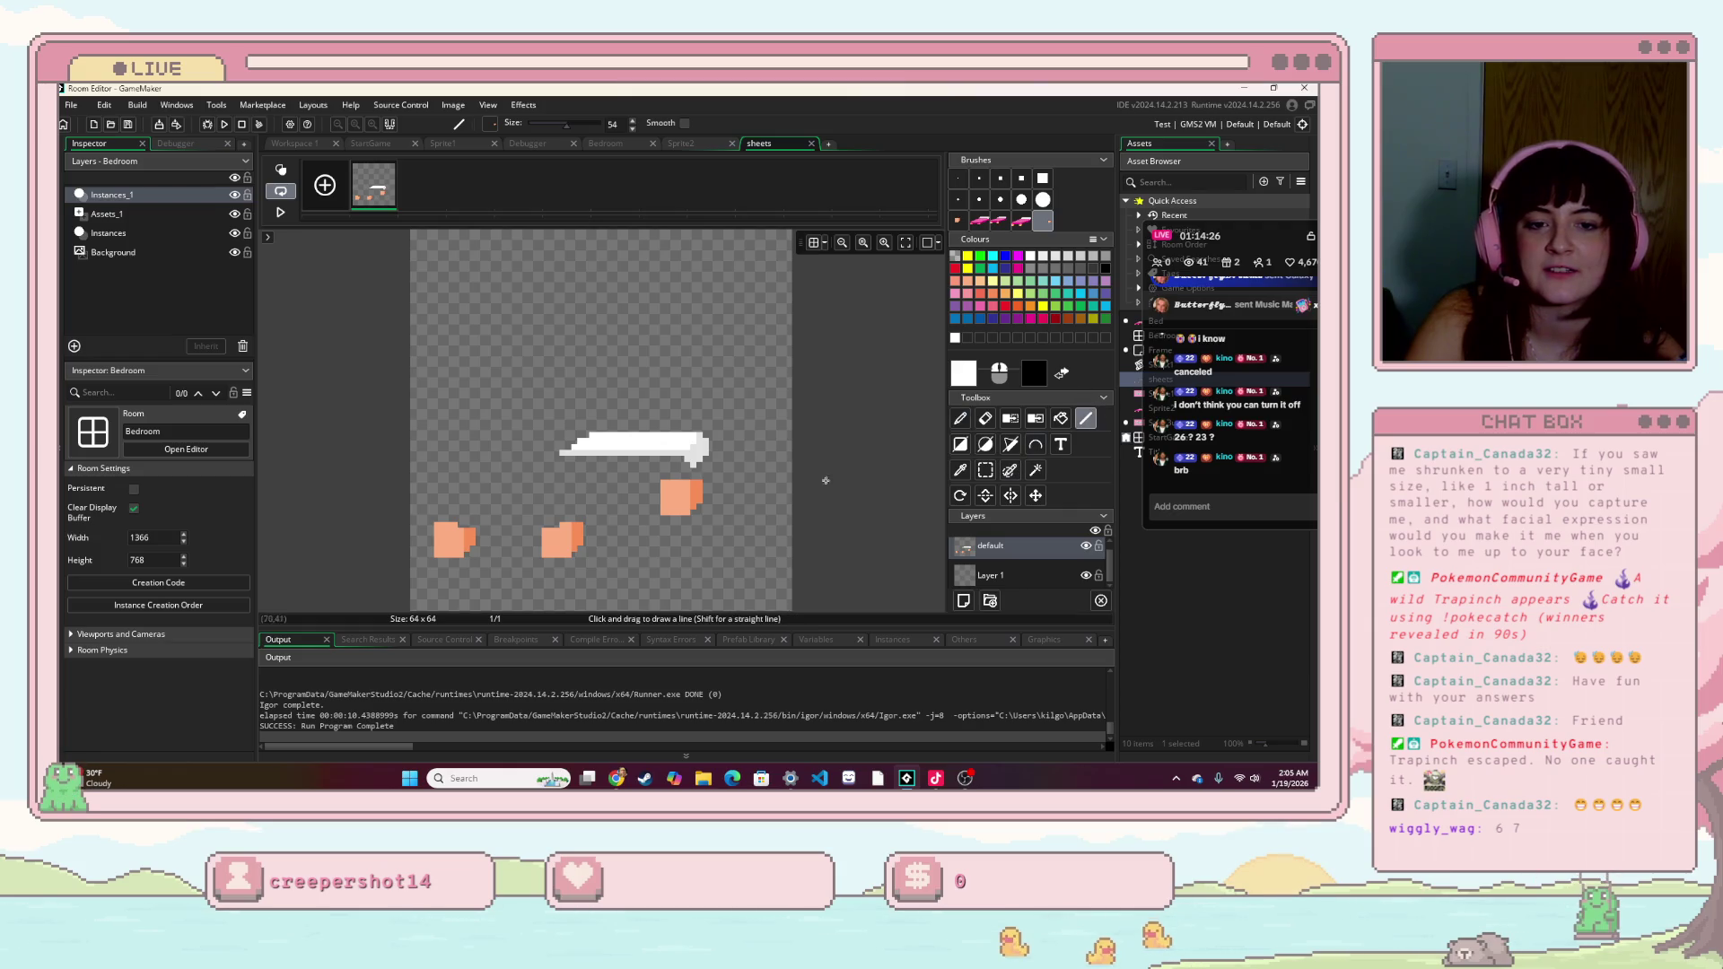
- Select the Eraser tool in the sheets sprite and set its size to 3
{"action": "left_click", "coordinate": [960, 418]}
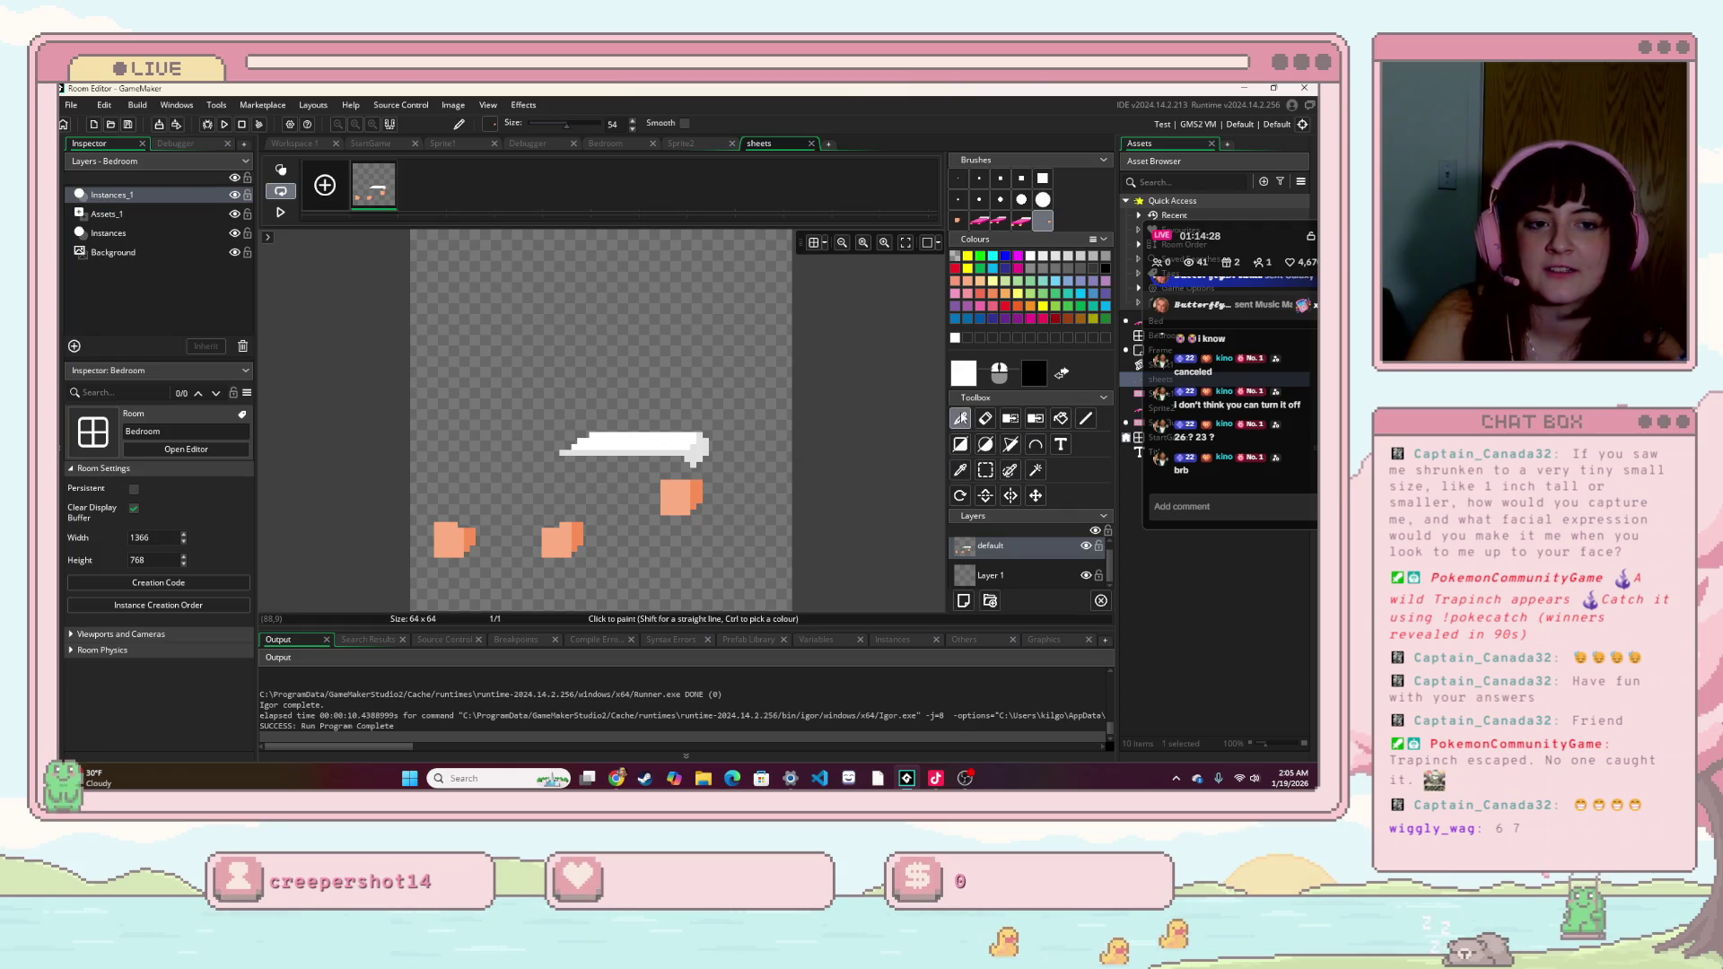
{"action": "left_click", "coordinate": [1086, 418]}
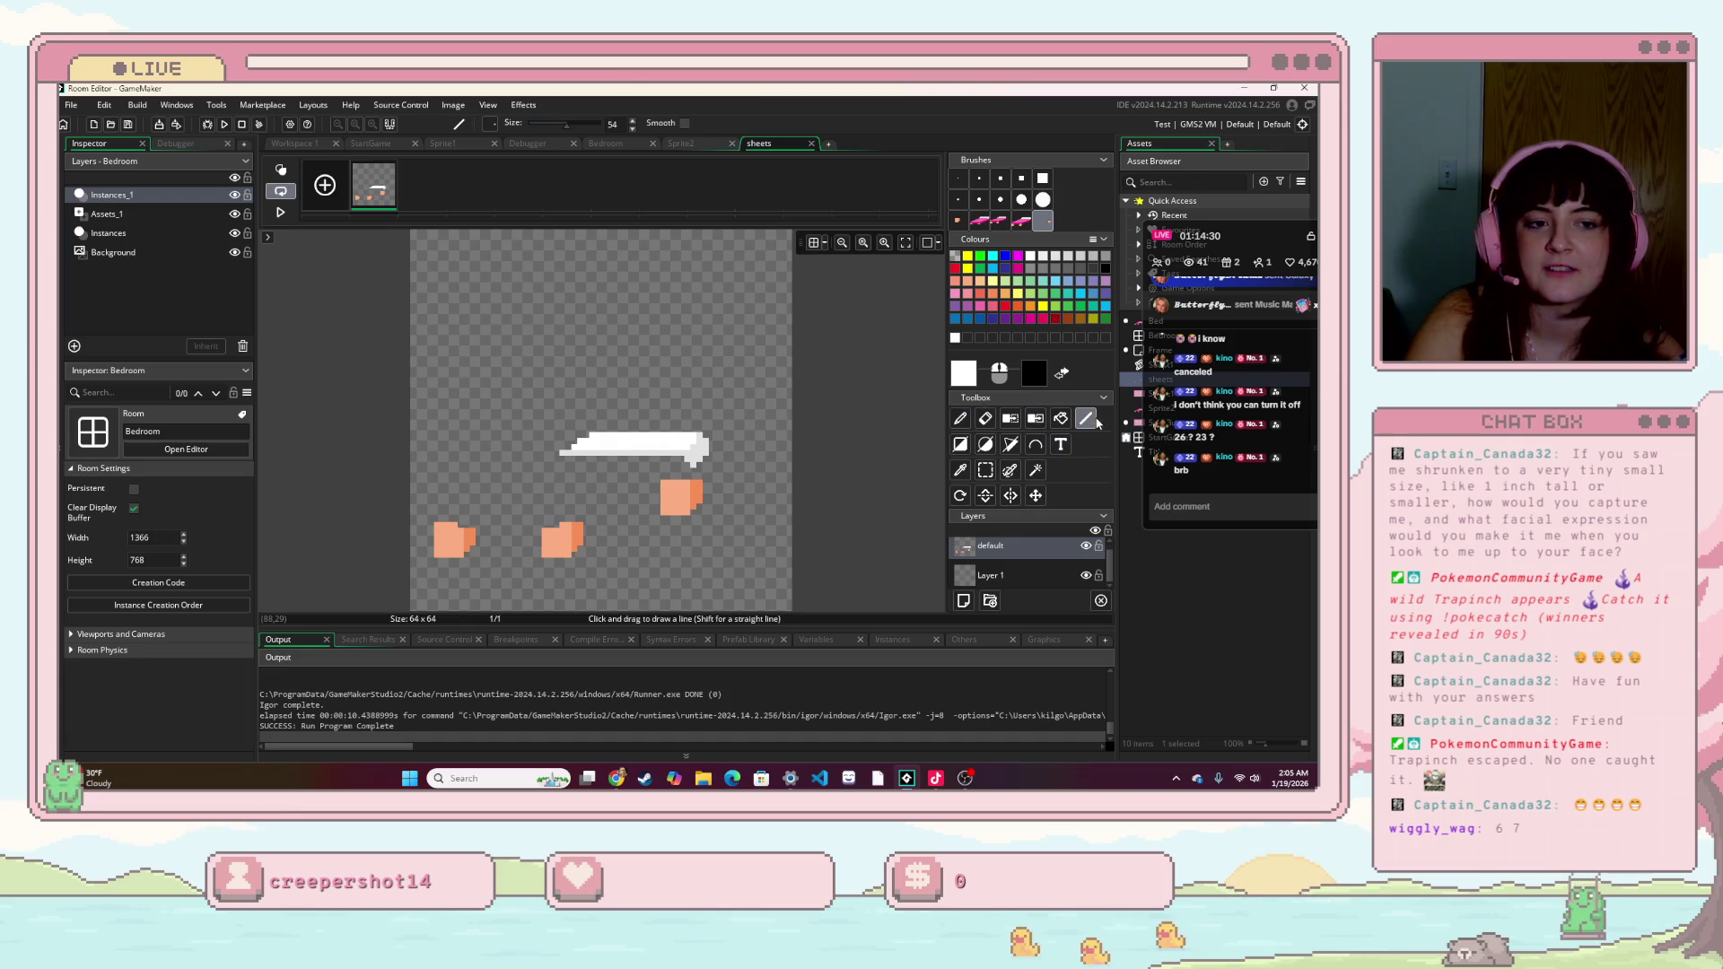
{"action": "left_click", "coordinate": [985, 418]}
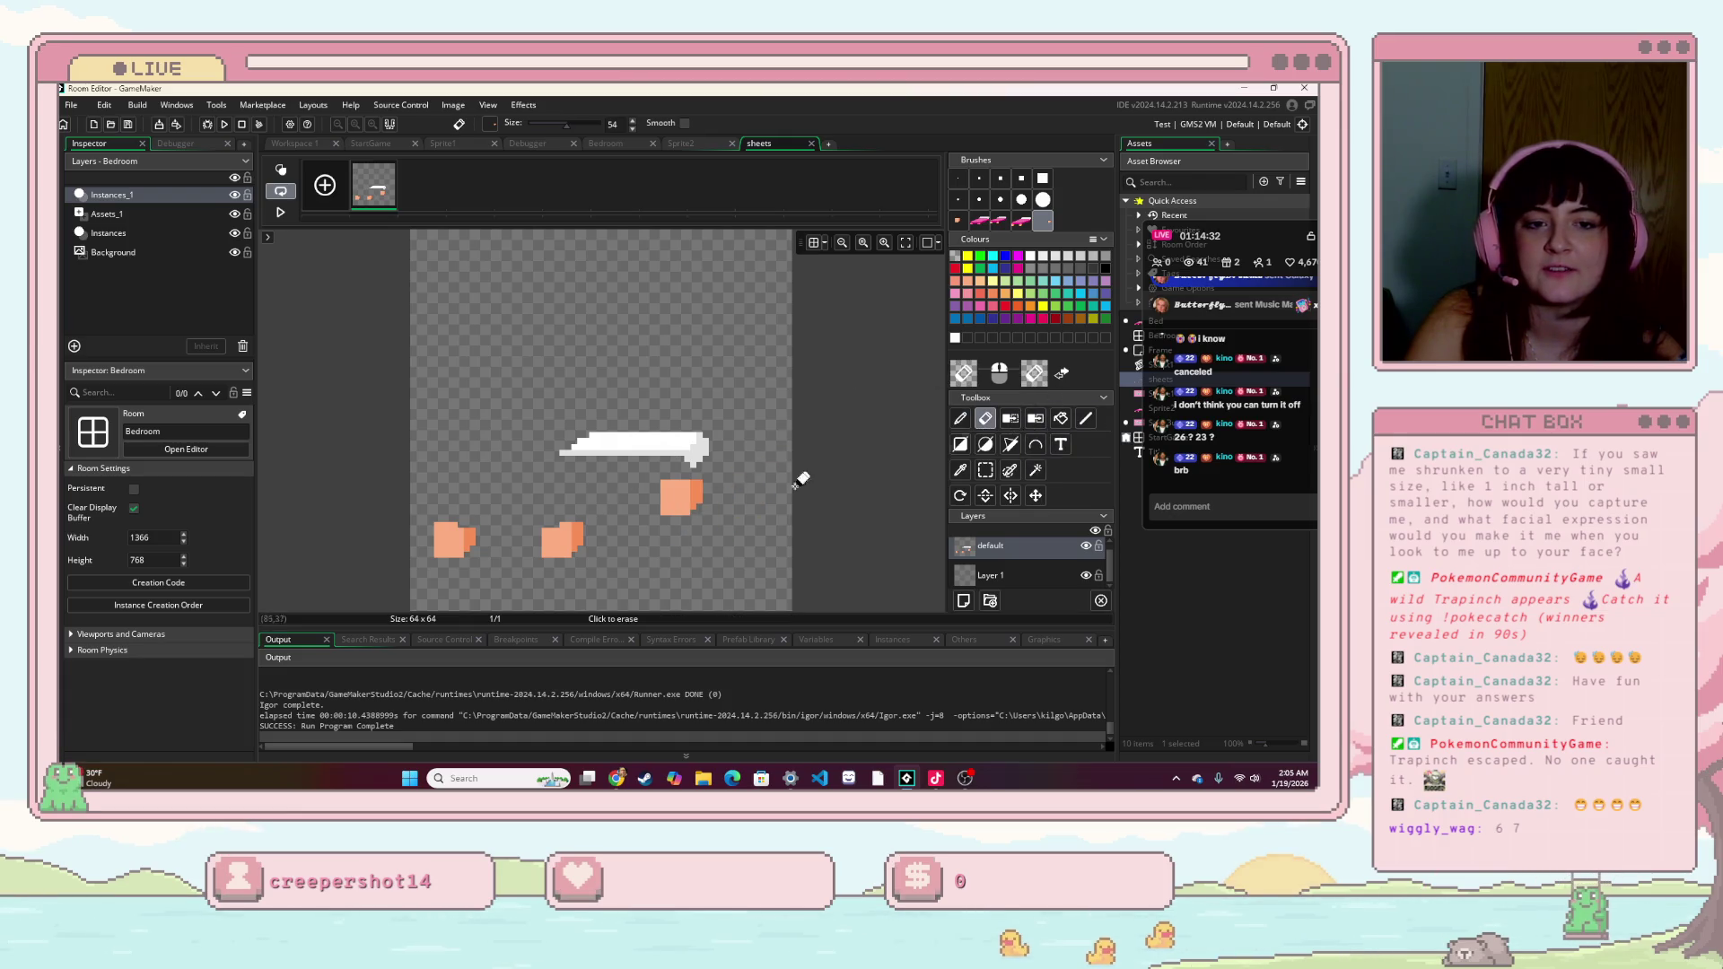
{"action": "left_click", "coordinate": [979, 180]}
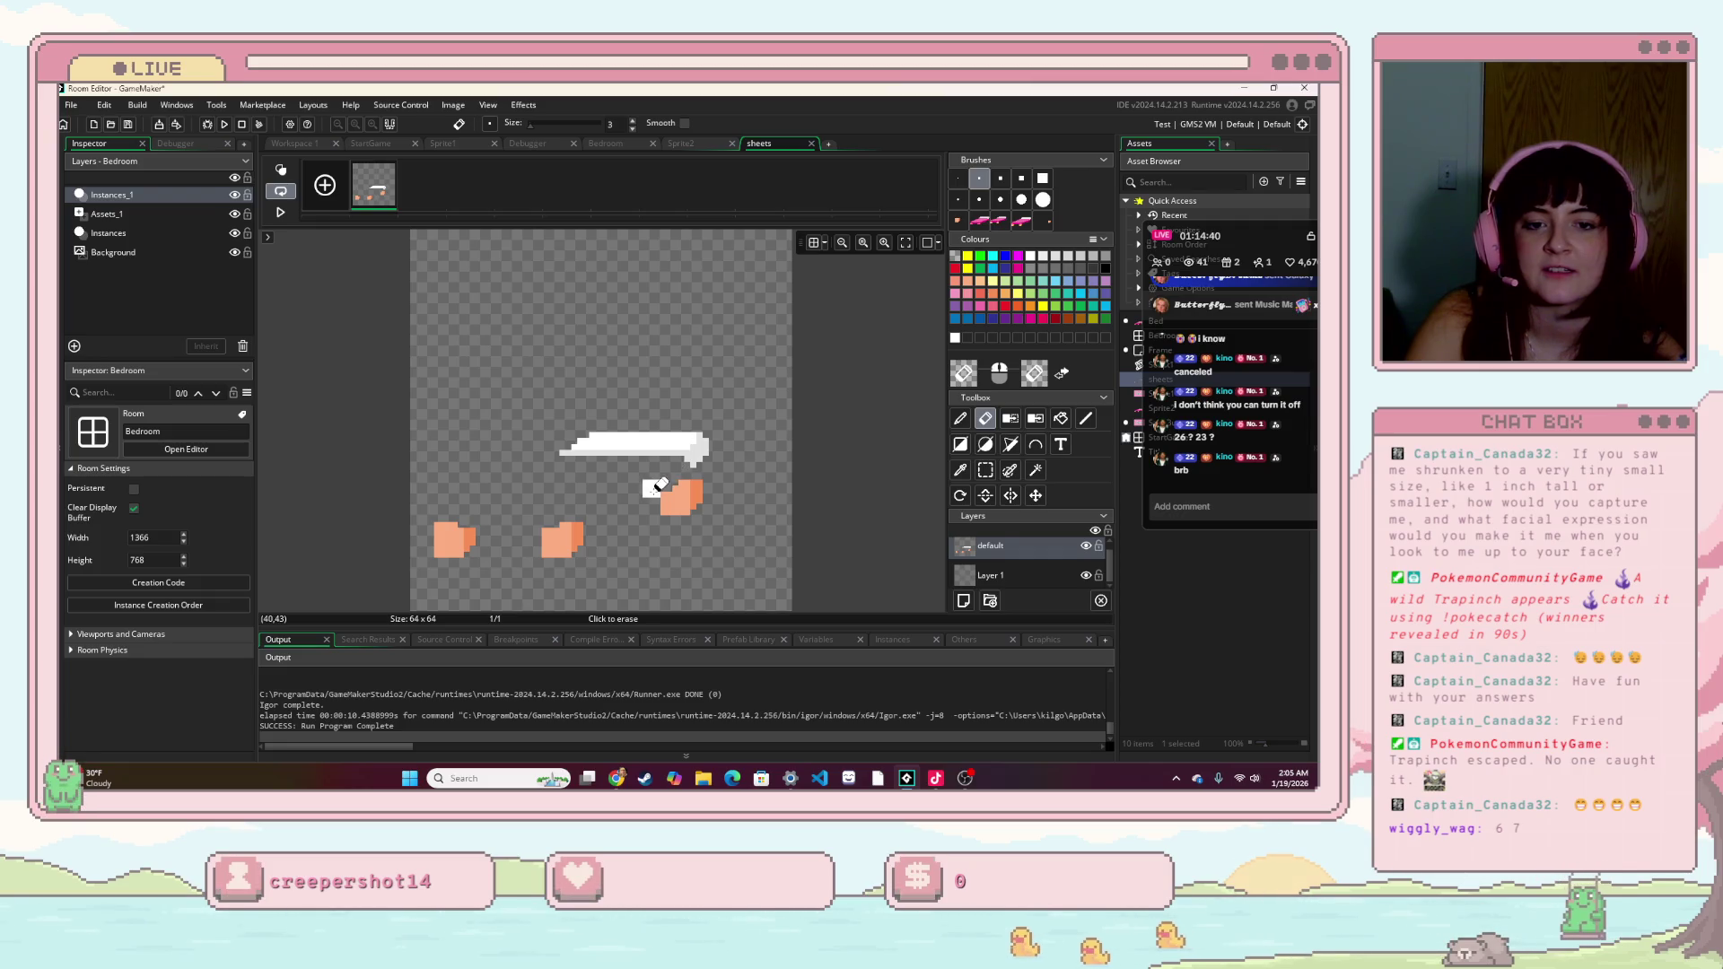
- Run the game again, click the bed once, close it, and view Sprite2 for comparison
{"action": "key", "text": "F5"}
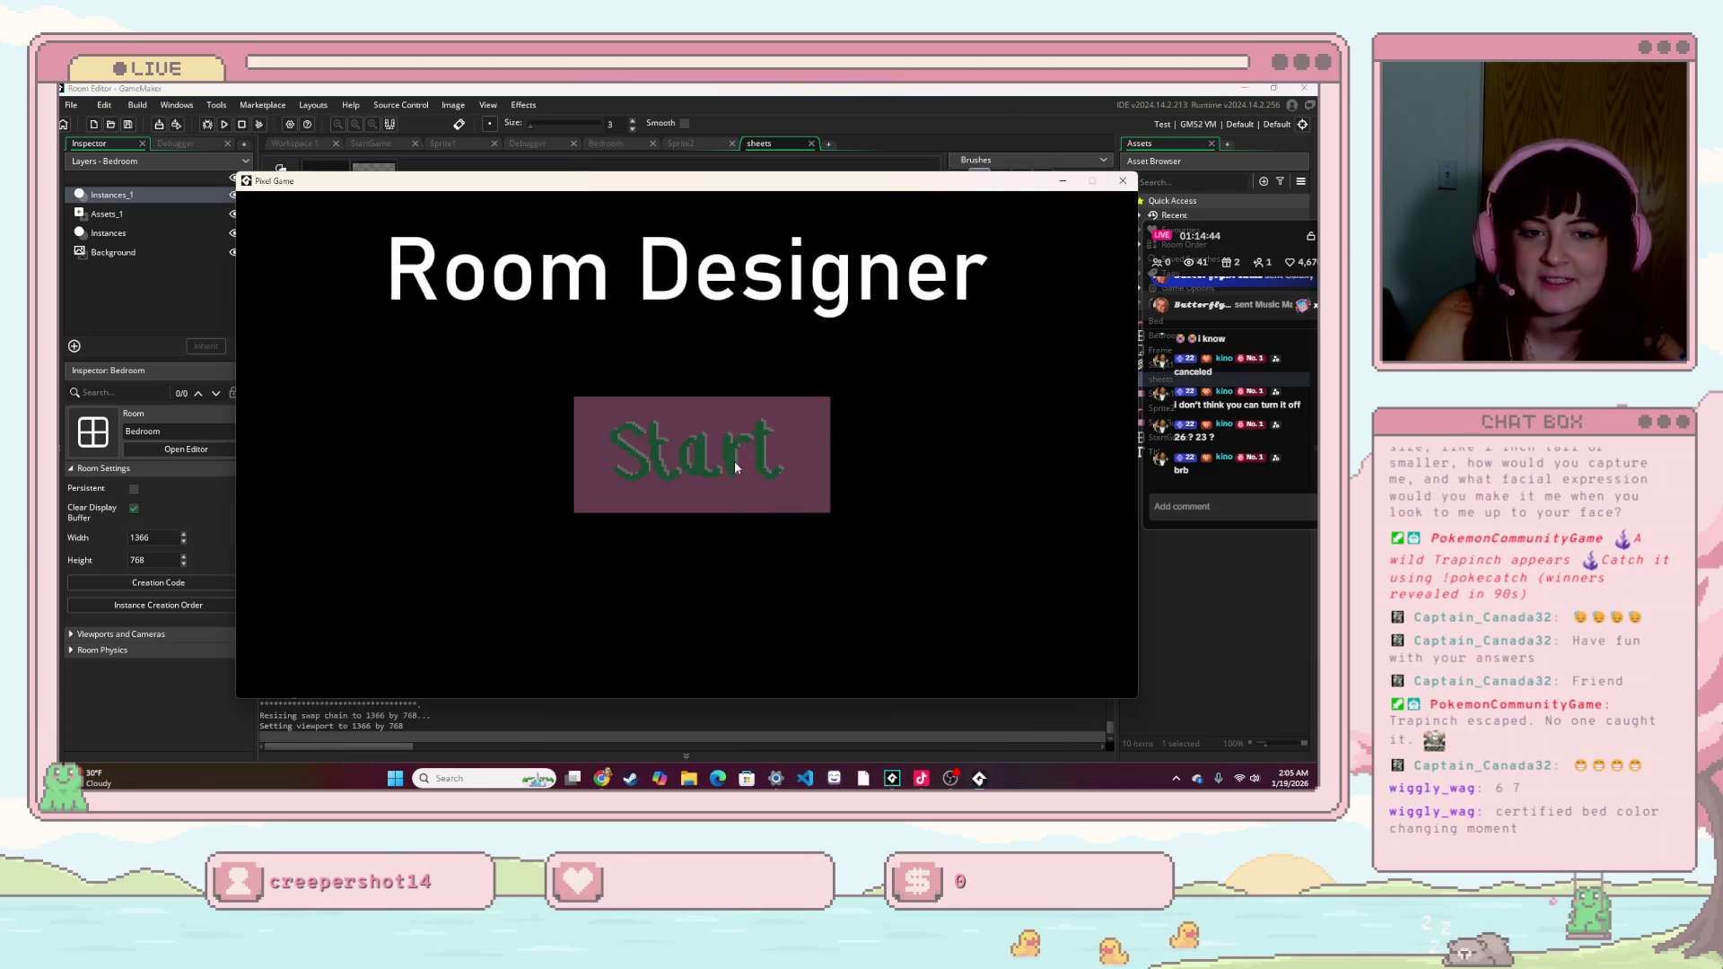
{"action": "left_click", "coordinate": [734, 464]}
{"action": "left_click", "coordinate": [991, 595]}
{"action": "key", "text": "alt+F4"}
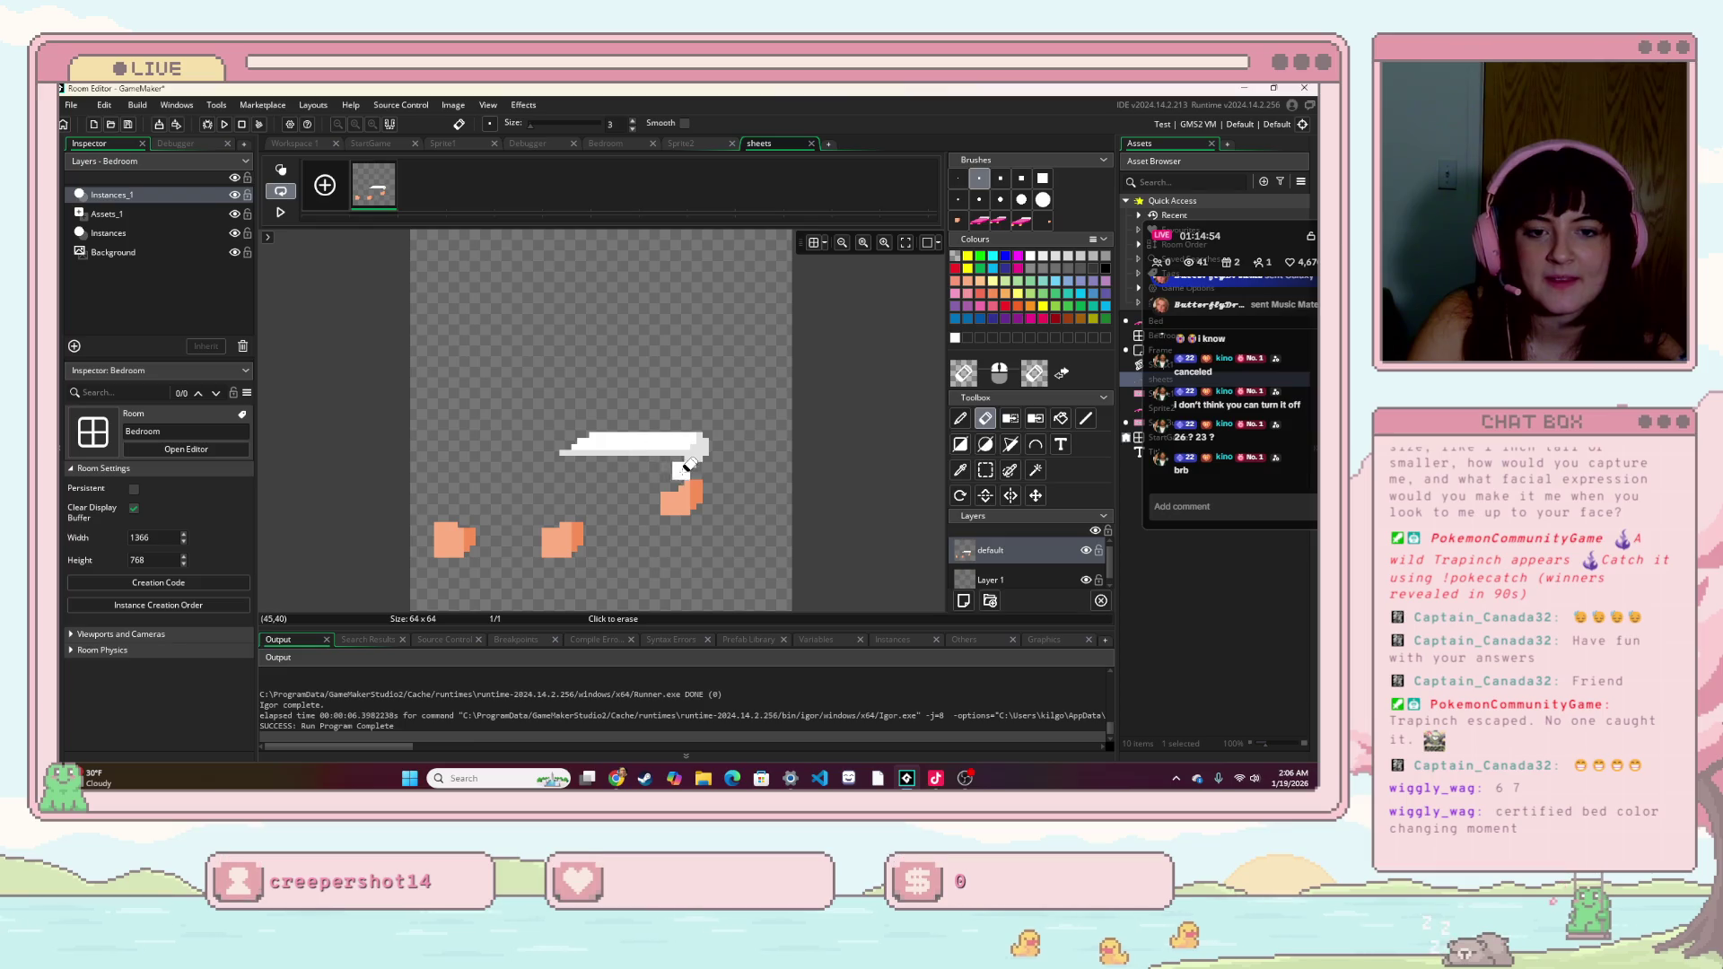
{"action": "left_click", "coordinate": [704, 143]}
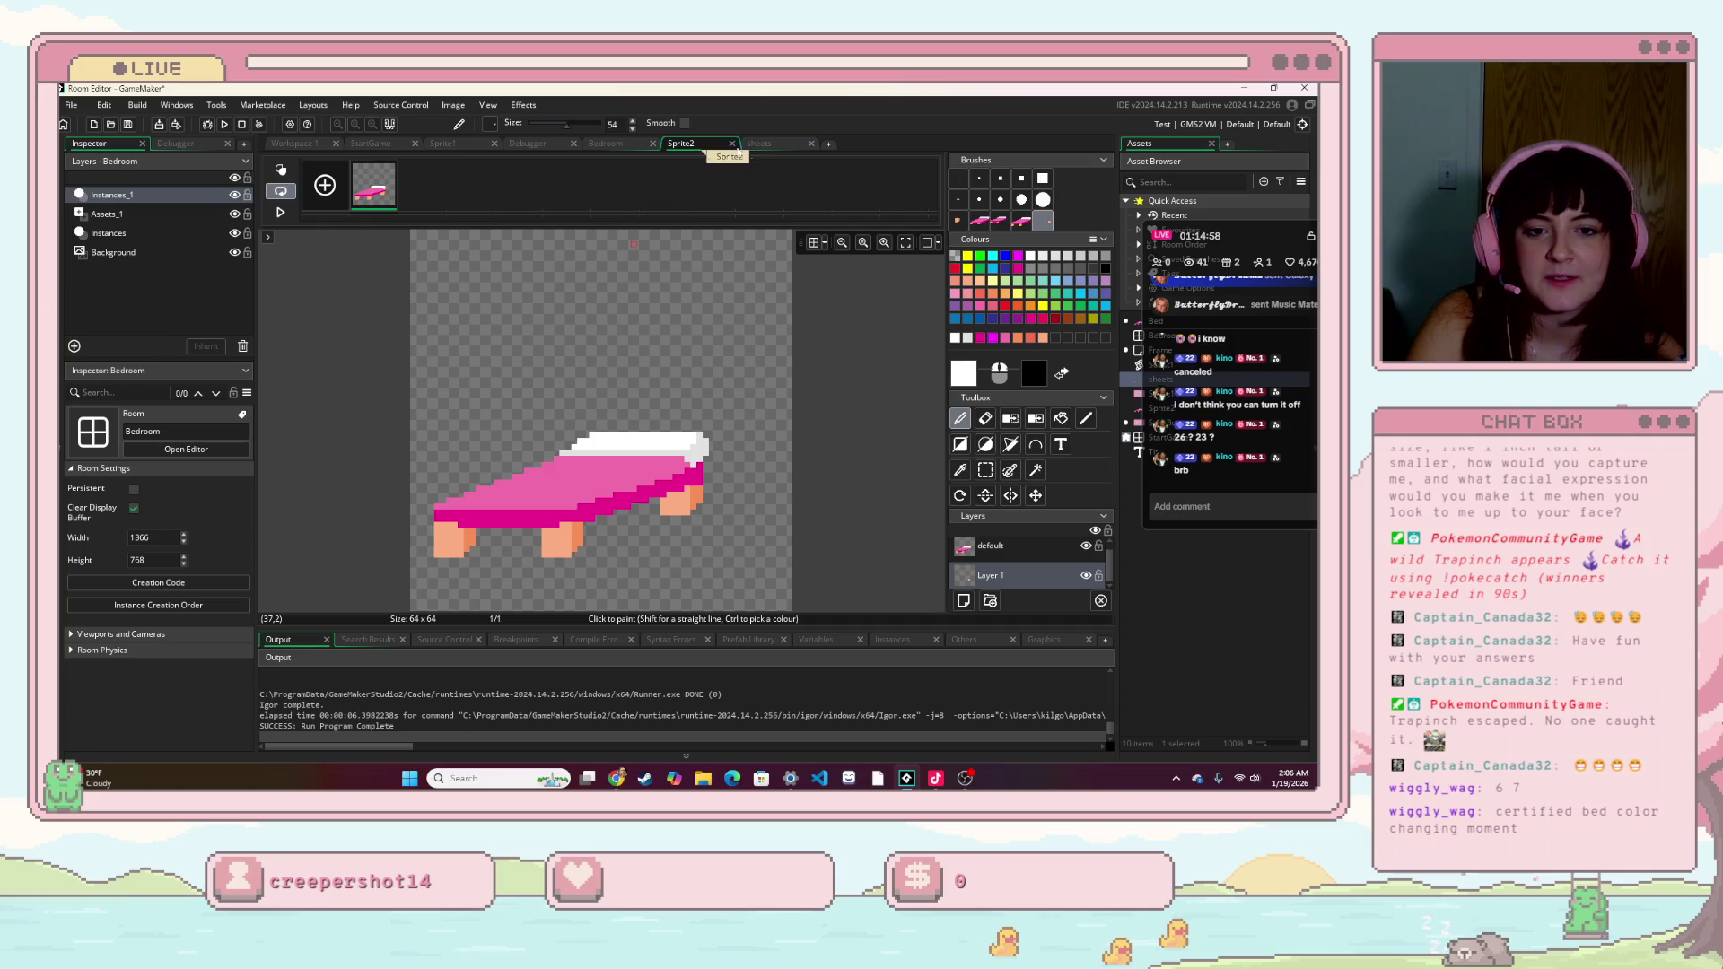
- Erase stray white pixels on sheets after comparing it against Sprite2, then start the game
{"action": "left_click", "coordinate": [778, 145]}
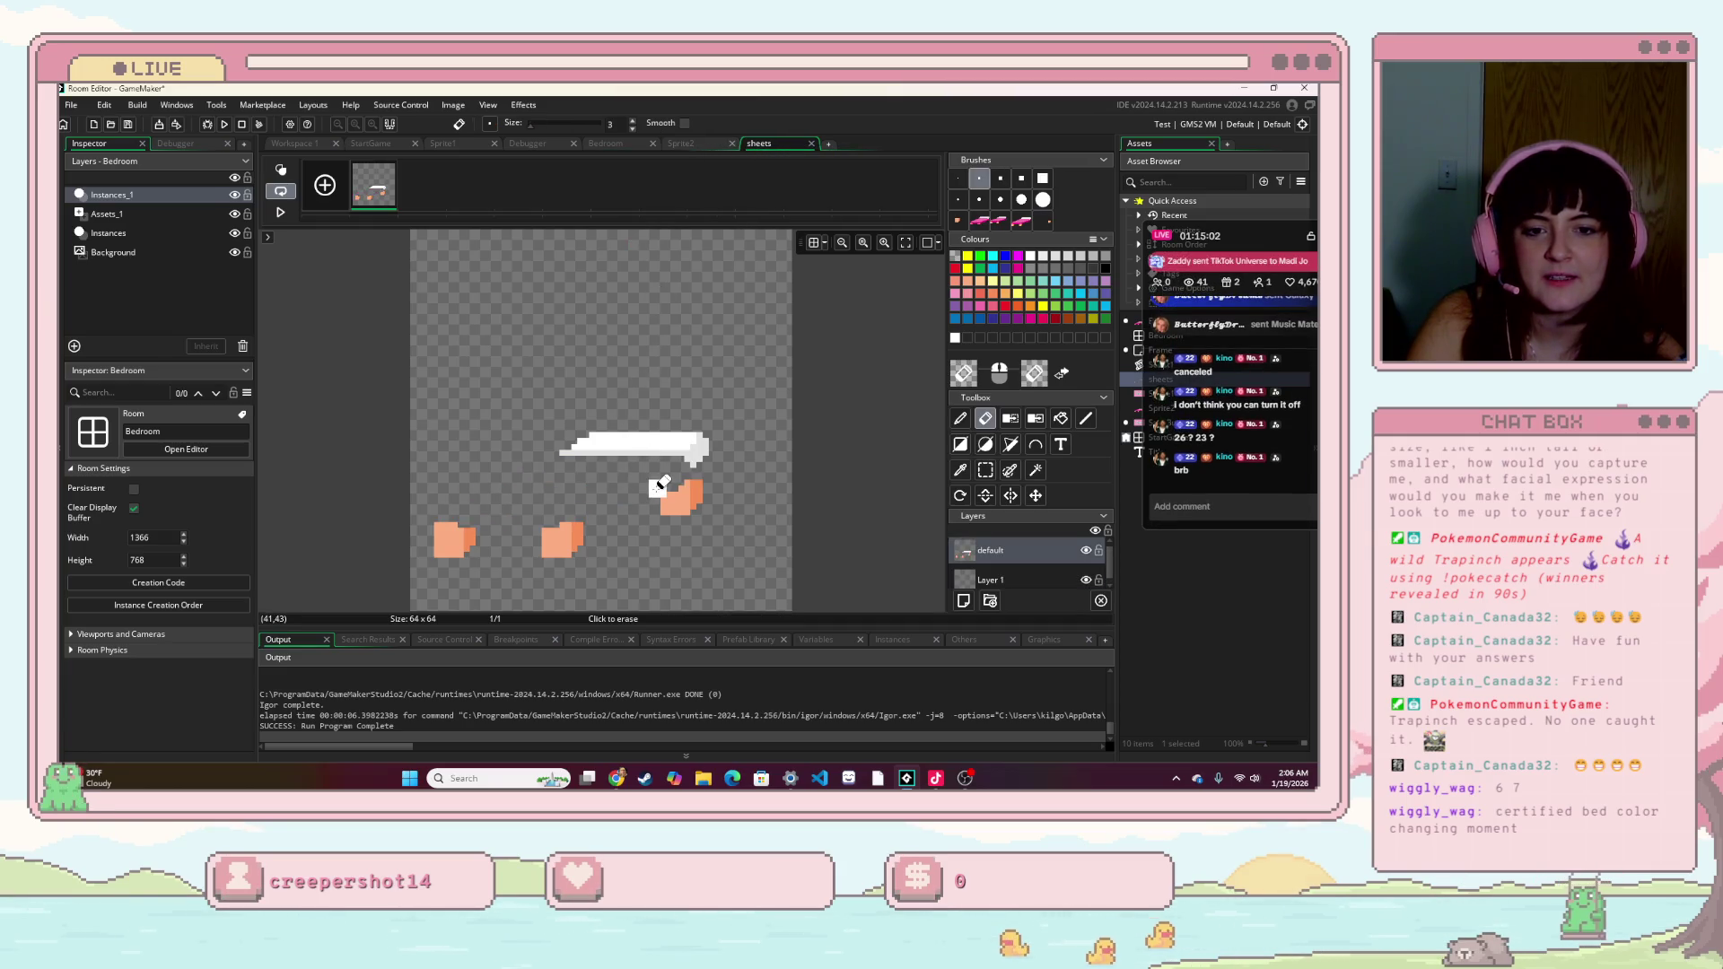
{"action": "left_click", "coordinate": [683, 145]}
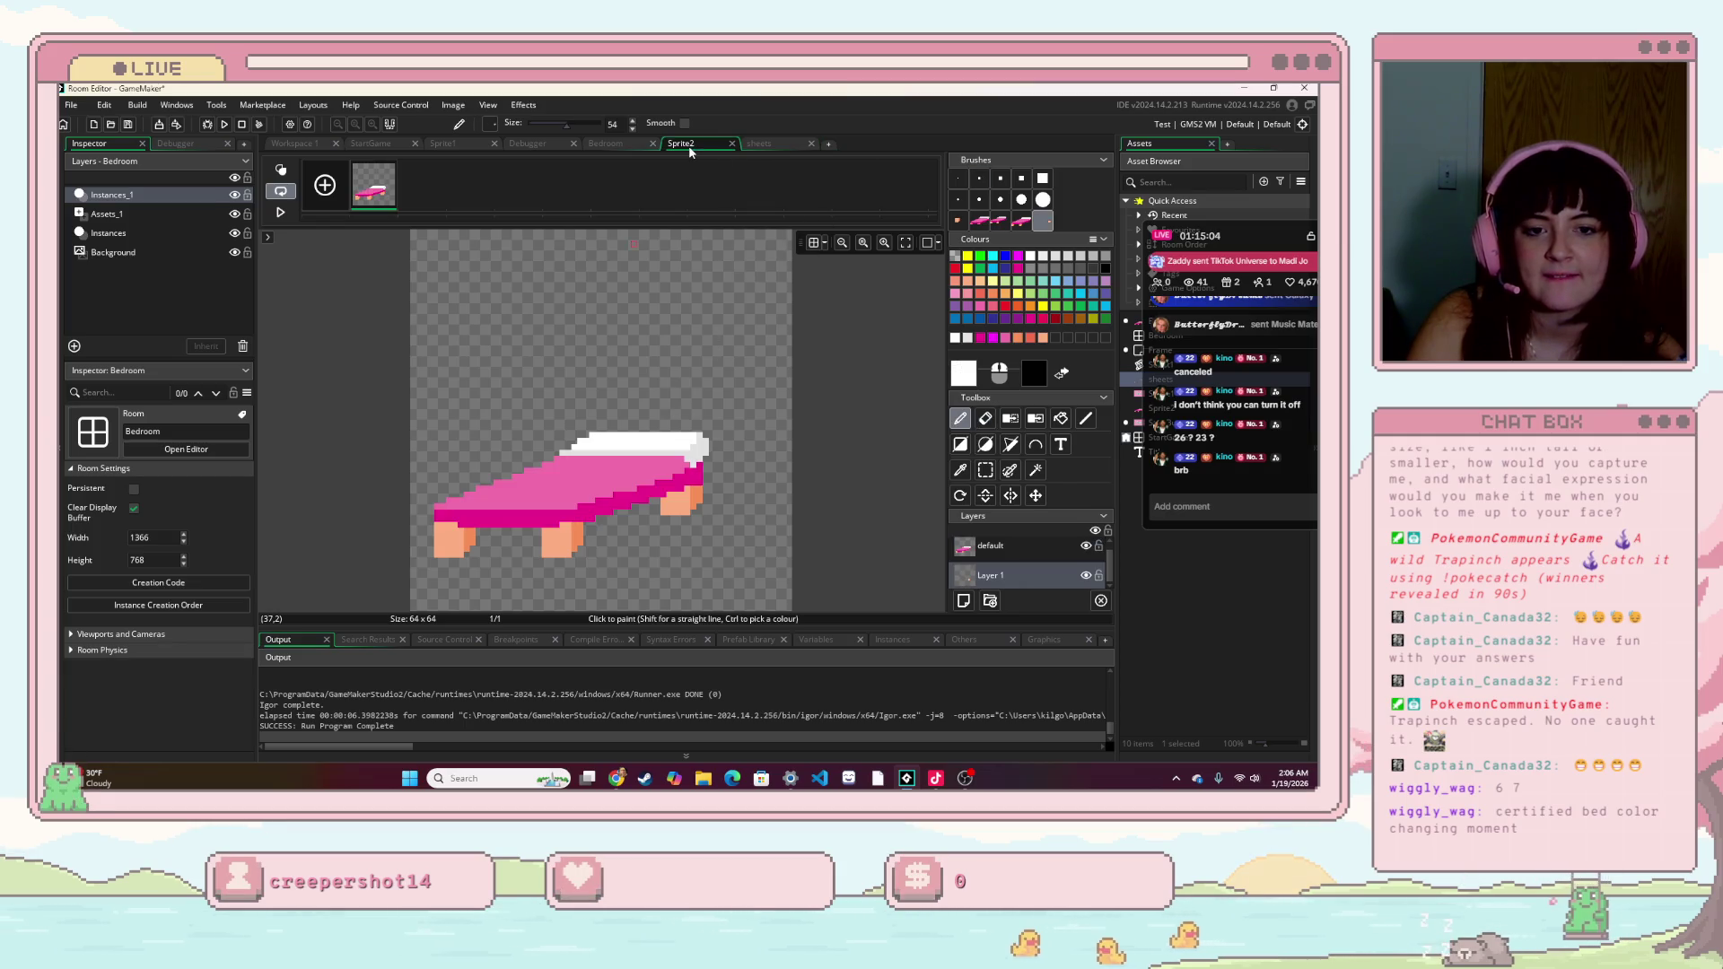
{"action": "left_click", "coordinate": [754, 145]}
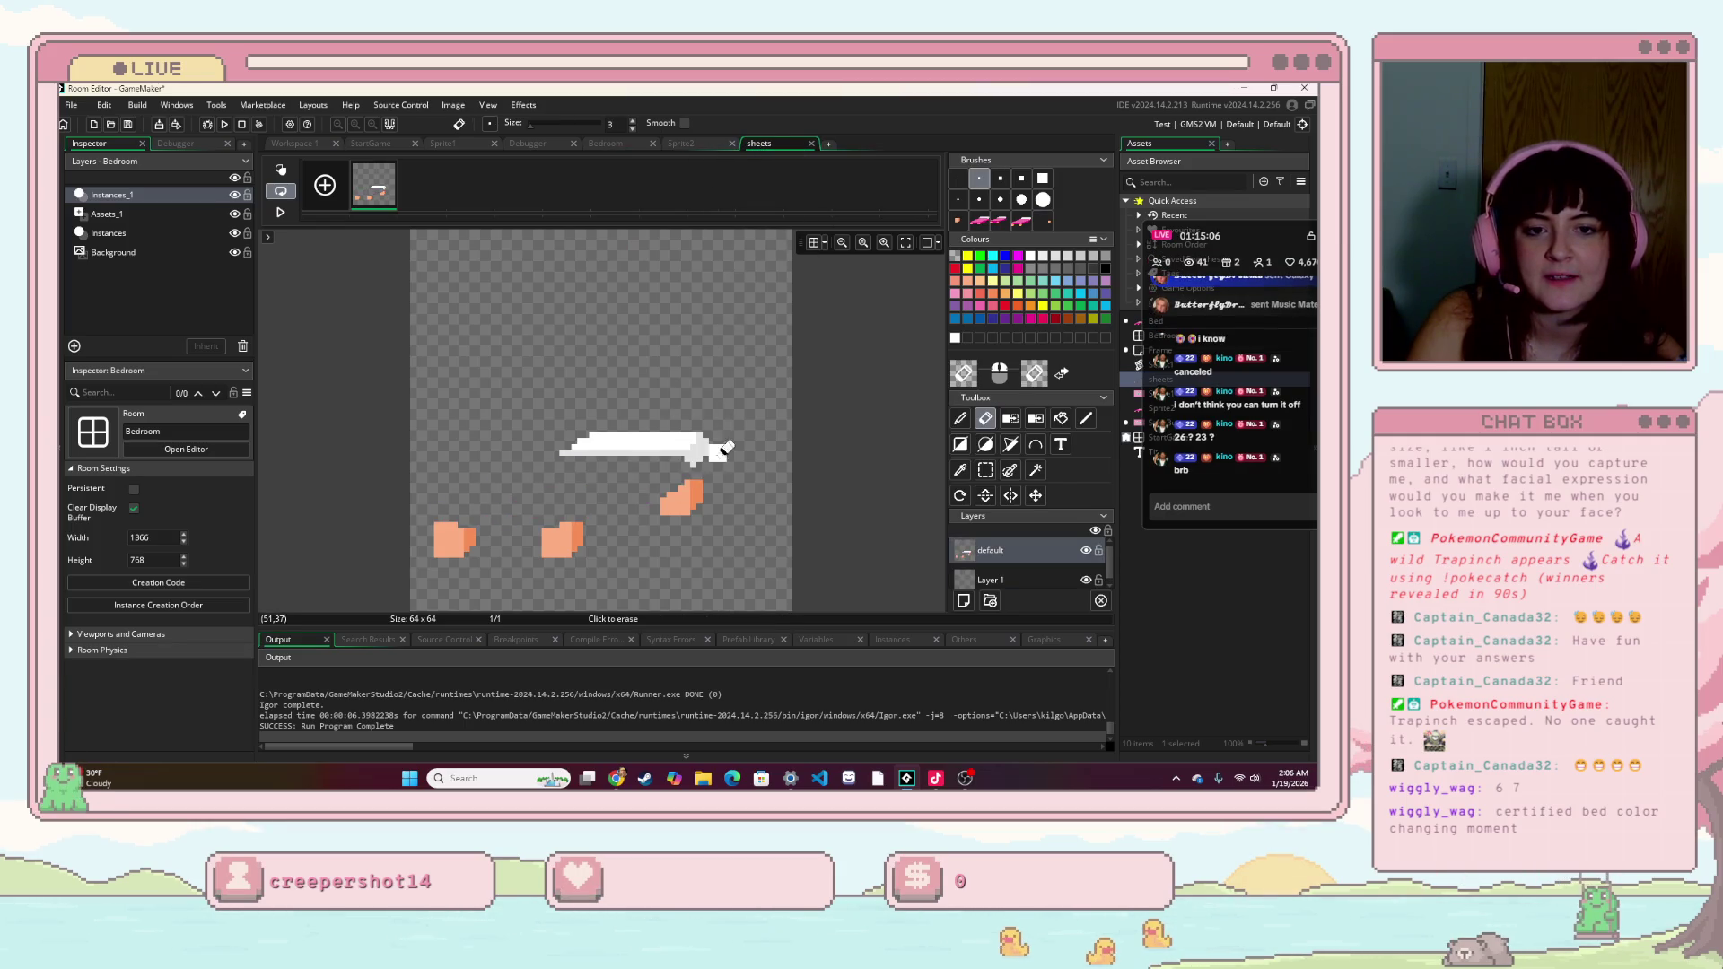
{"action": "left_click_drag", "start_coordinate": [700, 465], "coordinate": [696, 473]}
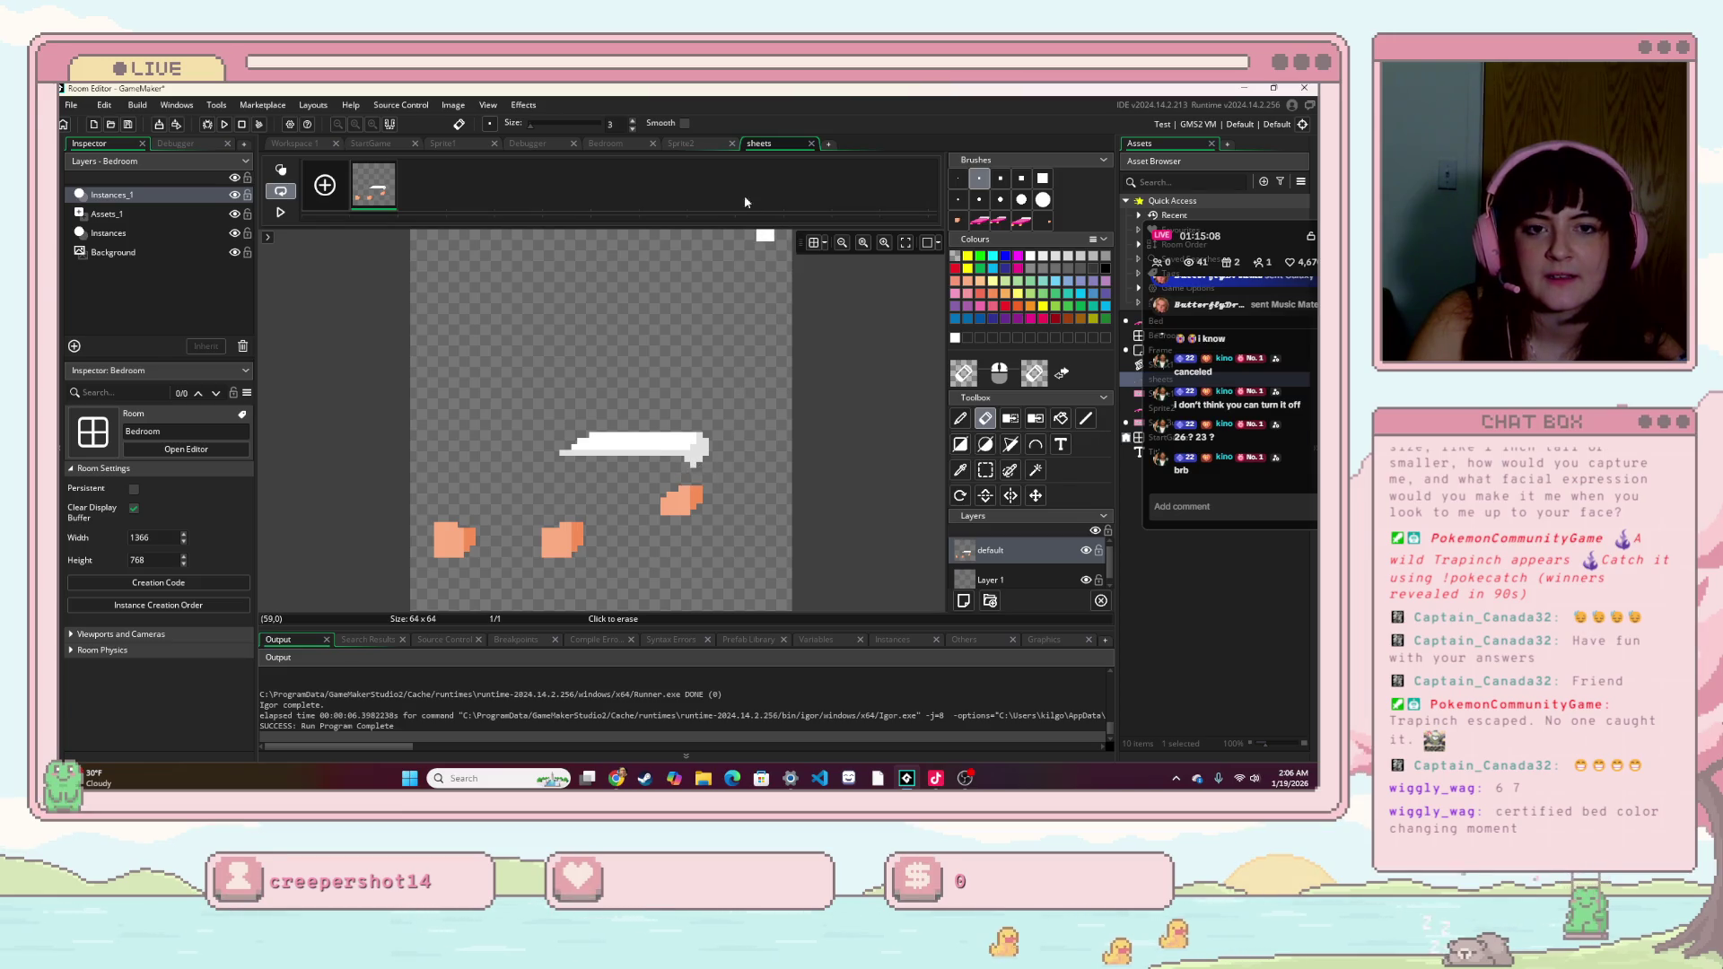
{"action": "left_click", "coordinate": [681, 144]}
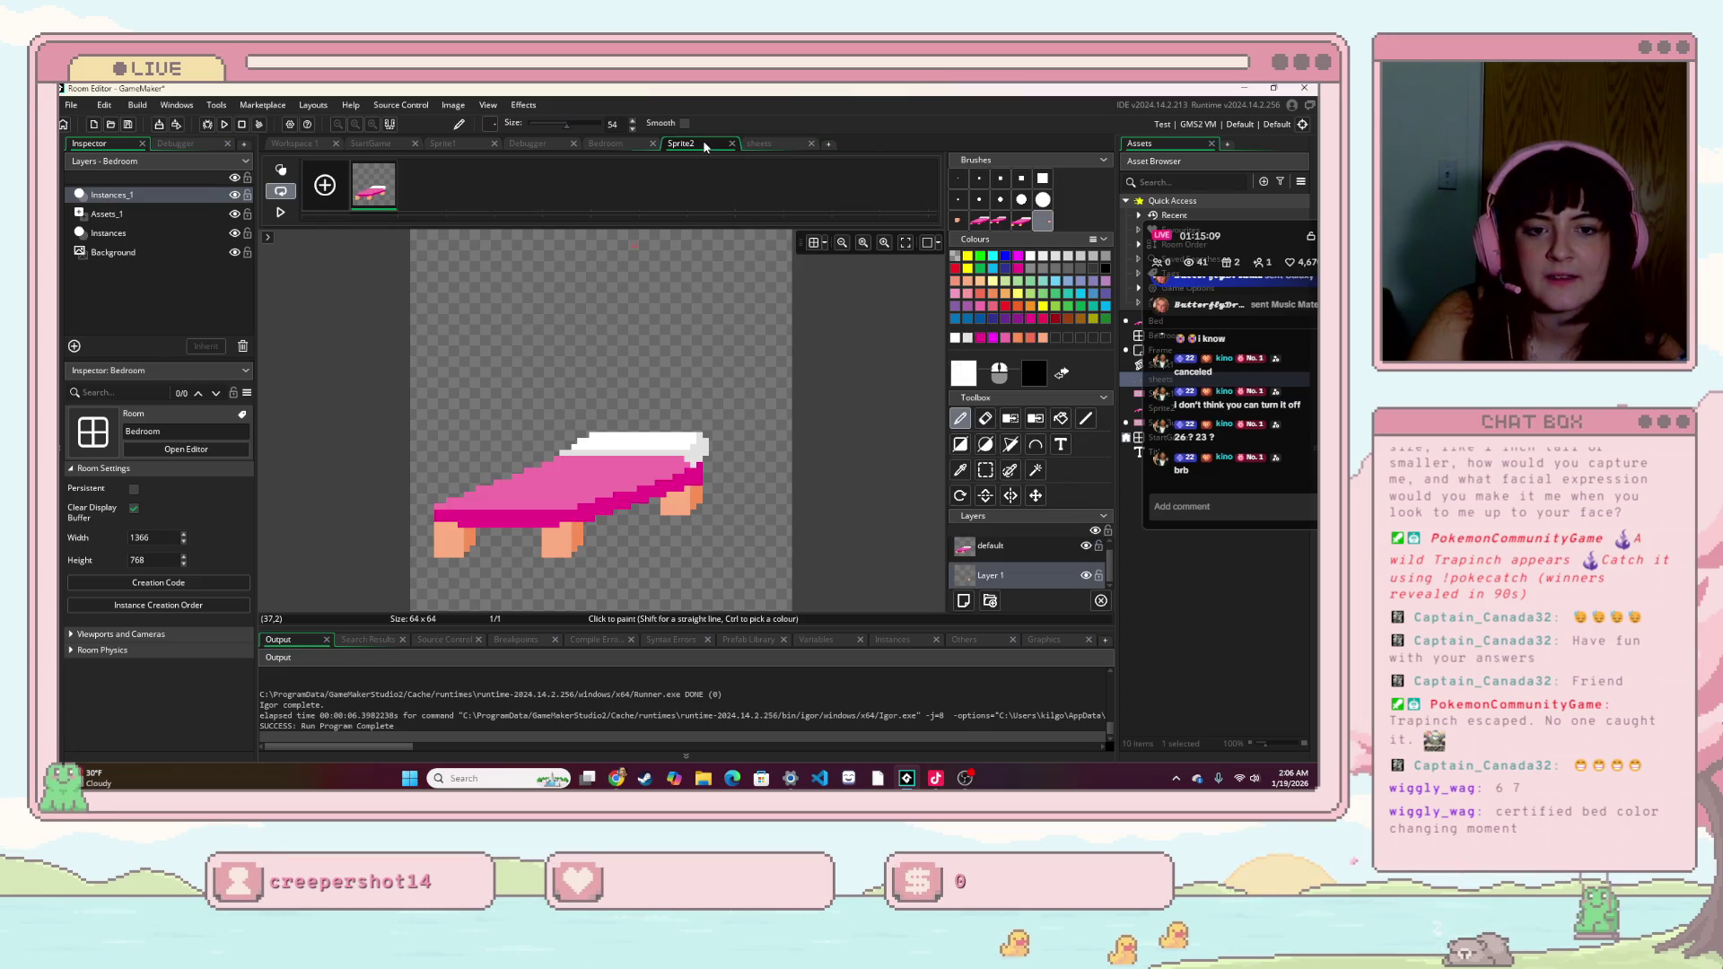
{"action": "left_click", "coordinate": [756, 146]}
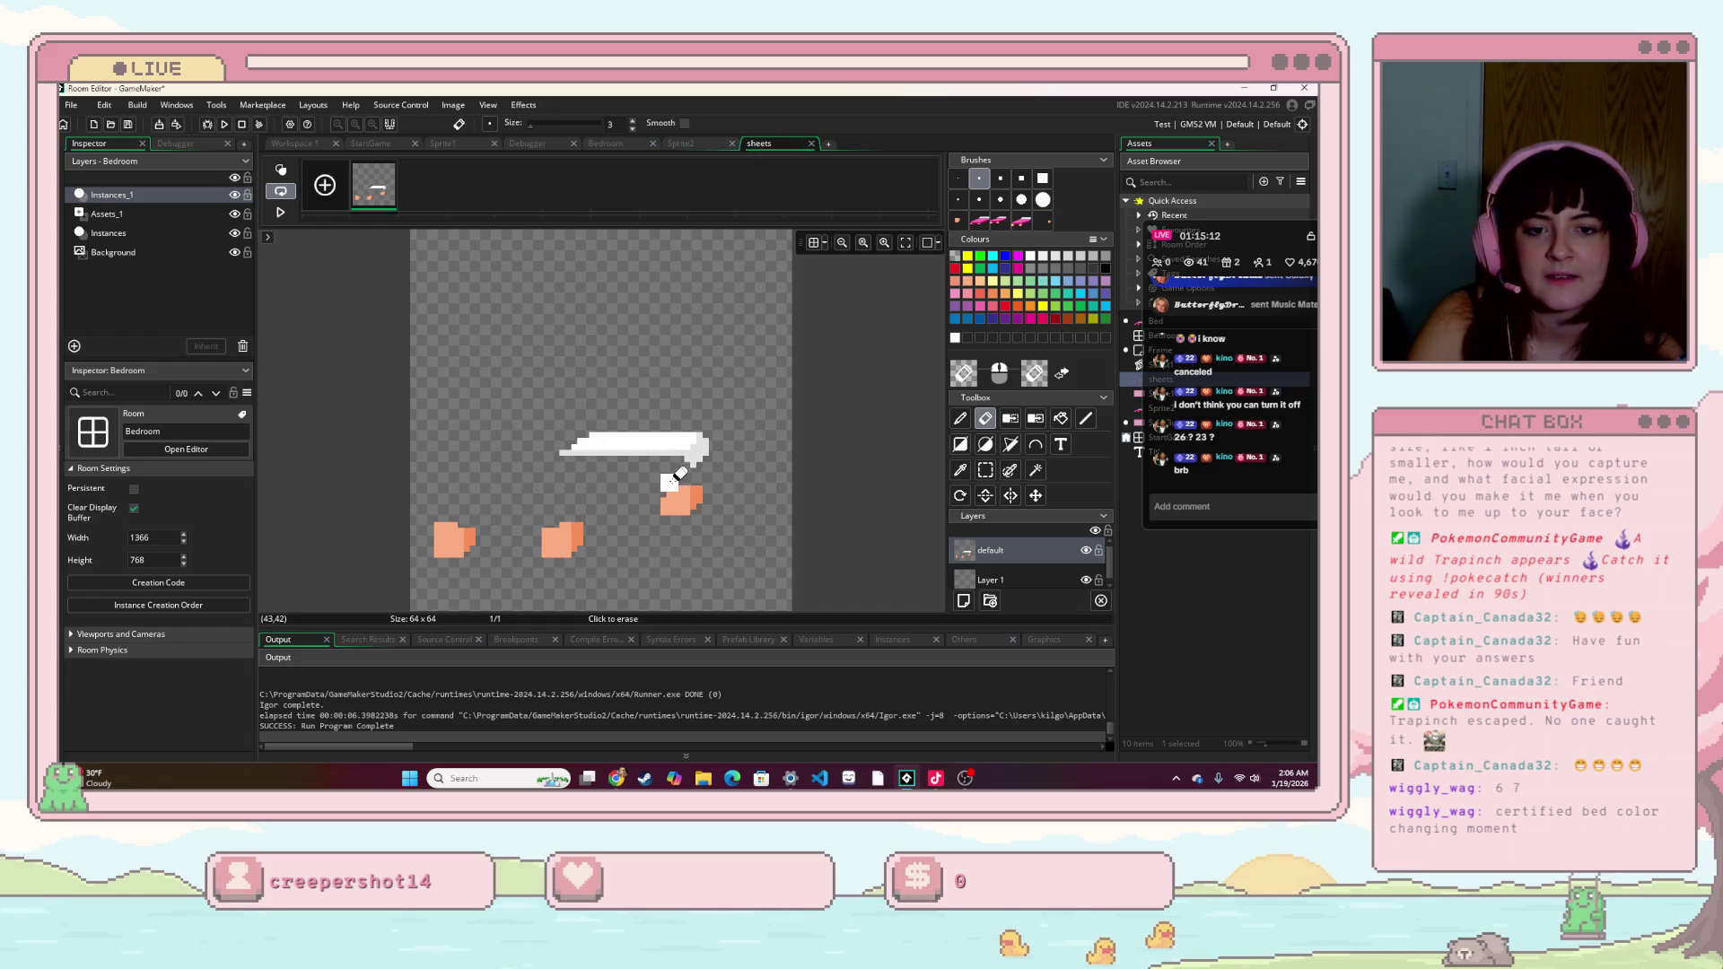
{"action": "left_click", "coordinate": [701, 143]}
{"action": "left_click", "coordinate": [741, 147]}
{"action": "left_click", "coordinate": [707, 143]}
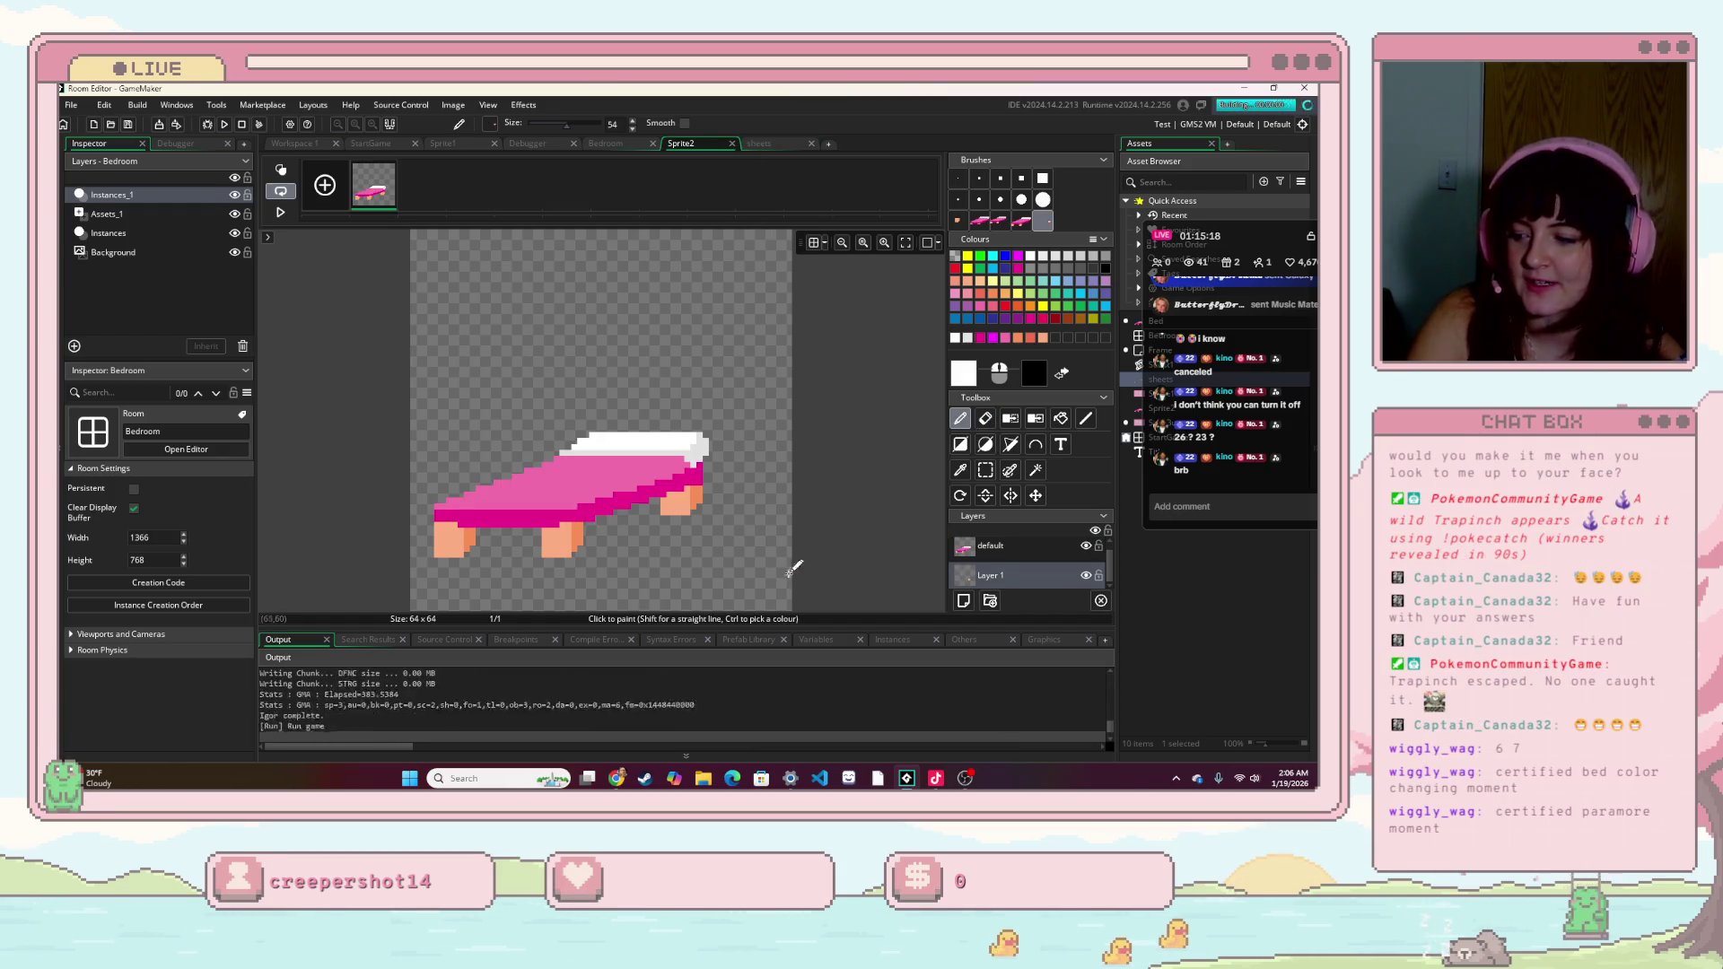
{"action": "left_click", "coordinate": [754, 503]}
- Drag the bed to the middle of the room, then close the game window
{"action": "mouse_move", "coordinate": [996, 588]}
{"action": "left_mouse_down"}
{"action": "mouse_move", "coordinate": [631, 413]}
{"action": "mouse_move", "coordinate": [643, 390]}
{"action": "mouse_move", "coordinate": [713, 428]}
{"action": "left_mouse_up"}
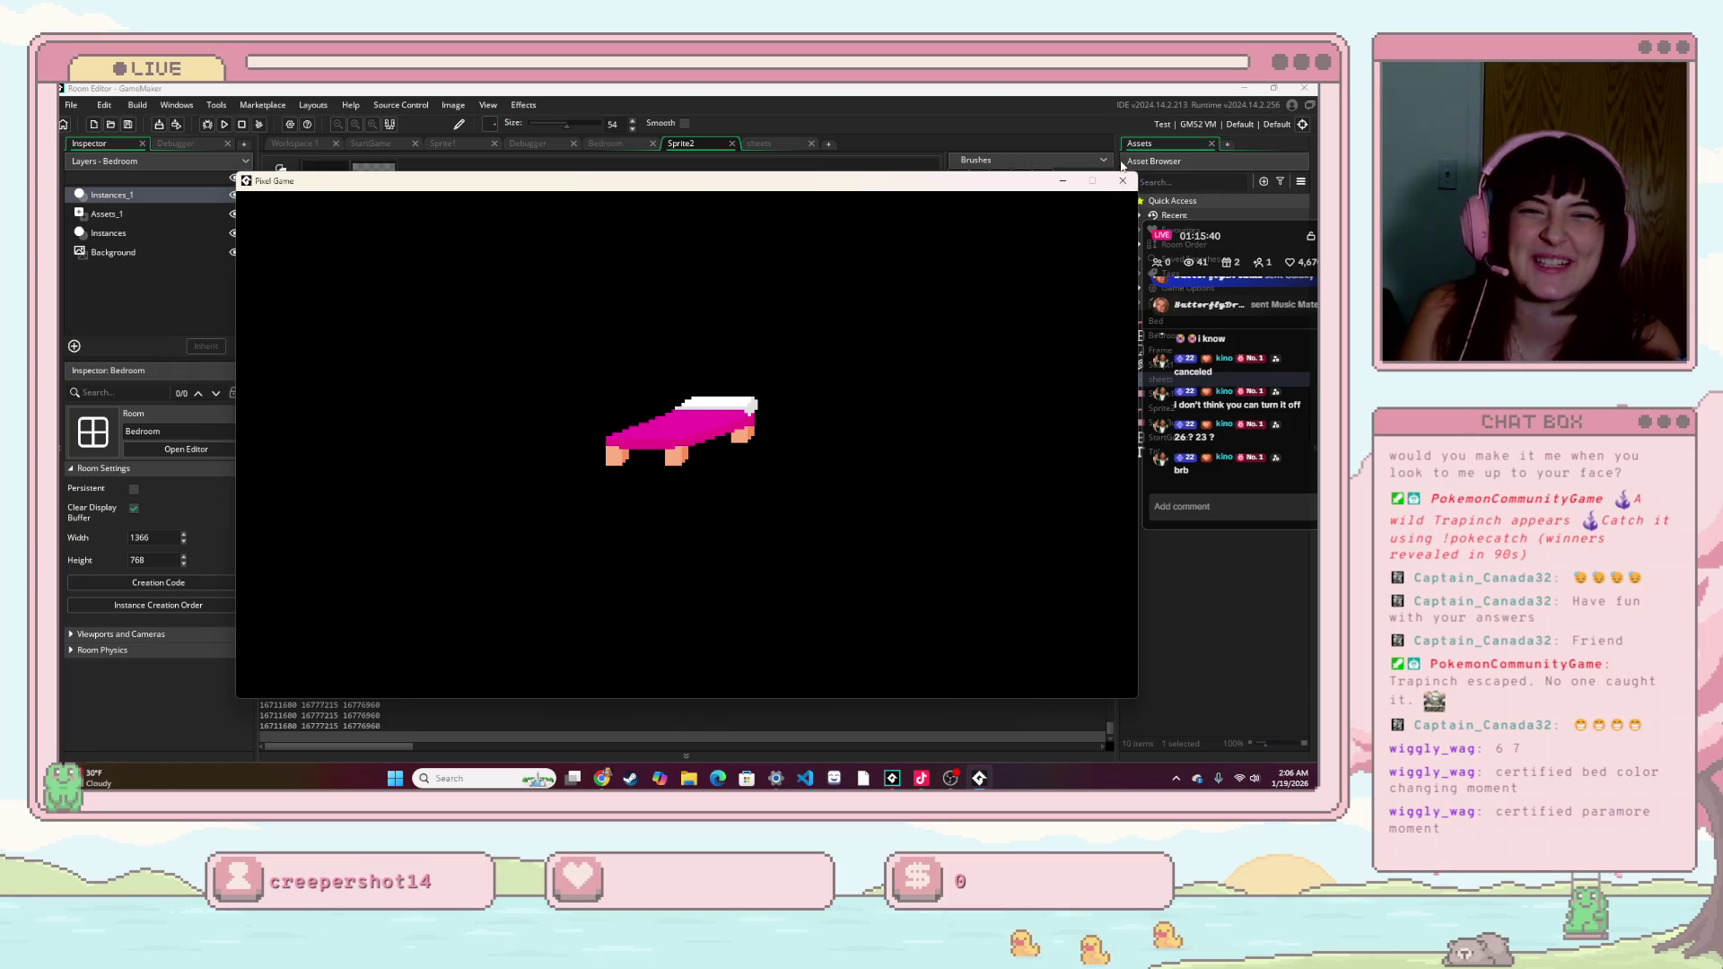
{"action": "left_click", "coordinate": [1120, 181]}
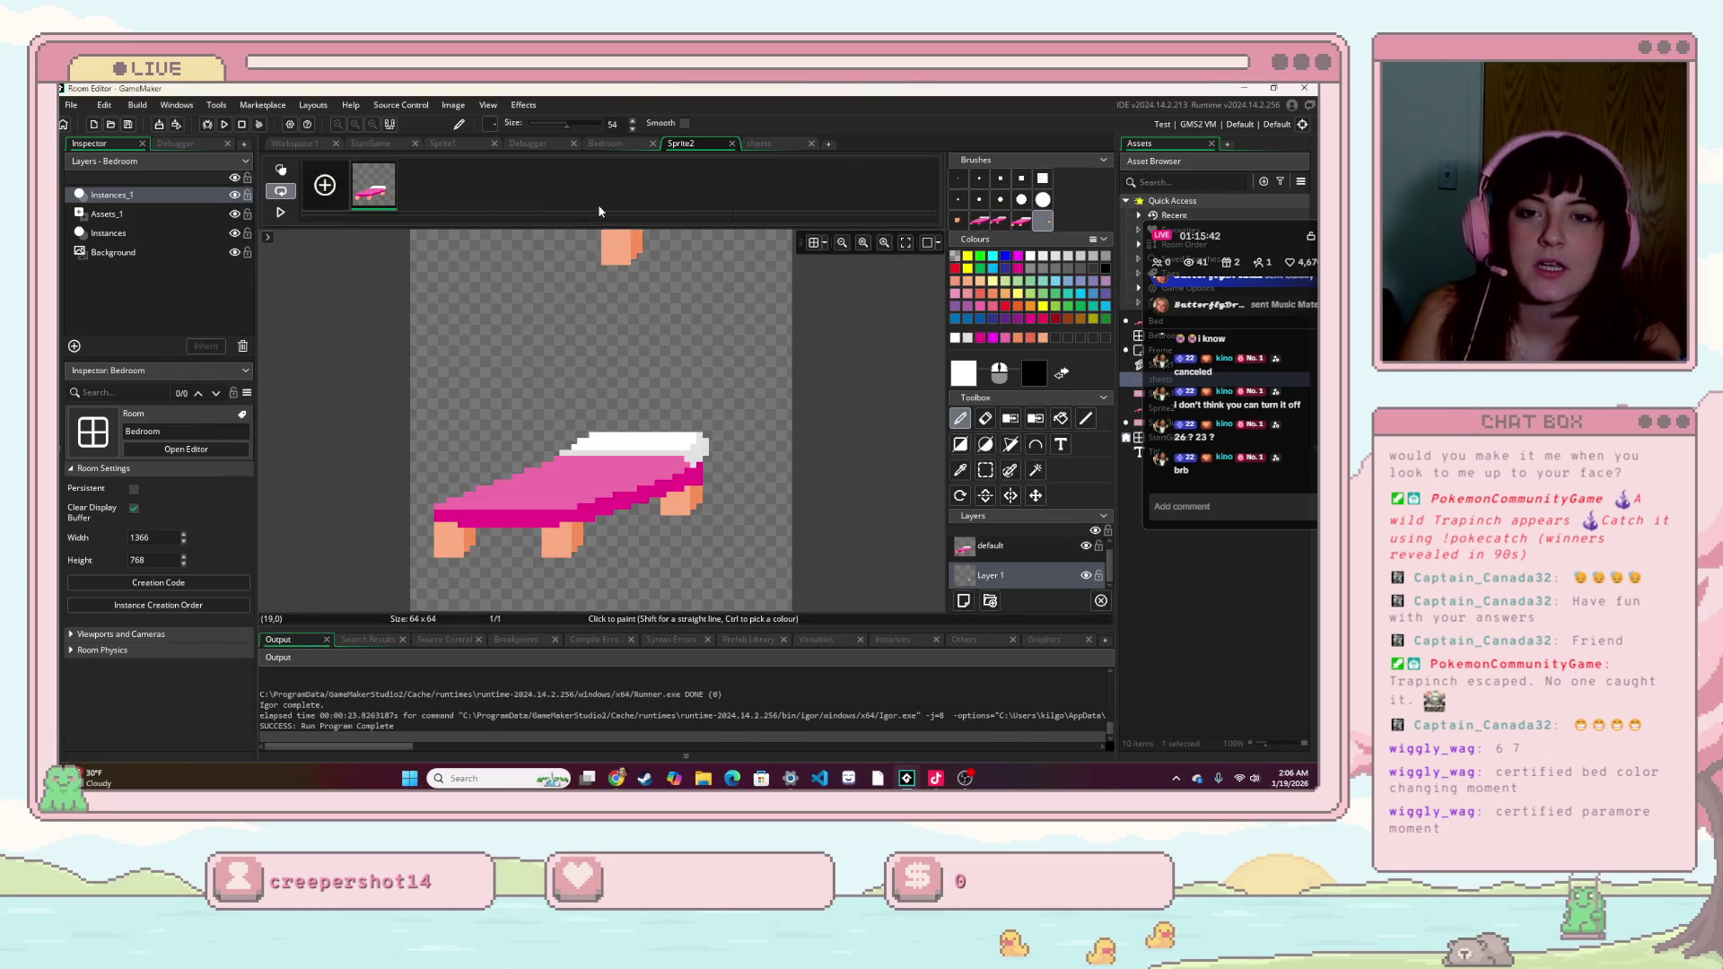
- Flip through the sheets, Sprite2, Bedroom, Start sprite and StartGame tabs, ending at Workspace 1
{"action": "left_click", "coordinate": [443, 145]}
{"action": "left_click", "coordinate": [364, 146]}
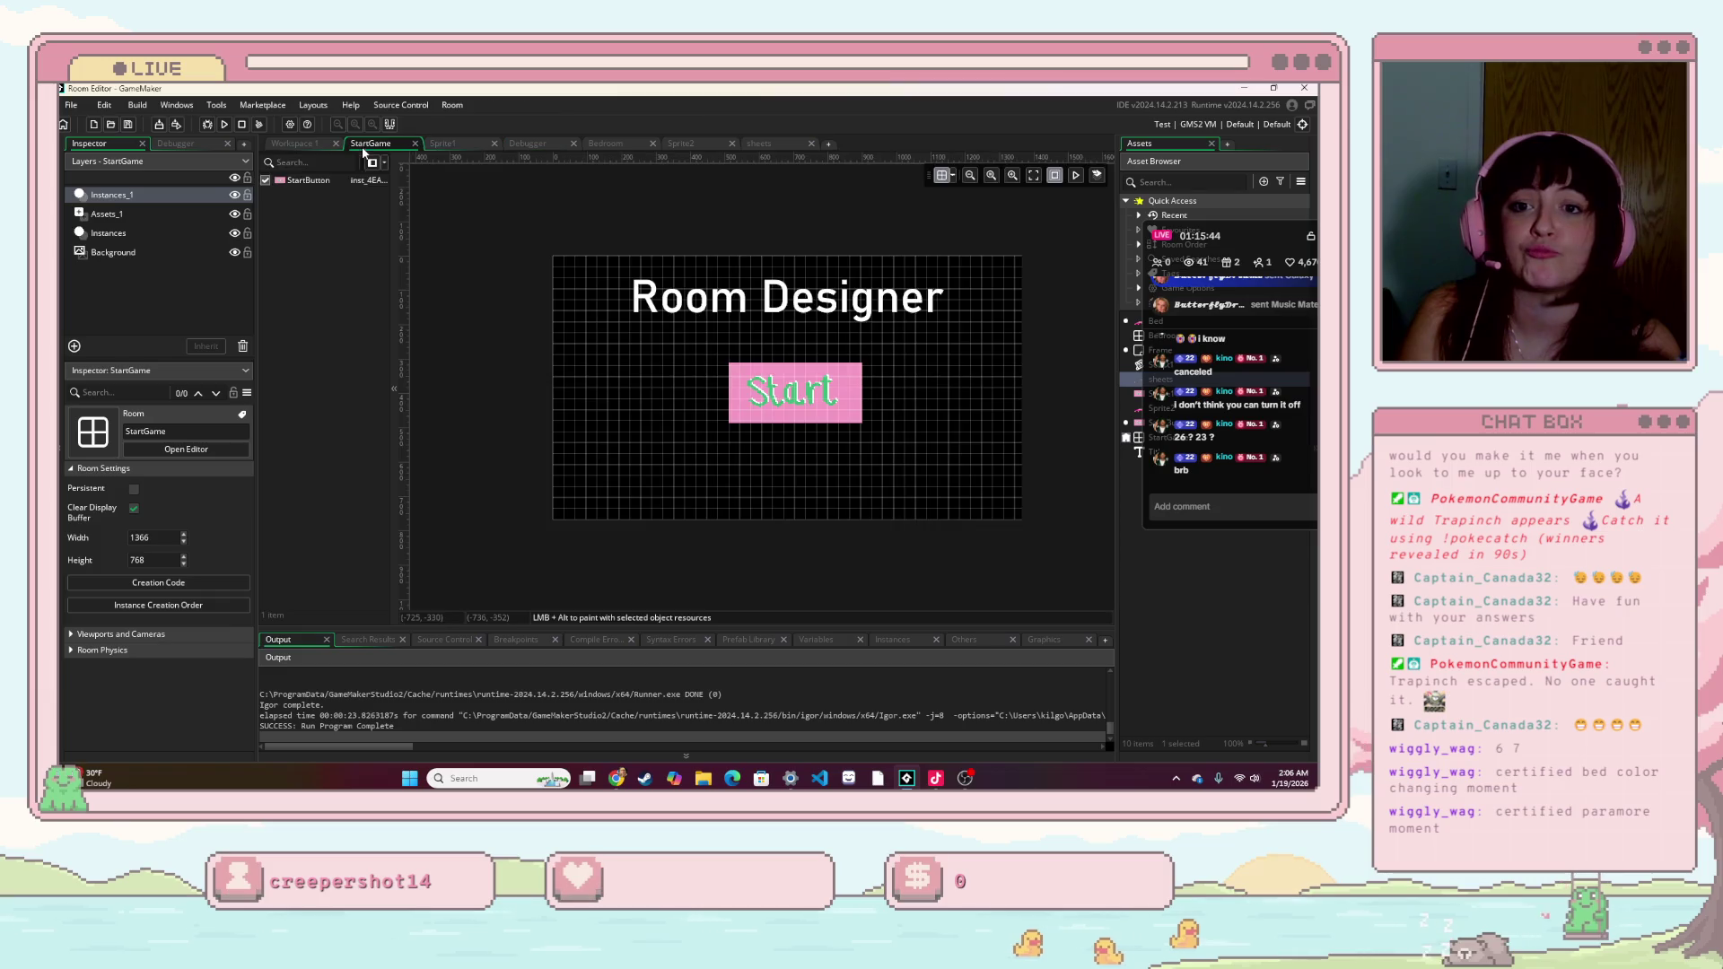
{"action": "left_click", "coordinate": [758, 143]}
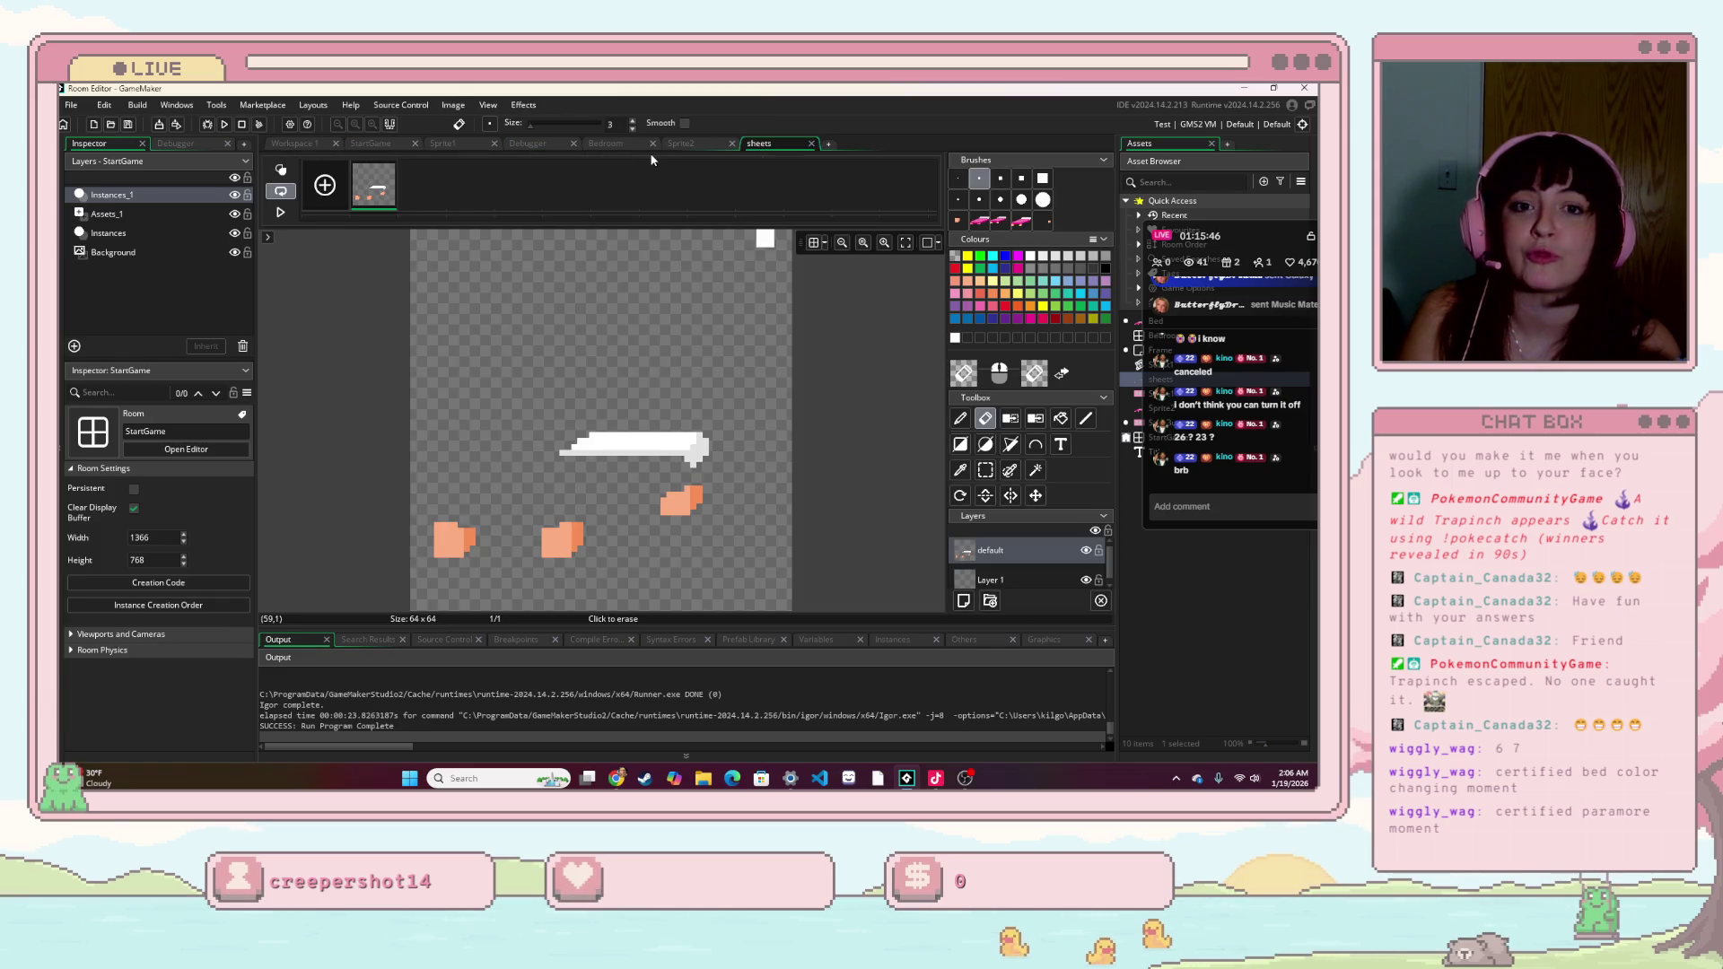
{"action": "left_click", "coordinate": [686, 146]}
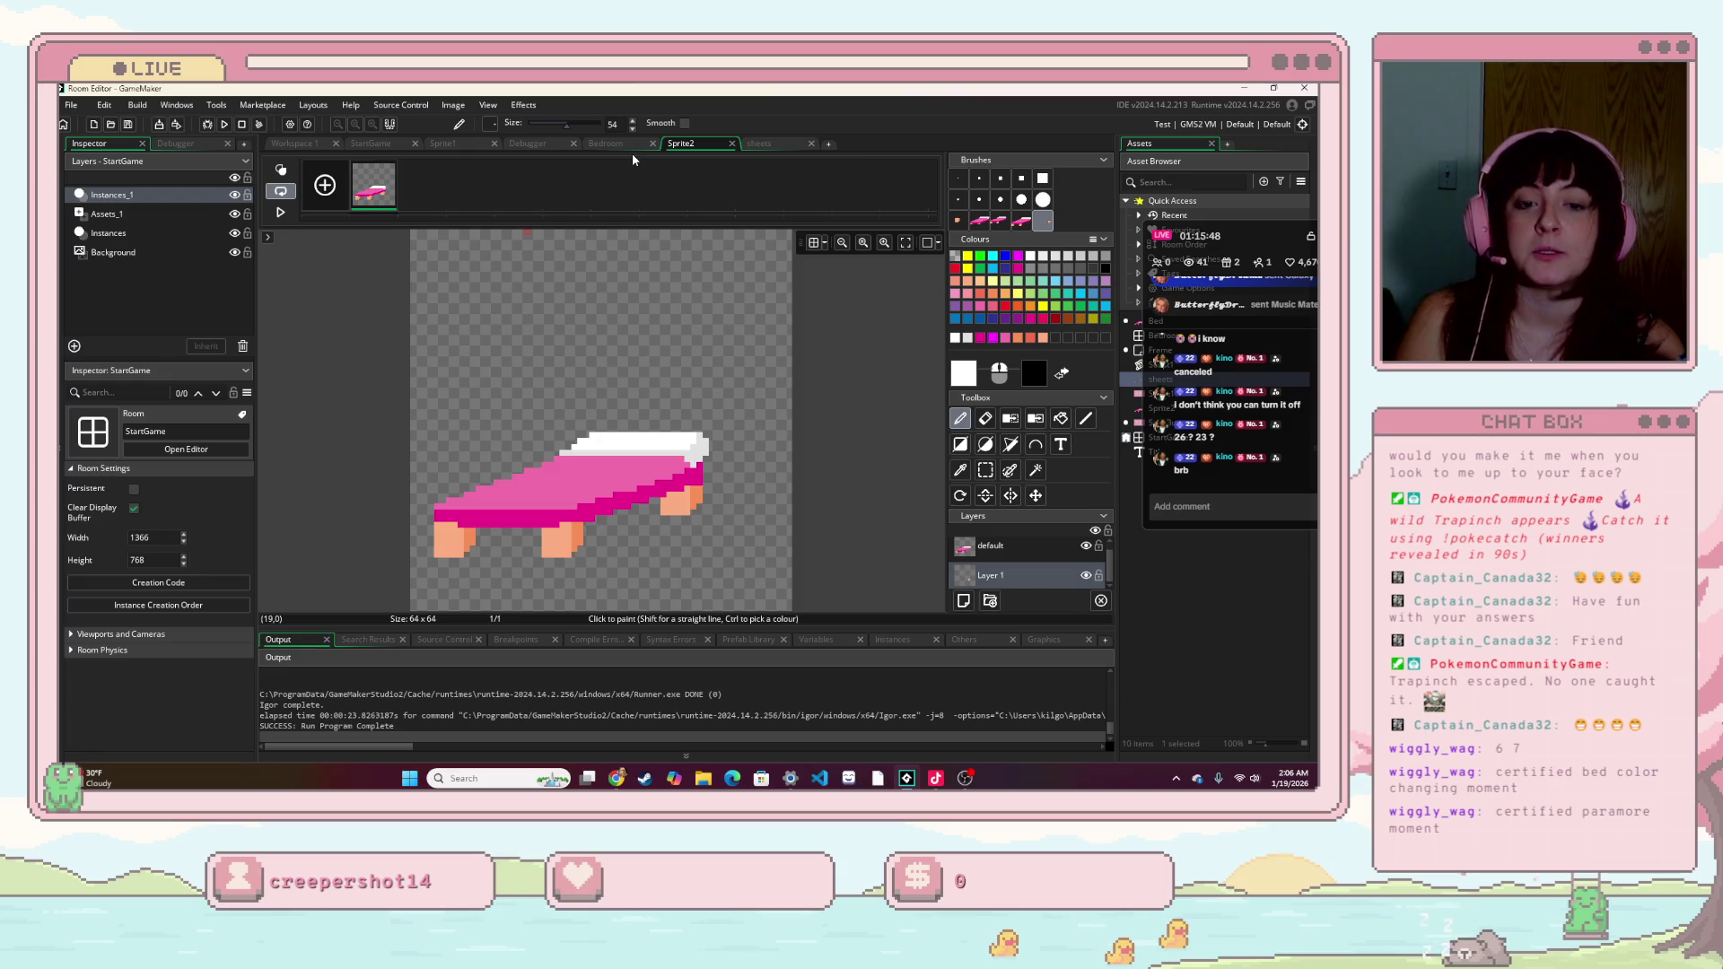
{"action": "left_click", "coordinate": [632, 146]}
{"action": "left_click", "coordinate": [540, 146]}
{"action": "left_click", "coordinate": [449, 146]}
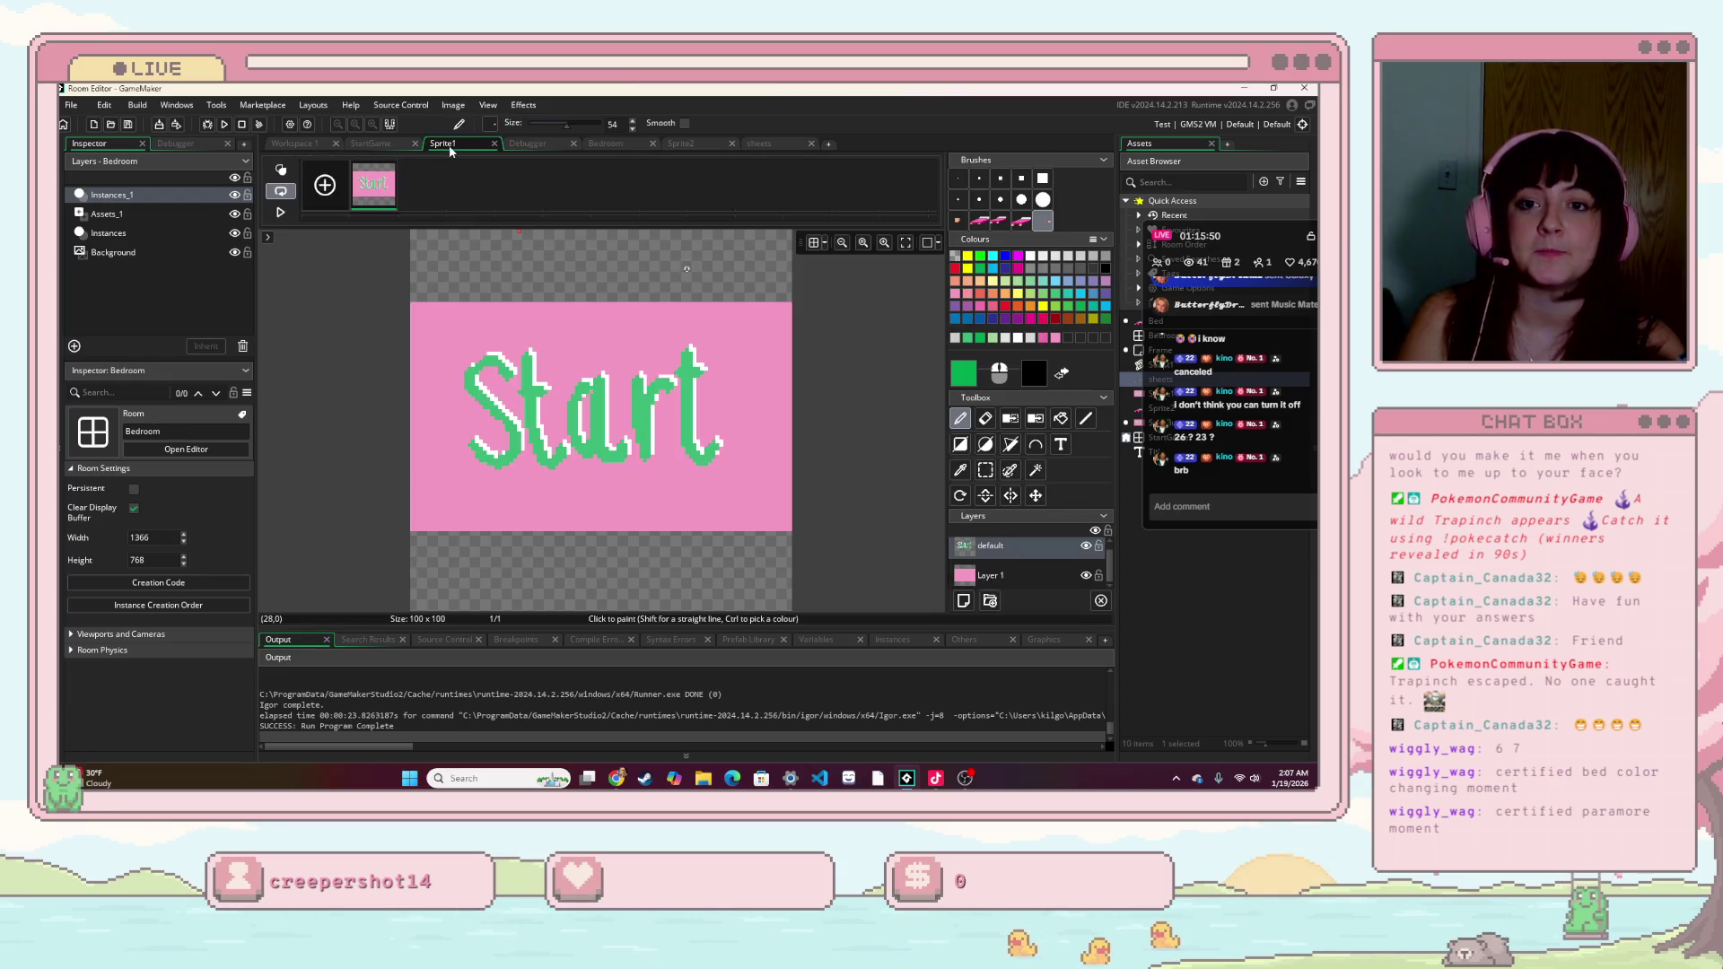
{"action": "left_click", "coordinate": [368, 143]}
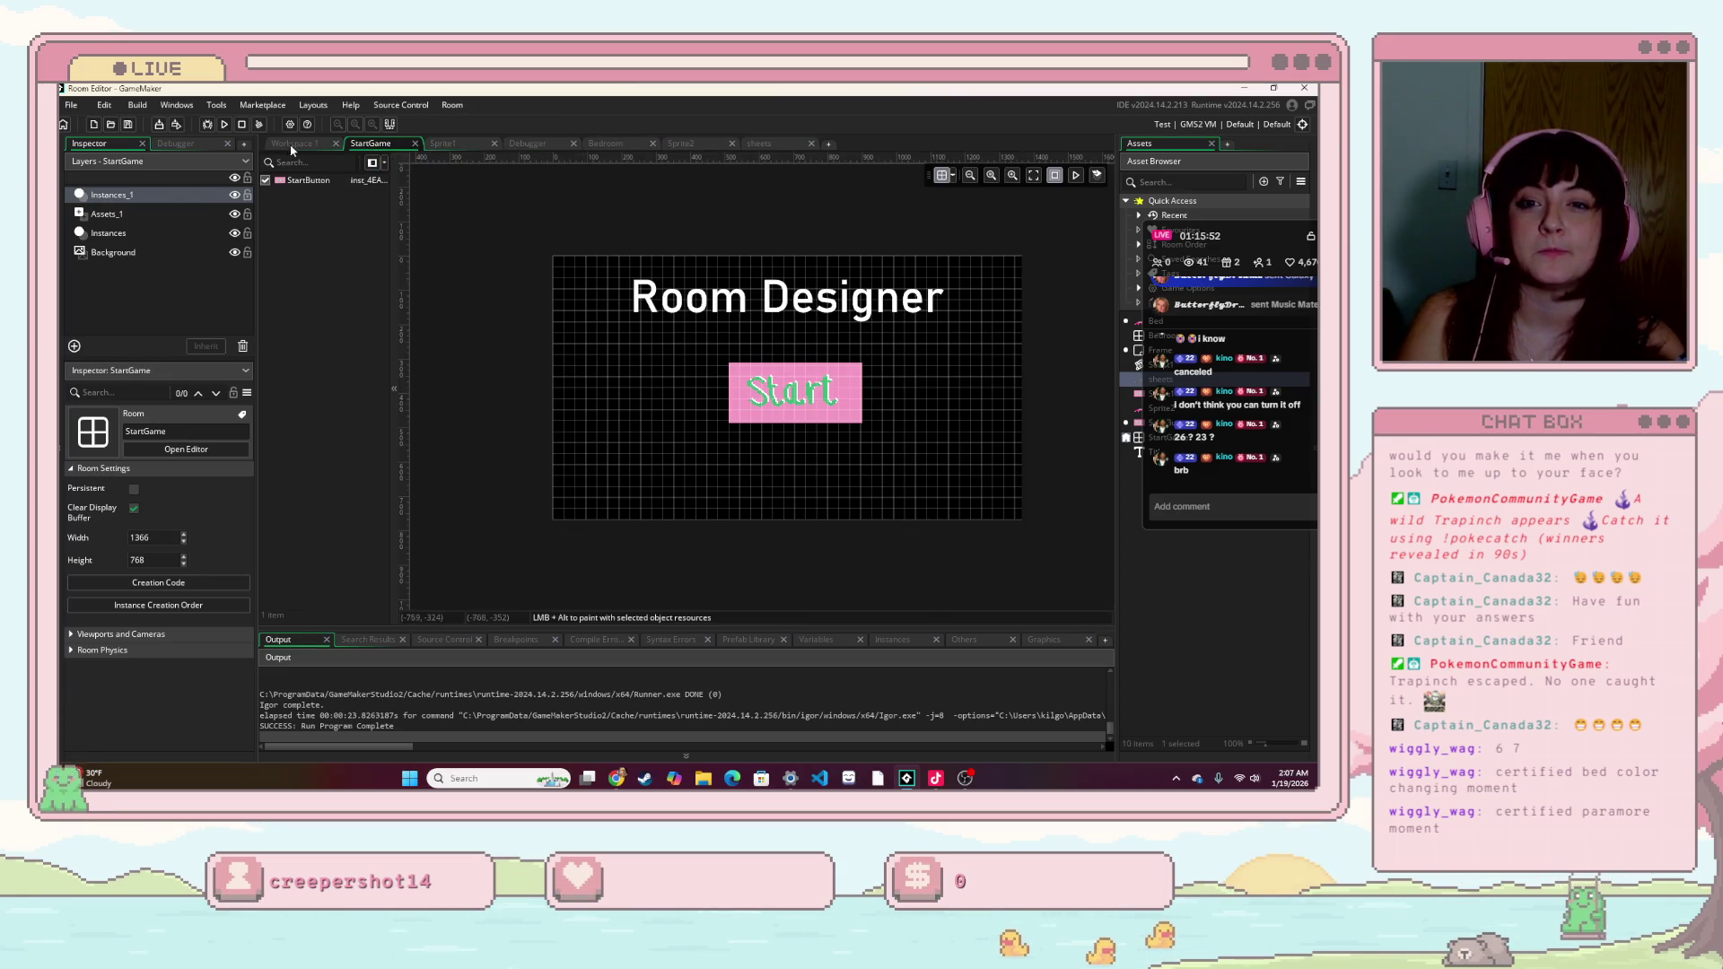
{"action": "left_click", "coordinate": [292, 143]}
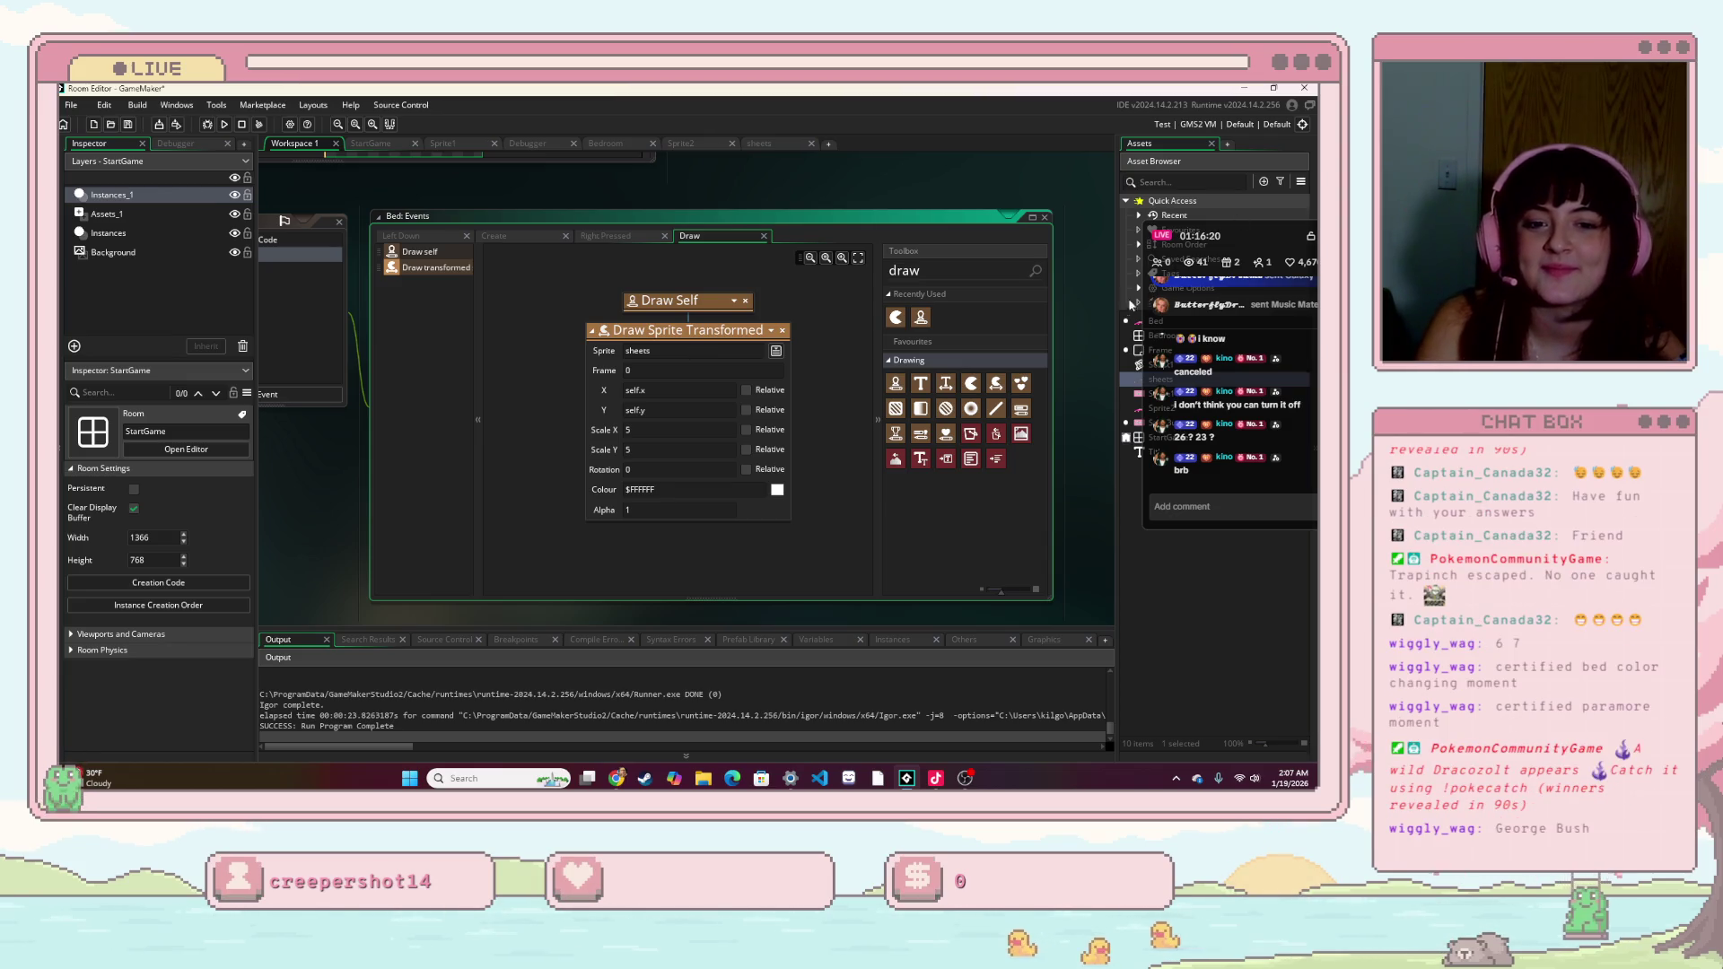
- Open the Bed object and bring up its Create event code with the colors array and MAX_COLOR
{"action": "mouse_move", "coordinate": [993, 184]}
{"action": "left_mouse_down"}
{"action": "mouse_move", "coordinate": [1079, 445]}
{"action": "mouse_move", "coordinate": [983, 363]}
{"action": "mouse_move", "coordinate": [986, 297]}
{"action": "mouse_move", "coordinate": [1012, 327]}
{"action": "mouse_move", "coordinate": [1021, 422]}
{"action": "mouse_move", "coordinate": [994, 263]}
{"action": "left_mouse_up"}
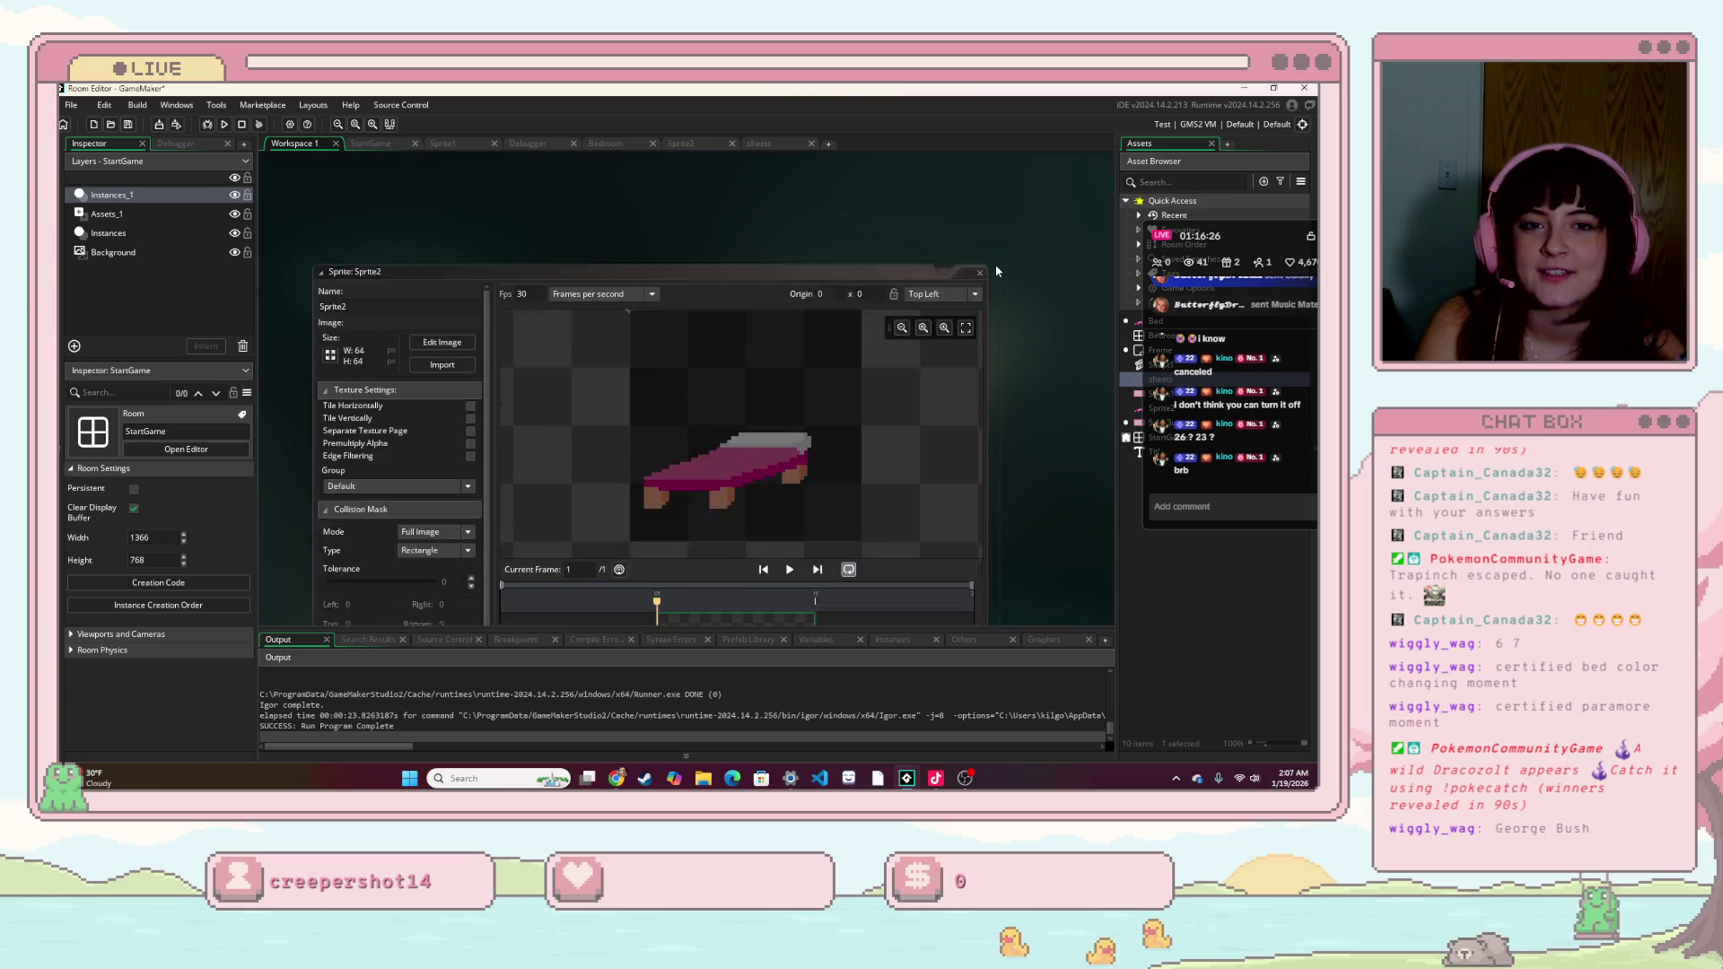
{"action": "scroll", "coordinate": [996, 270], "scroll_direction": "down", "scroll_amount": 5}
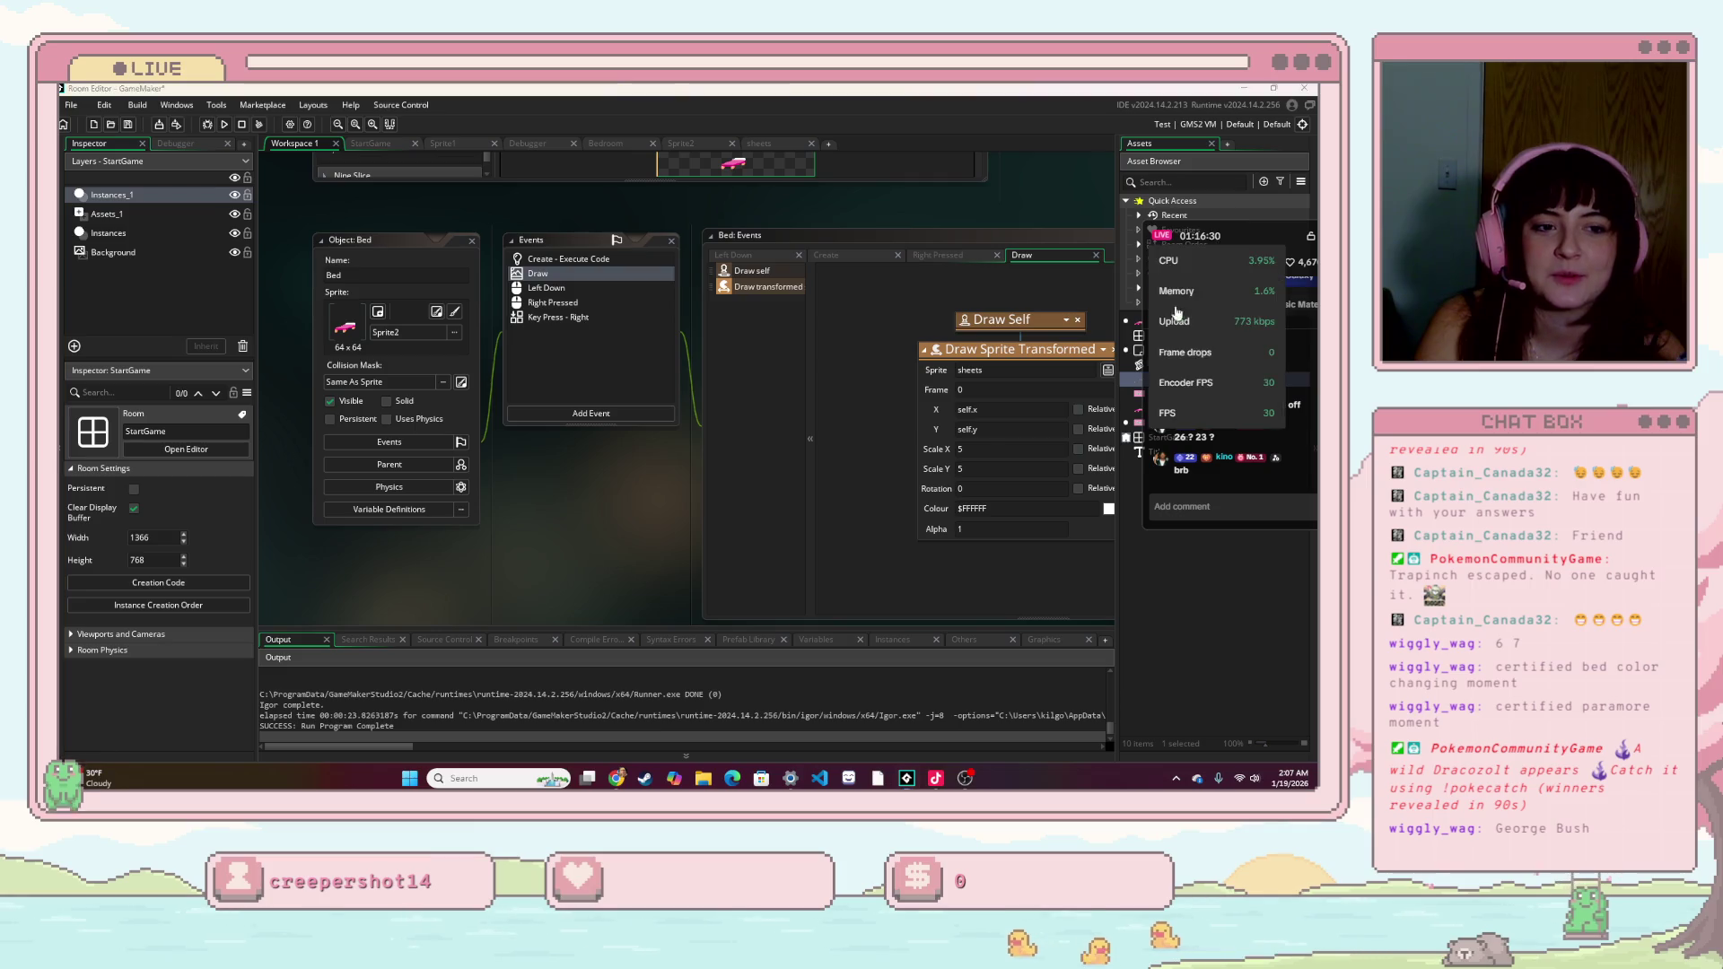
{"action": "mouse_move", "coordinate": [1257, 233]}
{"action": "left_mouse_down"}
{"action": "mouse_move", "coordinate": [1233, 254]}
{"action": "mouse_move", "coordinate": [870, 215]}
{"action": "left_mouse_up"}
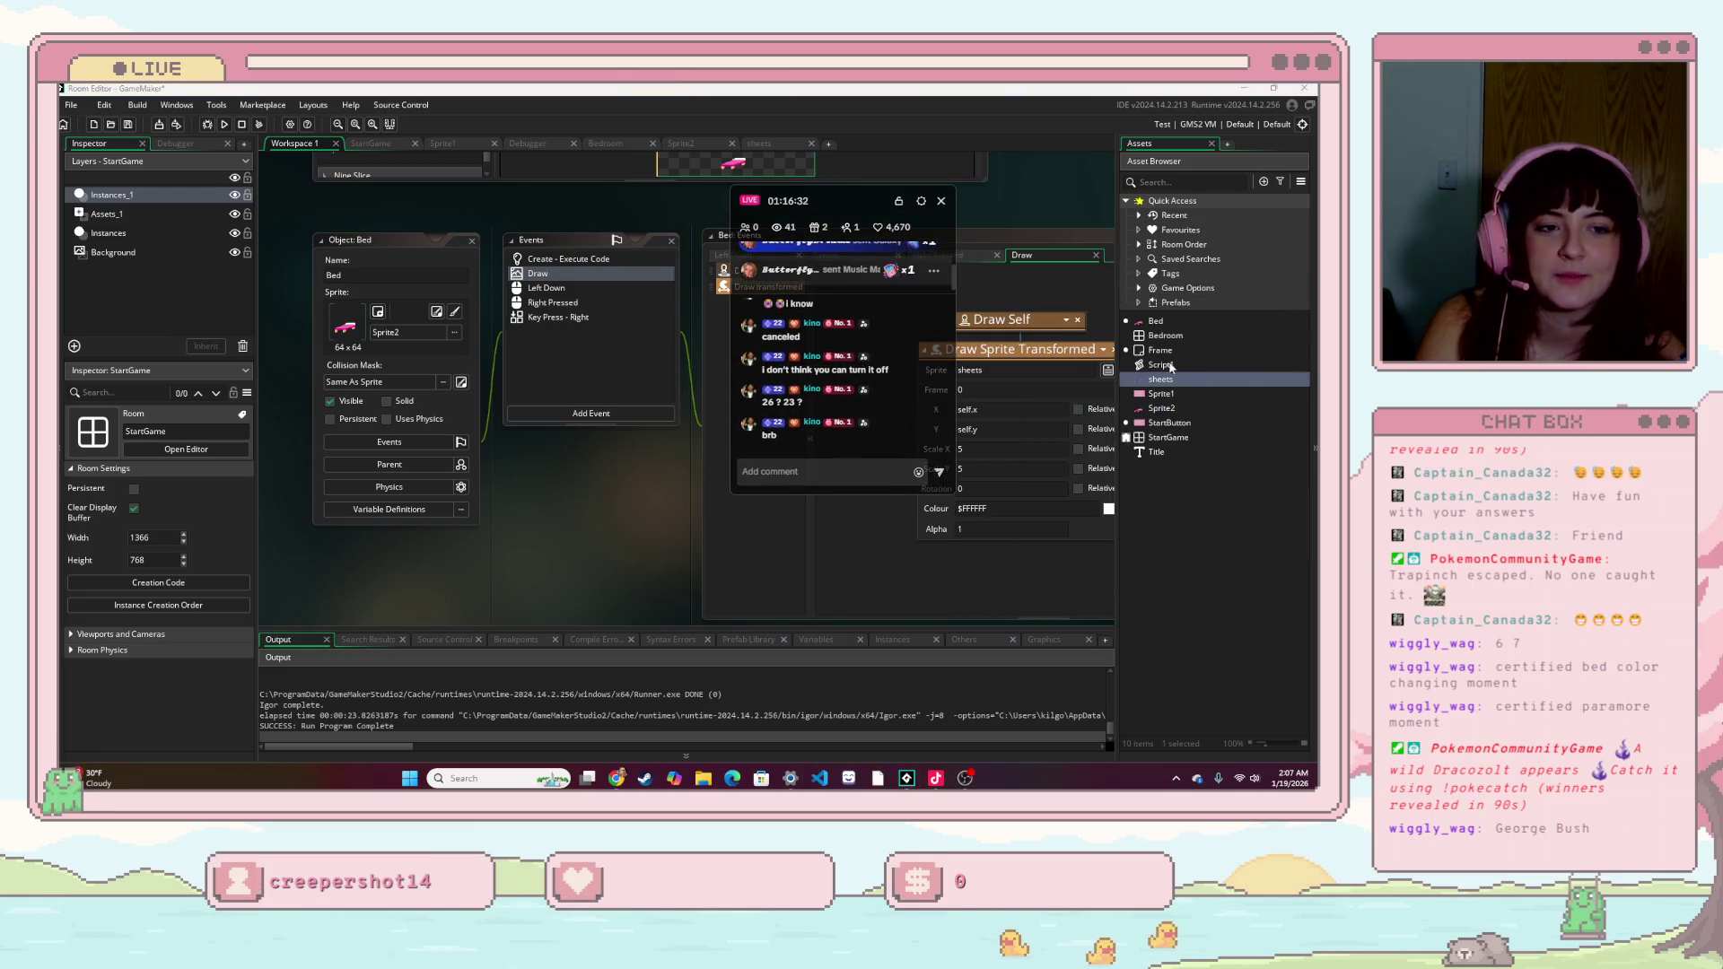
{"action": "double_click", "coordinate": [1166, 323]}
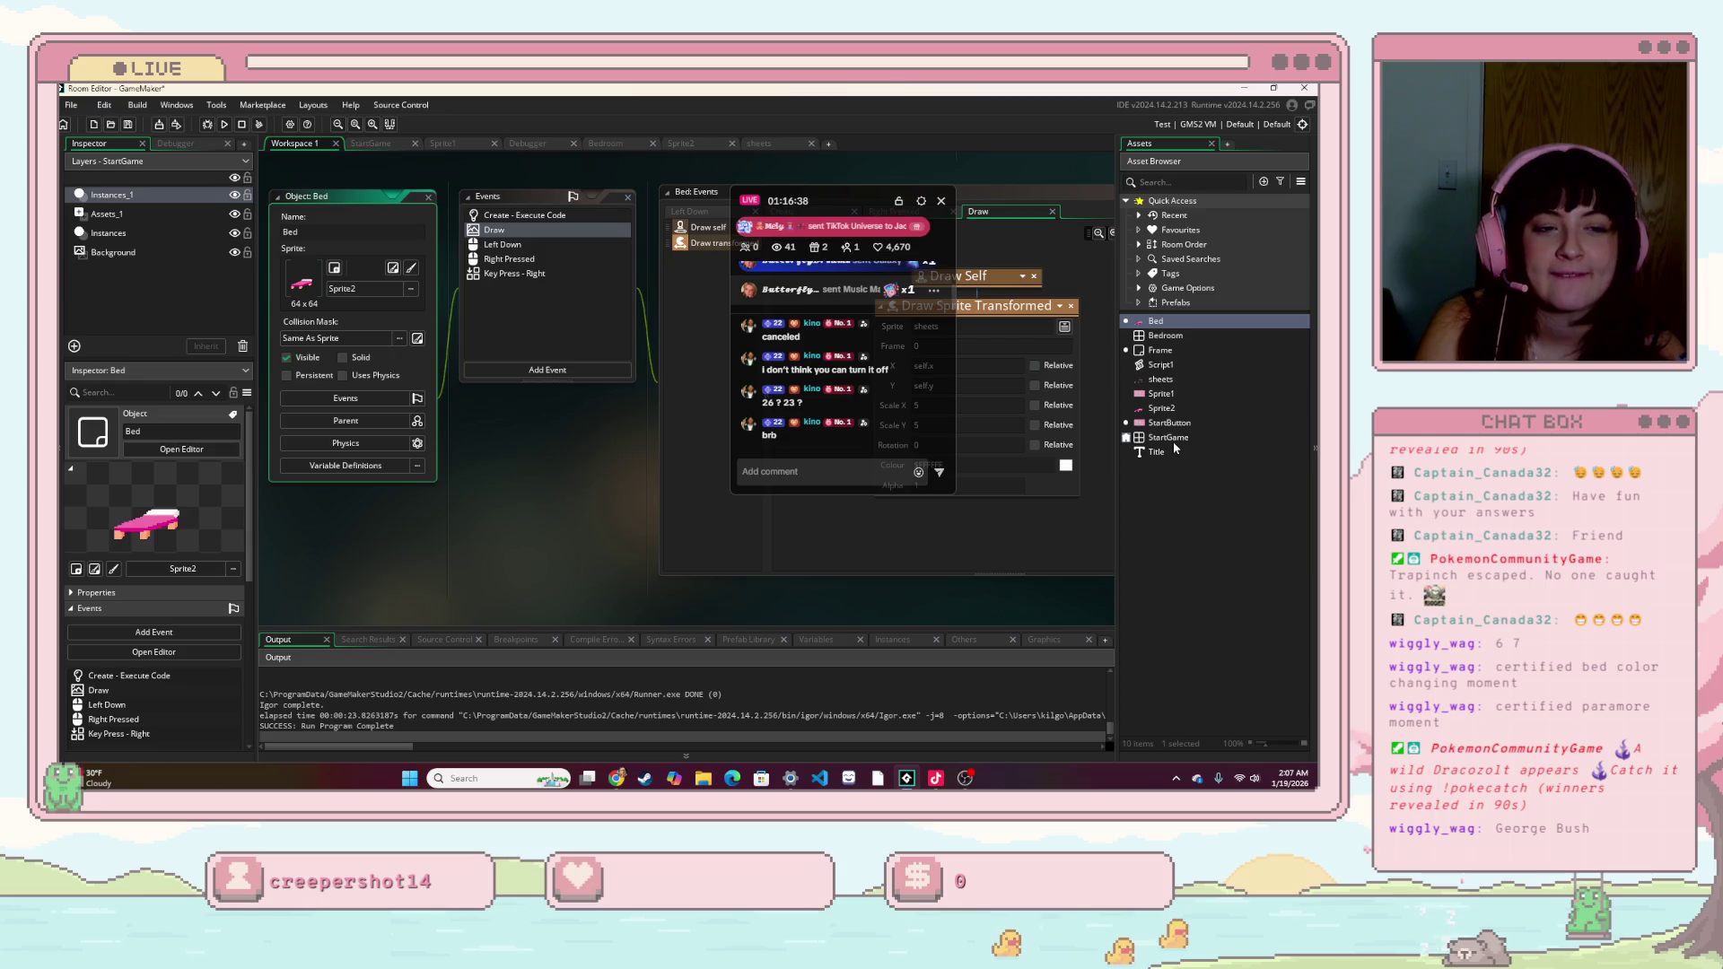
{"action": "left_click_drag", "start_coordinate": [827, 192], "coordinate": [576, 192]}
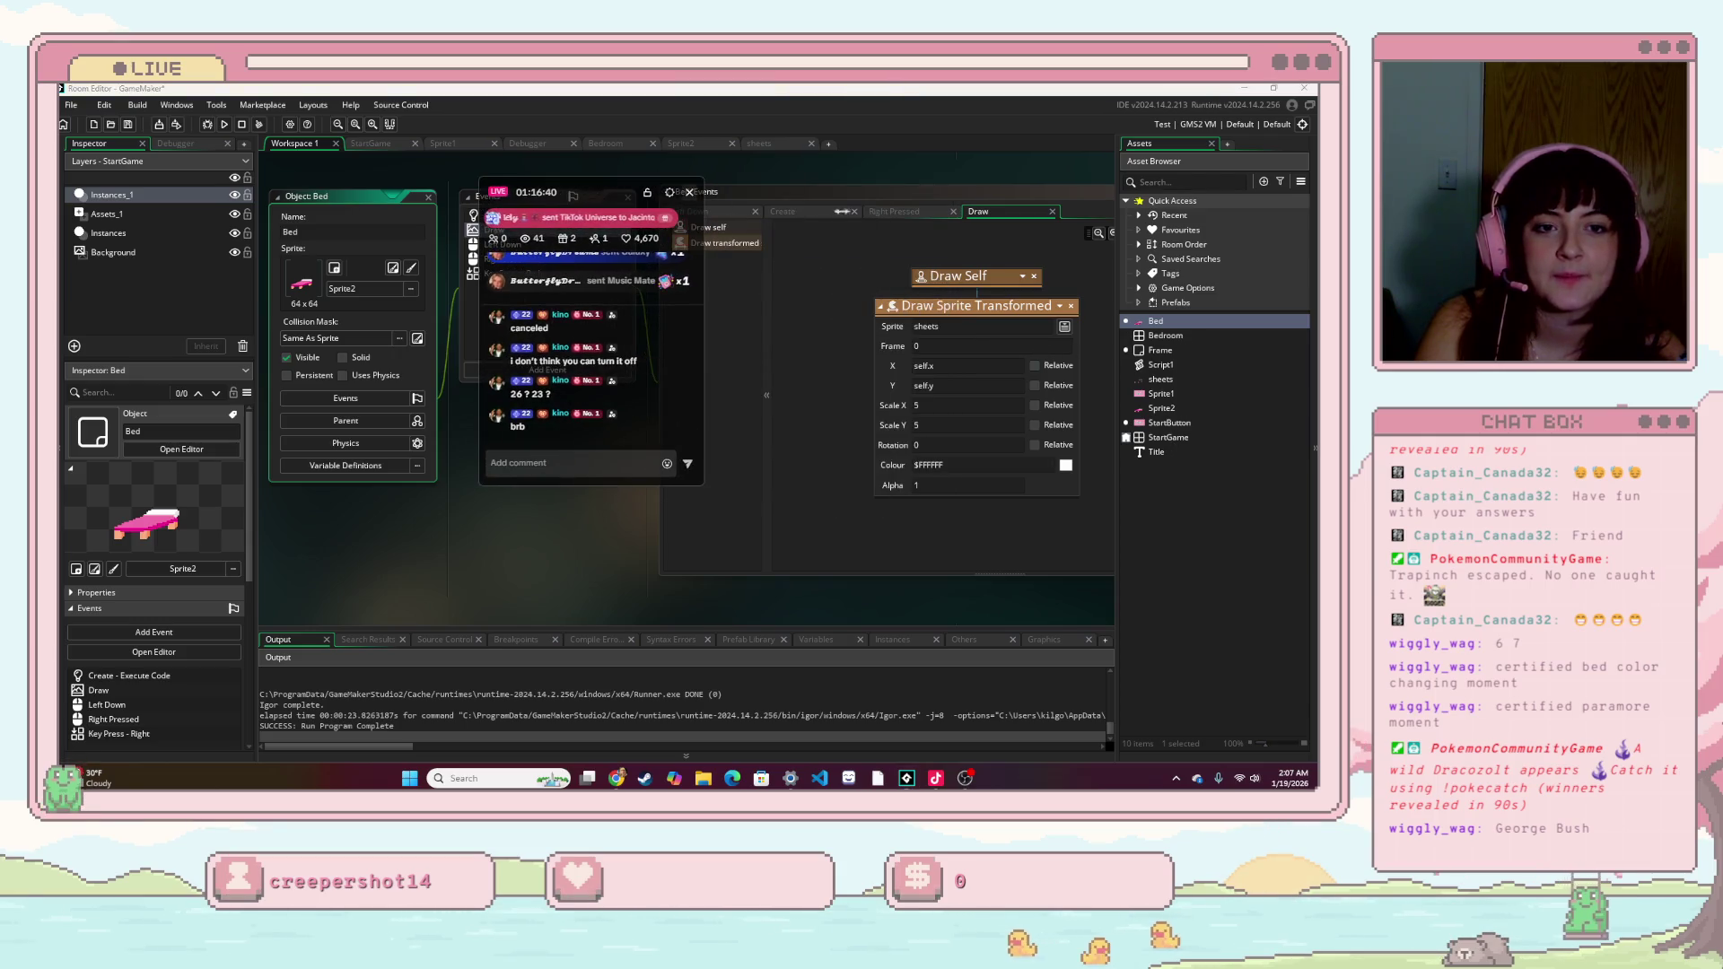
{"action": "left_click", "coordinate": [879, 213]}
{"action": "left_click", "coordinate": [797, 213]}
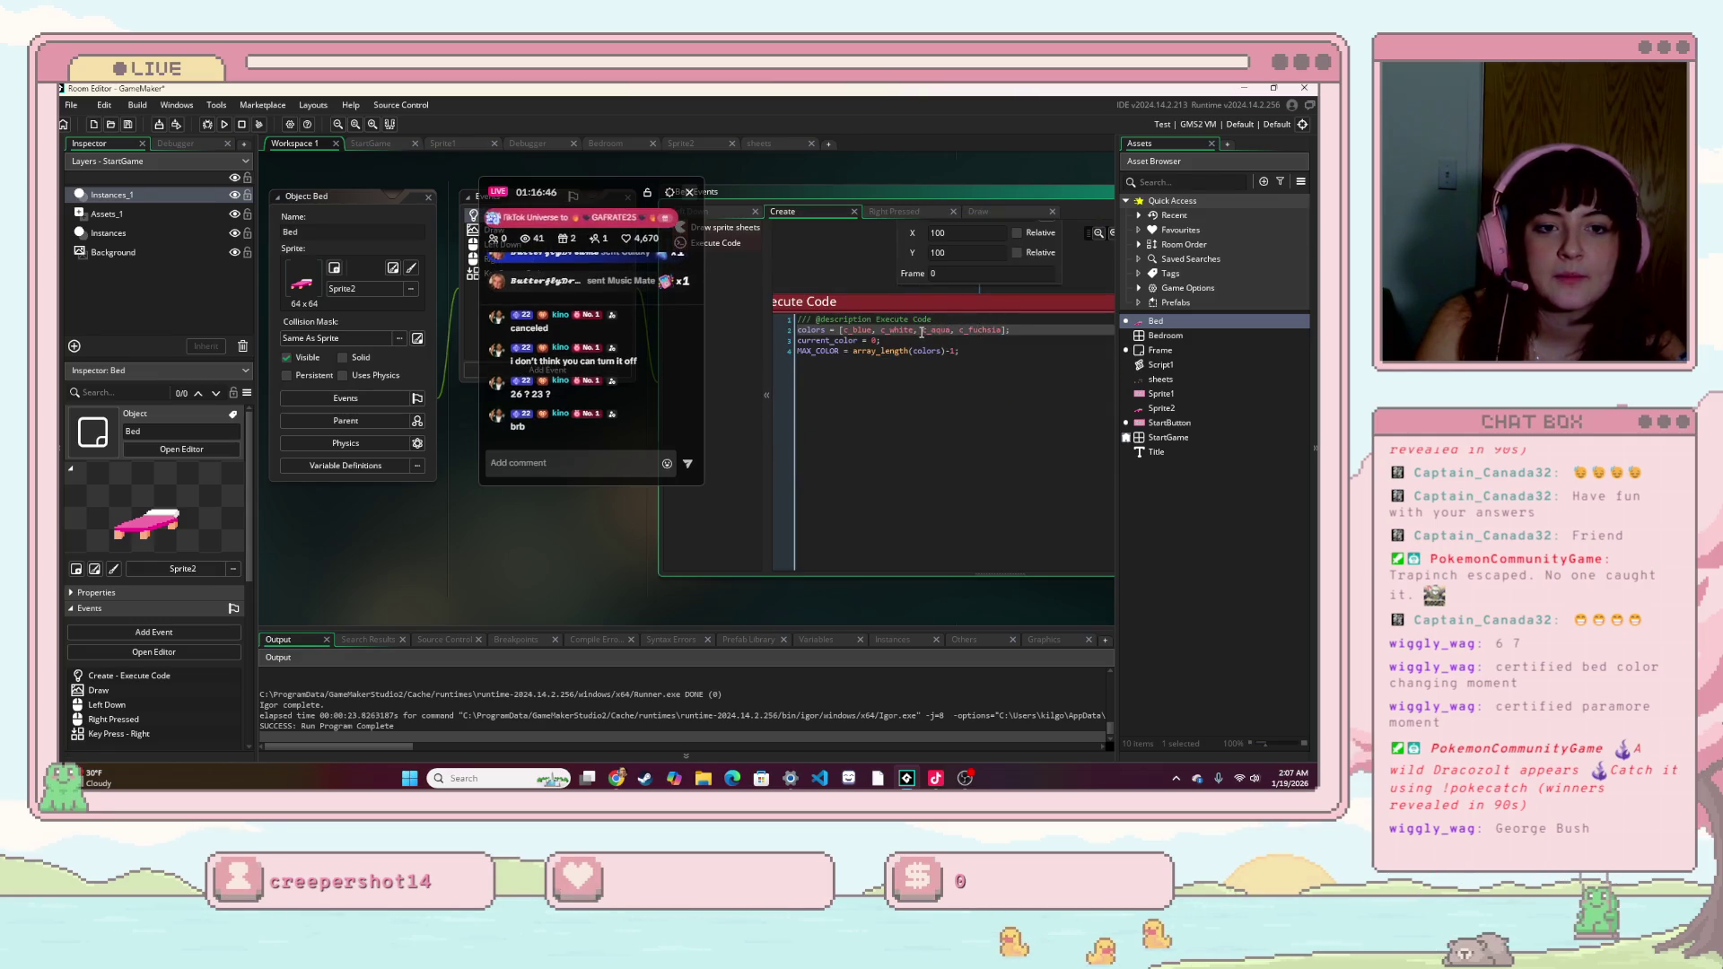
- Rewrite the Bed's colors array entries as c_blue, c_white, c_lime, c_navy
{"action": "double_click", "coordinate": [859, 330]}
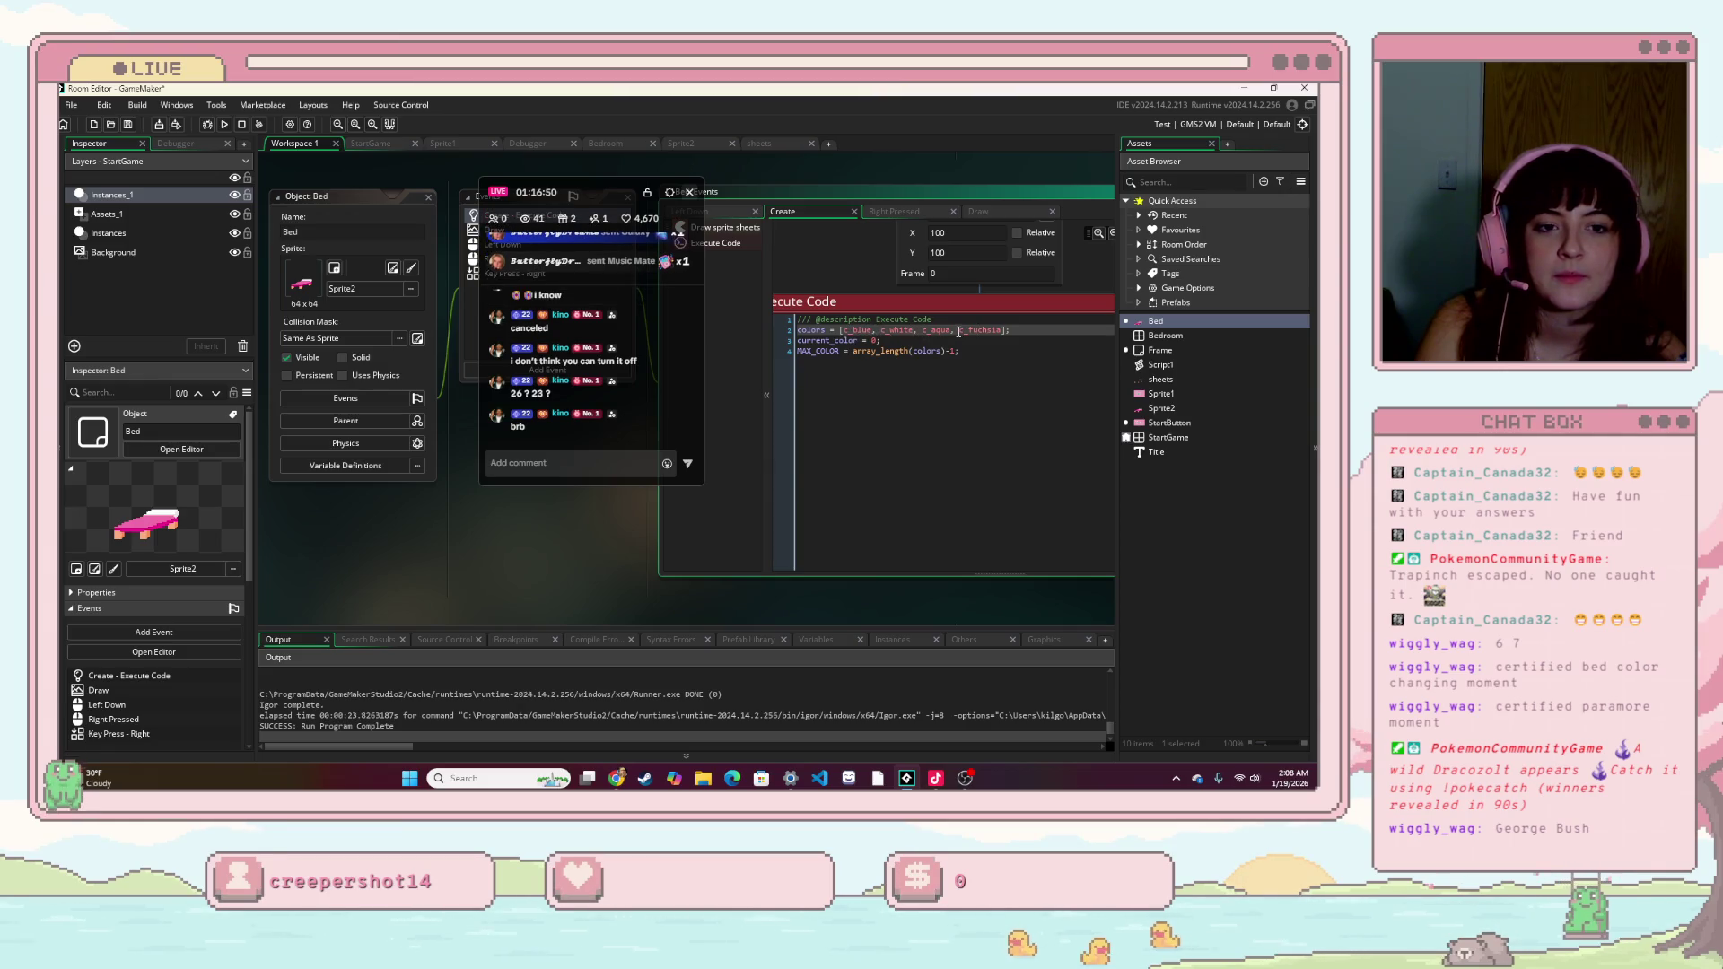
{"action": "left_click", "coordinate": [1002, 330]}
{"action": "key", "text": "BackSpace"}
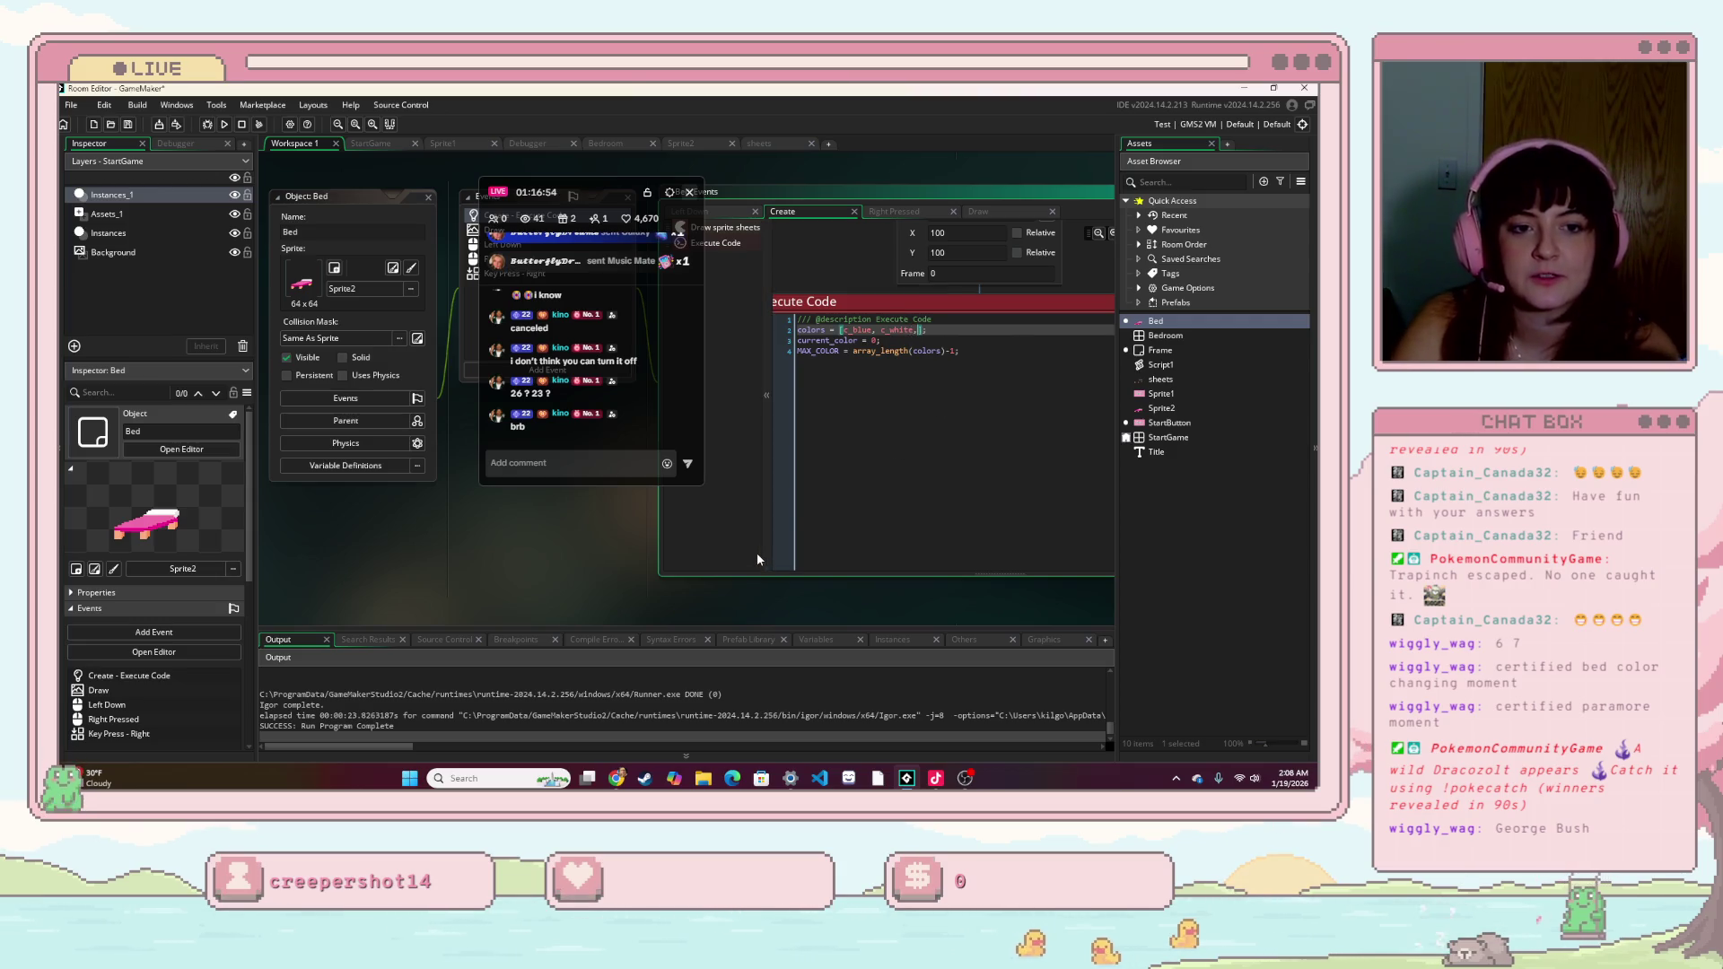
{"action": "type", "text": "c_"}
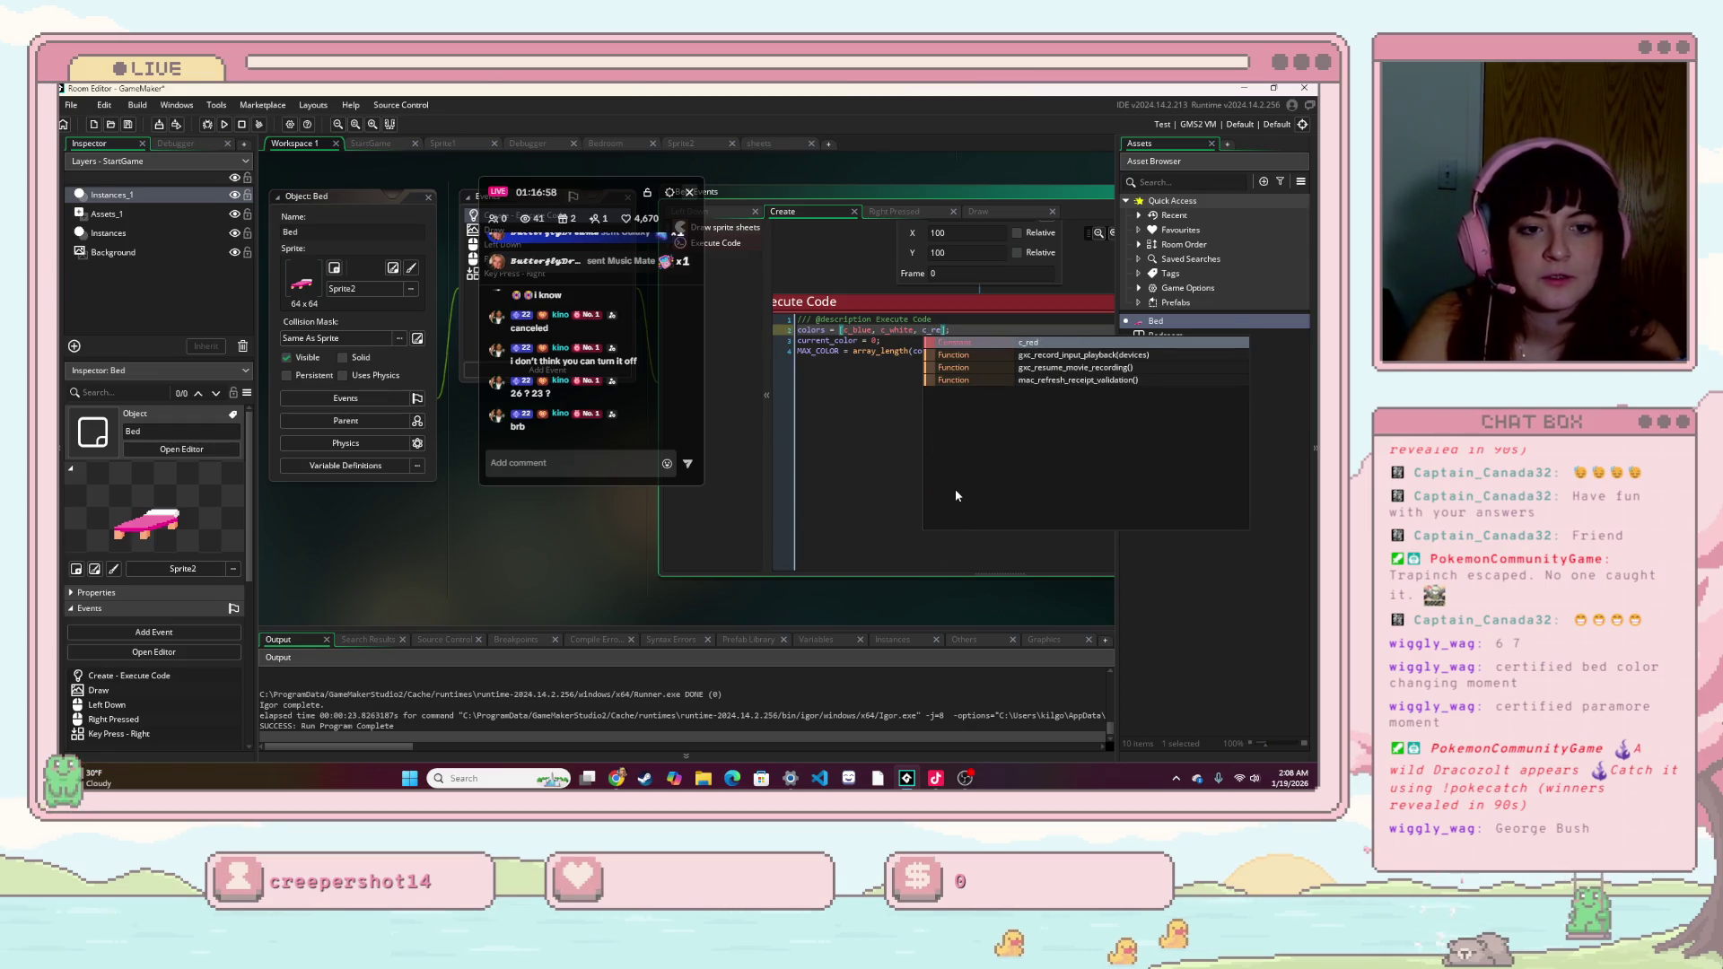
{"action": "scroll", "coordinate": [988, 476], "scroll_direction": "down", "scroll_amount": 3}
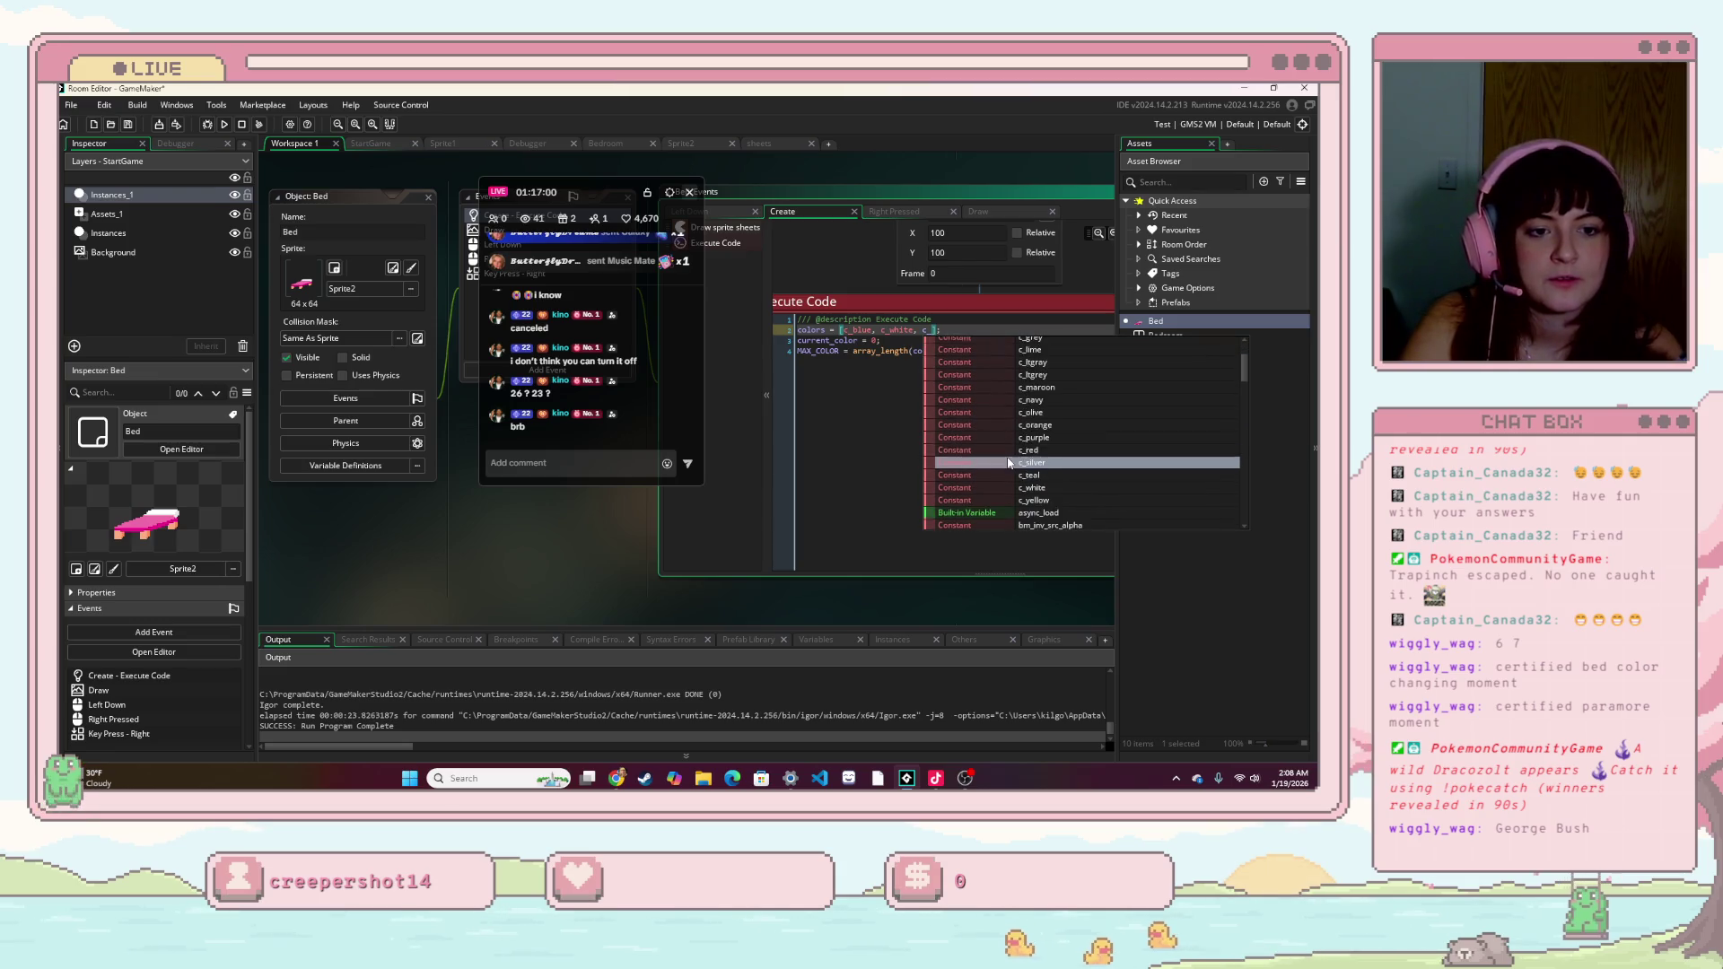
{"action": "scroll", "coordinate": [1008, 466], "scroll_direction": "down", "scroll_amount": 4}
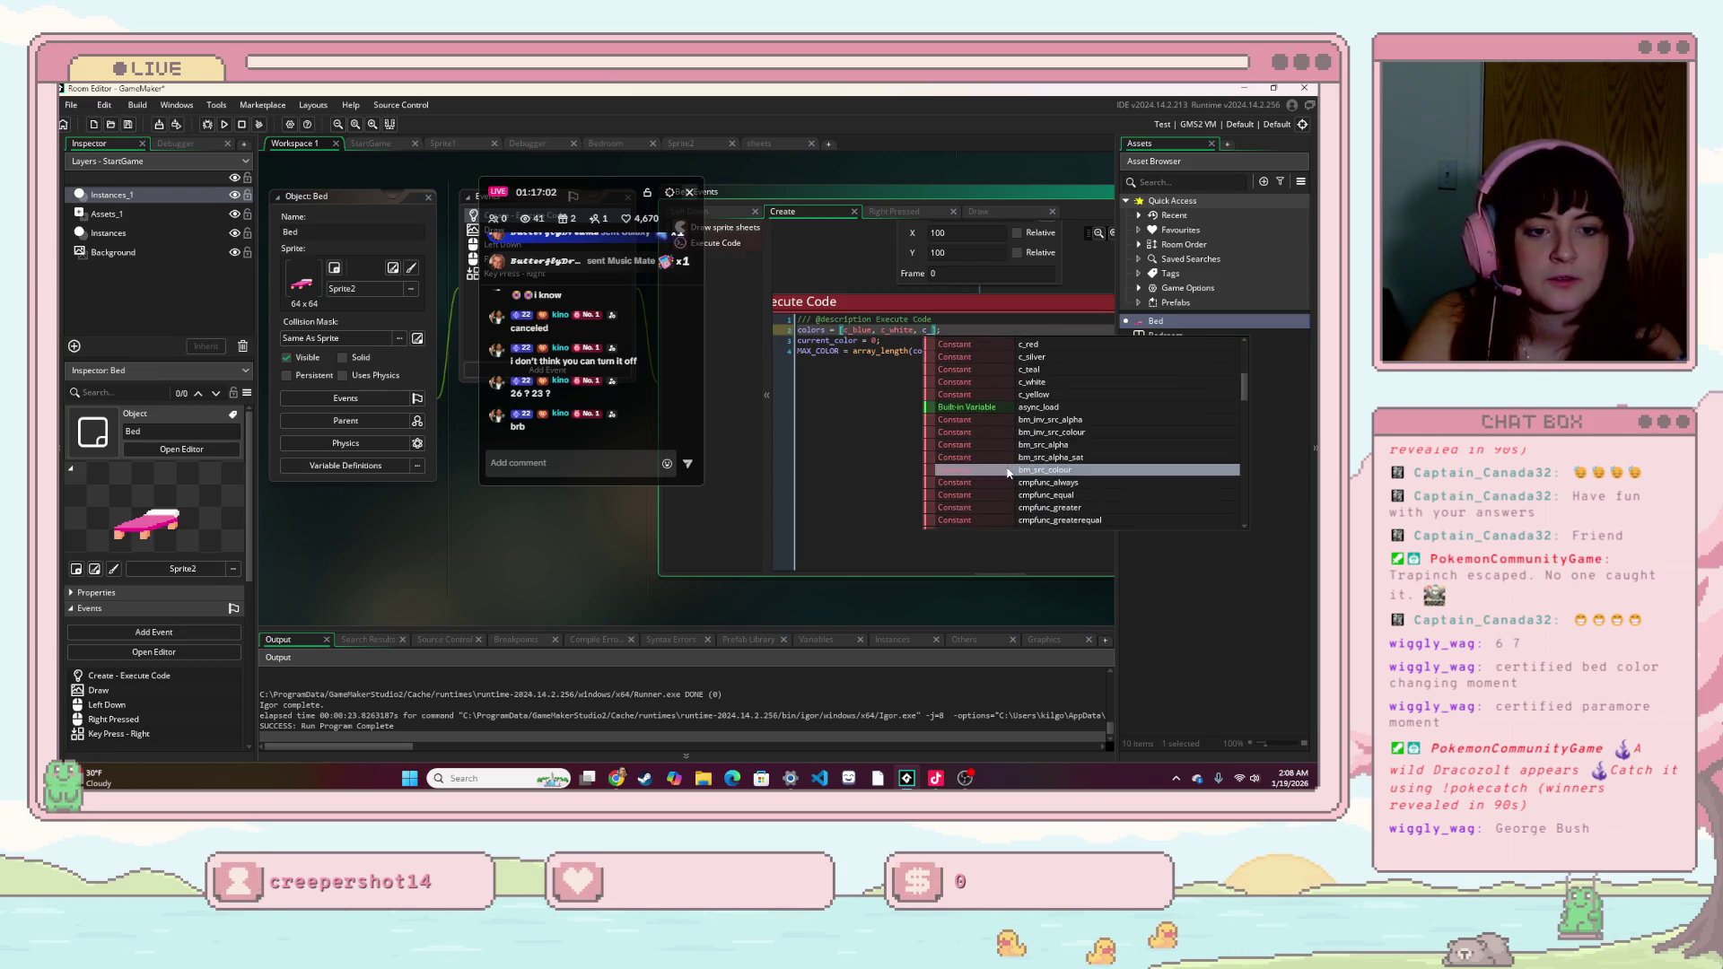
{"action": "scroll", "coordinate": [1008, 473], "scroll_direction": "up", "scroll_amount": 6}
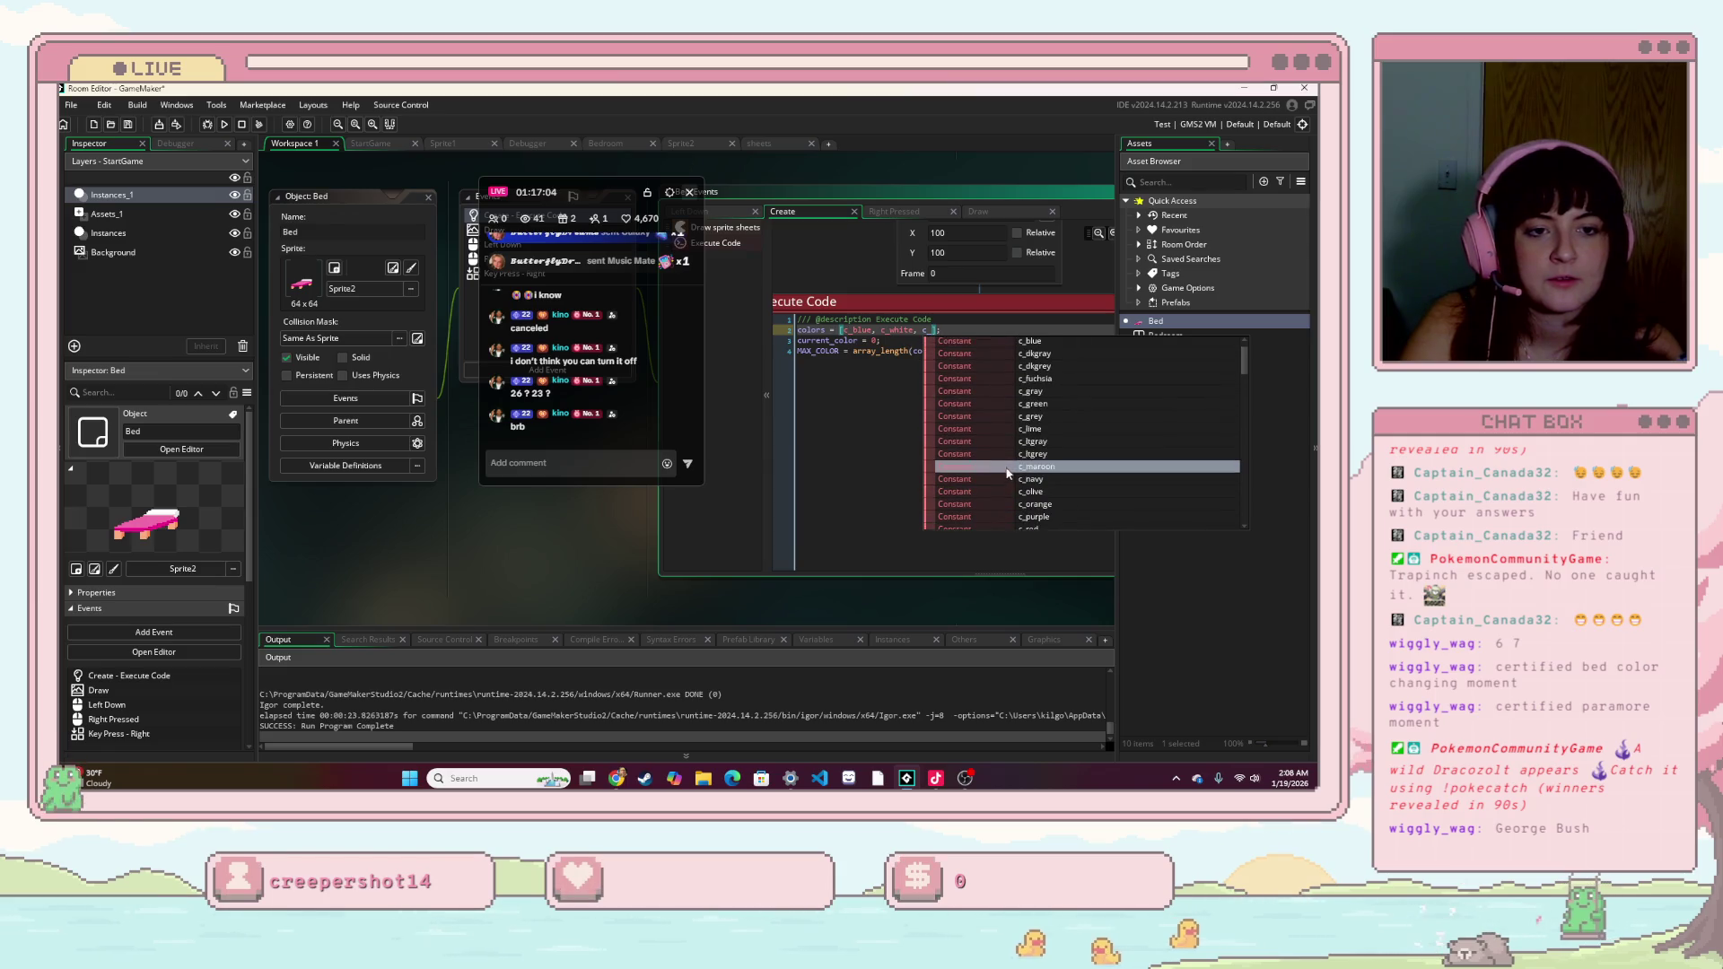
{"action": "left_click", "coordinate": [1016, 430]}
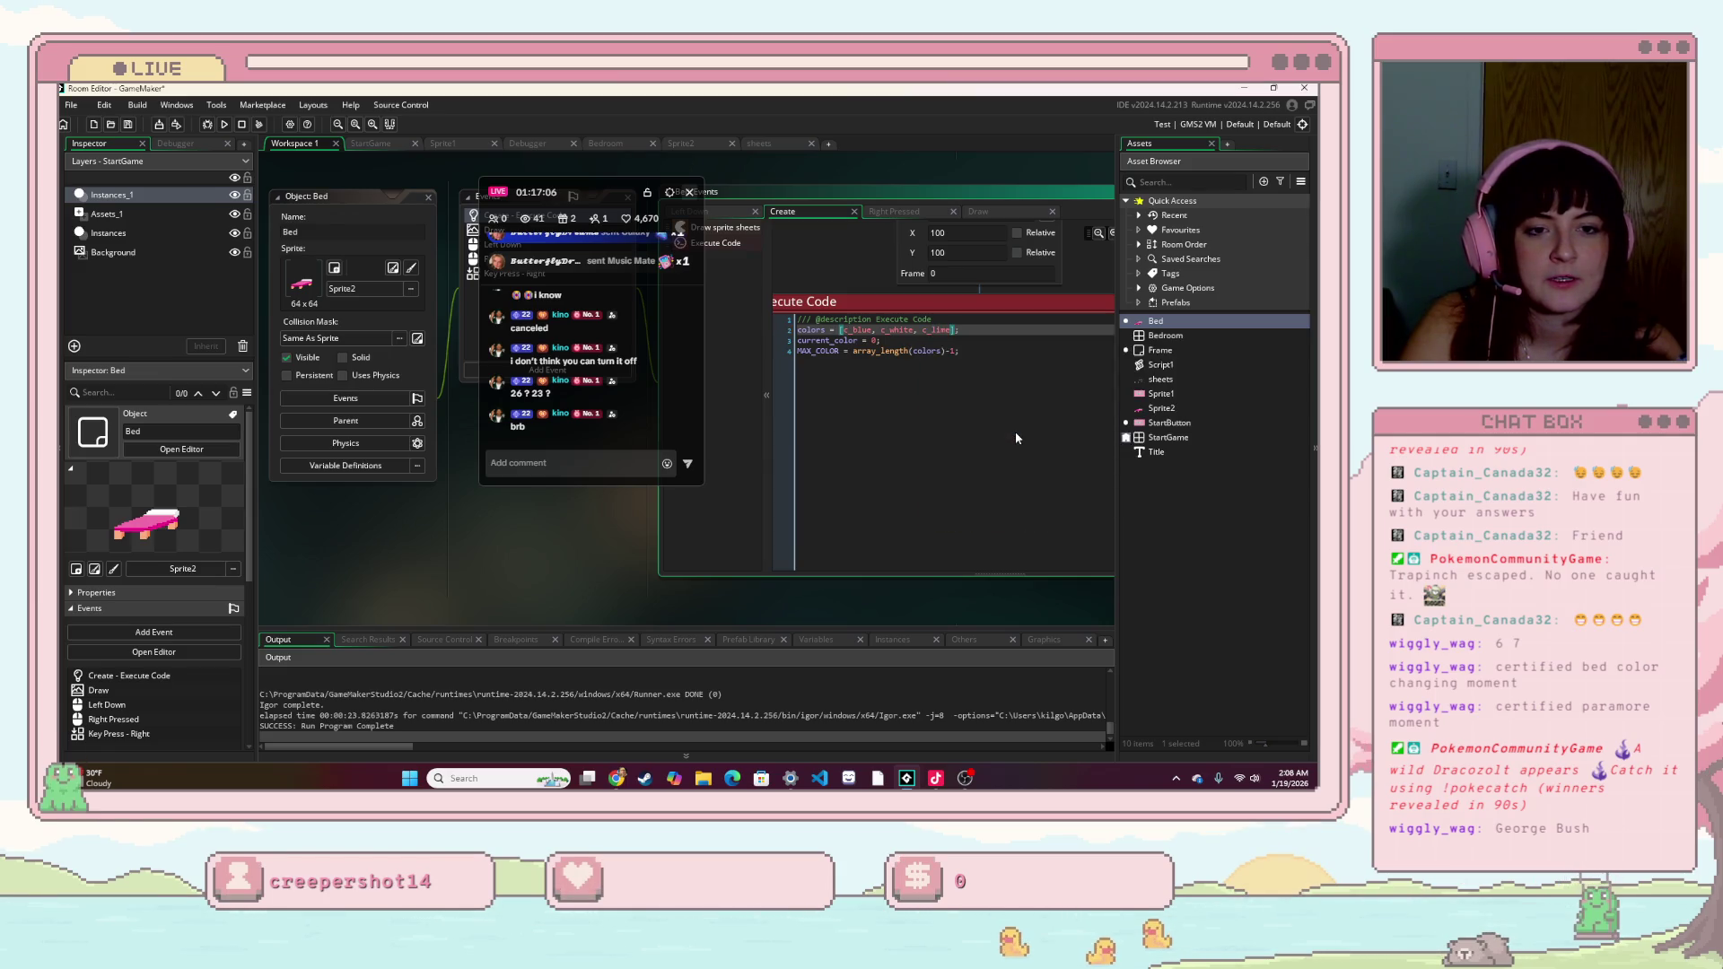
{"action": "type", "text": ",c"}
{"action": "key", "text": "BackSpace"}
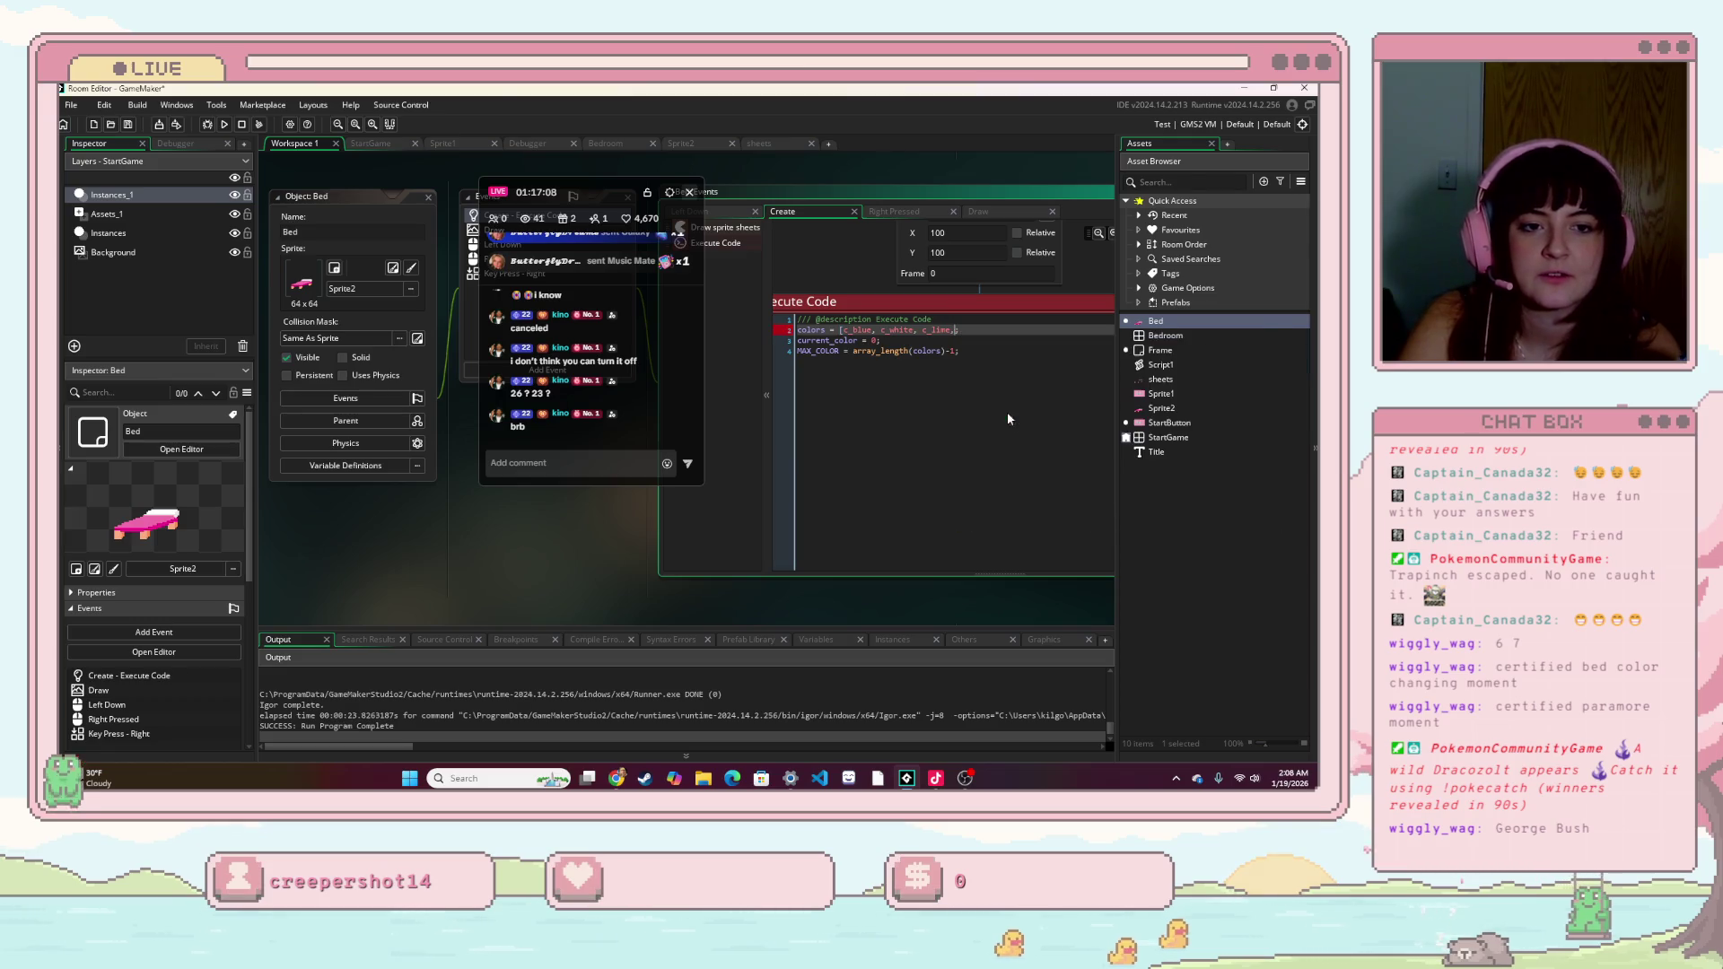
{"action": "type", "text": "_"}
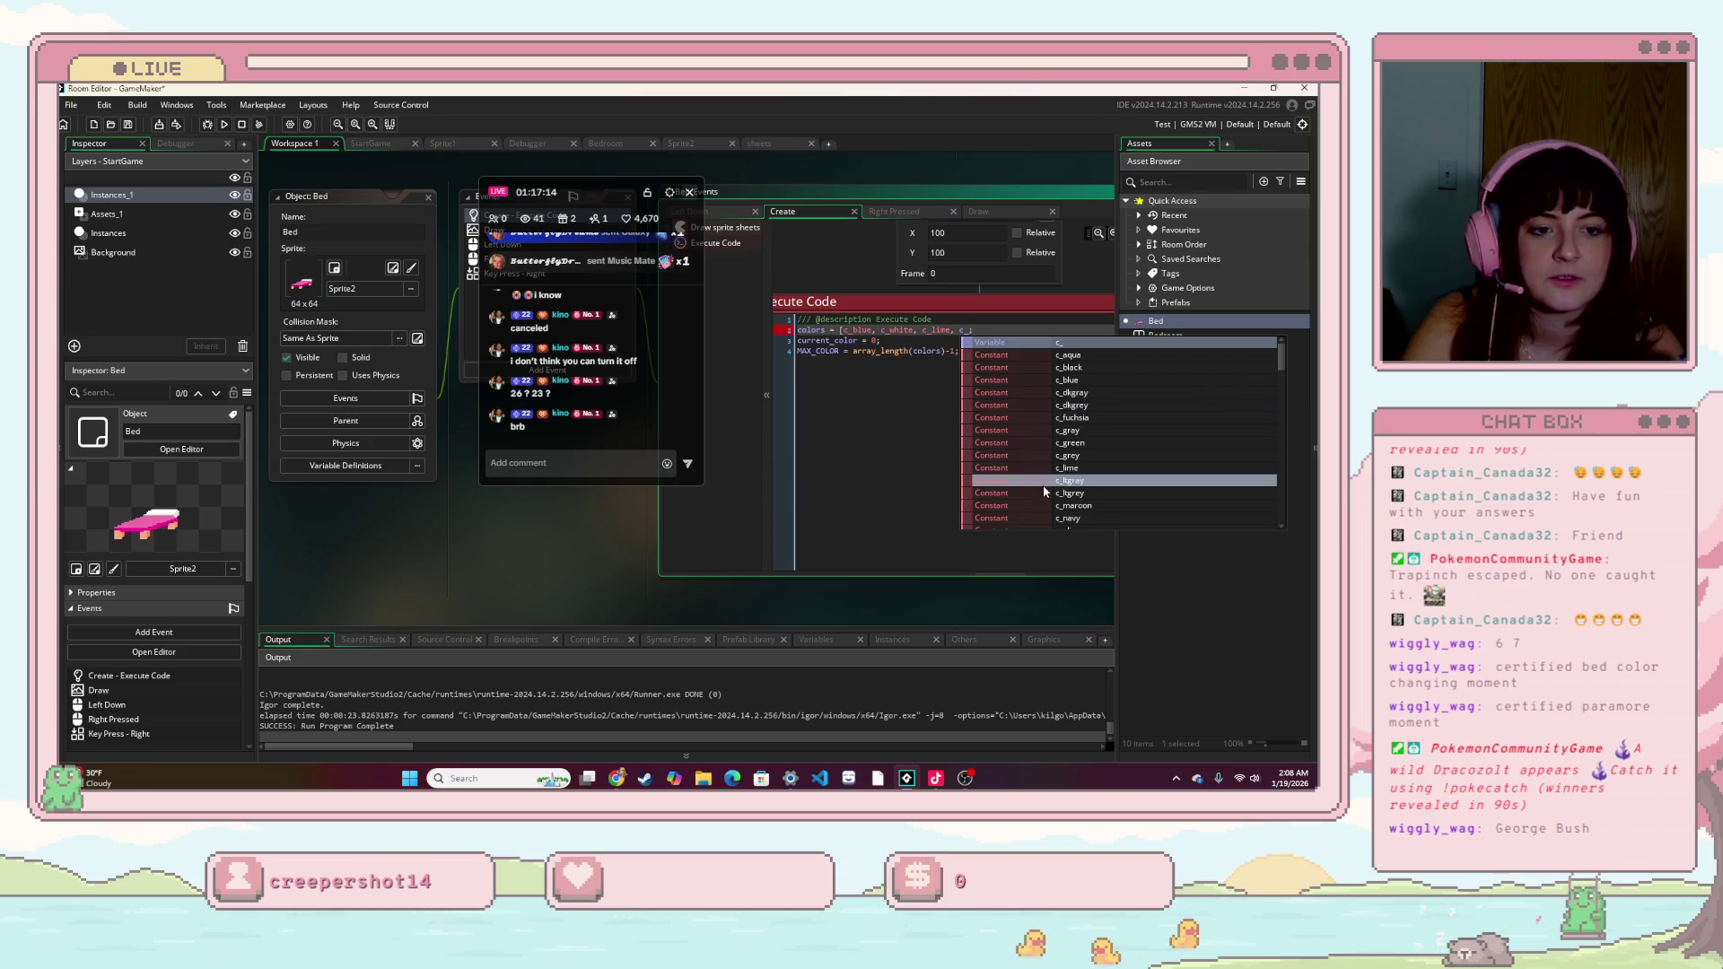
{"action": "left_click", "coordinate": [1047, 518]}
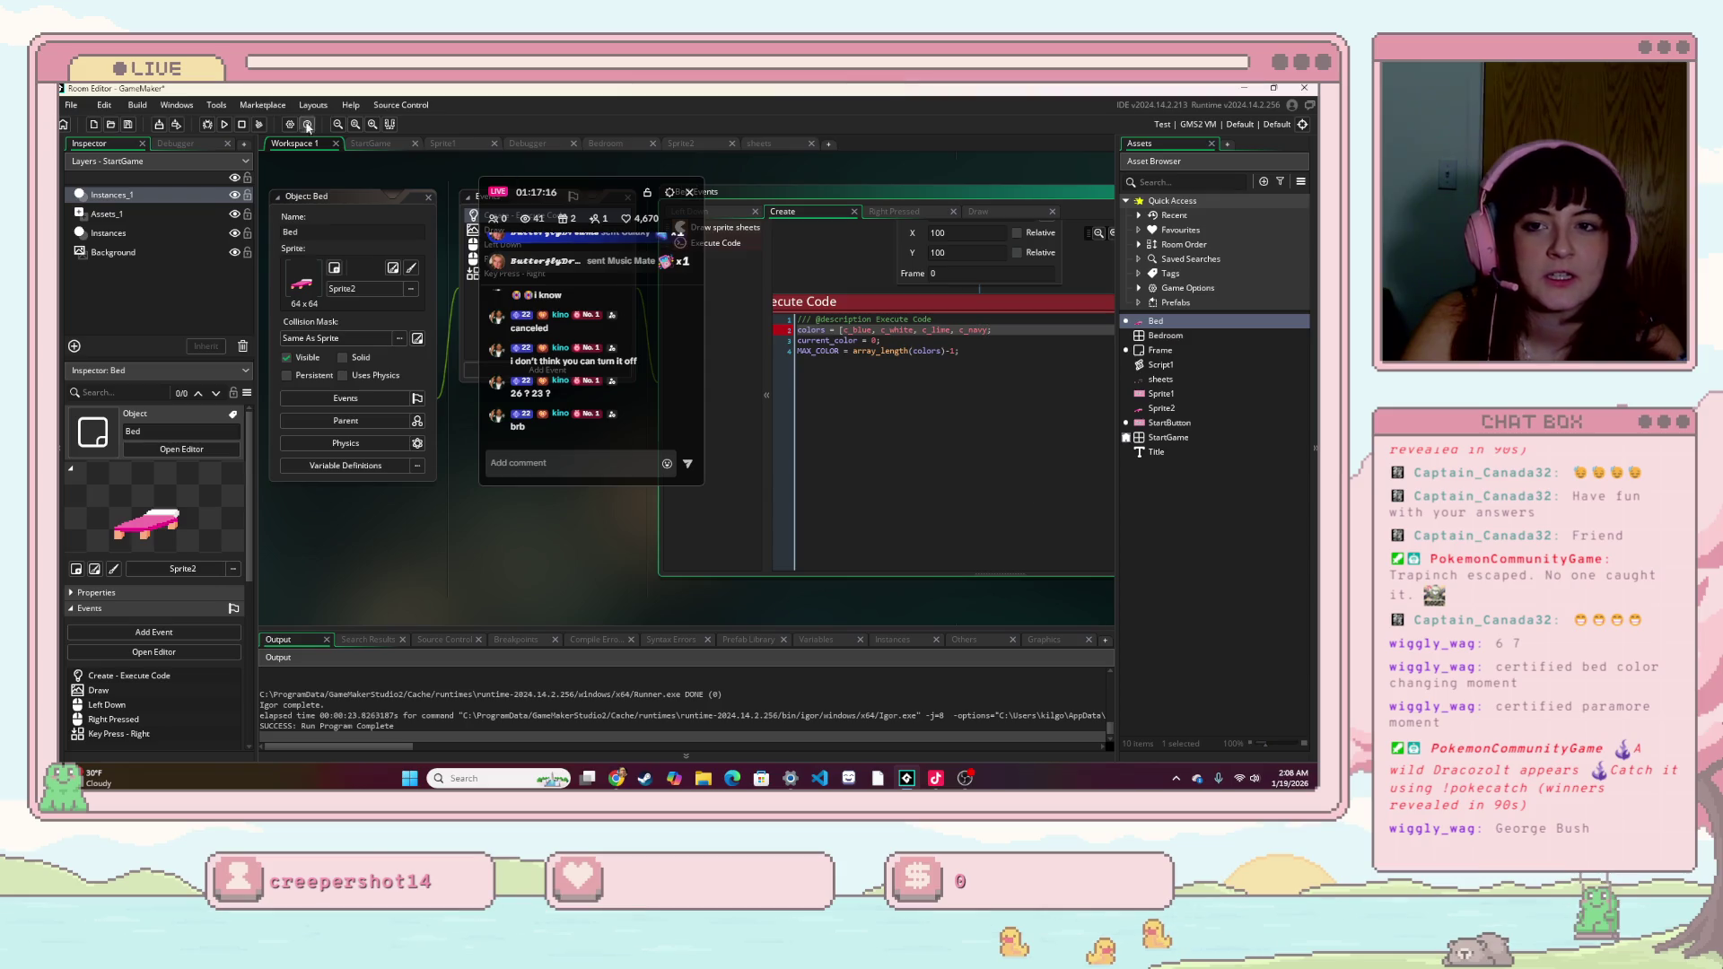
- Run the game, return to the Create code after the errors, and run it again
{"action": "left_click", "coordinate": [224, 124]}
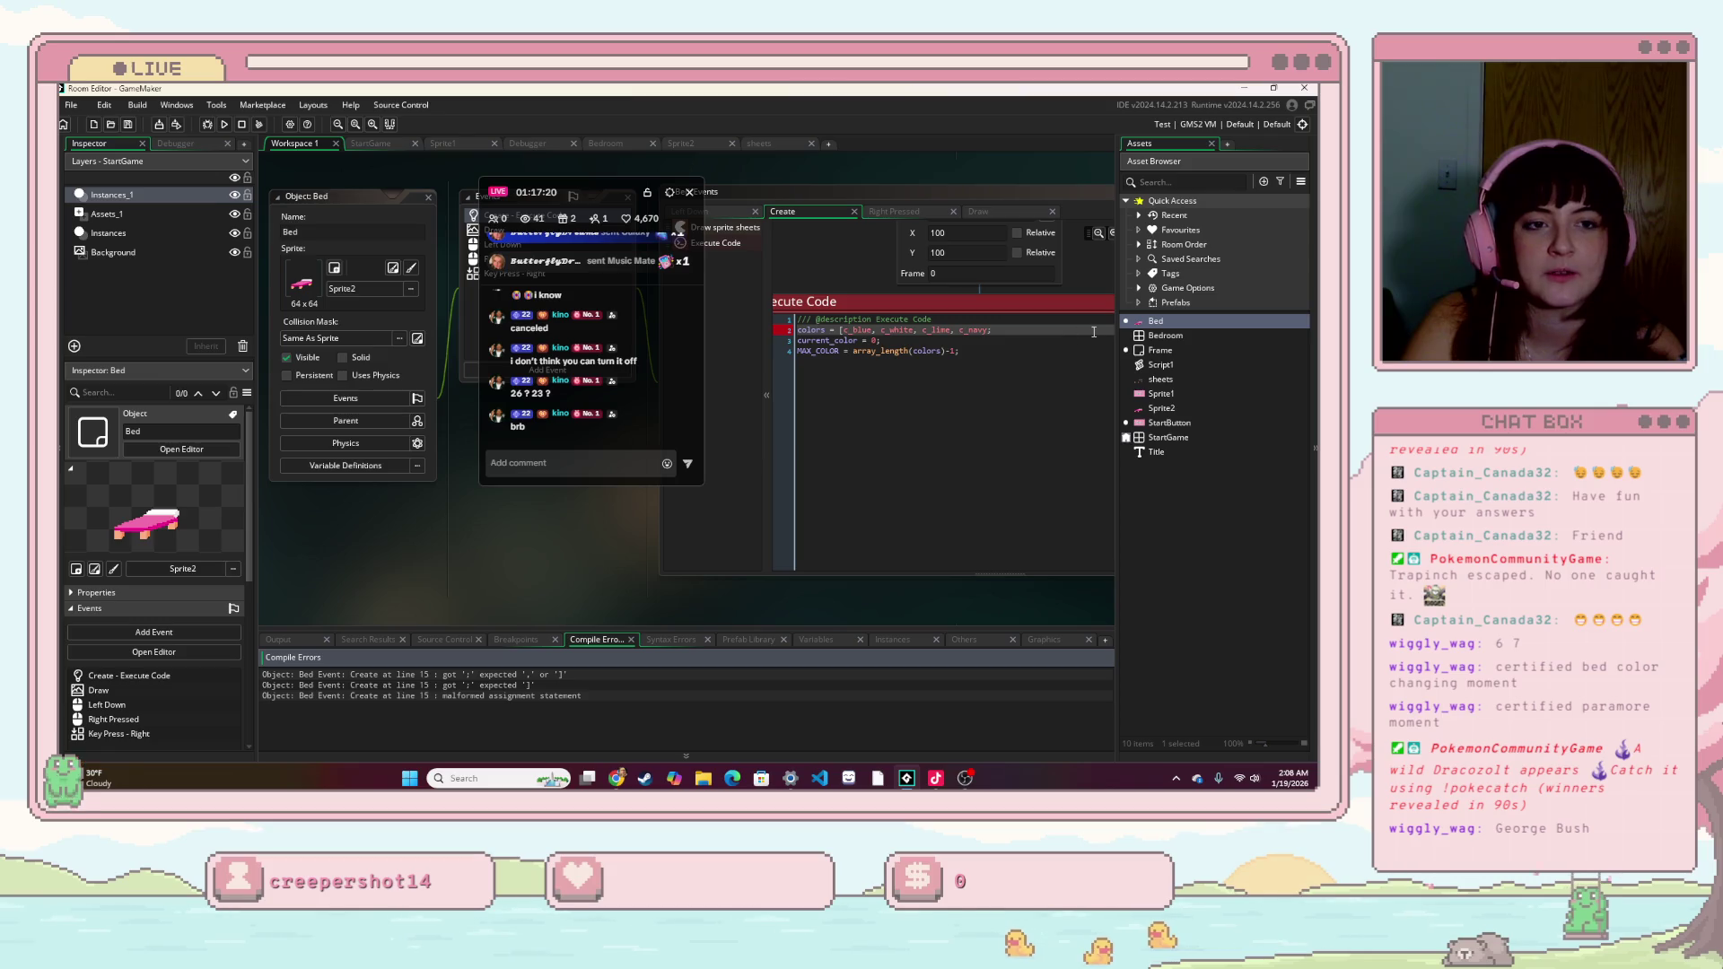
{"action": "left_click", "coordinate": [983, 334]}
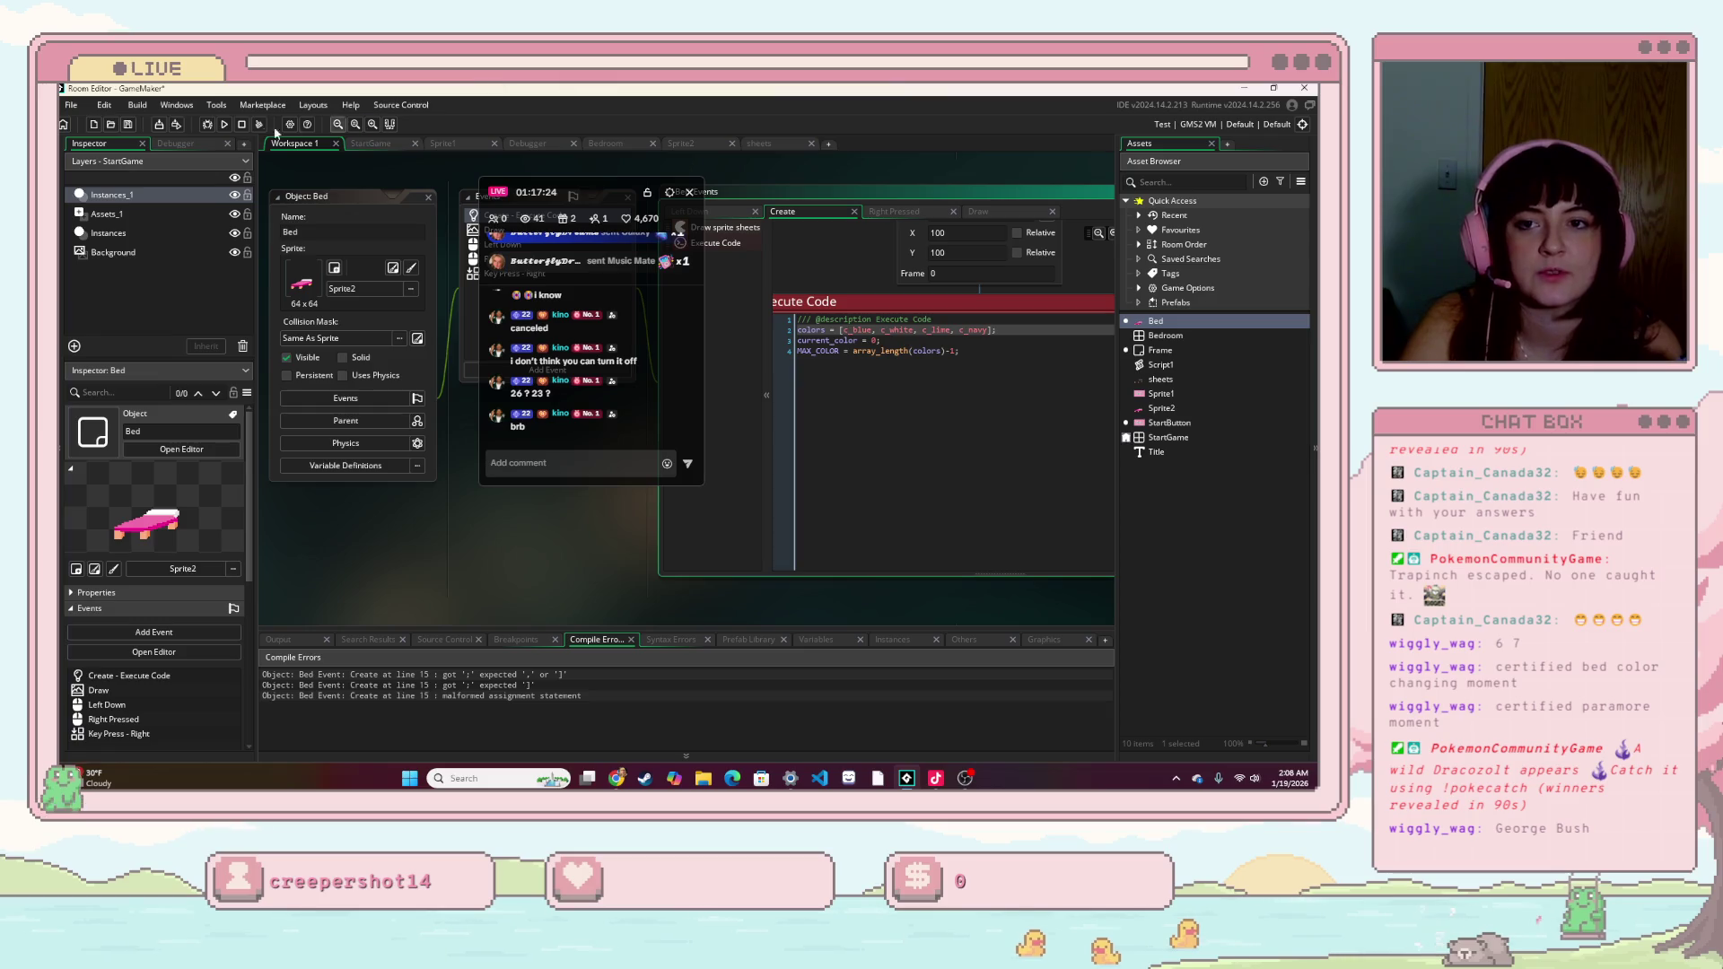
{"action": "left_click", "coordinate": [224, 124]}
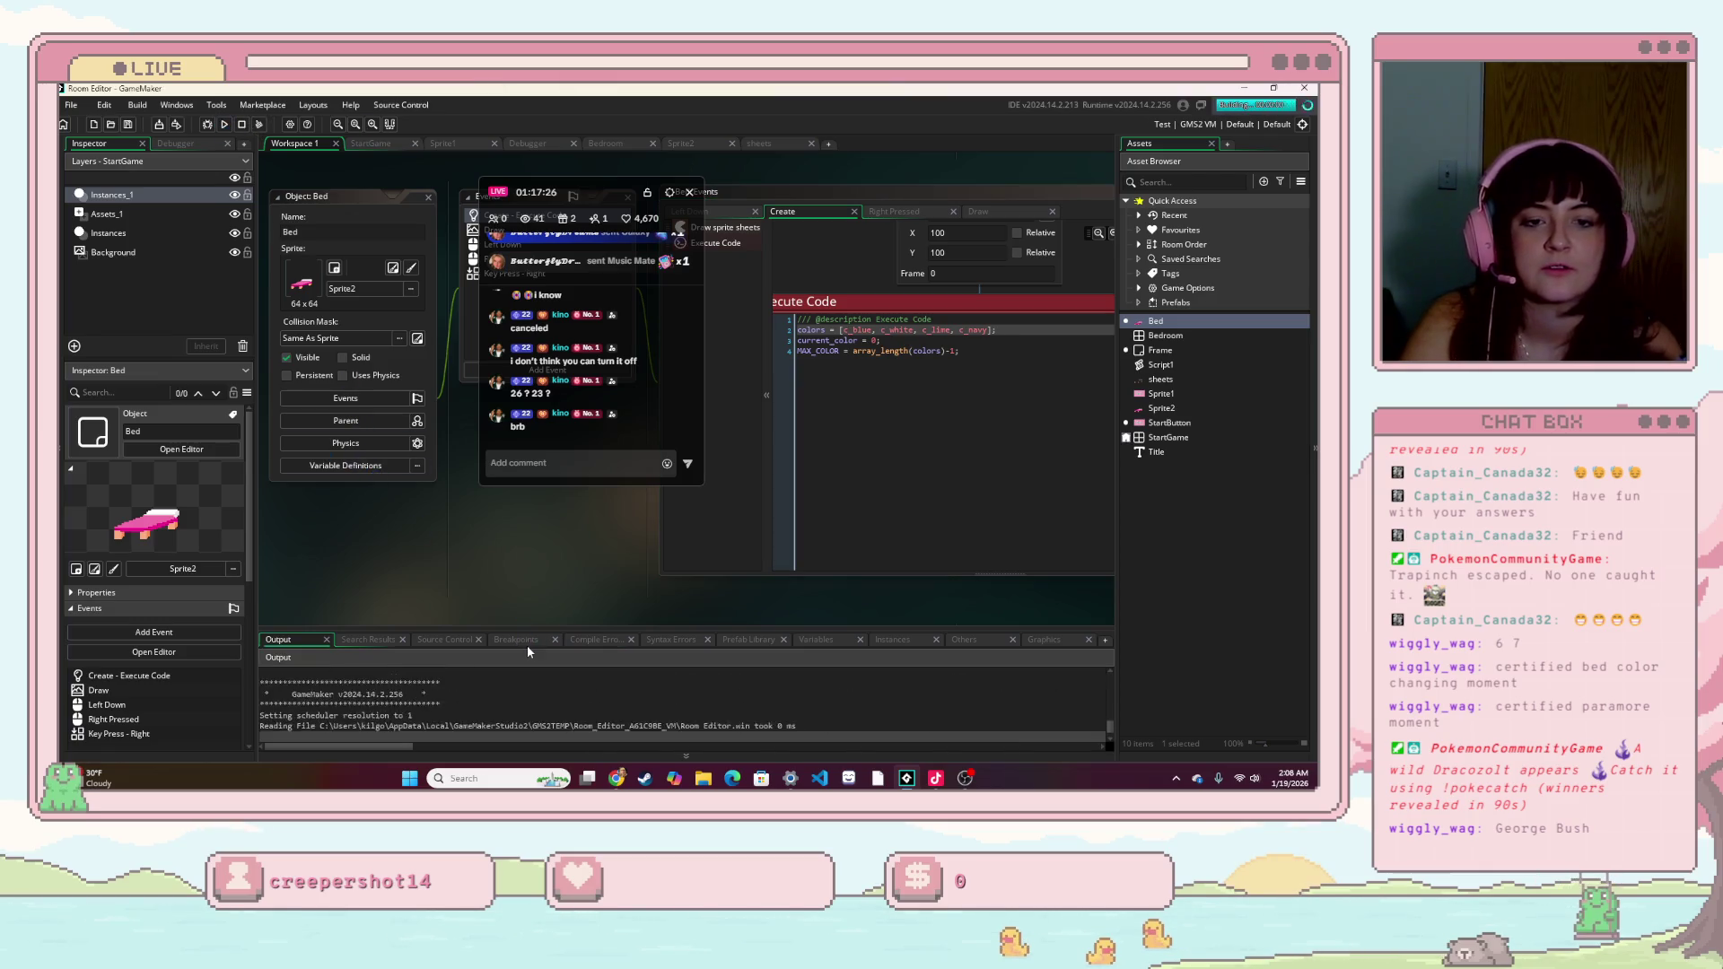
{"action": "left_click", "coordinate": [749, 484]}
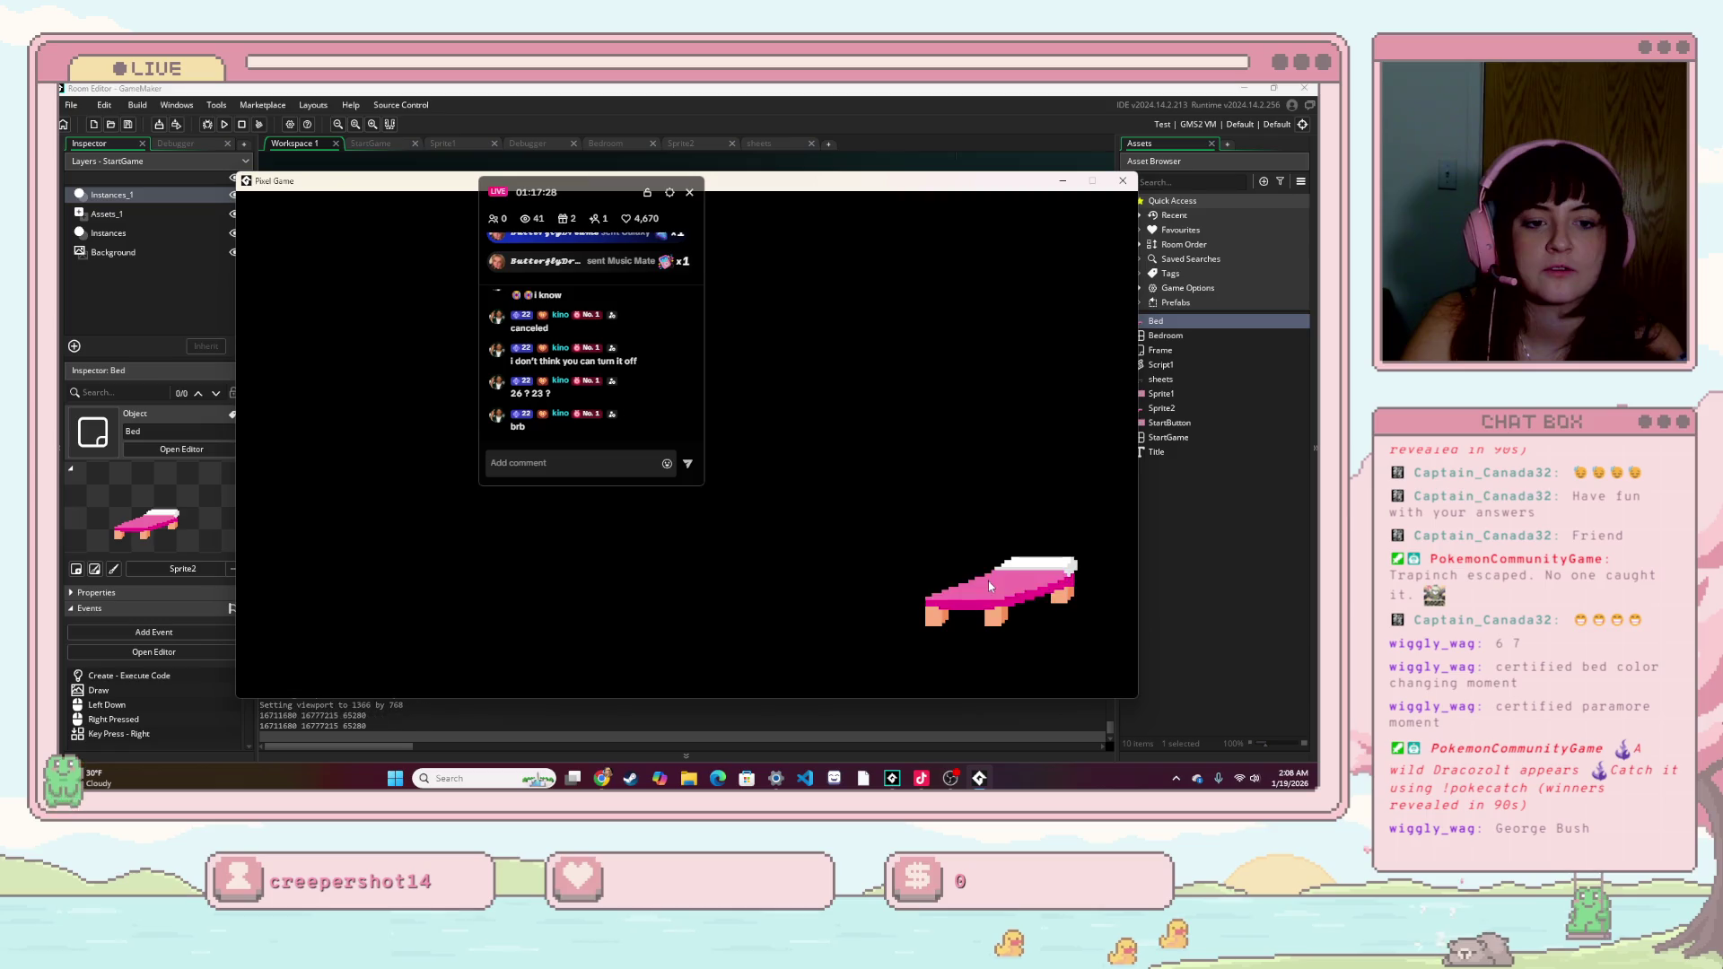
{"action": "left_click", "coordinate": [989, 583]}
{"action": "left_click", "coordinate": [989, 585]}
{"action": "left_click", "coordinate": [989, 586]}
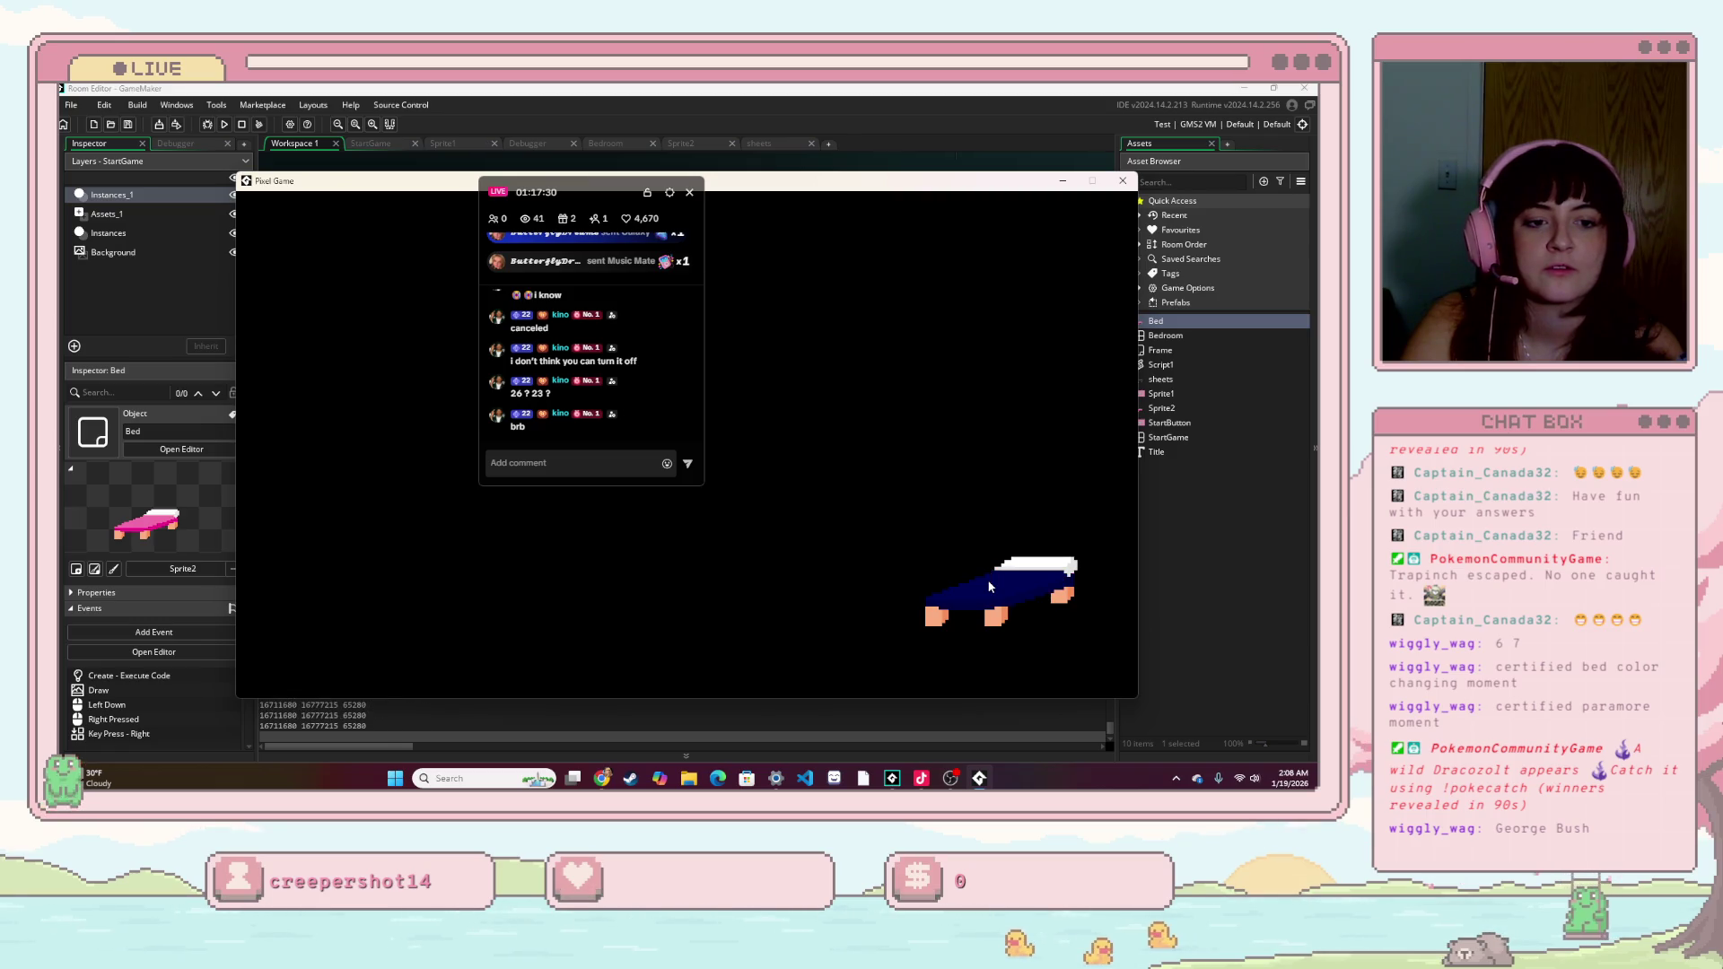
{"action": "left_click", "coordinate": [990, 586]}
{"action": "left_click_drag", "start_coordinate": [990, 586], "coordinate": [880, 422]}
{"action": "left_click", "coordinate": [862, 428]}
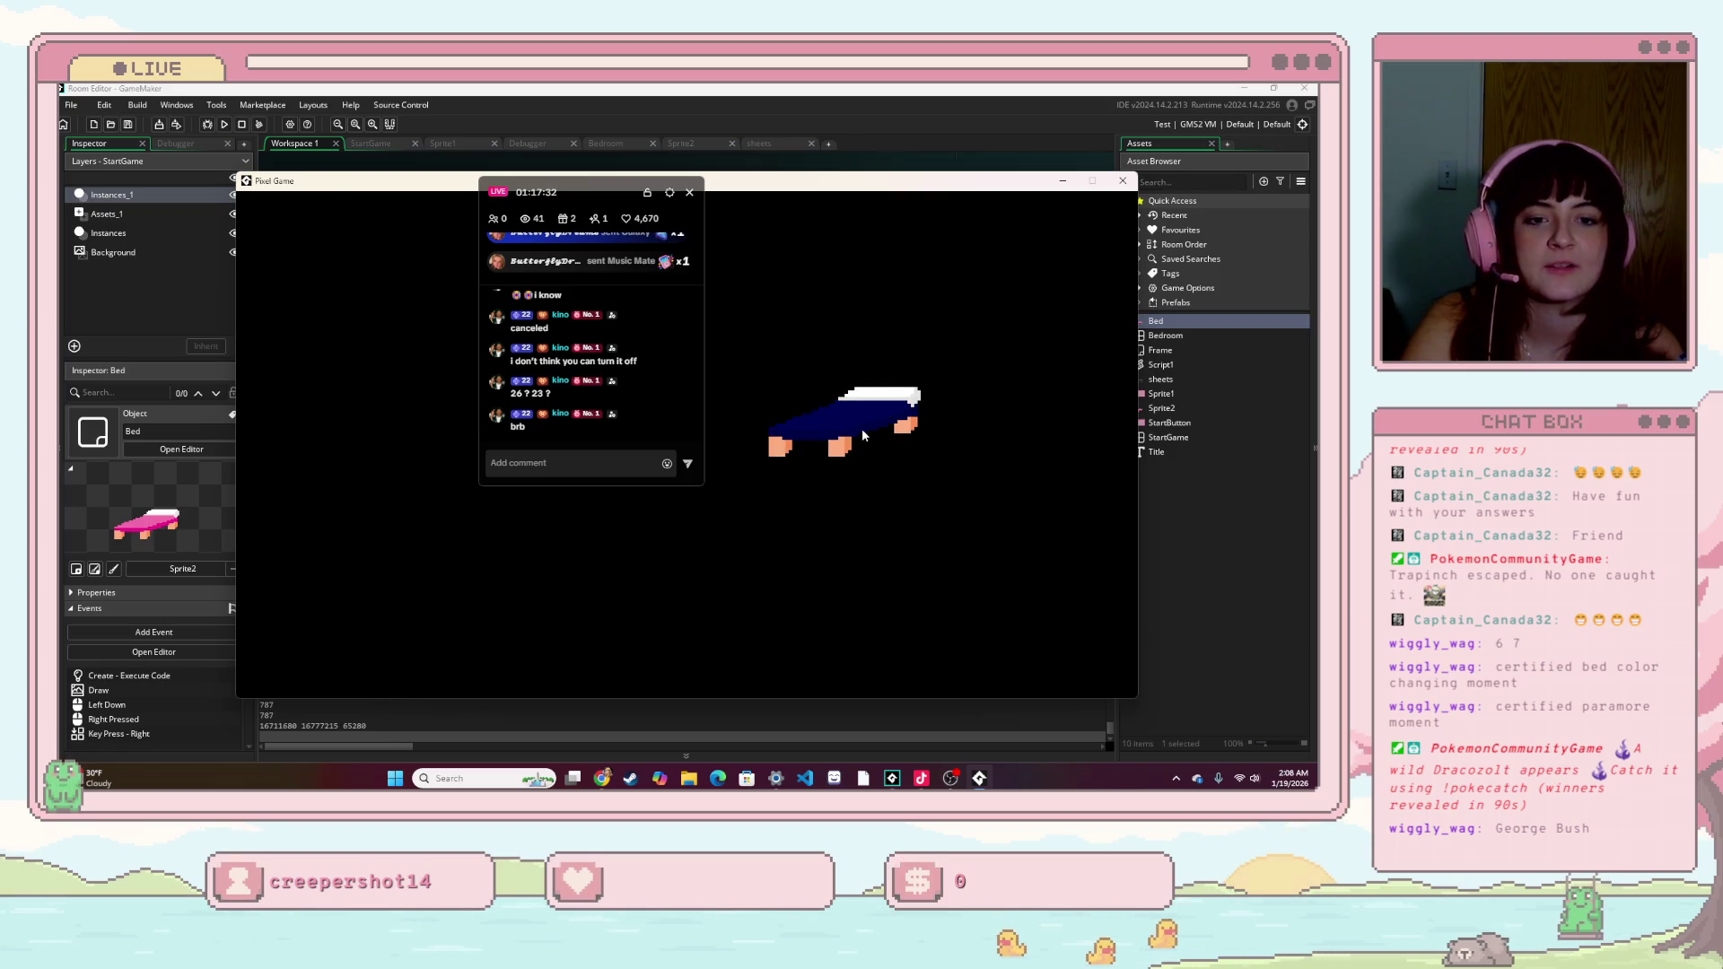
{"action": "left_click", "coordinate": [861, 431]}
{"action": "left_click", "coordinate": [862, 428]}
{"action": "left_click", "coordinate": [861, 428]}
{"action": "left_click", "coordinate": [861, 428]}
{"action": "left_click", "coordinate": [861, 428]}
{"action": "left_click", "coordinate": [862, 429]}
{"action": "left_click", "coordinate": [861, 429]}
{"action": "left_click", "coordinate": [862, 429]}
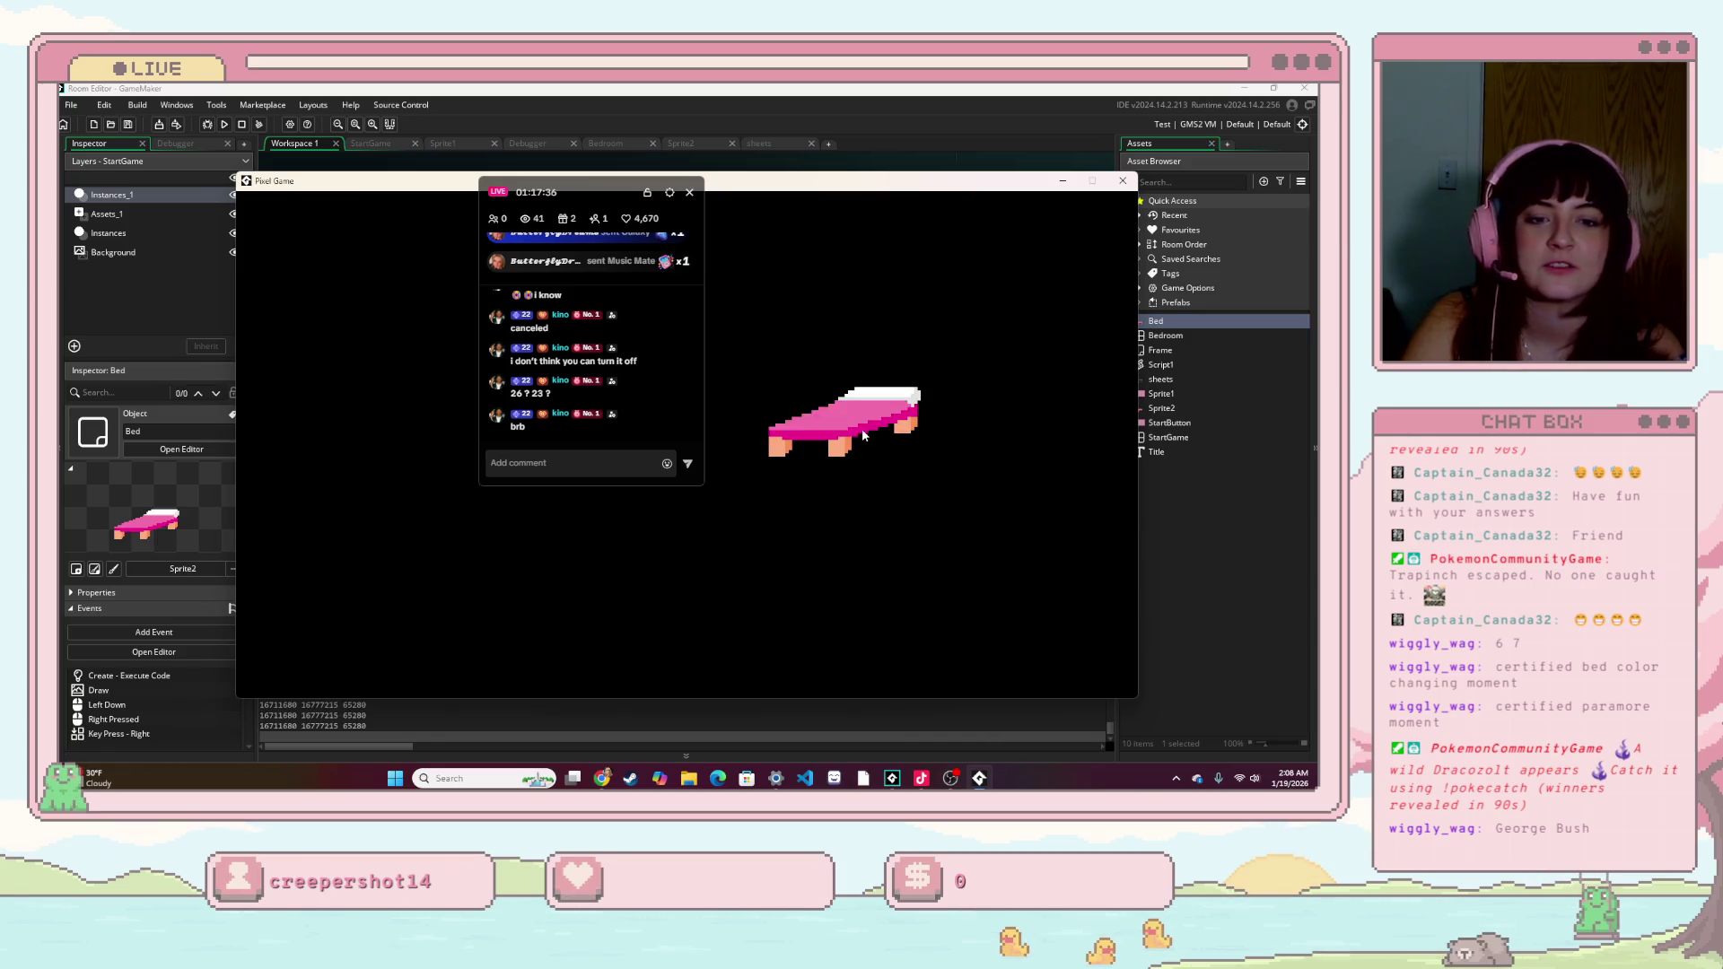
{"action": "left_click", "coordinate": [862, 429]}
{"action": "left_click", "coordinate": [861, 428]}
{"action": "left_click", "coordinate": [861, 428]}
{"action": "left_click", "coordinate": [861, 428]}
{"action": "left_click", "coordinate": [861, 428]}
{"action": "left_click", "coordinate": [861, 428]}
{"action": "left_click", "coordinate": [861, 428]}
{"action": "left_click", "coordinate": [861, 428]}
{"action": "left_click", "coordinate": [861, 428]}
{"action": "left_click", "coordinate": [861, 428]}
{"action": "left_click", "coordinate": [862, 428]}
{"action": "left_click", "coordinate": [861, 428]}
{"action": "left_click", "coordinate": [861, 428]}
{"action": "left_click", "coordinate": [862, 428]}
{"action": "left_click", "coordinate": [862, 428]}
{"action": "left_click", "coordinate": [862, 428]}
{"action": "left_click", "coordinate": [861, 428]}
{"action": "left_click", "coordinate": [861, 428]}
{"action": "left_click", "coordinate": [861, 428]}
{"action": "left_click", "coordinate": [861, 428]}
{"action": "left_click", "coordinate": [862, 428]}
{"action": "left_click", "coordinate": [862, 428]}
{"action": "left_click", "coordinate": [862, 428]}
{"action": "left_click", "coordinate": [861, 428]}
{"action": "left_click", "coordinate": [861, 428]}
{"action": "left_click", "coordinate": [861, 428]}
{"action": "left_click", "coordinate": [861, 431]}
{"action": "left_click", "coordinate": [861, 431]}
{"action": "left_click", "coordinate": [862, 431]}
{"action": "left_click", "coordinate": [861, 431]}
{"action": "left_click", "coordinate": [861, 431]}
{"action": "left_click", "coordinate": [862, 431]}
{"action": "left_click", "coordinate": [861, 430]}
{"action": "left_click", "coordinate": [862, 430]}
{"action": "left_click", "coordinate": [862, 428]}
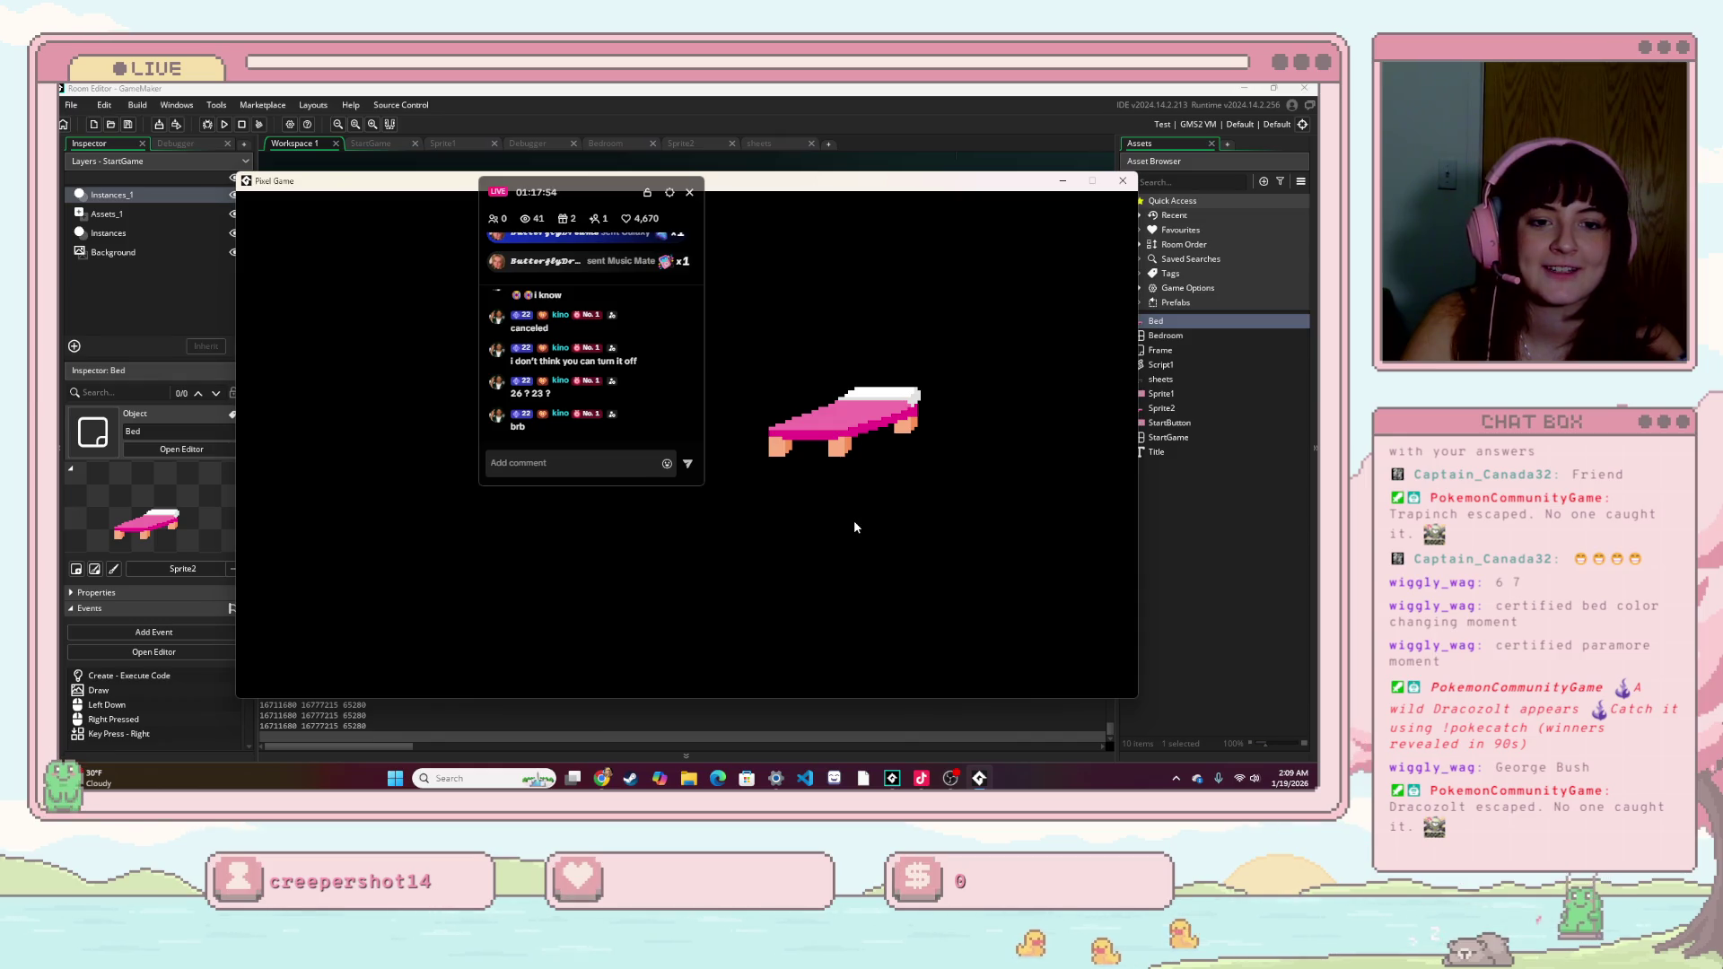
{"action": "left_click", "coordinate": [1122, 181]}
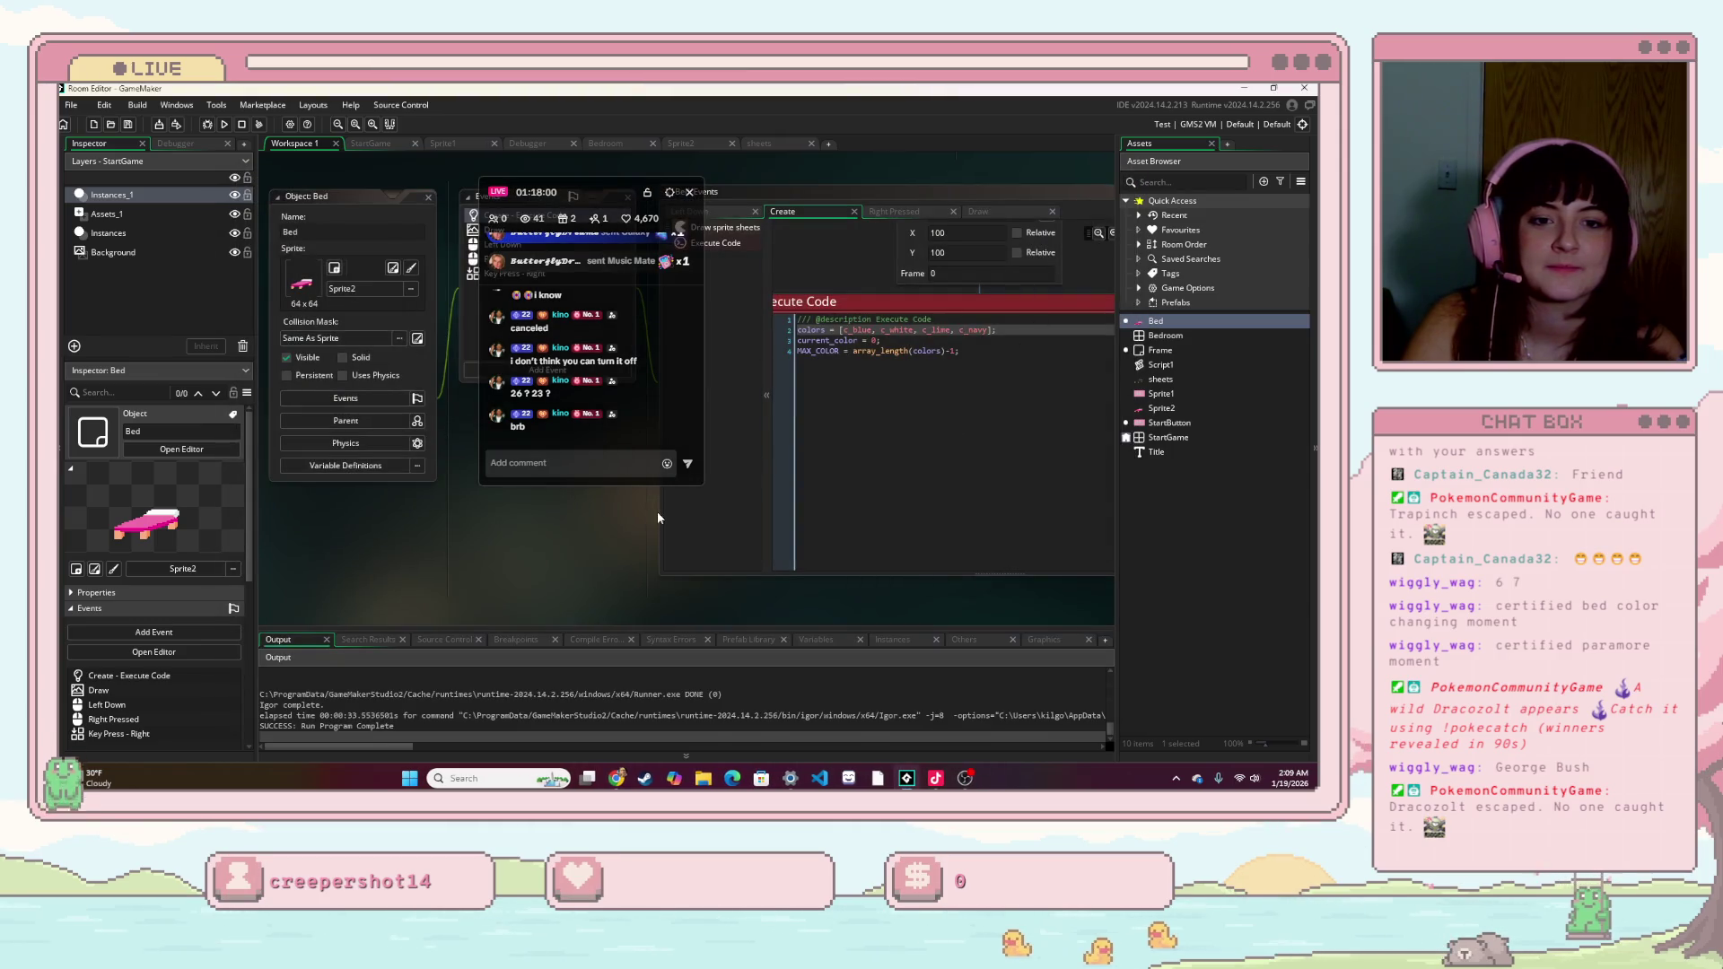